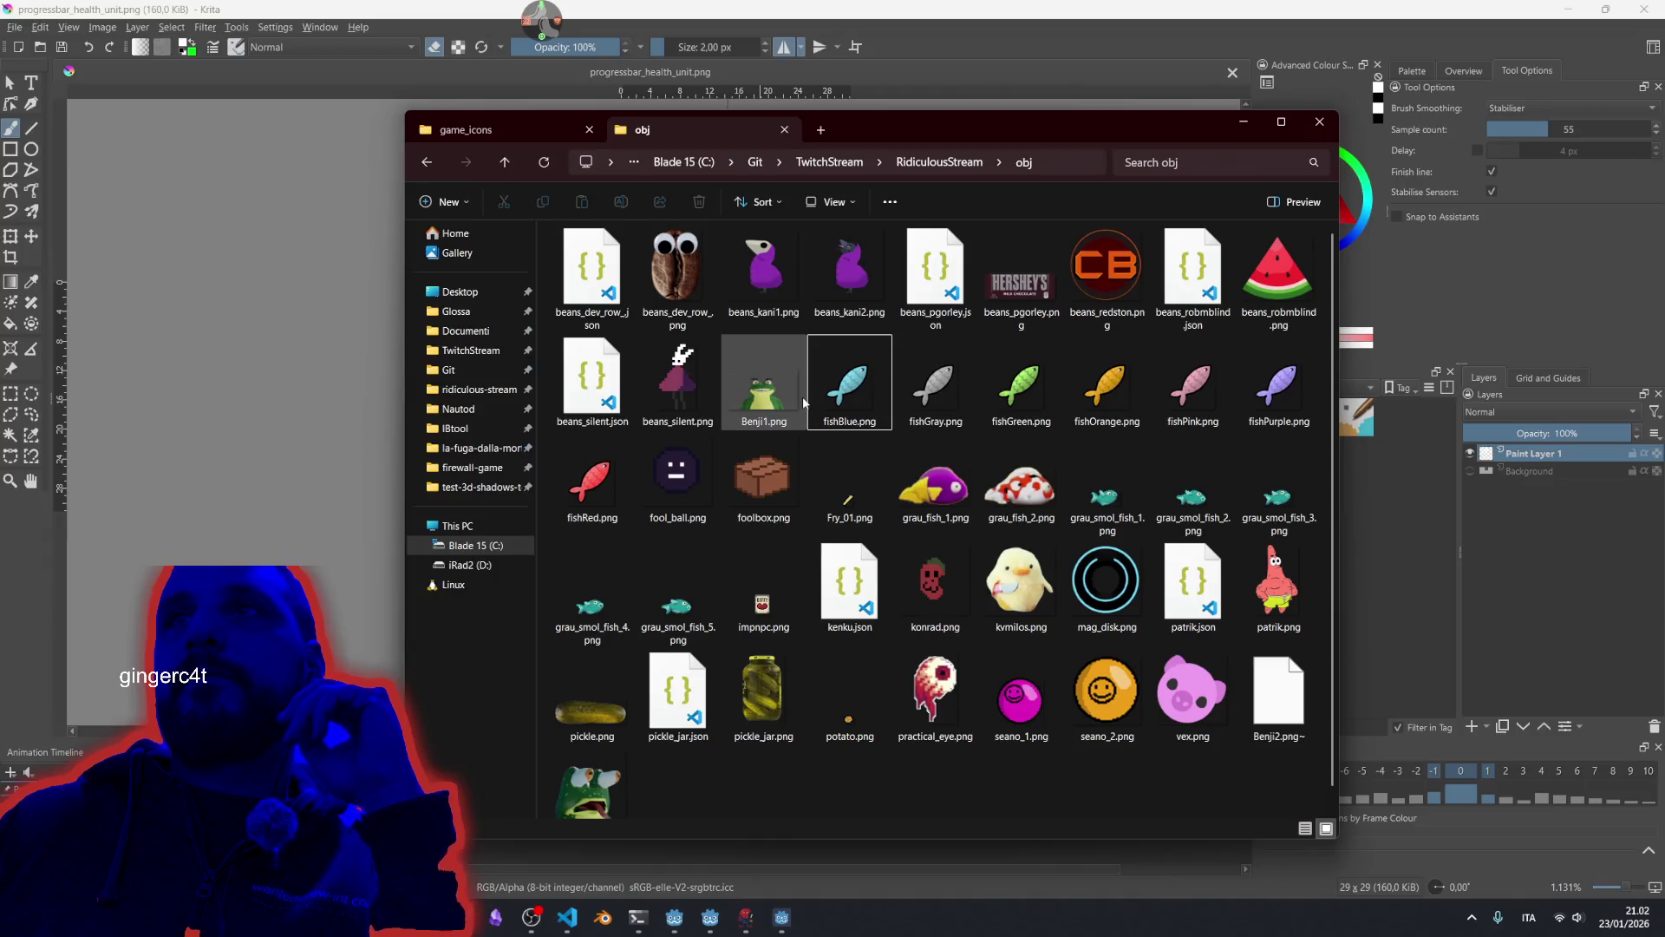
Open the frog image Benji1.png from the obj folder in Krita.
{"action": "left_click", "coordinate": [790, 400]}
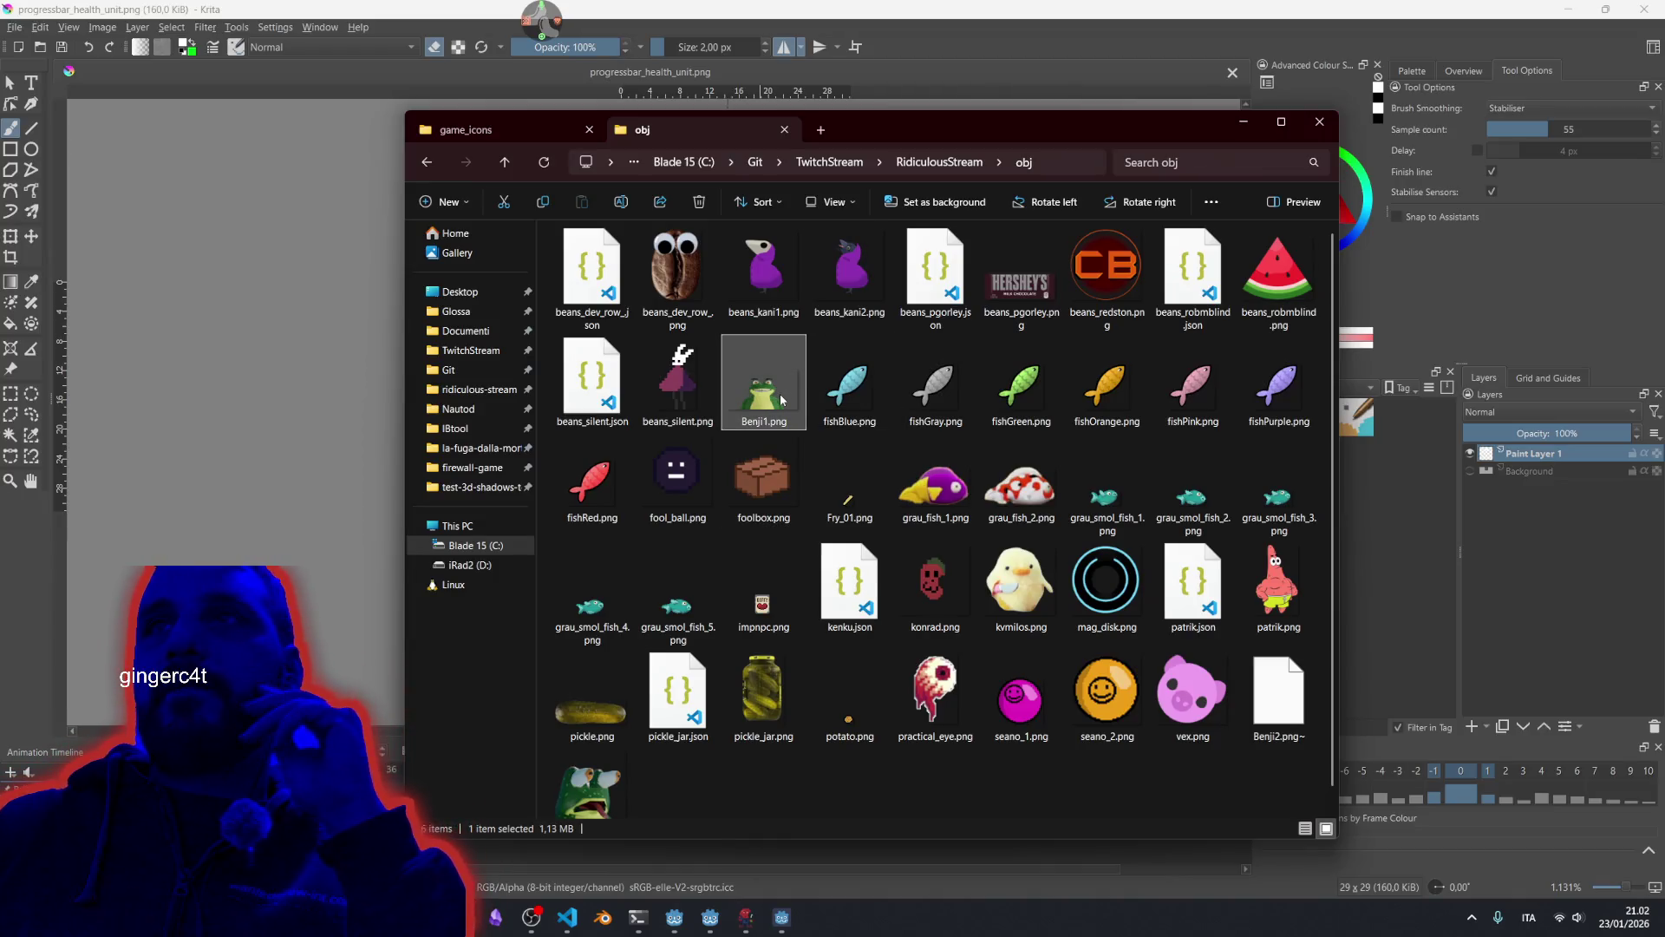
{"action": "right_click", "coordinate": [782, 400]}
{"action": "mouse_move", "coordinate": [969, 495]}
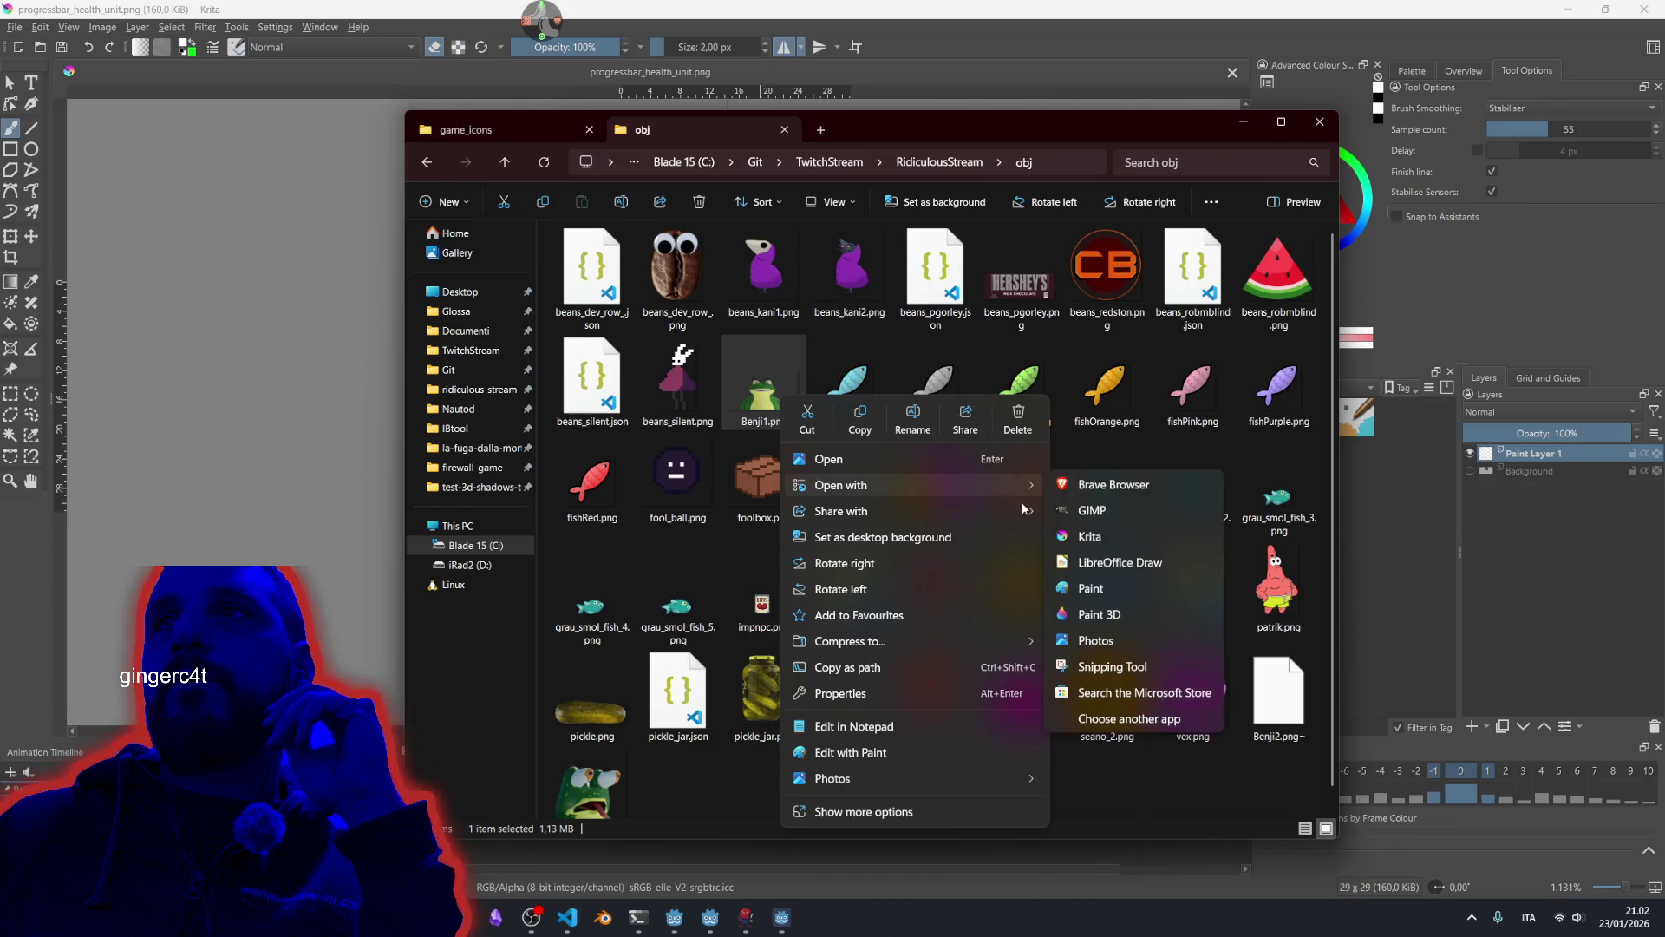
{"action": "left_click", "coordinate": [1145, 536]}
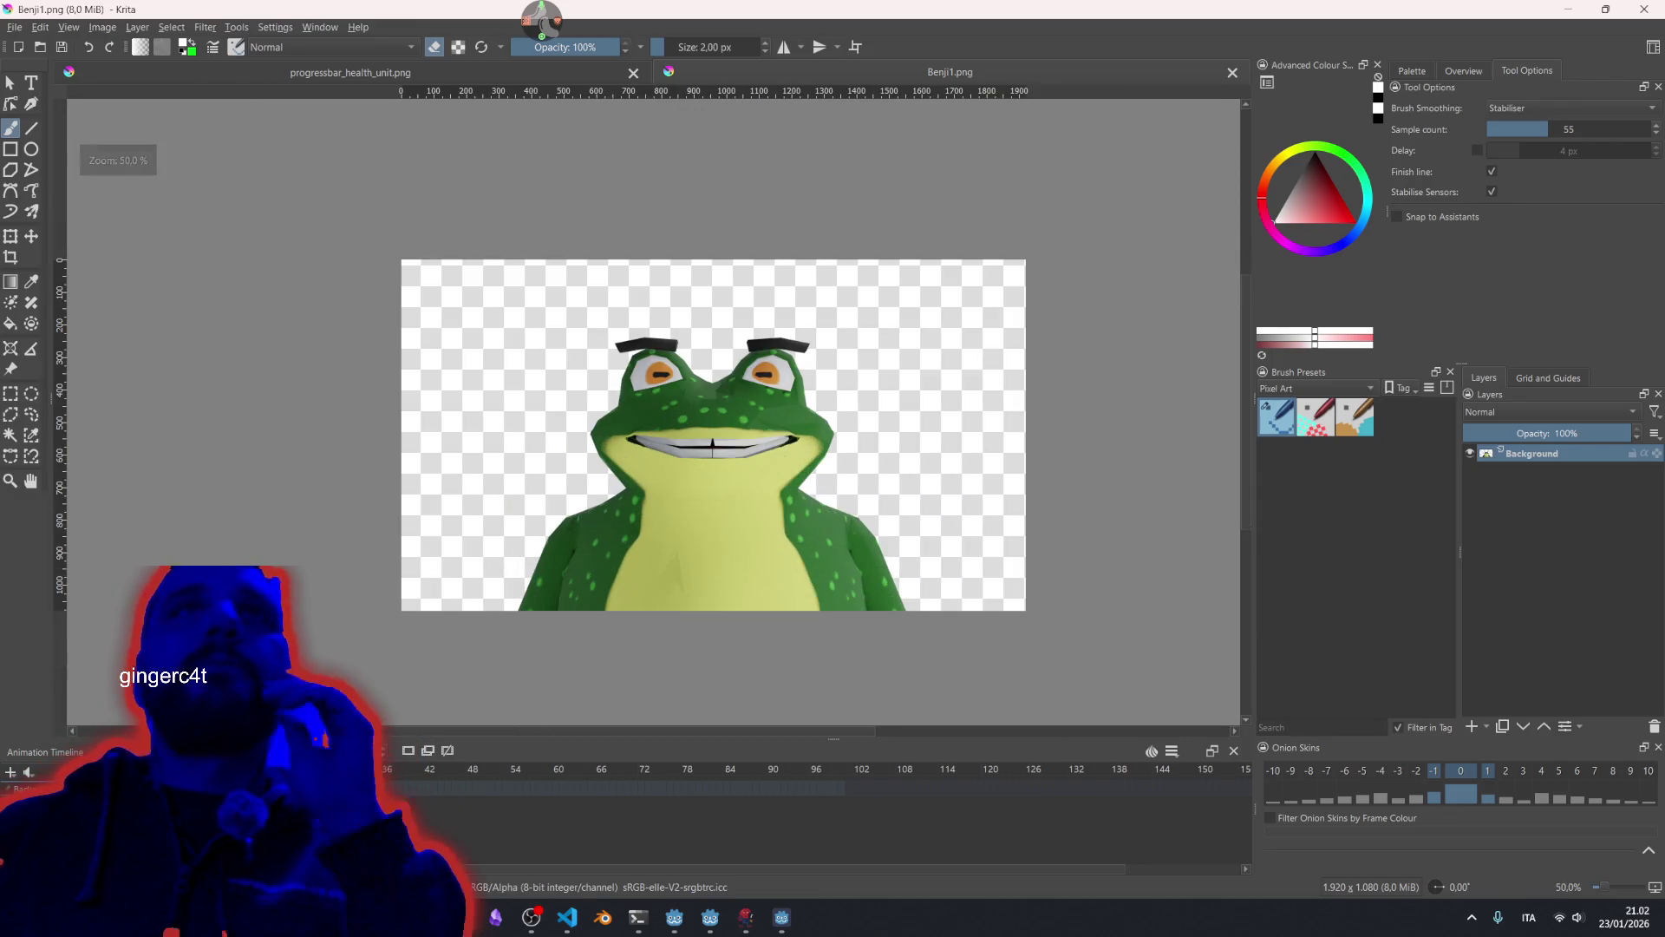
{"action": "left_click", "coordinate": [12, 258]}
Crop Benji1.png to an 854 × 660 px area around the frog's head and upper chest.
{"action": "mouse_move", "coordinate": [516, 318]}
{"action": "left_mouse_down"}
{"action": "mouse_move", "coordinate": [911, 626]}
{"action": "mouse_move", "coordinate": [893, 610]}
{"action": "left_mouse_up"}
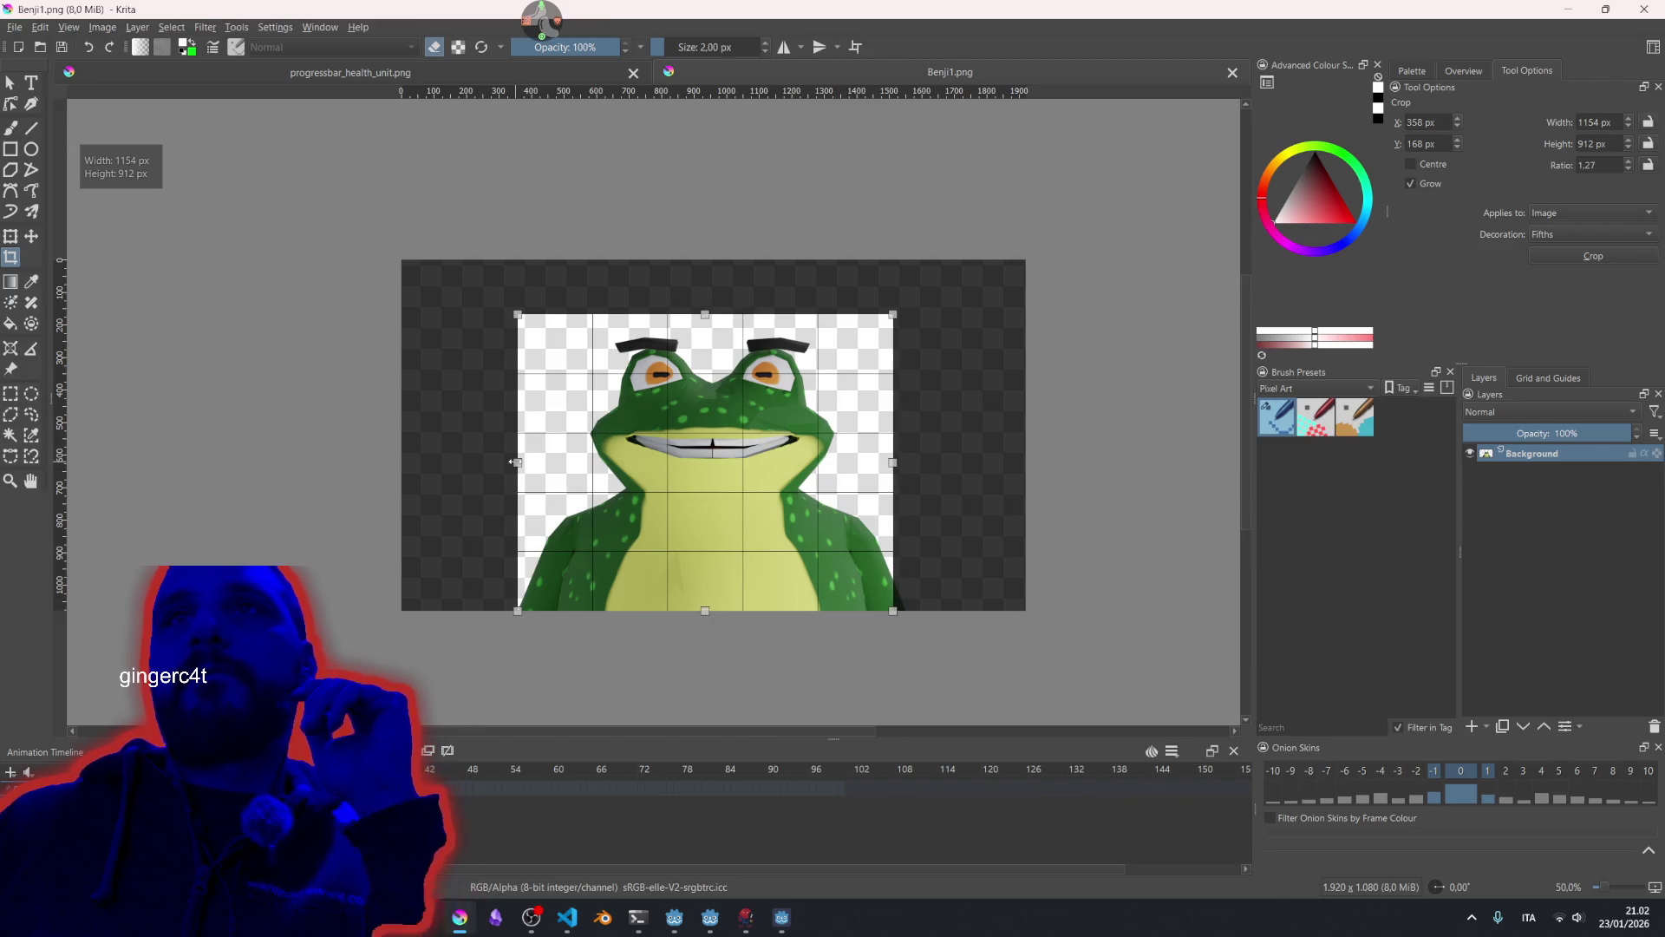
{"action": "left_click_drag", "start_coordinate": [518, 463], "coordinate": [565, 464]}
{"action": "left_click_drag", "start_coordinate": [713, 472], "coordinate": [701, 467]}
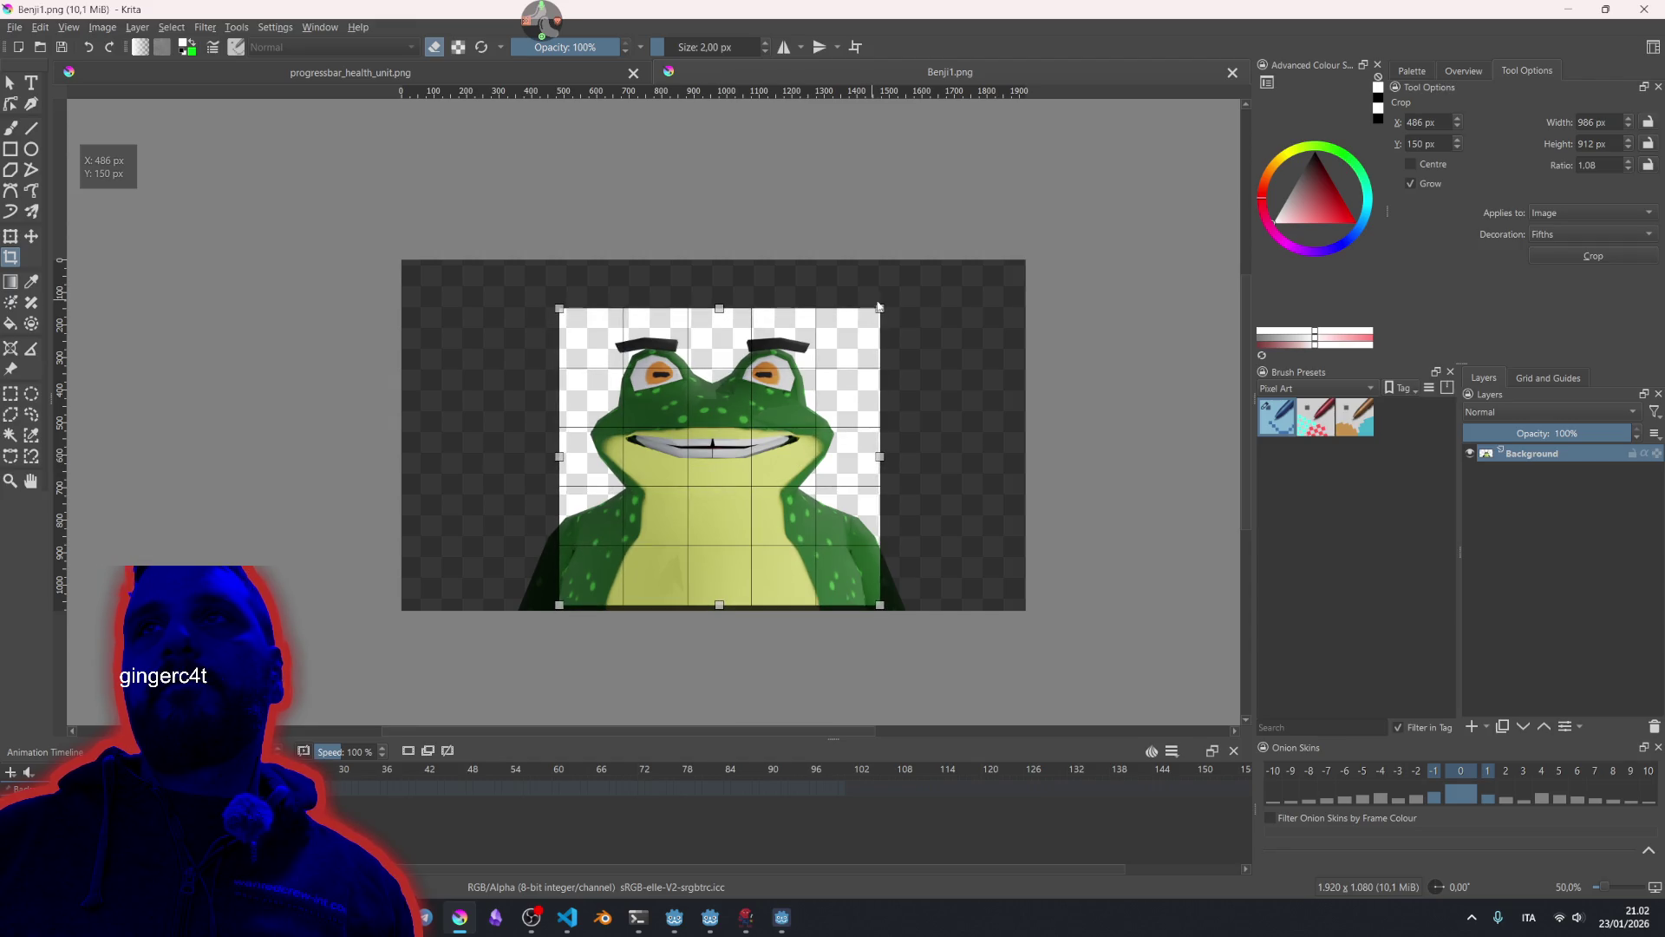
{"action": "left_click_drag", "start_coordinate": [880, 308], "coordinate": [838, 330]}
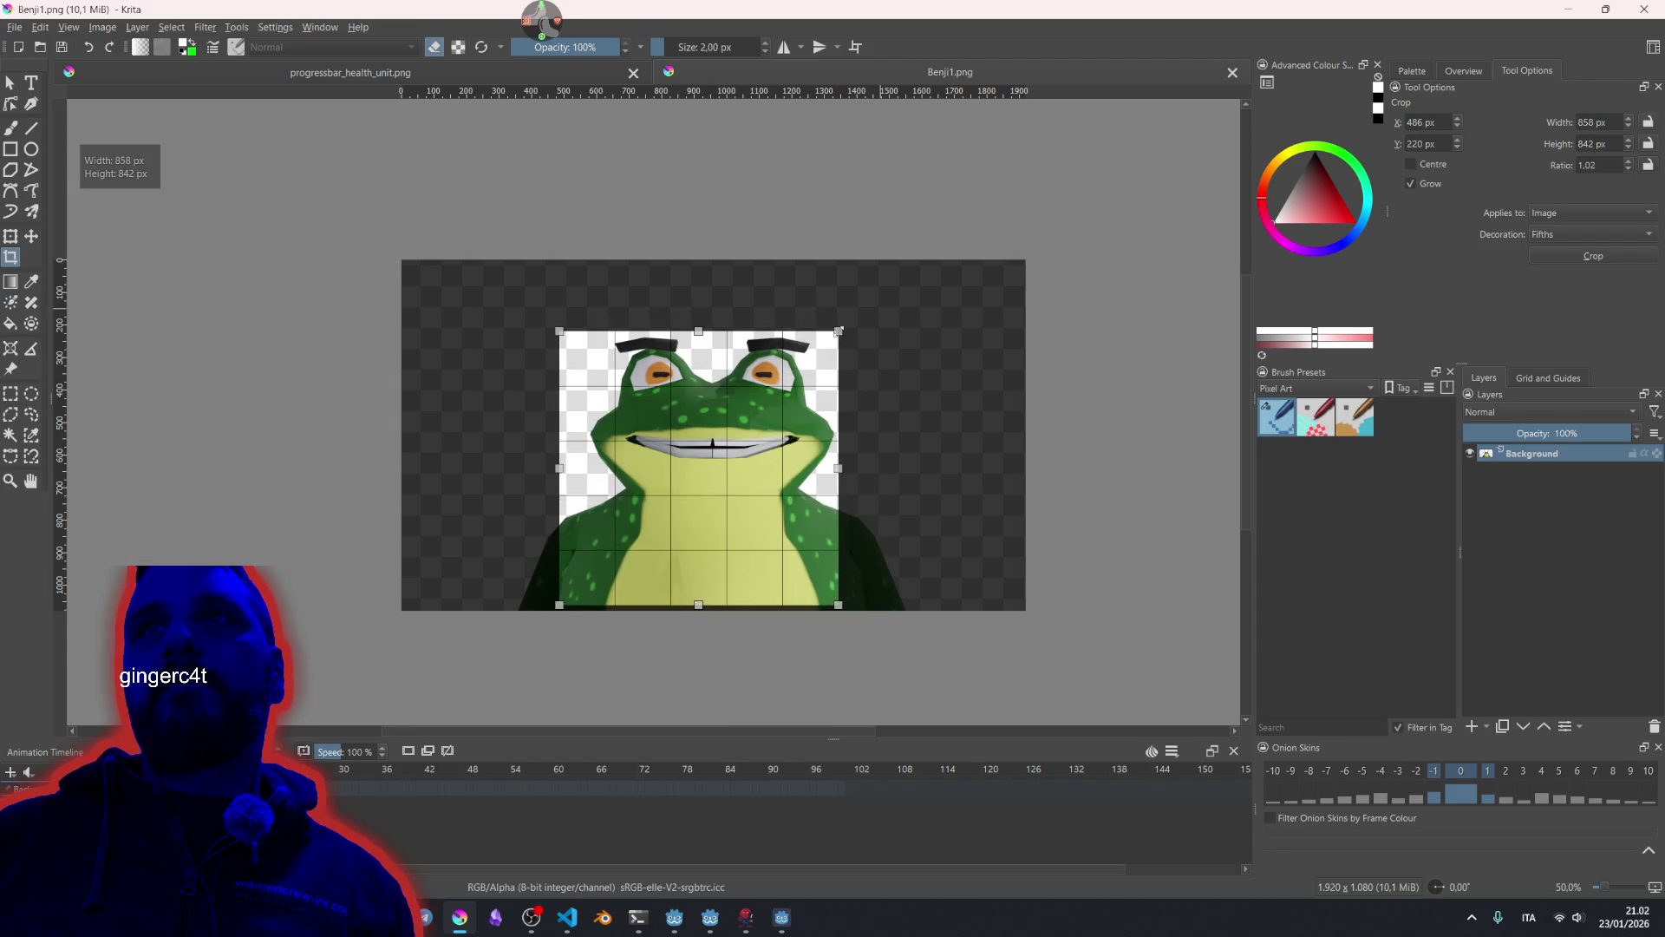
{"action": "left_click_drag", "start_coordinate": [559, 602], "coordinate": [597, 538]}
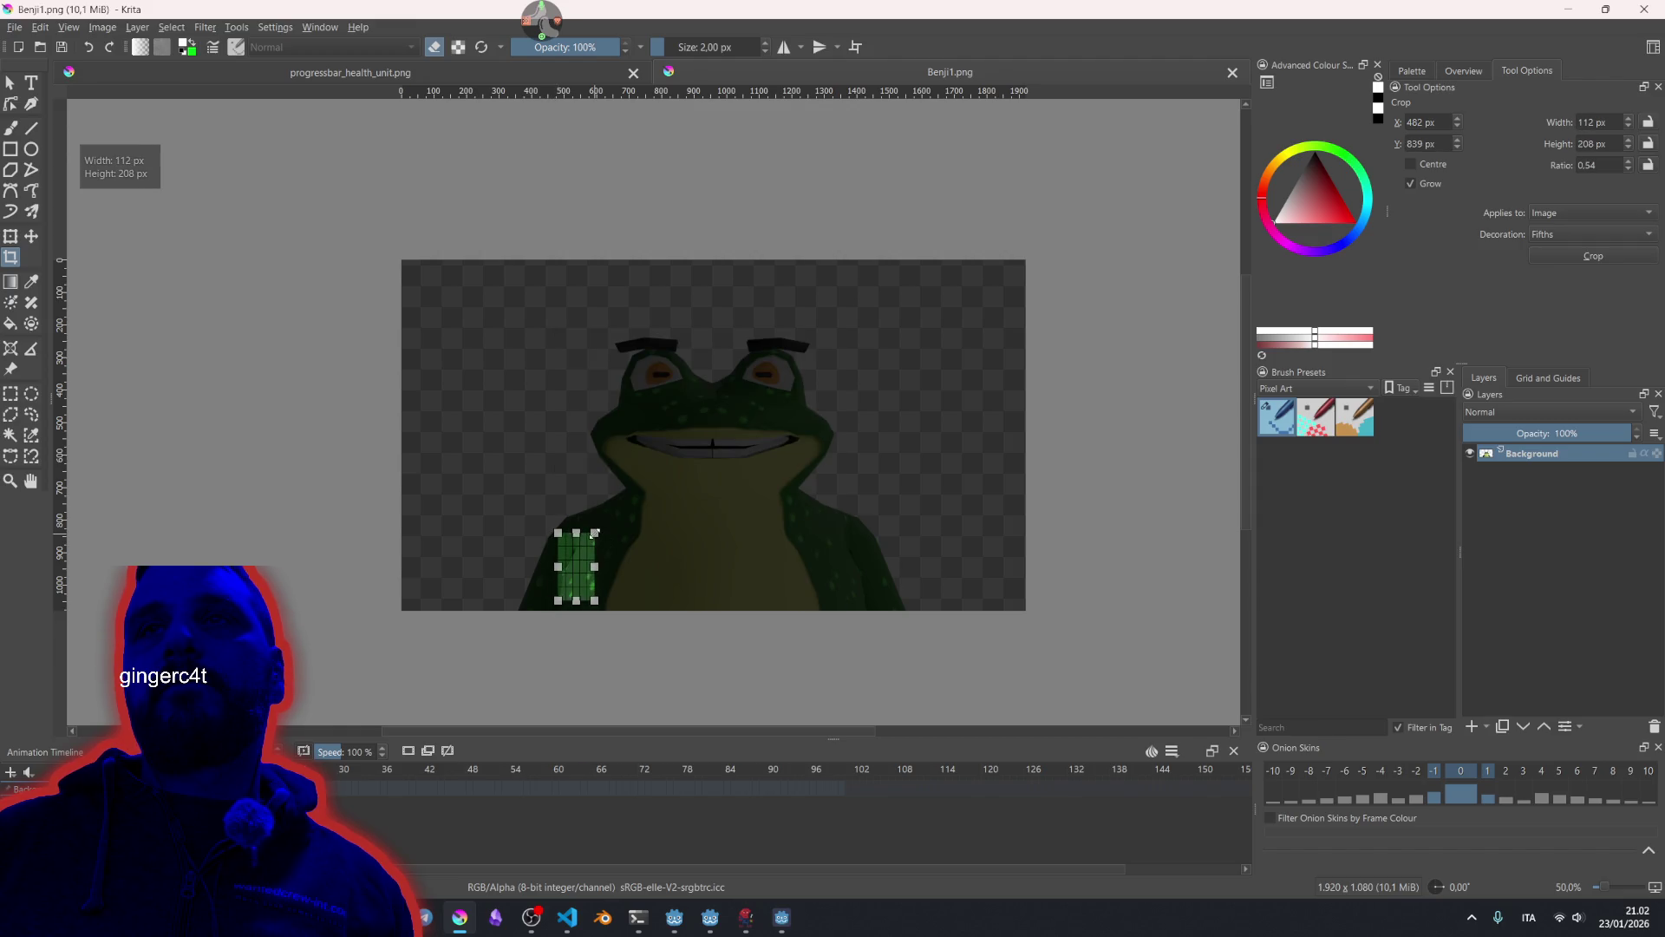
{"action": "left_click_drag", "start_coordinate": [570, 316], "coordinate": [849, 527]}
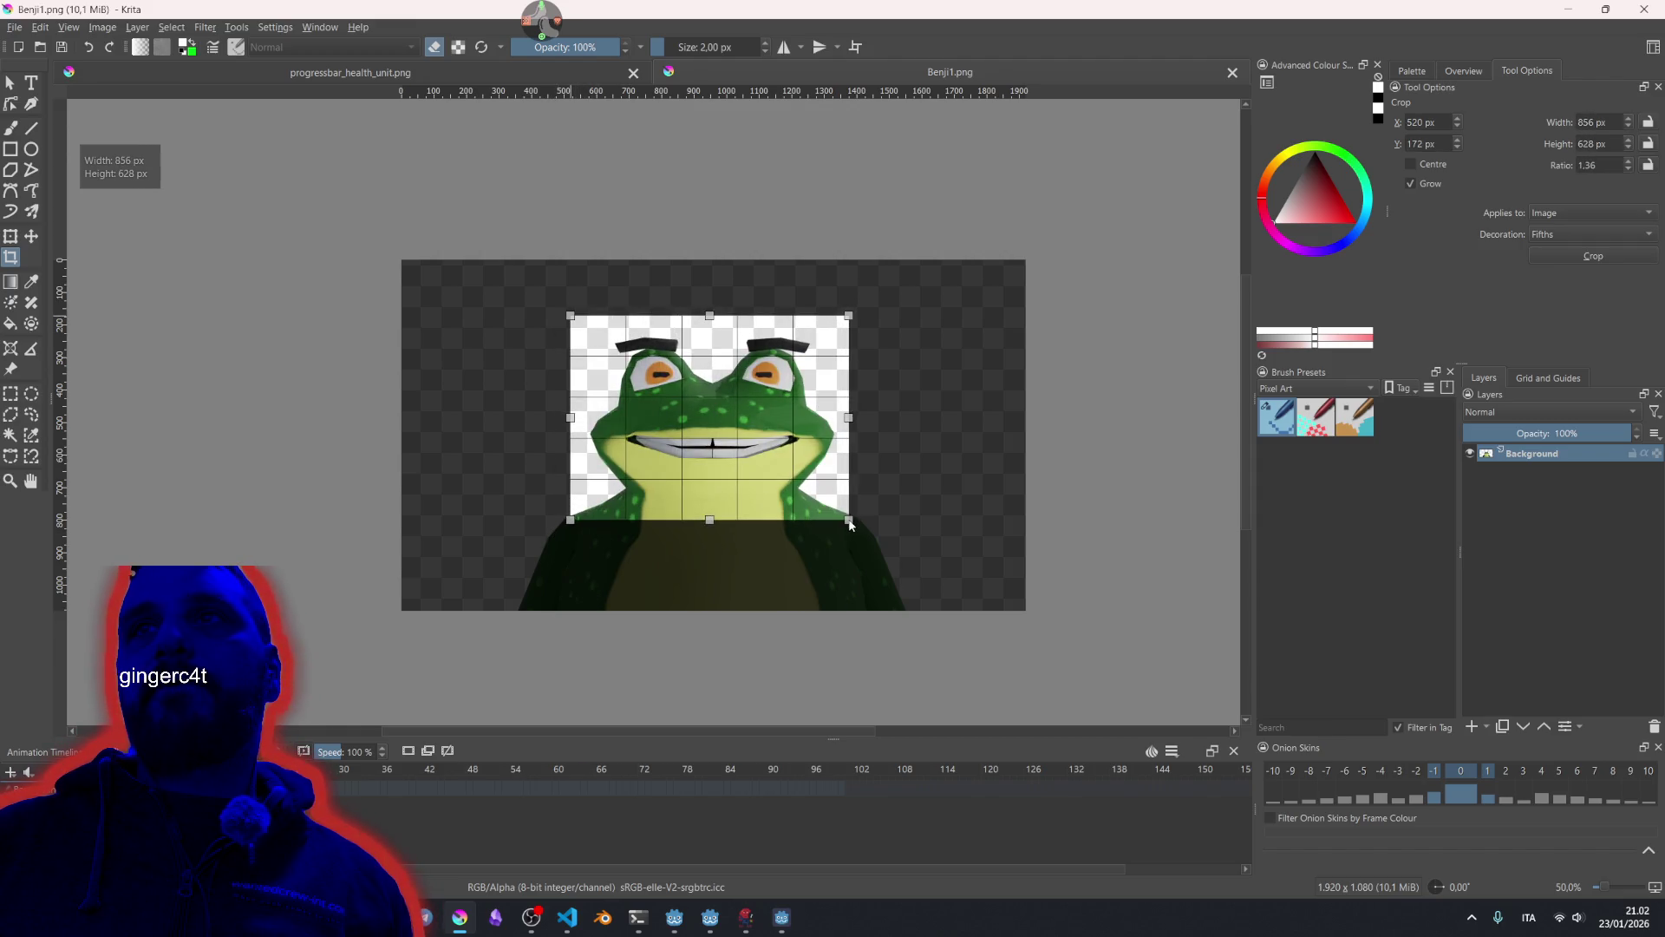
{"action": "left_click_drag", "start_coordinate": [709, 318], "coordinate": [707, 332]}
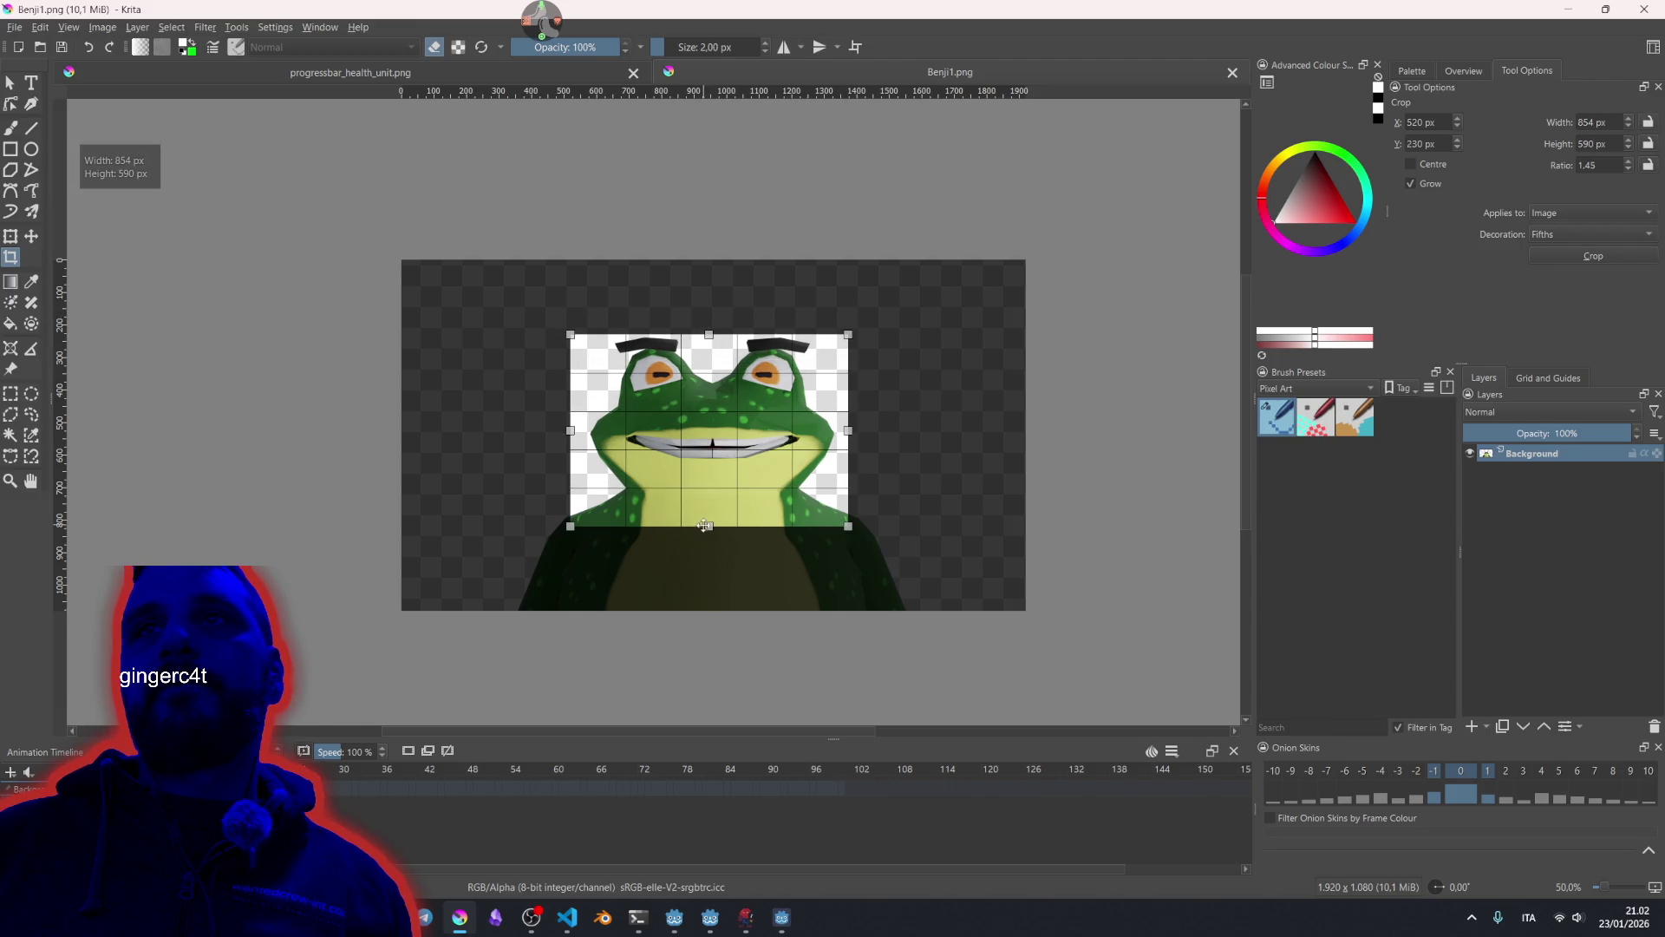
{"action": "mouse_move", "coordinate": [711, 528]}
{"action": "left_mouse_down"}
{"action": "mouse_move", "coordinate": [713, 570]}
{"action": "mouse_move", "coordinate": [721, 550]}
{"action": "left_mouse_up"}
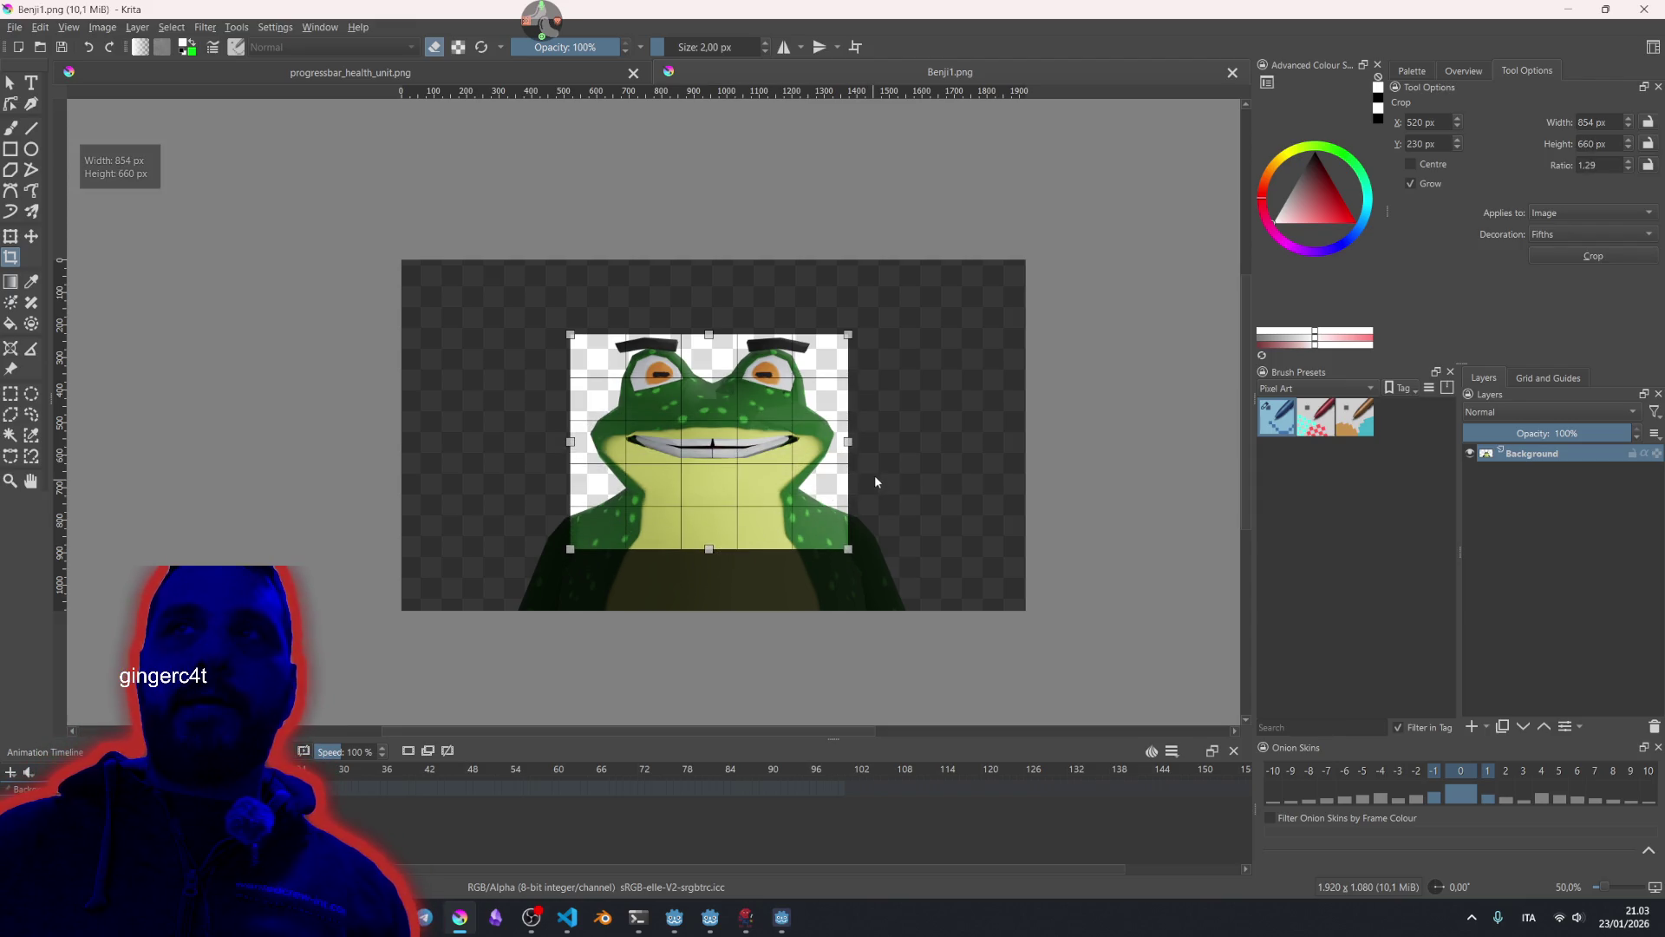
{"action": "key", "text": "Return"}
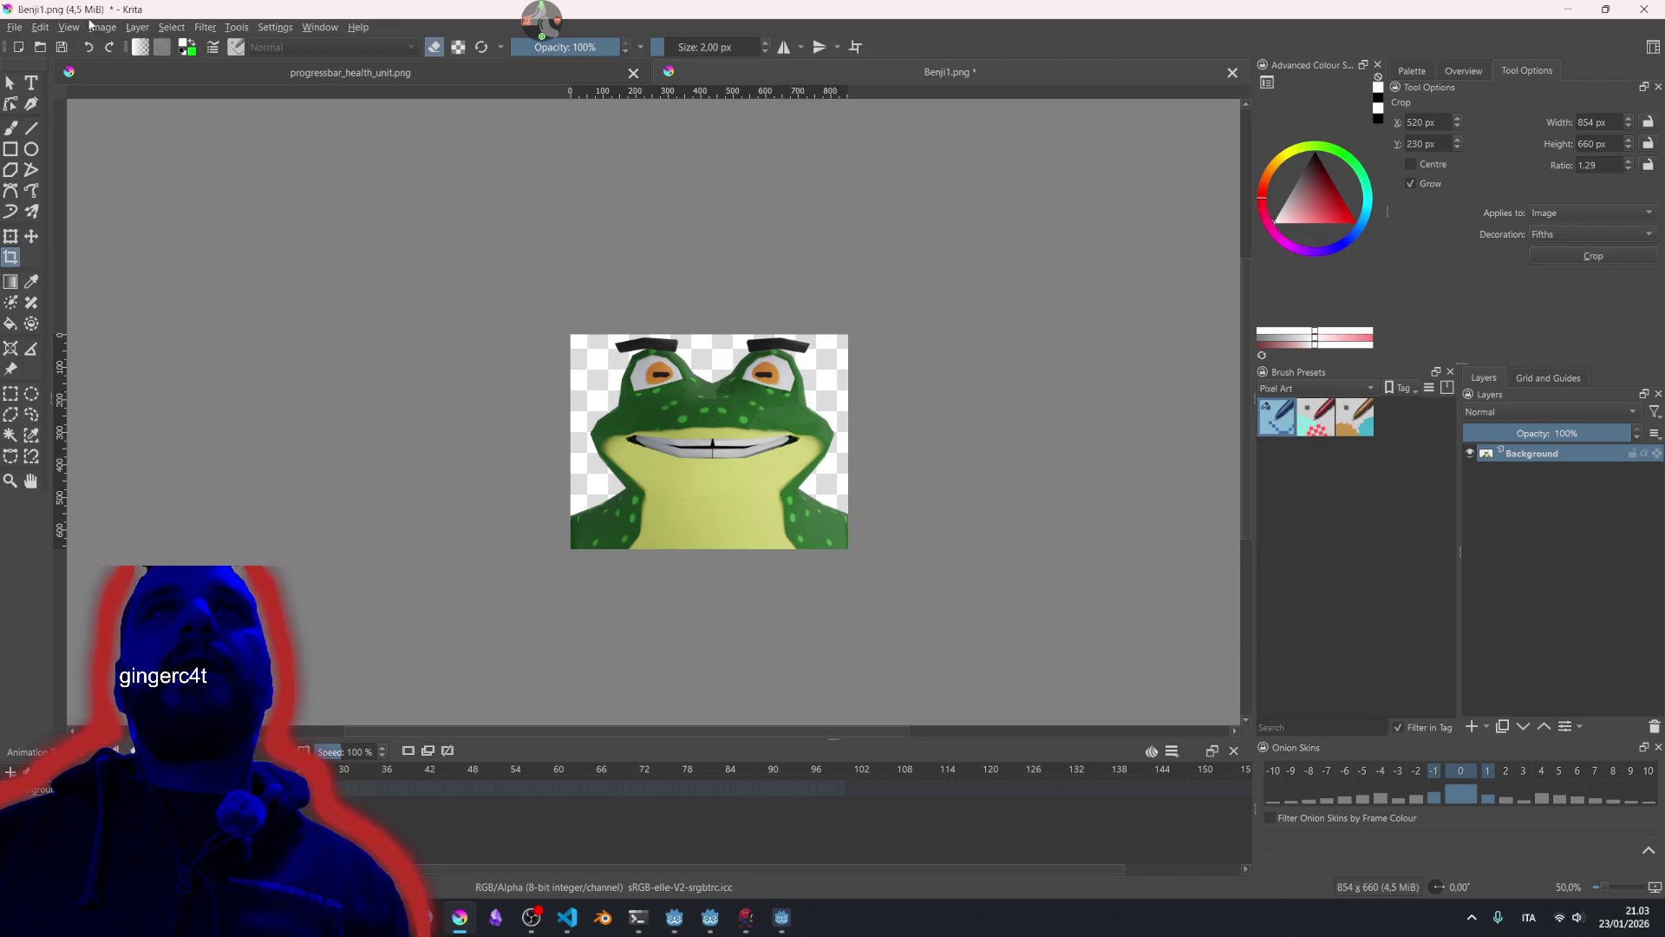
Scale Benji1.png down to 128 px wide (128 × 99).
{"action": "left_click", "coordinate": [99, 27]}
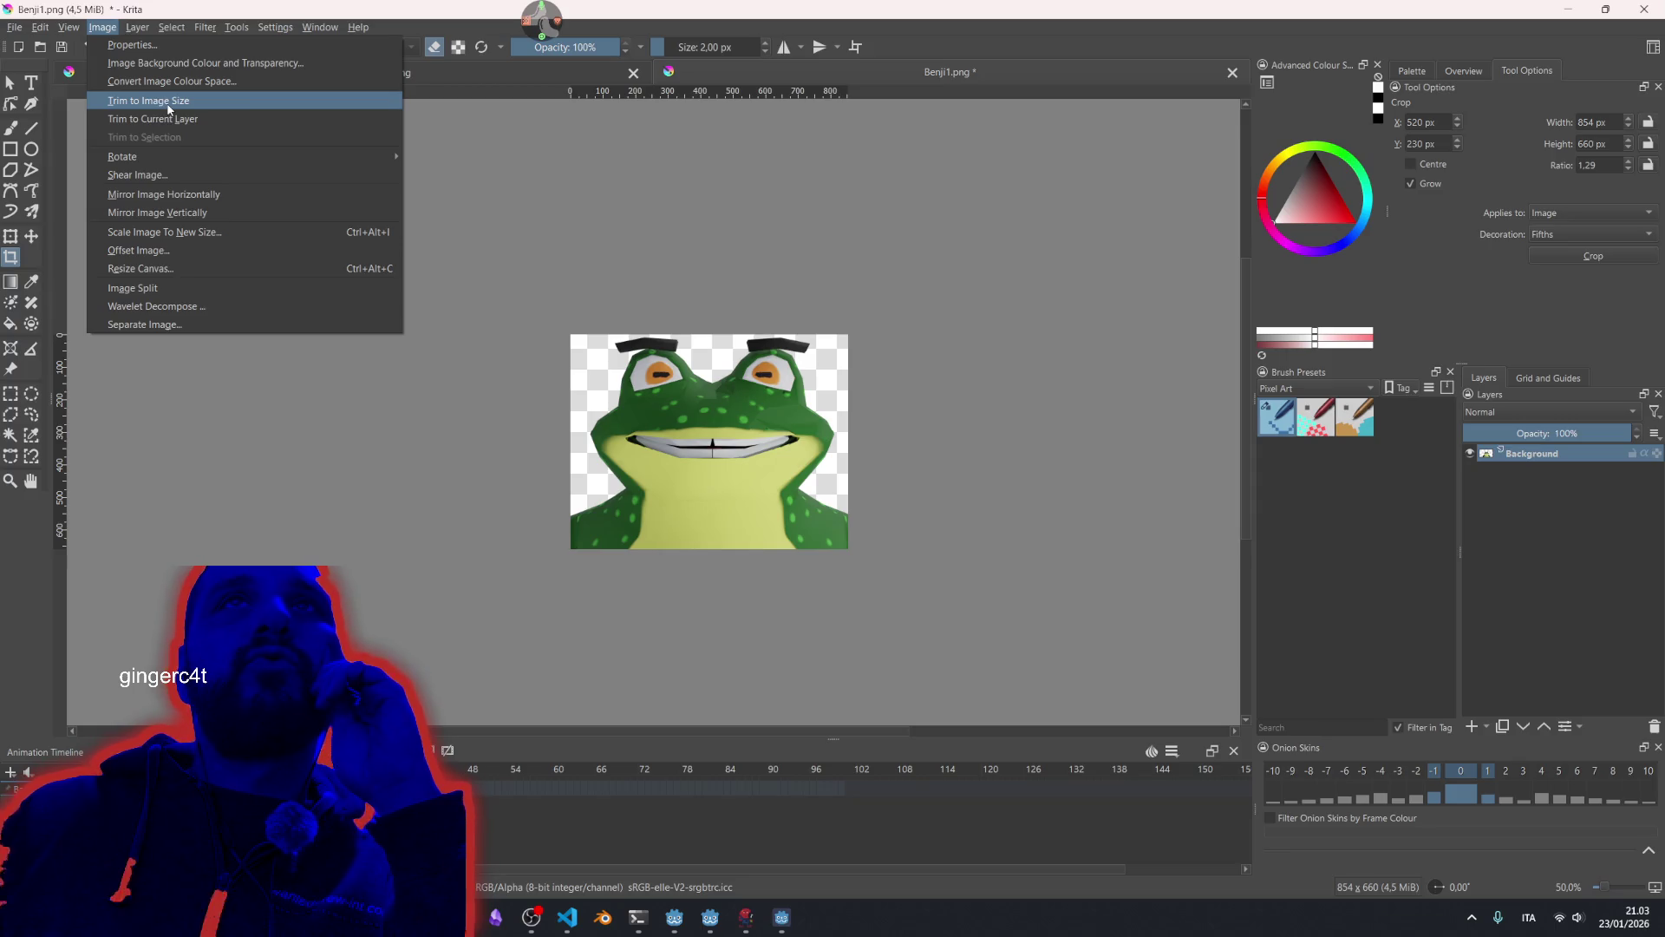
{"action": "left_click", "coordinate": [165, 232]}
{"action": "type", "text": "128"}
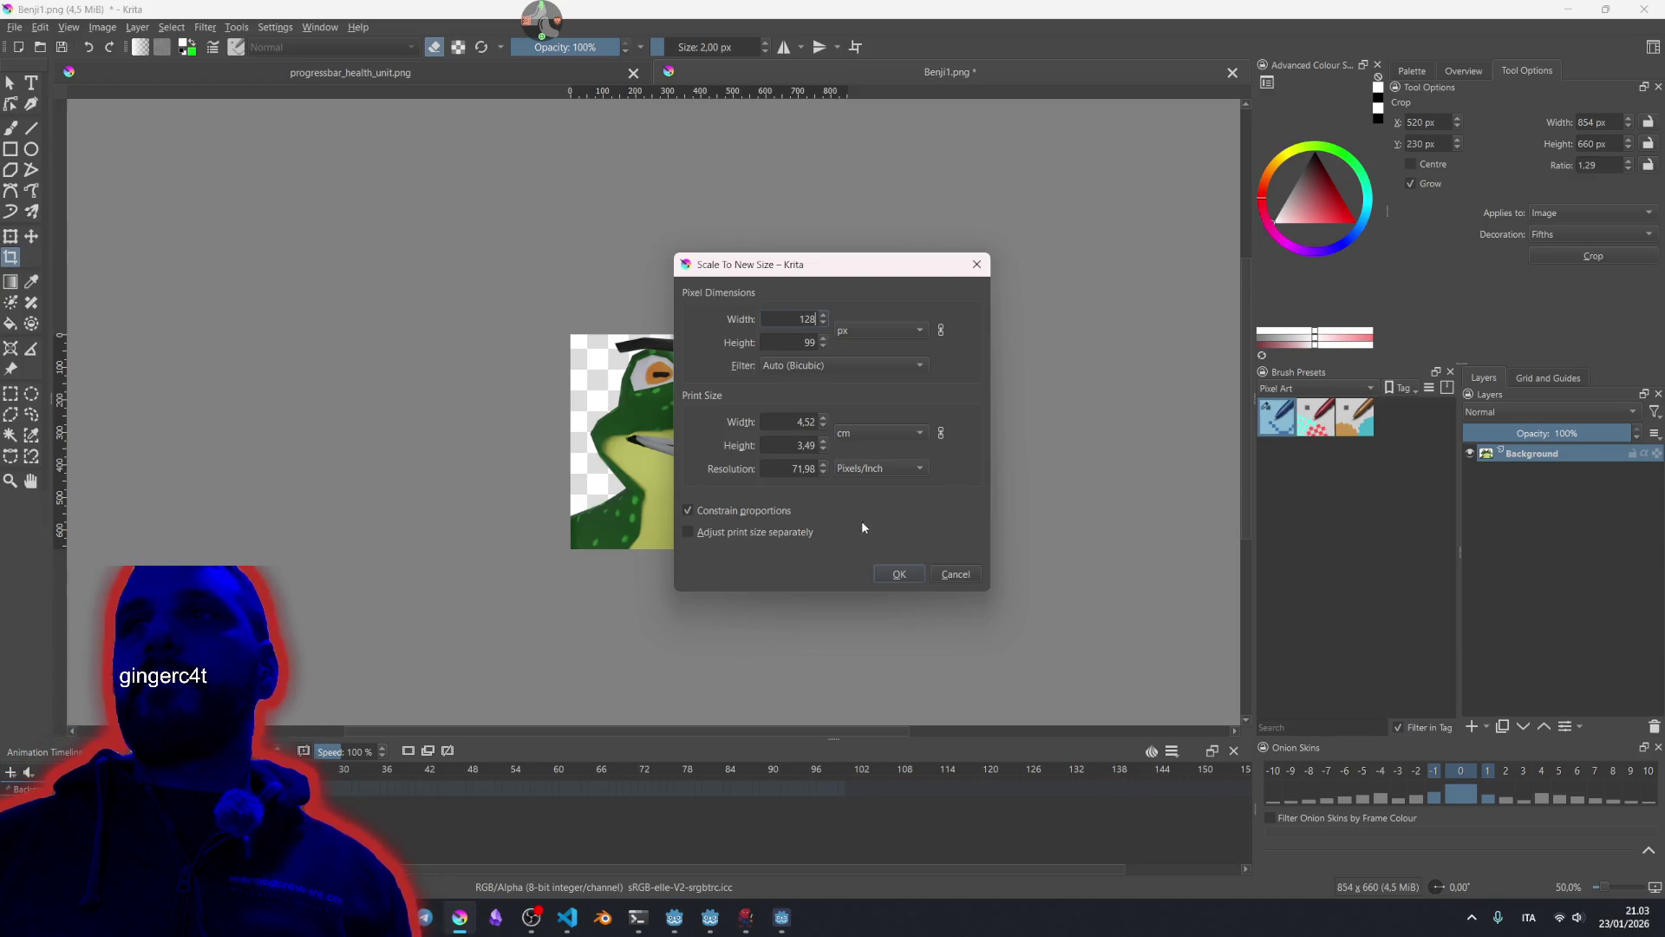
{"action": "key", "text": "Return"}
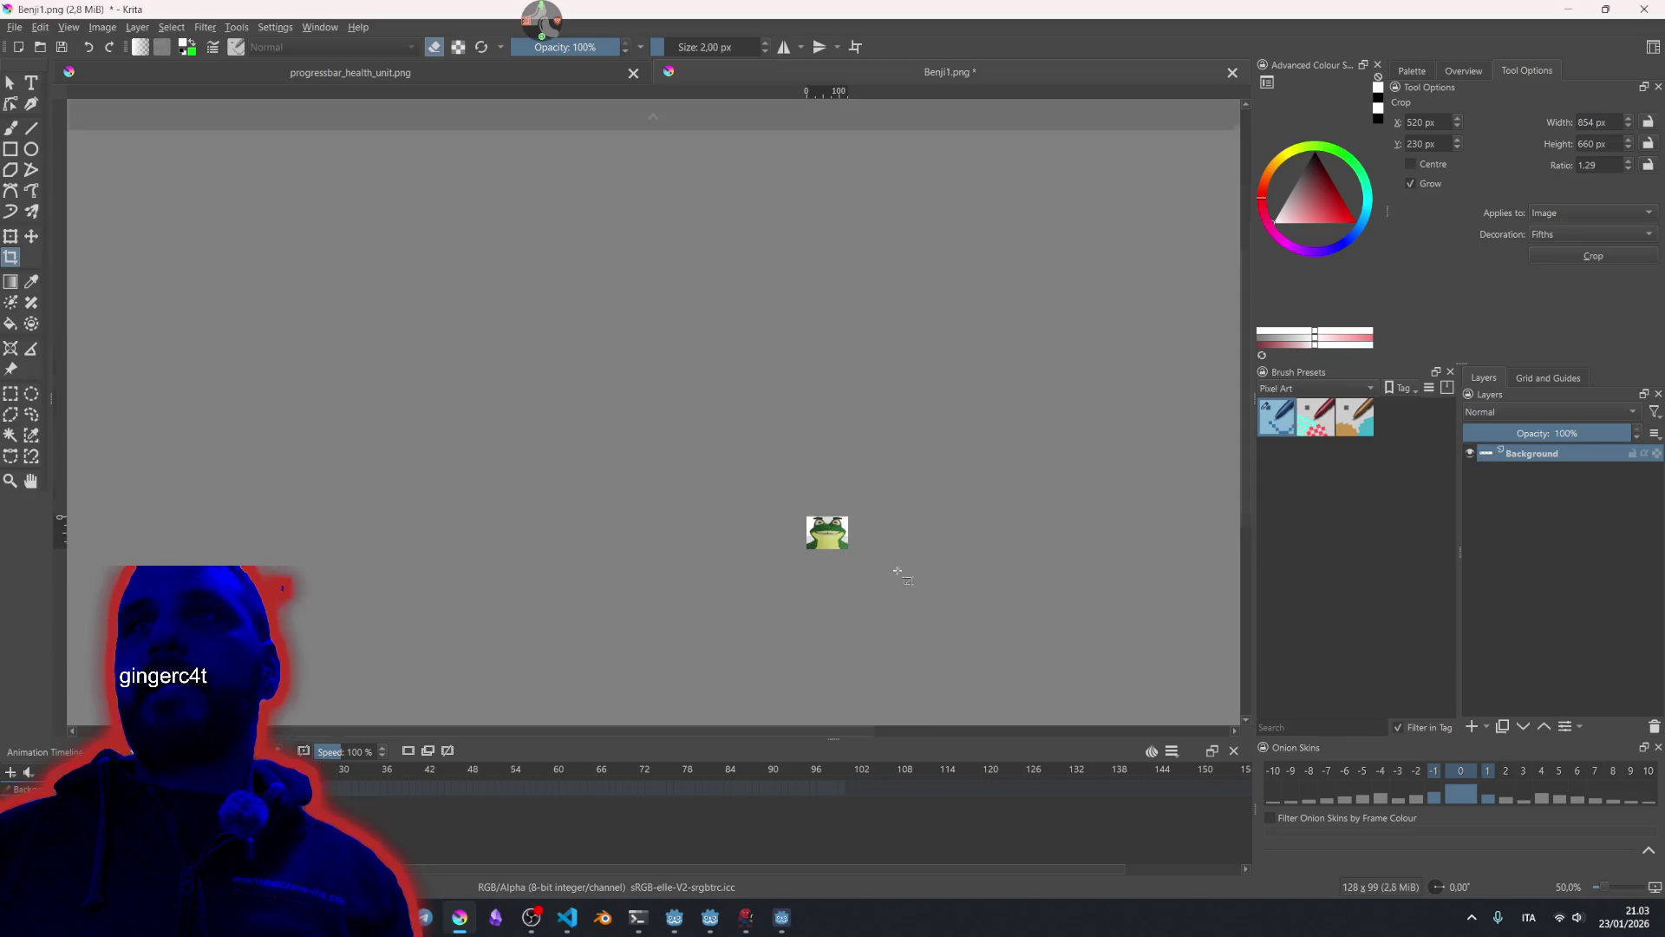
Save the resized Benji1.png as PNG and close it.
{"action": "key", "text": "ctrl+s"}
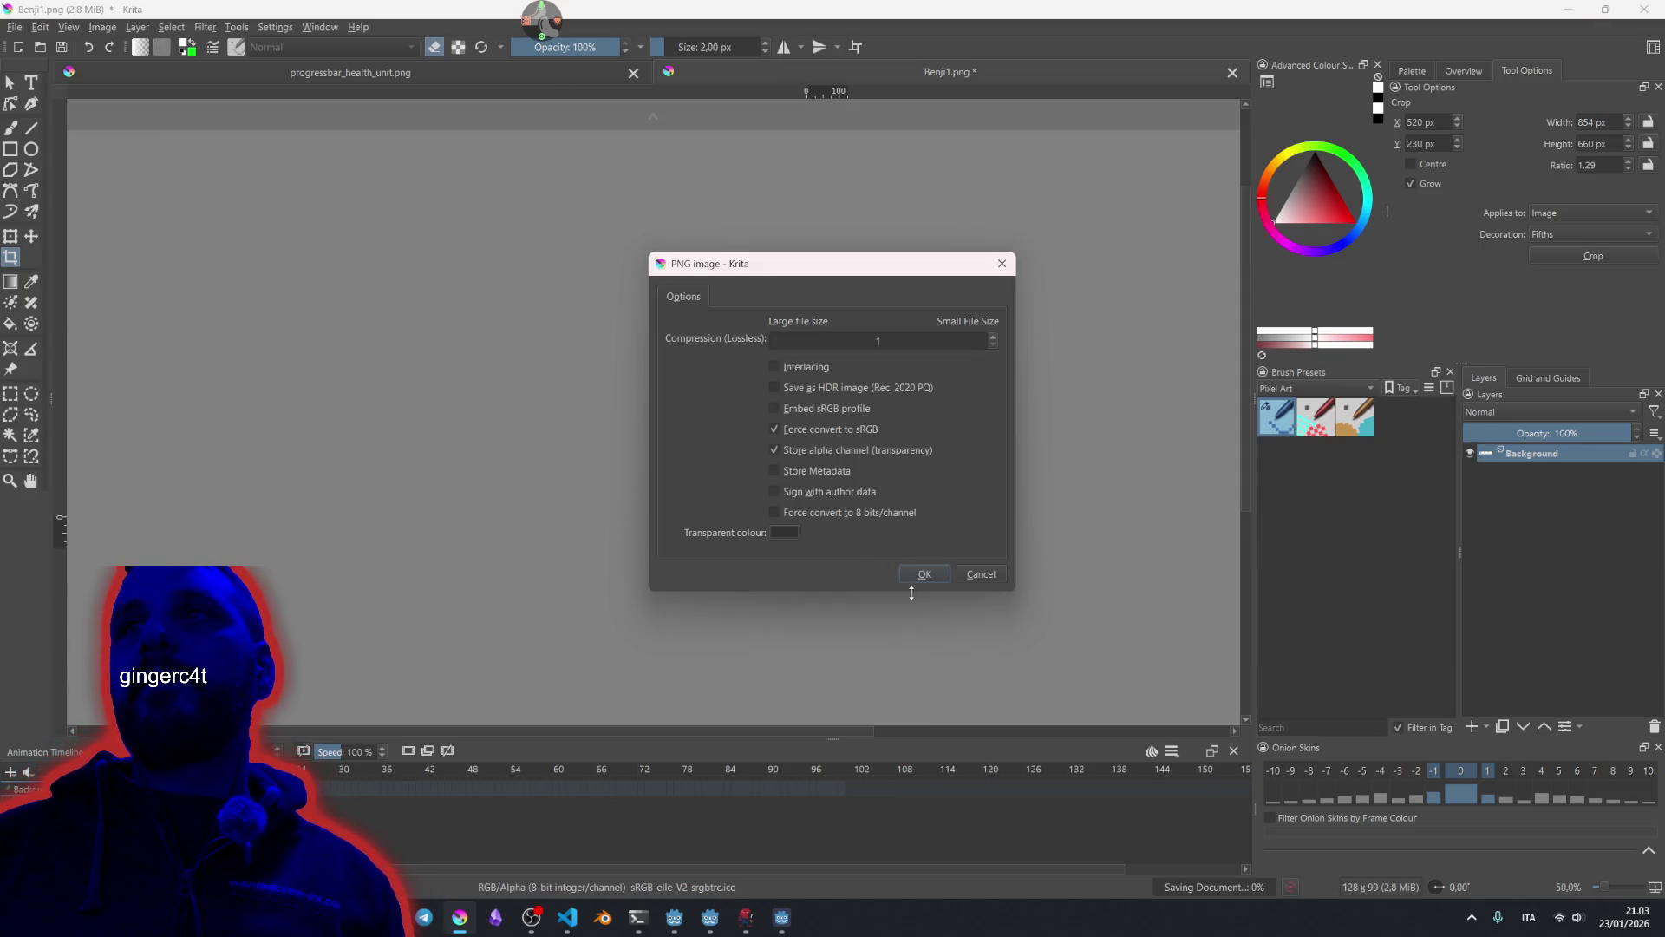
{"action": "left_click", "coordinate": [930, 580]}
{"action": "left_click", "coordinate": [1232, 72]}
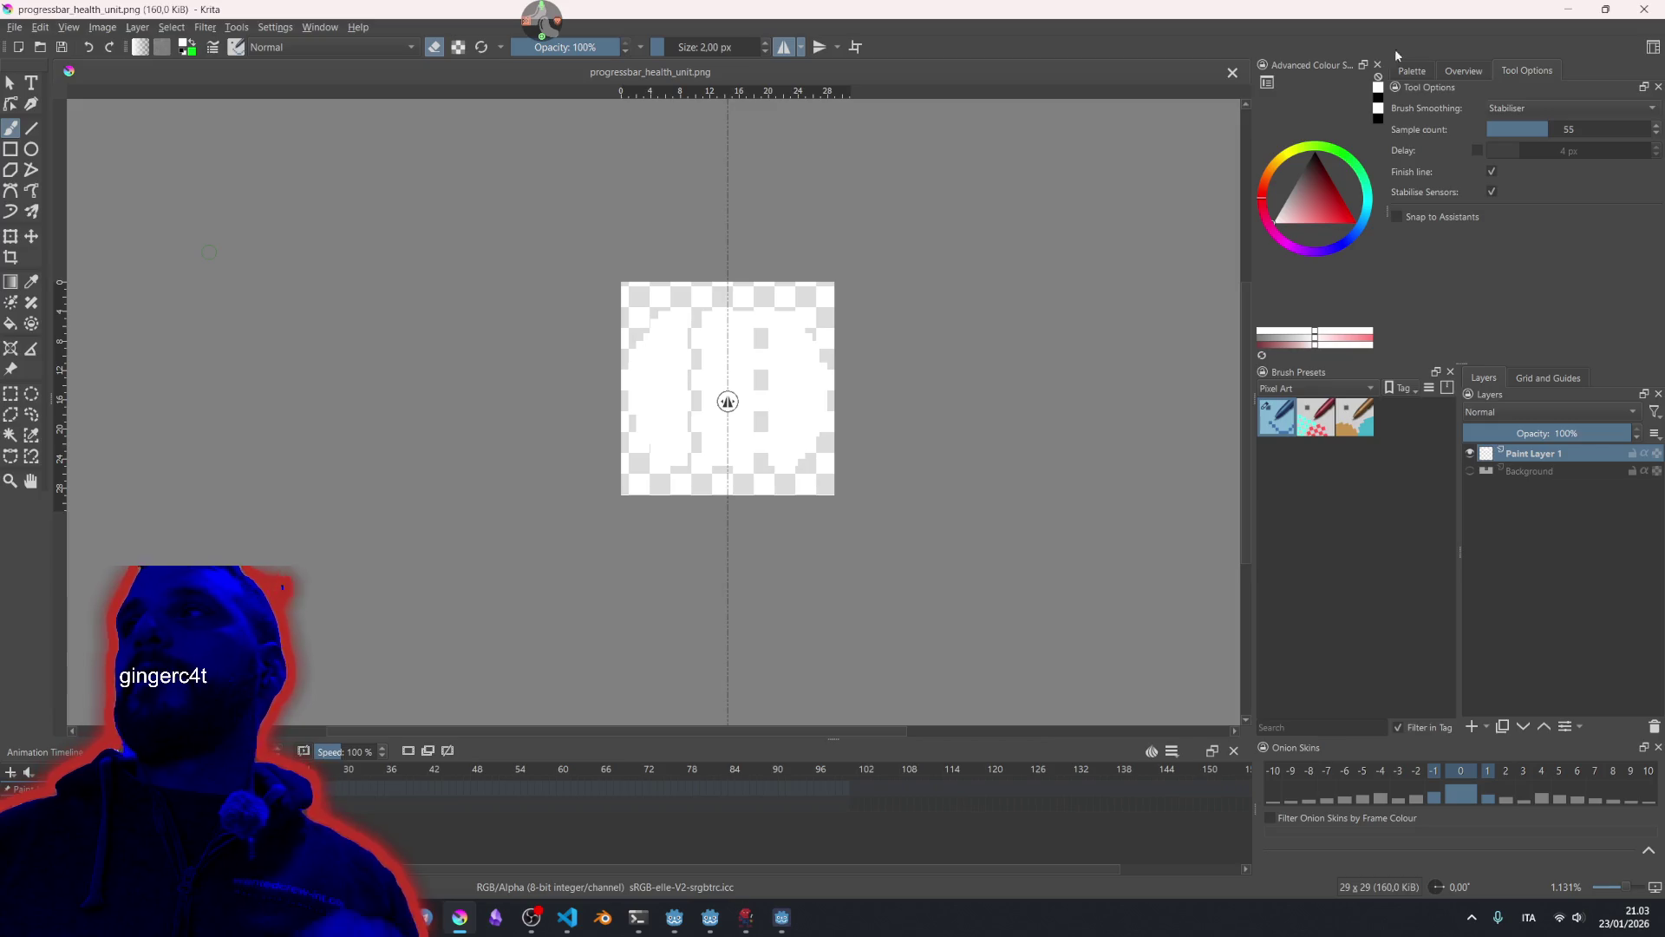
Minimize Krita and select the resized Benji1.png in the obj folder, leaving its name unchanged.
{"action": "left_click", "coordinate": [1567, 10]}
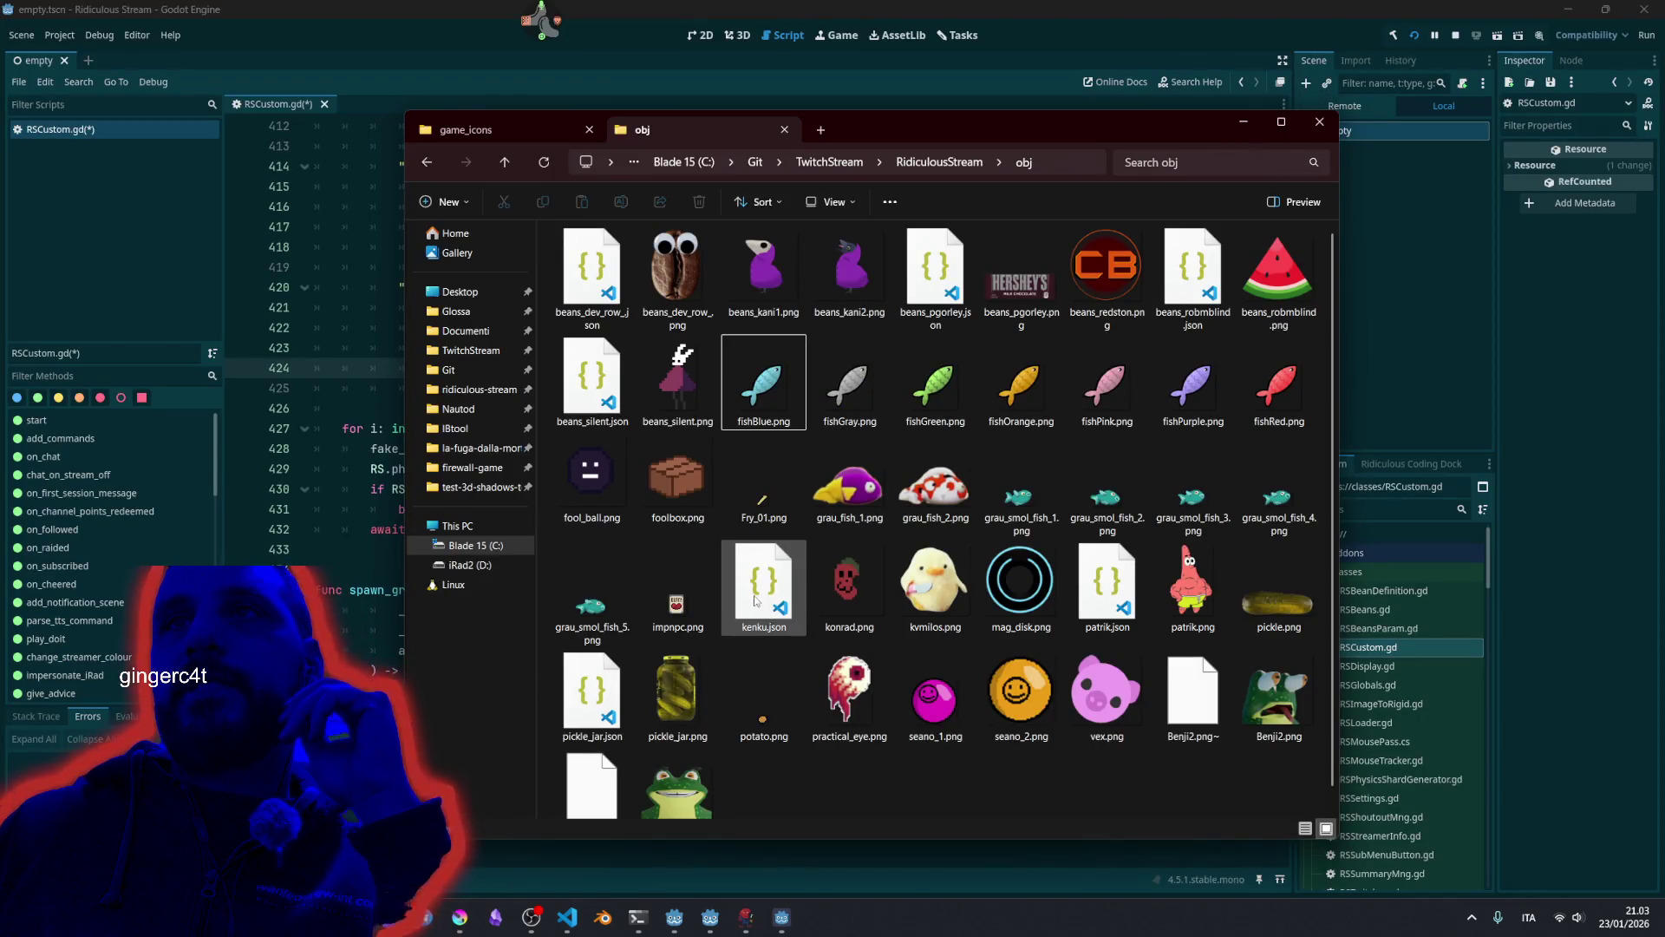
{"action": "left_click", "coordinate": [765, 477]}
{"action": "key", "text": "b"}
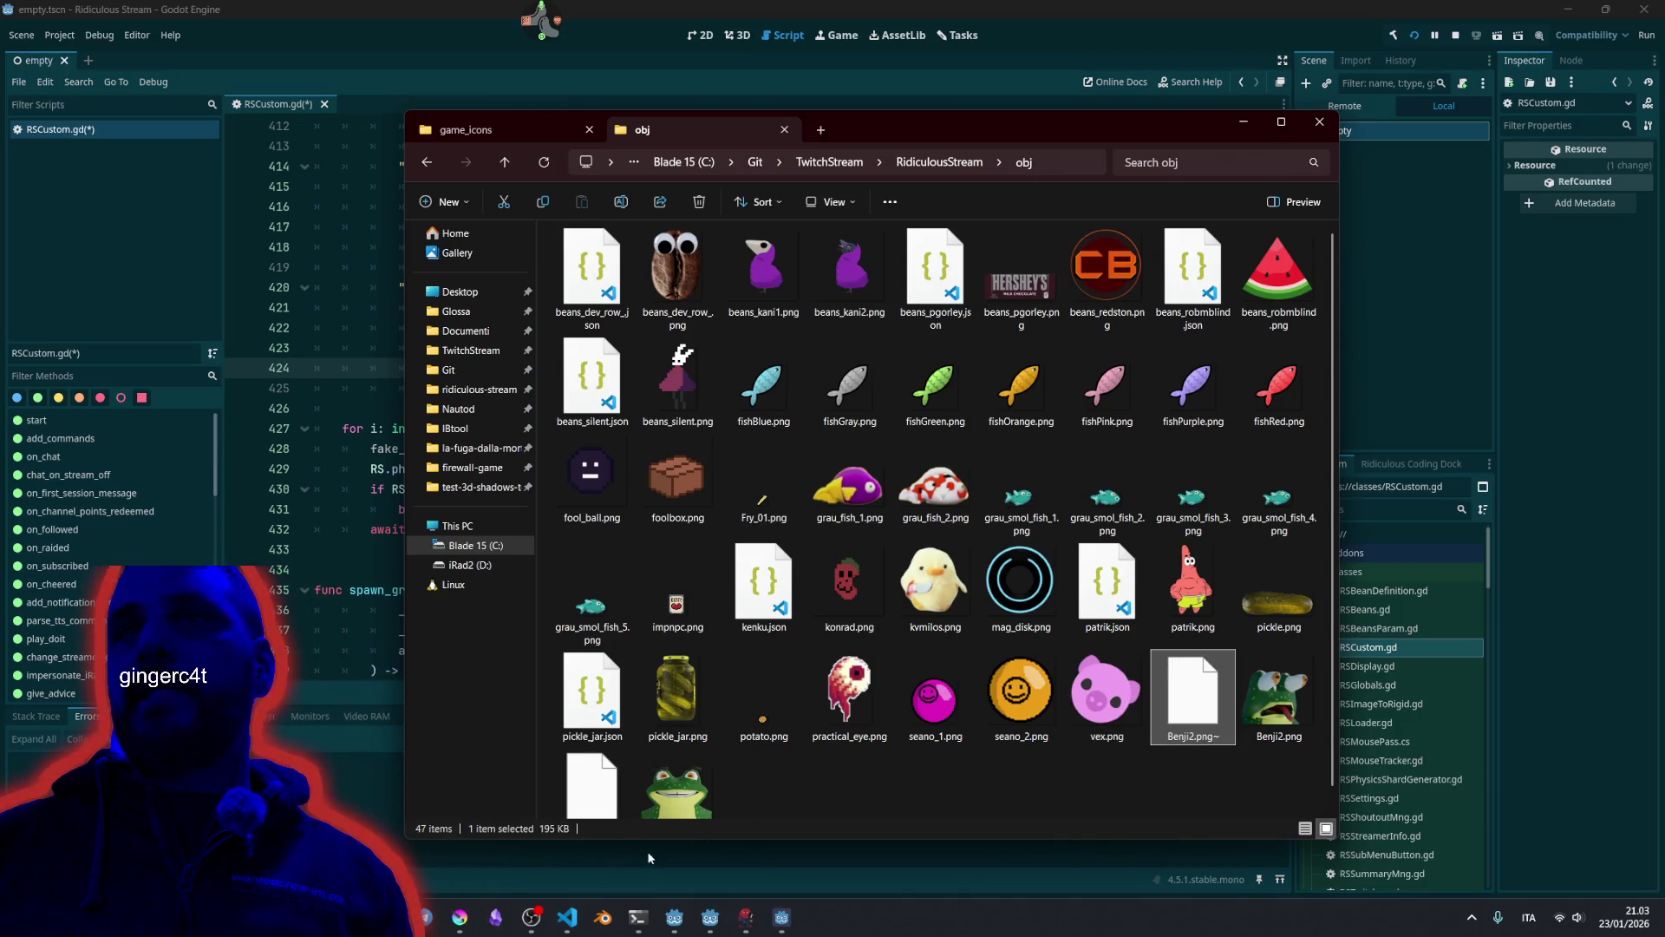
{"action": "left_click", "coordinate": [467, 920]}
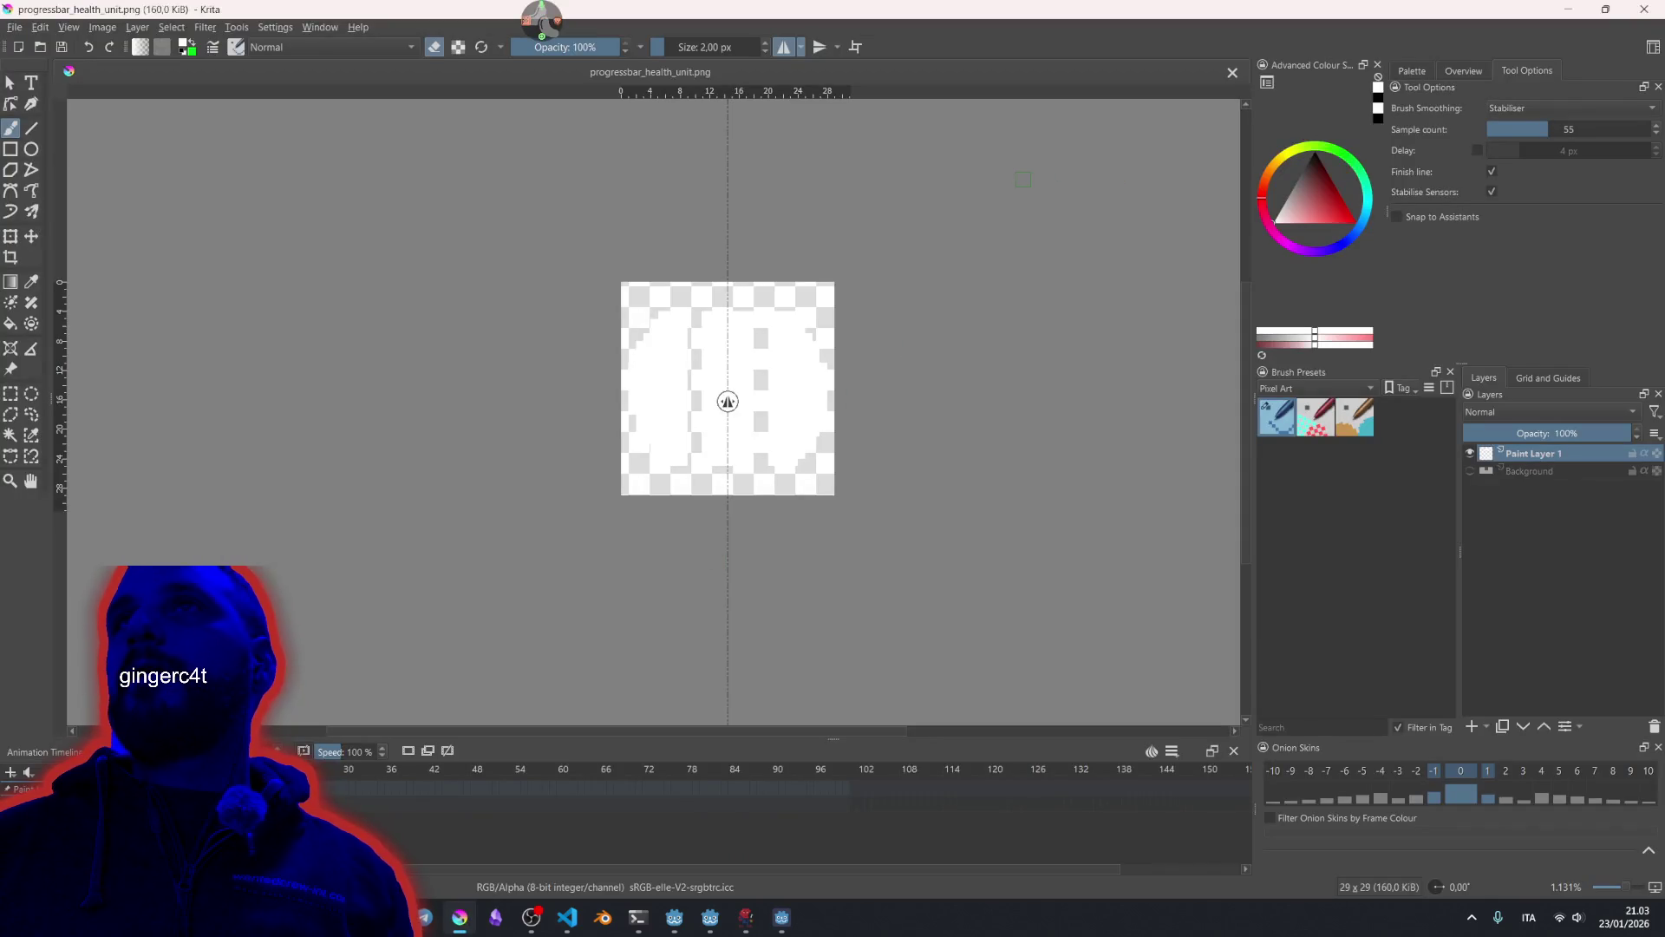
{"action": "left_click", "coordinate": [1584, 9]}
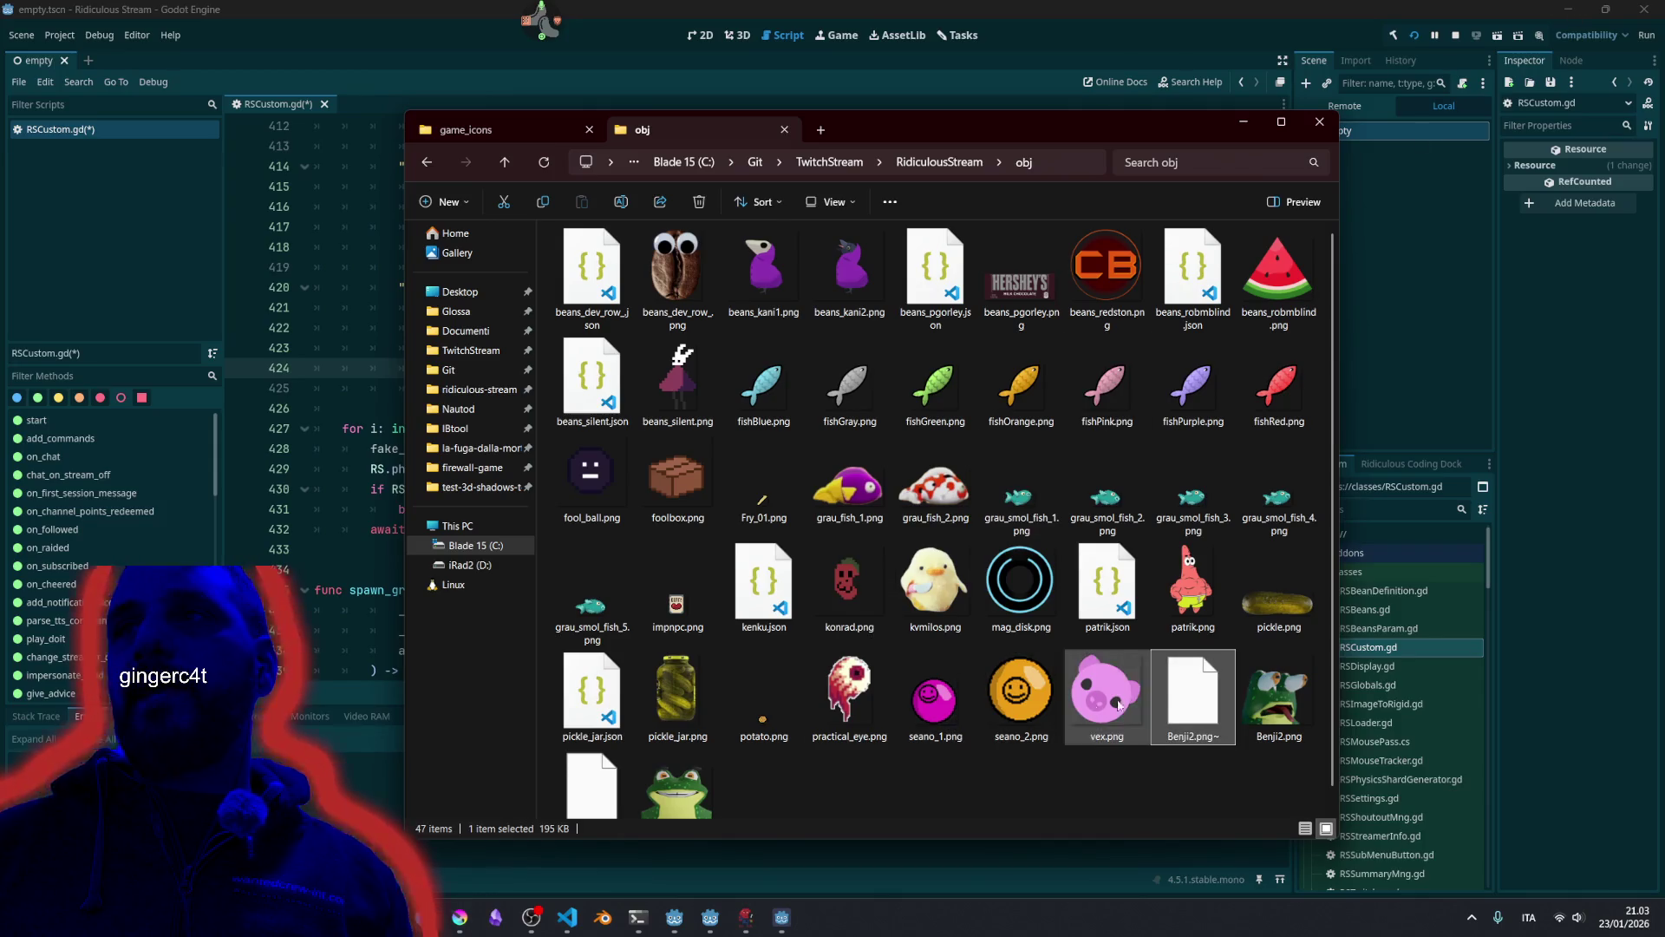
{"action": "scroll", "coordinate": [1144, 680], "scroll_direction": "down", "scroll_amount": 1}
{"action": "left_click", "coordinate": [676, 805]}
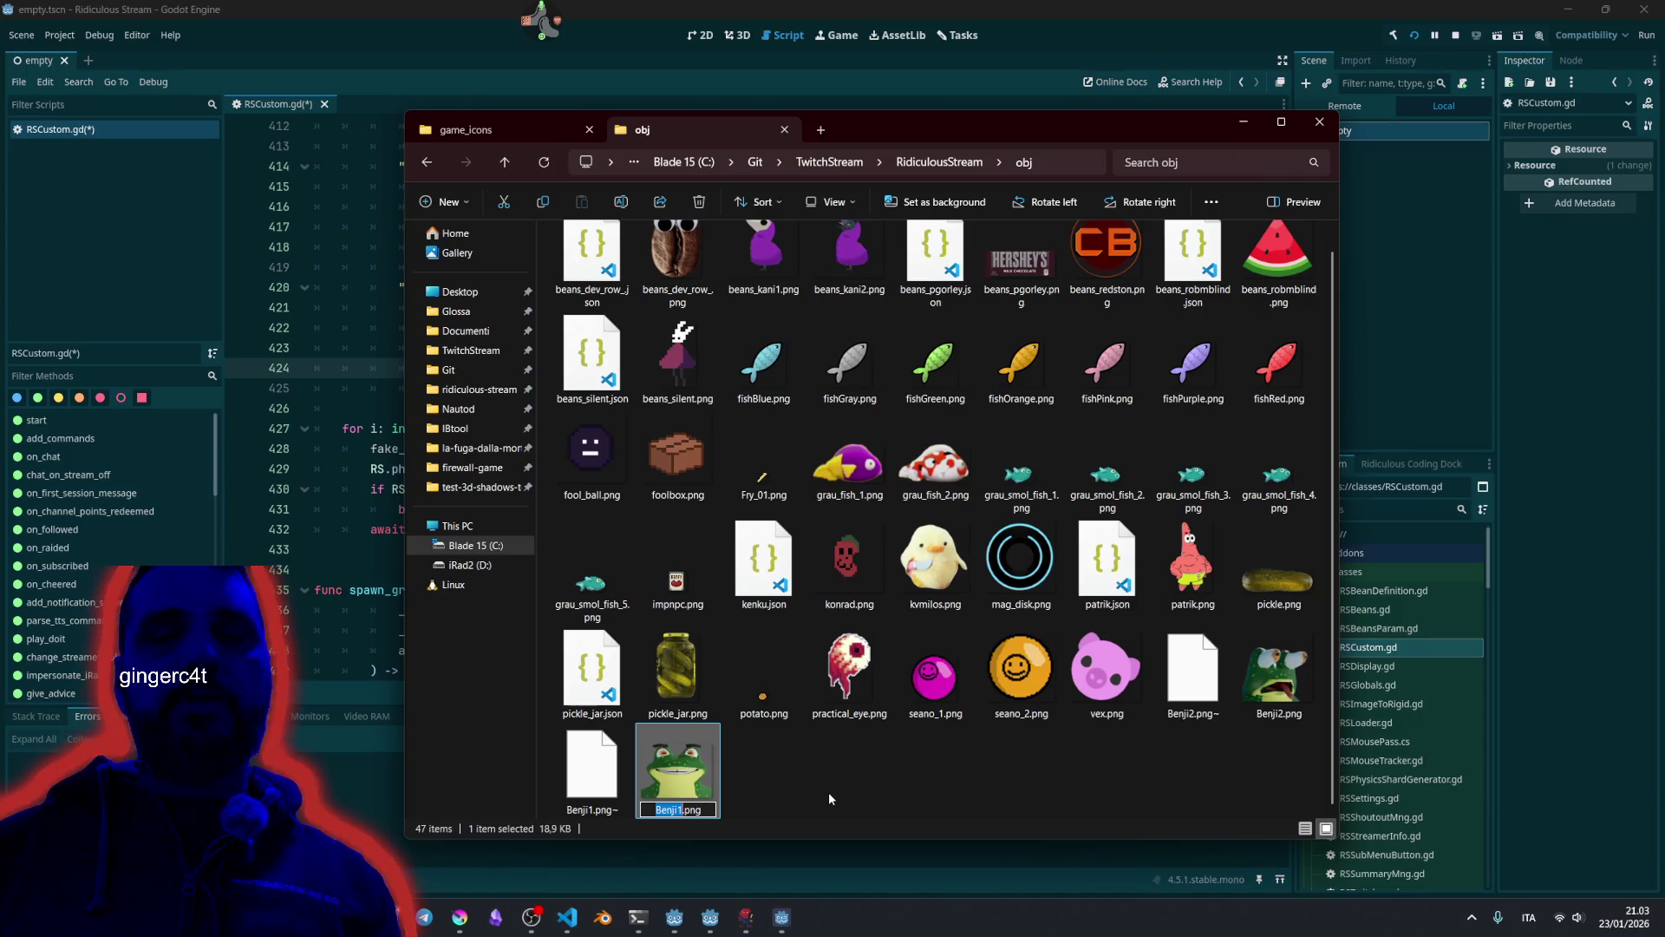
{"action": "key", "text": "ctrl+a"}
{"action": "key", "text": "ctrl+c"}
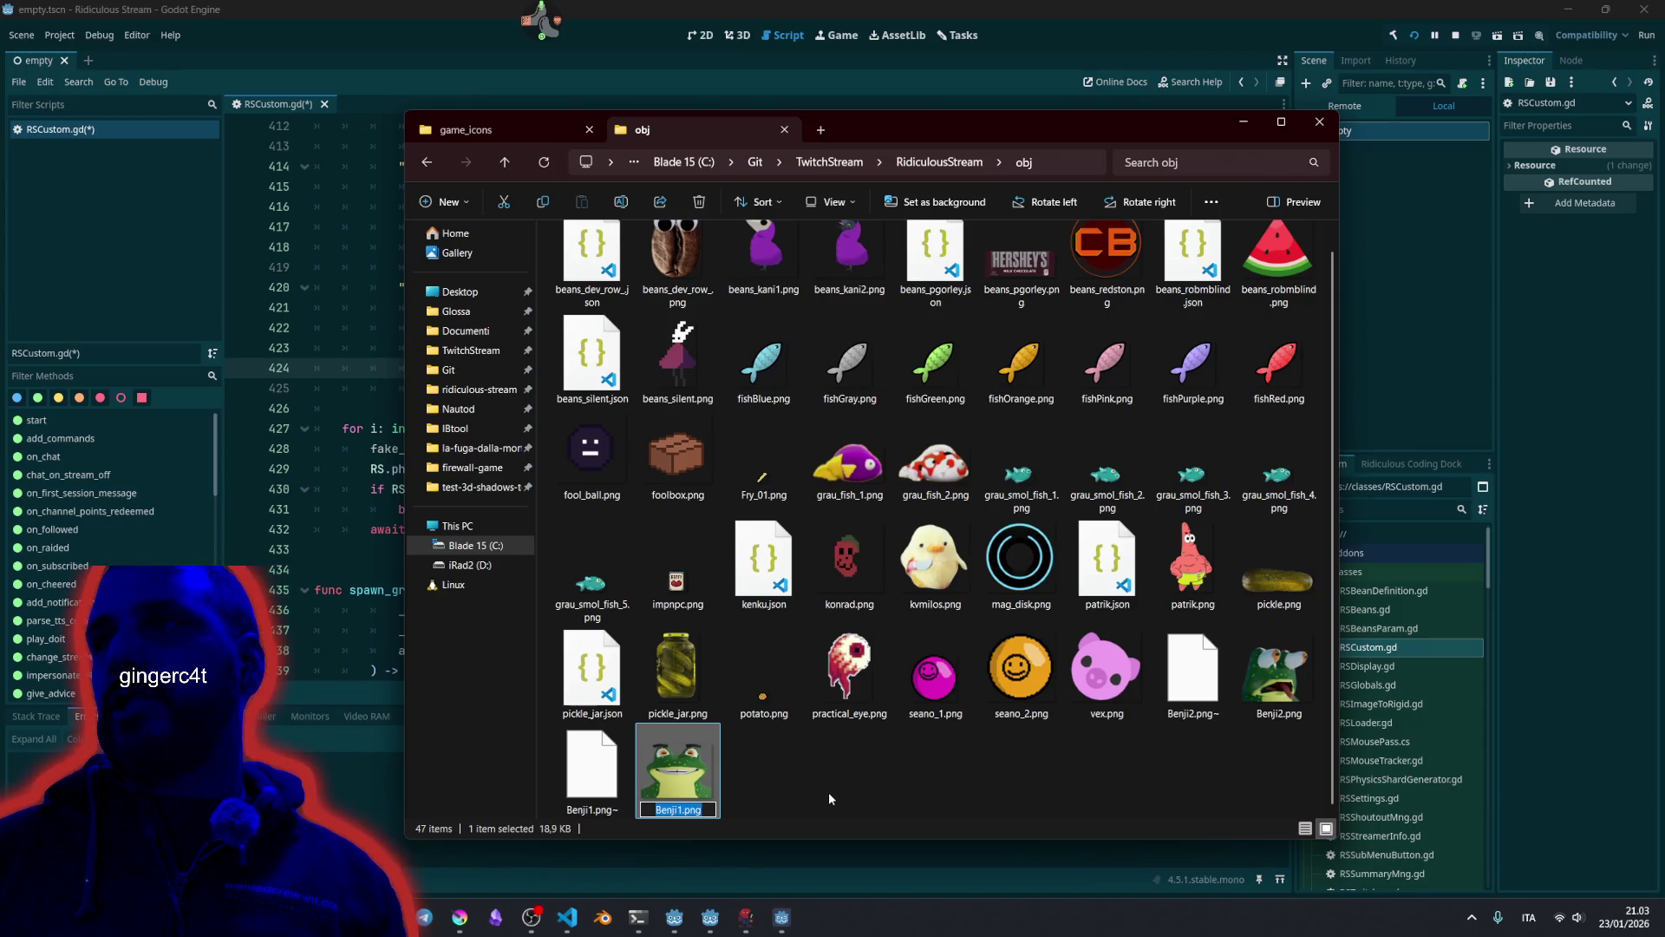
{"action": "left_click", "coordinate": [871, 778]}
Replace pickle and pickle_jar on line 421 with Benji1 and Benji2, and save.
{"action": "left_click", "coordinate": [344, 490]}
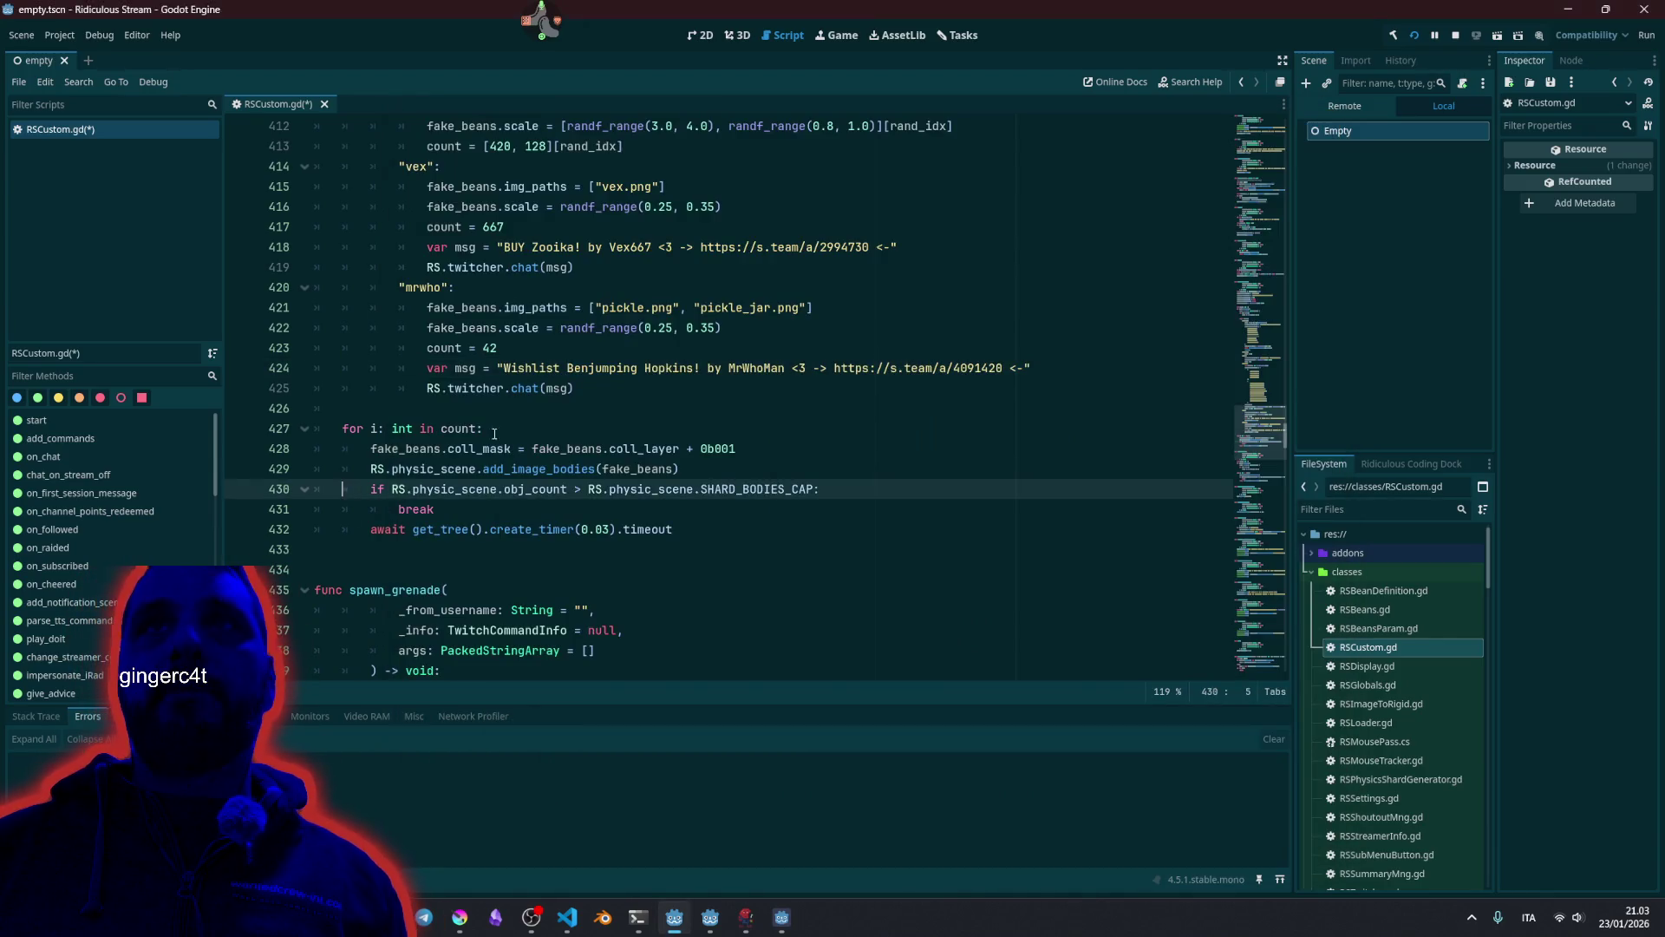
{"action": "double_click", "coordinate": [617, 309]}
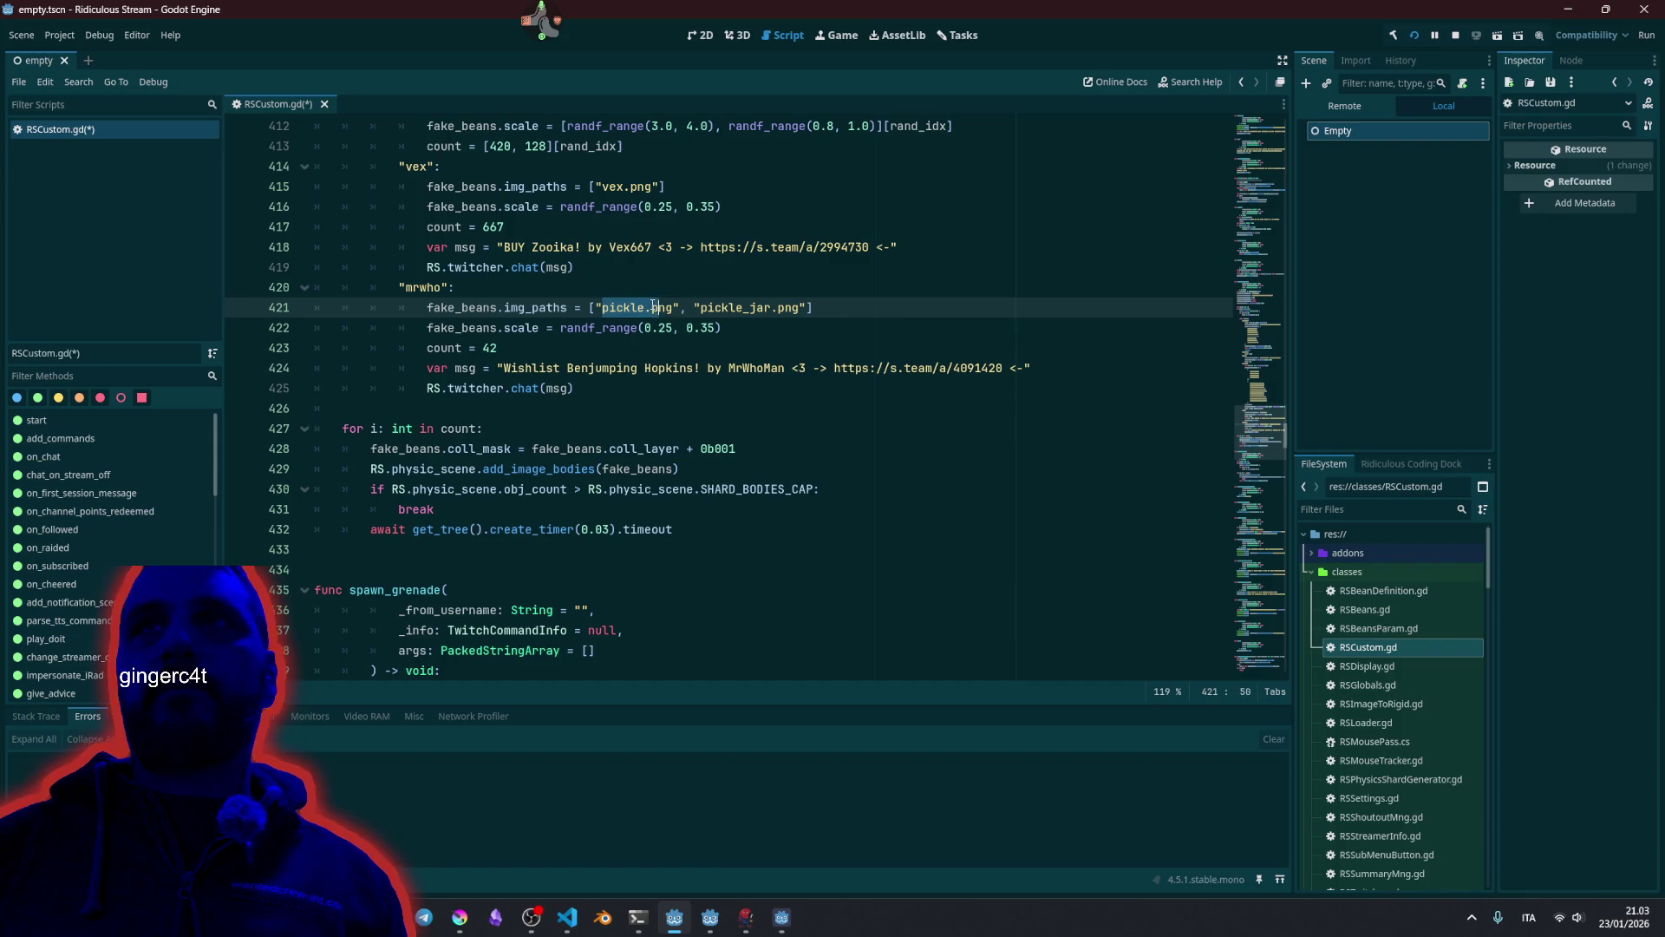
{"action": "key", "text": "ctrl+v"}
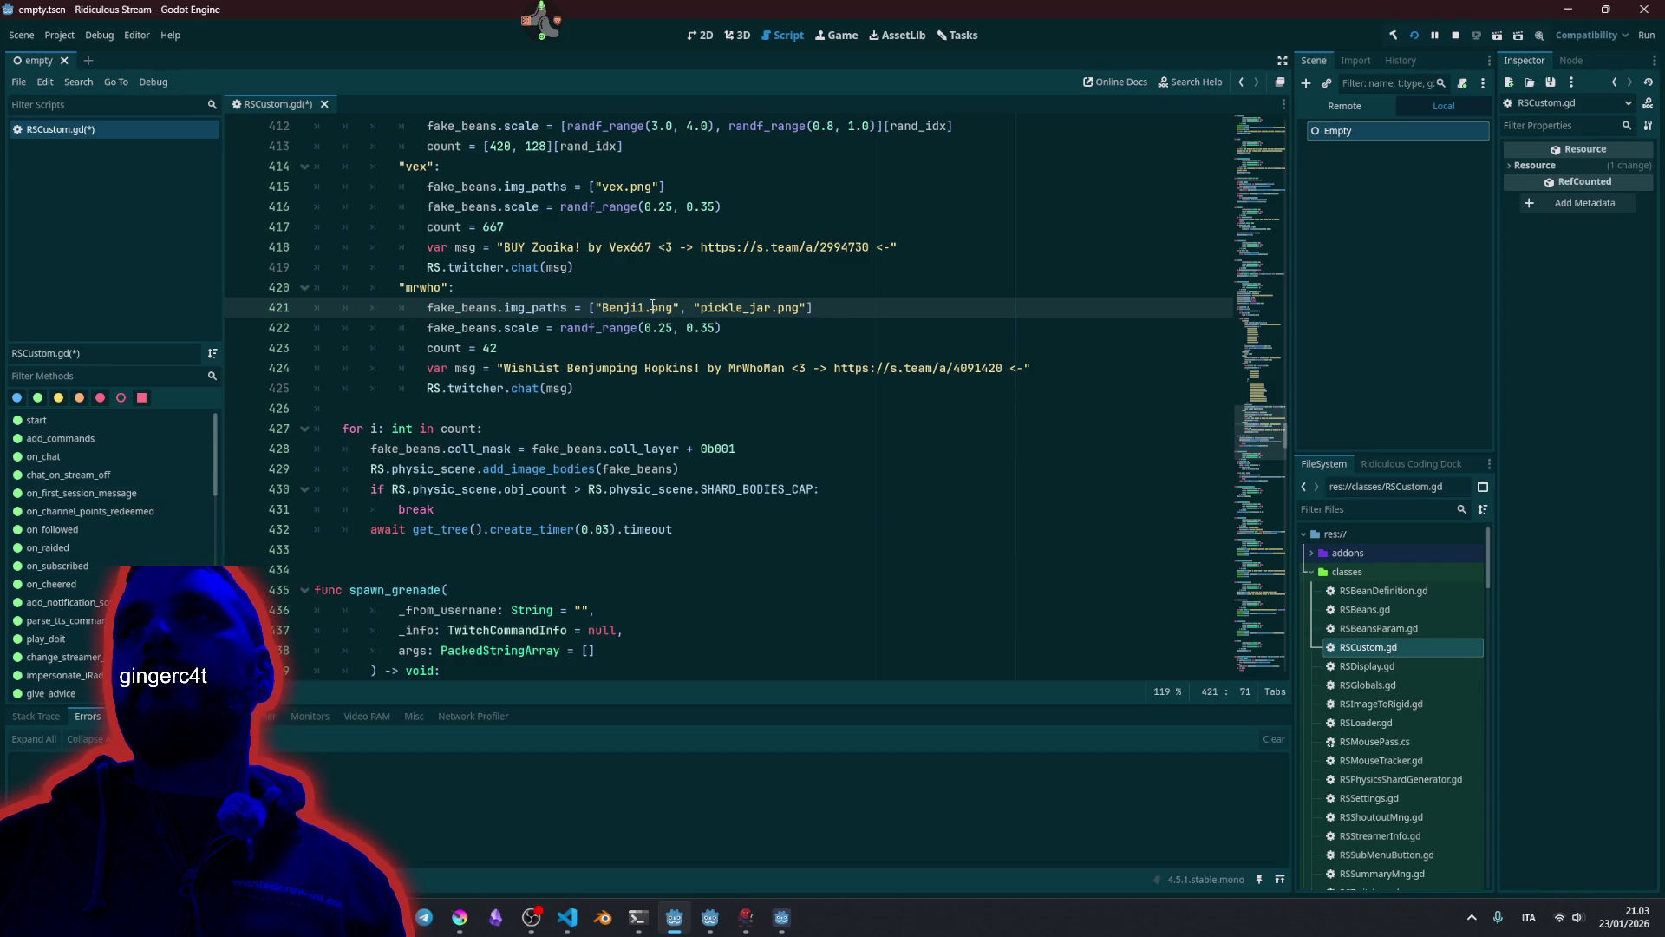
{"action": "key", "text": "ctrl+shift+Left"}
{"action": "key", "text": "ctrl+v"}
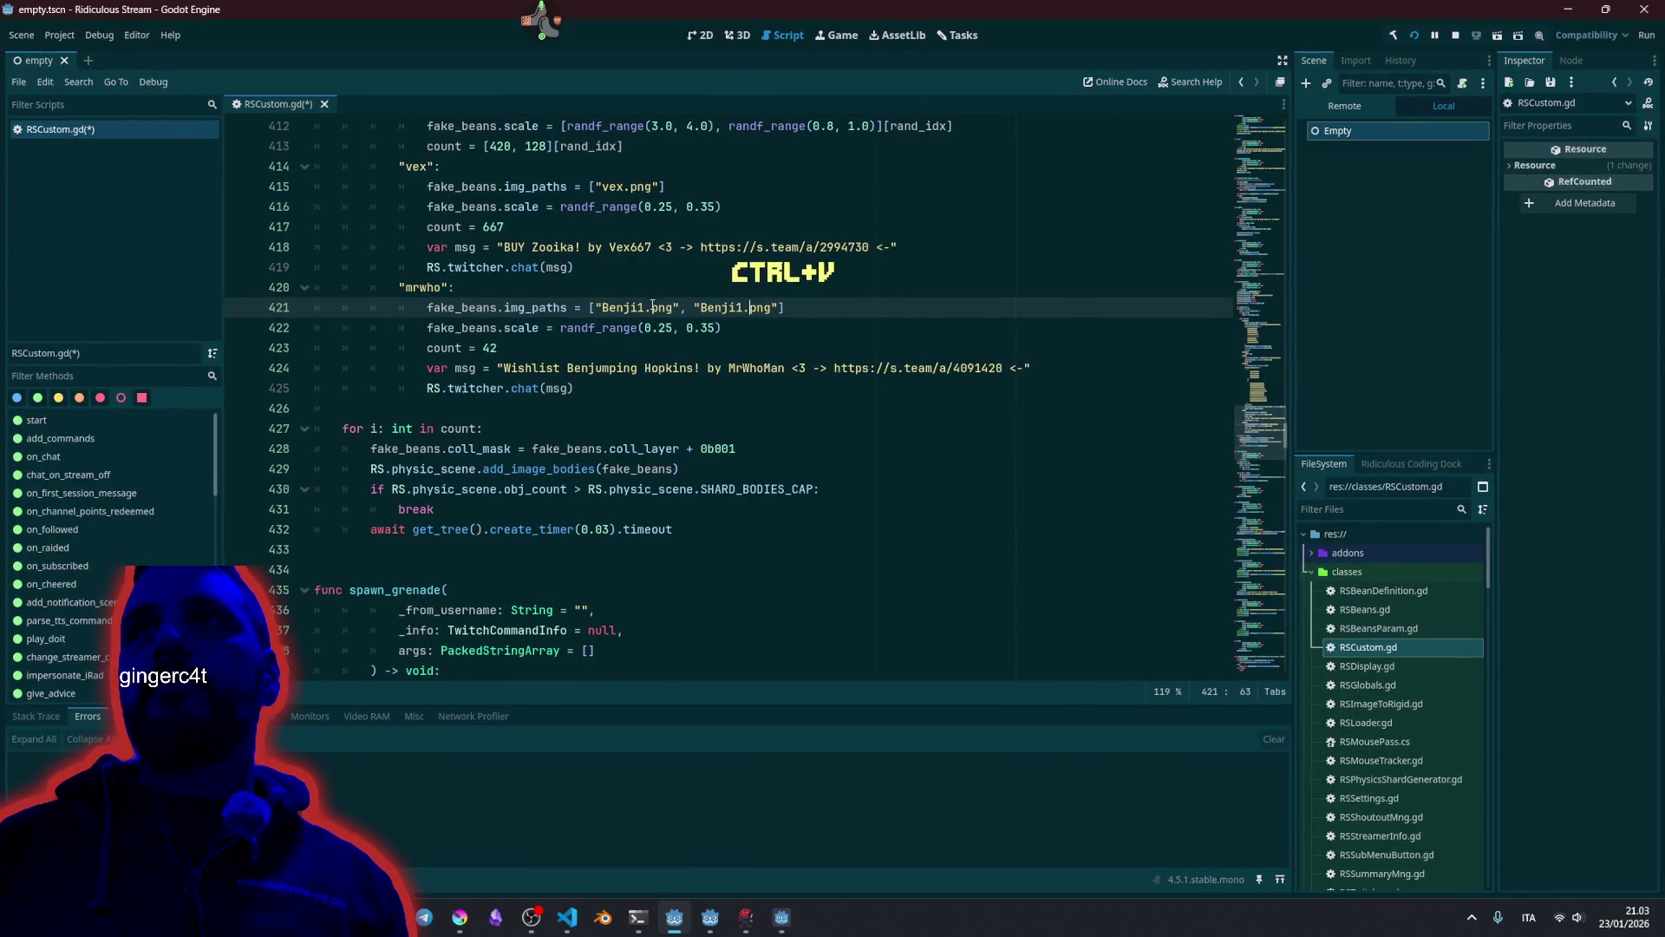
{"action": "key", "text": "BackSpace"}
{"action": "type", "text": "2"}
{"action": "key", "text": "End"}
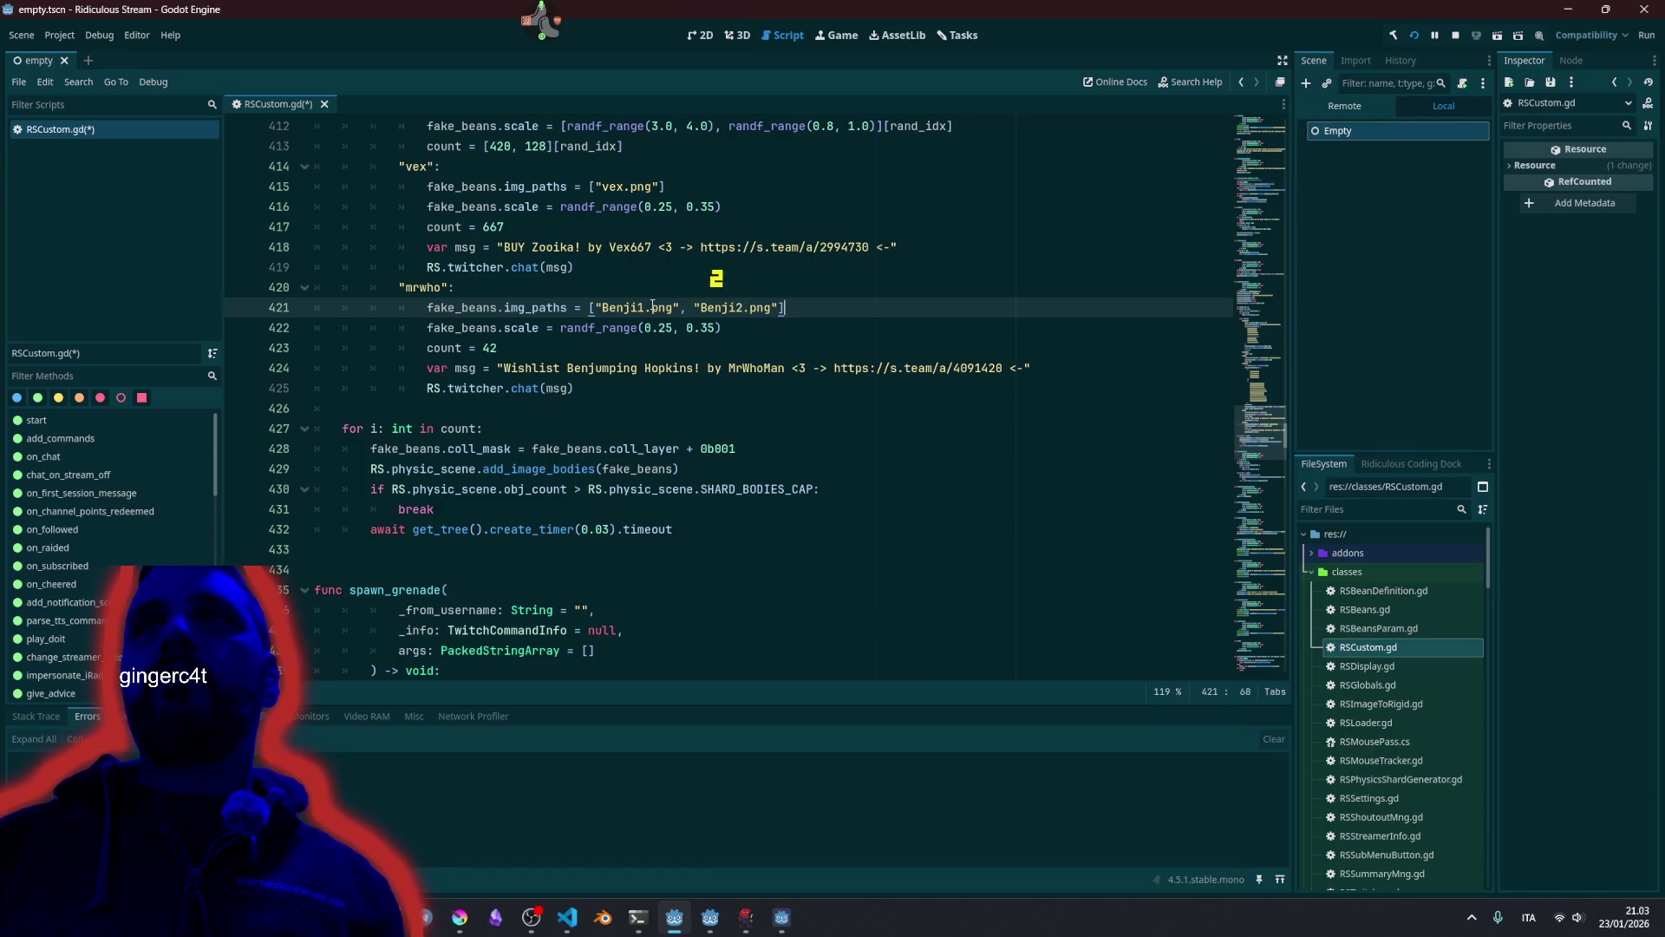
{"action": "key", "text": "Down"}
{"action": "key", "text": "Down"}
{"action": "key", "text": "ctrl+s"}
Change the upper bound of the scale range on line 422 to 0.45 and save.
{"action": "left_click", "coordinate": [646, 328]}
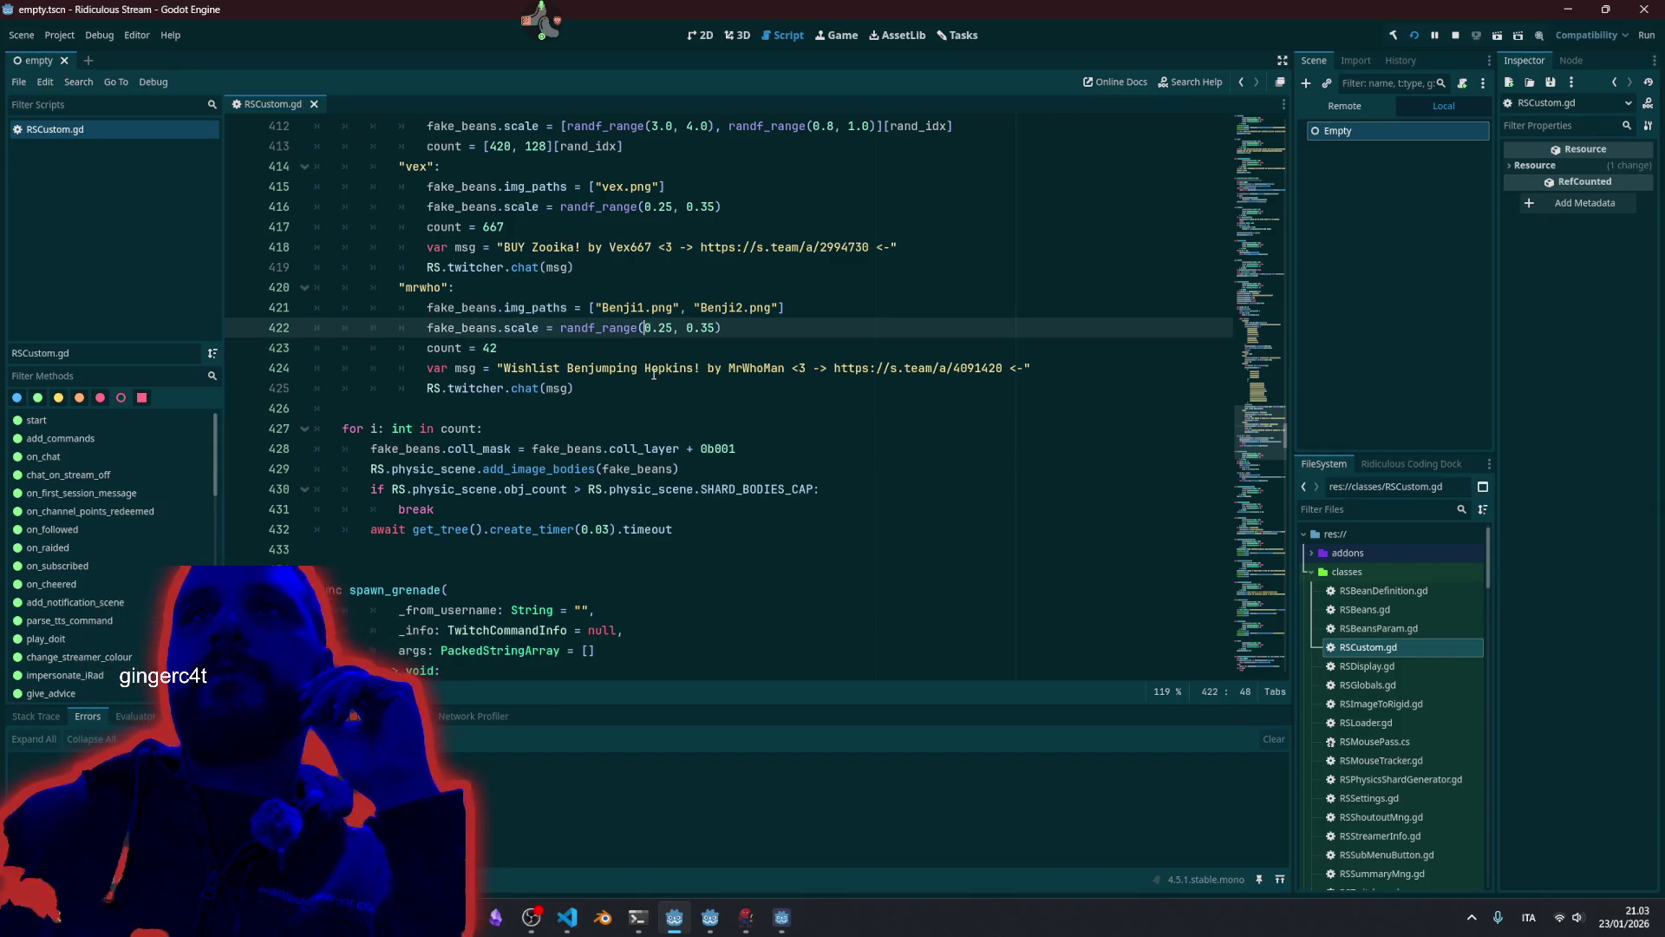
{"action": "left_click", "coordinate": [666, 328]}
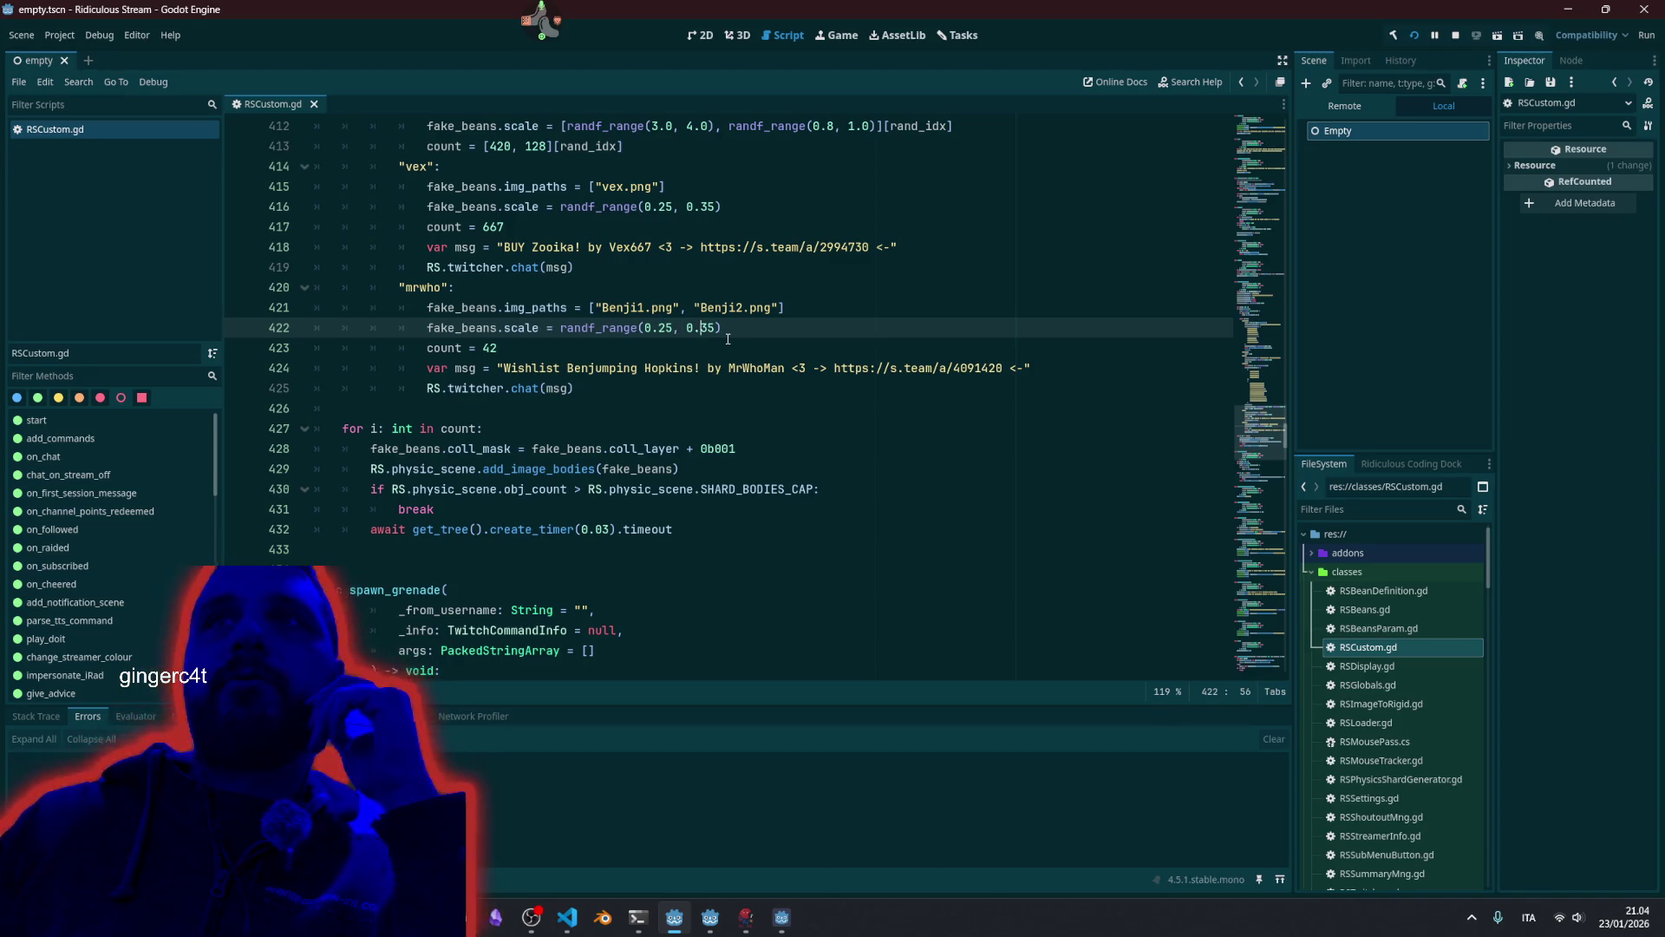
{"action": "key", "text": "Right"}
{"action": "key", "text": "Right"}
{"action": "key", "text": "Right"}
{"action": "key", "text": "BackSpace"}
{"action": "type", "text": "4"}
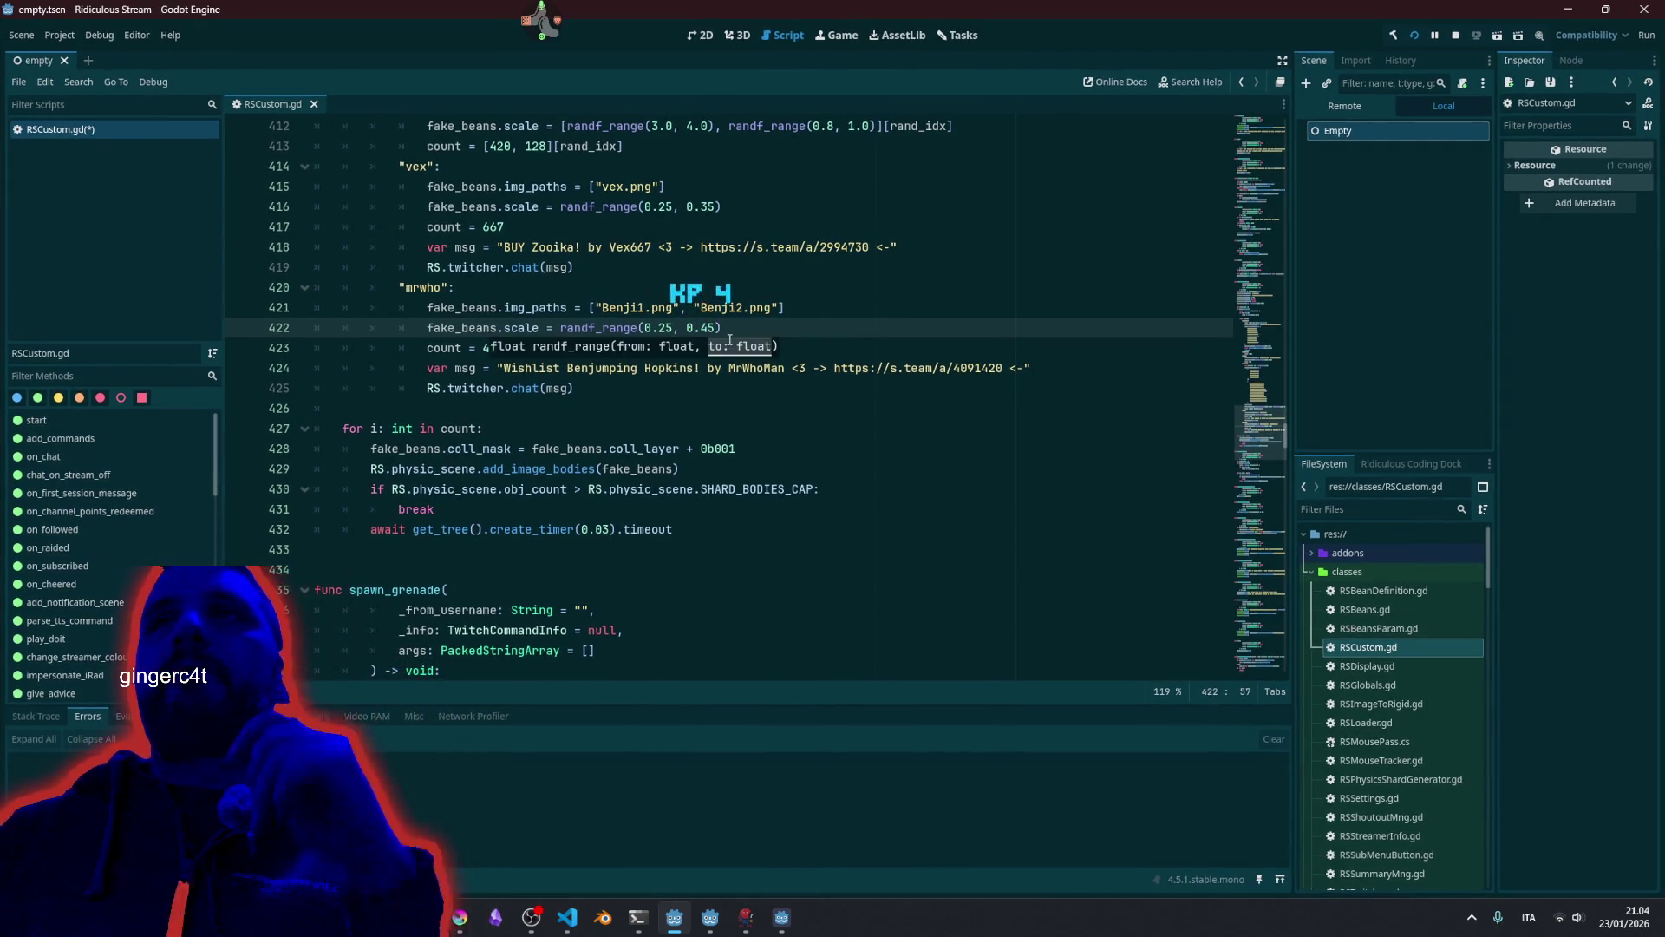
{"action": "key", "text": "Down"}
{"action": "key", "text": "ctrl+s"}
{"action": "left_click", "coordinate": [765, 308]}
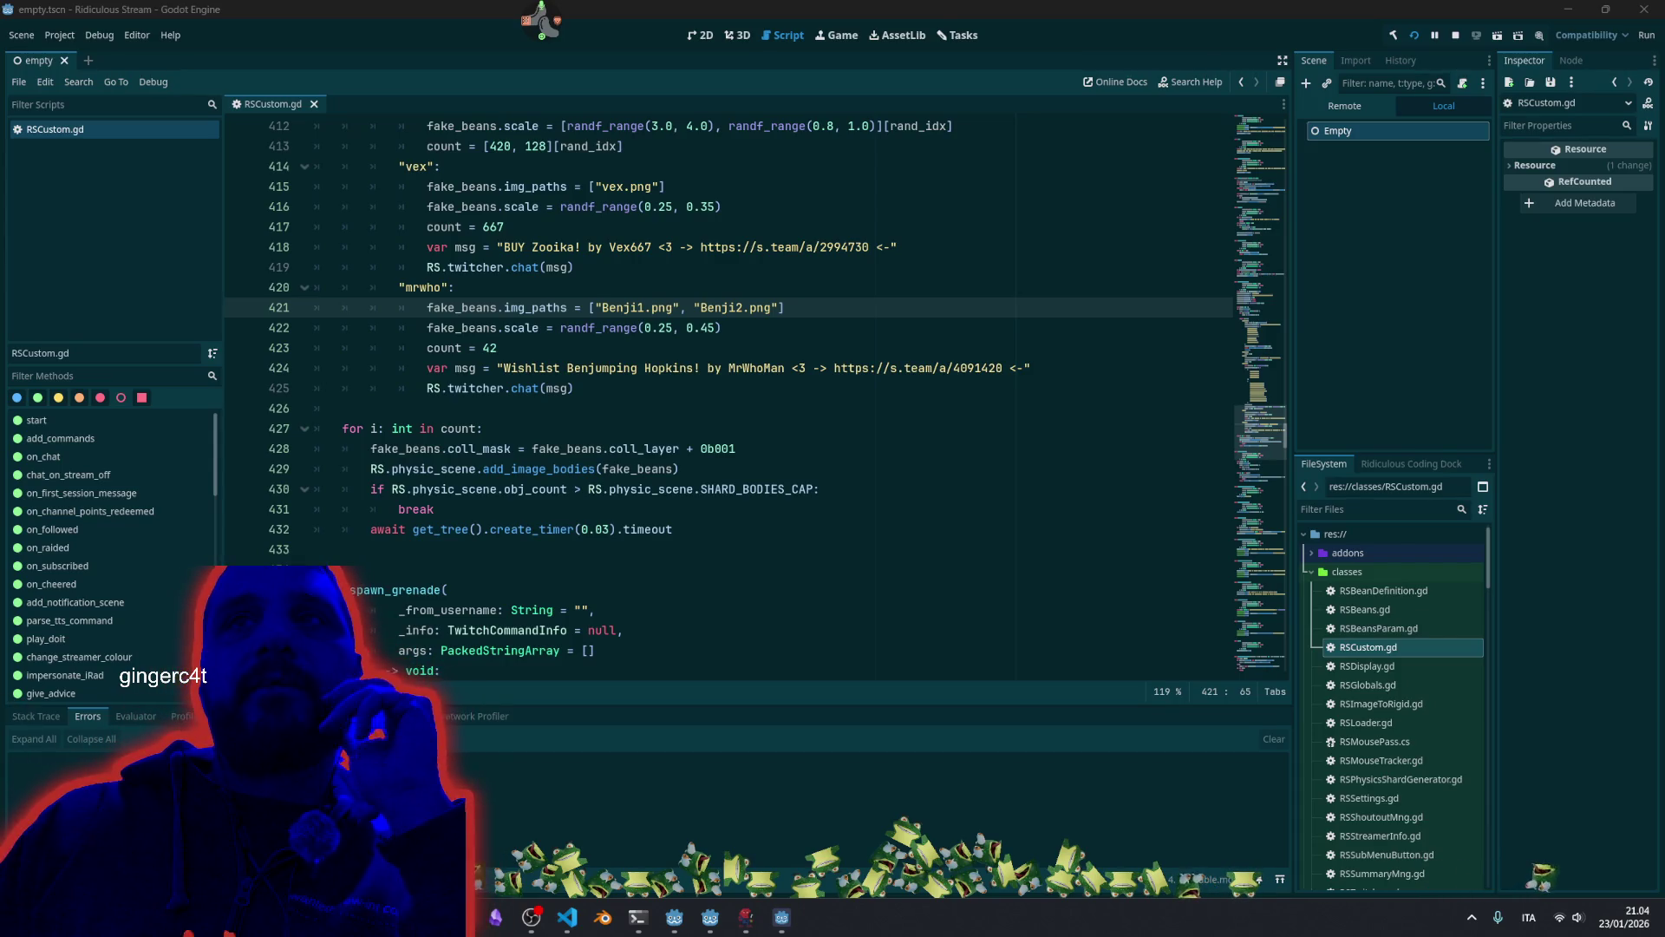
Set the Benji beans' scale to randf_range(0.45, 0.65) and save RSCustom.gd.
{"action": "double_click", "coordinate": [662, 327]}
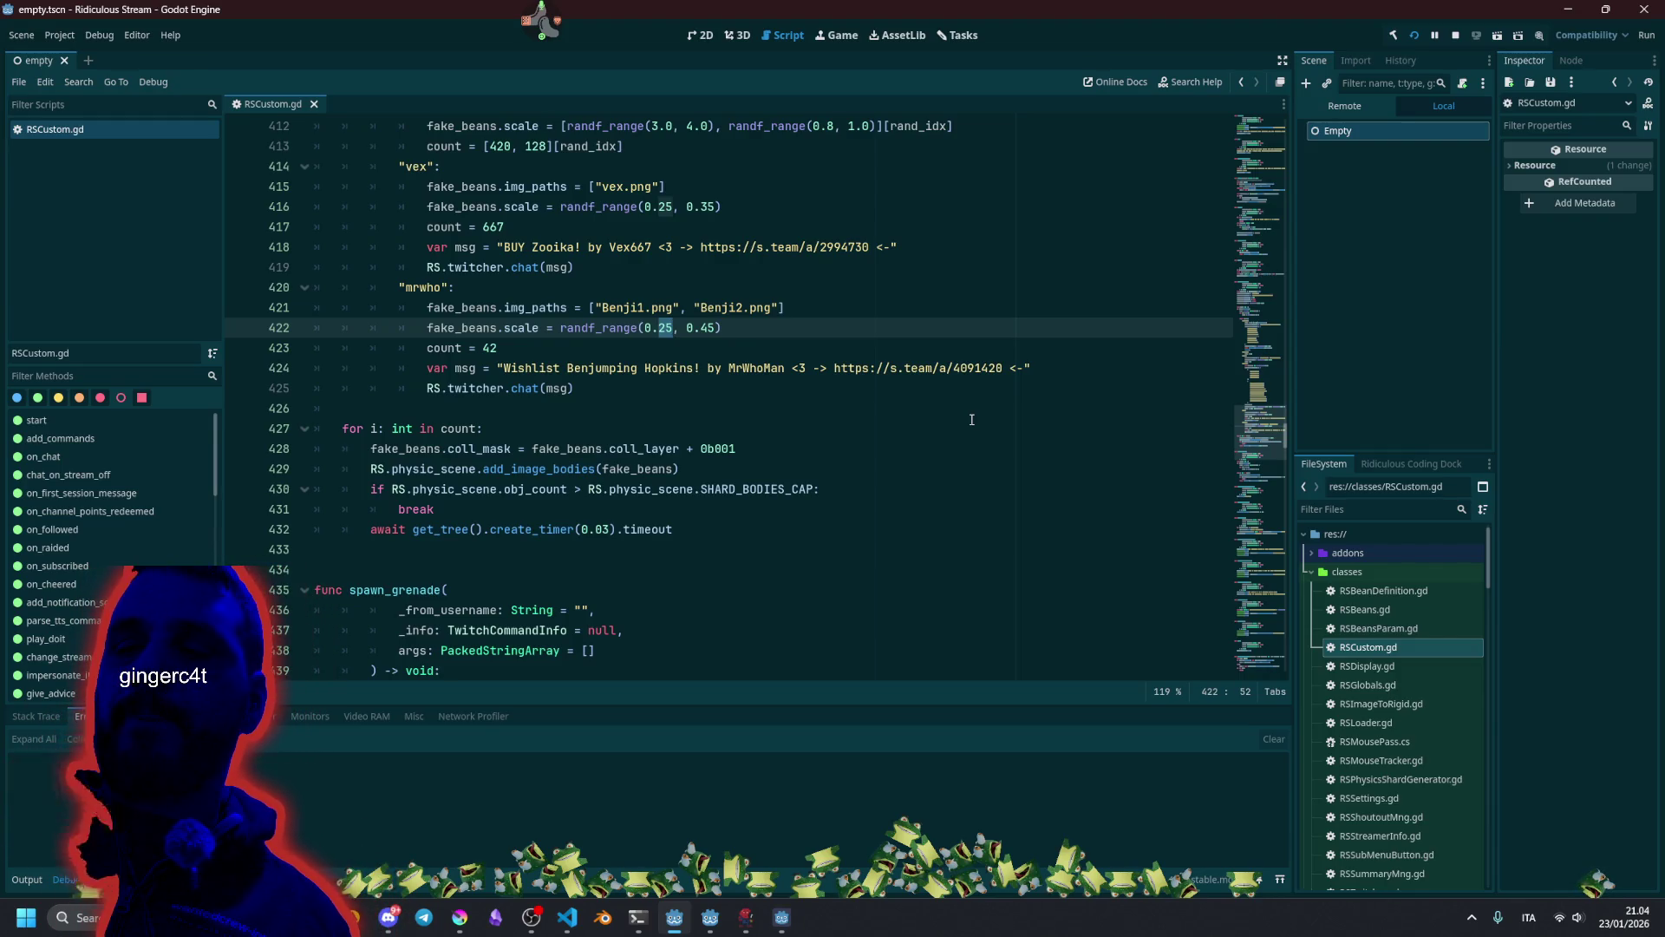
{"action": "type", "text": "45"}
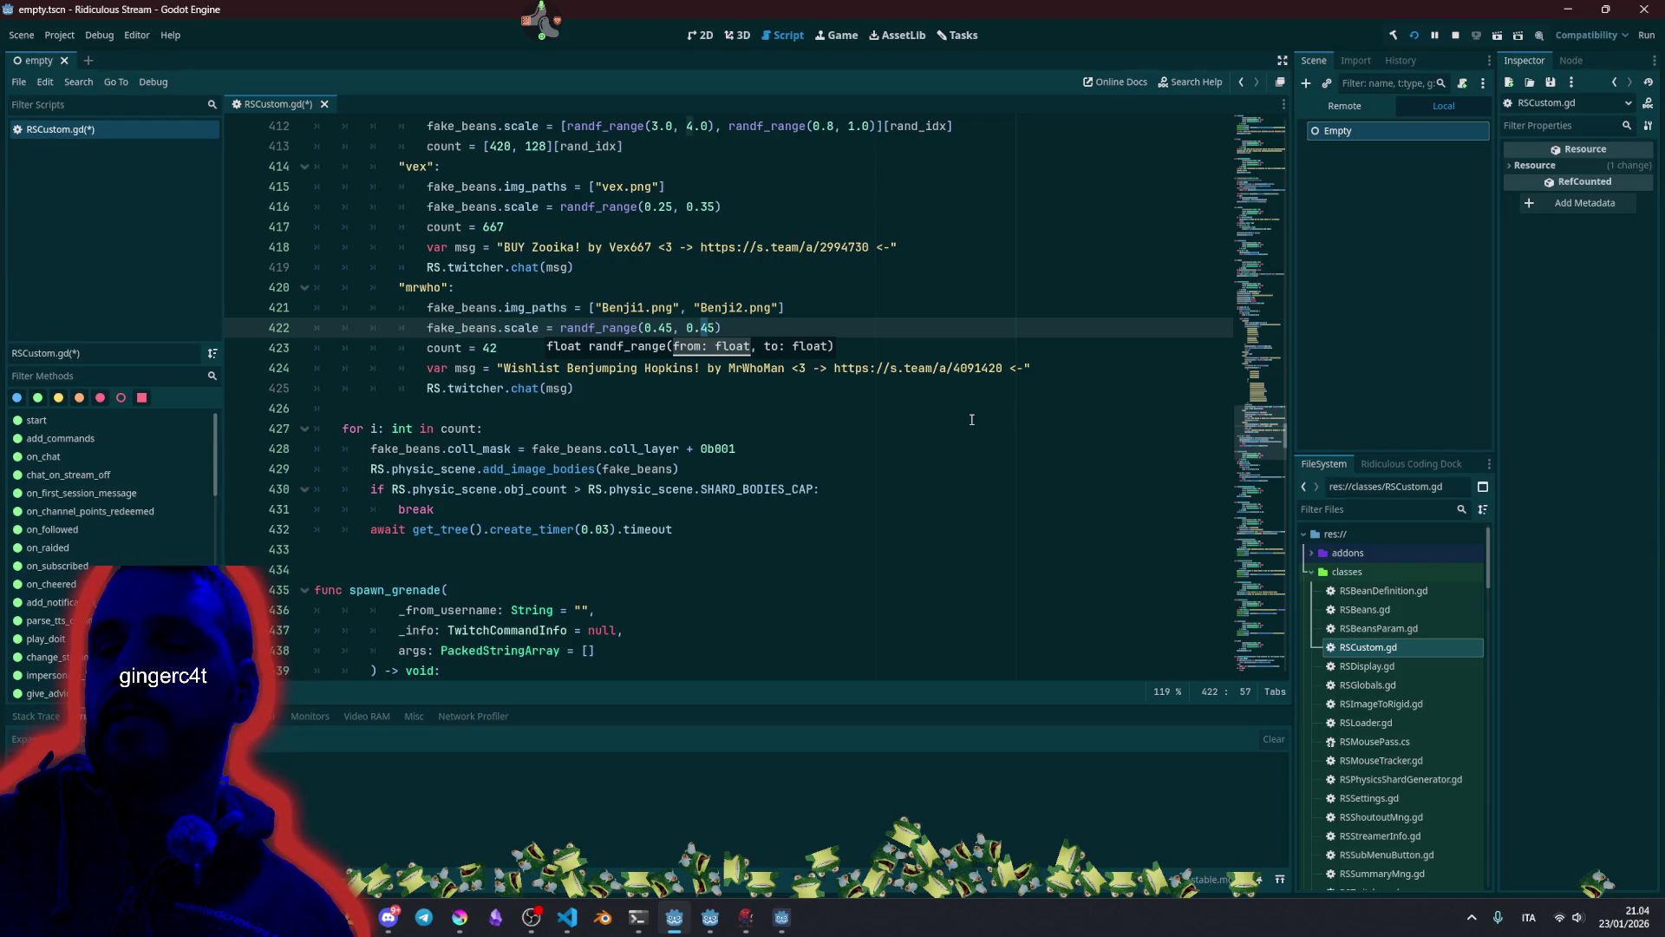
{"action": "key", "text": "BackSpace"}
{"action": "type", "text": "6"}
{"action": "scroll", "coordinate": [971, 419], "scroll_direction": "up", "scroll_amount": 1}
{"action": "key", "text": "ctrl+s"}
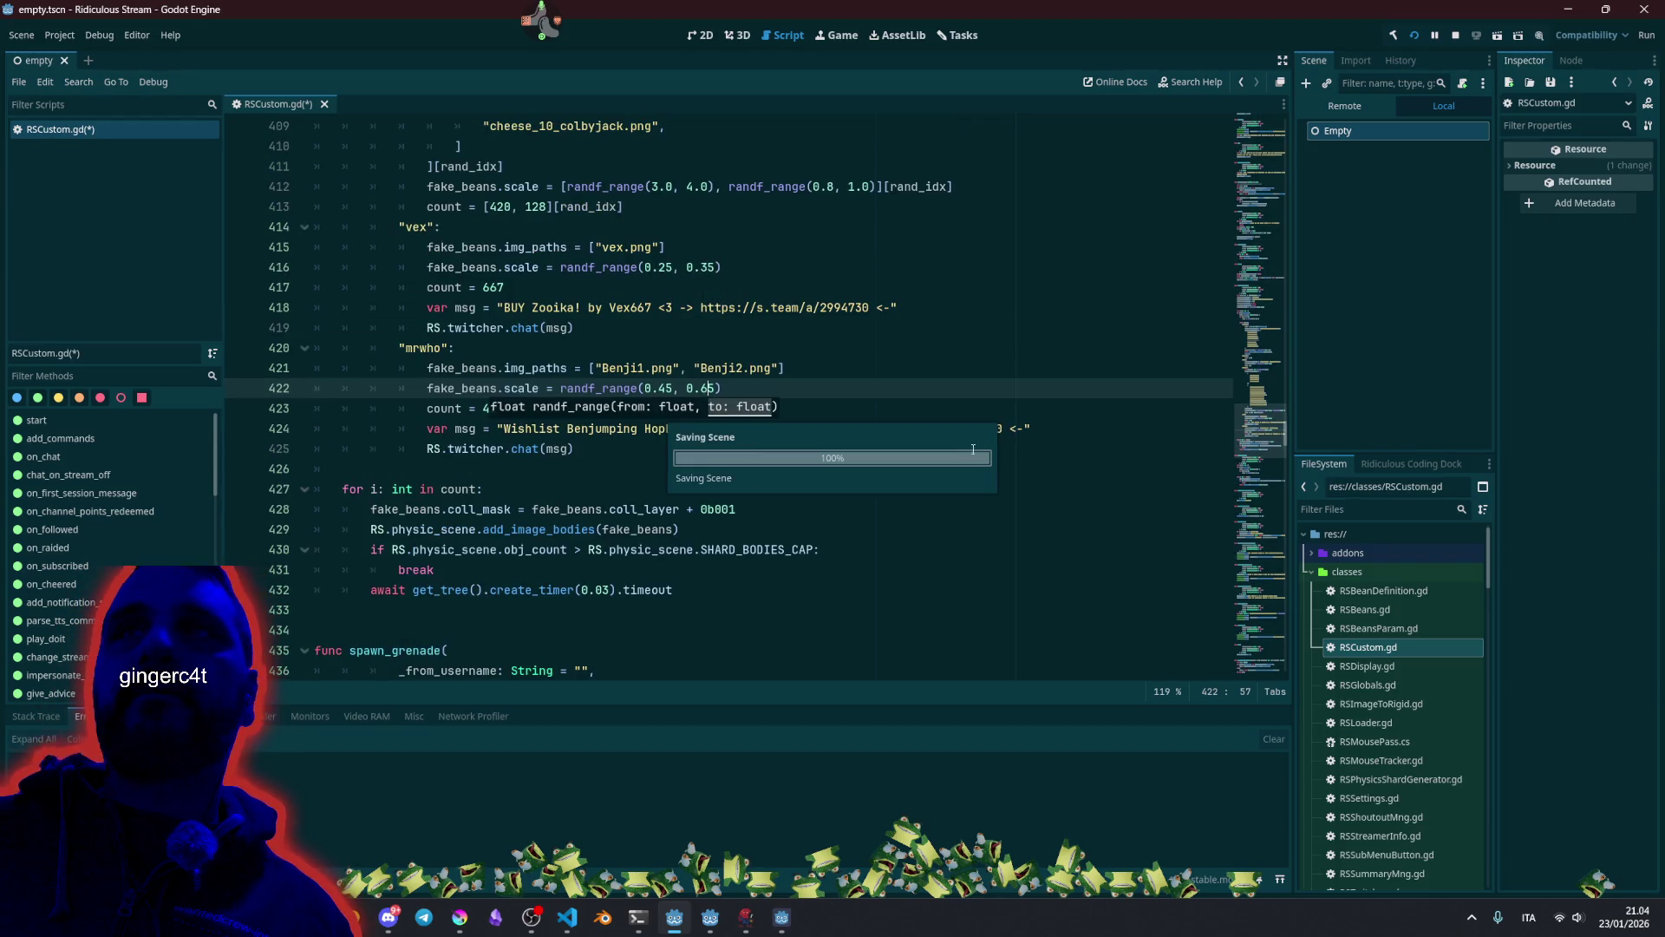
{"action": "key", "text": "End"}
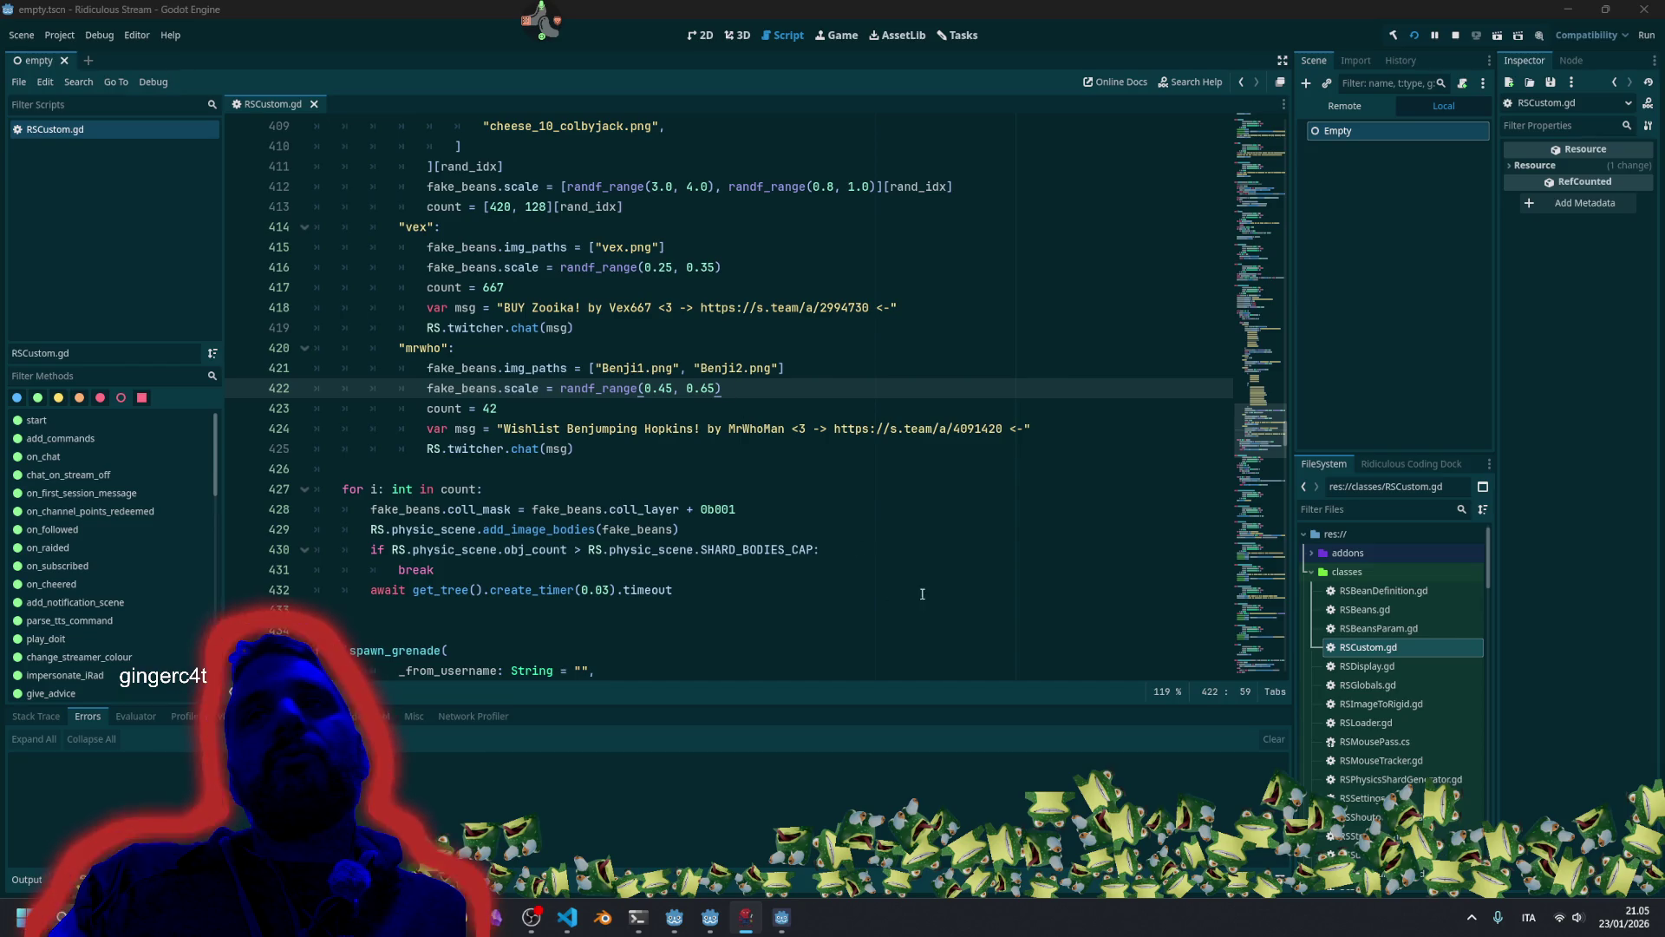
Copy the existing wishlist message and chat lines in RSCustom.gd.
{"action": "left_click", "coordinate": [1313, 572]}
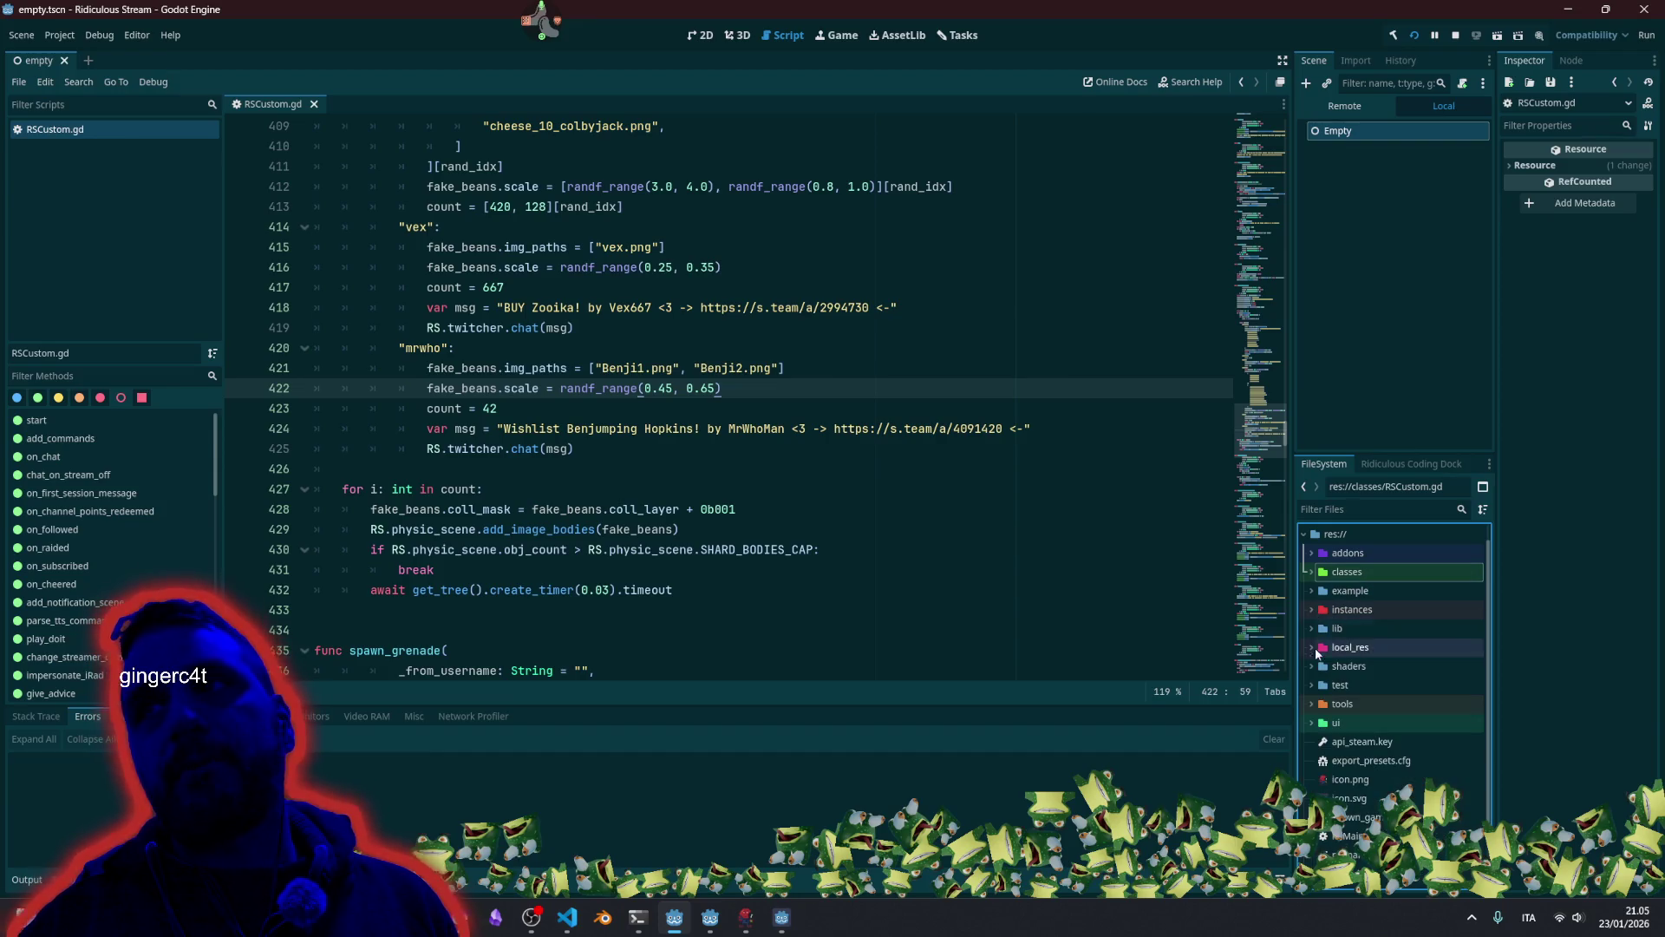
{"action": "left_click", "coordinate": [778, 329]}
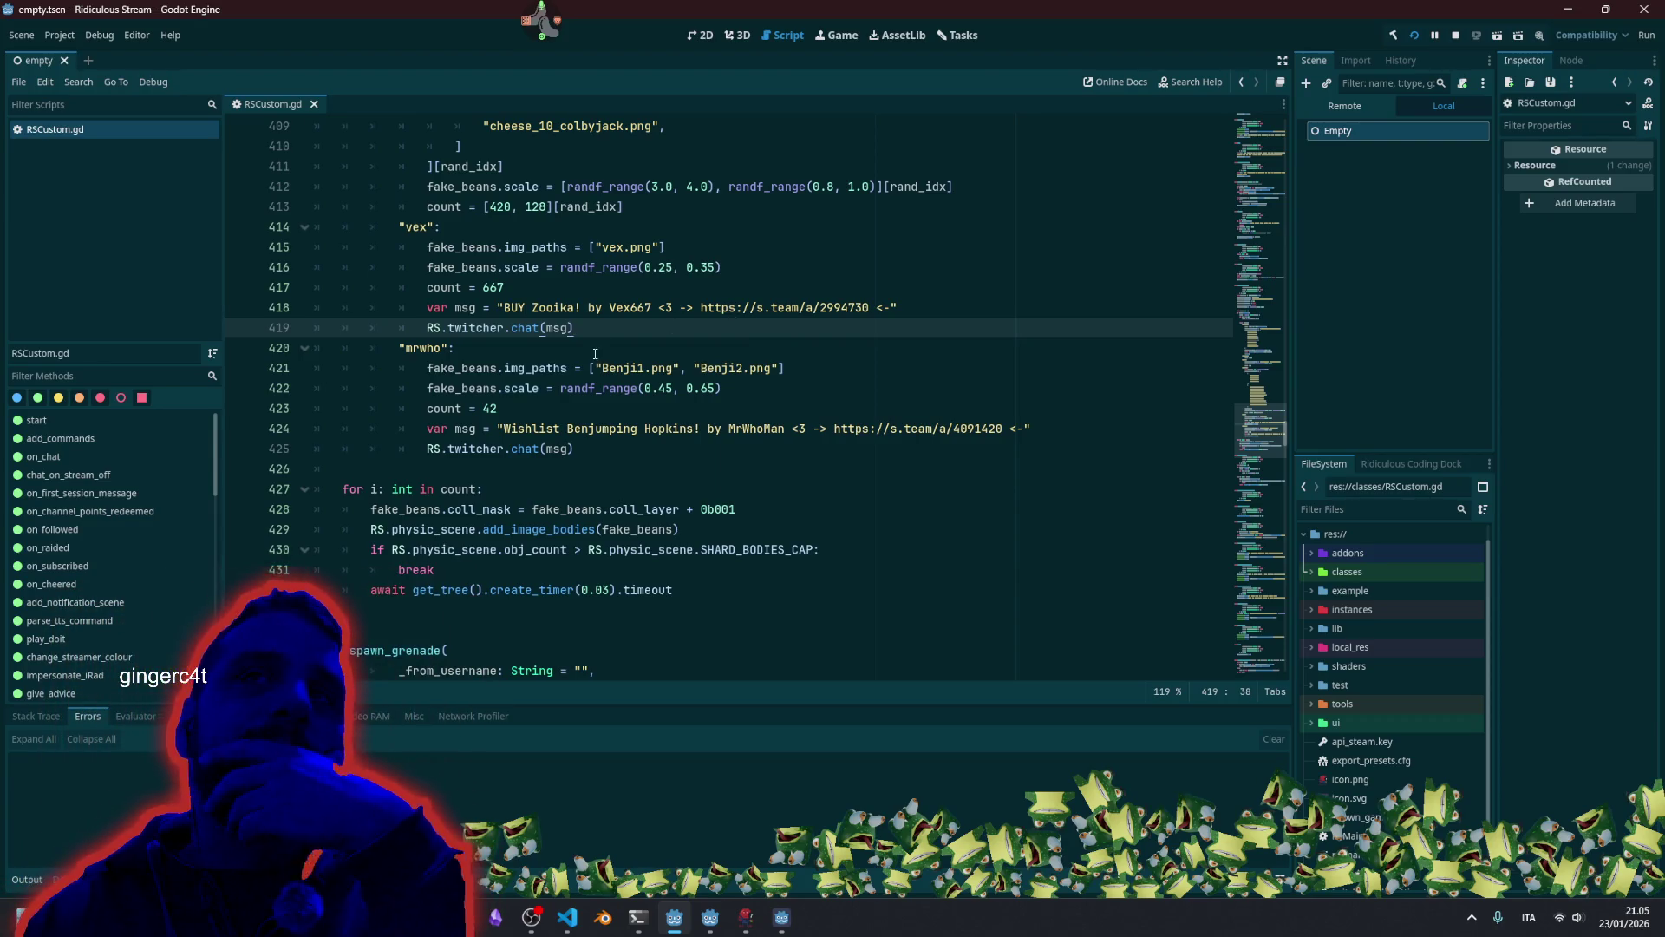
{"action": "scroll", "coordinate": [596, 352], "scroll_direction": "up", "scroll_amount": 12}
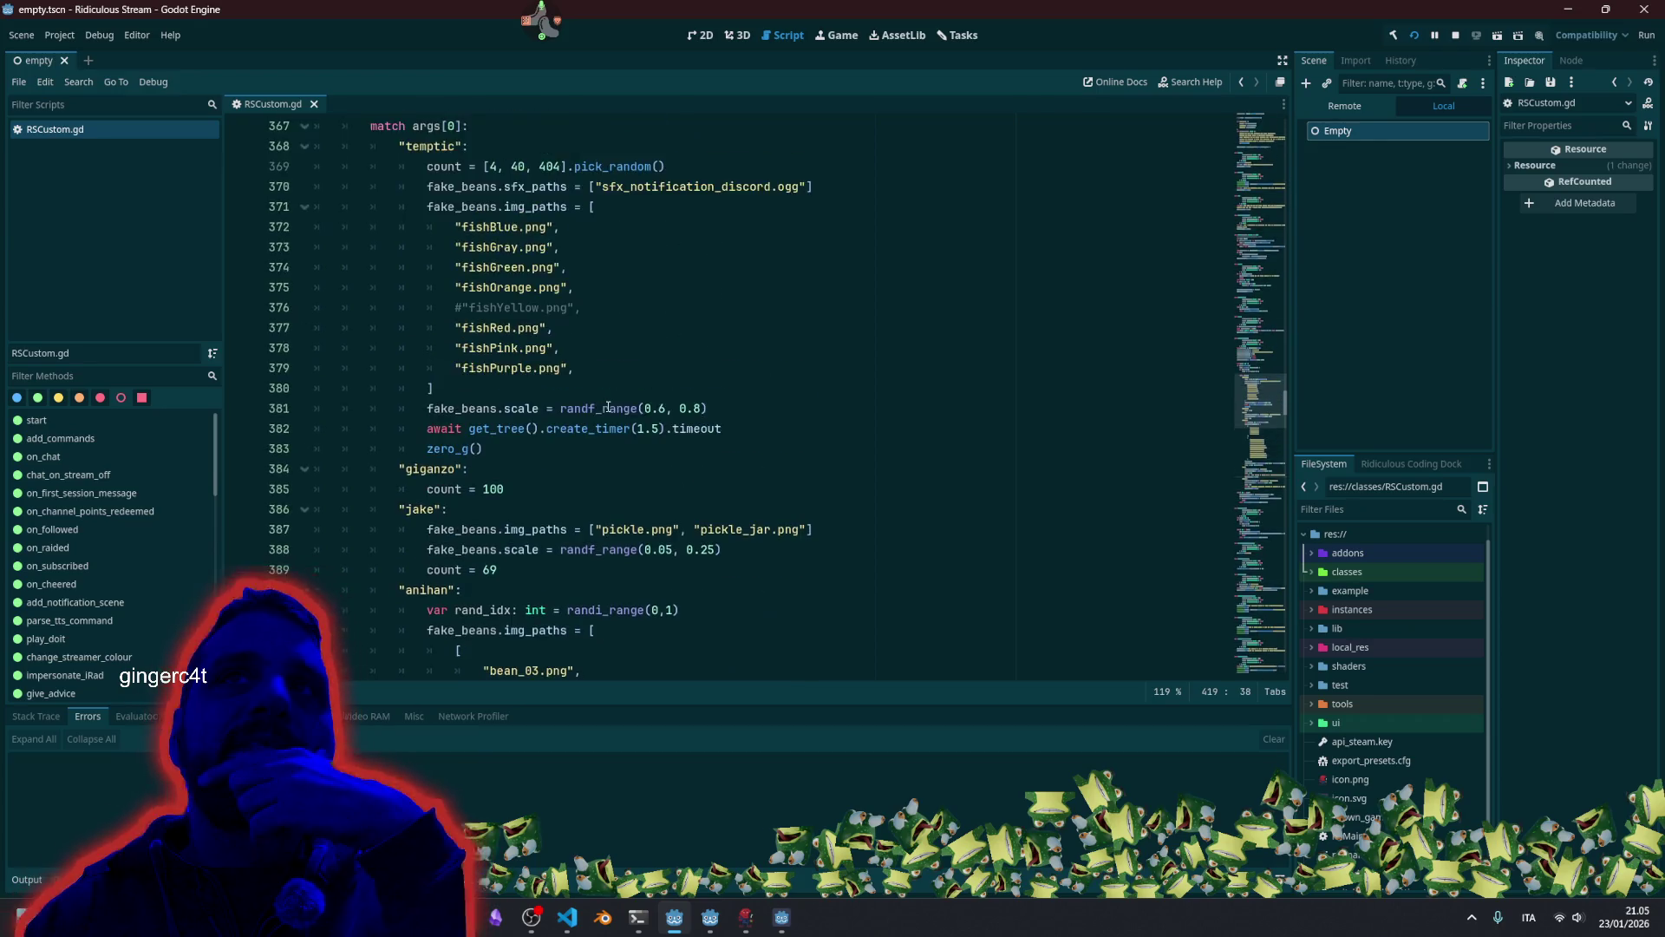
{"action": "scroll", "coordinate": [608, 407], "scroll_direction": "up", "scroll_amount": 3}
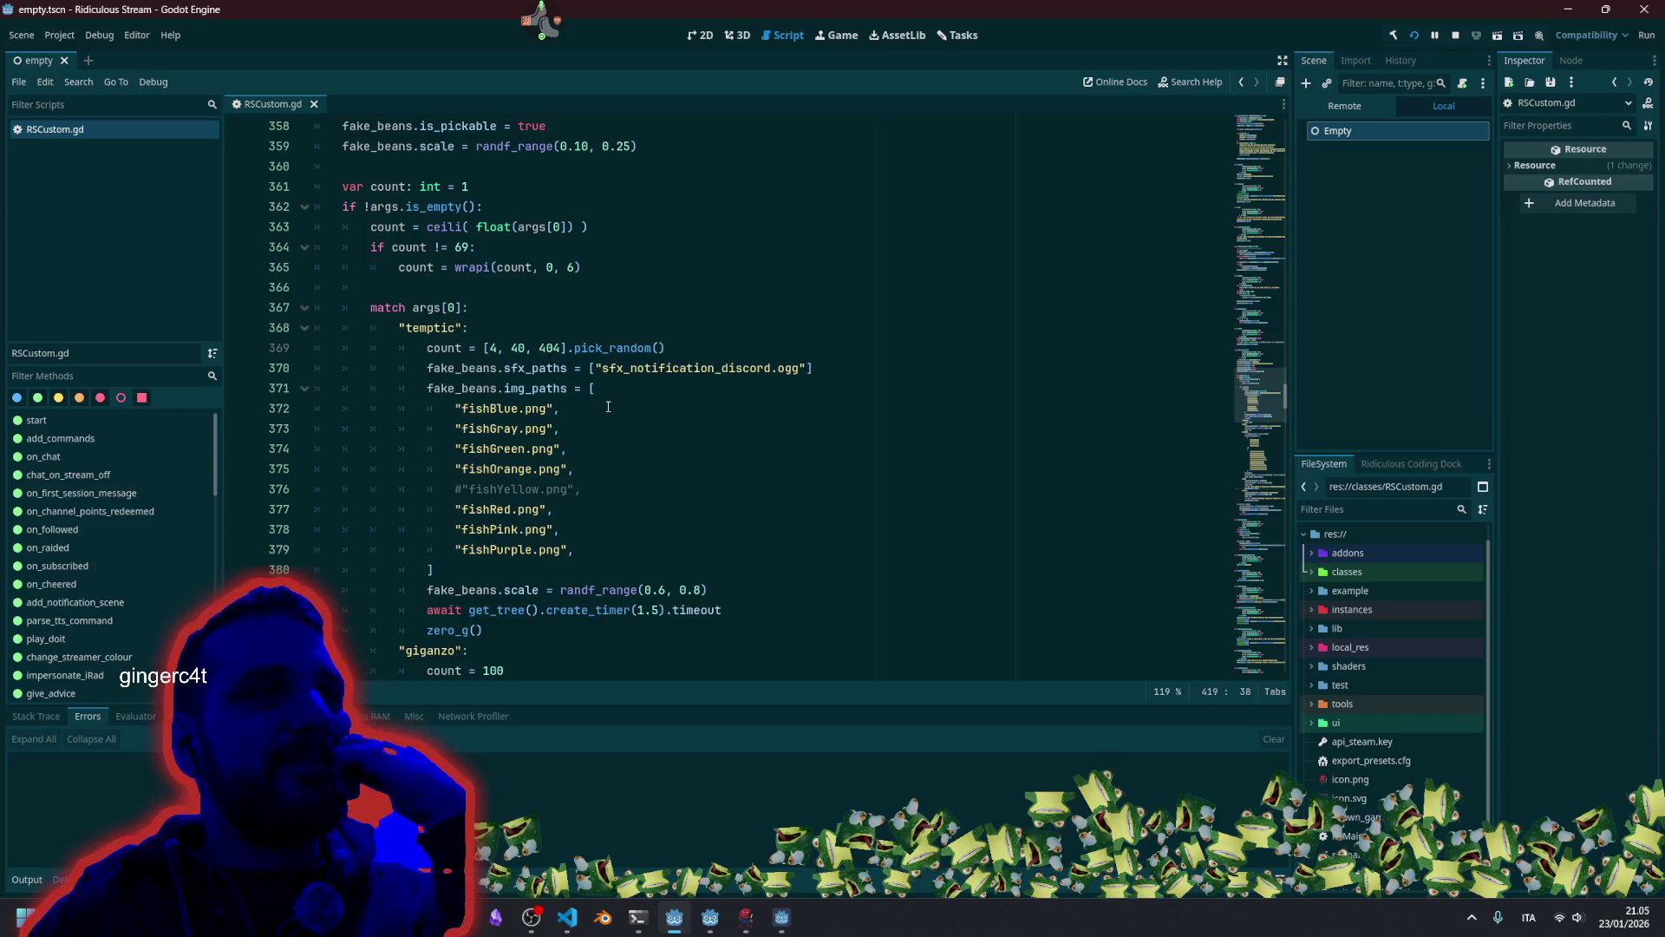
{"action": "scroll", "coordinate": [597, 385], "scroll_direction": "down", "scroll_amount": 18}
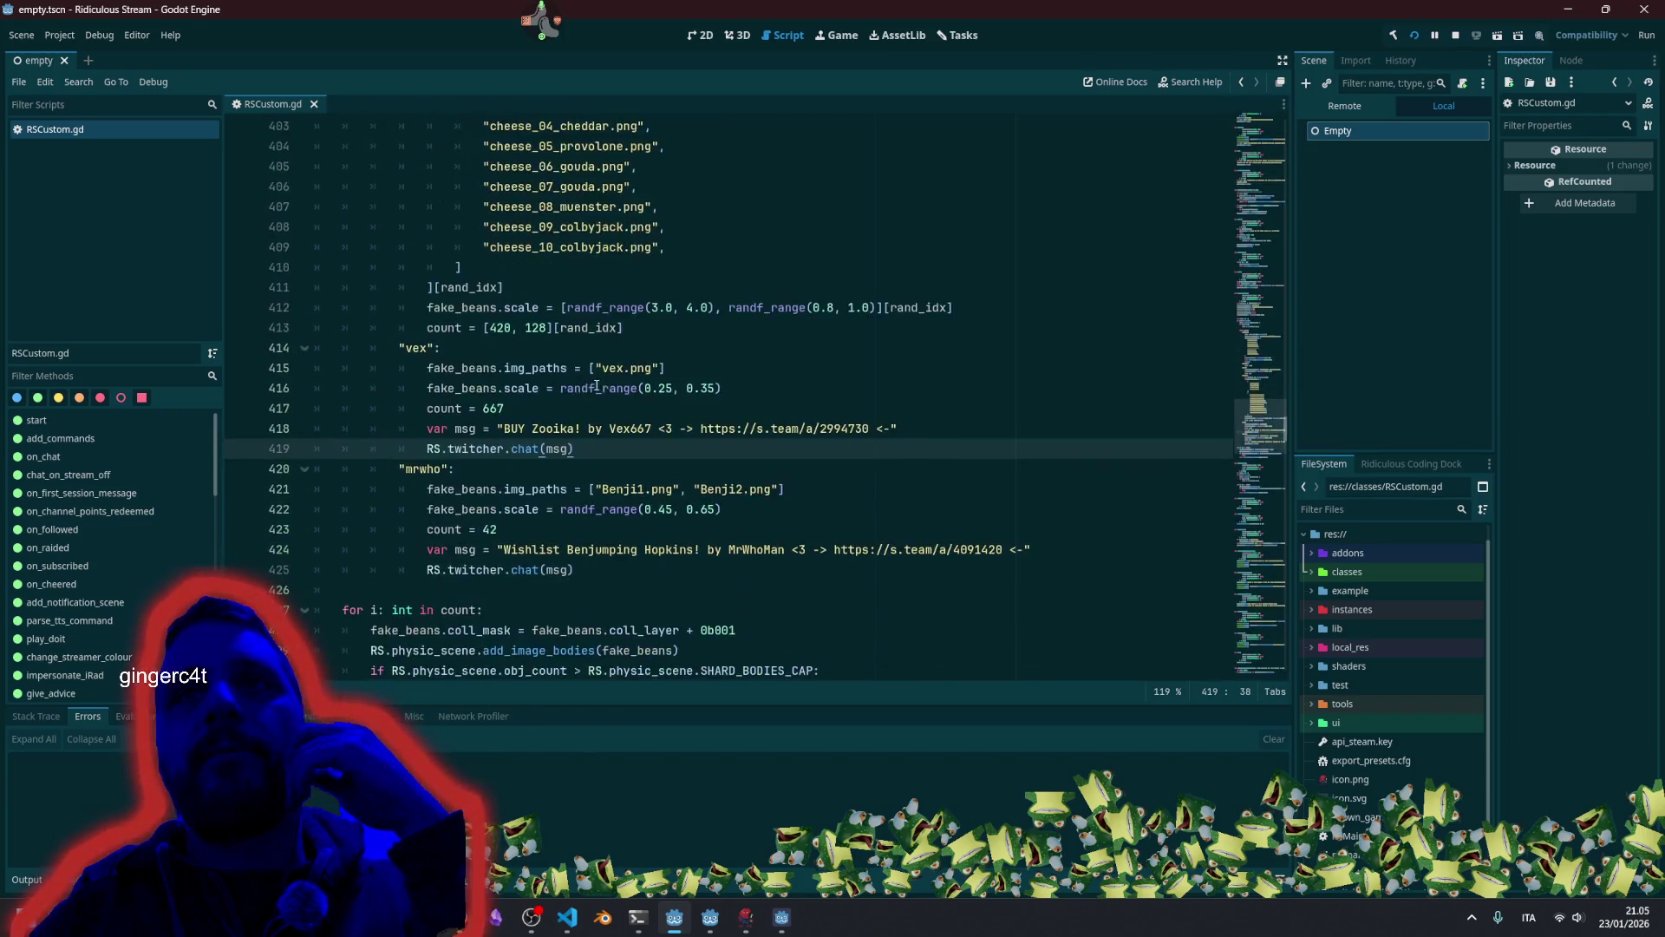
{"action": "left_click", "coordinate": [482, 370]}
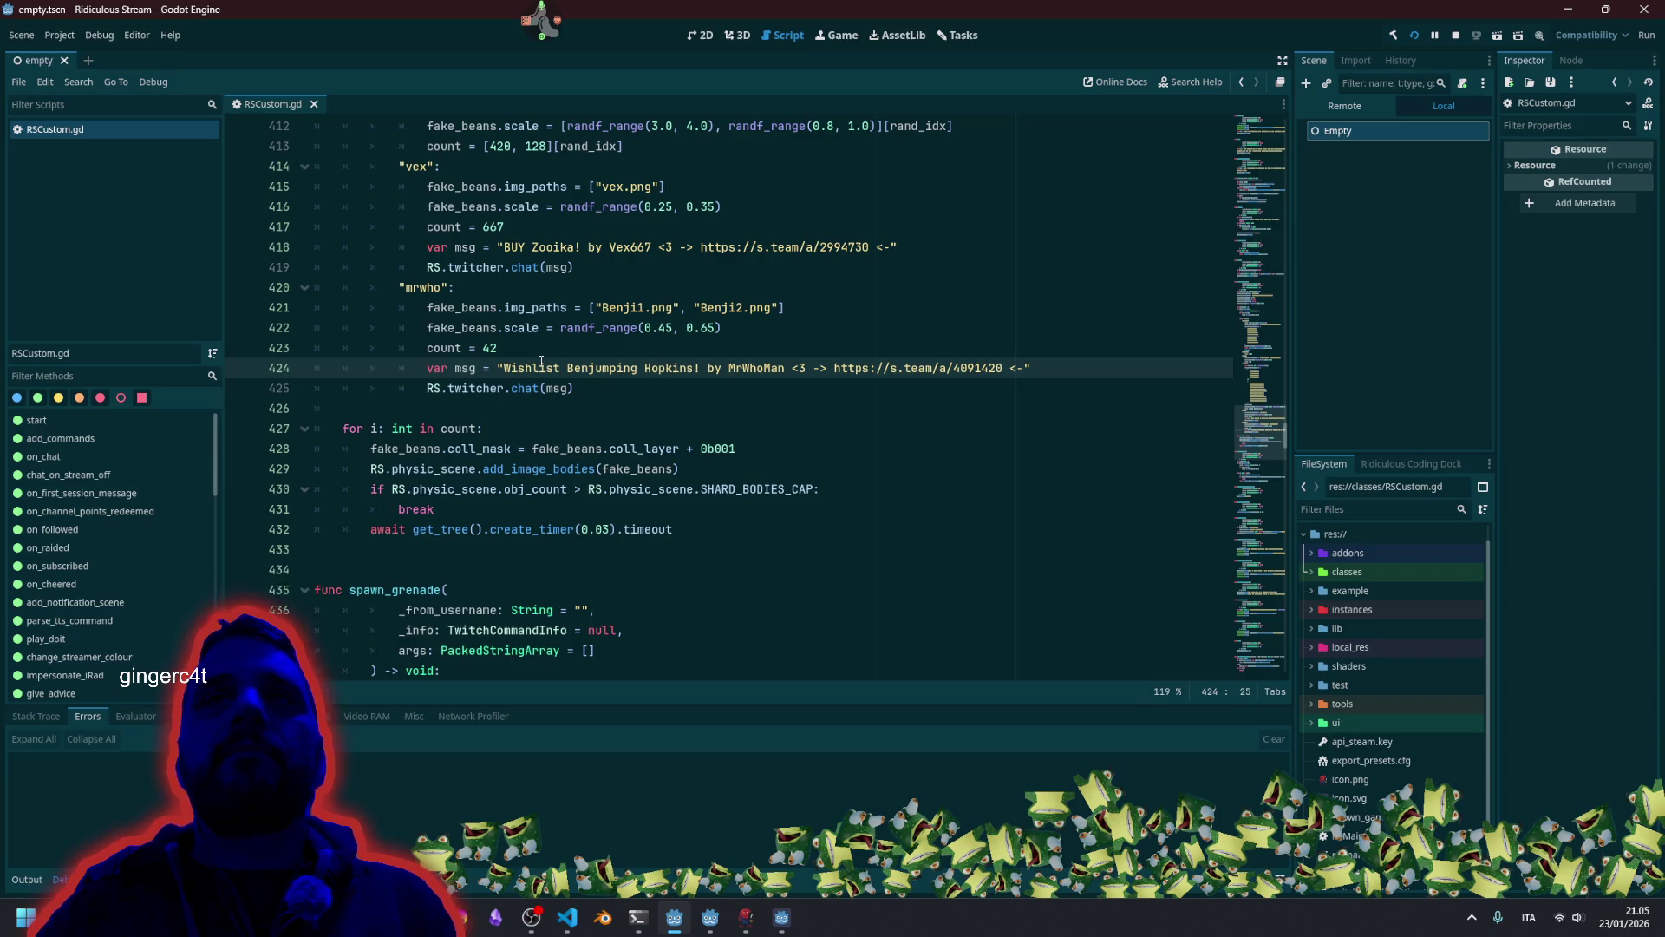
{"action": "key", "text": "Home"}
{"action": "key", "text": "shift+End"}
{"action": "key", "text": "shift+Down"}
{"action": "key", "text": "ctrl+c"}
{"action": "key", "text": "Up"}
{"action": "key", "text": "Up"}
{"action": "key", "text": "Up"}
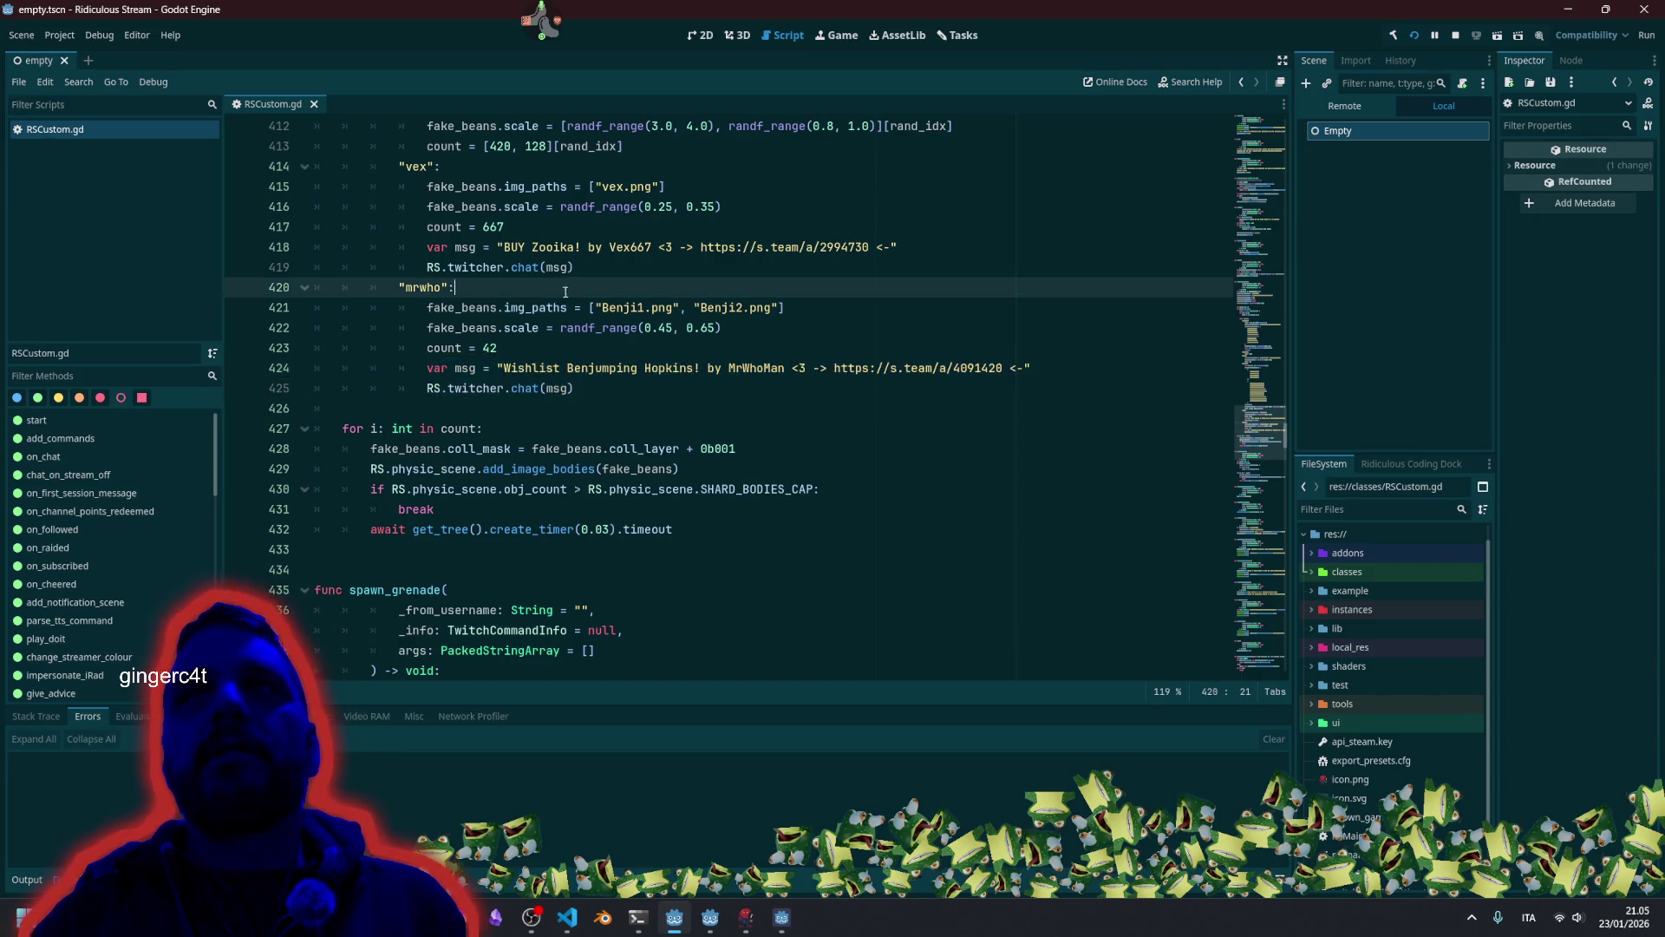
Paste the copied message and chat lines on a new line below count = 69.
{"action": "scroll", "coordinate": [520, 368], "scroll_direction": "up", "scroll_amount": 12}
{"action": "scroll", "coordinate": [508, 376], "scroll_direction": "up", "scroll_amount": 1}
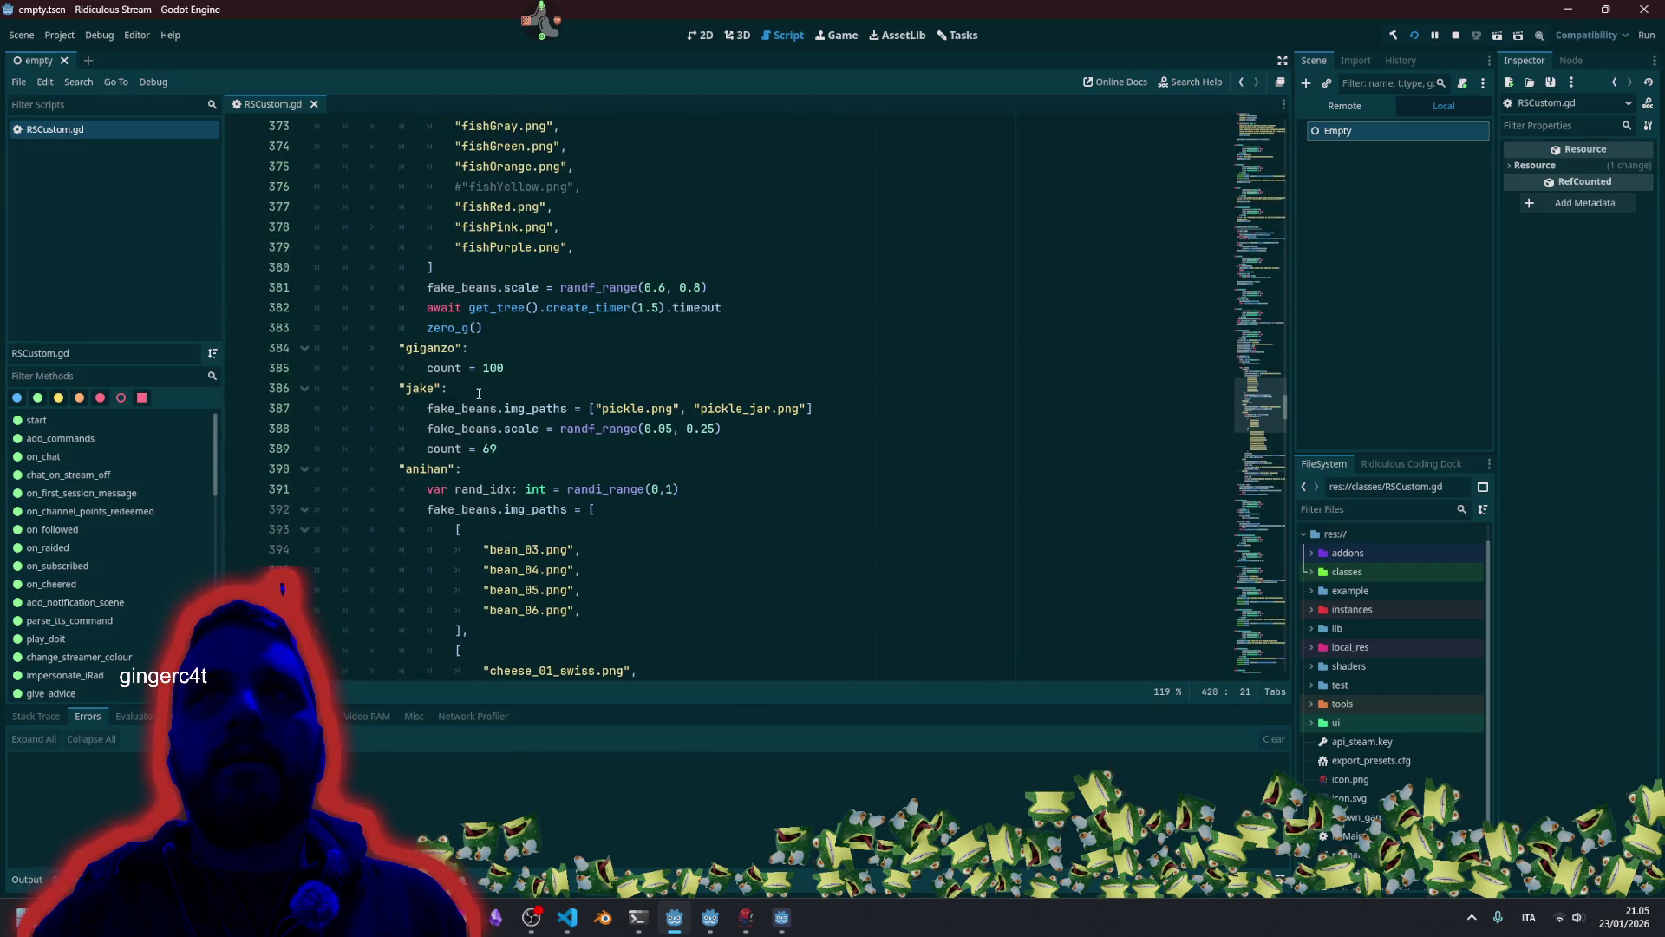
{"action": "left_click", "coordinate": [519, 448]}
{"action": "key", "text": "Return"}
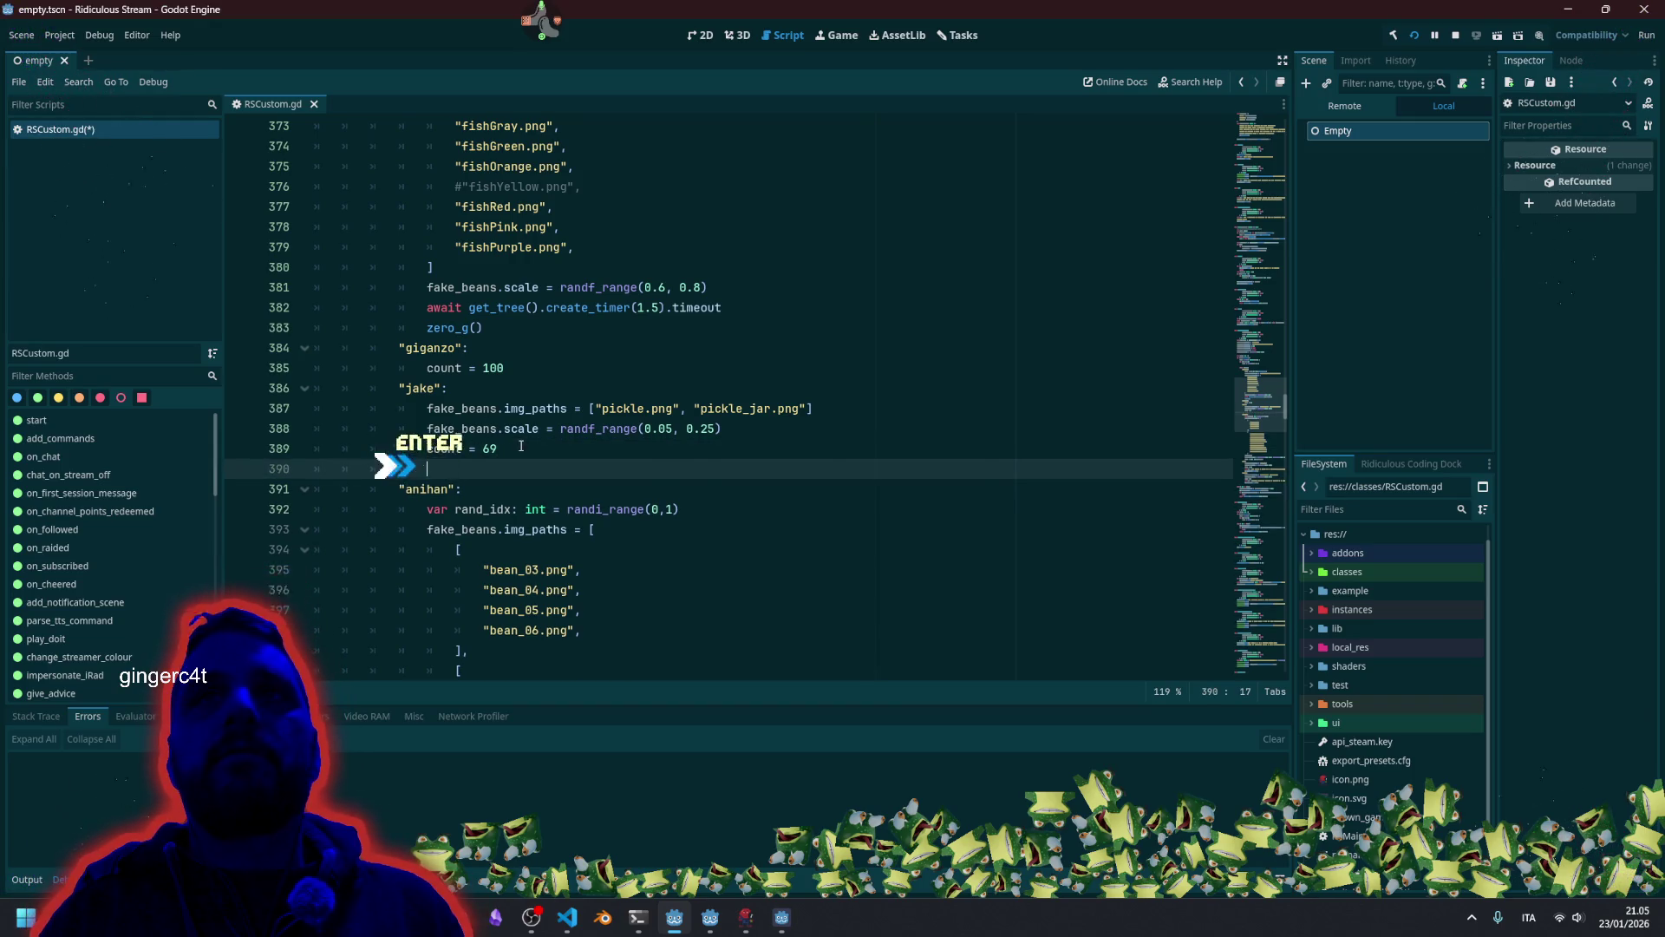
{"action": "key", "text": "ctrl+v"}
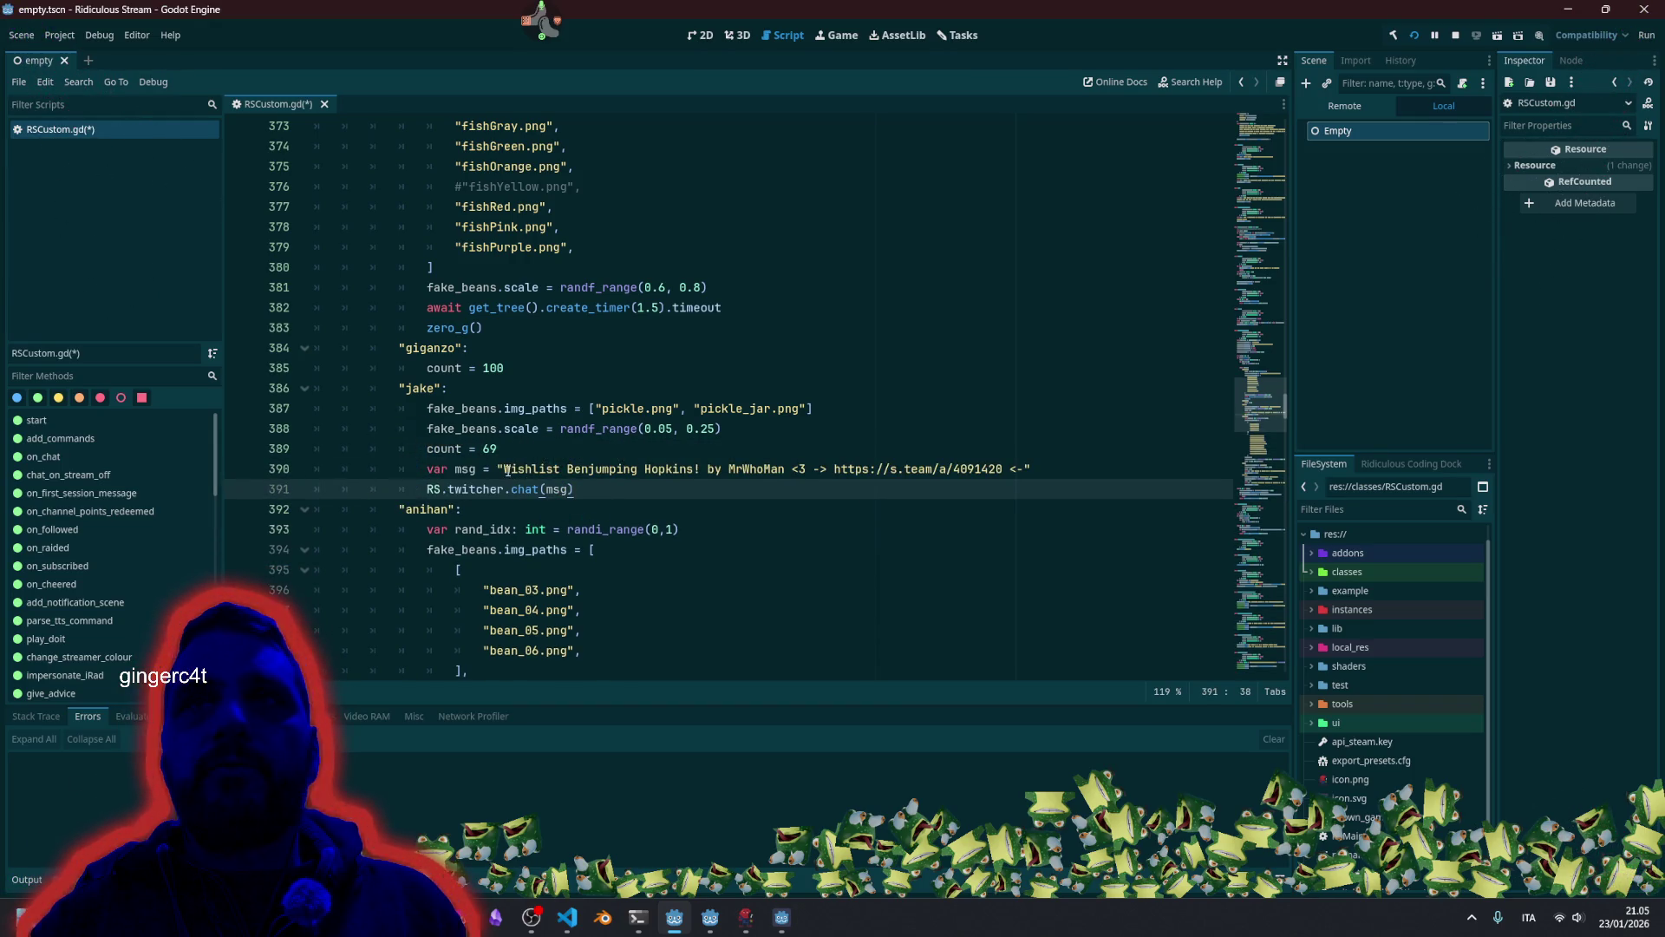
Reword the pasted message into an Amelorn wishlist invite with a <3 https link and developer credit.
{"action": "left_click_drag", "start_coordinate": [568, 469], "coordinate": [644, 470]}
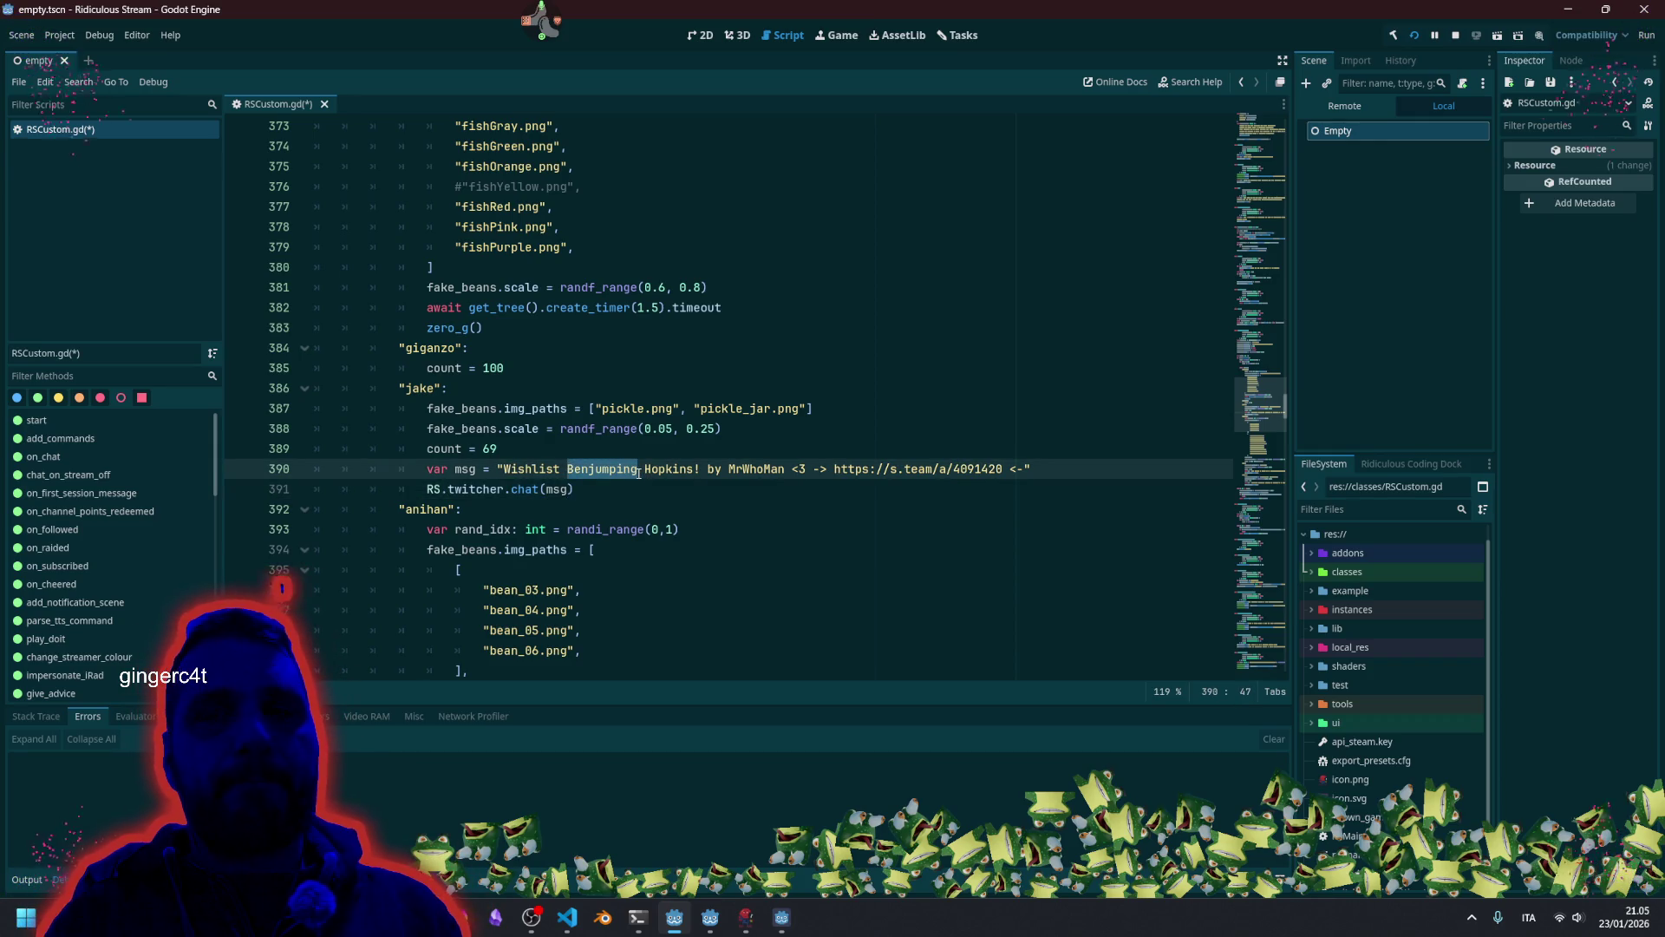
{"action": "left_click", "coordinate": [568, 11]}
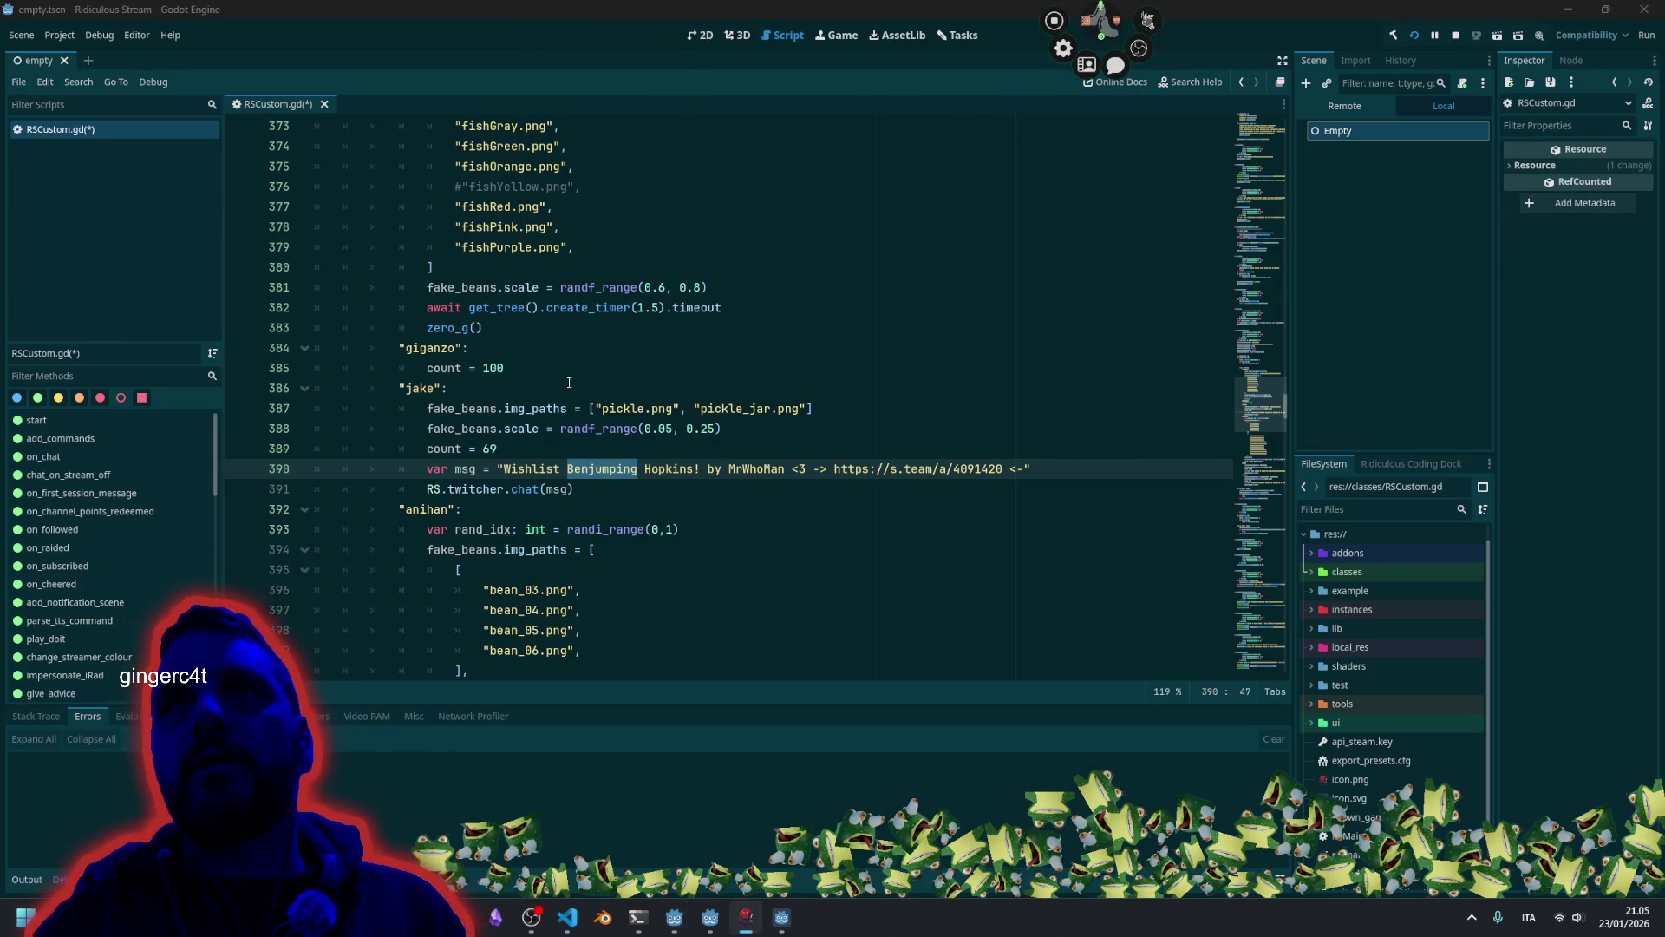
{"action": "left_click", "coordinate": [607, 469]}
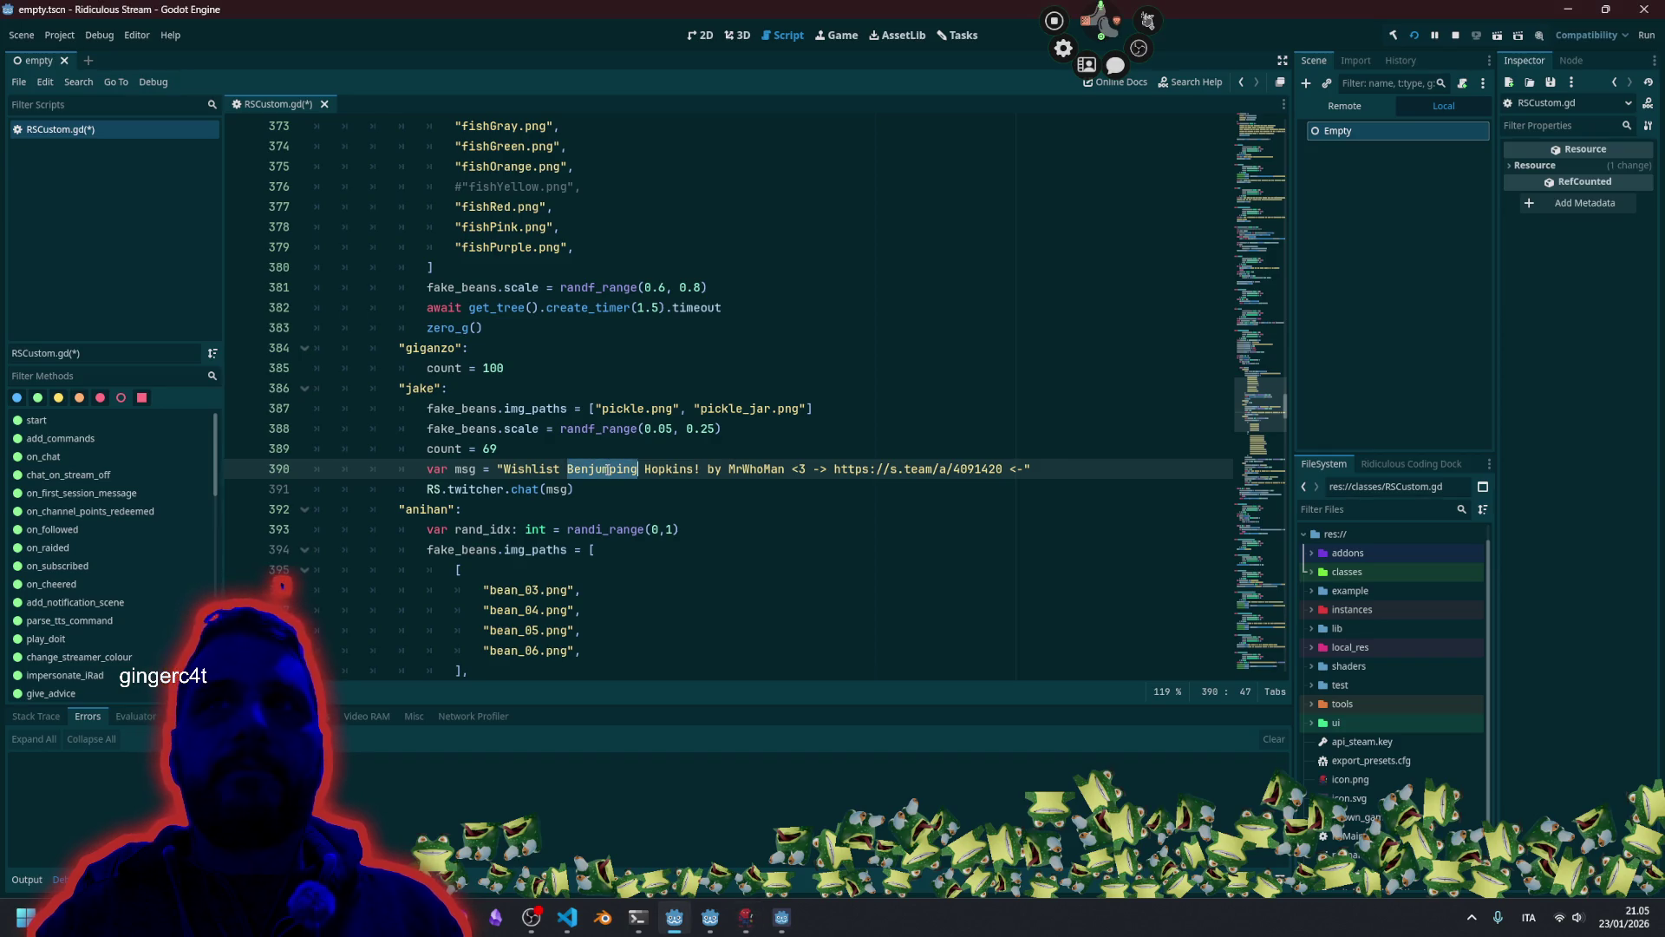
{"action": "type", "text": "Amelorn"}
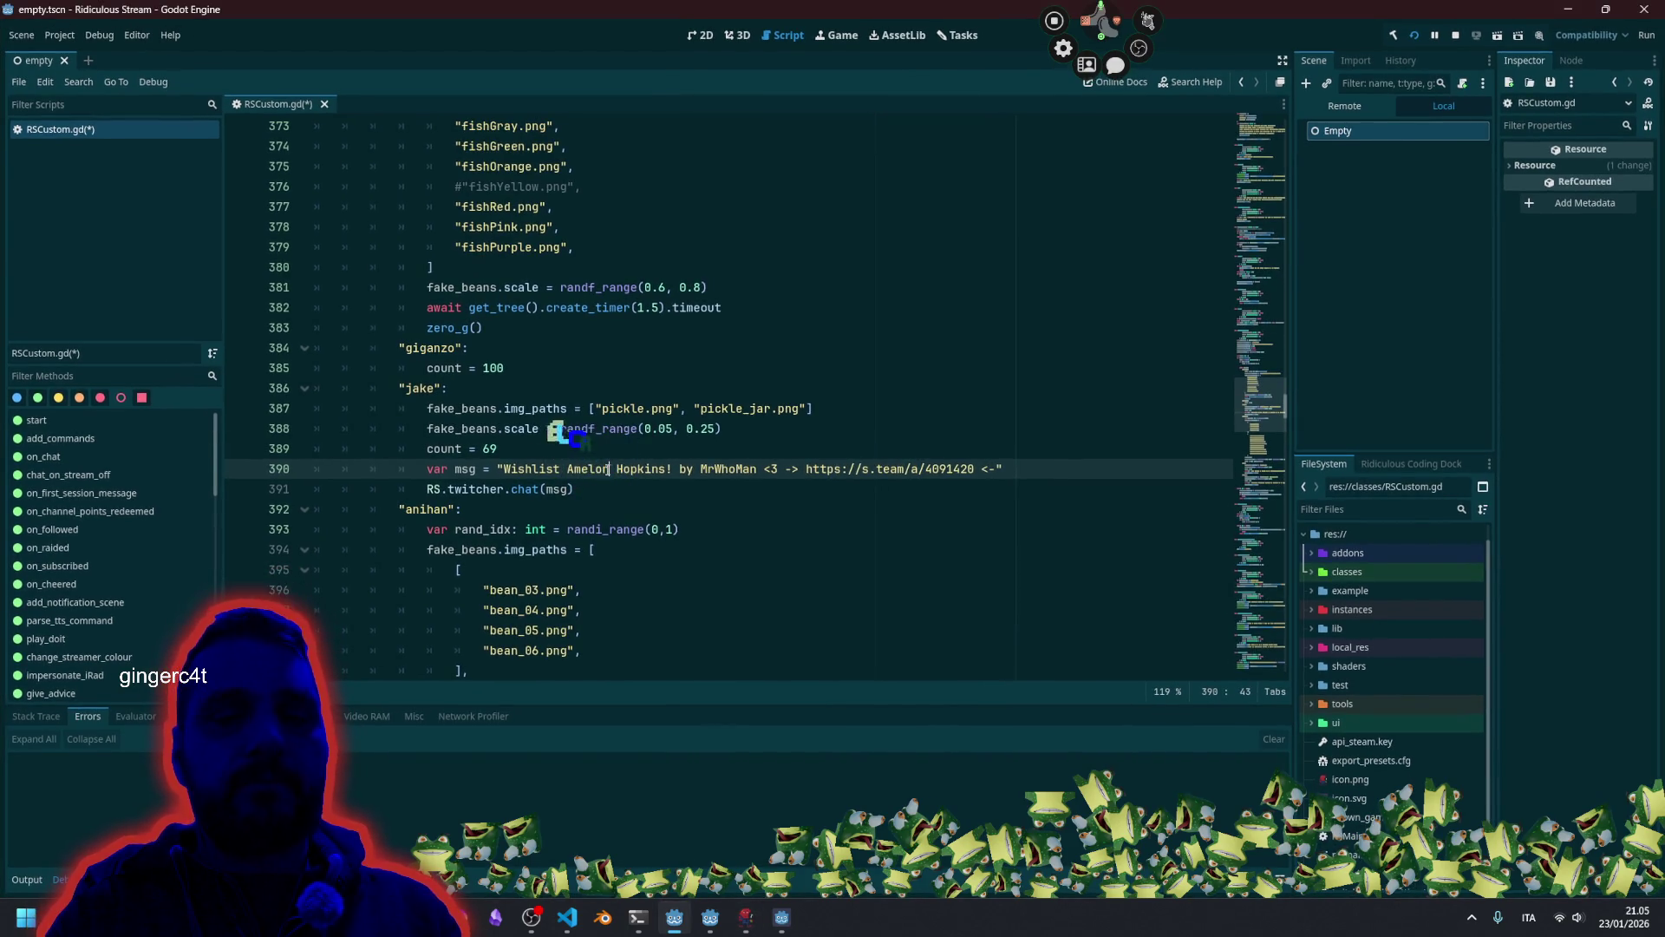
{"action": "key", "text": "Right"}
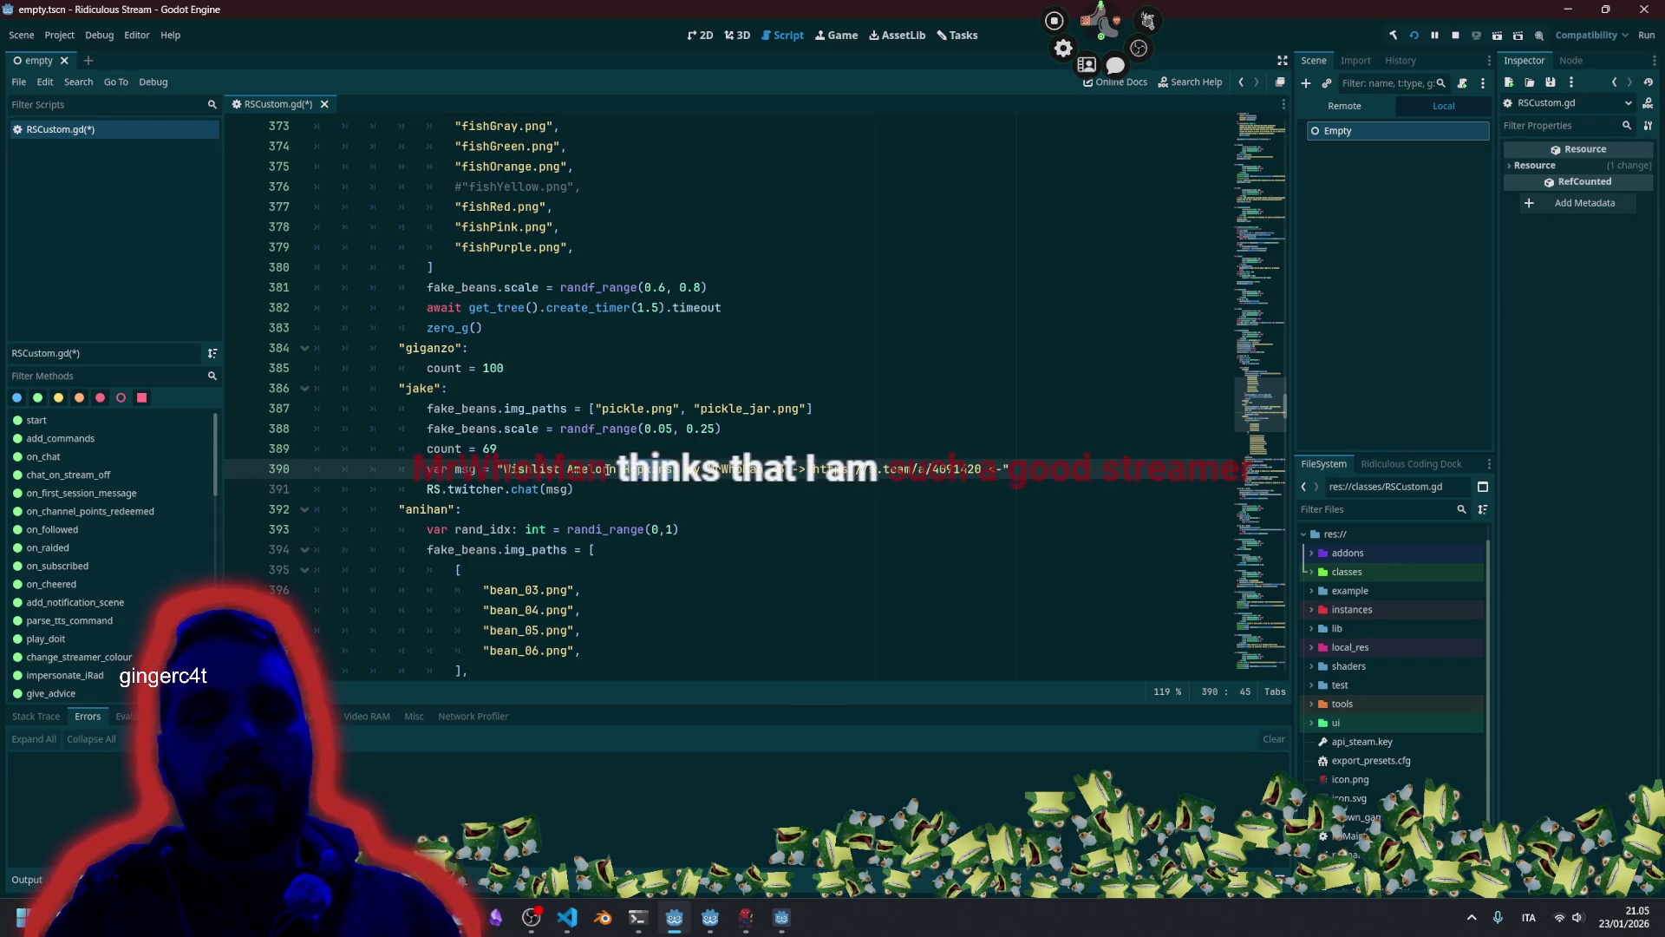
{"action": "key", "text": "Right"}
{"action": "key", "text": "Right"}
{"action": "key", "text": "Right"}
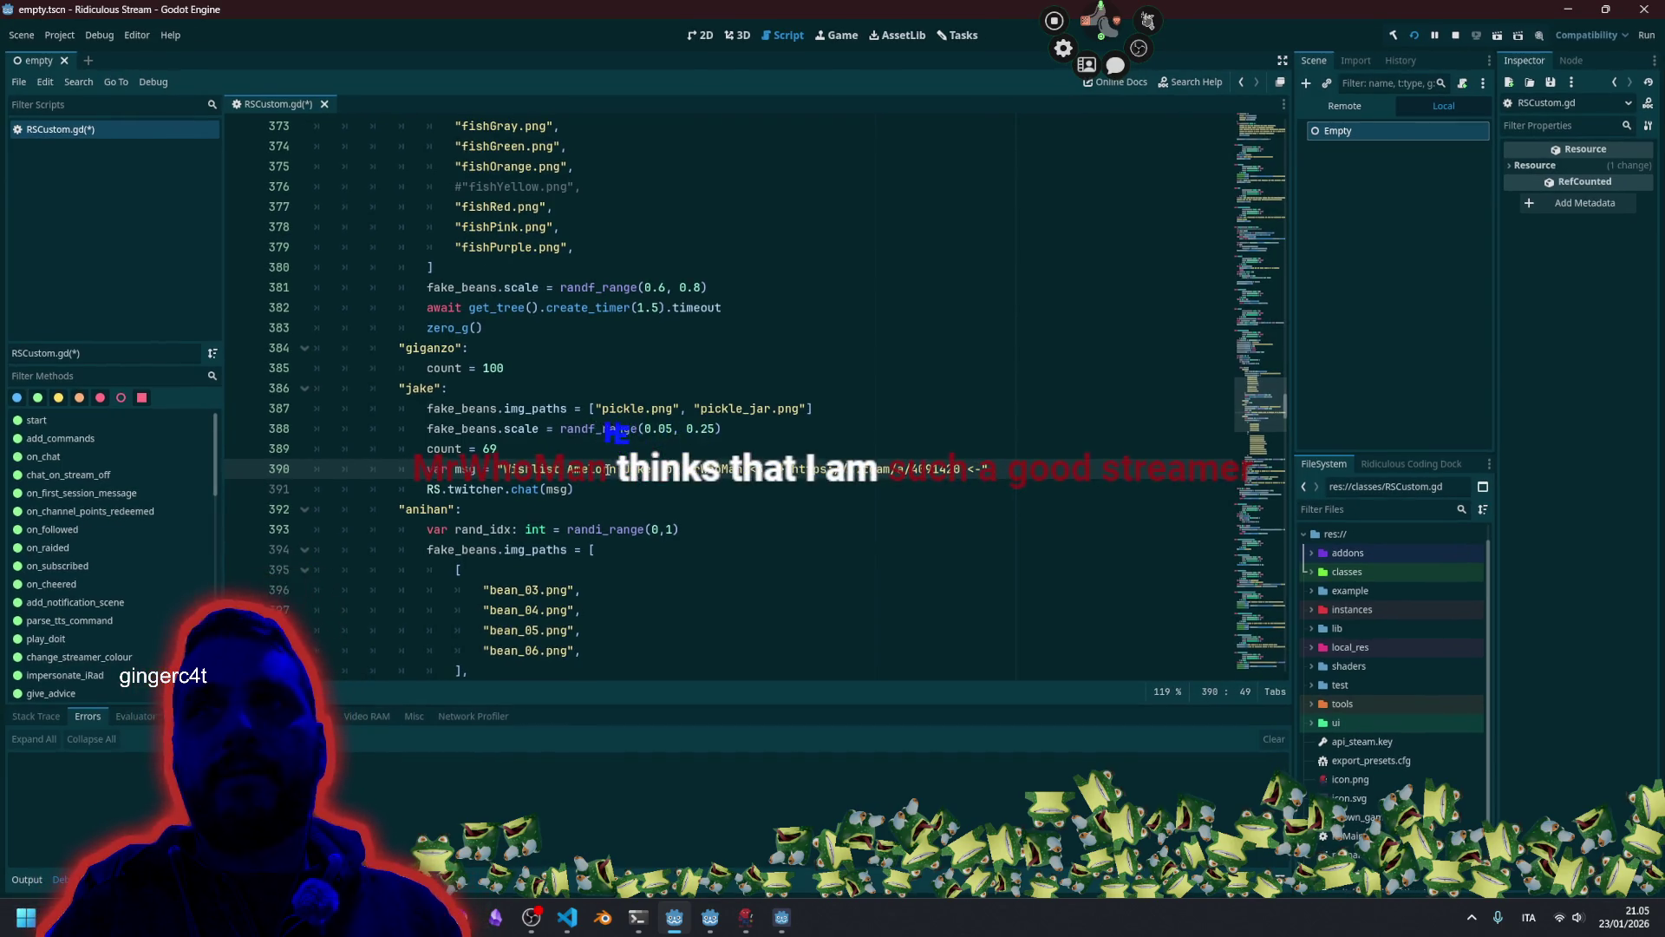
{"action": "type", "text": "<3 -> "}
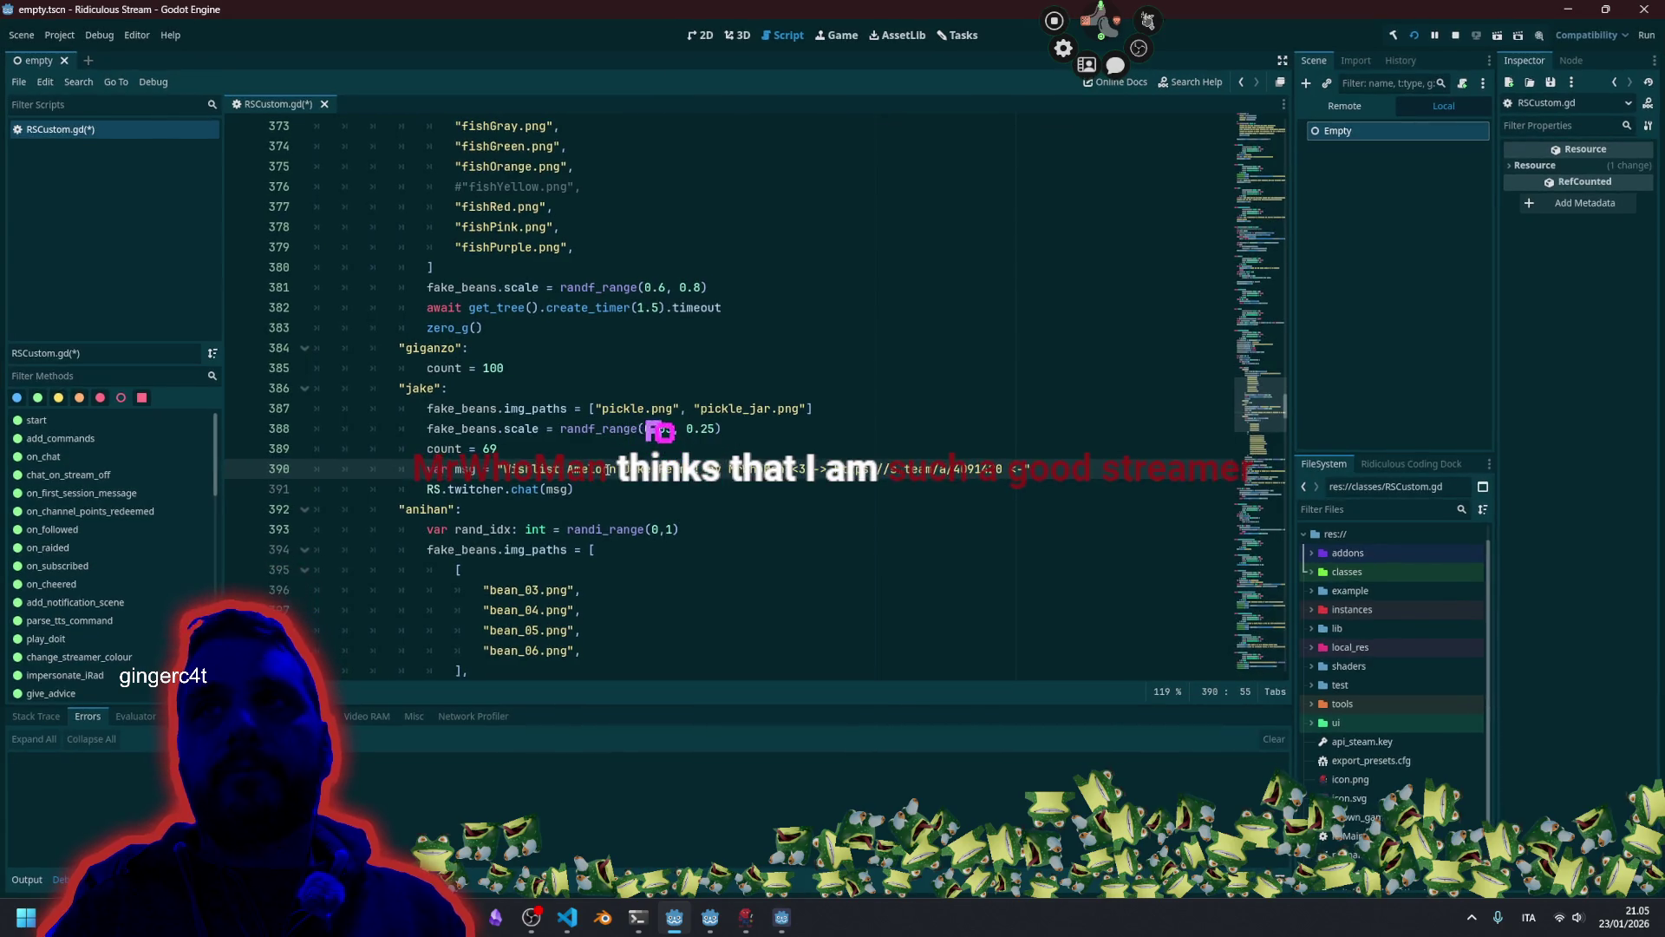
{"action": "type", "text": "https:"}
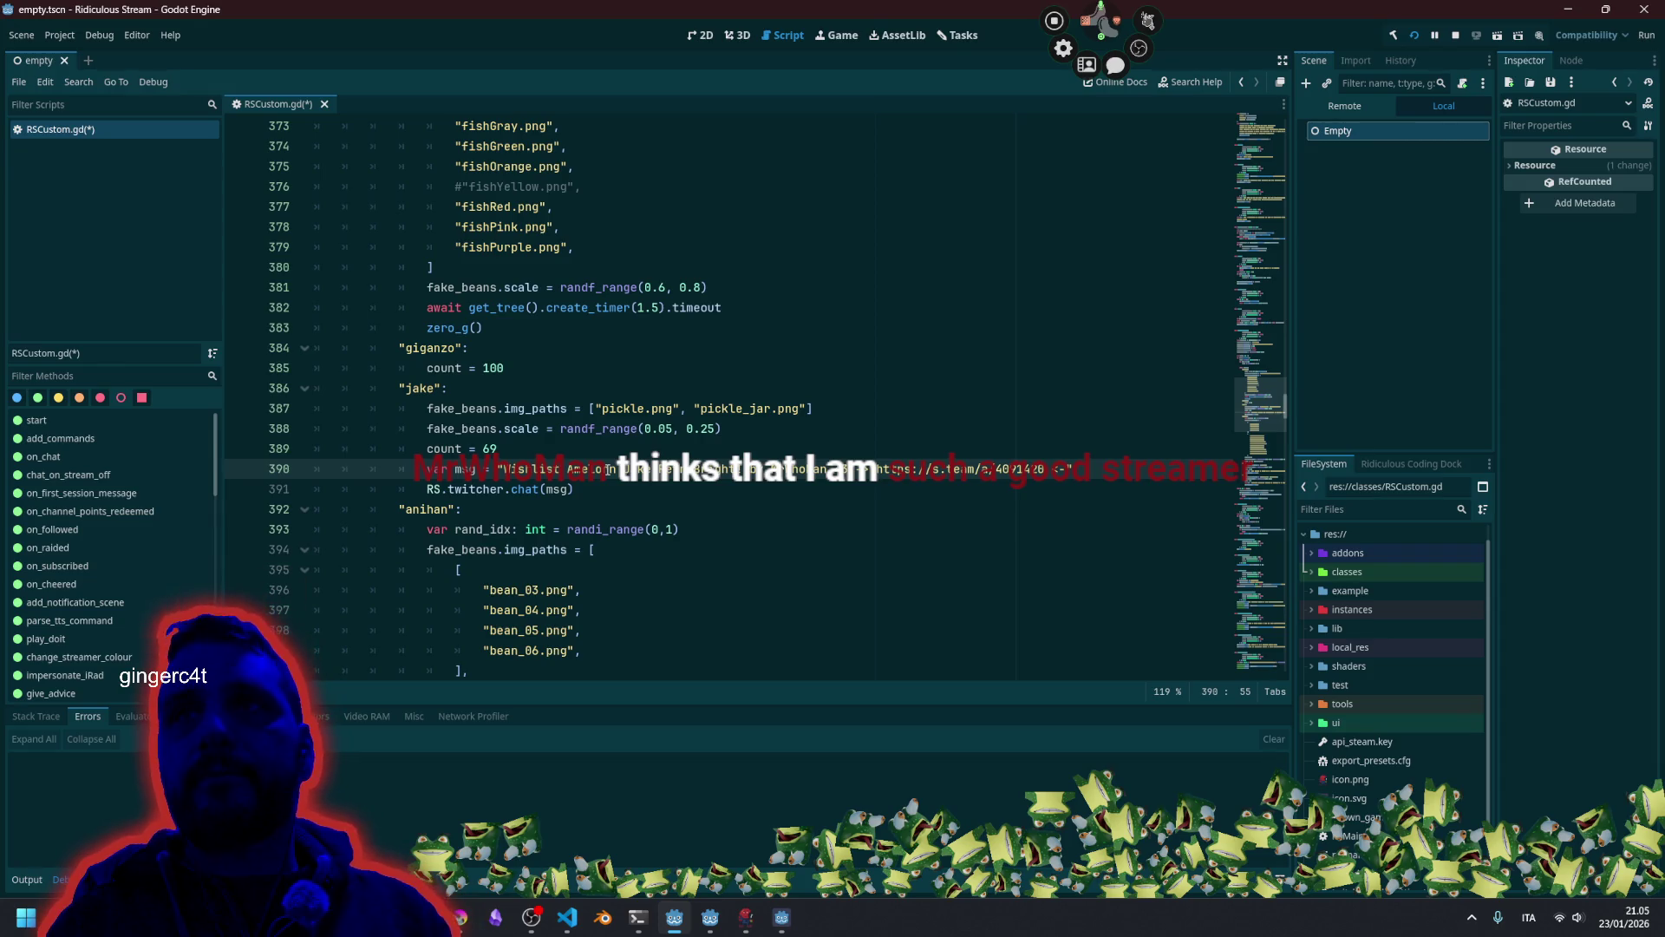
{"action": "left_click_drag", "start_coordinate": [736, 469], "coordinate": [625, 470]}
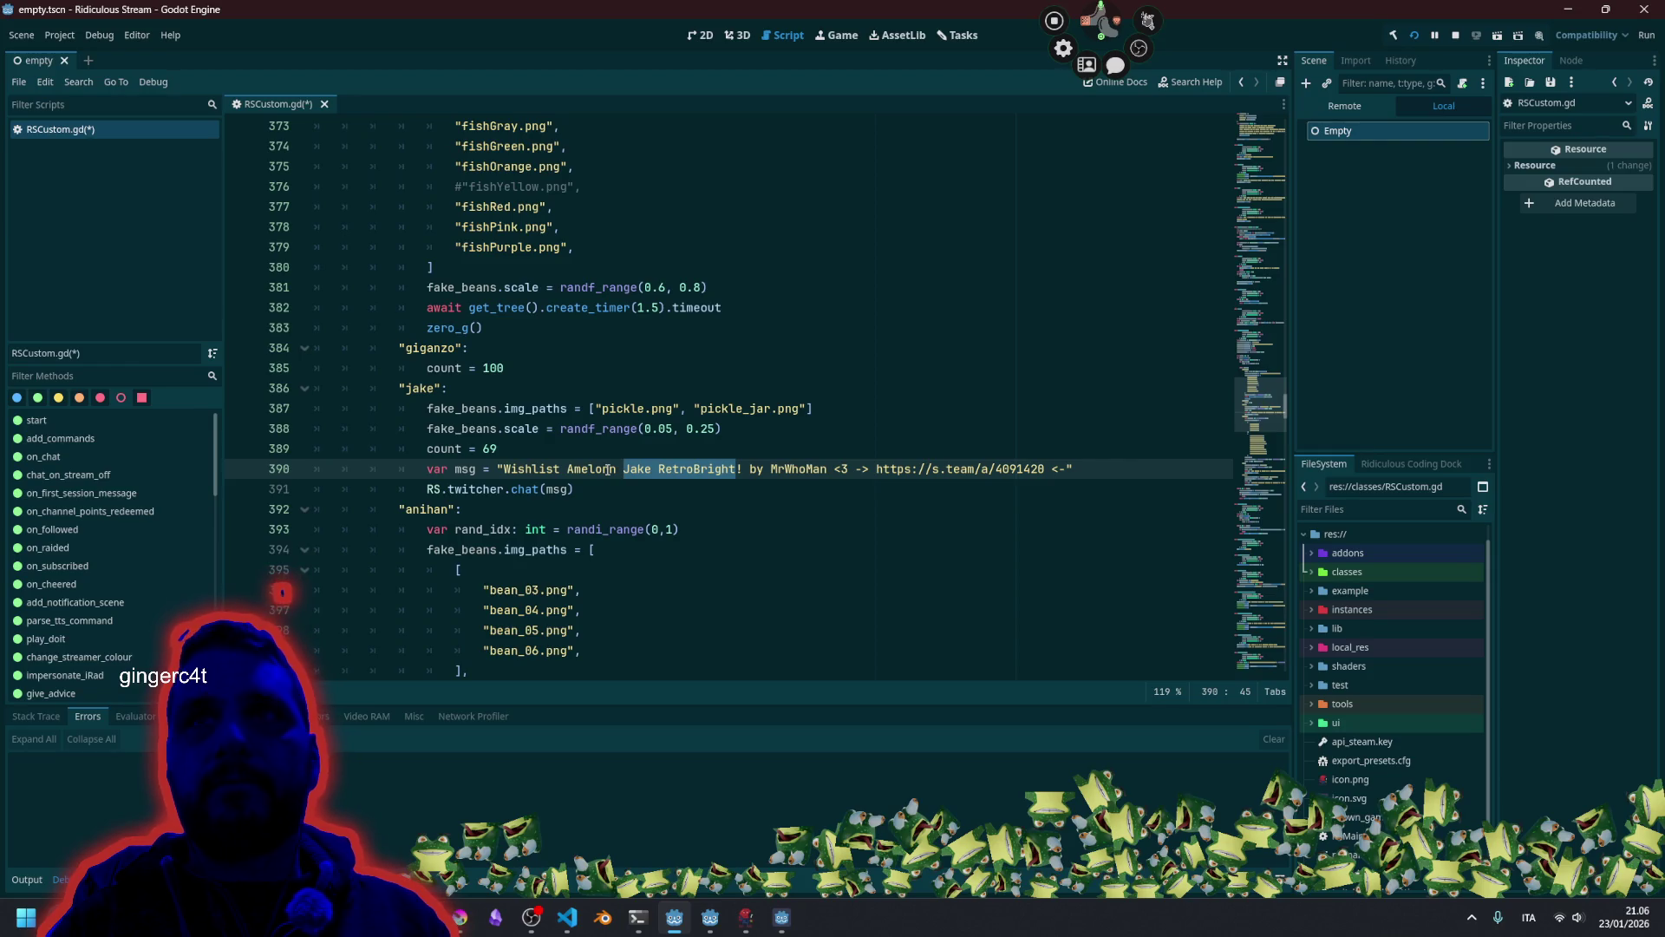
{"action": "key", "text": "ctrl+x"}
{"action": "key", "text": "BackSpace"}
{"action": "key", "text": "ctrl+Right"}
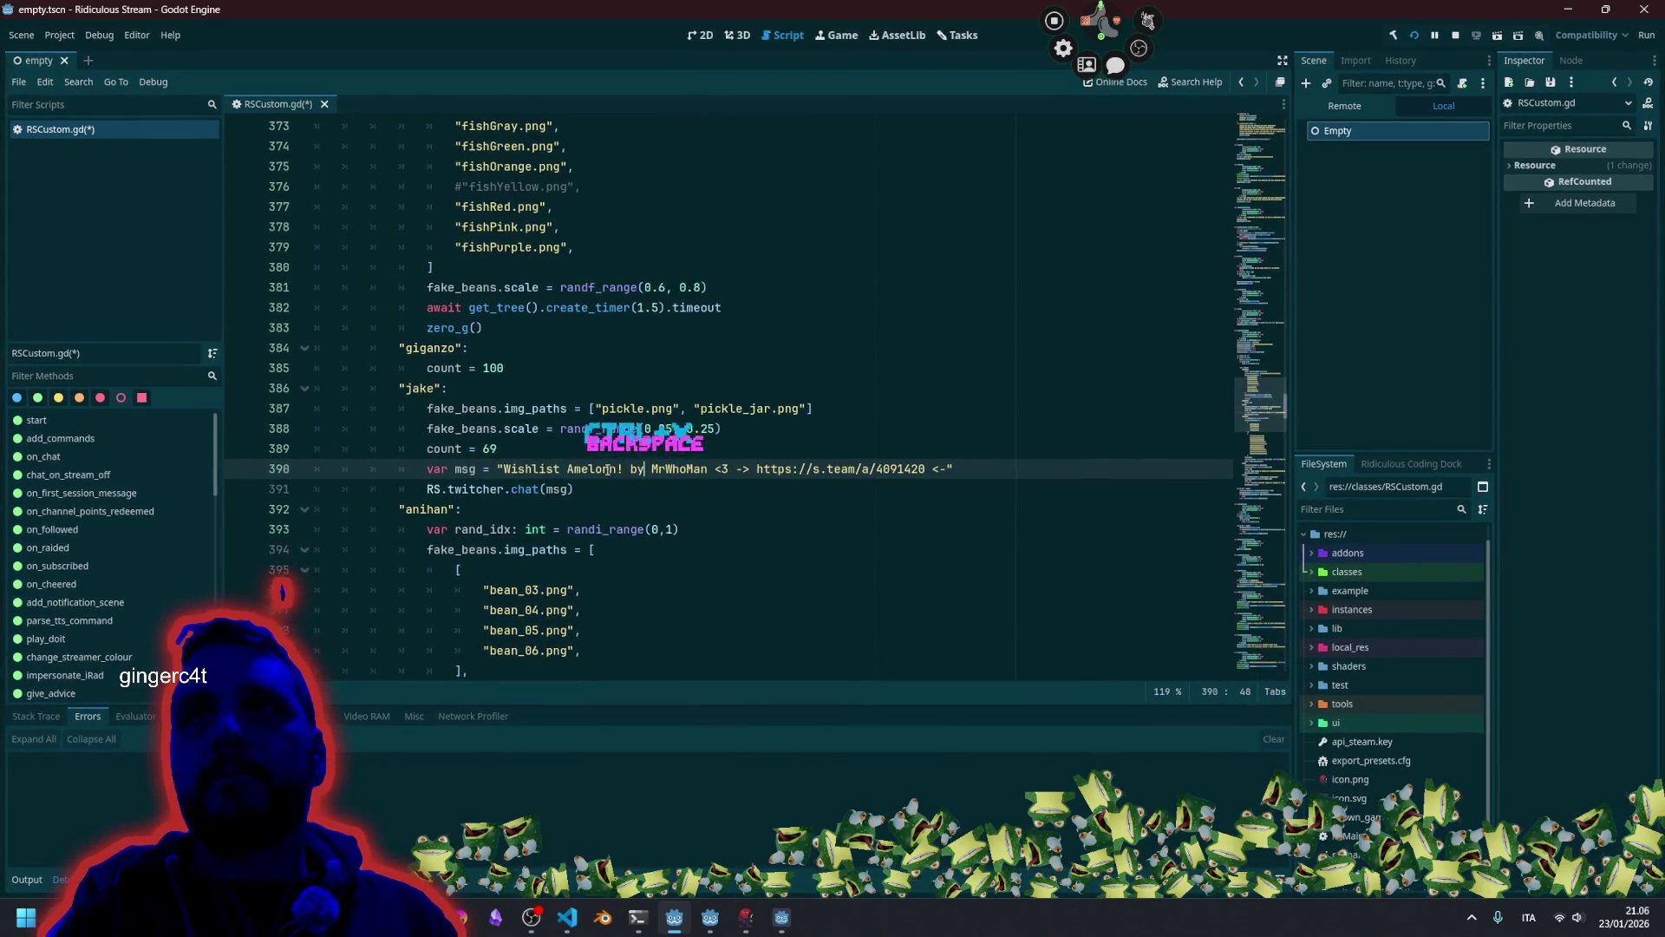
{"action": "key", "text": "ctrl+shift+Right"}
{"action": "key", "text": "ctrl+v"}
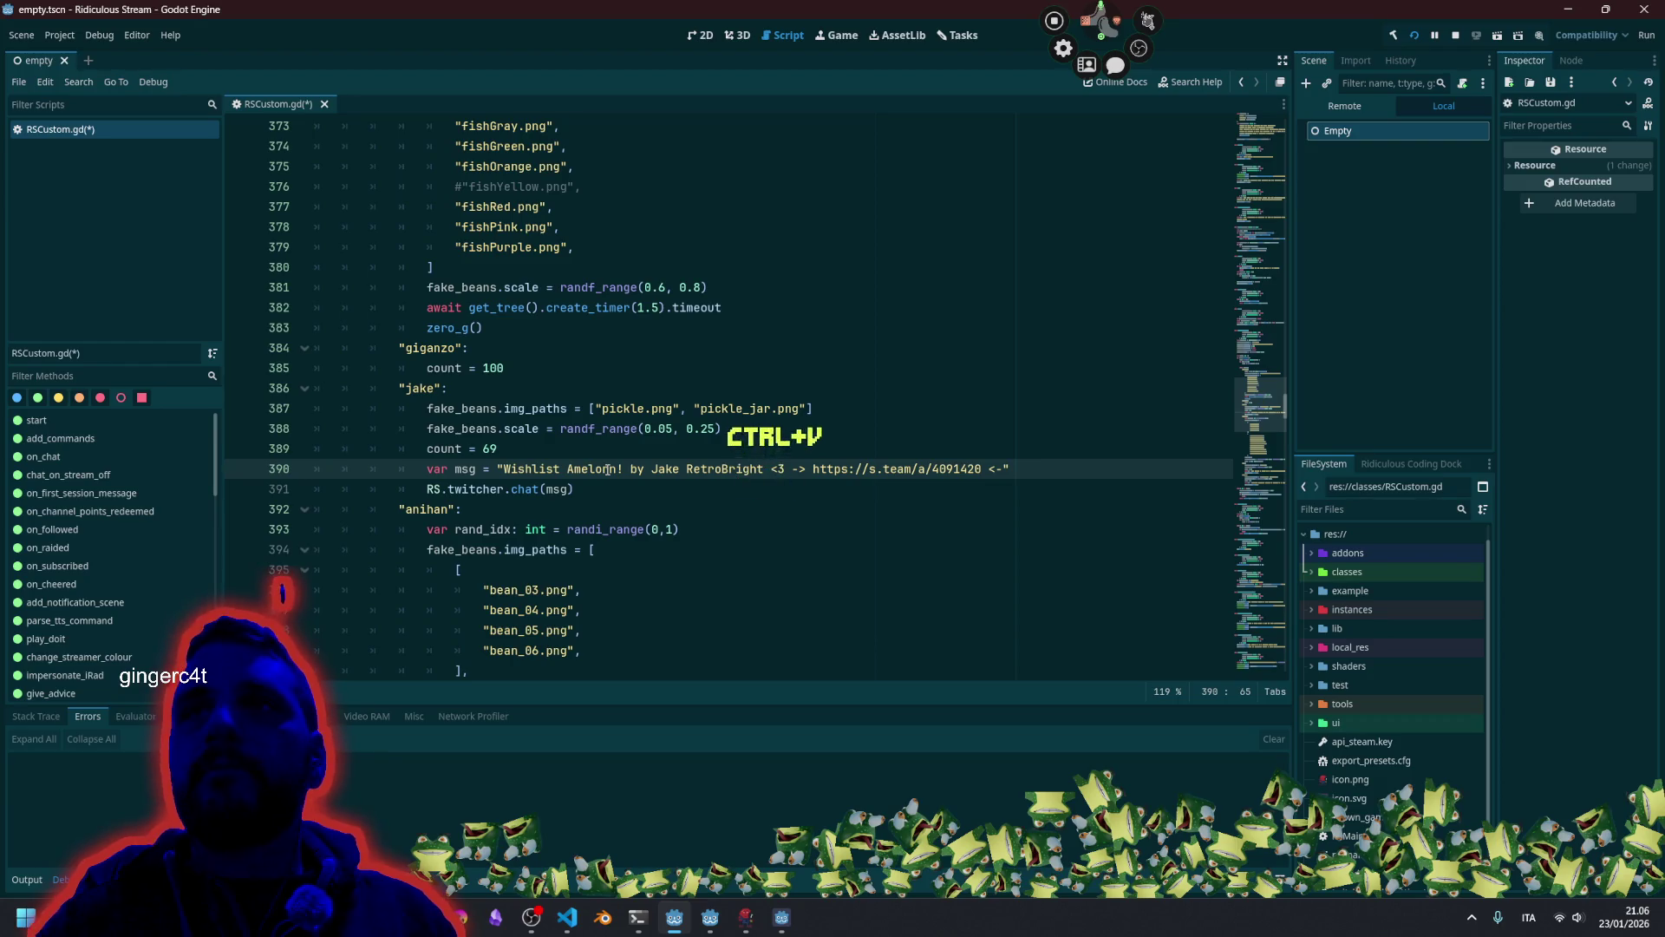
{"action": "key", "text": "alt+Tab"}
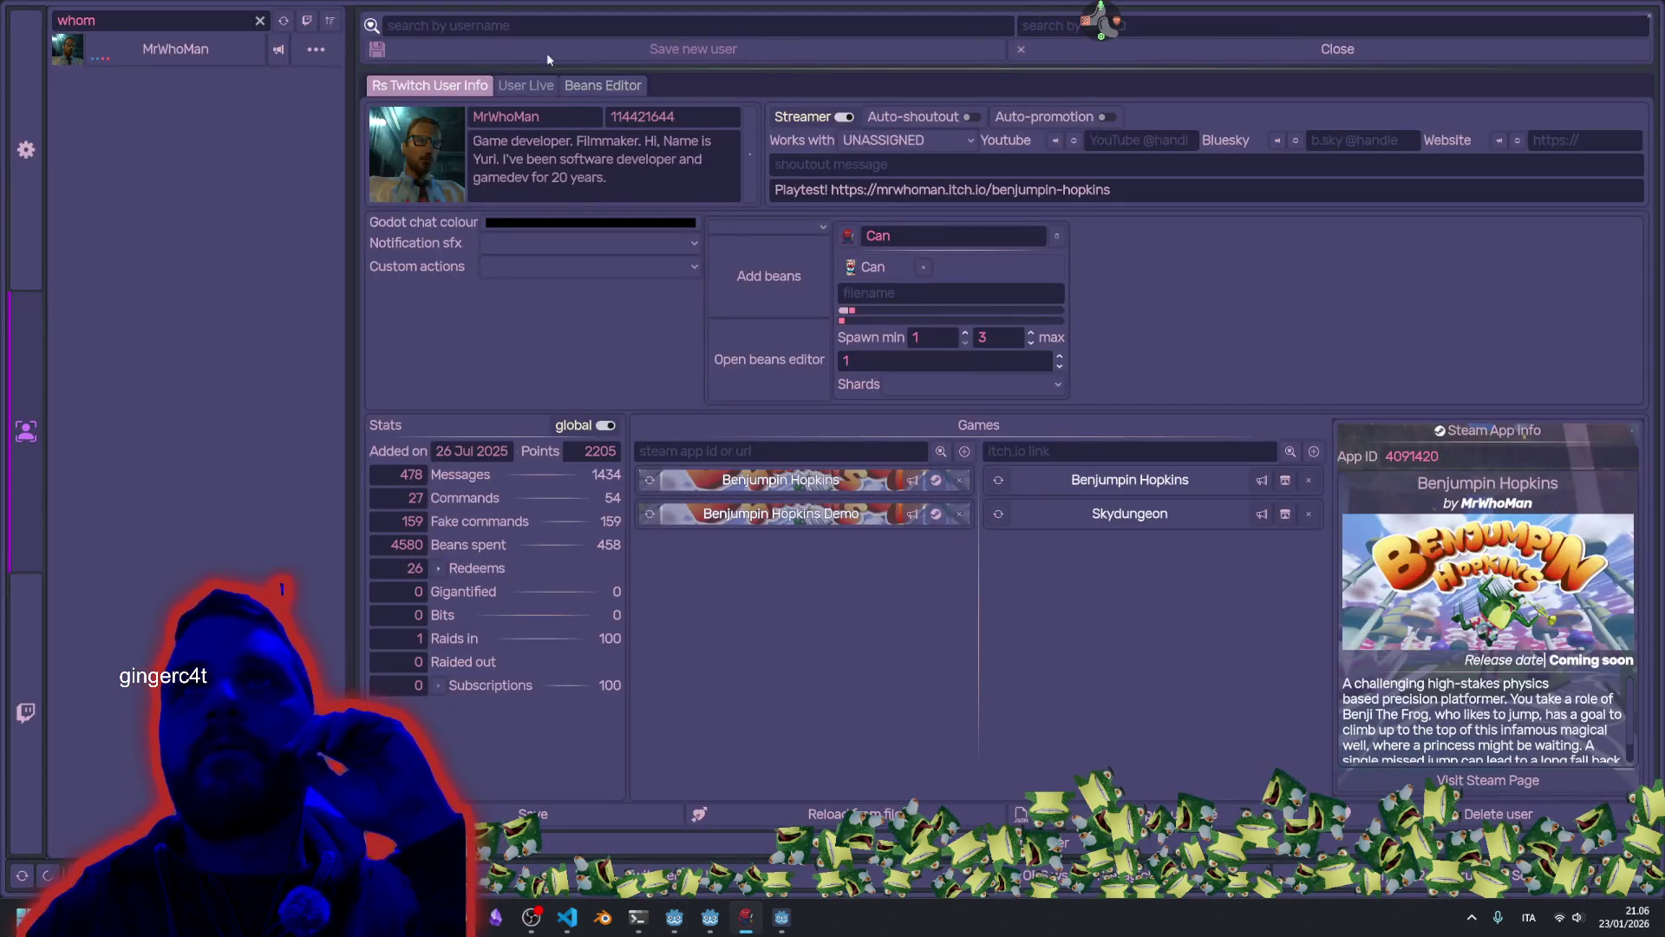
Clear the user filter, view the Amelorn developer's profile in Ridiculous Stream, then close it.
{"action": "left_click", "coordinate": [260, 21]}
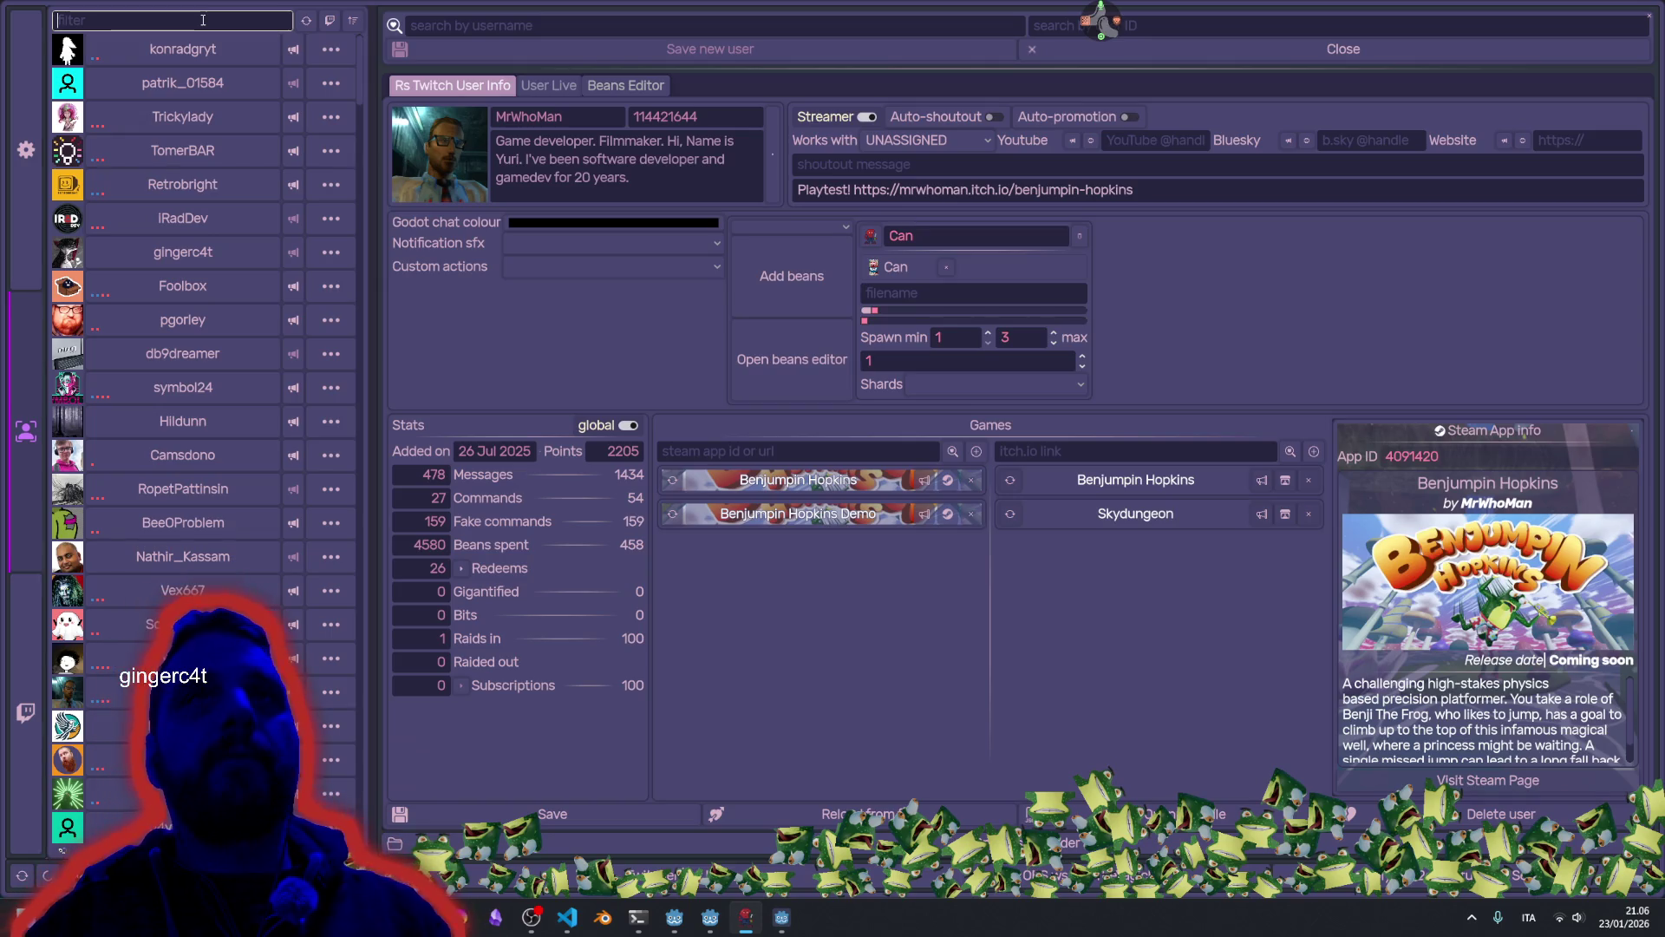
{"action": "left_click", "coordinate": [154, 189]}
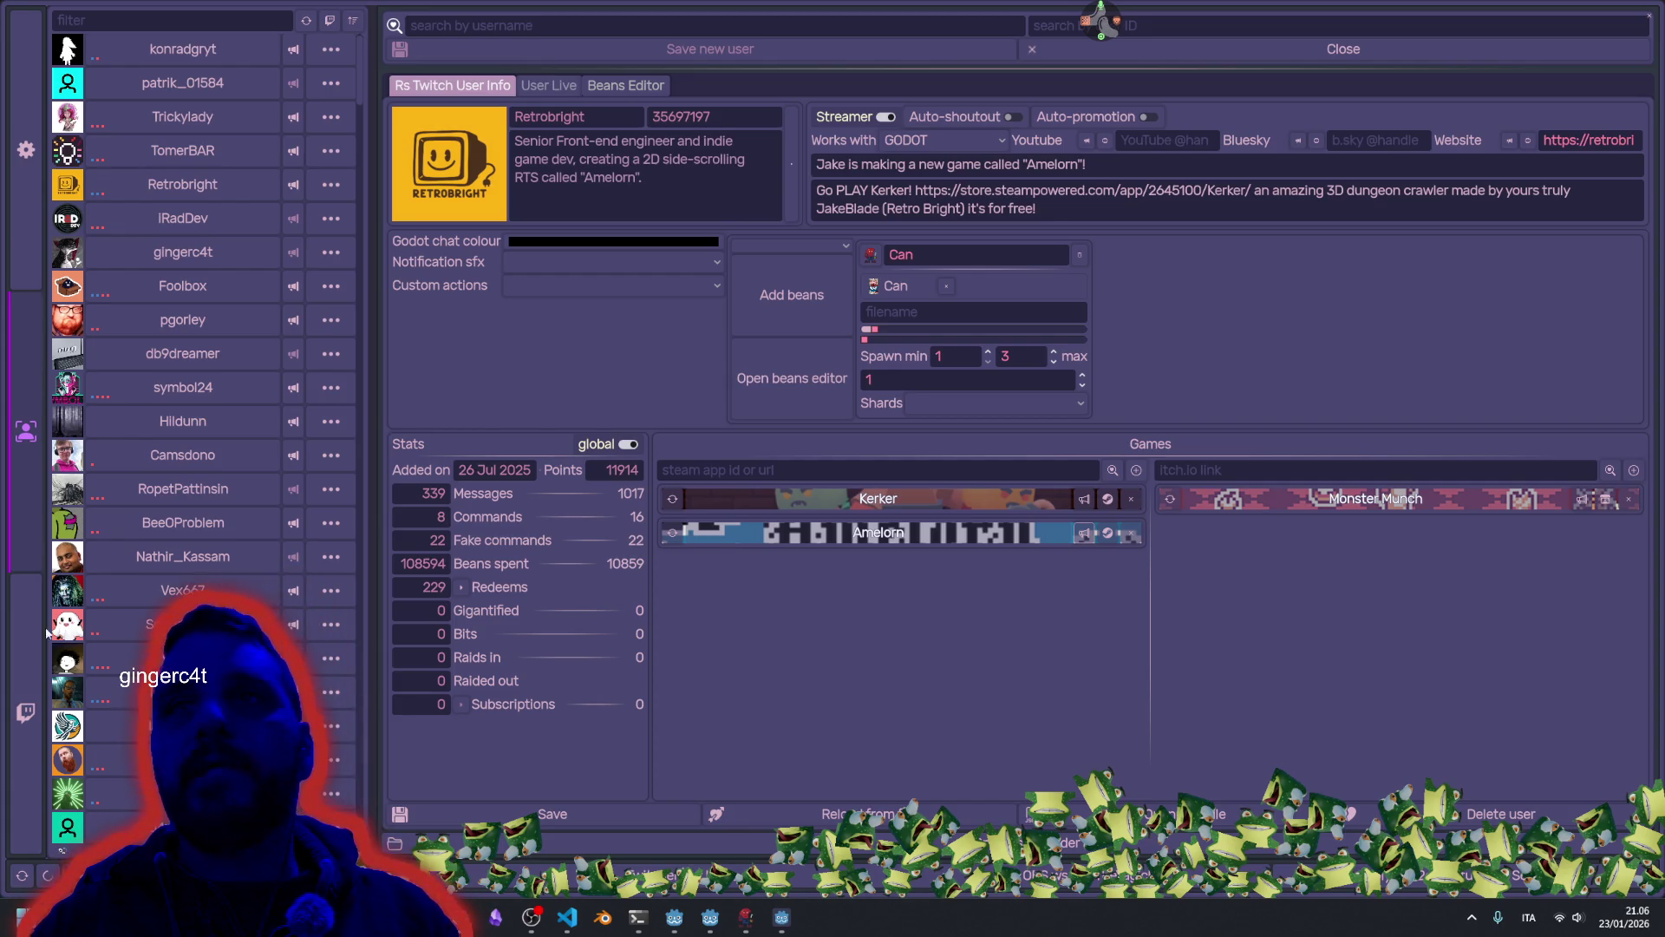
{"action": "left_click", "coordinate": [1649, 16]}
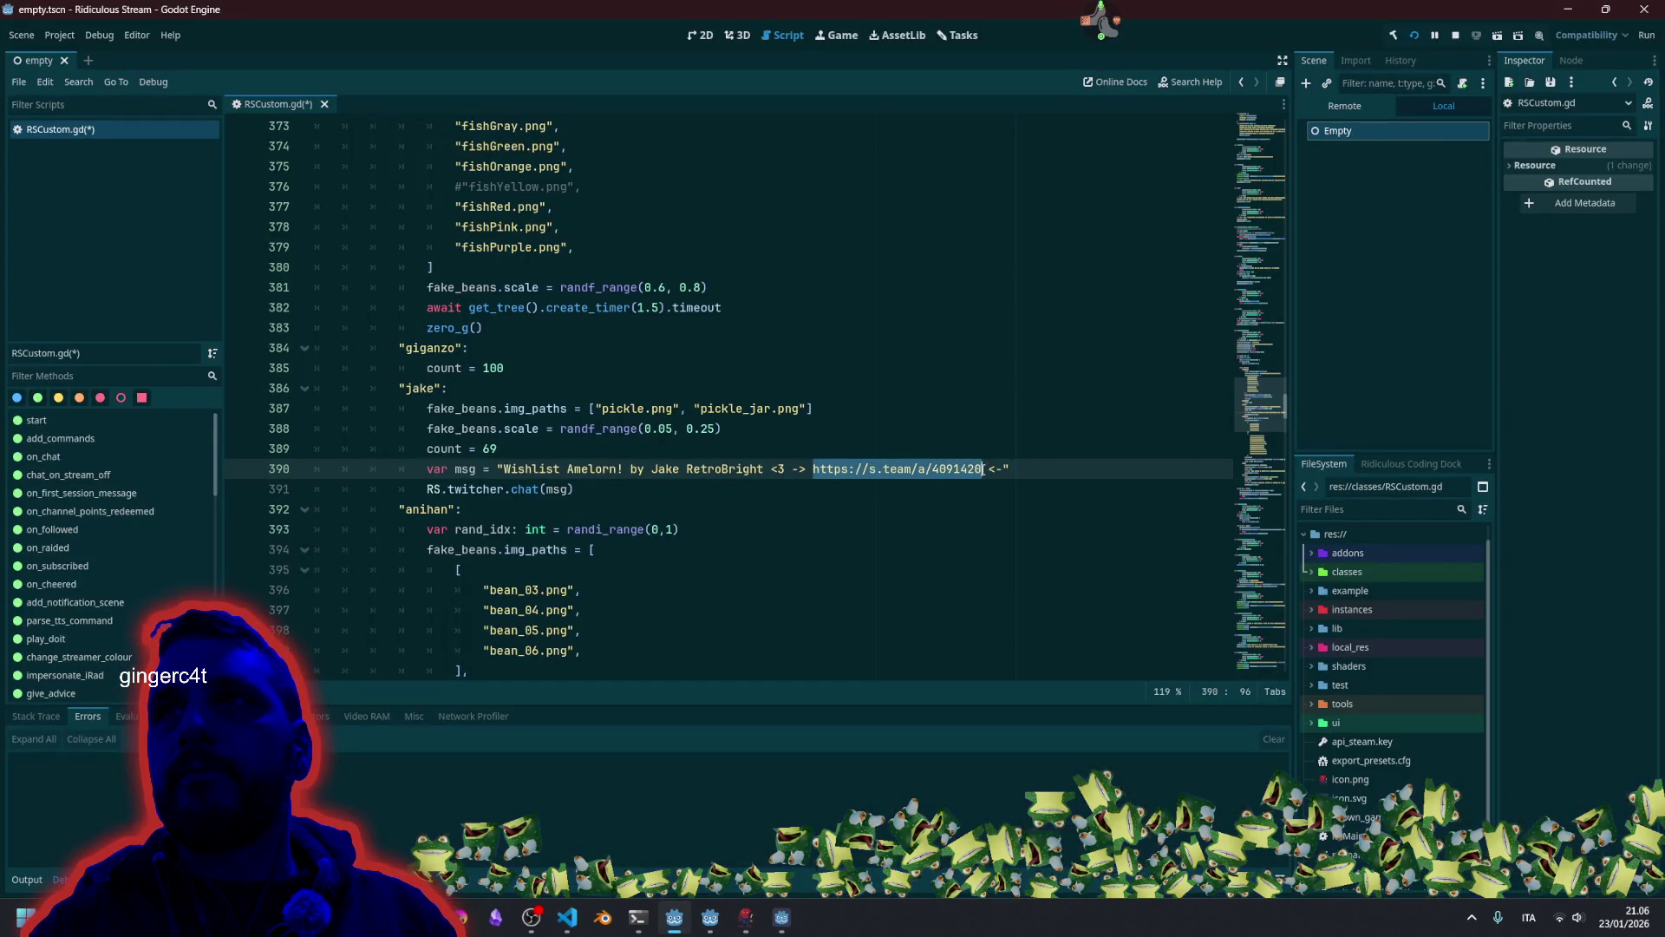
{"action": "key", "text": "ctrl+v"}
{"action": "key", "text": "BackSpace"}
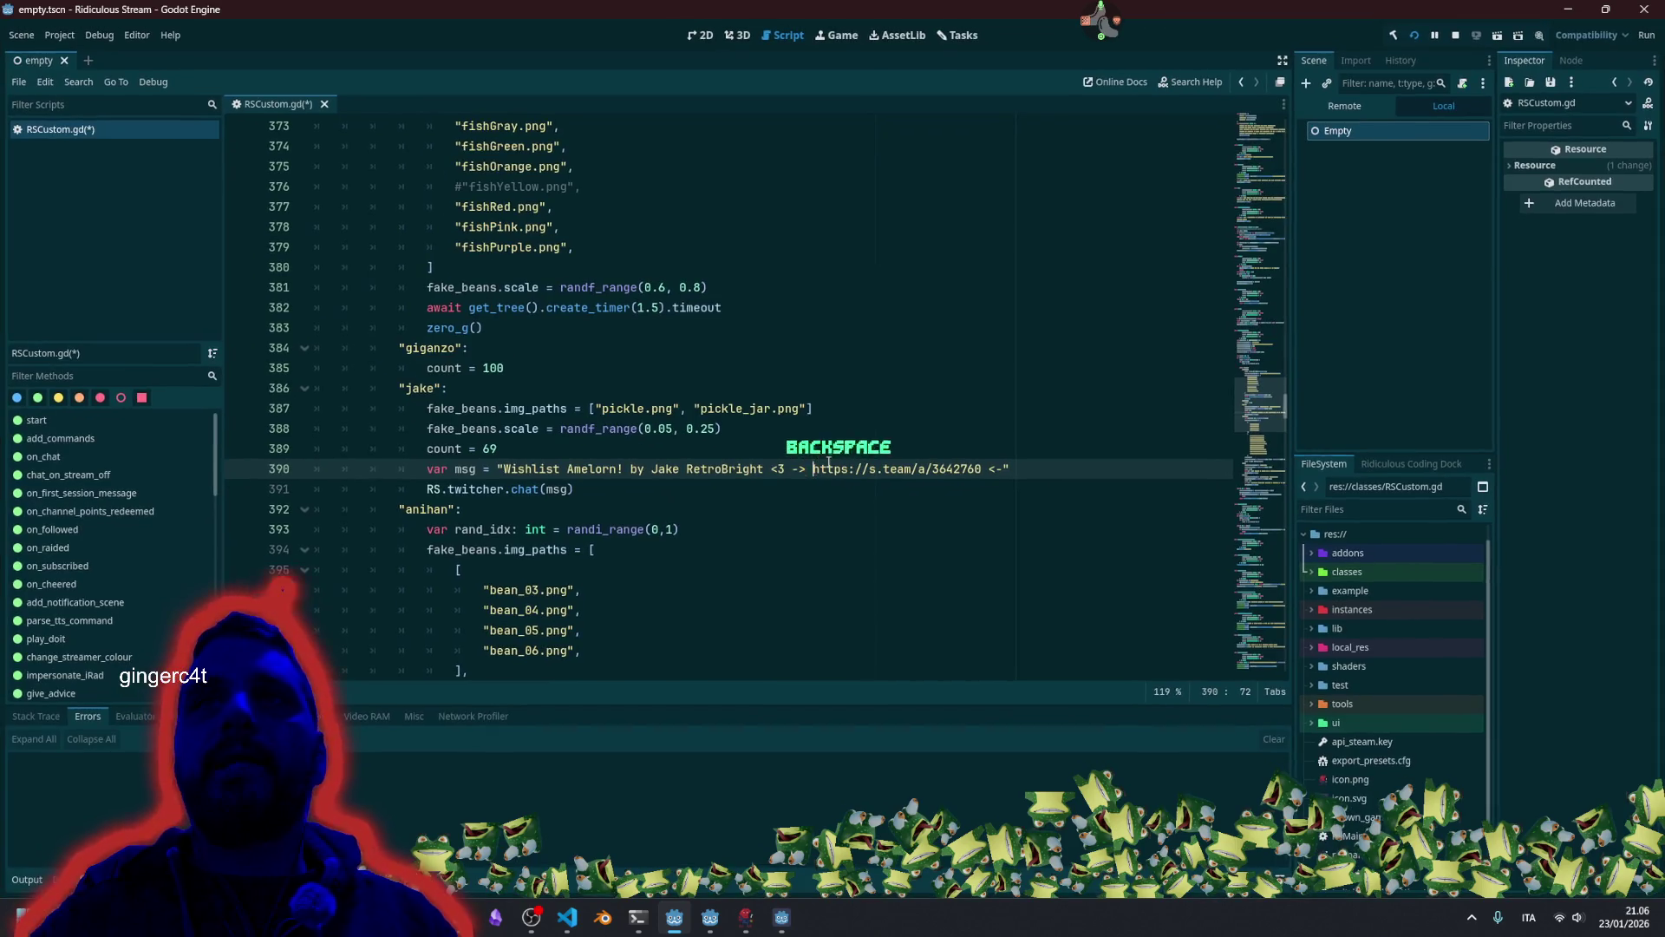
{"action": "left_click", "coordinate": [750, 432]}
{"action": "key", "text": "ctrl+s"}
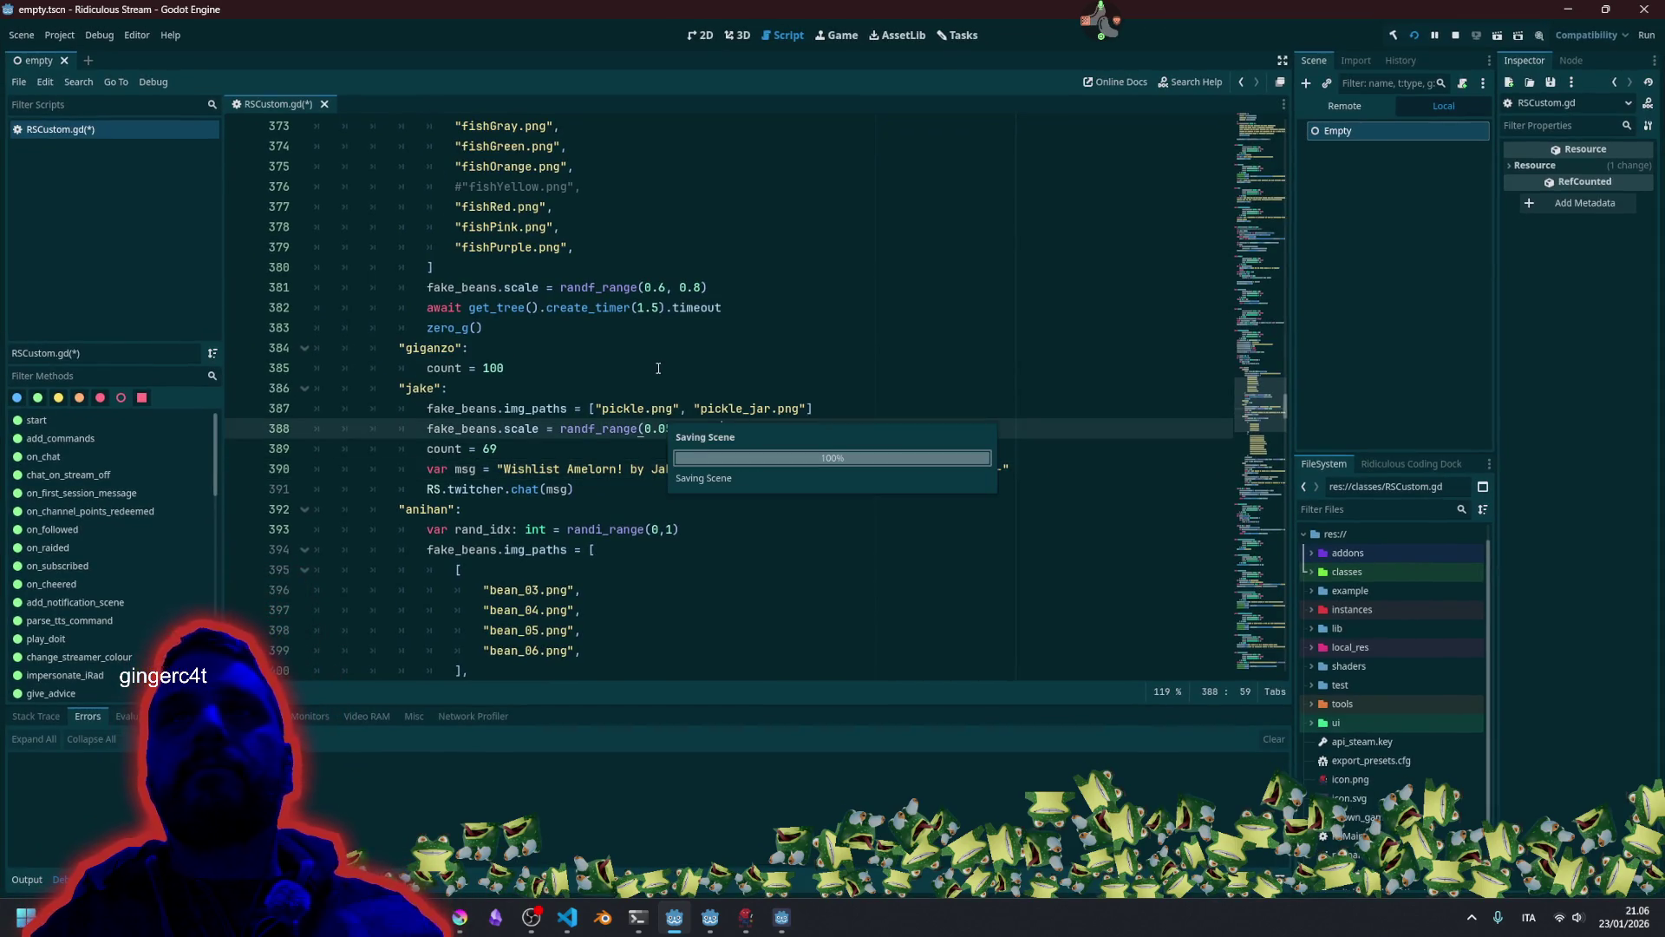
{"action": "left_click", "coordinate": [659, 367]}
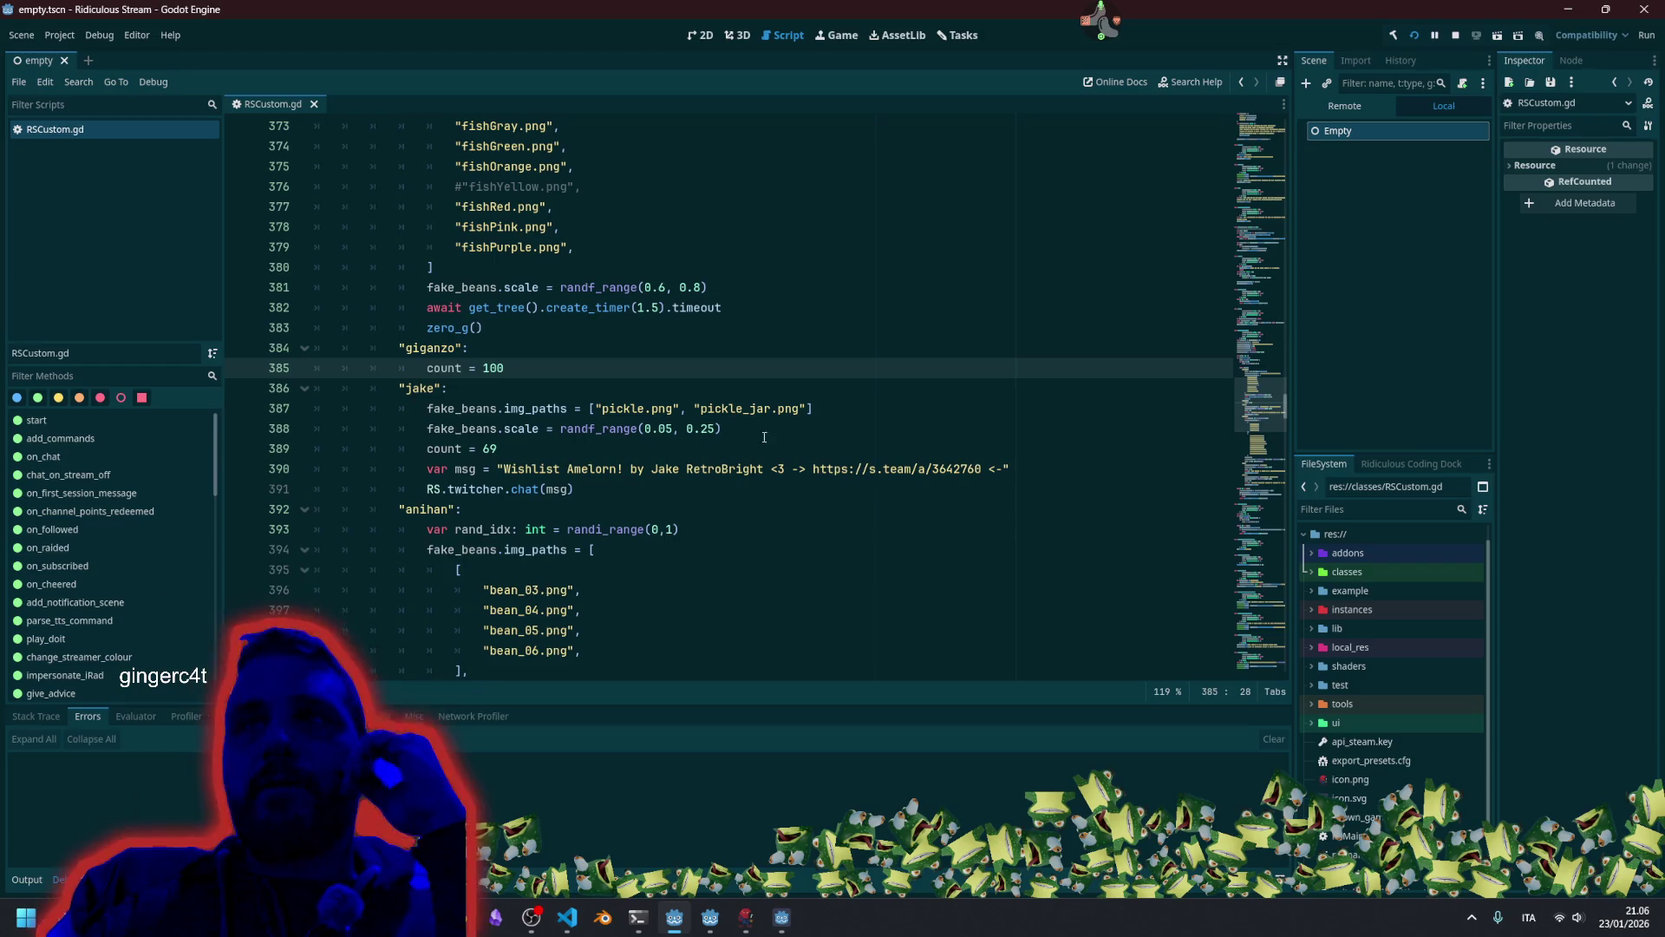
Select the wishlist link and switch to the browser's first stream tab.
{"action": "double_click", "coordinate": [838, 469]}
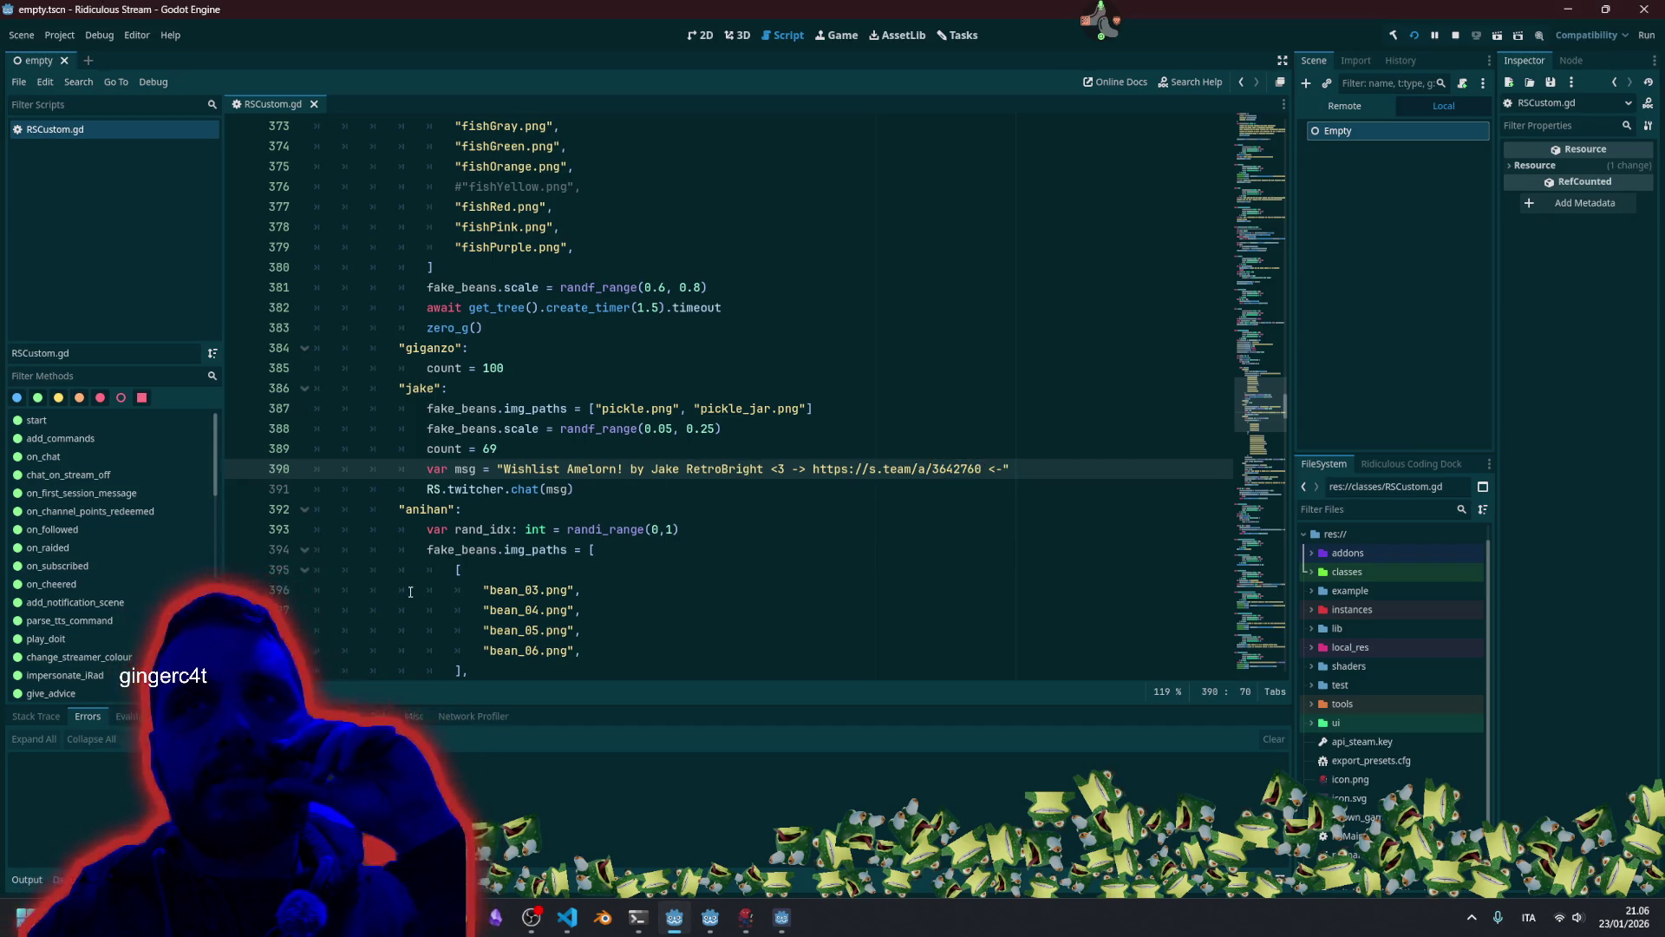
{"action": "key", "text": "alt+Tab"}
{"action": "left_click", "coordinate": [87, 16]}
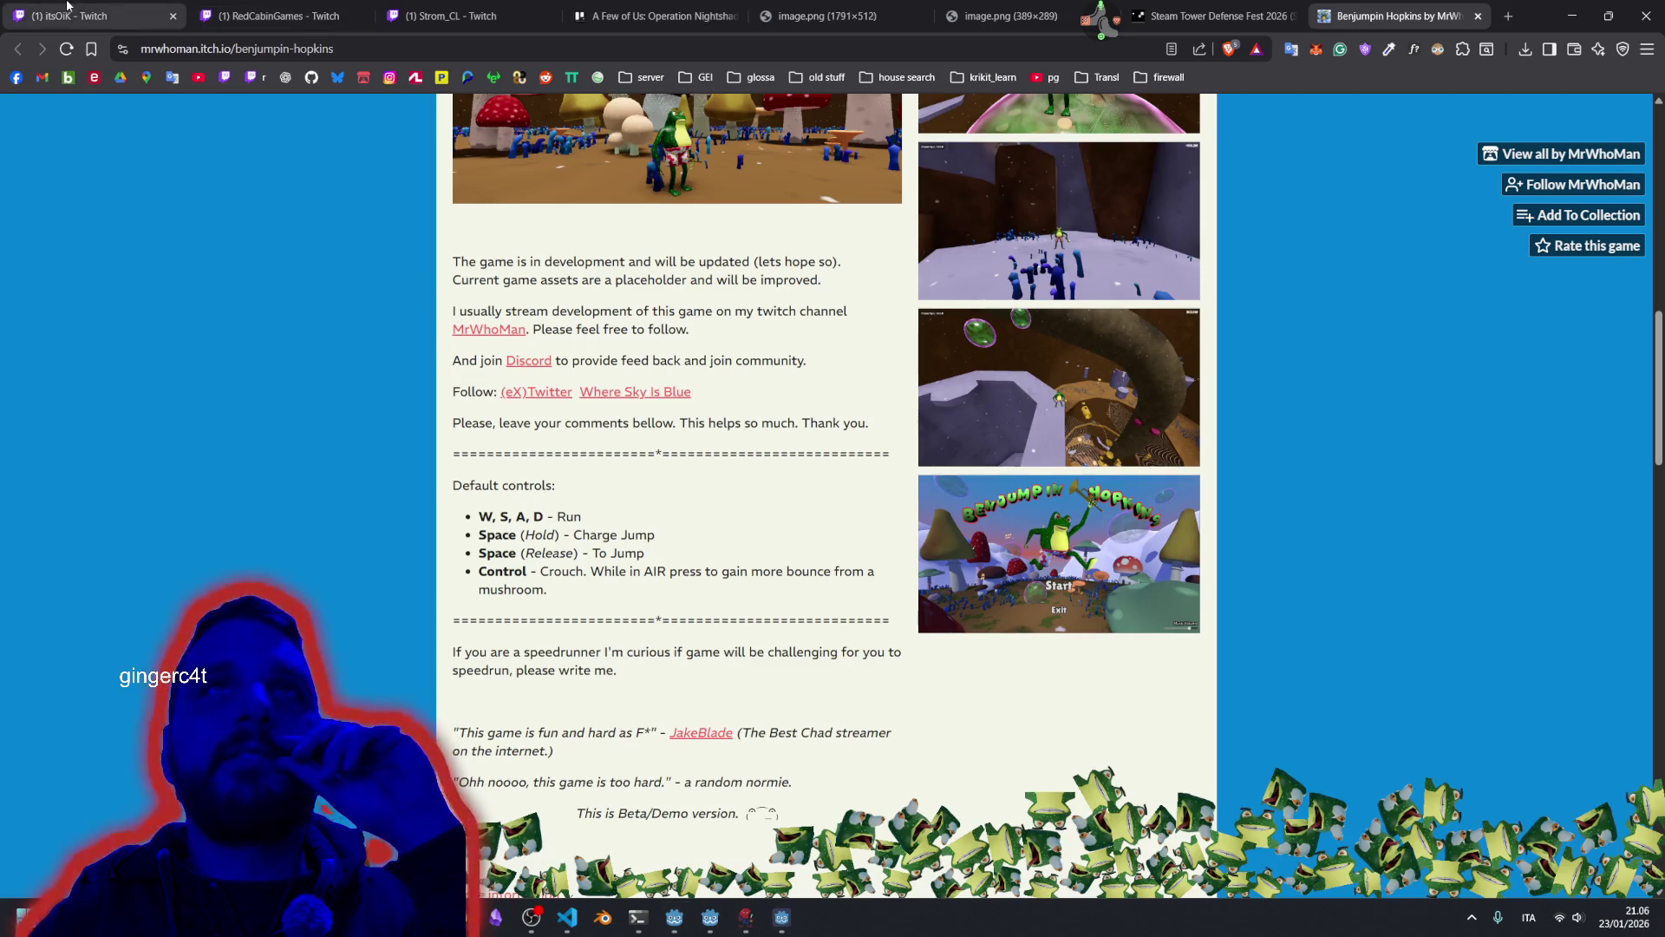
Open a followed channel's live stream and close an unneeded stream tab.
{"action": "scroll", "coordinate": [88, 295], "scroll_direction": "up", "scroll_amount": 1}
{"action": "mouse_move", "coordinate": [91, 257]}
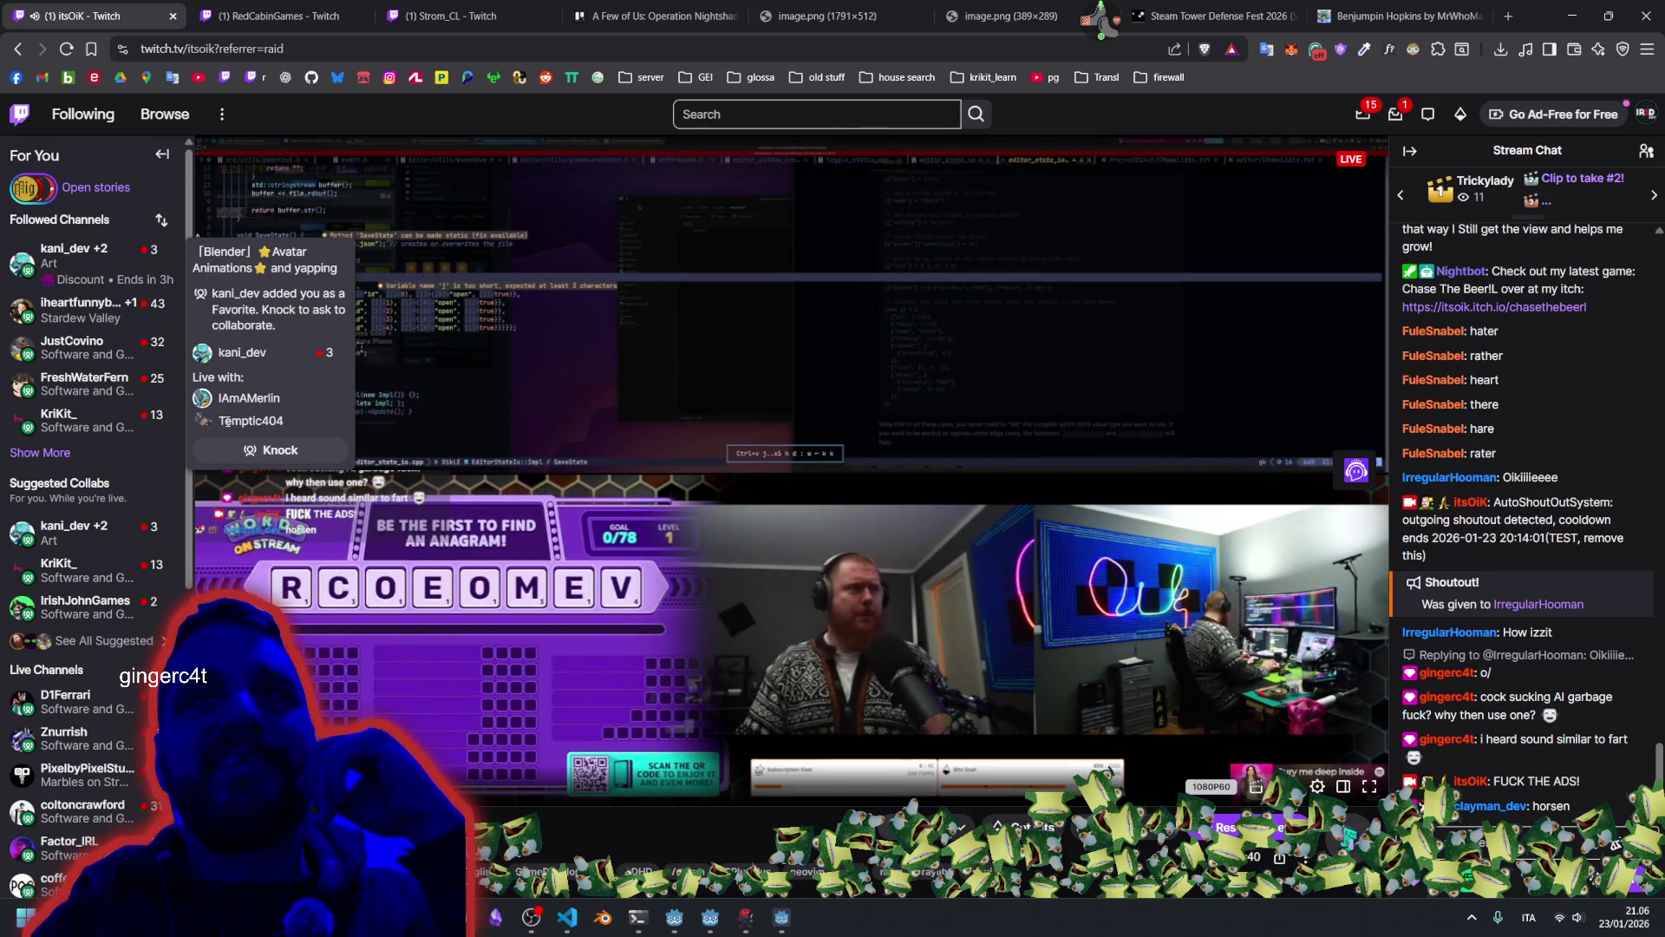
{"action": "mouse_move", "coordinate": [147, 384]}
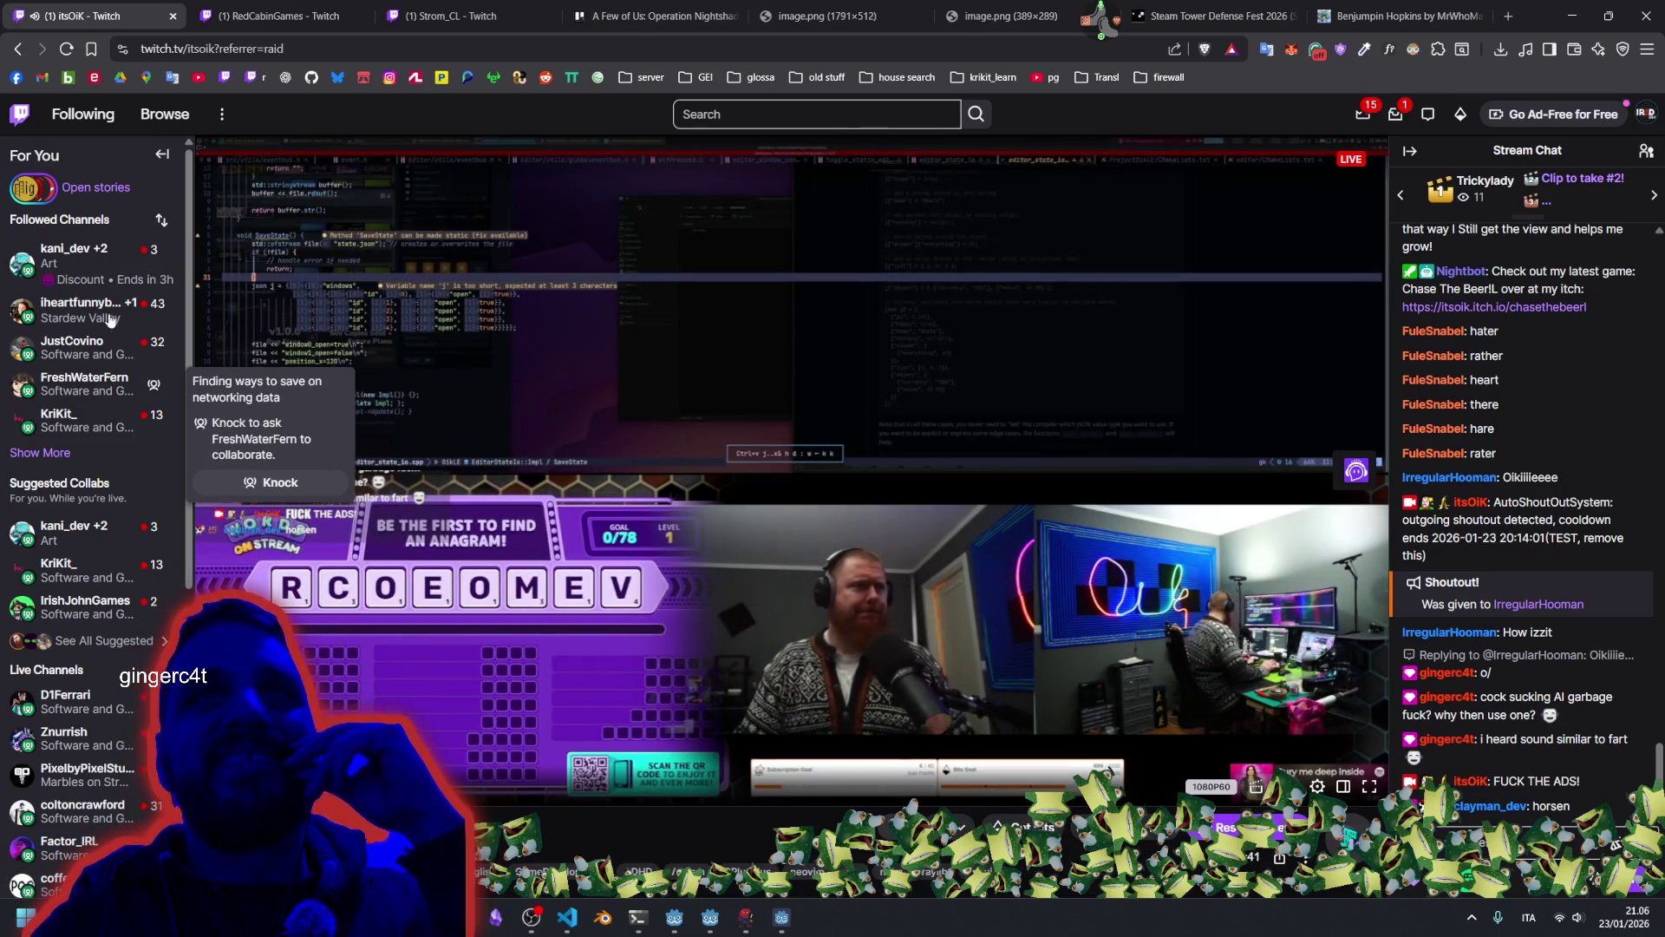
{"action": "left_click", "coordinate": [74, 255]}
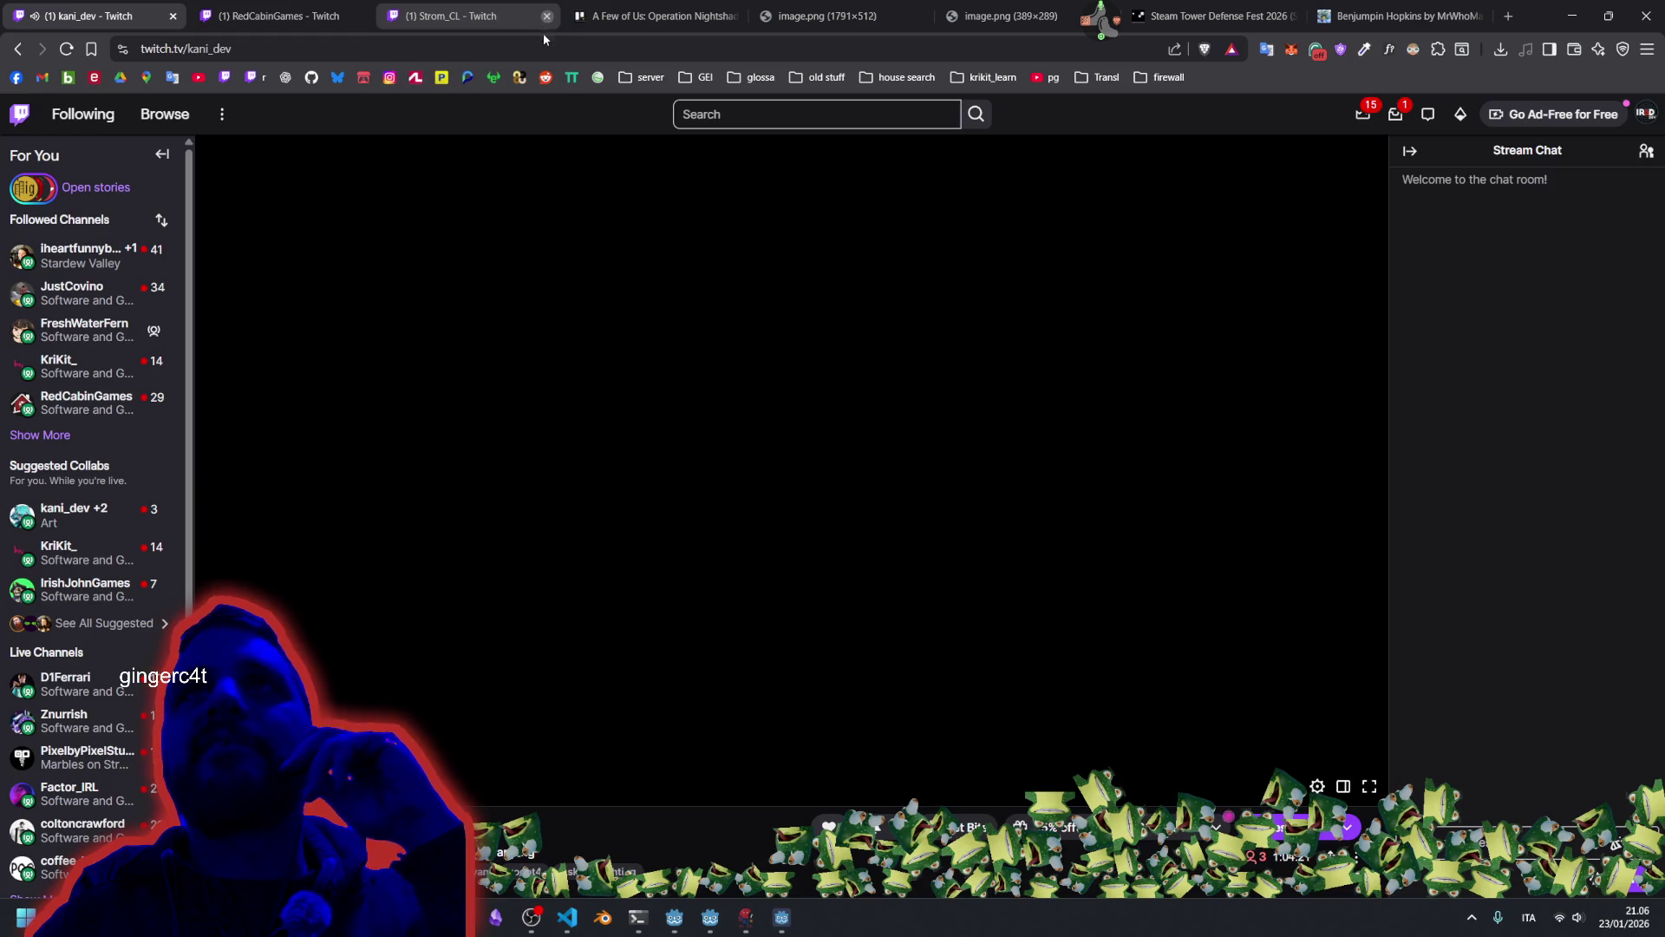
{"action": "left_click", "coordinate": [546, 16]}
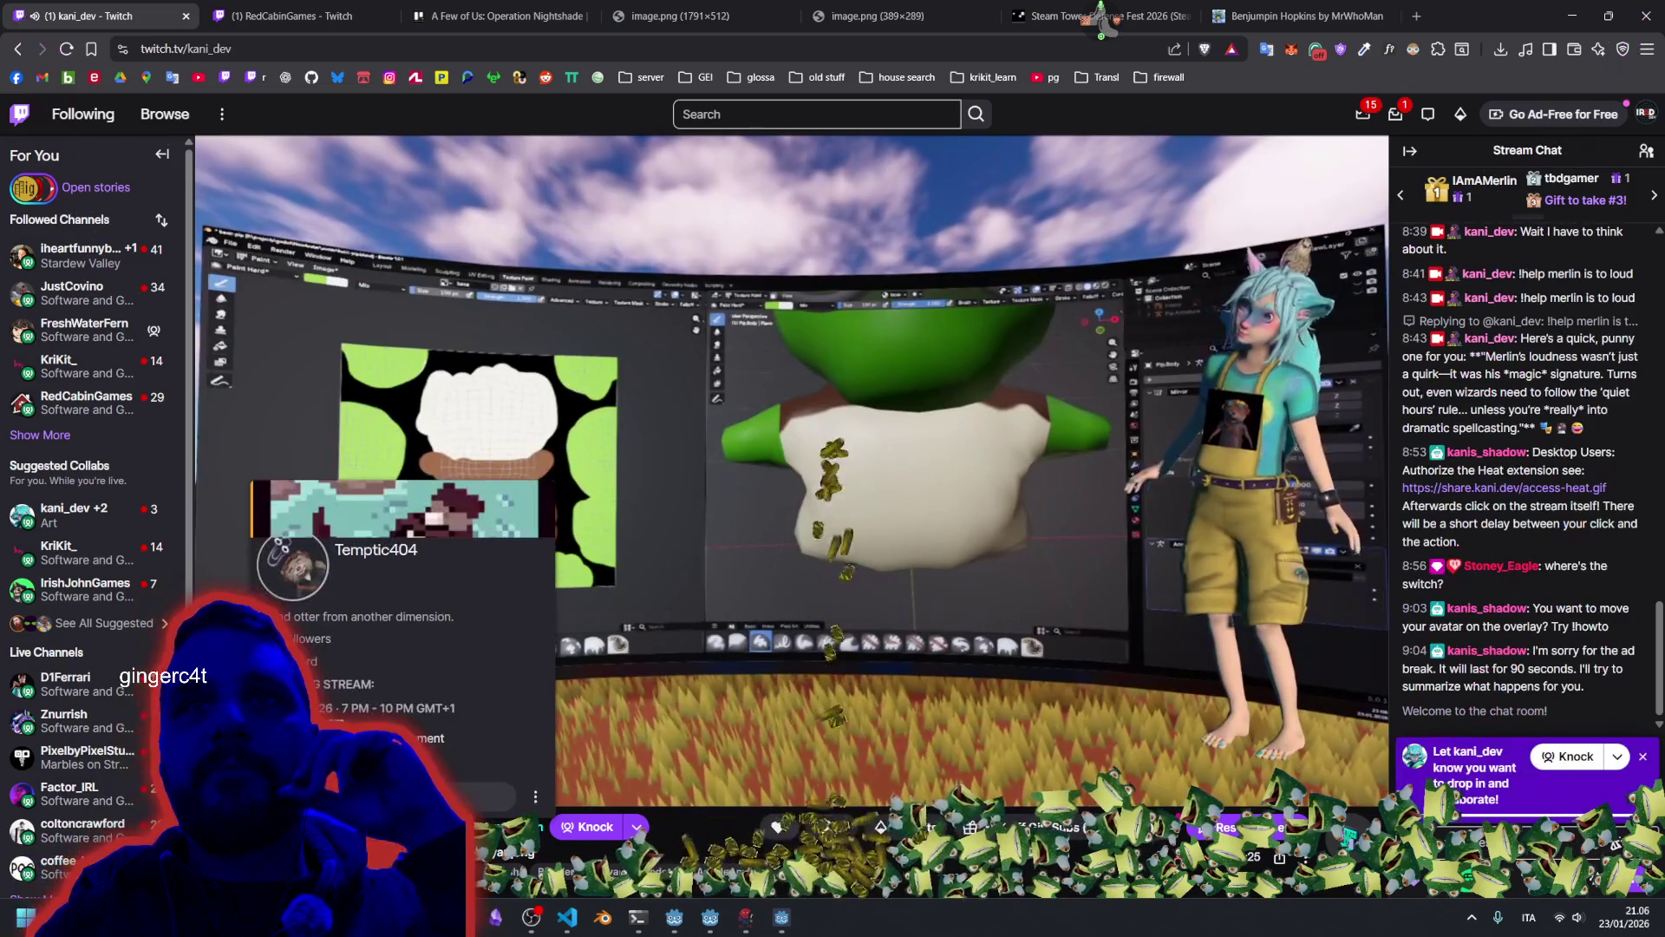
Copy the featured viewer's channel URL, close its tab, and return to Godot.
{"action": "left_click", "coordinate": [375, 547]}
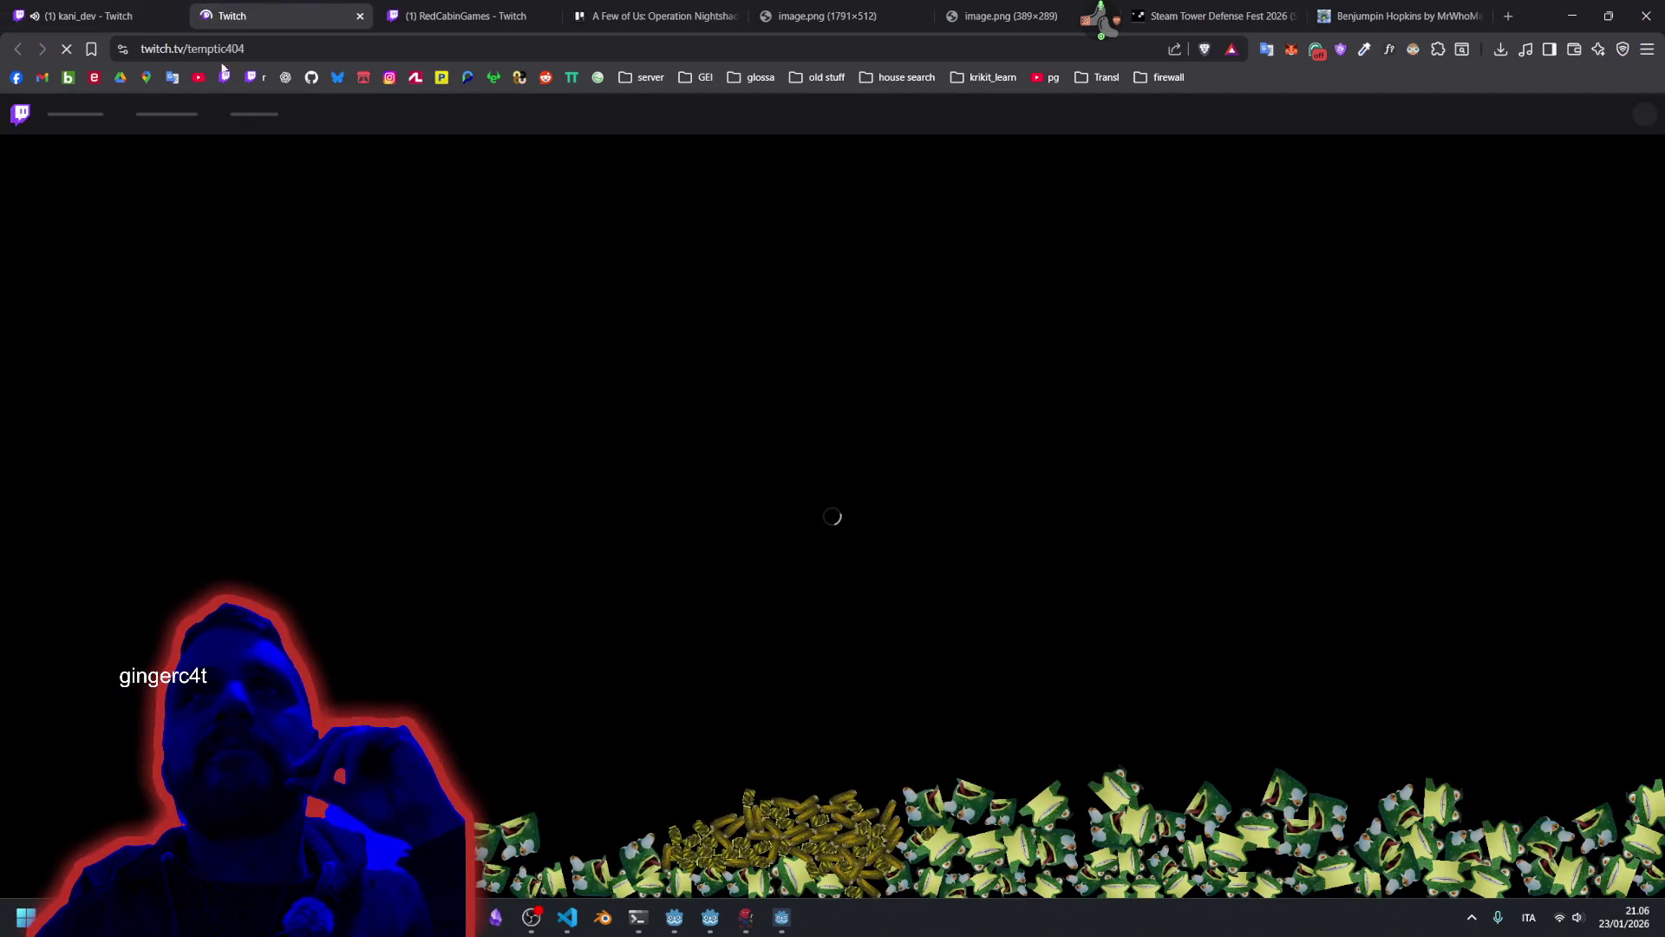
{"action": "double_click", "coordinate": [227, 49]}
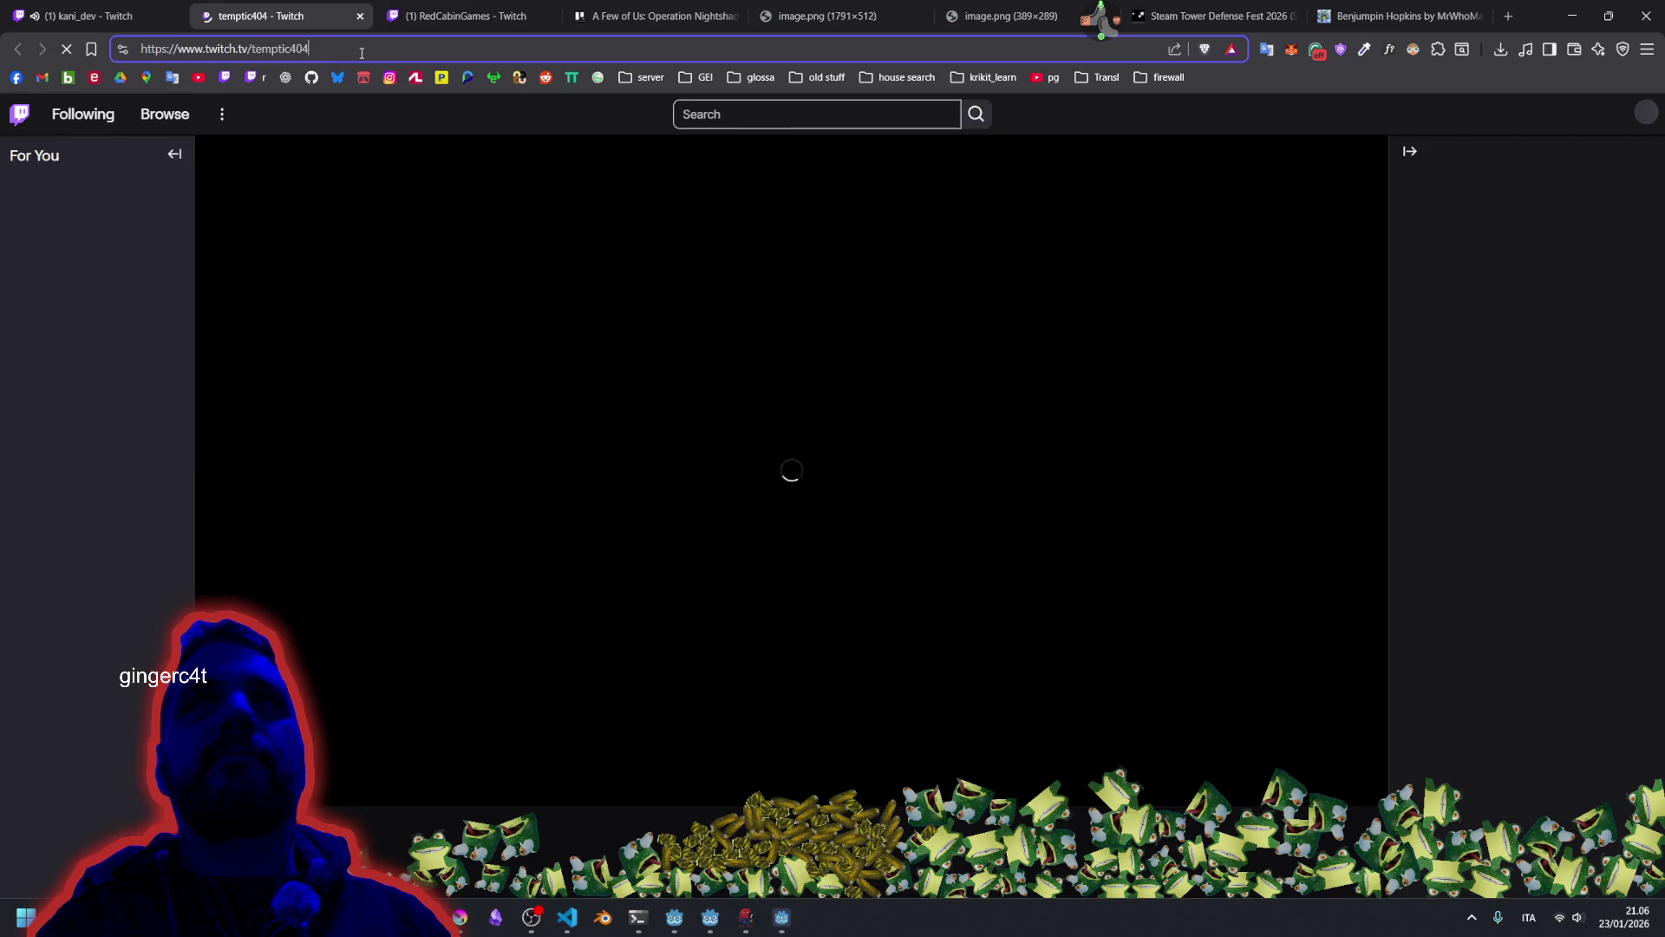
{"action": "key", "text": "ctrl+shift+Left"}
{"action": "key", "text": "ctrl+shift+Left"}
{"action": "key", "text": "ctrl+shift+Left"}
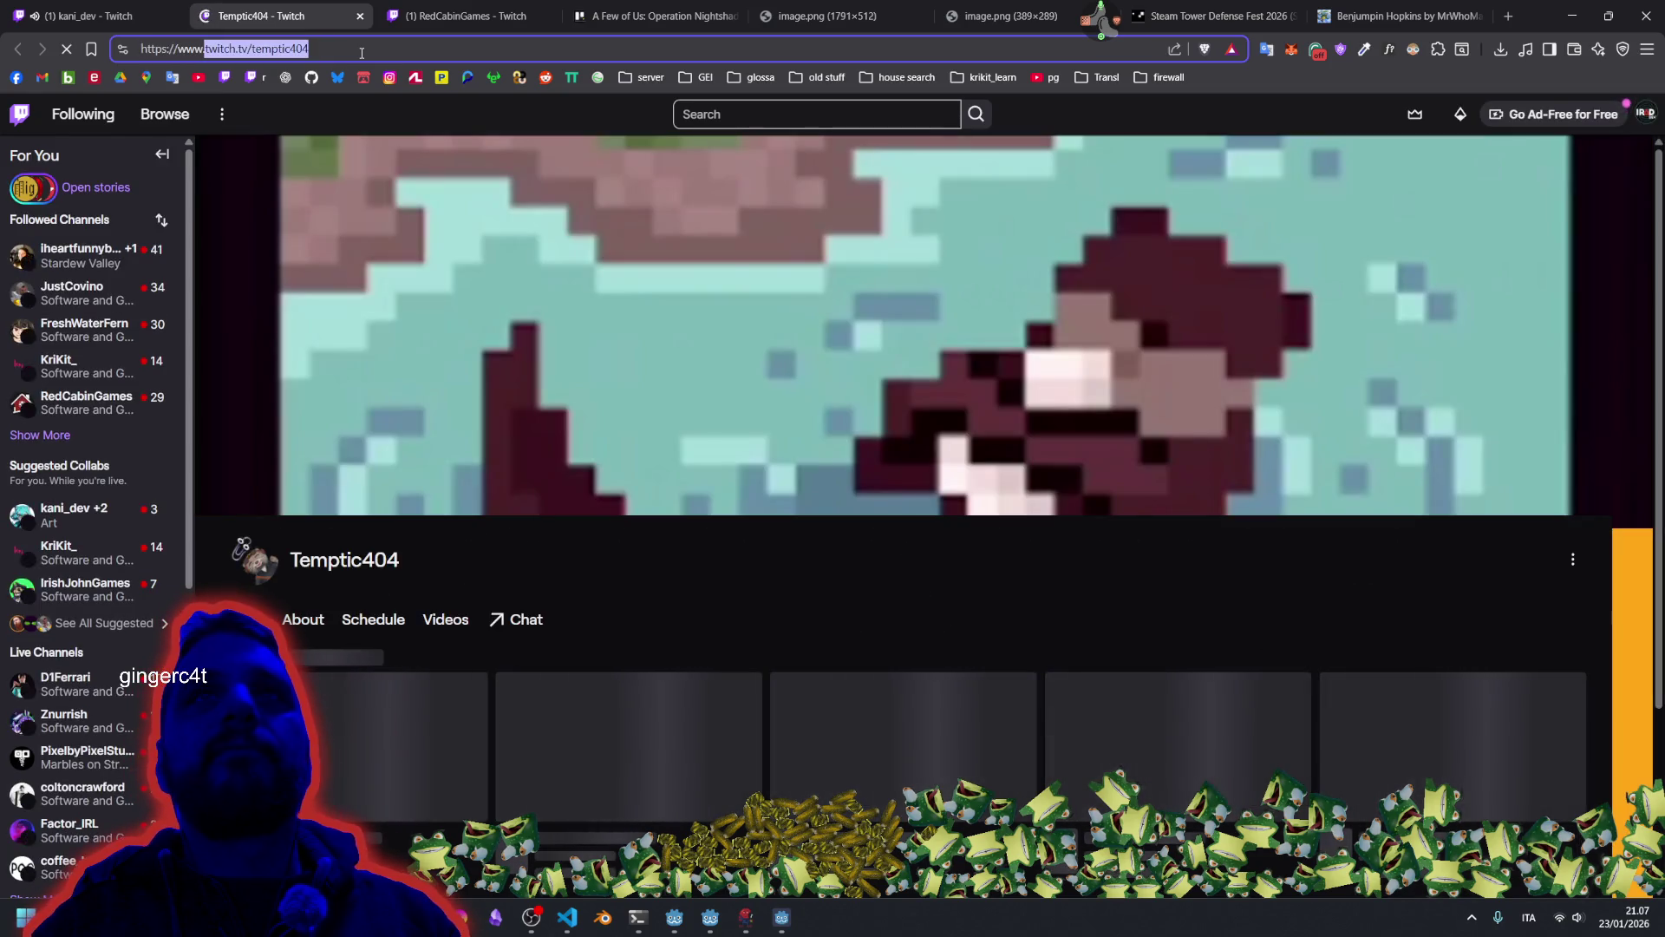
{"action": "left_click", "coordinate": [337, 53]}
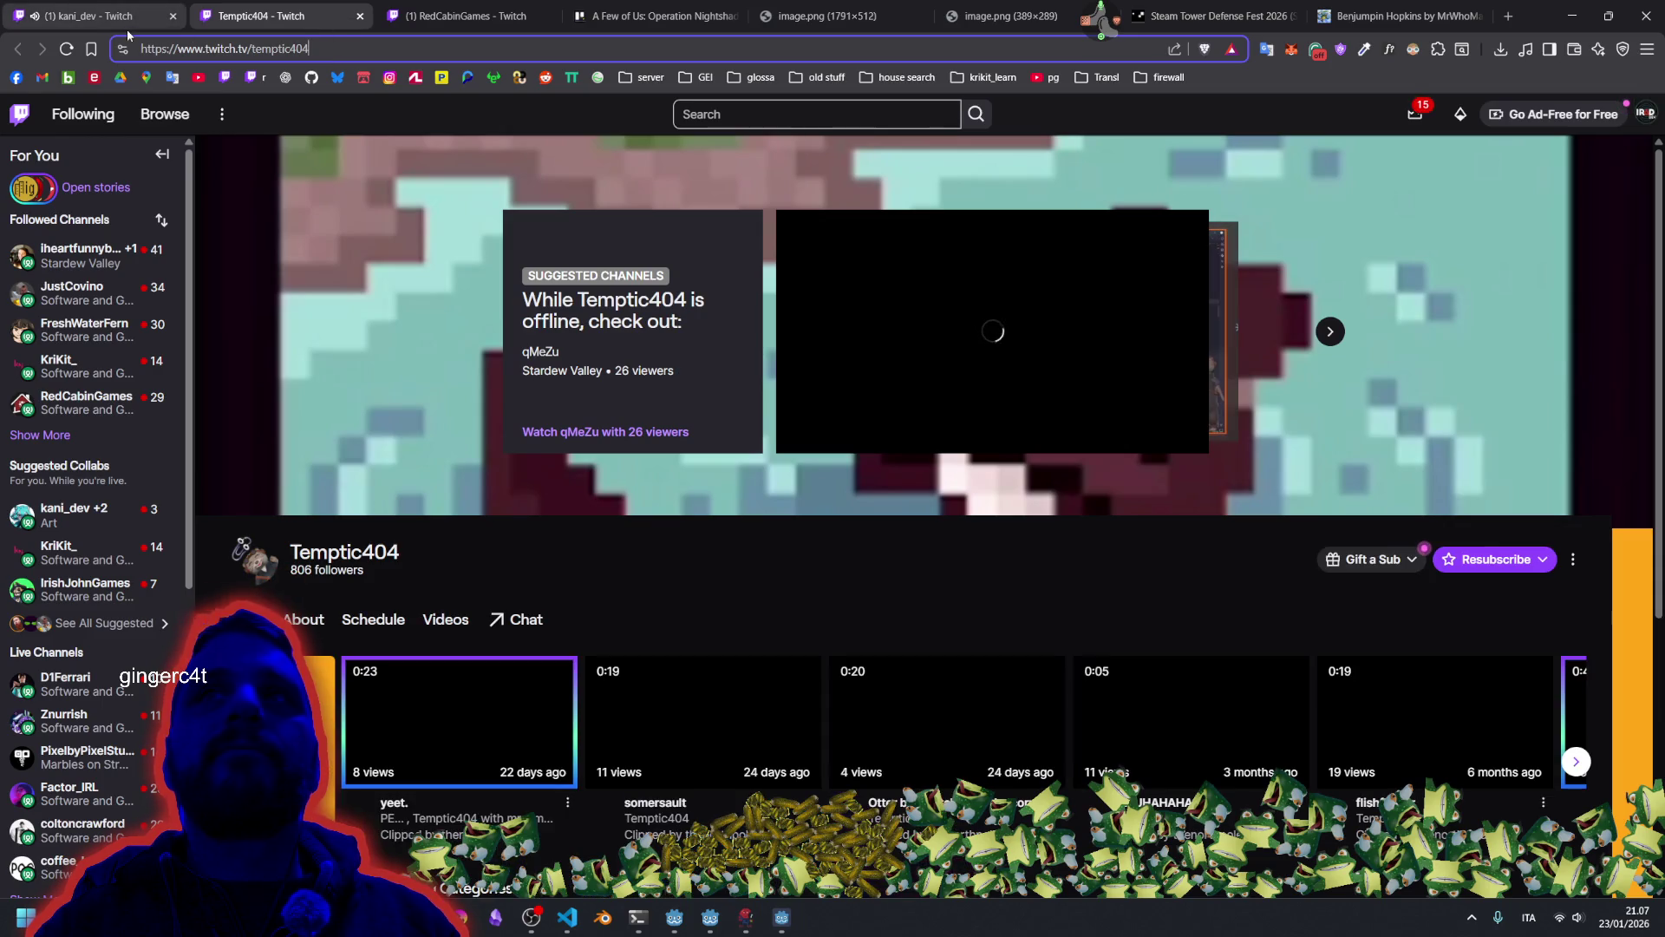
{"action": "key", "text": "ctrl+w"}
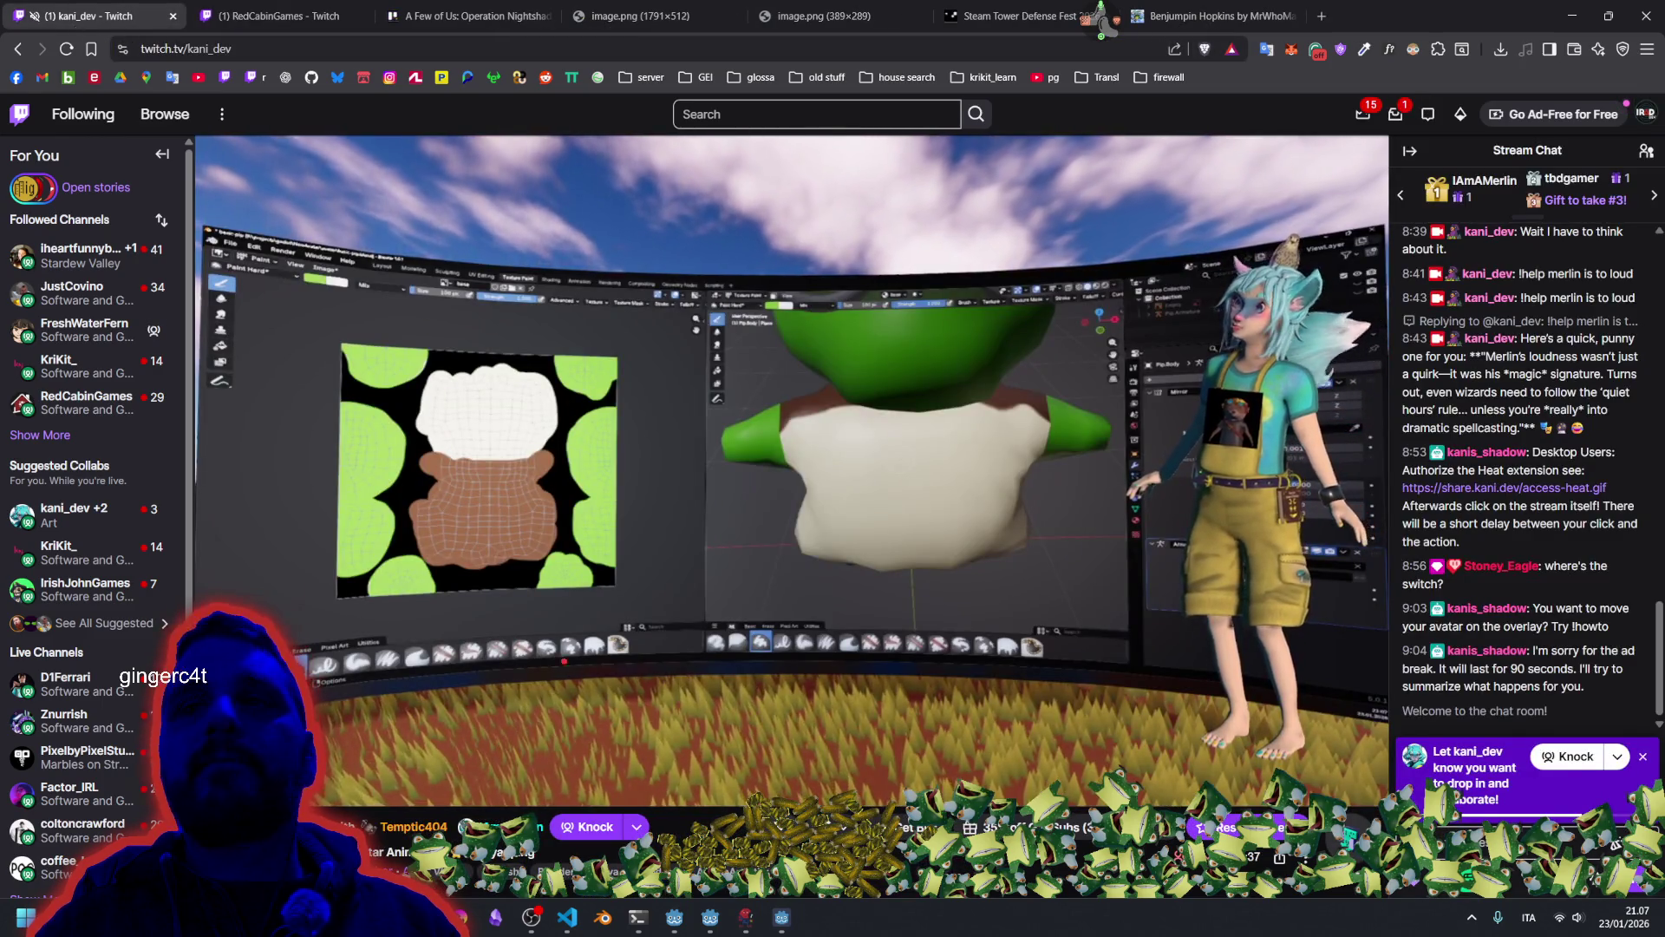
{"action": "mouse_move", "coordinate": [753, 925]}
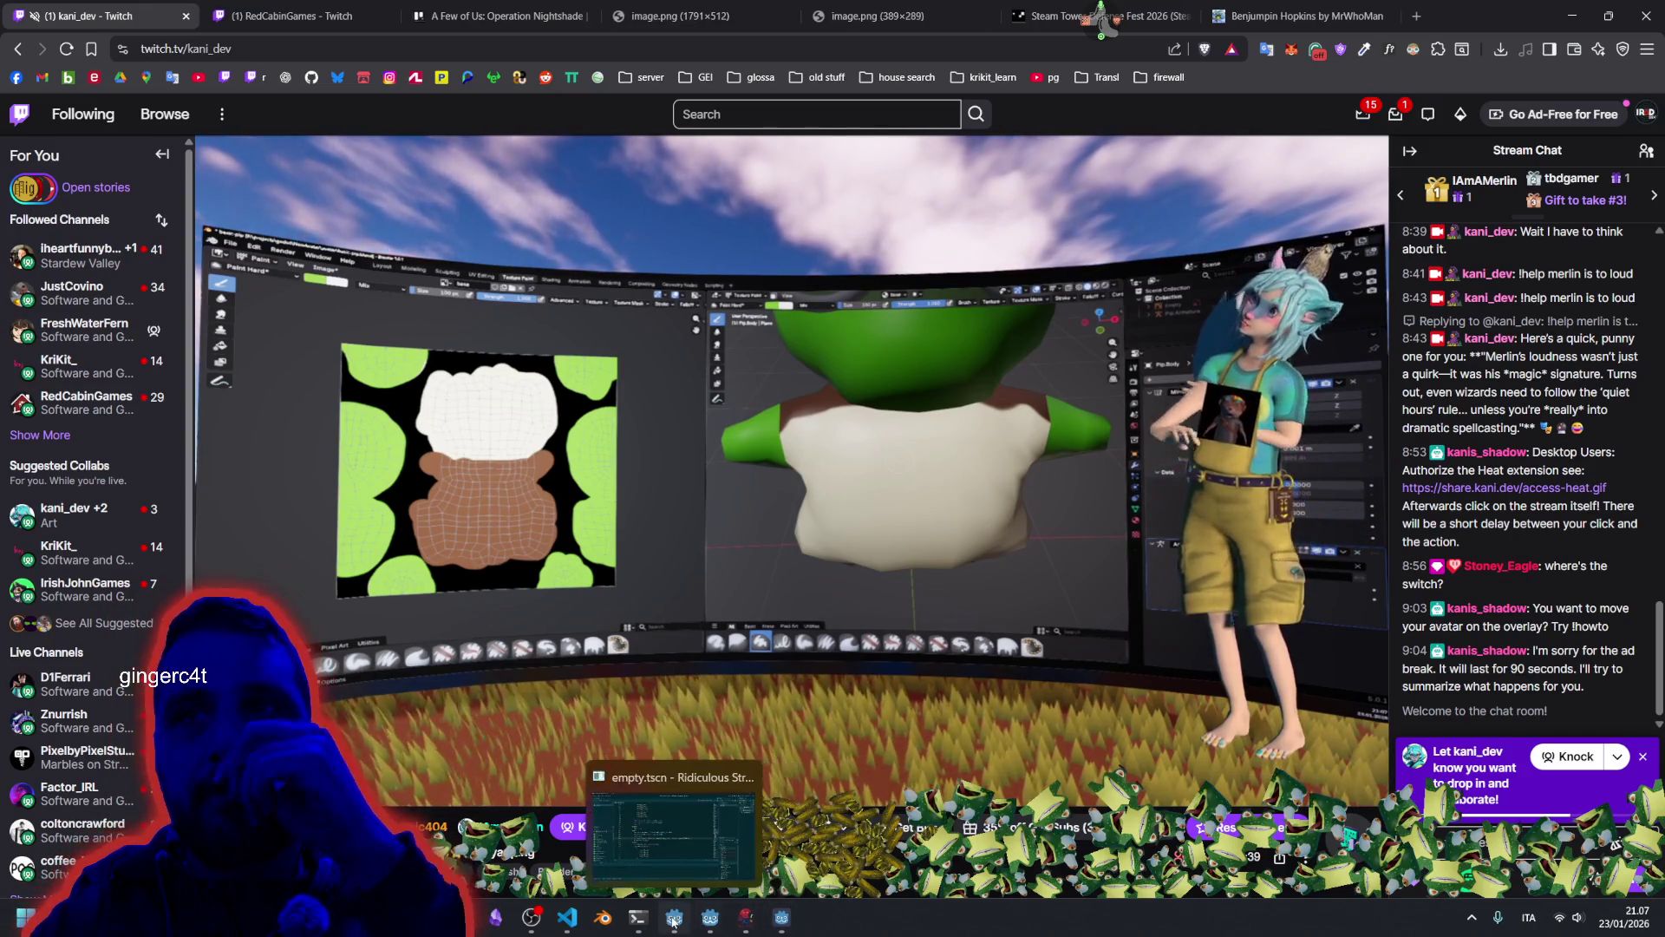
{"action": "left_click", "coordinate": [674, 919]}
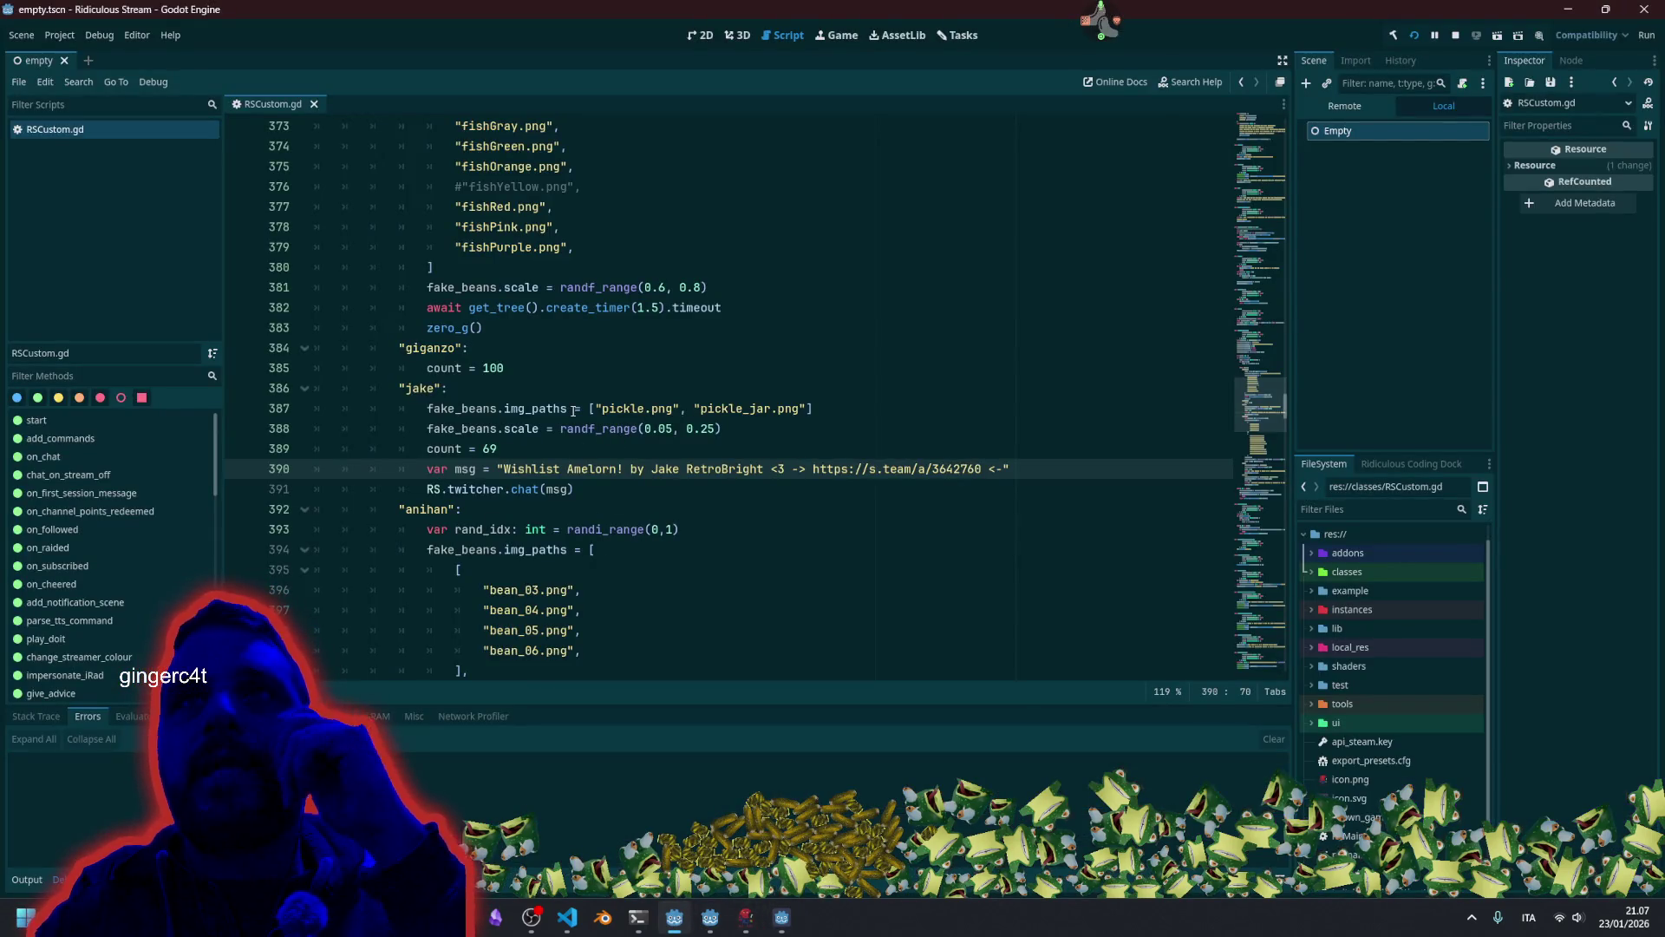
Duplicate the wishlist message and chat lines below zero_g() and cut the channel address back to the clipboard.
{"action": "scroll", "coordinate": [568, 416], "scroll_direction": "up", "scroll_amount": 7}
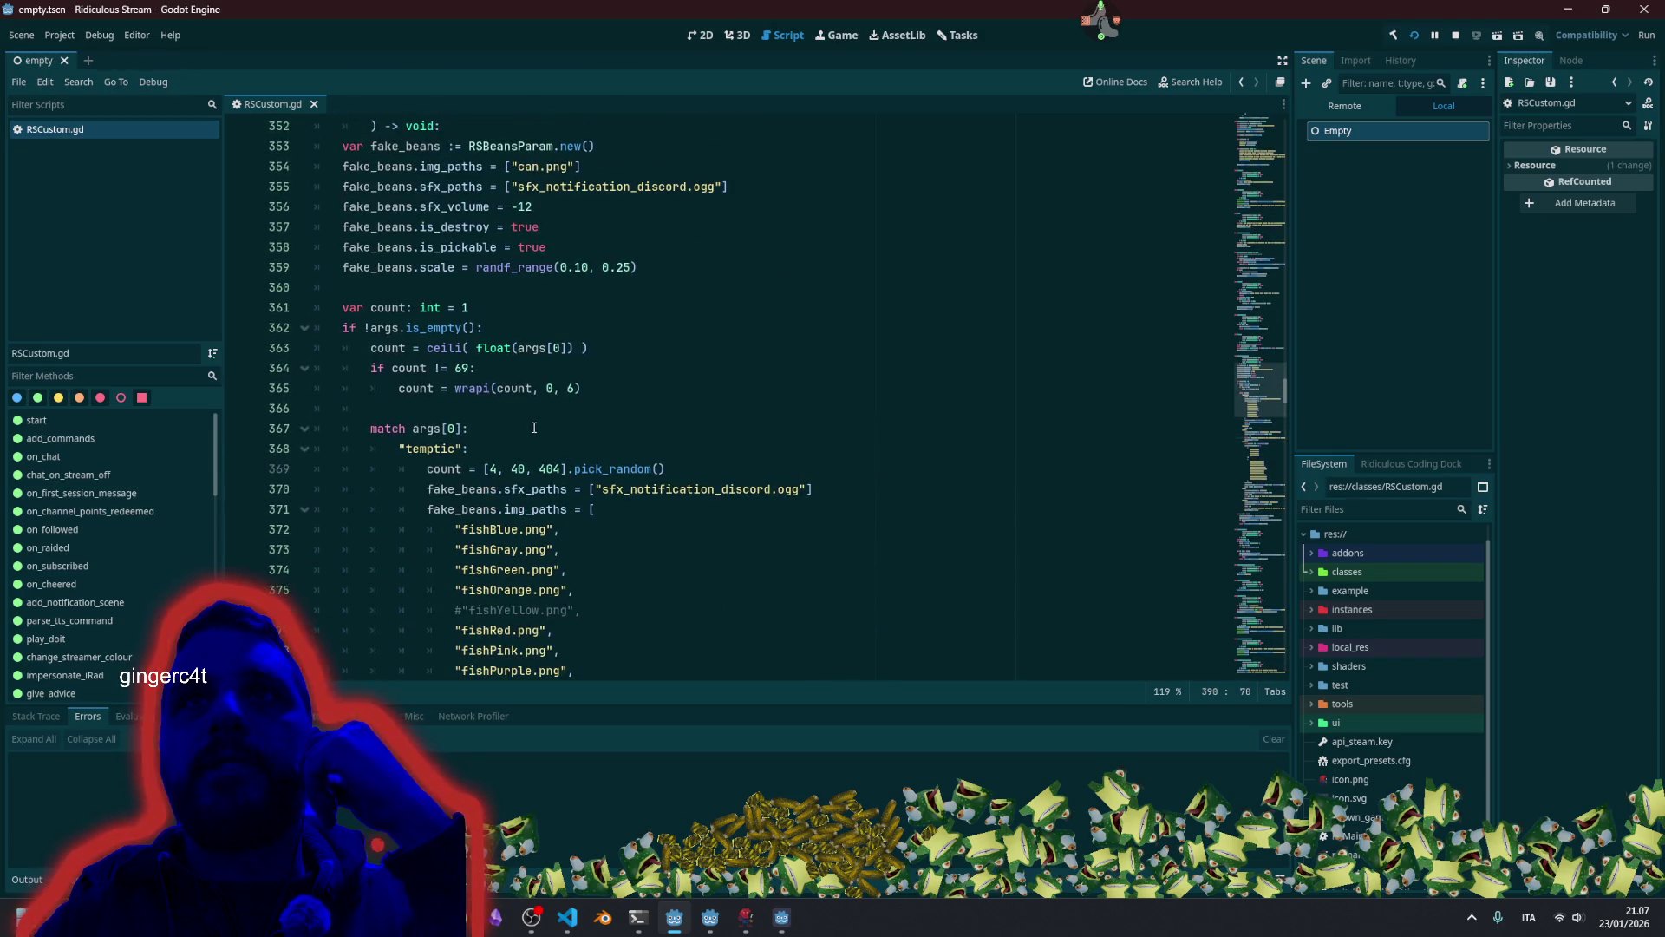
{"action": "scroll", "coordinate": [536, 426], "scroll_direction": "down", "scroll_amount": 4}
{"action": "left_click", "coordinate": [559, 508]}
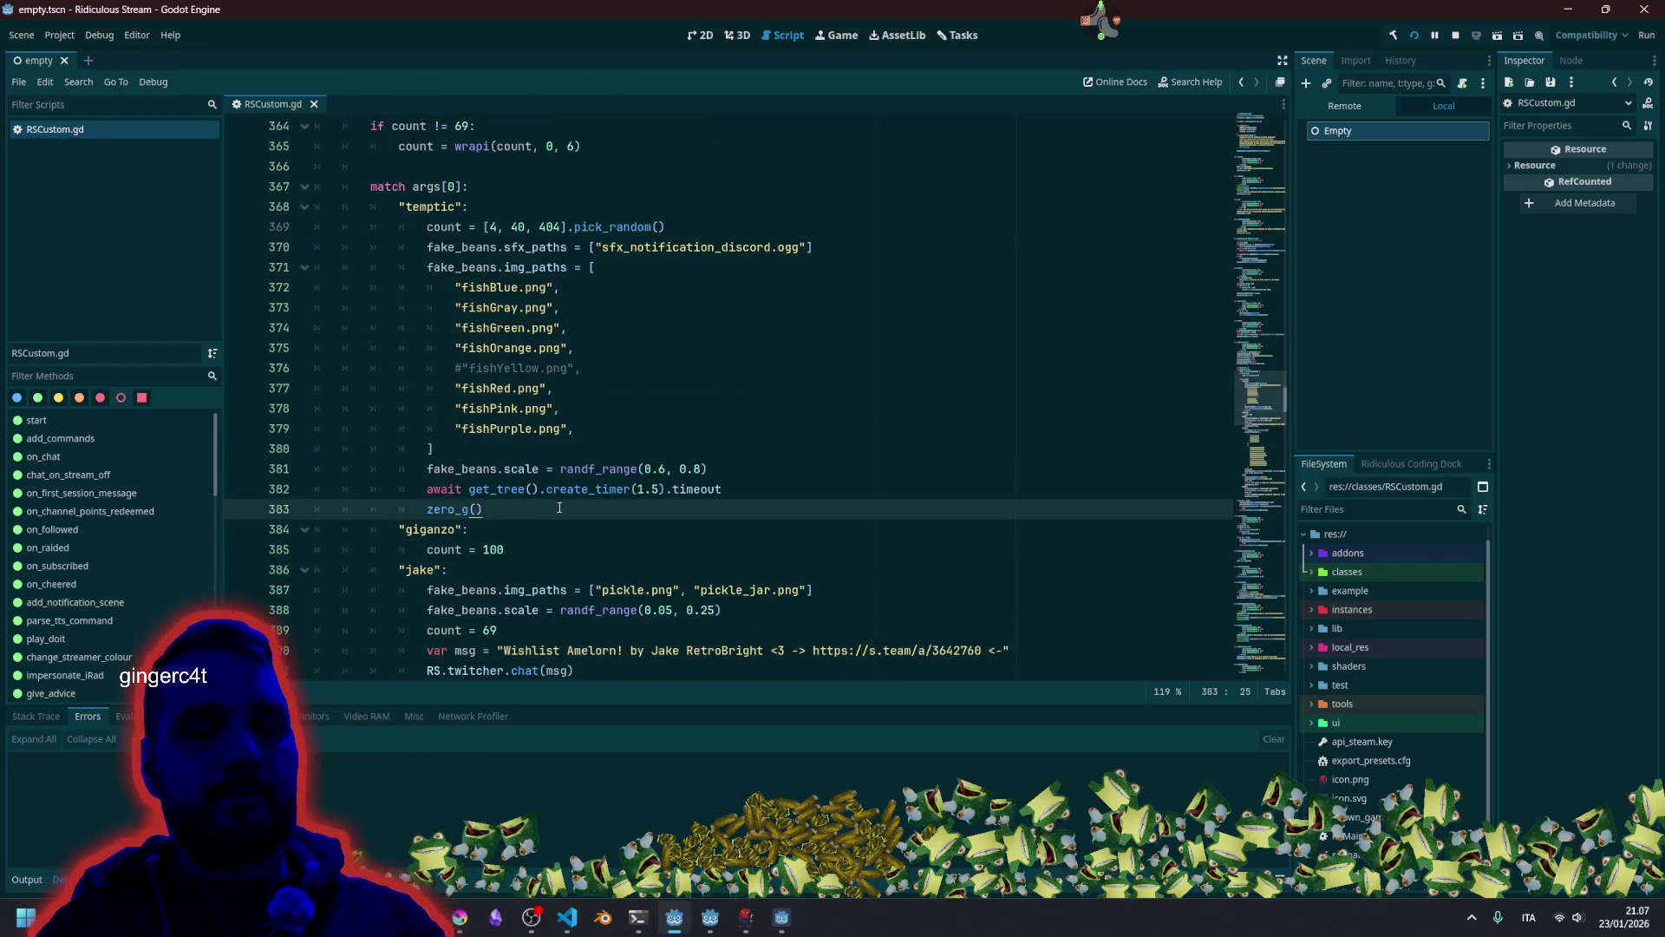
{"action": "key", "text": "Return"}
{"action": "type", "text": "twitch.tv/temptic404"}
{"action": "scroll", "coordinate": [547, 516], "scroll_direction": "down", "scroll_amount": 2}
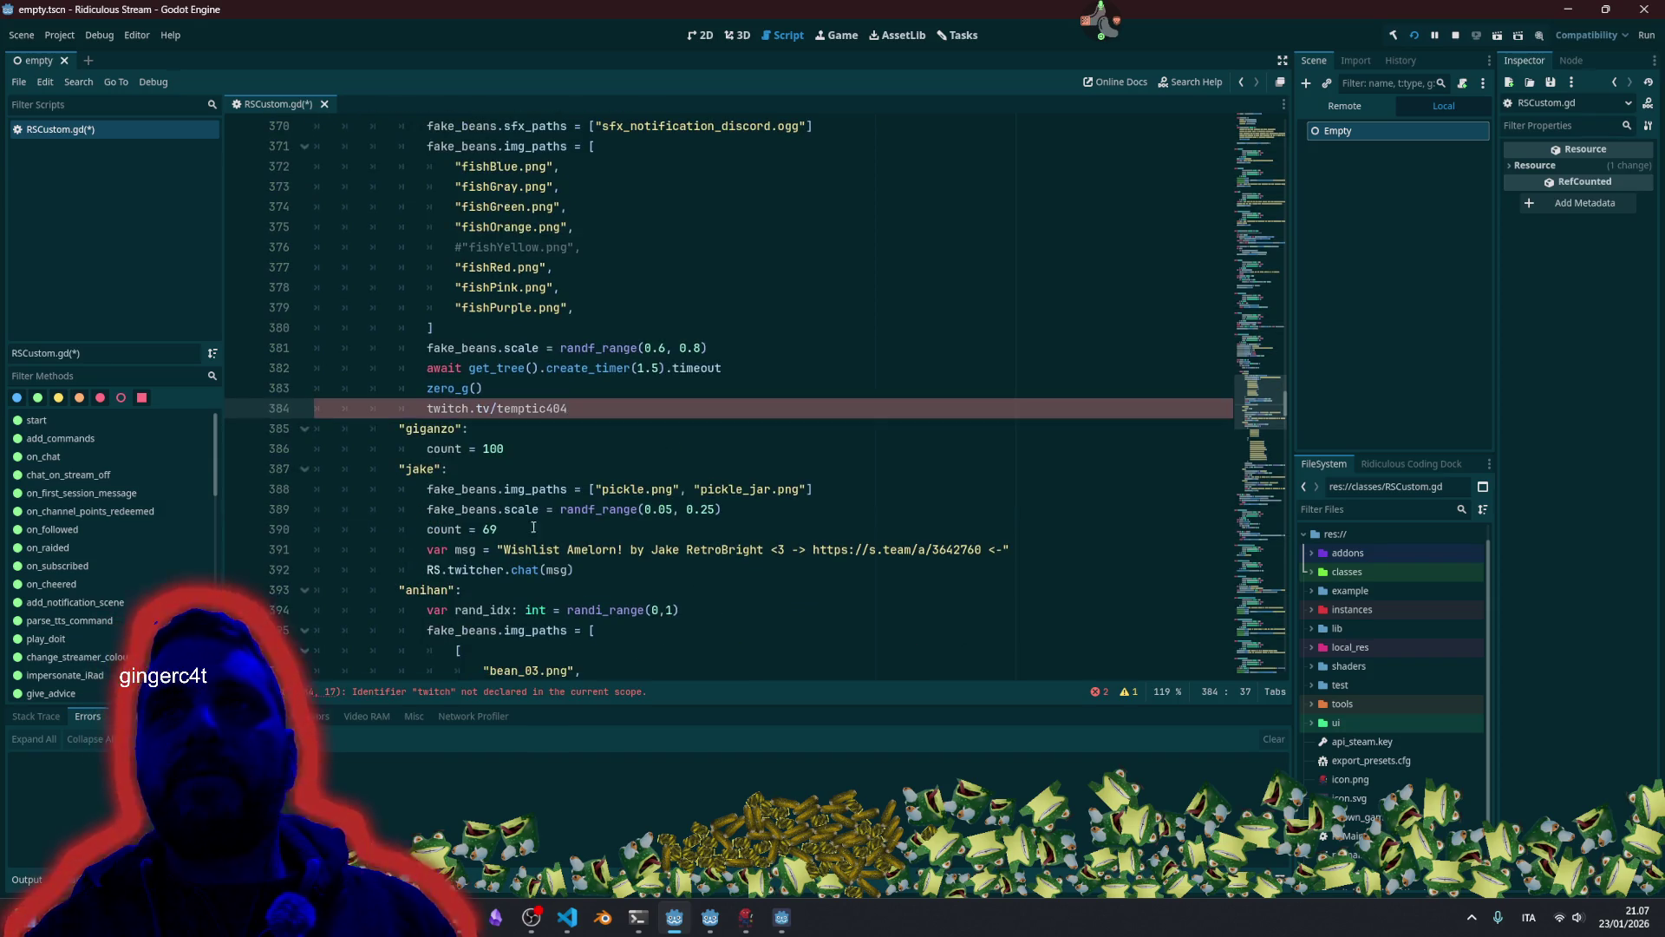
{"action": "left_click_drag", "start_coordinate": [432, 547], "coordinate": [543, 568]}
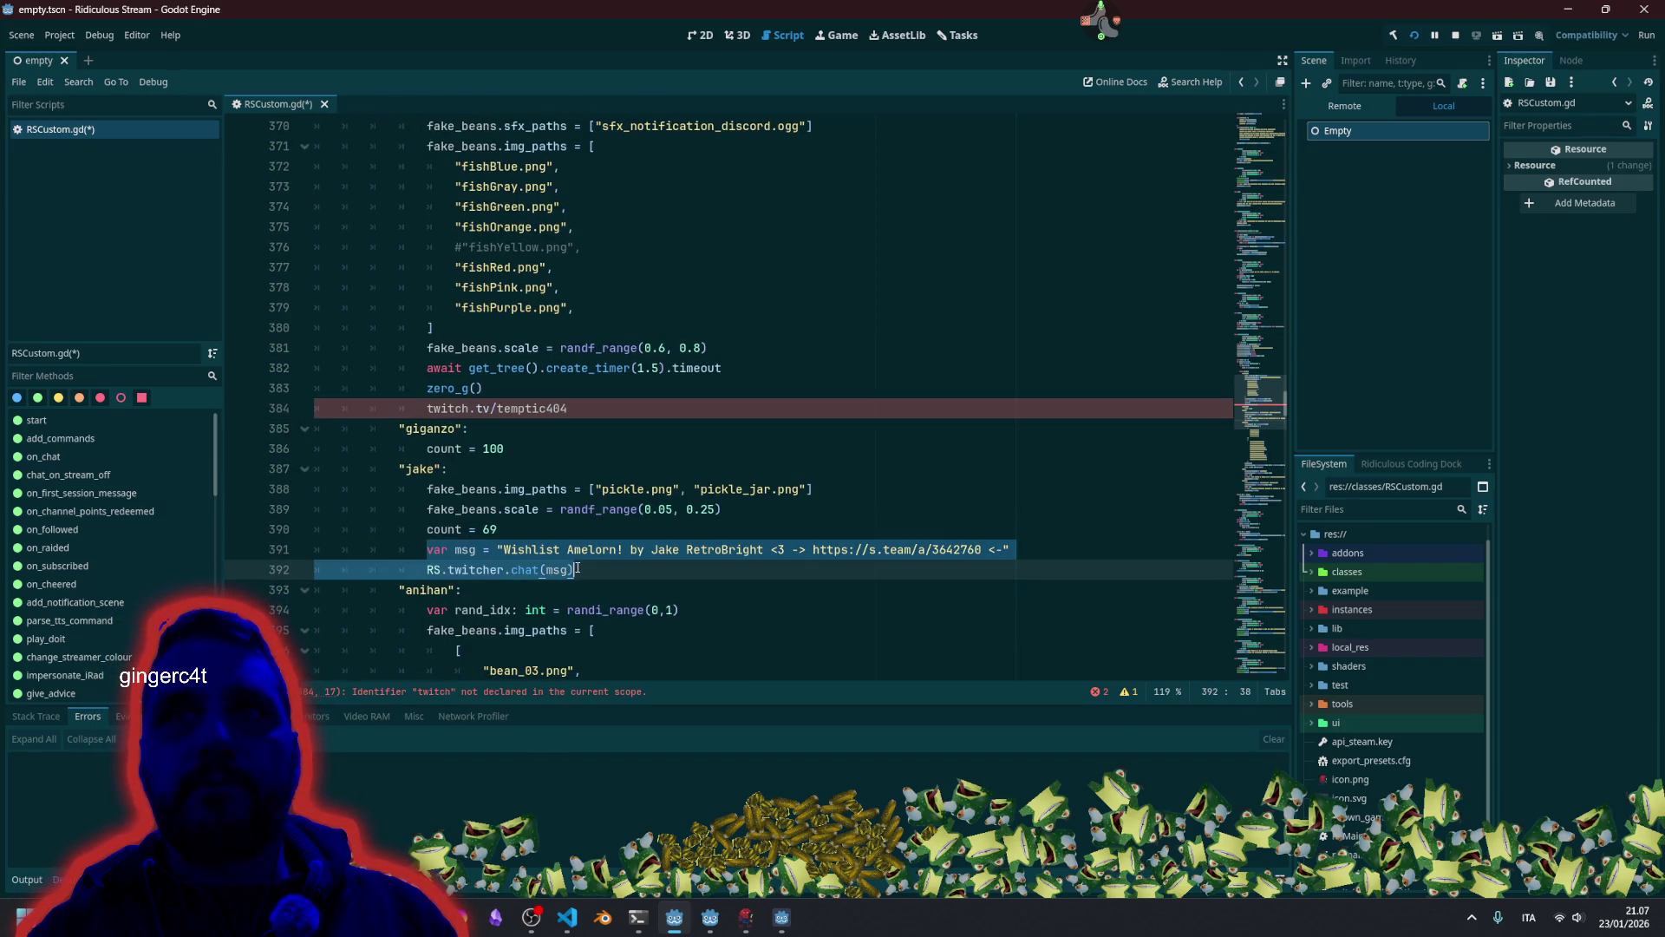
{"action": "left_click", "coordinate": [485, 409]}
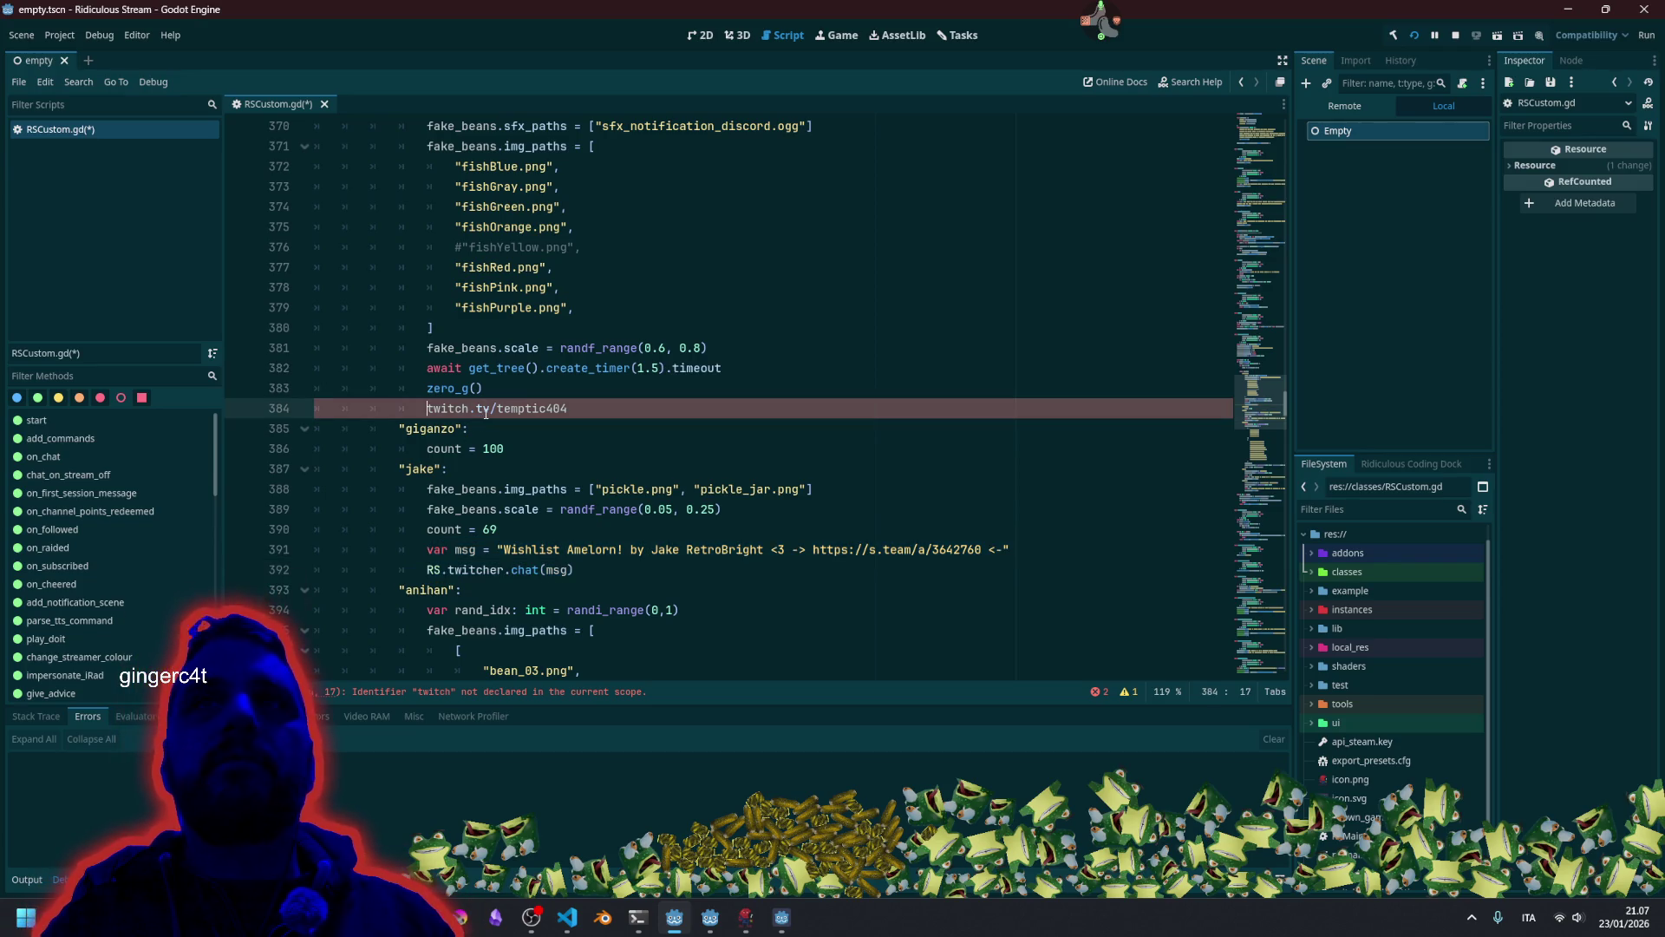
{"action": "key", "text": "Return"}
{"action": "left_click", "coordinate": [484, 413]}
{"action": "type", "text": "var msg = \"Wishlist Amelorn! by Jake RetroBright <3 -> https://s.team/a/3642760 <-\" \t\t\t\tRS.twitcher.chat(msg)"}
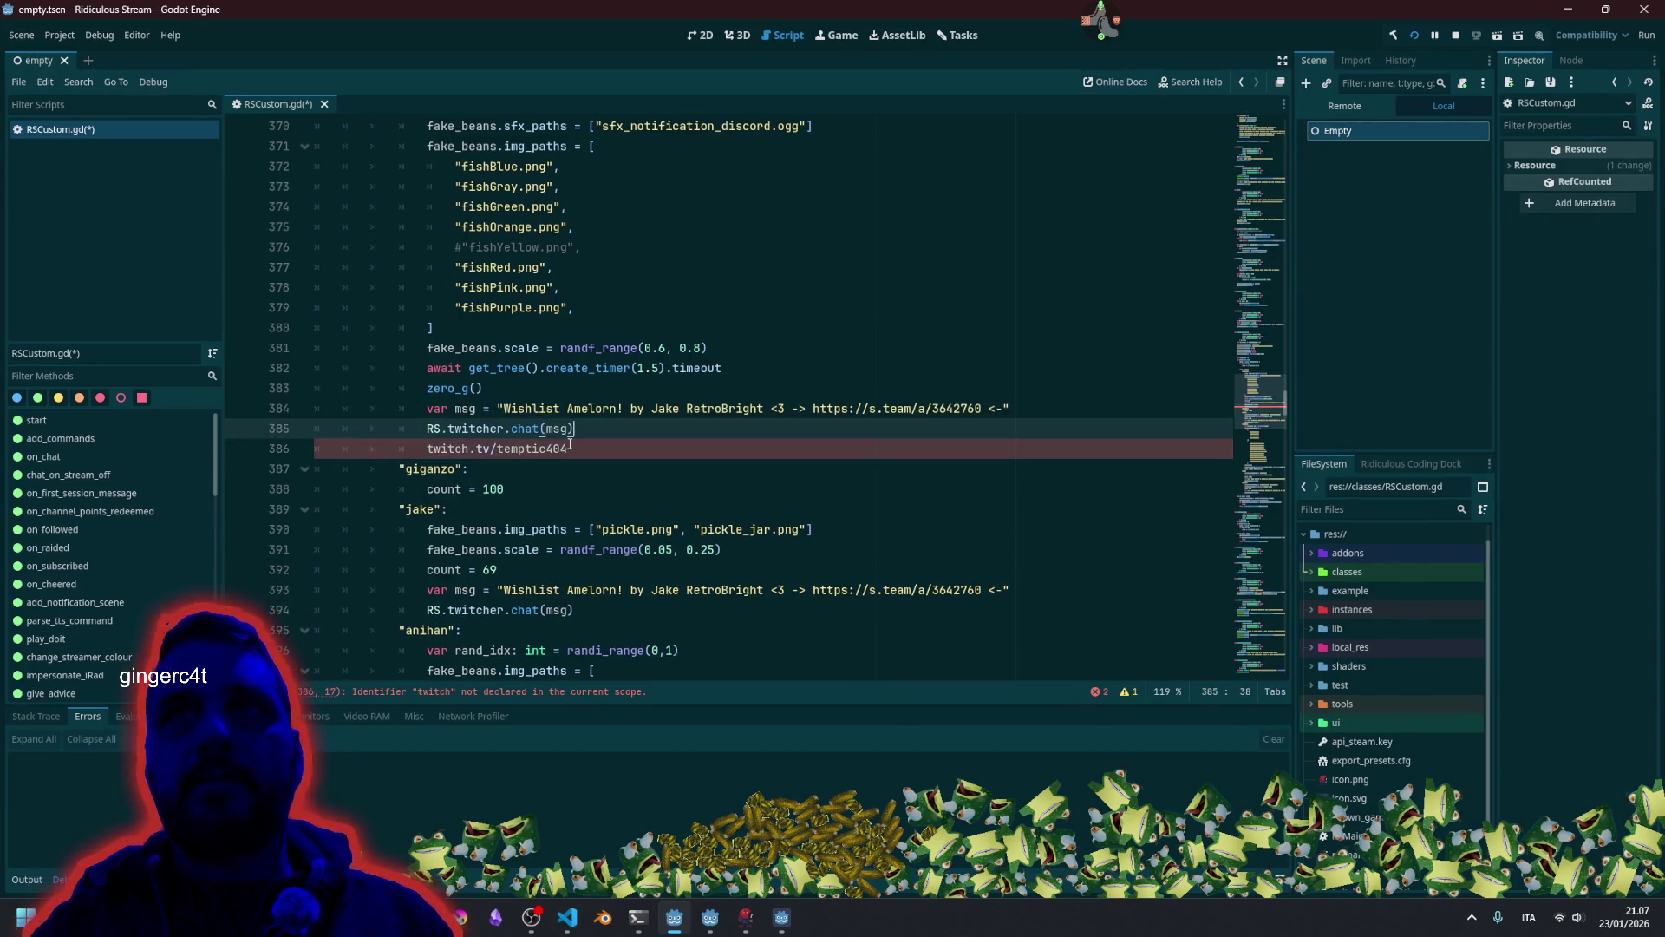
{"action": "left_click", "coordinate": [572, 445]}
{"action": "key", "text": "ctrl+x"}
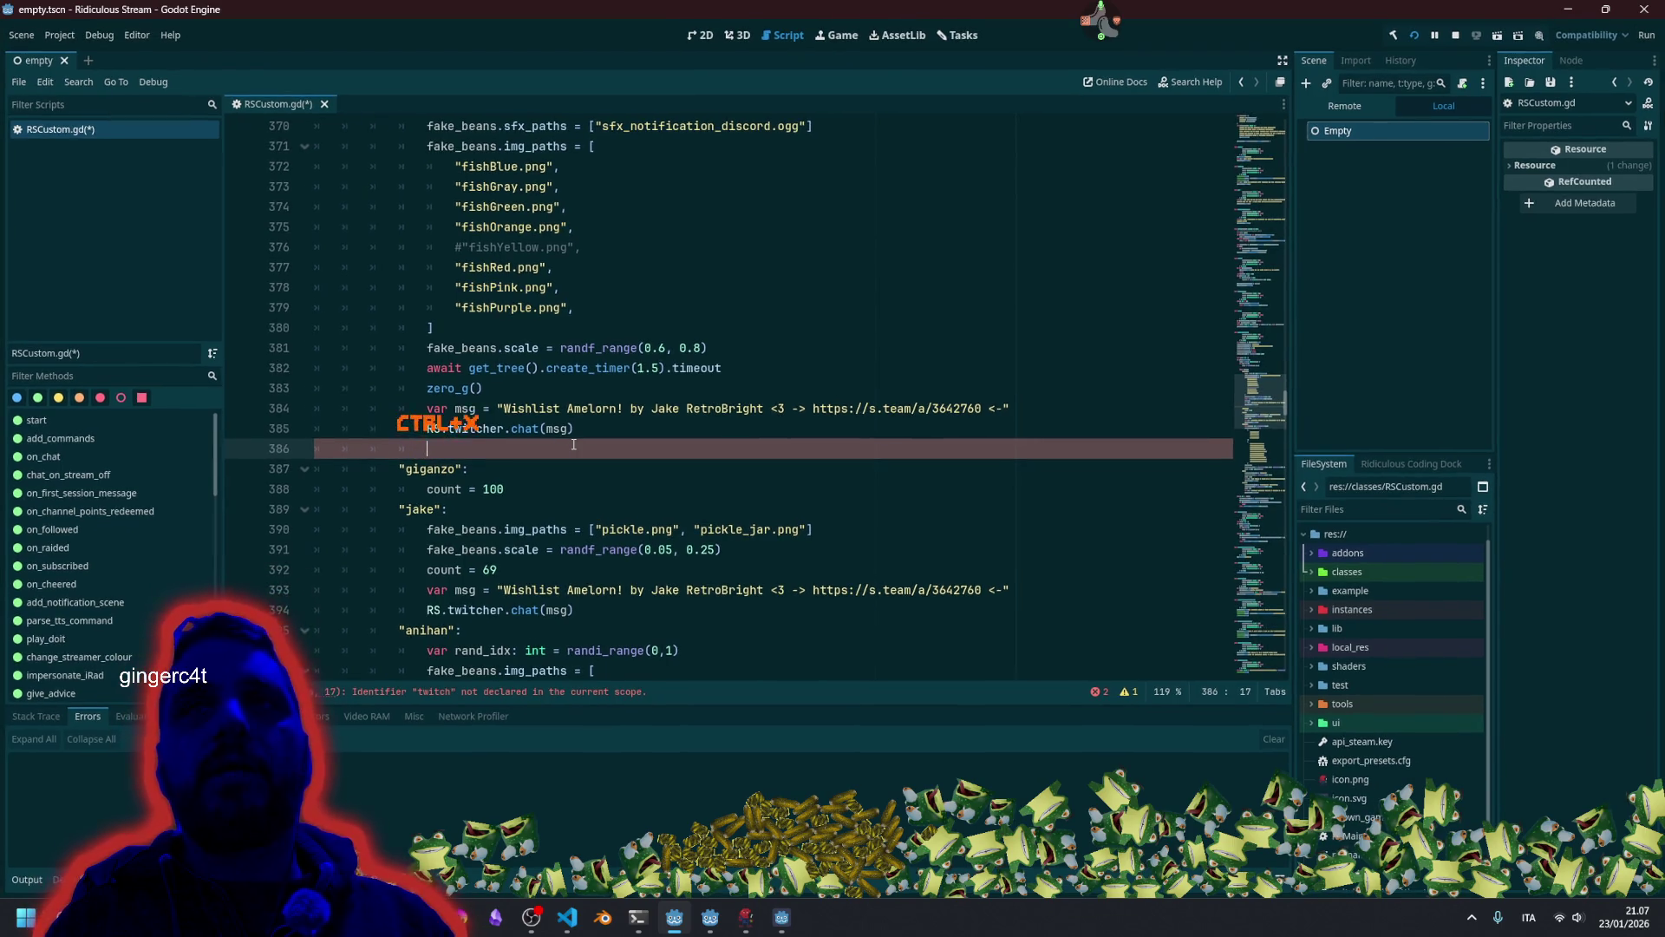
{"action": "key", "text": "BackSpace"}
{"action": "key", "text": "BackSpace"}
{"action": "key", "text": "BackSpace"}
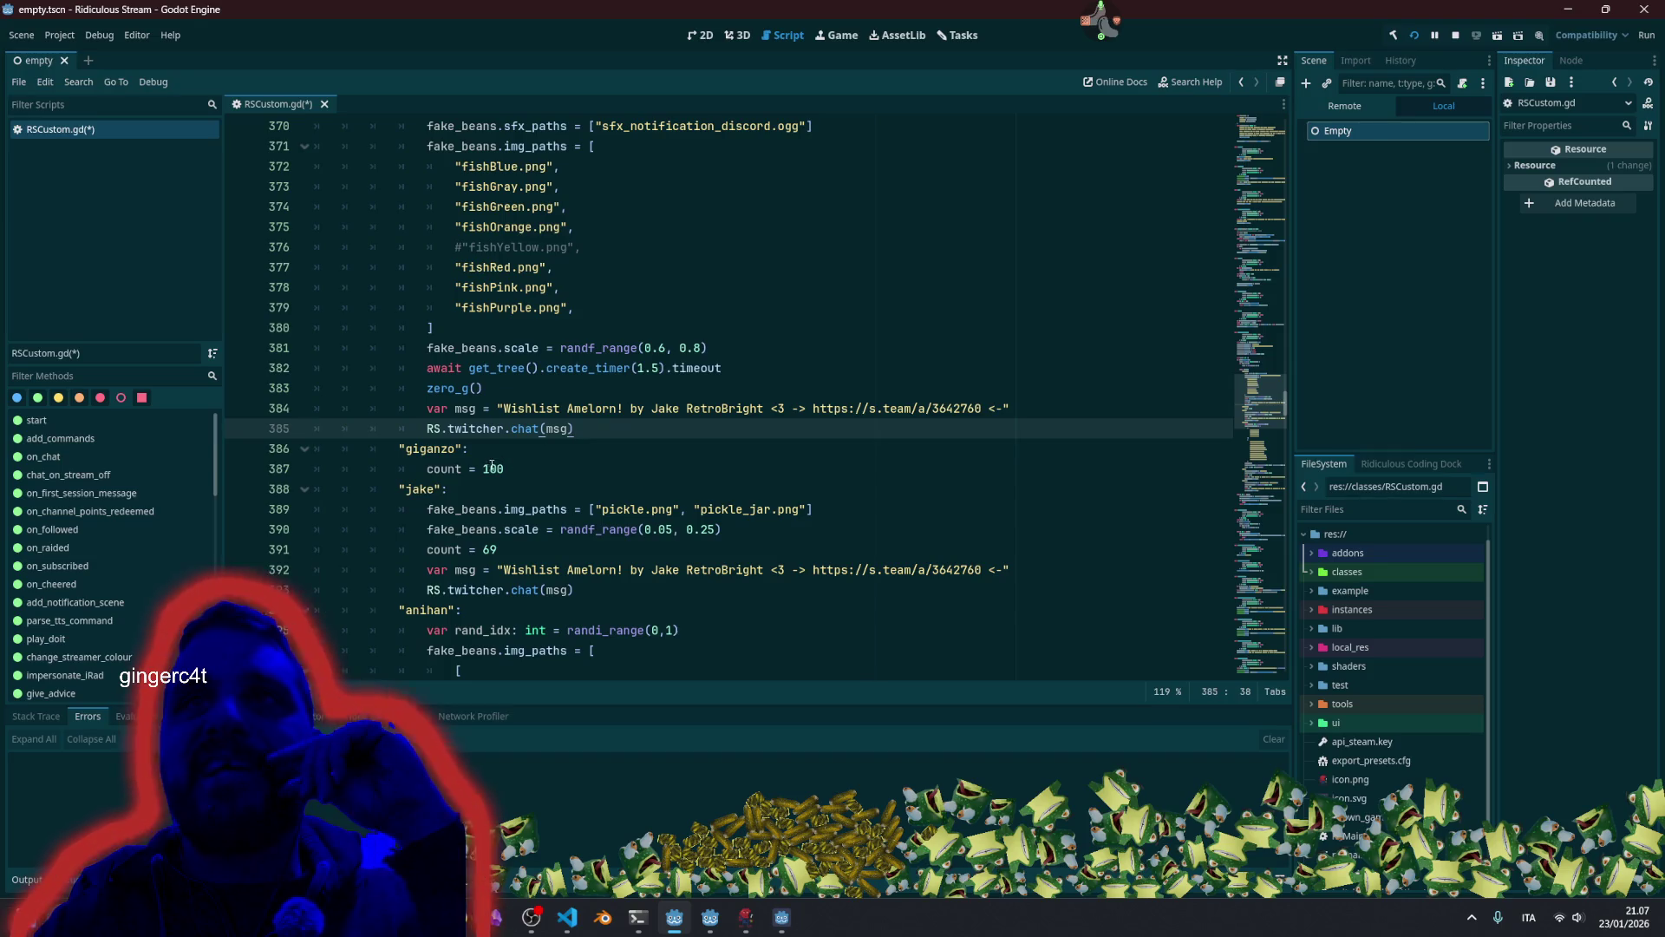
Rewrite the copied message's opening as 'Say buongiorno to Temptic here:' and delete the leftover credit text.
{"action": "double_click", "coordinate": [504, 467]}
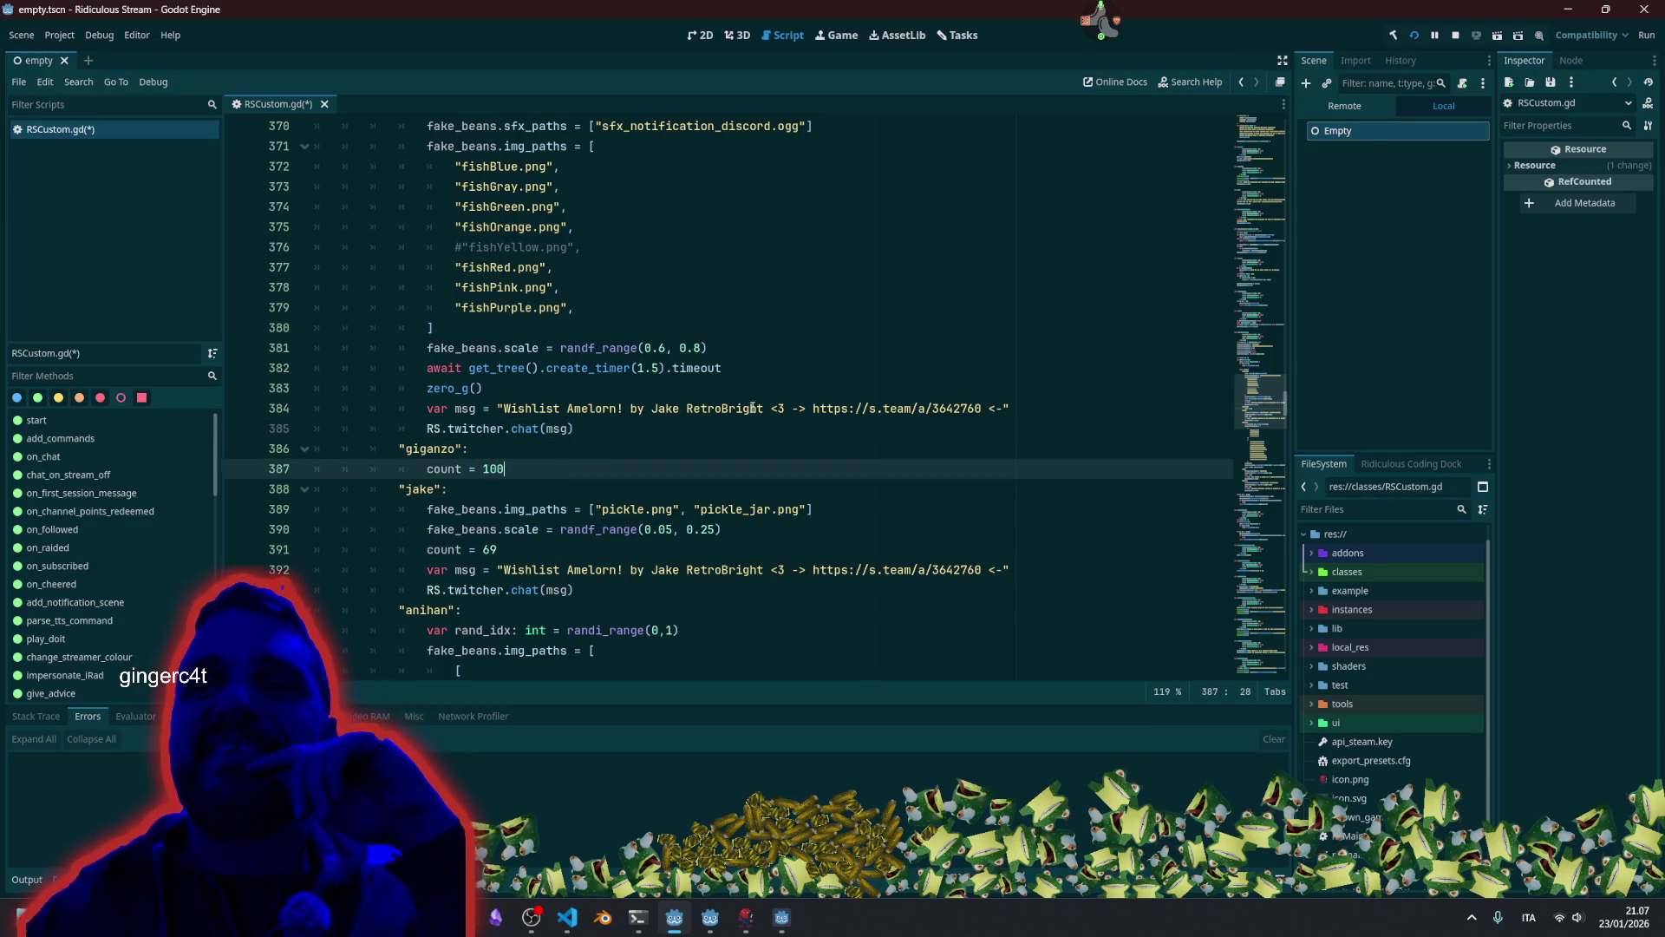
{"action": "left_click_drag", "start_coordinate": [503, 408], "coordinate": [618, 407]}
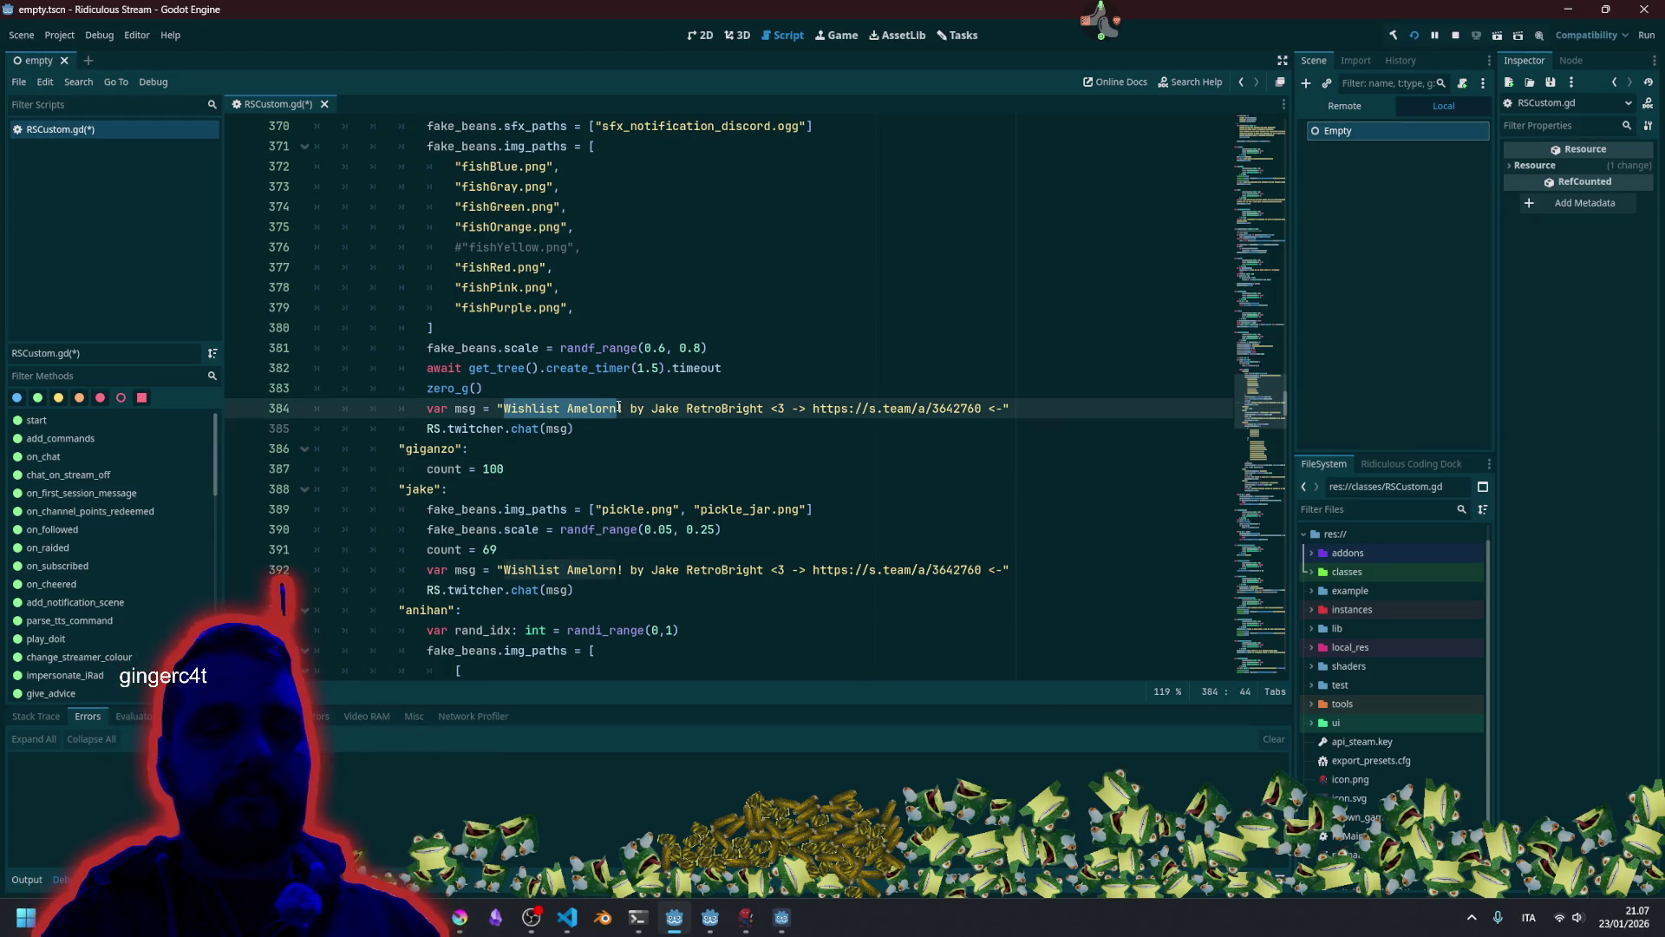
{"action": "type", "text": "S"}
{"action": "key", "text": "BackSpace"}
{"action": "type", "text": "Say buongioro"}
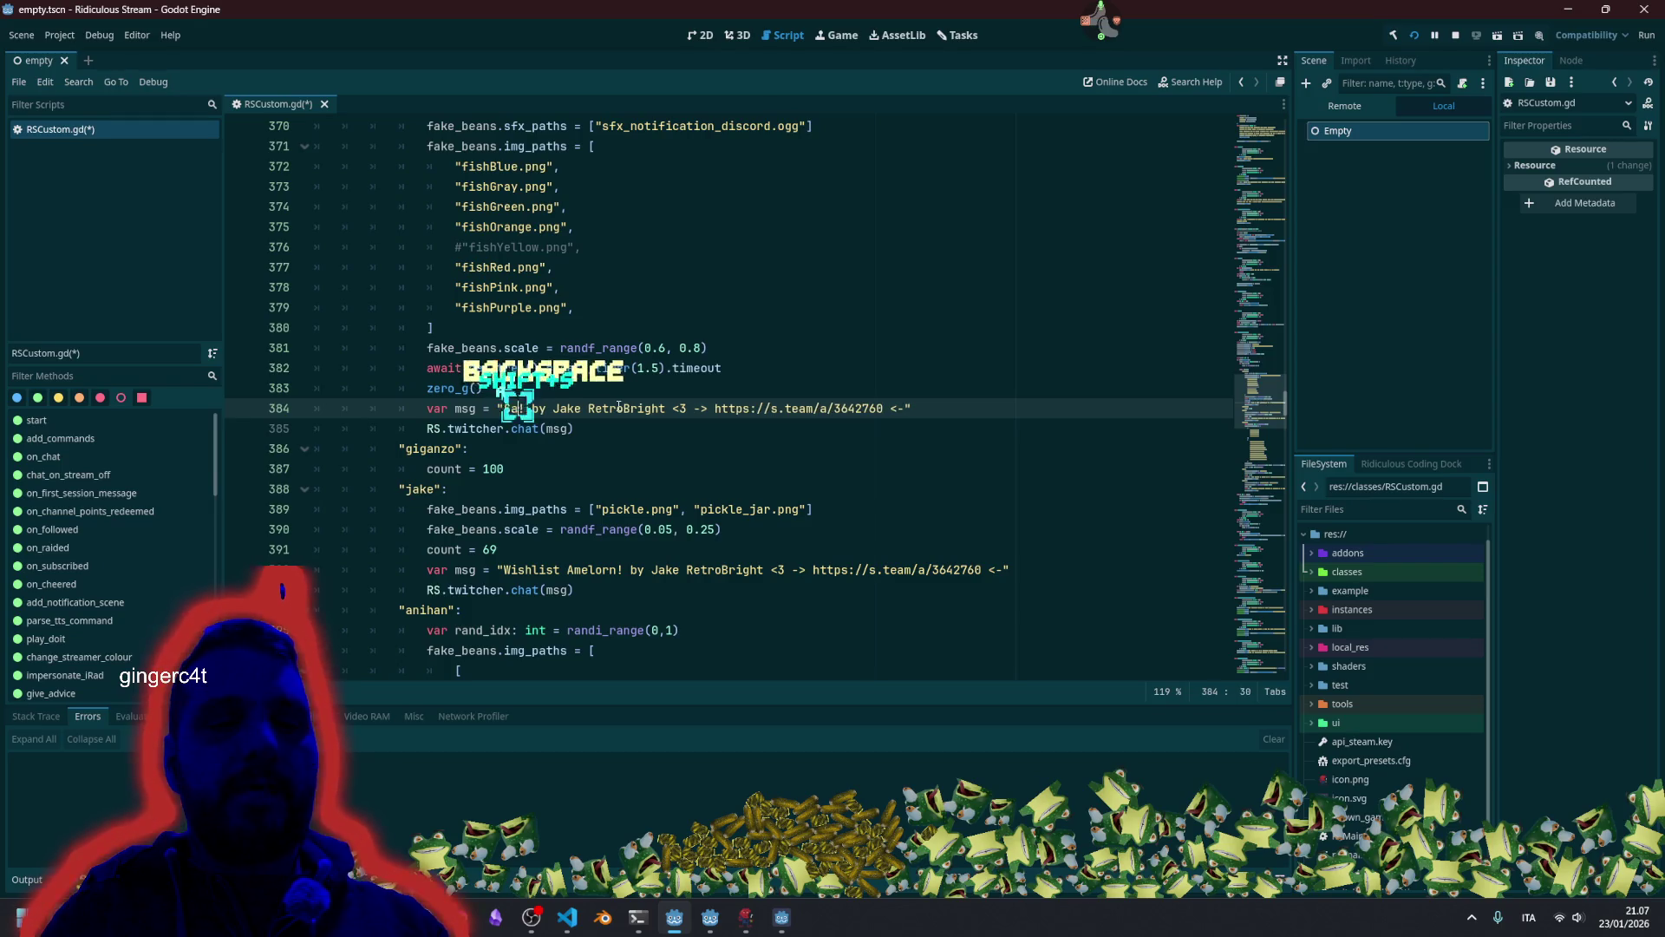
{"action": "key", "text": "BackSpace"}
{"action": "type", "text": "no"}
{"action": "key", "text": "BackSpace"}
{"action": "type", "text": "to Temptic here:"}
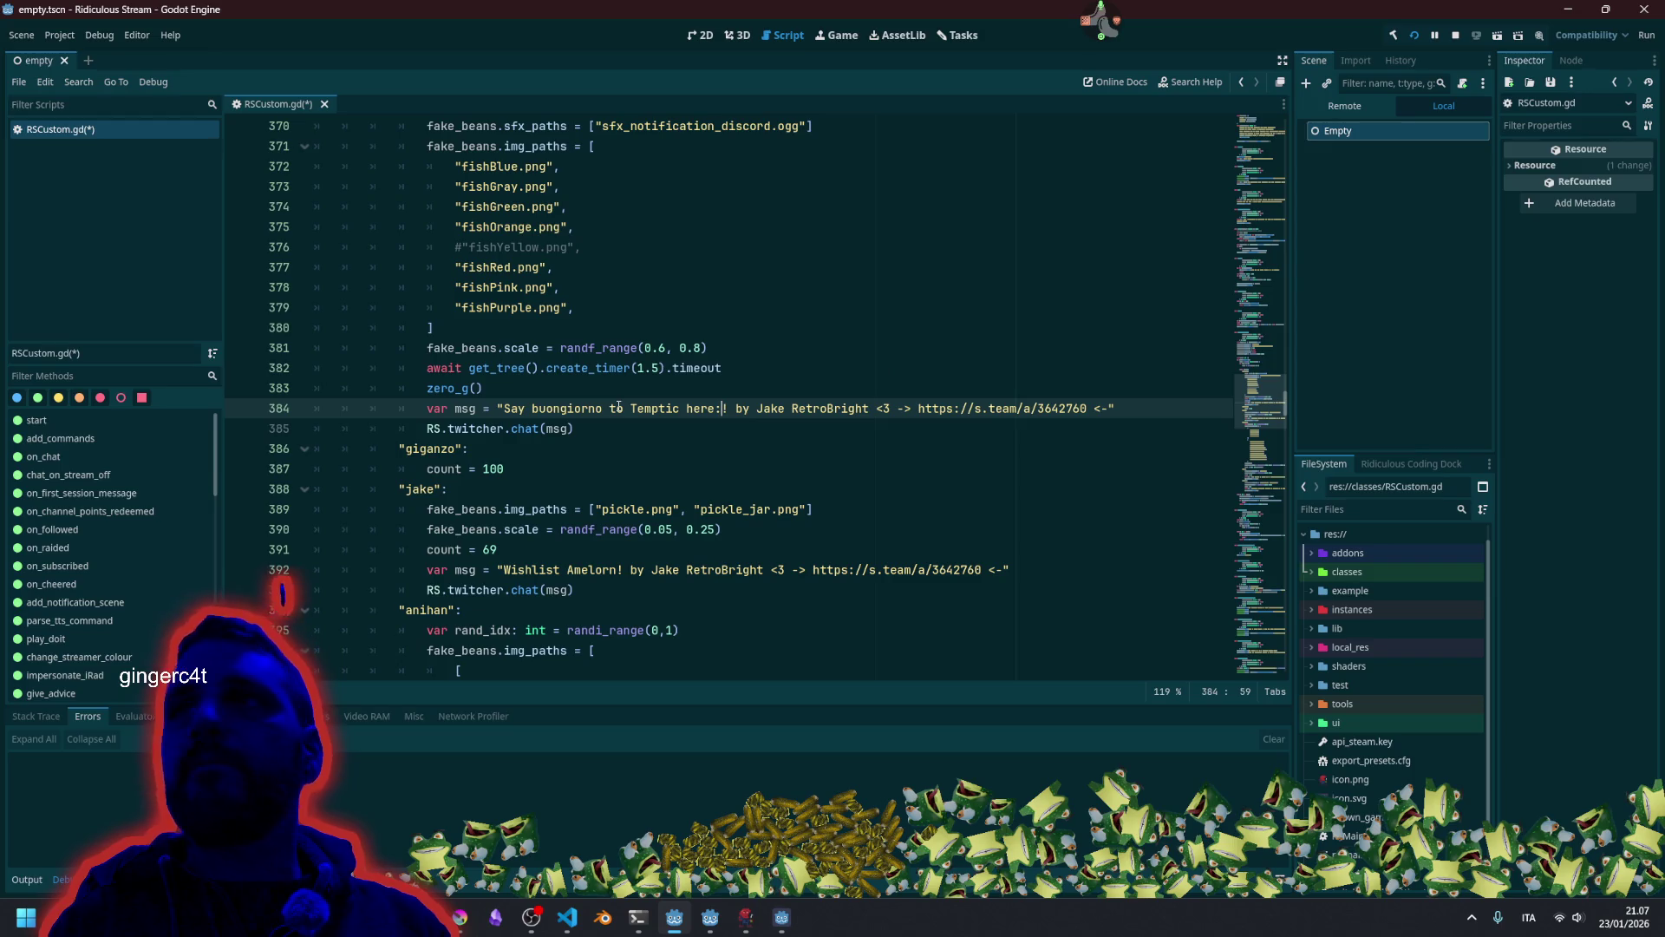
{"action": "key", "text": "ctrl+shift+Right"}
{"action": "key", "text": "ctrl+shift+Right"}
{"action": "key", "text": "ctrl+shift+Right"}
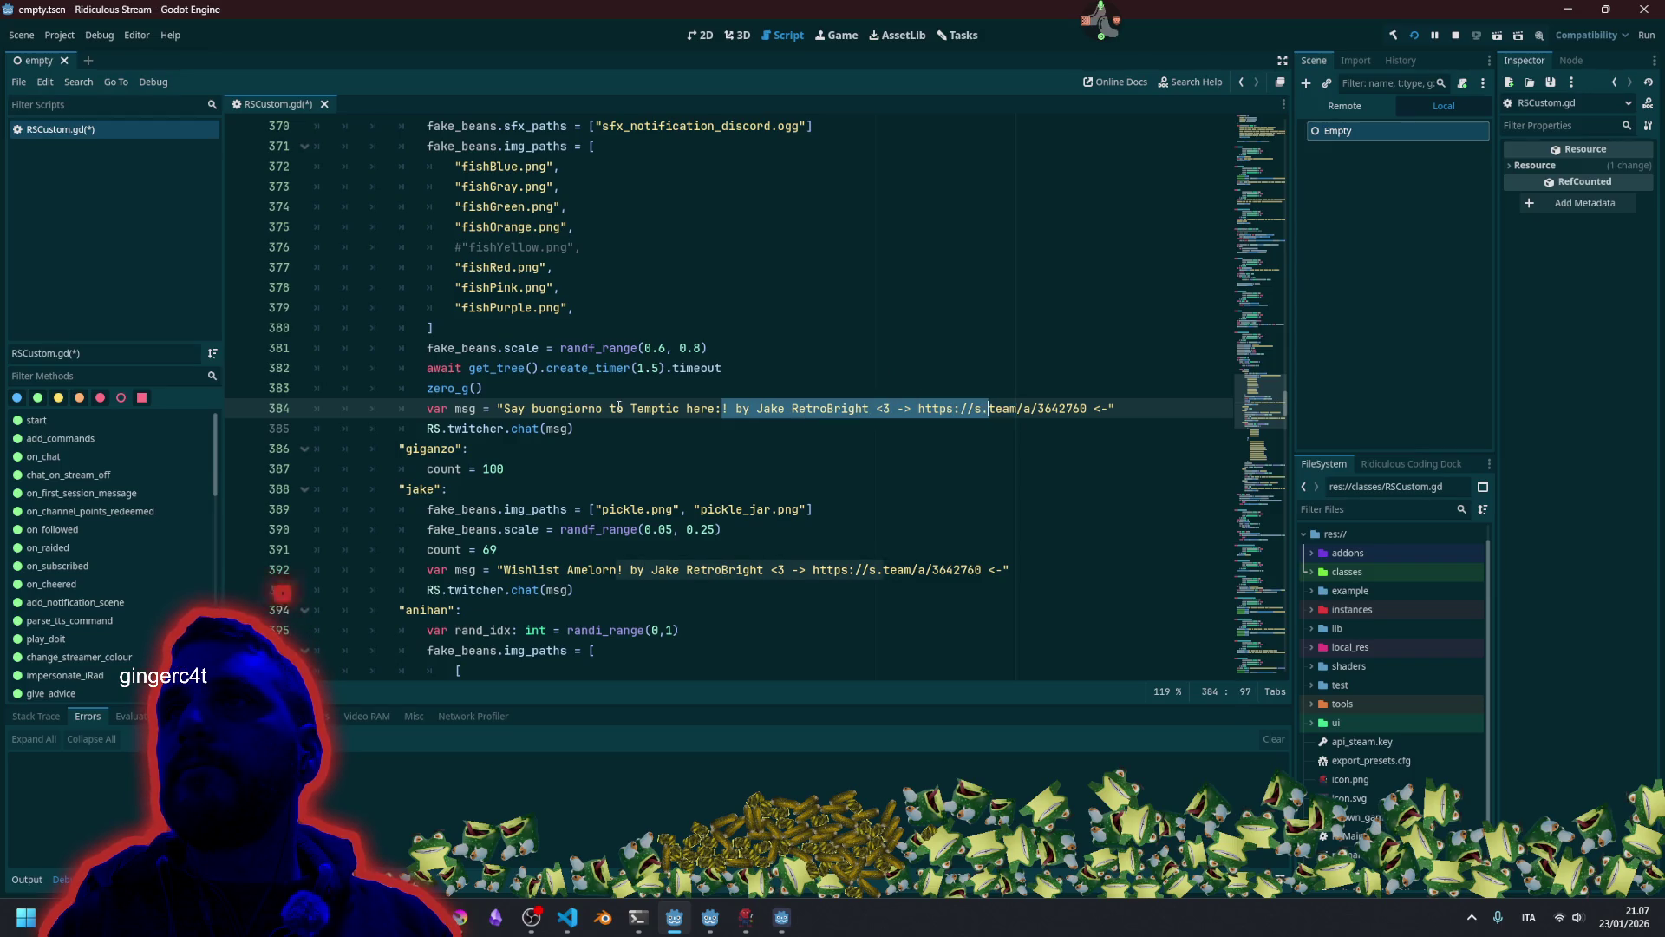
{"action": "key", "text": "Delete"}
{"action": "key", "text": "Delete"}
{"action": "key", "text": "BackSpace"}
{"action": "key", "text": "Right"}
{"action": "key", "text": "Right"}
{"action": "key", "text": "Right"}
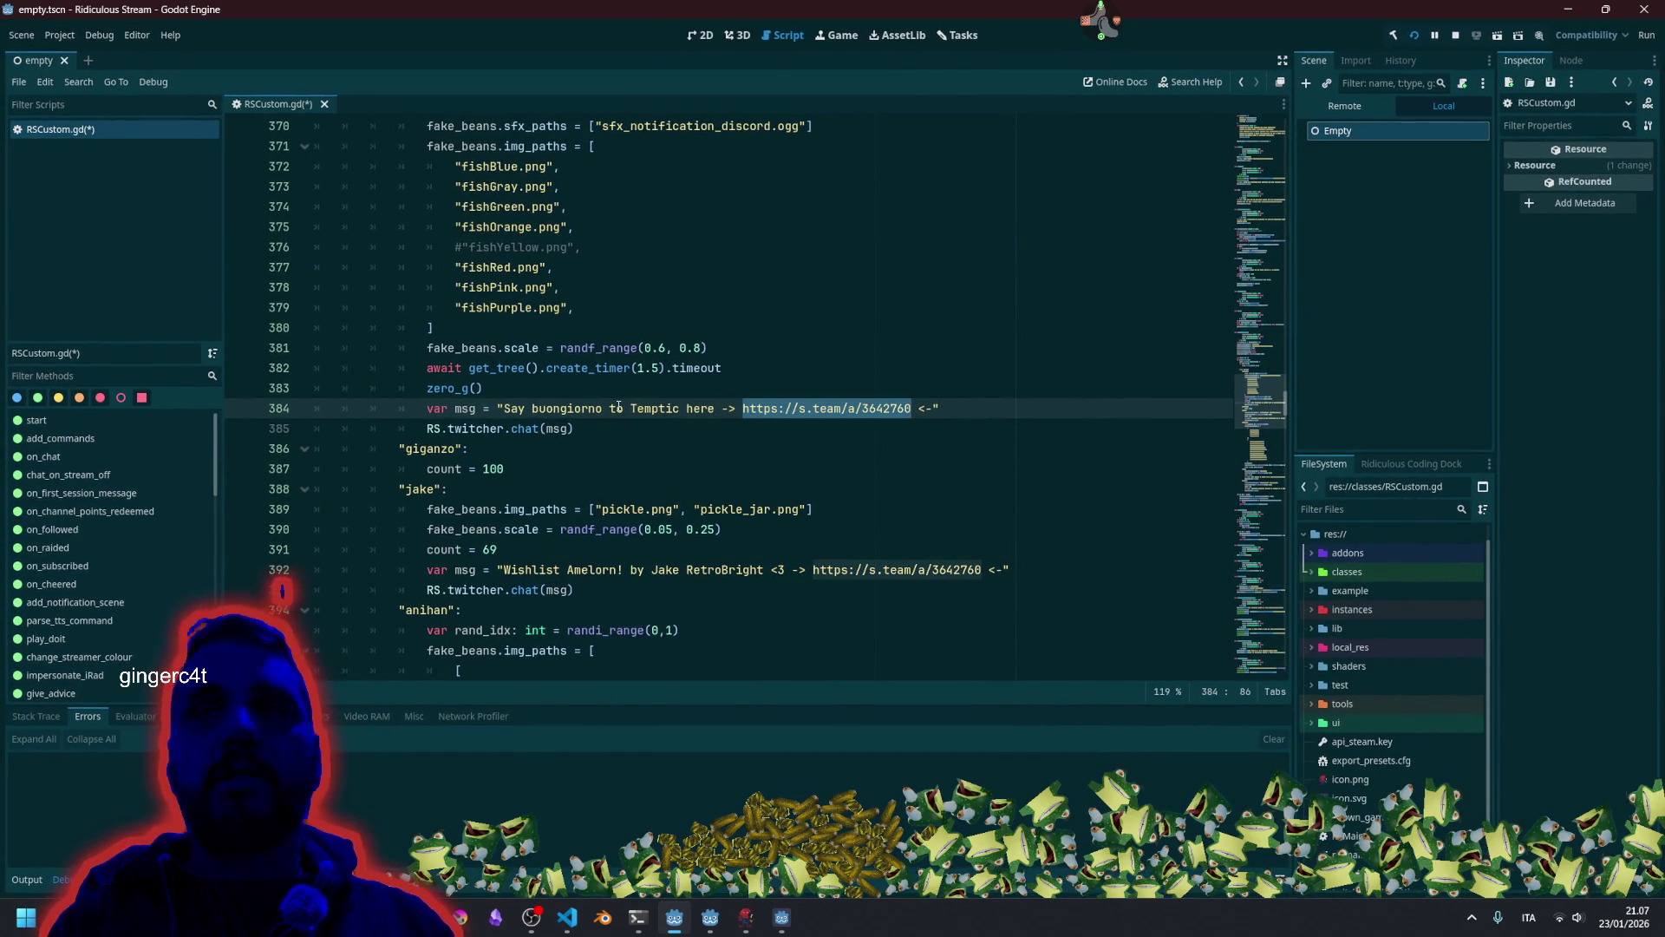
{"action": "key", "text": "Left"}
{"action": "key", "text": "Left"}
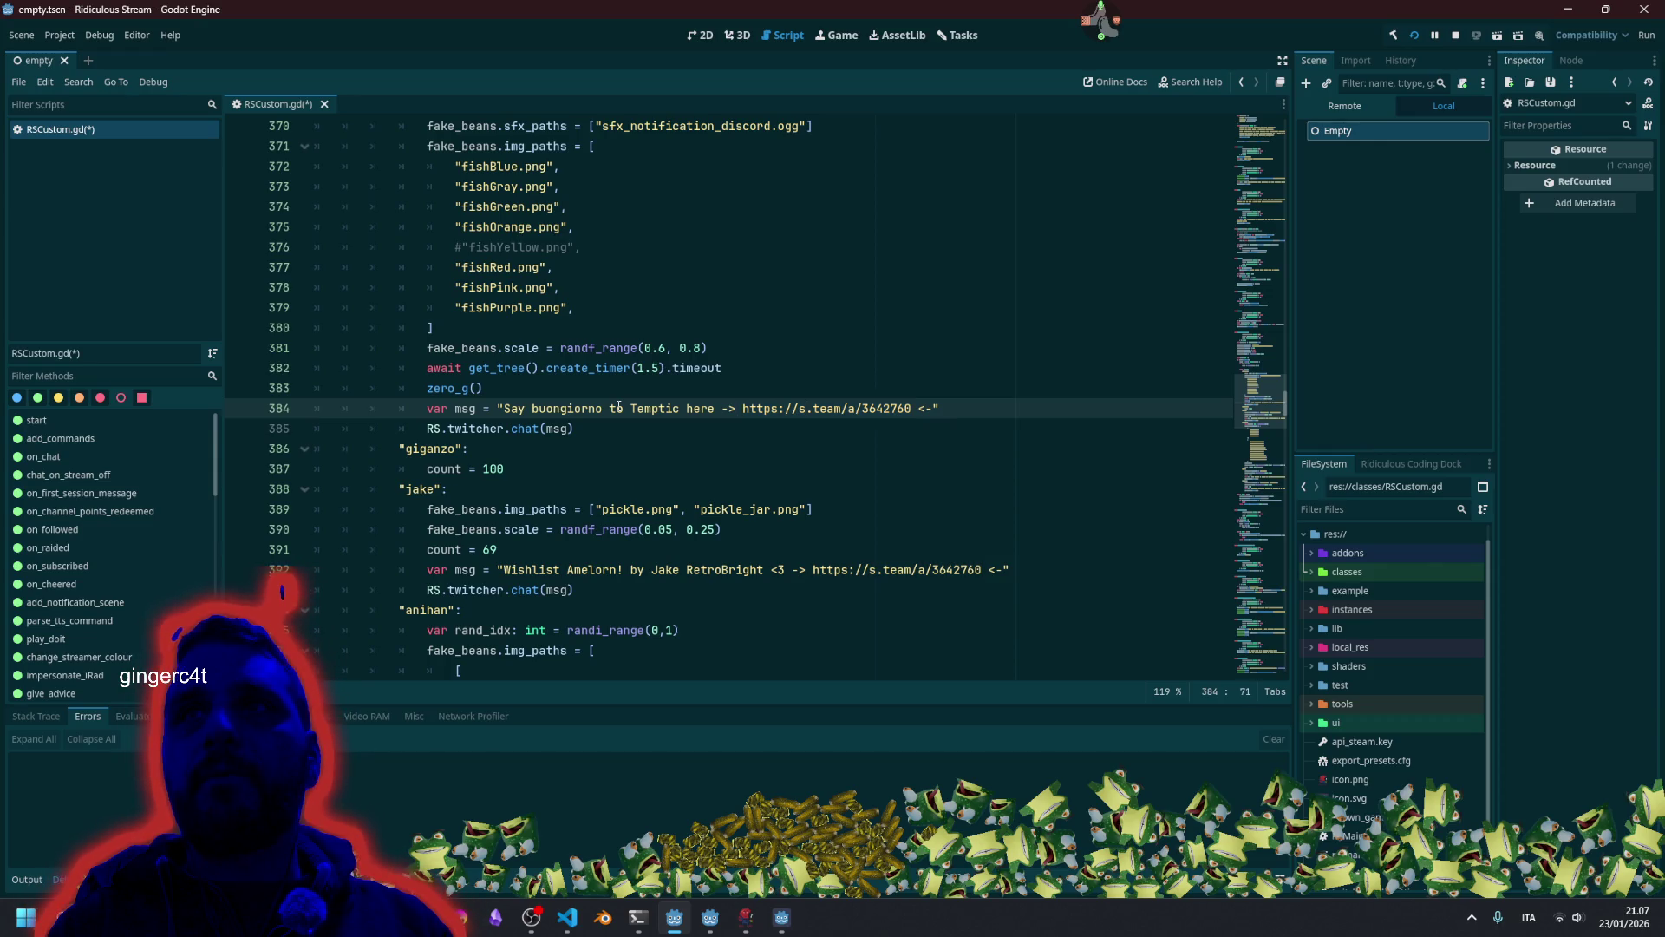
{"action": "type", "text": "twitch.tv/temptic404"}
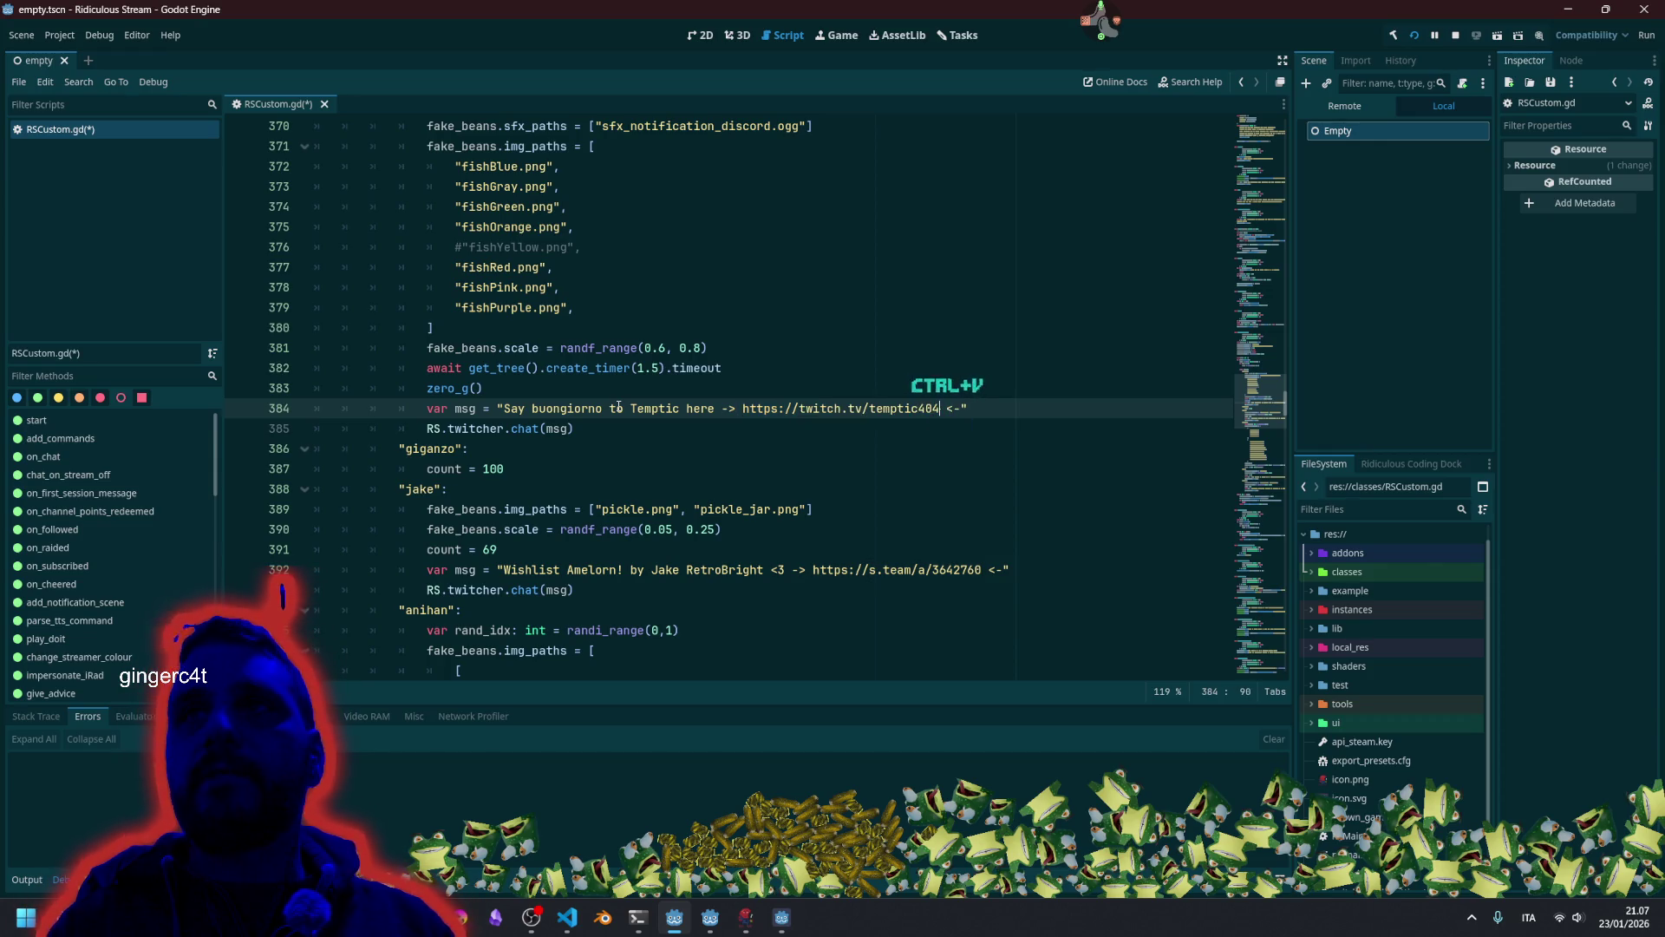
{"action": "left_click", "coordinate": [896, 361]}
{"action": "left_click", "coordinate": [889, 404]}
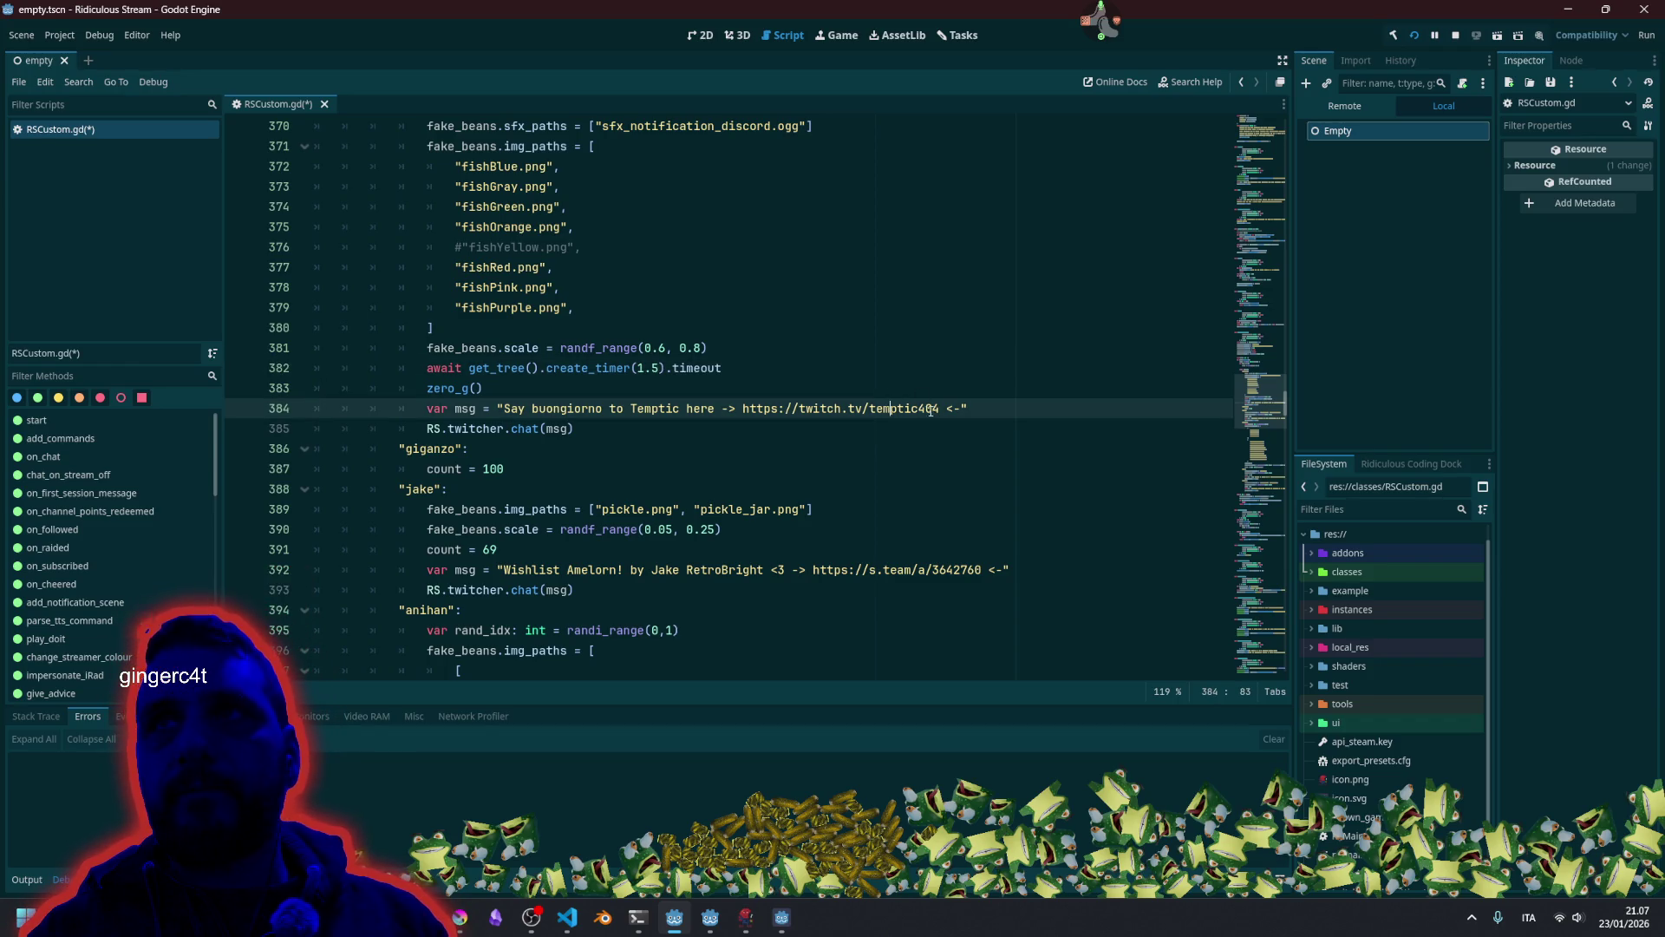
{"action": "key", "text": "ctrl+s"}
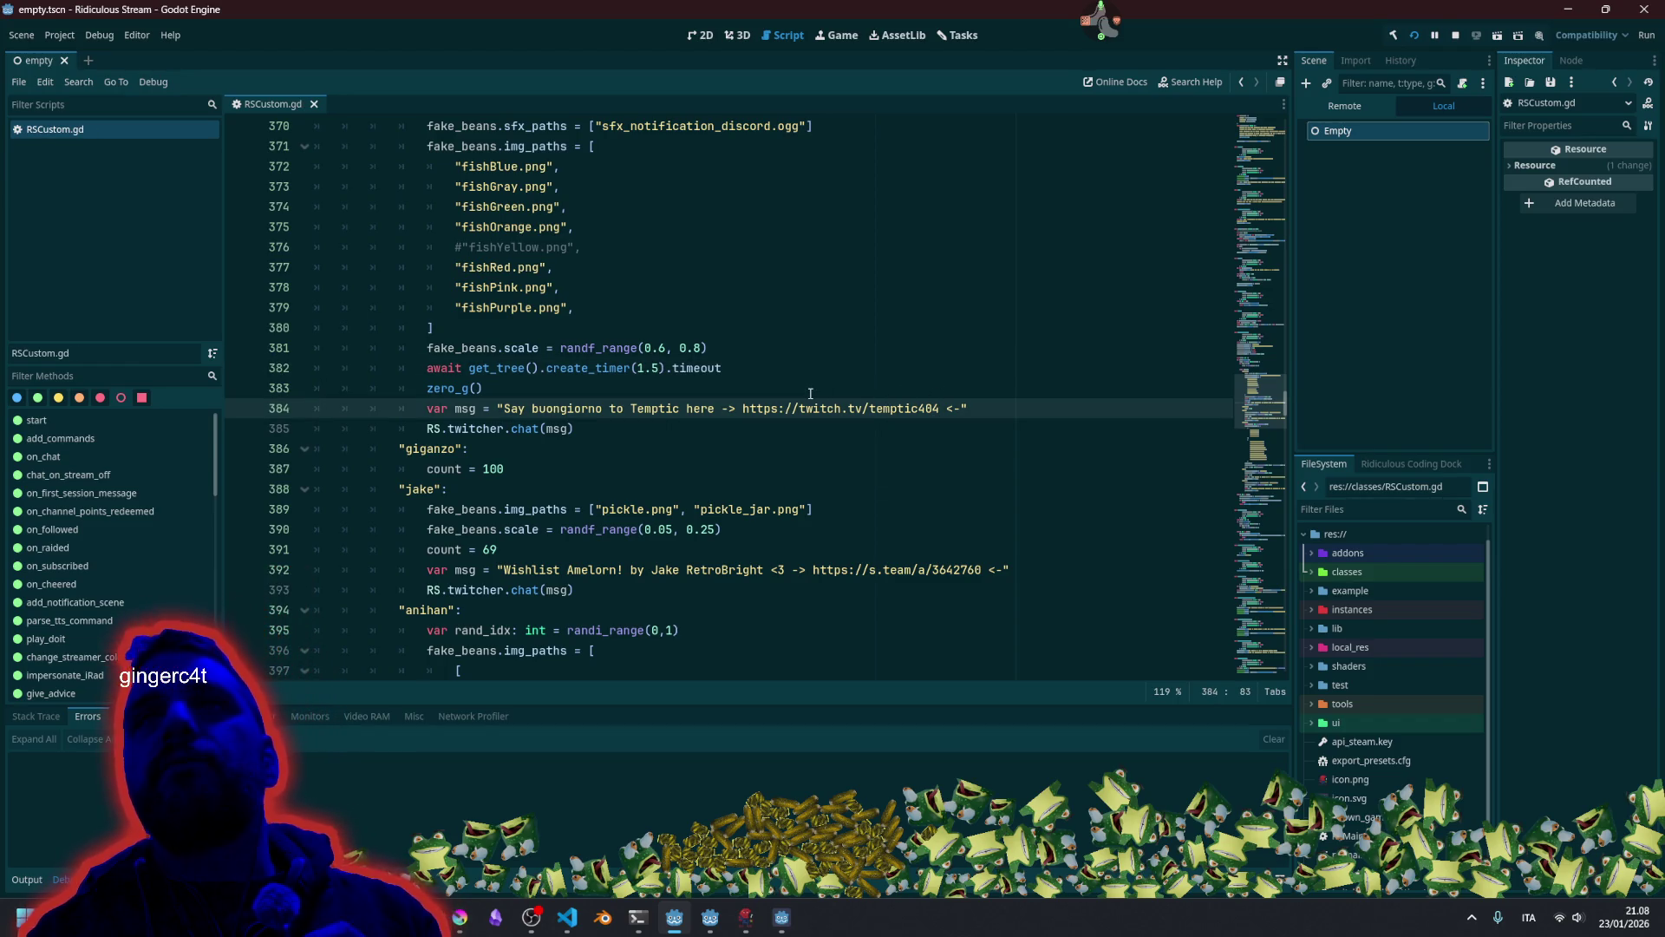
{"action": "key", "text": "Up"}
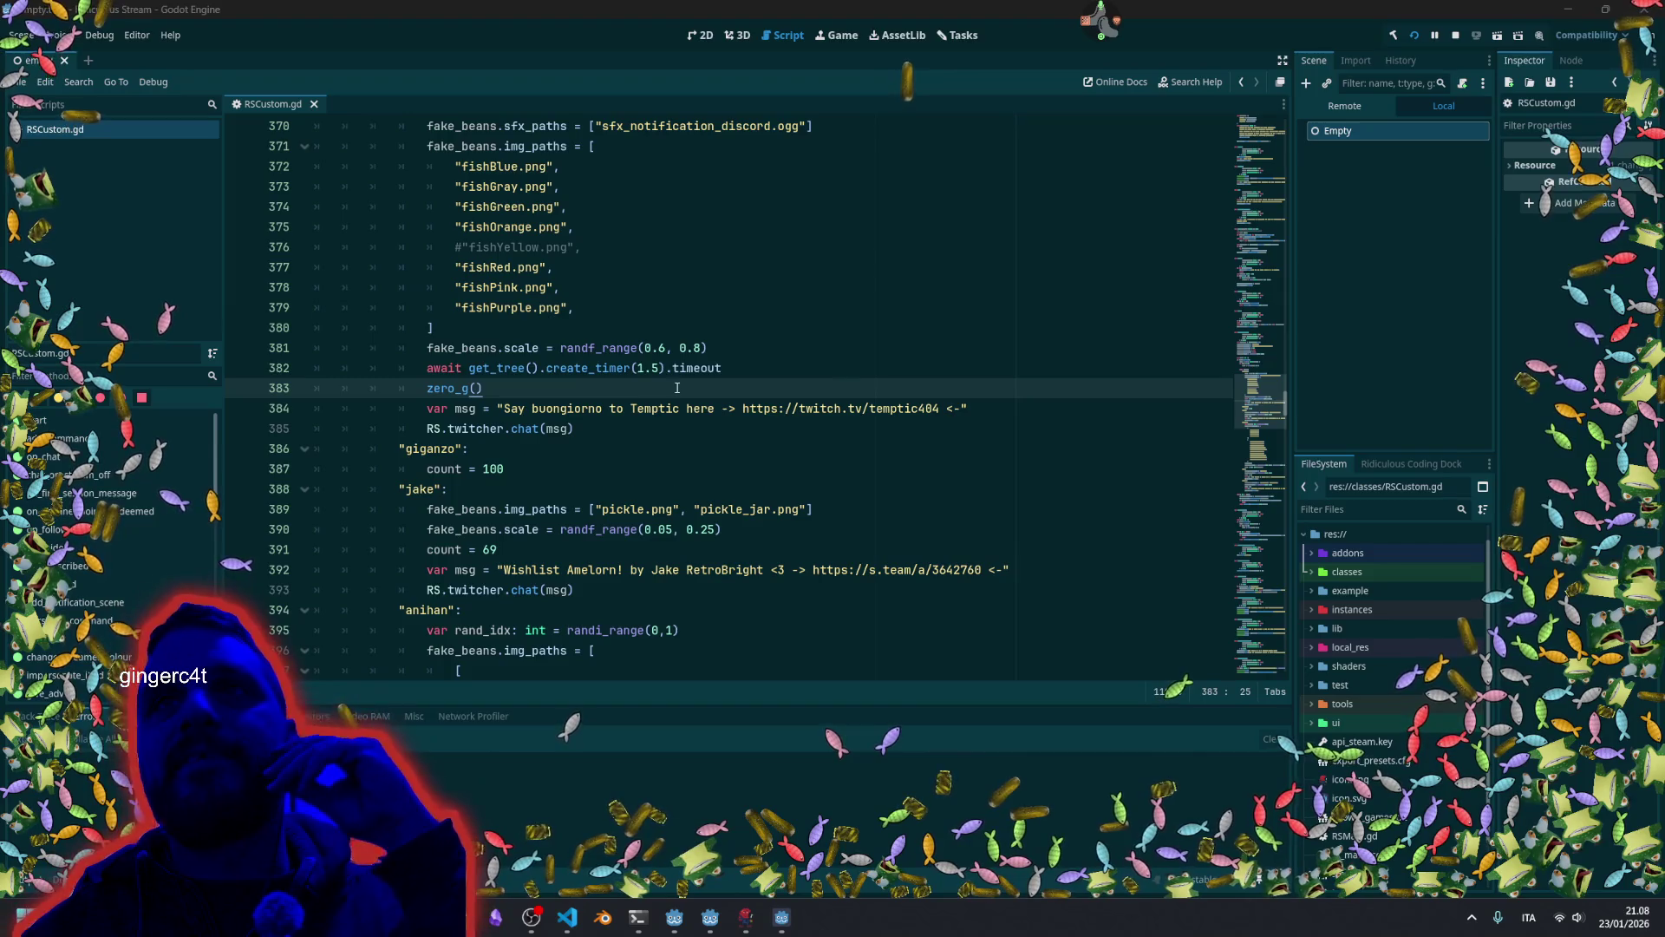
{"action": "scroll", "coordinate": [935, 264], "scroll_direction": "up", "scroll_amount": 3}
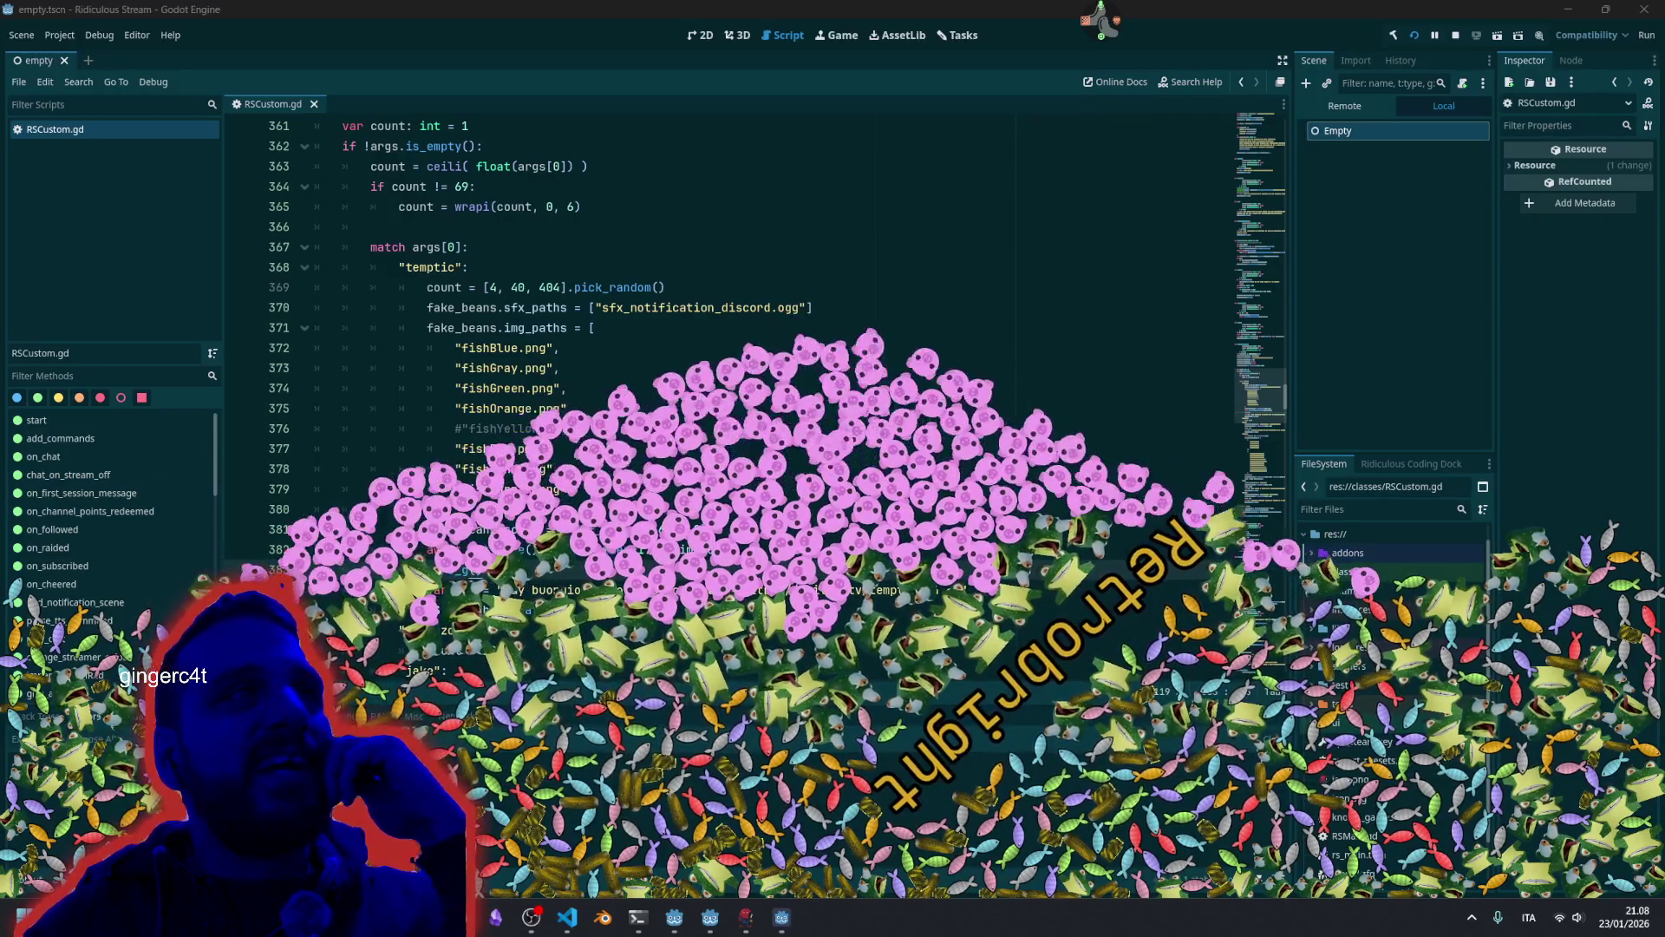
{"action": "scroll", "coordinate": [568, 272], "scroll_direction": "down", "scroll_amount": 6}
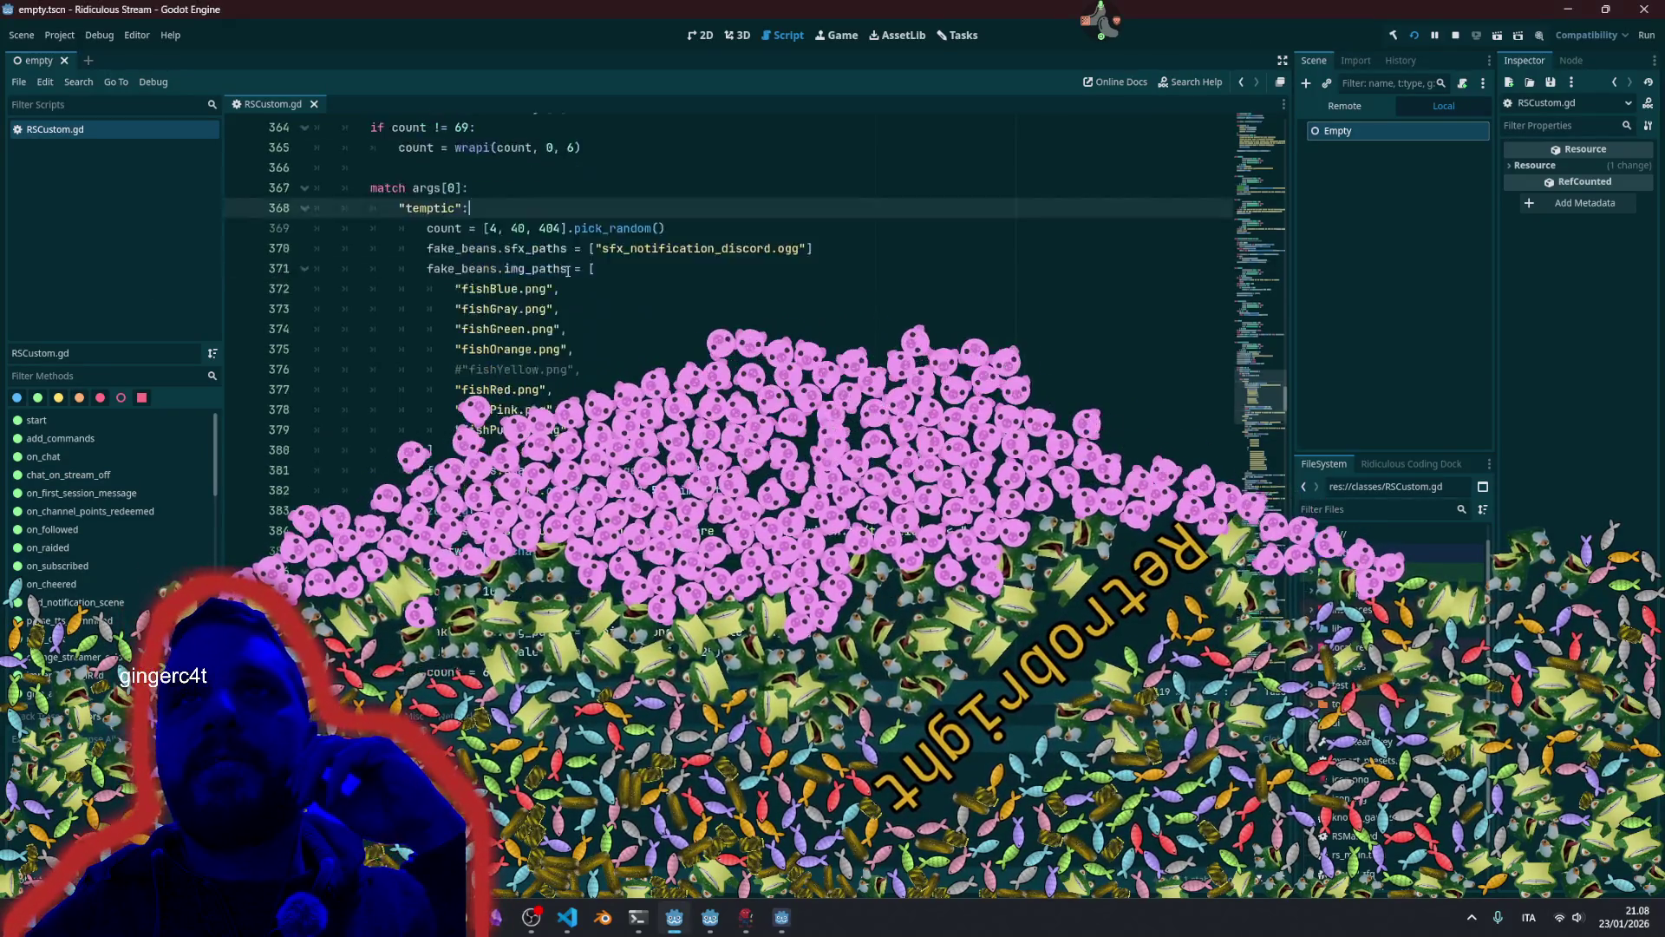
{"action": "scroll", "coordinate": [568, 271], "scroll_direction": "down", "scroll_amount": 9}
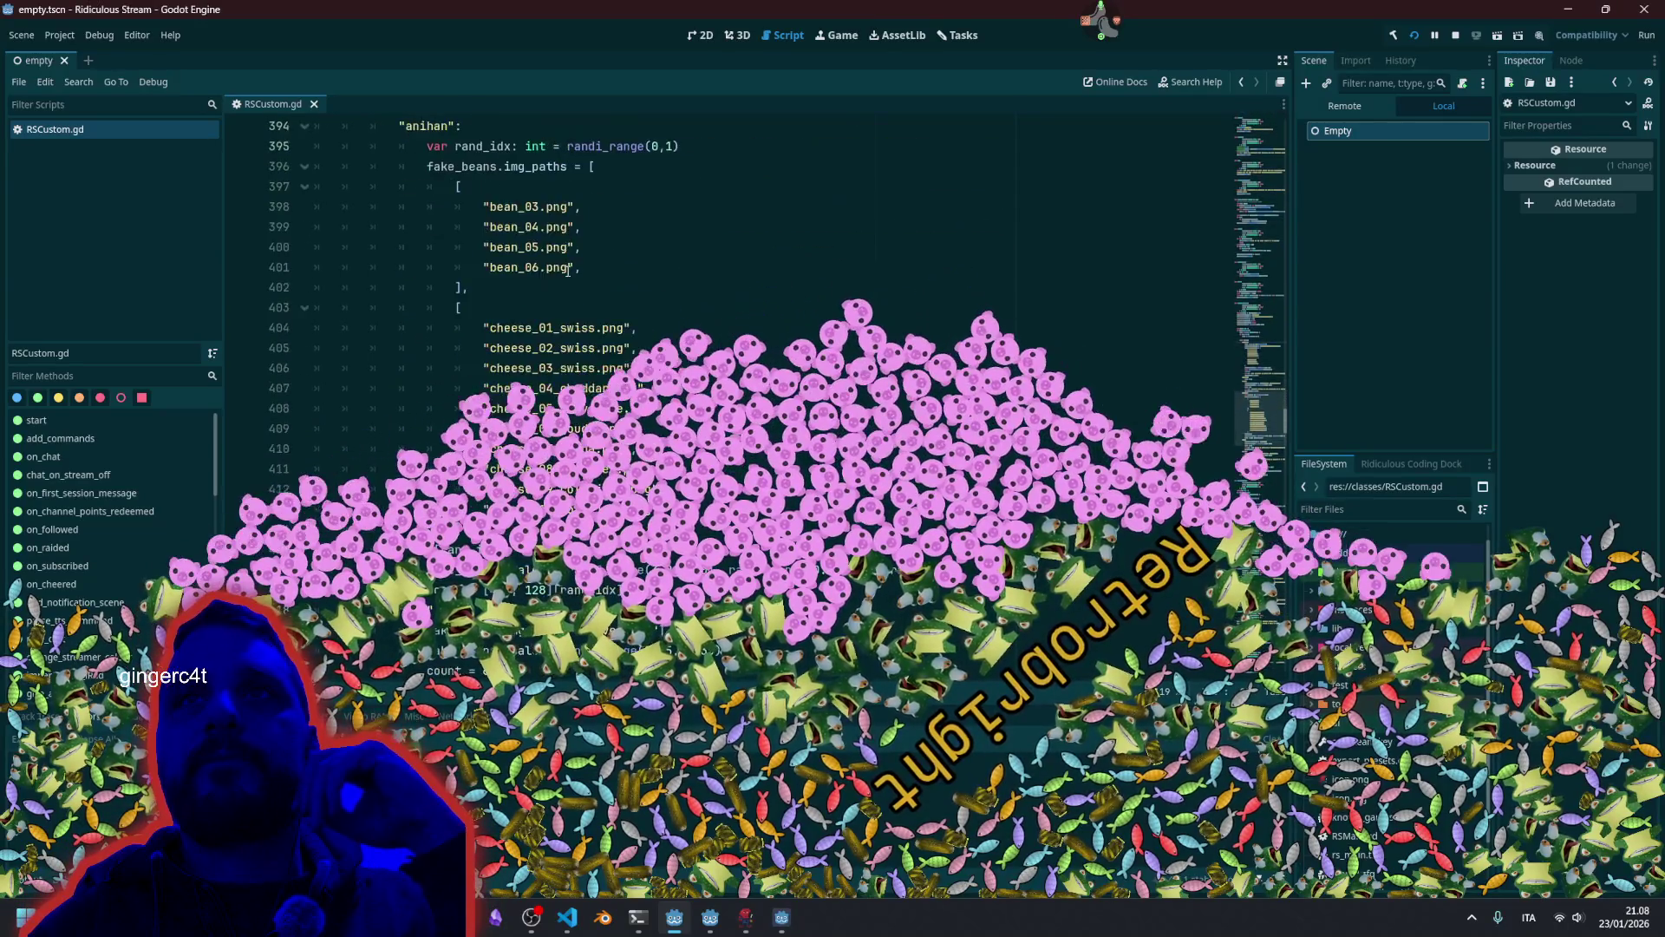
{"action": "scroll", "coordinate": [568, 271], "scroll_direction": "down", "scroll_amount": 5}
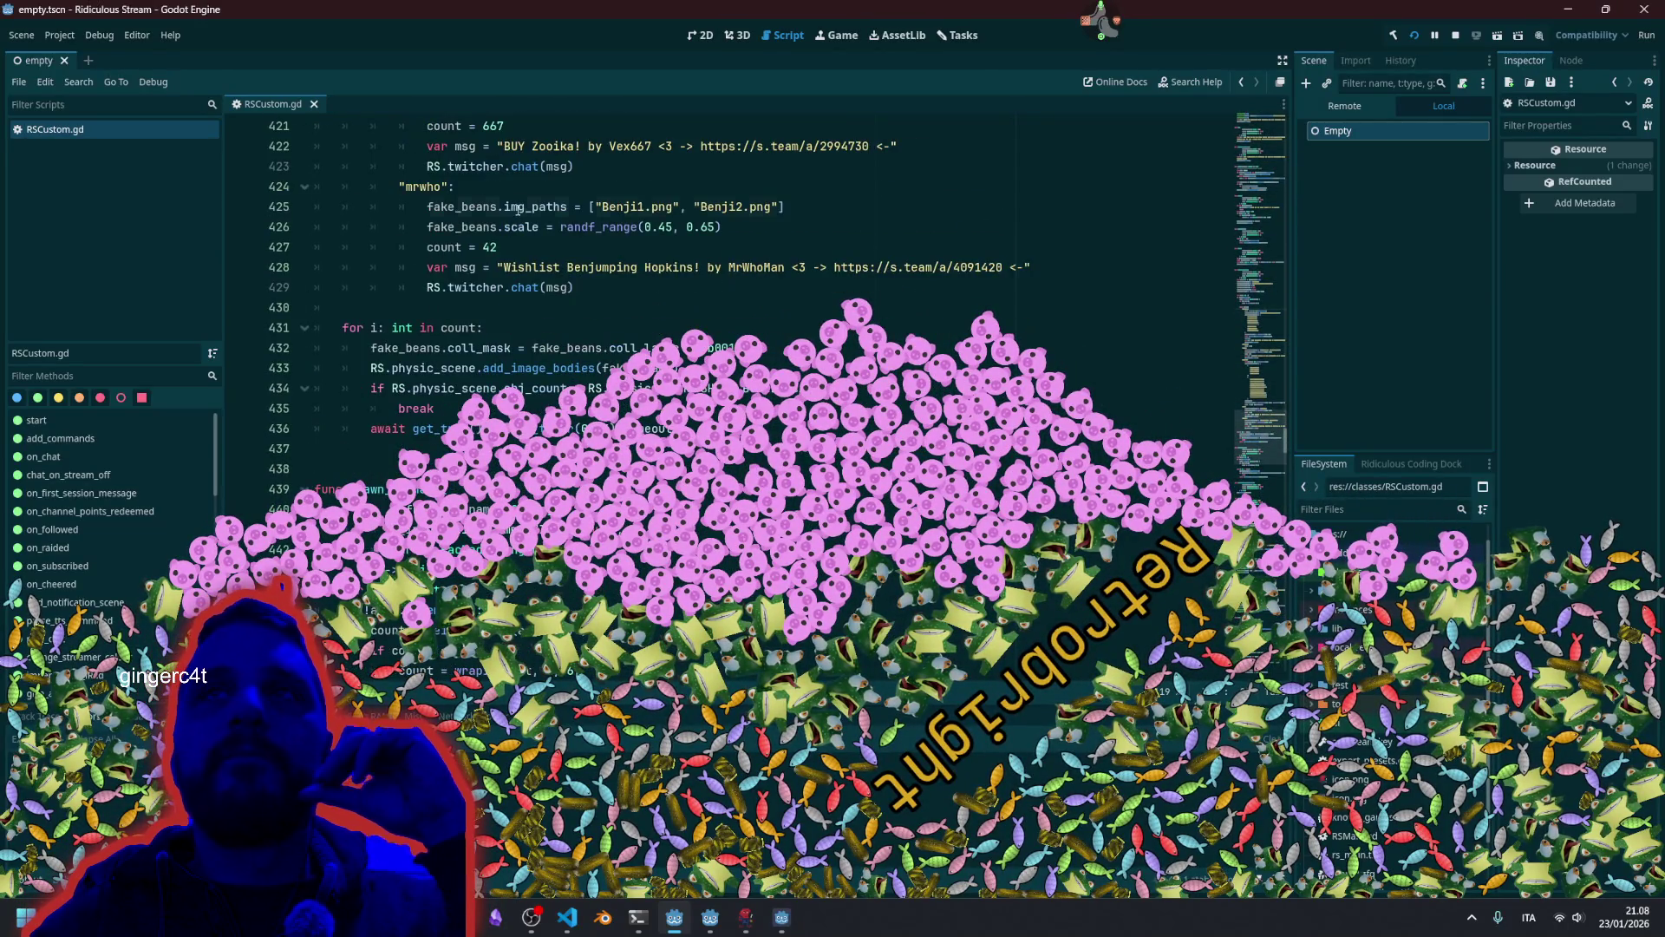
{"action": "left_click", "coordinate": [512, 207]}
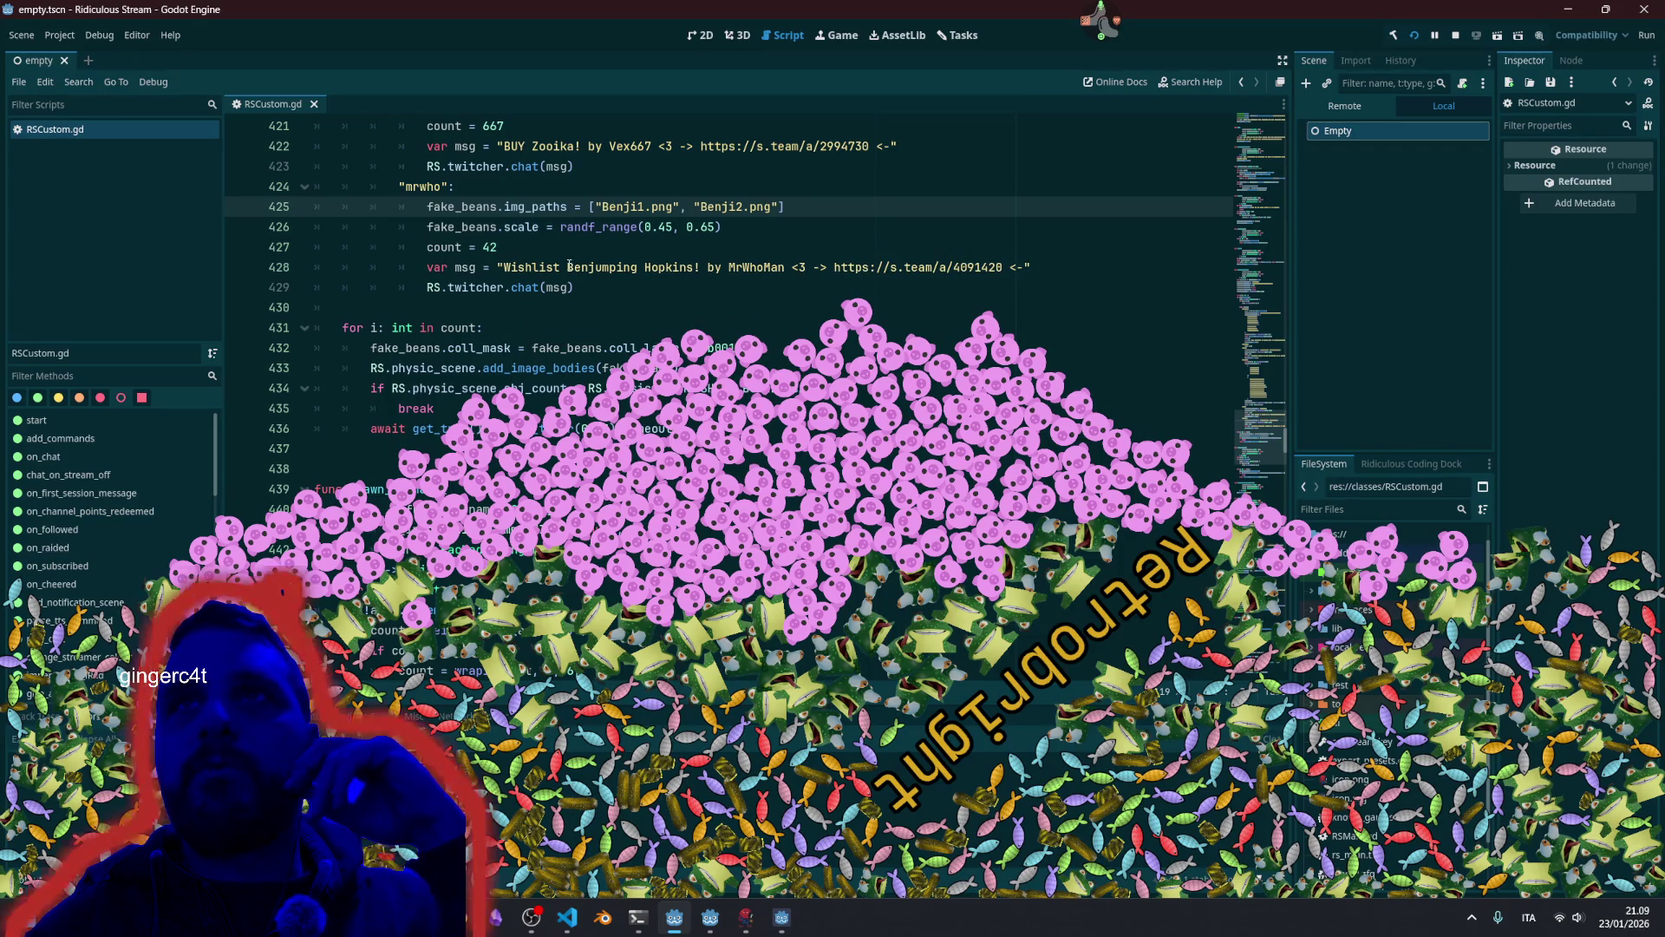
{"action": "left_click", "coordinate": [1011, 267]}
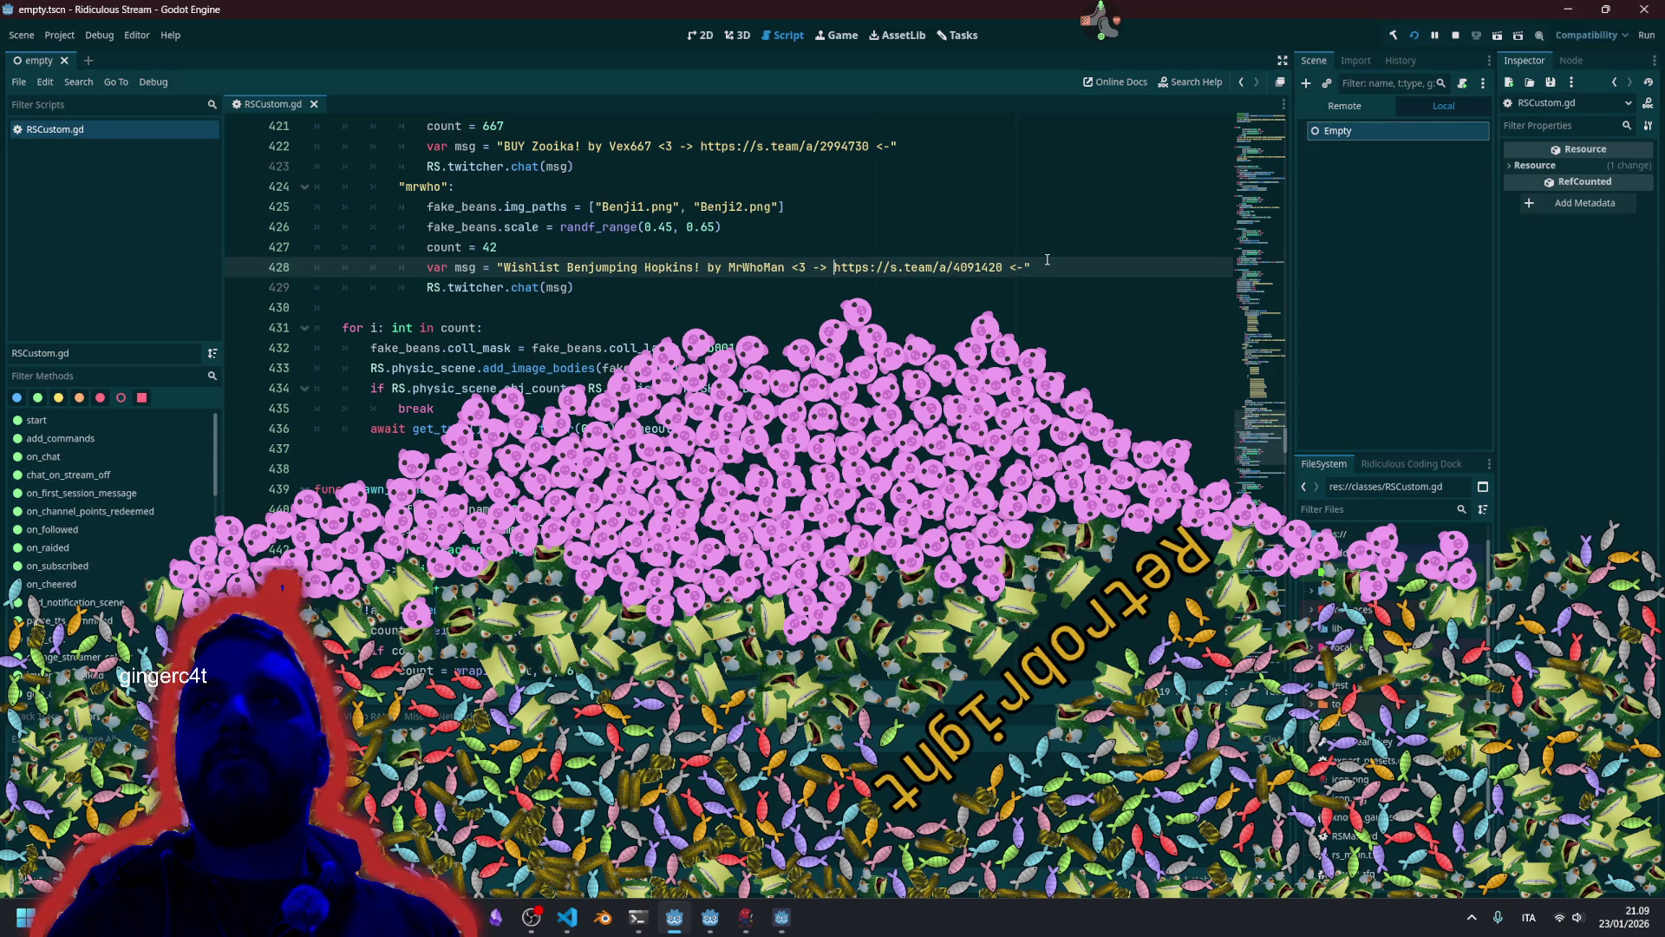
{"action": "type", "text": "B"}
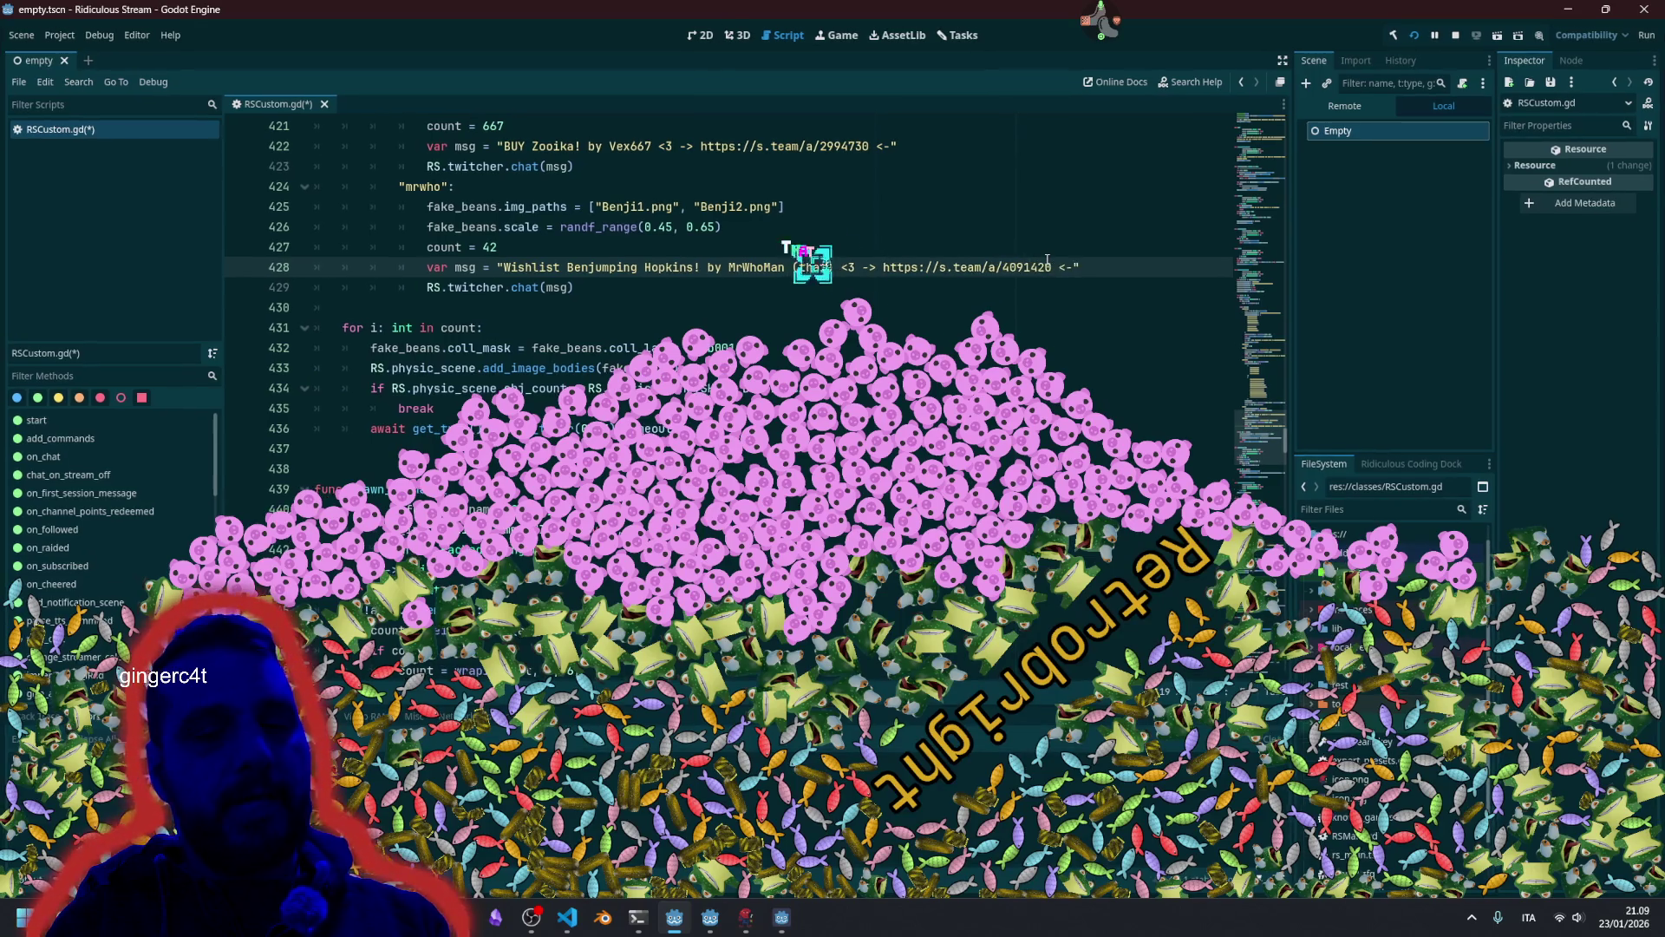
{"action": "type", "text": "has average"}
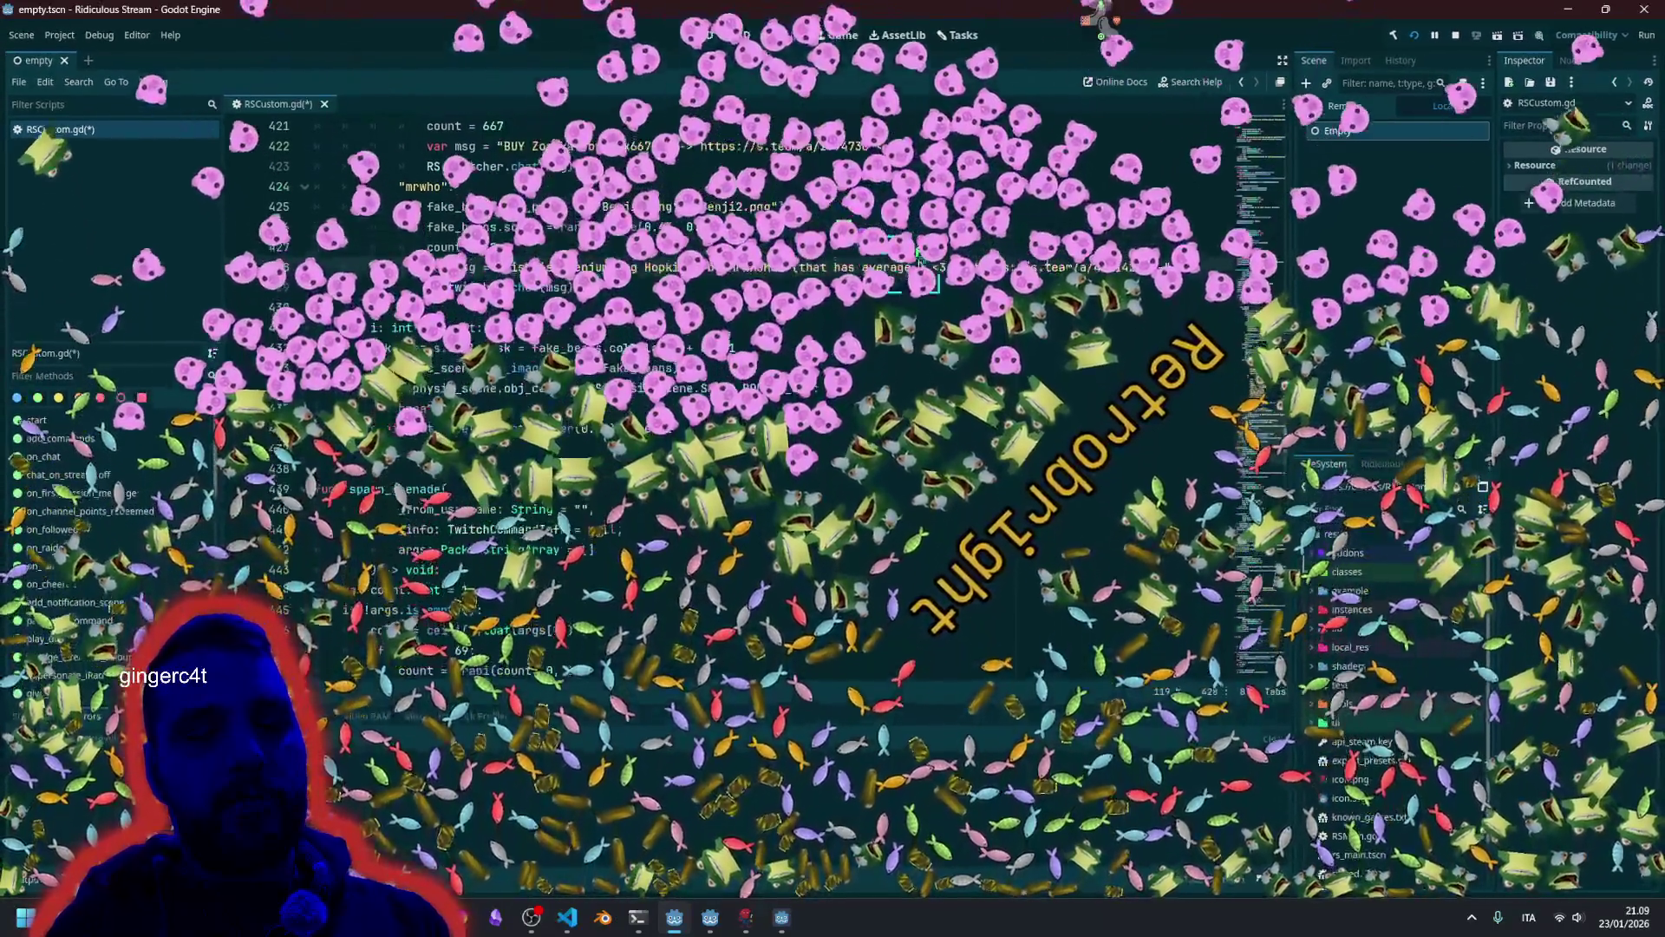
{"action": "type", "text": " luckels"}
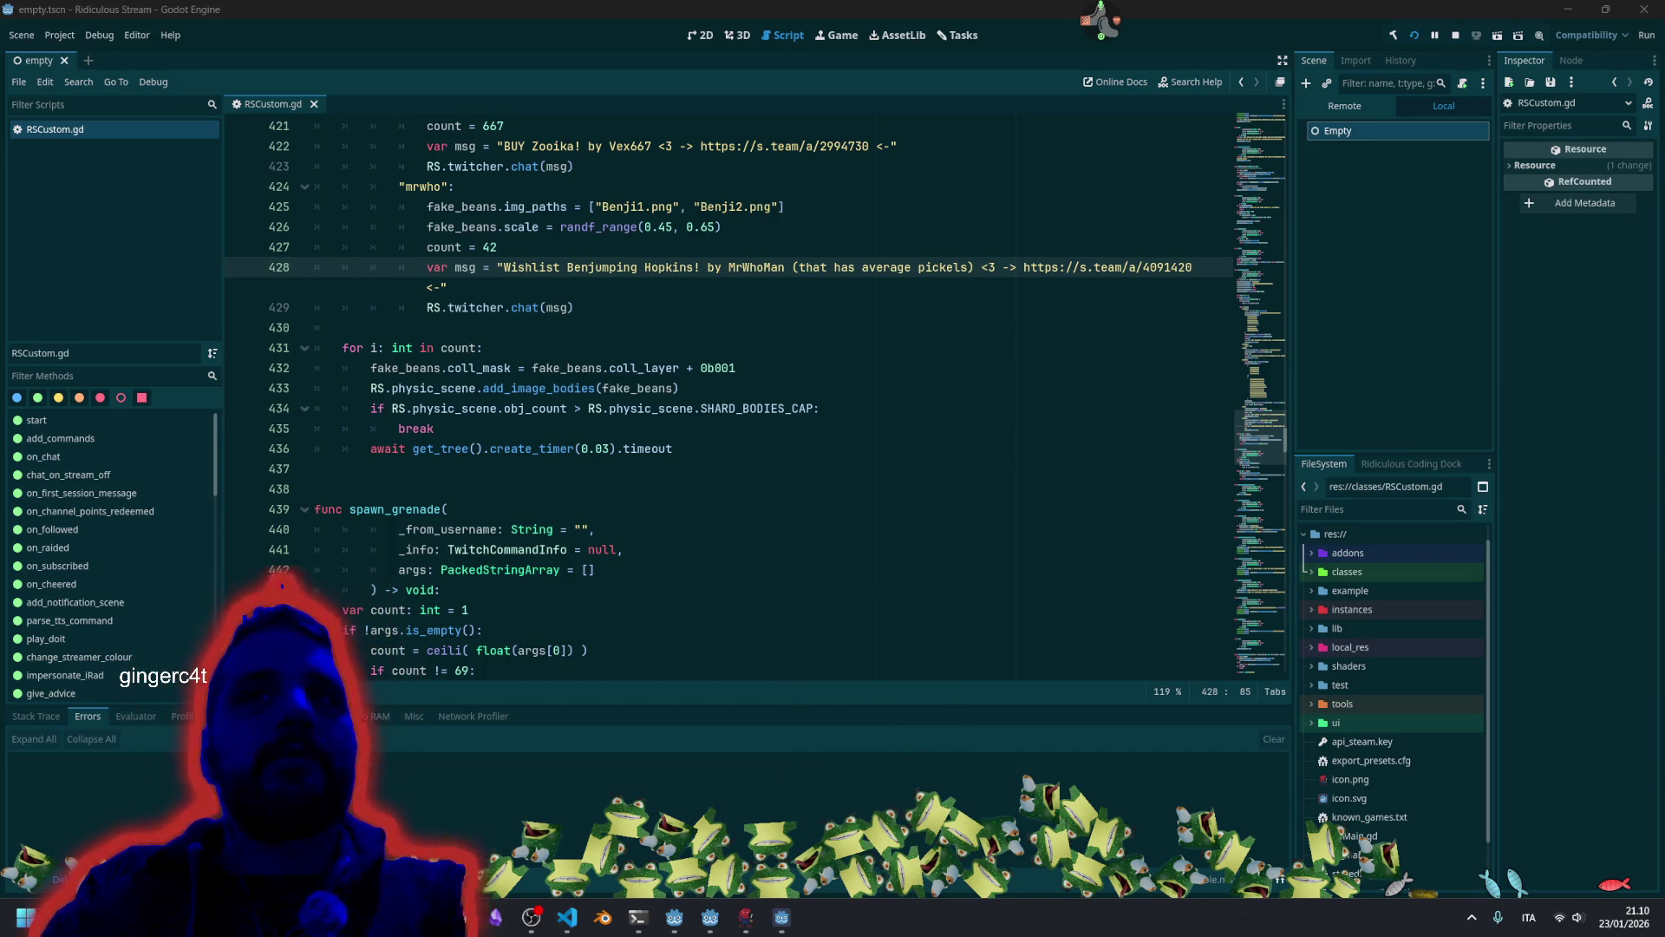
Bring the running game window forward, then the panel_commands.tscn Godot editor showing panel_commands.gd.
{"action": "left_click", "coordinate": [969, 385]}
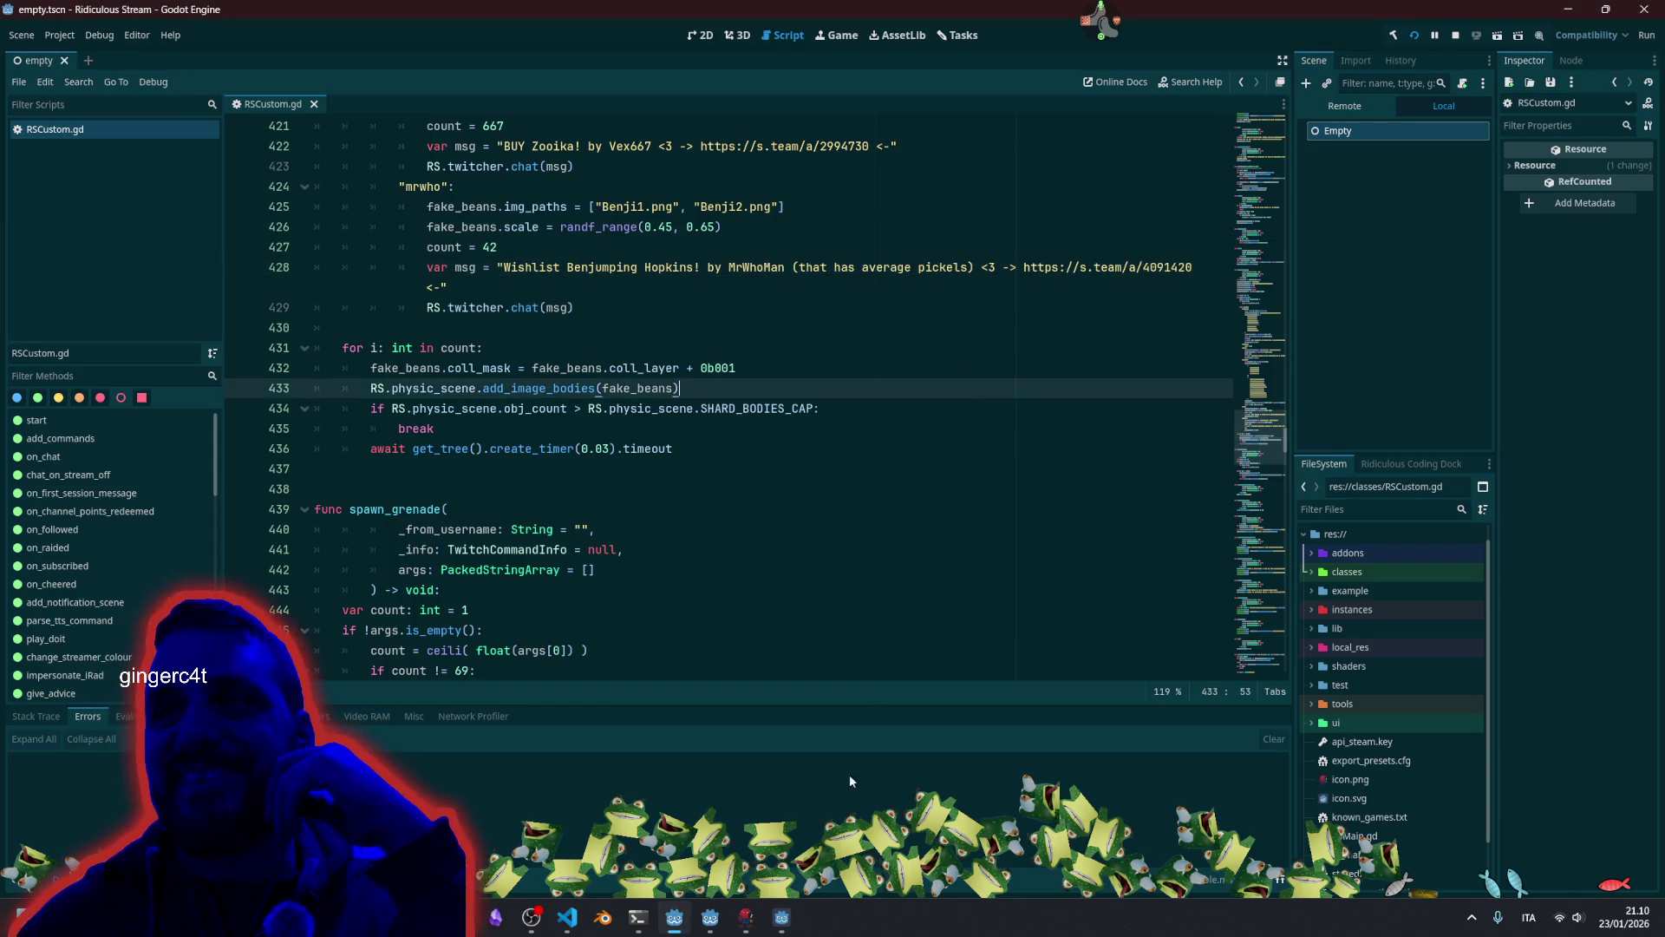
{"action": "left_click", "coordinate": [786, 927]}
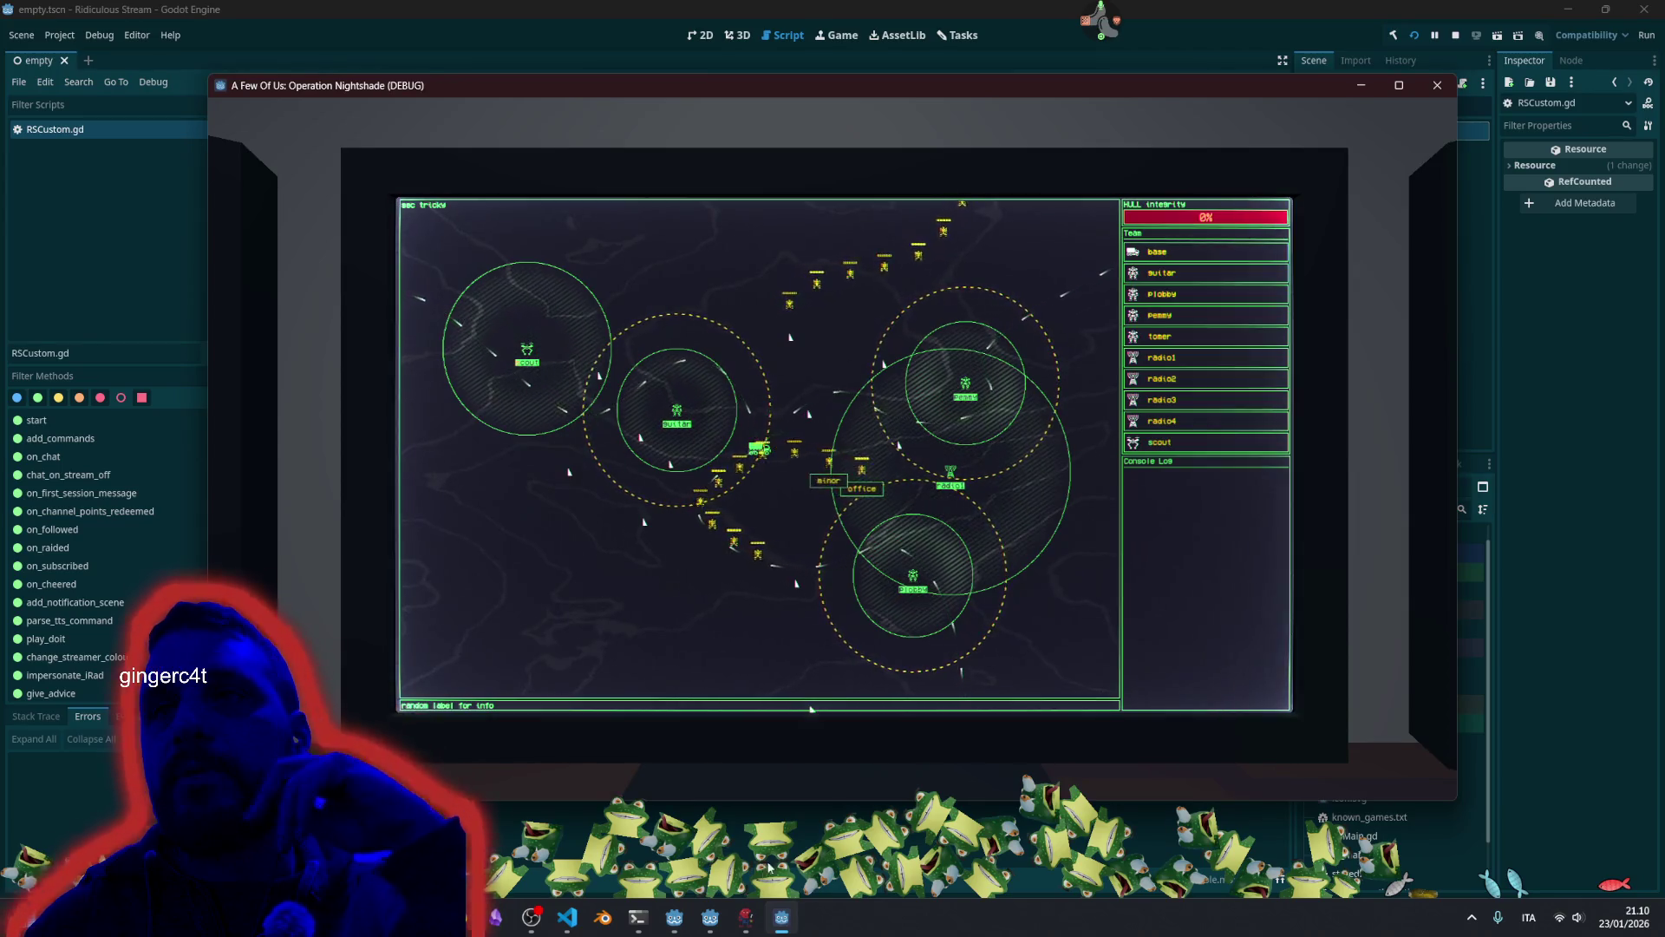
{"action": "left_click", "coordinate": [710, 918]}
{"action": "left_click", "coordinate": [659, 299]}
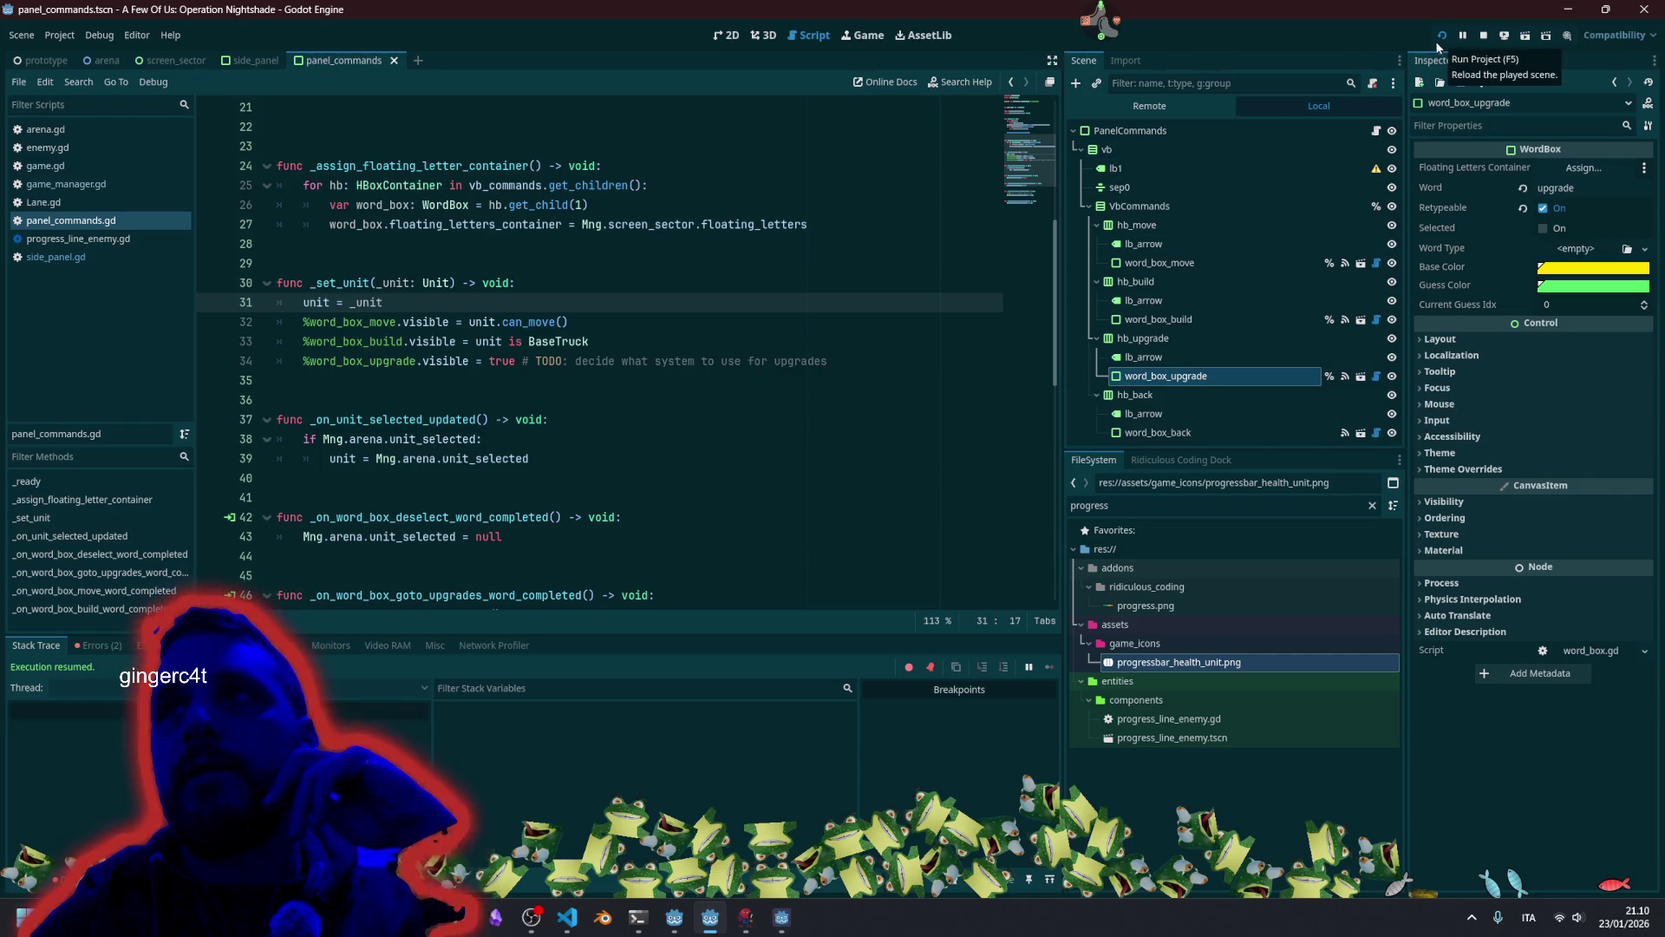
Disconnect word_box_back's word_completed signal, reconnect it to a new handler, and save.
{"action": "left_click", "coordinate": [1166, 431]}
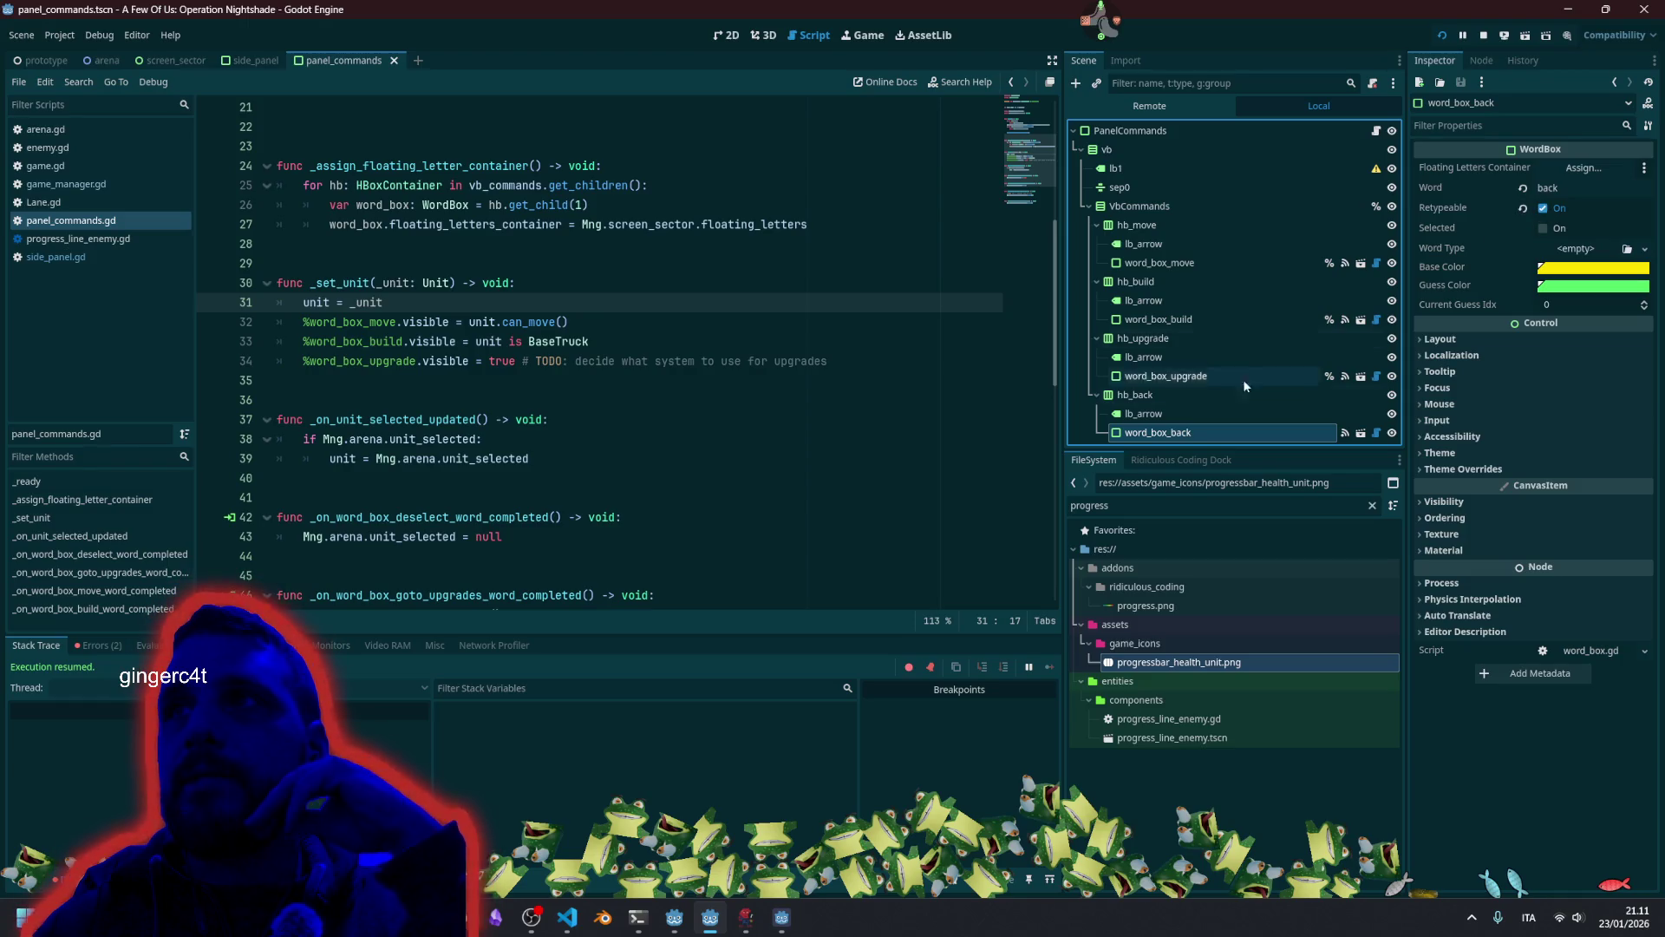
{"action": "left_click", "coordinate": [1345, 431]}
{"action": "right_click", "coordinate": [1518, 186]}
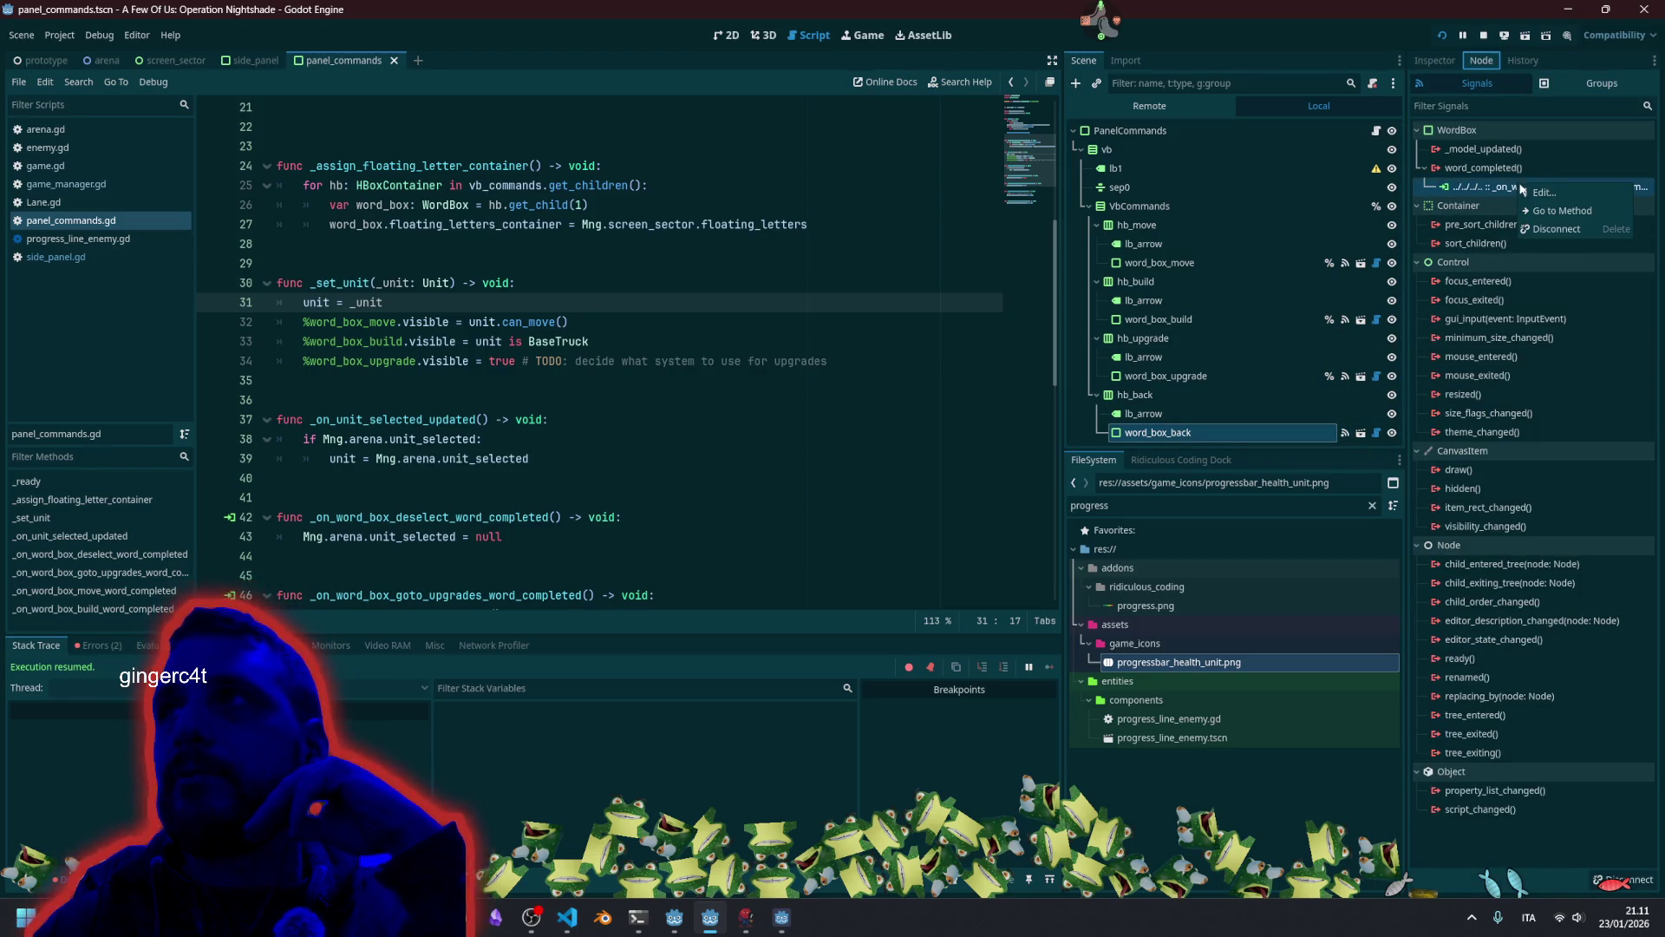
{"action": "left_click", "coordinate": [1554, 229]}
{"action": "double_click", "coordinate": [1483, 167]}
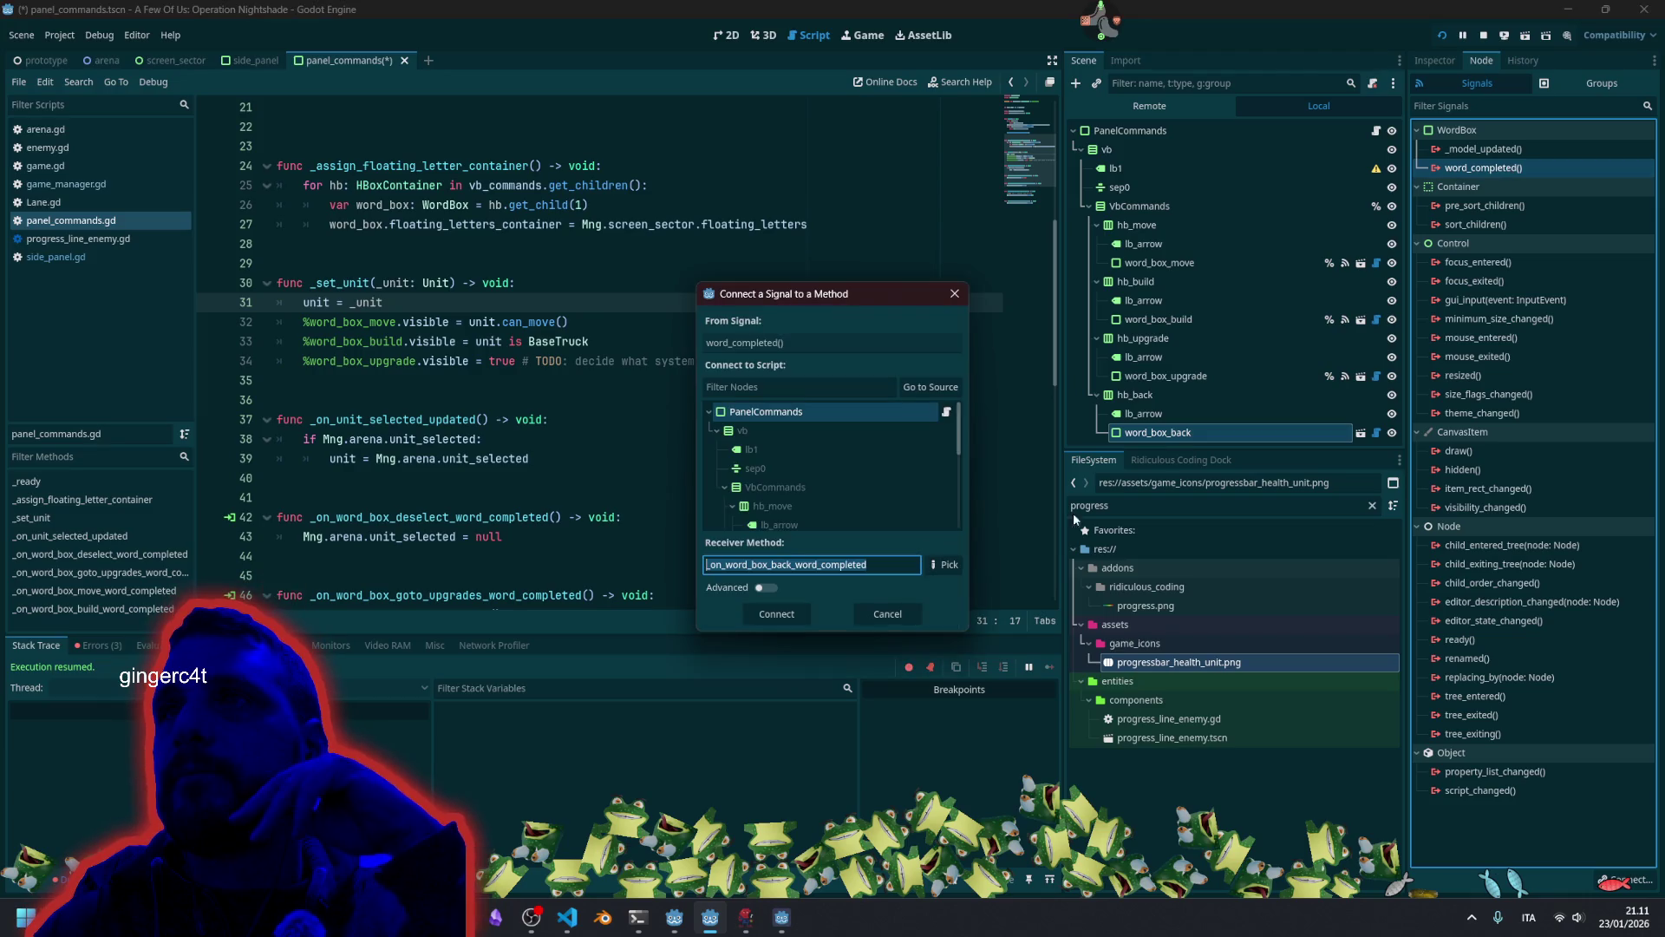
{"action": "left_click", "coordinate": [769, 613]}
{"action": "key", "text": "ctrl+s"}
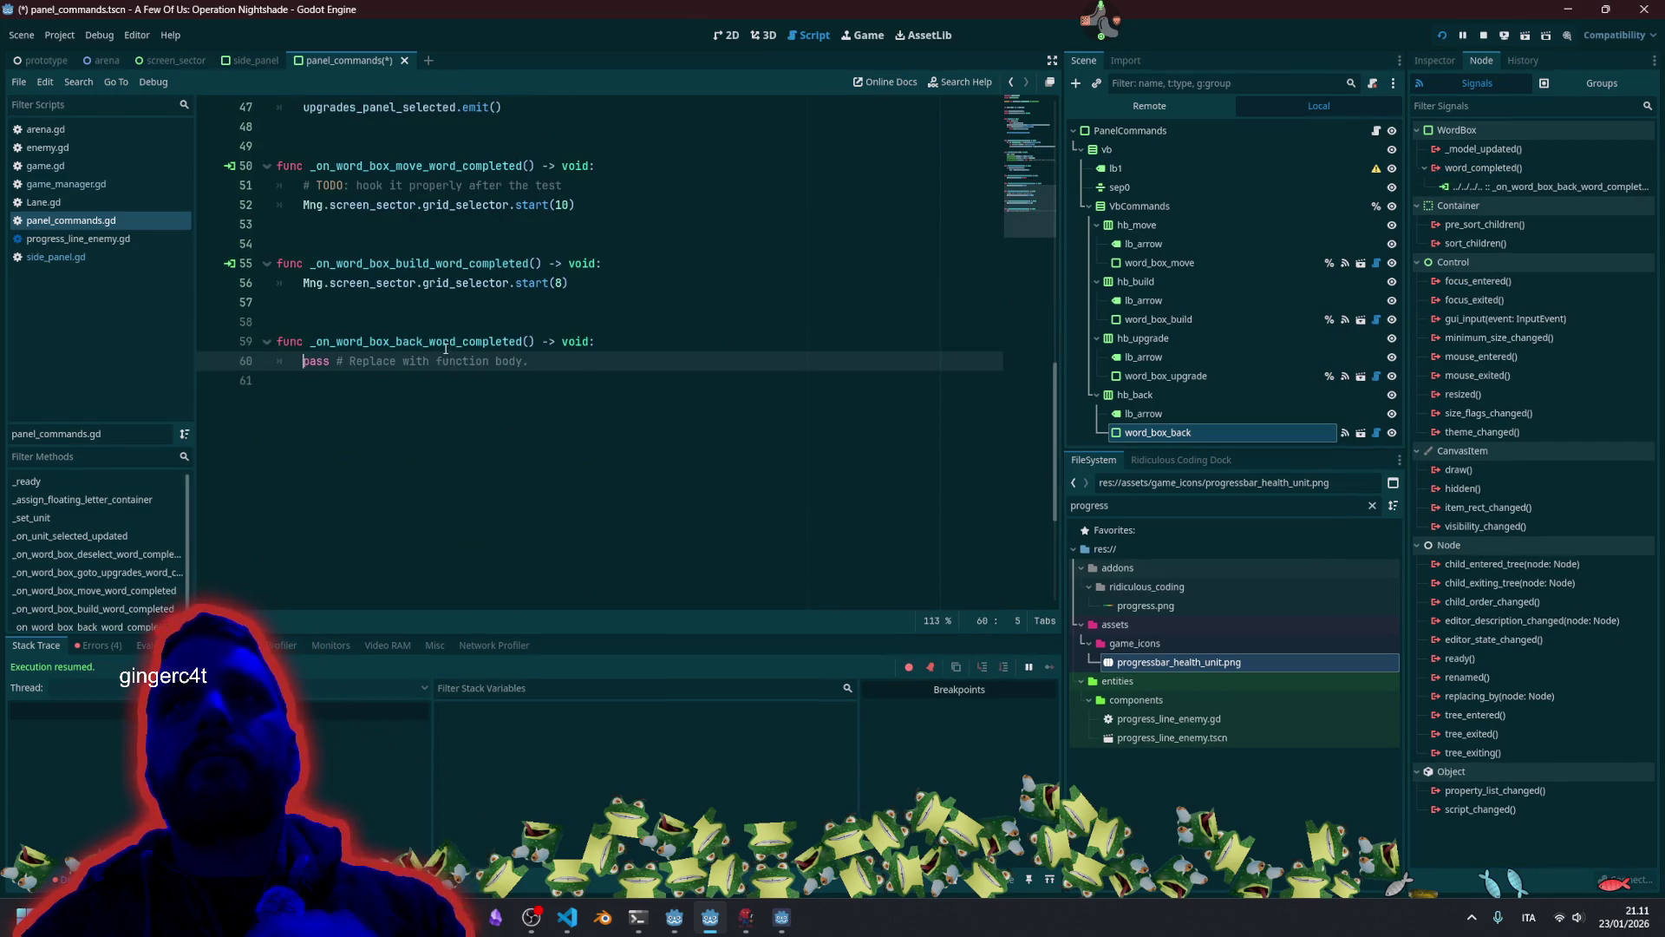
Rename the line 42 deselect handler to _on_word_box_back_word_completed and delete the empty generated stub.
{"action": "double_click", "coordinate": [442, 342]}
{"action": "key", "text": "BackSpace"}
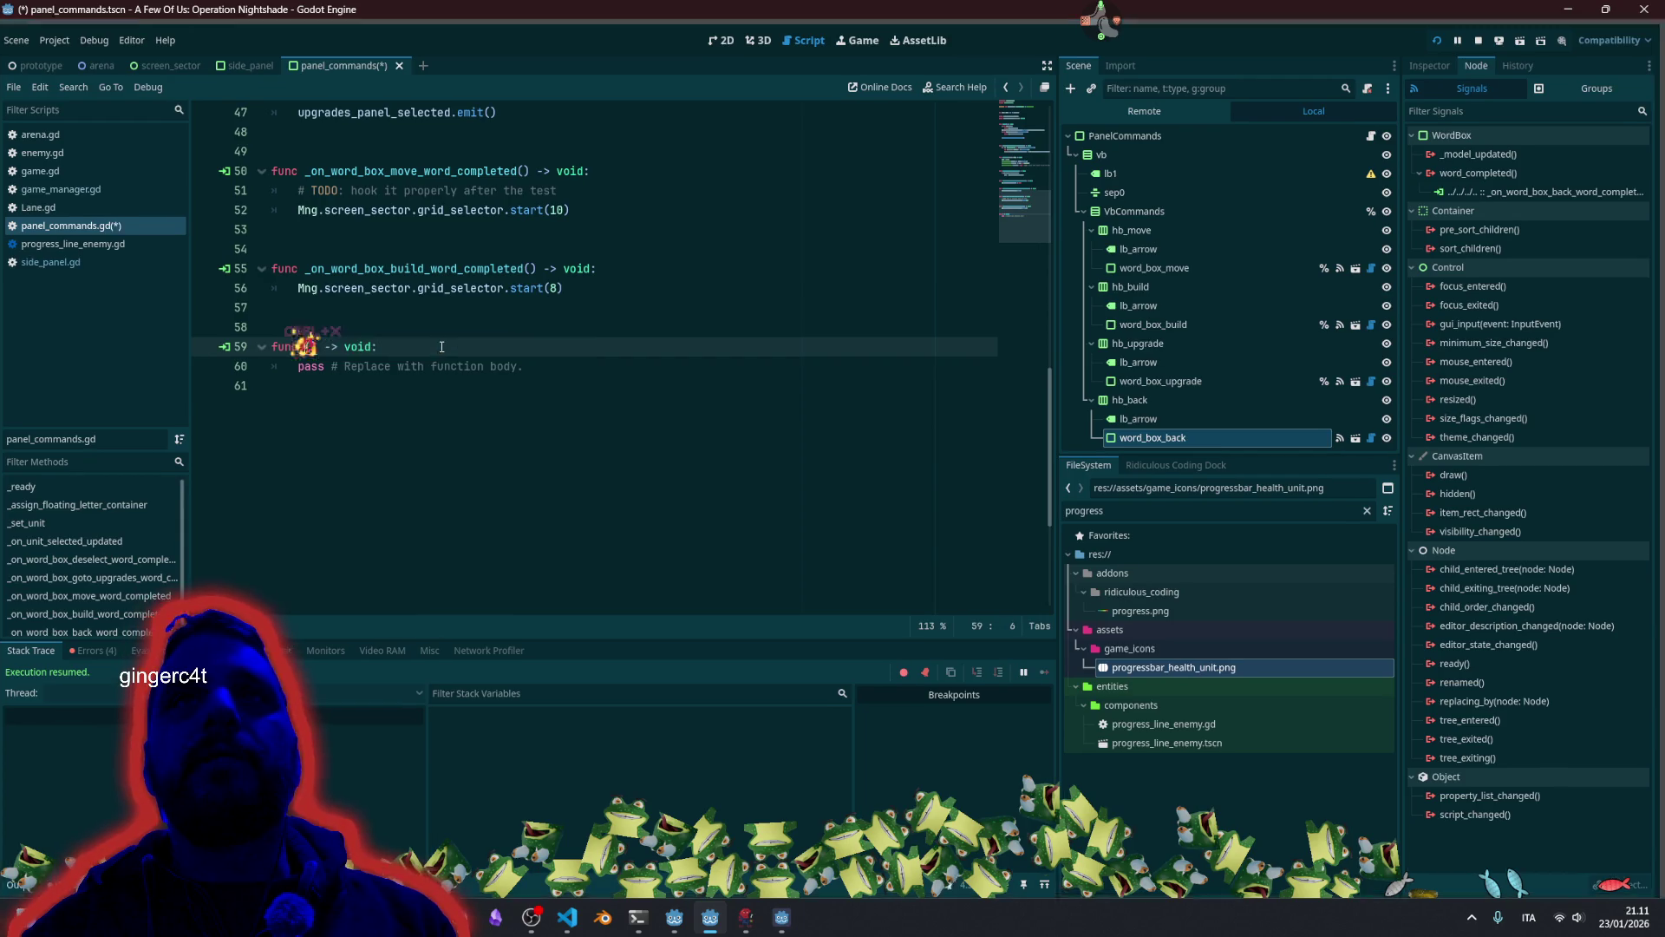
{"action": "scroll", "coordinate": [426, 252], "scroll_direction": "up", "scroll_amount": 4}
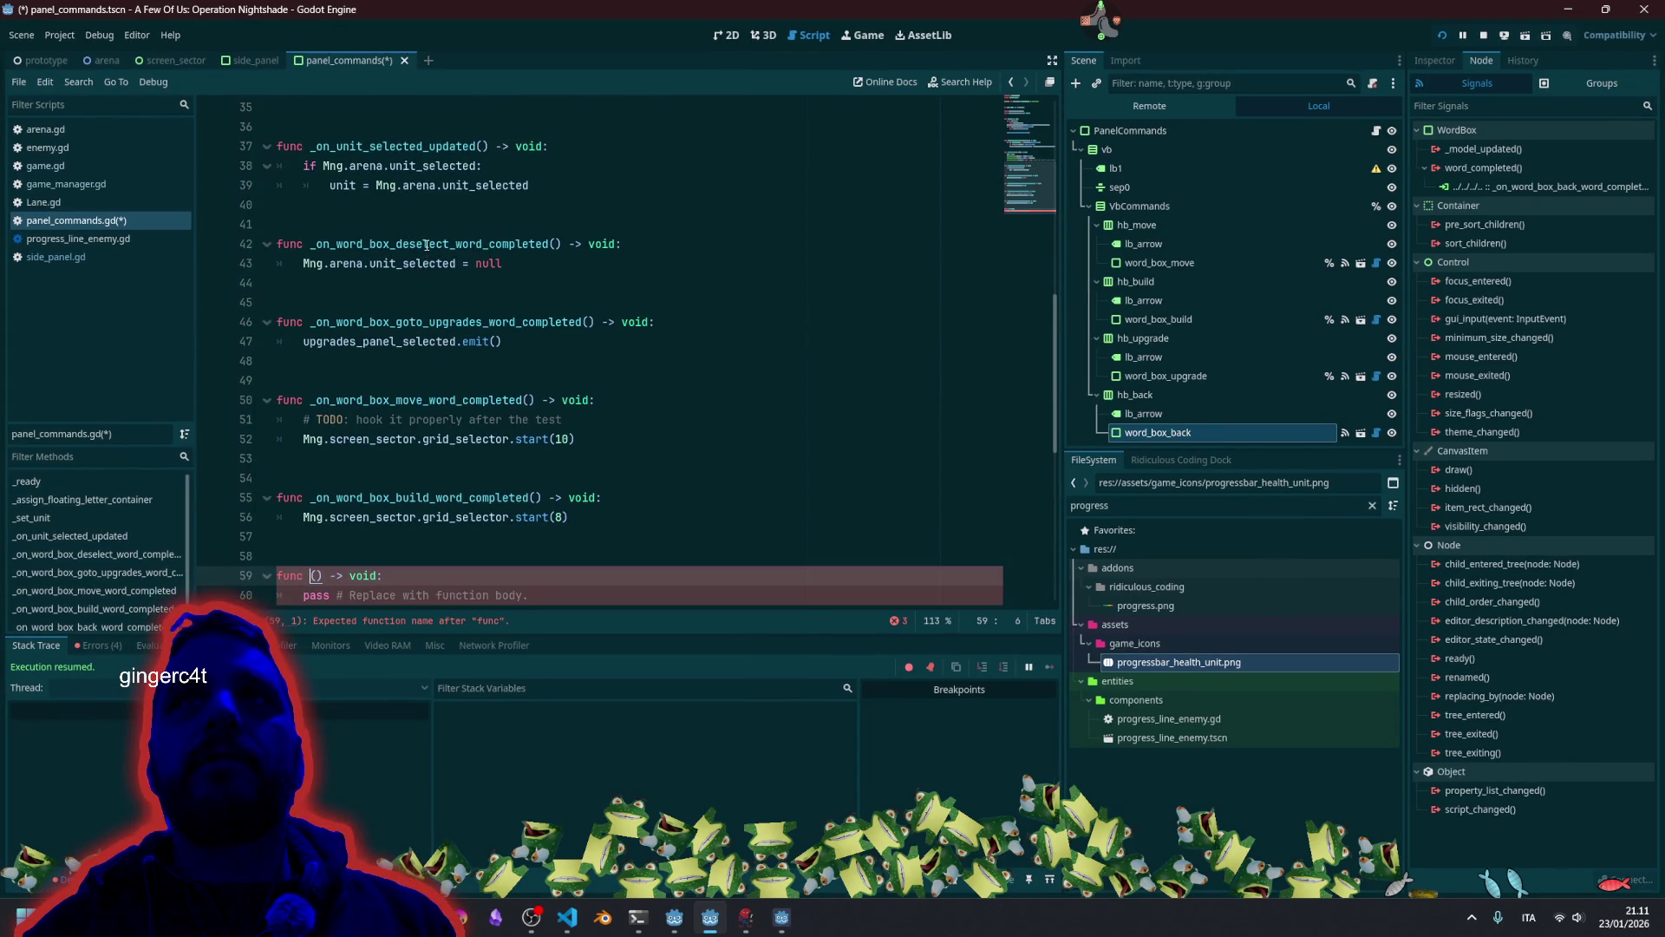
{"action": "double_click", "coordinate": [427, 245]}
{"action": "key", "text": "ctrl+c"}
{"action": "scroll", "coordinate": [556, 388], "scroll_direction": "down", "scroll_amount": 3}
{"action": "left_click", "coordinate": [584, 436]}
{"action": "key", "text": "Left"}
{"action": "key", "text": "shift+Home"}
{"action": "key", "text": "shift+Up"}
{"action": "key", "text": "shift+Home"}
{"action": "key", "text": "BackSpace"}
{"action": "key", "text": "BackSpace"}
{"action": "key", "text": "BackSpace"}
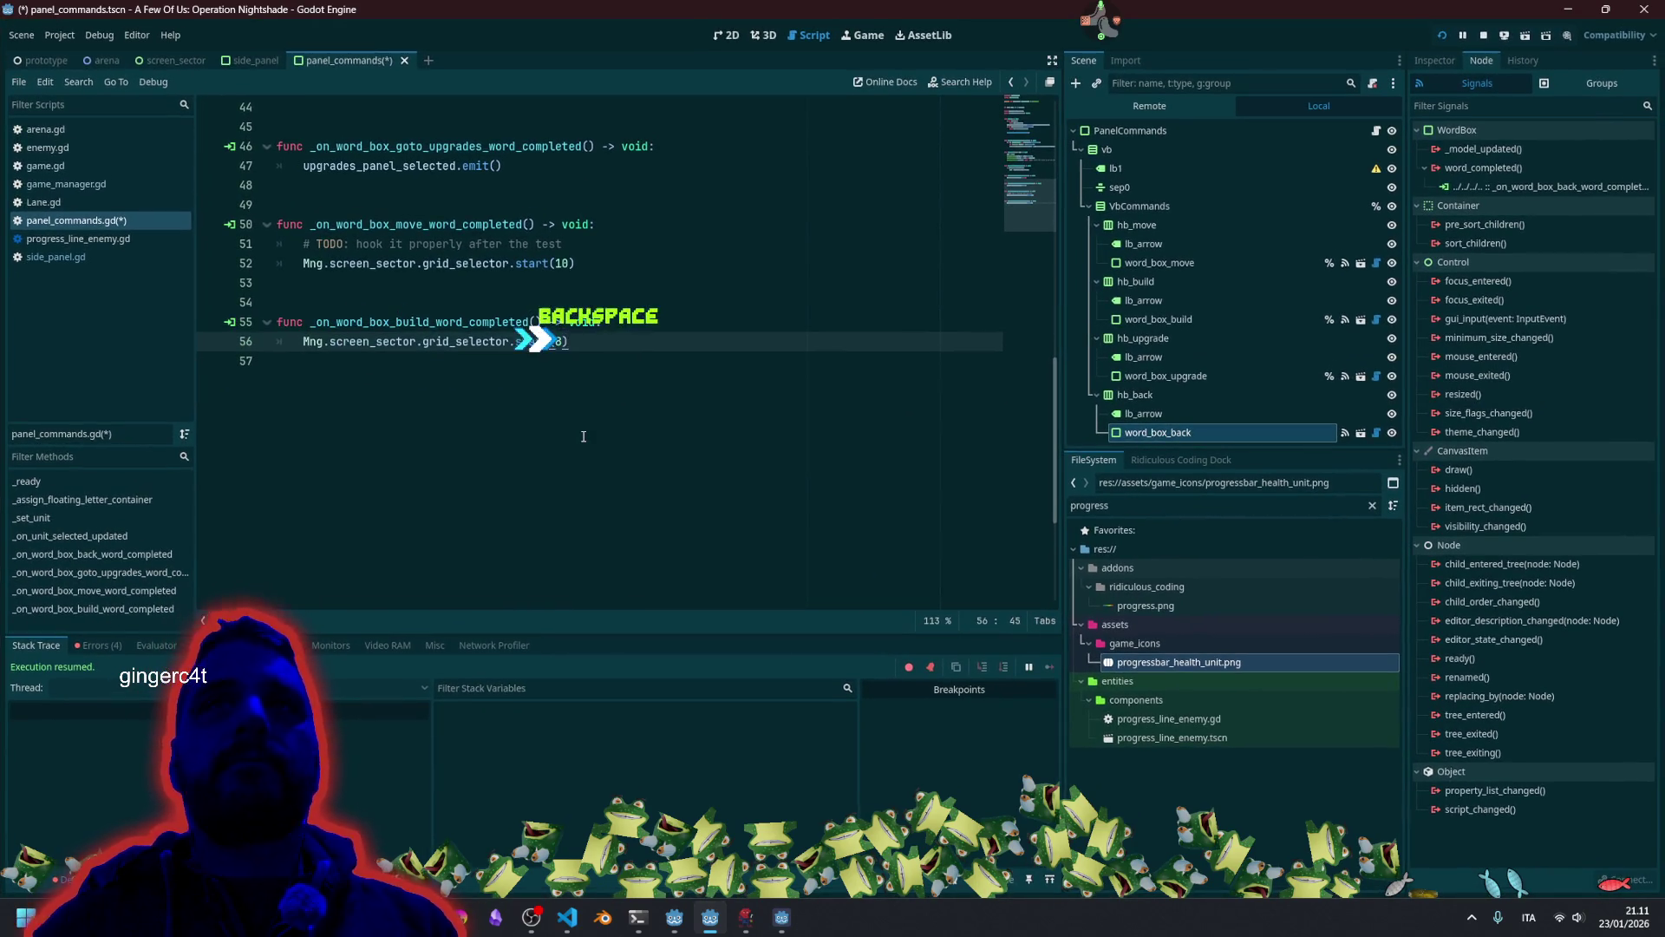
Collapse the hb_move, hb_build, hb_upgrade and hb_back branches in the scene tree and save.
{"action": "scroll", "coordinate": [573, 425], "scroll_direction": "up", "scroll_amount": 5}
{"action": "left_click", "coordinate": [539, 400]}
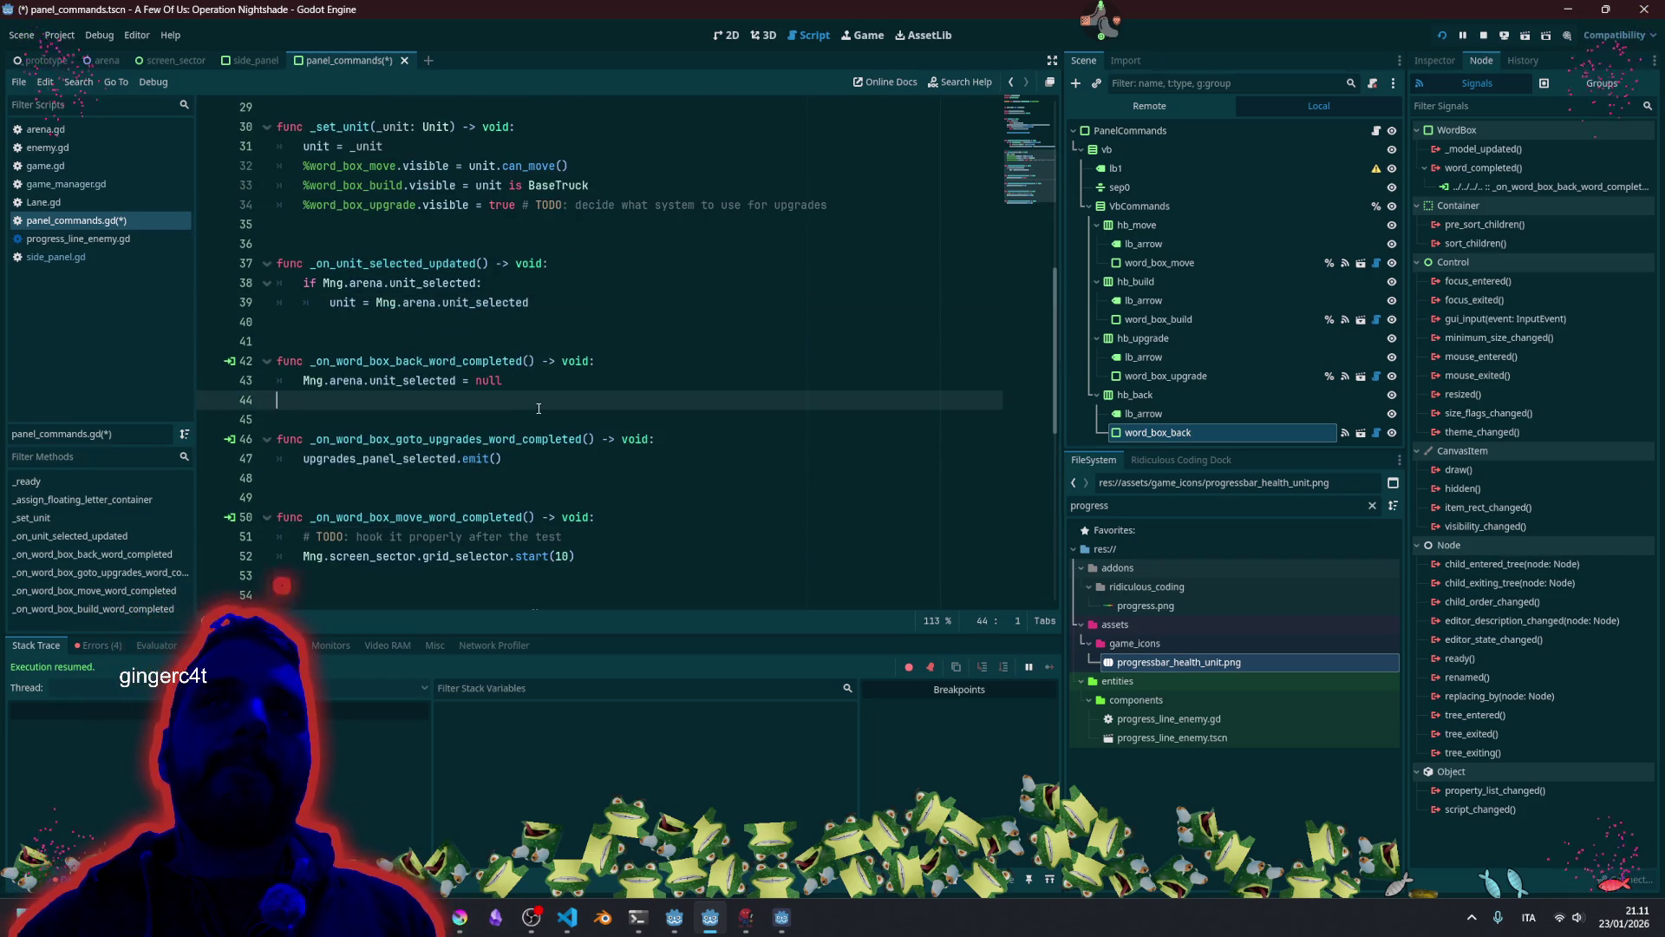
{"action": "key", "text": "Up"}
{"action": "key", "text": "Up"}
{"action": "key", "text": "Up"}
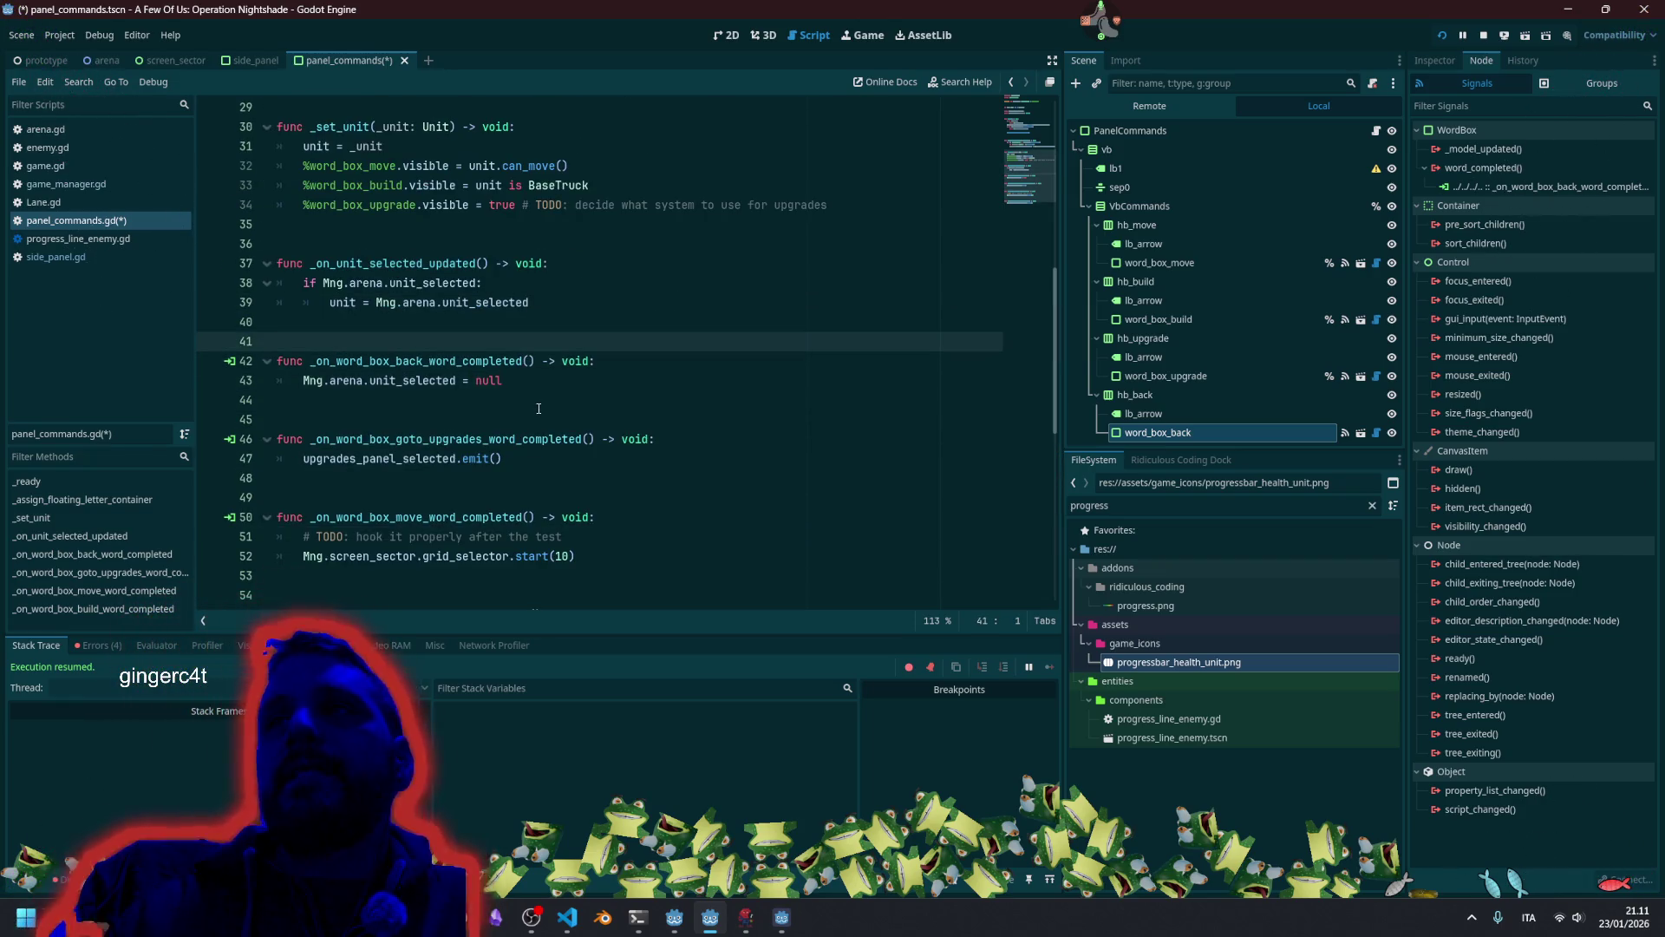
{"action": "left_click", "coordinate": [1096, 225]}
{"action": "left_click", "coordinate": [1095, 245]}
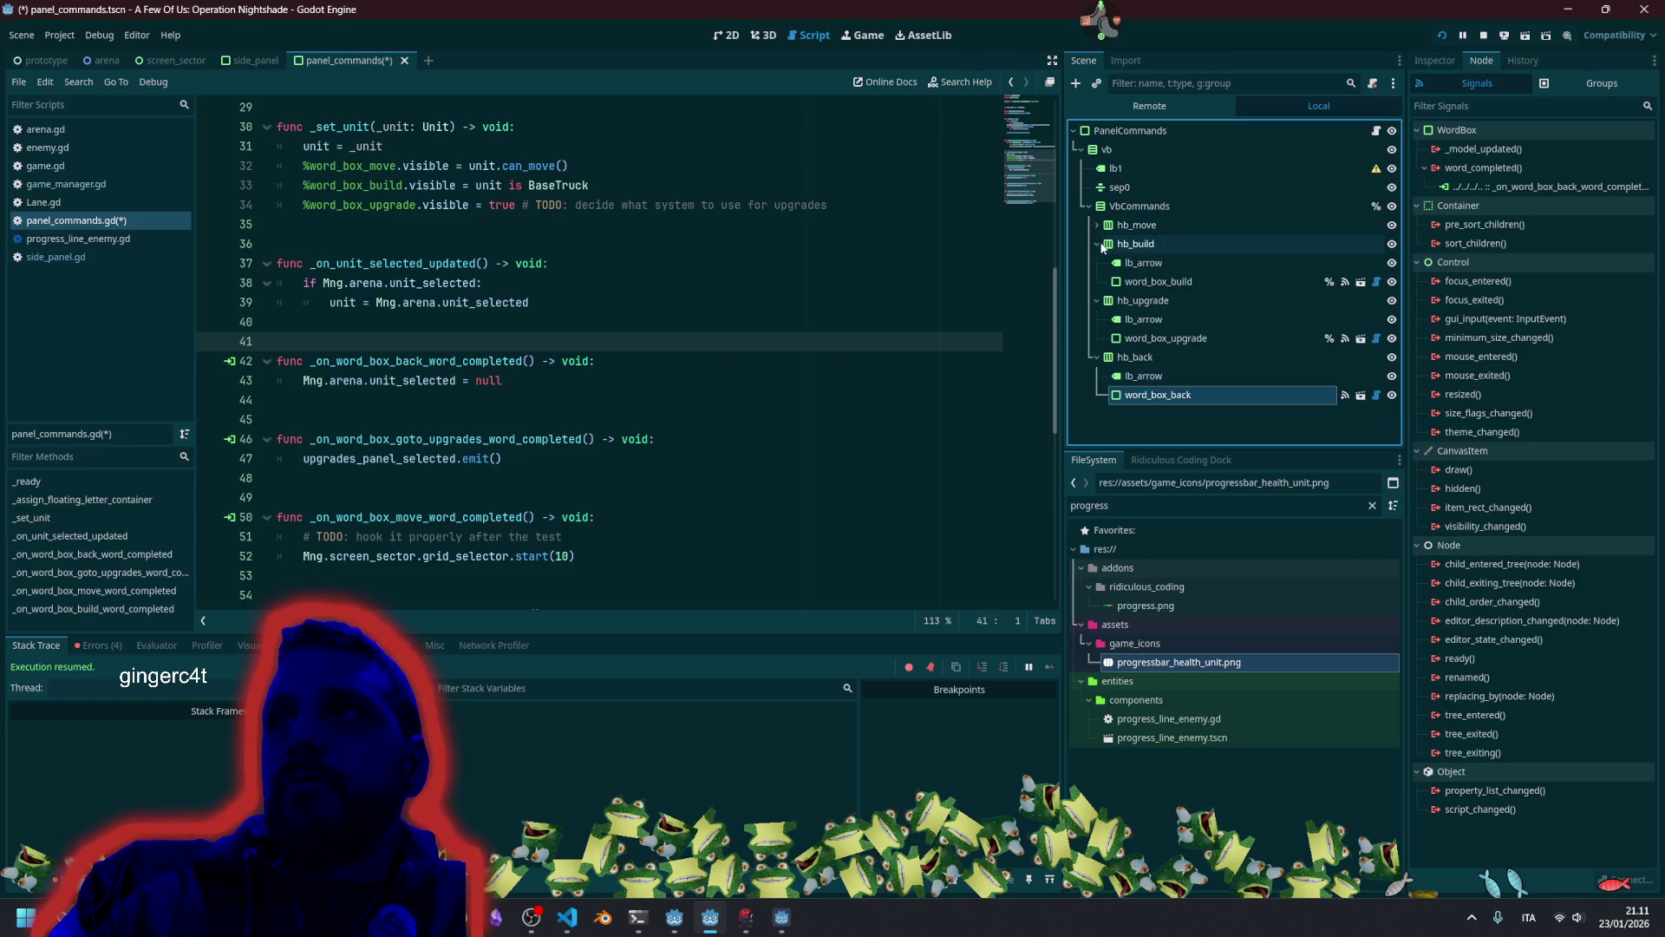
{"action": "left_click", "coordinate": [1097, 243]}
{"action": "left_click", "coordinate": [1097, 263]}
{"action": "left_click", "coordinate": [1097, 282]}
{"action": "left_click", "coordinate": [354, 301]}
{"action": "key", "text": "ctrl+s"}
{"action": "left_click", "coordinate": [637, 349]}
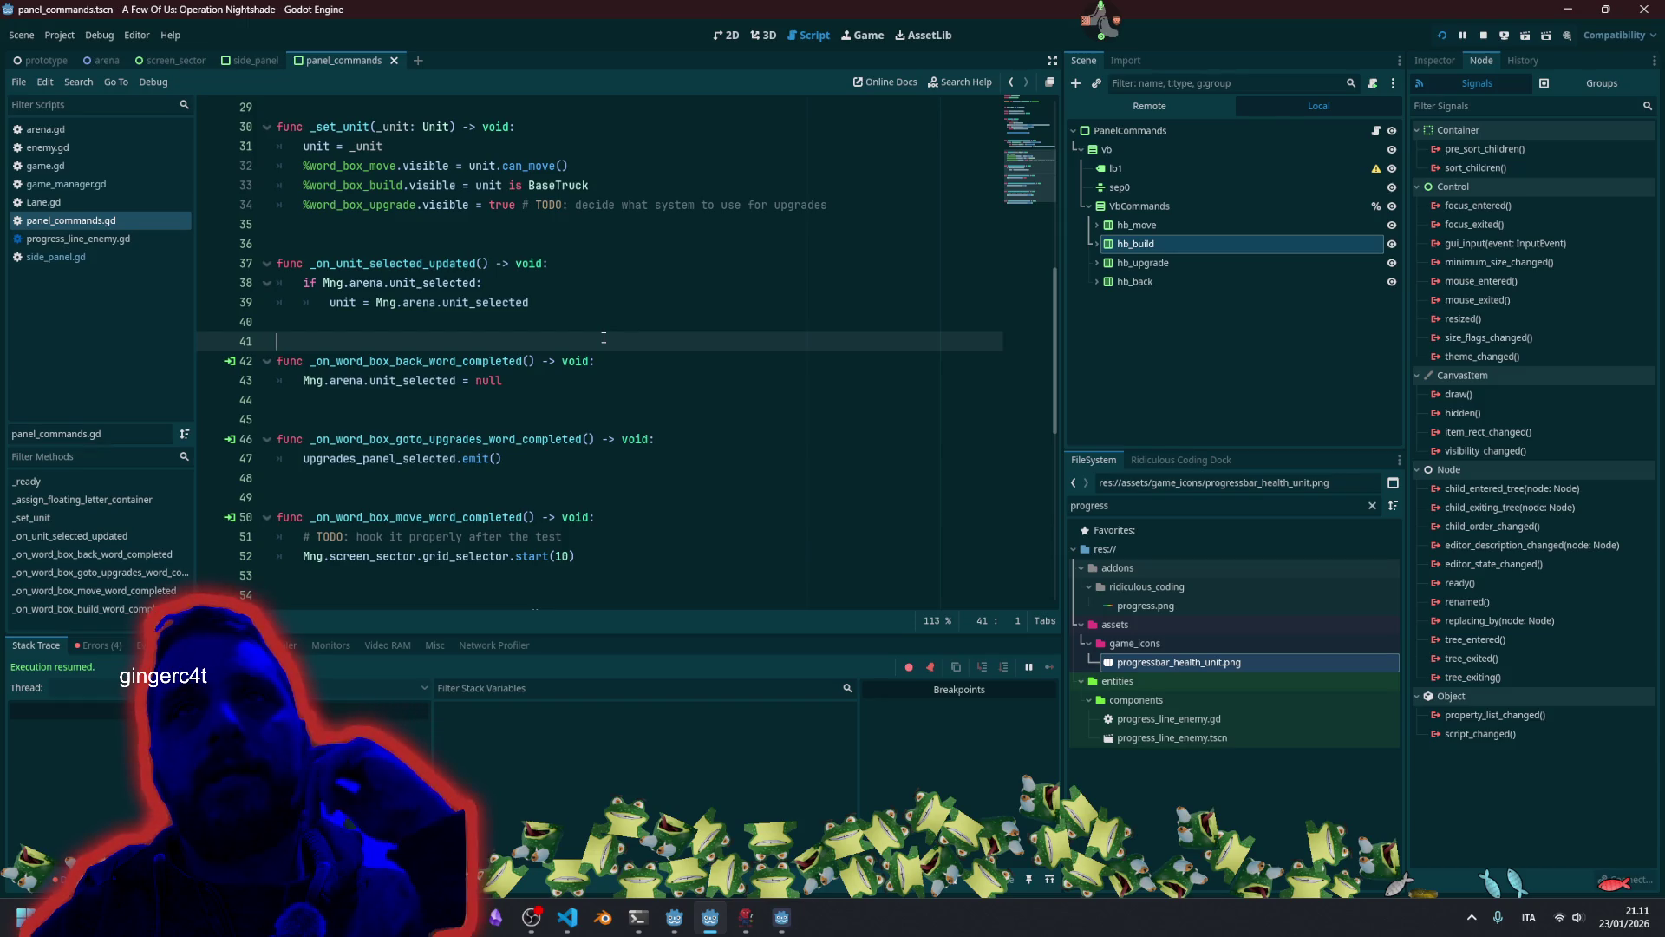
Remove the extra blank lines between the word-box handler functions.
{"action": "scroll", "coordinate": [479, 365], "scroll_direction": "up", "scroll_amount": 1}
{"action": "scroll", "coordinate": [476, 369], "scroll_direction": "down", "scroll_amount": 4}
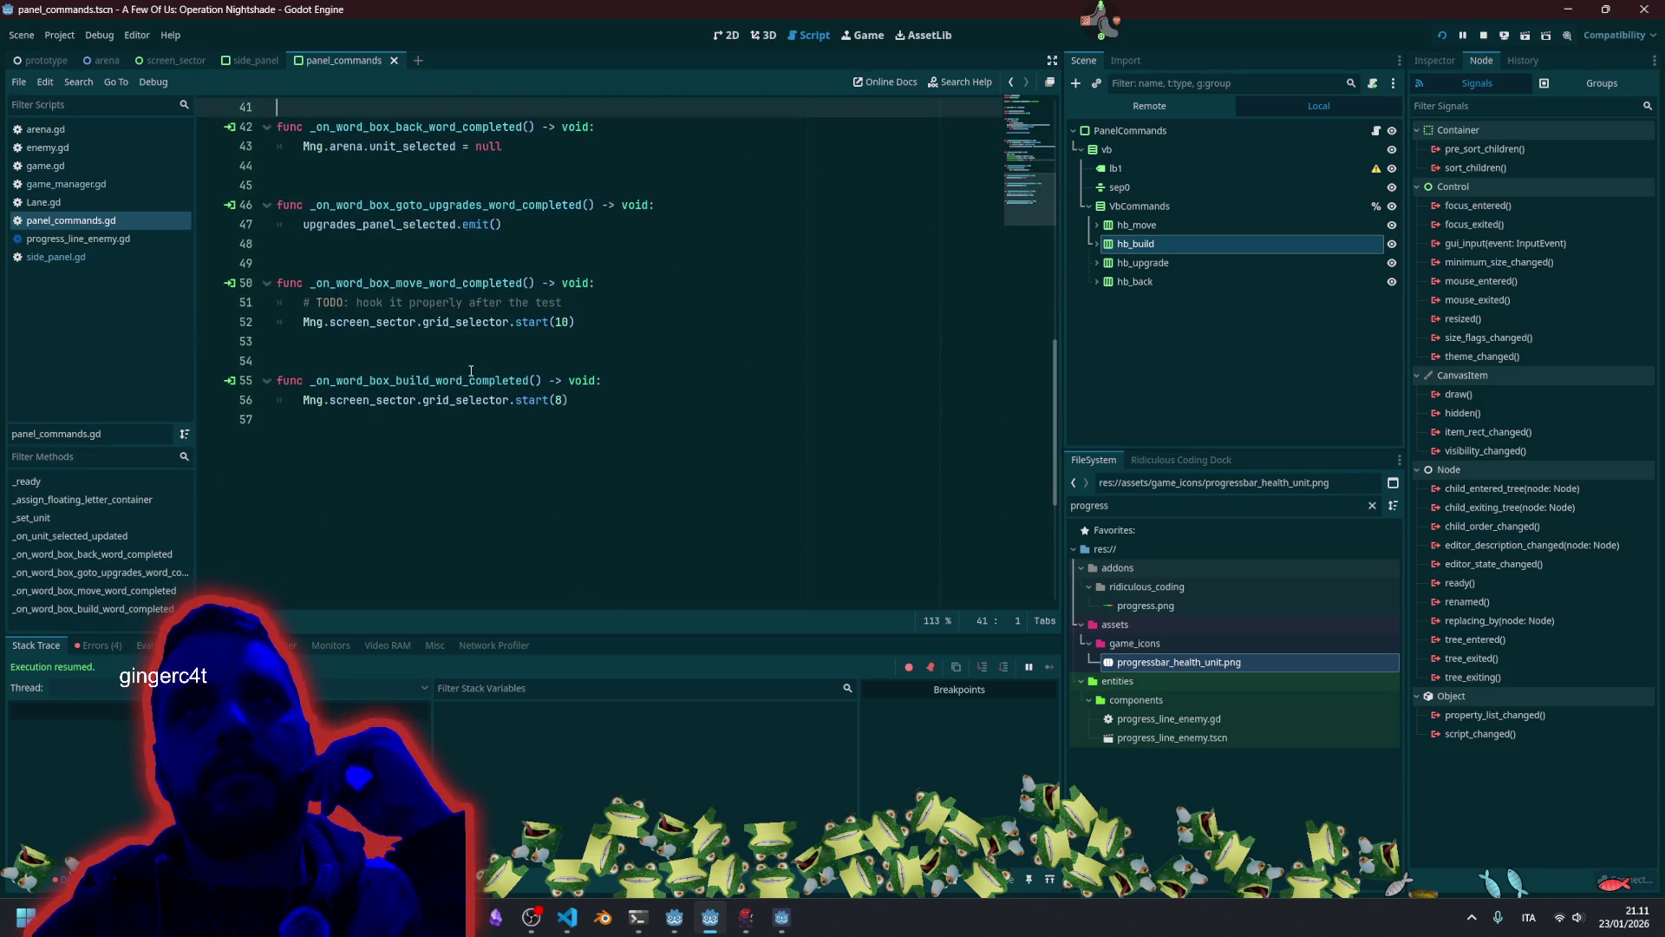
{"action": "scroll", "coordinate": [471, 371], "scroll_direction": "up", "scroll_amount": 1}
{"action": "left_click", "coordinate": [347, 282]}
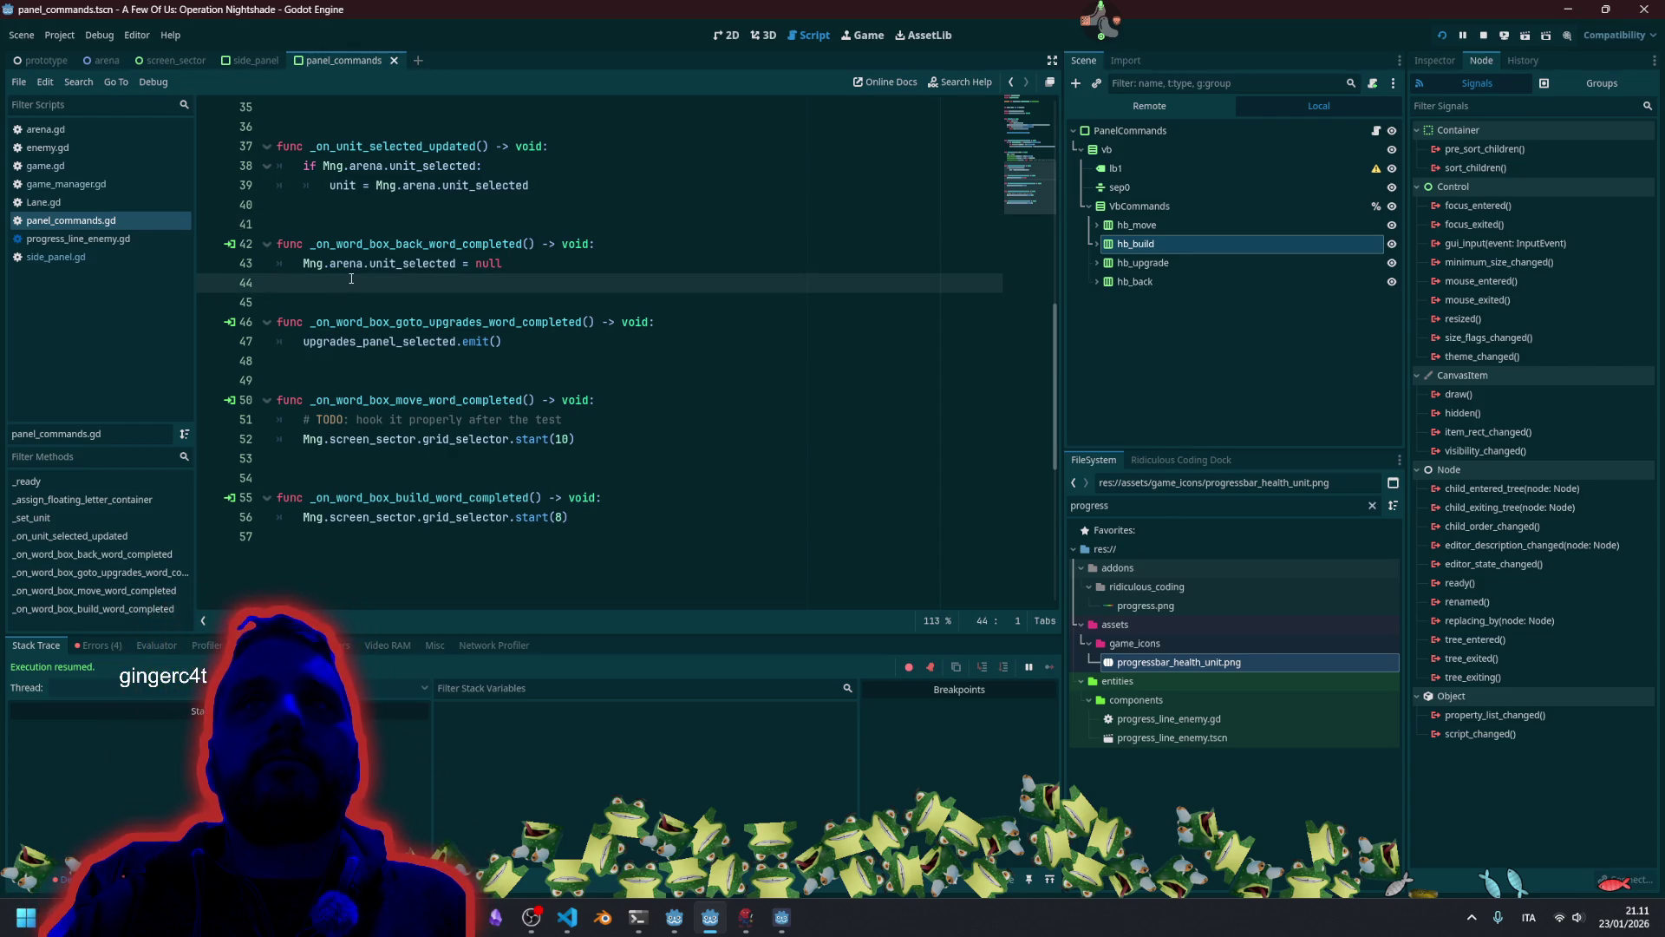
{"action": "key", "text": "Delete"}
{"action": "key", "text": "Delete"}
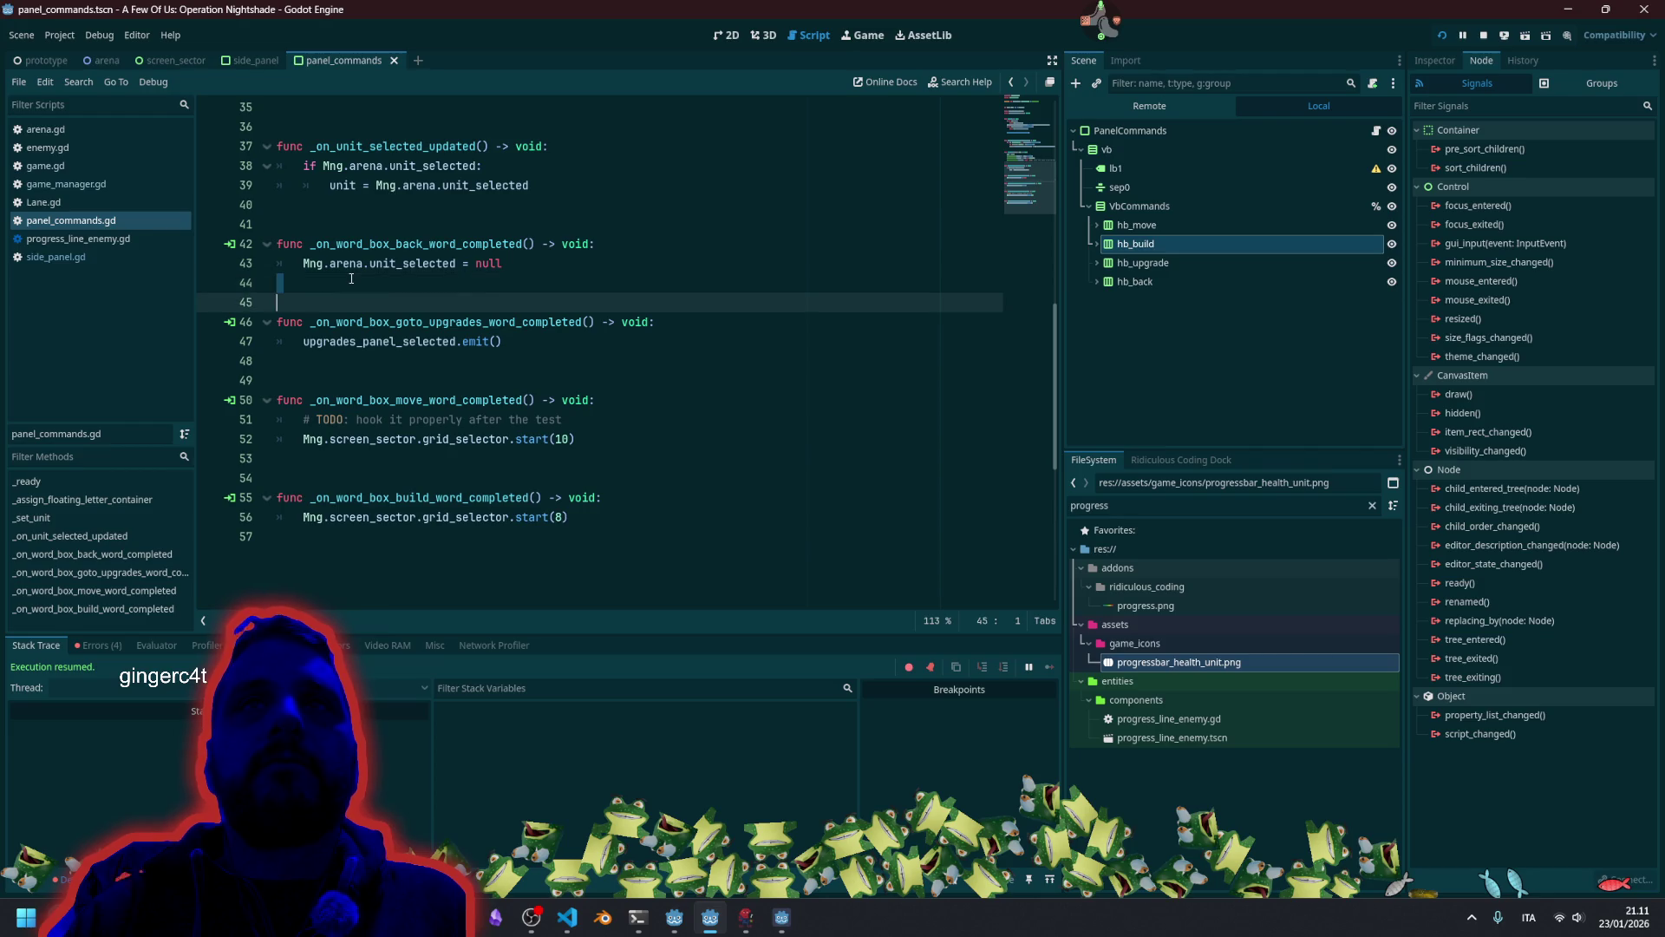
{"action": "key", "text": "Return"}
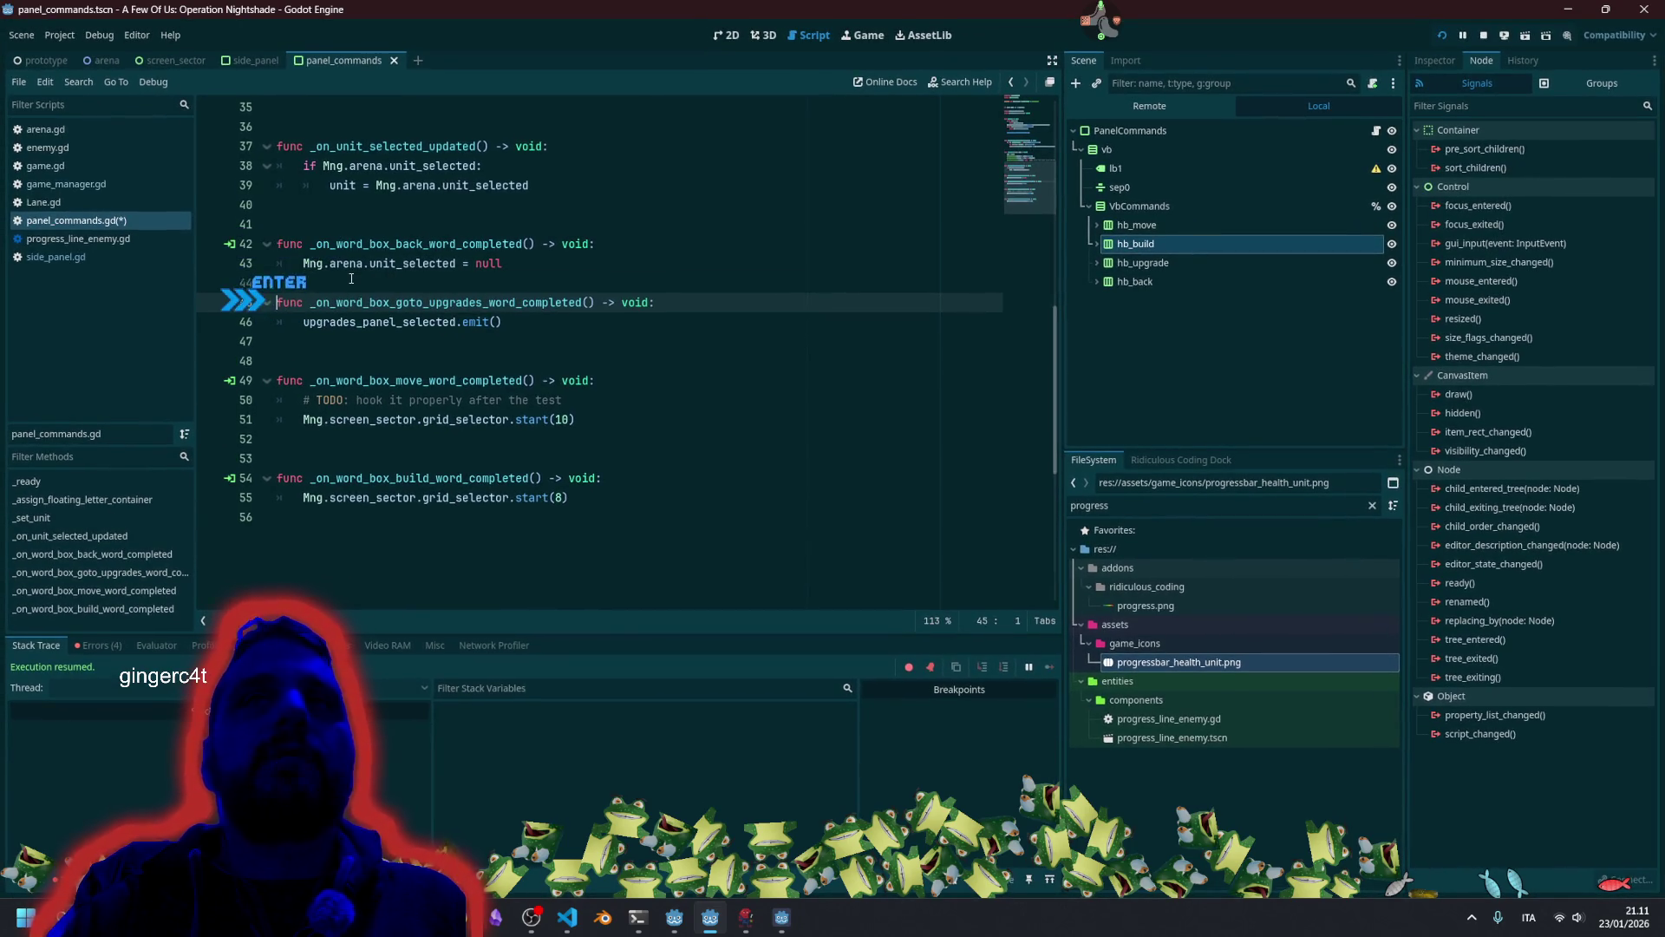
{"action": "key", "text": "Delete"}
{"action": "key", "text": "Down"}
{"action": "key", "text": "Down"}
{"action": "key", "text": "Delete"}
{"action": "key", "text": "Delete"}
{"action": "key", "text": "Down"}
{"action": "key", "text": "Down"}
{"action": "key", "text": "Down"}
{"action": "key", "text": "Delete"}
{"action": "key", "text": "Delete"}
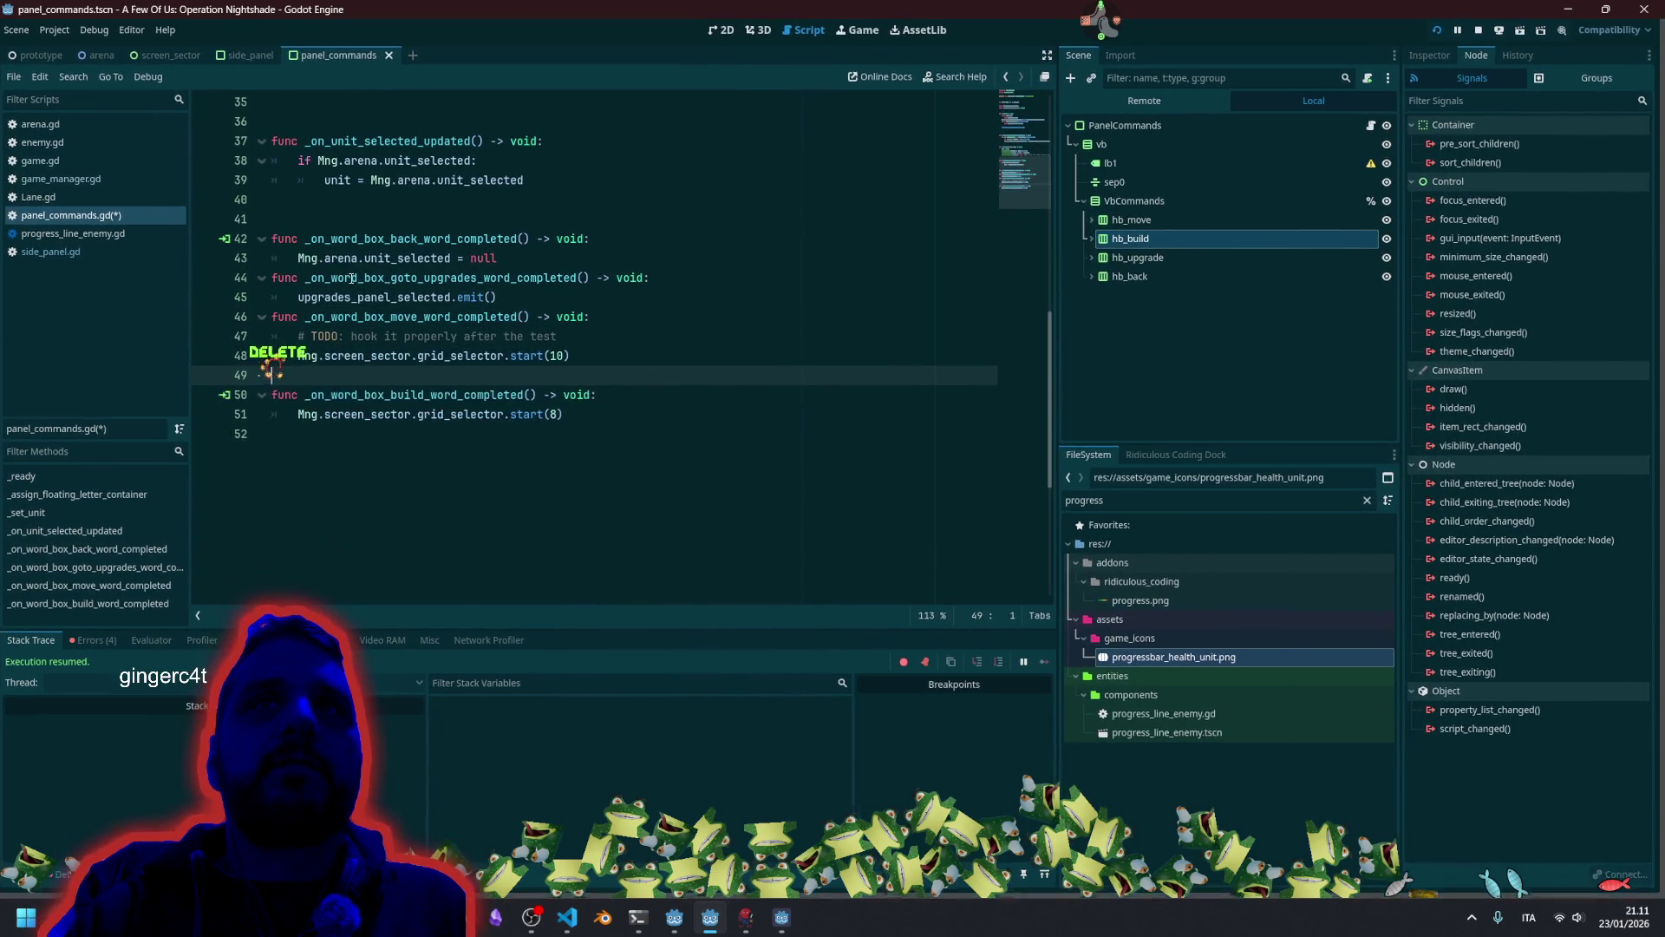
{"action": "key", "text": "Up"}
{"action": "key", "text": "Up"}
{"action": "key", "text": "Up"}
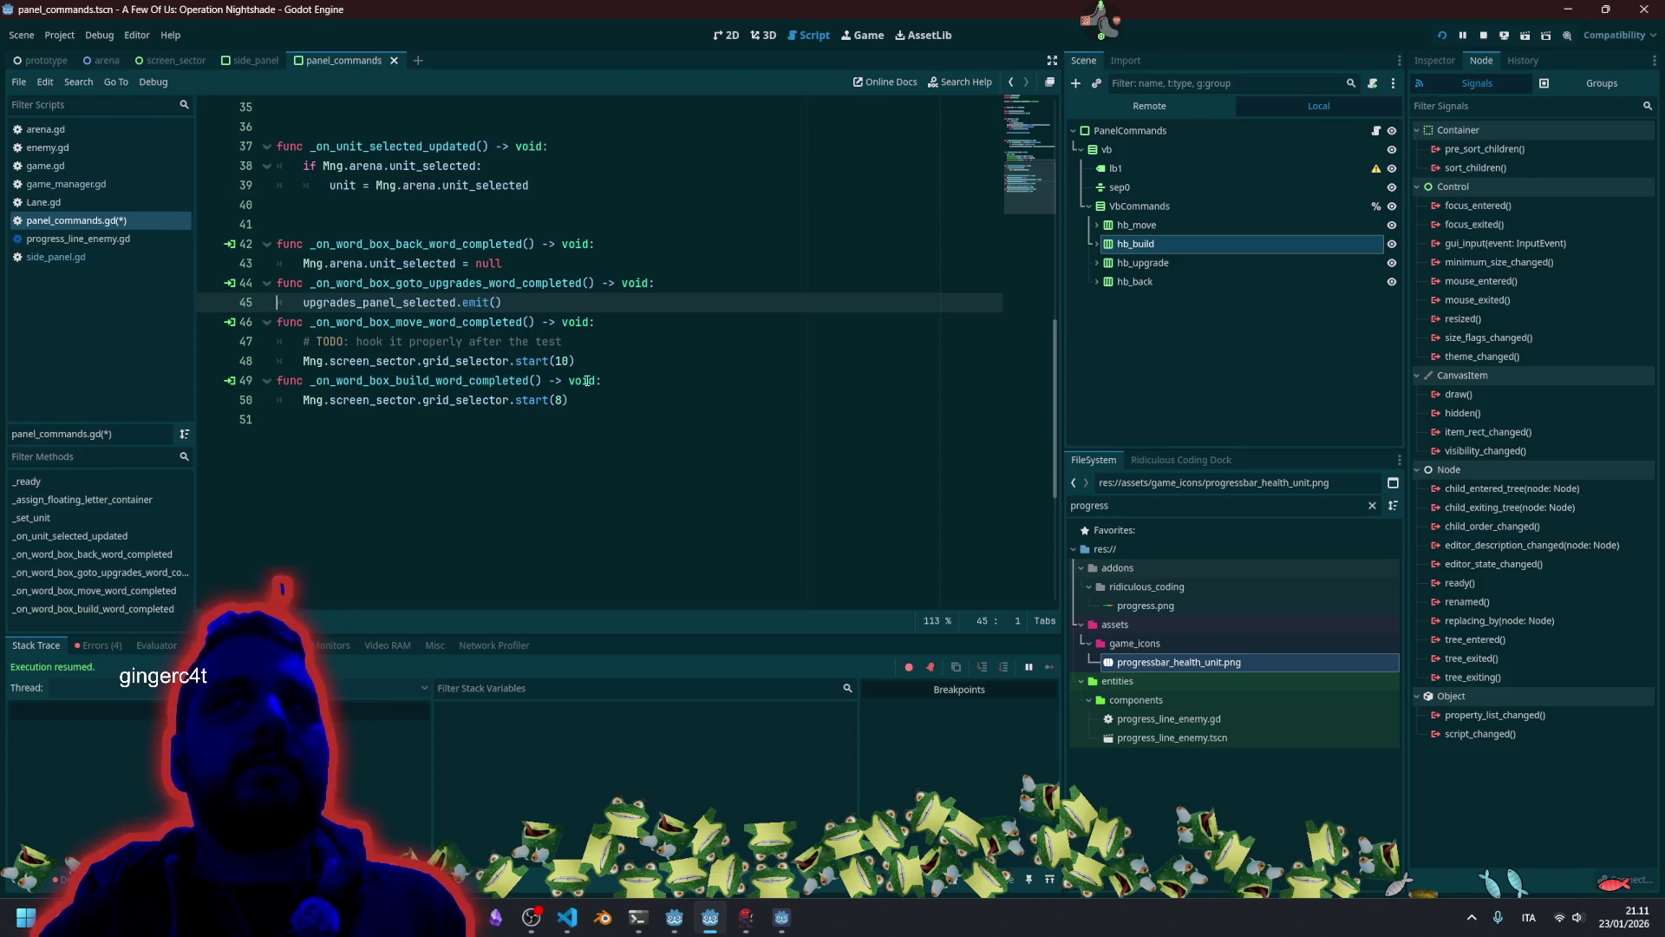
Move the goto_upgrades handler below the build handler with Alt+Down.
{"action": "left_click", "coordinate": [585, 379]}
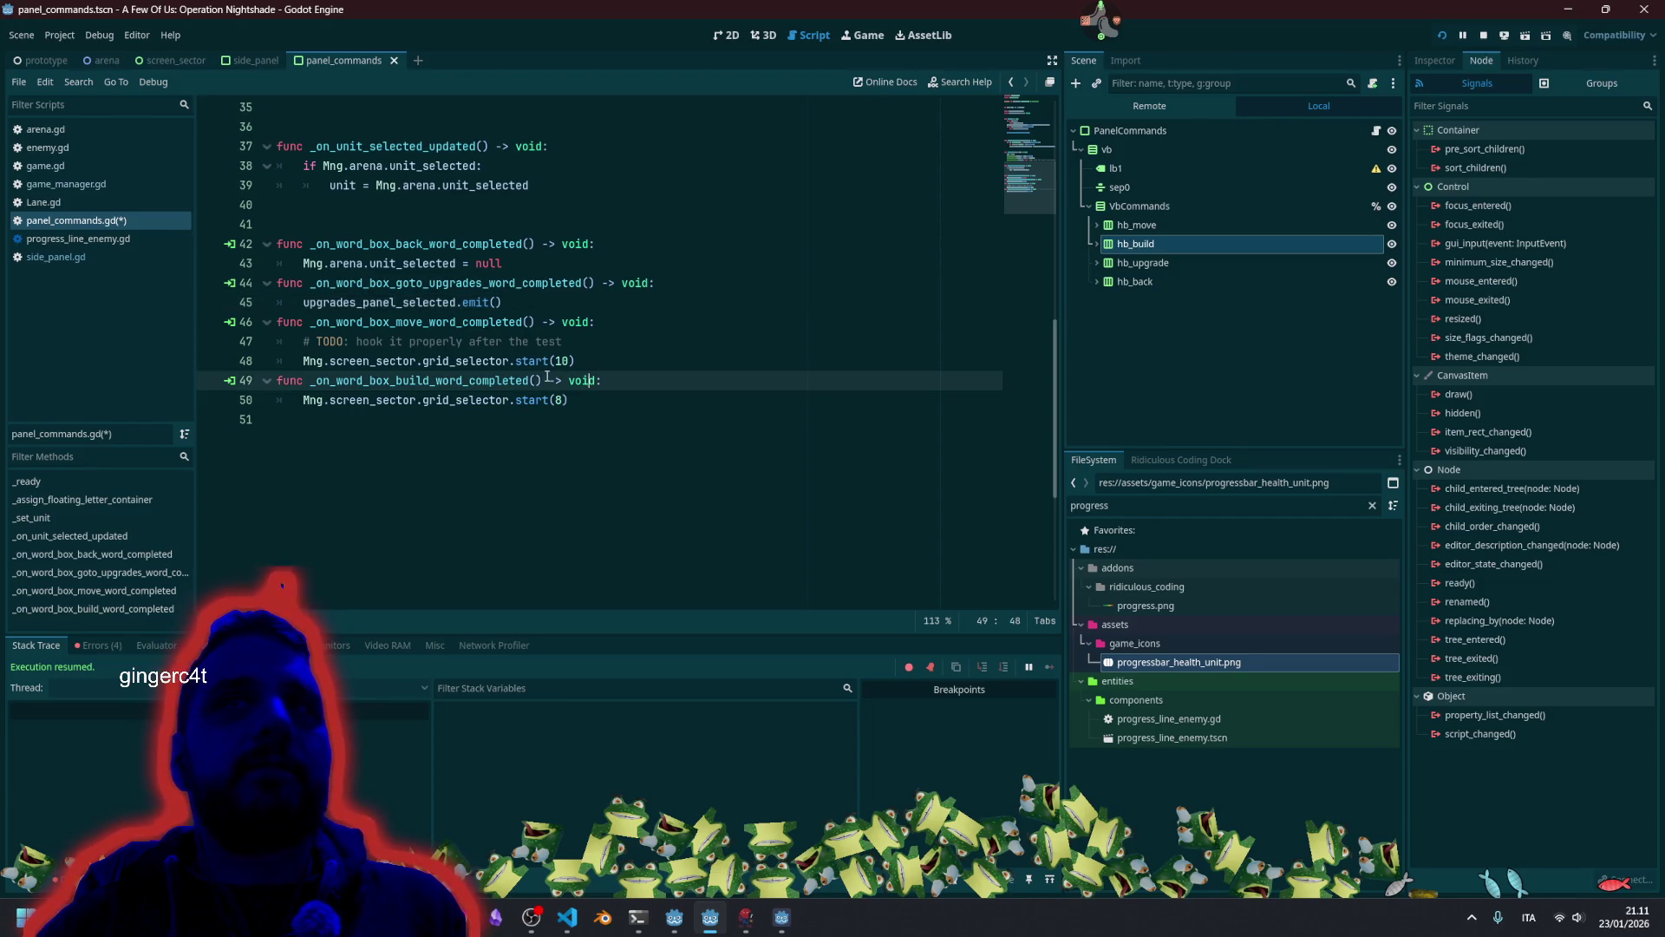
{"action": "left_click", "coordinate": [454, 363]}
{"action": "scroll", "coordinate": [451, 381], "scroll_direction": "up", "scroll_amount": 2}
{"action": "left_click", "coordinate": [411, 361]}
{"action": "left_click_drag", "start_coordinate": [401, 459], "coordinate": [572, 538]}
{"action": "left_click", "coordinate": [407, 459]}
{"action": "double_click", "coordinate": [419, 439]}
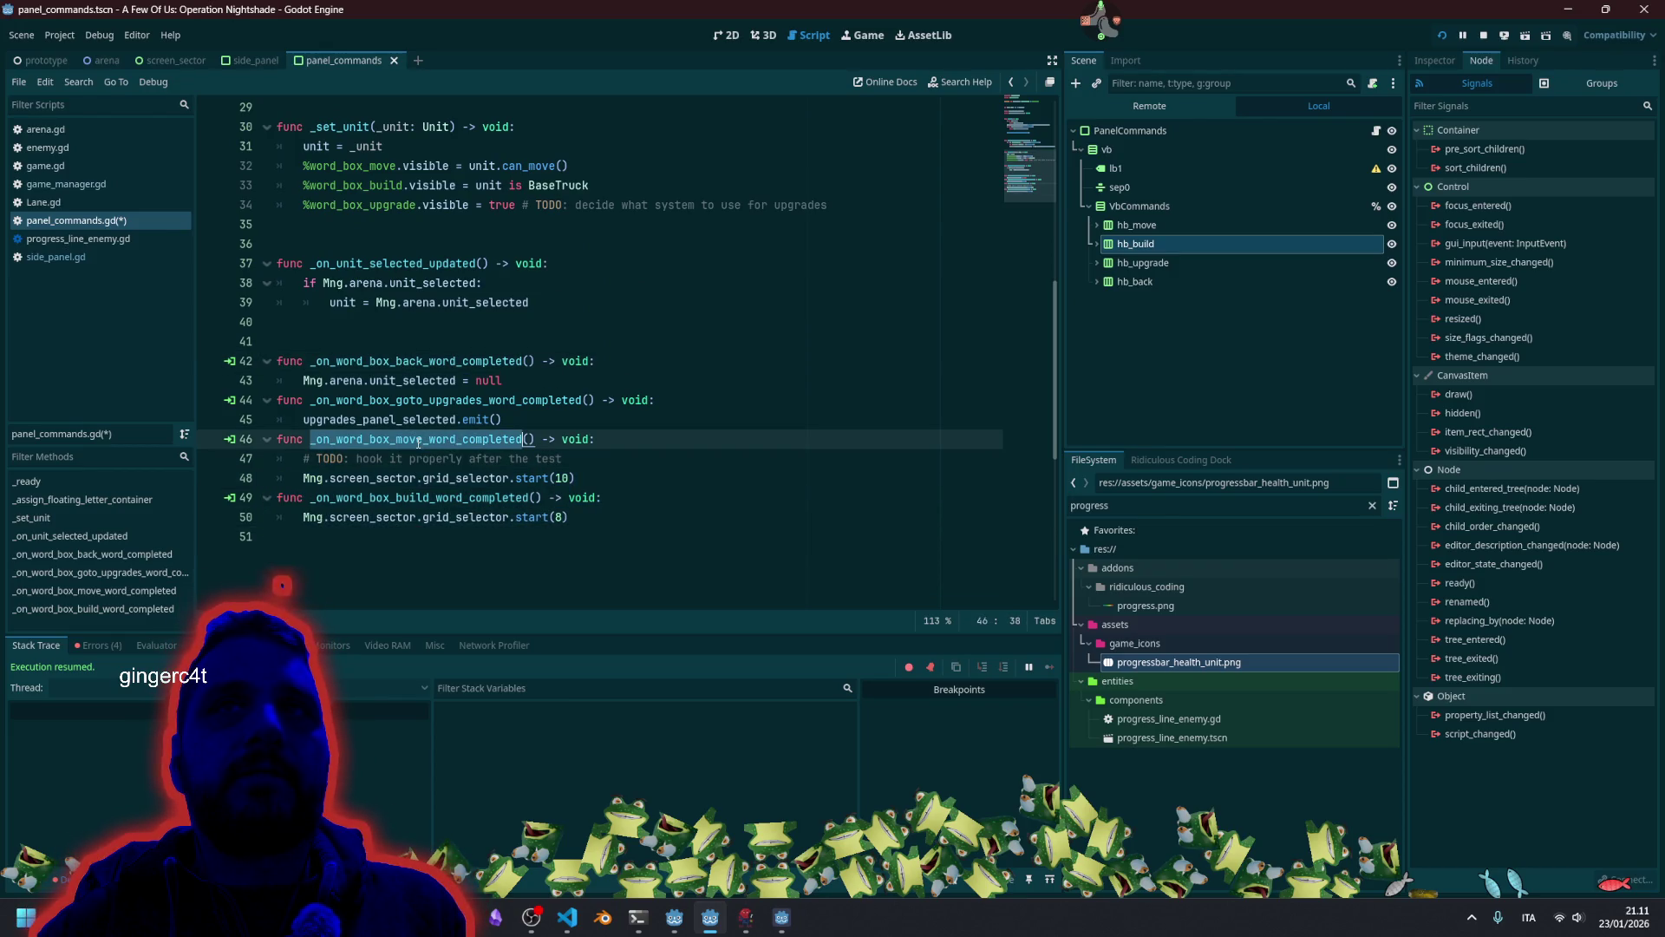
{"action": "double_click", "coordinate": [416, 498]}
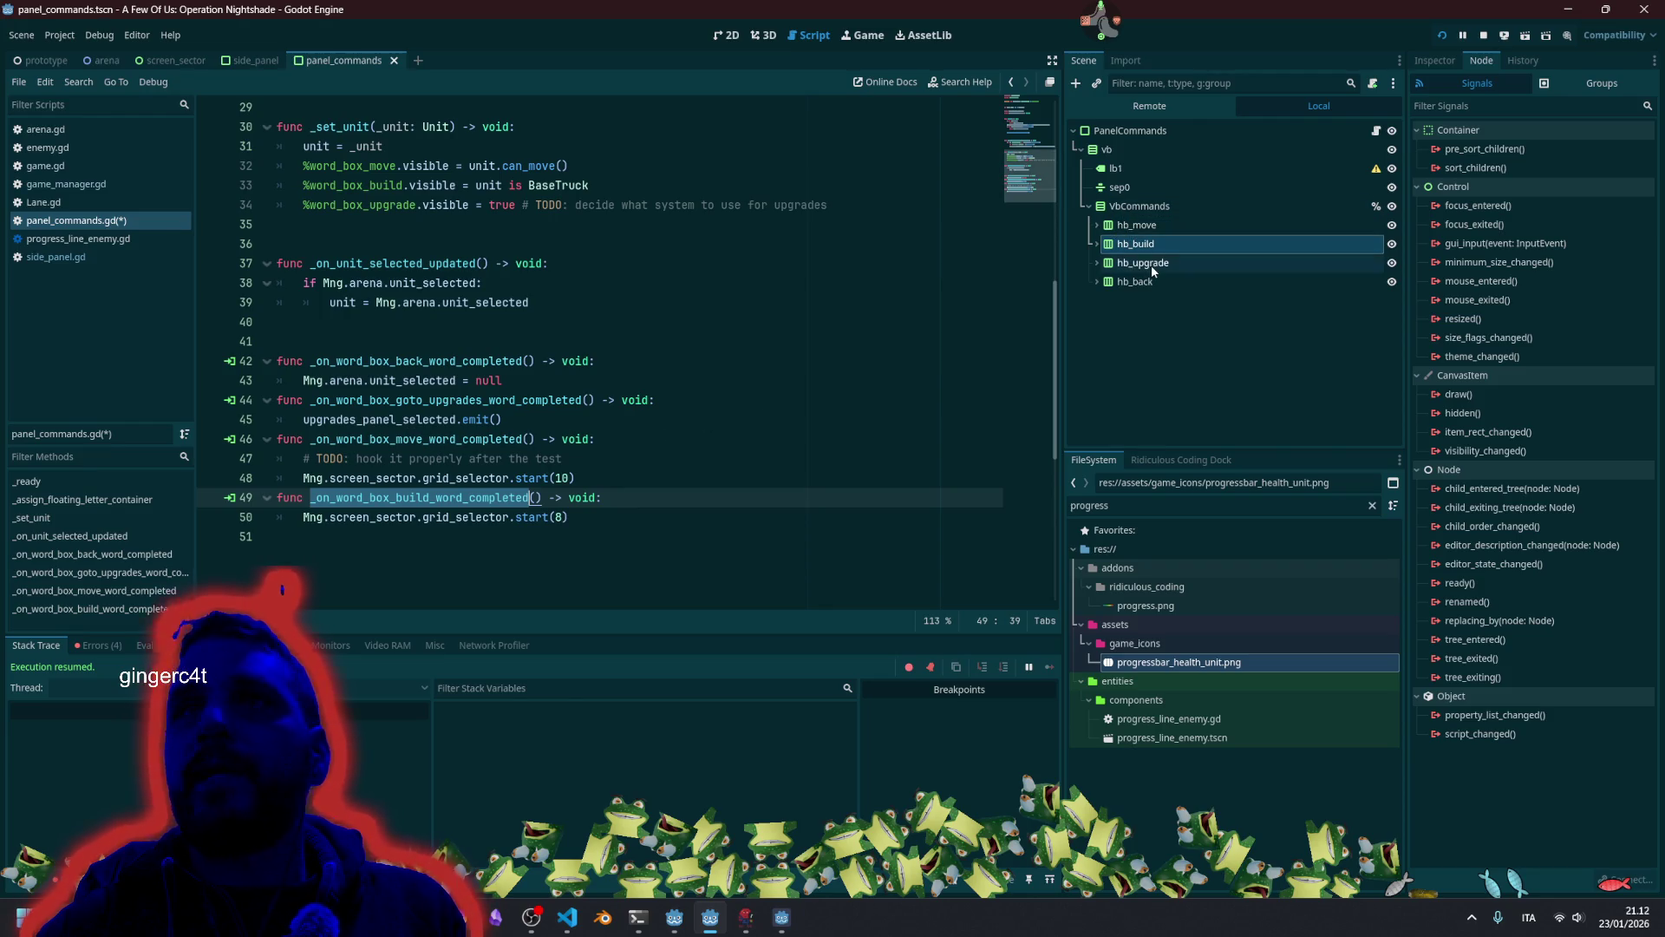
{"action": "left_click", "coordinate": [468, 417]}
{"action": "left_click_drag", "start_coordinate": [468, 417], "coordinate": [452, 405]}
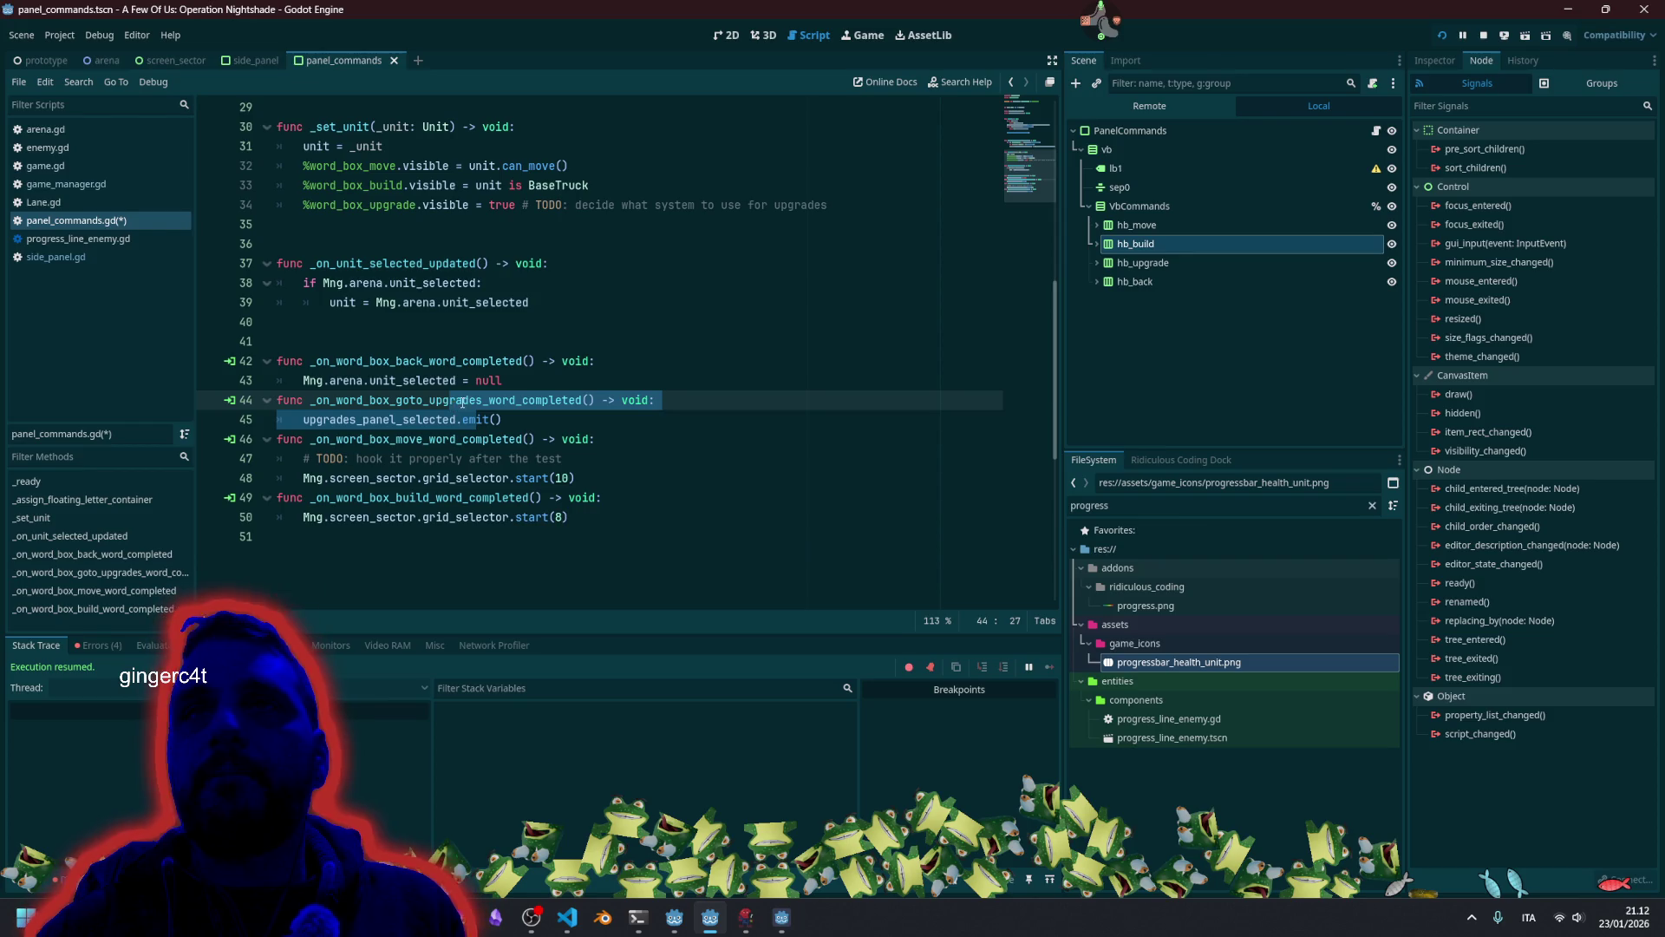
{"action": "key", "text": "alt+Down"}
{"action": "key", "text": "alt+Down"}
{"action": "key", "text": "alt+Down"}
{"action": "key", "text": "Up"}
{"action": "key", "text": "Up"}
{"action": "key", "text": "Up"}
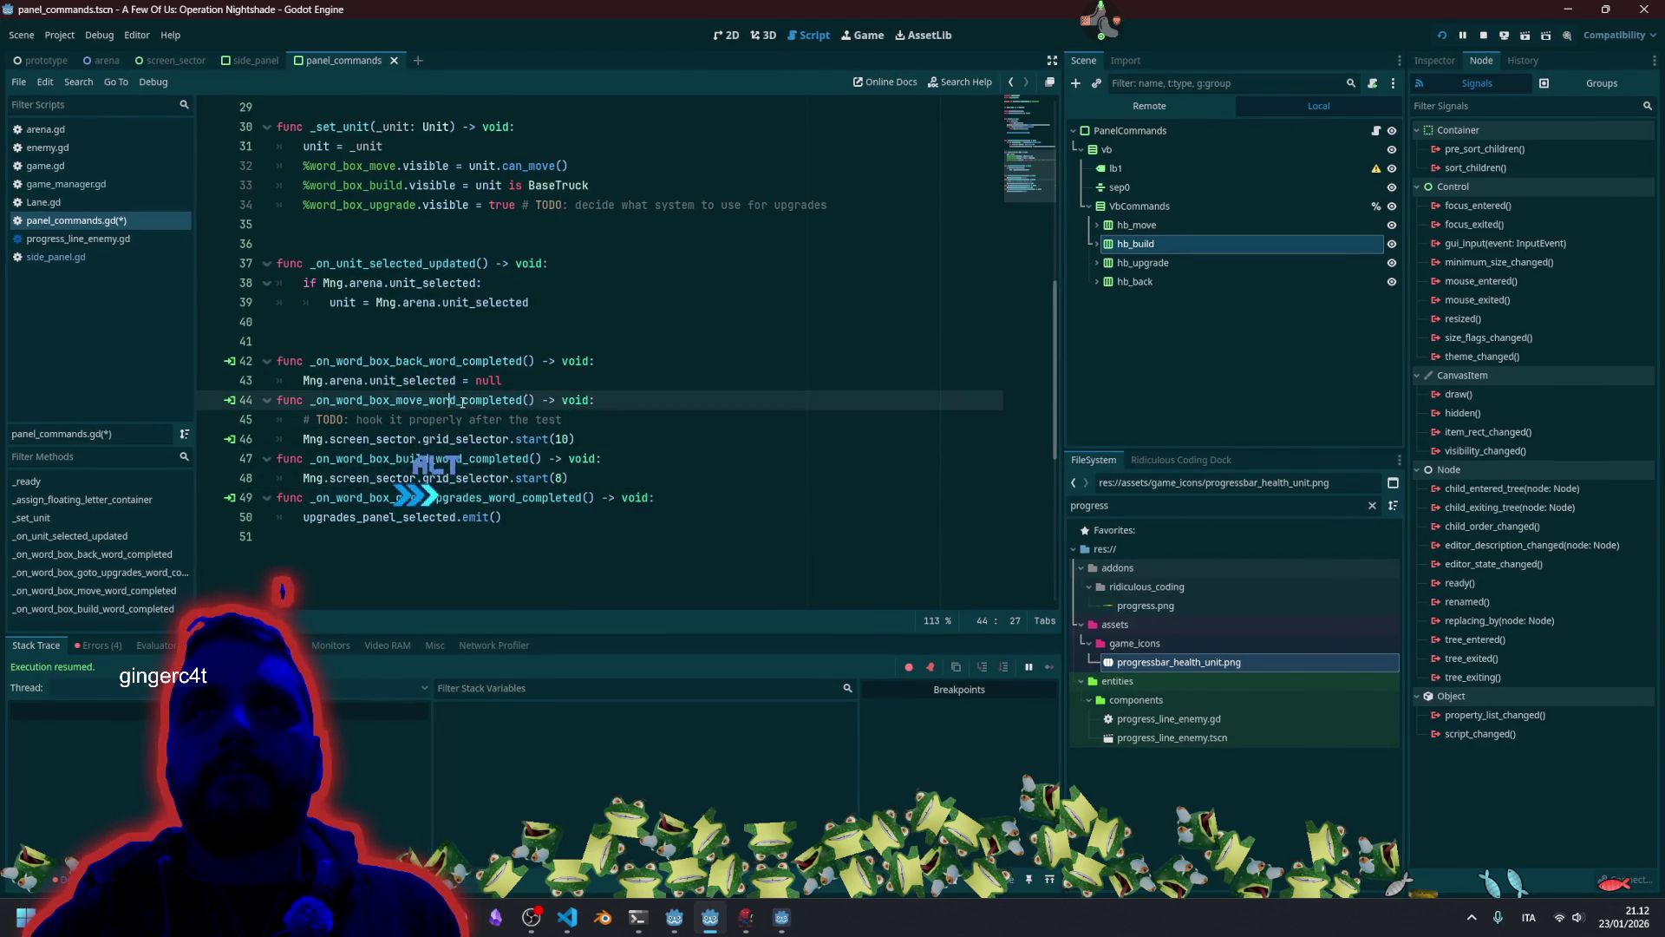
Move the back handler to the end of the script and save the scene.
{"action": "key", "text": "shift+Up"}
{"action": "key", "text": "alt+Down"}
{"action": "key", "text": "alt+Down"}
{"action": "key", "text": "alt+Down"}
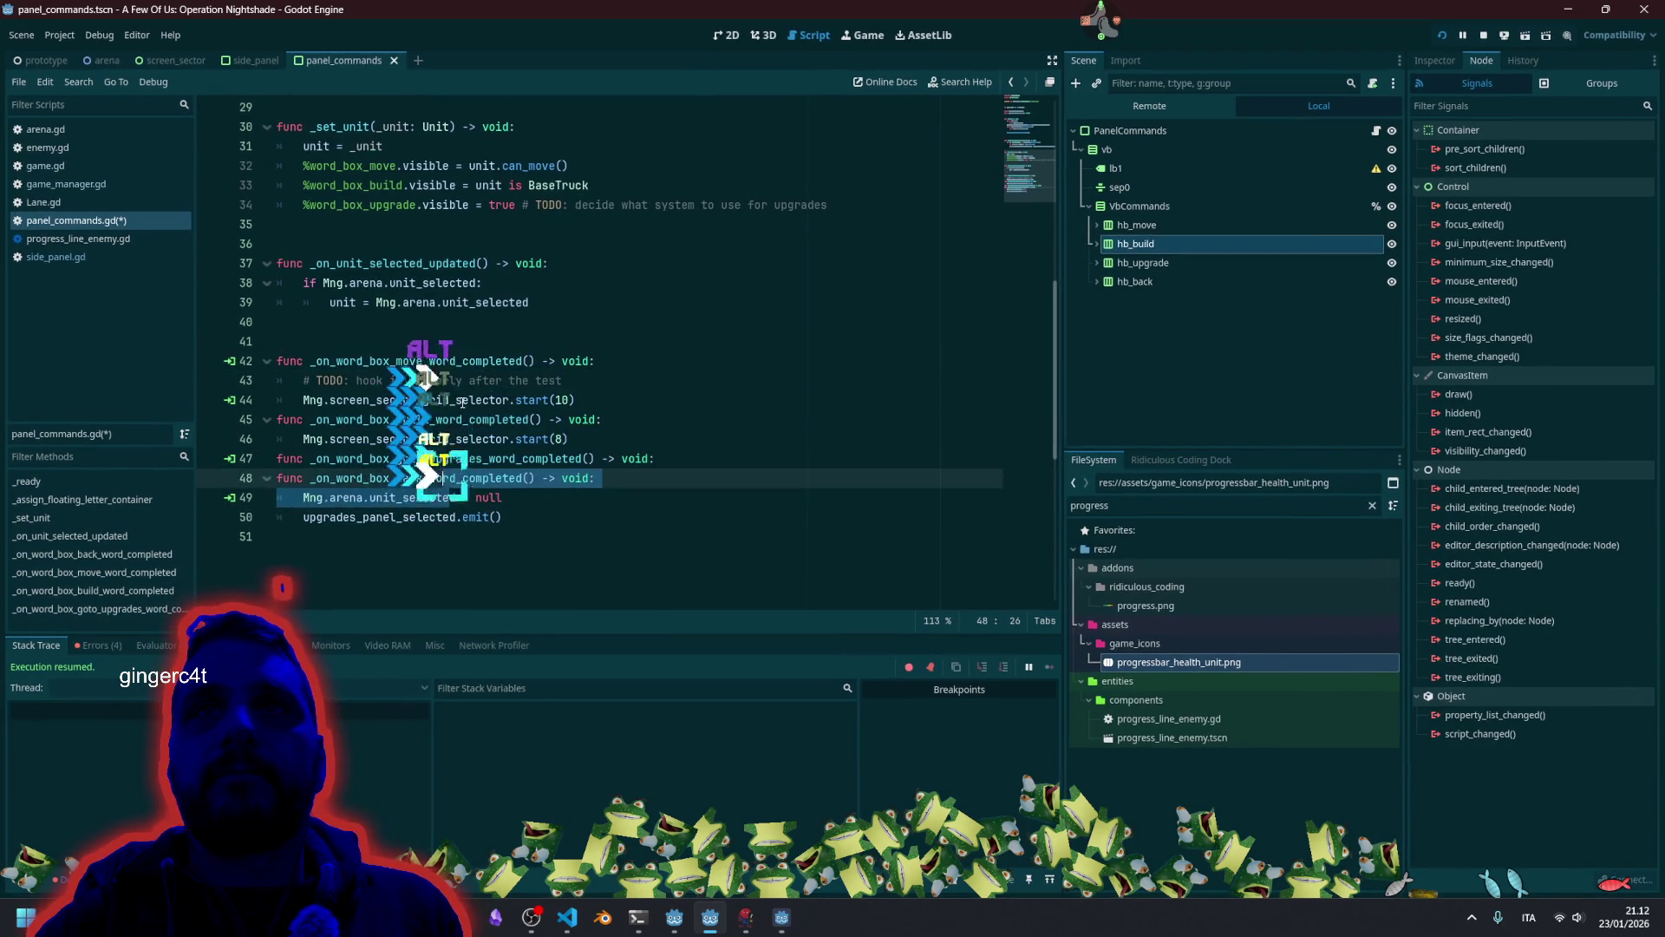
{"action": "key", "text": "Up"}
{"action": "key", "text": "Up"}
{"action": "key", "text": "Up"}
{"action": "key", "text": "Up"}
{"action": "key", "text": "Up"}
{"action": "key", "text": "Up"}
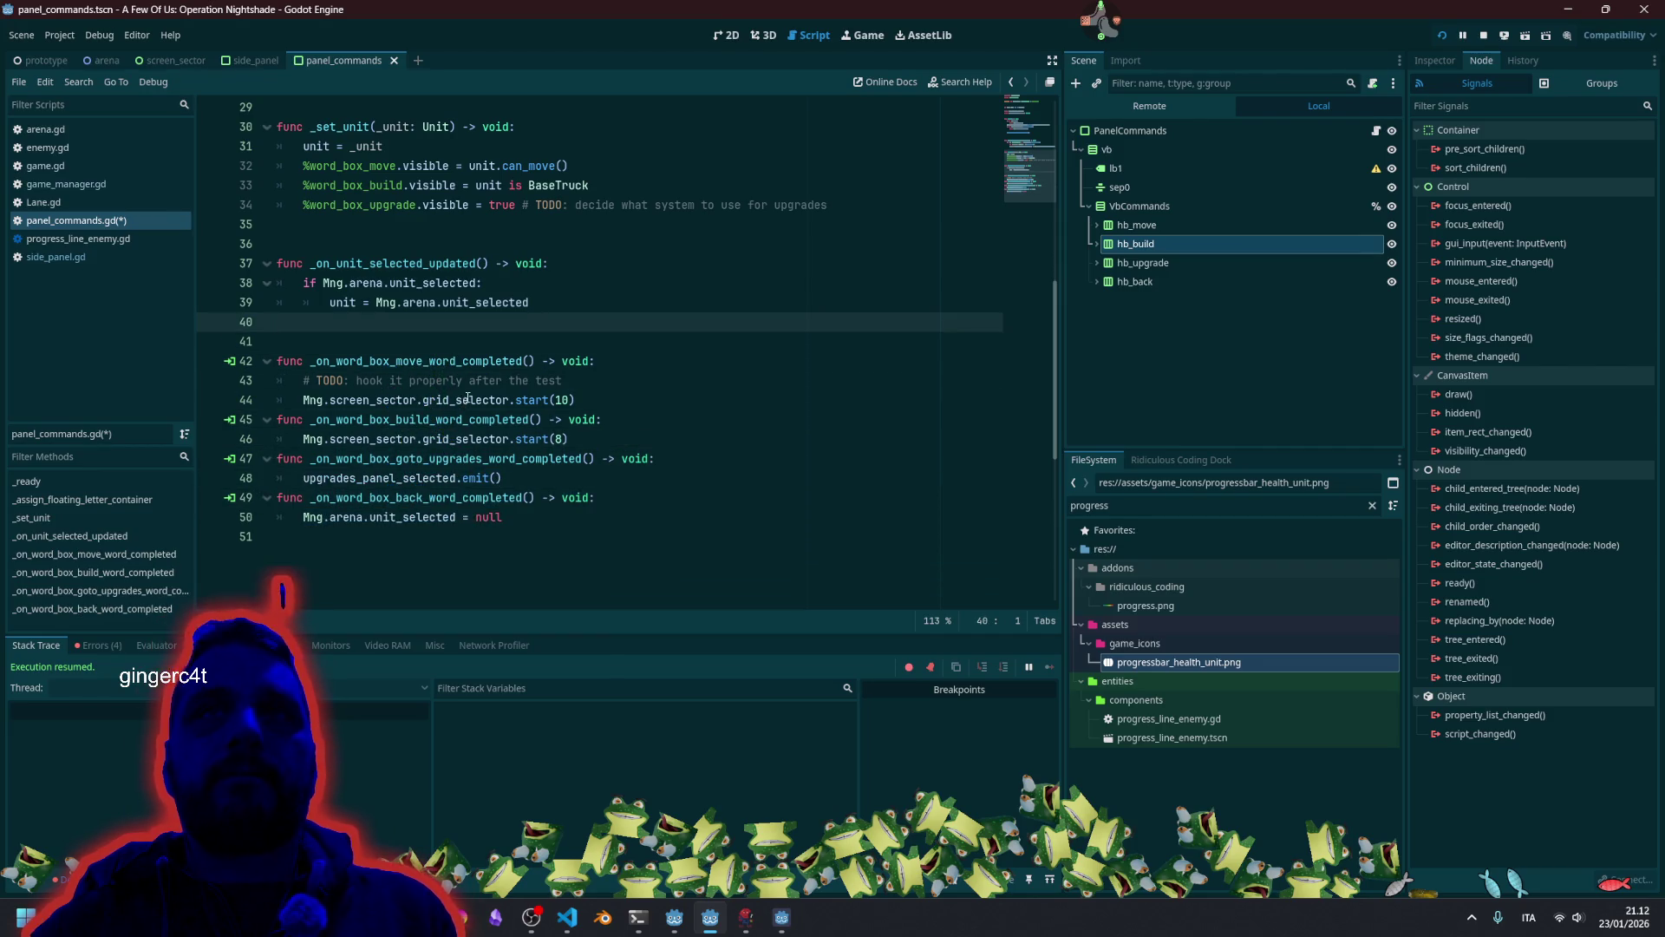
{"action": "scroll", "coordinate": [608, 390], "scroll_direction": "up", "scroll_amount": 2}
{"action": "left_click", "coordinate": [685, 401]}
{"action": "key", "text": "ctrl+s"}
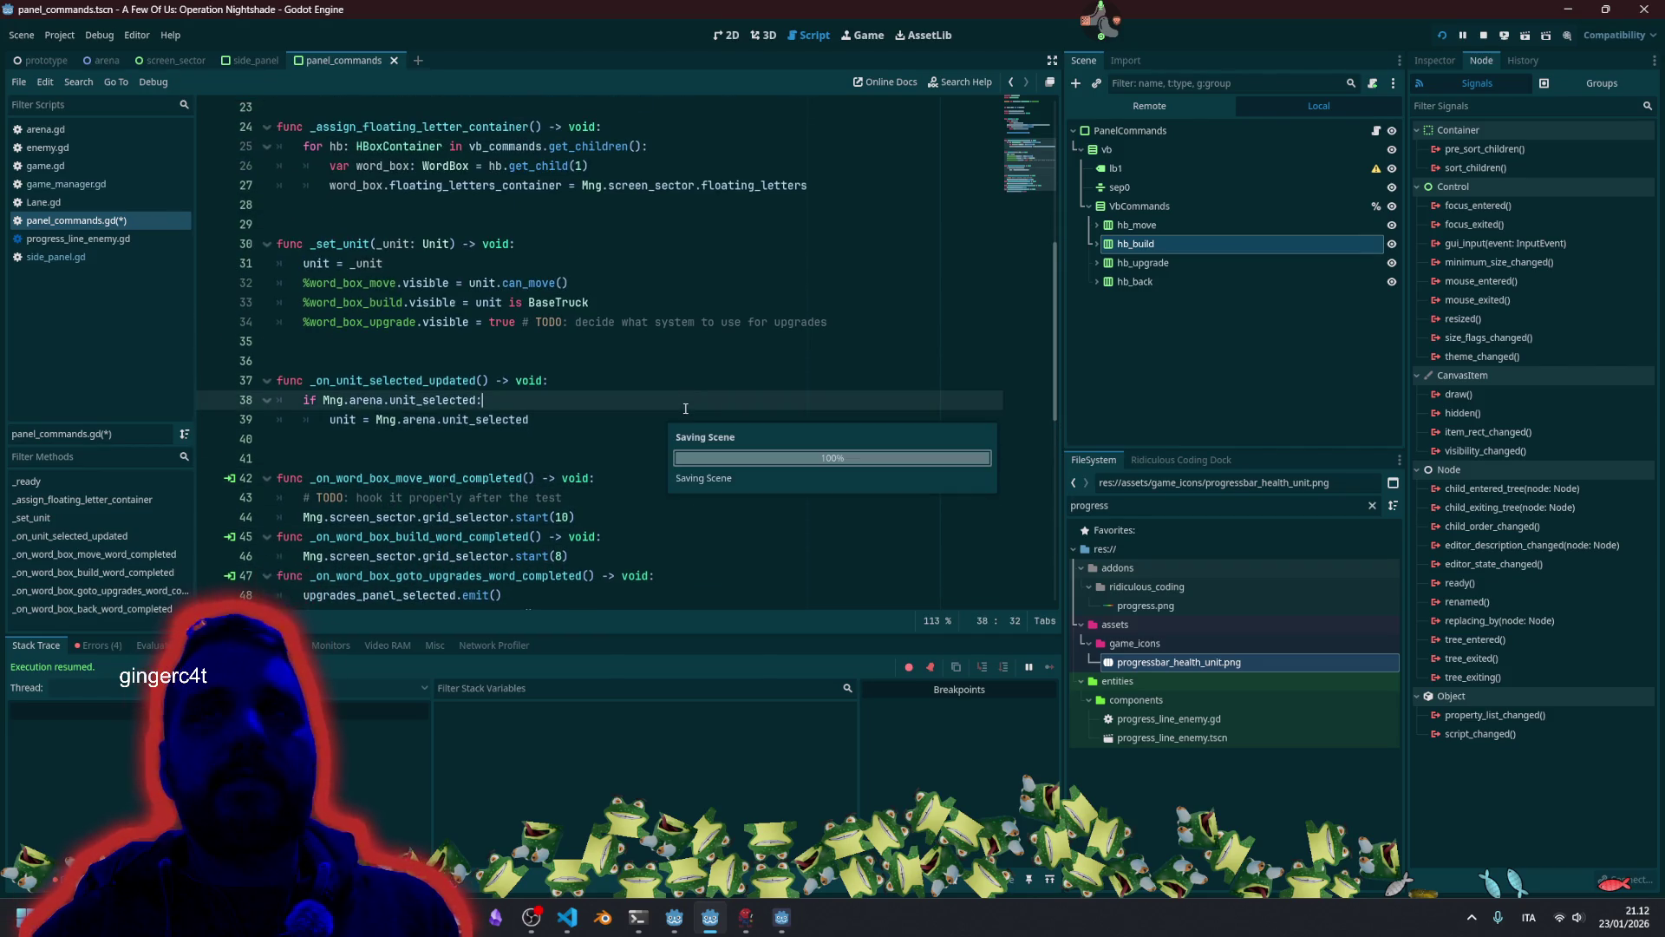
Relaunch the game with F5, type basebuild on the monitor to check the base's commands, then stop it.
{"action": "left_click", "coordinate": [654, 384]}
{"action": "scroll", "coordinate": [654, 384], "scroll_direction": "up", "scroll_amount": 4}
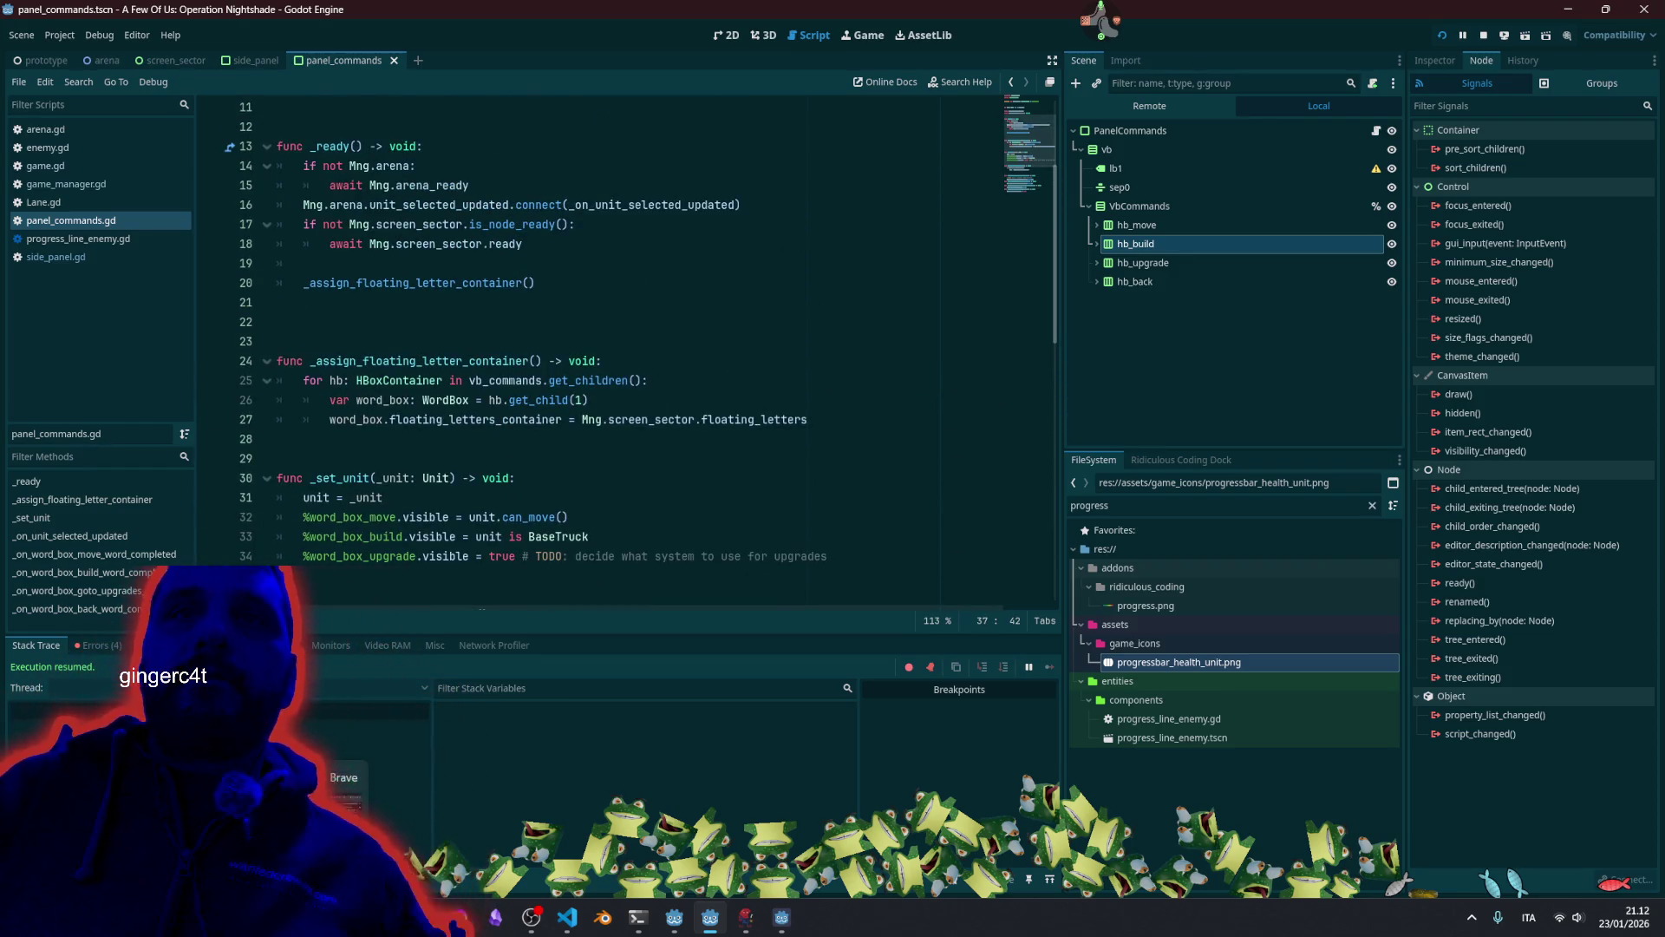
{"action": "left_click", "coordinate": [617, 497]}
{"action": "key", "text": "F8"}
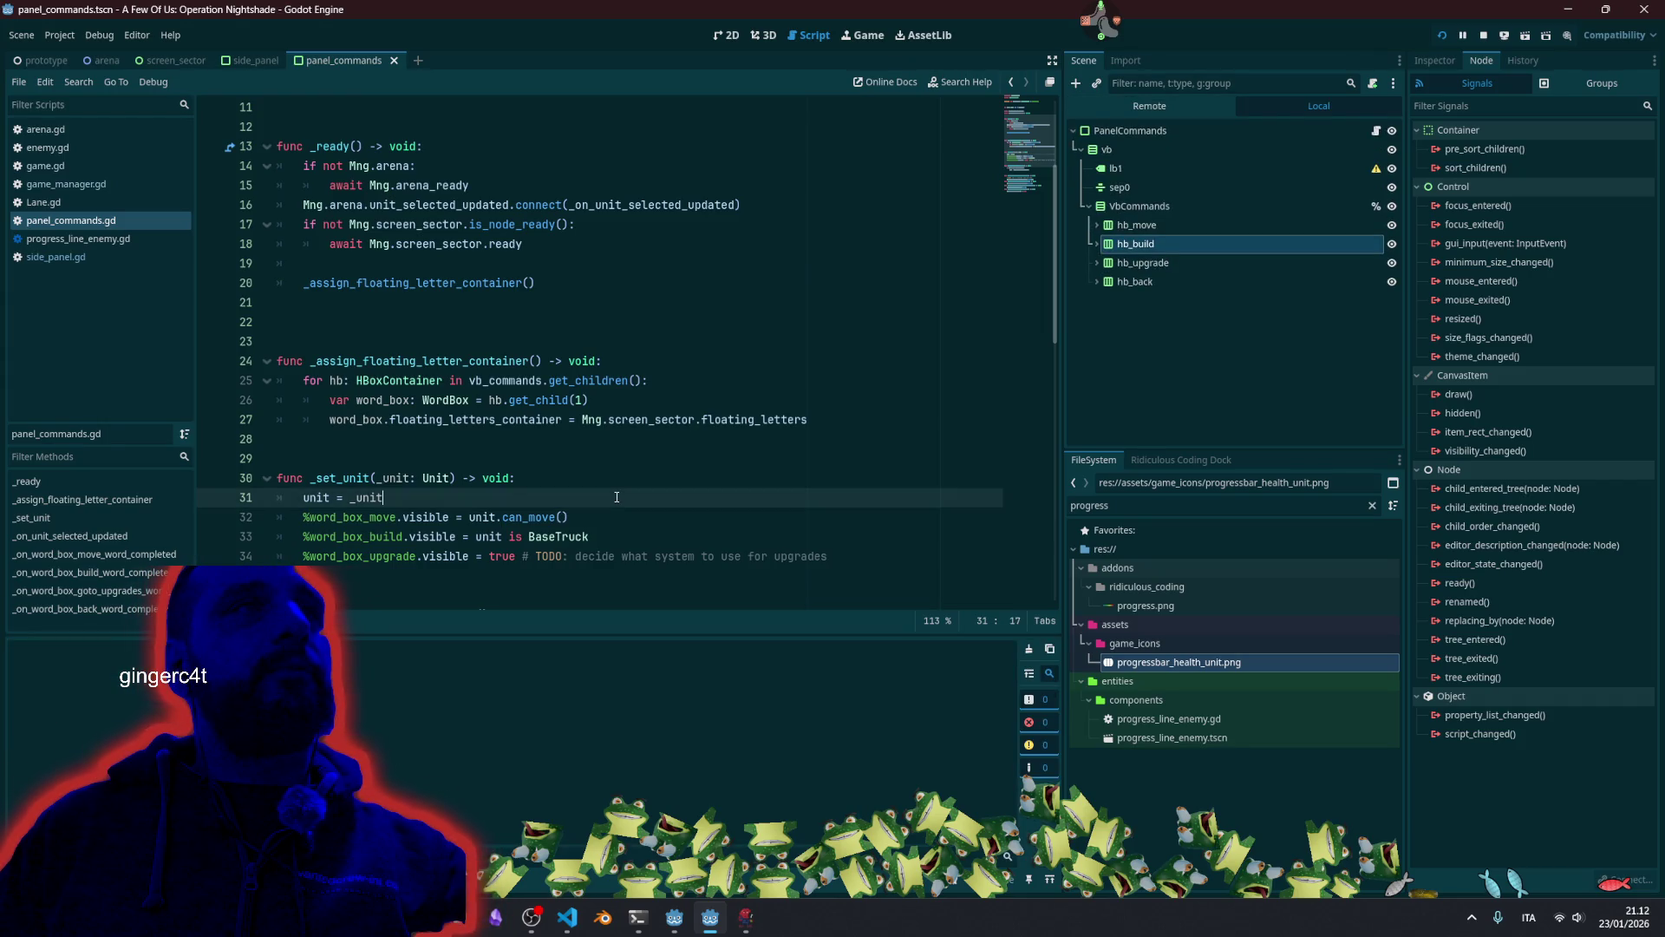
{"action": "key", "text": "F5"}
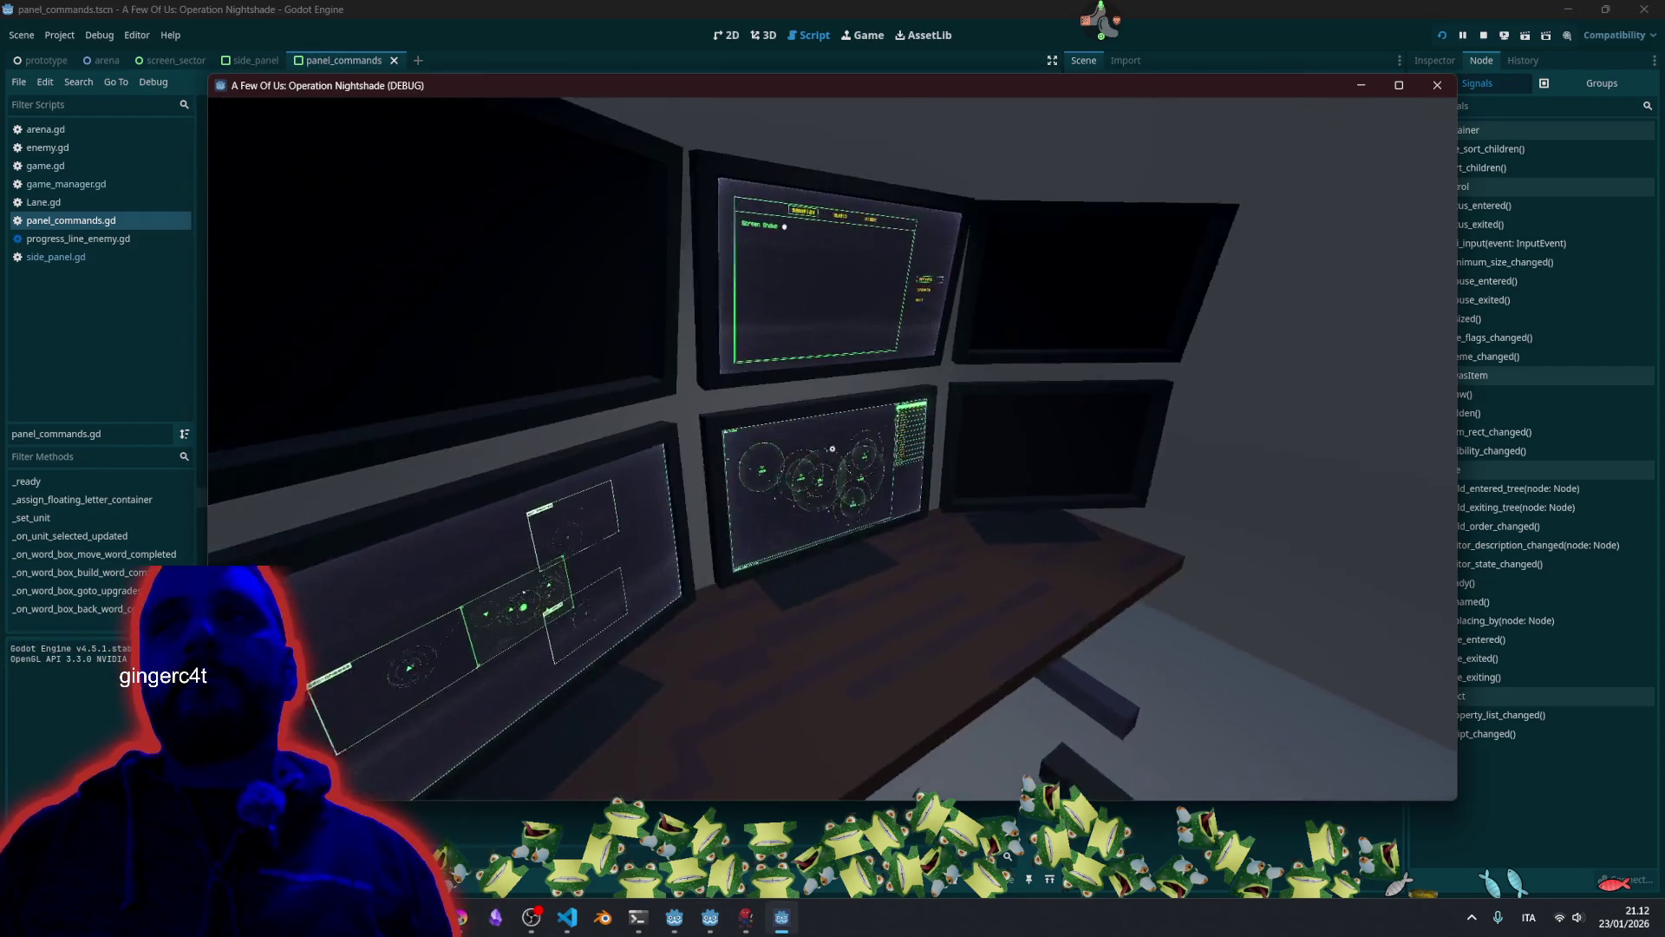
{"action": "left_click", "coordinate": [832, 449]}
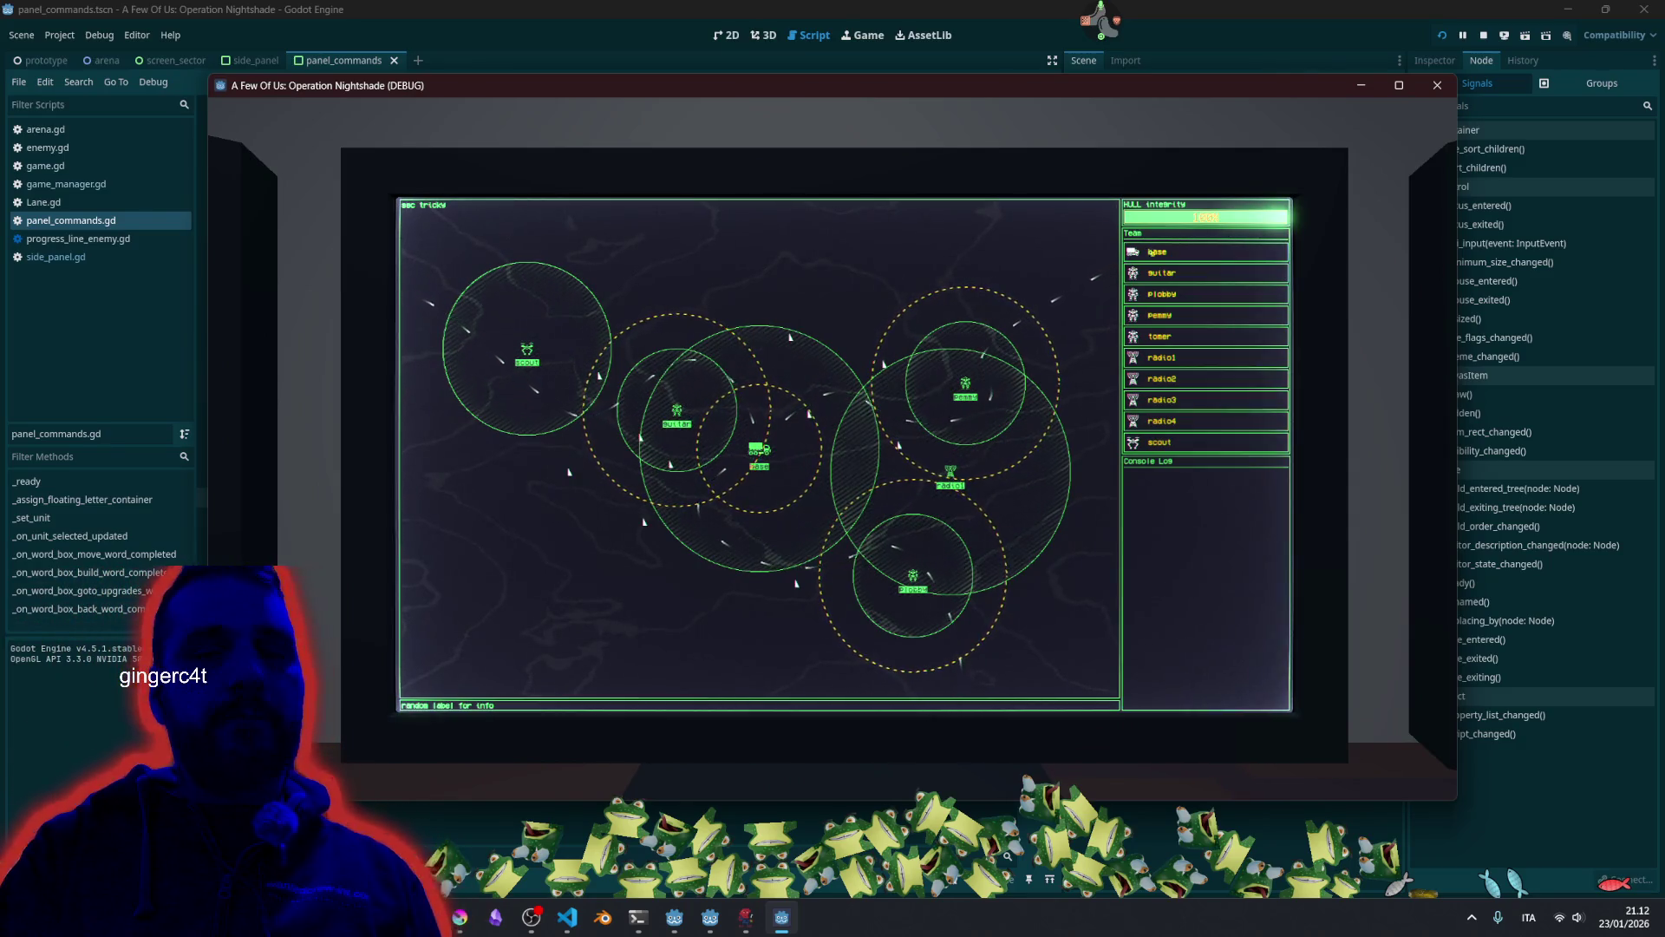
{"action": "type", "text": "base"}
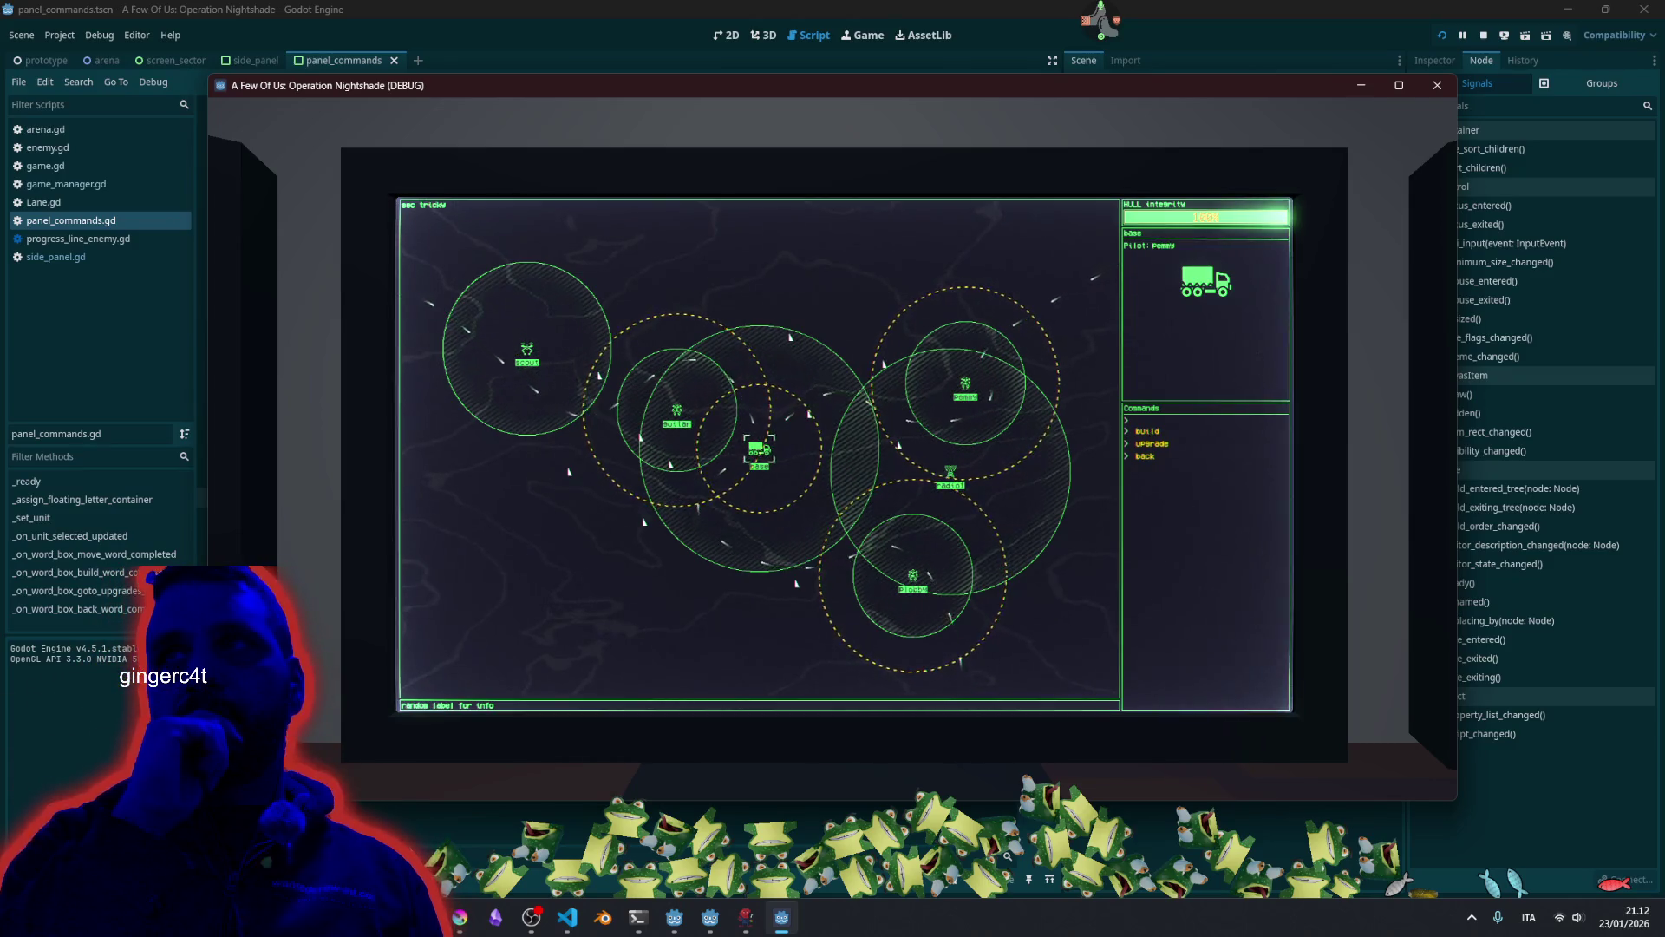
{"action": "type", "text": "build"}
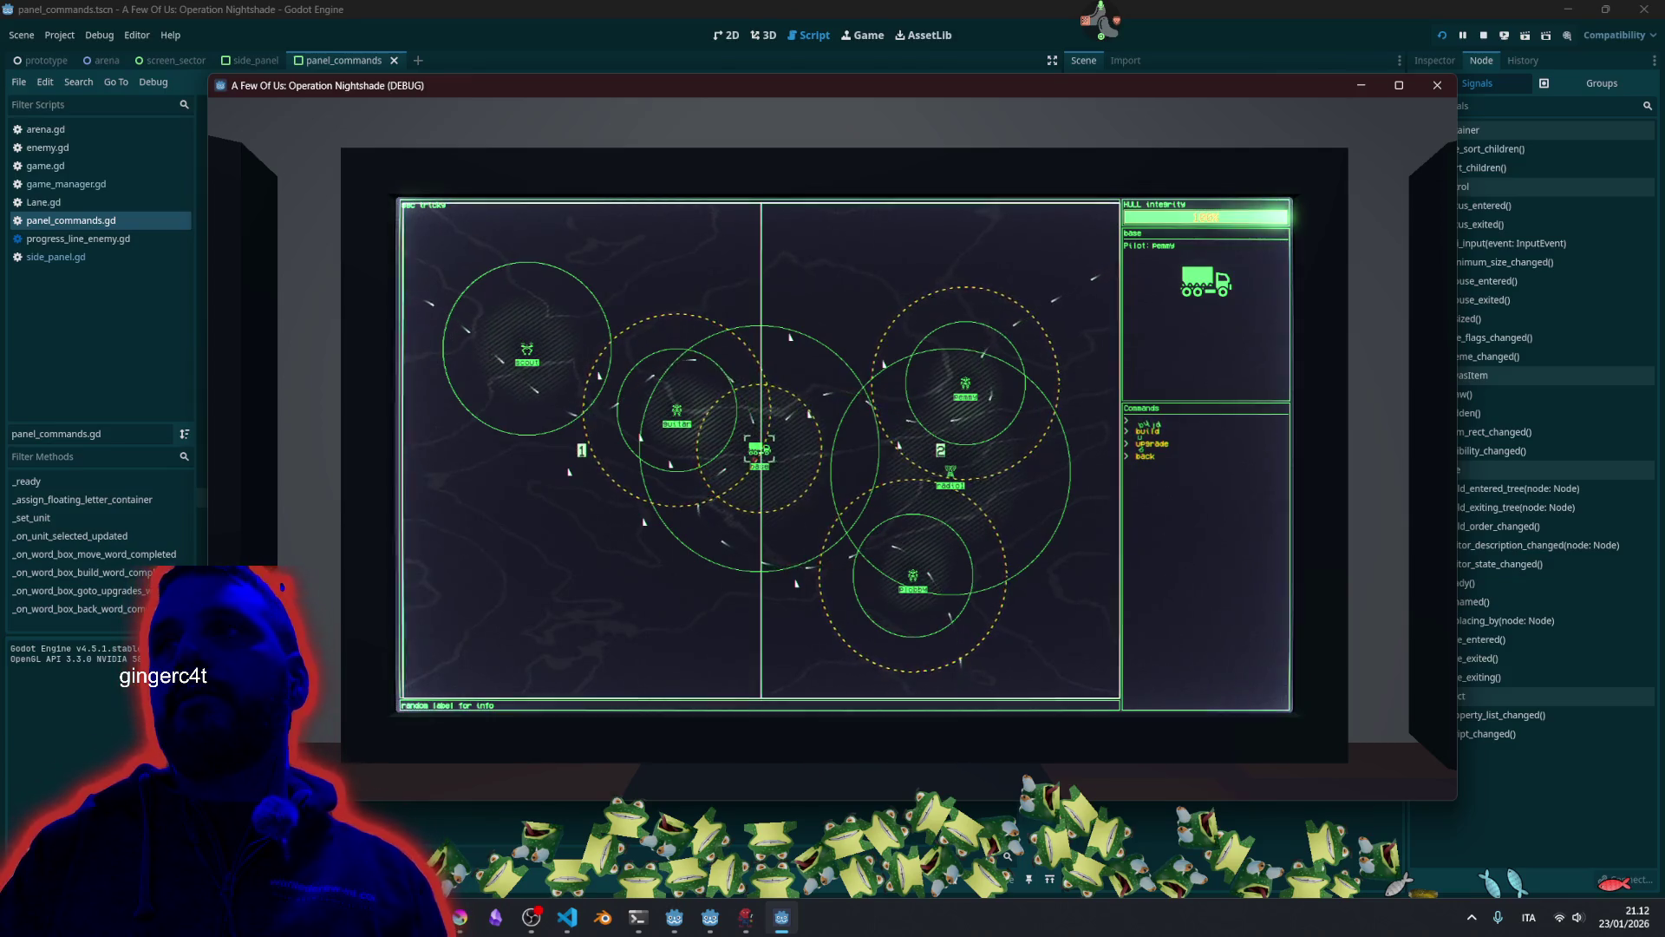
{"action": "key", "text": "F8"}
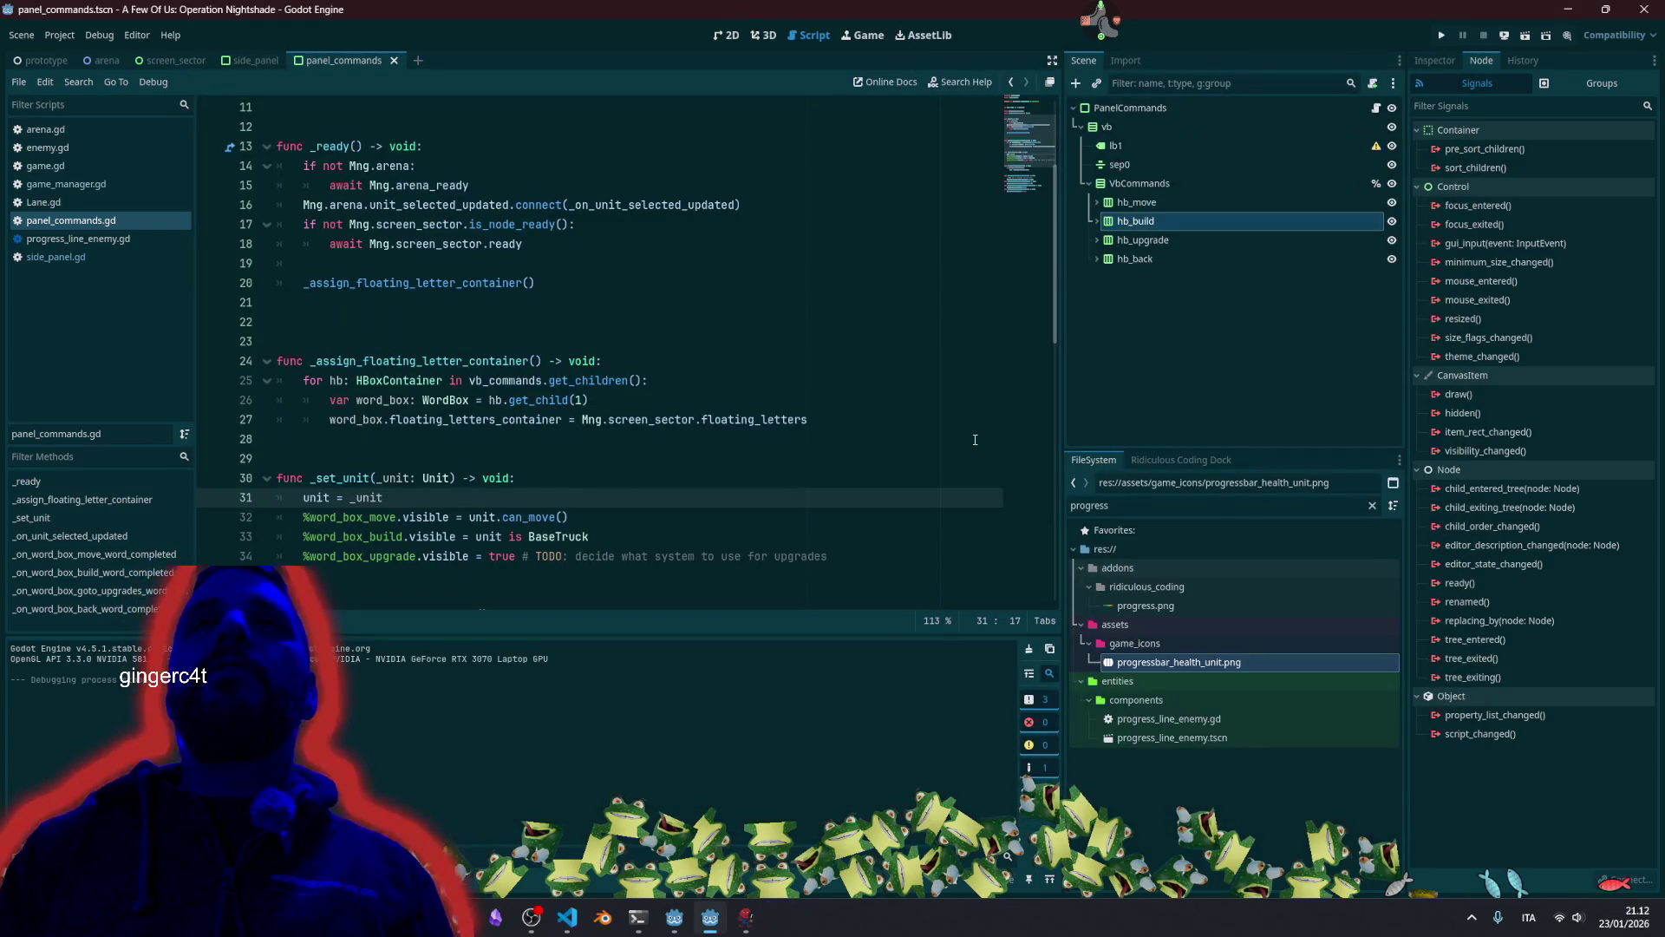
Select hb_move, hb_build and hb_upgrade in the Scene dock and enable Access as Unique Name.
{"action": "scroll", "coordinate": [452, 471], "scroll_direction": "down", "scroll_amount": 2}
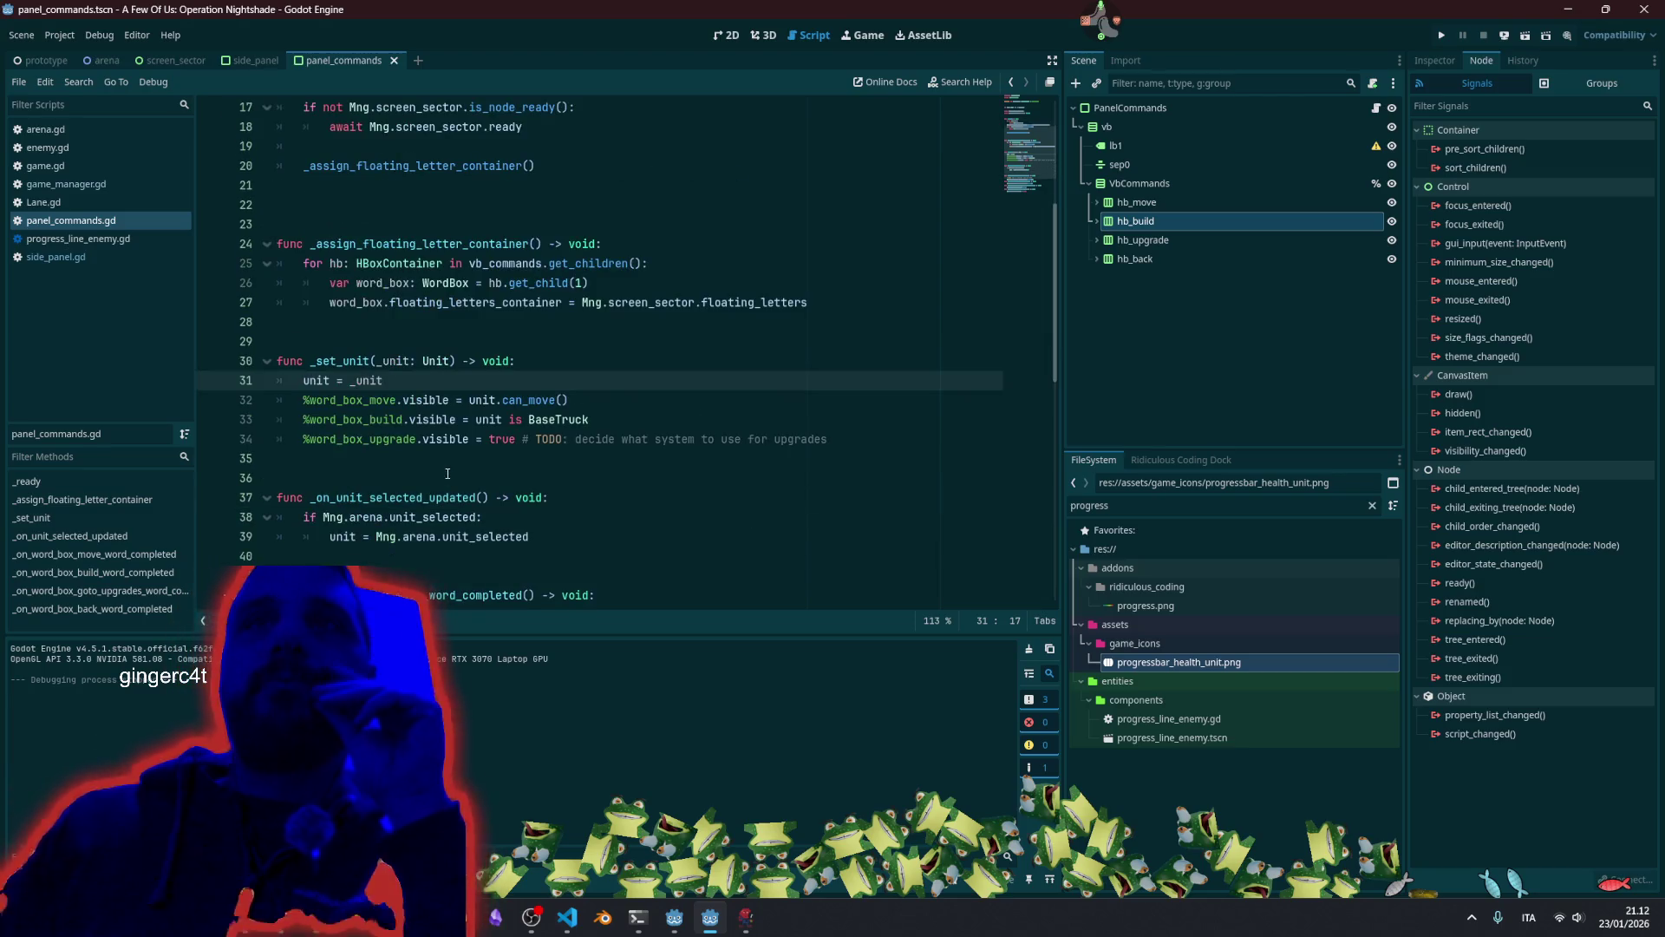
{"action": "left_click", "coordinate": [1154, 205]}
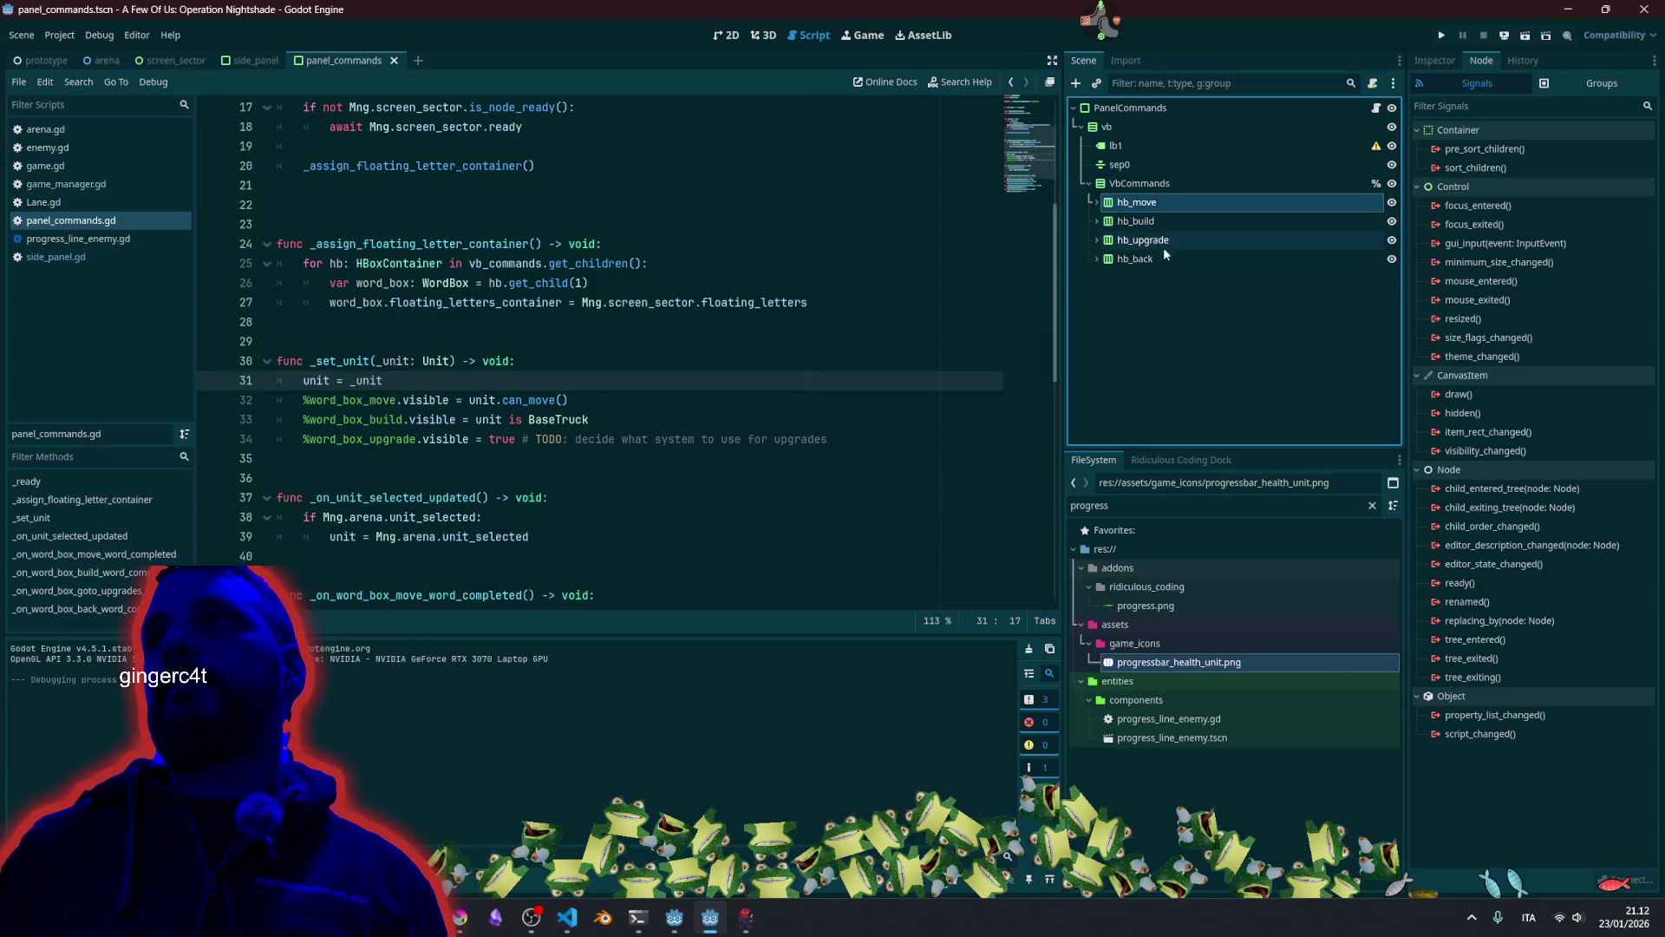
{"action": "left_click", "coordinate": [1163, 243], "text": "shift"}
{"action": "right_click", "coordinate": [1166, 234]}
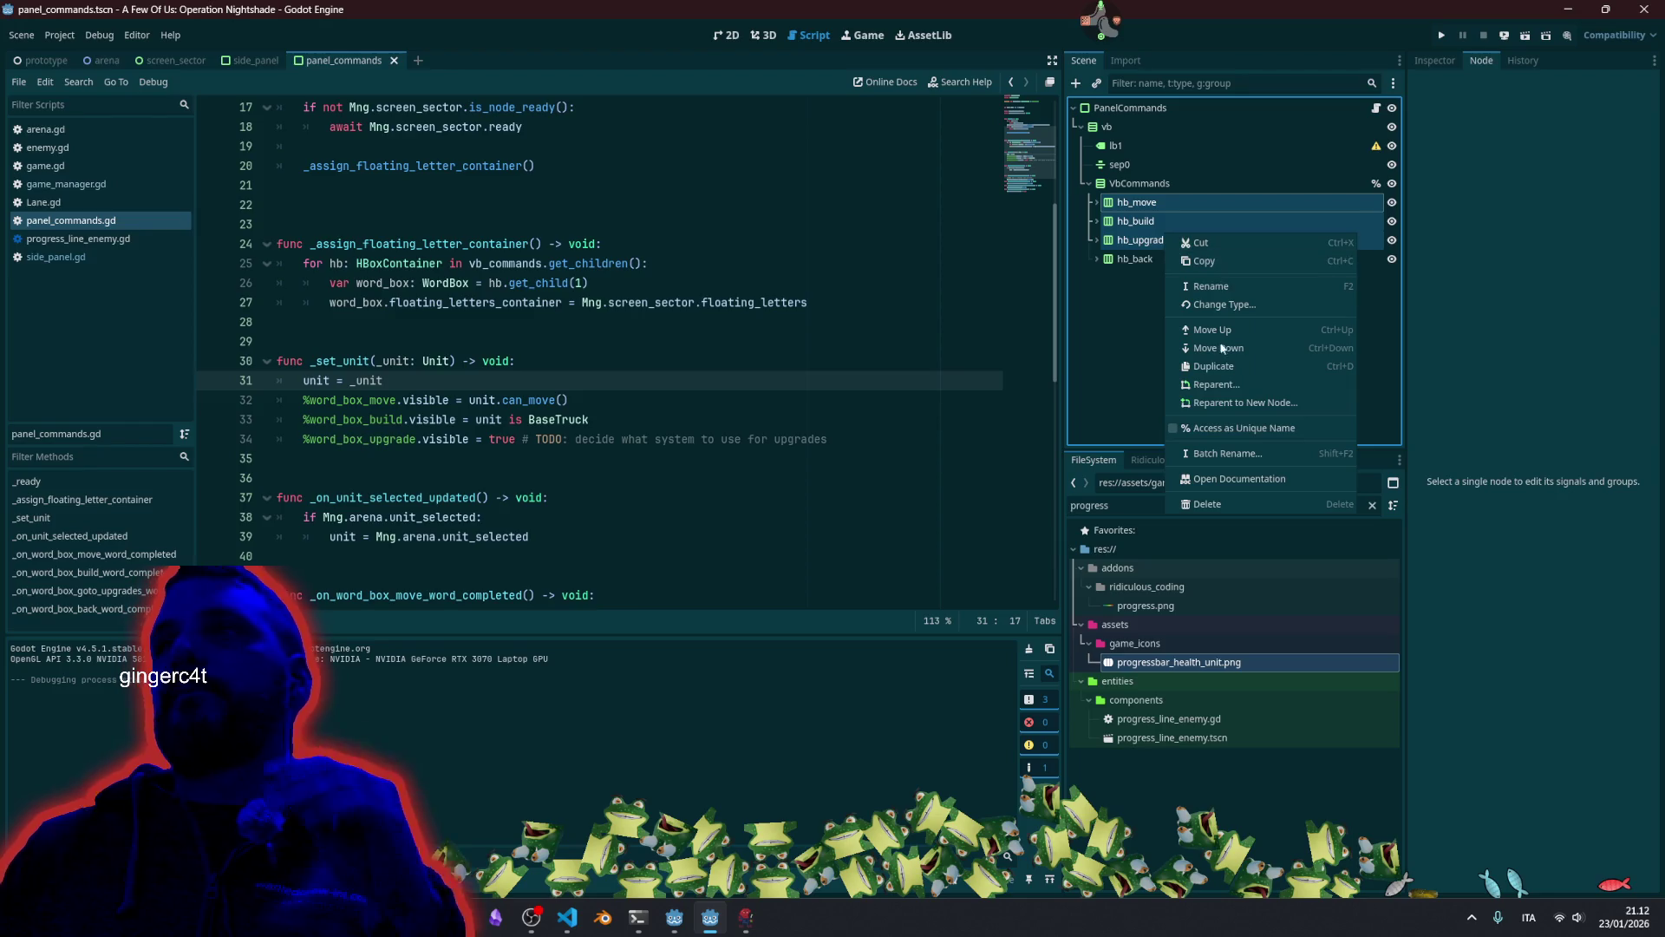
{"action": "left_click", "coordinate": [1215, 427]}
{"action": "left_click", "coordinate": [539, 364]}
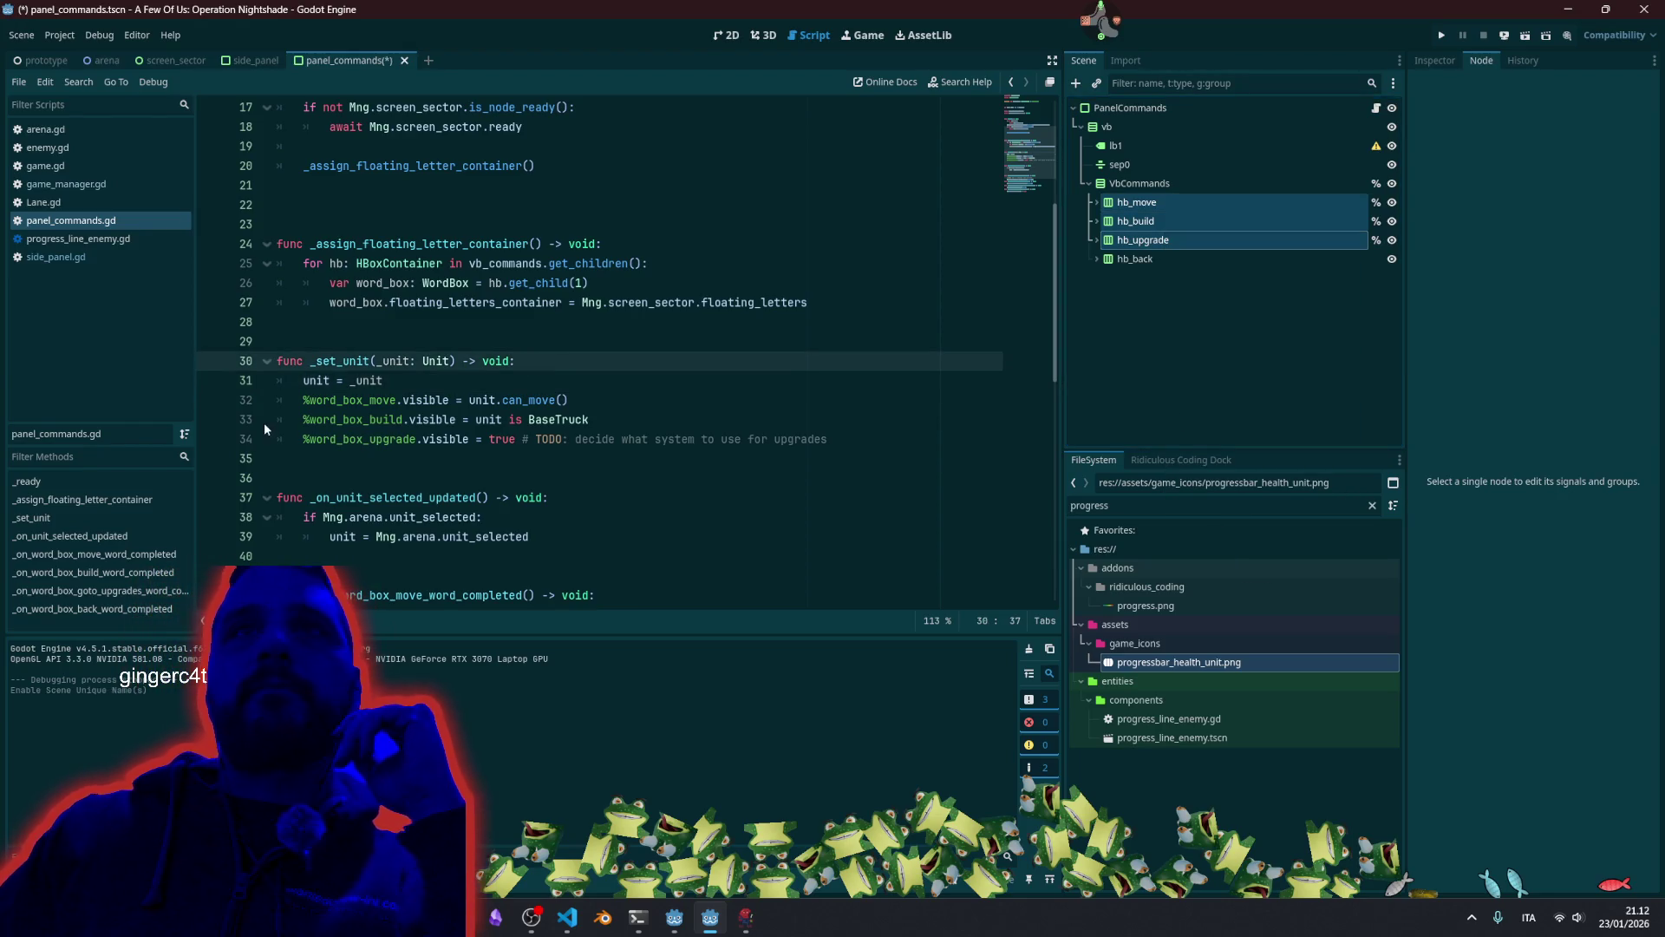
{"action": "left_click", "coordinate": [310, 400]}
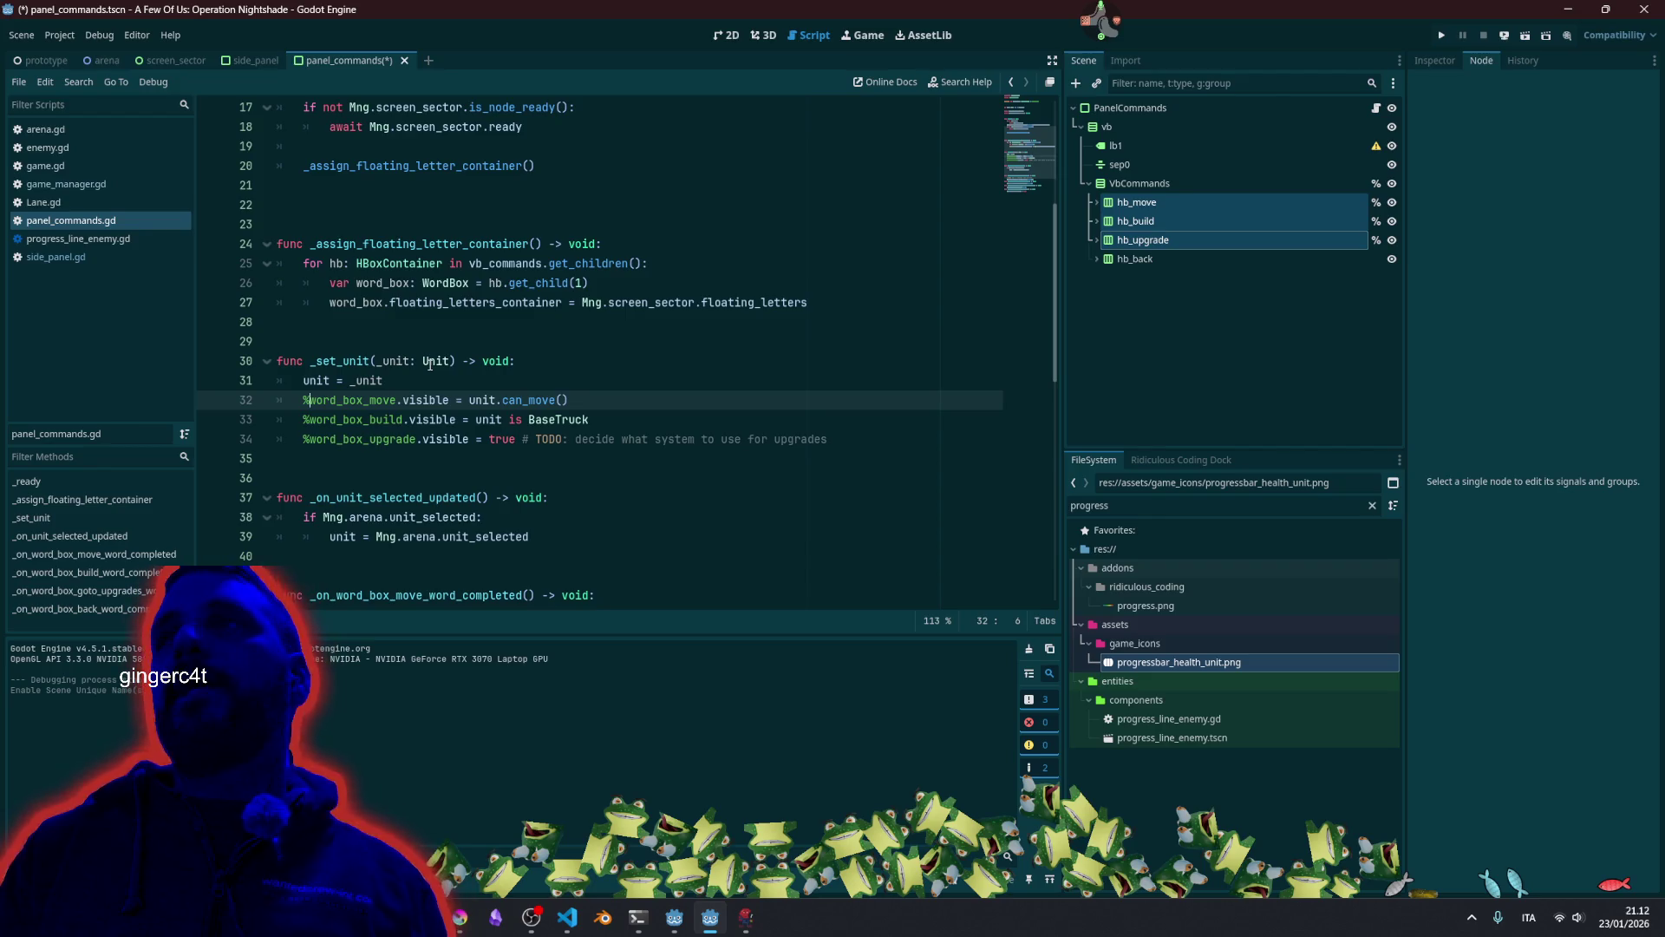
Multi-caret replace word_box with hb on lines 32–34, giving %hb_move, %hb_build, %hb_upgrade, and save.
{"action": "key", "text": "shift+alt+Down"}
{"action": "key", "text": "shift+alt+Down"}
{"action": "key", "text": "ctrl+shift+Right"}
{"action": "key", "text": "shift+Left"}
{"action": "key", "text": "shift+Left"}
{"action": "key", "text": "Left"}
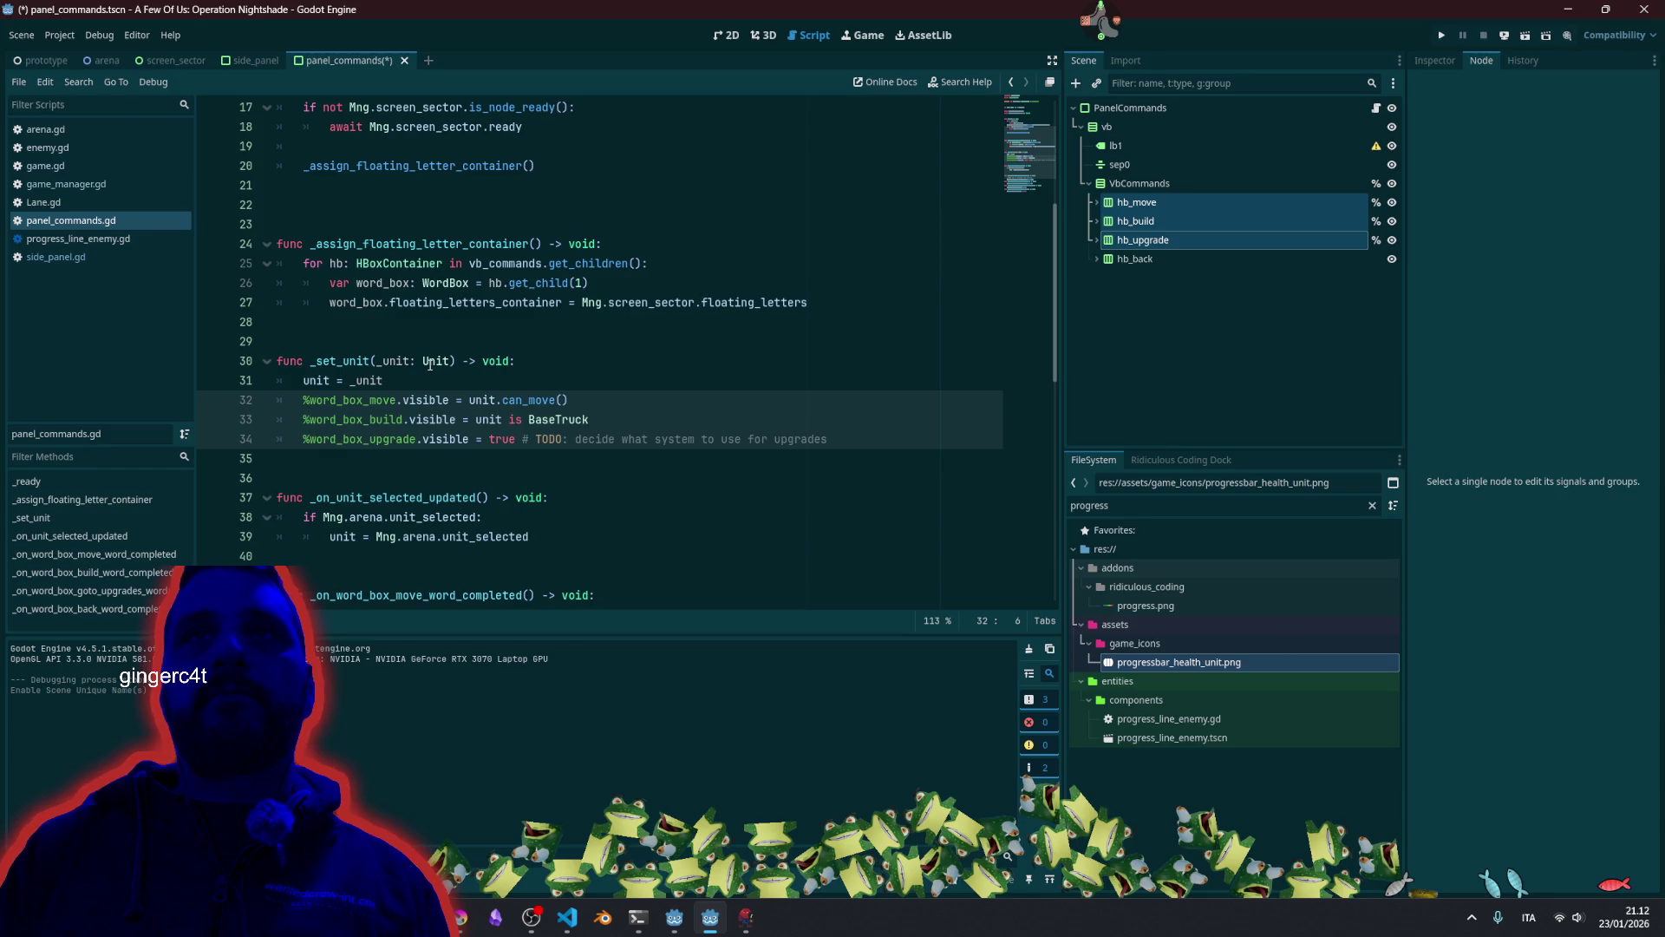
{"action": "key", "text": "shift+Right"}
{"action": "key", "text": "shift+Right"}
{"action": "key", "text": "shift+Right"}
{"action": "type", "text": "hb"}
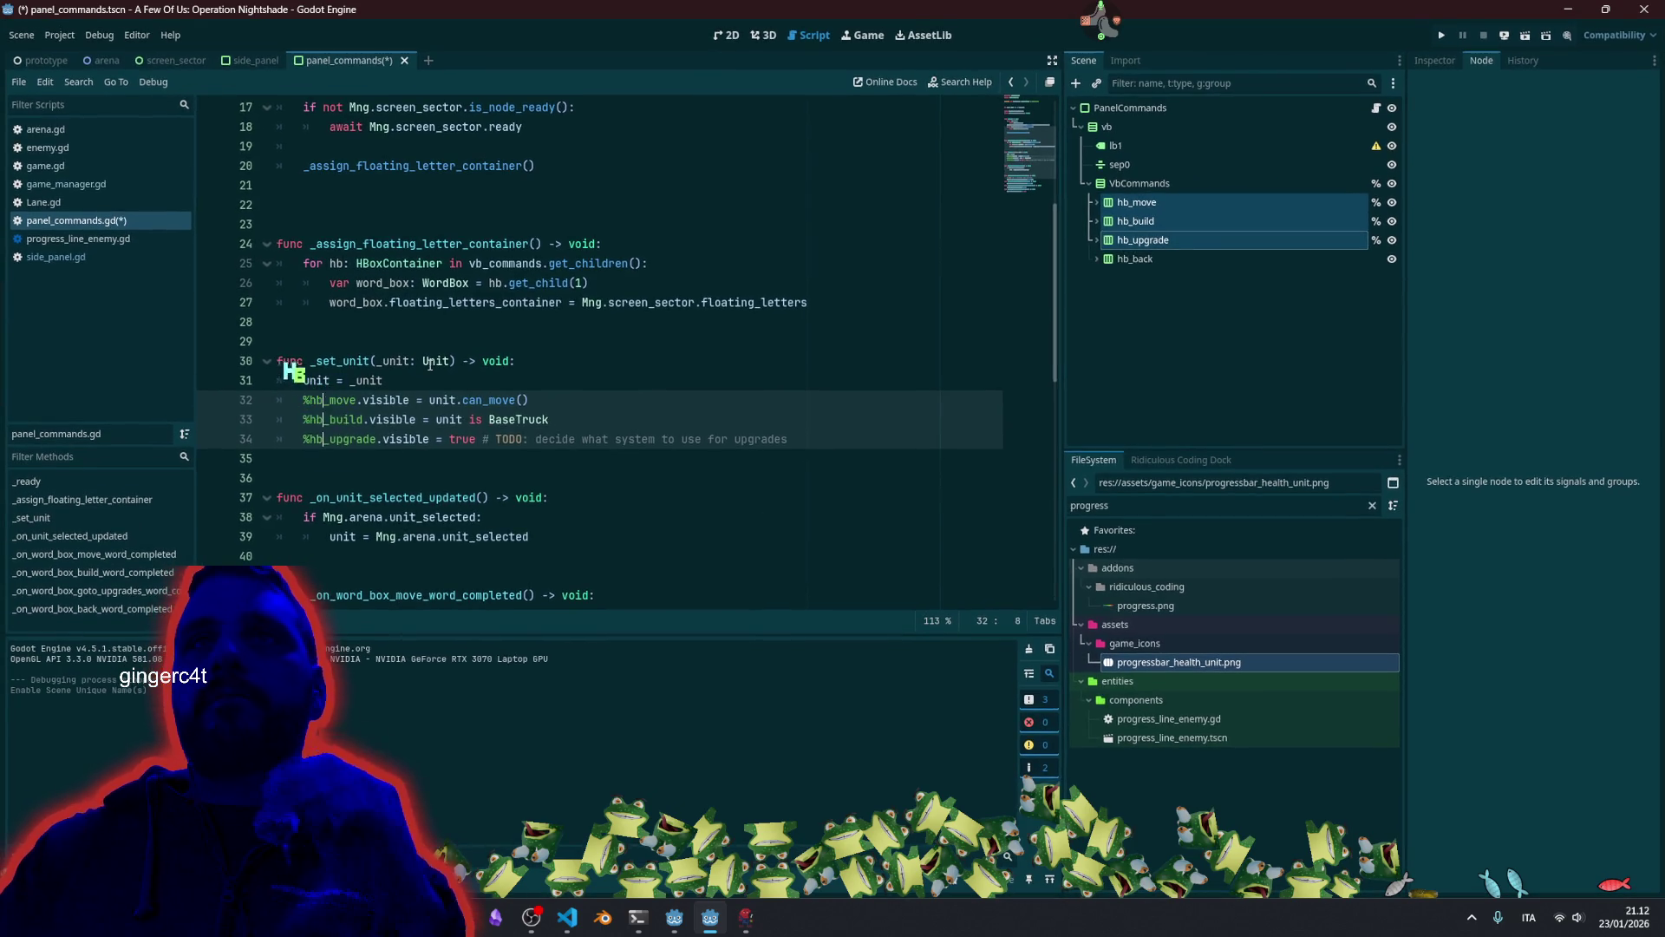
{"action": "left_click", "coordinate": [728, 400]}
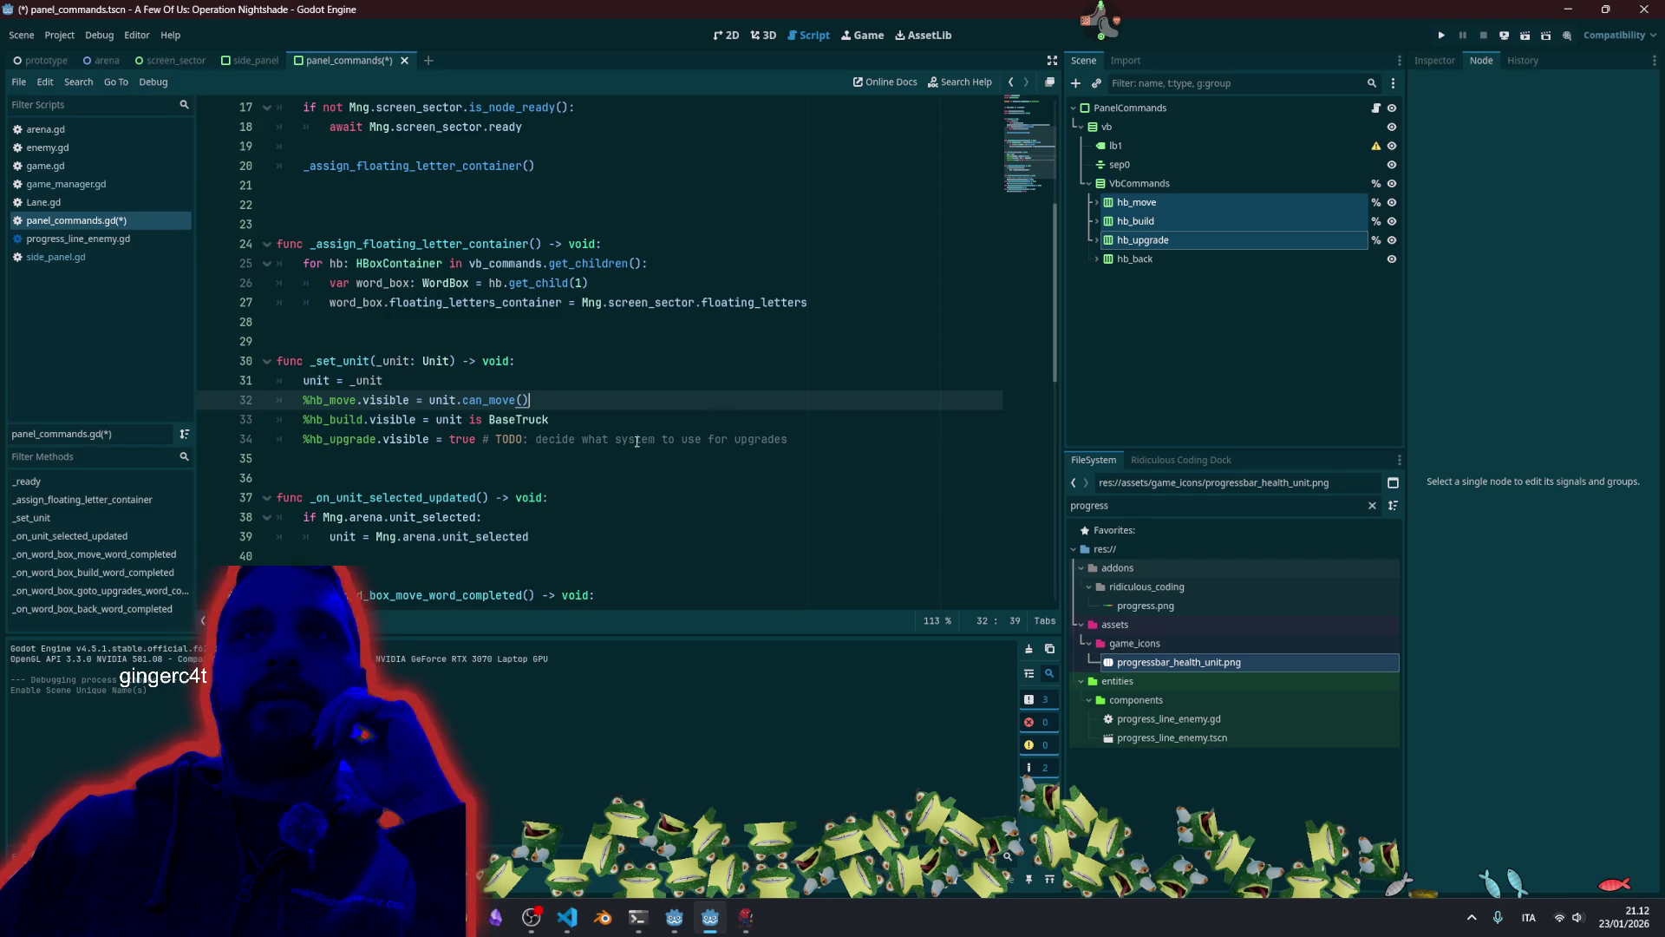
{"action": "scroll", "coordinate": [607, 430], "scroll_direction": "up", "scroll_amount": 1}
{"action": "left_click", "coordinate": [587, 400]}
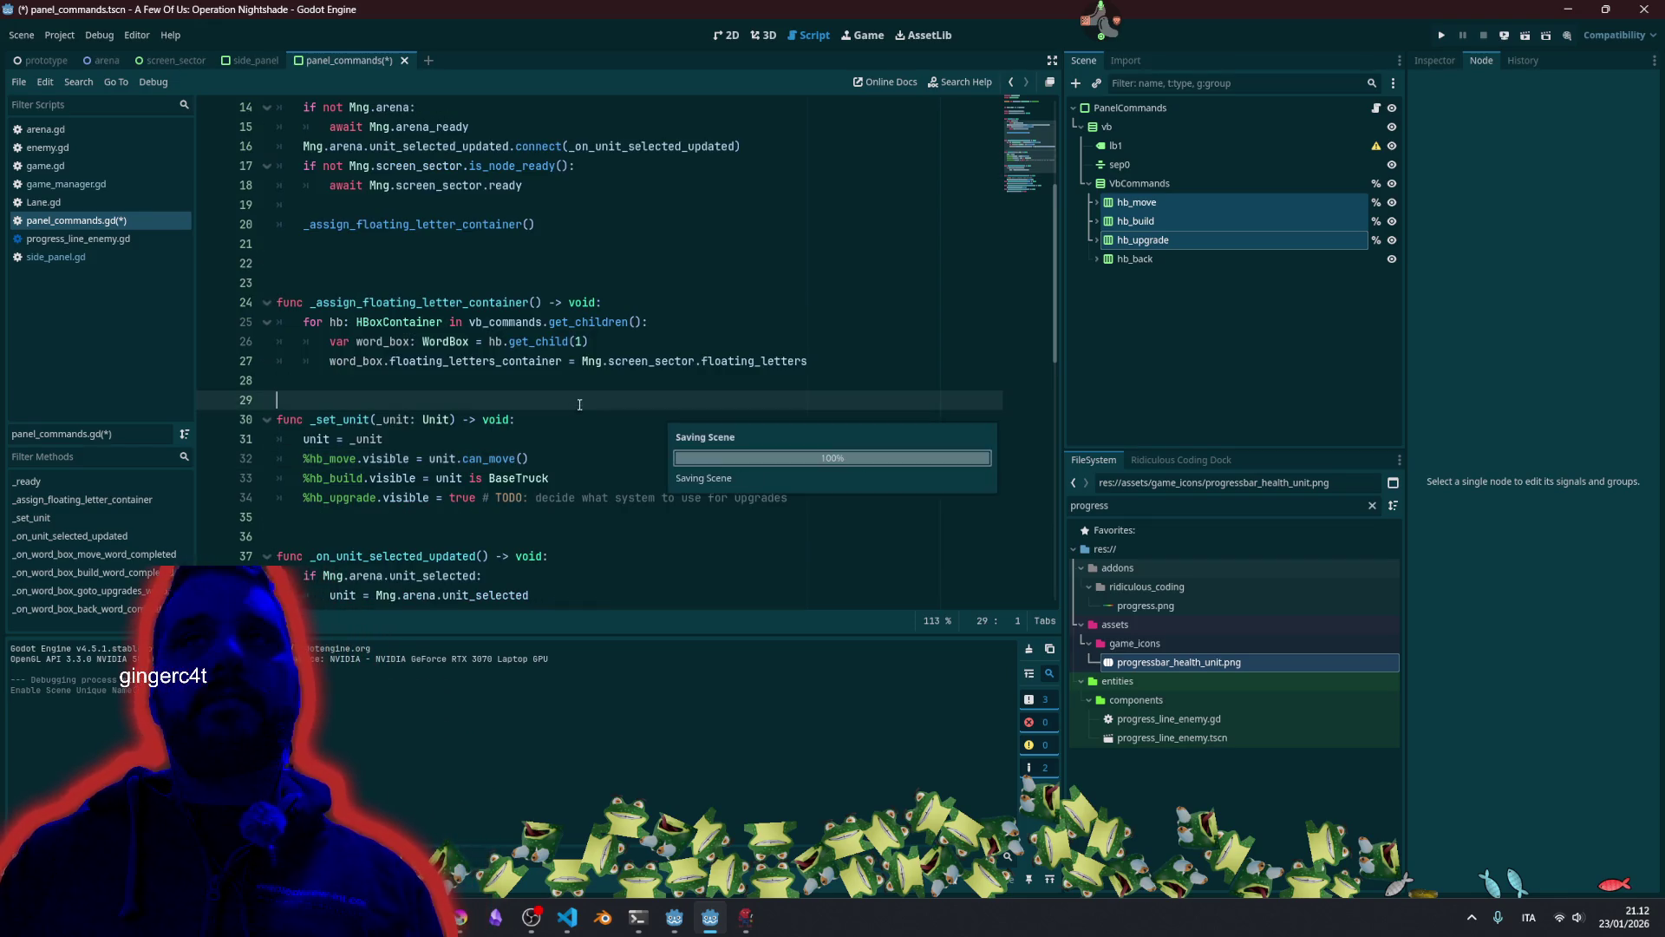
{"action": "key", "text": "ctrl+s"}
Run the project again with F5 to test the change.
{"action": "mouse_move", "coordinate": [686, 928]}
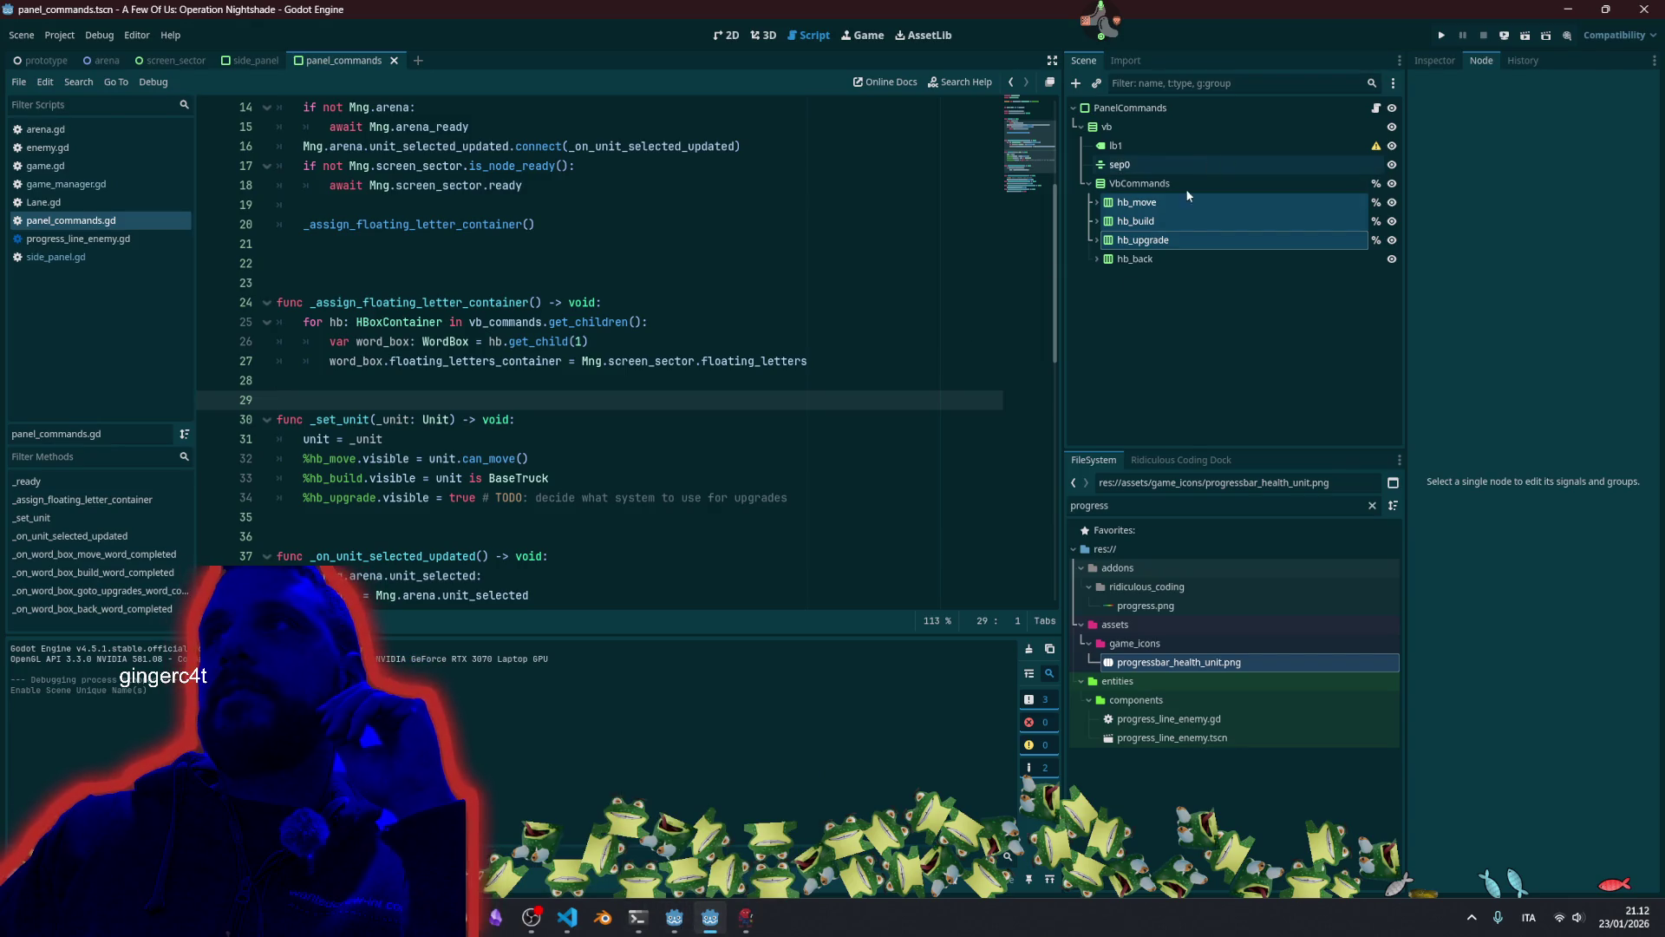
{"action": "left_click", "coordinate": [770, 319]}
{"action": "key", "text": "F5"}
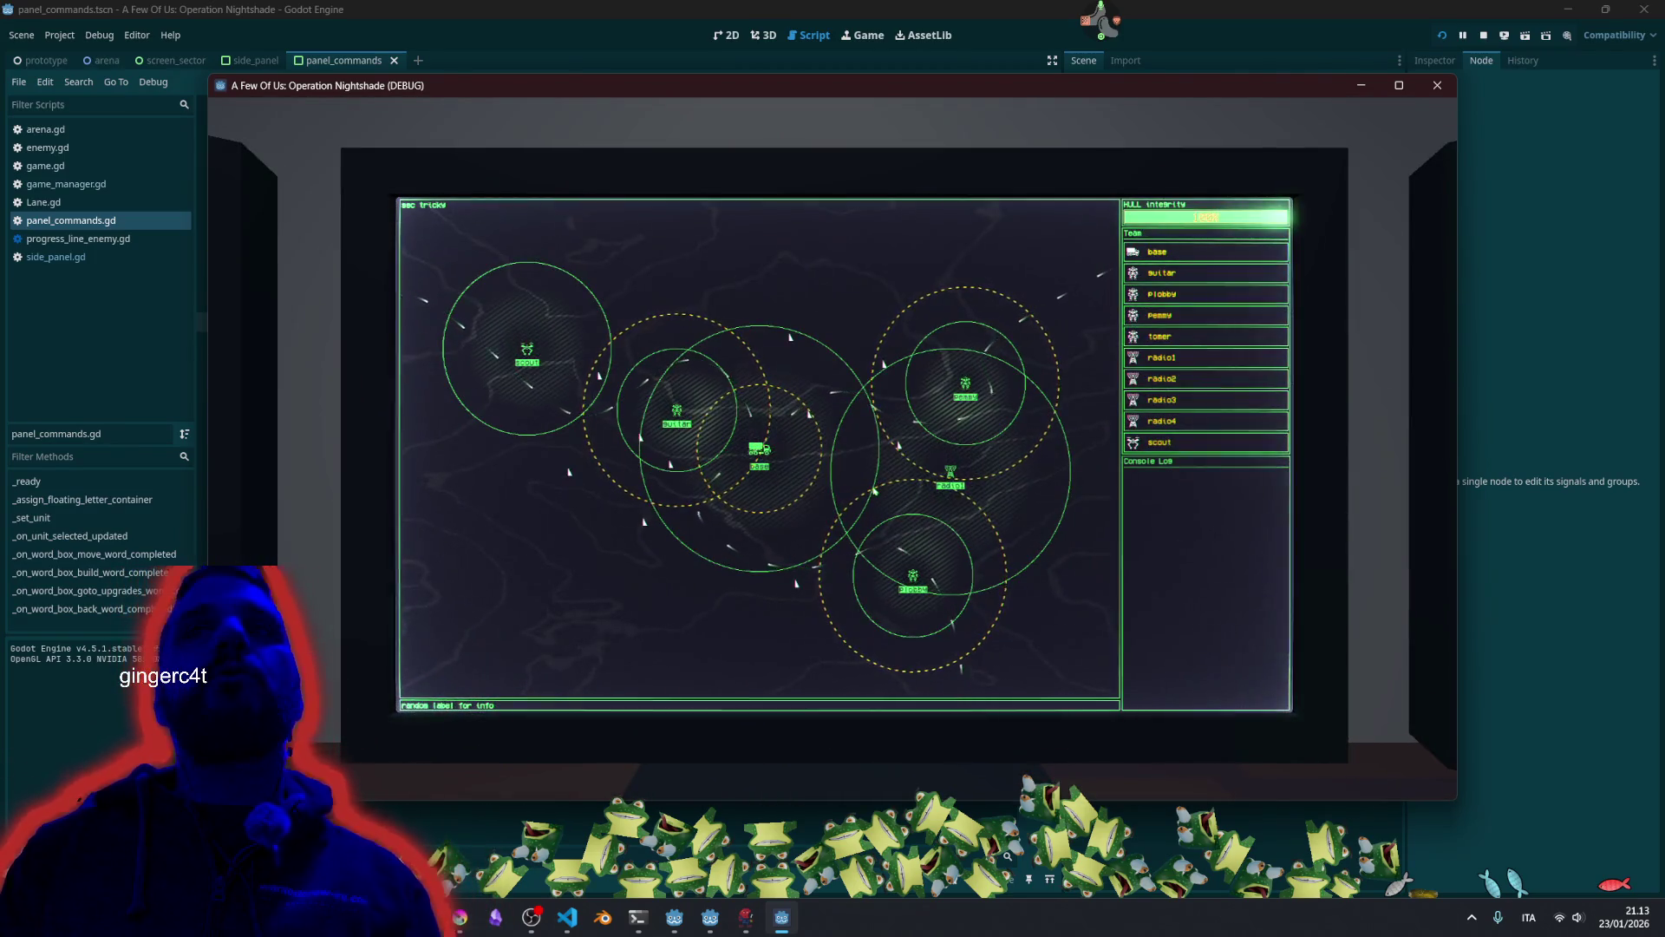
Try guitar's move command and cancel it, type 4backoutbase to check radio4 and base, then close the game.
{"action": "left_click", "coordinate": [1161, 272]}
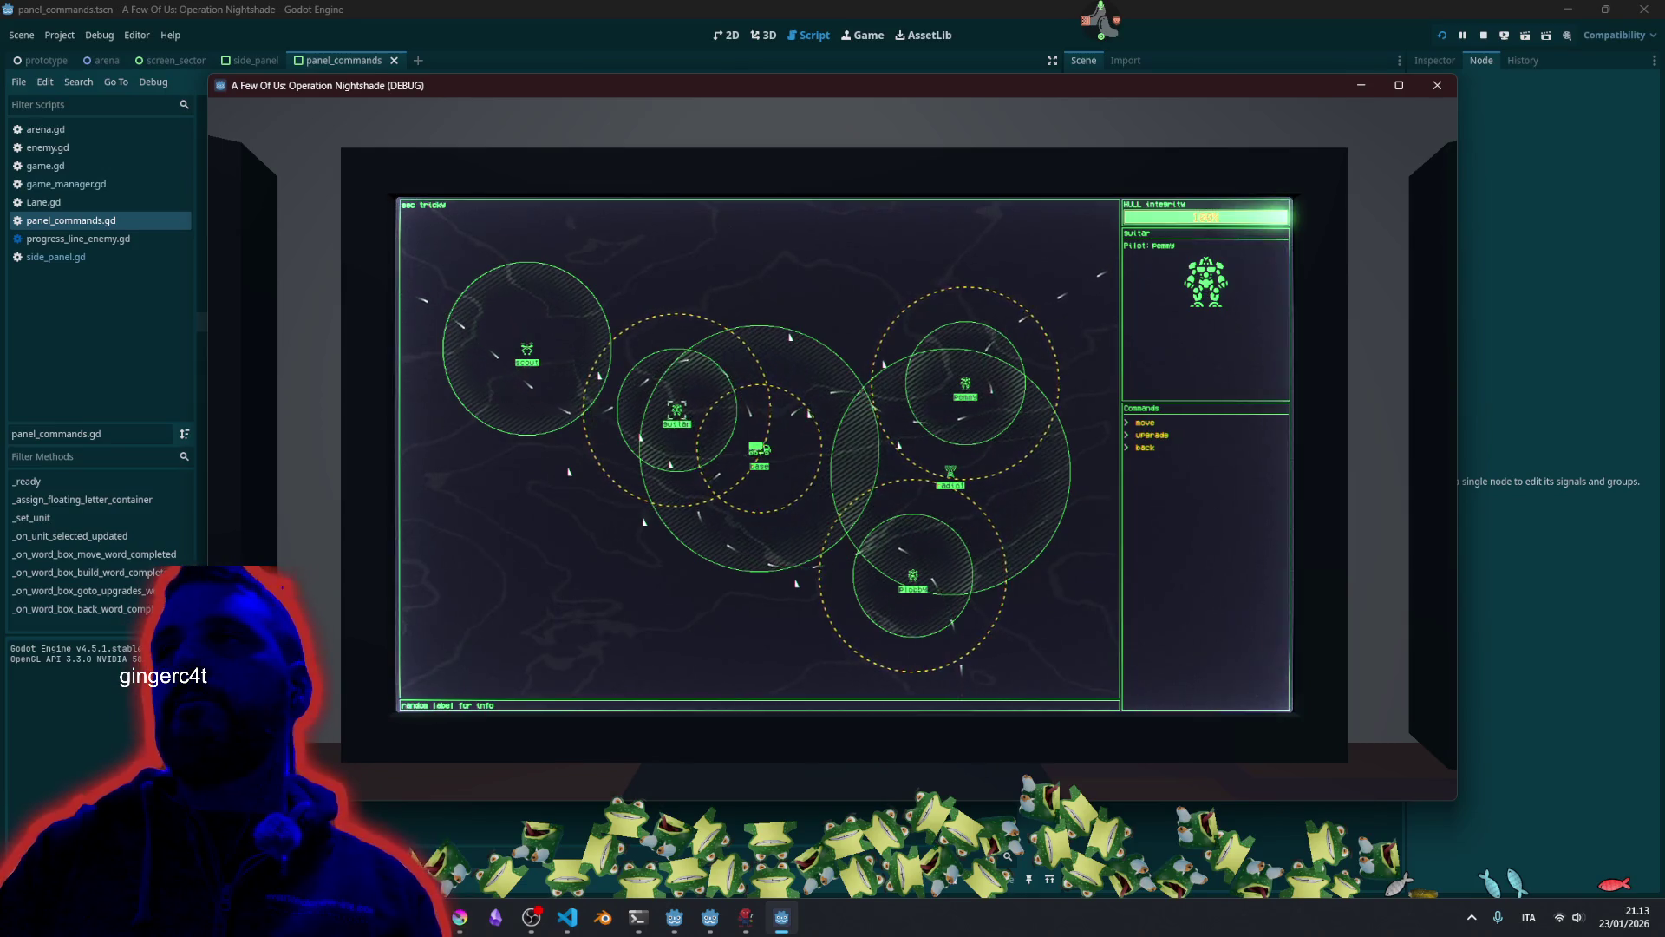
{"action": "left_click", "coordinate": [1145, 421]}
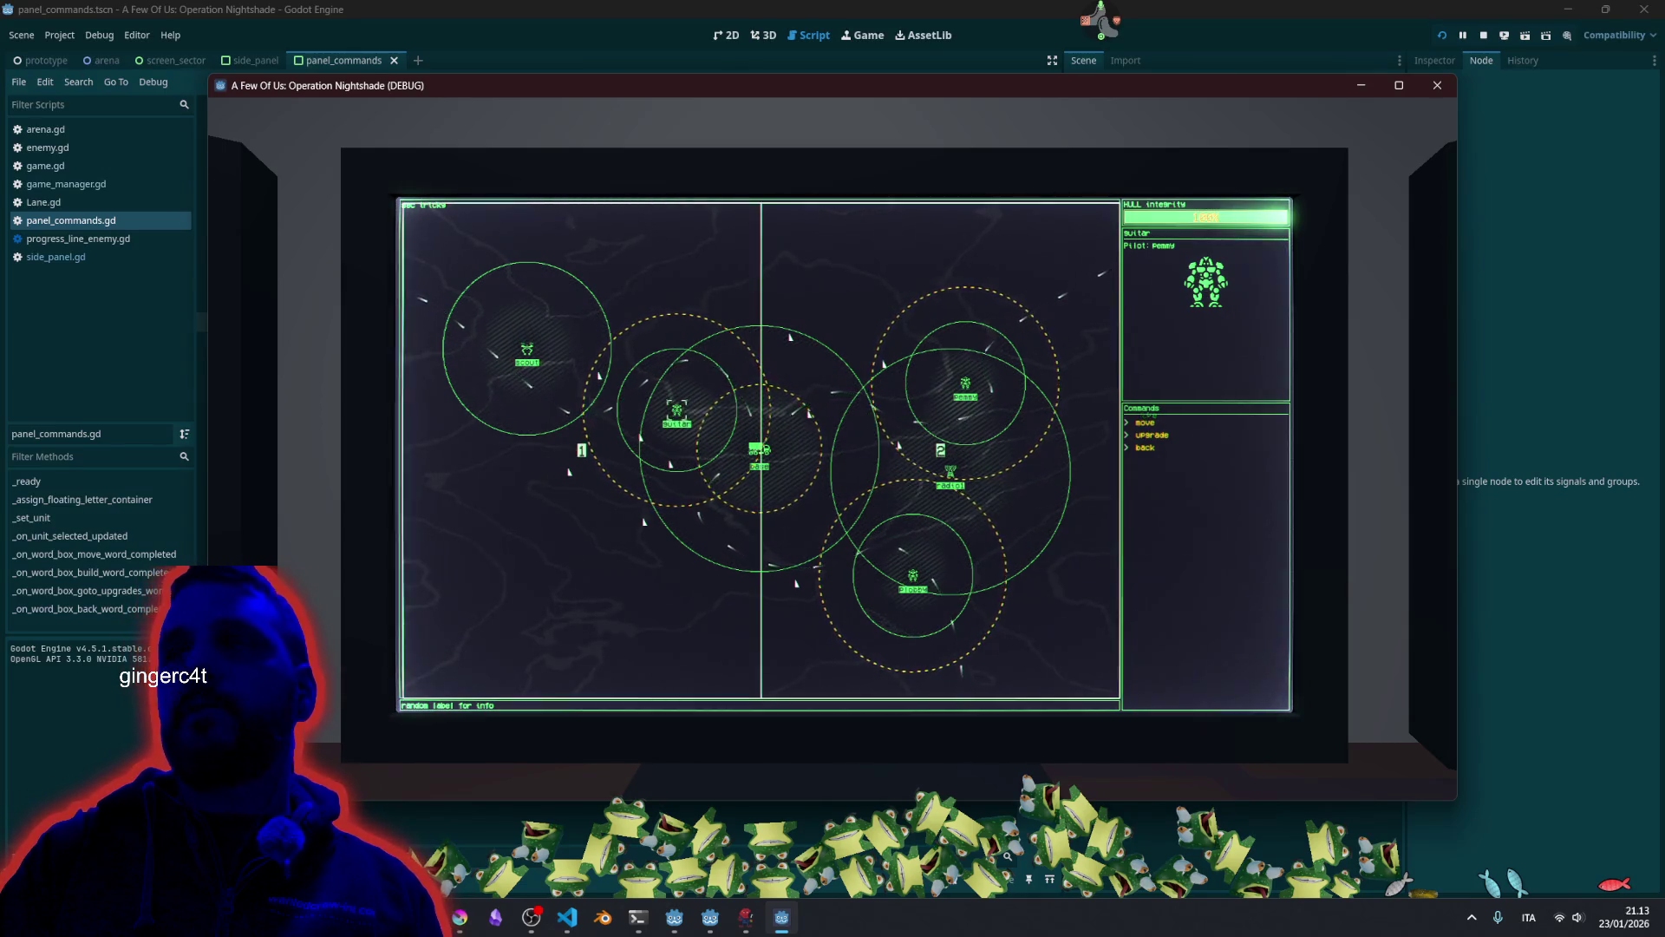
{"action": "key", "text": "1"}
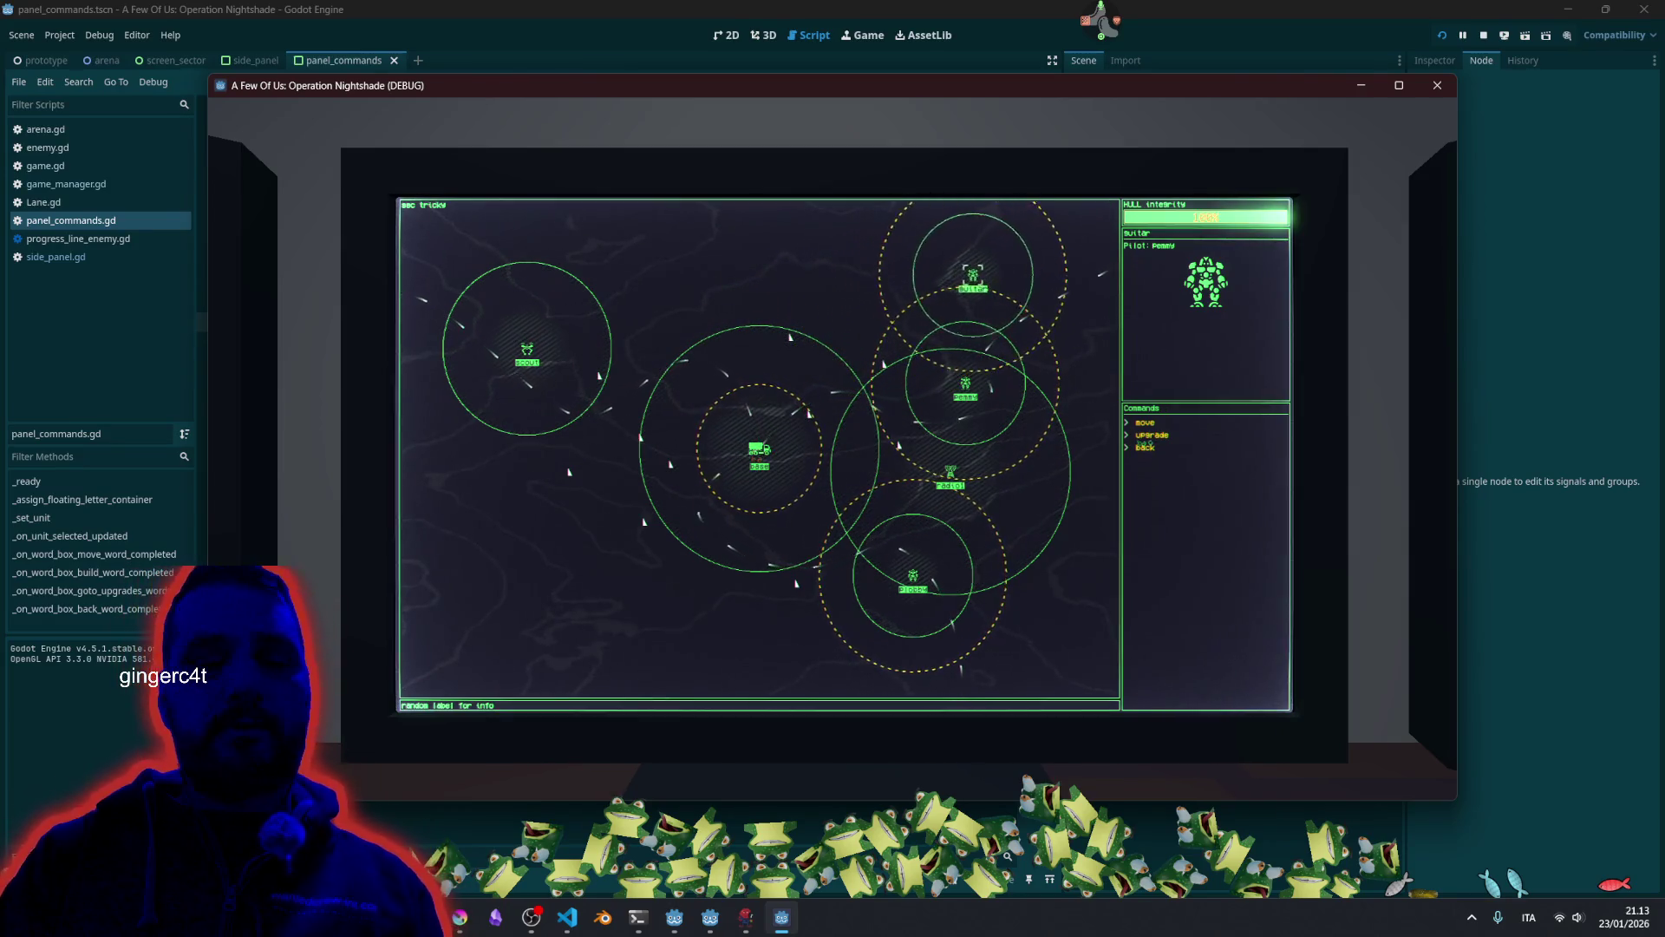
{"action": "left_click", "coordinate": [1141, 444]}
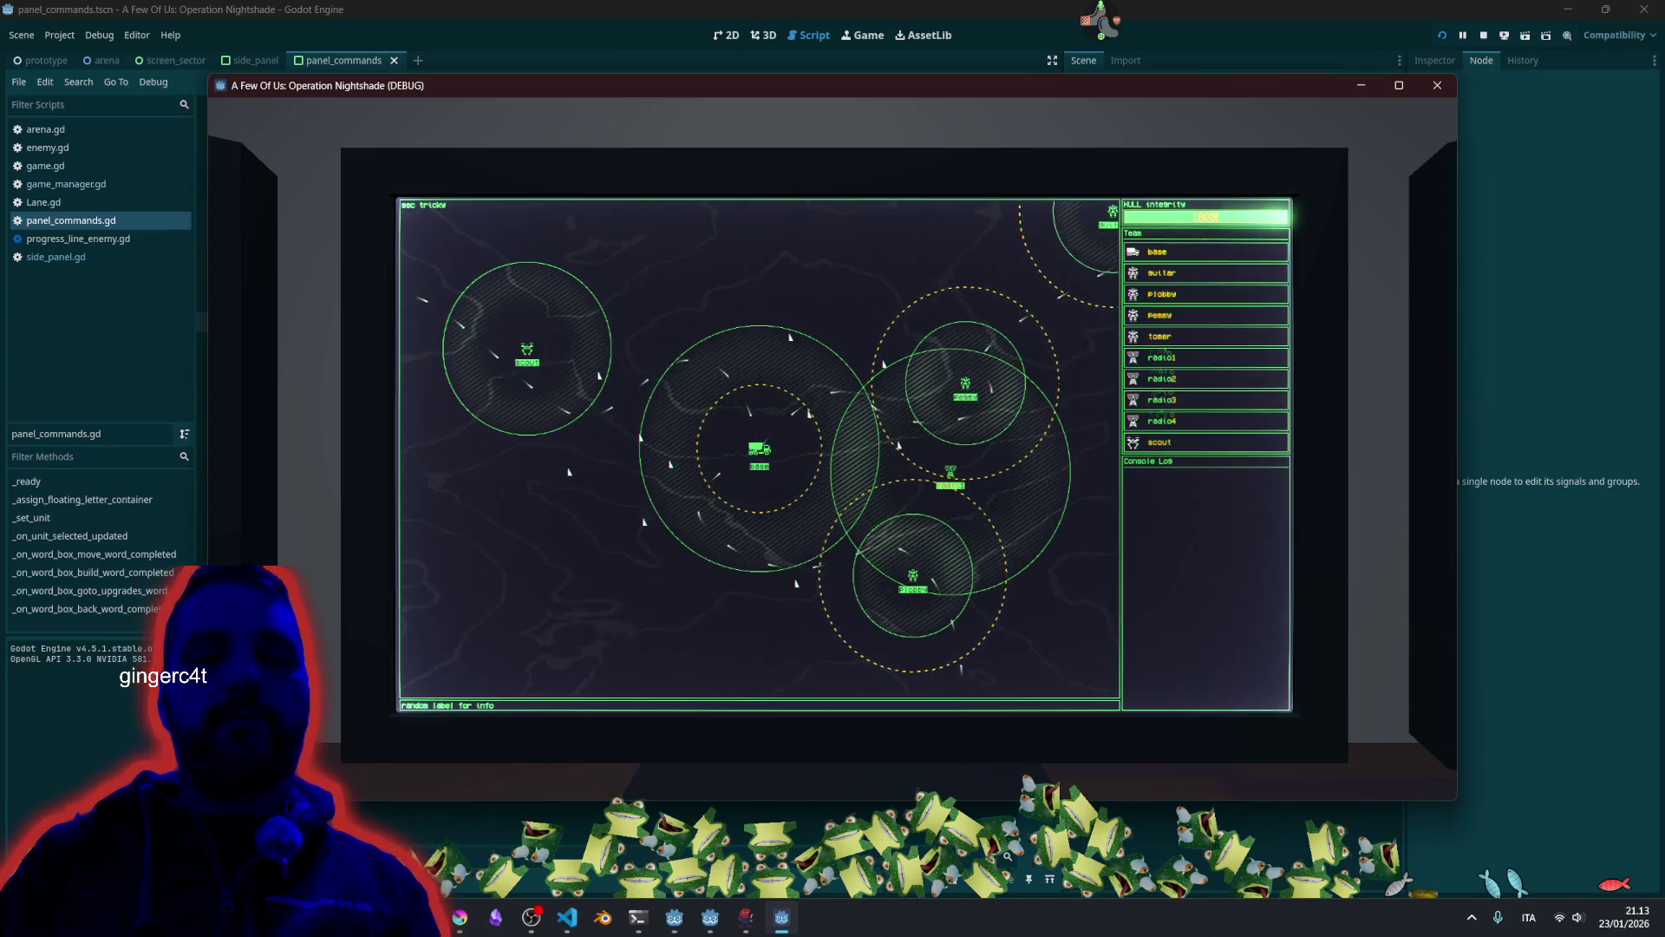
{"action": "type", "text": "4"}
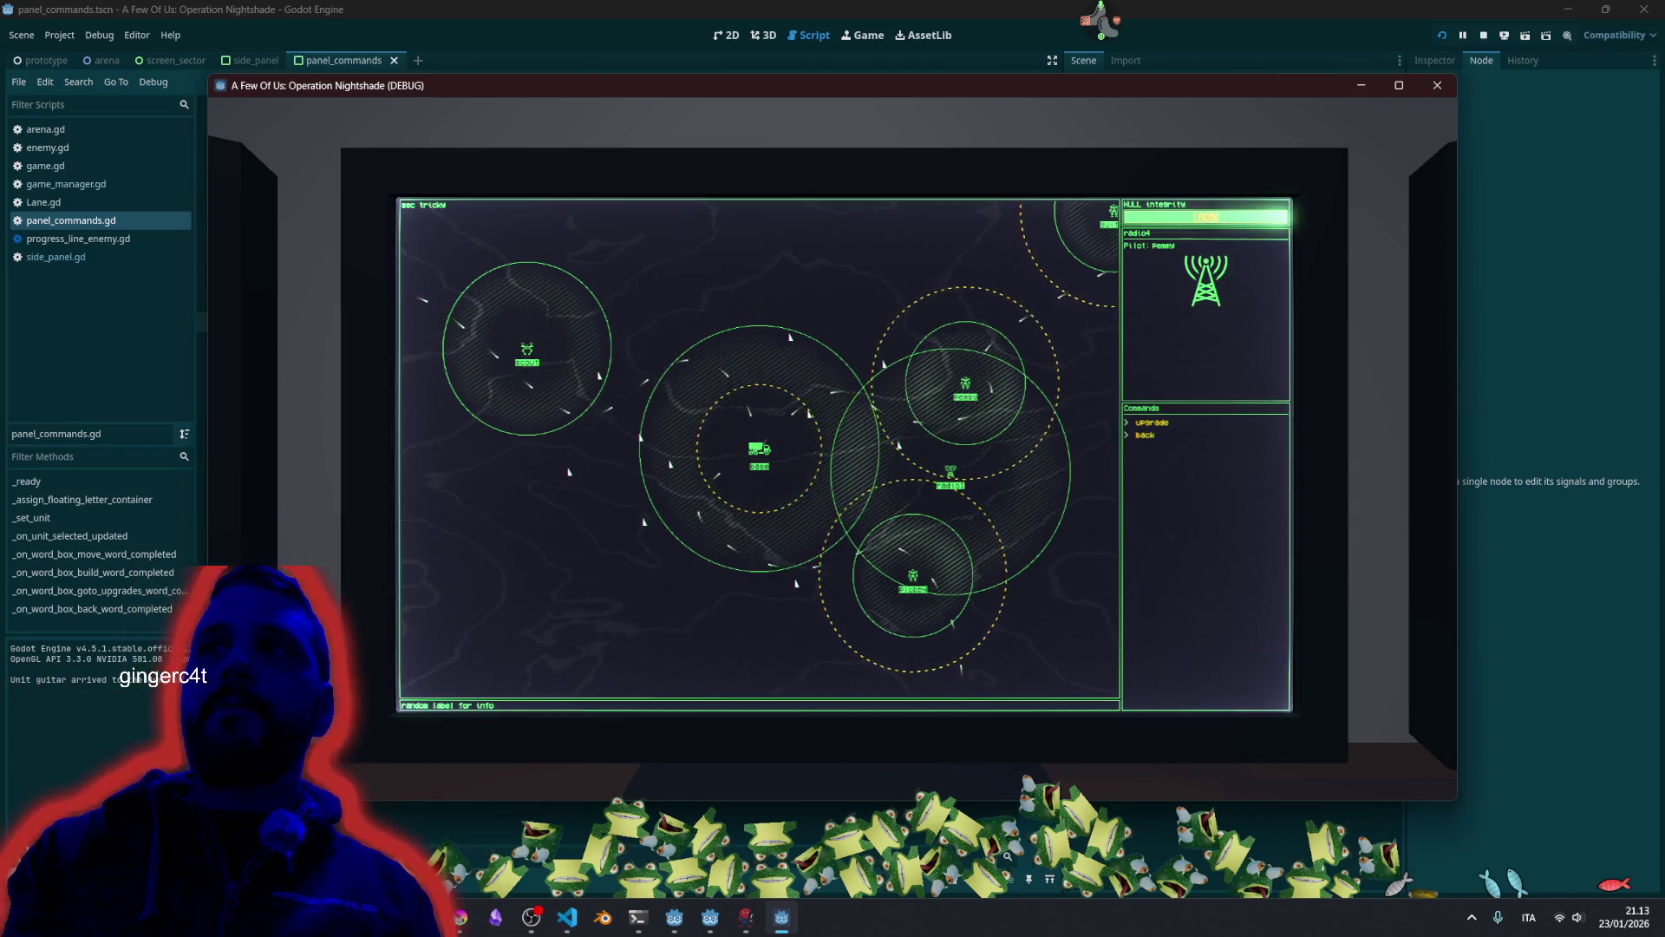
{"action": "type", "text": "back"}
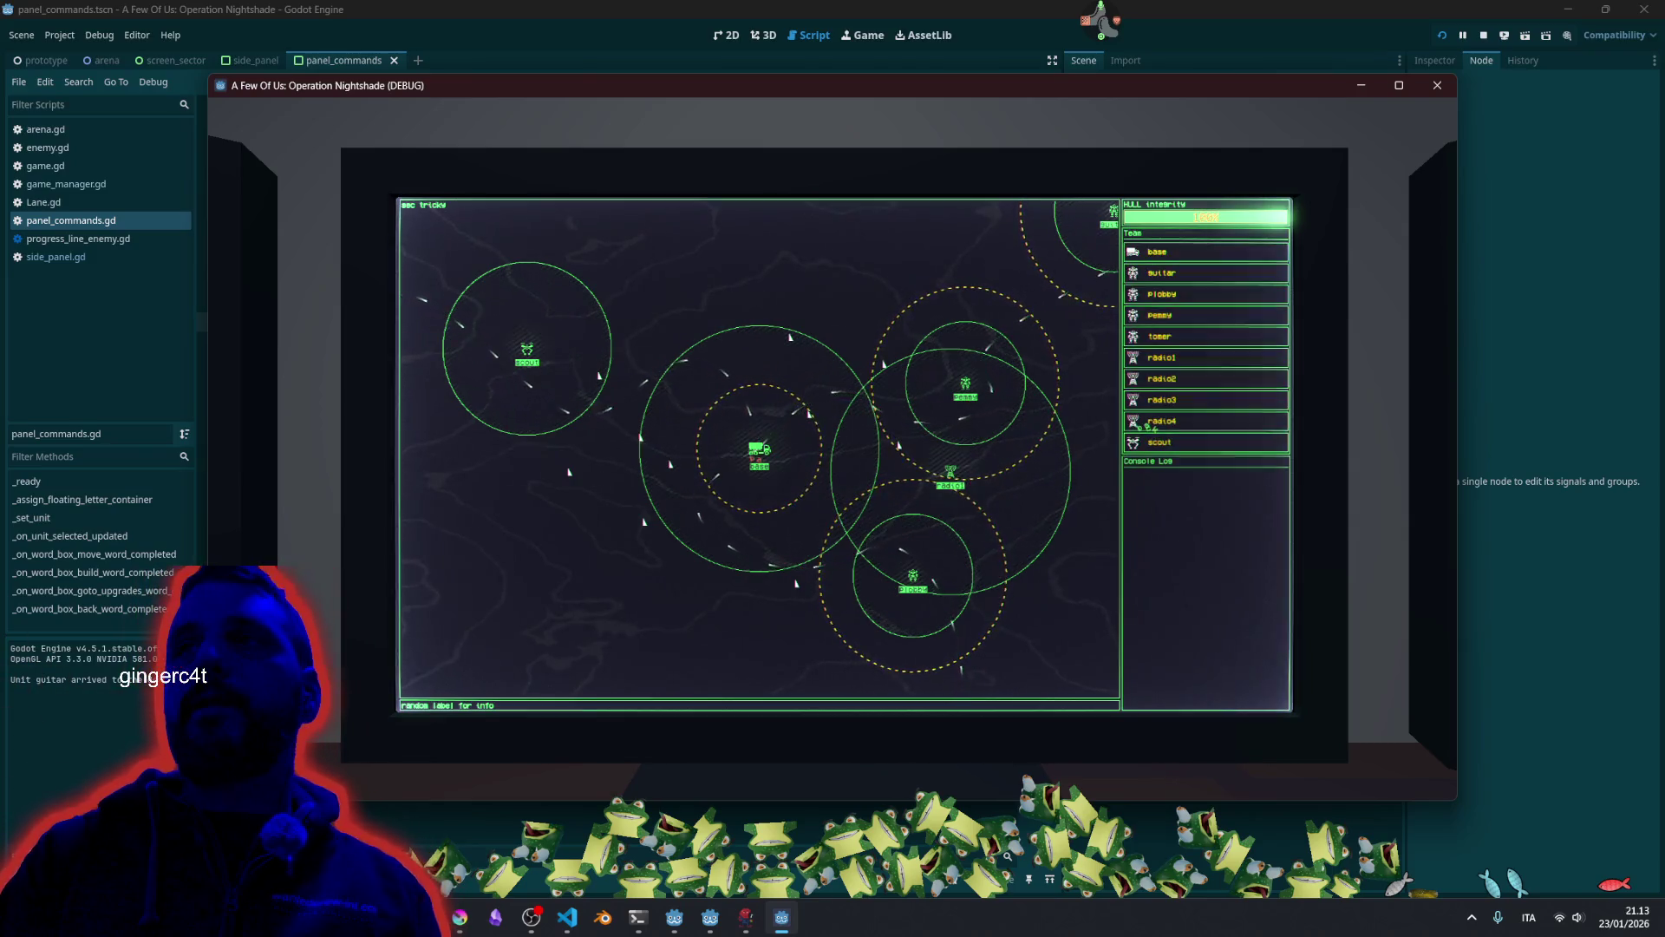
{"action": "type", "text": "out"}
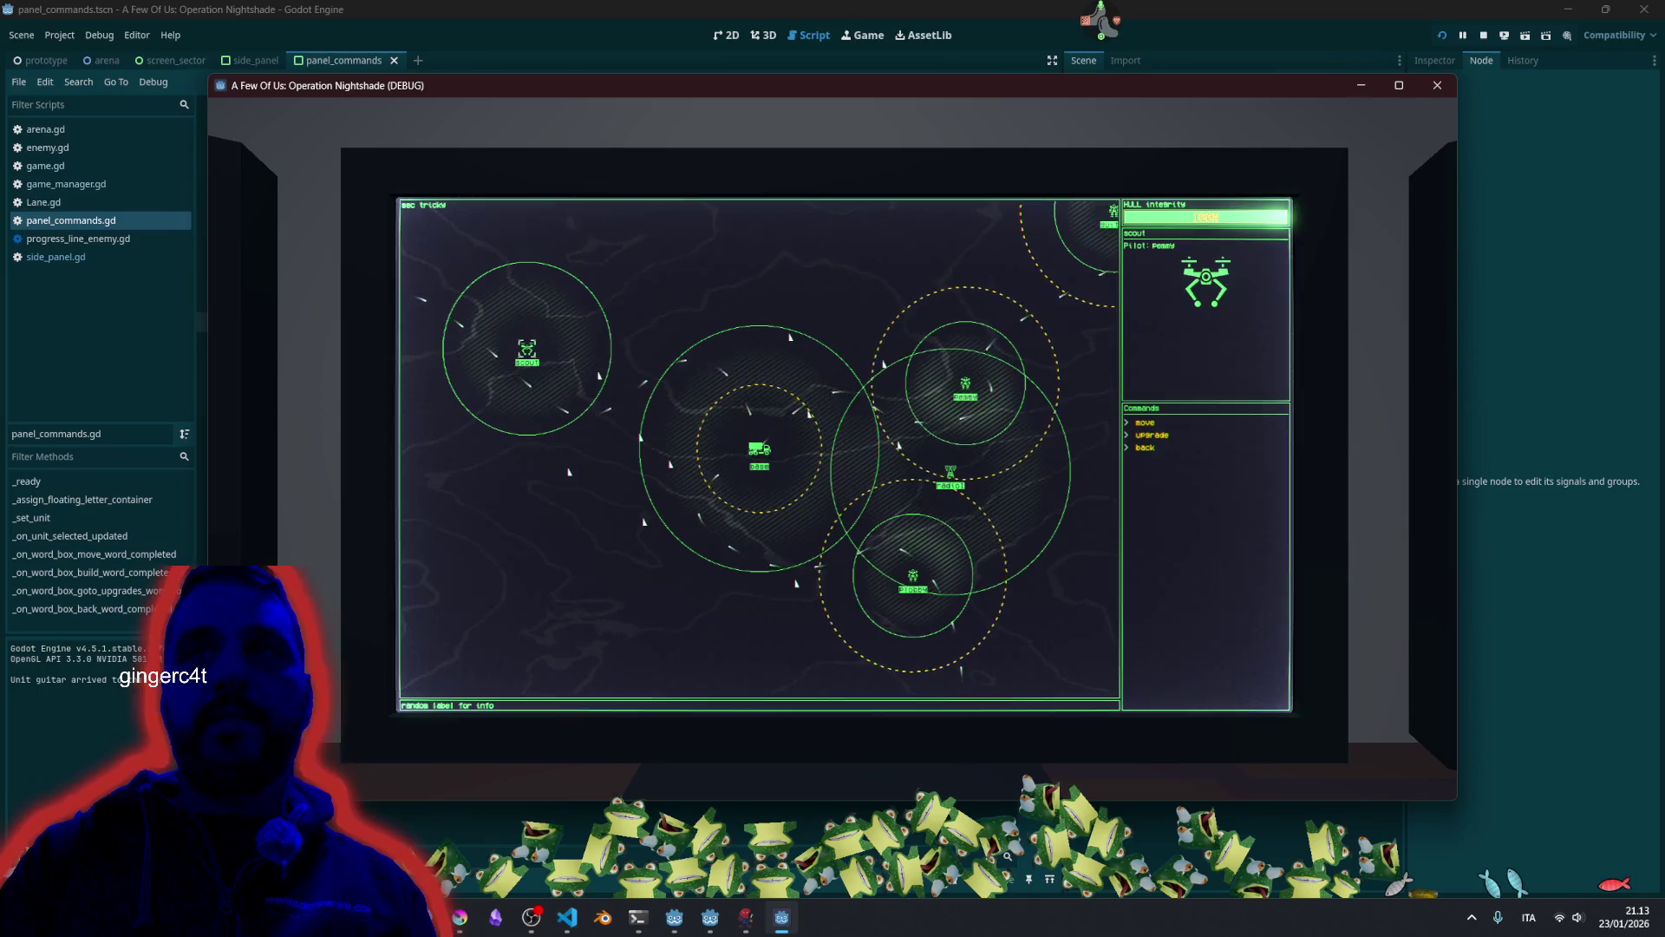
{"action": "type", "text": "base"}
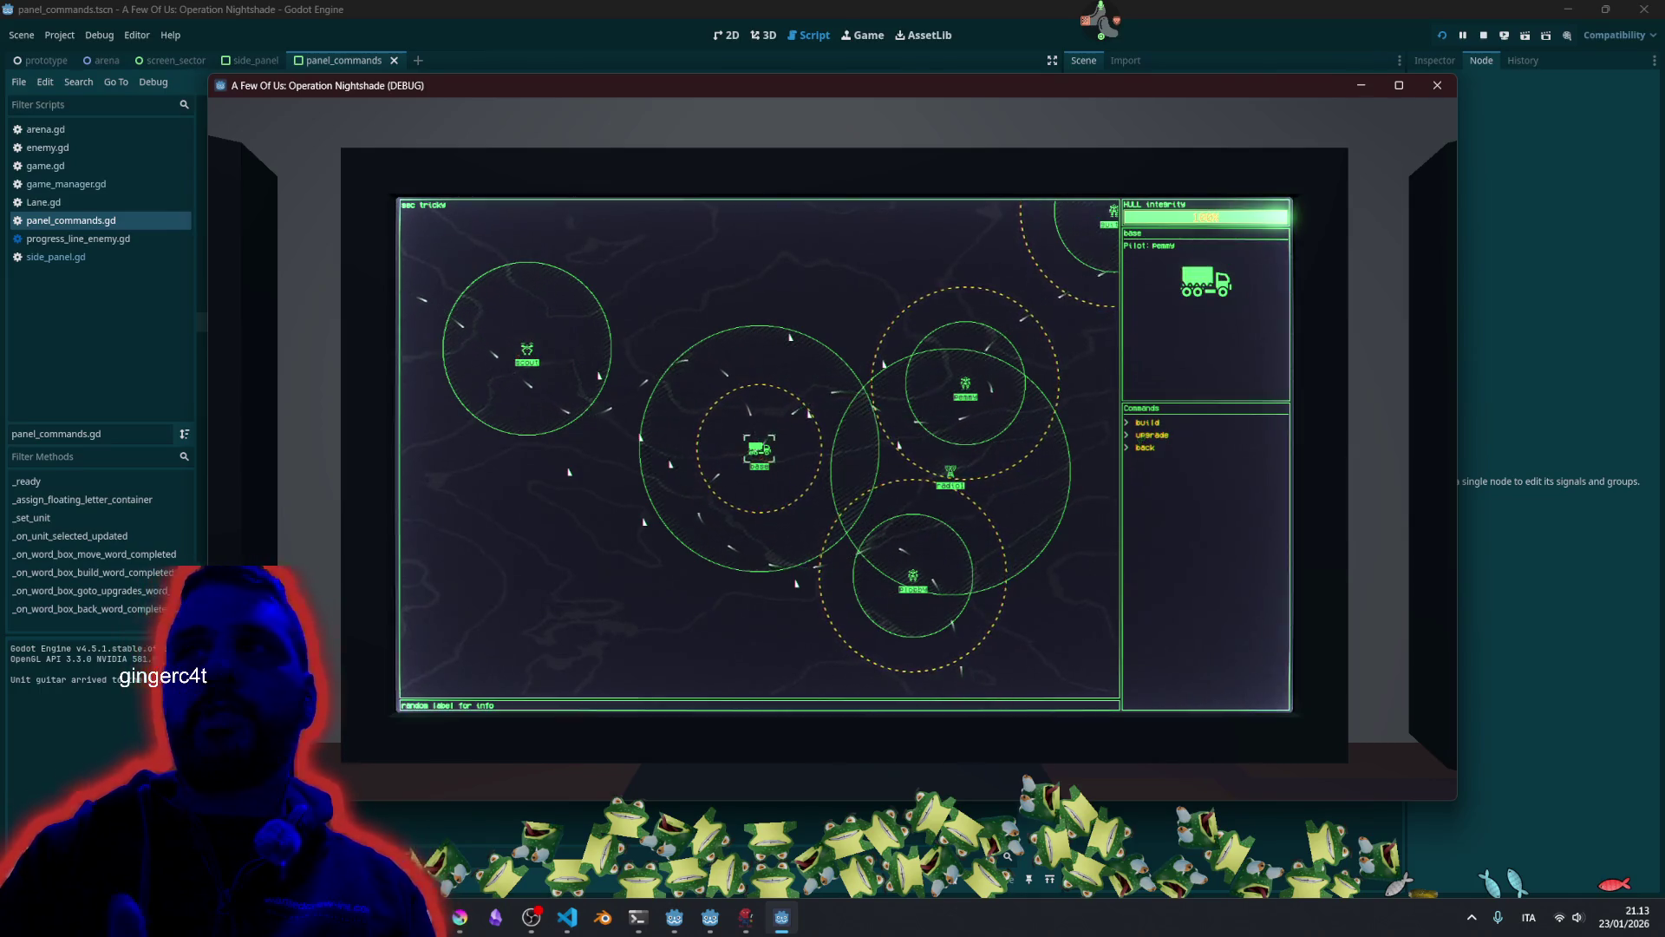
{"action": "key", "text": "alt+F4"}
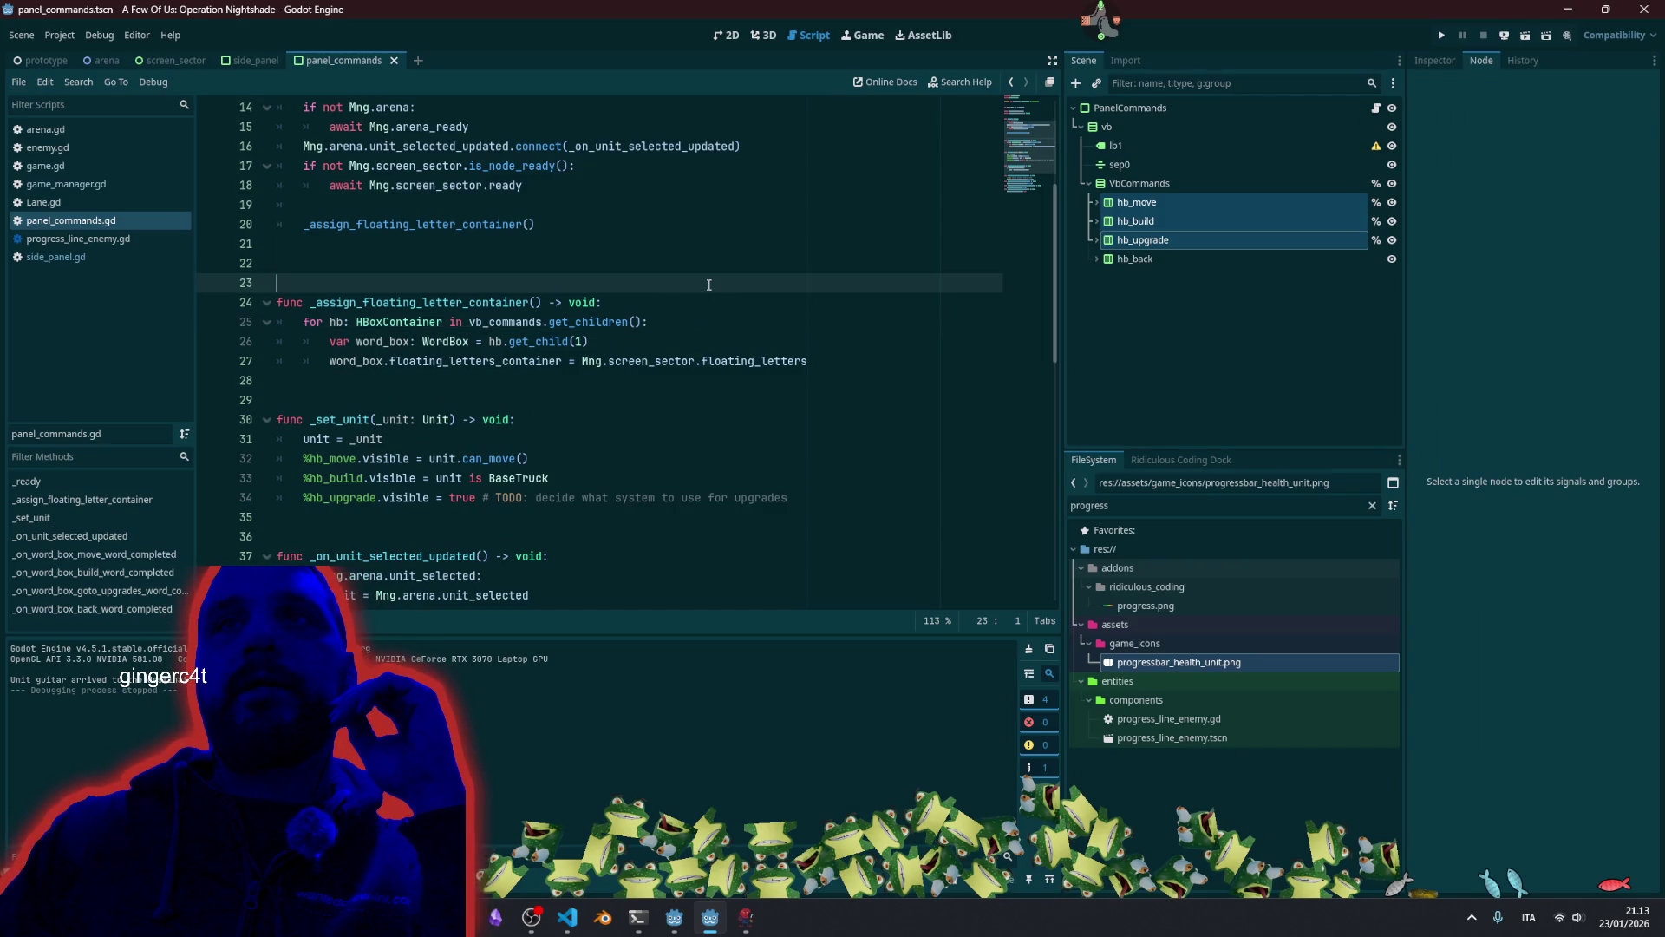
{"action": "left_click", "coordinate": [566, 916]}
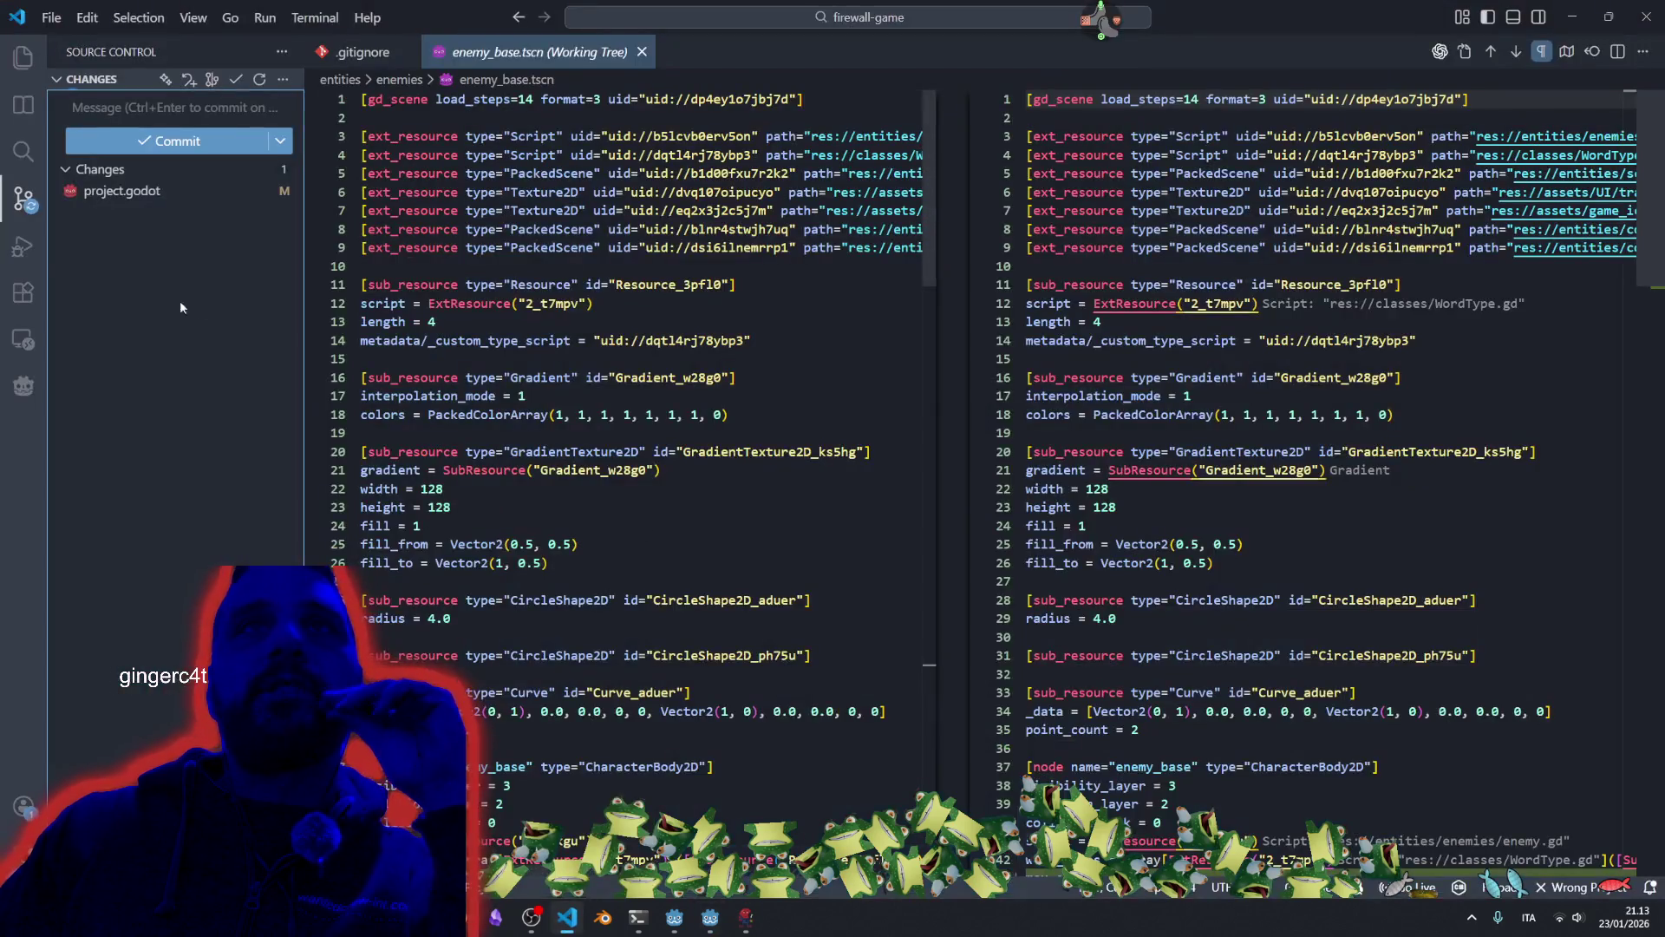
Review the diffs of game.gd, progress_line_enemy.tscn, panel_commands.gd and enemy_base.tscn.
{"action": "left_click", "coordinate": [119, 217]}
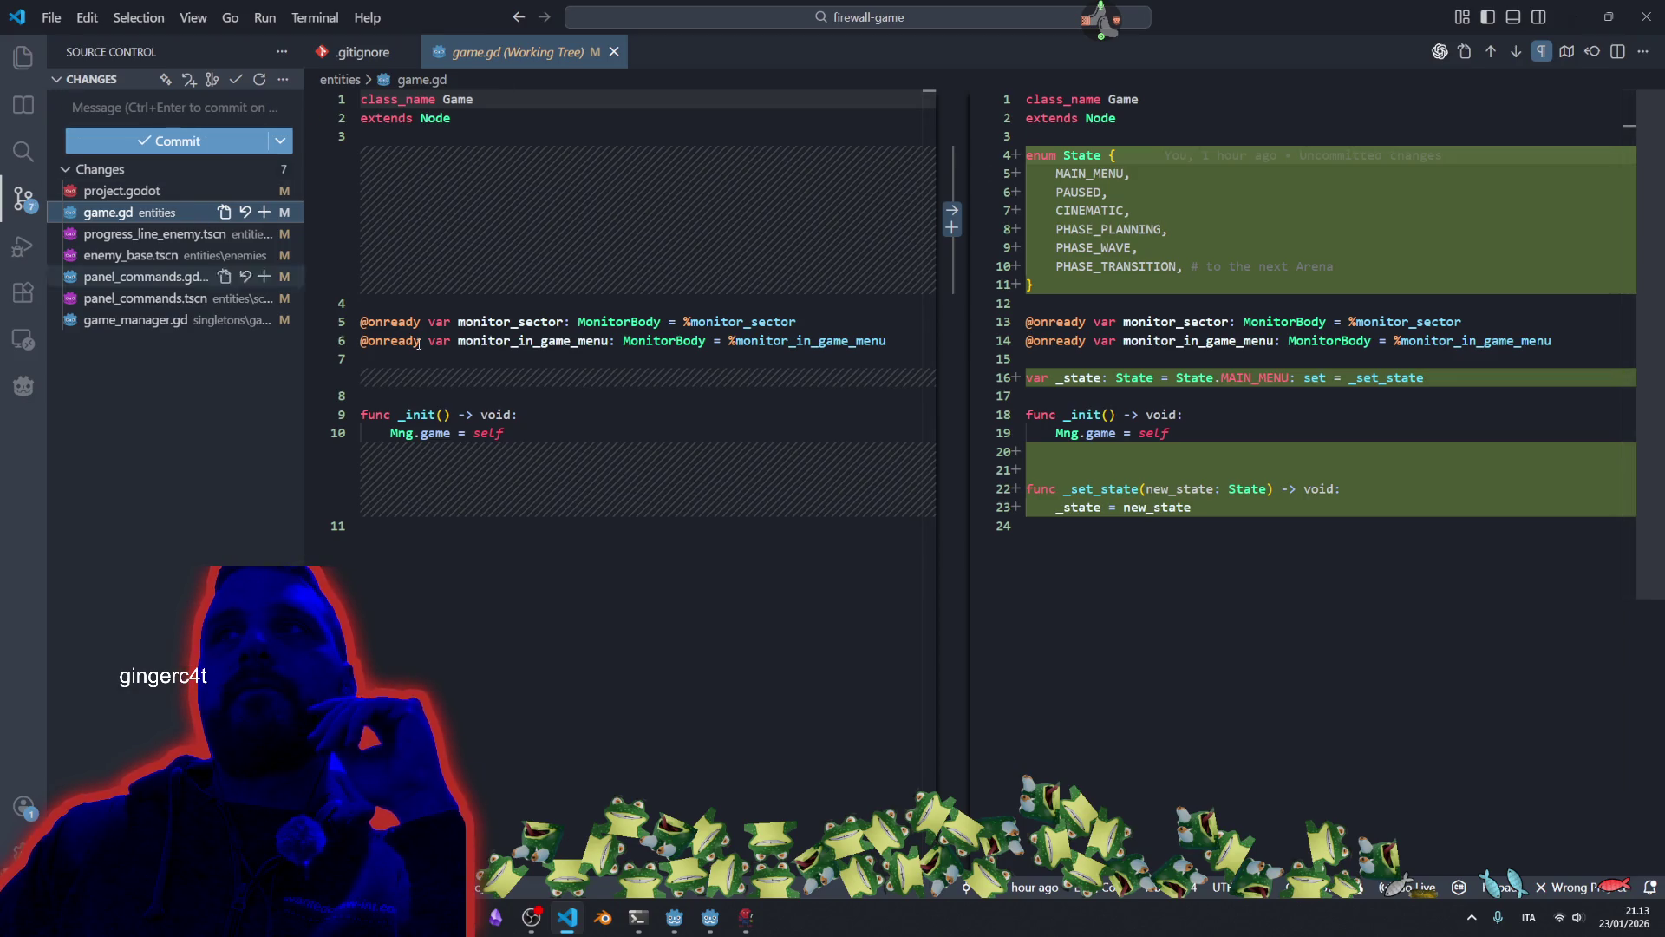
{"action": "left_click", "coordinate": [99, 241]}
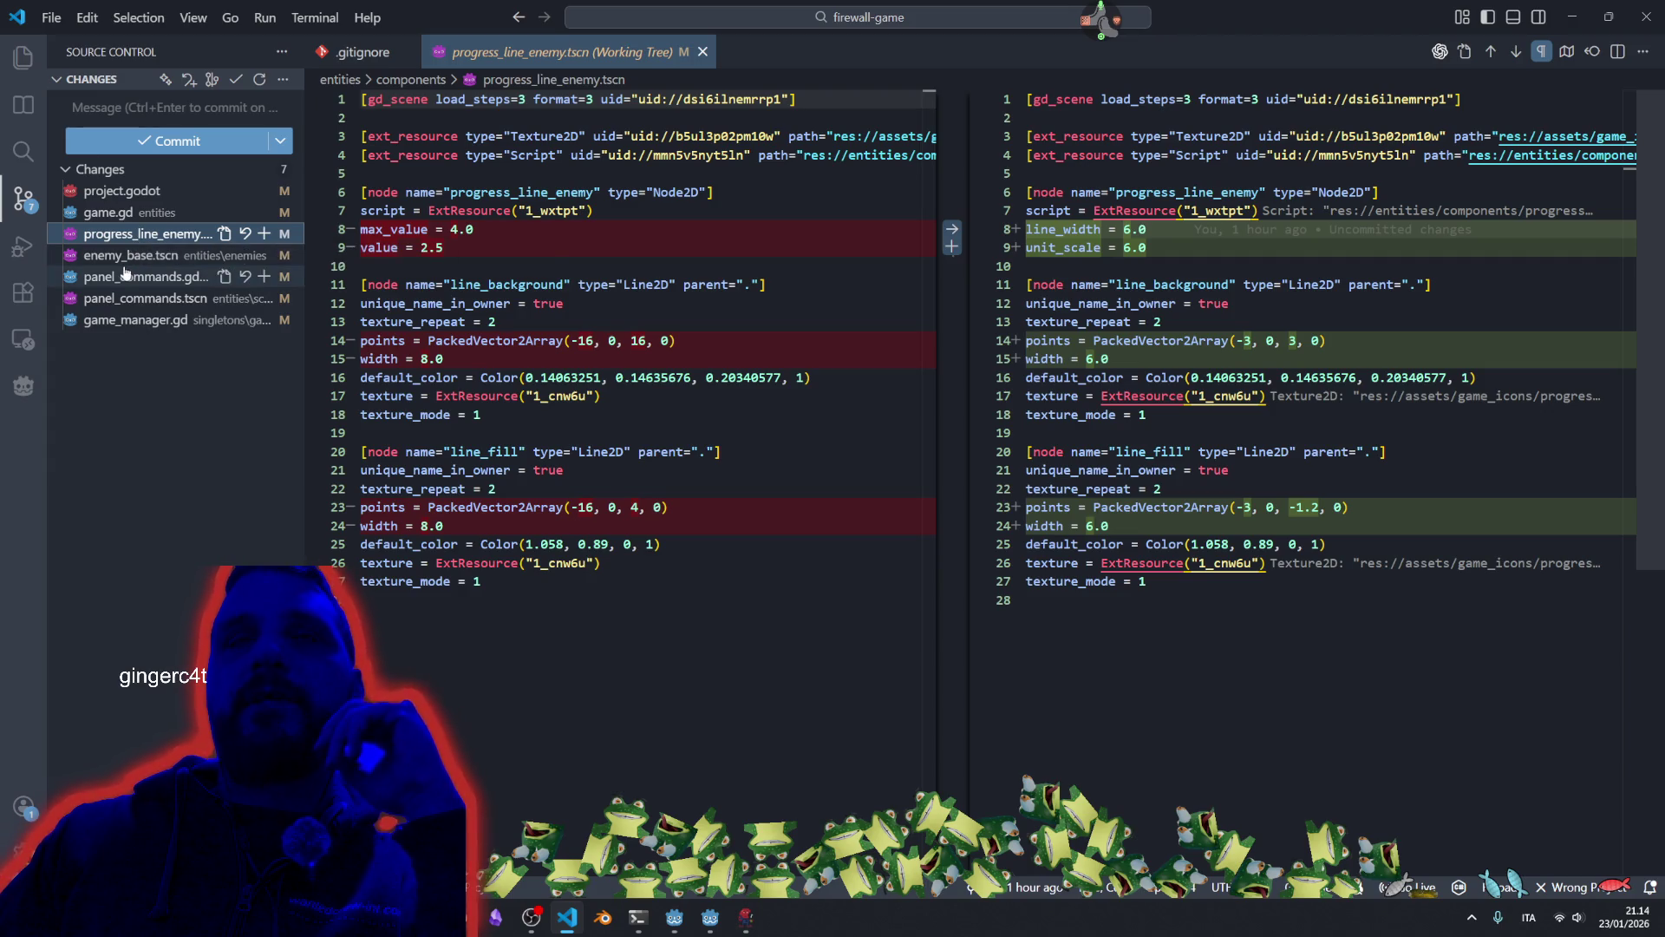
{"action": "left_click", "coordinate": [136, 280]}
{"action": "left_click", "coordinate": [135, 256]}
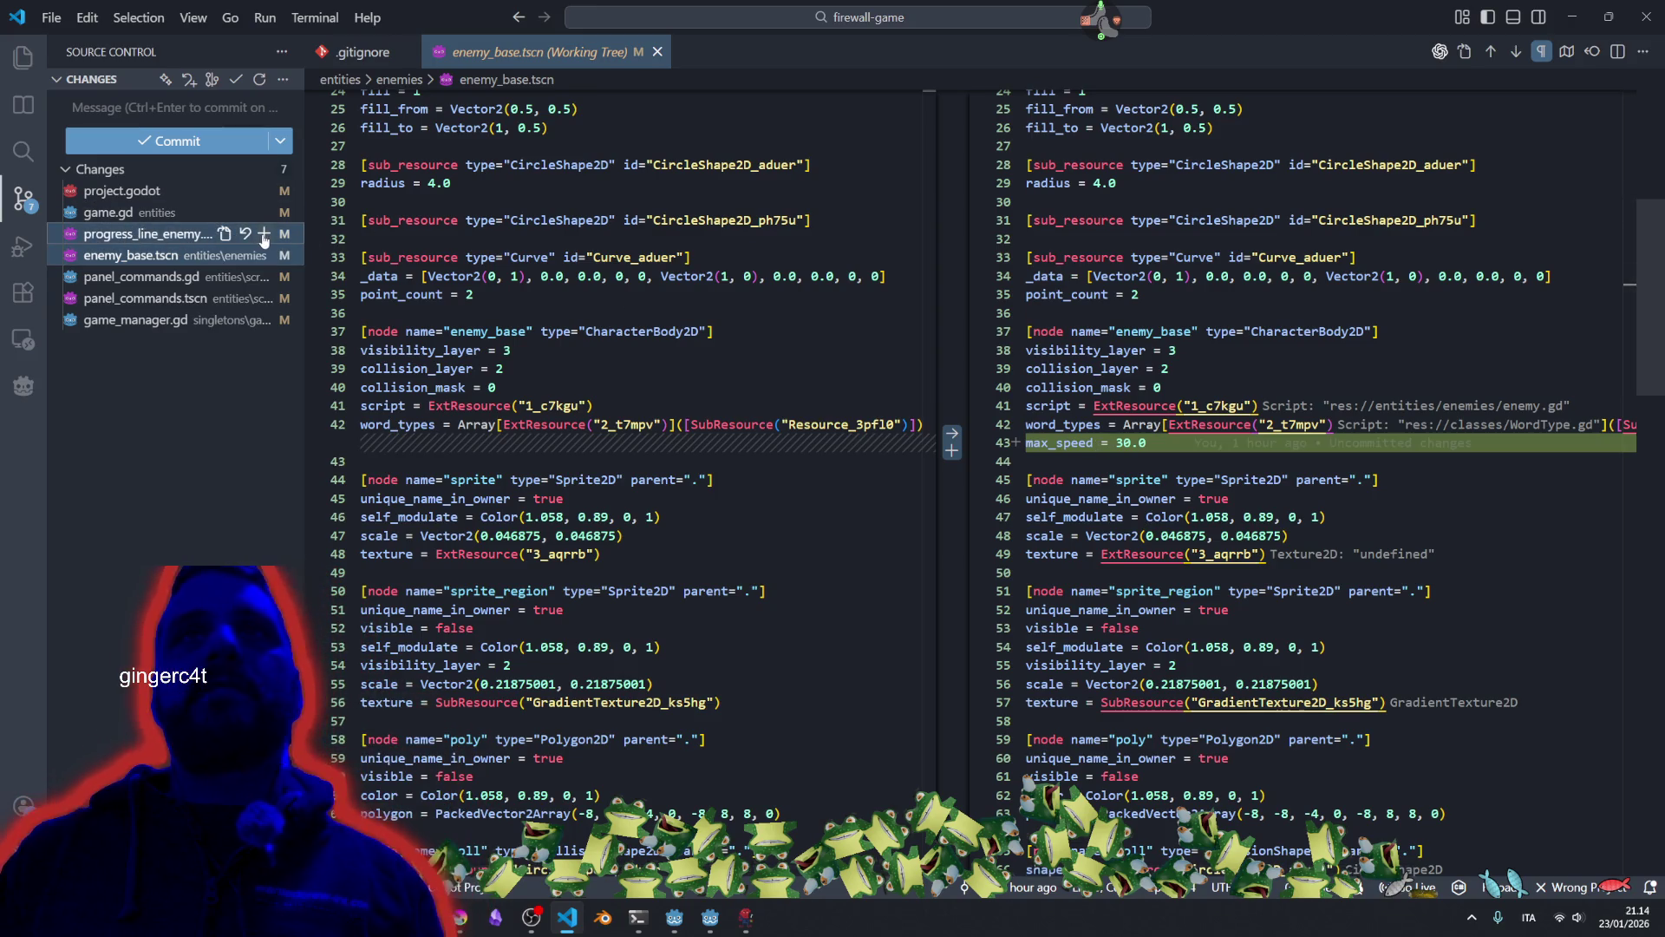
Stage both enemy files and commit them as 'fix: tweaking the enemy health bar and speed'.
{"action": "left_click", "coordinate": [264, 234]}
{"action": "left_click", "coordinate": [157, 111]}
{"action": "type", "text": "t"}
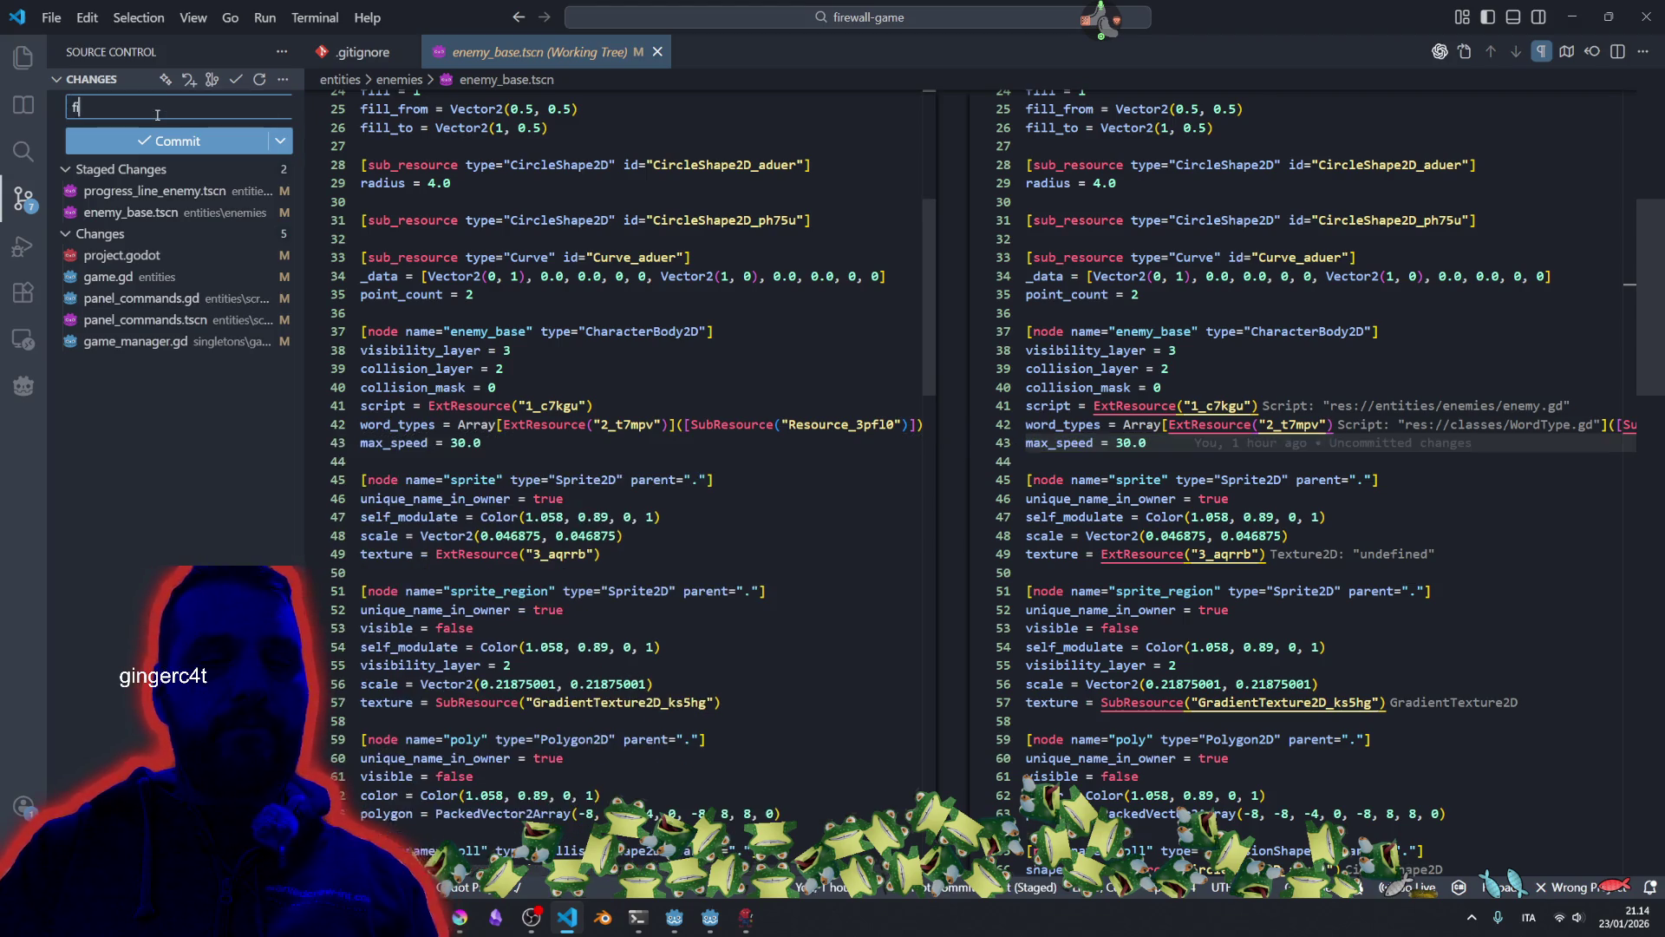
{"action": "type", "text": ": small"}
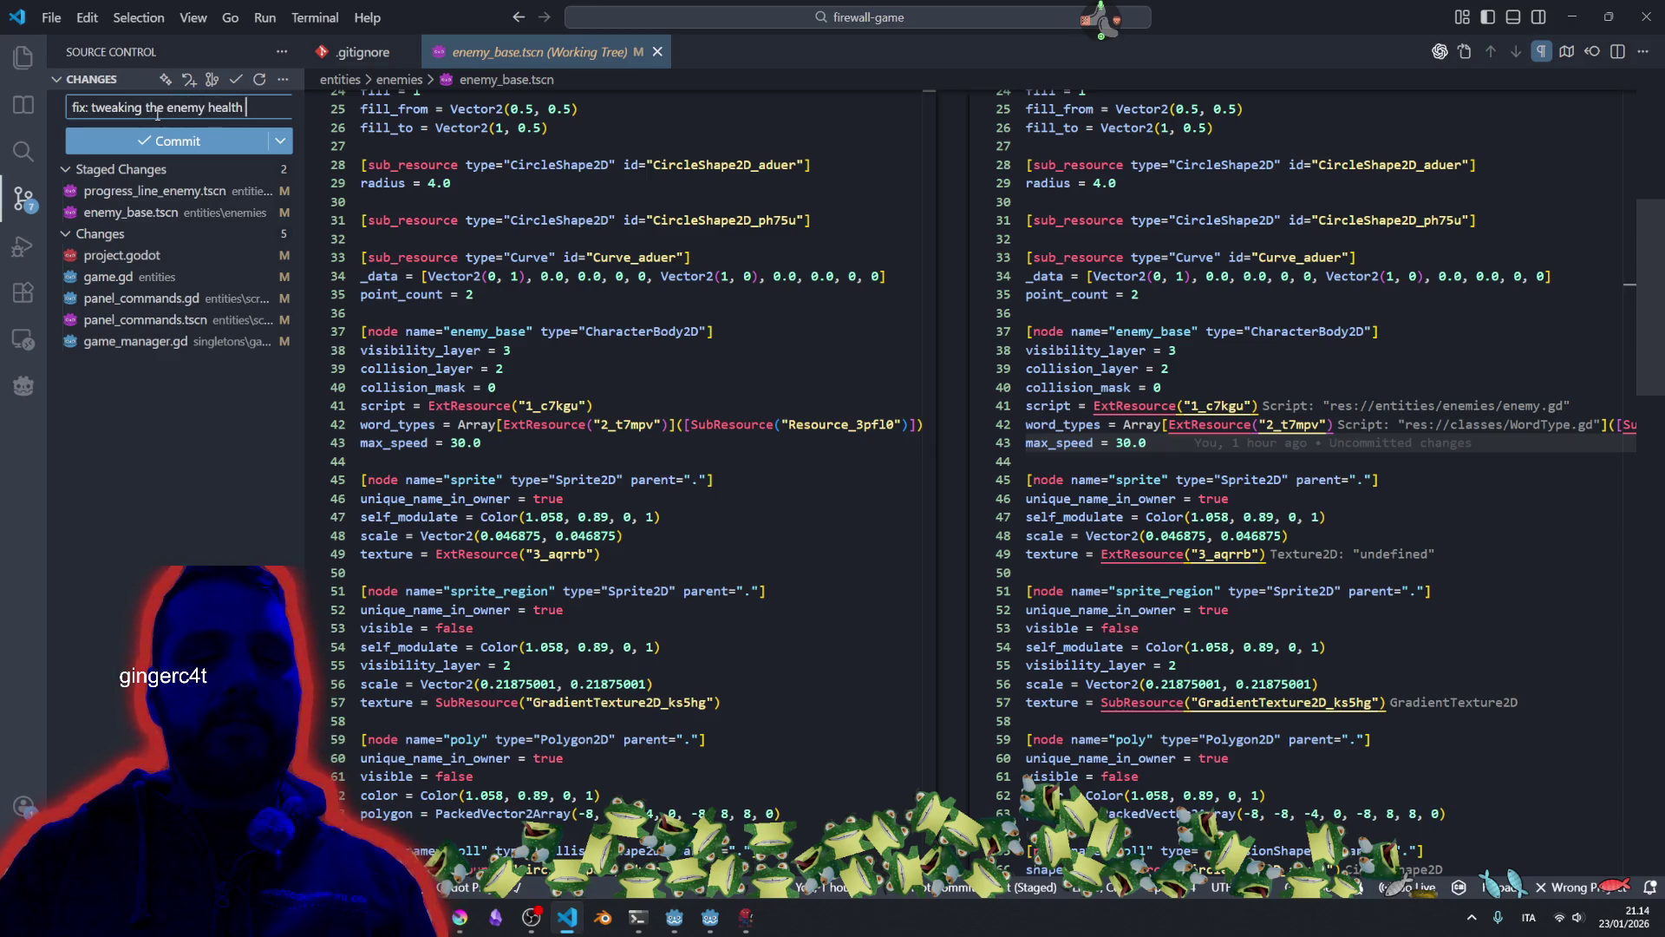
{"action": "type", "text": "an dspeed"}
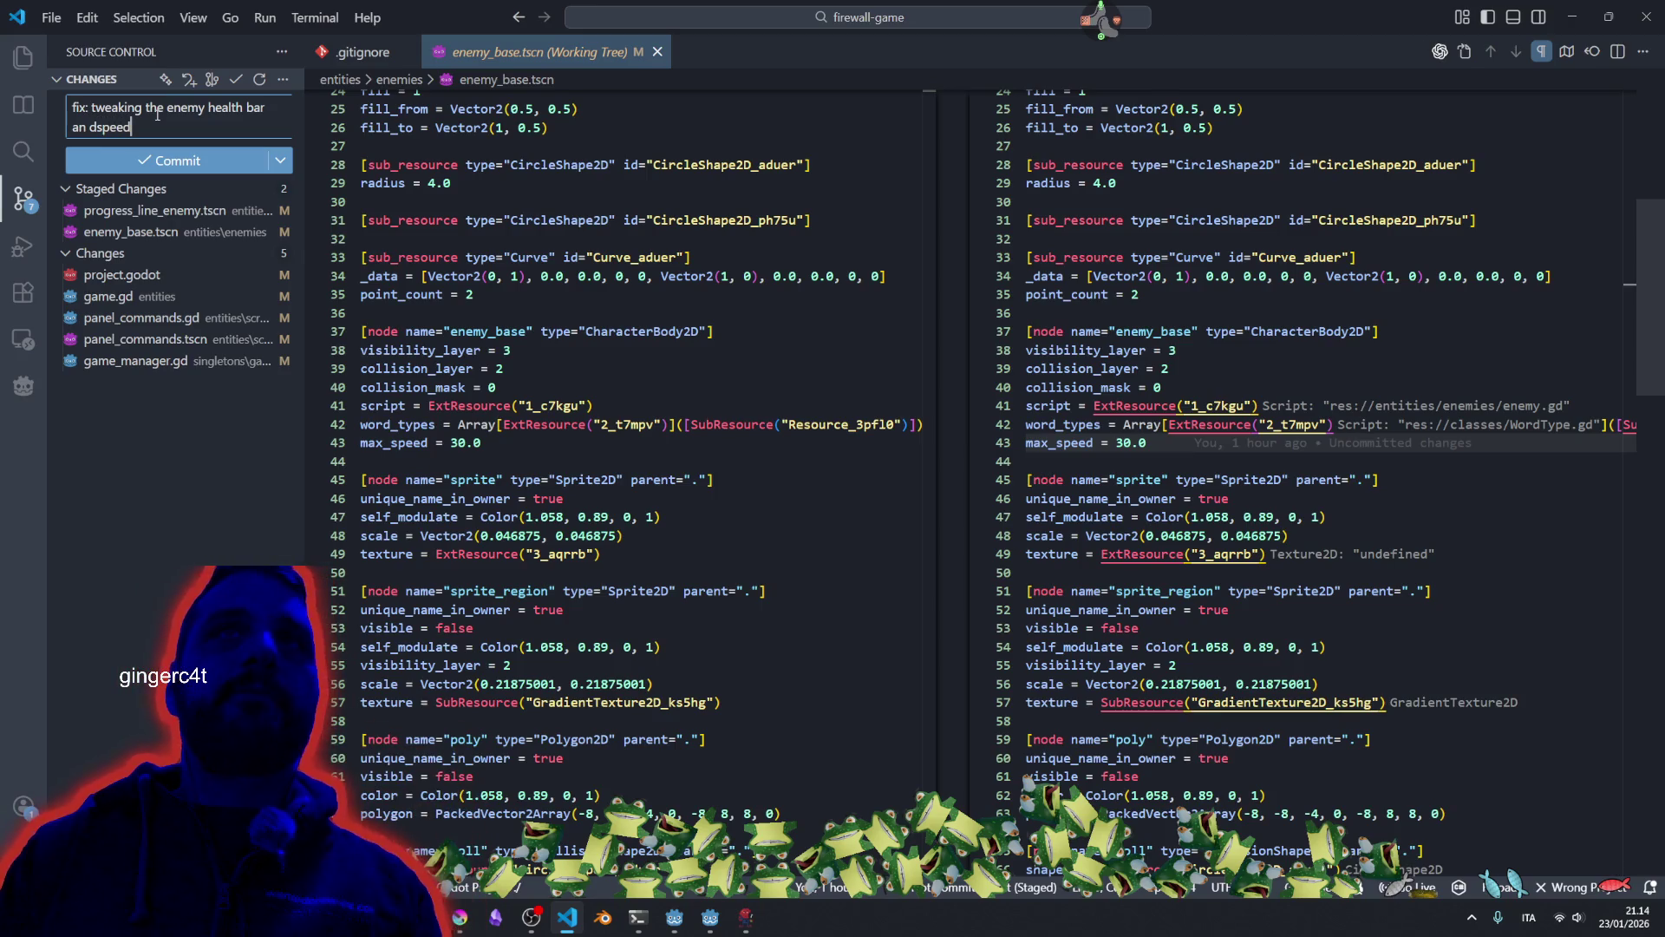
{"action": "key", "text": "Right"}
{"action": "key", "text": "End"}
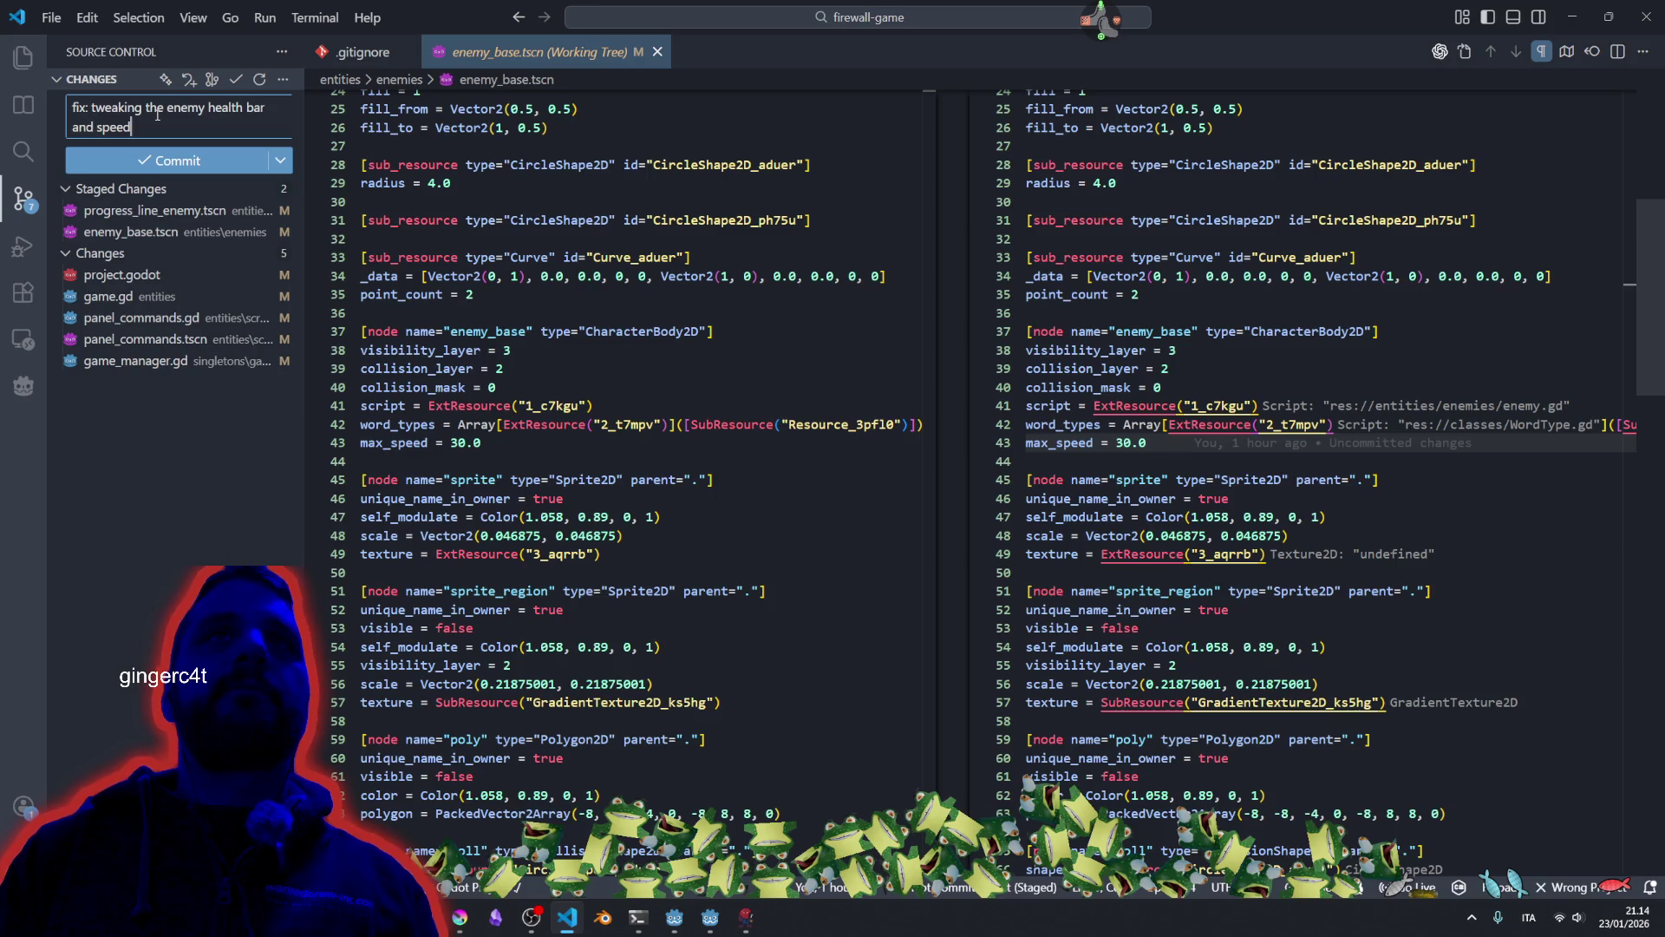
{"action": "left_click", "coordinate": [176, 161]}
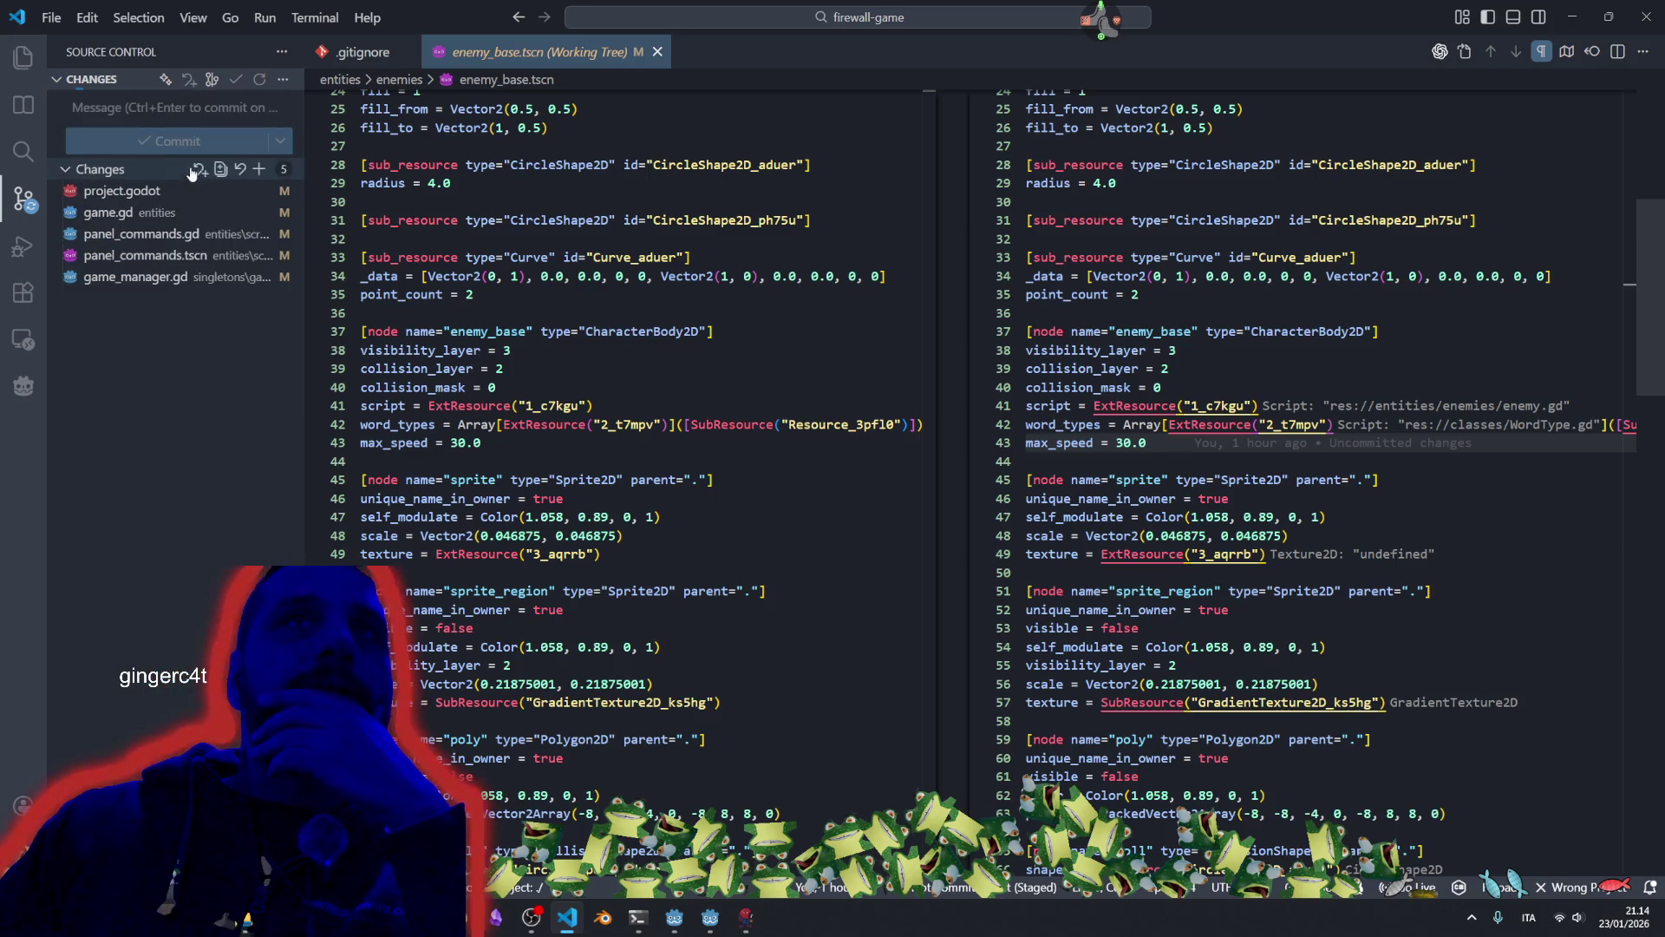
Review the game.gd, panel_commands.gd and game_manager.gd diffs.
{"action": "left_click", "coordinate": [137, 213]}
{"action": "left_click", "coordinate": [143, 234]}
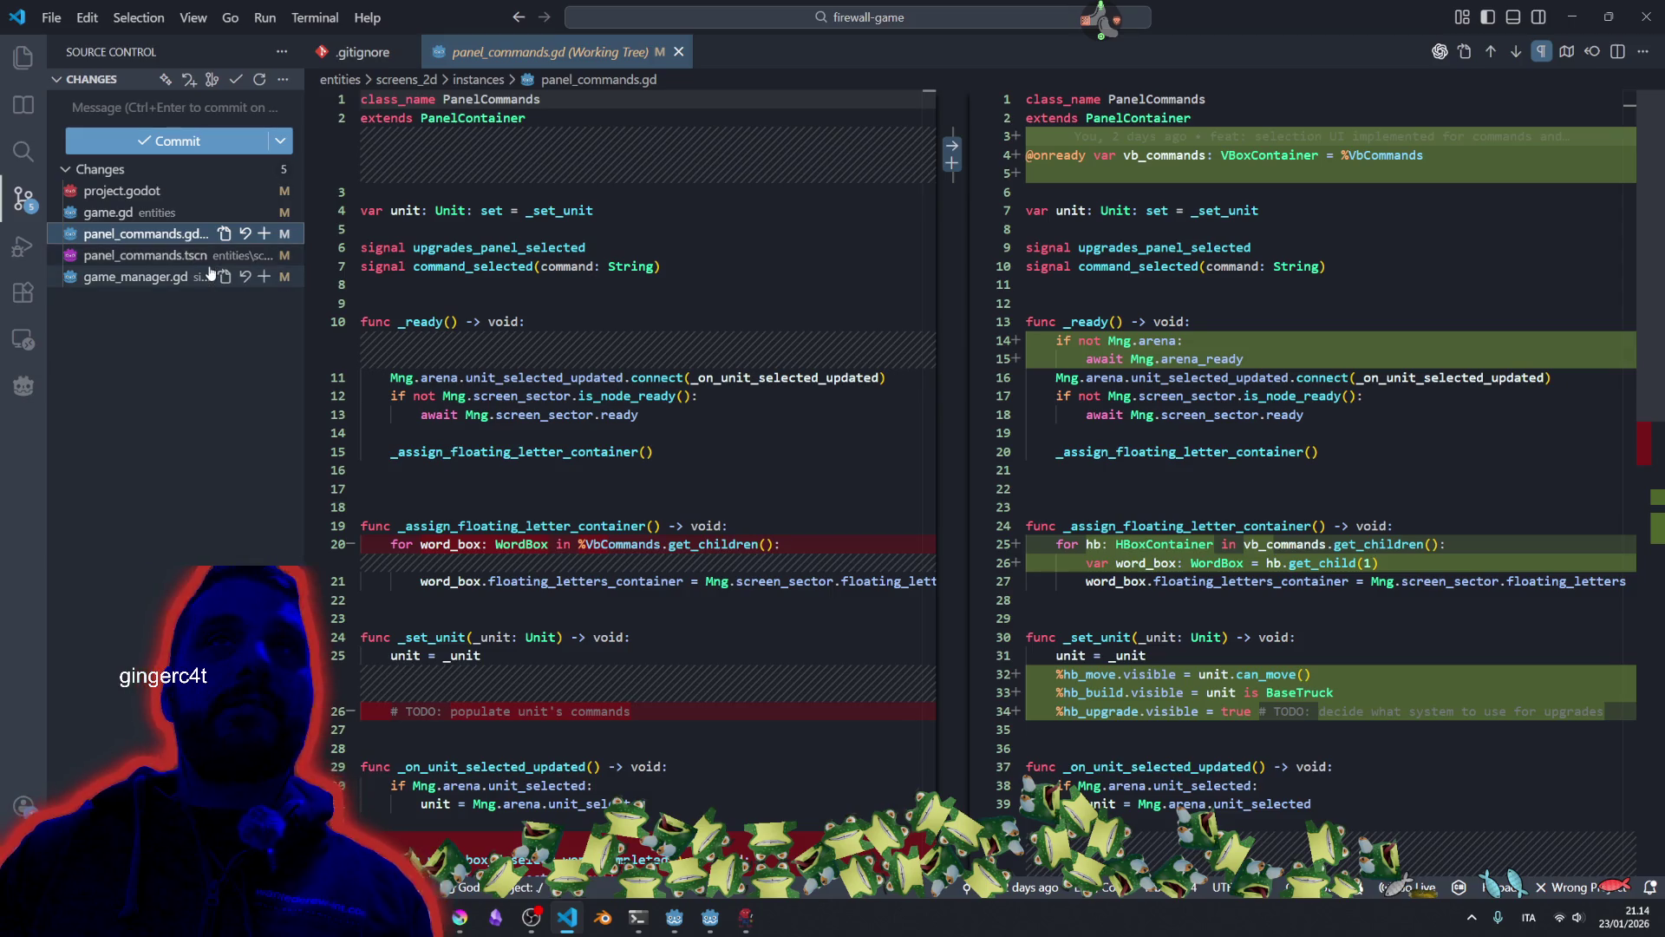
{"action": "left_click", "coordinate": [127, 278]}
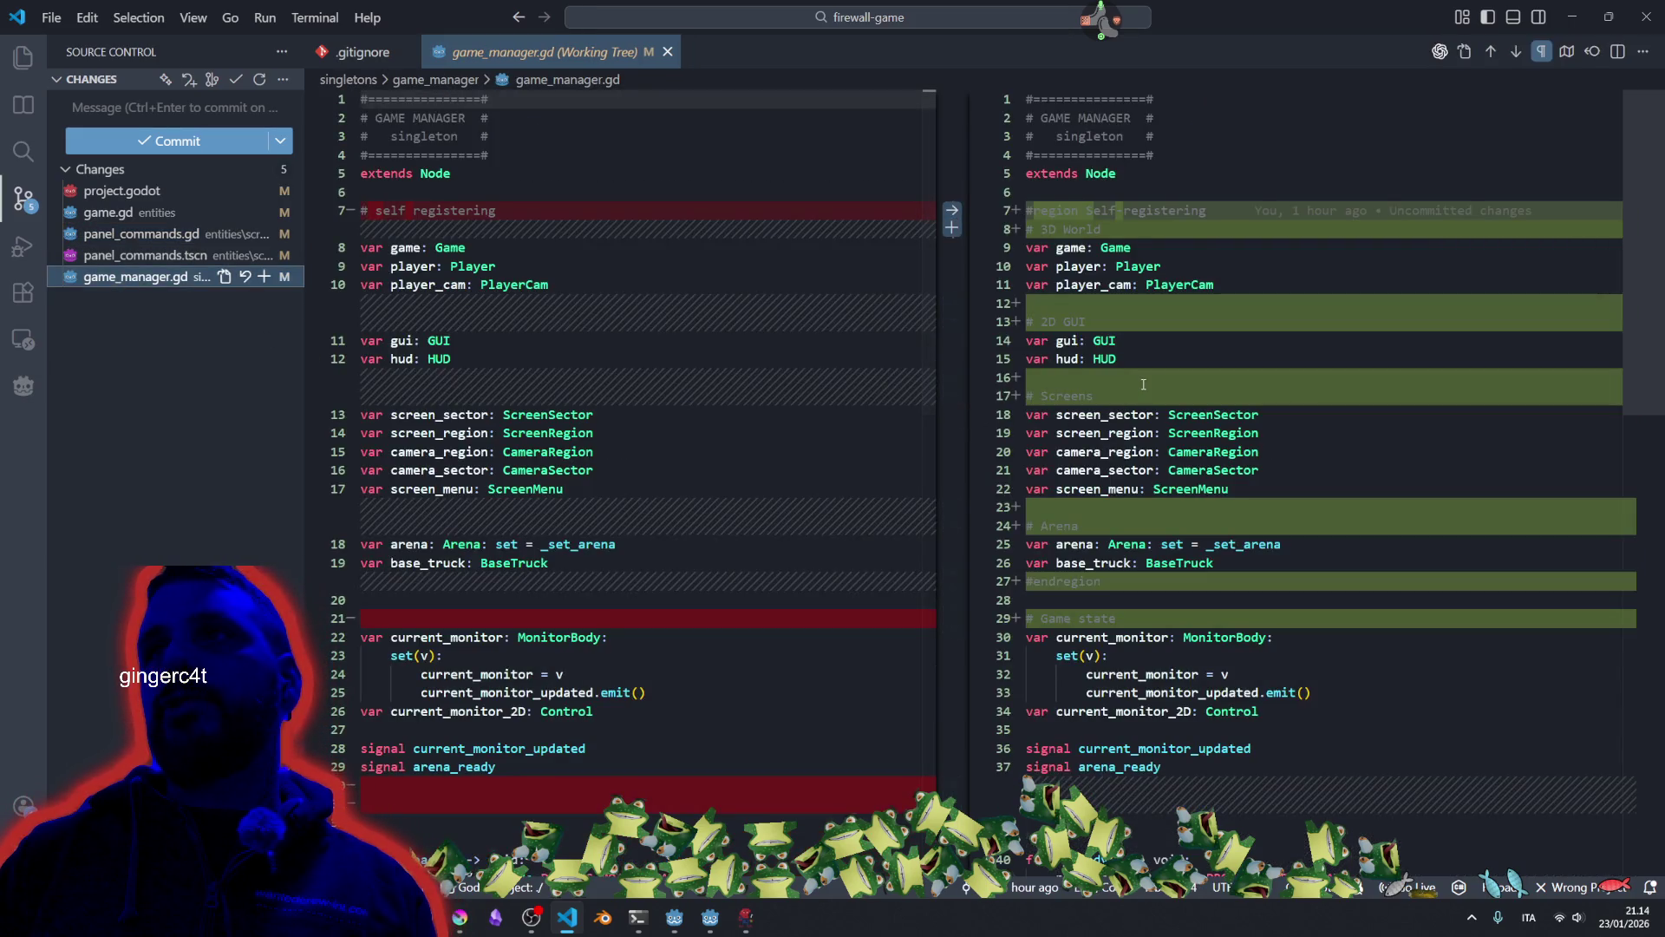
{"action": "scroll", "coordinate": [1158, 436], "scroll_direction": "down", "scroll_amount": 5}
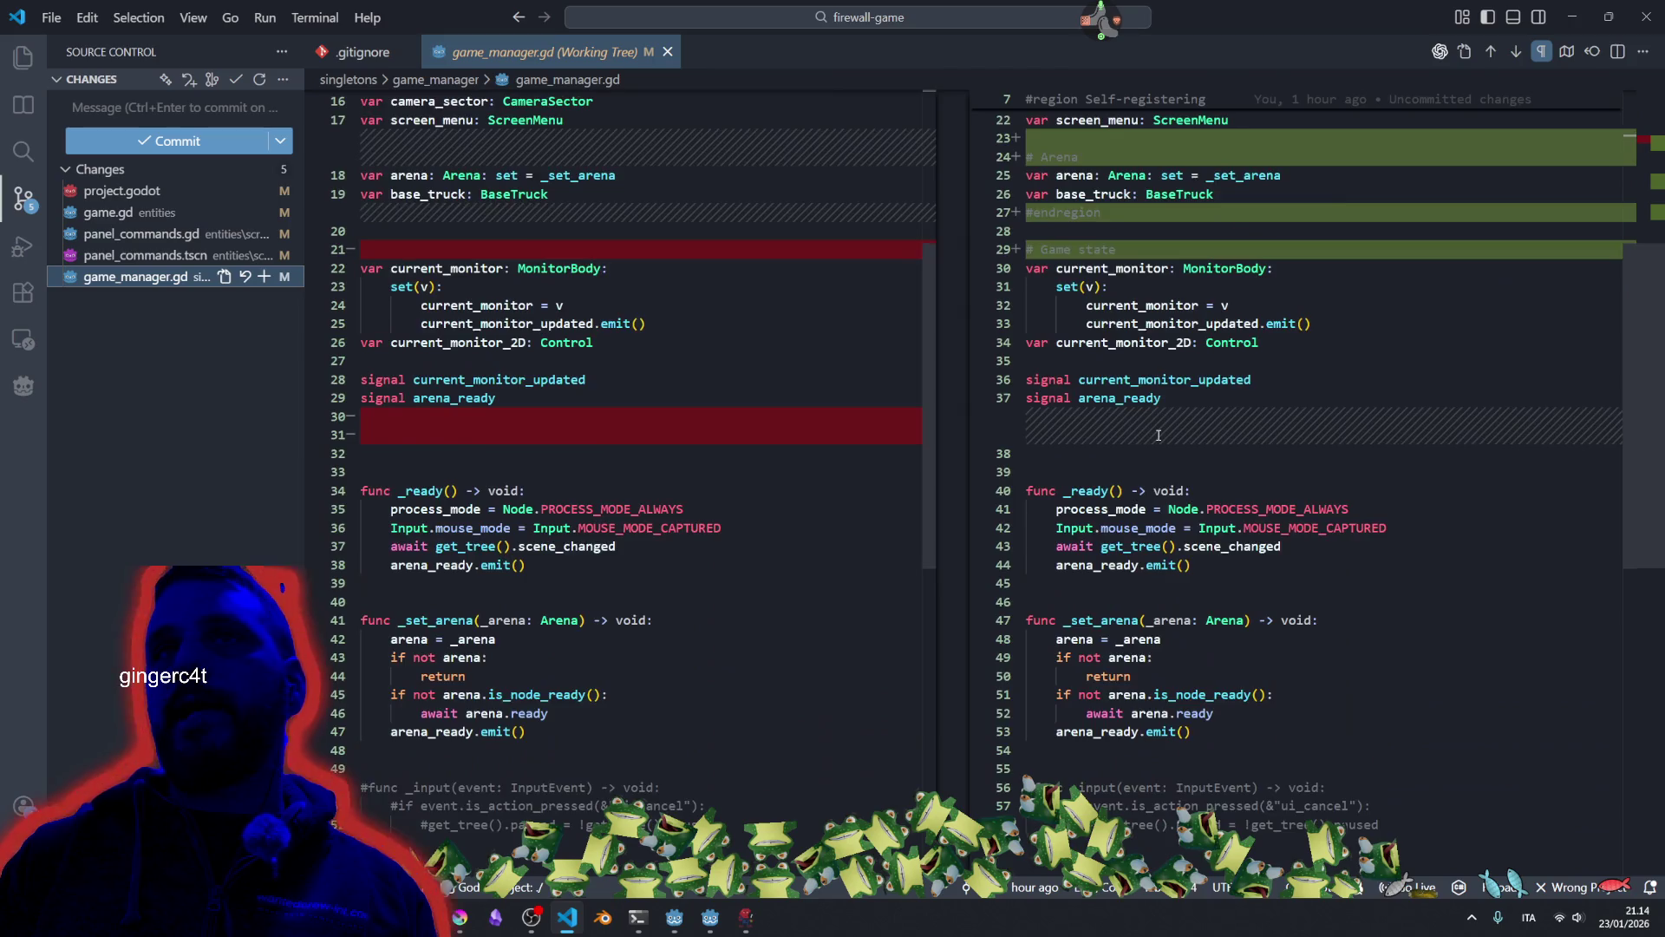
{"action": "left_click", "coordinate": [200, 234]}
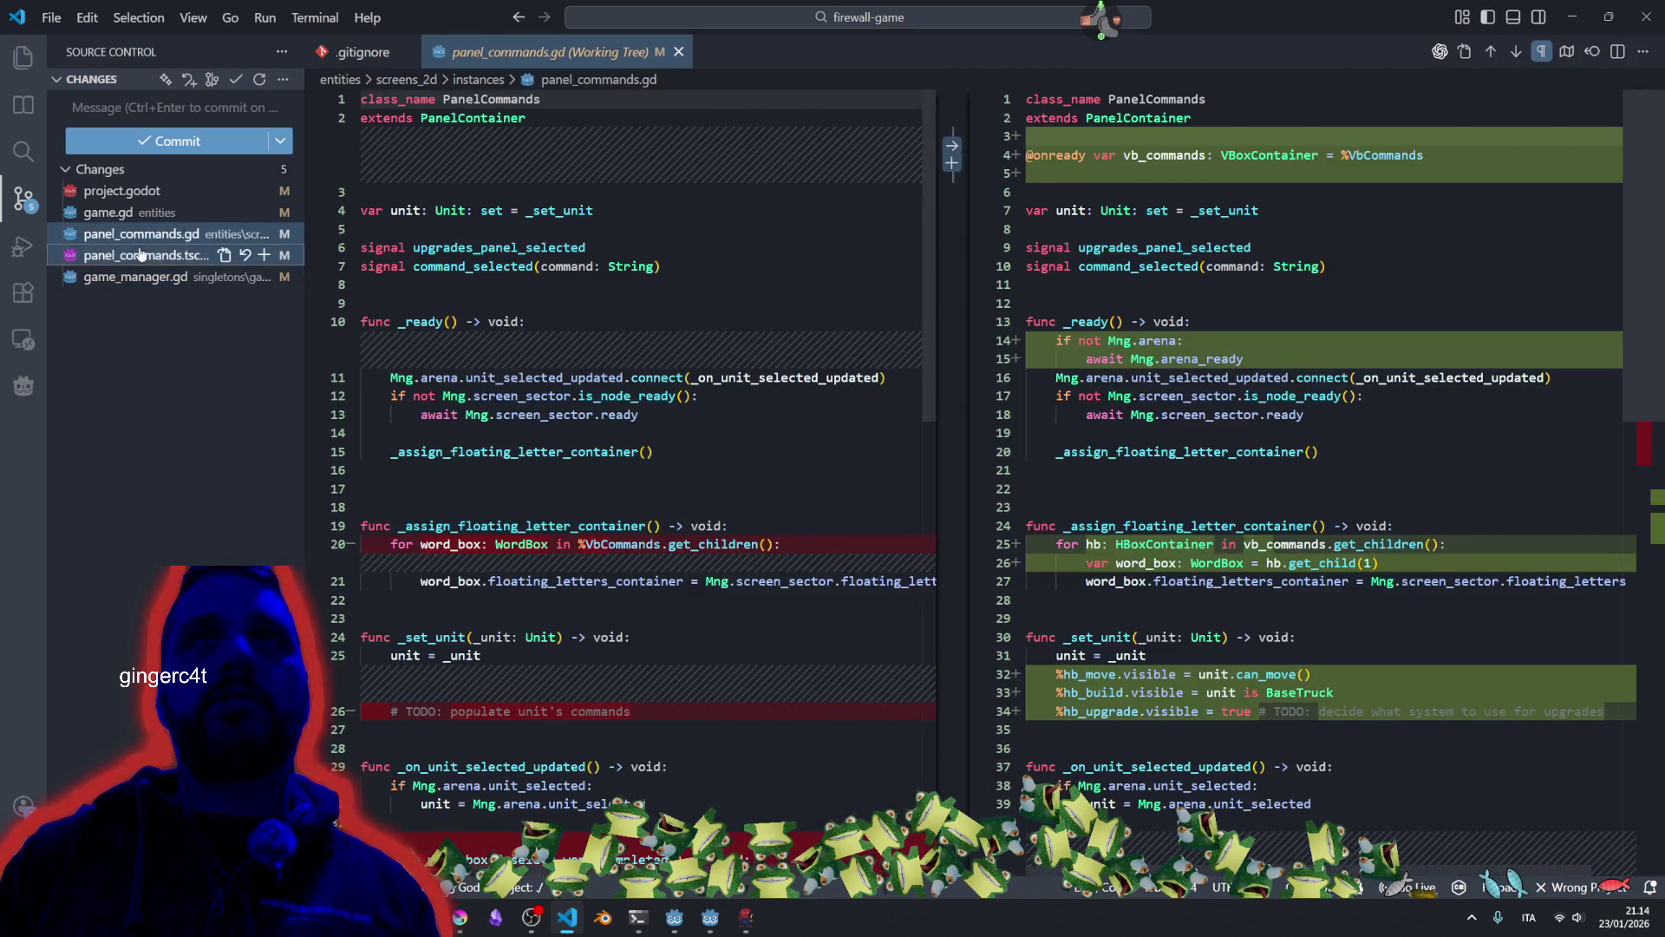
Stage both panel_commands files and commit as 'feat: panel command populate according to the unit options'.
{"action": "left_click", "coordinate": [127, 113]}
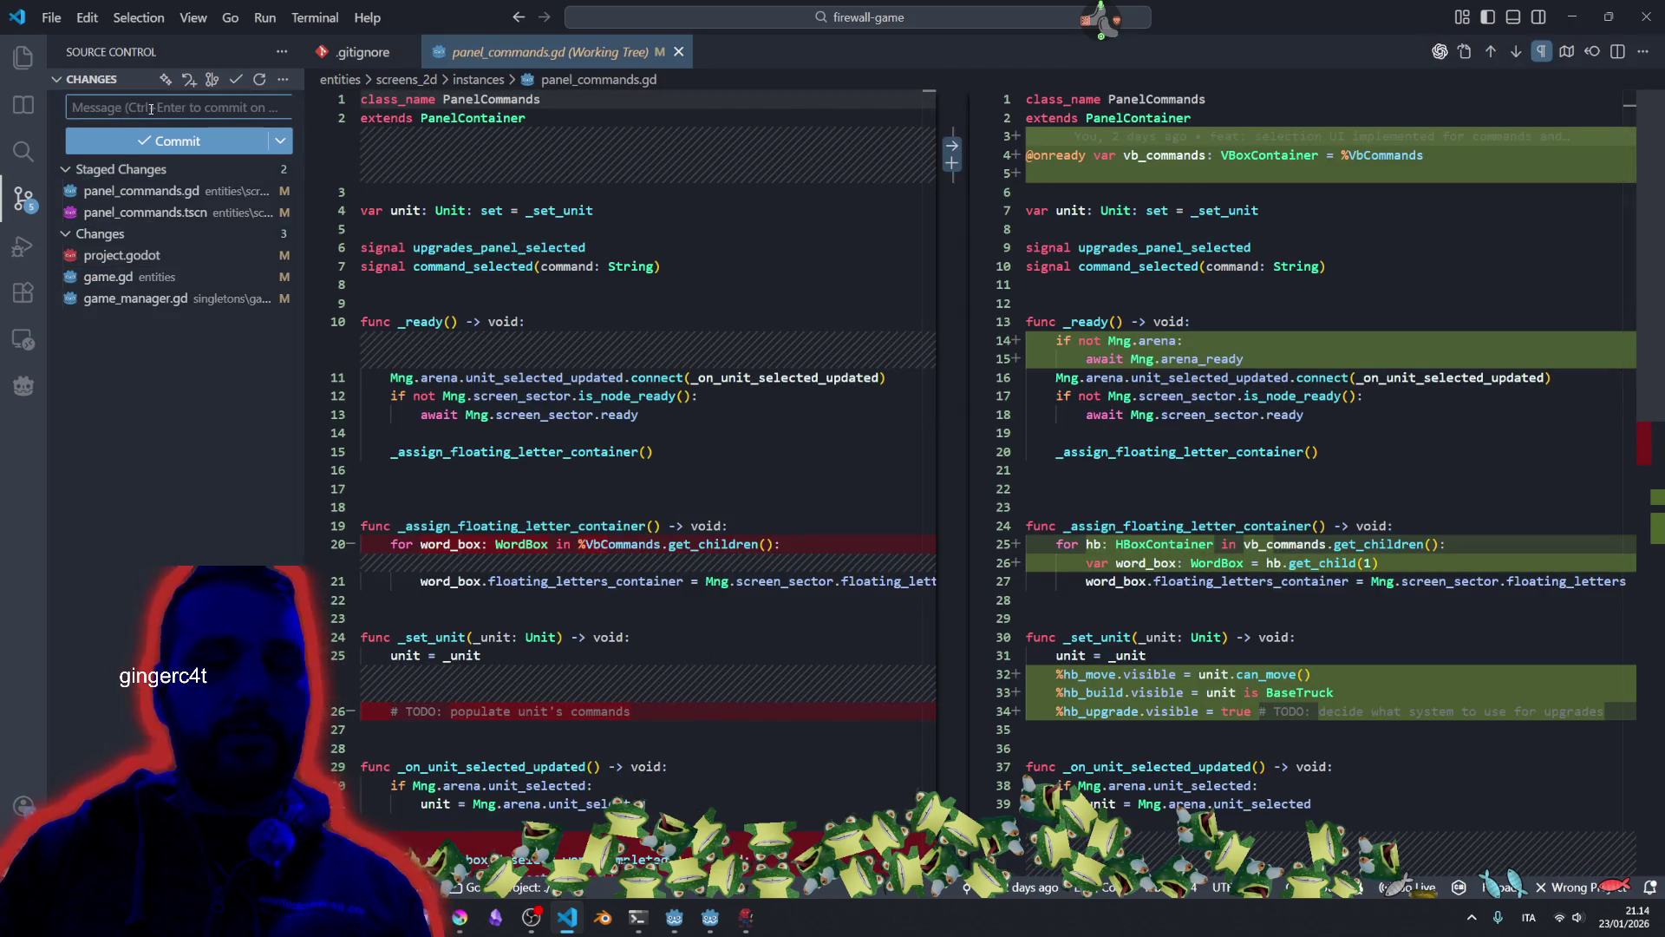
{"action": "type", "text": "feat: panel command populate p"}
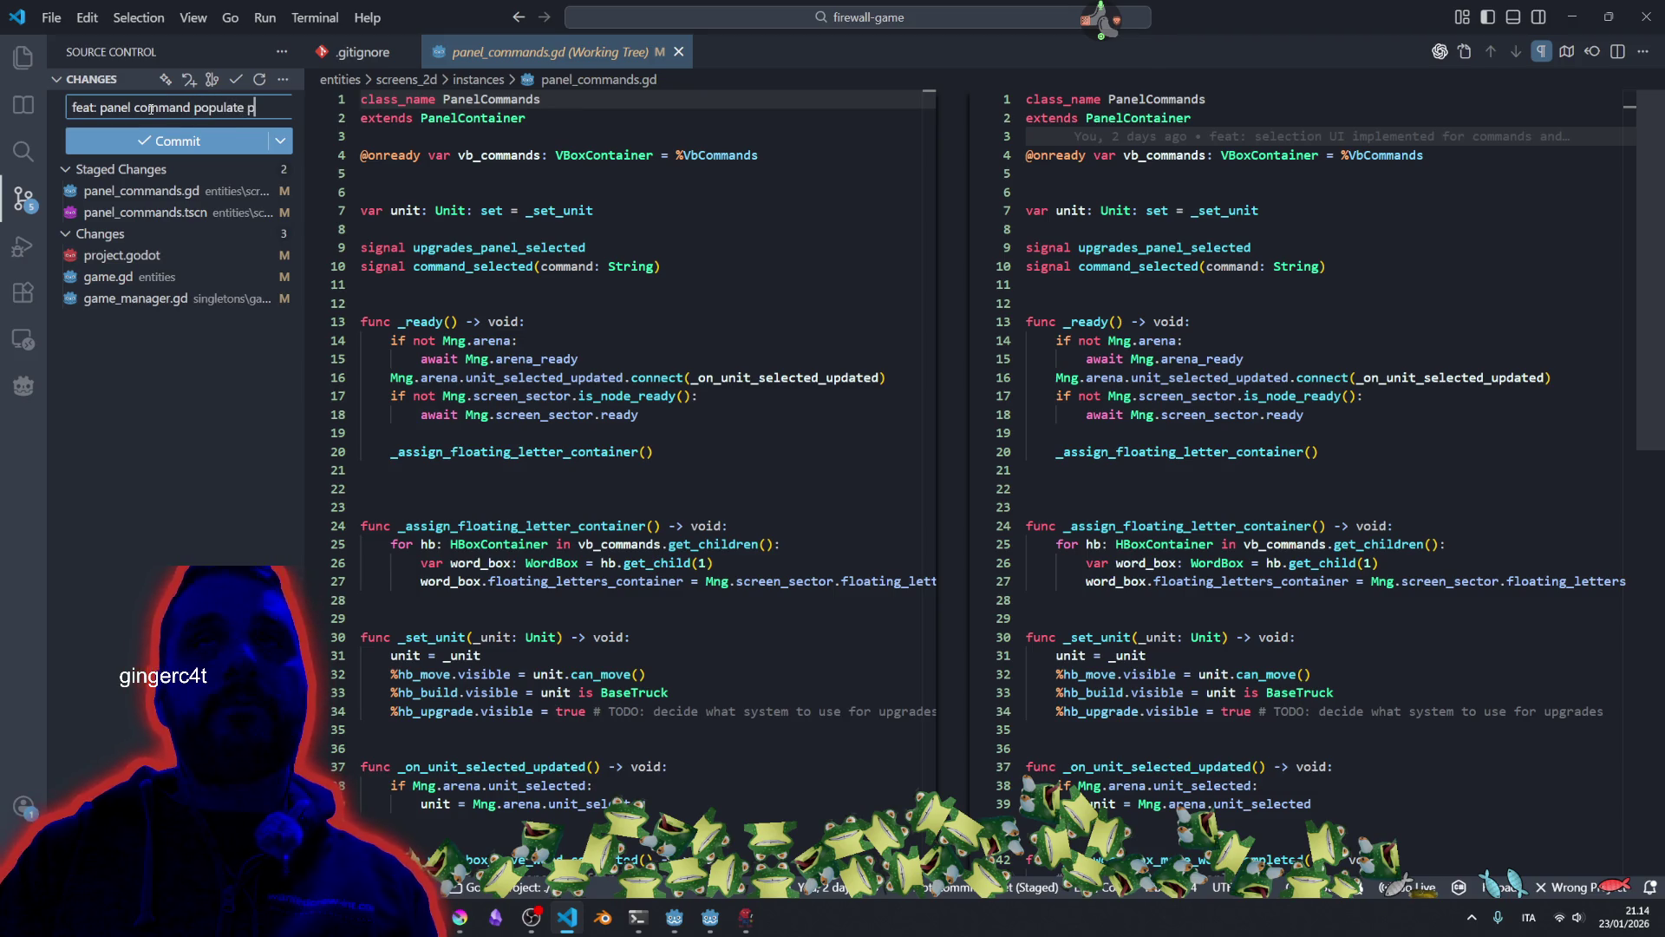
{"action": "key", "text": "BackSpace"}
{"action": "type", "text": "according to the unit options"}
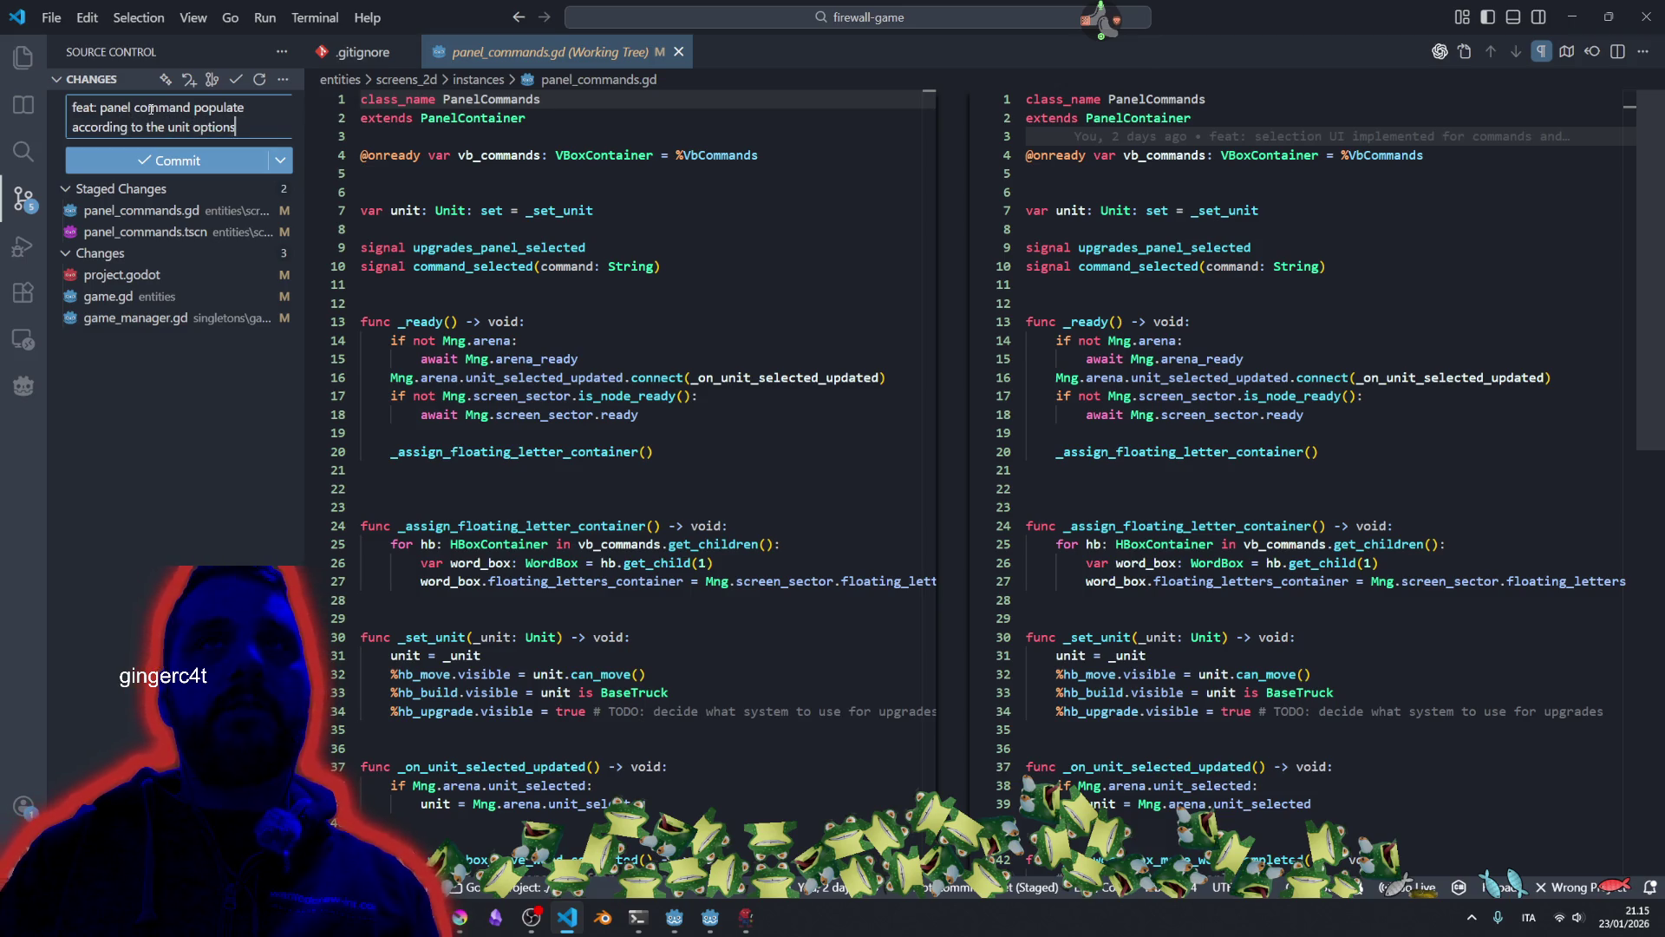
{"action": "left_click", "coordinate": [178, 161]}
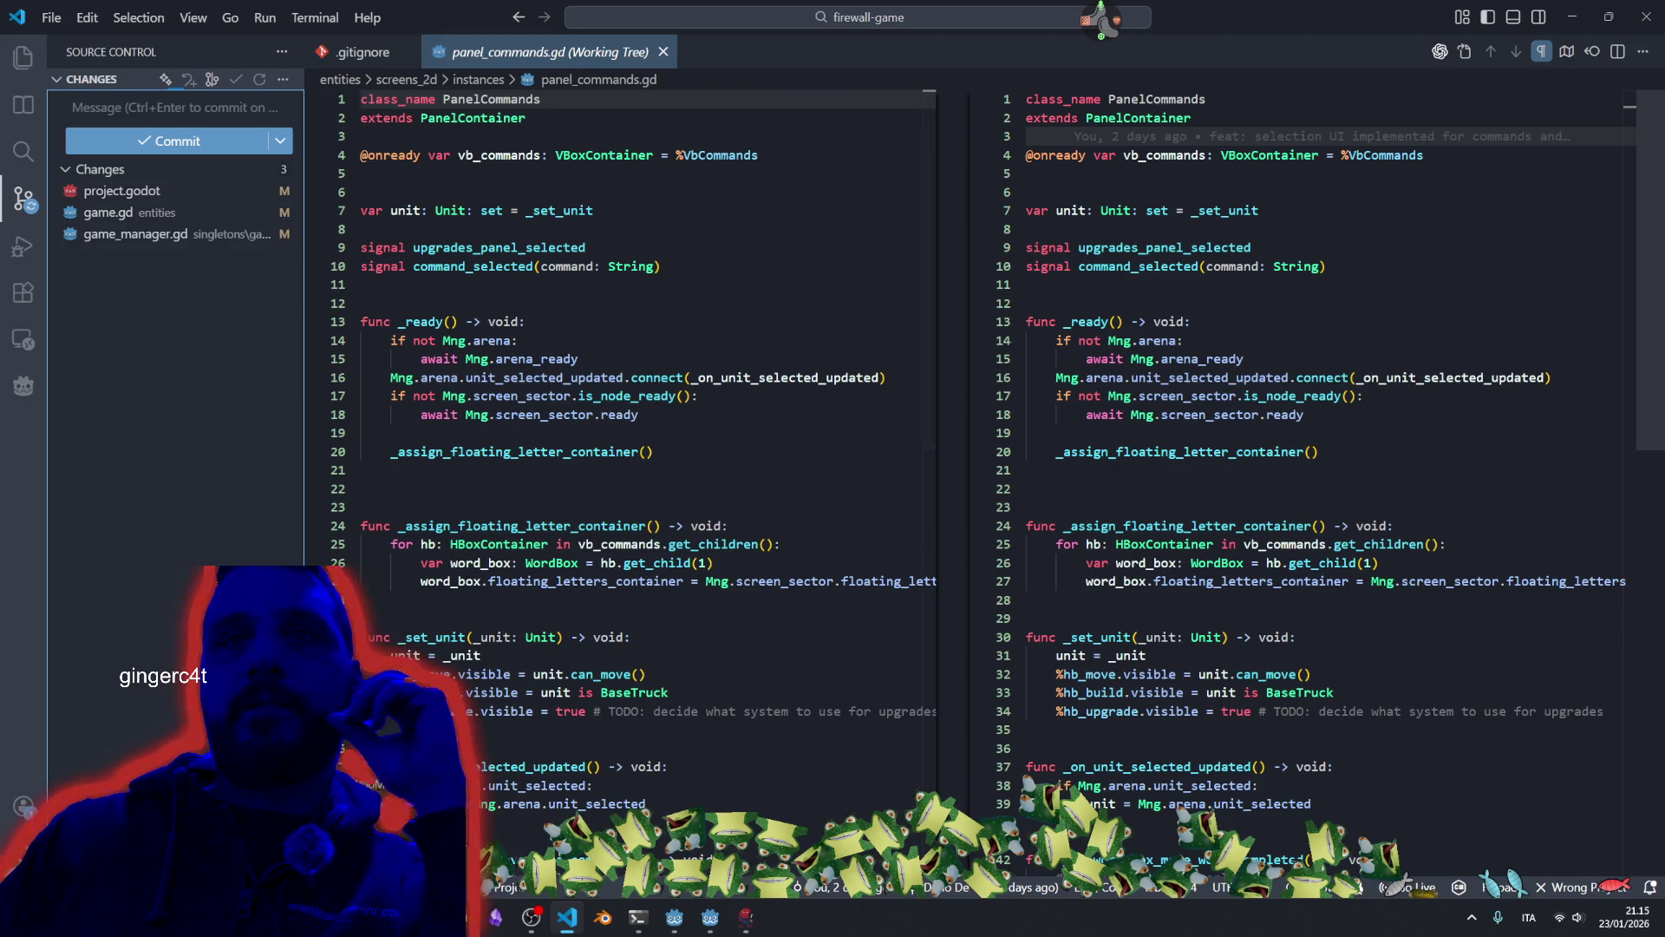
{"action": "key", "text": "alt+Tab"}
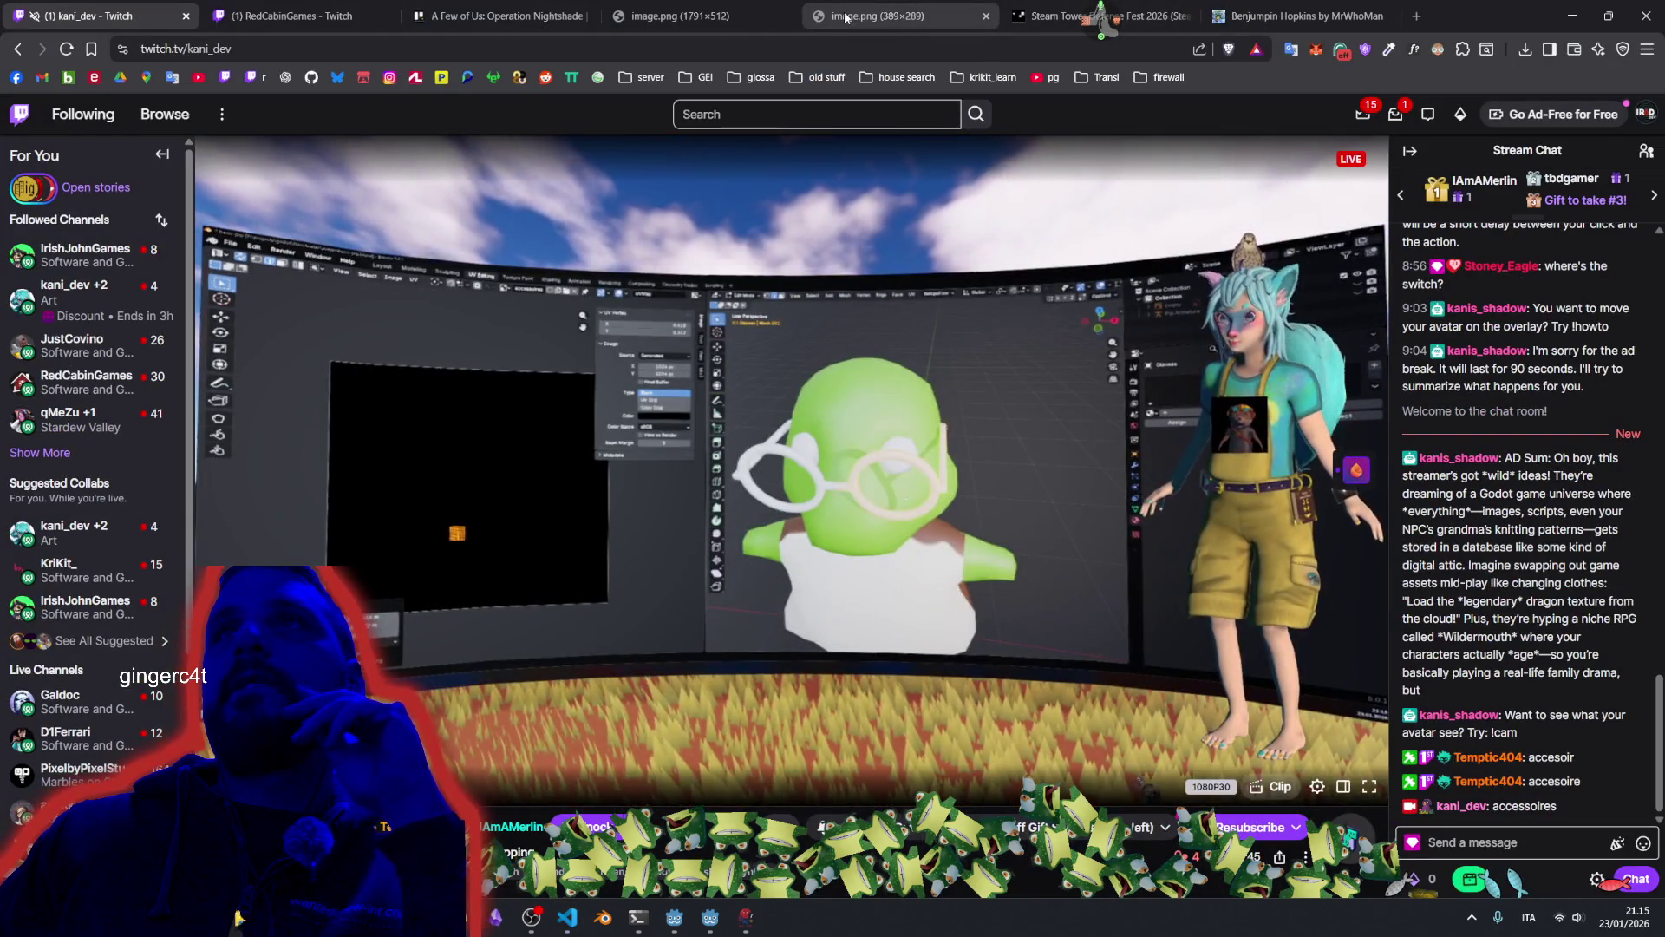
Mark the 'Procedural commands panel depending on the unit selected' card complete and drag it among finished iRad cards.
{"action": "left_click", "coordinate": [555, 6]}
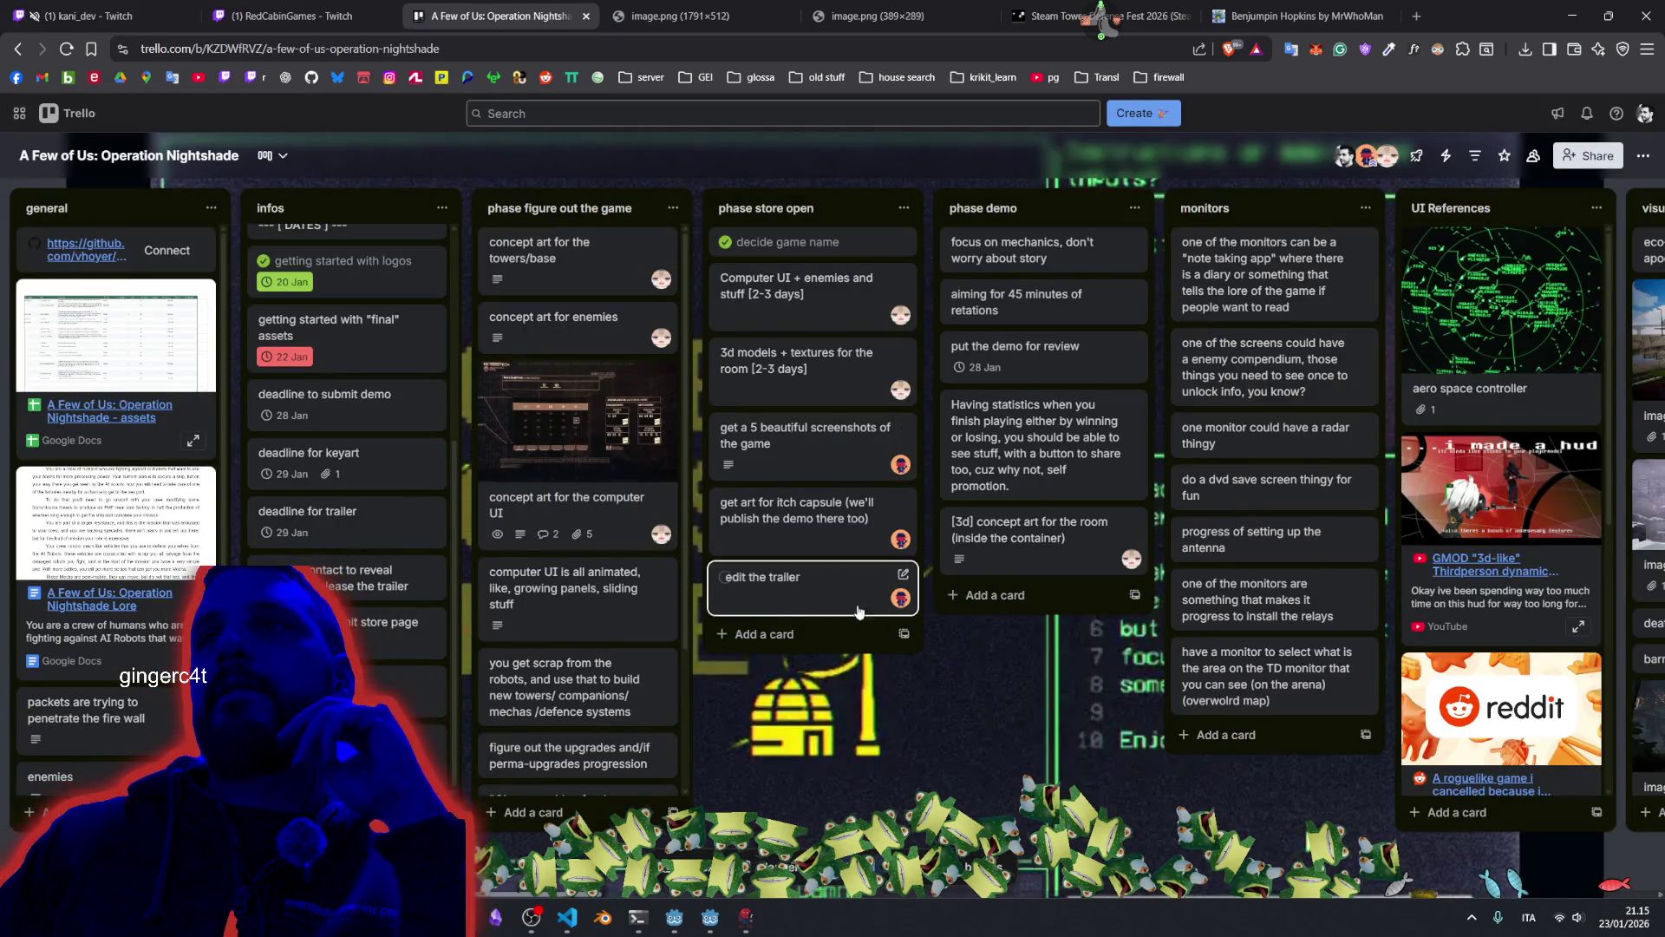
{"action": "scroll", "coordinate": [755, 576], "scroll_direction": "right", "scroll_amount": 10}
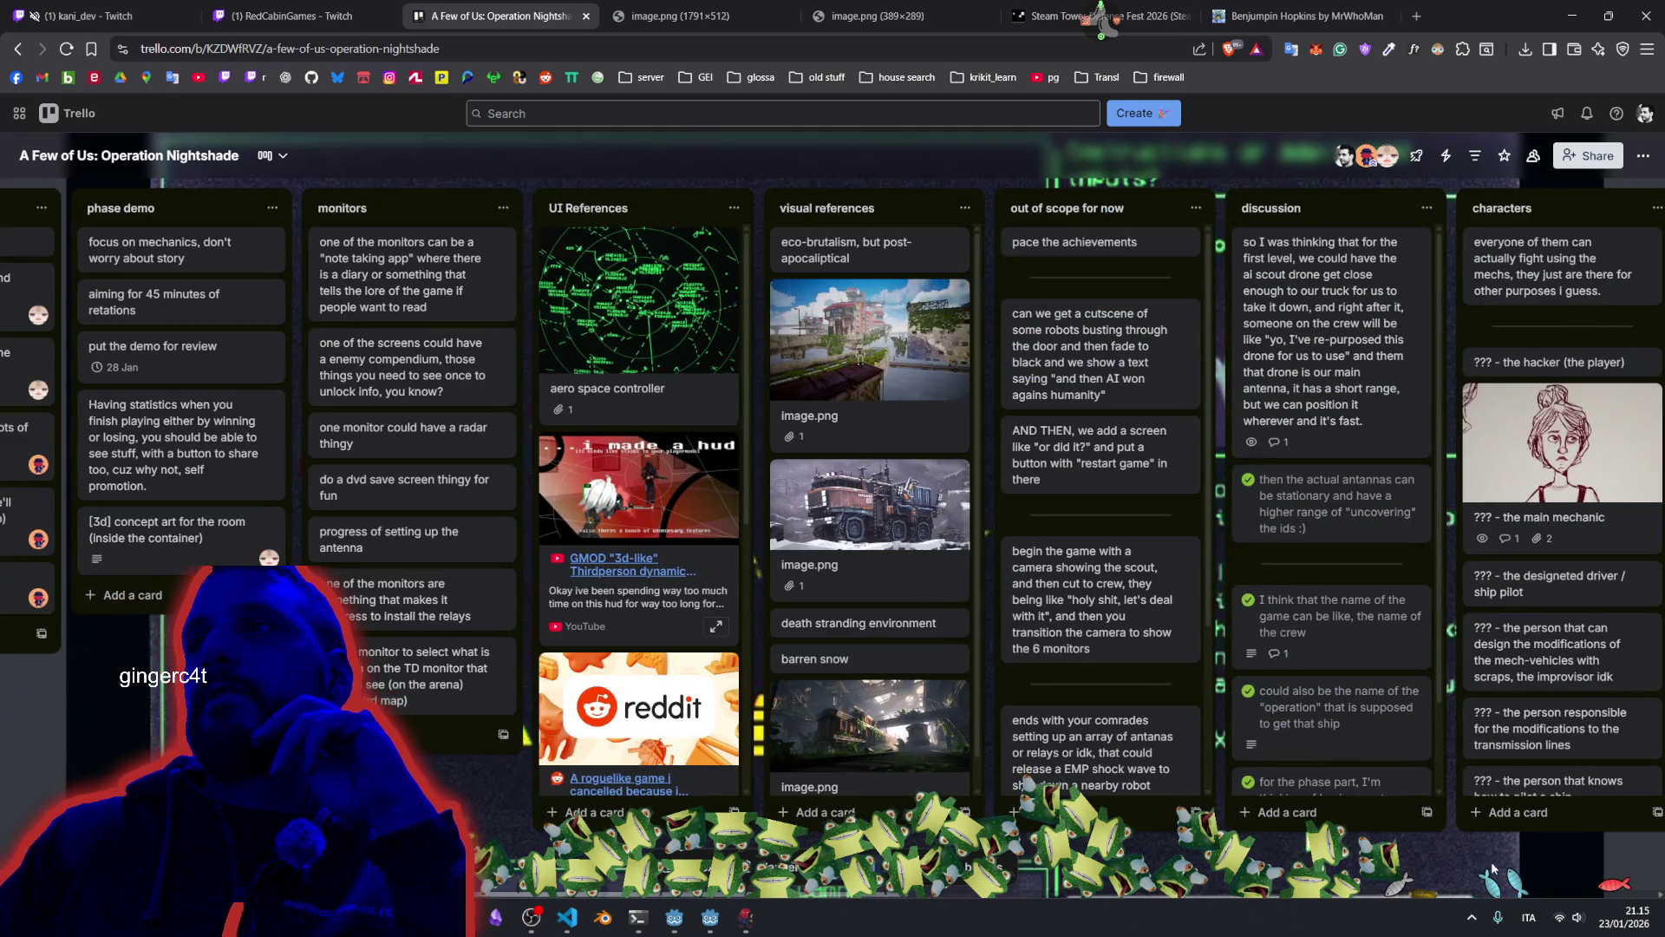
{"action": "scroll", "coordinate": [1497, 867], "scroll_direction": "right", "scroll_amount": 14}
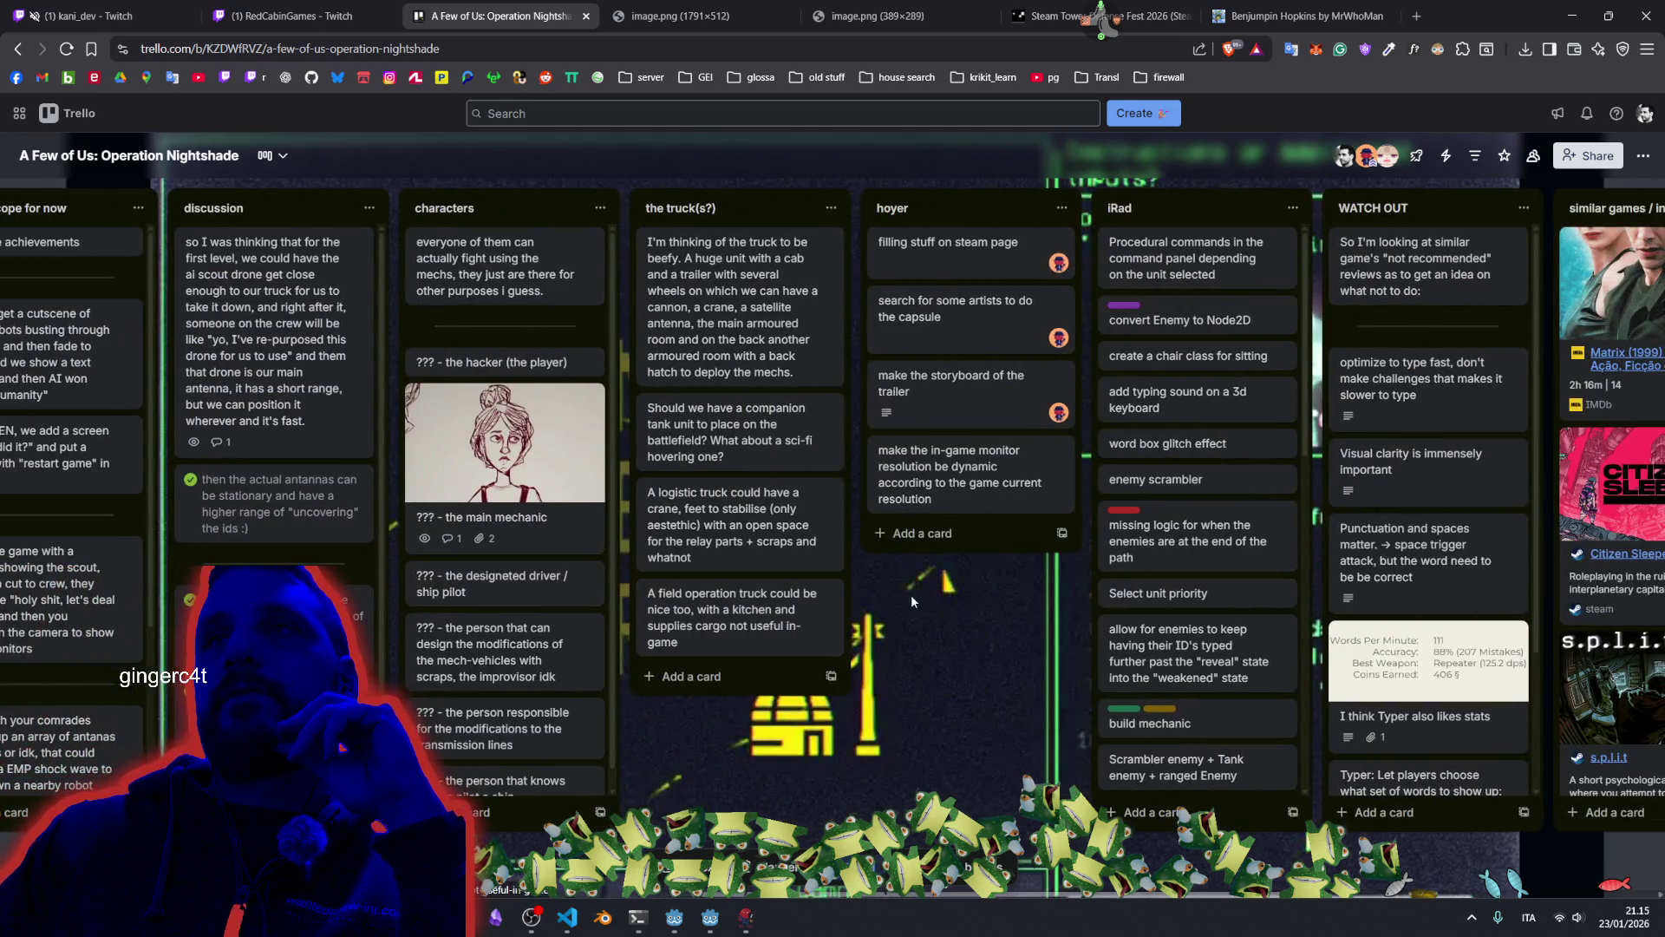
{"action": "scroll", "coordinate": [775, 624], "scroll_direction": "right", "scroll_amount": 2}
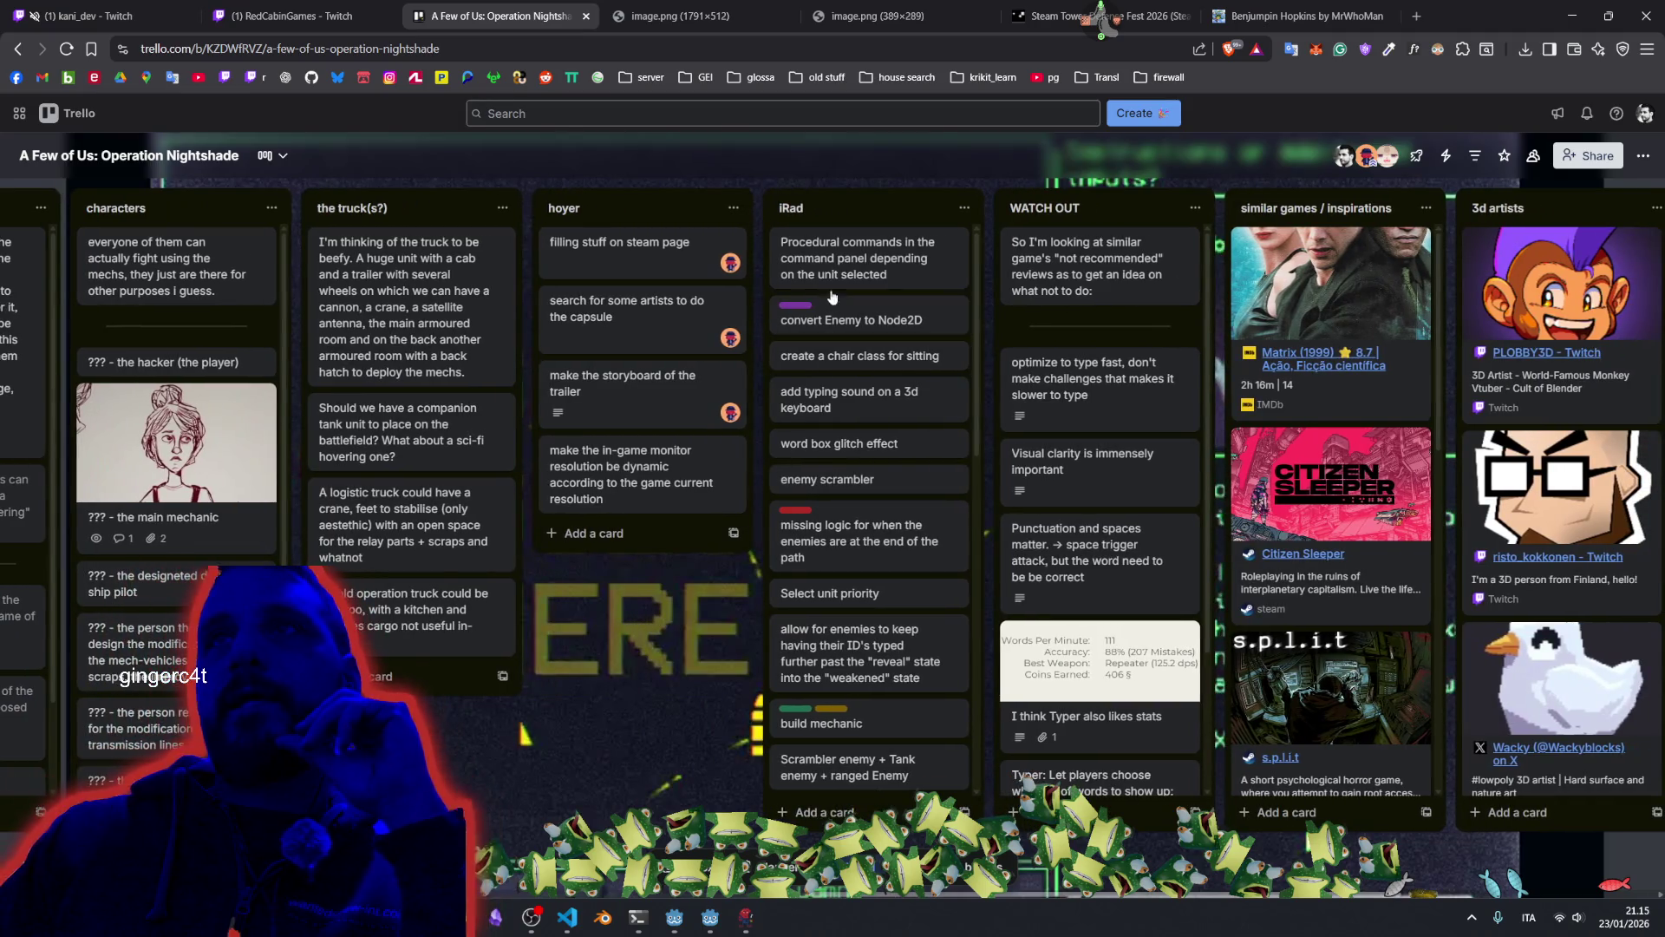
{"action": "left_click", "coordinate": [779, 249]}
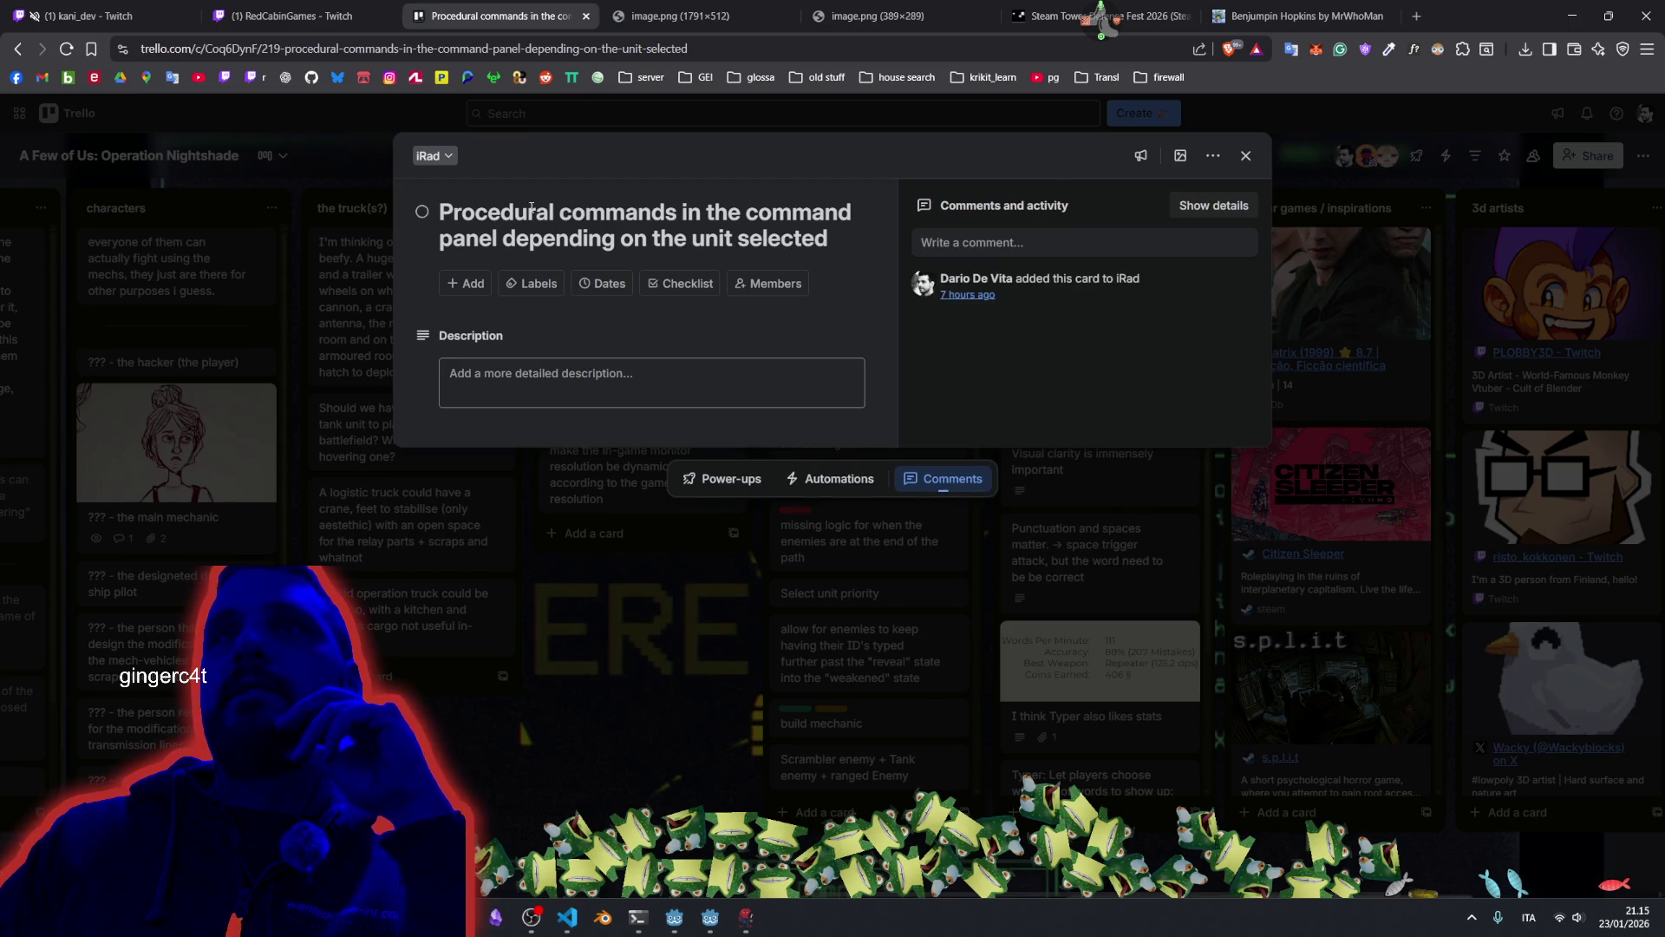
{"action": "left_click", "coordinate": [423, 212]}
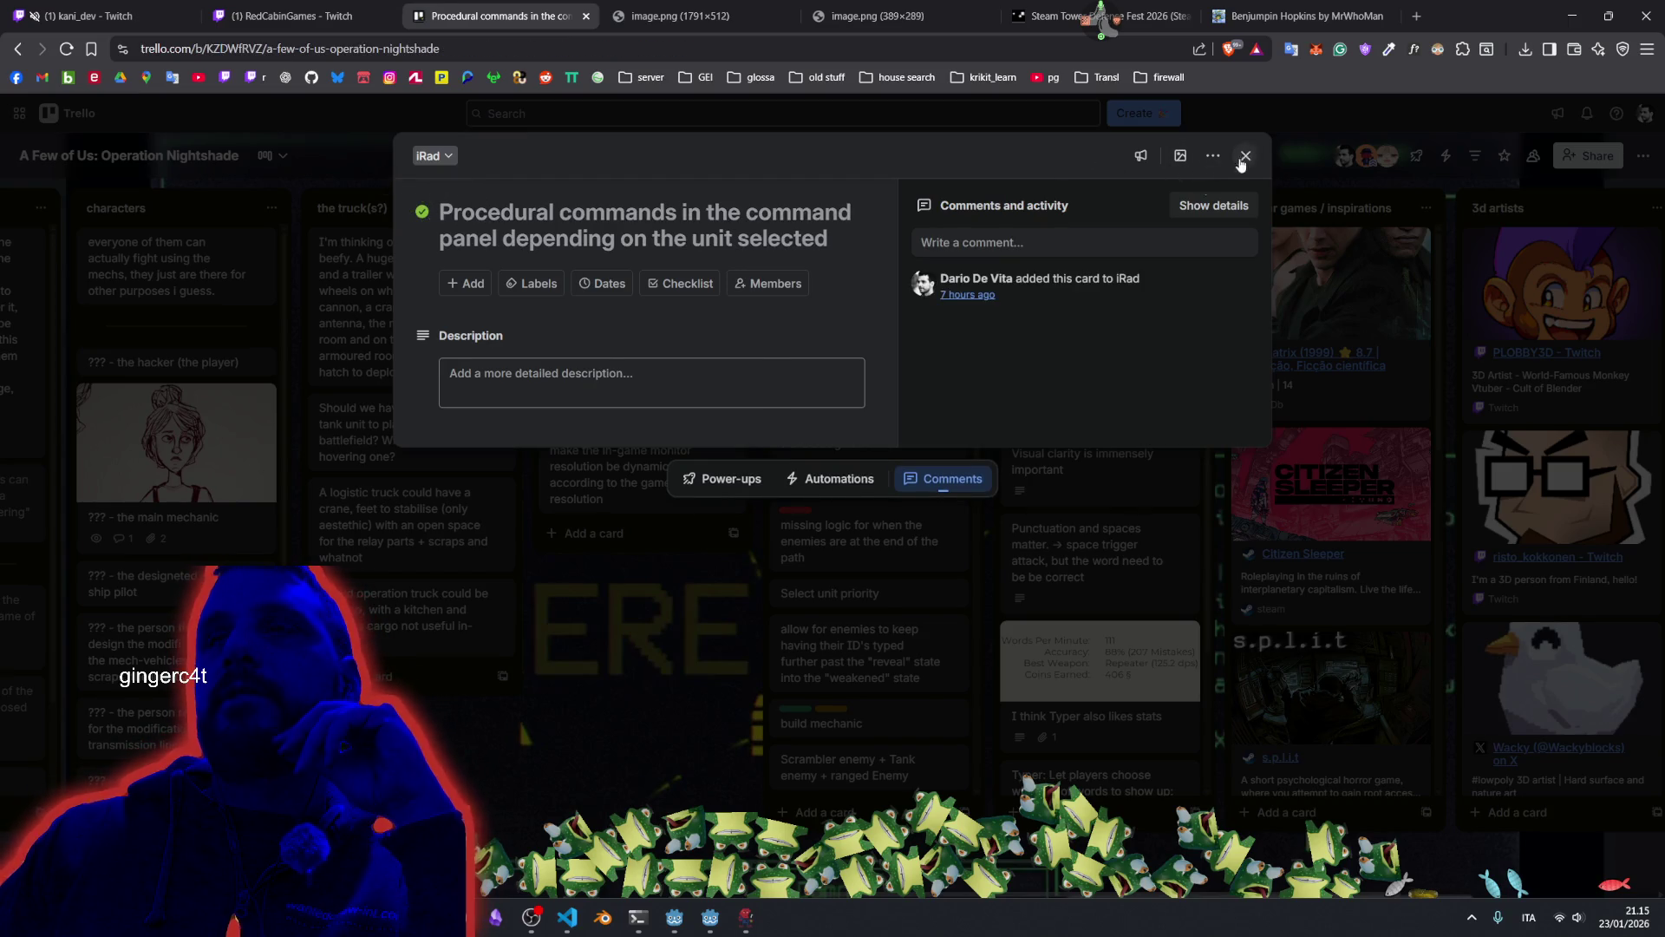
{"action": "left_click", "coordinate": [1246, 156]}
{"action": "mouse_move", "coordinate": [865, 278]}
{"action": "left_mouse_down"}
{"action": "mouse_move", "coordinate": [879, 750]}
{"action": "mouse_move", "coordinate": [884, 627]}
{"action": "left_mouse_up"}
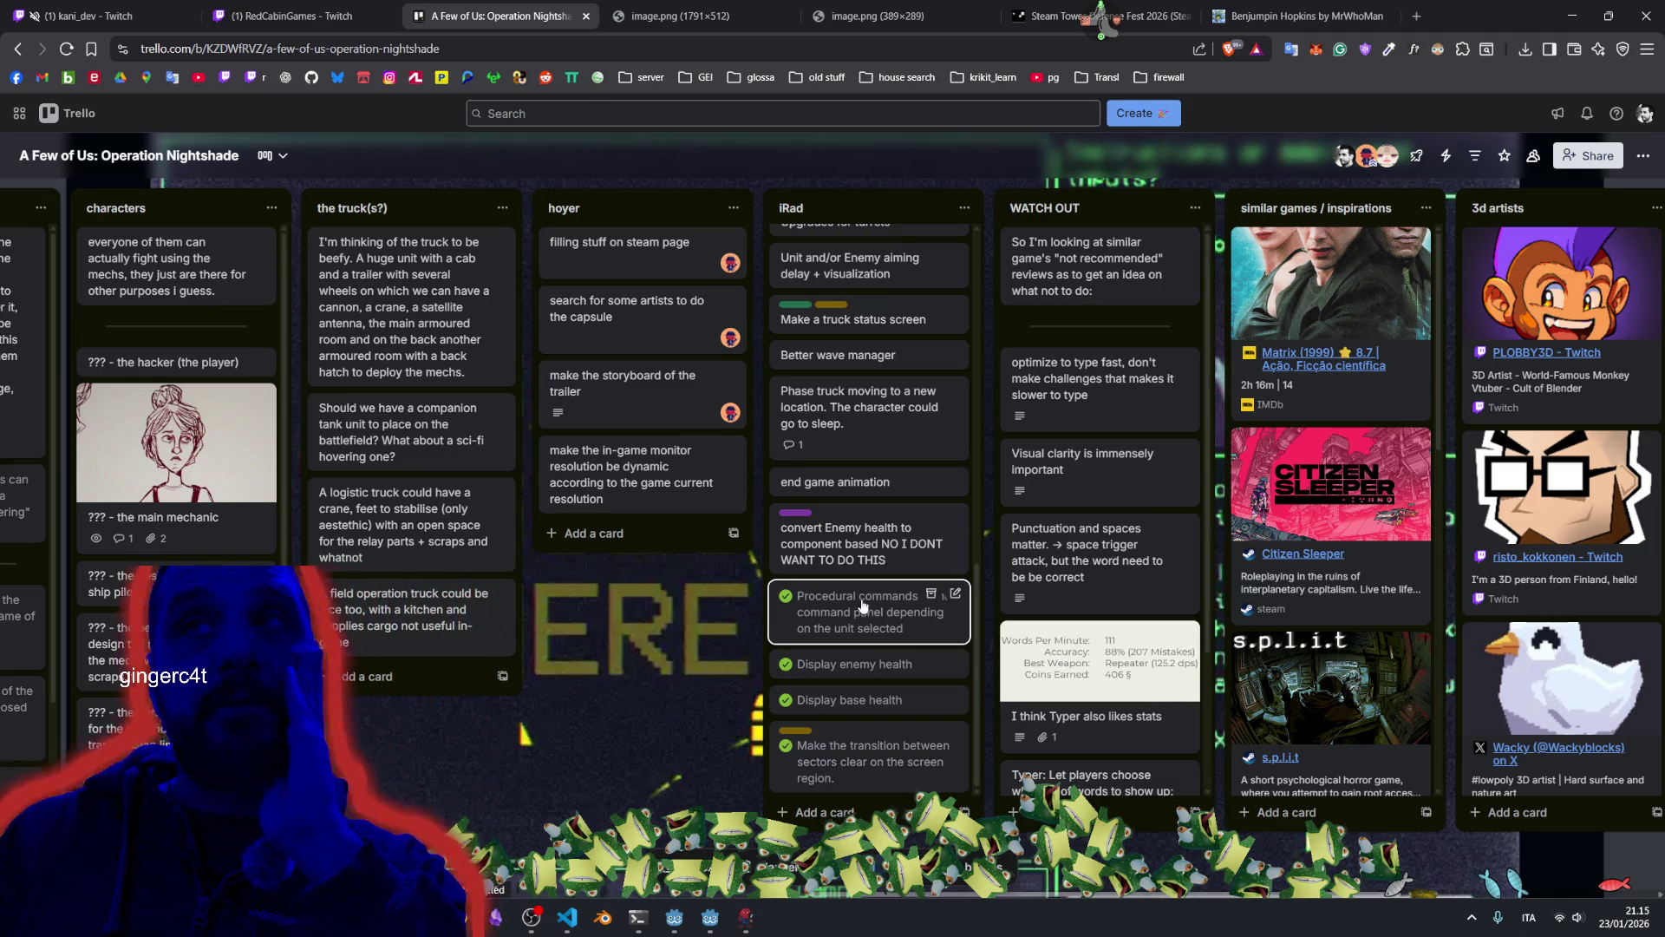
{"action": "scroll", "coordinate": [863, 416], "scroll_direction": "down", "scroll_amount": 5}
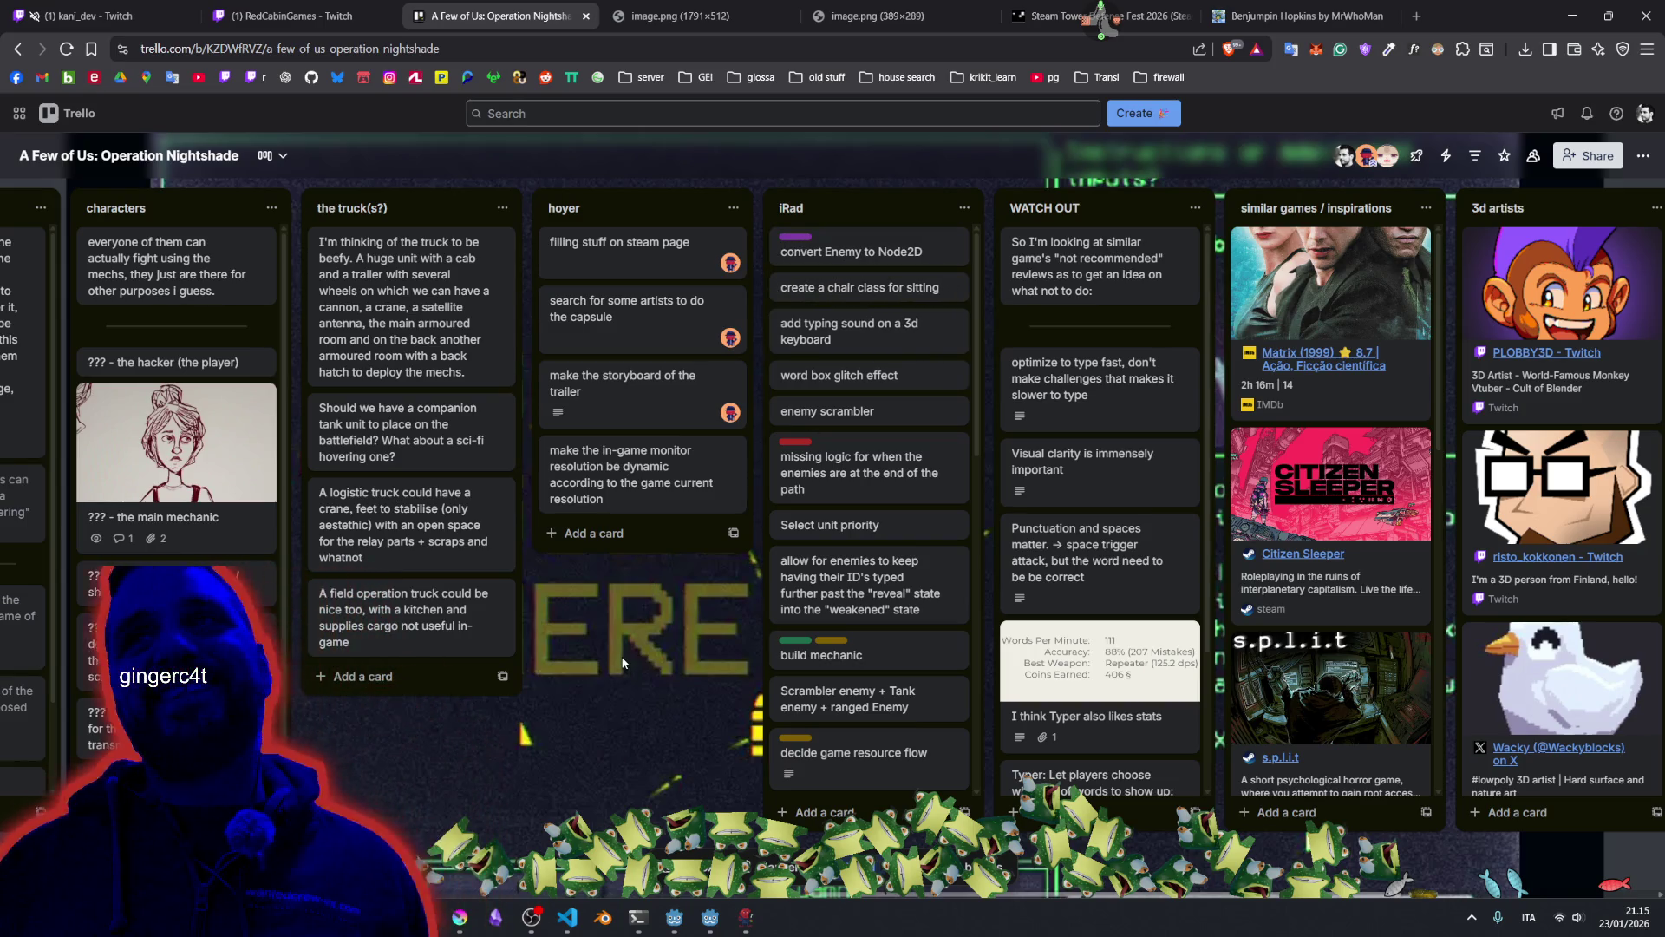
Drag word box glitch effect and enemy scrambler under convert Enemy to Node2D, moving chair class below them.
{"action": "left_click_drag", "start_coordinate": [902, 349], "coordinate": [893, 295]}
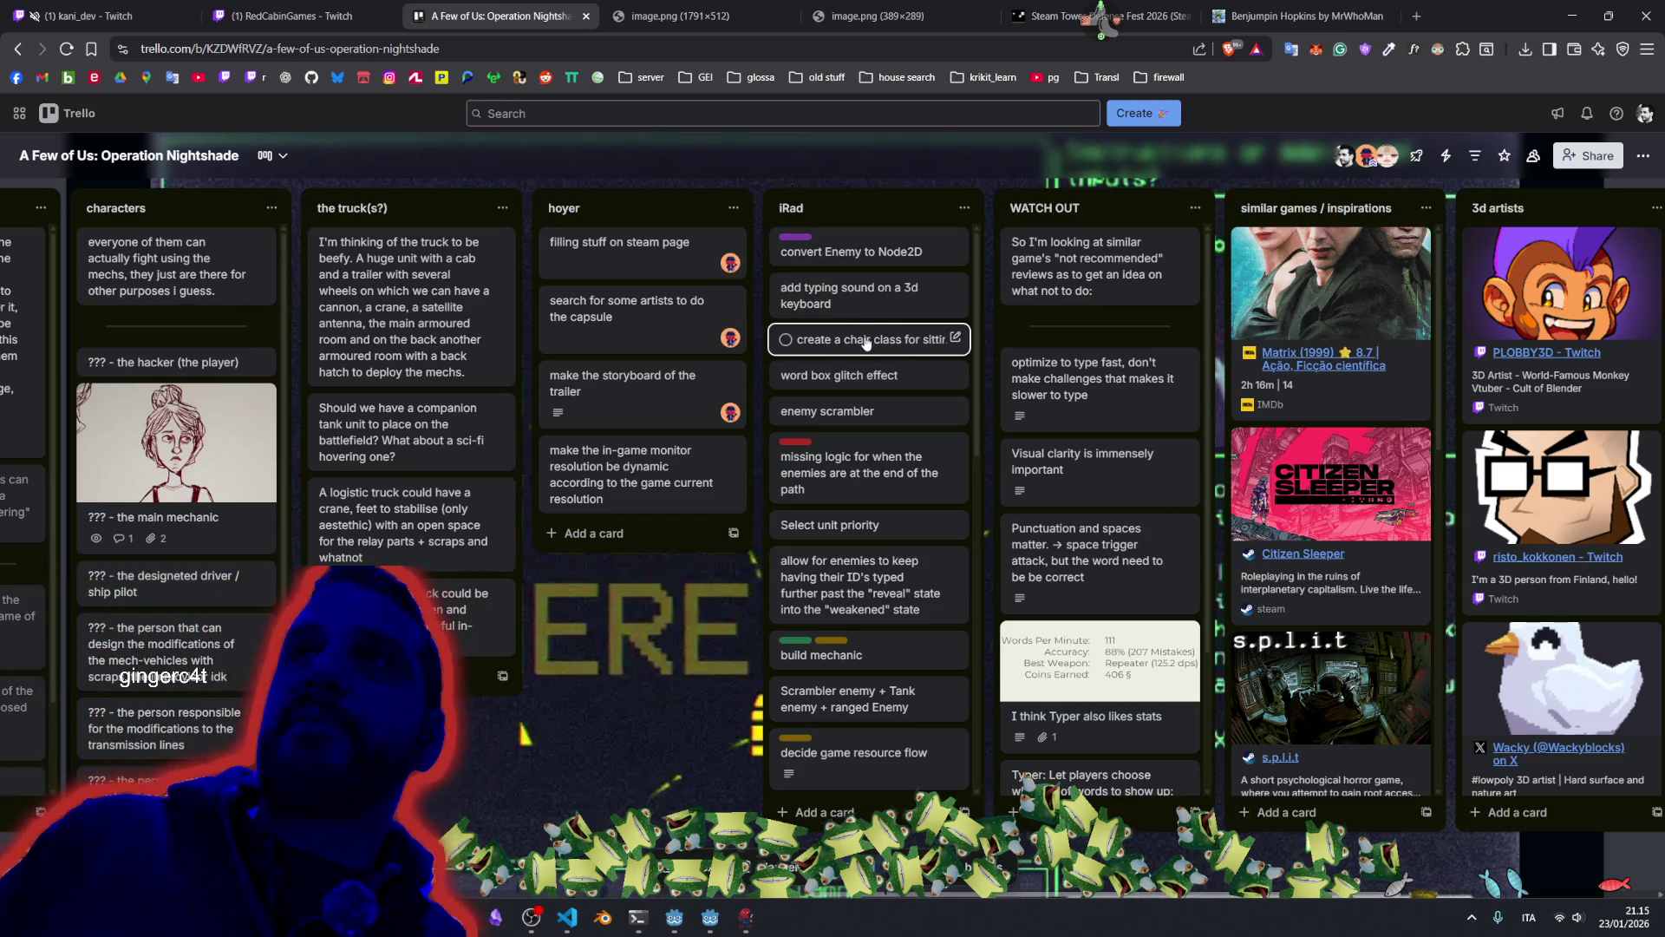
{"action": "left_click_drag", "start_coordinate": [854, 339], "coordinate": [847, 306]}
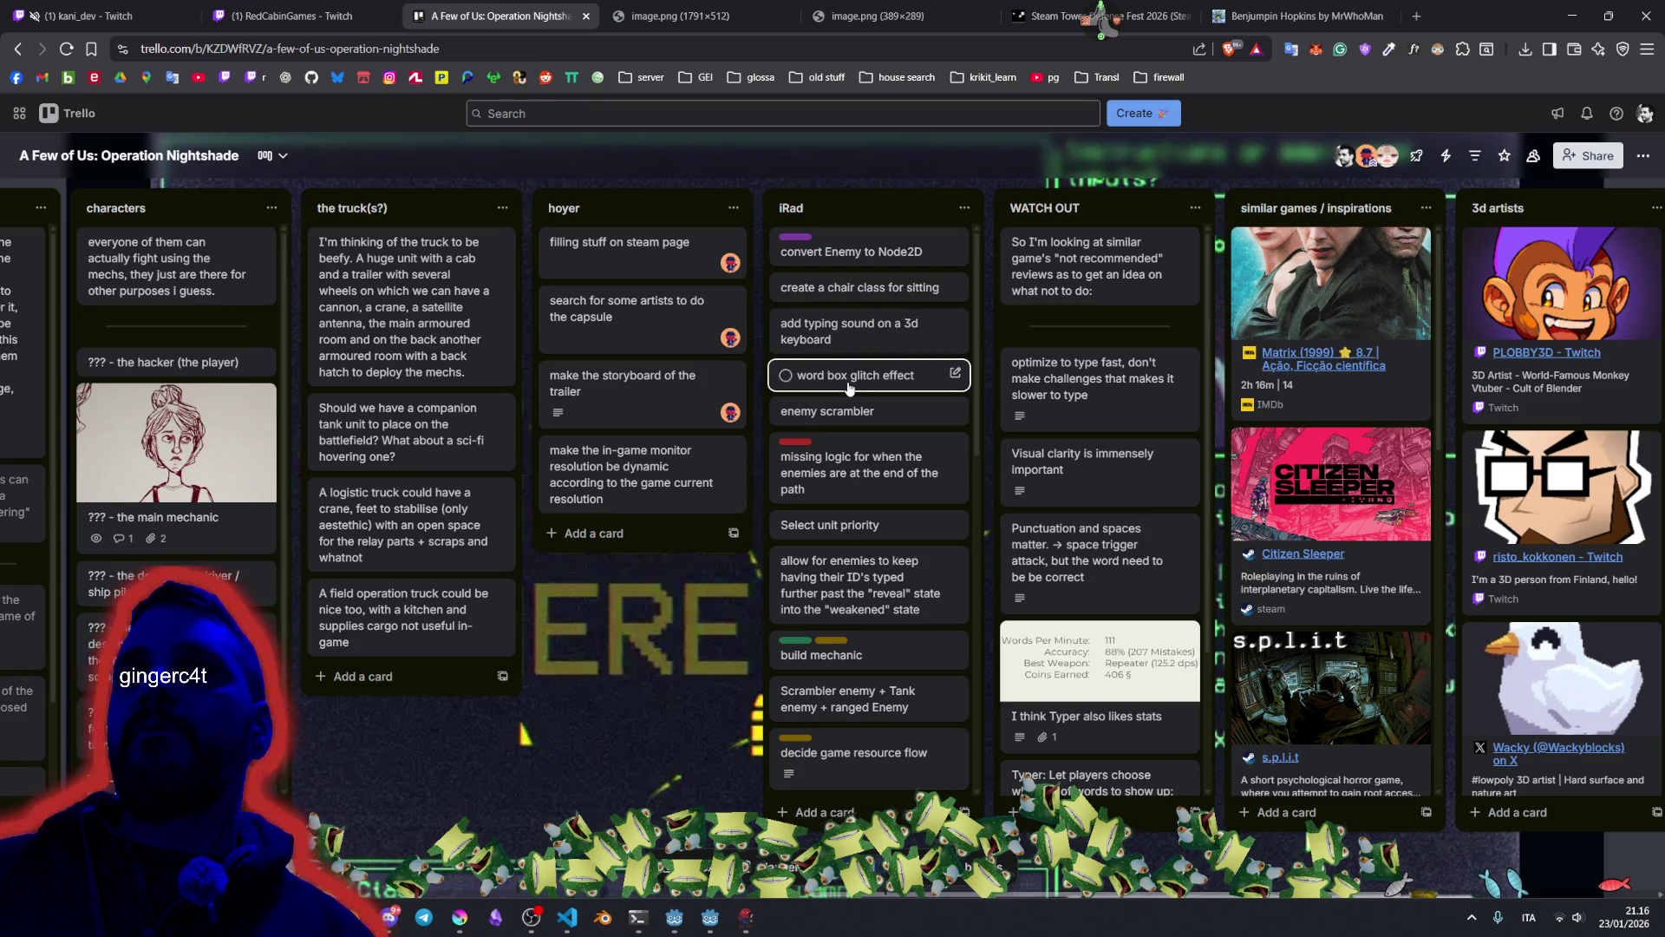
{"action": "mouse_move", "coordinate": [850, 388]}
{"action": "left_mouse_down"}
{"action": "mouse_move", "coordinate": [860, 283]}
{"action": "mouse_move", "coordinate": [850, 382]}
{"action": "left_mouse_up"}
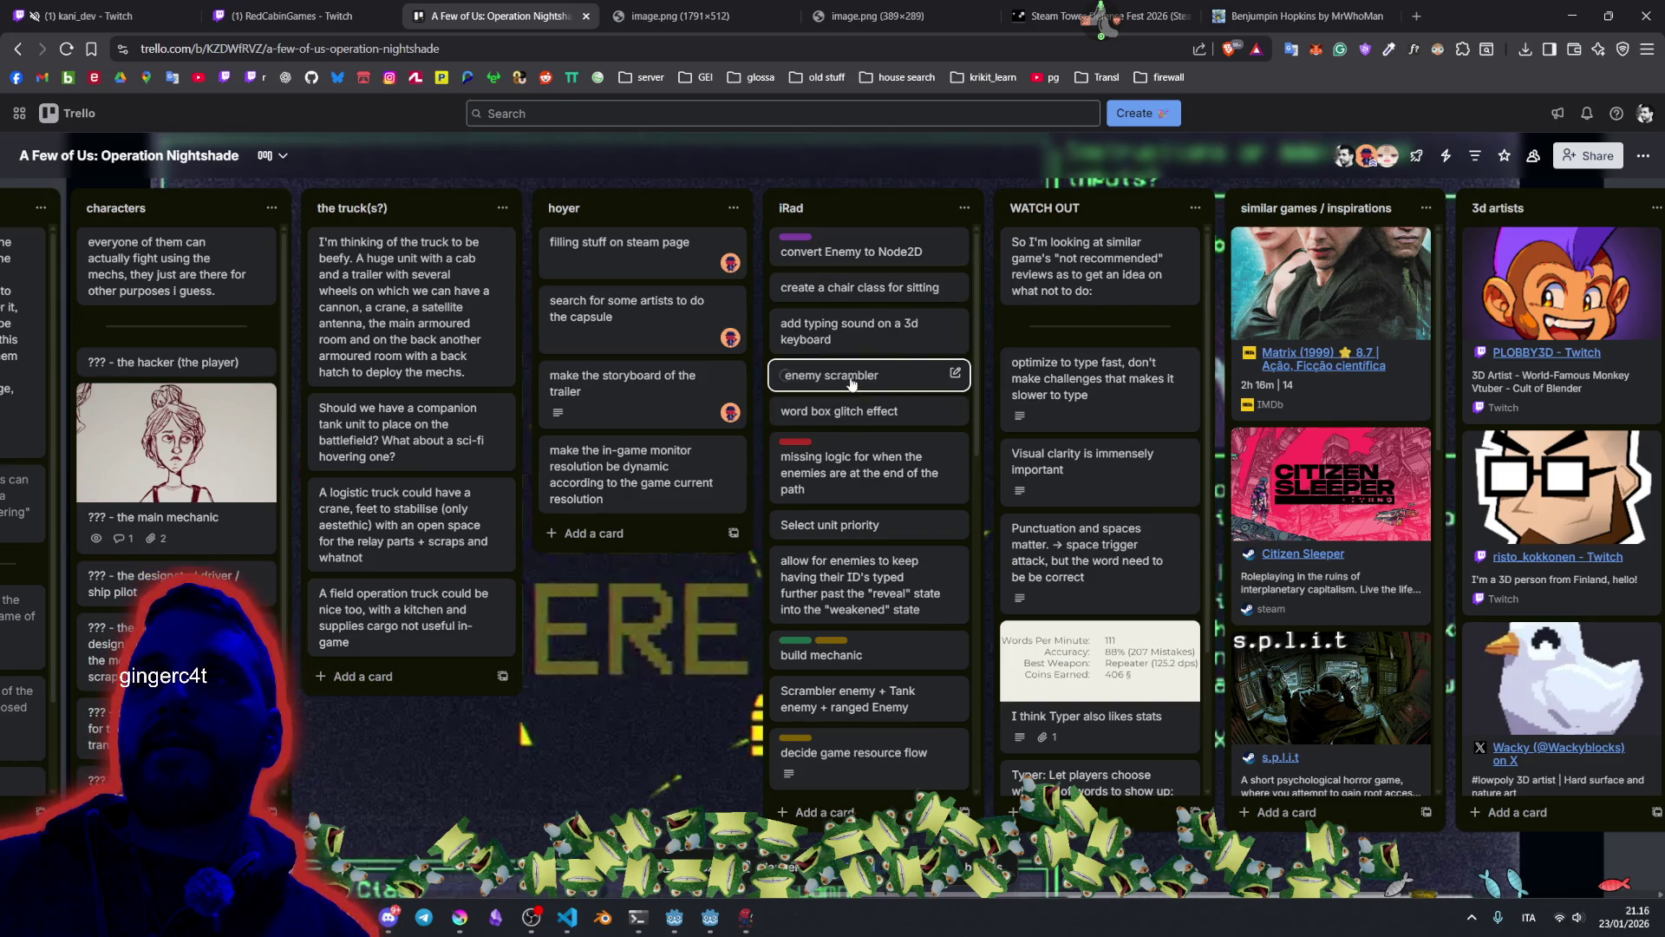
{"action": "left_click_drag", "start_coordinate": [851, 383], "coordinate": [852, 403]}
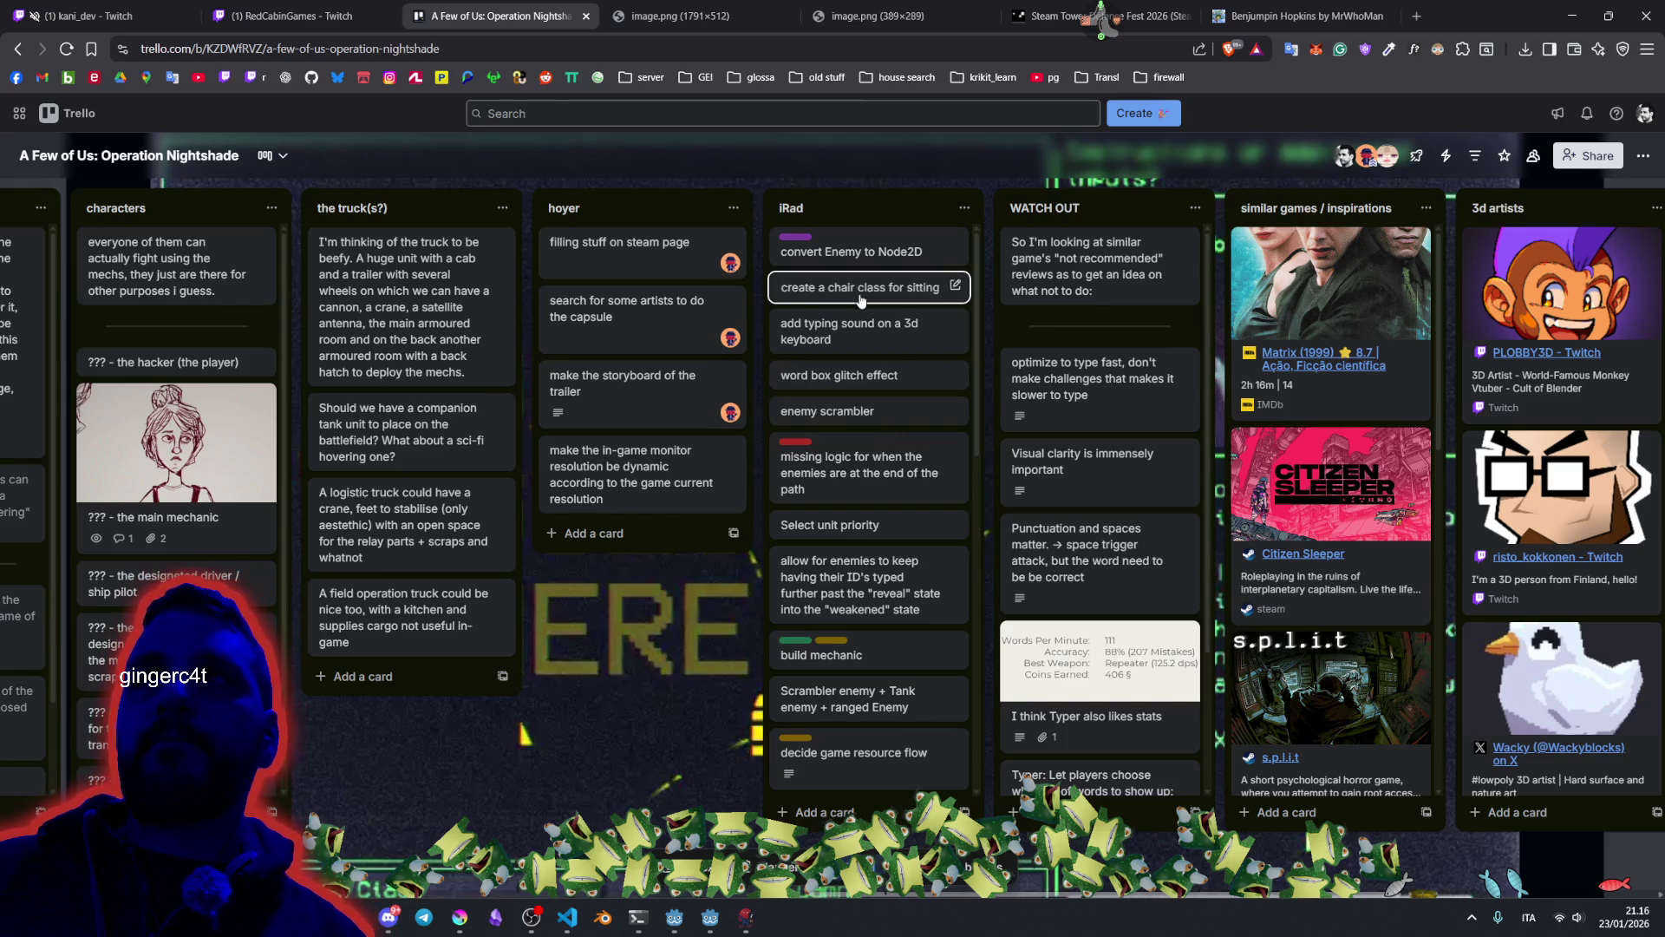
{"action": "mouse_move", "coordinate": [858, 287]}
{"action": "left_mouse_down"}
{"action": "mouse_move", "coordinate": [859, 411]}
{"action": "mouse_move", "coordinate": [859, 373]}
{"action": "mouse_move", "coordinate": [889, 473]}
{"action": "mouse_move", "coordinate": [861, 536]}
{"action": "left_mouse_up"}
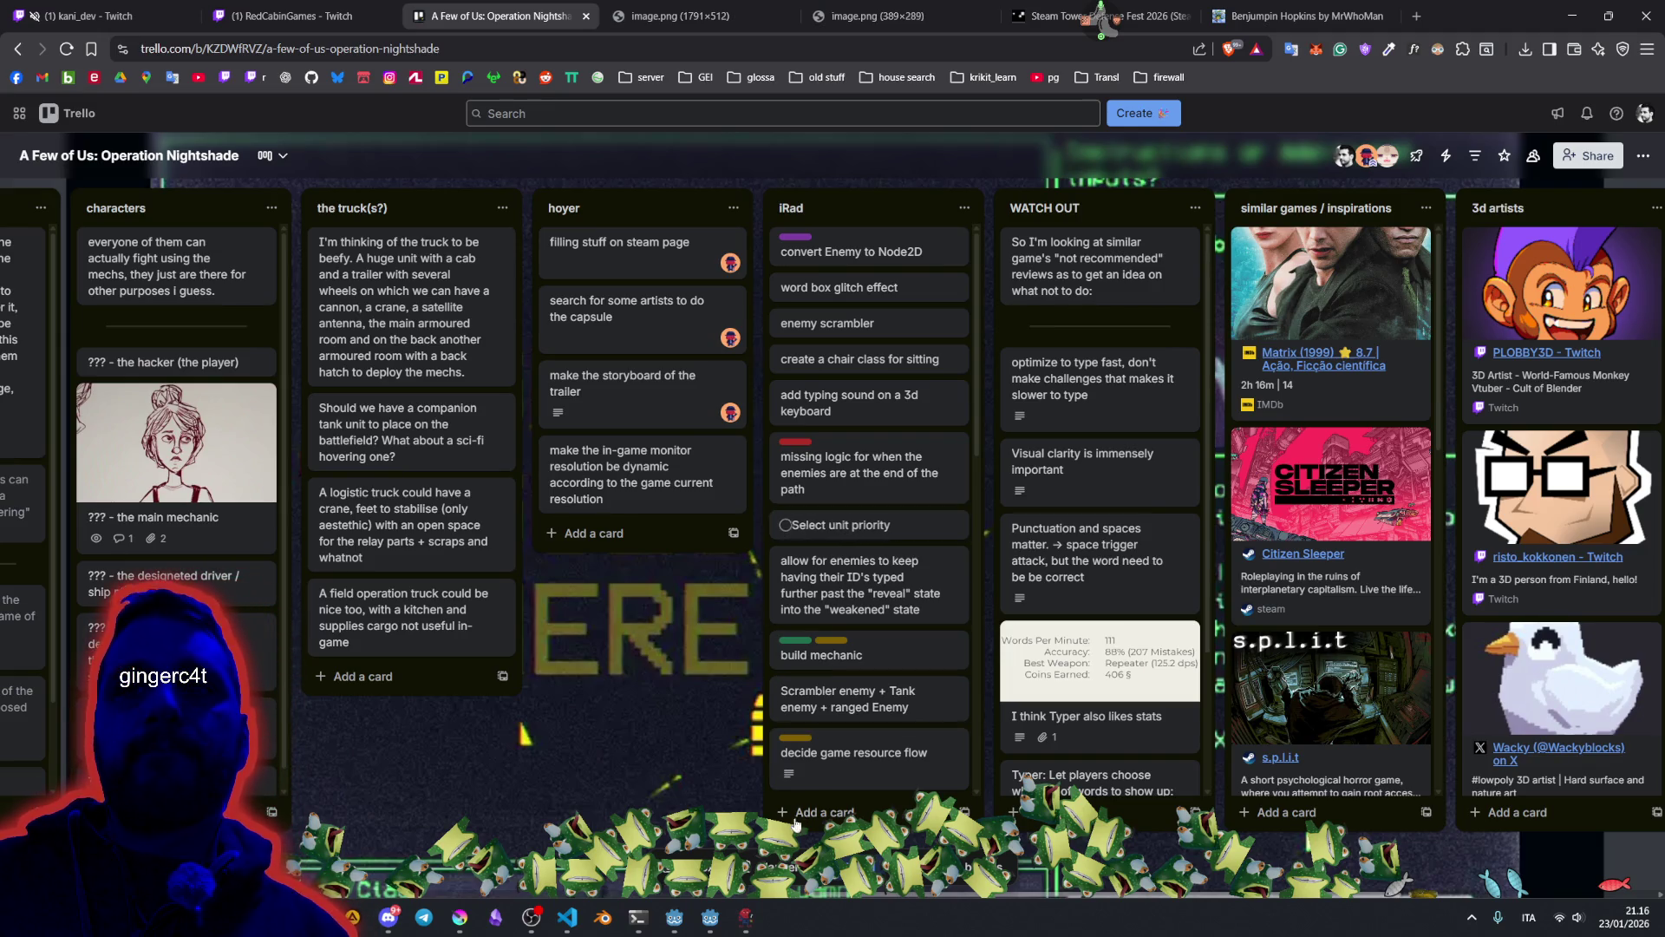
{"action": "mouse_move", "coordinate": [698, 927]}
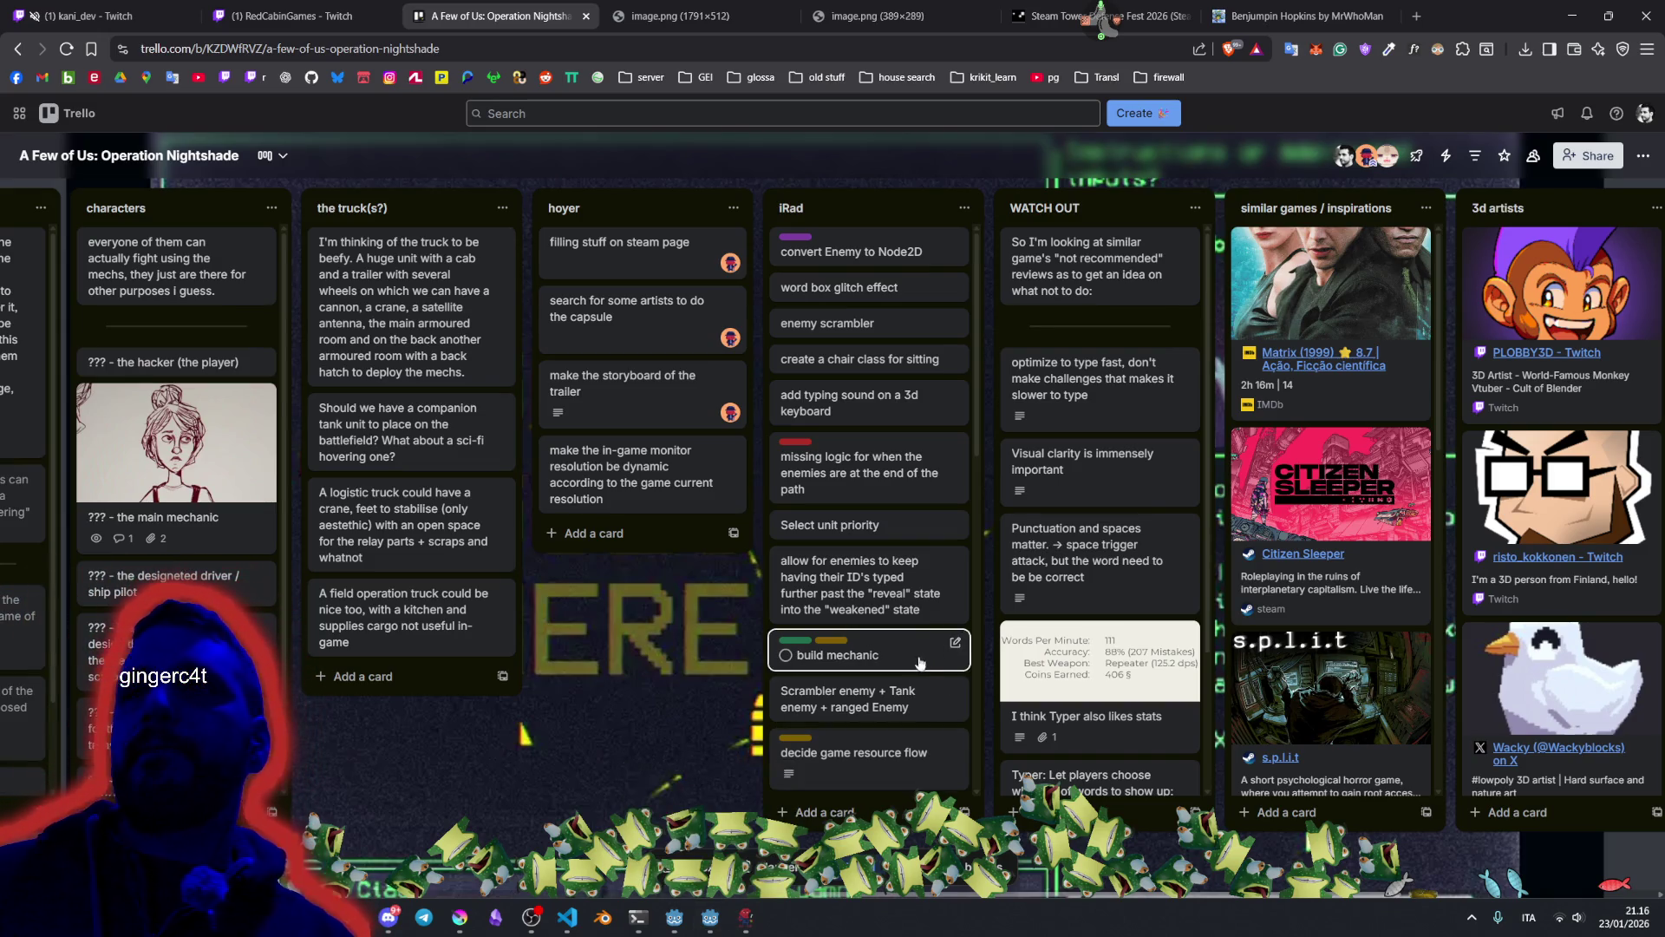
Move the Select unit priority card to the top of iRad and duplicate the hb_upgrade row in Godot.
{"action": "left_click_drag", "start_coordinate": [868, 525], "coordinate": [856, 236]}
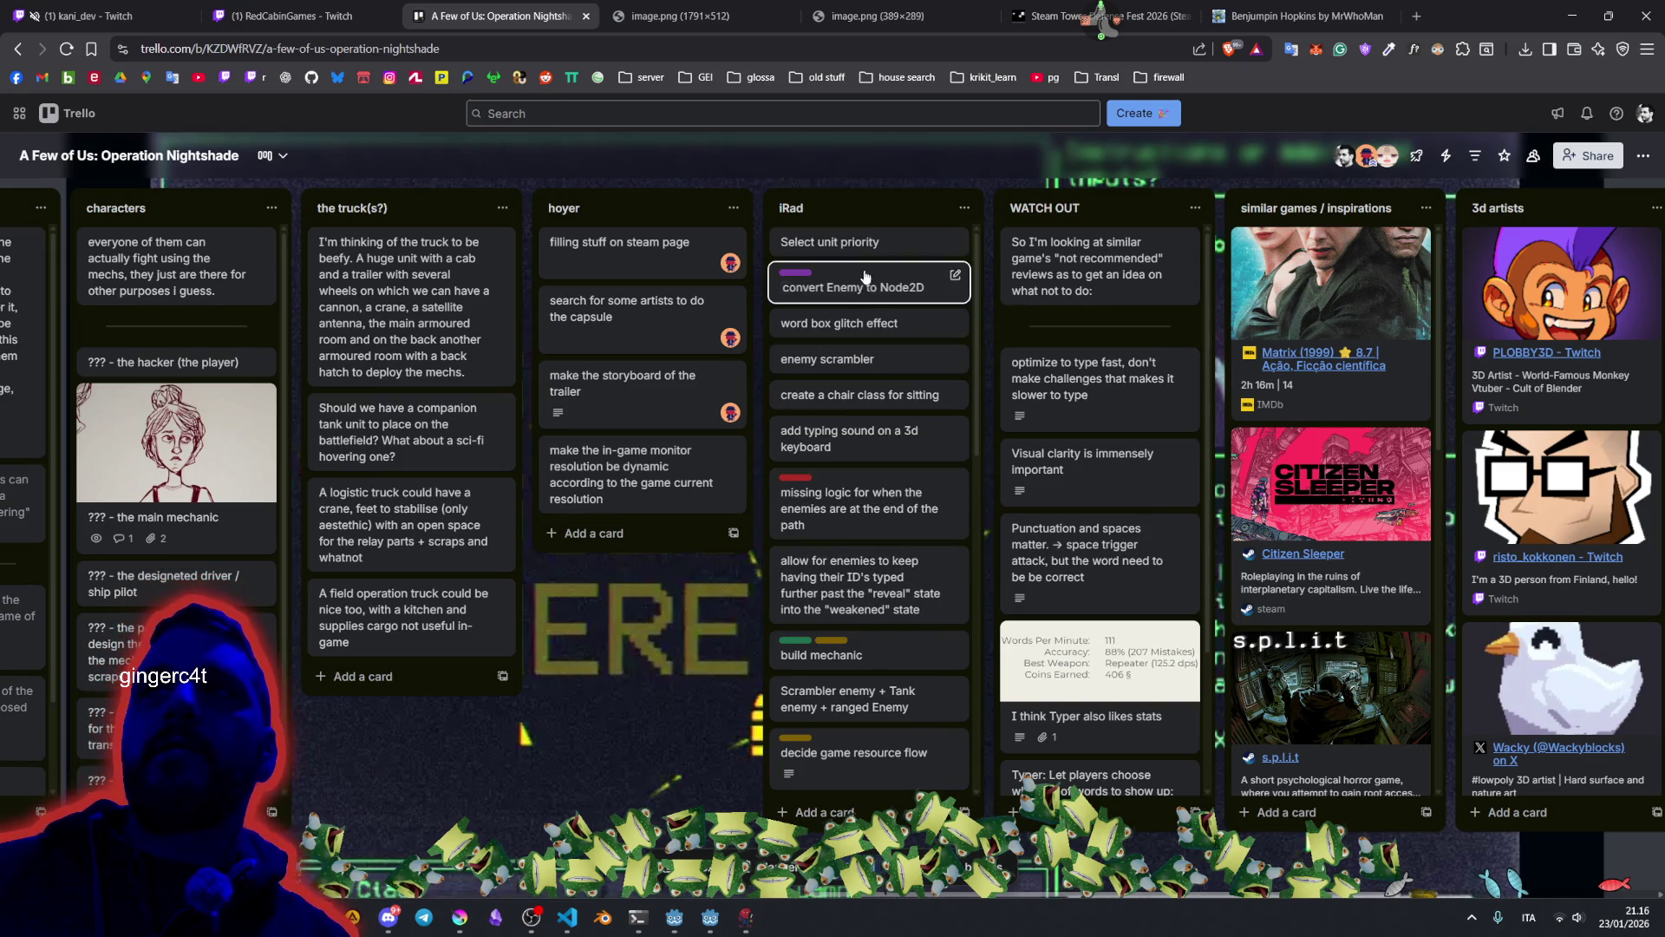
{"action": "left_click", "coordinate": [710, 917]}
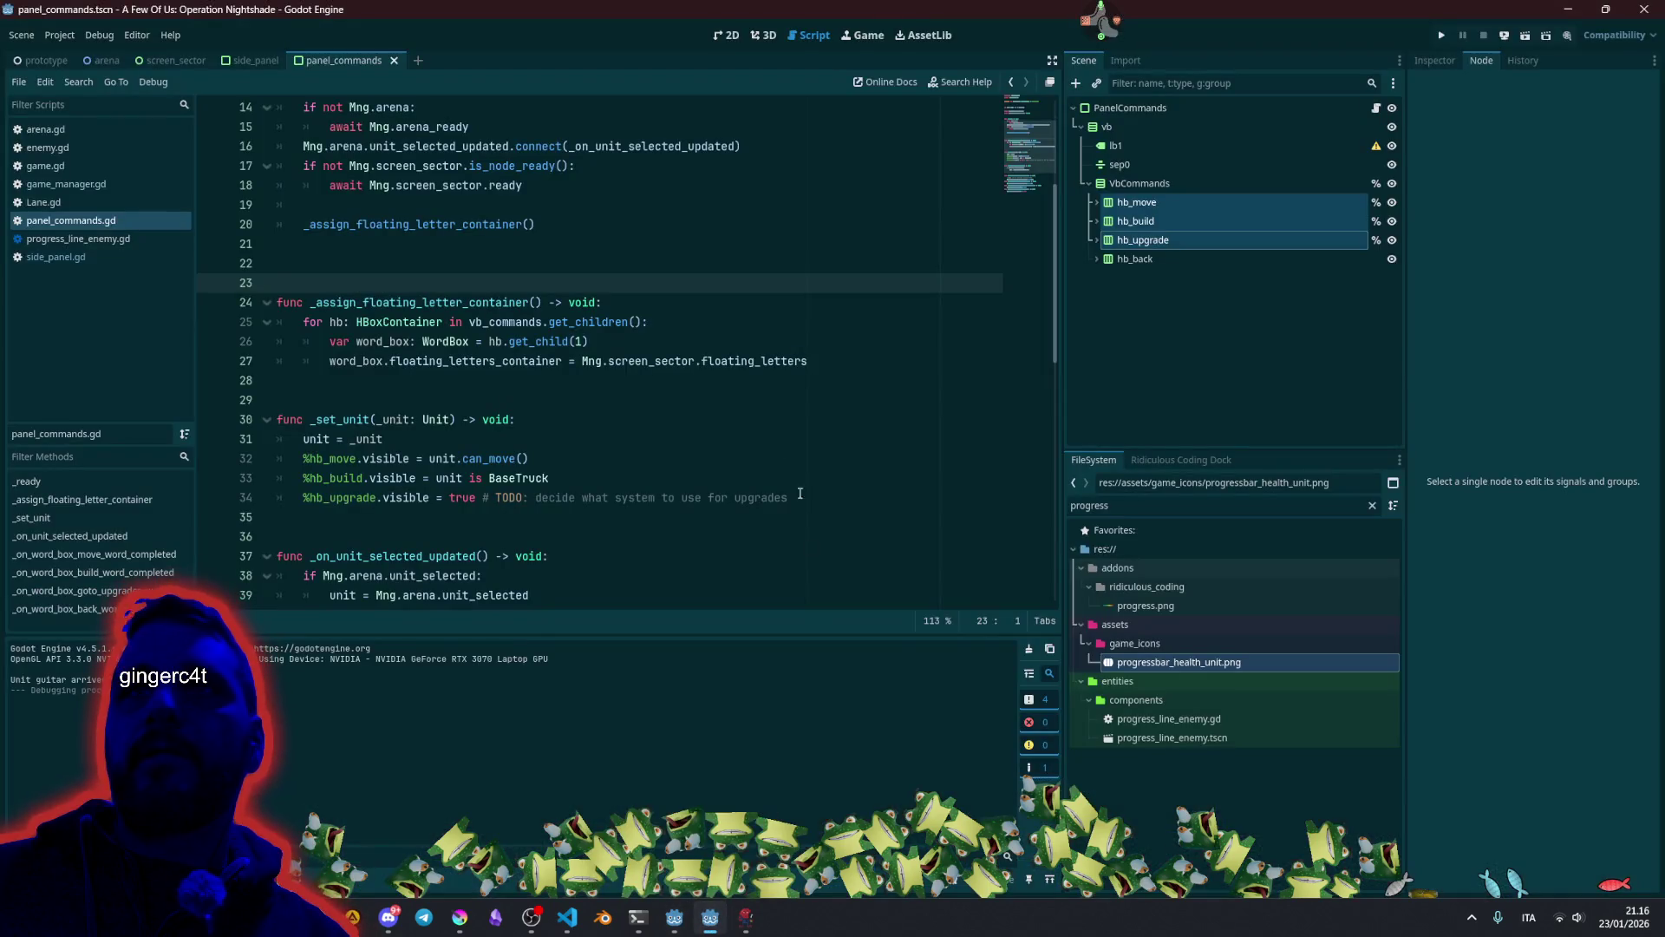
{"action": "left_click", "coordinate": [1166, 201]}
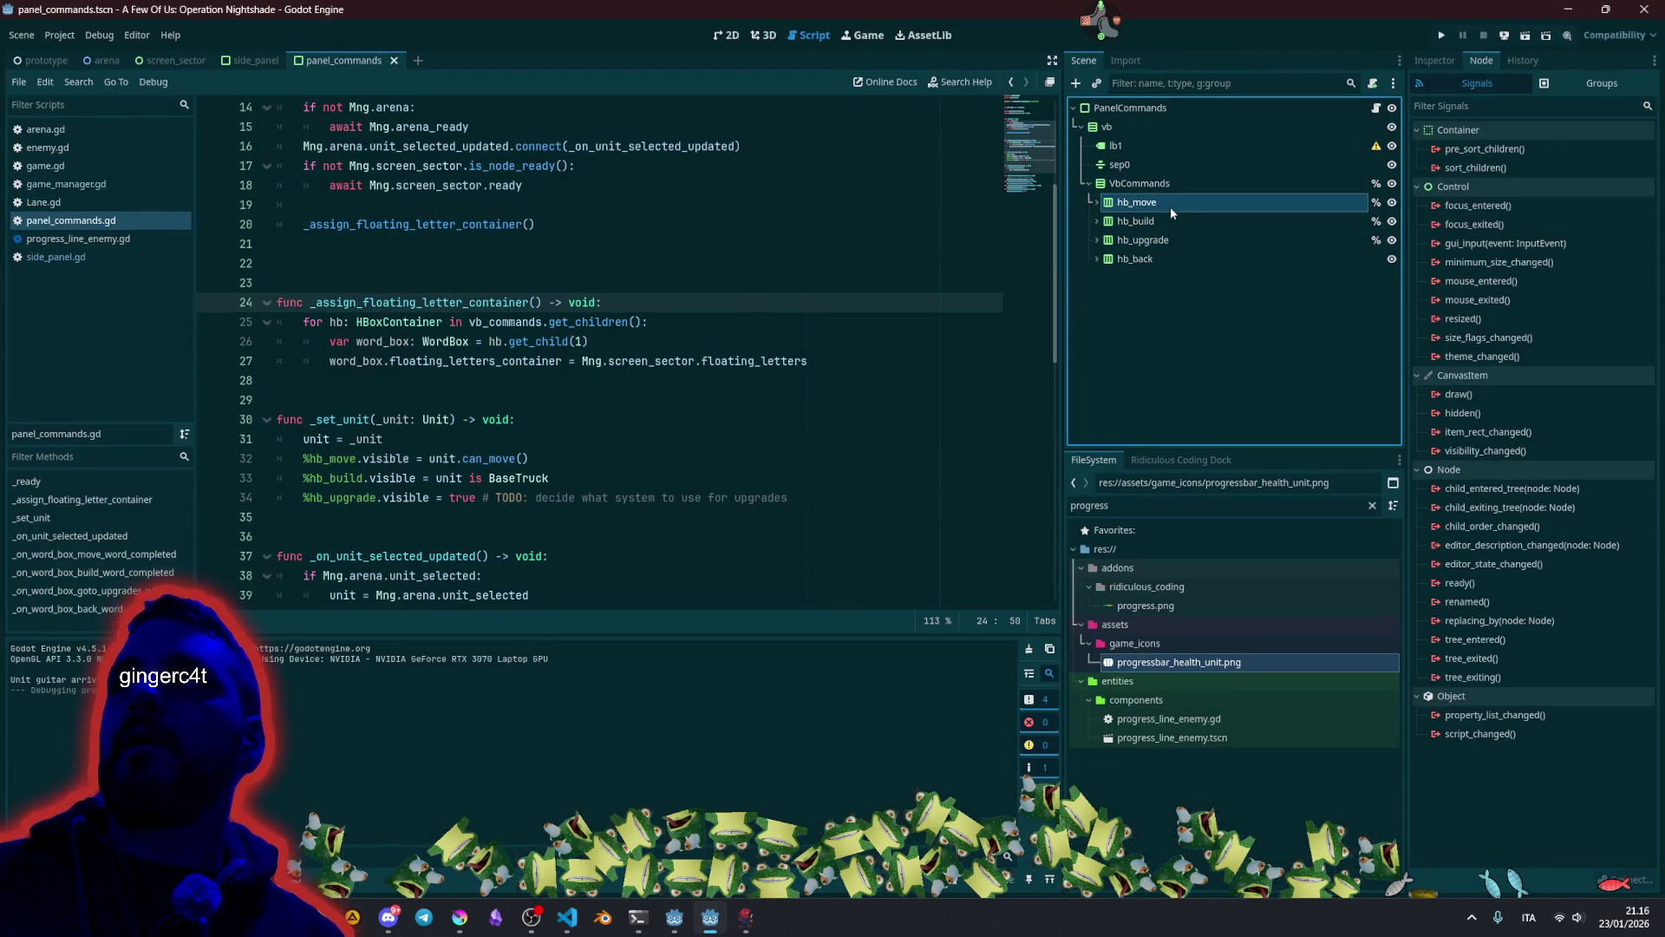
{"action": "left_click", "coordinate": [1164, 220]}
{"action": "left_click", "coordinate": [1161, 240]}
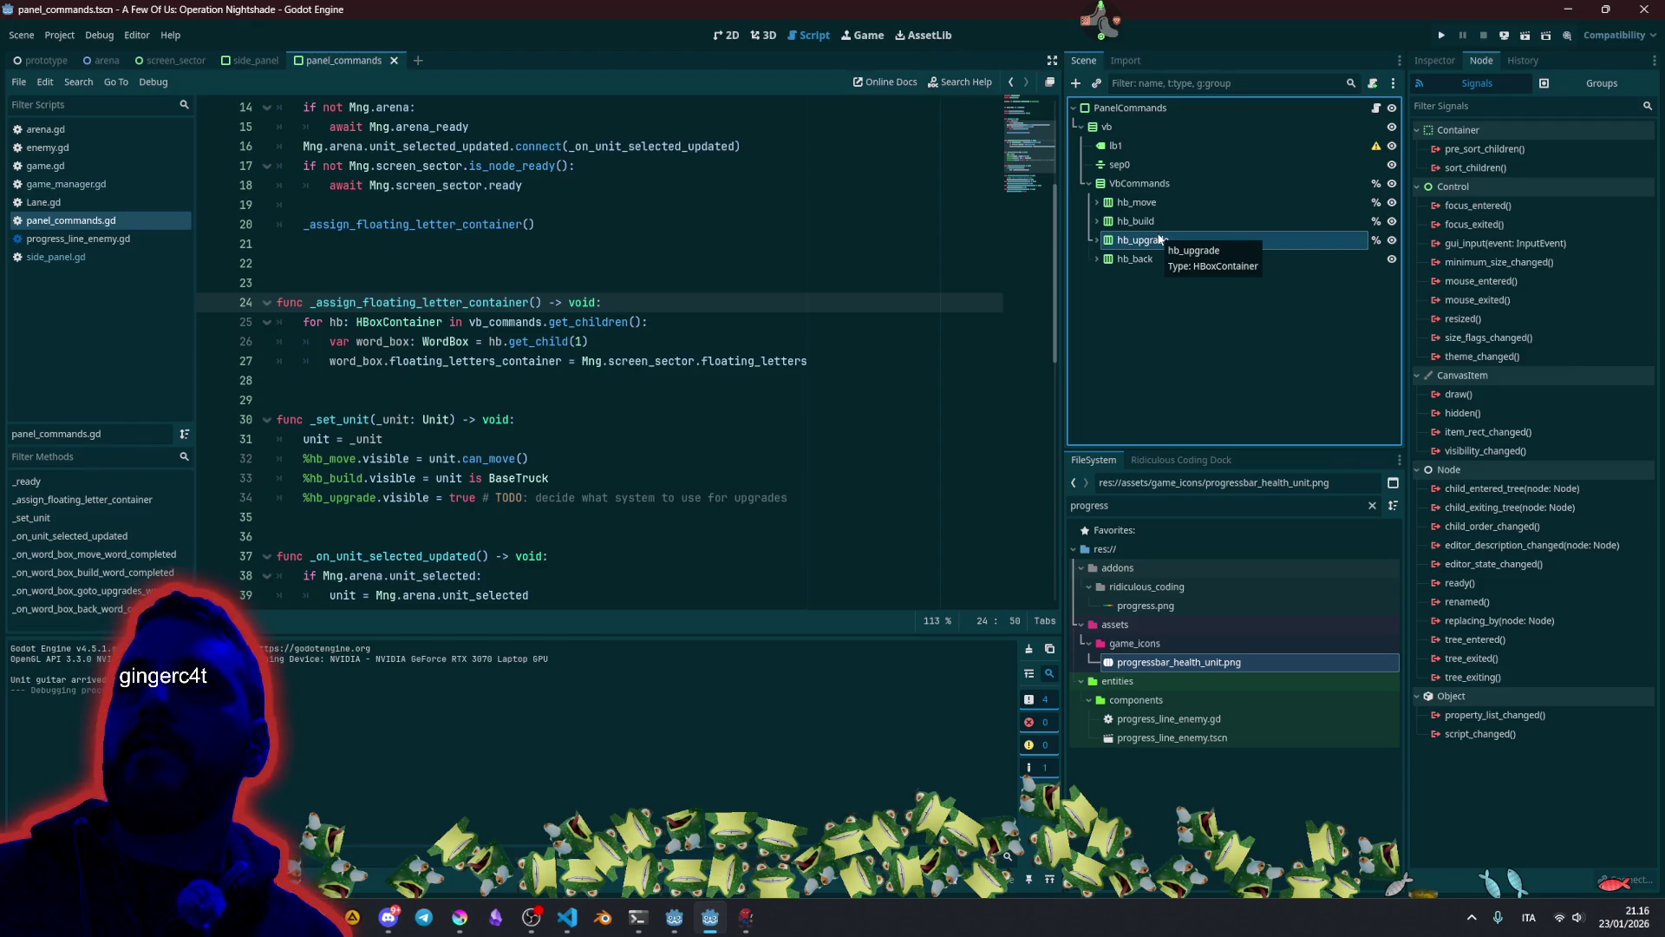
{"action": "key", "text": "ctrl+d"}
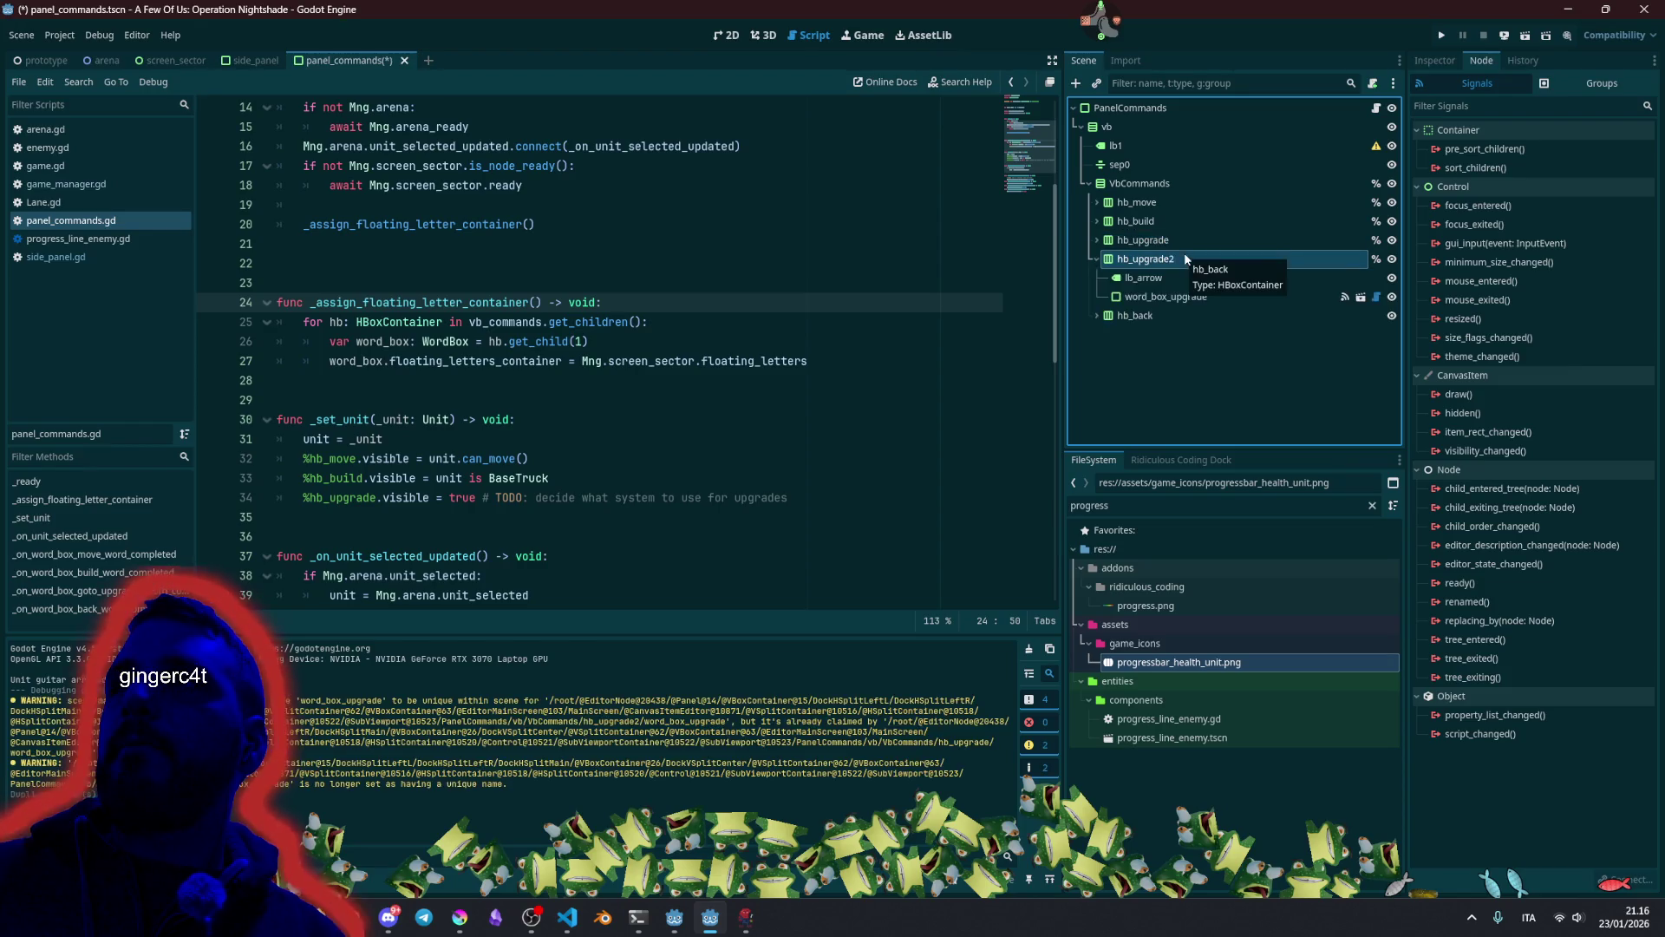
Rename the copied row hb_priority and its word box word_box_priority.
{"action": "left_click", "coordinate": [1152, 260]}
{"action": "double_click", "coordinate": [1133, 261]}
{"action": "type", "text": "hb_priority"}
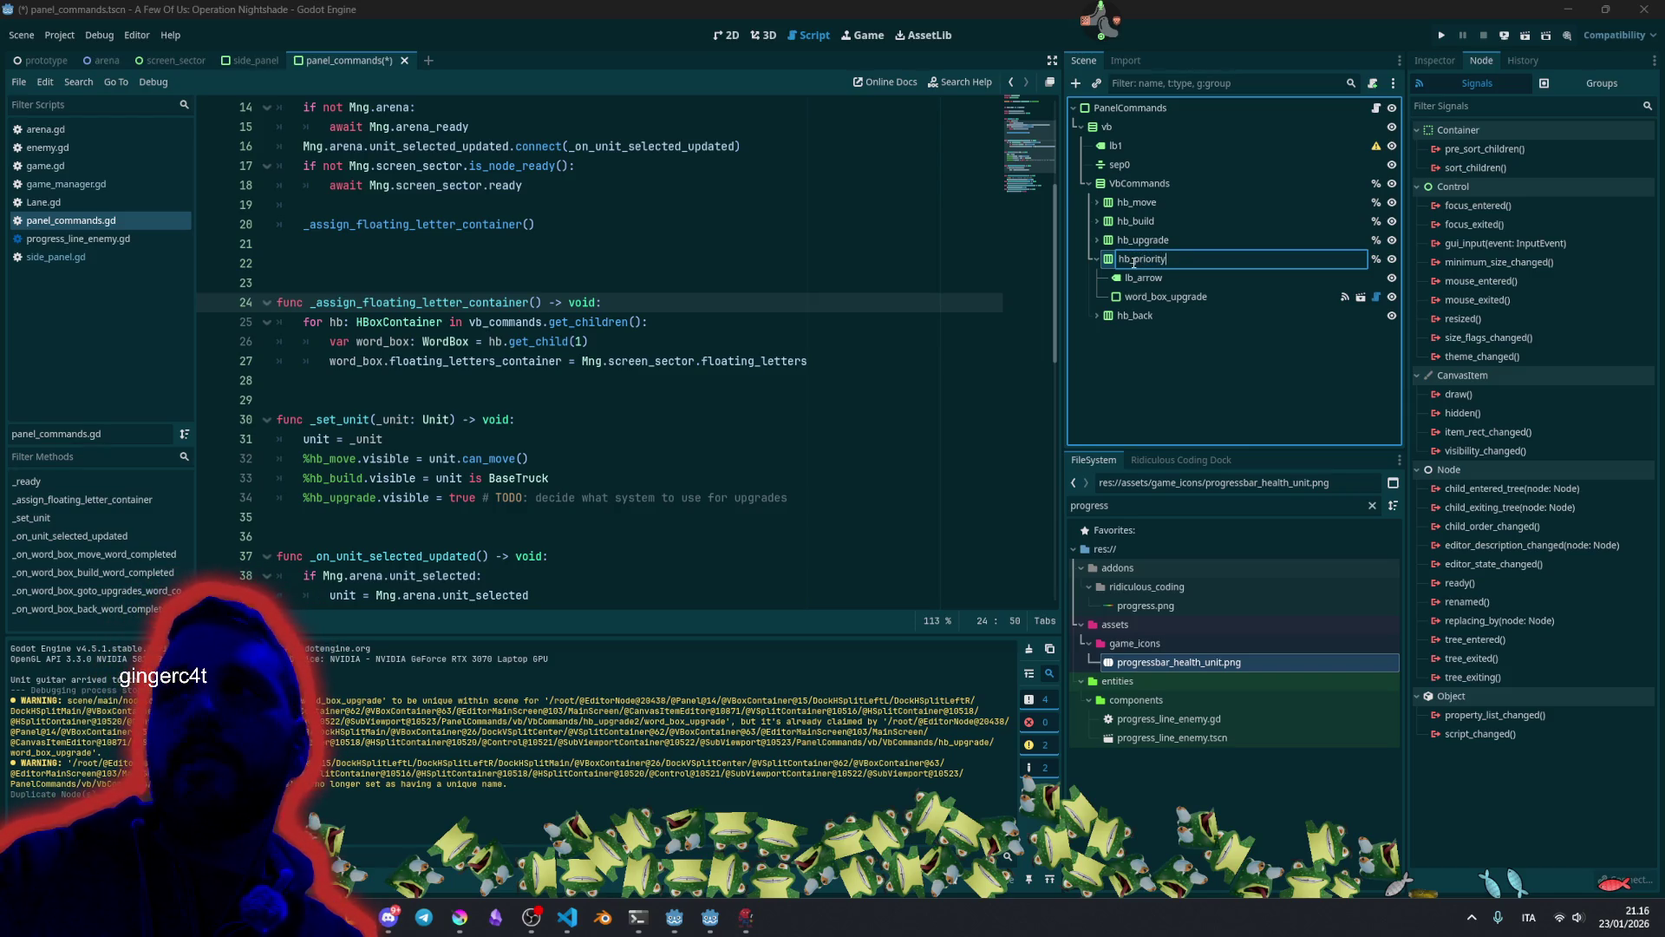
{"action": "key", "text": "Return"}
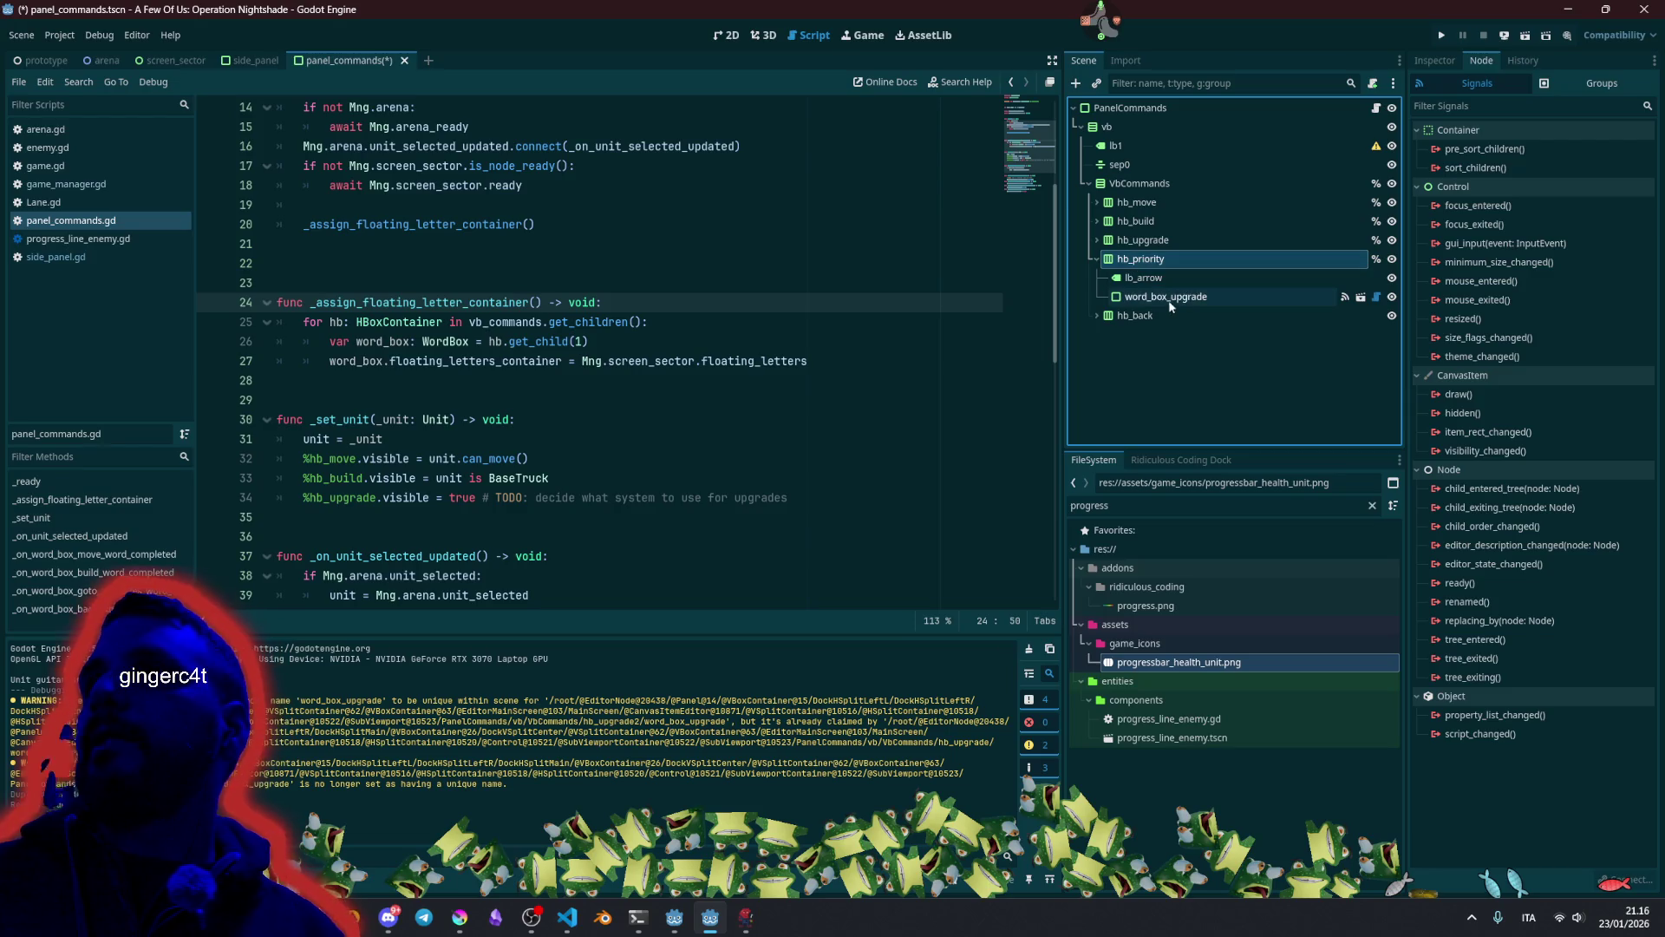
{"action": "left_click", "coordinate": [1163, 302]}
{"action": "left_click", "coordinate": [1205, 295]}
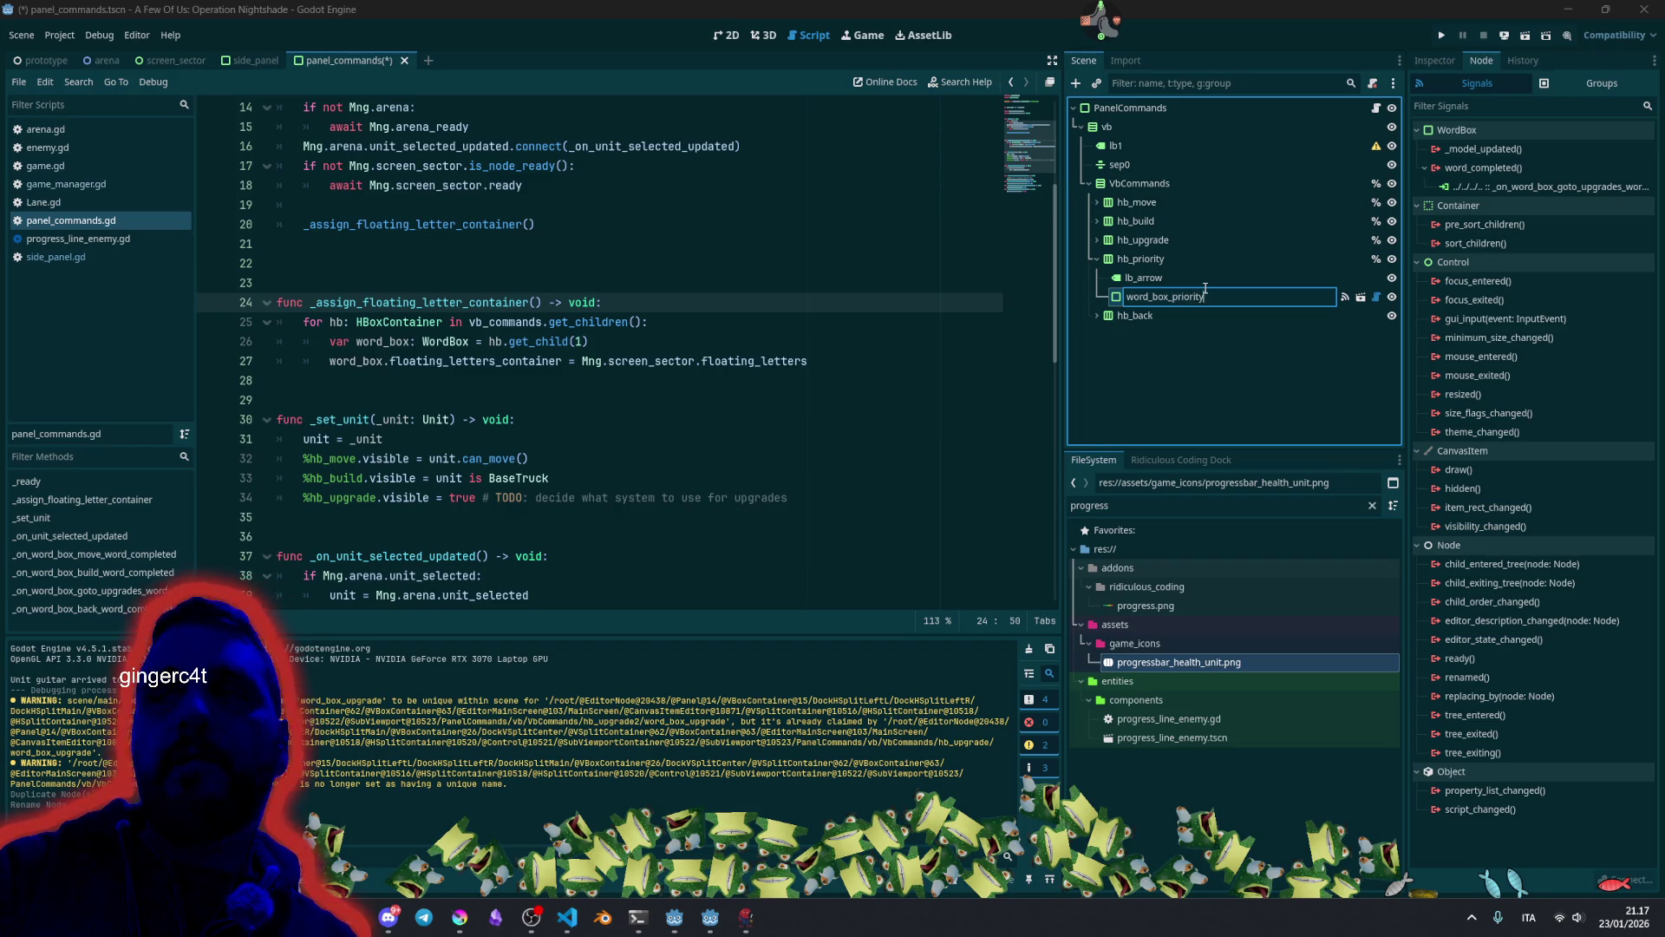
{"action": "key", "text": "Return"}
Compare the children of hb_upgrade, hb_build, hb_move and hb_back, then show word_box_priority's properties.
{"action": "left_click", "coordinate": [1093, 241]}
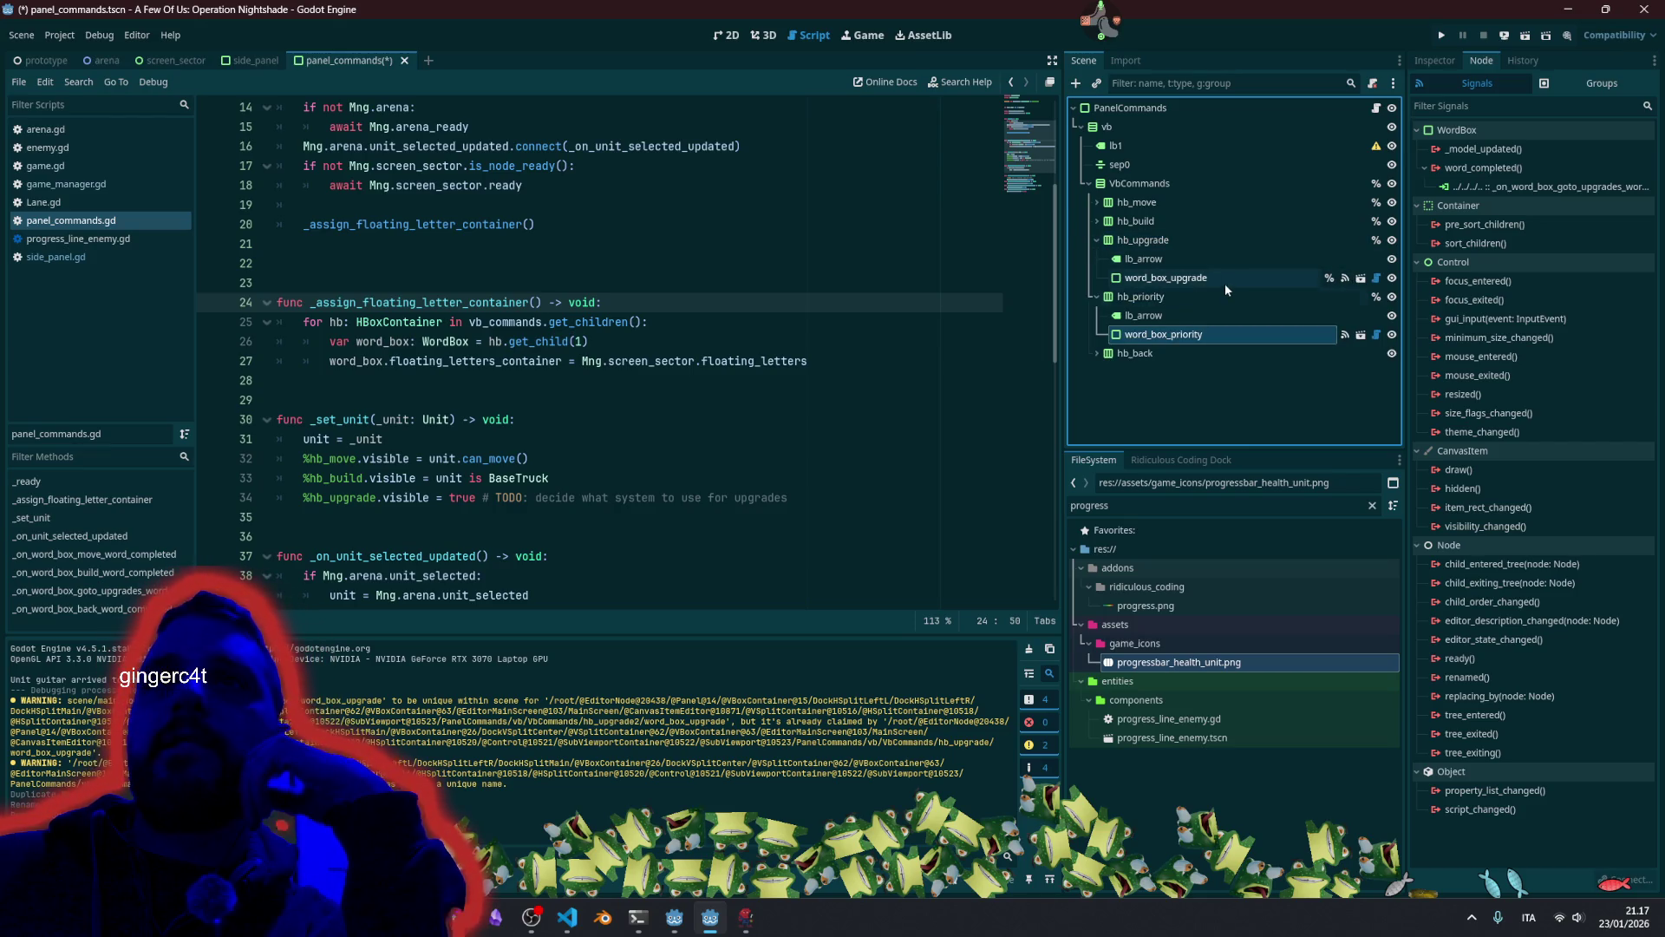
{"action": "left_click", "coordinate": [484, 380]}
{"action": "scroll", "coordinate": [484, 376], "scroll_direction": "up", "scroll_amount": 5}
{"action": "scroll", "coordinate": [484, 376], "scroll_direction": "down", "scroll_amount": 10}
{"action": "scroll", "coordinate": [484, 375], "scroll_direction": "up", "scroll_amount": 10}
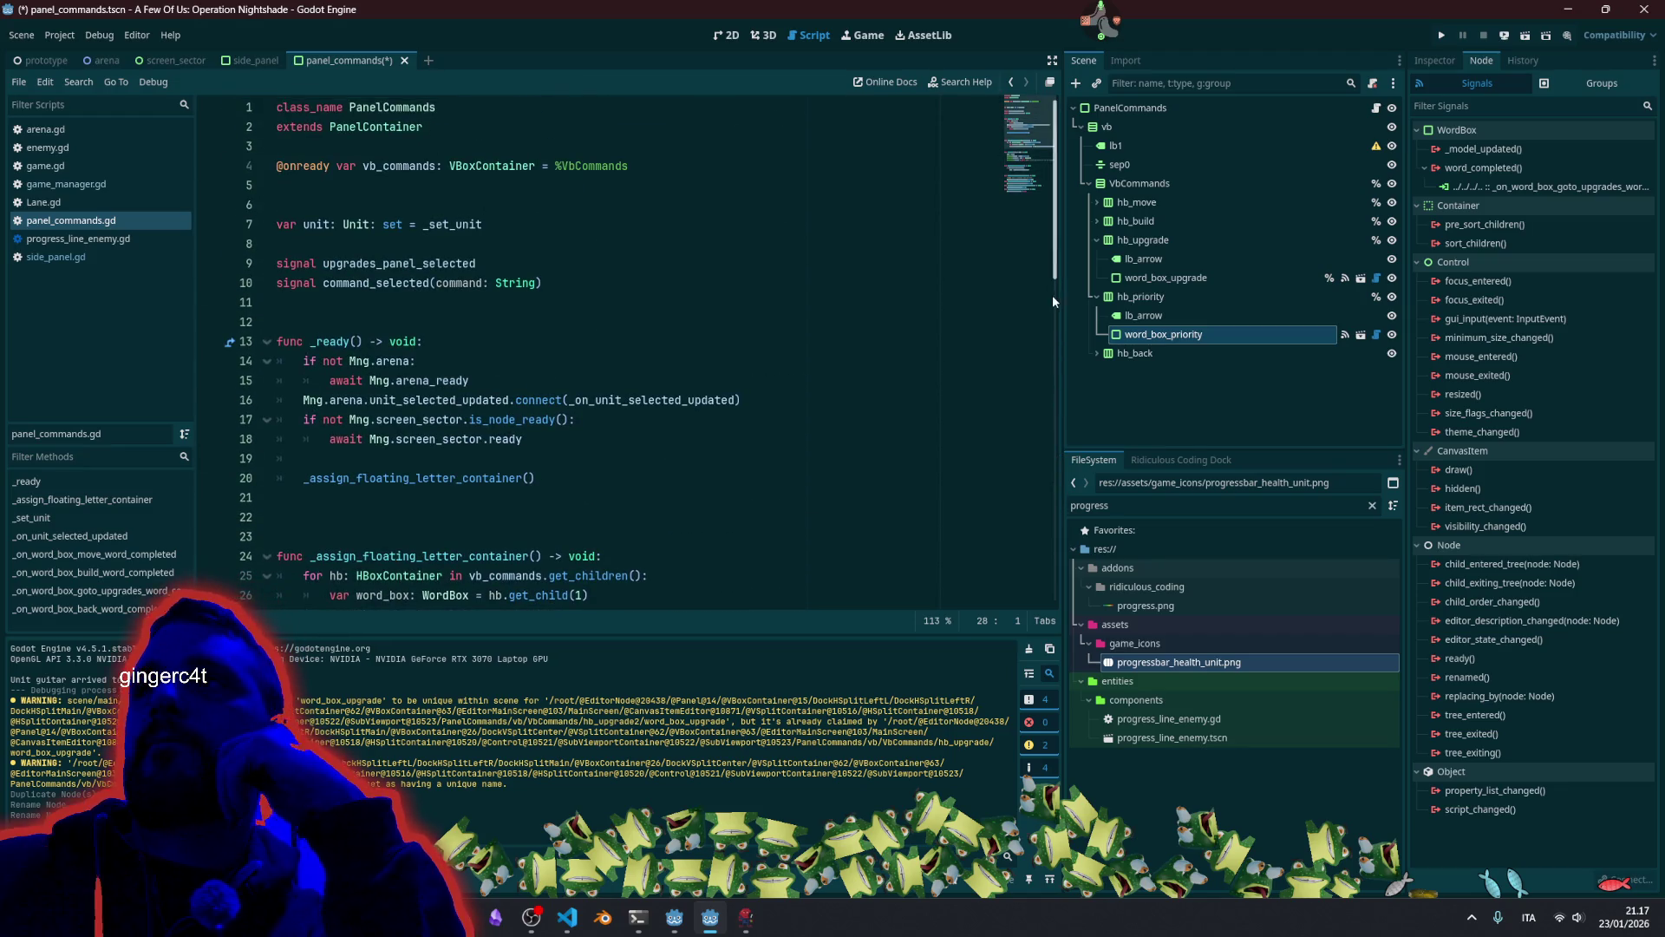
{"action": "left_click", "coordinate": [1079, 258]}
{"action": "left_click", "coordinate": [1096, 240]}
{"action": "left_click", "coordinate": [1096, 222]}
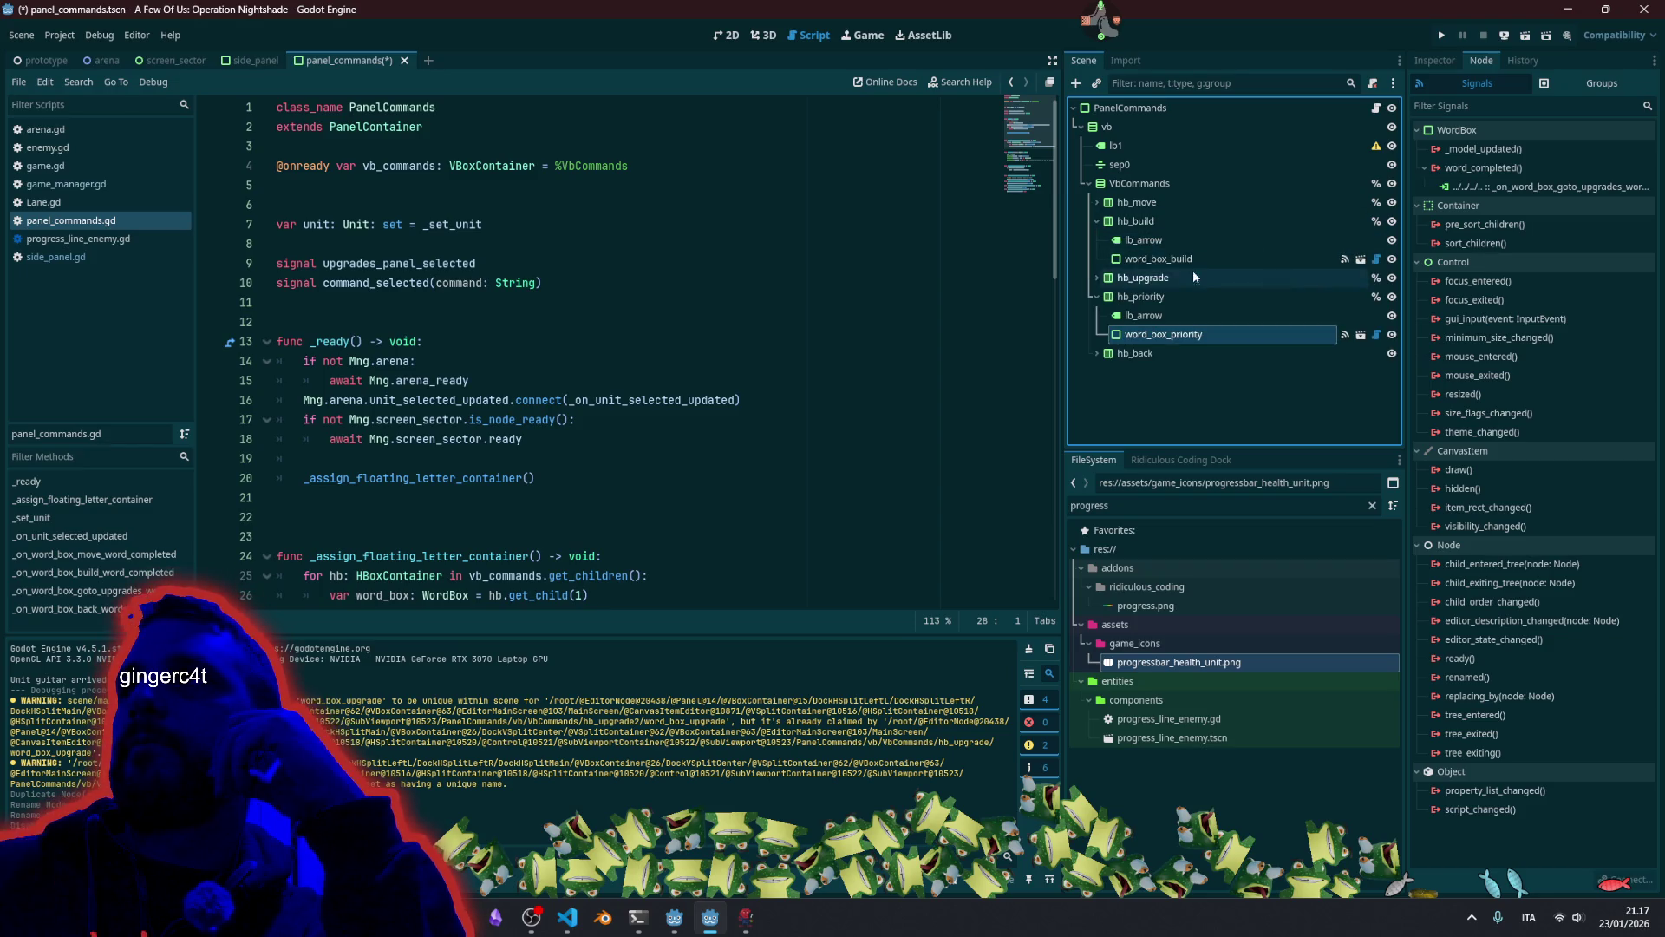
{"action": "left_click", "coordinate": [1096, 222]}
{"action": "left_click", "coordinate": [1096, 203]}
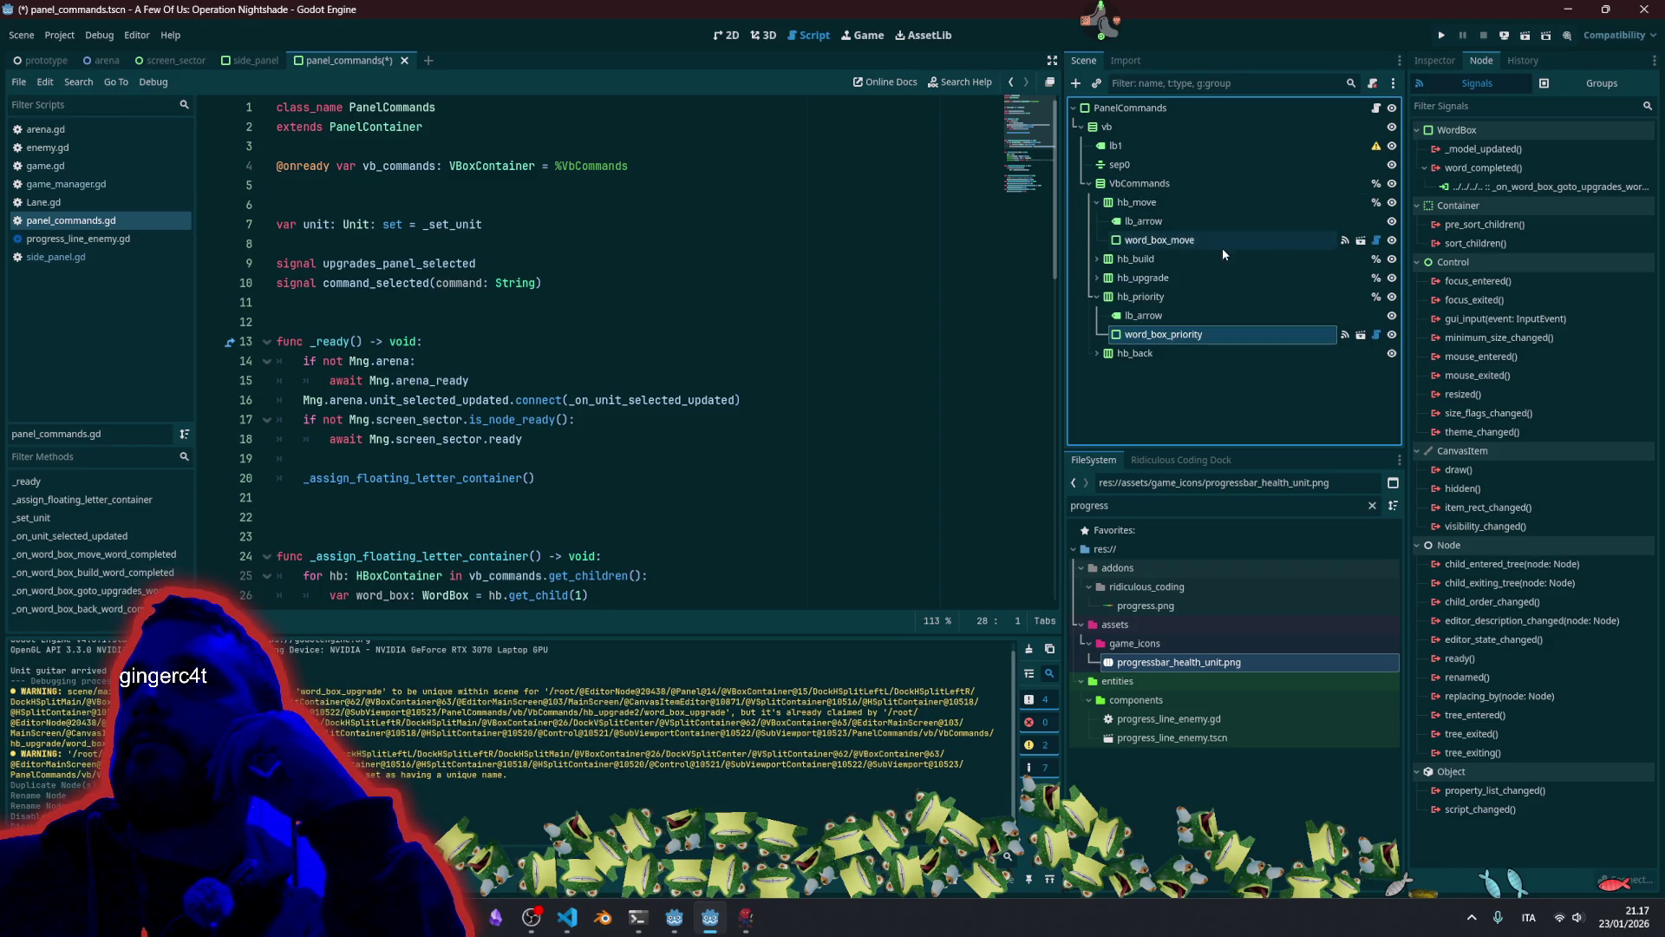
{"action": "left_click", "coordinate": [1096, 203]}
{"action": "left_click", "coordinate": [1097, 316]}
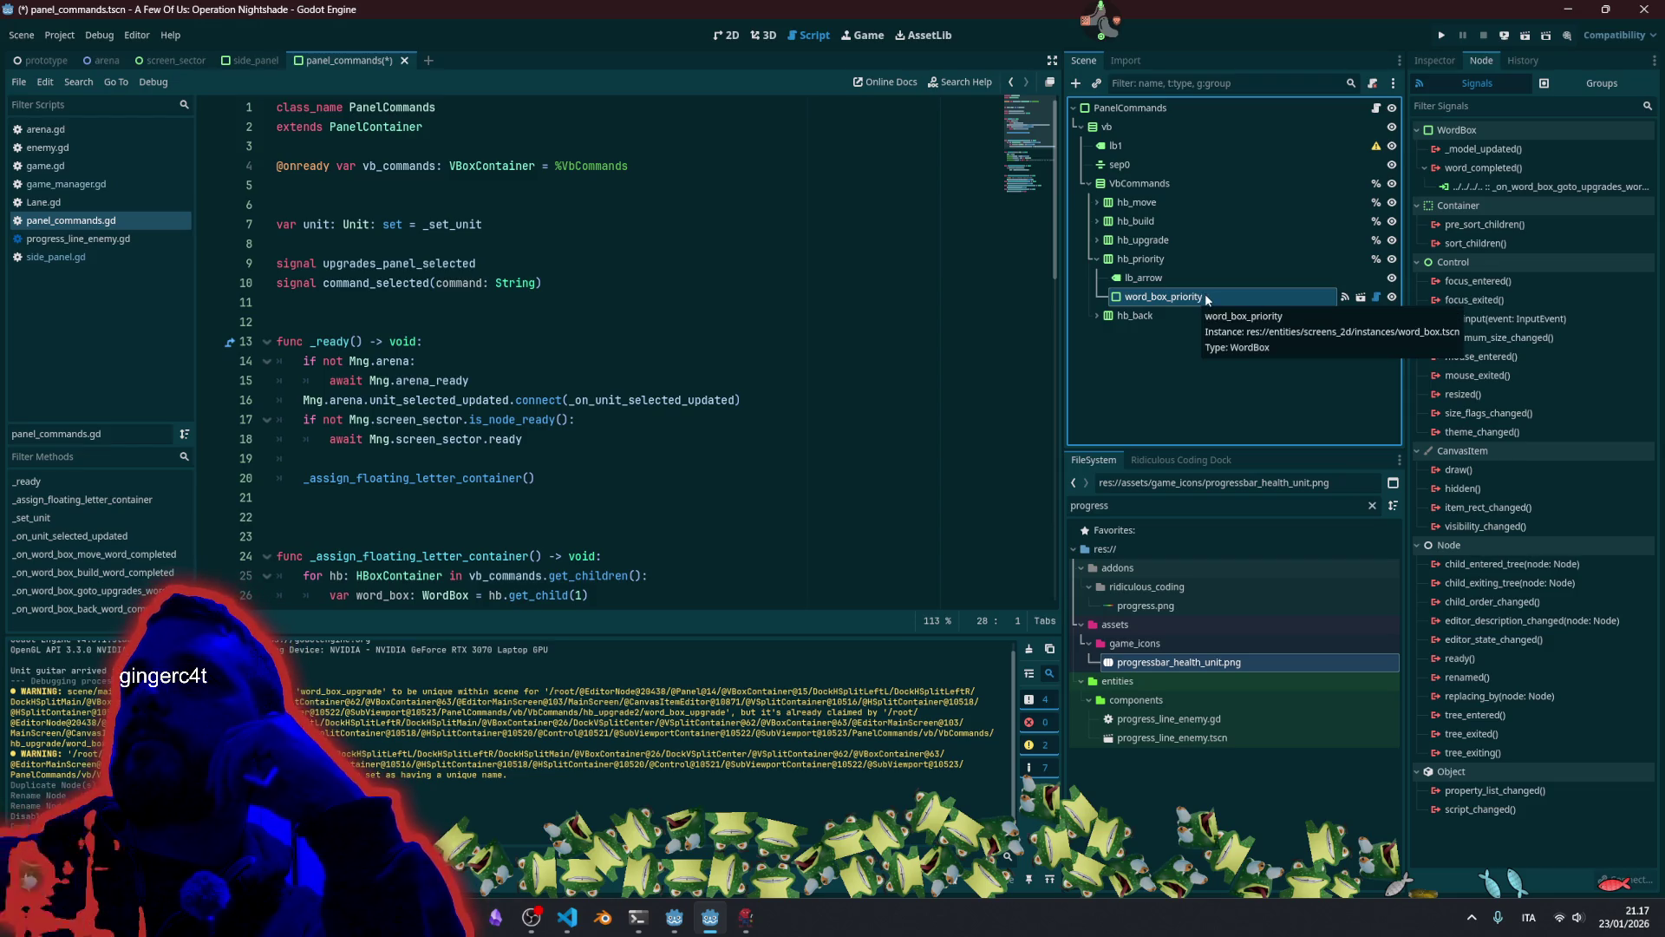
{"action": "left_click", "coordinate": [1434, 61]}
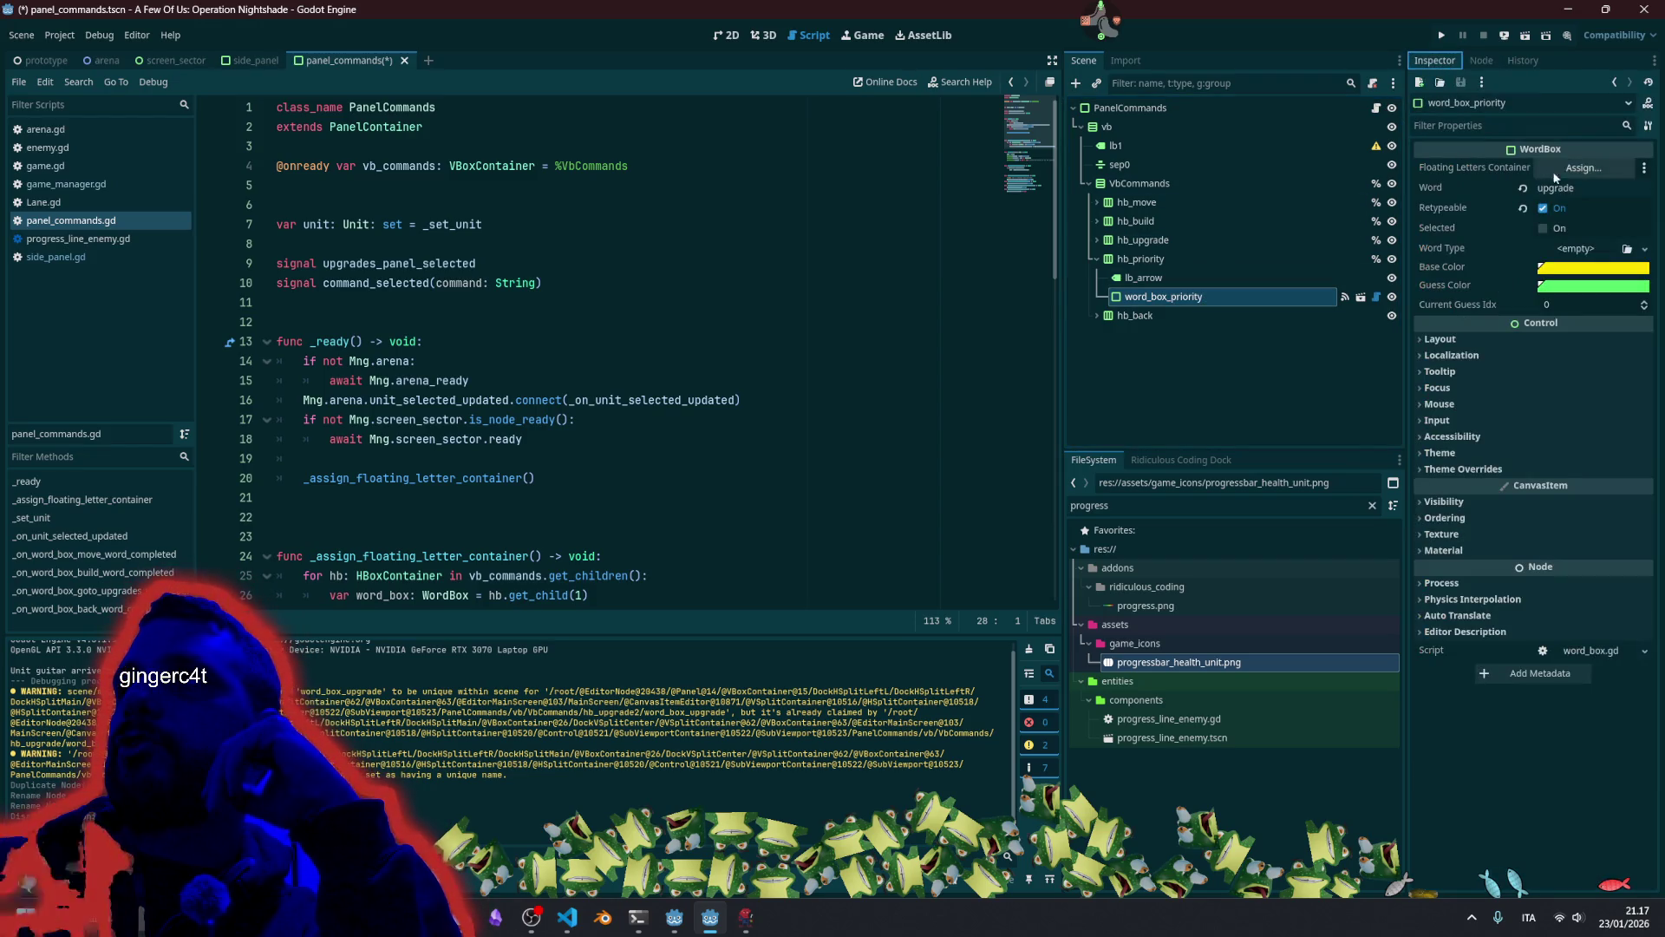
Change word_box_priority's Word property from upgrade to priority.
{"action": "left_click", "coordinate": [1572, 187]}
{"action": "type", "text": "priority"}
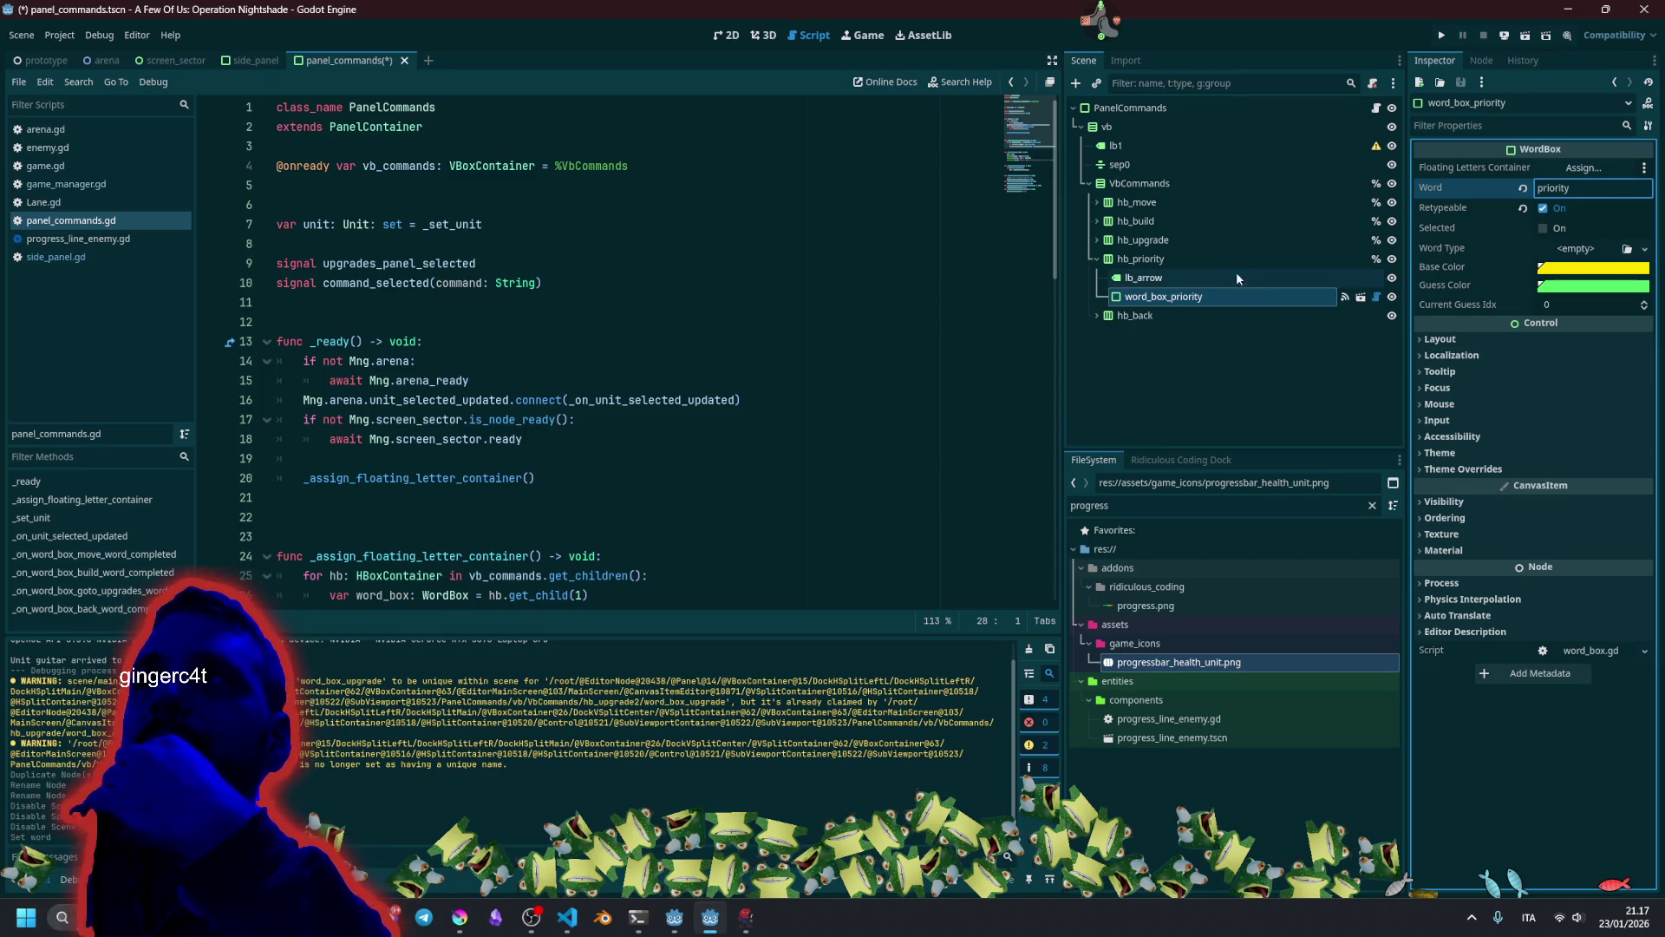
{"action": "left_click", "coordinate": [598, 420]}
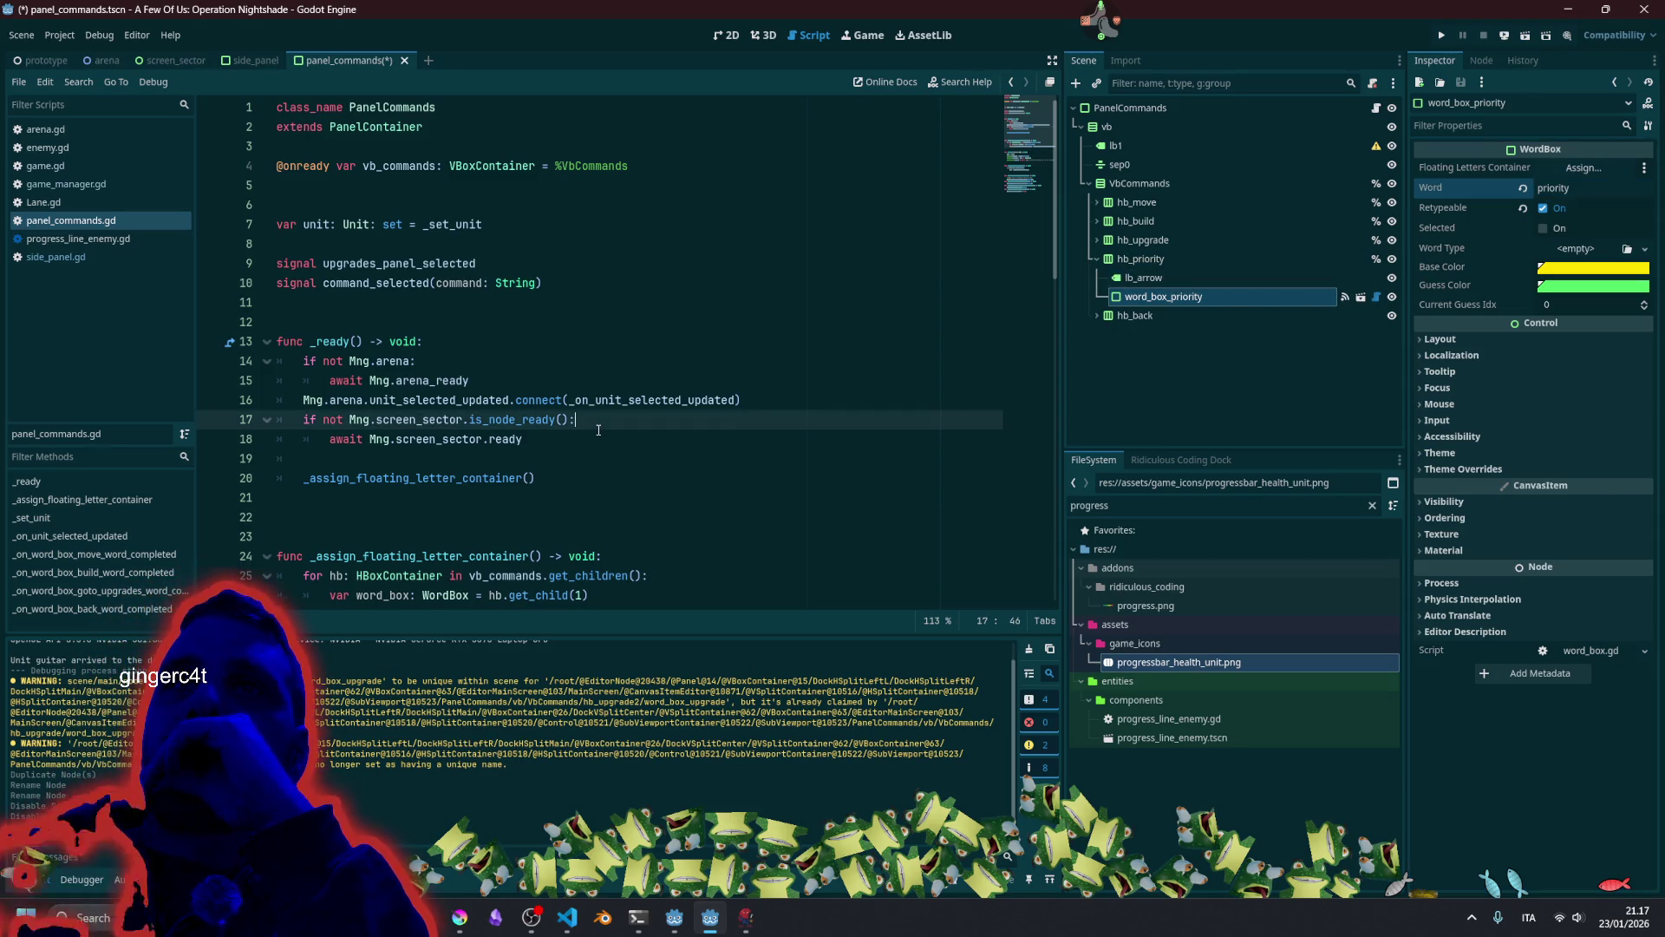
{"action": "scroll", "coordinate": [599, 431], "scroll_direction": "down", "scroll_amount": 3}
{"action": "scroll", "coordinate": [599, 430], "scroll_direction": "down", "scroll_amount": 2}
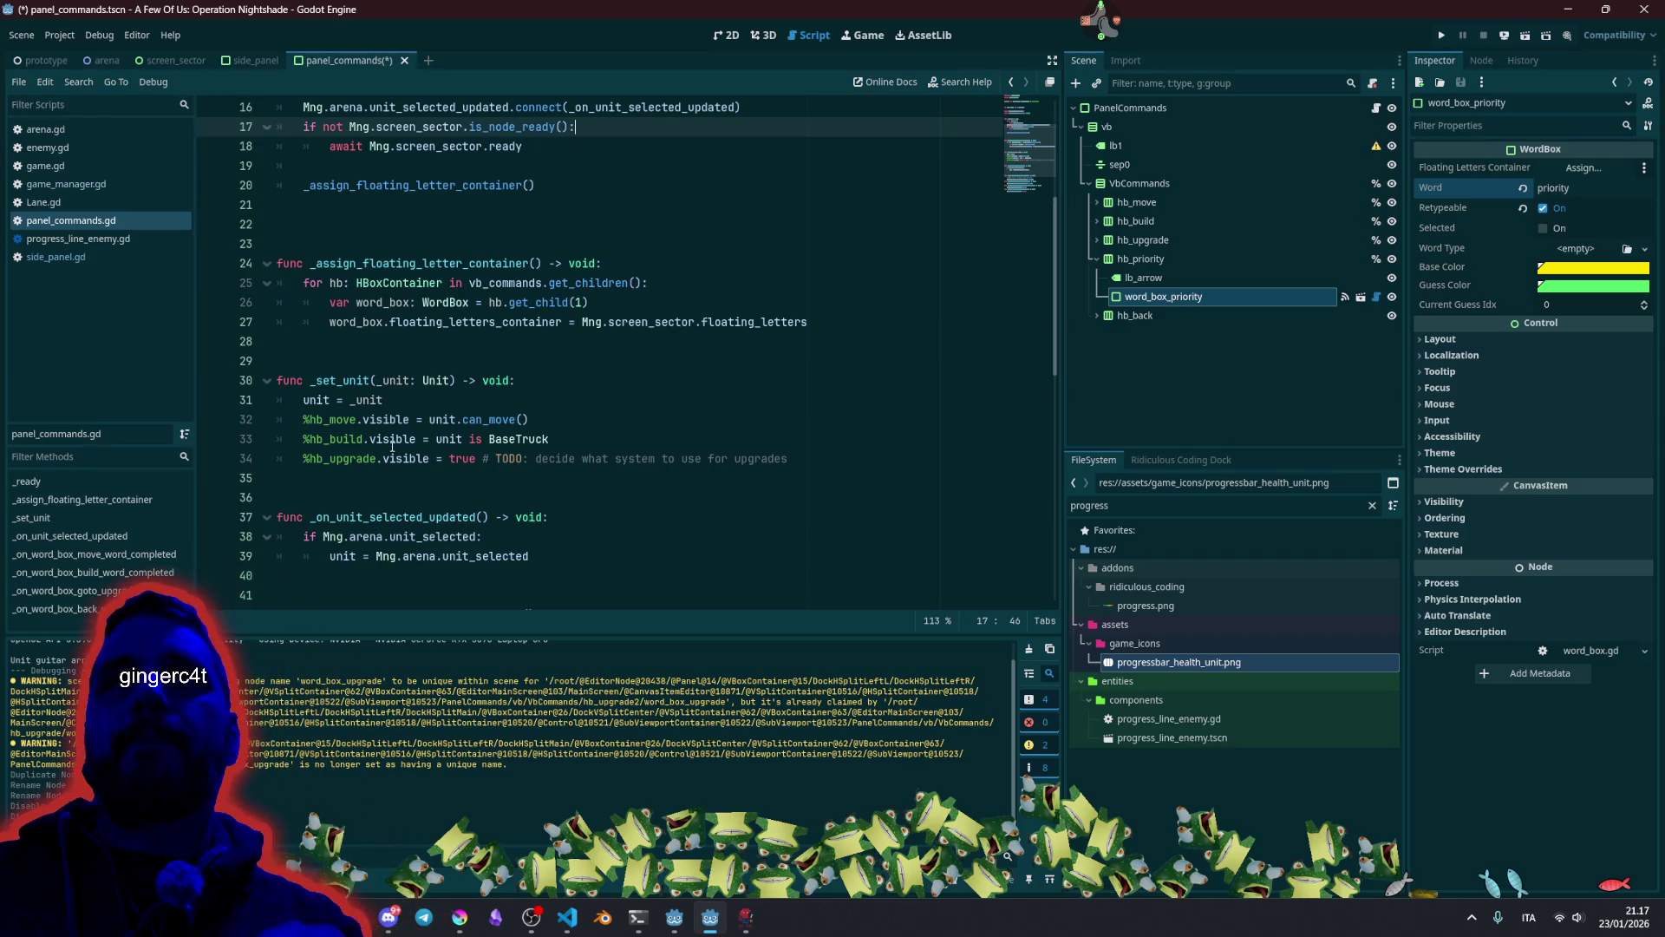
Duplicate the hb_upgrade visibility line in _set_unit and rename the copy to %hb_priority.
{"action": "left_click", "coordinate": [1188, 265]}
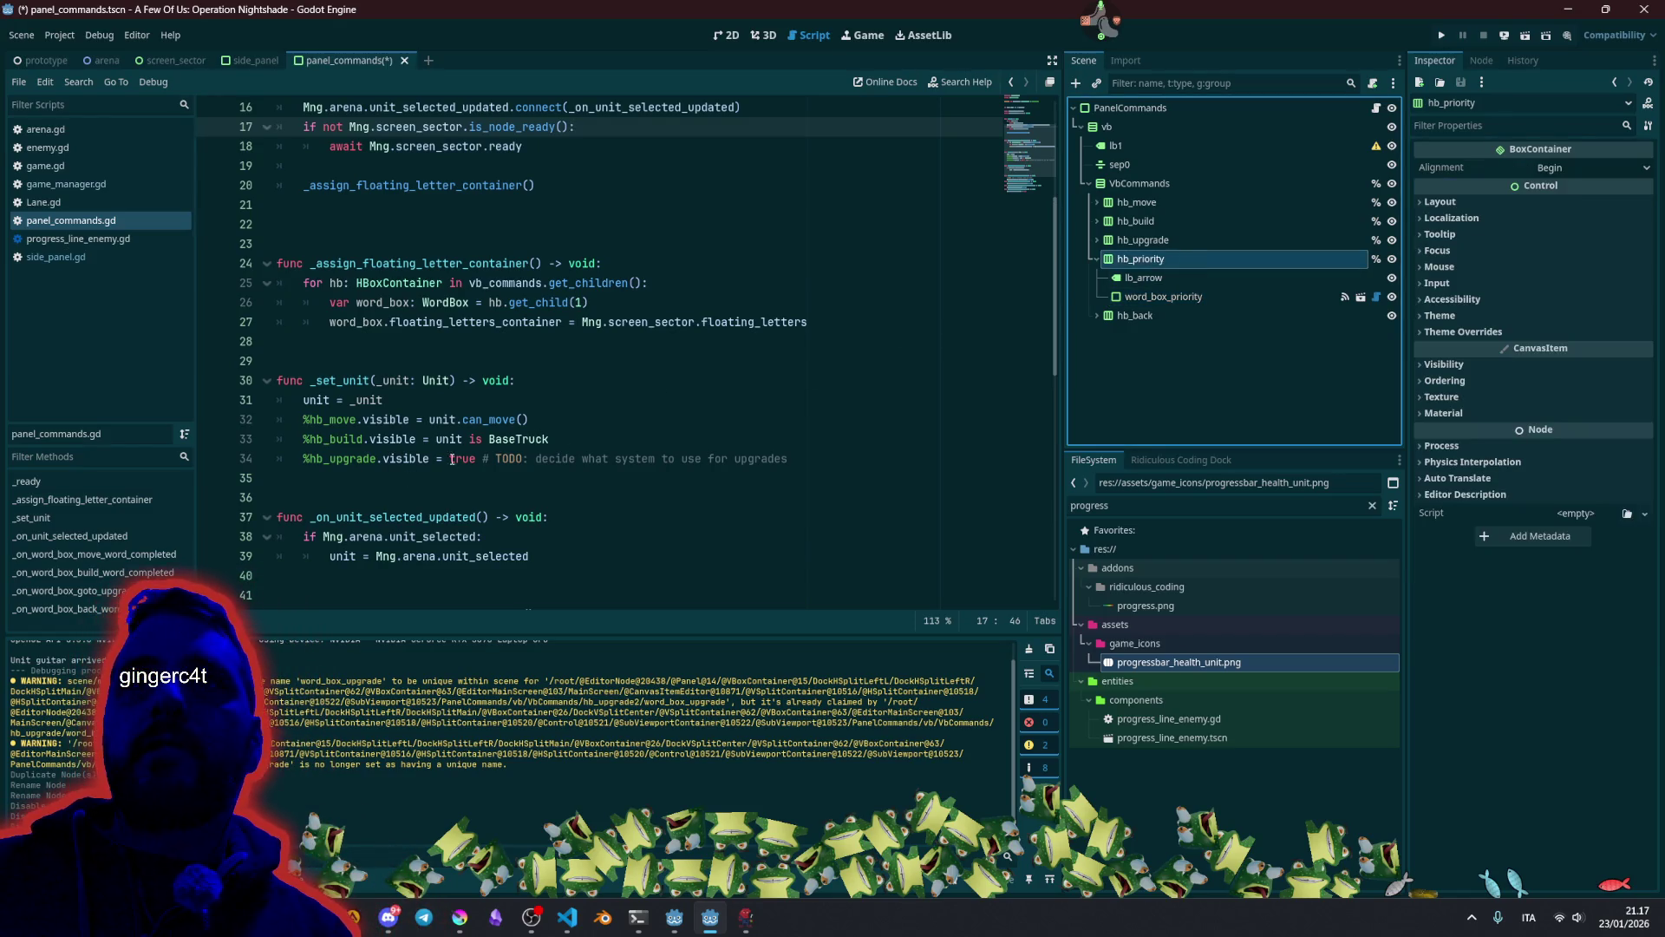
{"action": "left_click", "coordinate": [410, 440]}
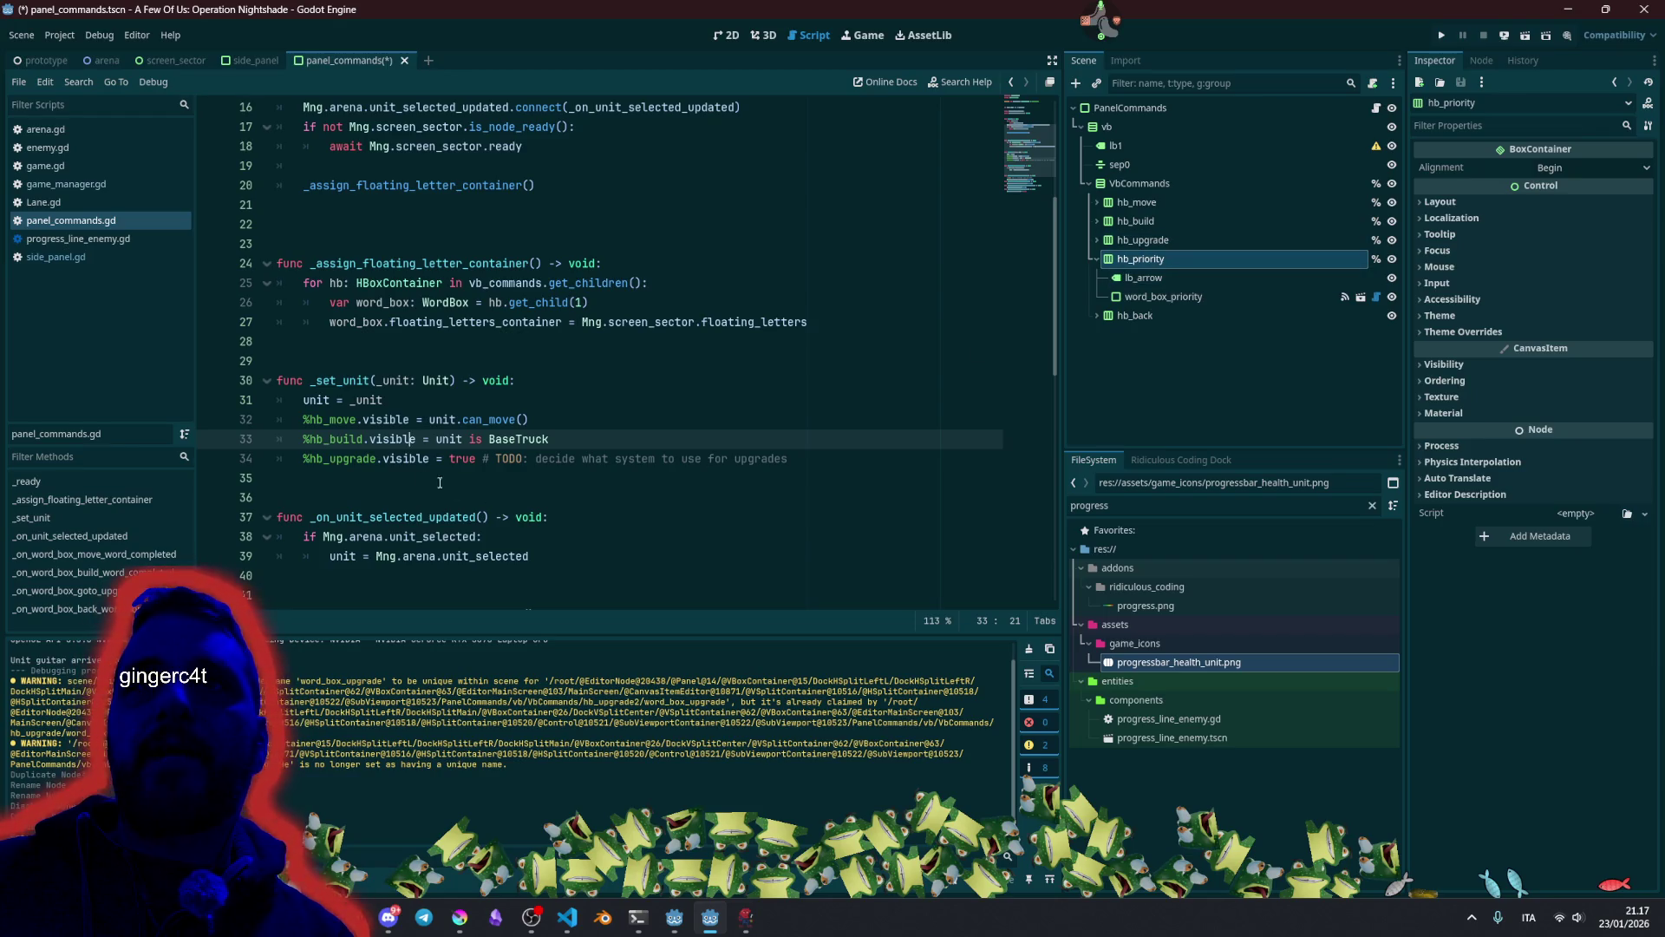
{"action": "left_click", "coordinate": [398, 461]}
{"action": "key", "text": "ctrl+shift+d"}
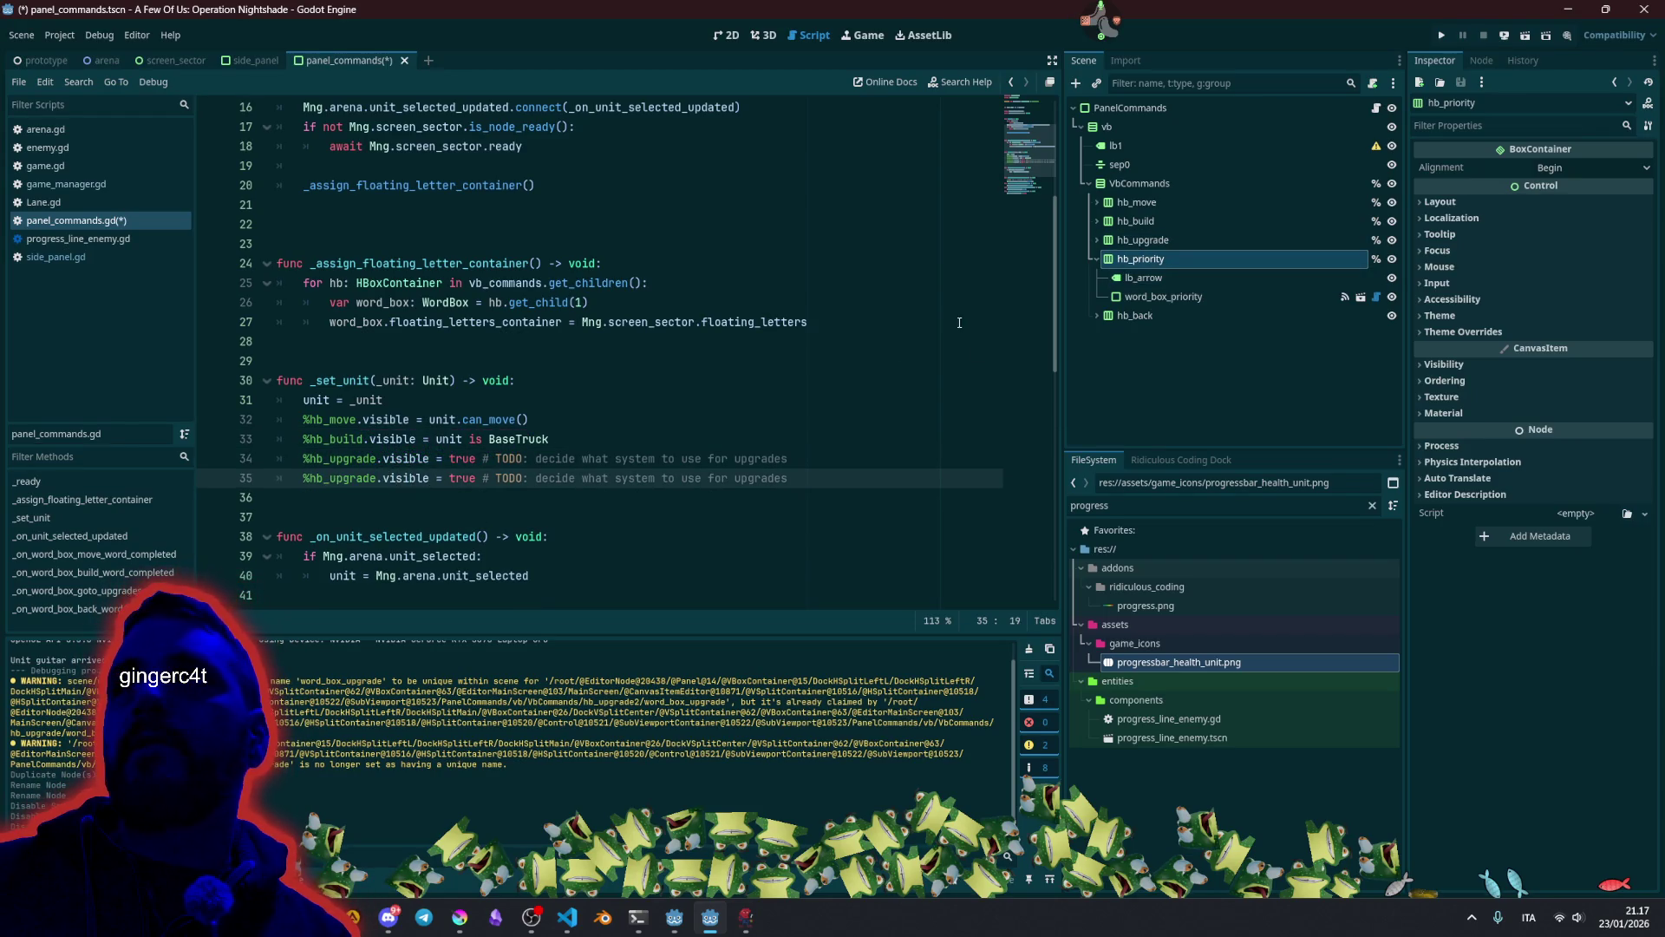
{"action": "key", "text": "ctrl+Delete"}
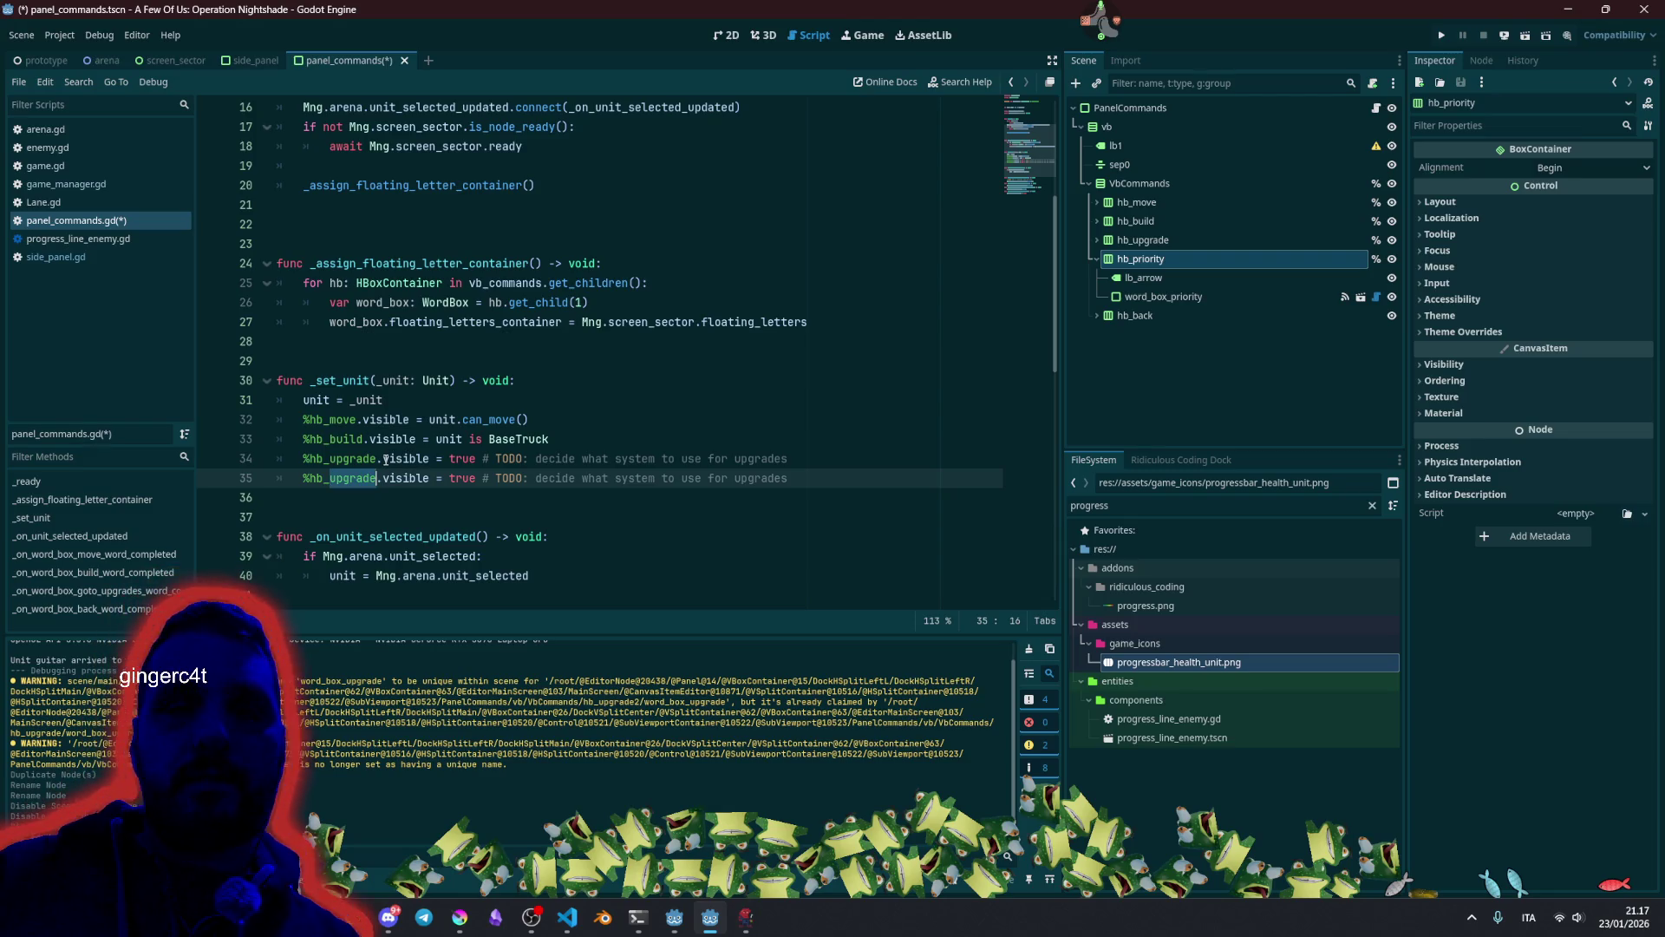
{"action": "type", "text": "priori"}
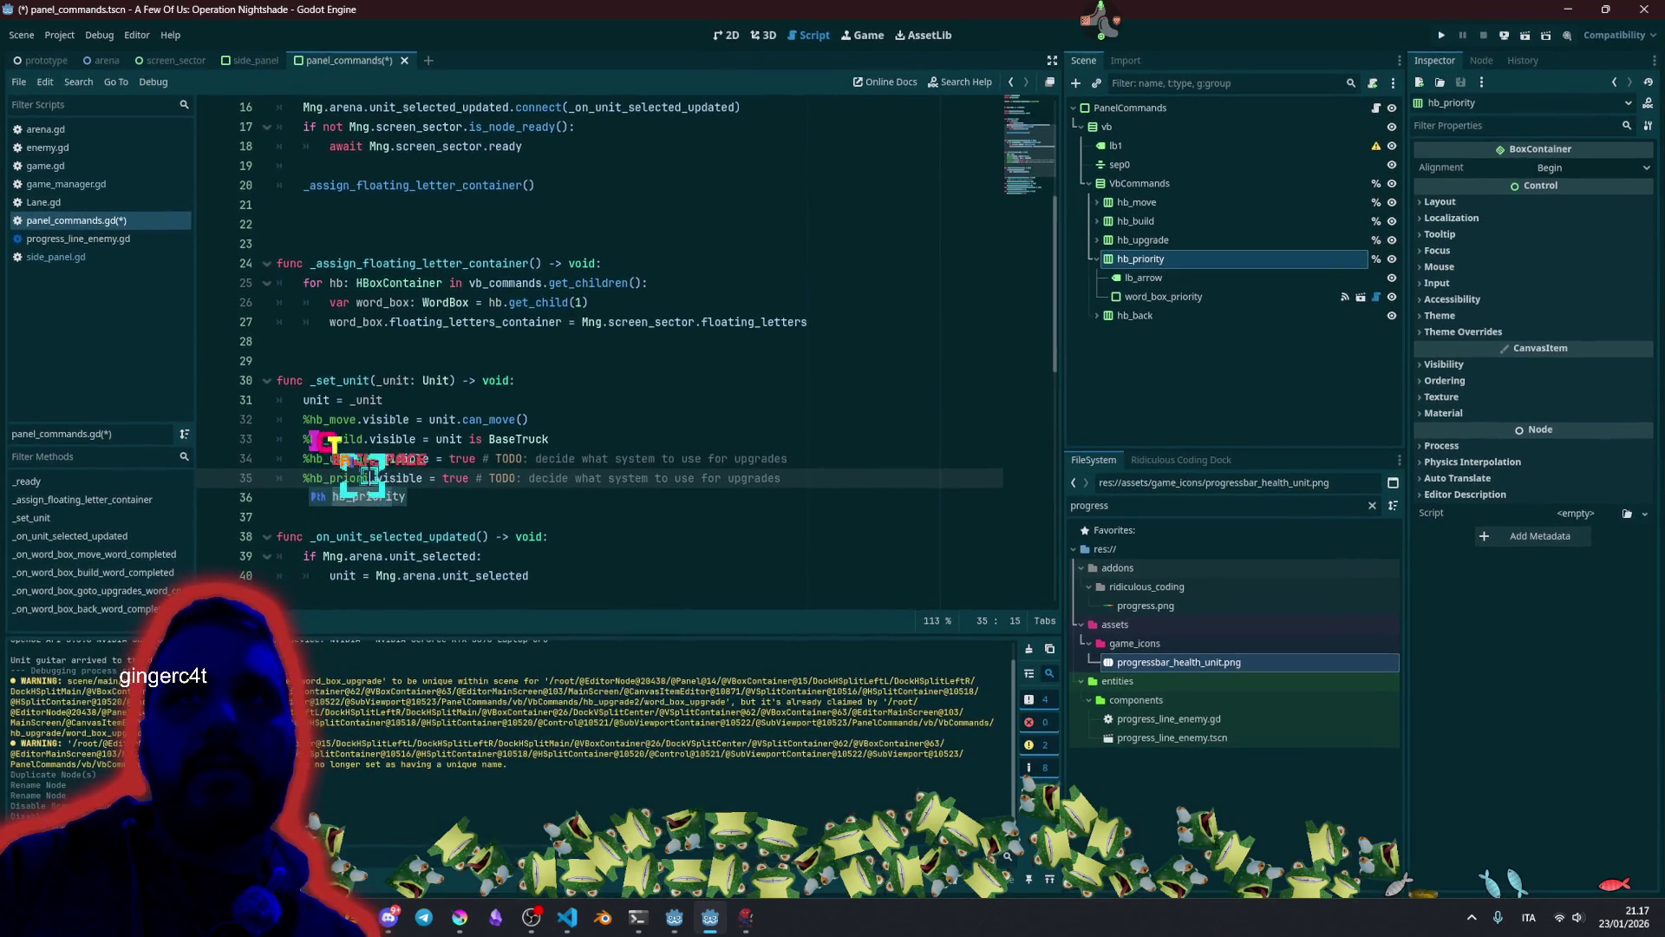
{"action": "key", "text": "Return"}
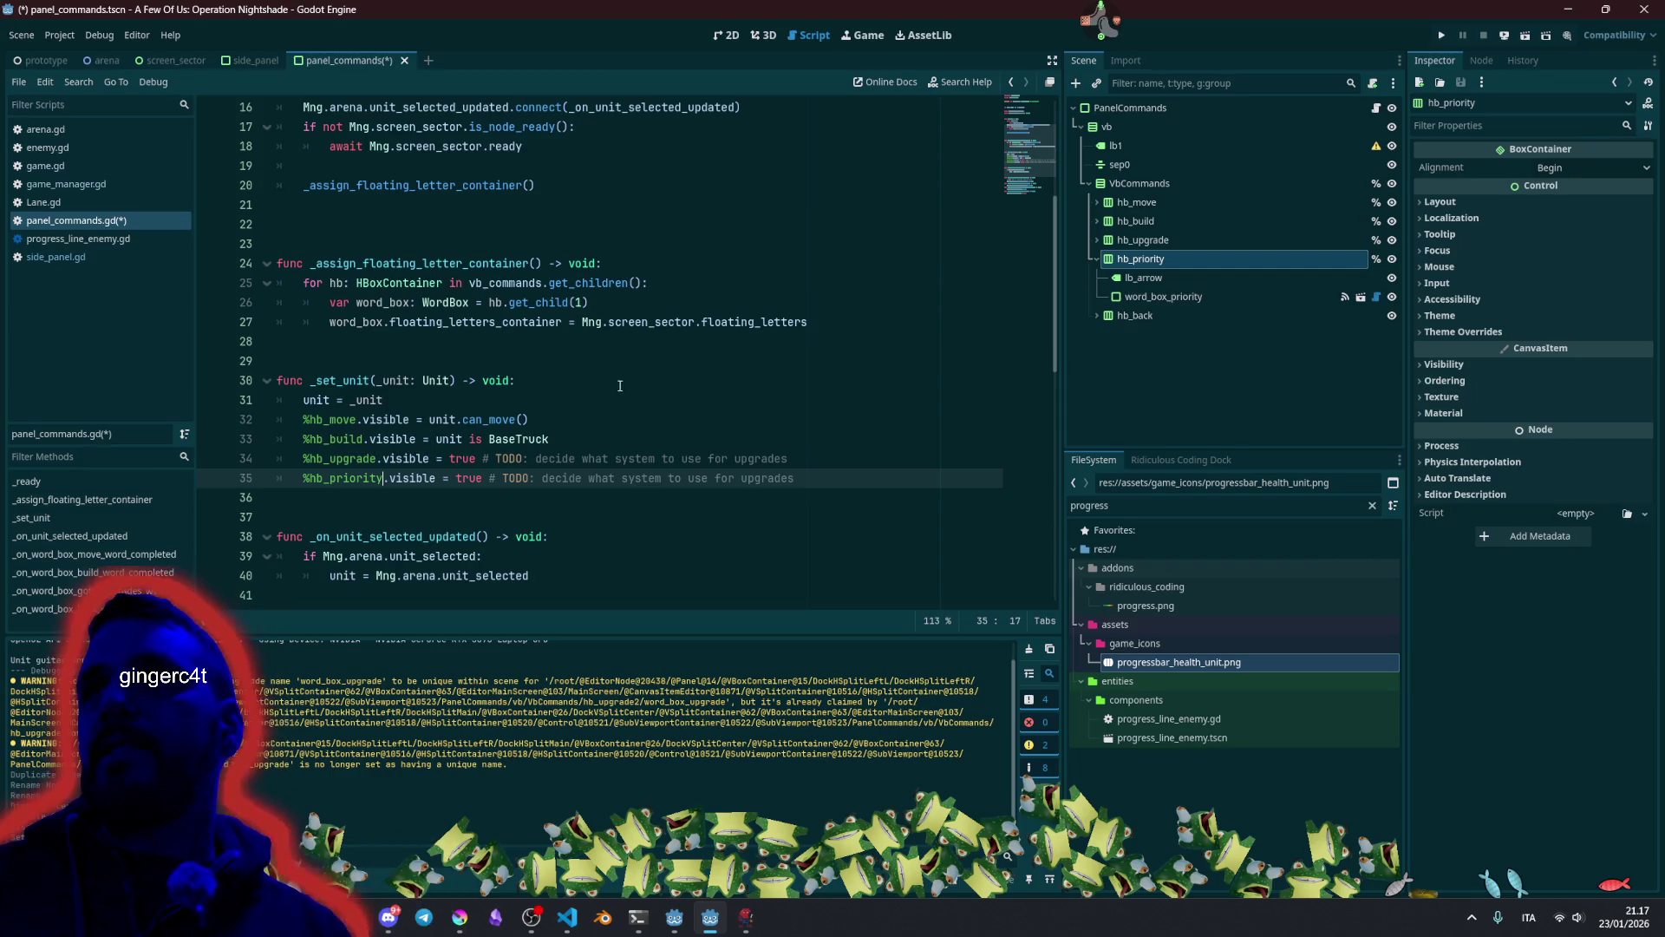
Replace the line's 'true # TODO' value with unit.can_take_damage().
{"action": "key", "text": "shift+End"}
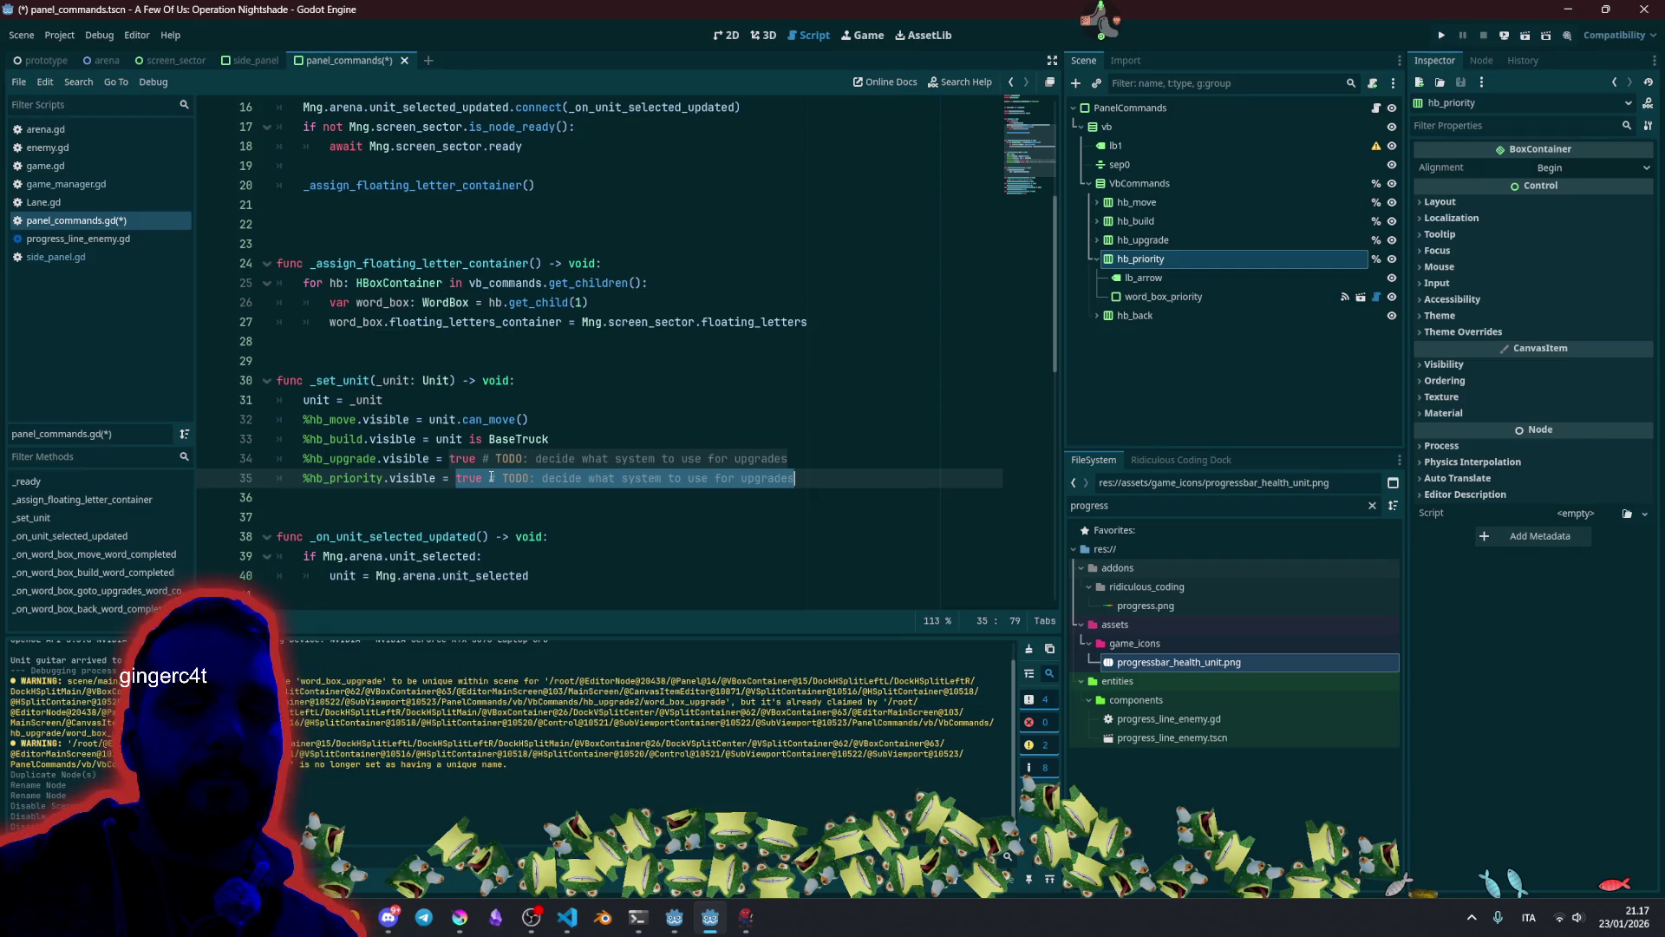
{"action": "type", "text": "unit.can"}
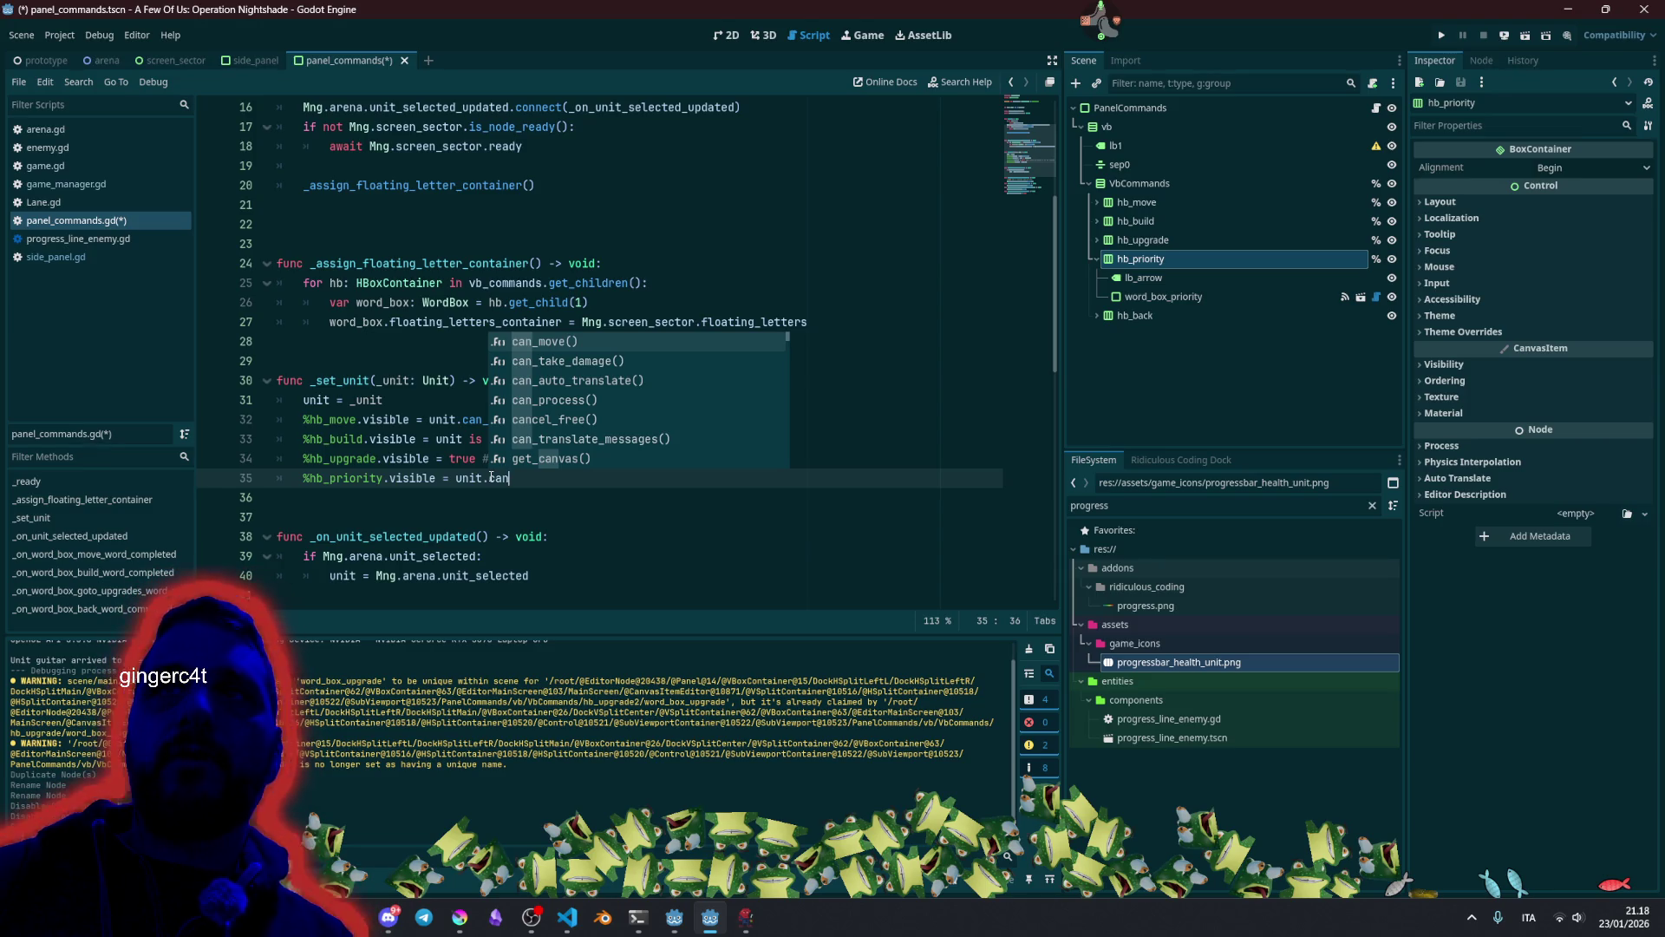
{"action": "key", "text": "Down"}
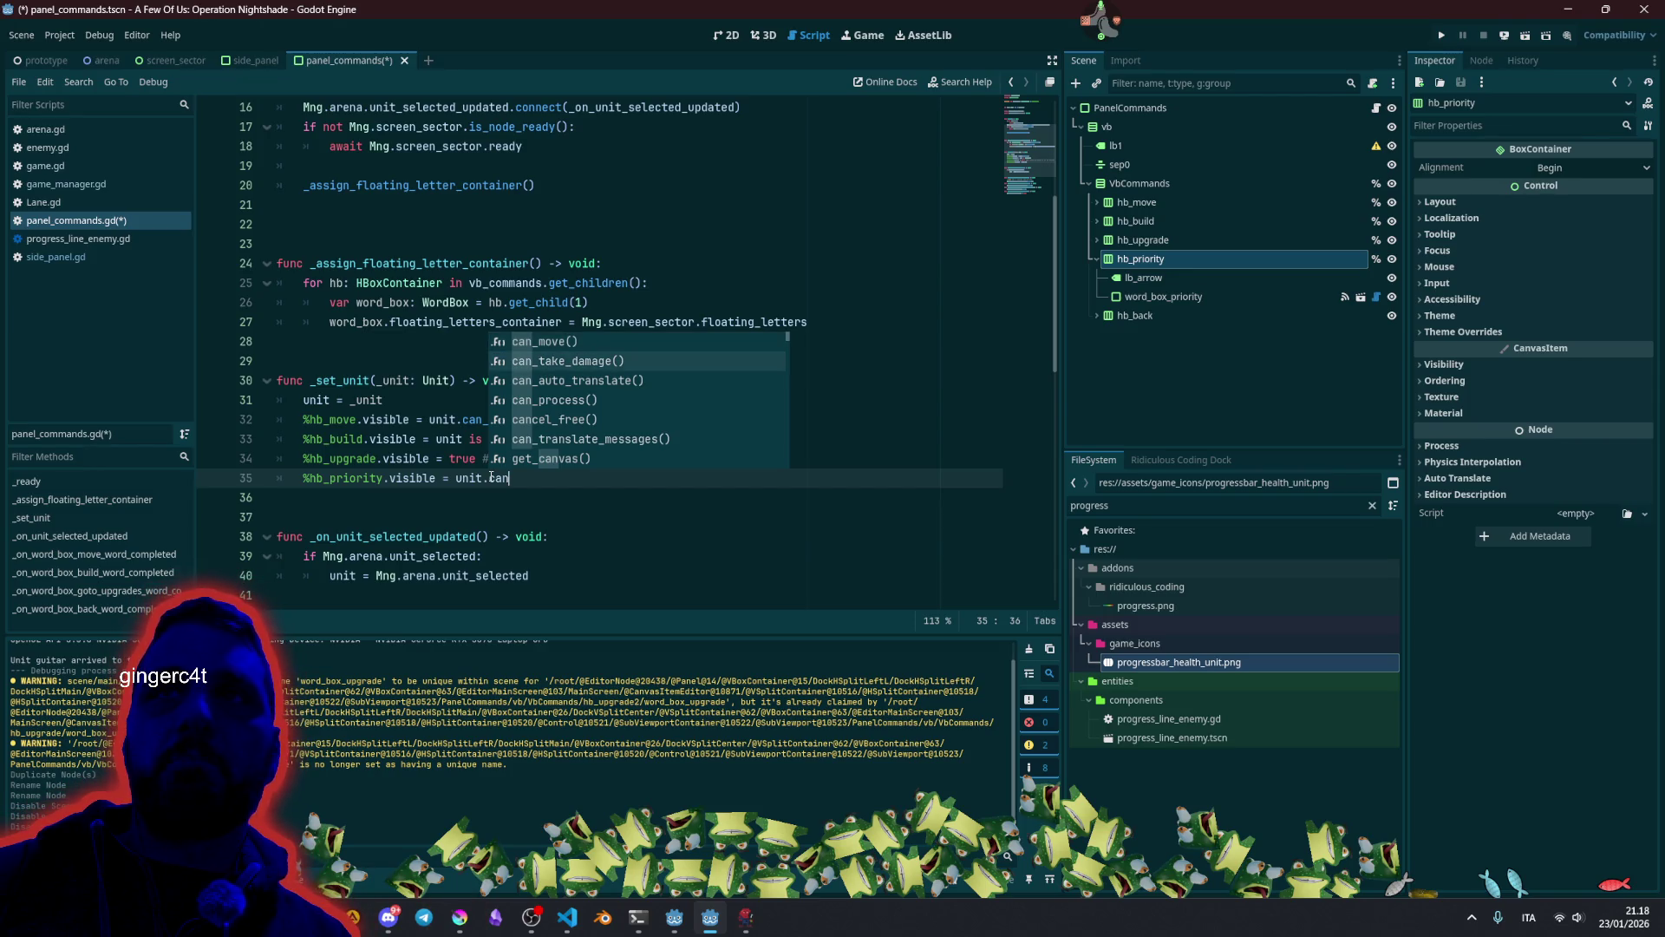
{"action": "key", "text": "Return"}
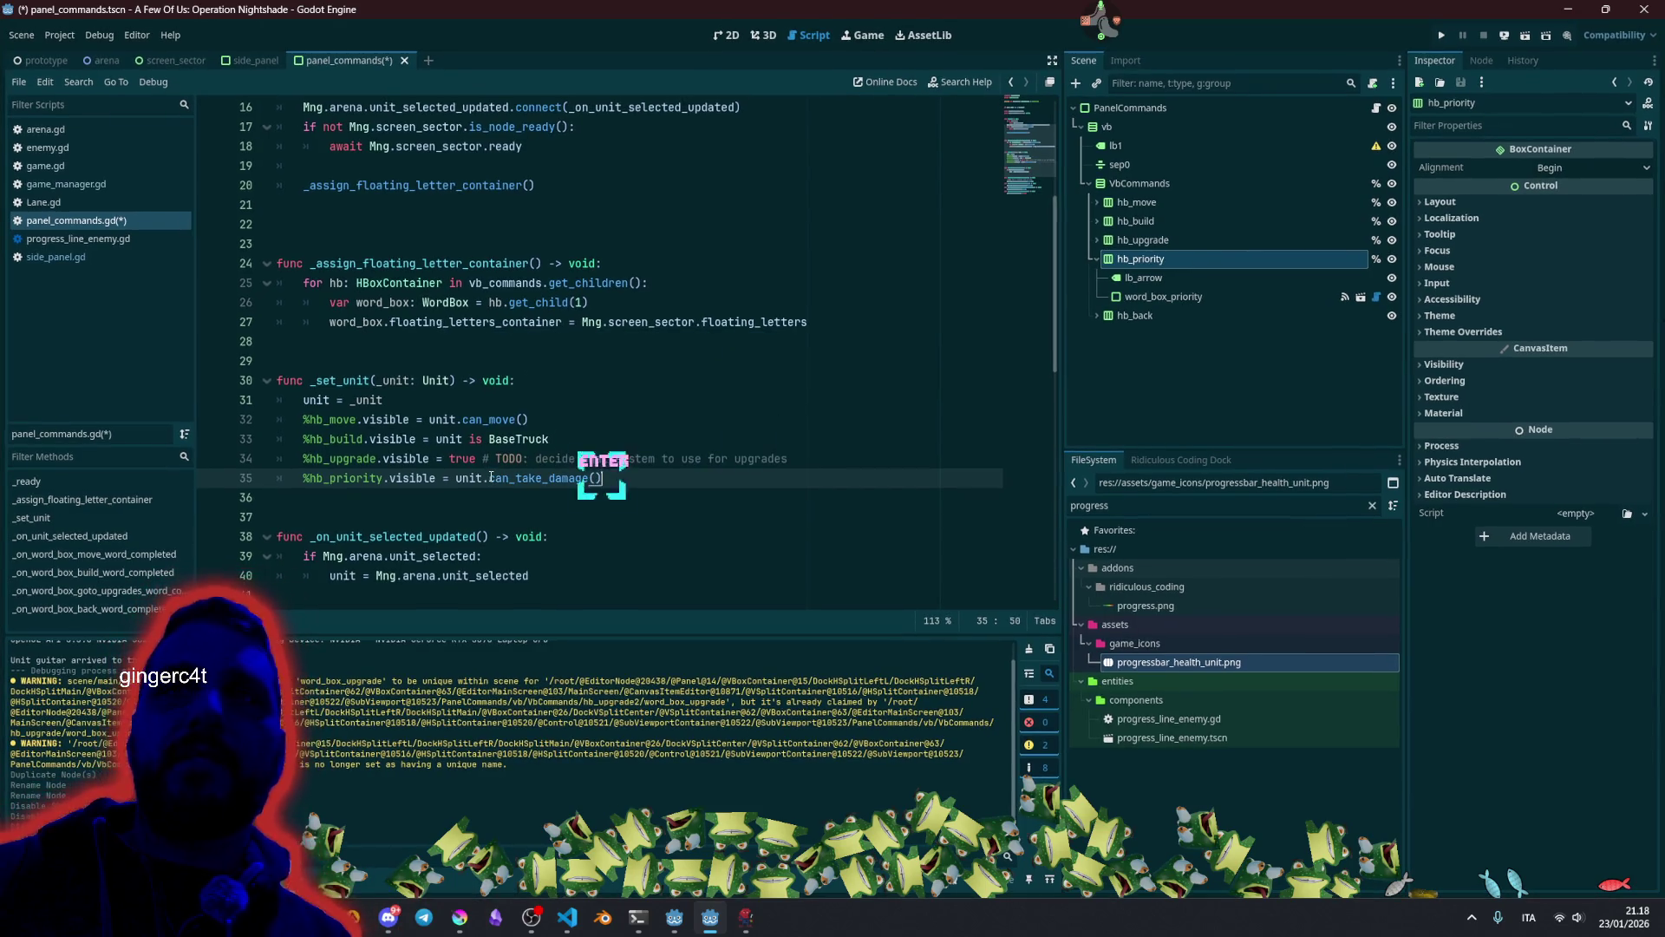
Jump to unit.gd via can_take_damage and add 'func can_attack() -> bool:' after _destroy.
{"action": "left_click", "coordinate": [516, 476], "text": "ctrl"}
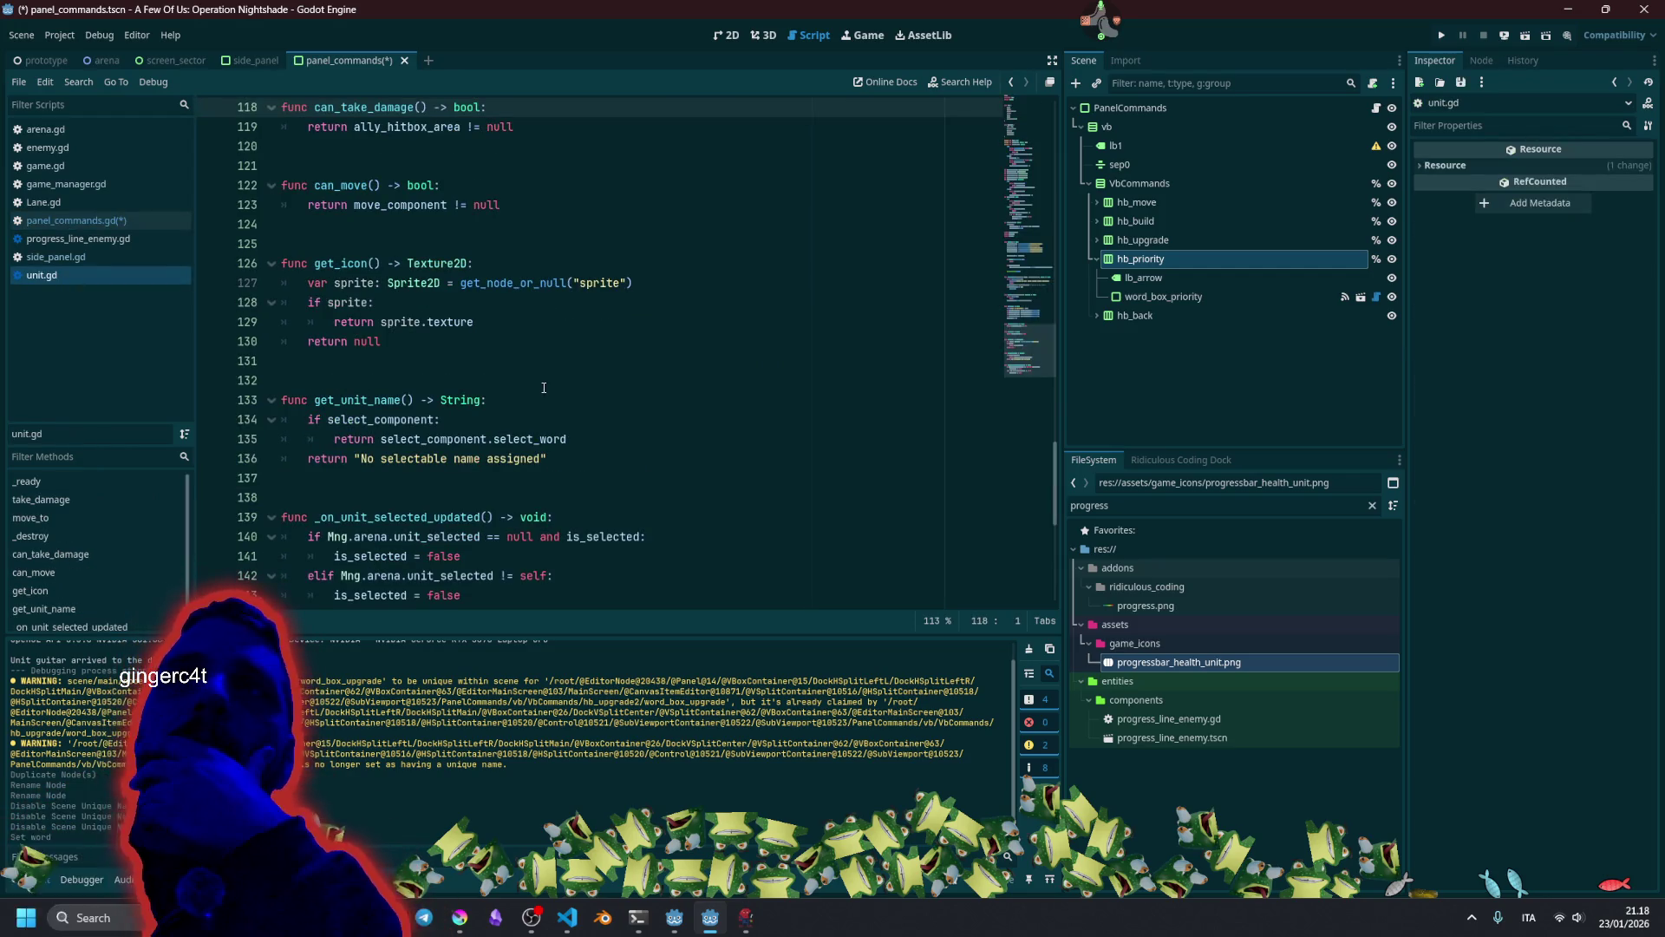
{"action": "scroll", "coordinate": [460, 364], "scroll_direction": "up", "scroll_amount": 5}
{"action": "left_click", "coordinate": [465, 360]}
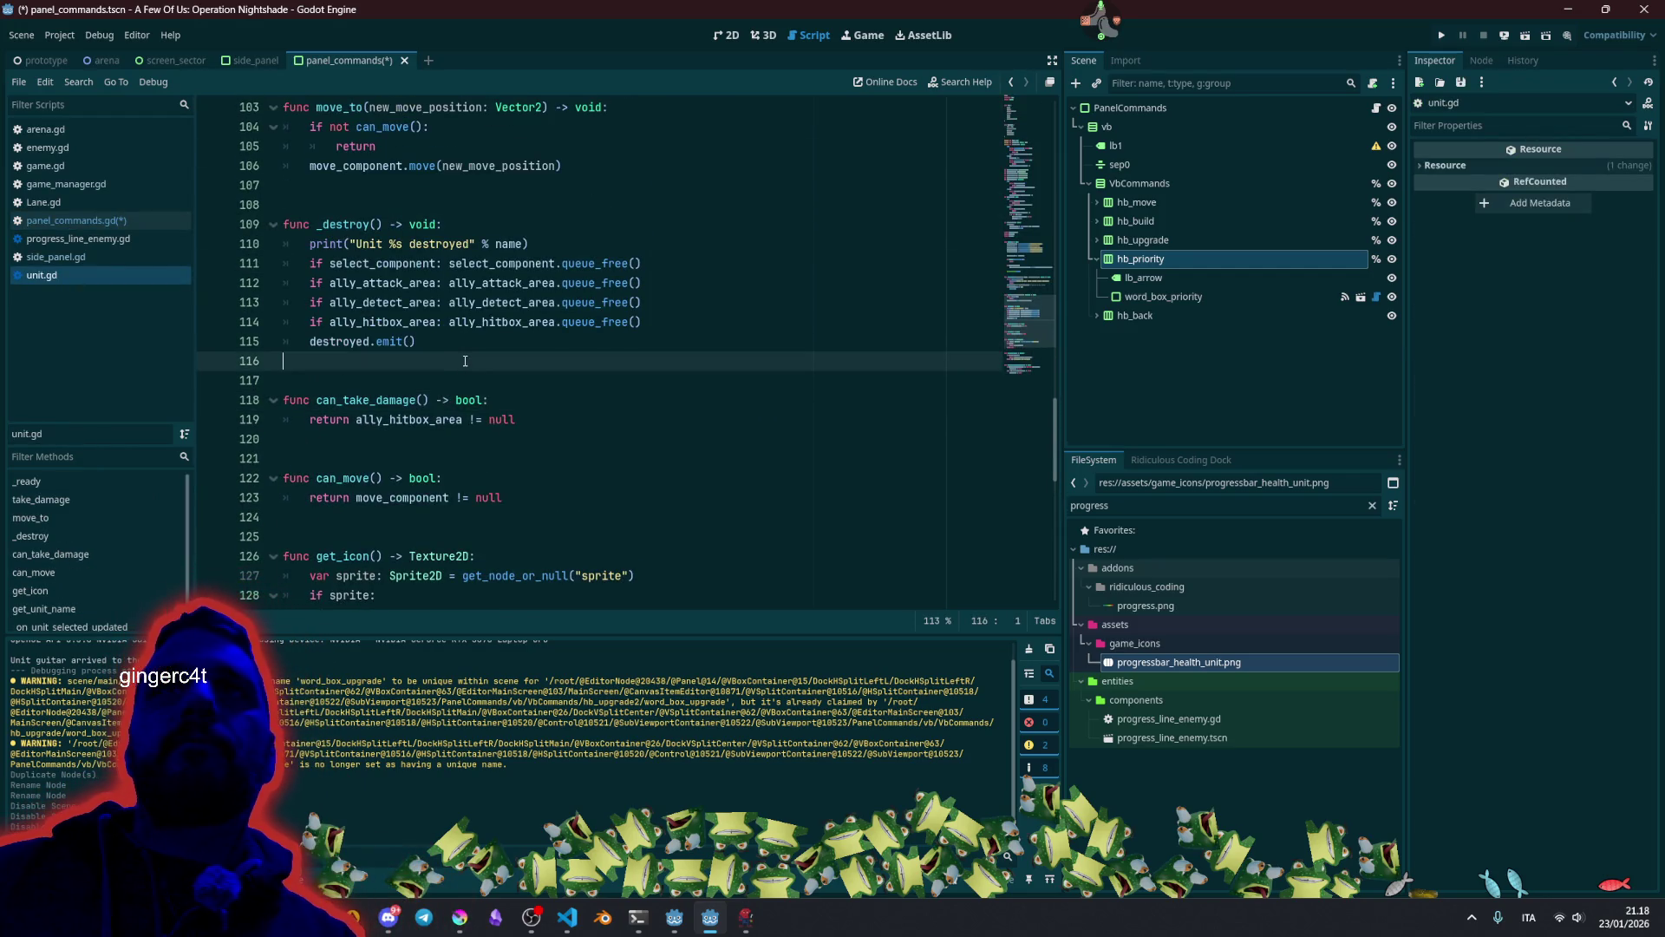
{"action": "key", "text": "Return"}
{"action": "key", "text": "Return"}
{"action": "key", "text": "Return"}
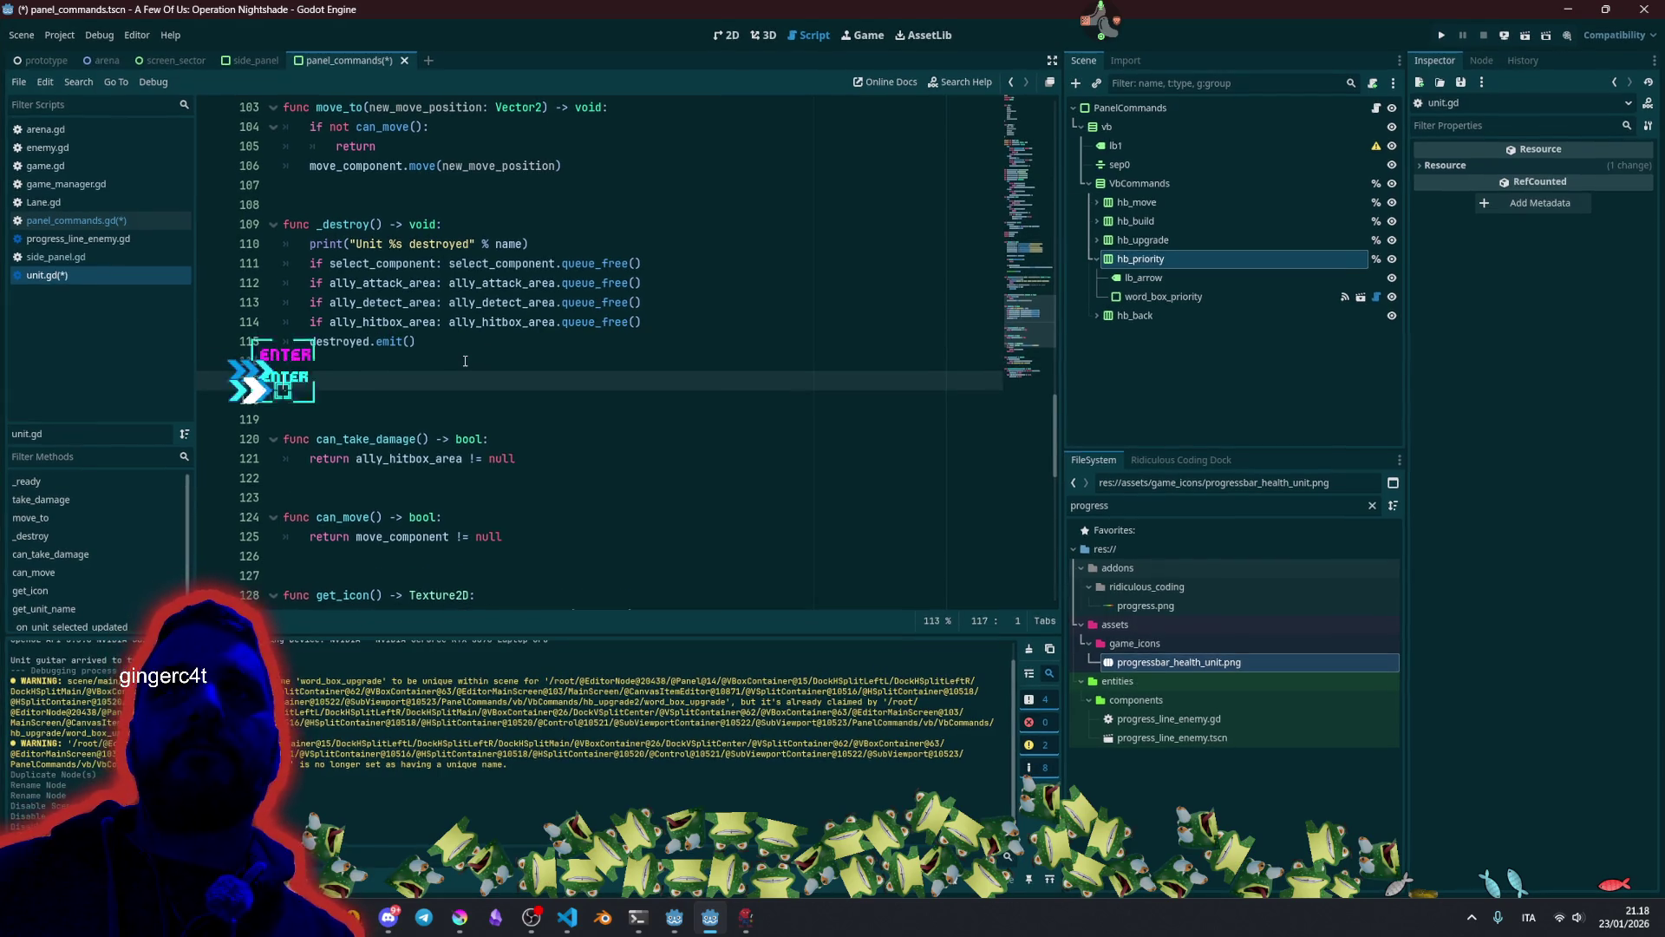
{"action": "key", "text": "Up"}
{"action": "type", "text": "func "}
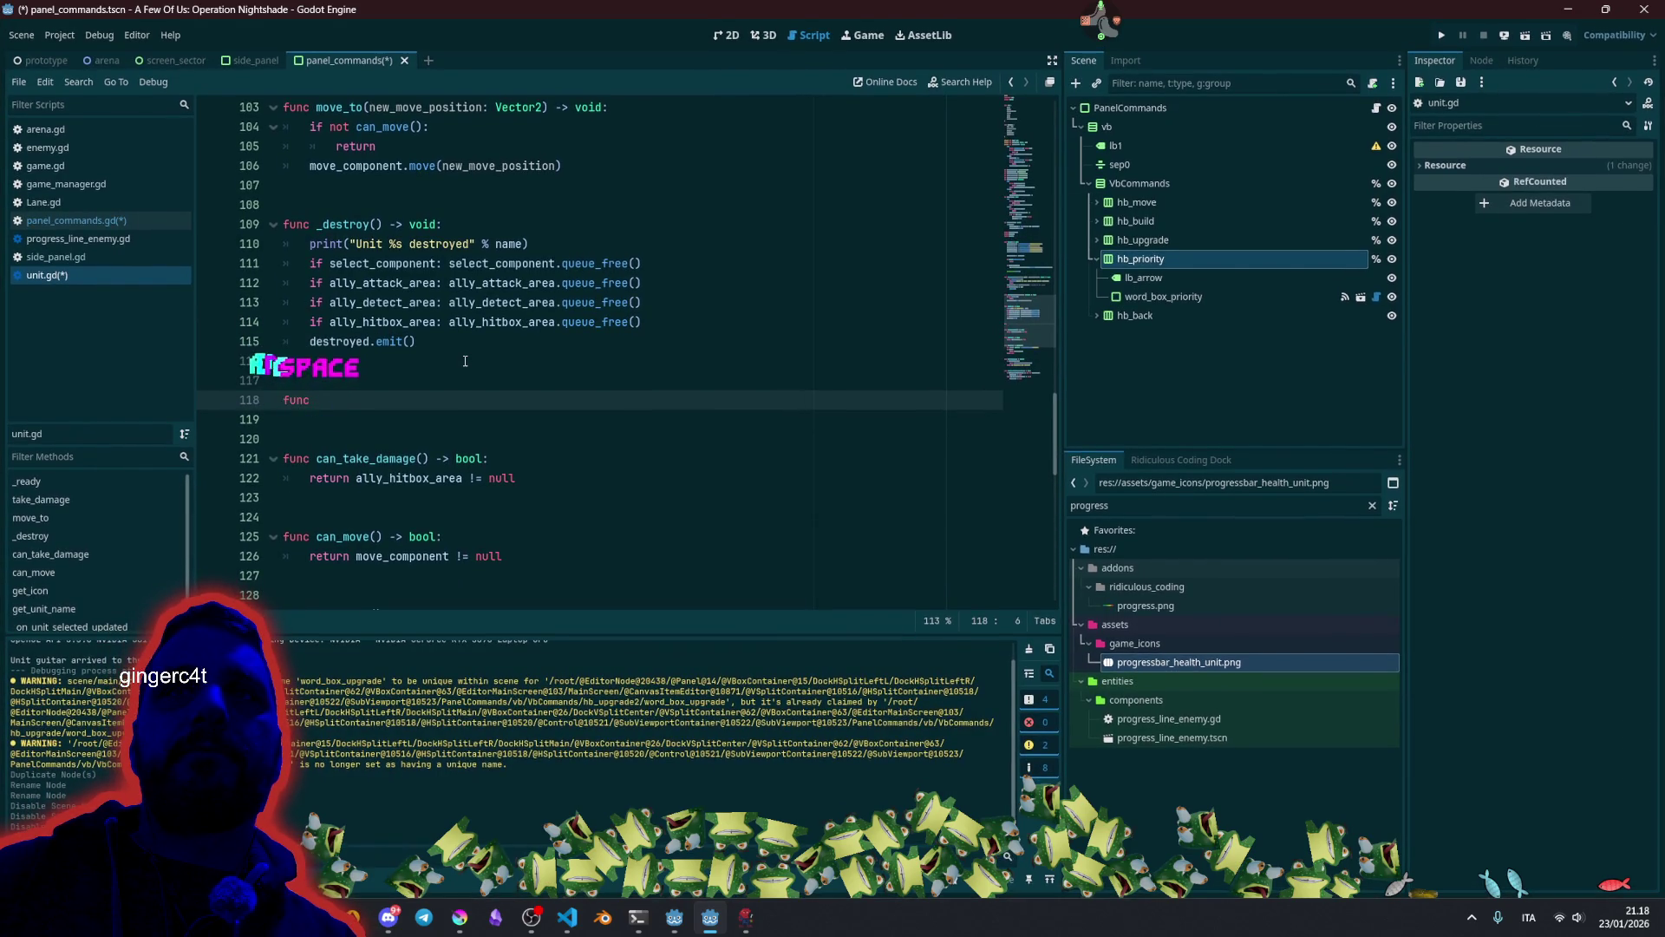
{"action": "type", "text": "can_attack()"}
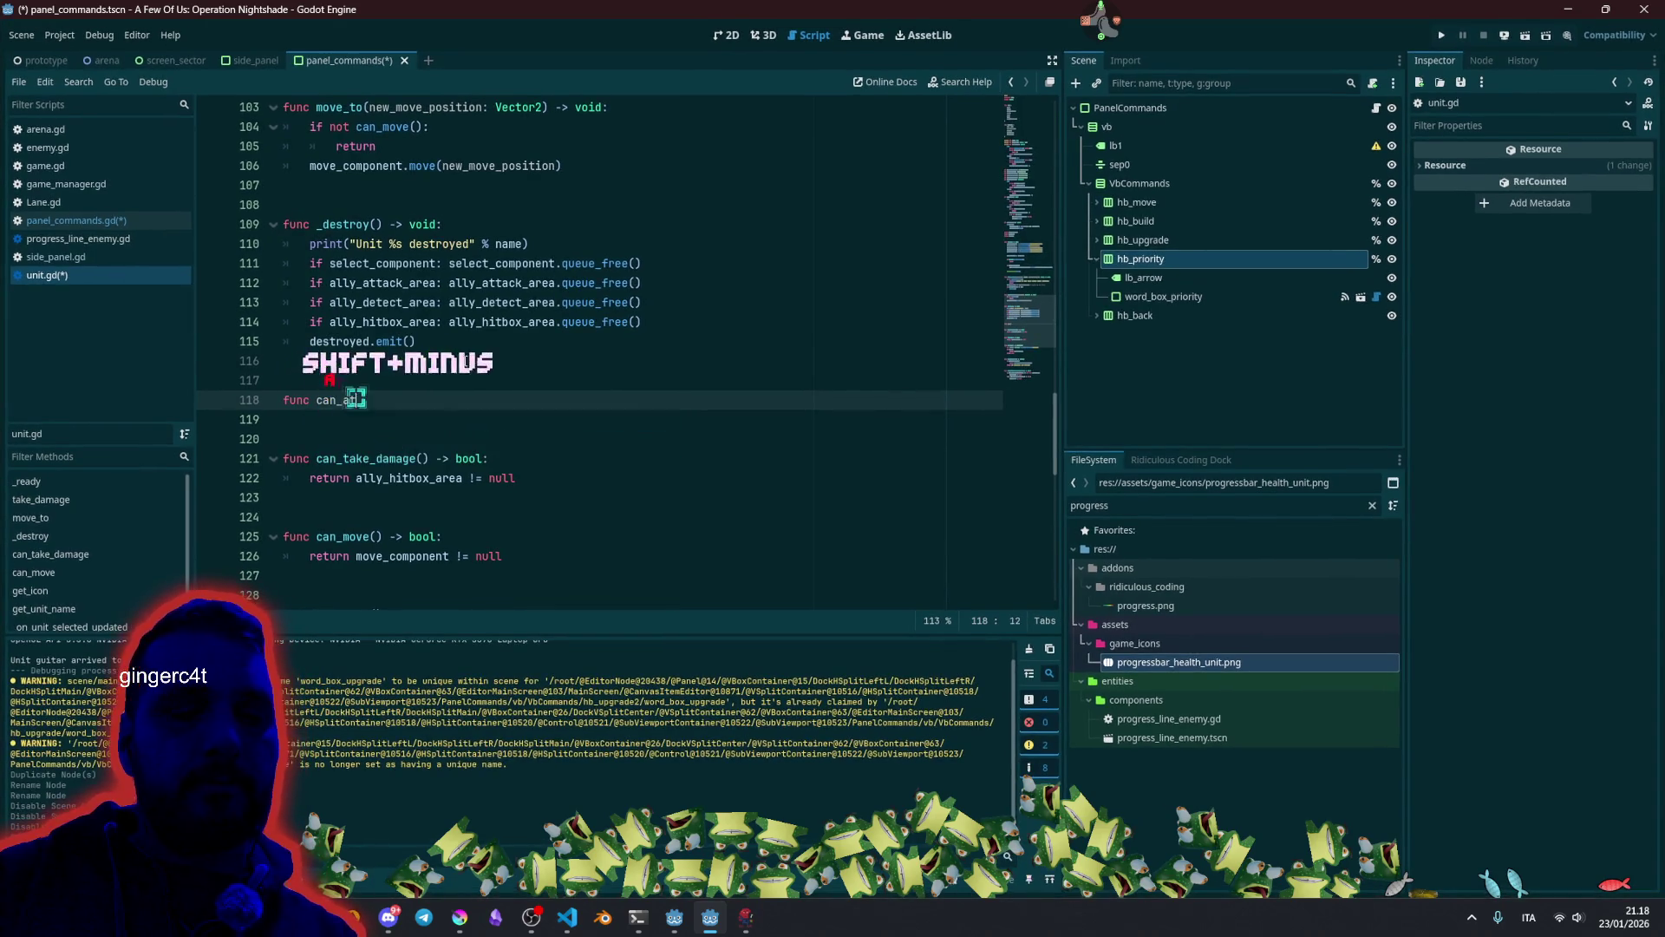
{"action": "type", "text": " -> bool:"}
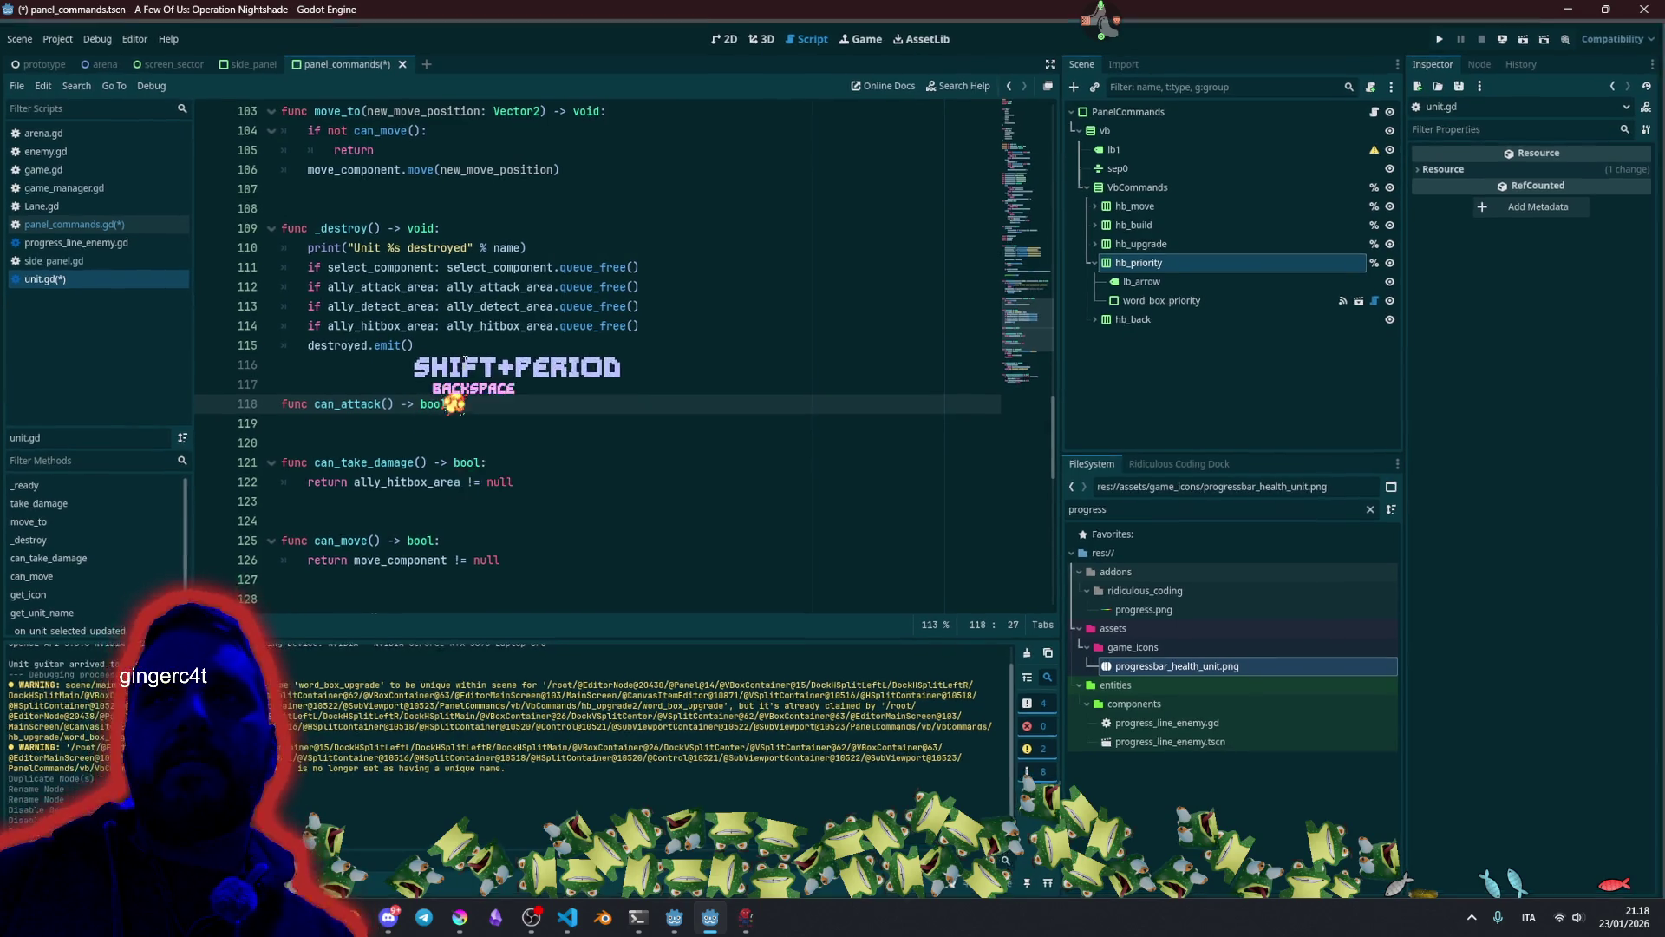
{"action": "key", "text": "BackSpace"}
{"action": "key", "text": "Return"}
Copy the can_take_damage return line into the body of can_attack.
{"action": "key", "text": "Down"}
{"action": "key", "text": "Down"}
{"action": "key", "text": "Down"}
{"action": "key", "text": "shift+End"}
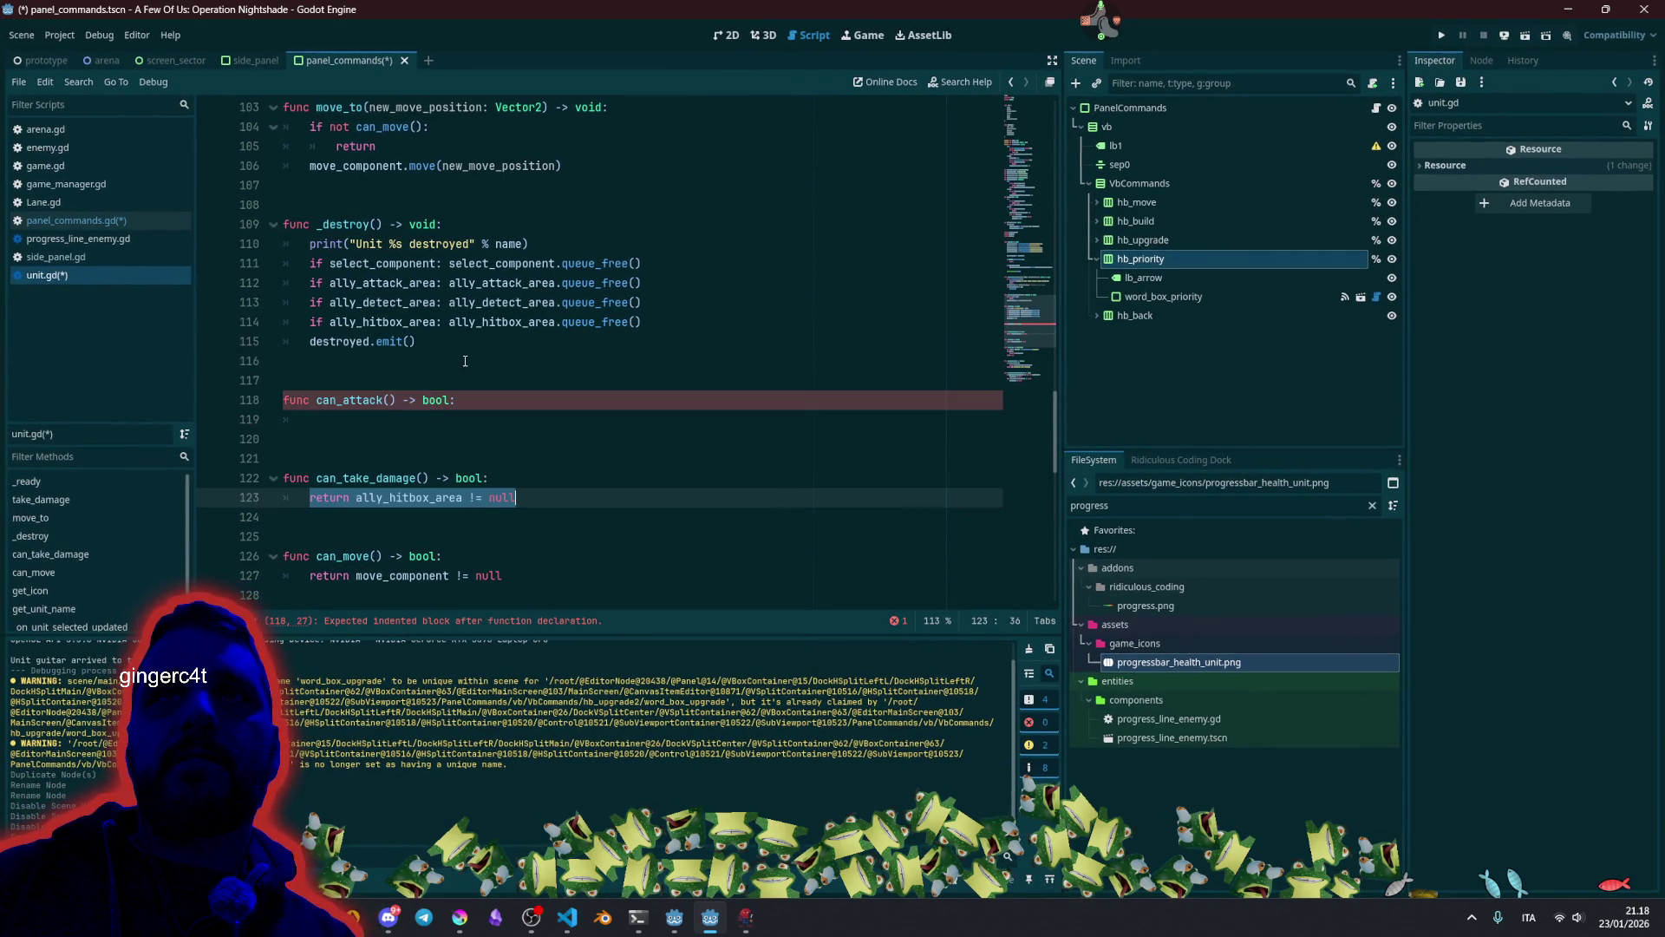
{"action": "key", "text": "ctrl+c"}
{"action": "key", "text": "Up"}
{"action": "key", "text": "Up"}
{"action": "key", "text": "Up"}
{"action": "key", "text": "ctrl+v"}
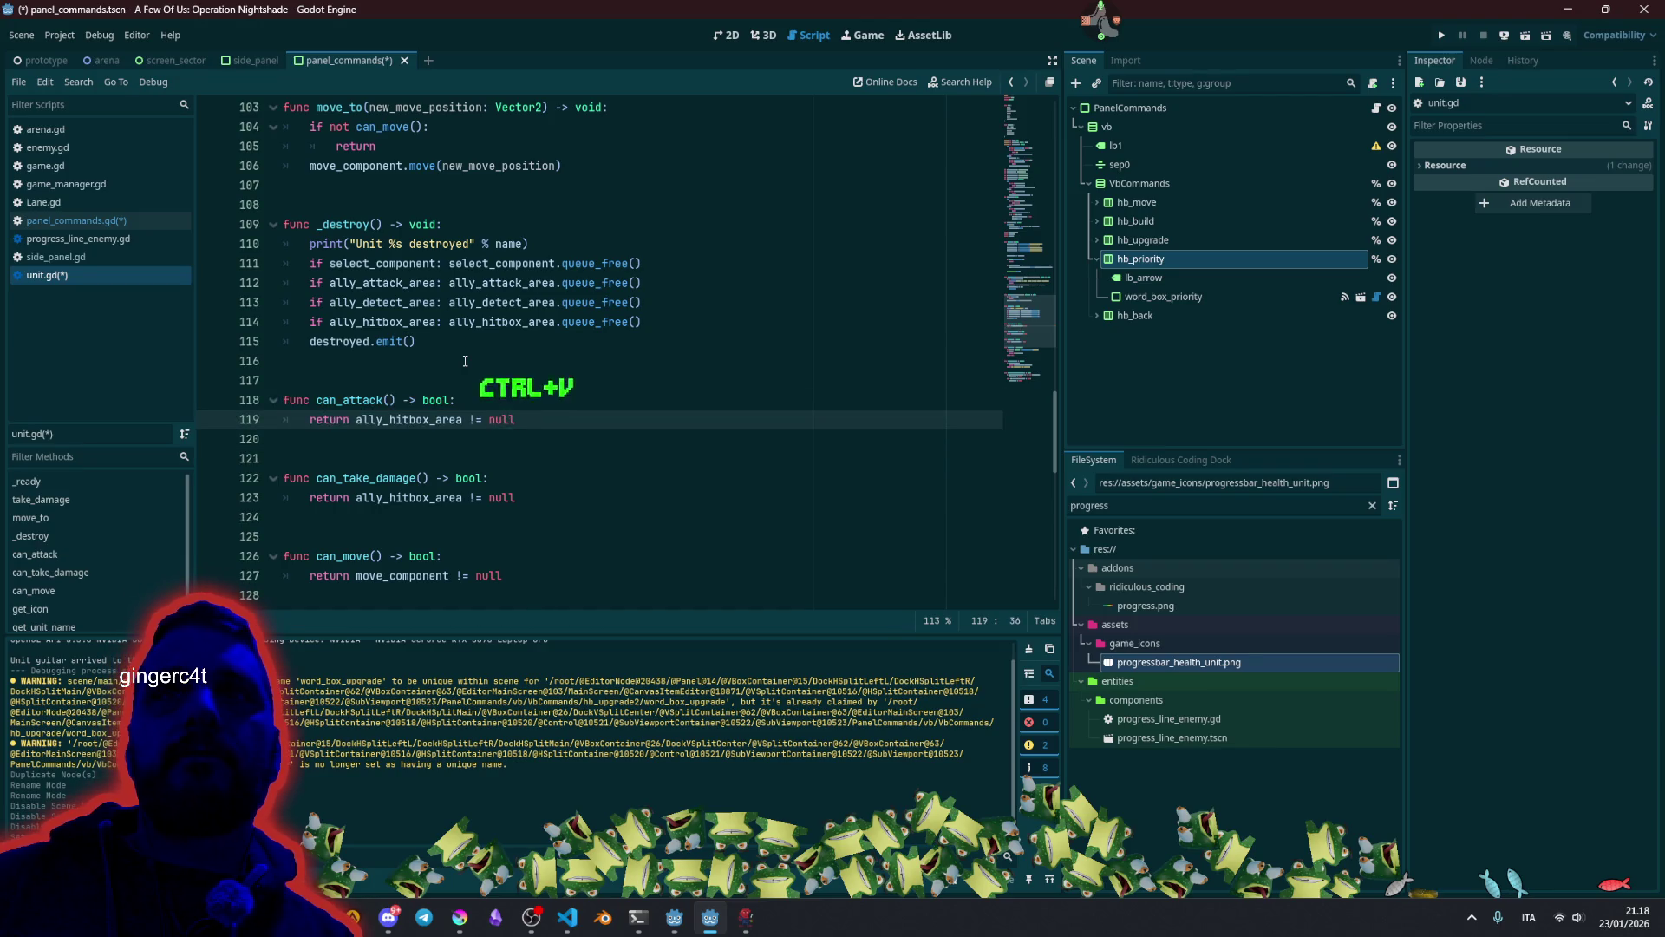
{"action": "scroll", "coordinate": [465, 361], "scroll_direction": "down", "scroll_amount": 3}
{"action": "scroll", "coordinate": [417, 436], "scroll_direction": "up", "scroll_amount": 2}
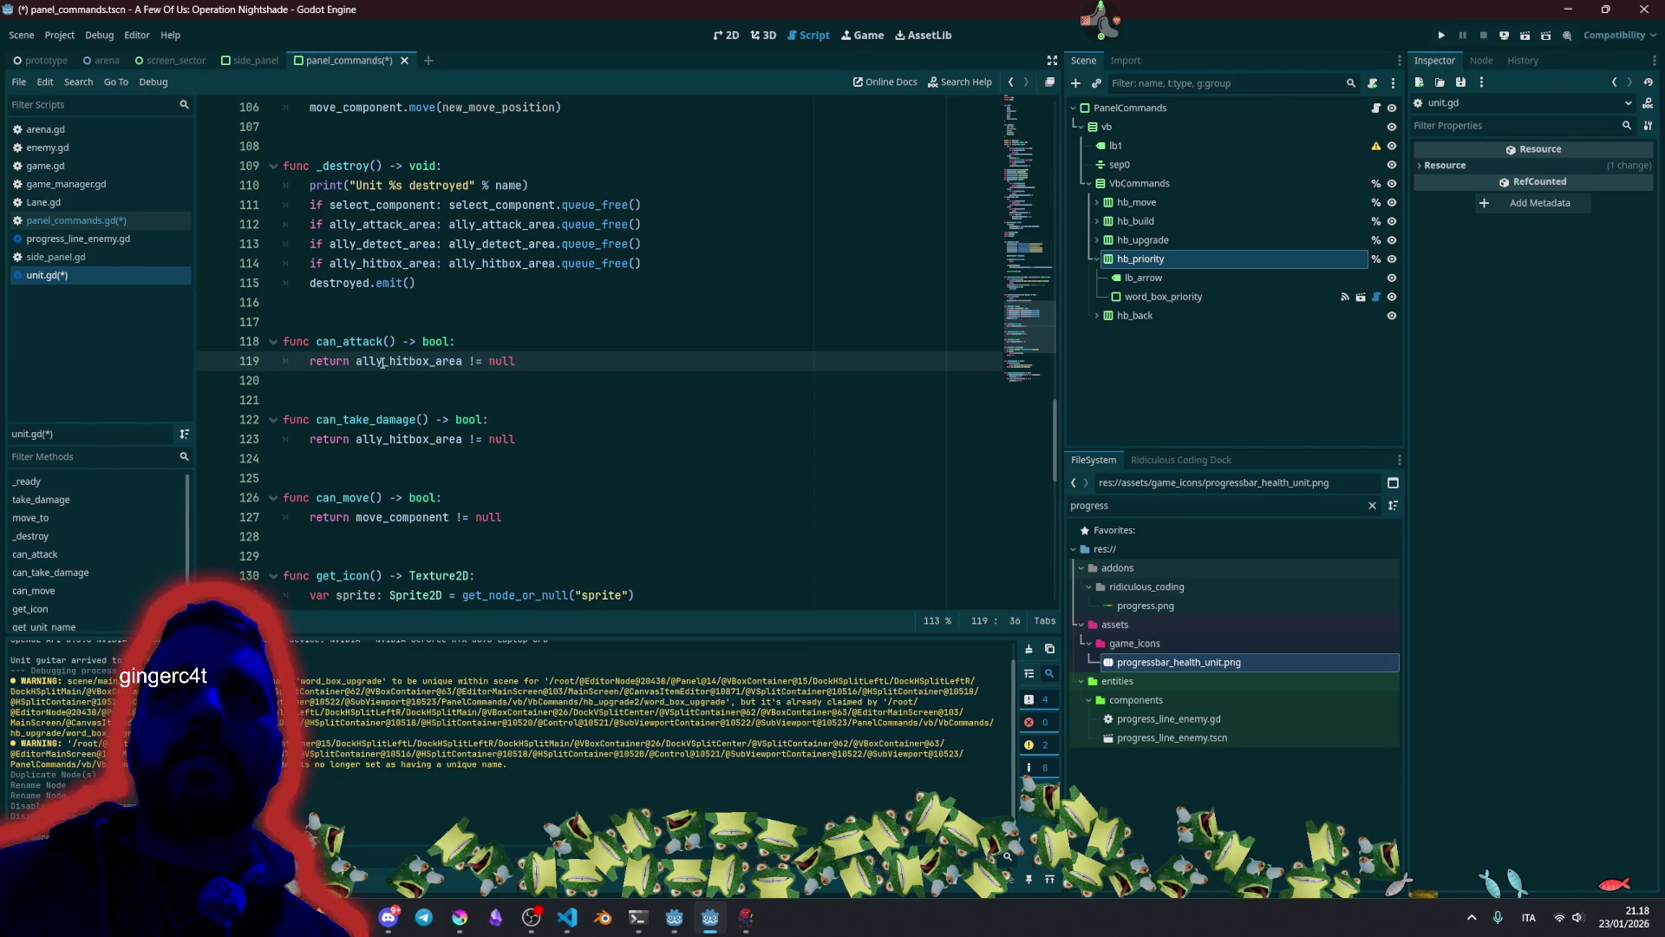
Change the pasted line to return ally_attack_area != null and save unit.gd.
{"action": "left_click", "coordinate": [386, 360]}
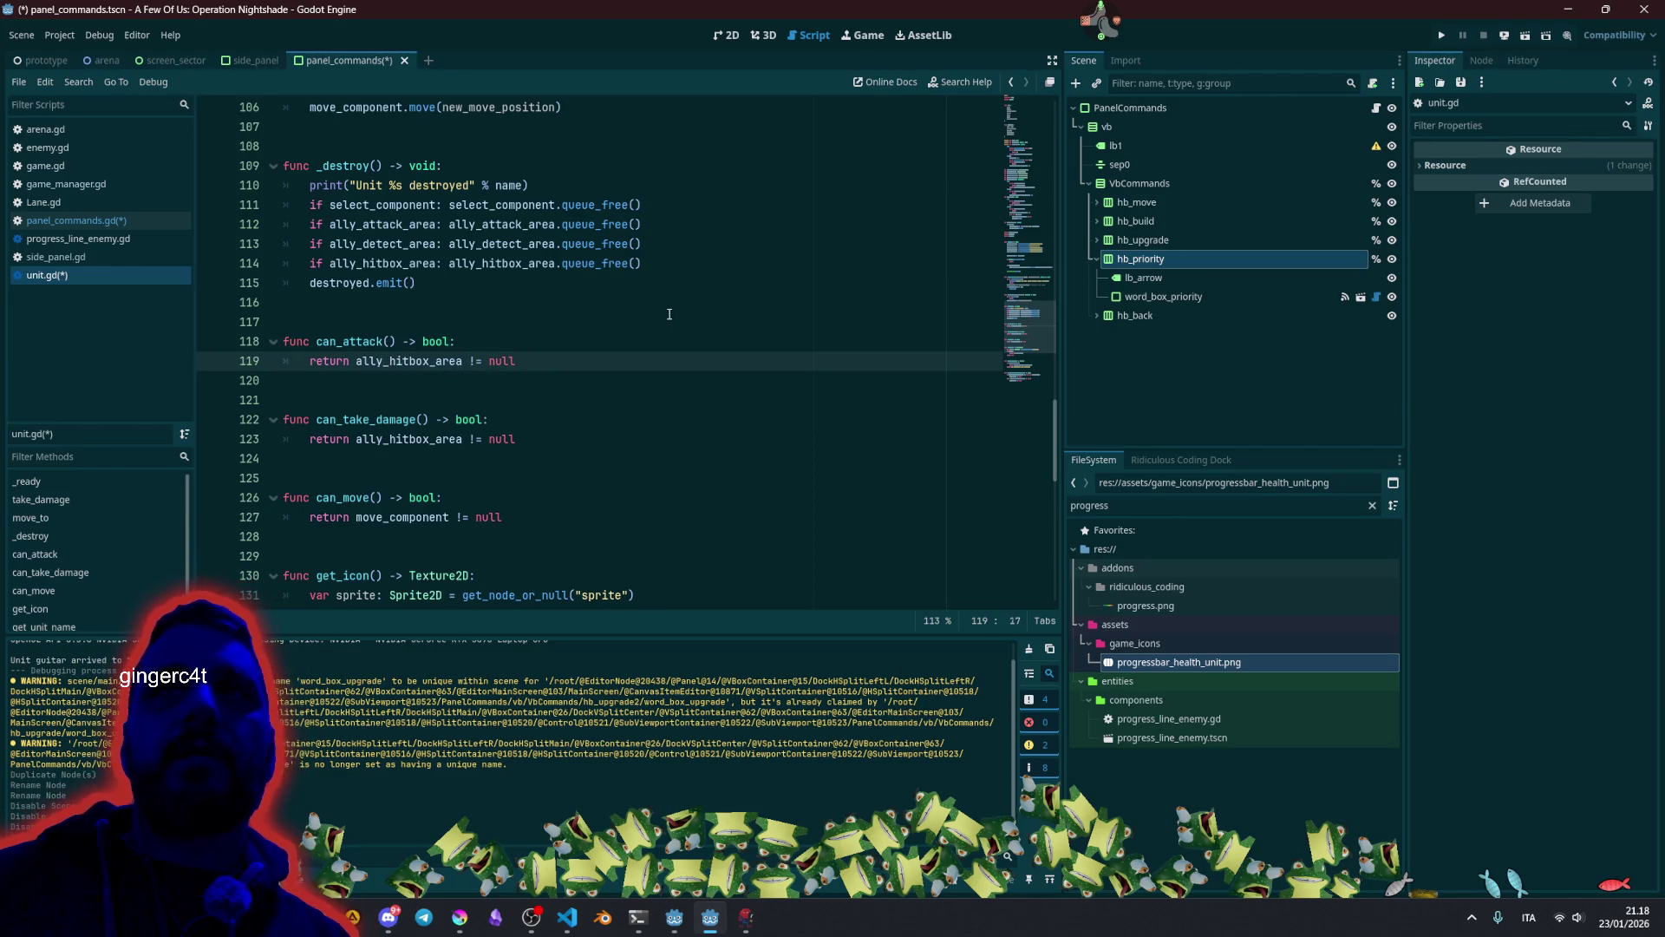
{"action": "key", "text": "ctrl+shift+Right"}
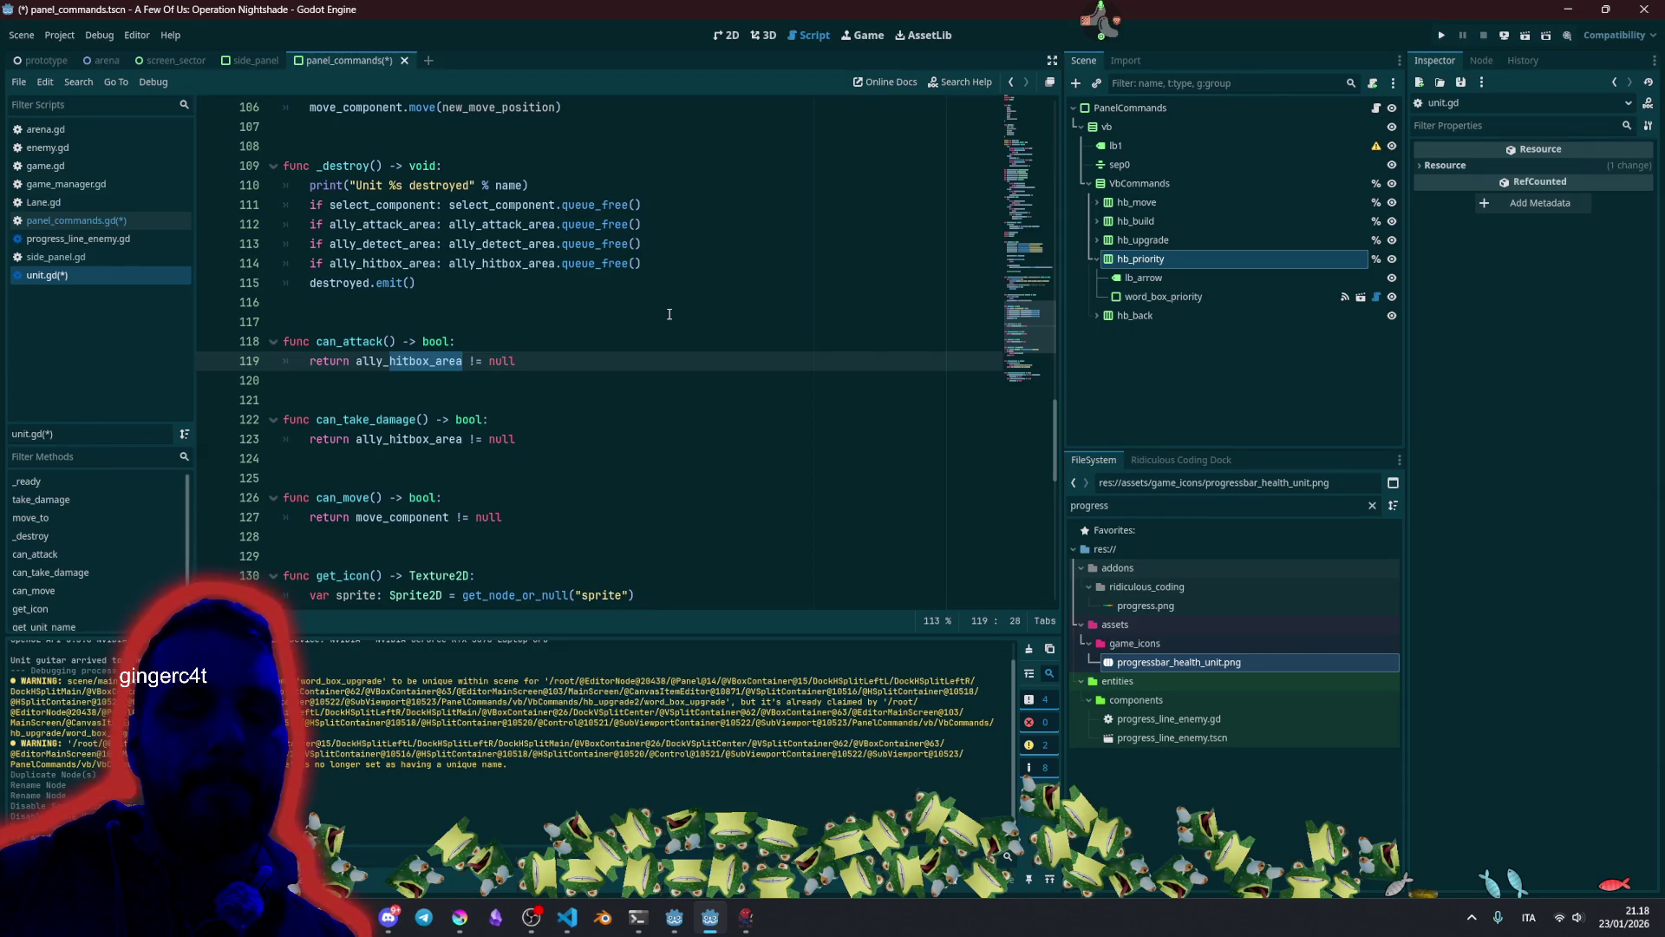
{"action": "type", "text": "a"}
{"action": "key", "text": "Return"}
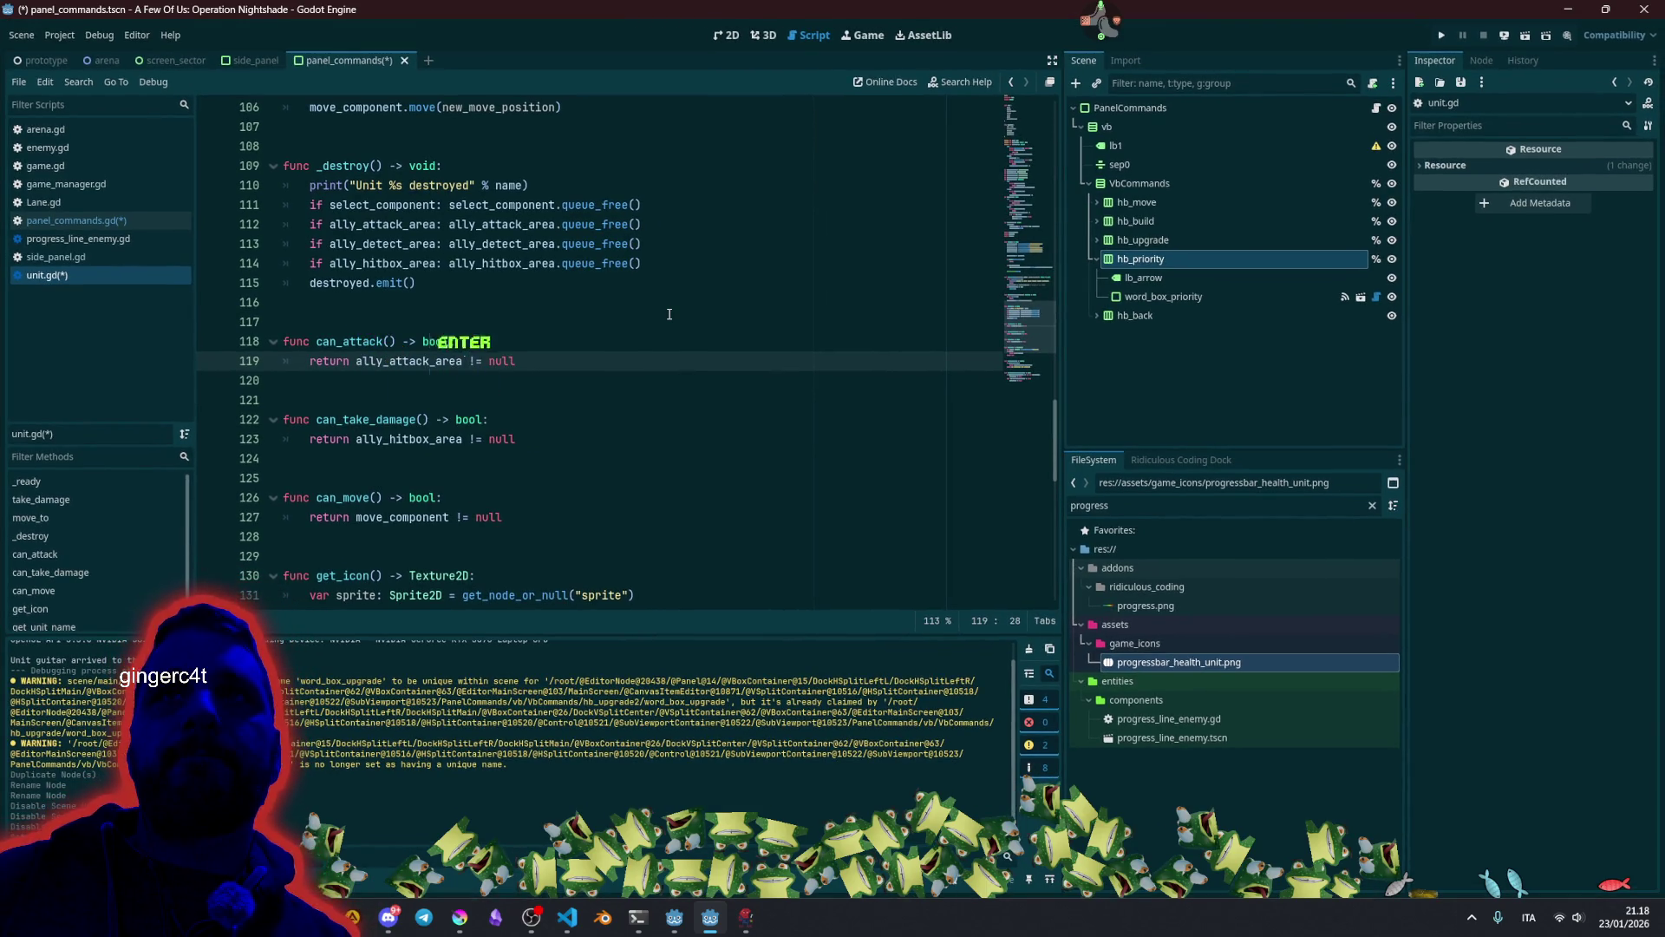
{"action": "left_click", "coordinate": [599, 330]}
{"action": "key", "text": "ctrl+s"}
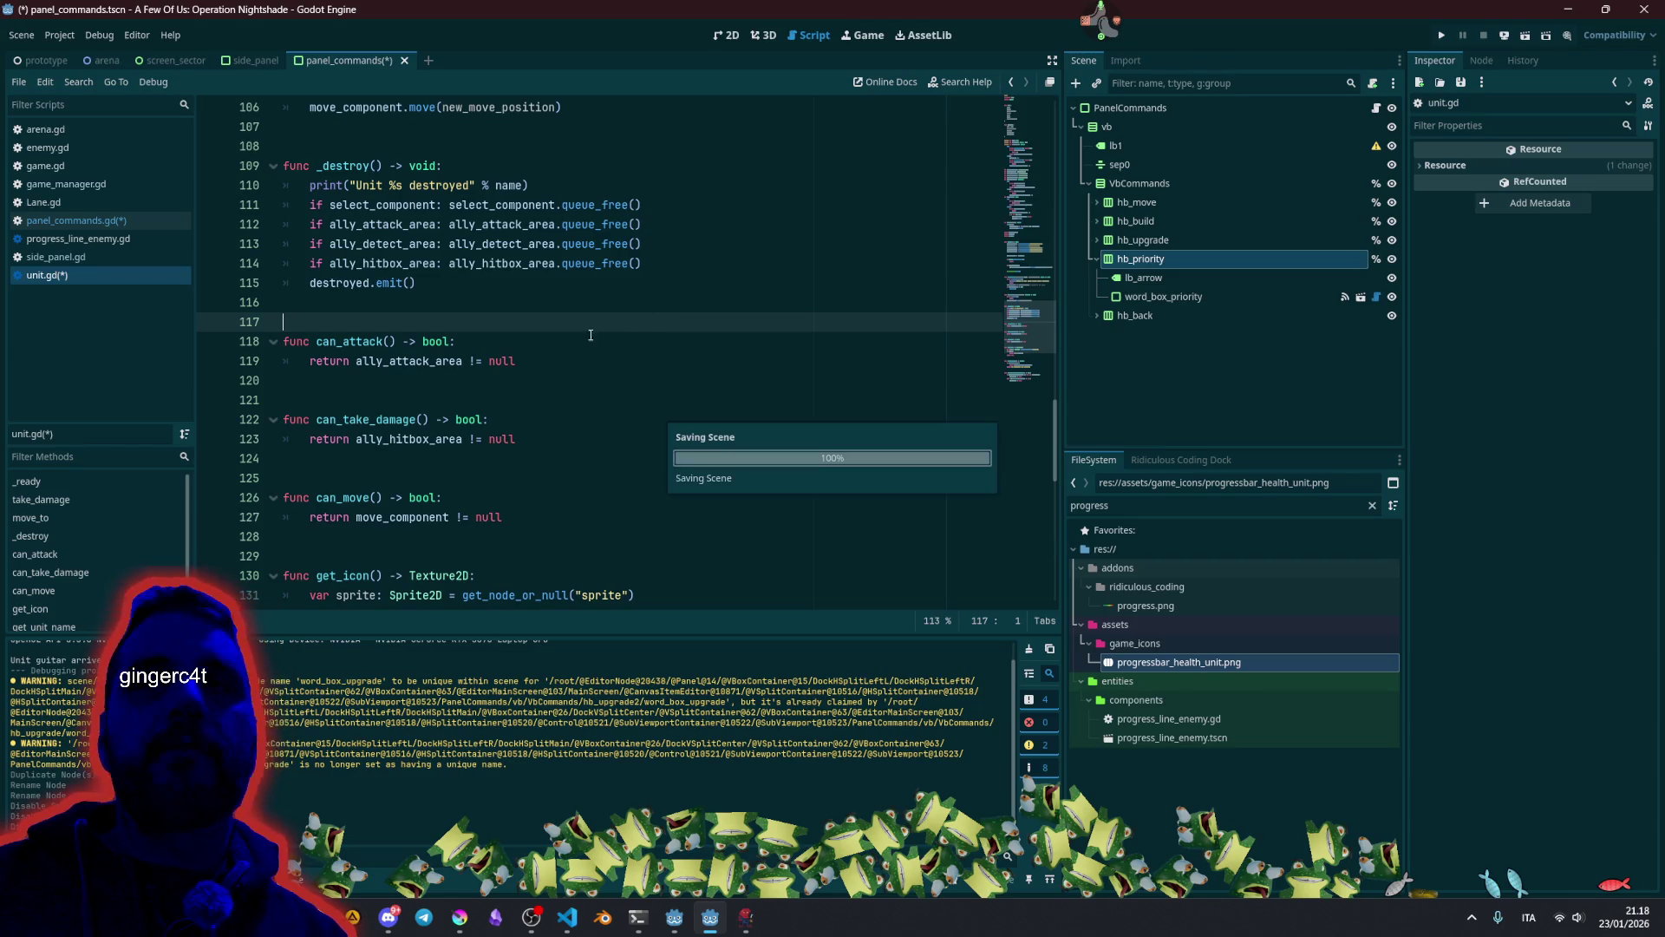
{"action": "left_click", "coordinate": [450, 340]}
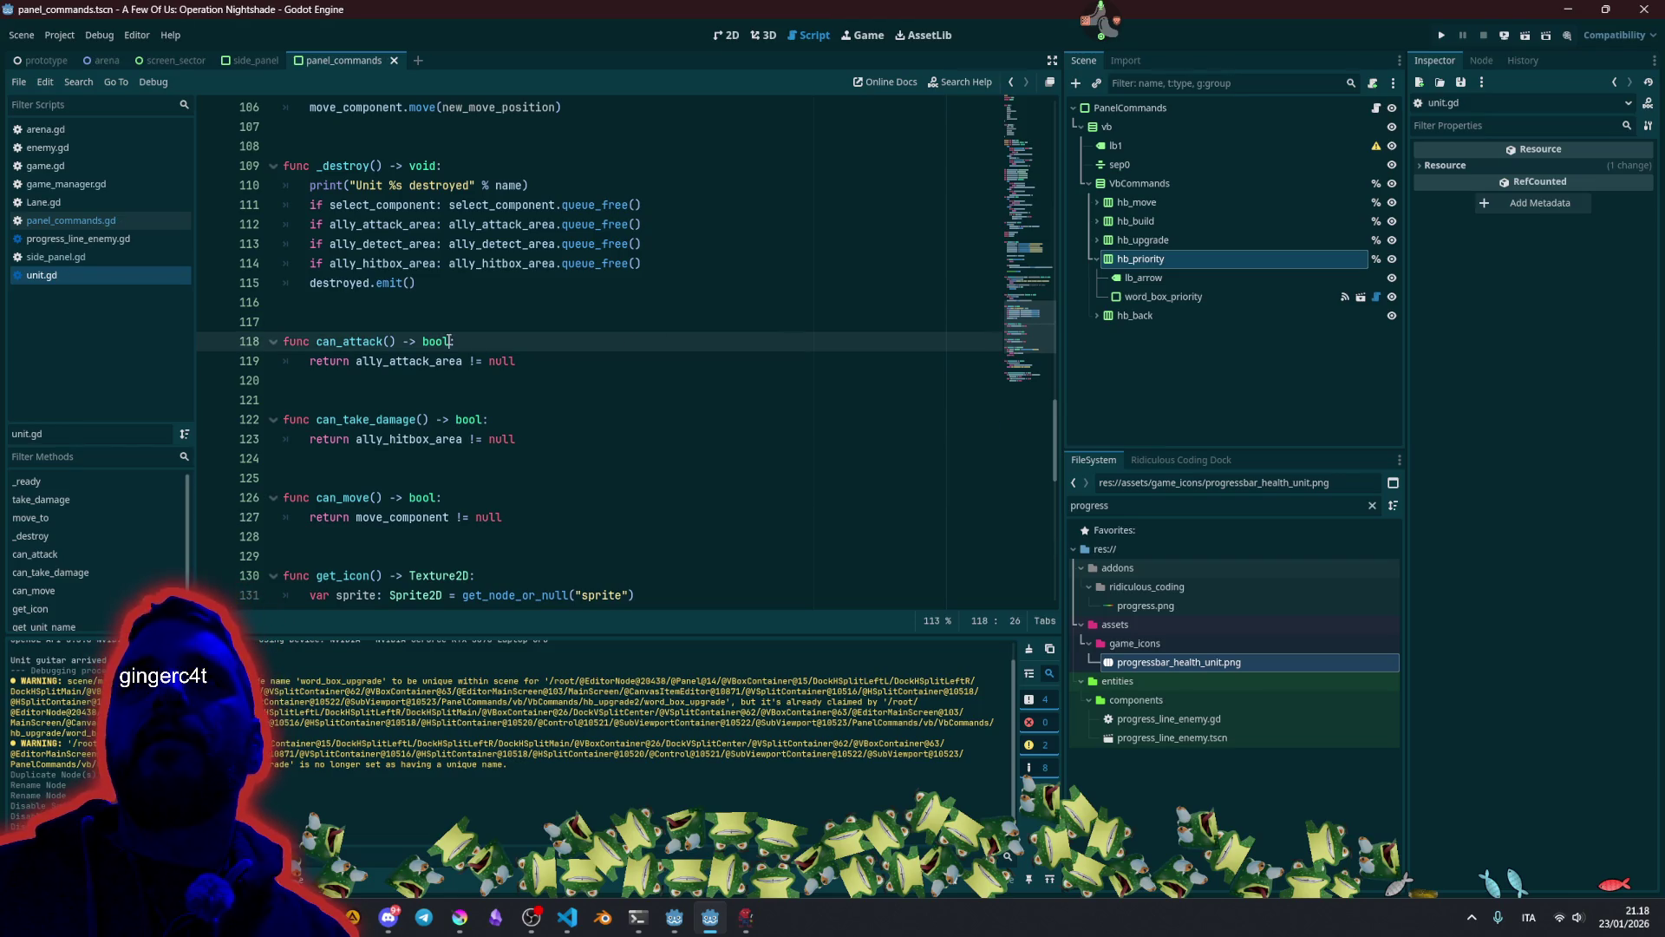
{"action": "left_click", "coordinate": [1377, 107]}
Change line 35 to %hb_priority.visible = unit.can_attack() and save panel_commands.gd.
{"action": "left_click", "coordinate": [535, 381]}
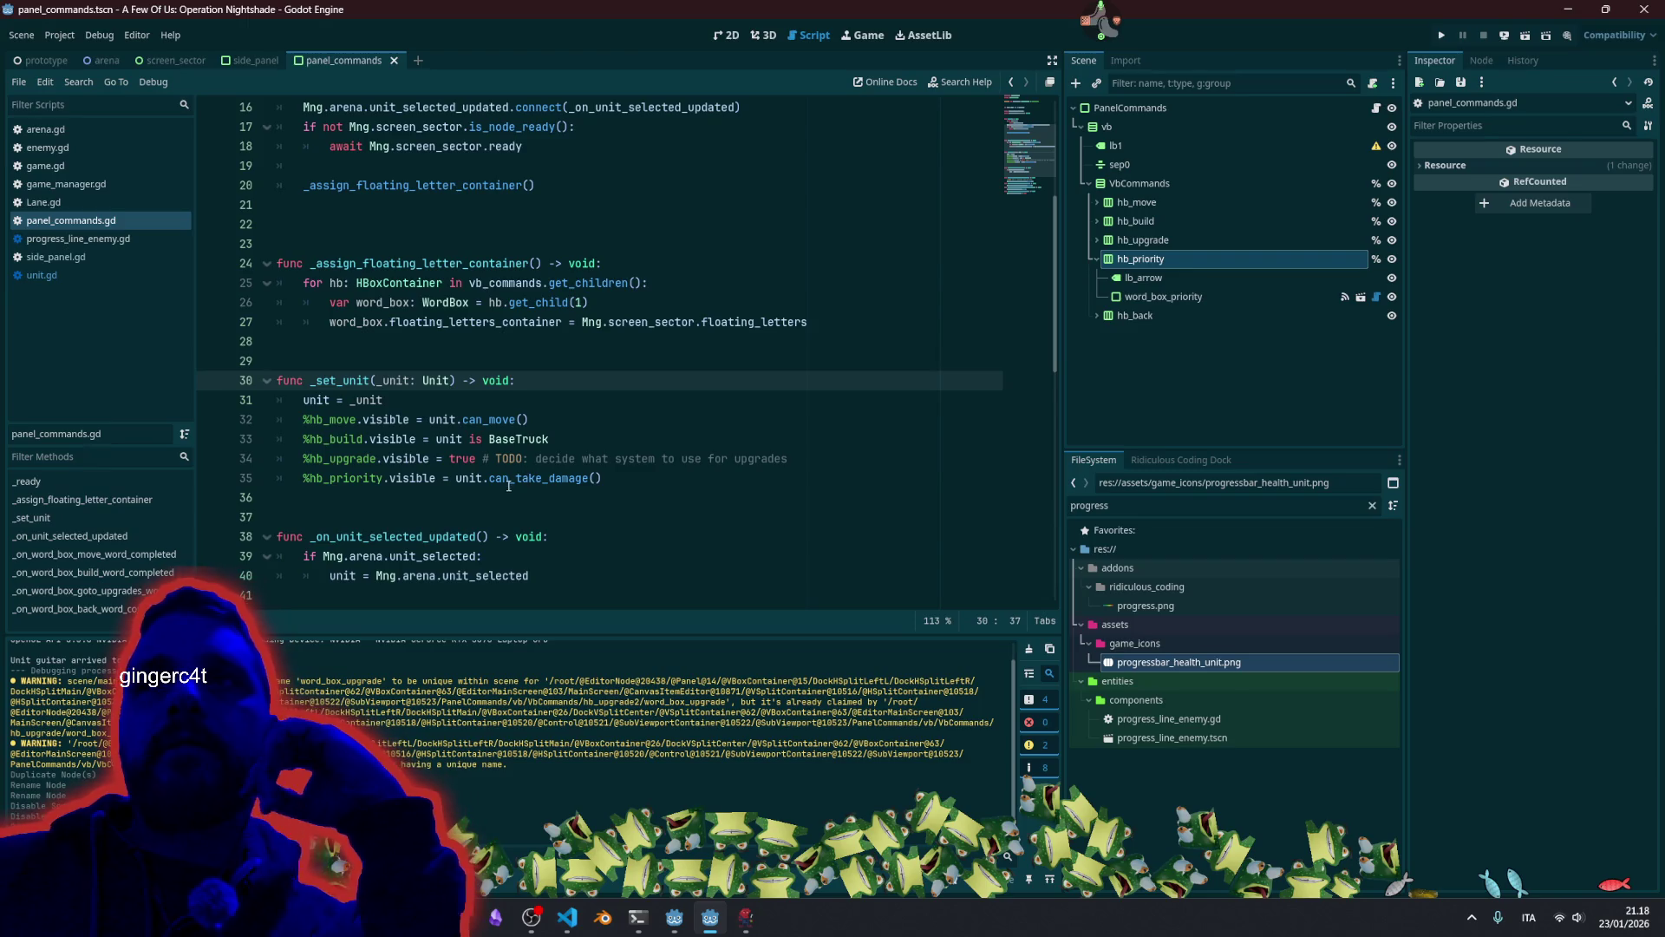
{"action": "left_click", "coordinate": [515, 478]}
{"action": "key", "text": "shift+End"}
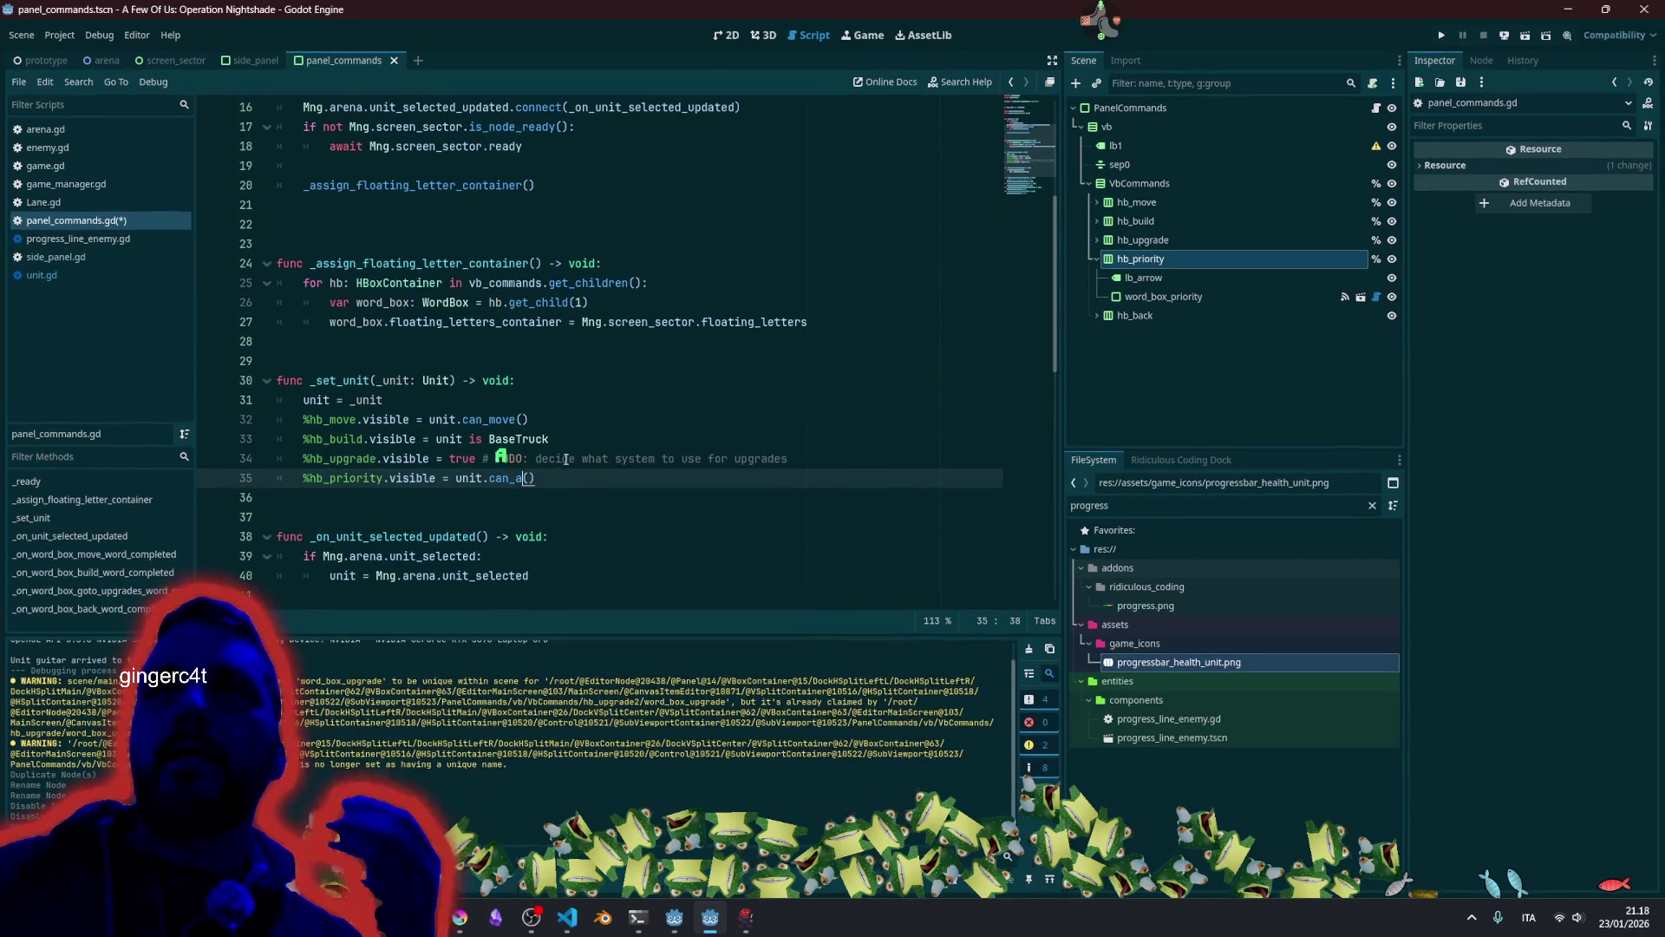
{"action": "type", "text": "att"}
{"action": "key", "text": "Return"}
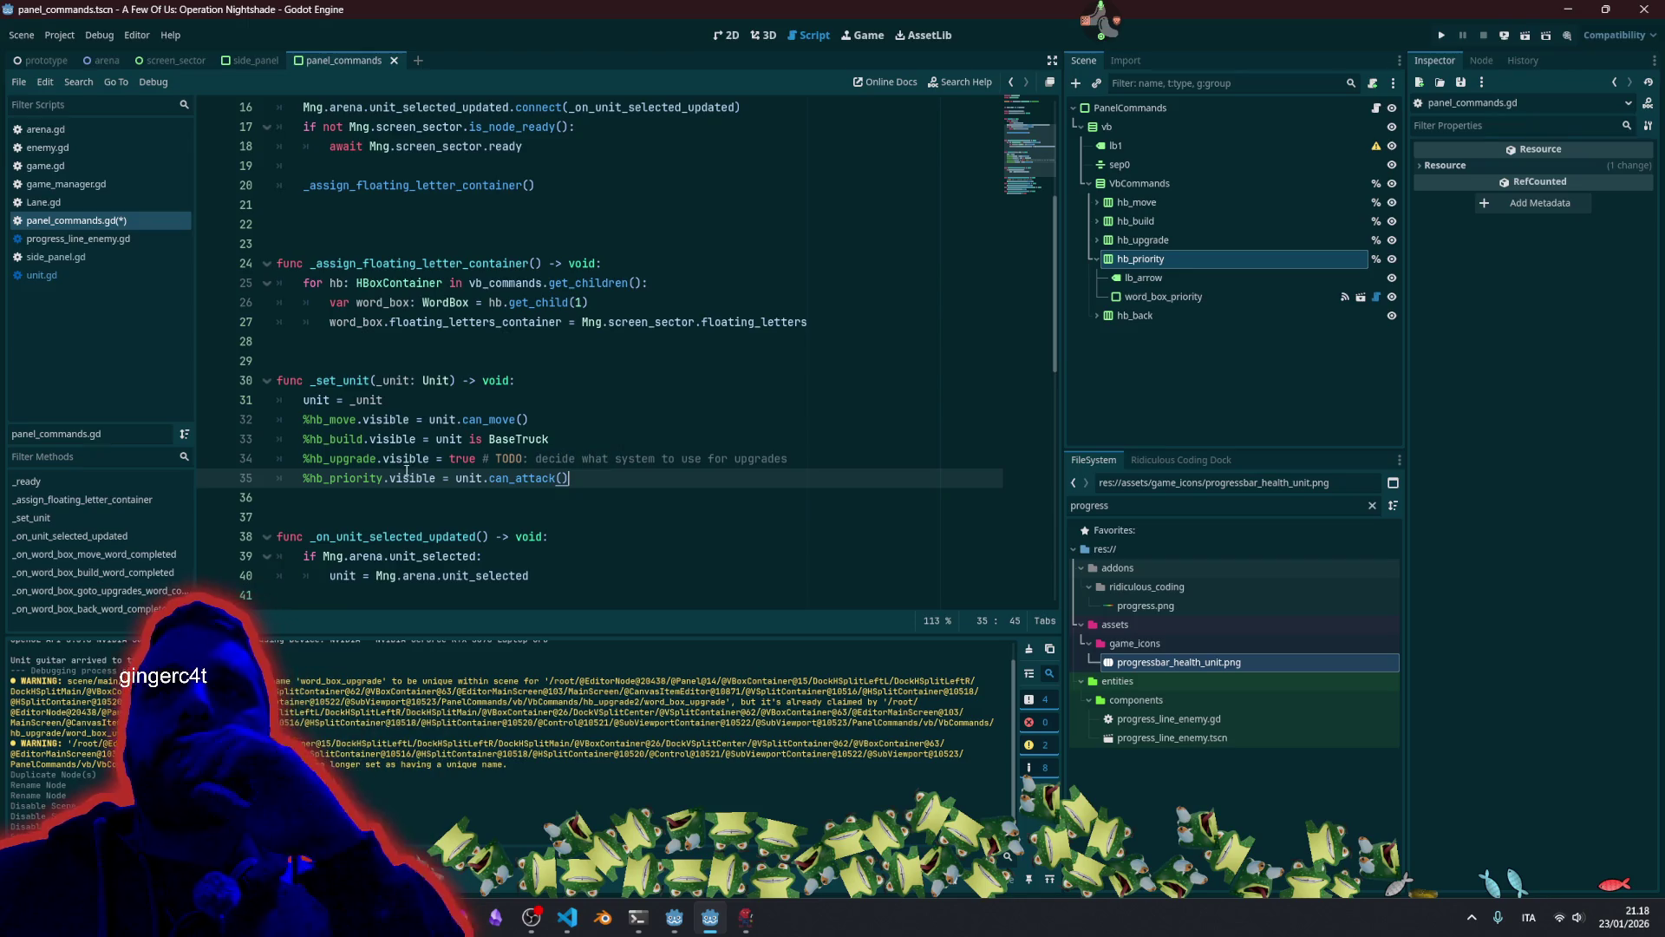
{"action": "double_click", "coordinate": [369, 479]}
{"action": "left_click", "coordinate": [576, 485]}
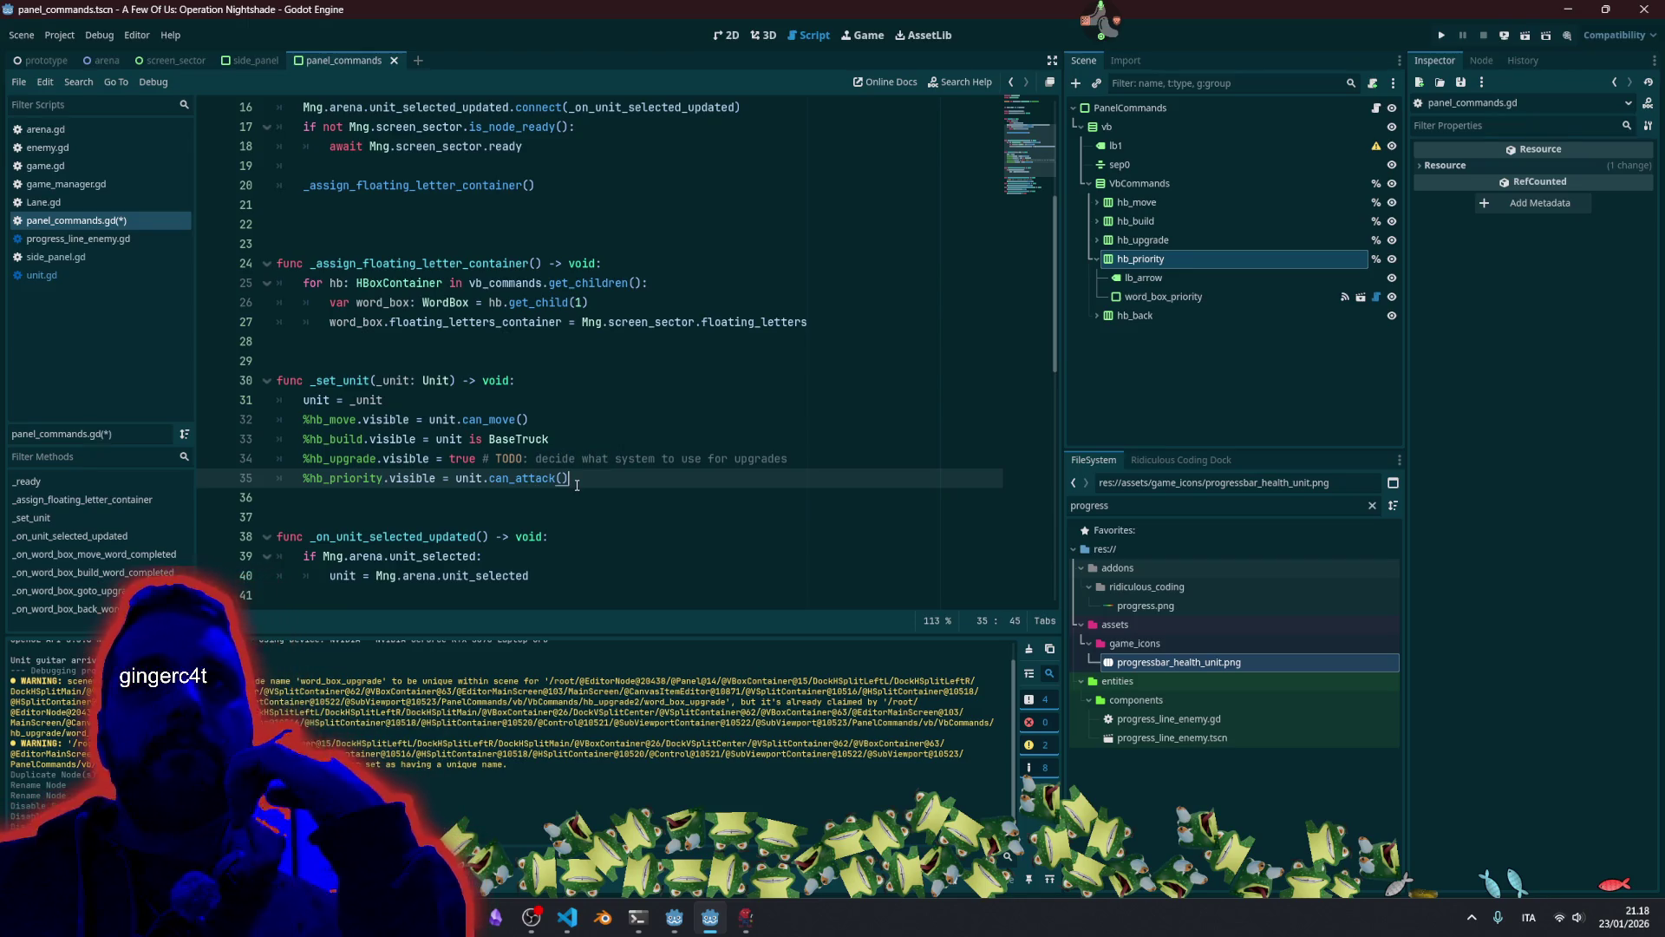
{"action": "key", "text": "ctrl+s"}
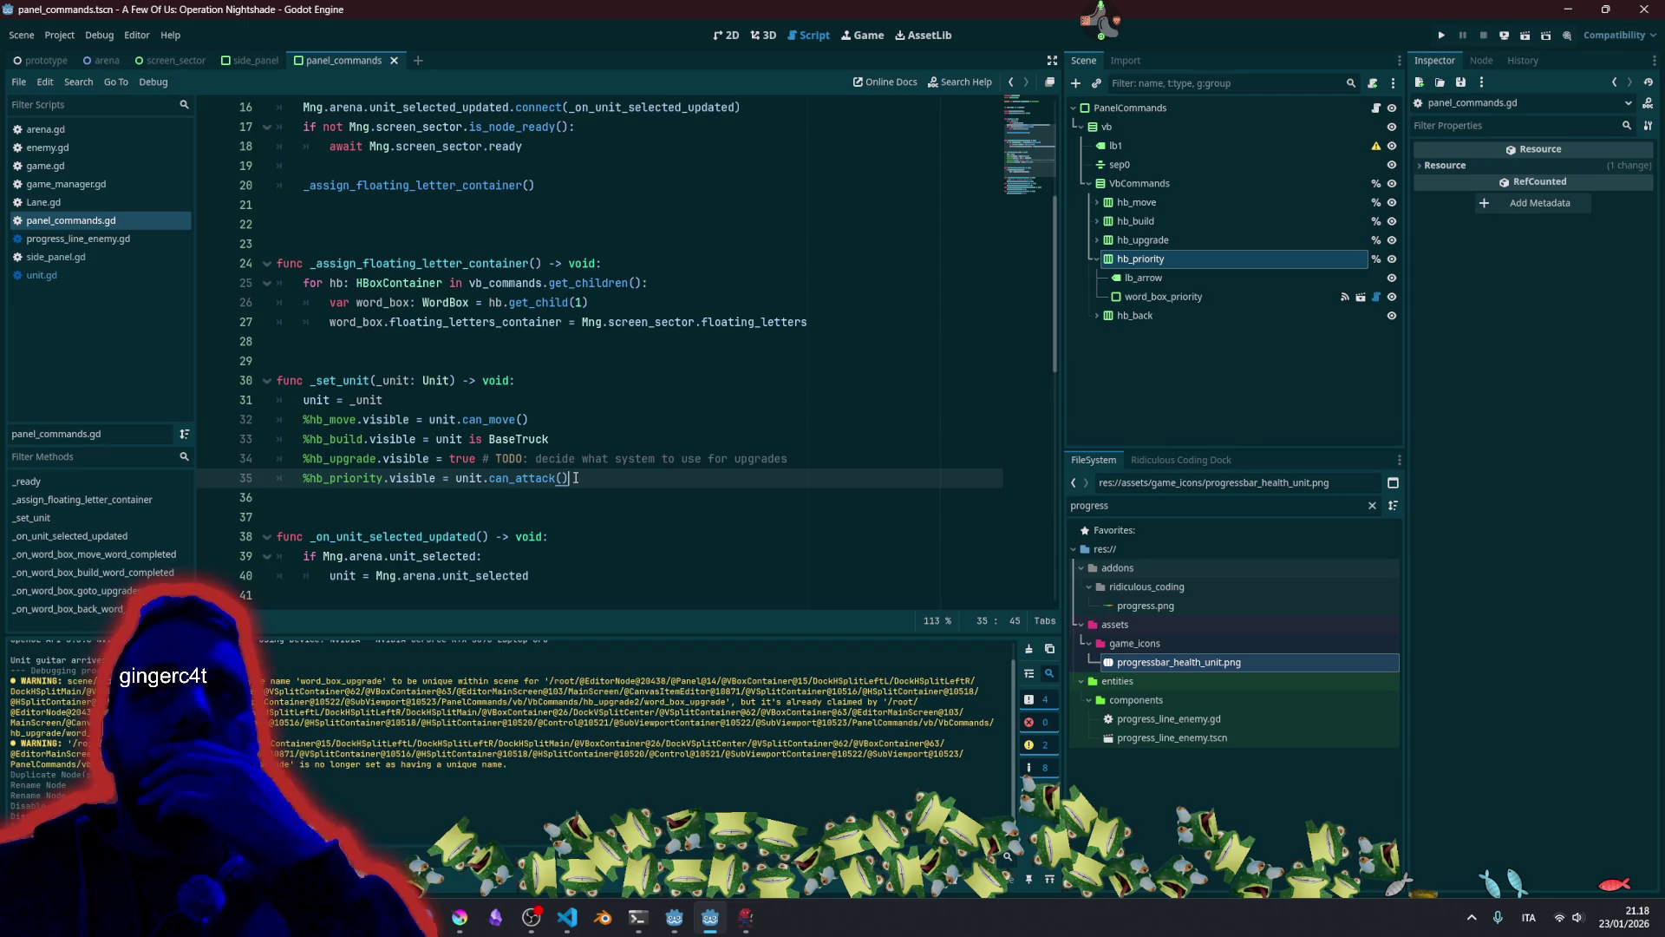
{"action": "mouse_move", "coordinate": [492, 483]}
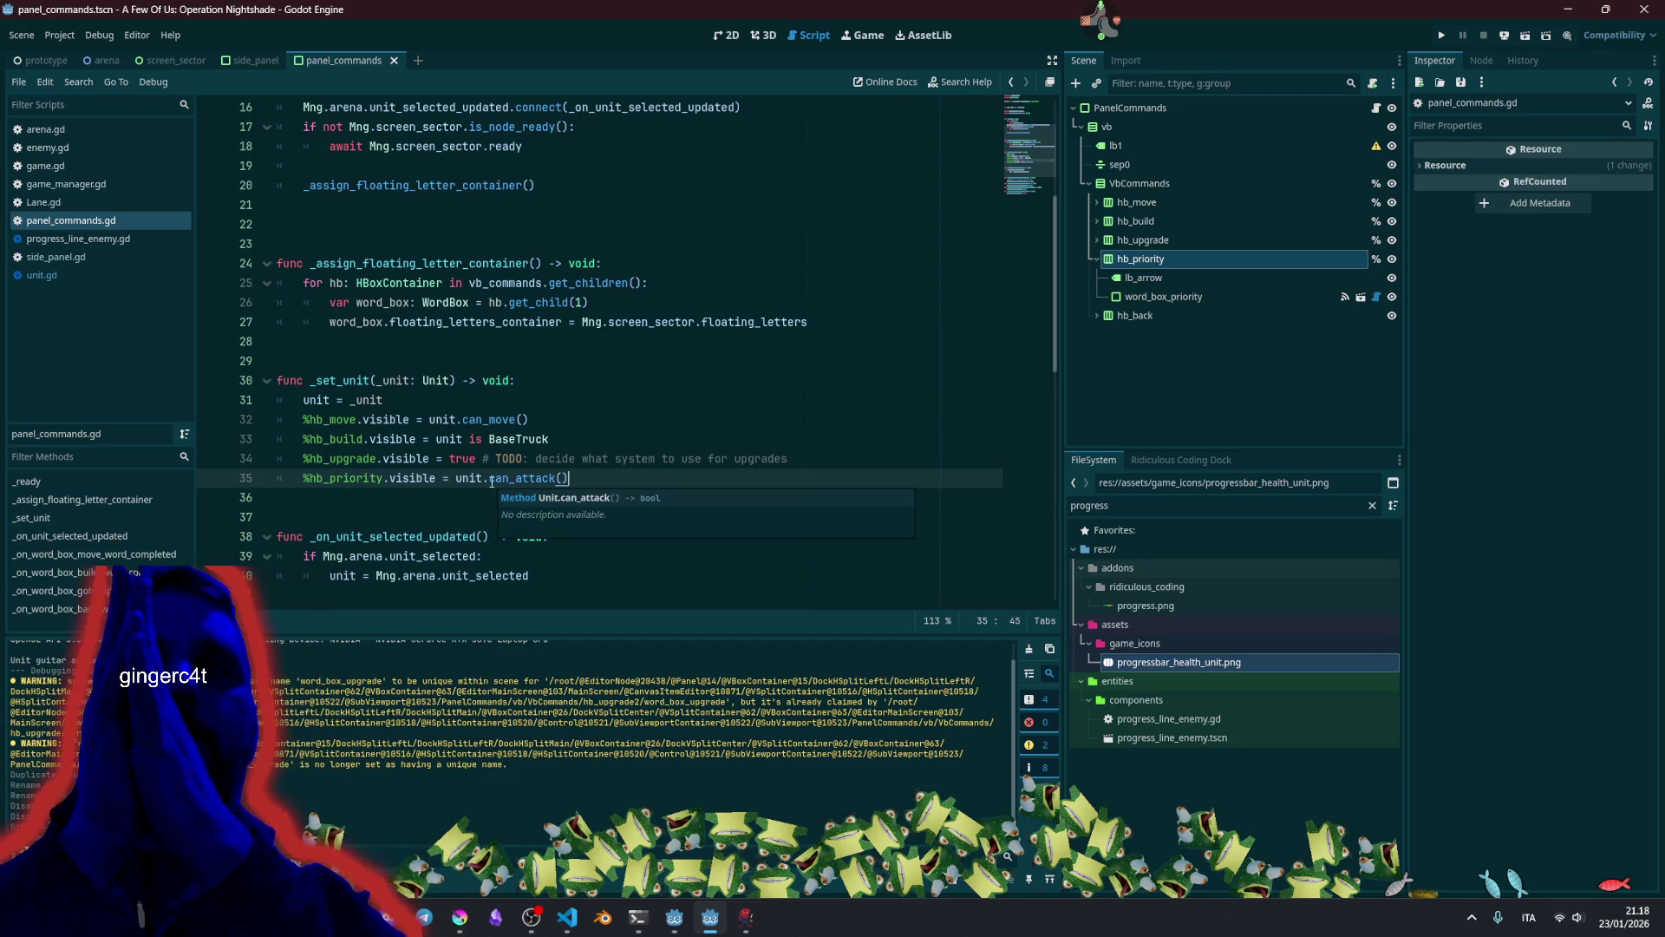
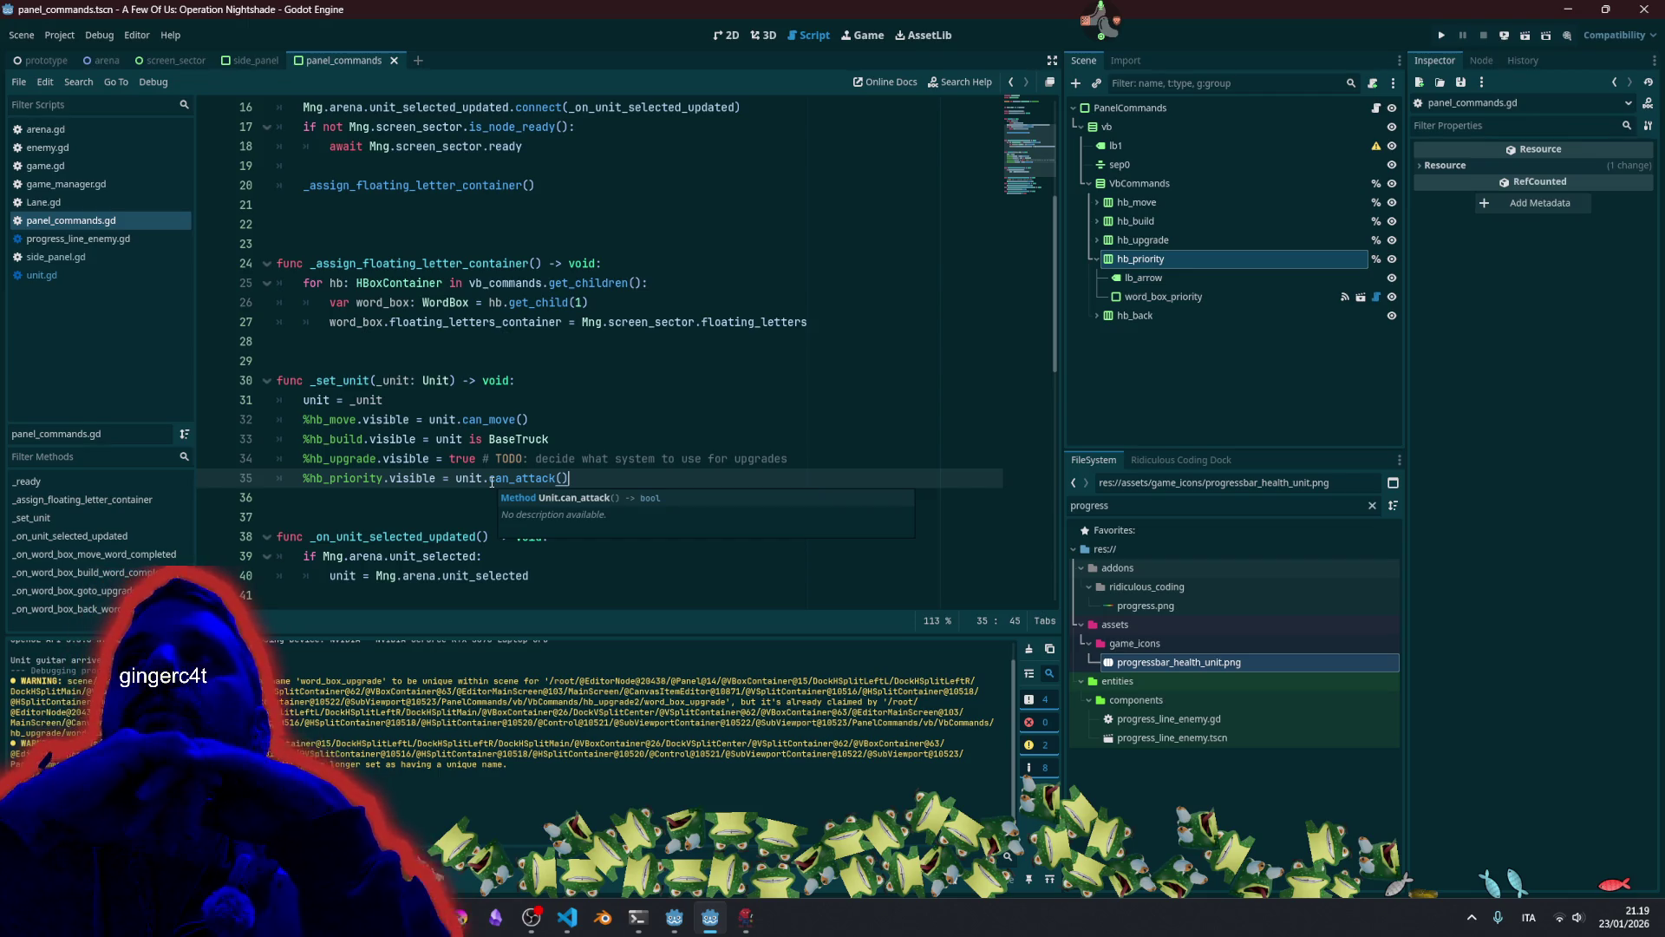
Select the PanelCommands root node and save the scene.
{"action": "left_click", "coordinate": [1130, 107]}
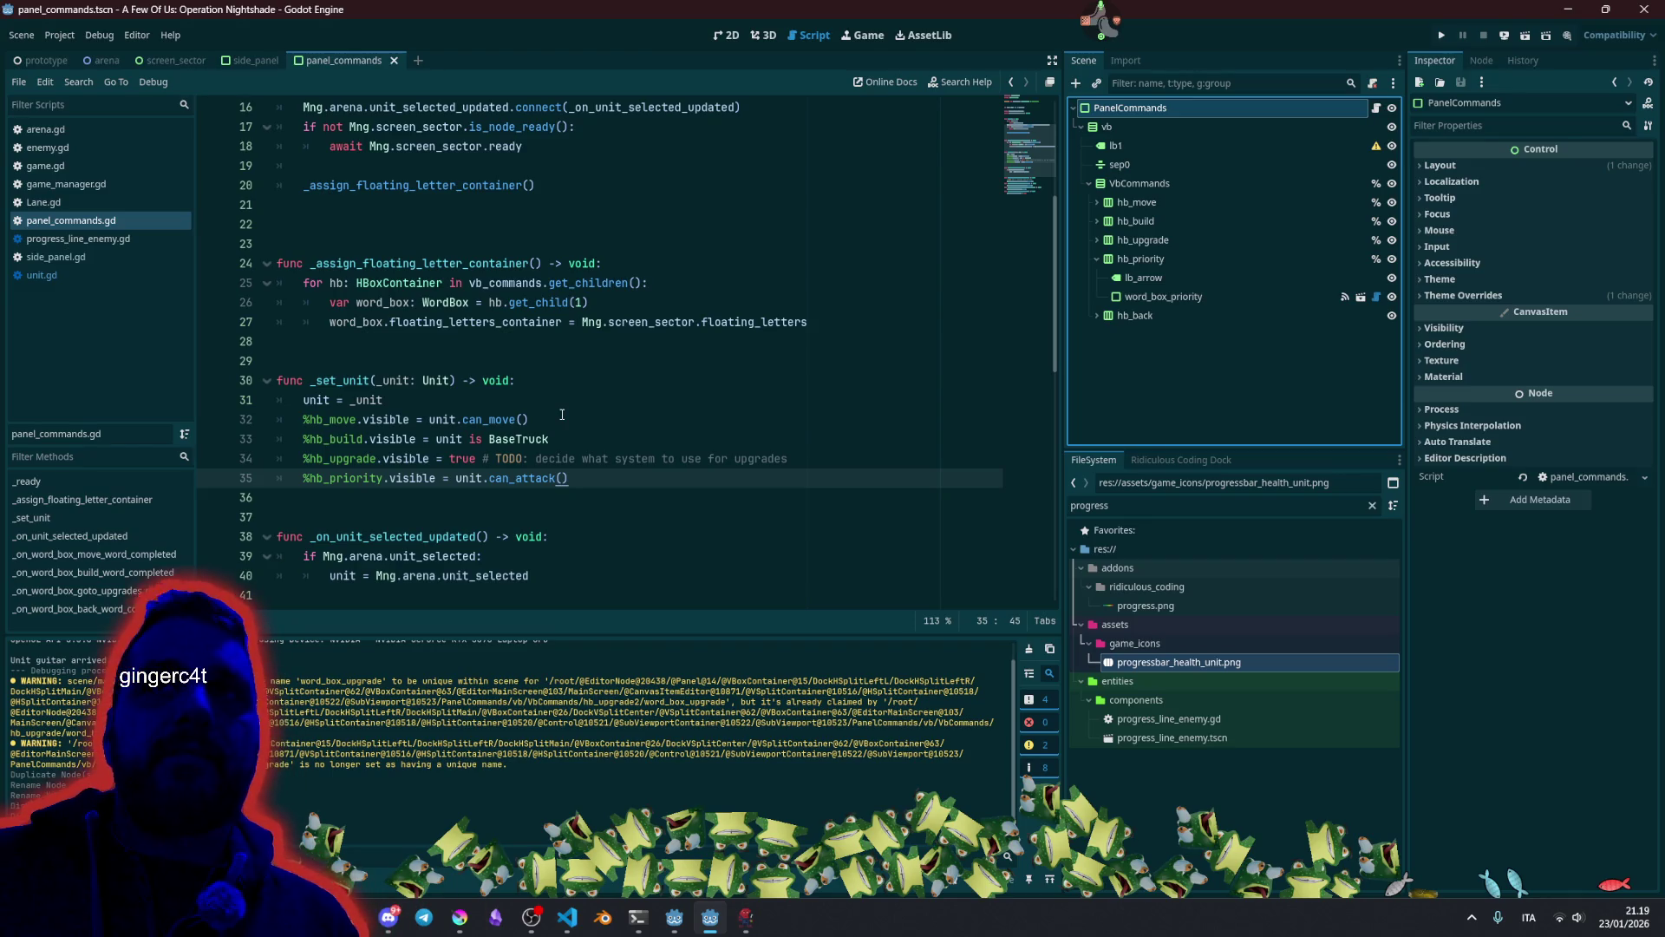
{"action": "left_click", "coordinate": [562, 415]}
{"action": "key", "text": "ctrl+s"}
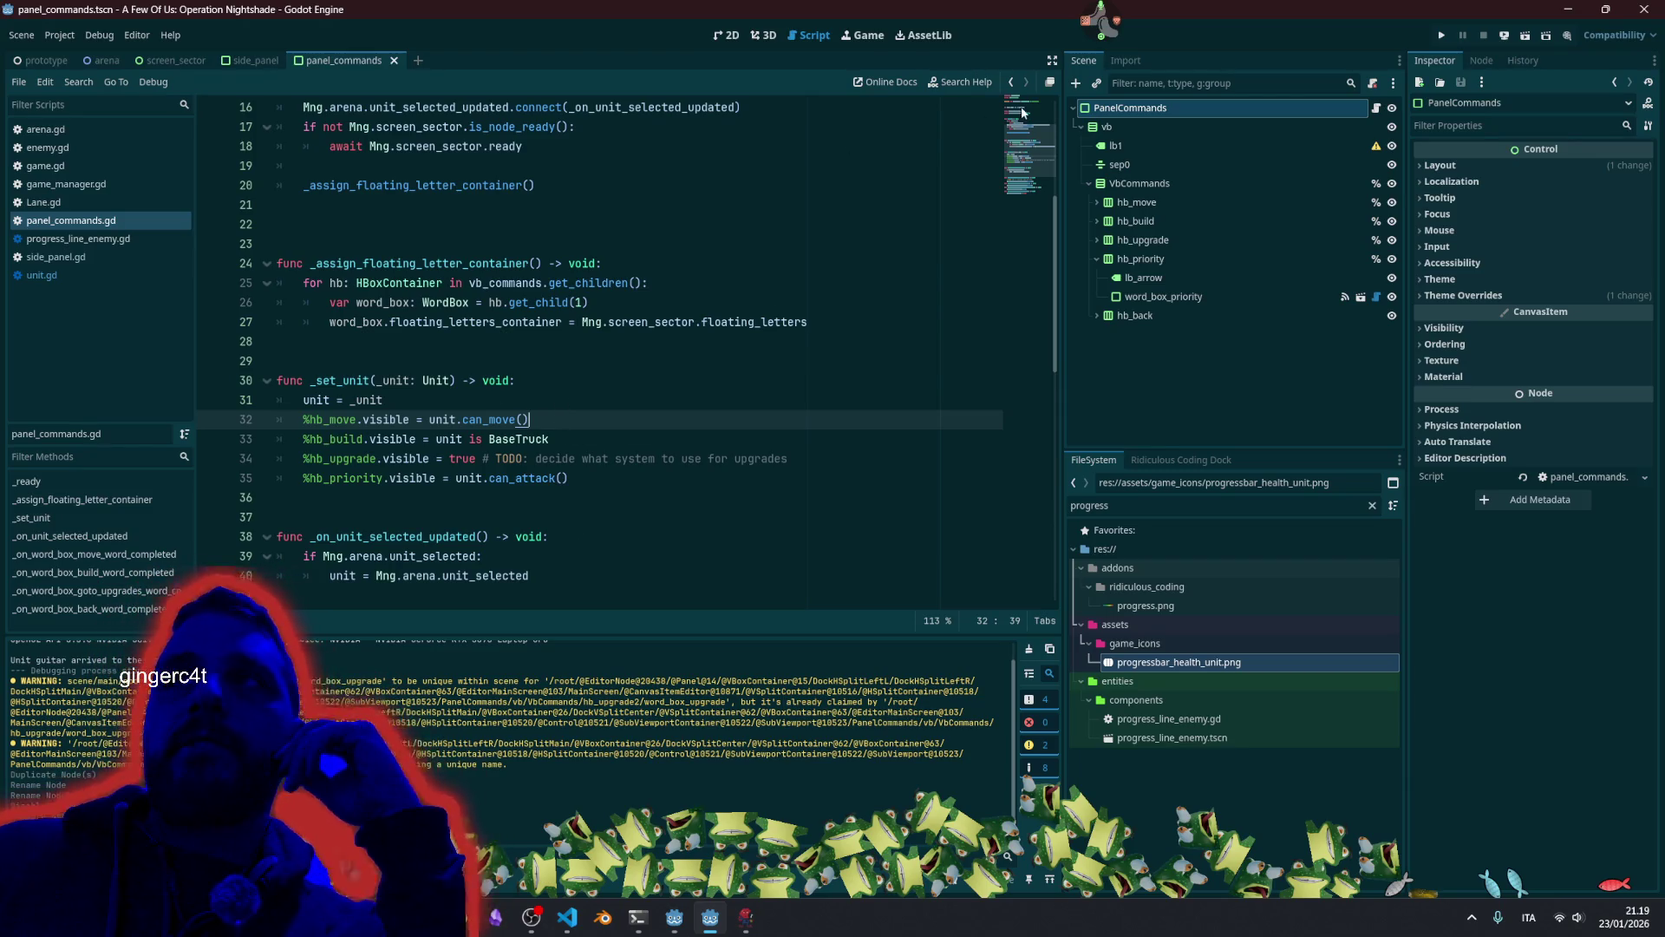
Filter the FileSystem list with 'panel_c' to show the panel_commands files.
{"action": "double_click", "coordinate": [1140, 504]}
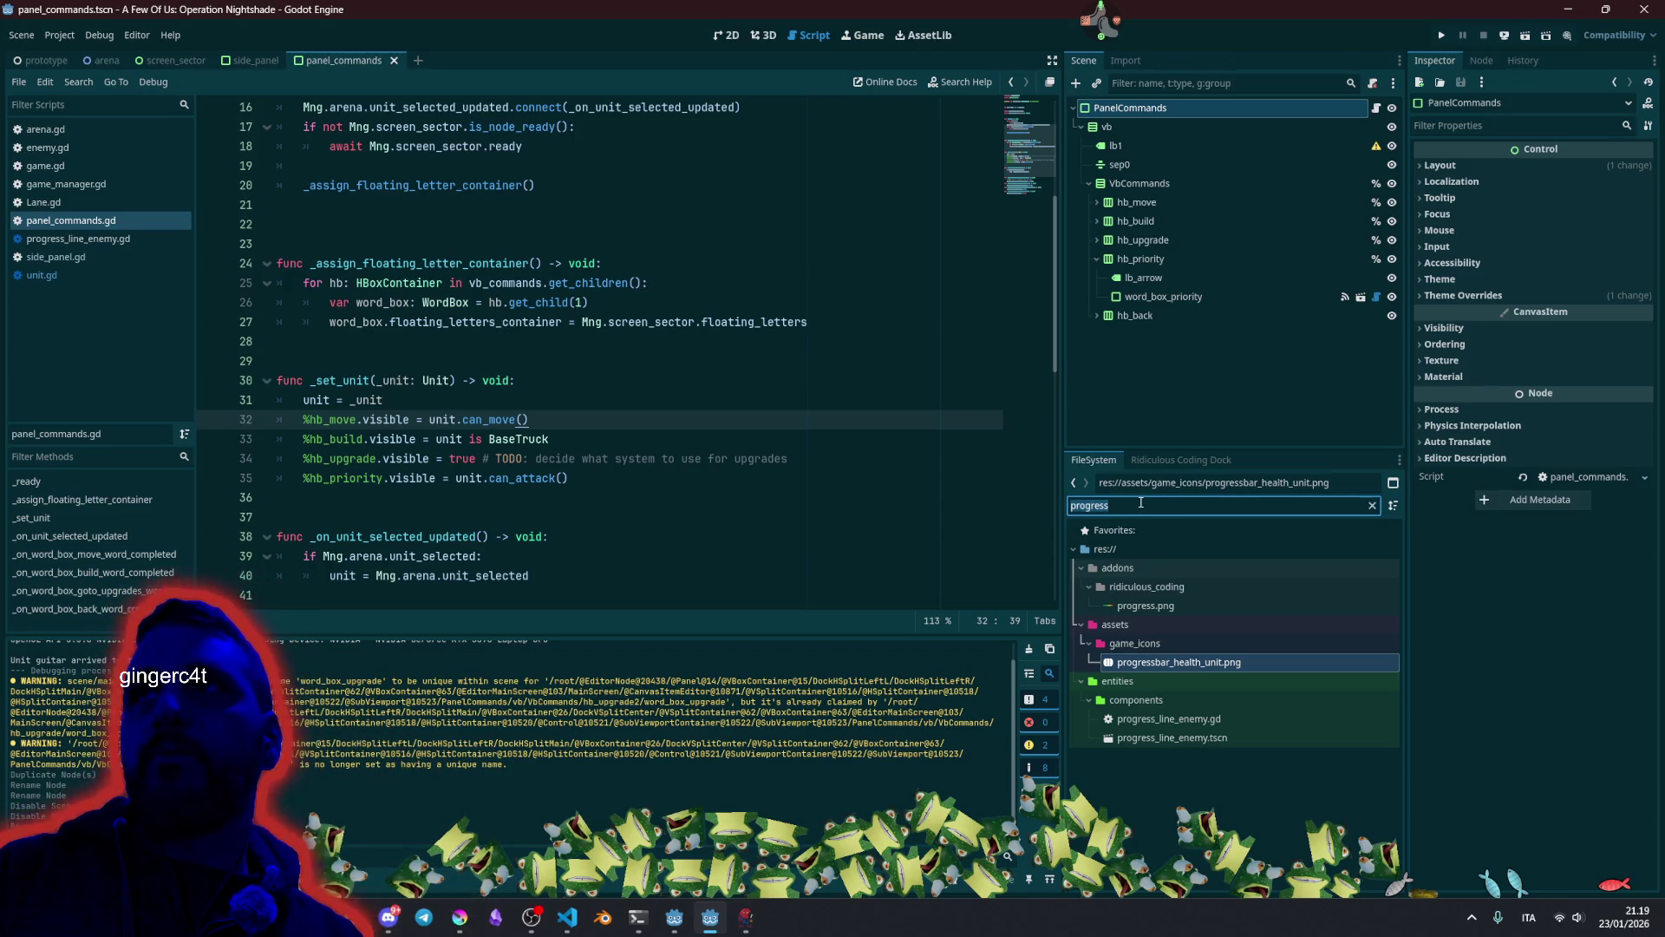
{"action": "type", "text": "pane"}
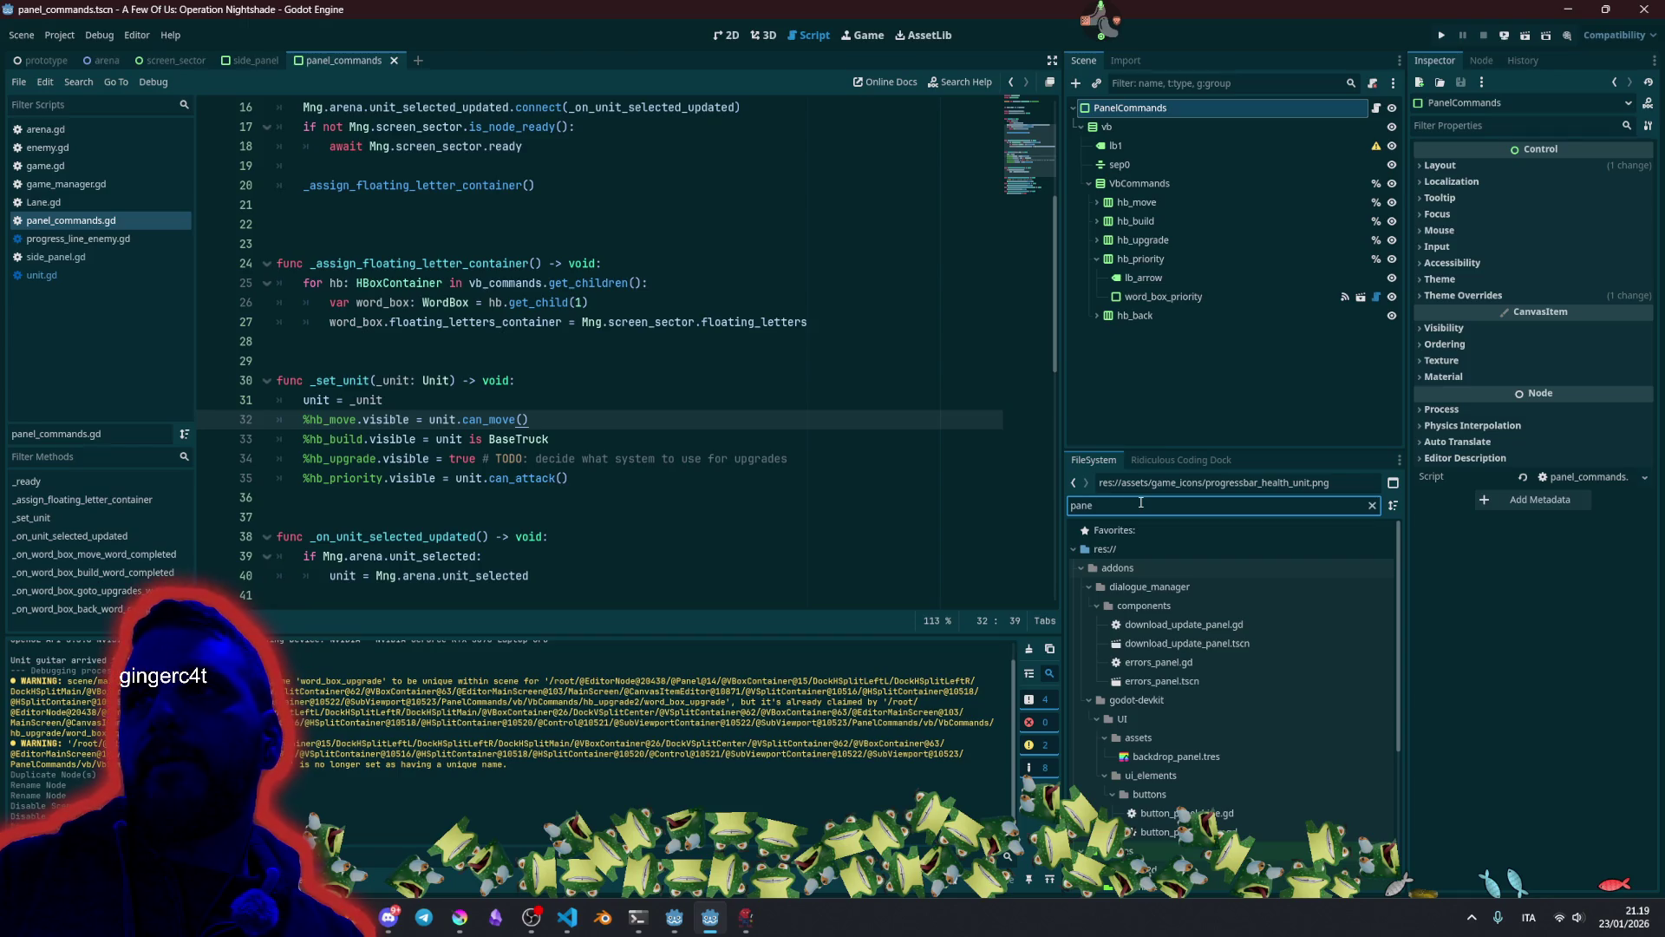
{"action": "type", "text": "lc"}
{"action": "key", "text": "BackSpace"}
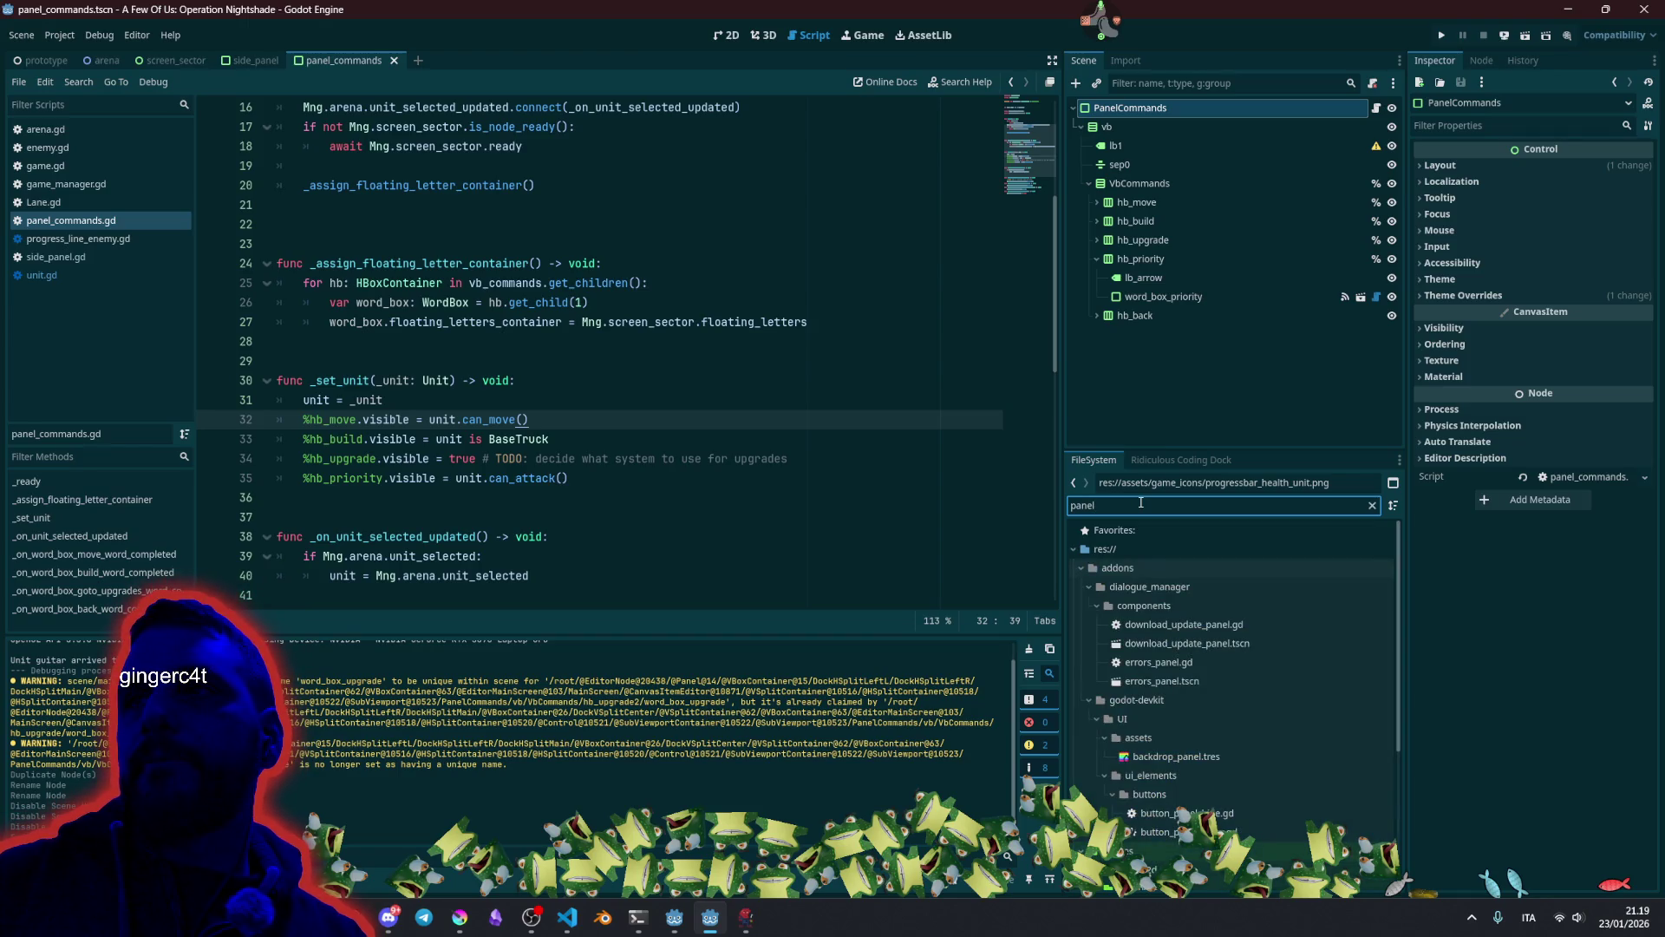
{"action": "type", "text": "C"}
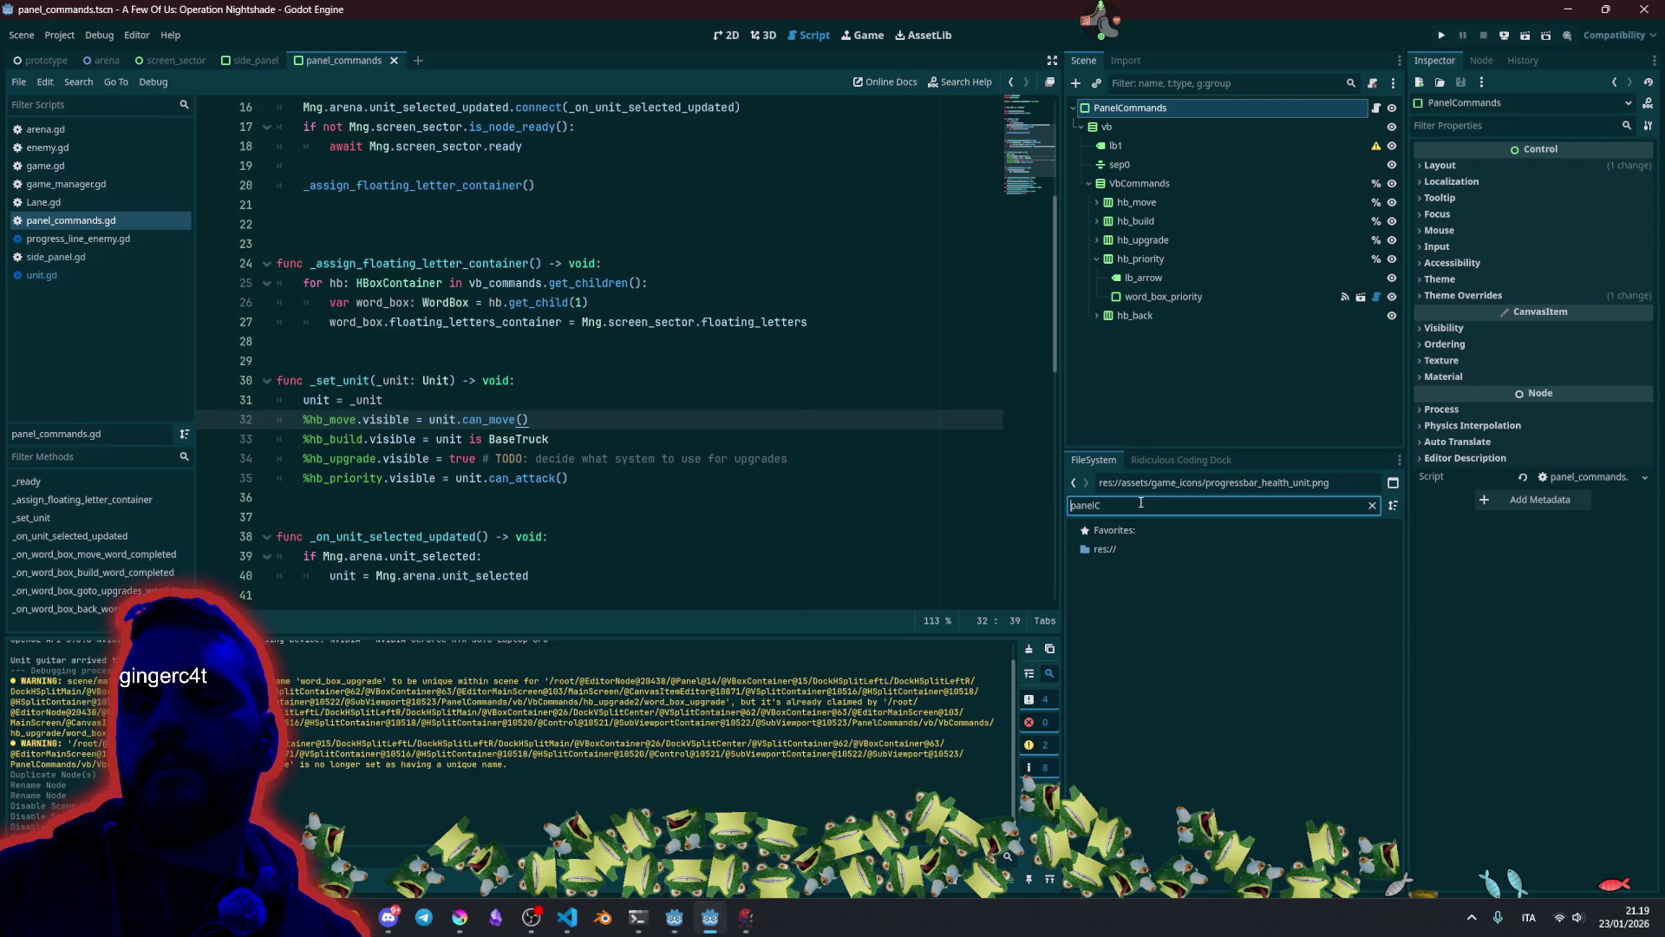
{"action": "type", "text": "P"}
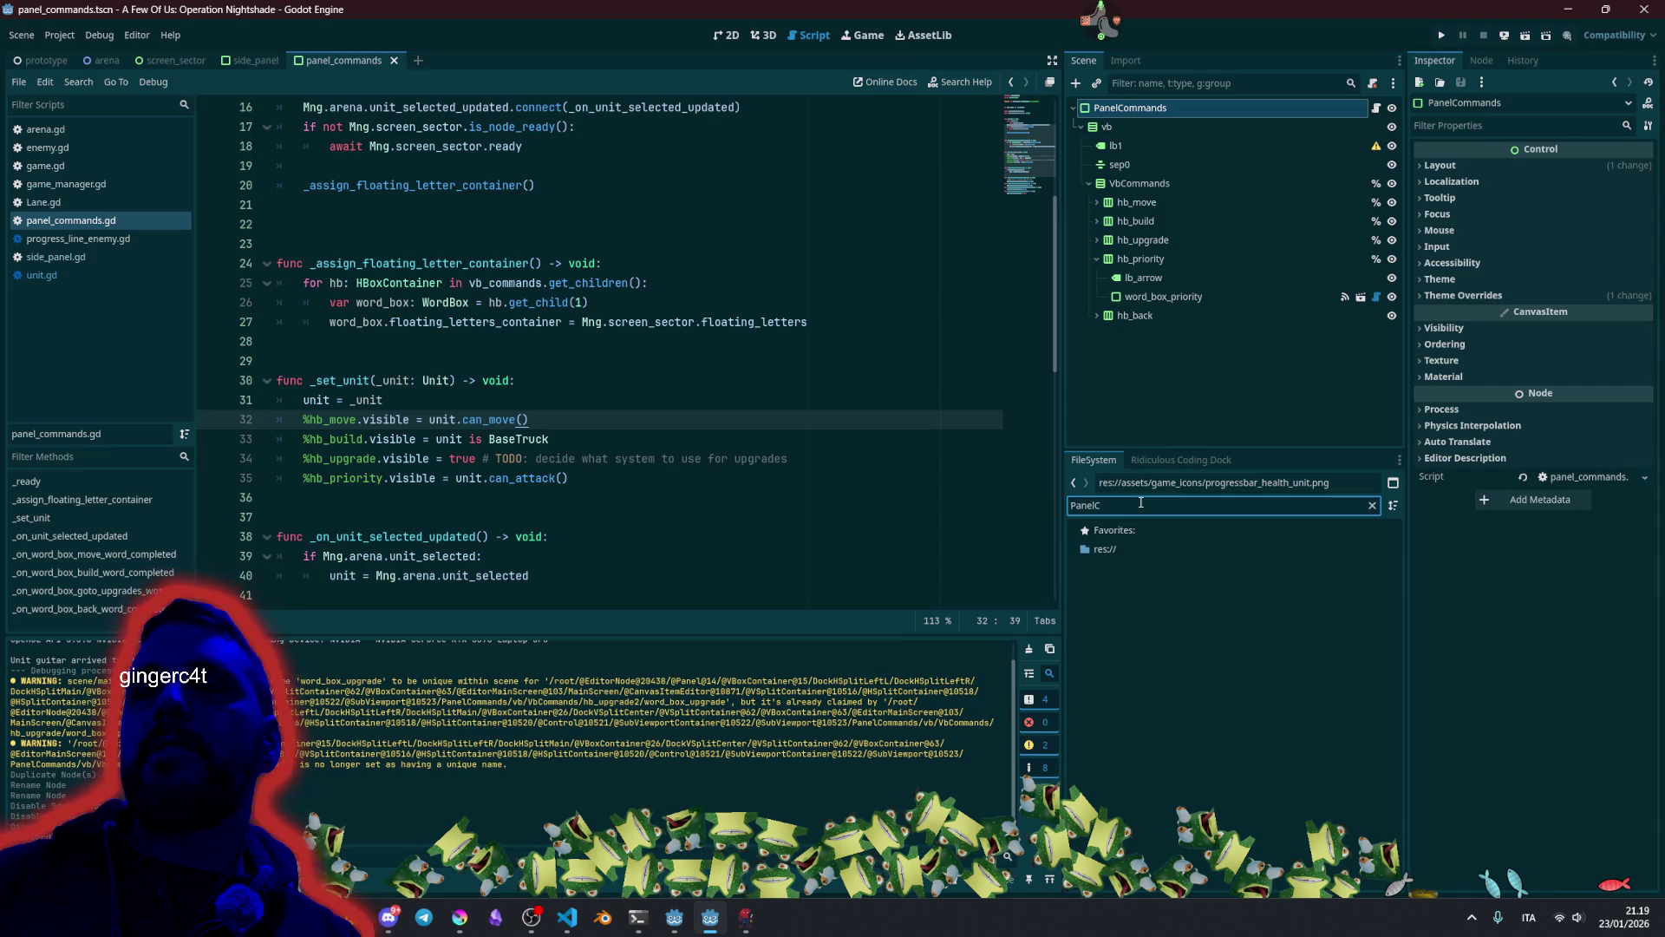
{"action": "key", "text": "ctrl+a"}
{"action": "type", "text": "pan"}
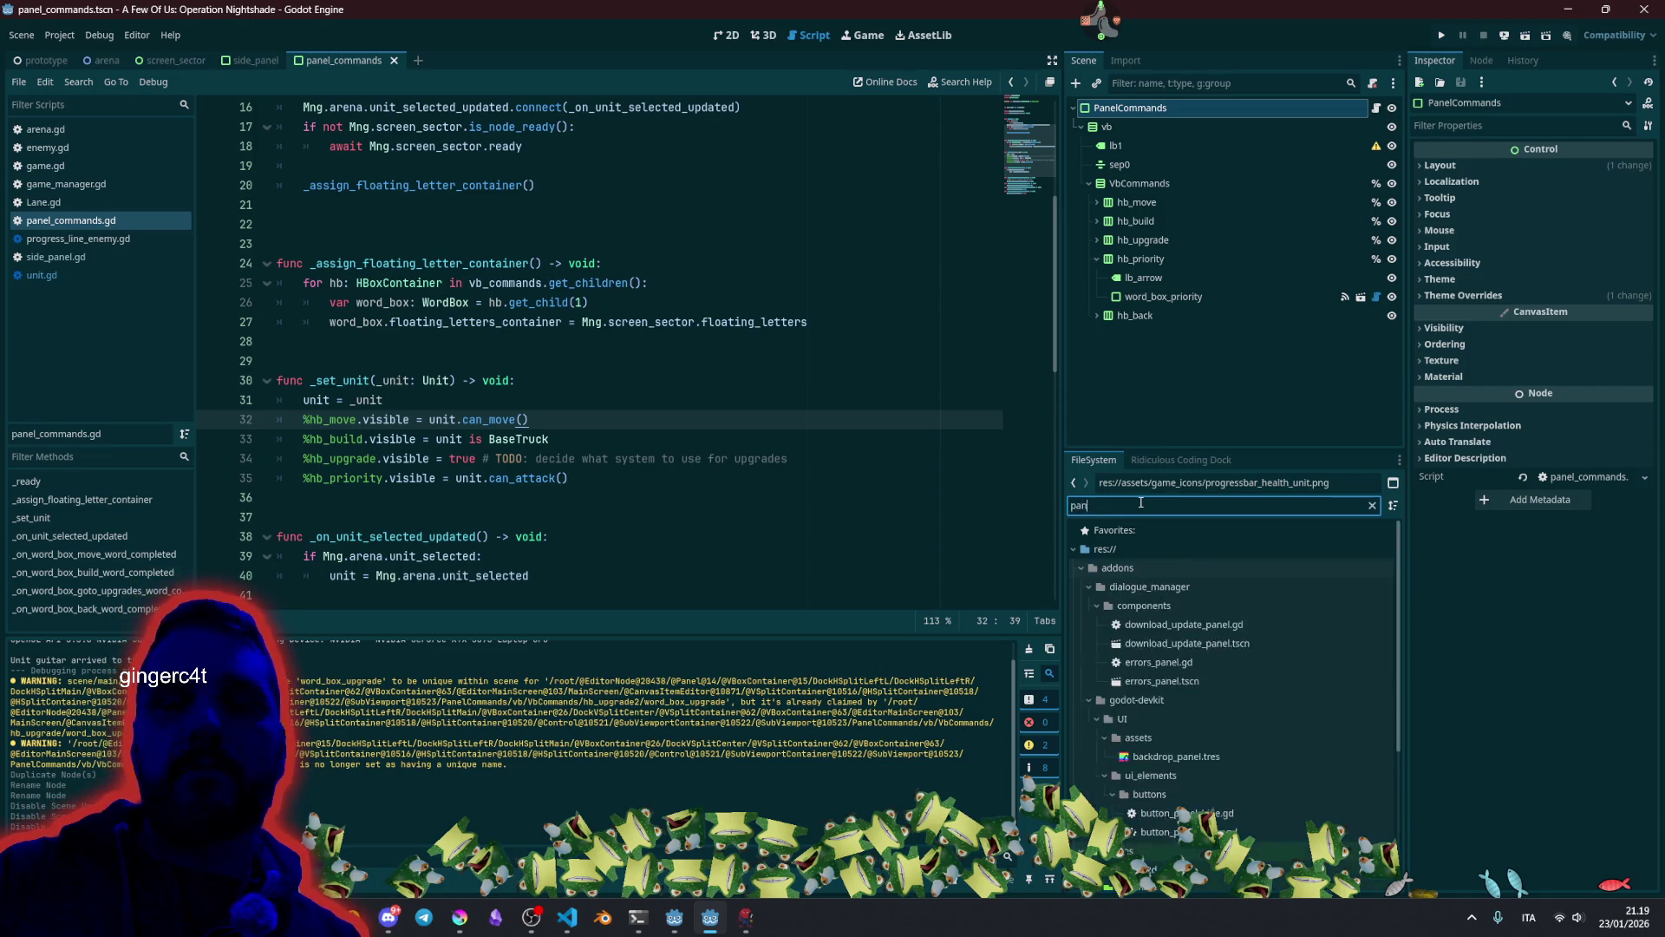
{"action": "type", "text": "e"}
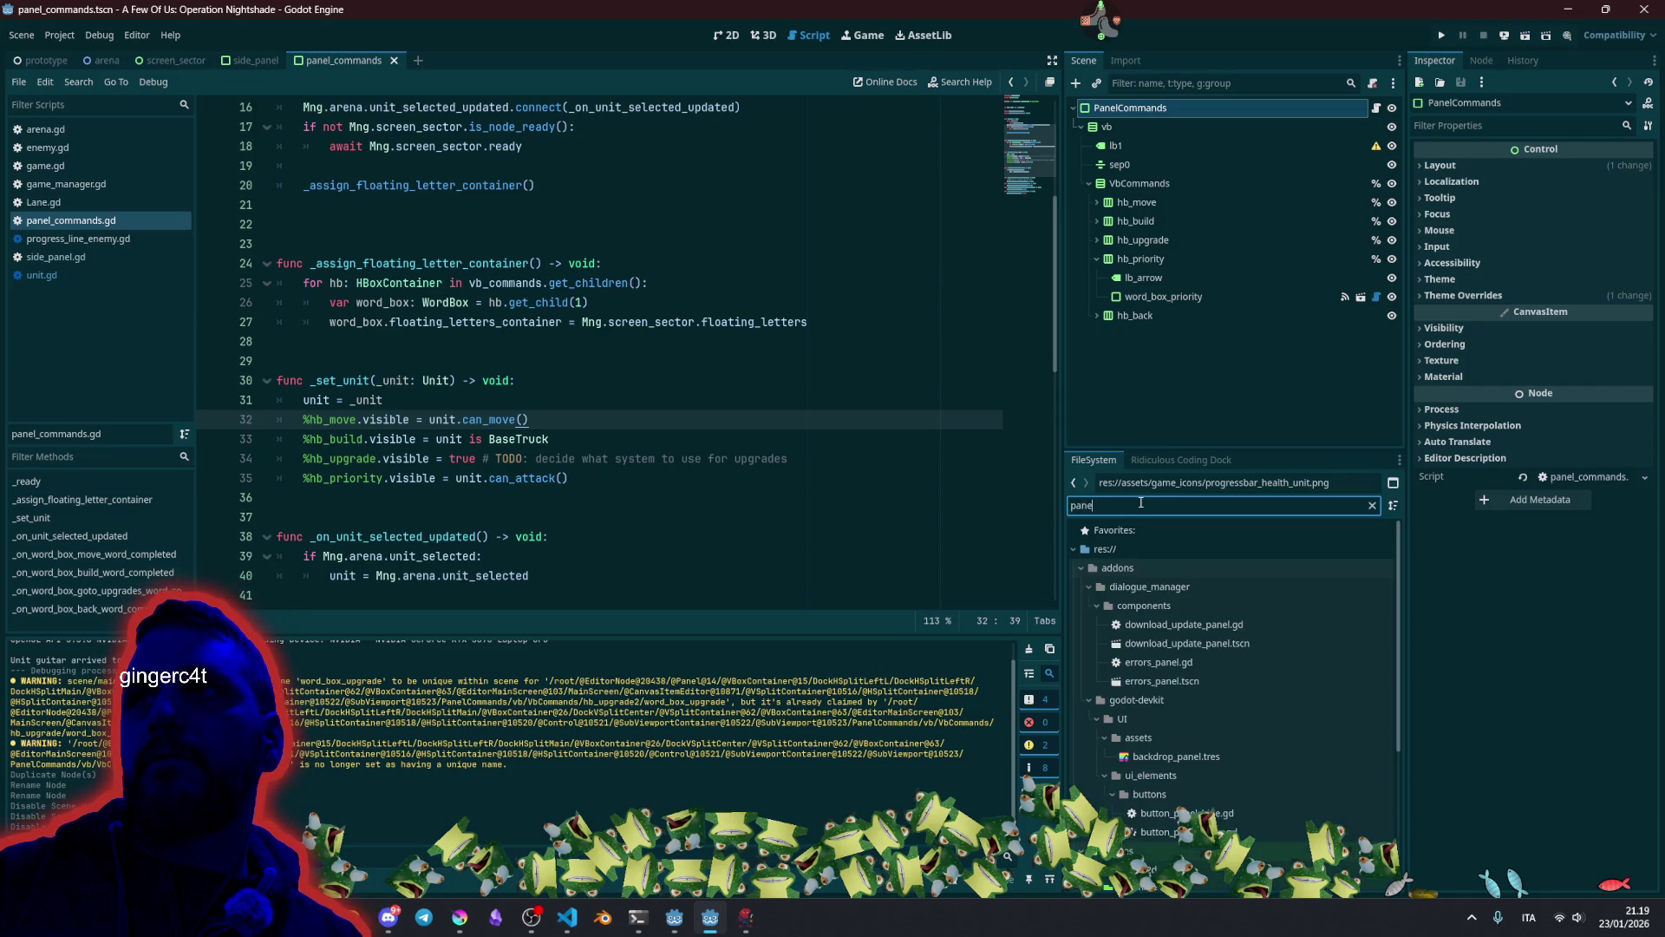
{"action": "type", "text": "l_c"}
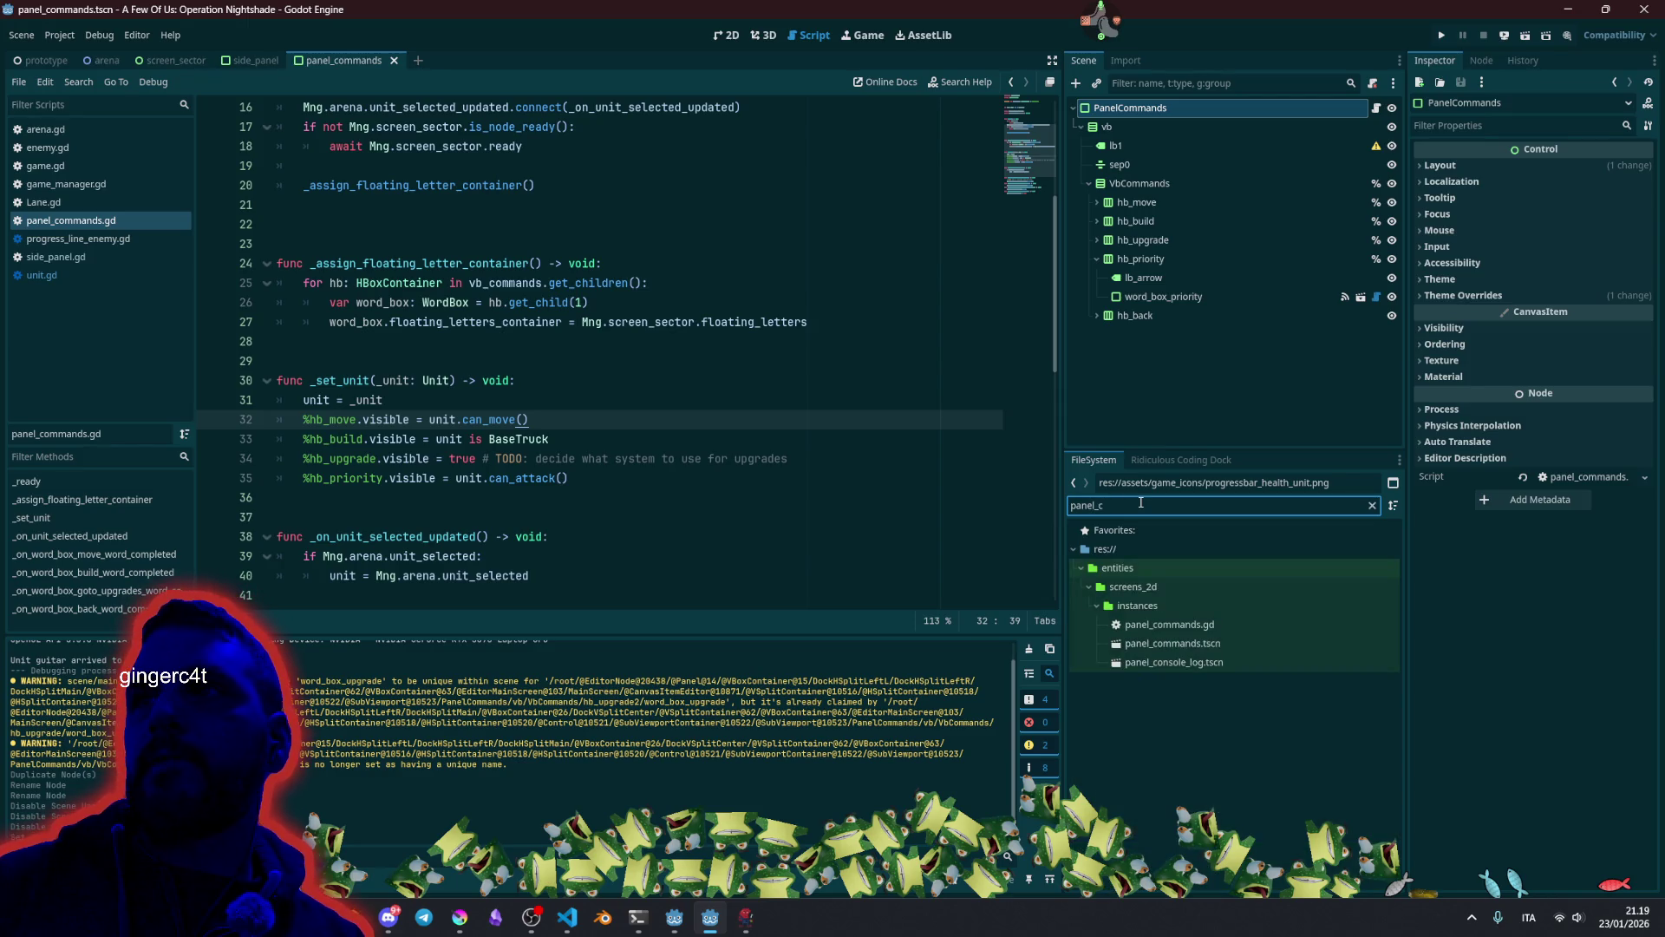
Copy panel_commands.tscn into the screens_2d instances folder, keeping both files.
{"action": "left_click", "coordinate": [1232, 643]}
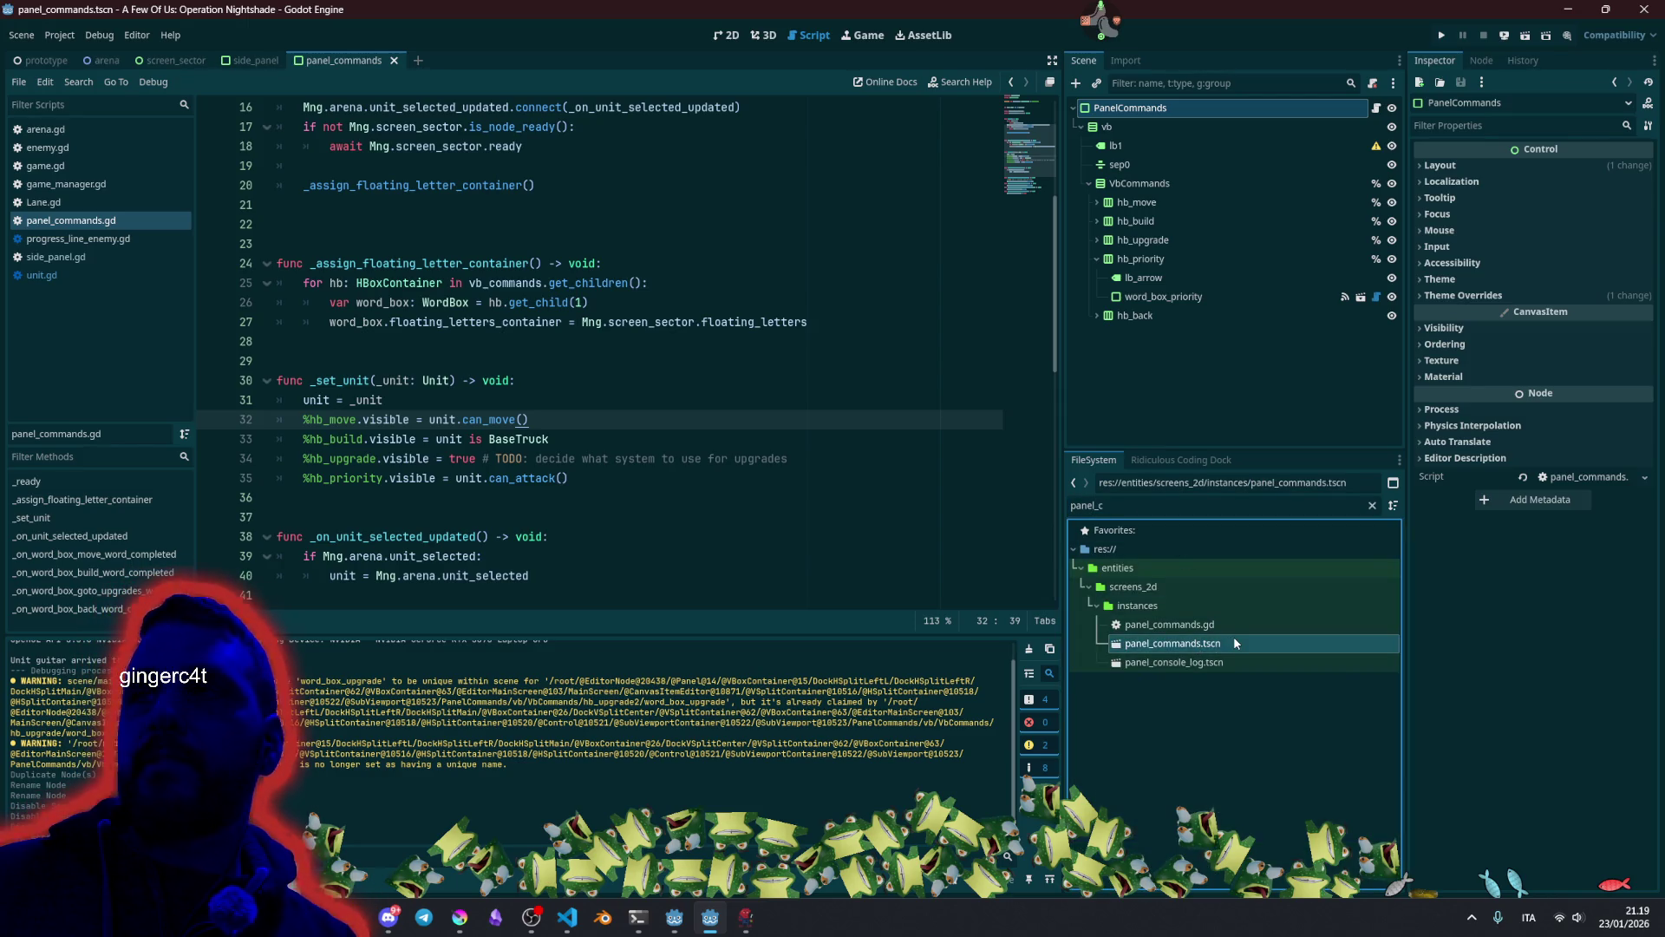
{"action": "right_click", "coordinate": [1235, 643]}
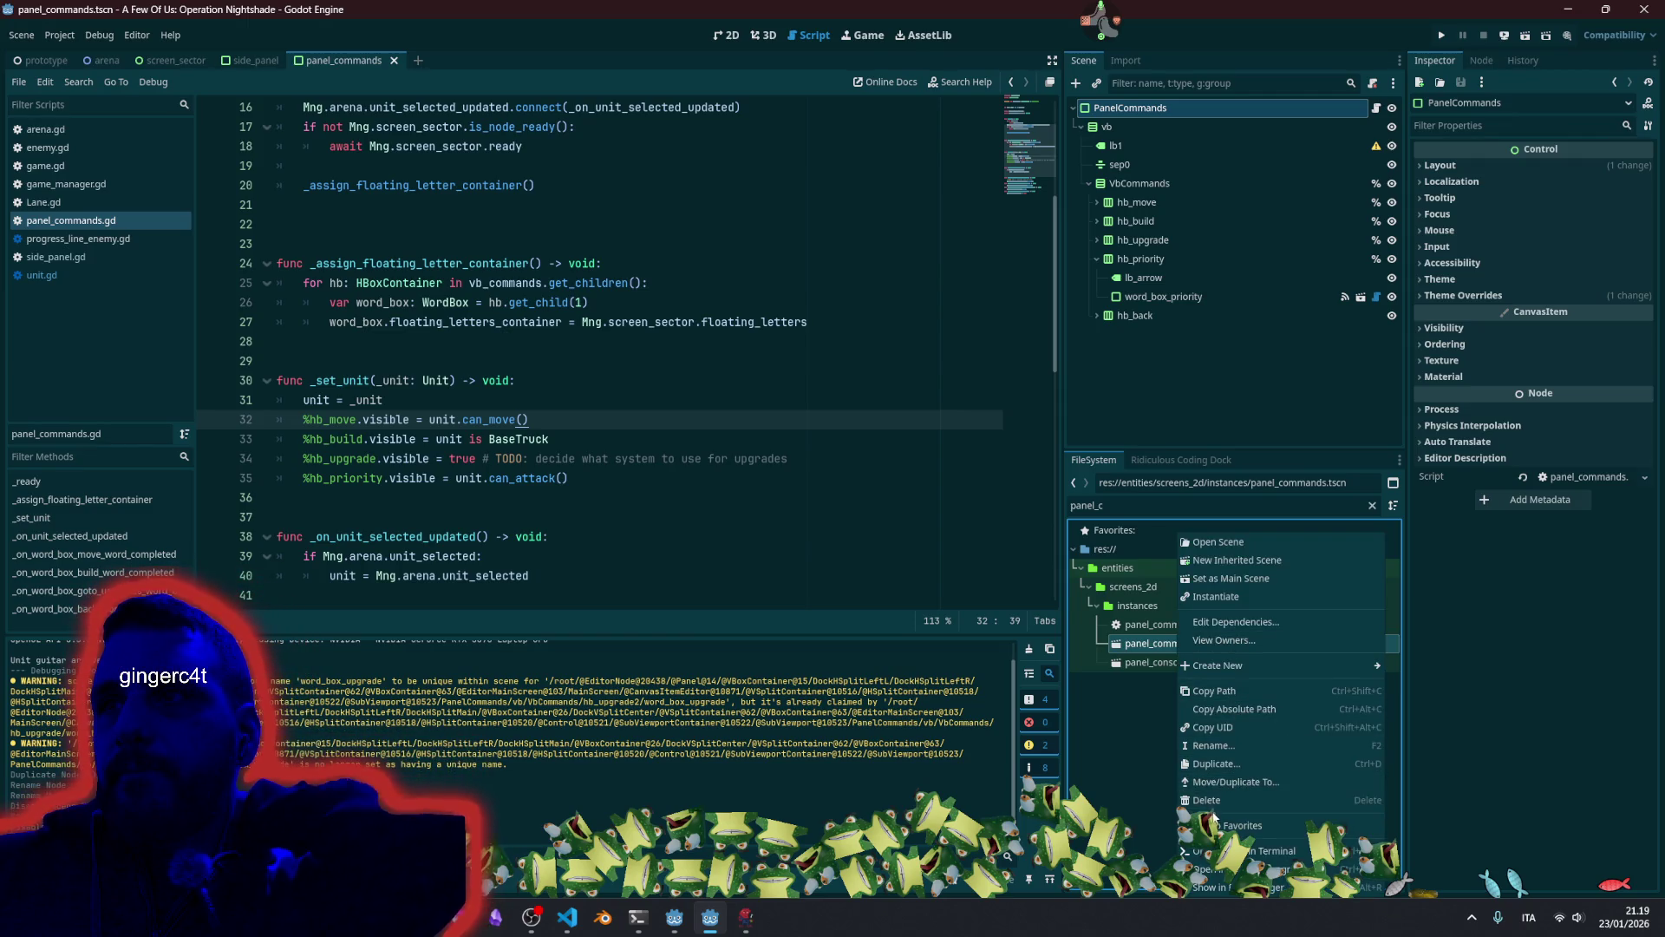
{"action": "key", "text": "Escape"}
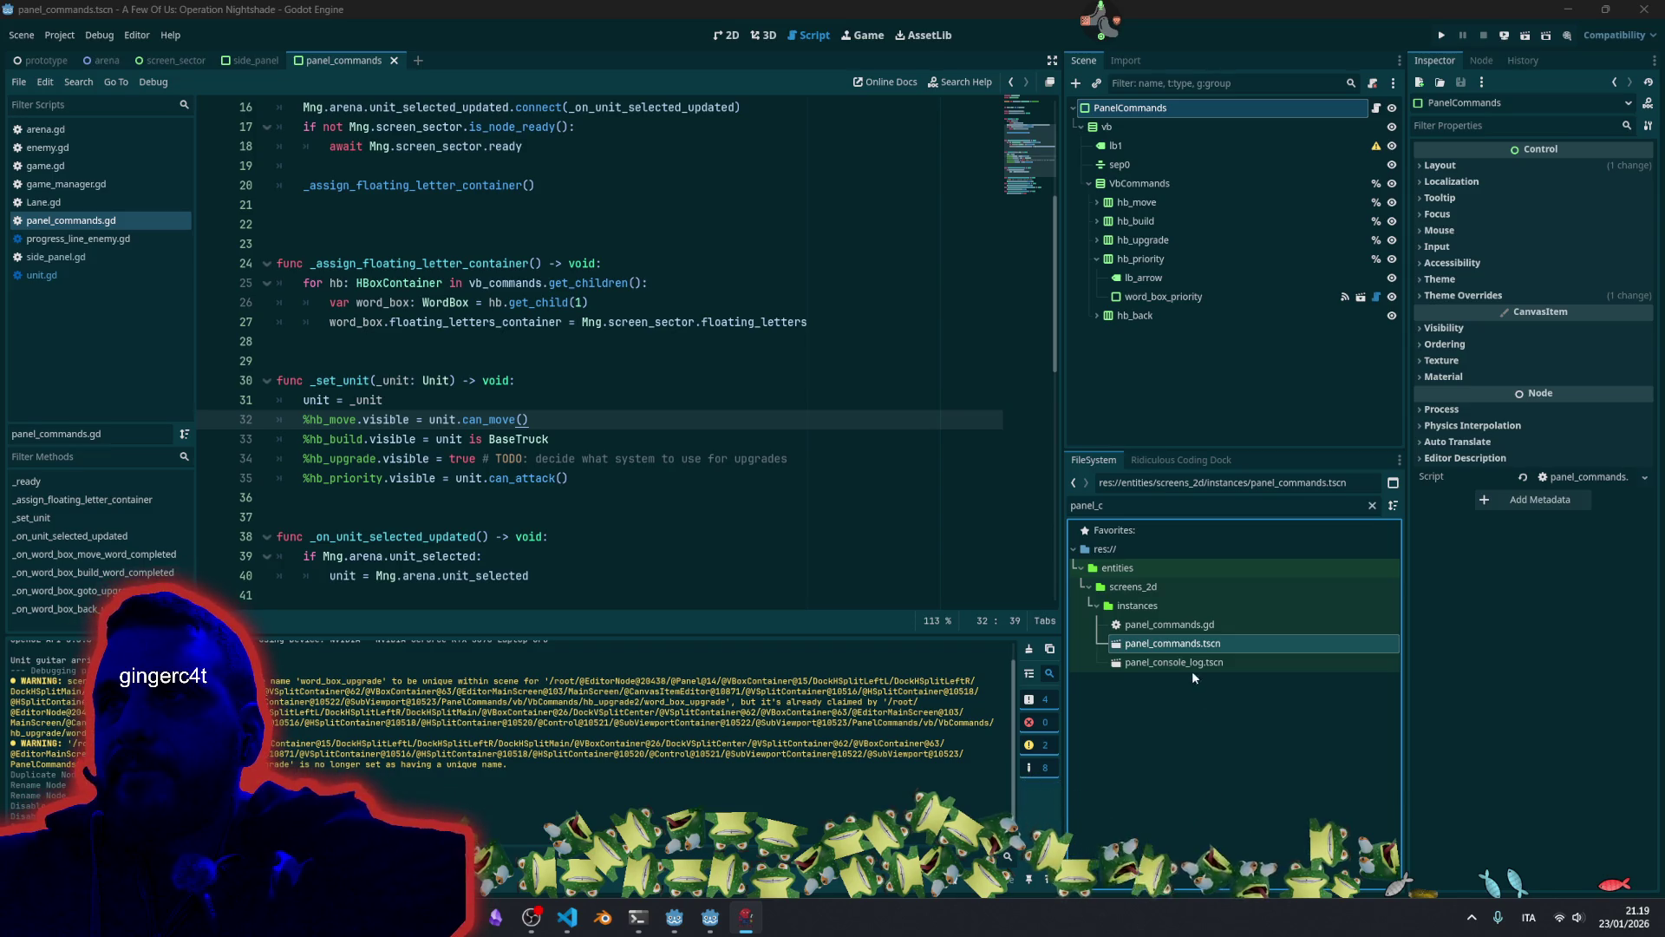
{"action": "right_click", "coordinate": [1178, 643]}
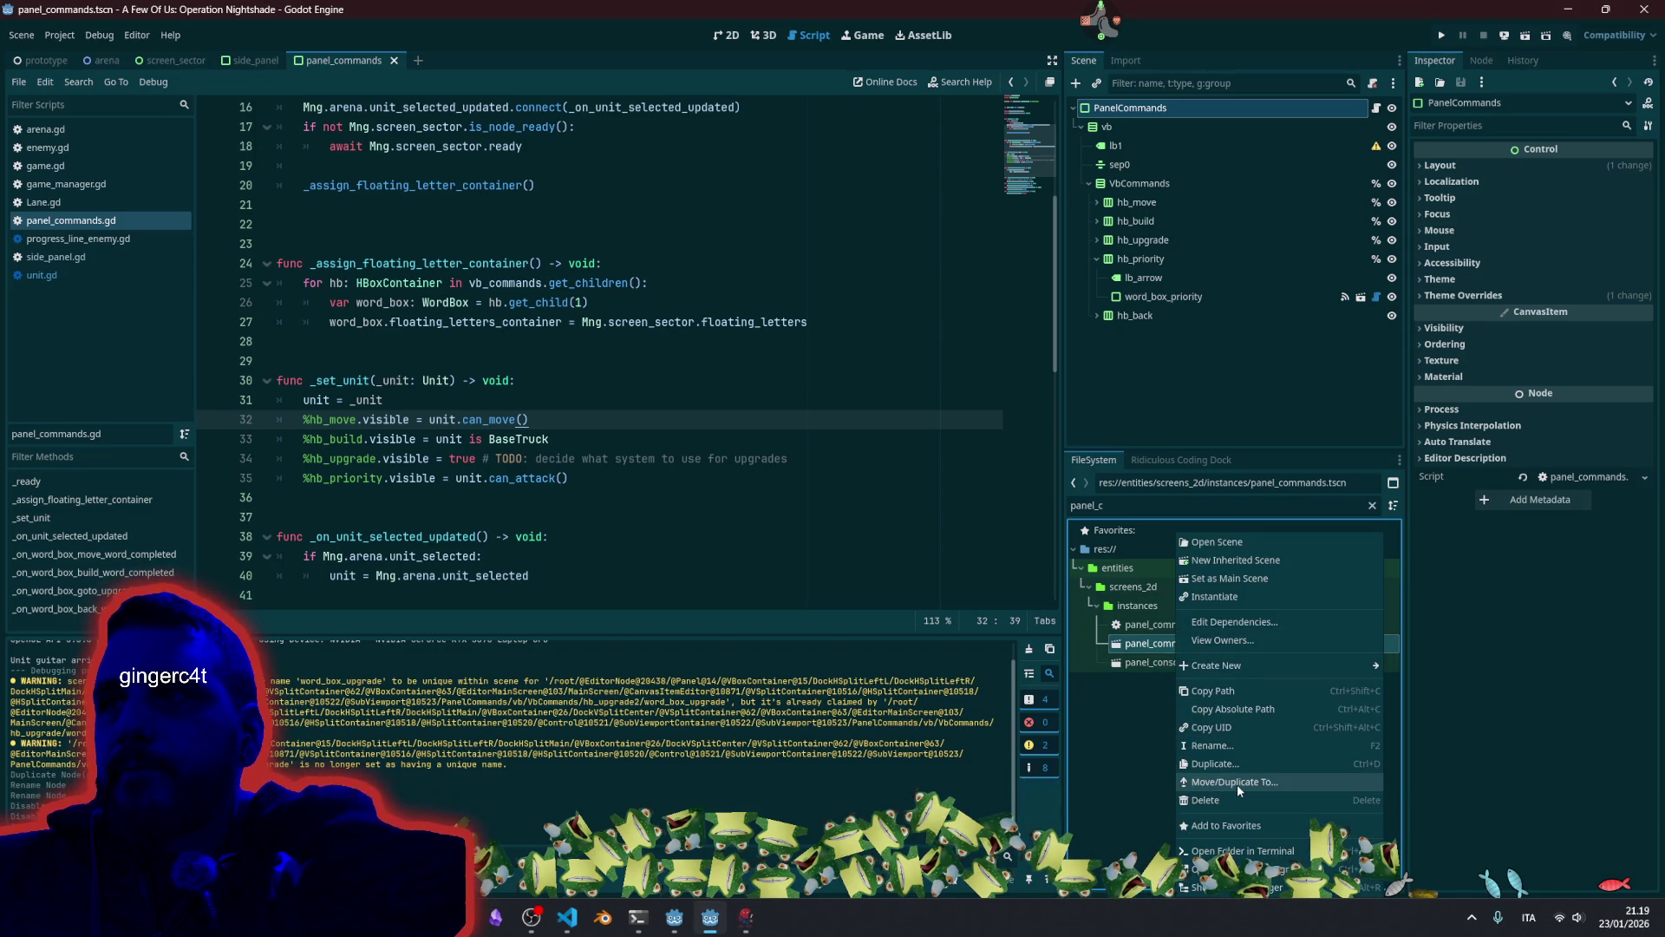
{"action": "left_click", "coordinate": [1237, 784]}
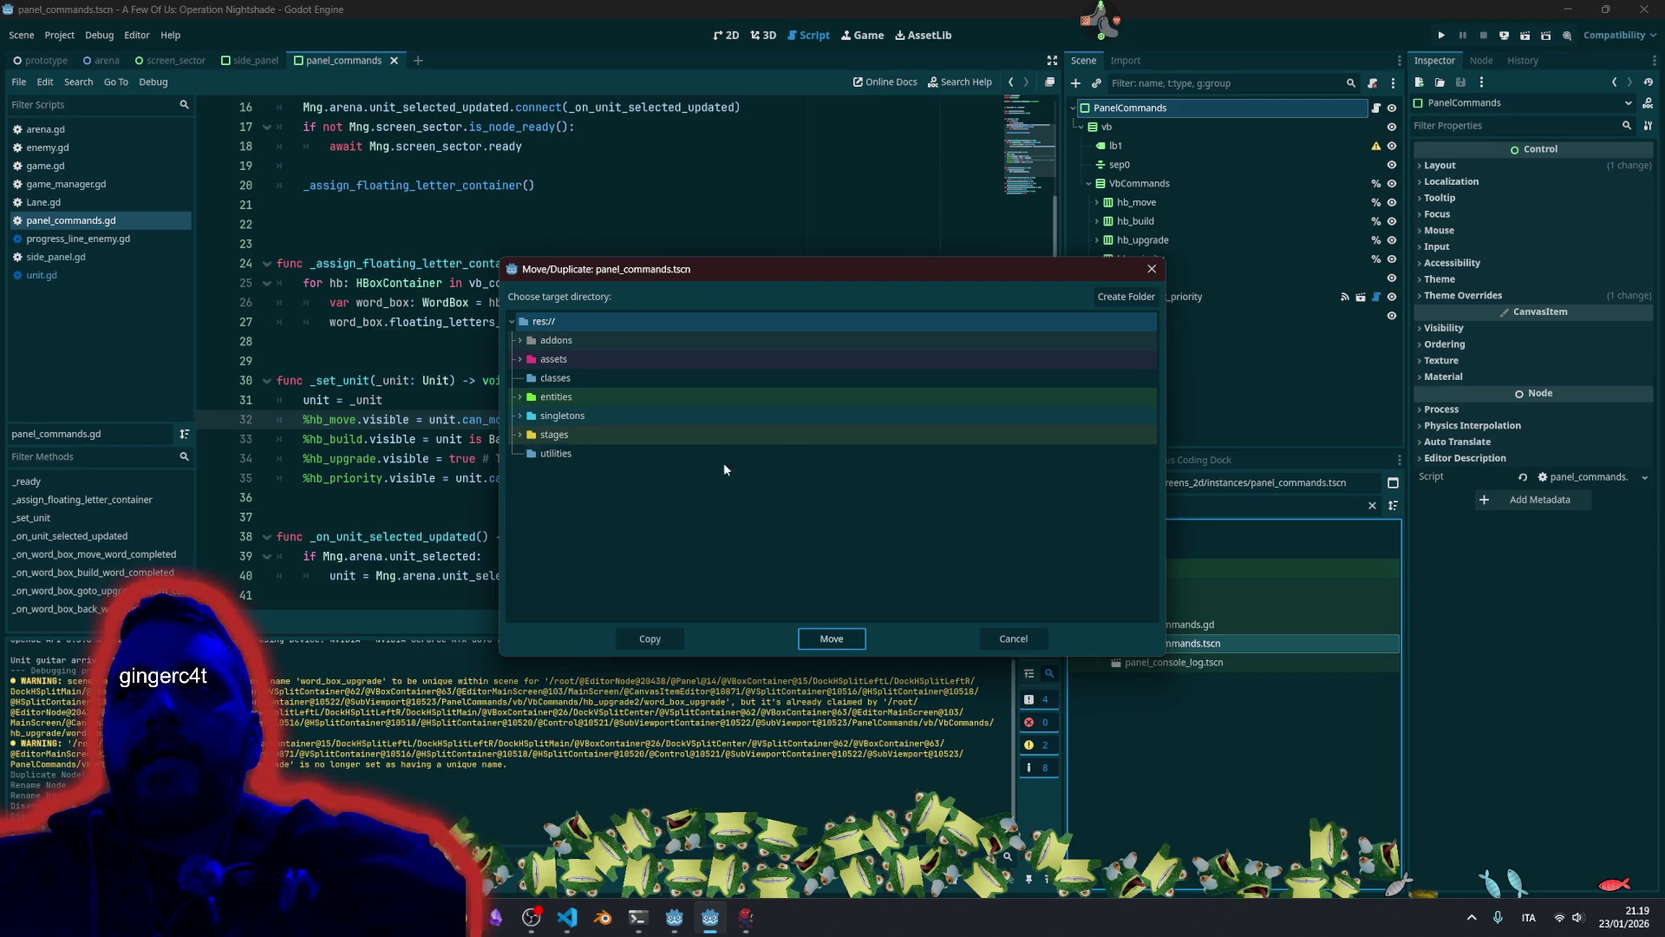
{"action": "left_click_drag", "start_coordinate": [758, 278], "coordinate": [586, 220]}
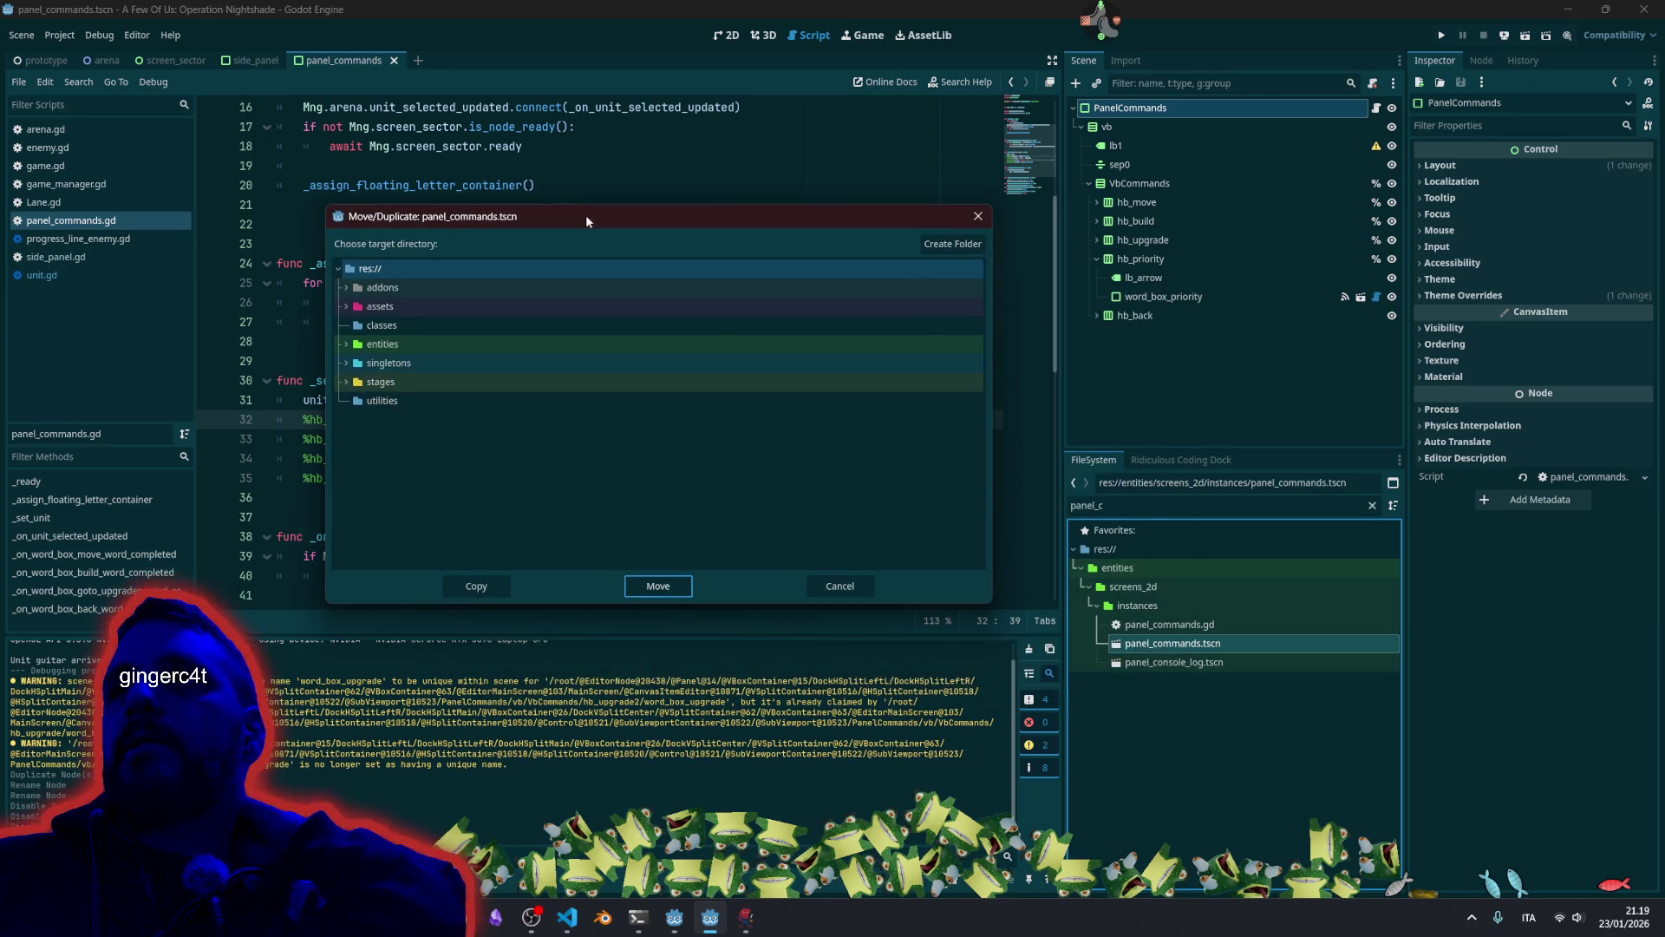
{"action": "left_click", "coordinate": [347, 344]}
{"action": "scroll", "coordinate": [389, 498], "scroll_direction": "down", "scroll_amount": 2}
{"action": "left_click", "coordinate": [354, 474]}
{"action": "left_click", "coordinate": [387, 494]}
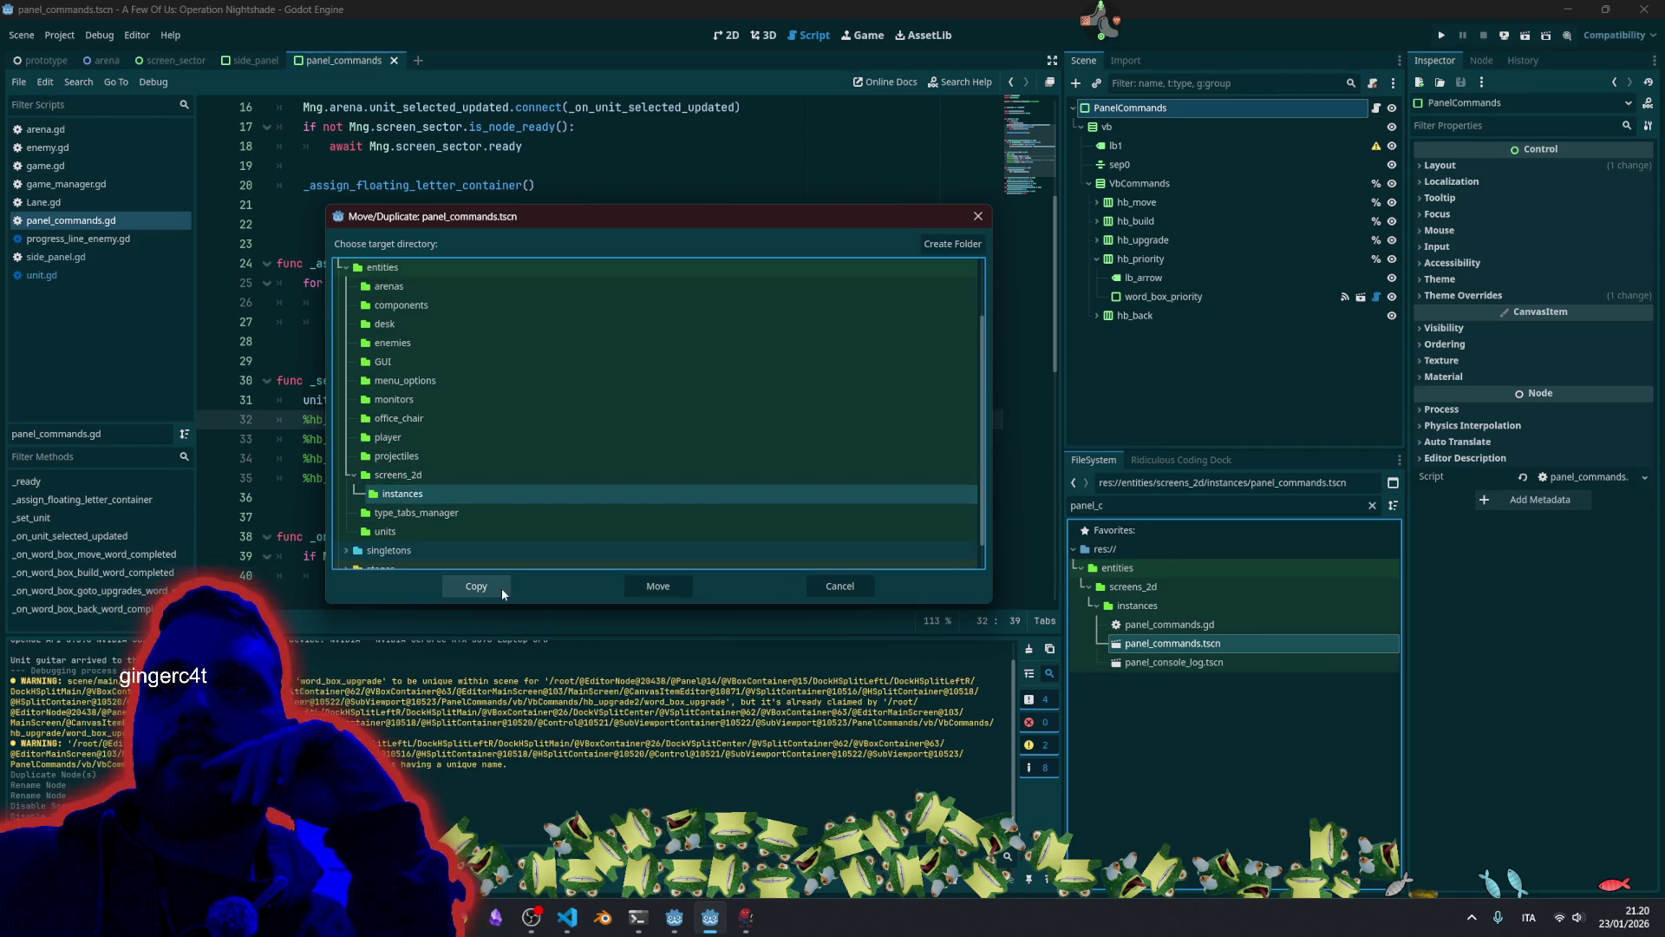
{"action": "left_click", "coordinate": [493, 587]}
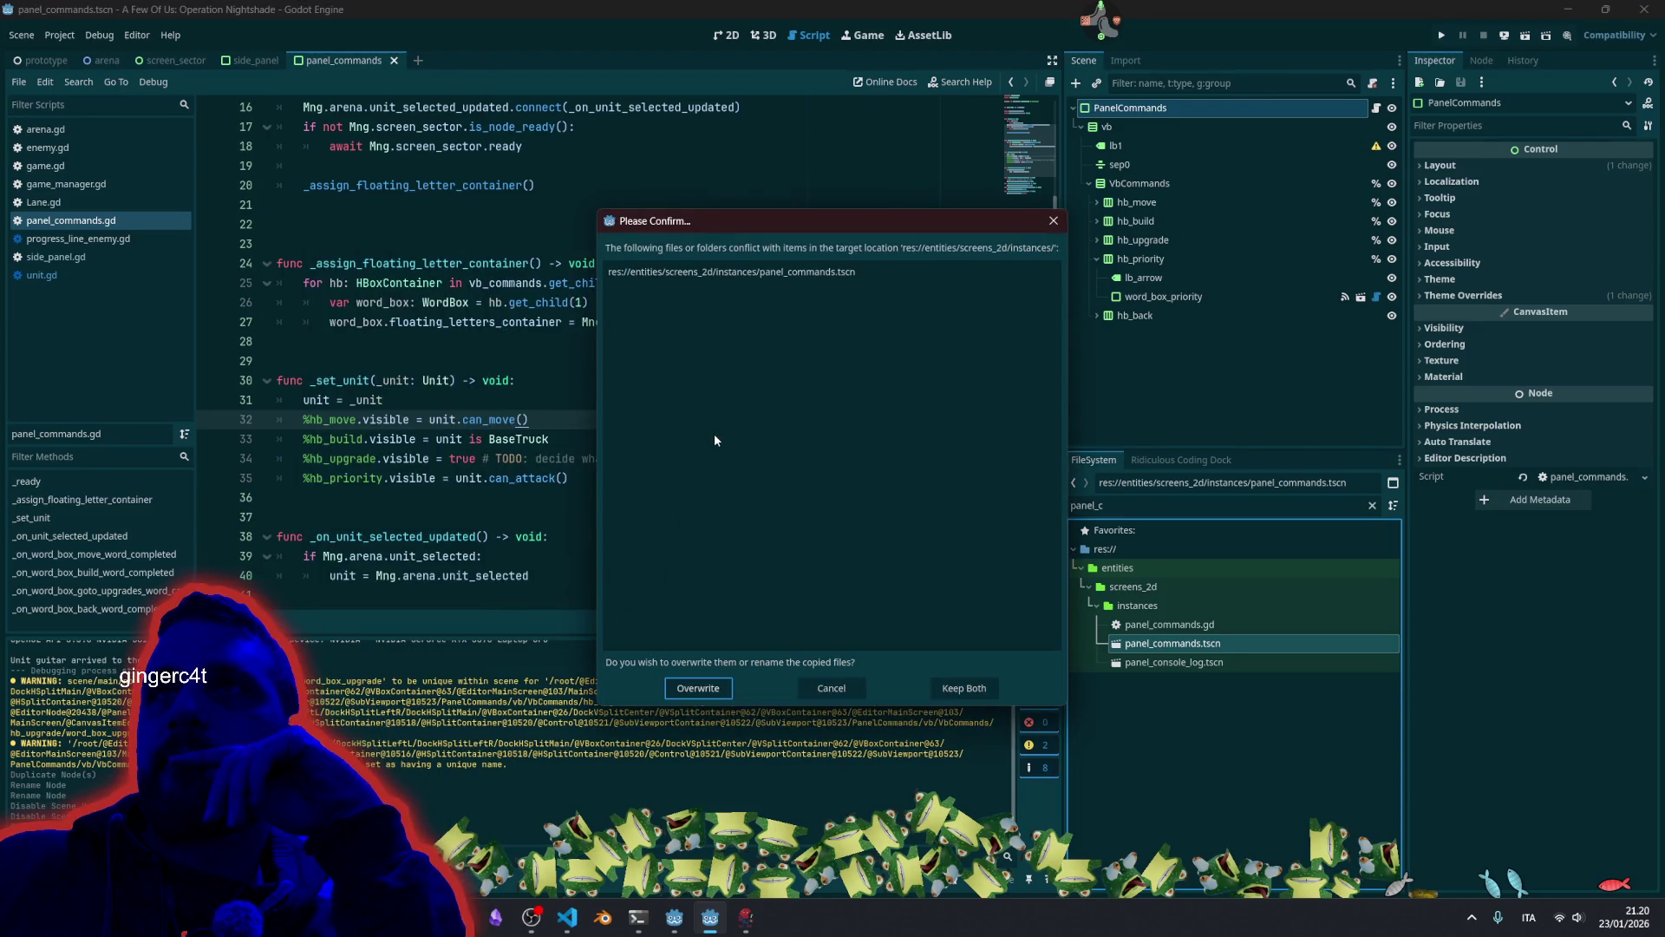
{"action": "left_click", "coordinate": [965, 688]}
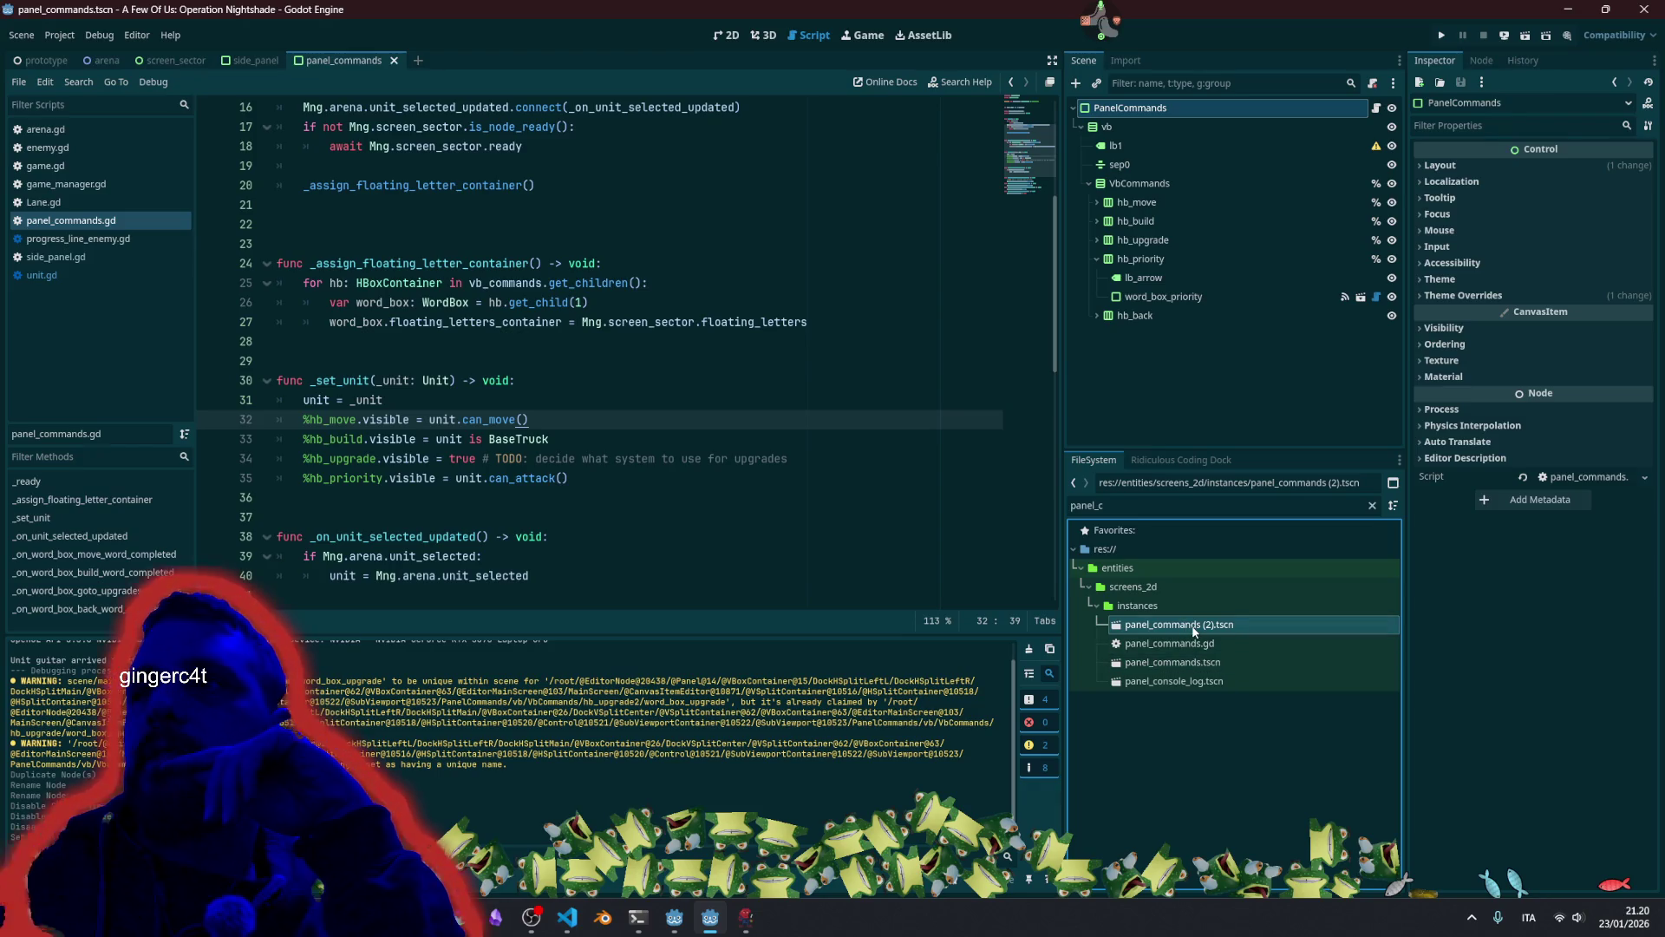
Rename the copied scene to panel_priority.tscn.
{"action": "left_click", "coordinate": [1167, 625]}
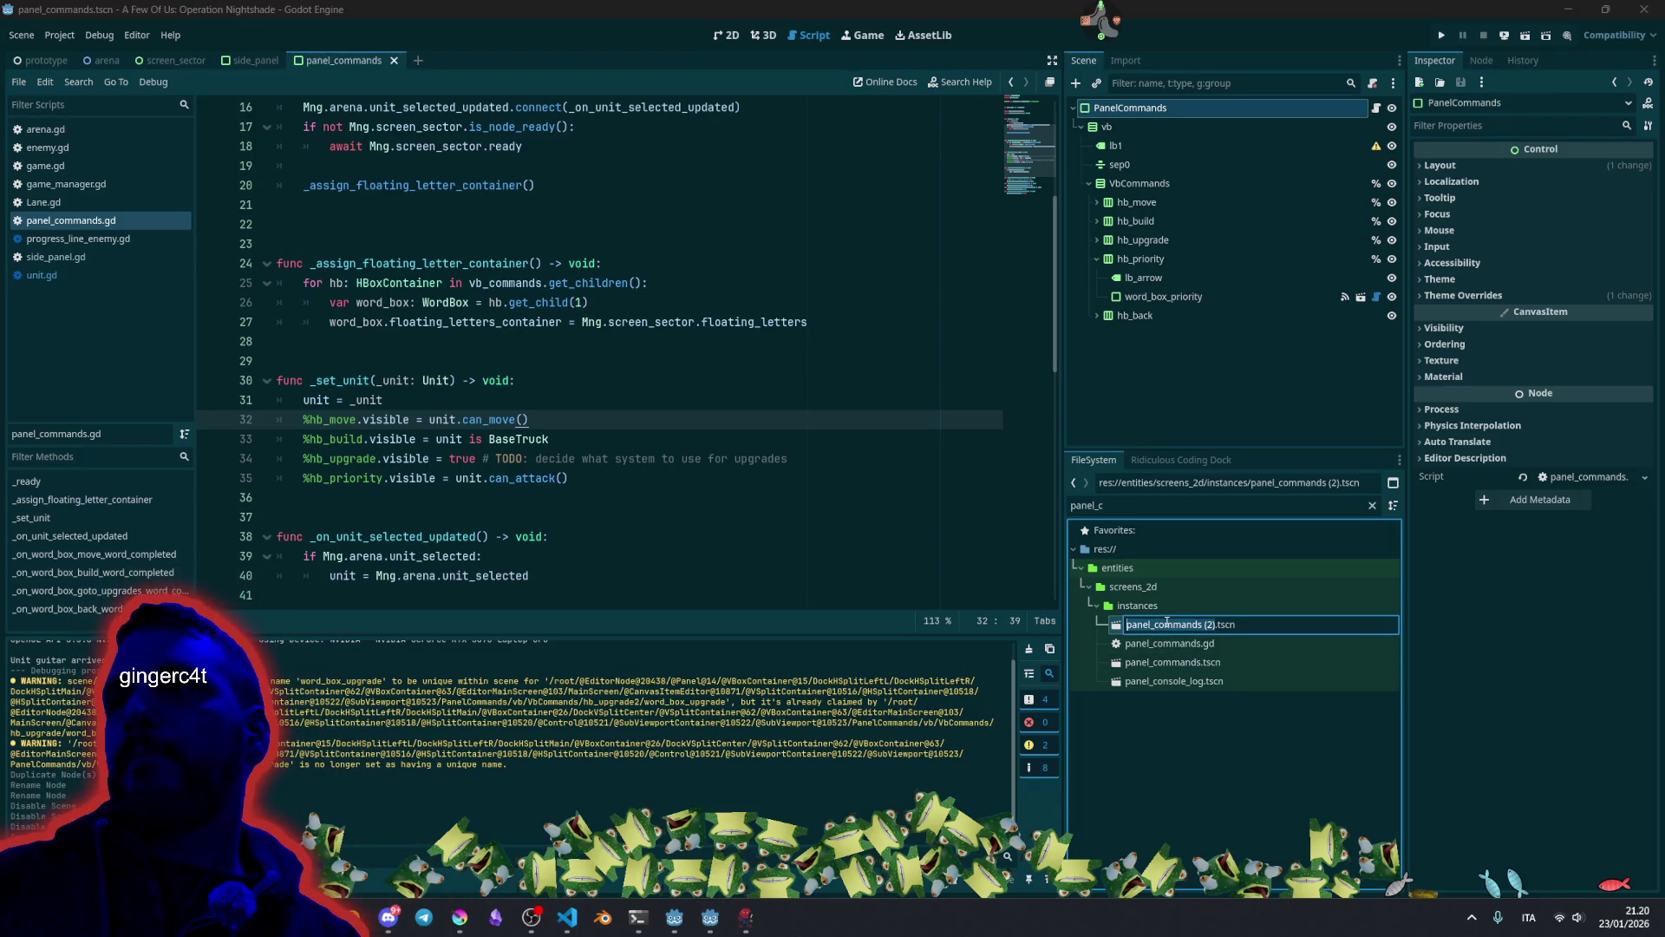
{"action": "key", "text": "ctrl+shift+Left"}
{"action": "key", "text": "ctrl+shift+Left"}
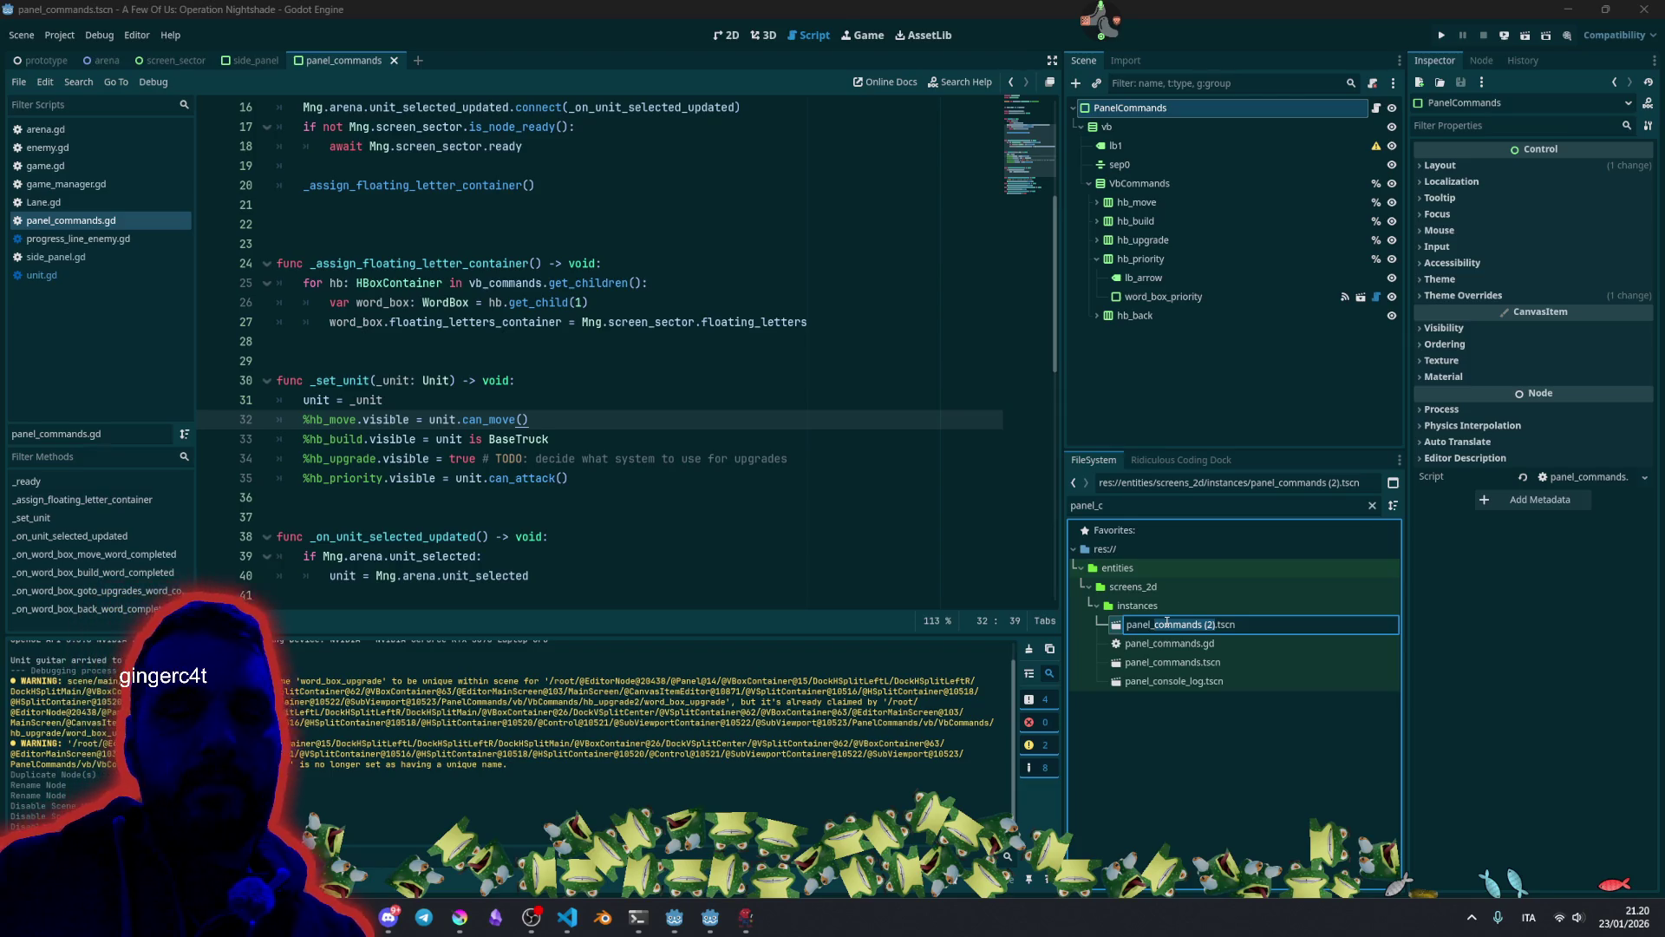
{"action": "type", "text": "priority"}
{"action": "key", "text": "Return"}
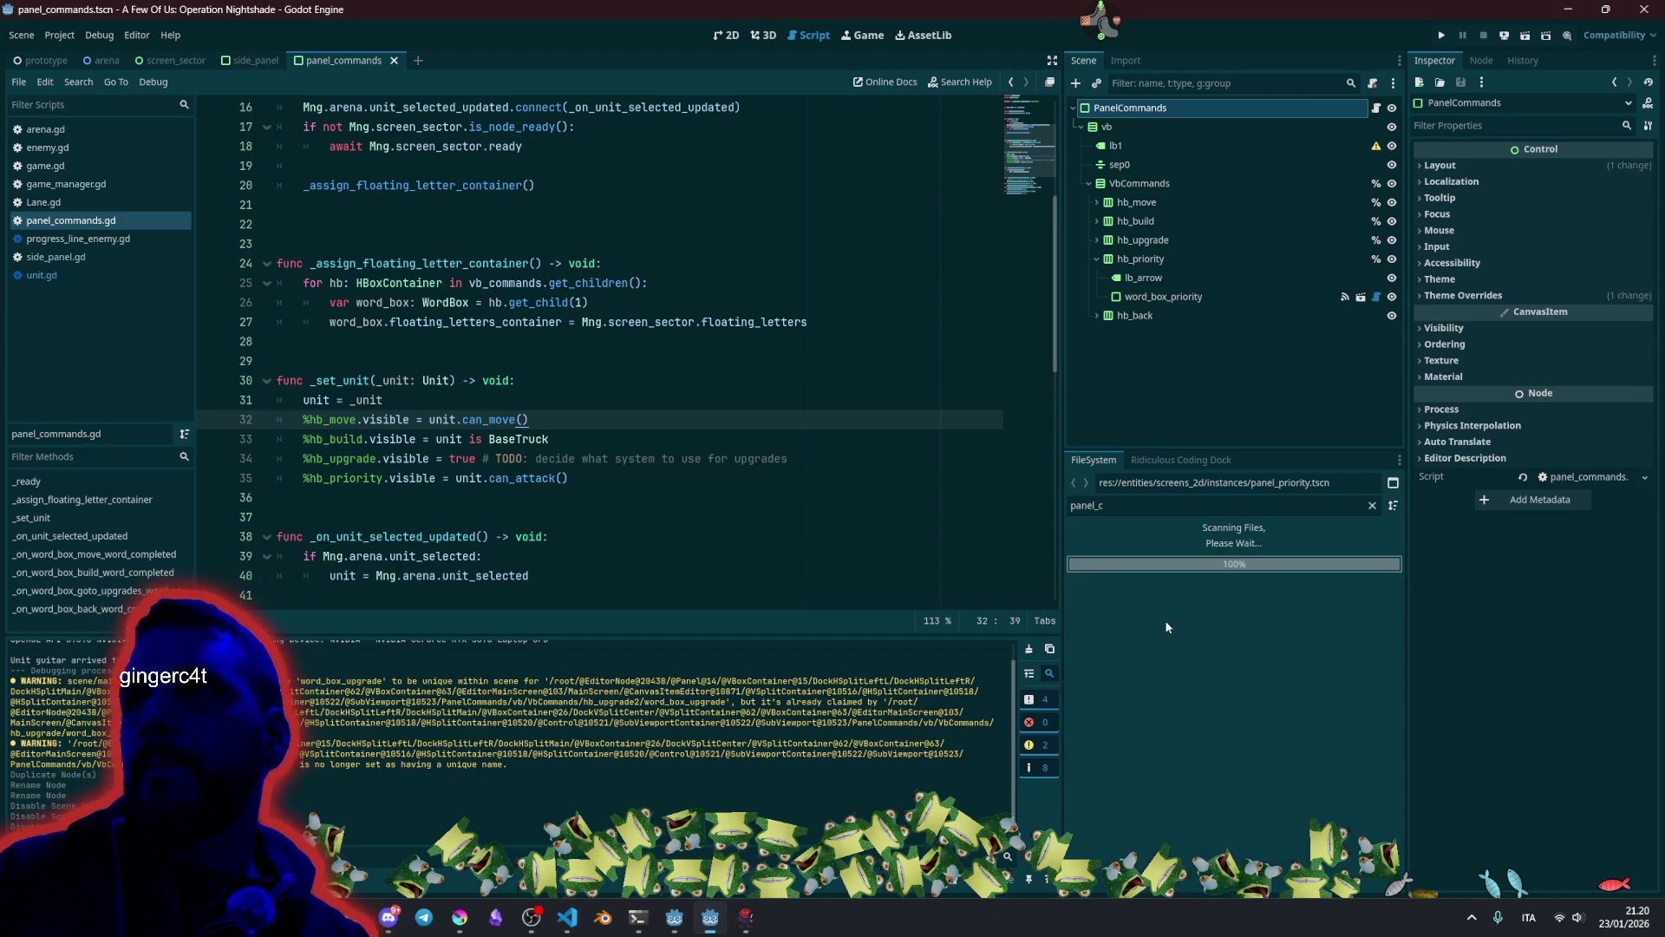
Duplicate panel_commands.gd as panel_priority.gd, then open panel_priority.tscn in the 2D view.
{"action": "left_click", "coordinate": [1131, 505]}
{"action": "key", "text": "BackSpace"}
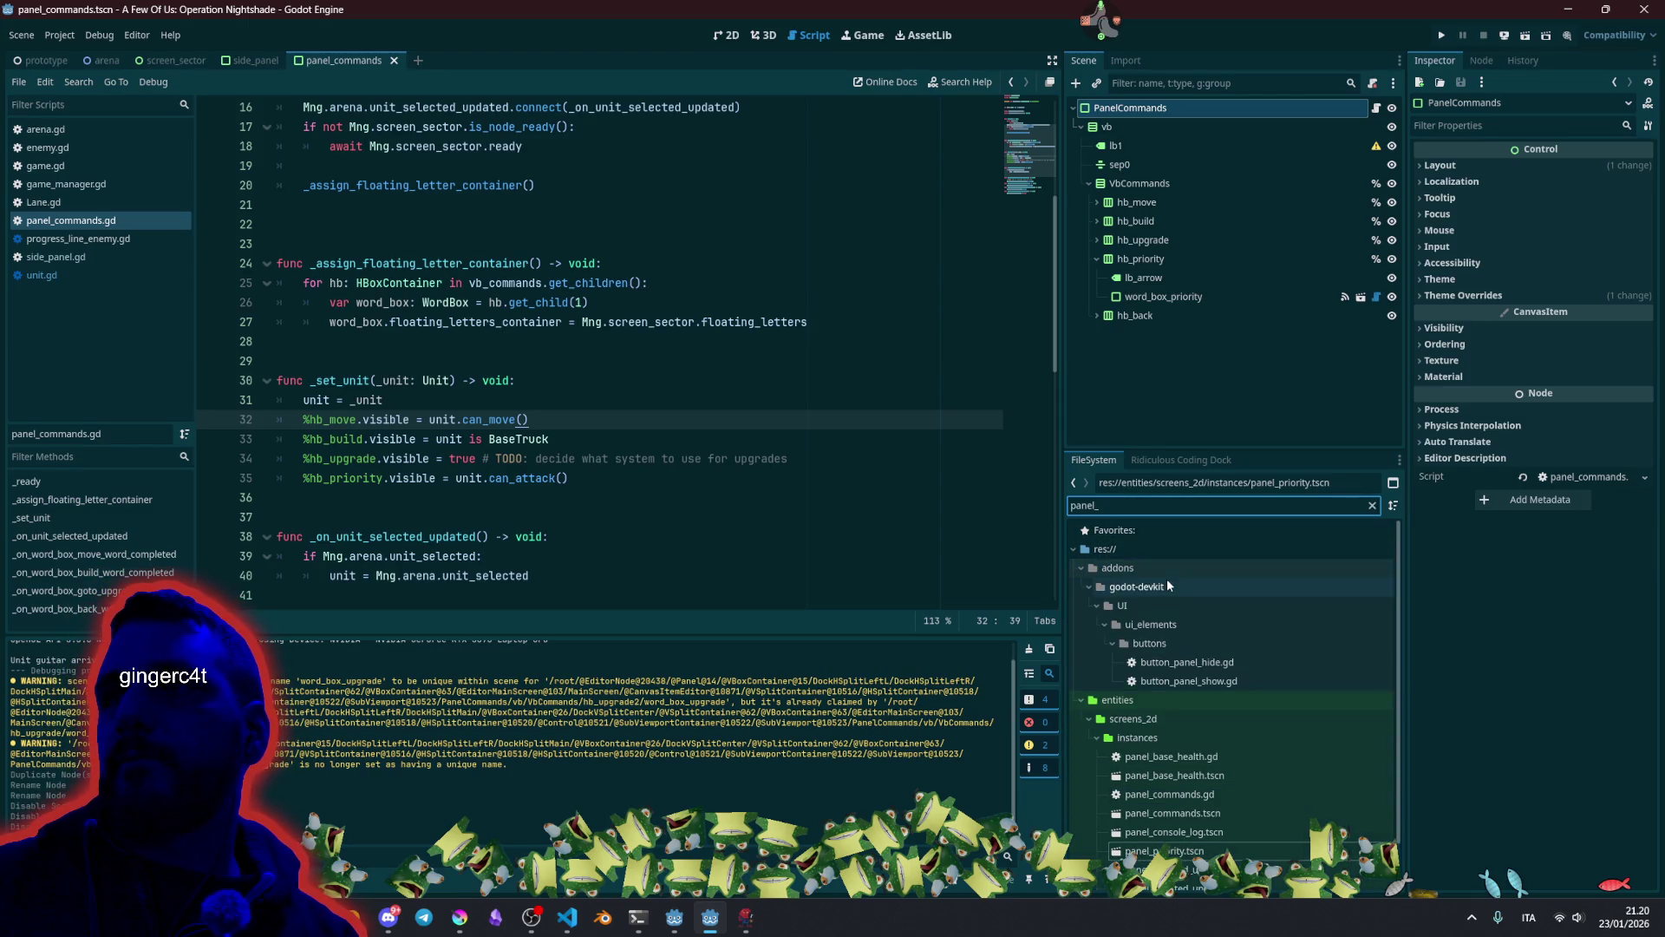
{"action": "scroll", "coordinate": [1166, 580], "scroll_direction": "down", "scroll_amount": 2}
{"action": "left_click", "coordinate": [1190, 801]}
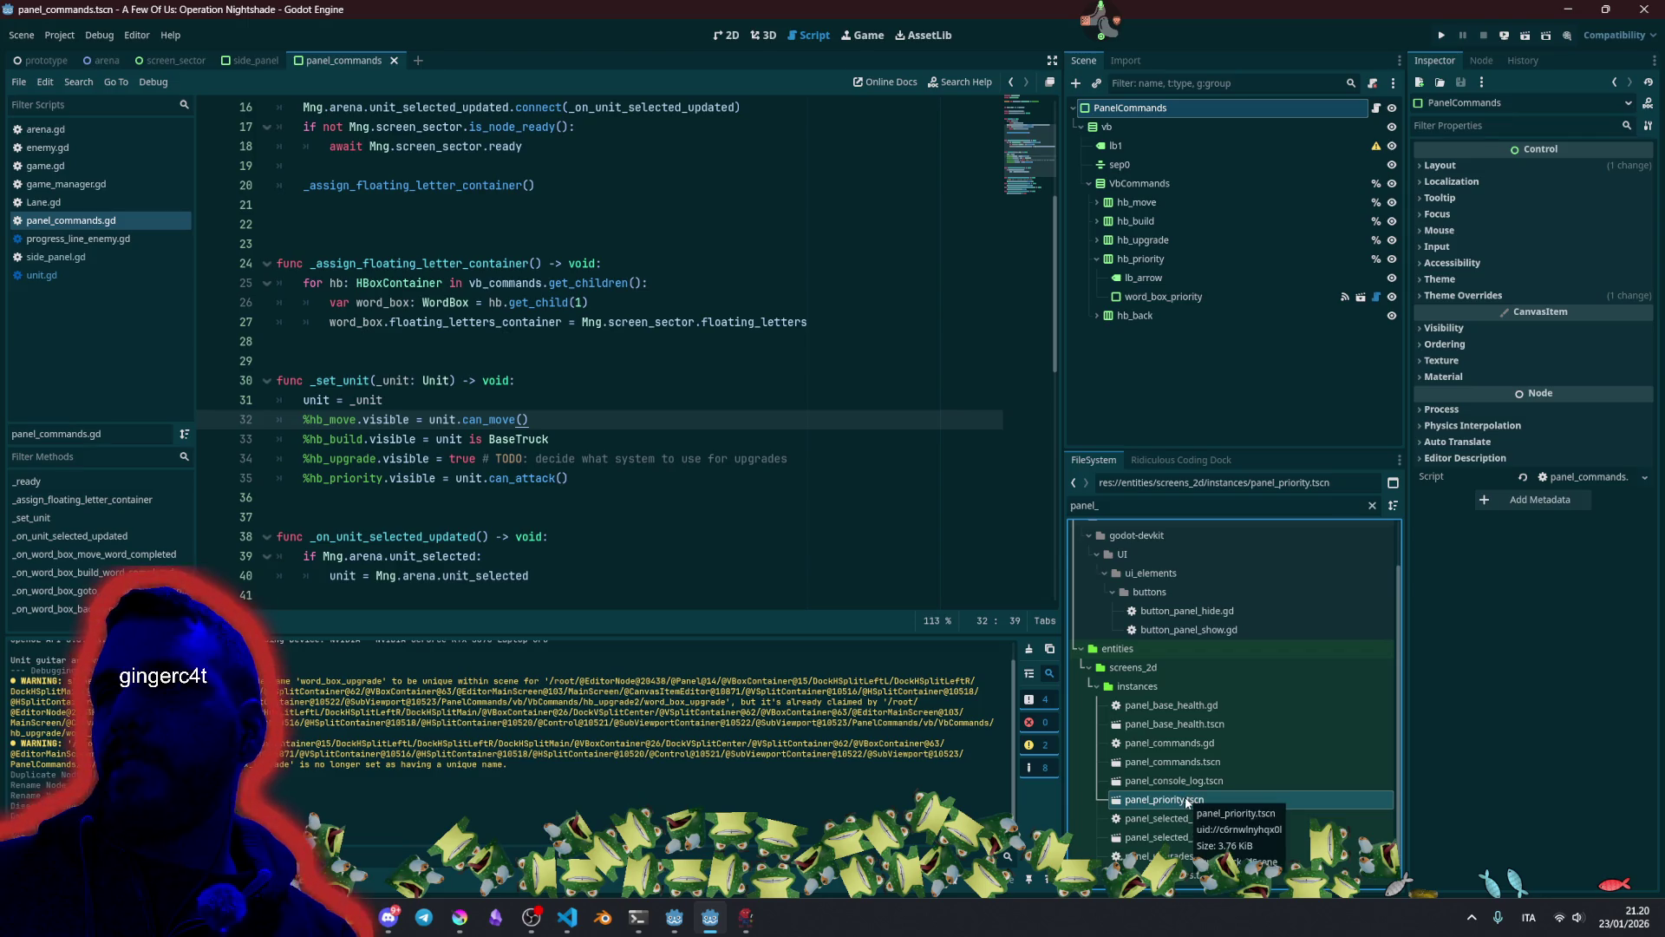
{"action": "left_click", "coordinate": [1173, 744]}
{"action": "right_click", "coordinate": [1173, 743]}
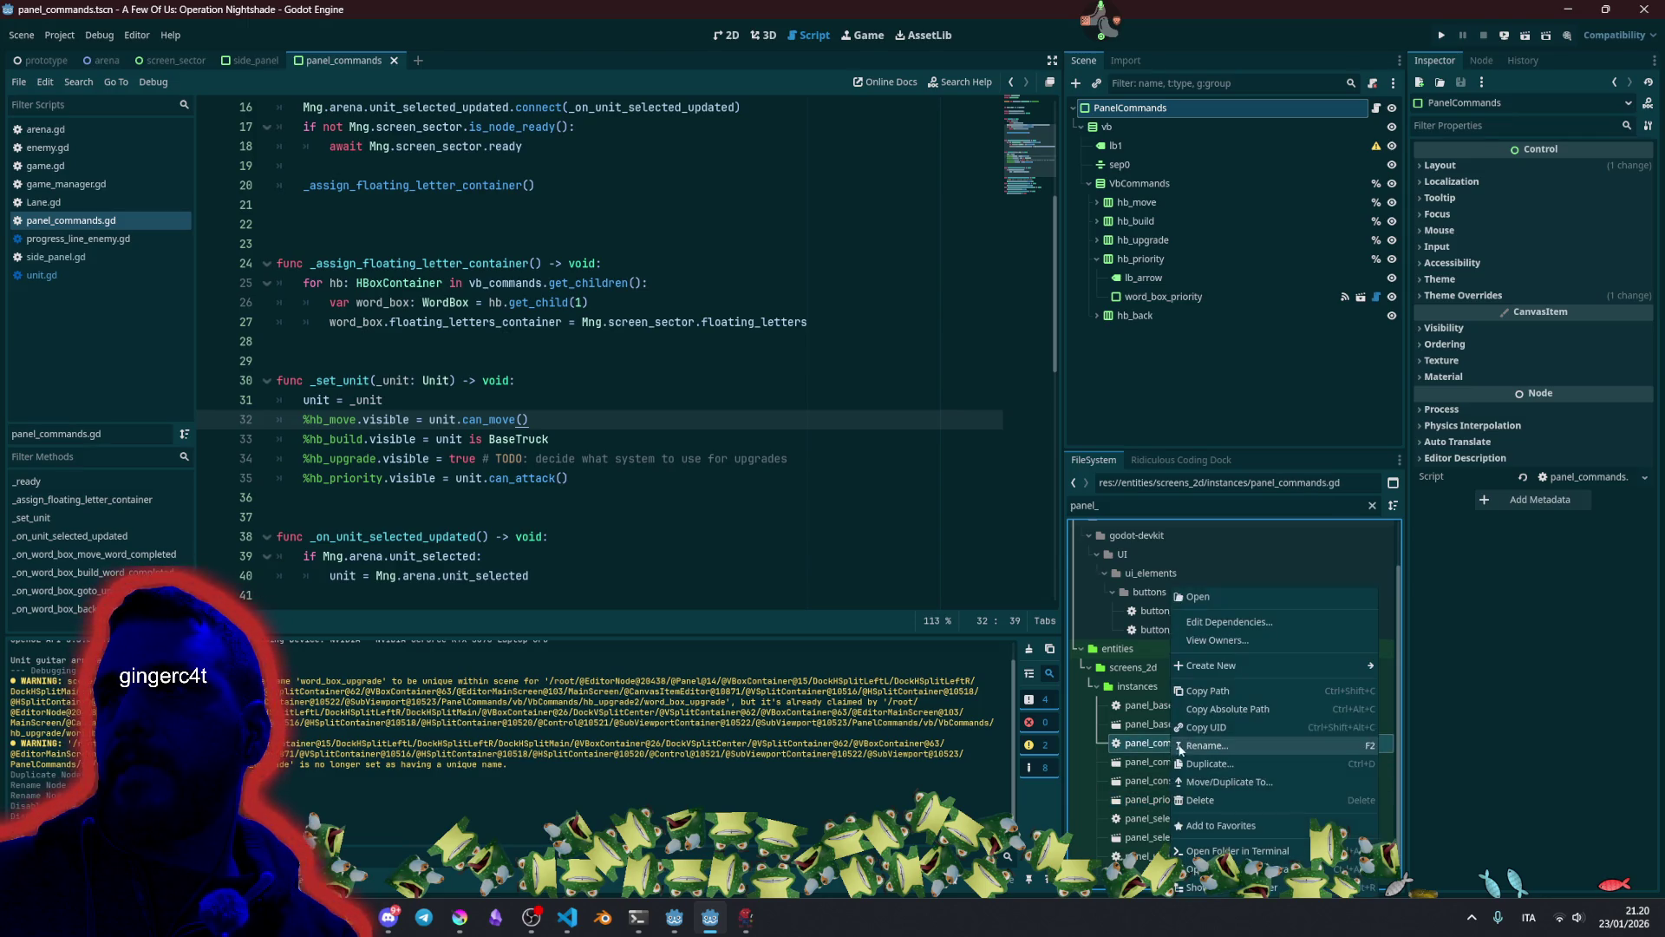
{"action": "left_click", "coordinate": [1228, 764]}
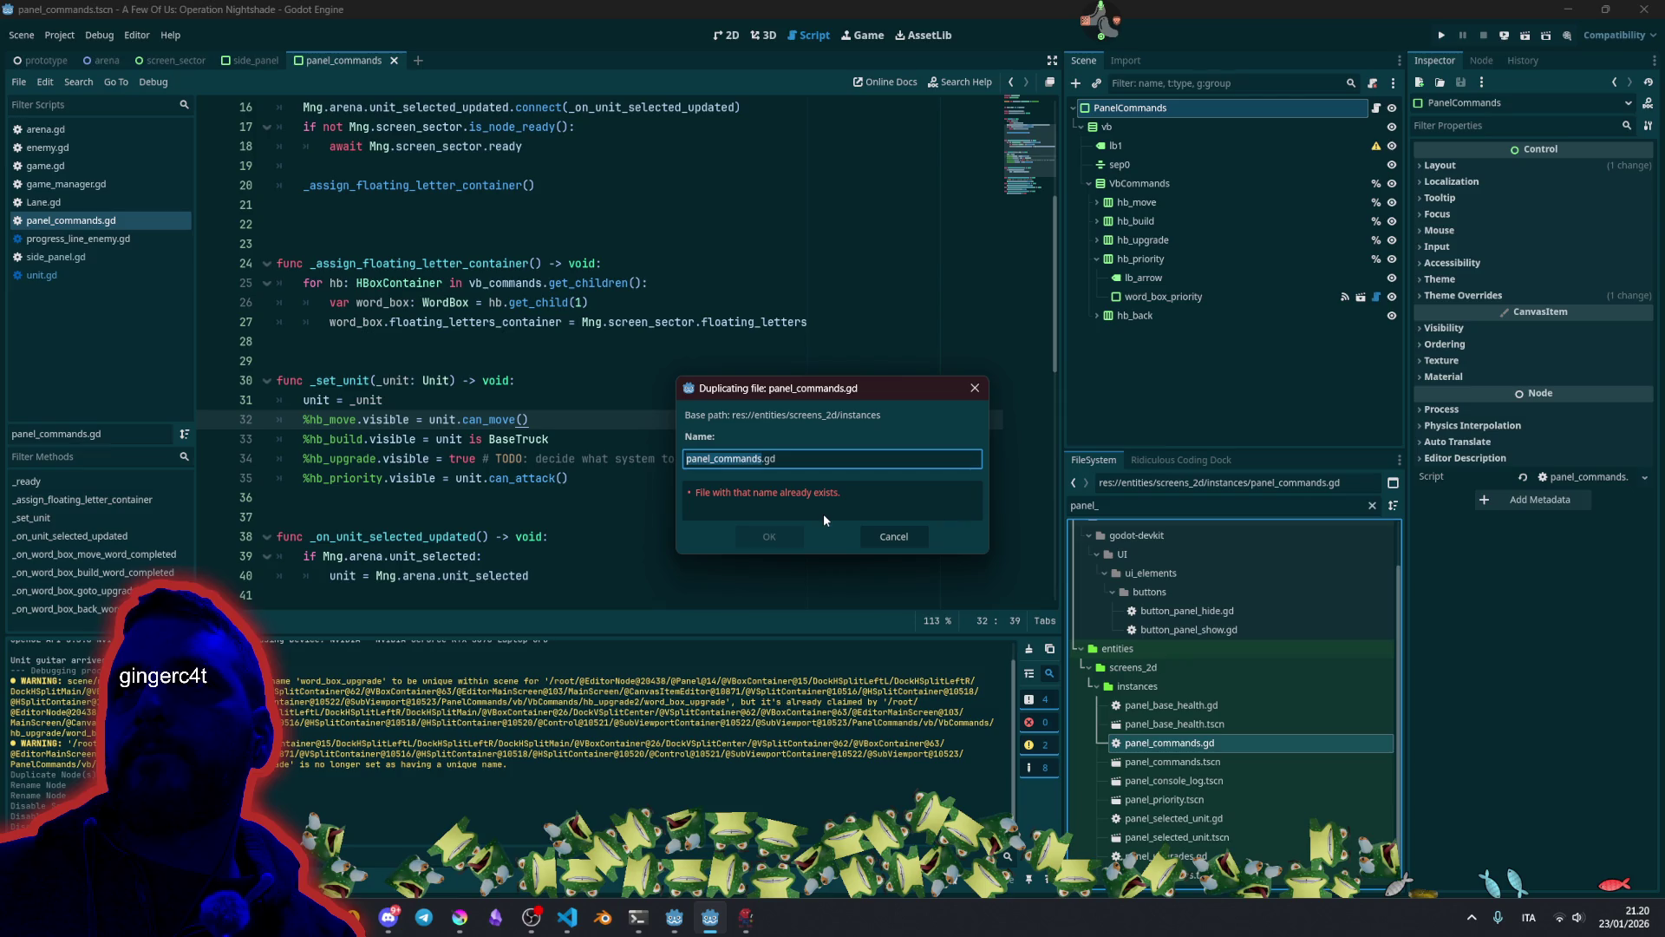
{"action": "type", "text": "panel_priority"}
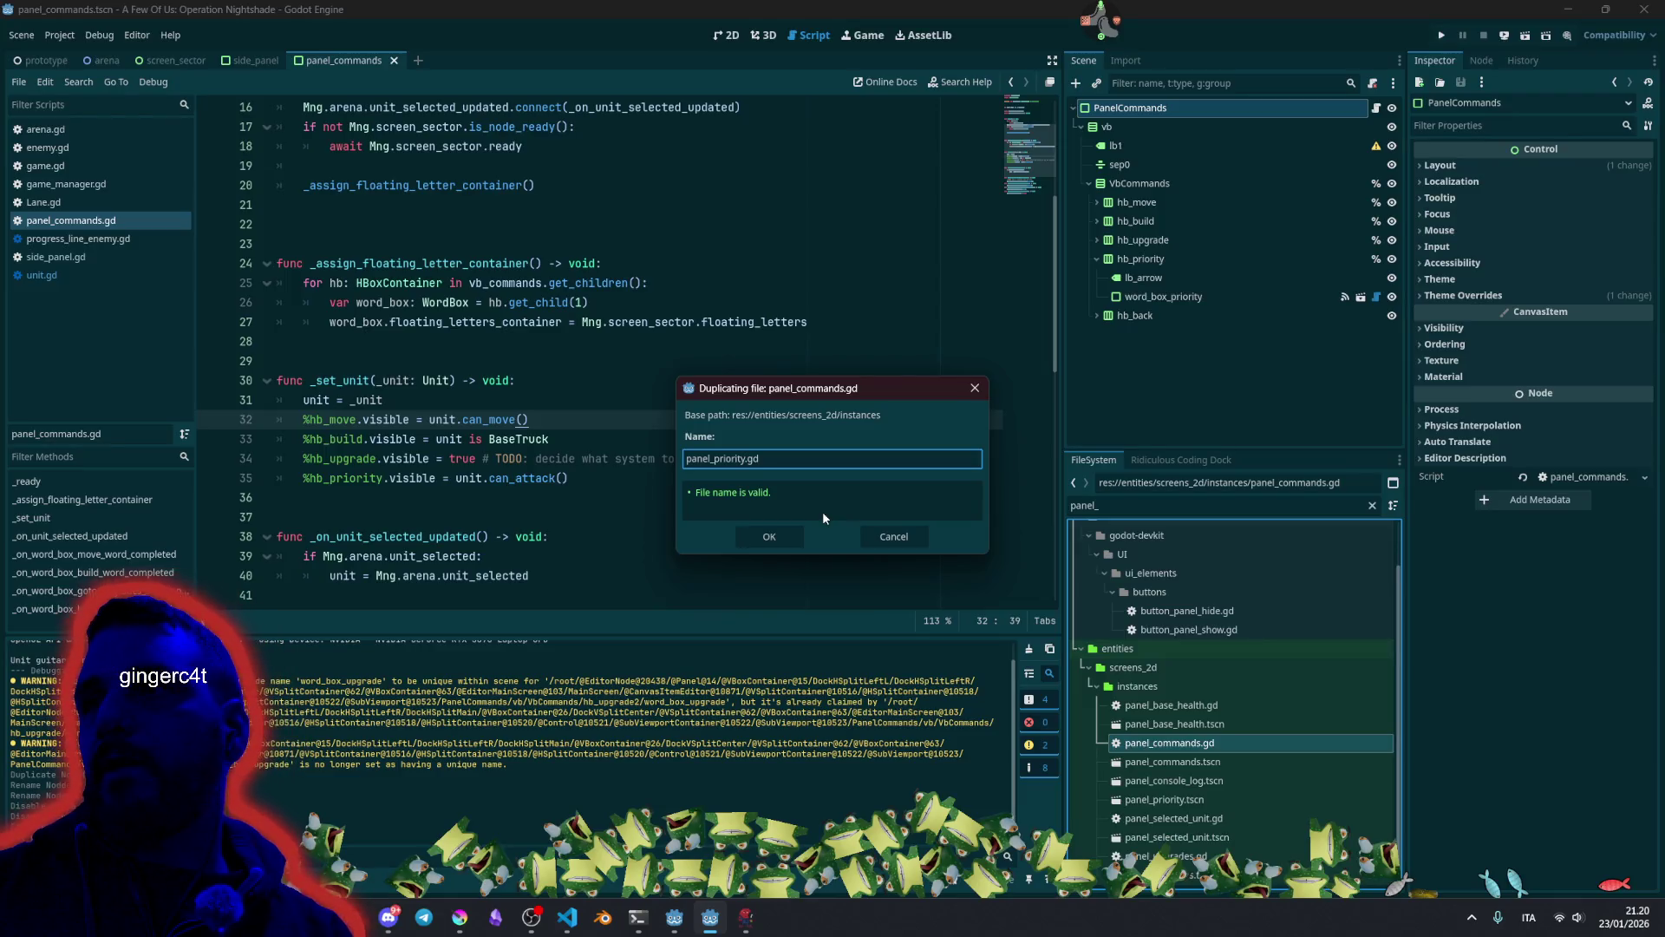
{"action": "key", "text": "Return"}
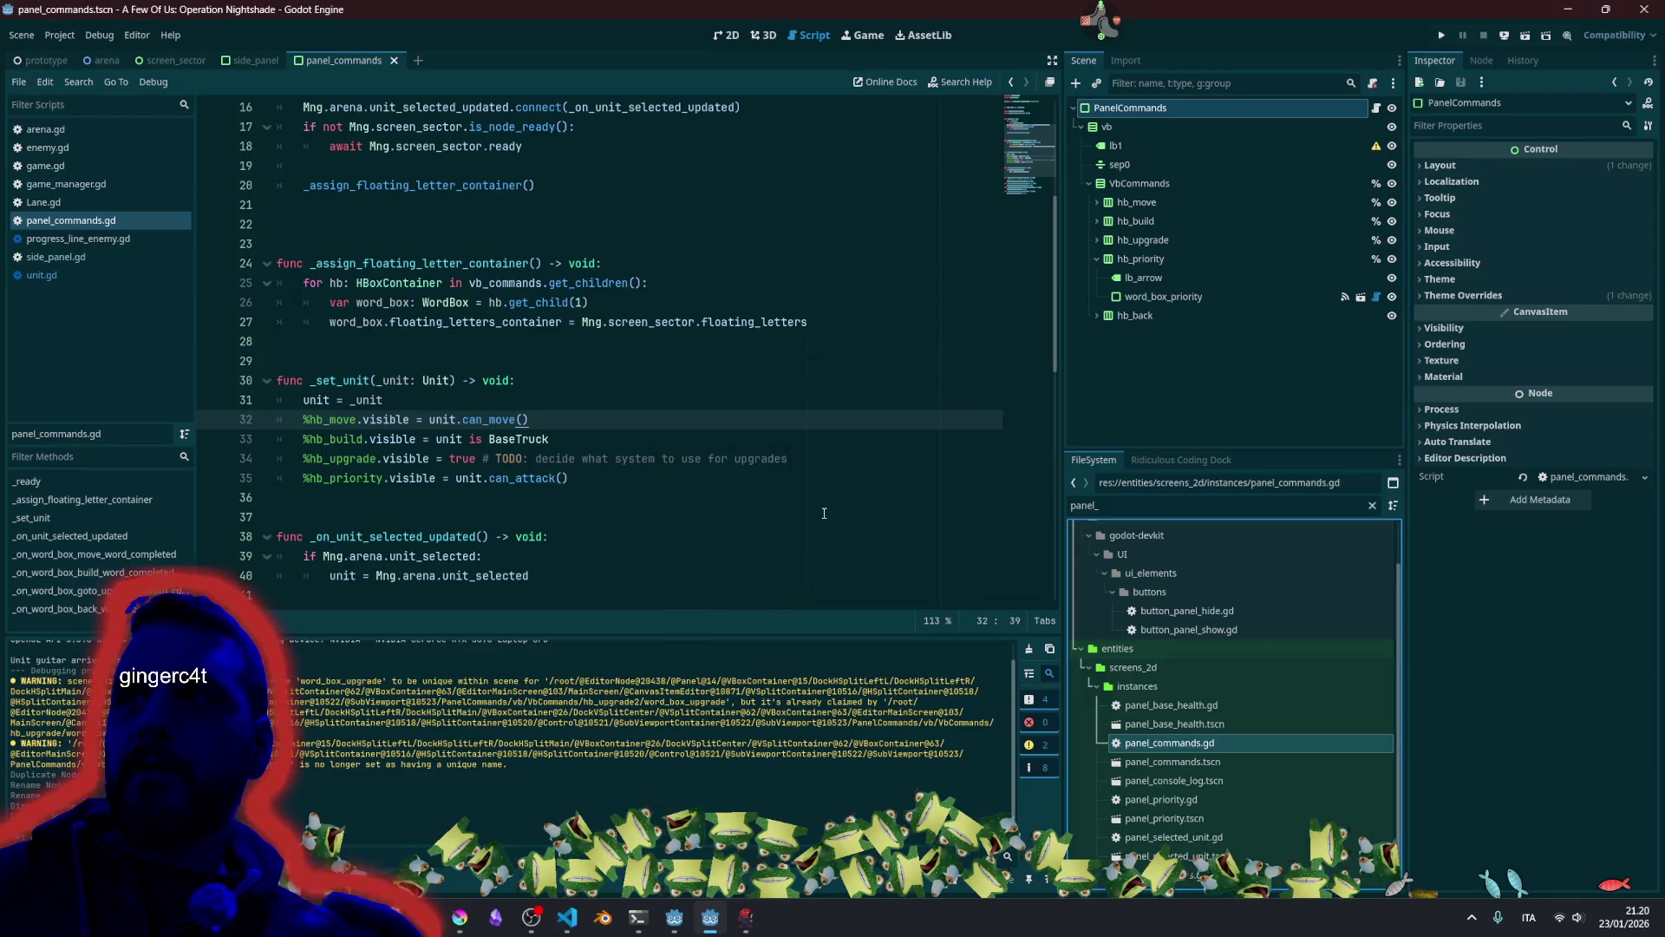
{"action": "double_click", "coordinate": [1139, 820]}
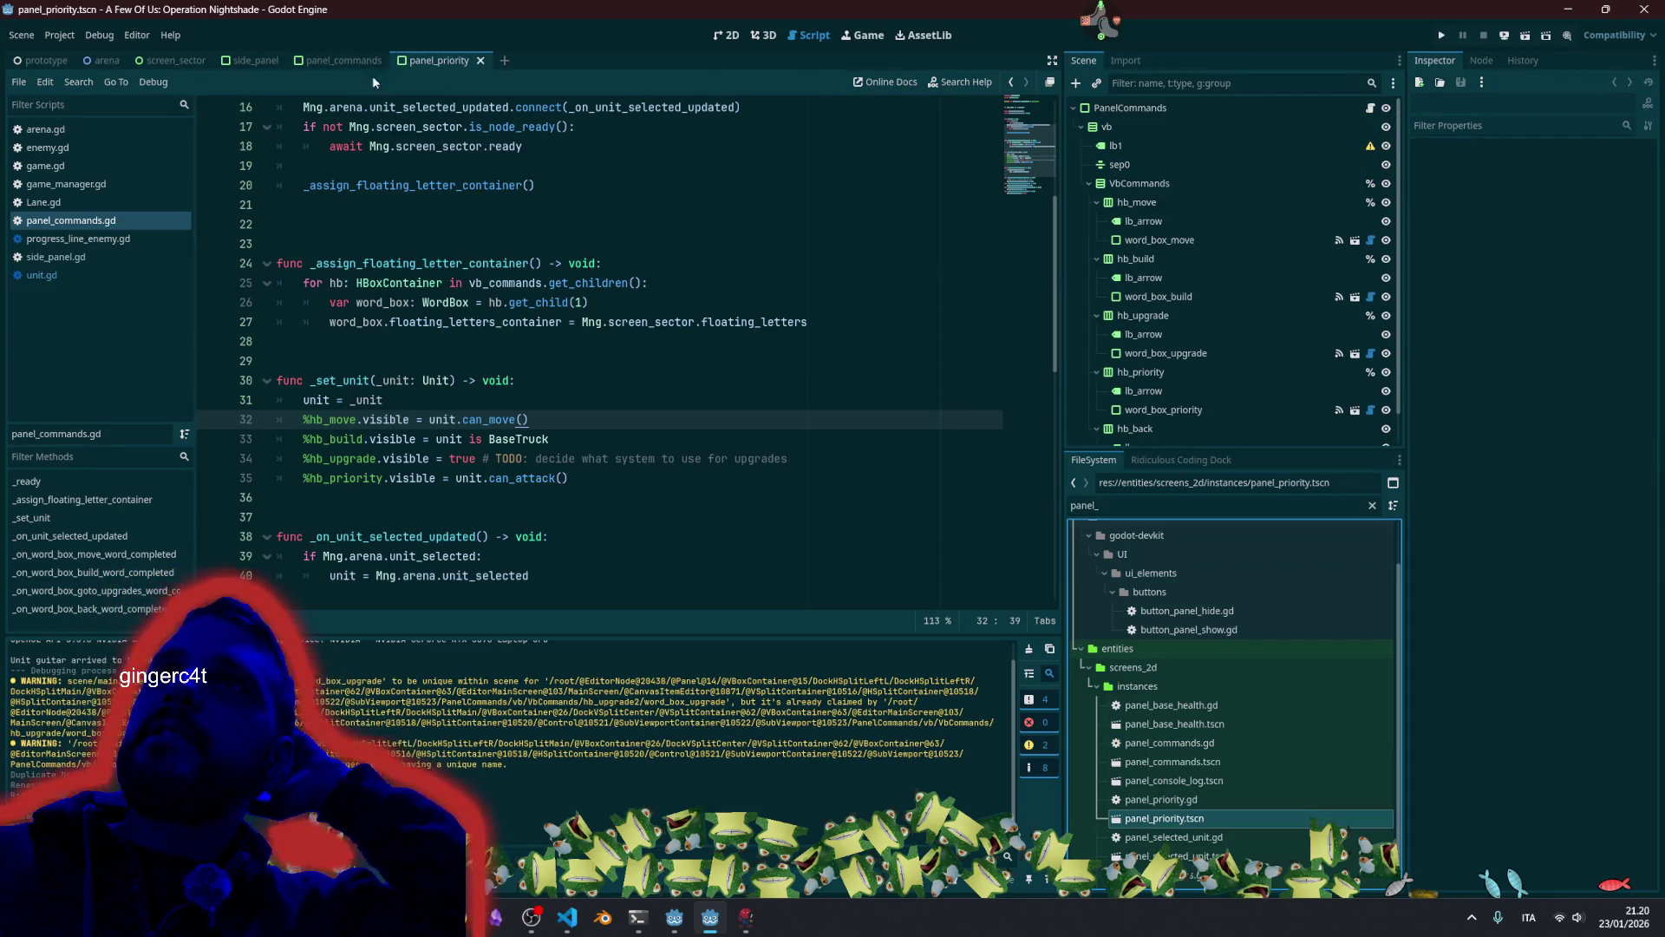
{"action": "key", "text": "ctrl+F1"}
Rename the scene's root node to PanelPriority.
{"action": "double_click", "coordinate": [1232, 108]}
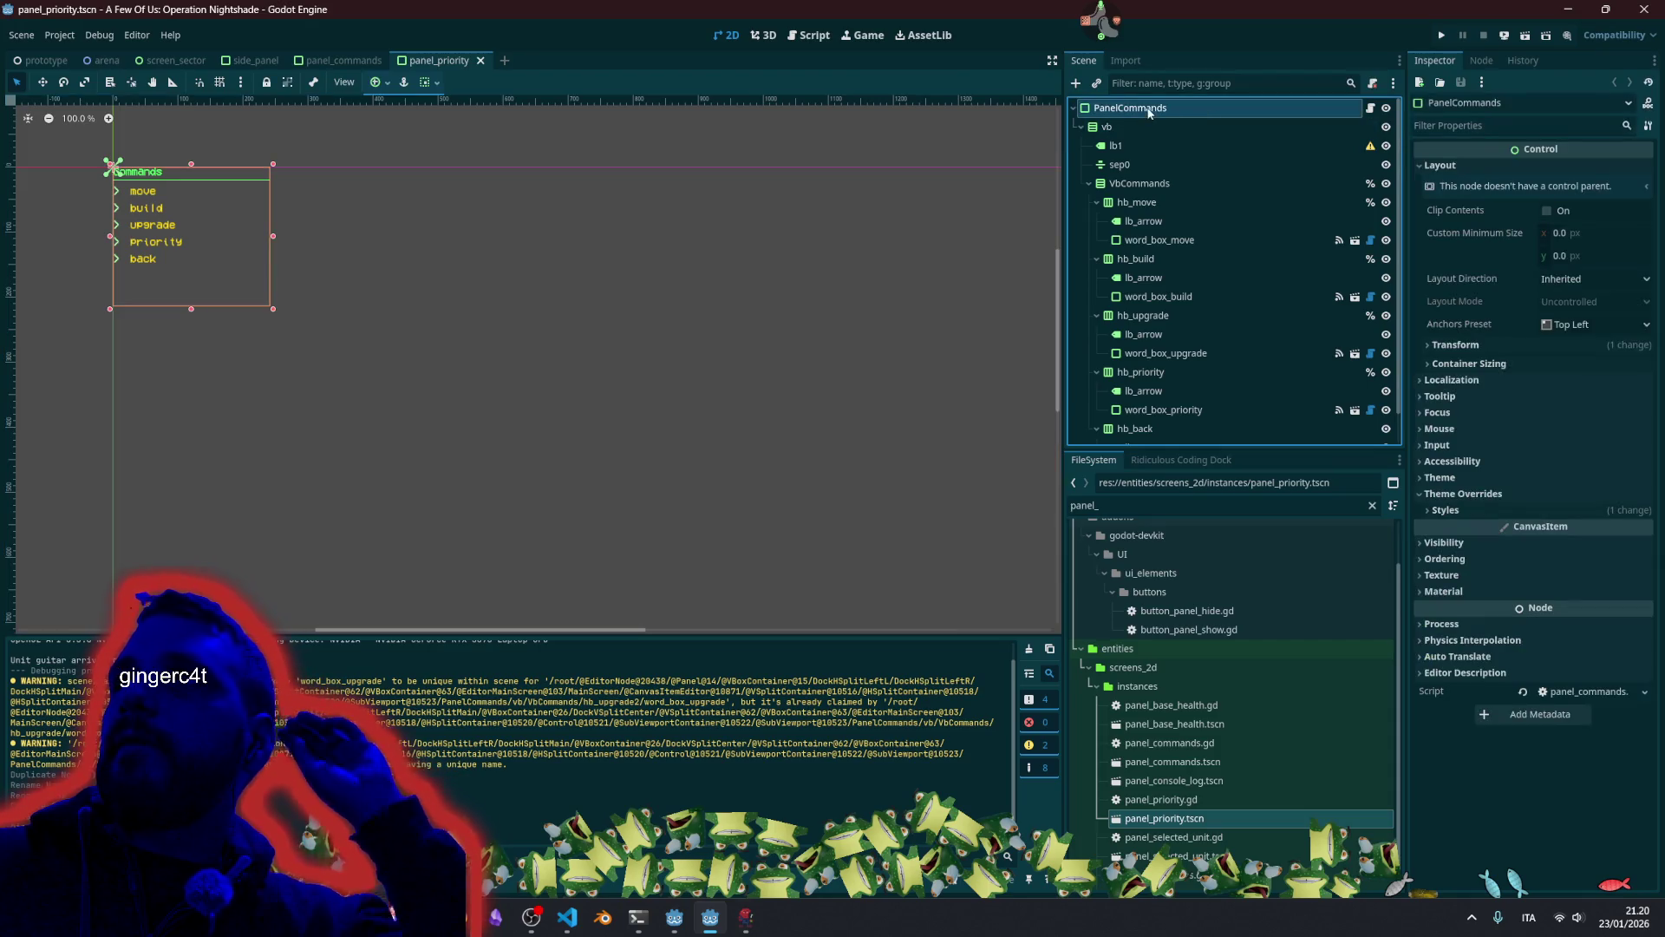
{"action": "type", "text": "PanelPrio"}
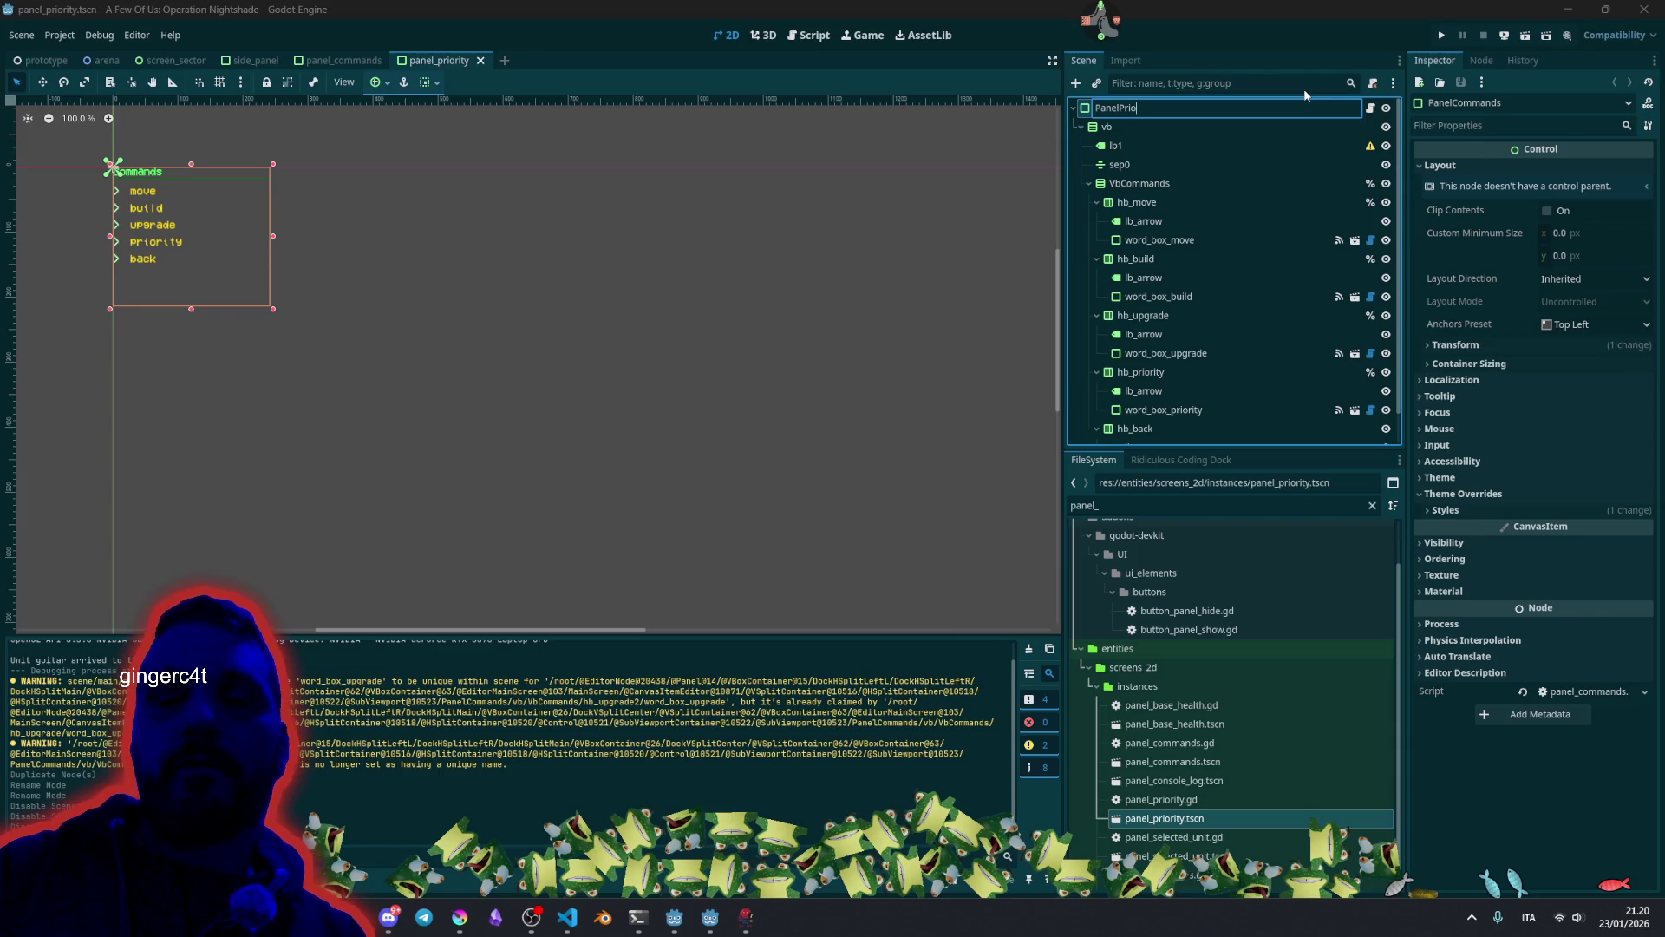
{"action": "type", "text": "rity"}
{"action": "key", "text": "Return"}
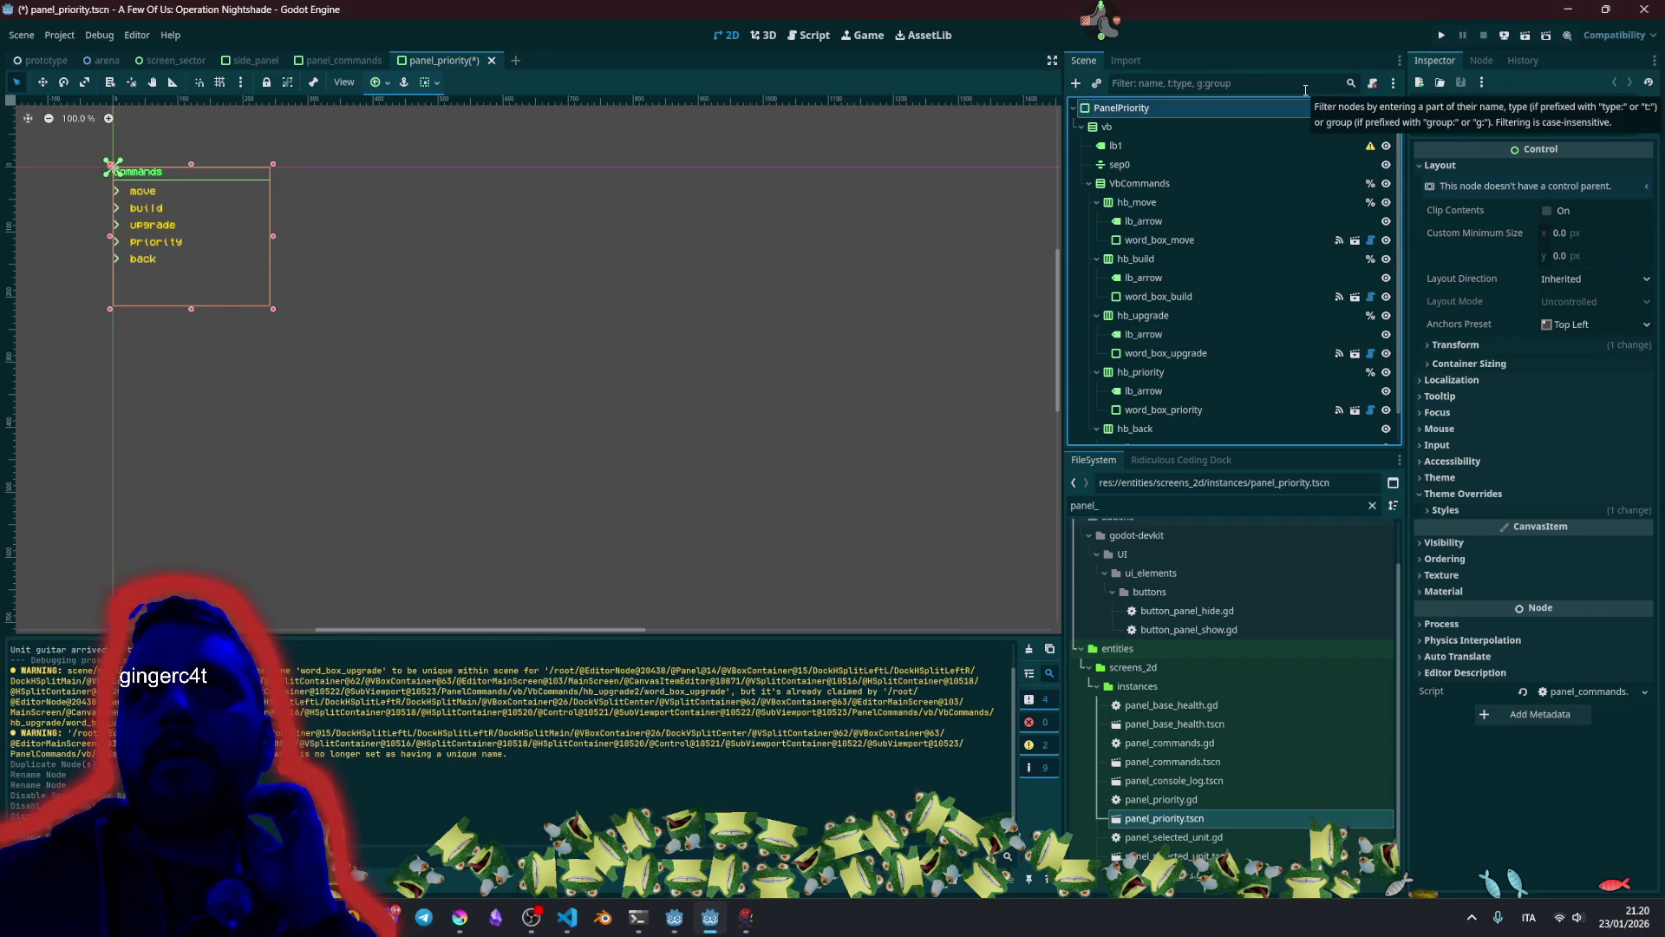
Change the lb1 heading text from 'Commands' to 'Select priority'.
{"action": "scroll", "coordinate": [334, 241], "scroll_direction": "up", "scroll_amount": 9}
{"action": "left_click", "coordinate": [647, 227]}
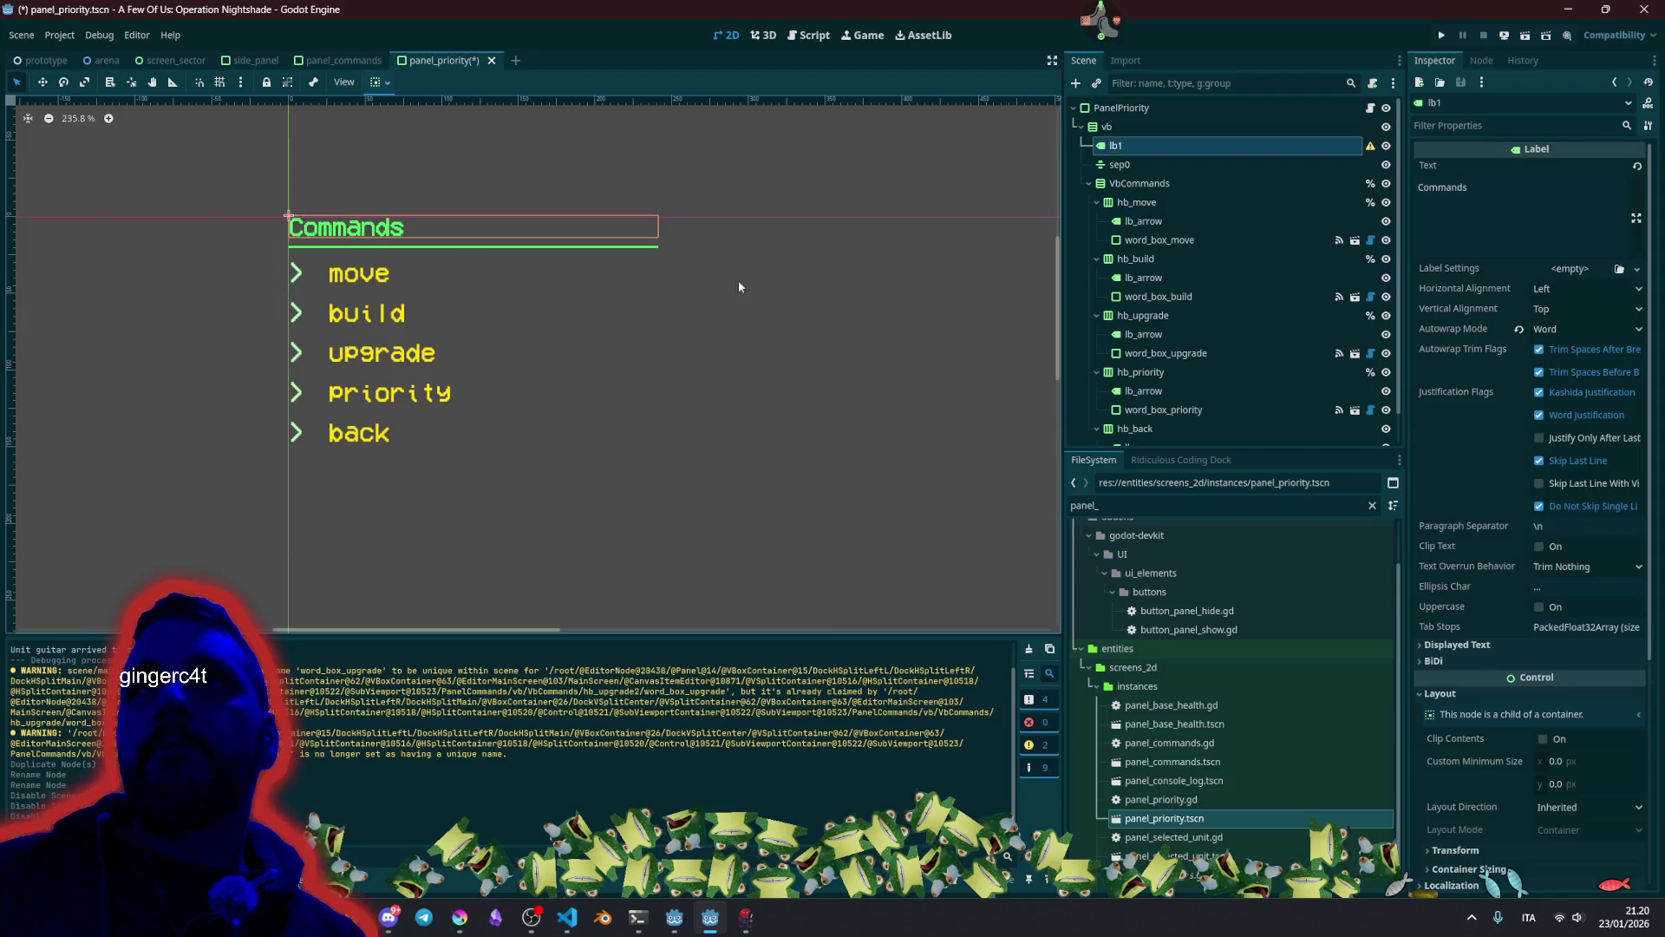
{"action": "left_click", "coordinate": [1494, 214]}
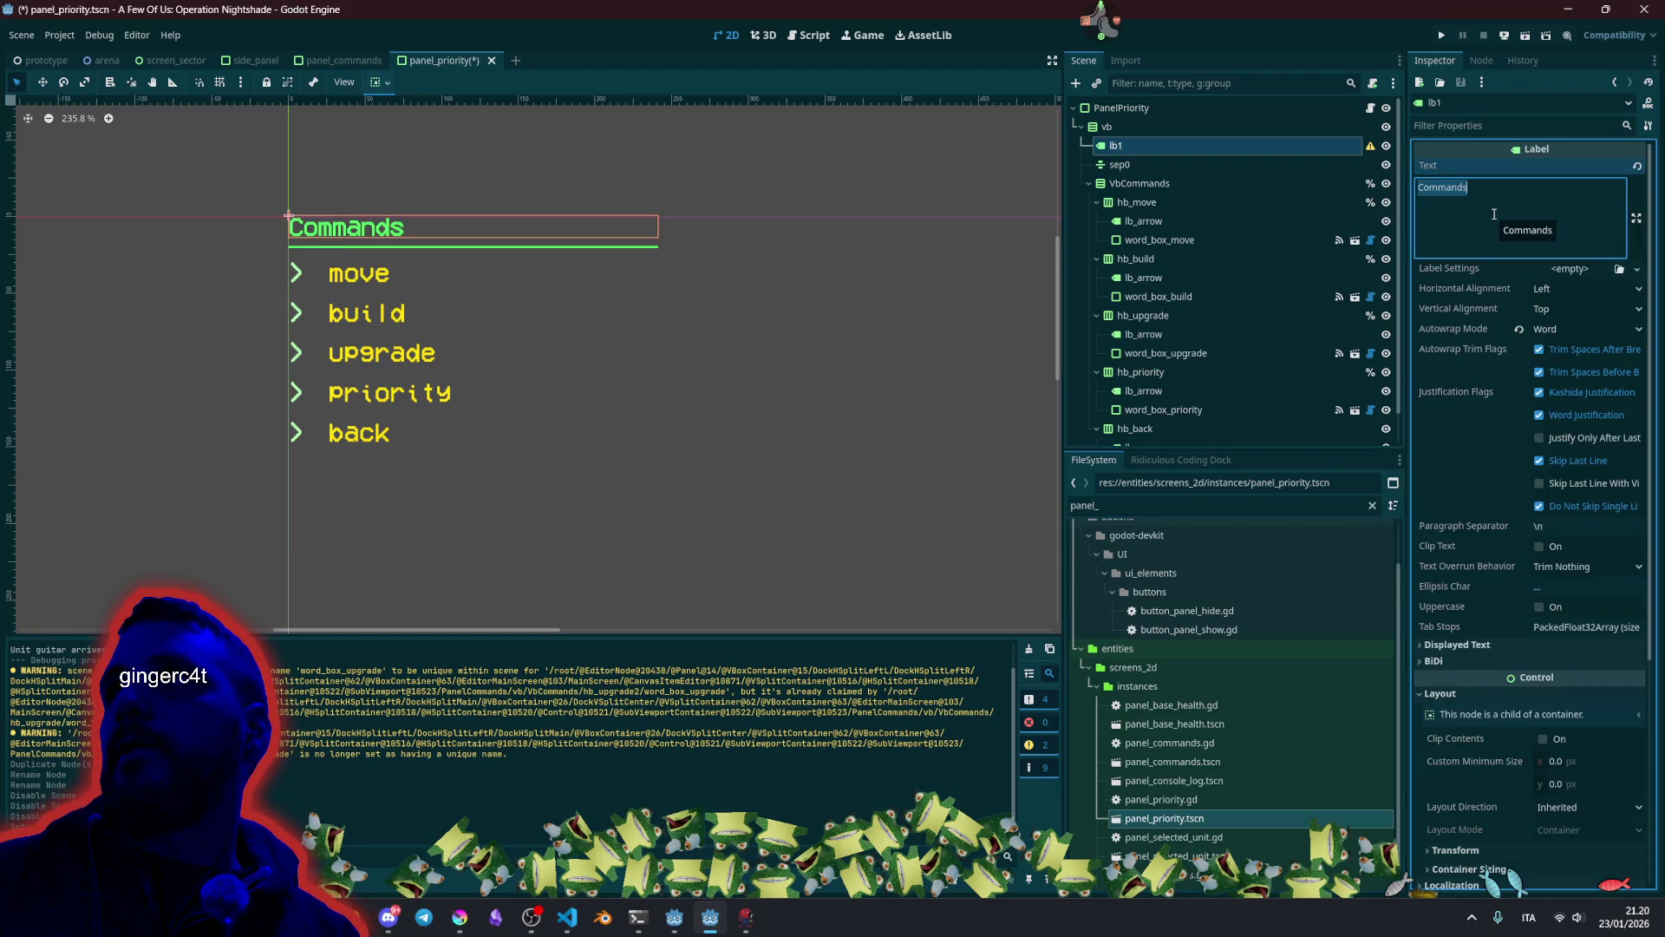
{"action": "type", "text": "Select p"}
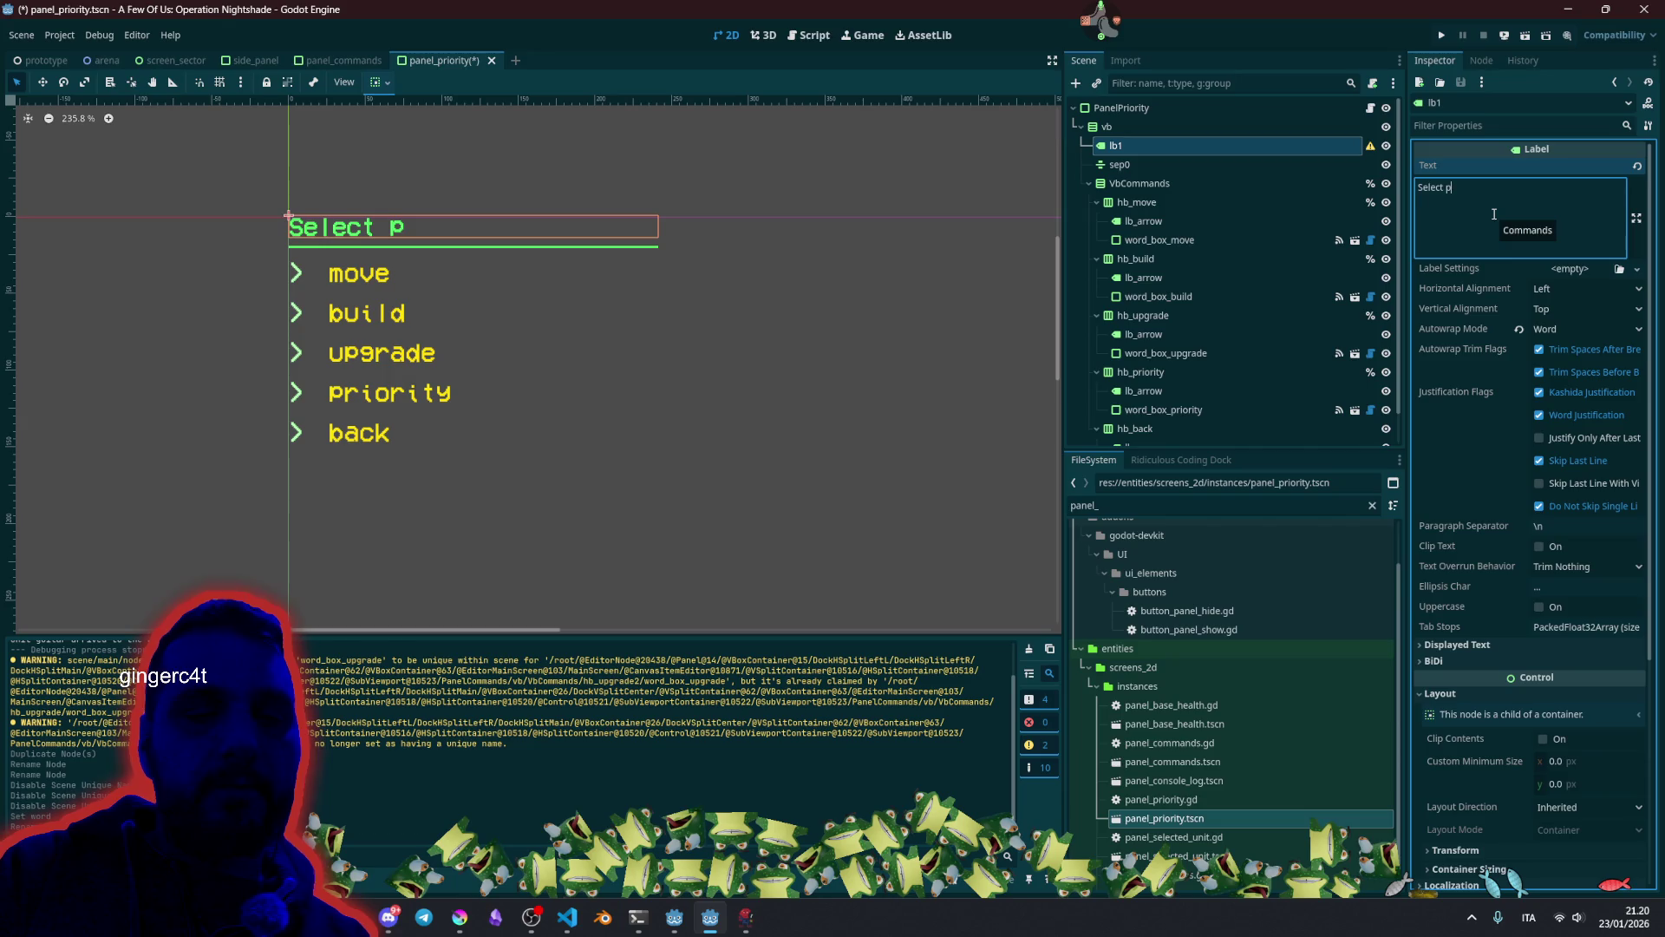
{"action": "type", "text": "riority"}
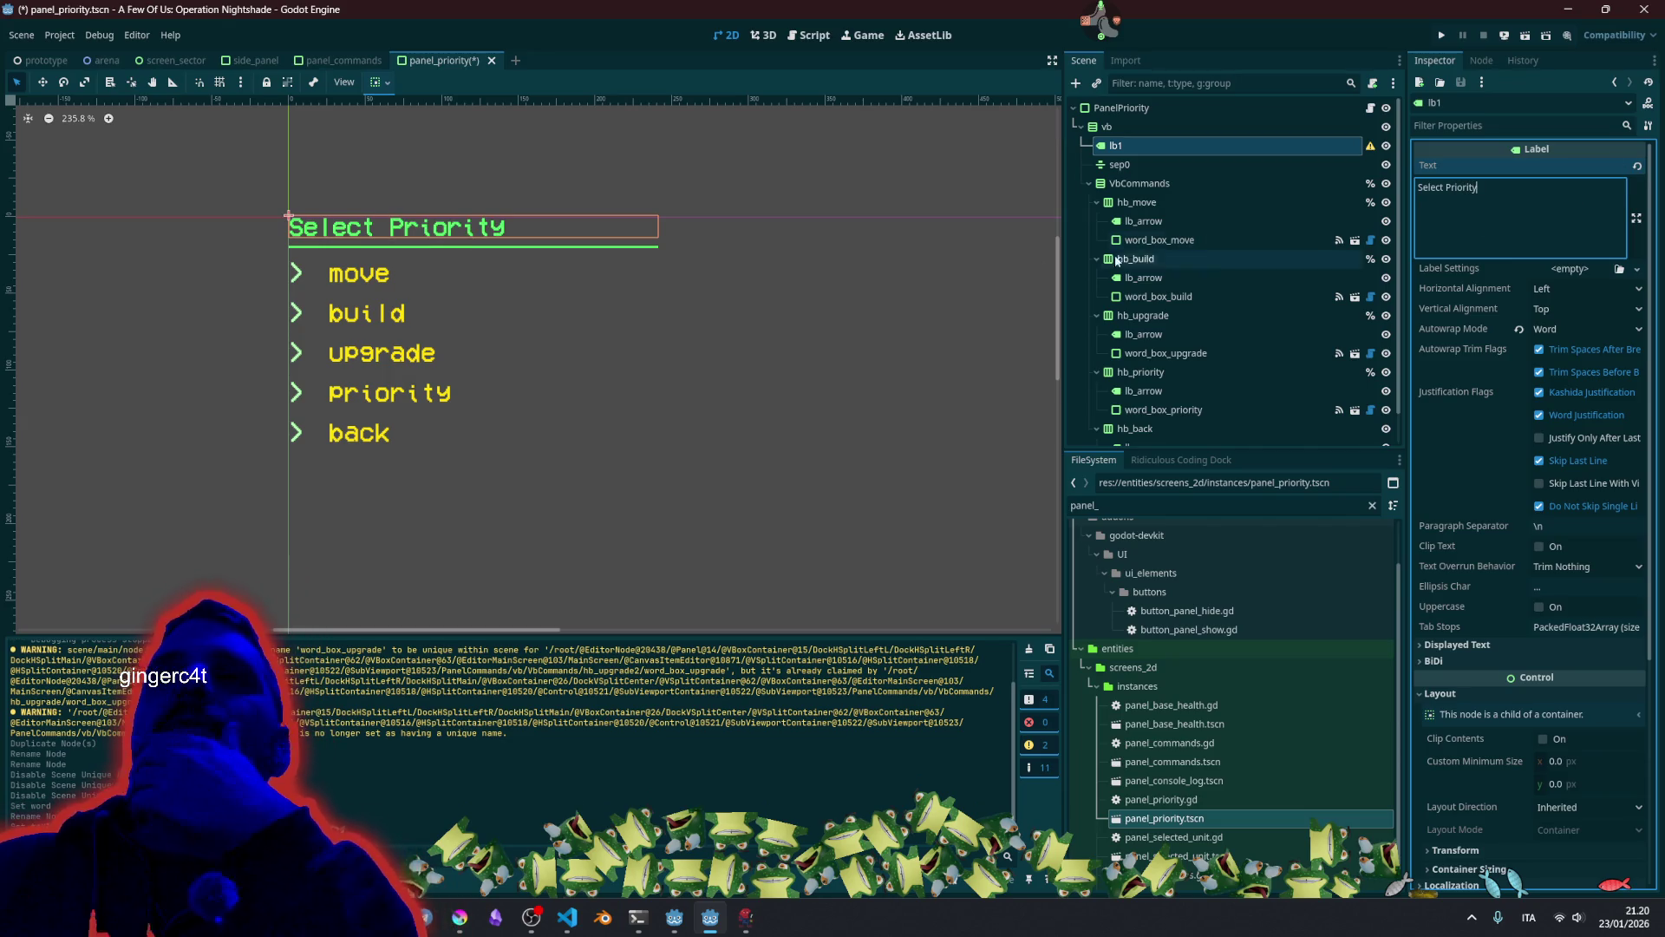
{"action": "left_click_drag", "start_coordinate": [311, 323], "coordinate": [421, 346]}
{"action": "scroll", "coordinate": [441, 321], "scroll_direction": "down", "scroll_amount": 1}
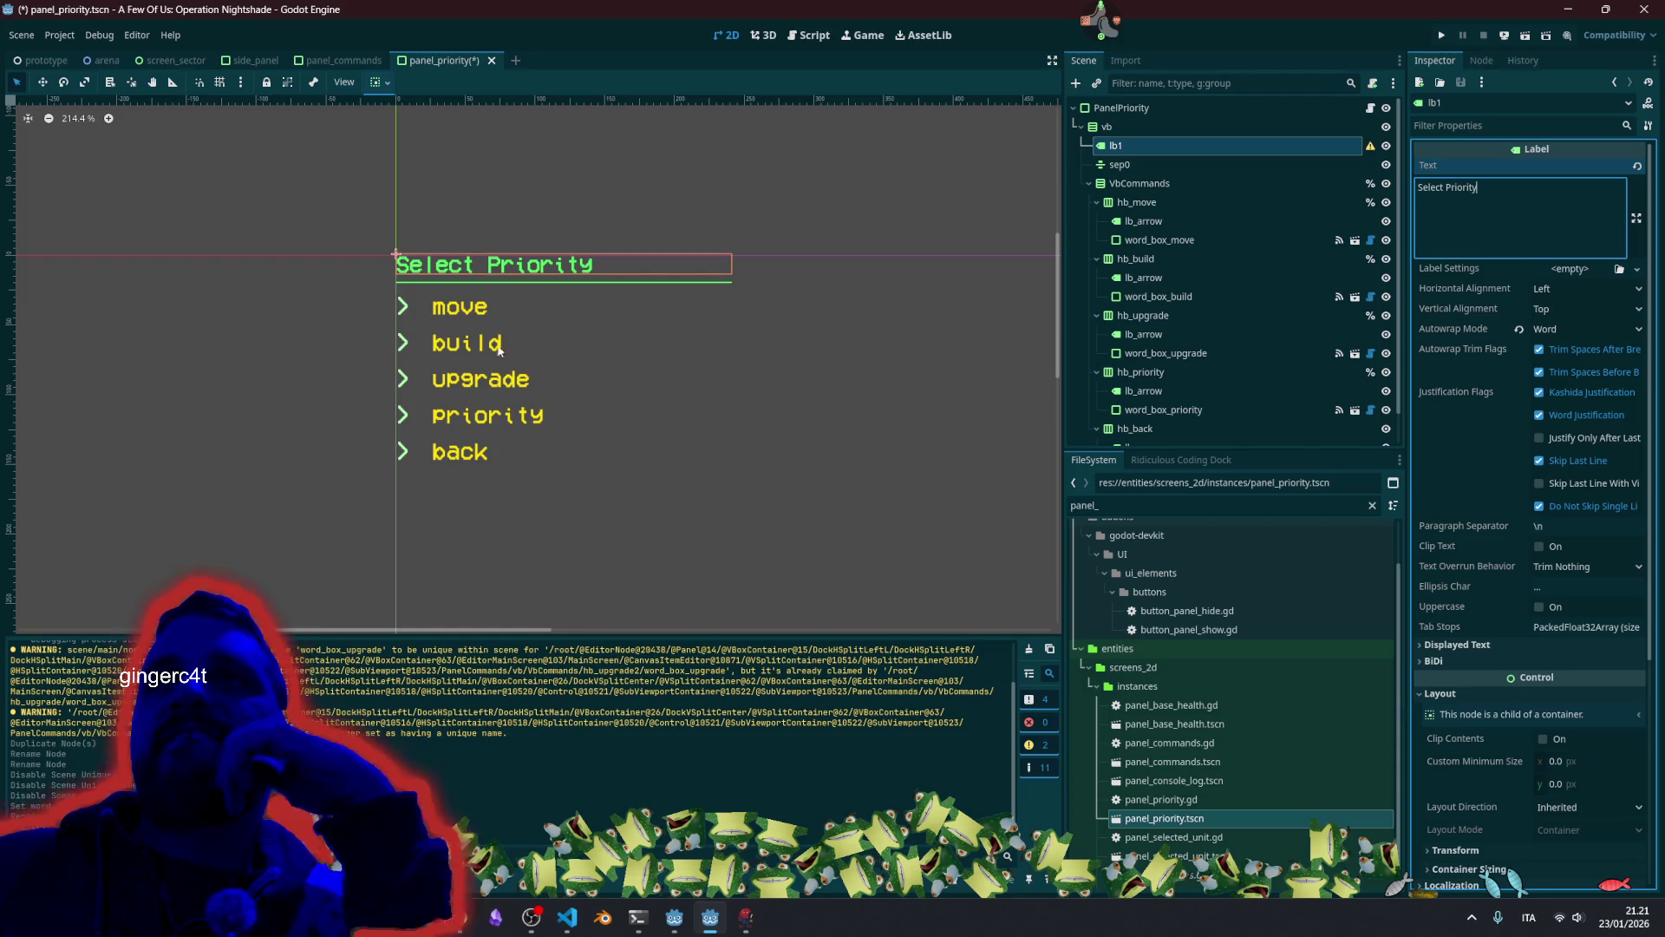
Collapse the hb_priority, hb_upgrade, hb_build and hb_move rows under VbCommands.
{"action": "left_click", "coordinate": [1132, 184]}
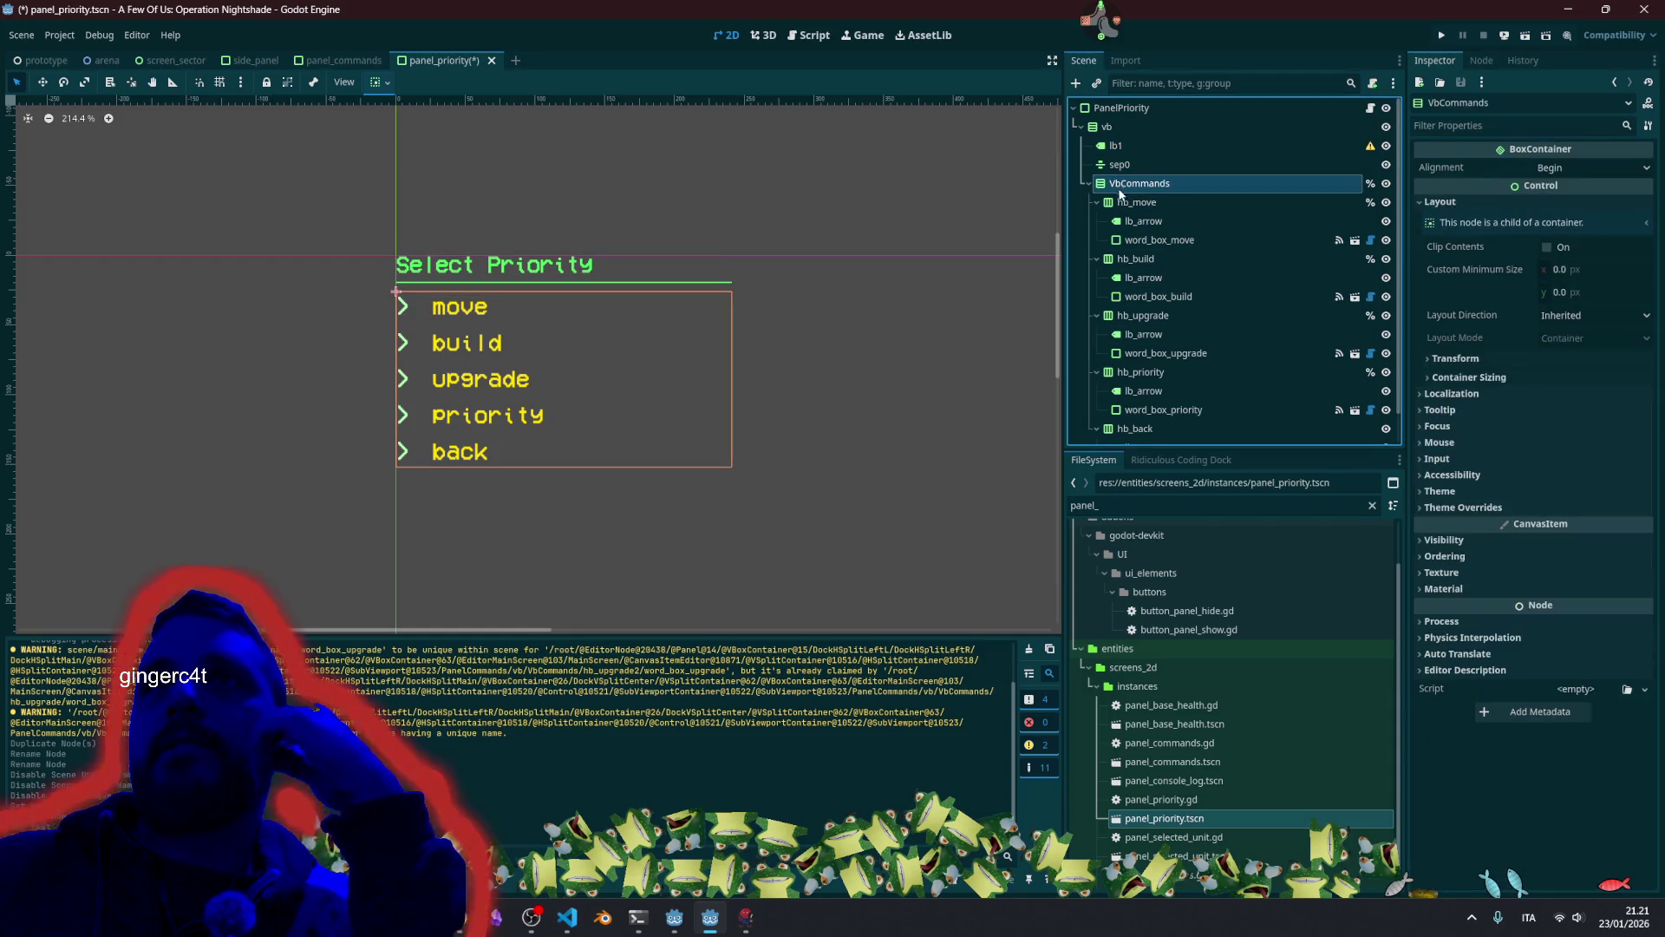
{"action": "scroll", "coordinate": [1185, 314], "scroll_direction": "down", "scroll_amount": 1}
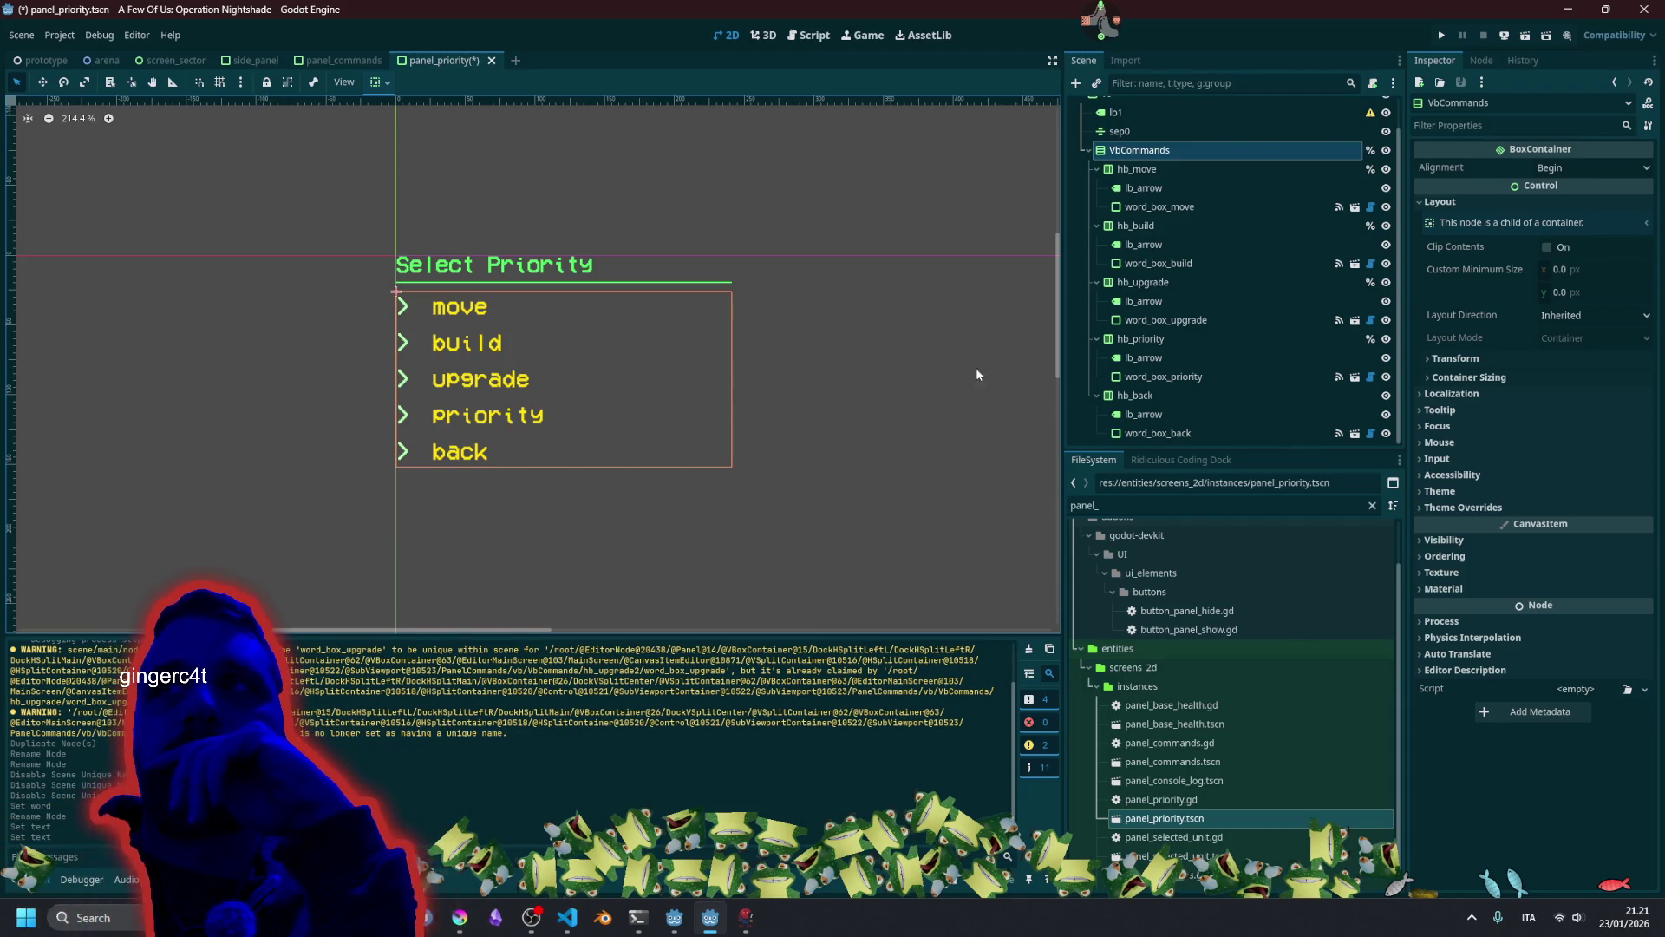
{"action": "left_click", "coordinate": [1098, 339]}
{"action": "left_click", "coordinate": [1100, 321]}
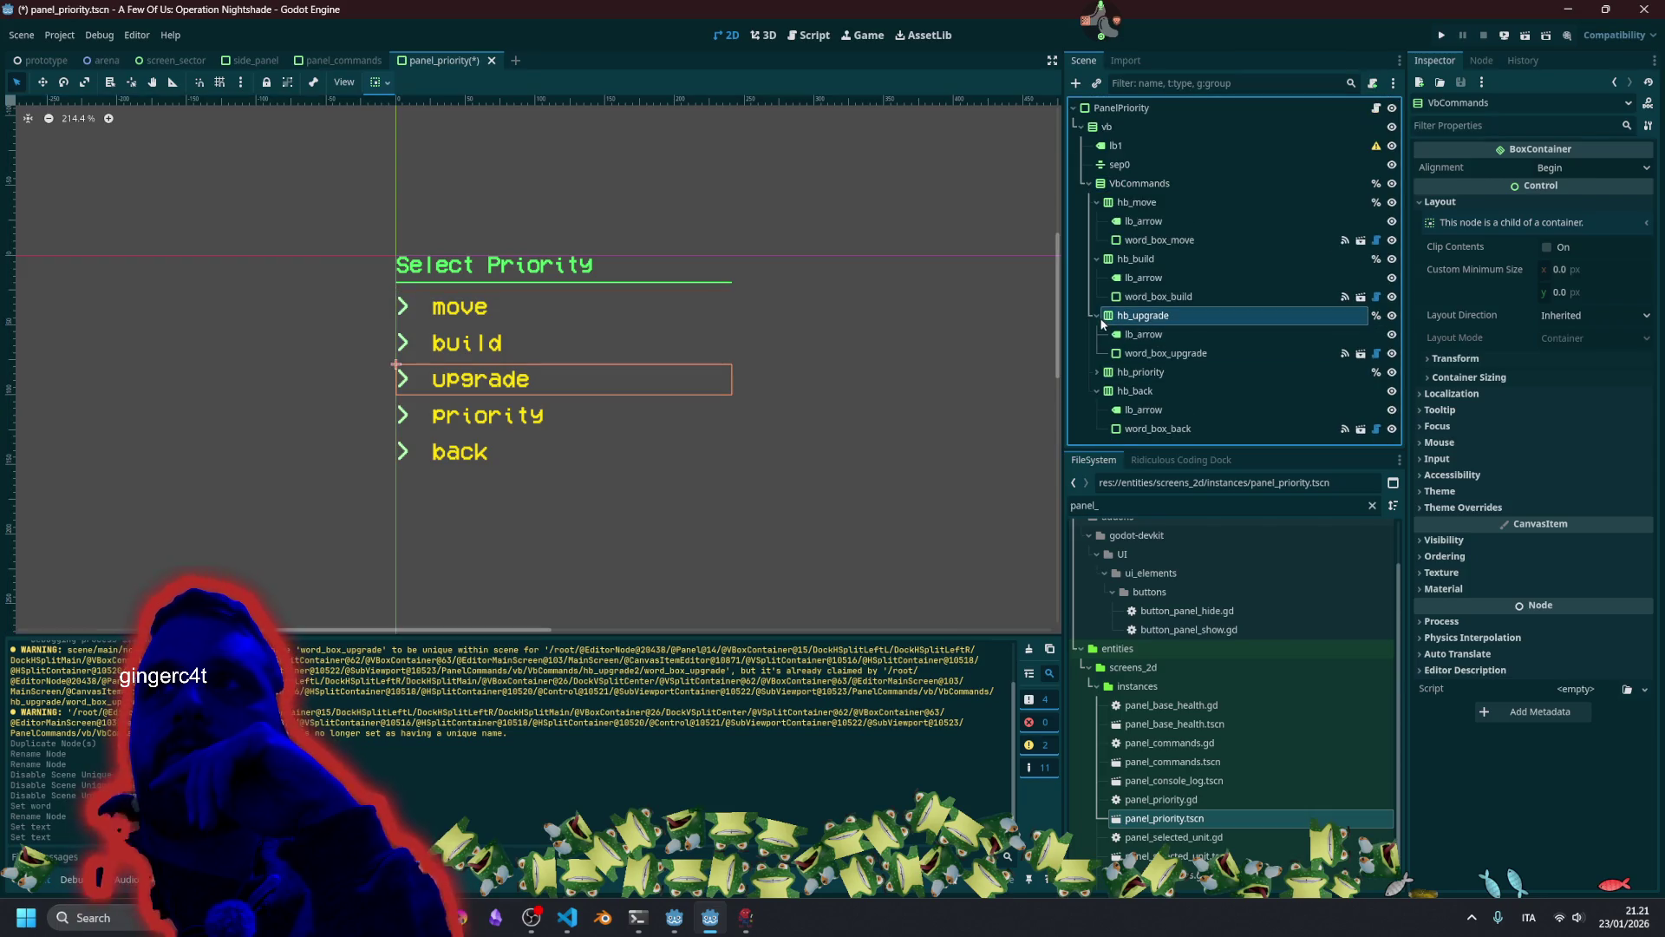
{"action": "left_click", "coordinate": [1096, 258]}
{"action": "left_click", "coordinate": [1098, 202]}
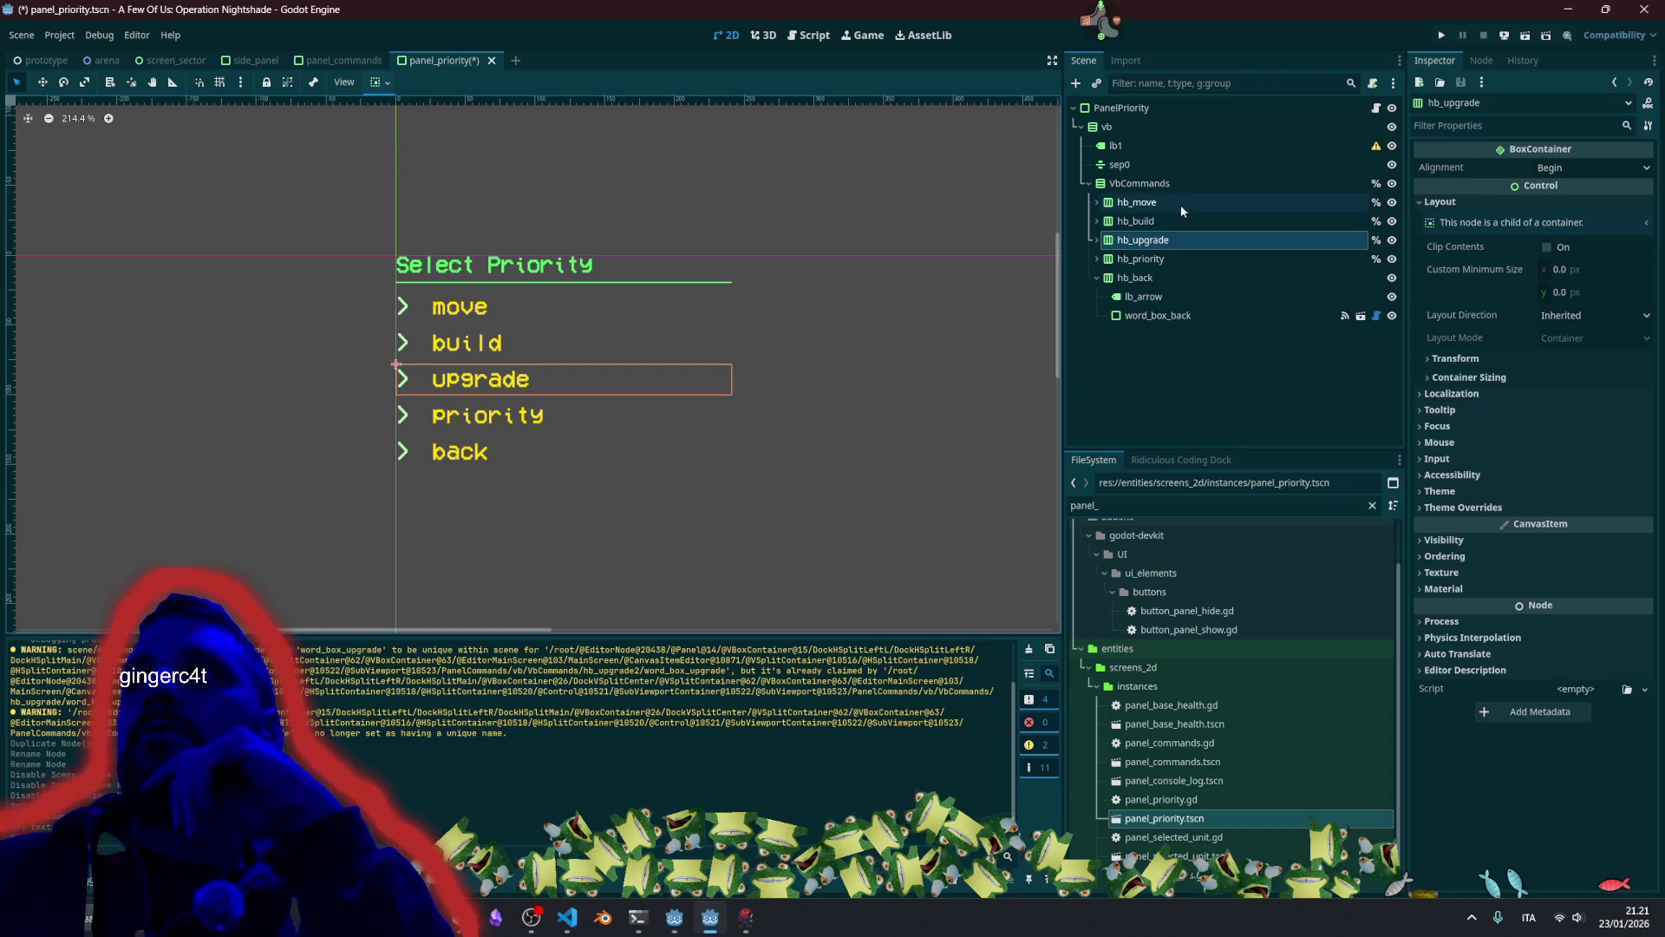
Delete the hb_move, hb_build, hb_upgrade and hb_priority rows.
{"action": "left_click", "coordinate": [1180, 205]}
{"action": "left_click", "coordinate": [1164, 267], "text": "shift"}
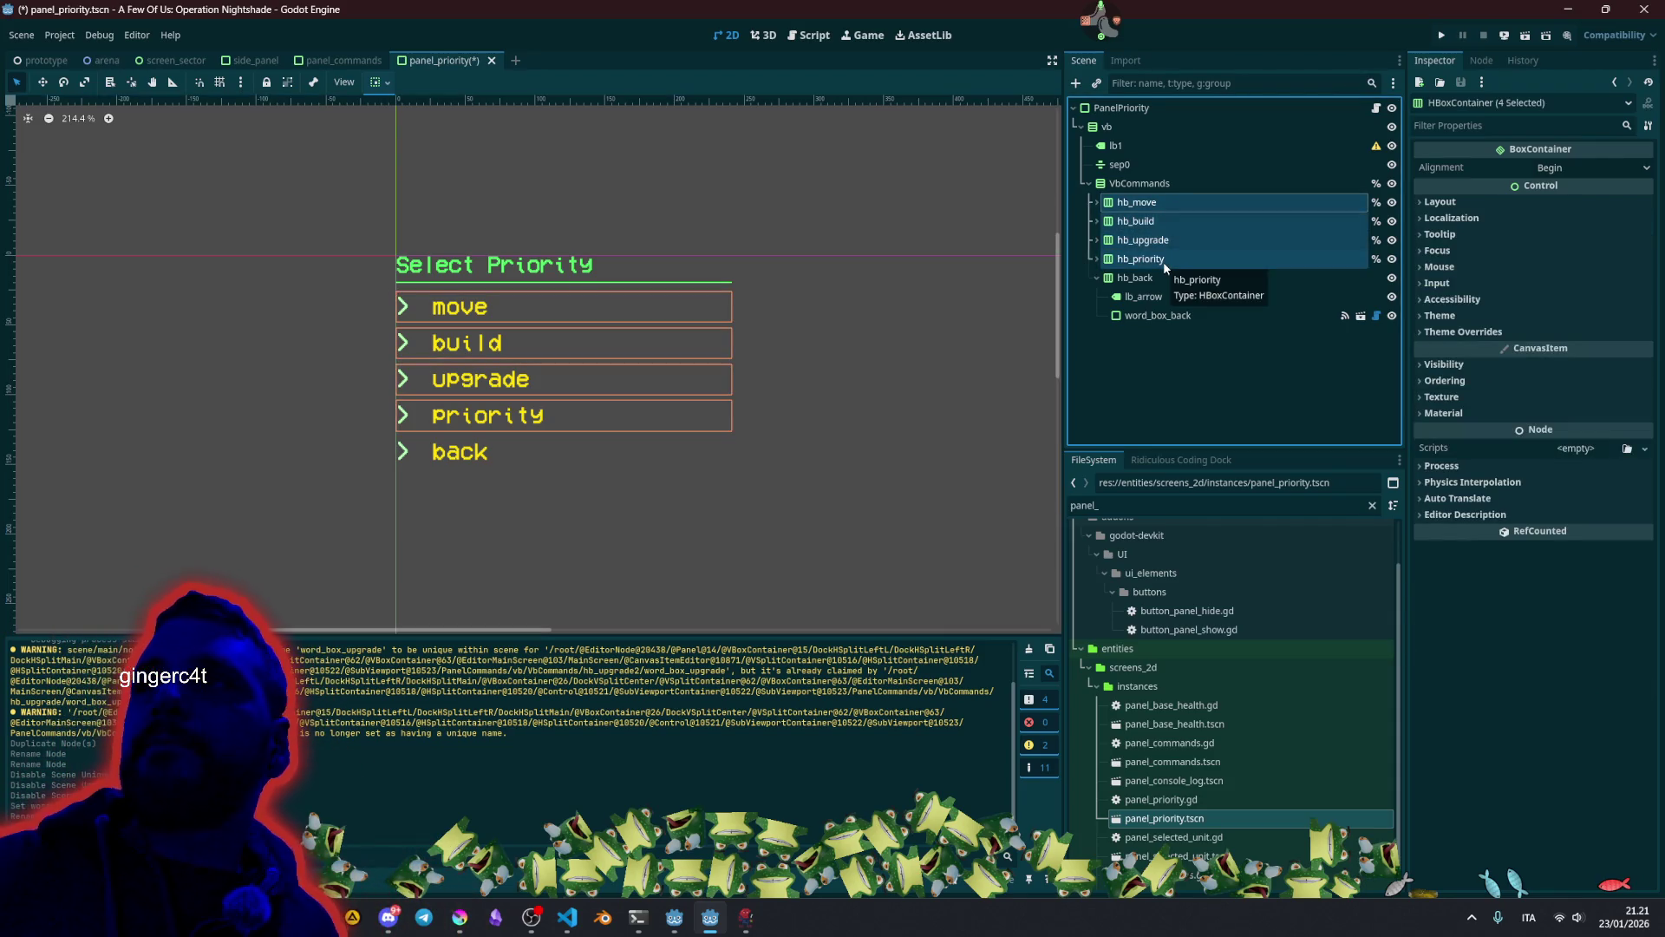
{"action": "key", "text": "Delete"}
{"action": "key", "text": "Return"}
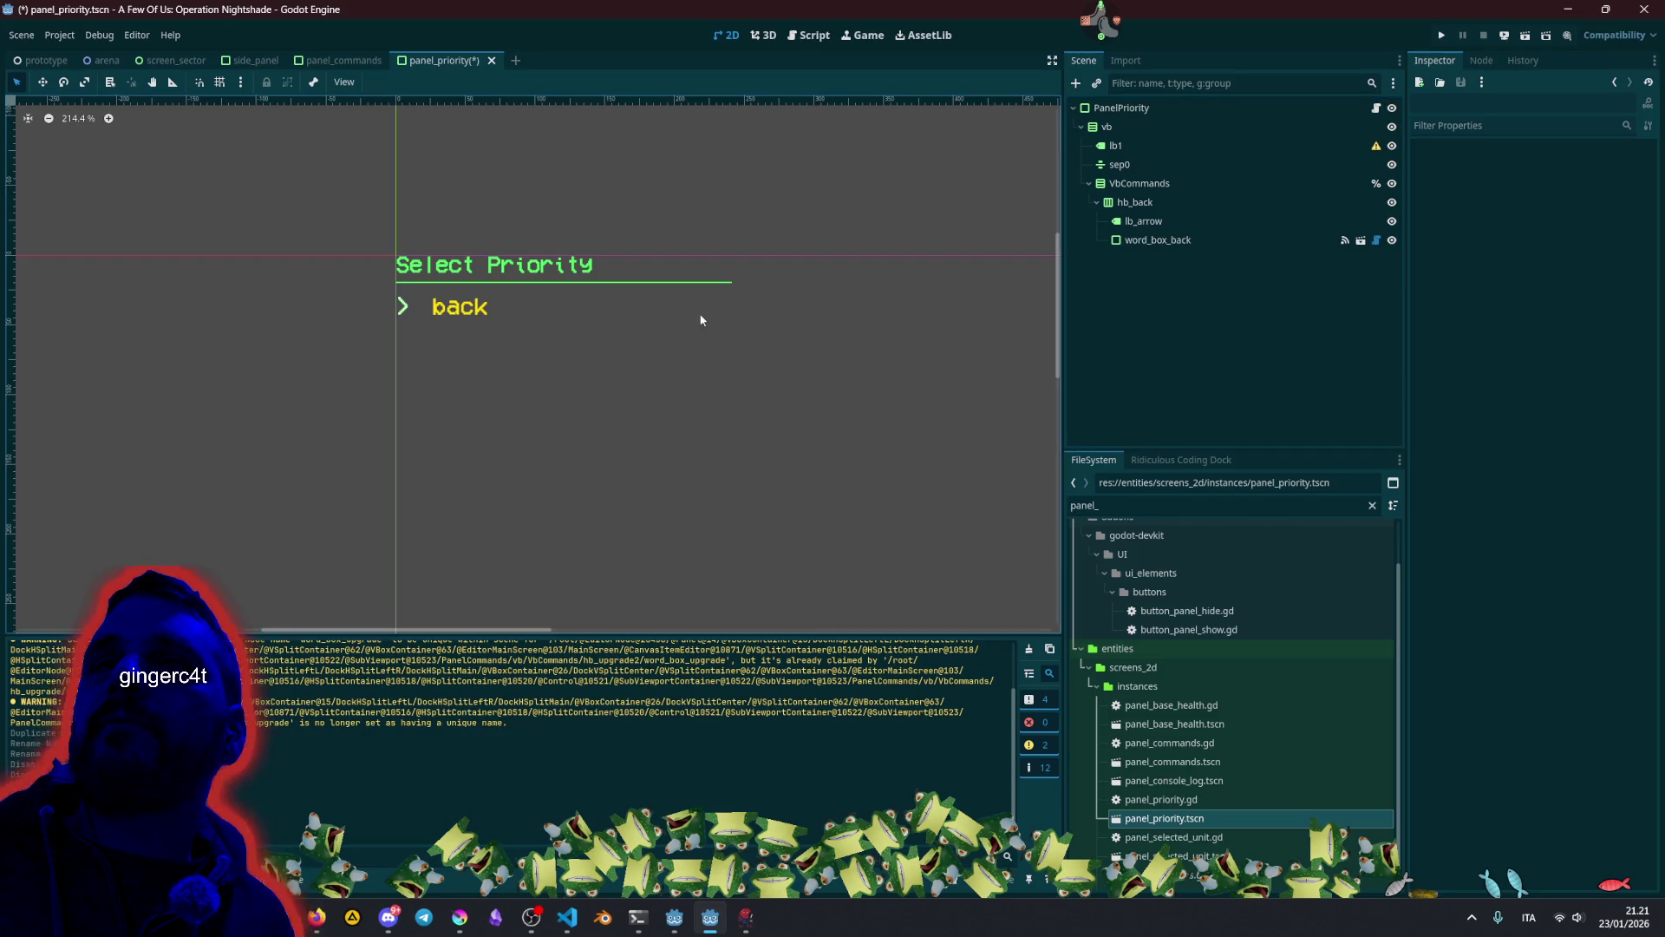
Set VbCommands and hb_back vertical sizing to fill and expand.
{"action": "left_click", "coordinate": [1132, 202]}
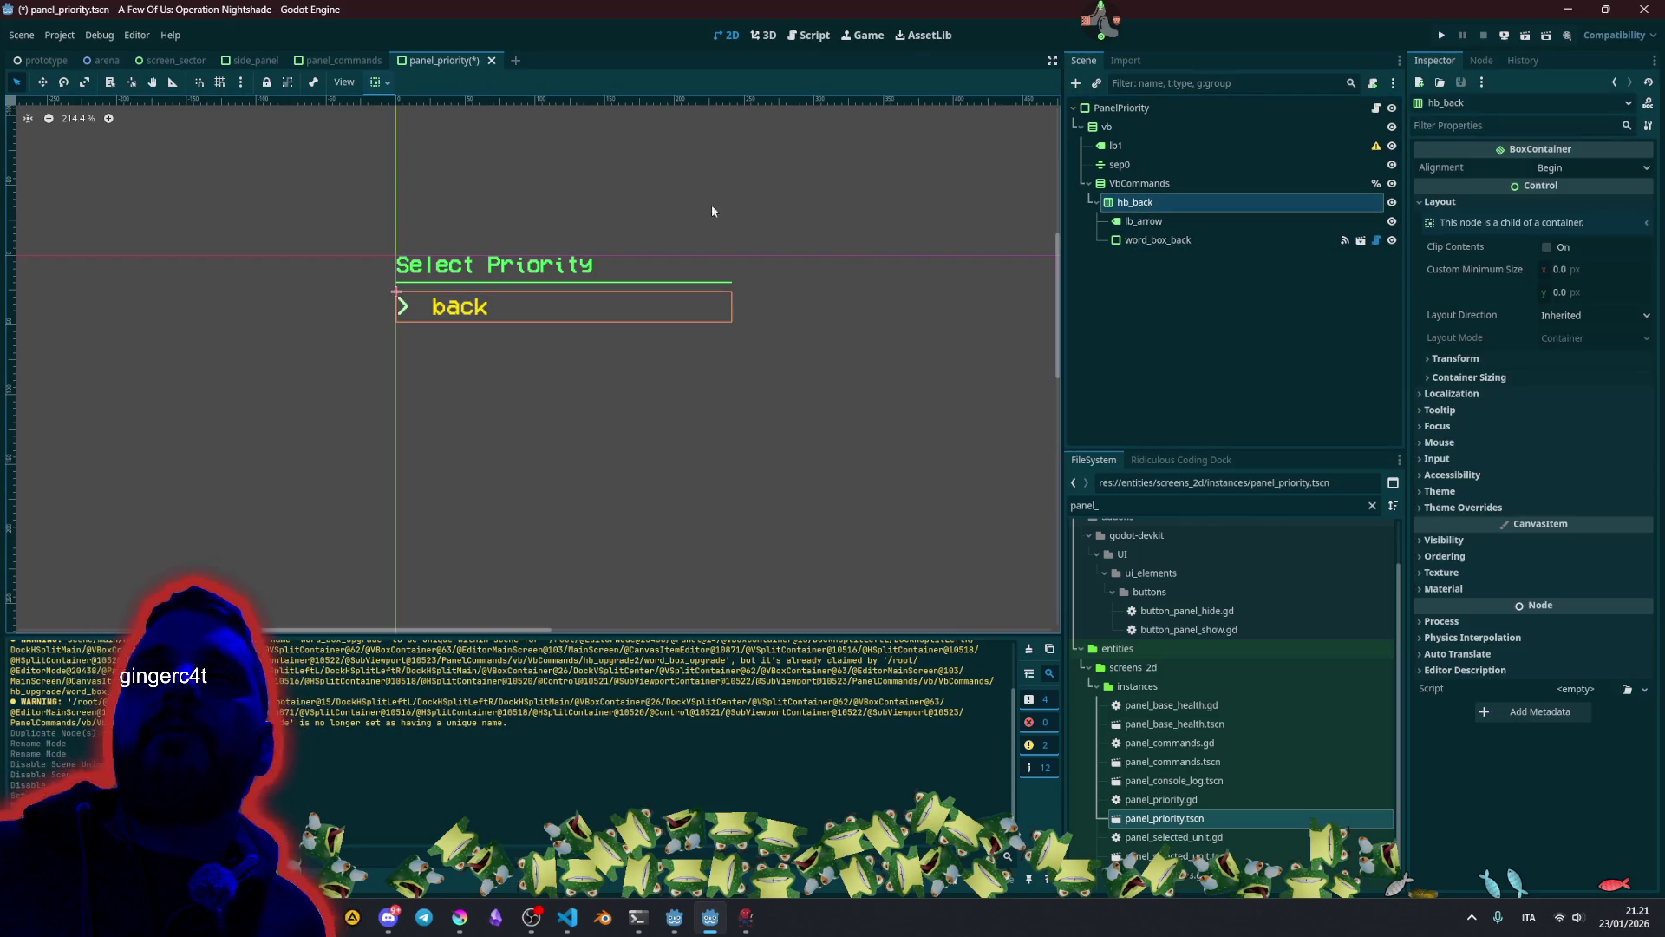
{"action": "left_click", "coordinate": [388, 82]}
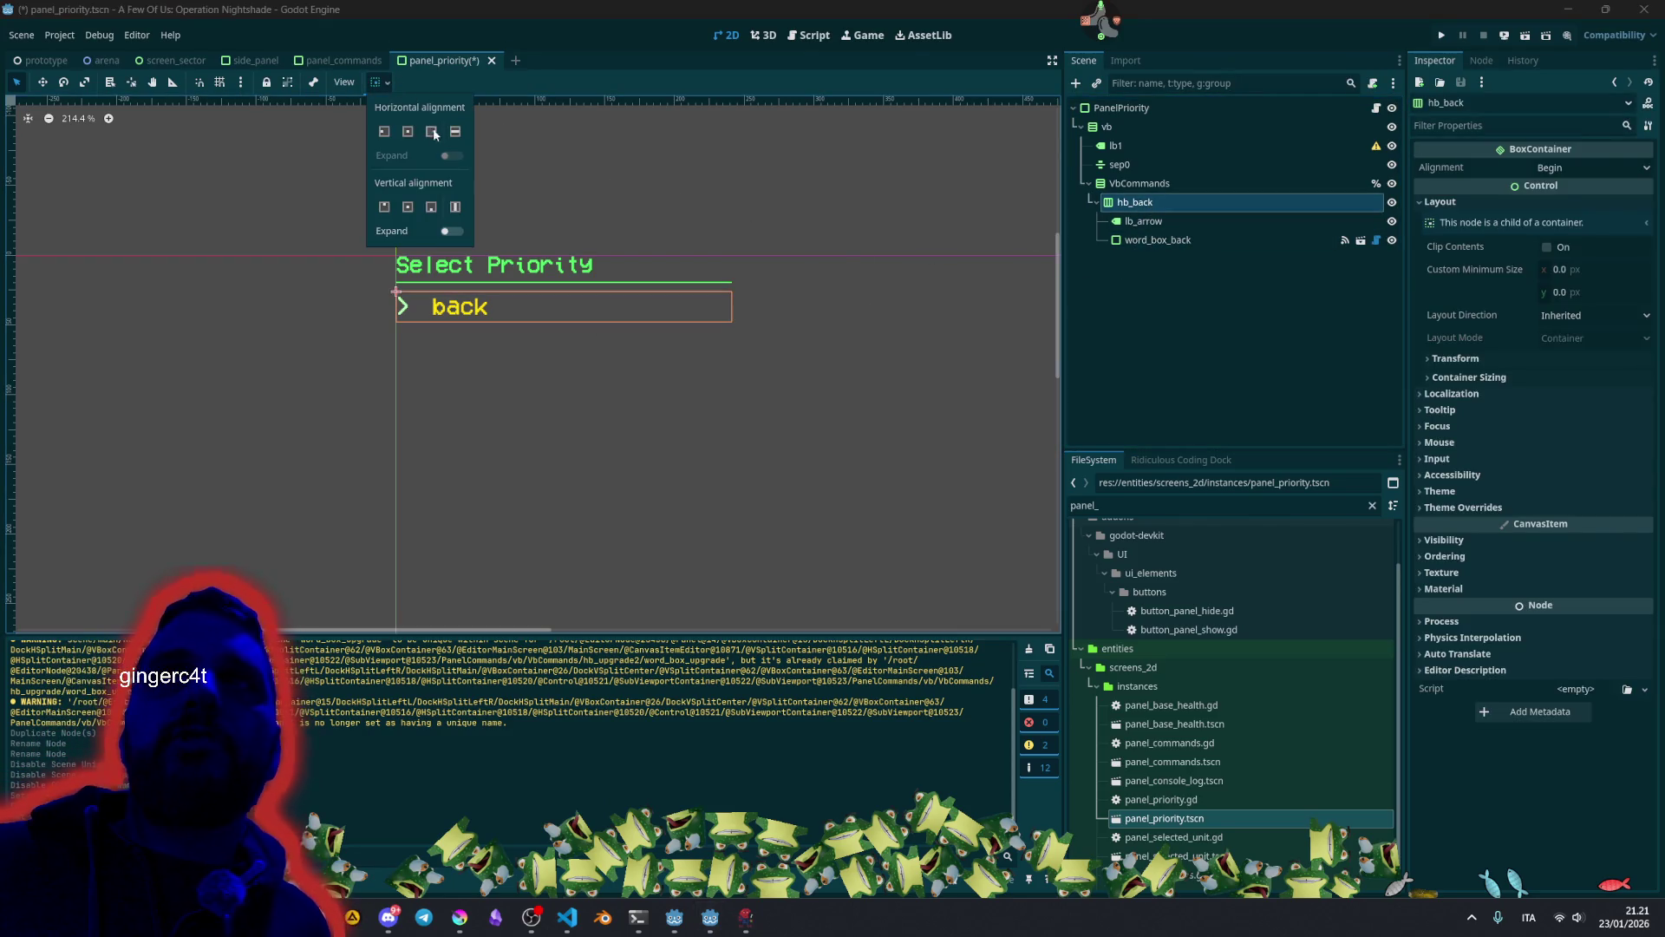
{"action": "left_click", "coordinate": [448, 209]}
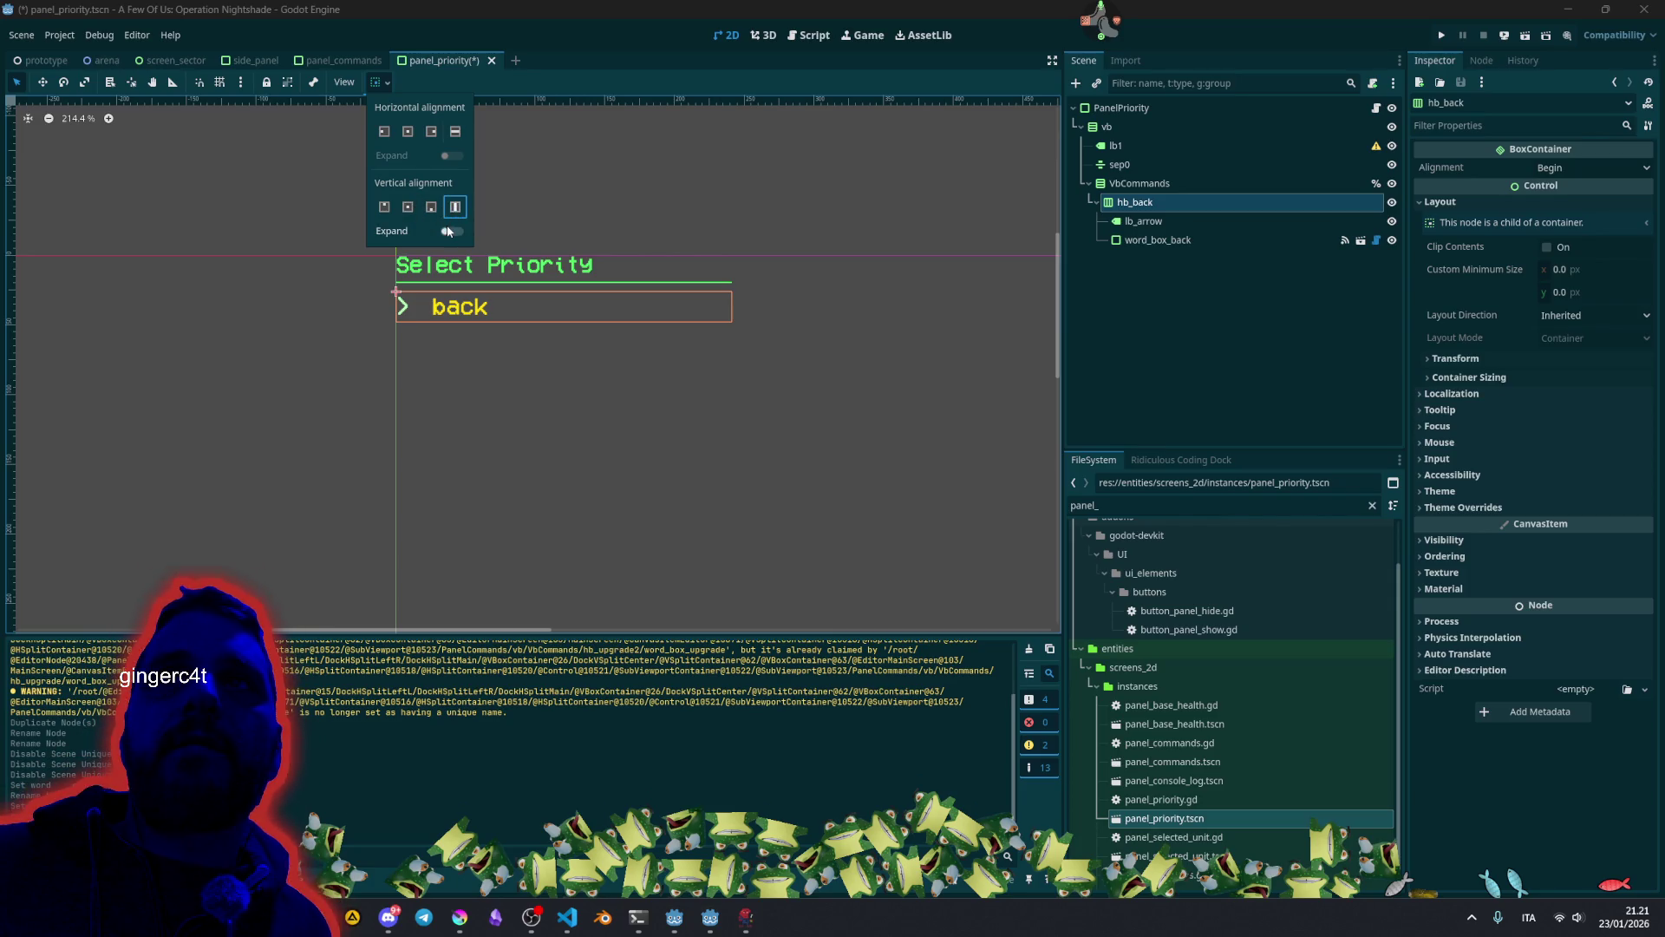
{"action": "left_click", "coordinate": [1145, 185]}
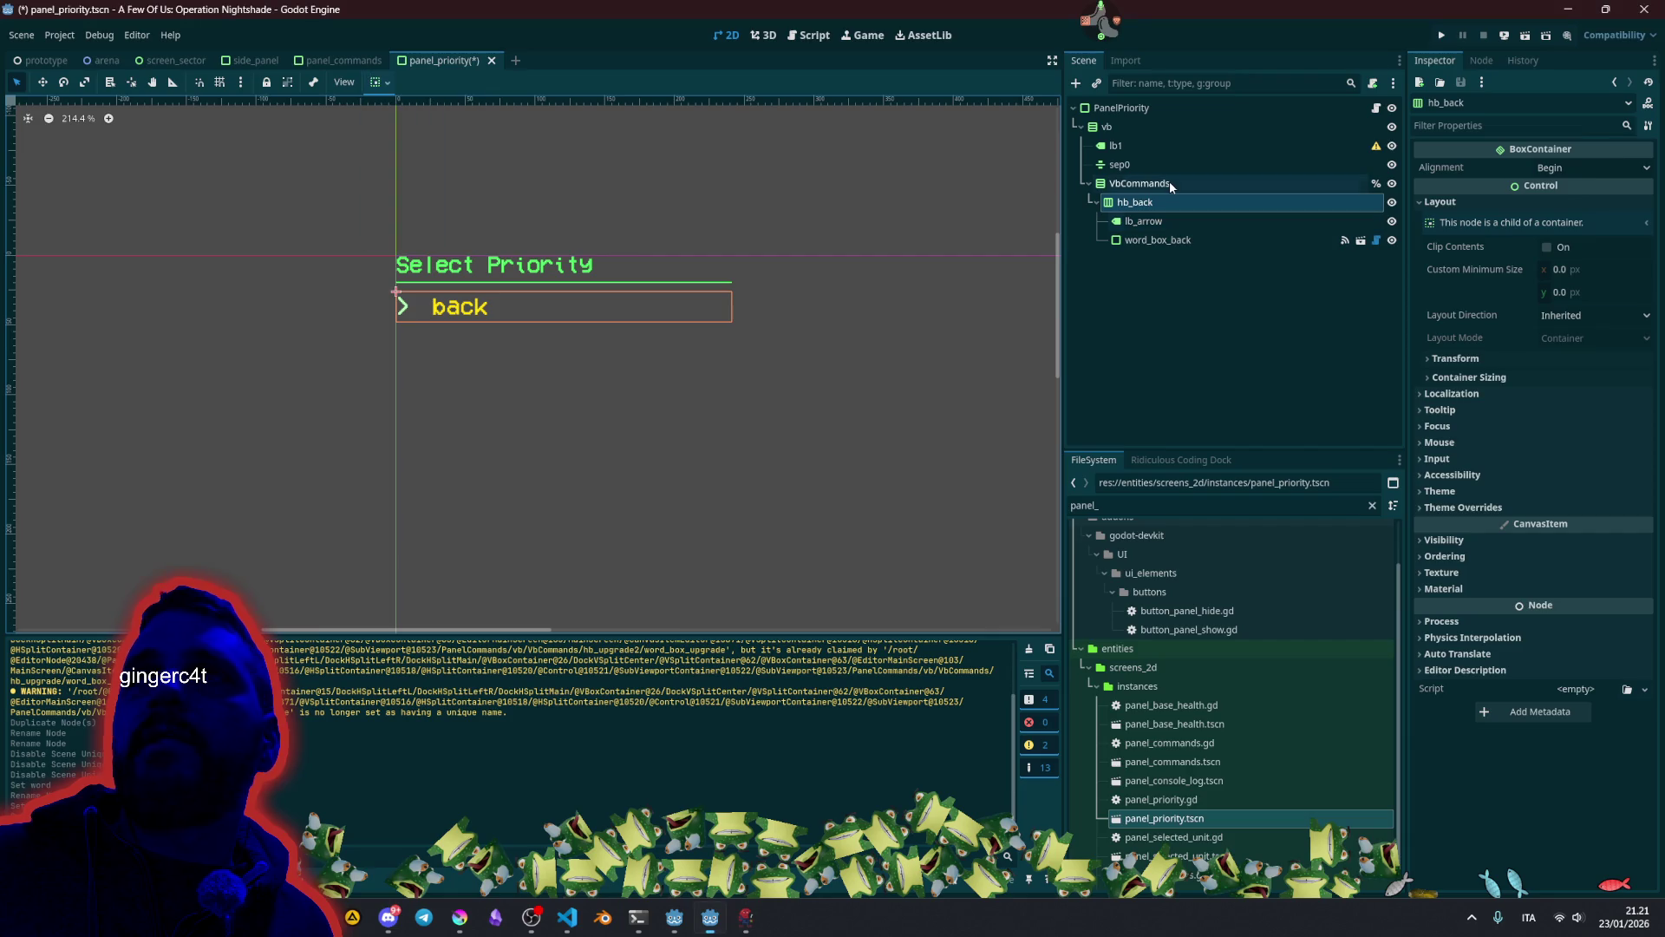
{"action": "left_click", "coordinate": [1150, 187]}
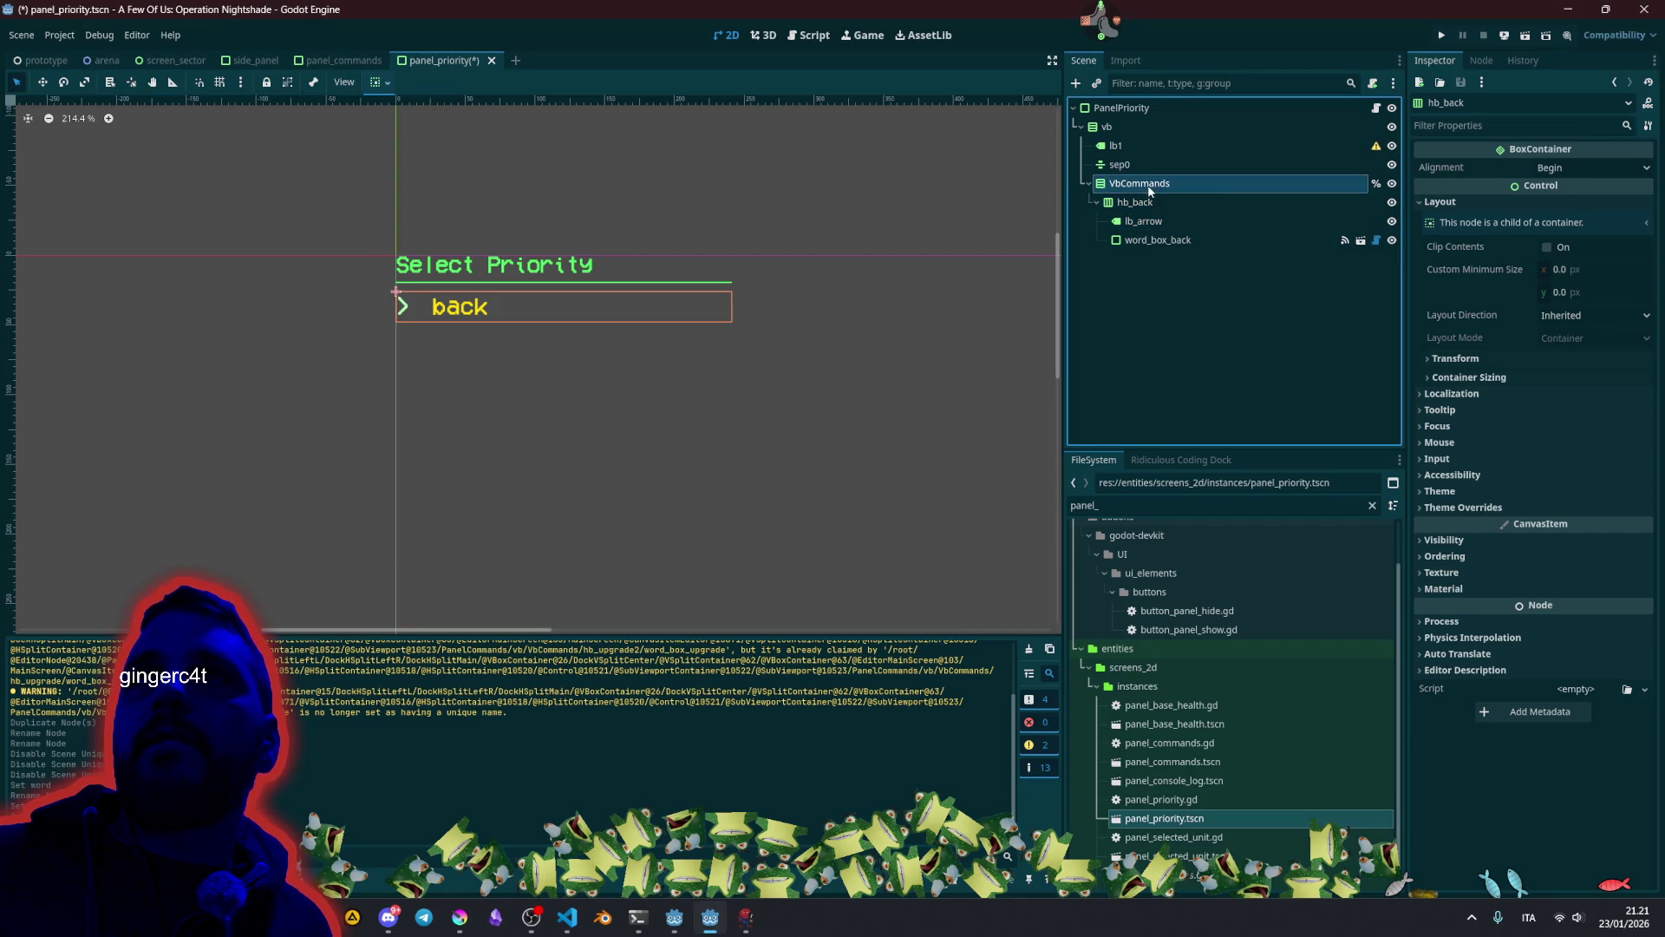
{"action": "left_click", "coordinate": [378, 86]}
{"action": "left_click", "coordinate": [457, 213]}
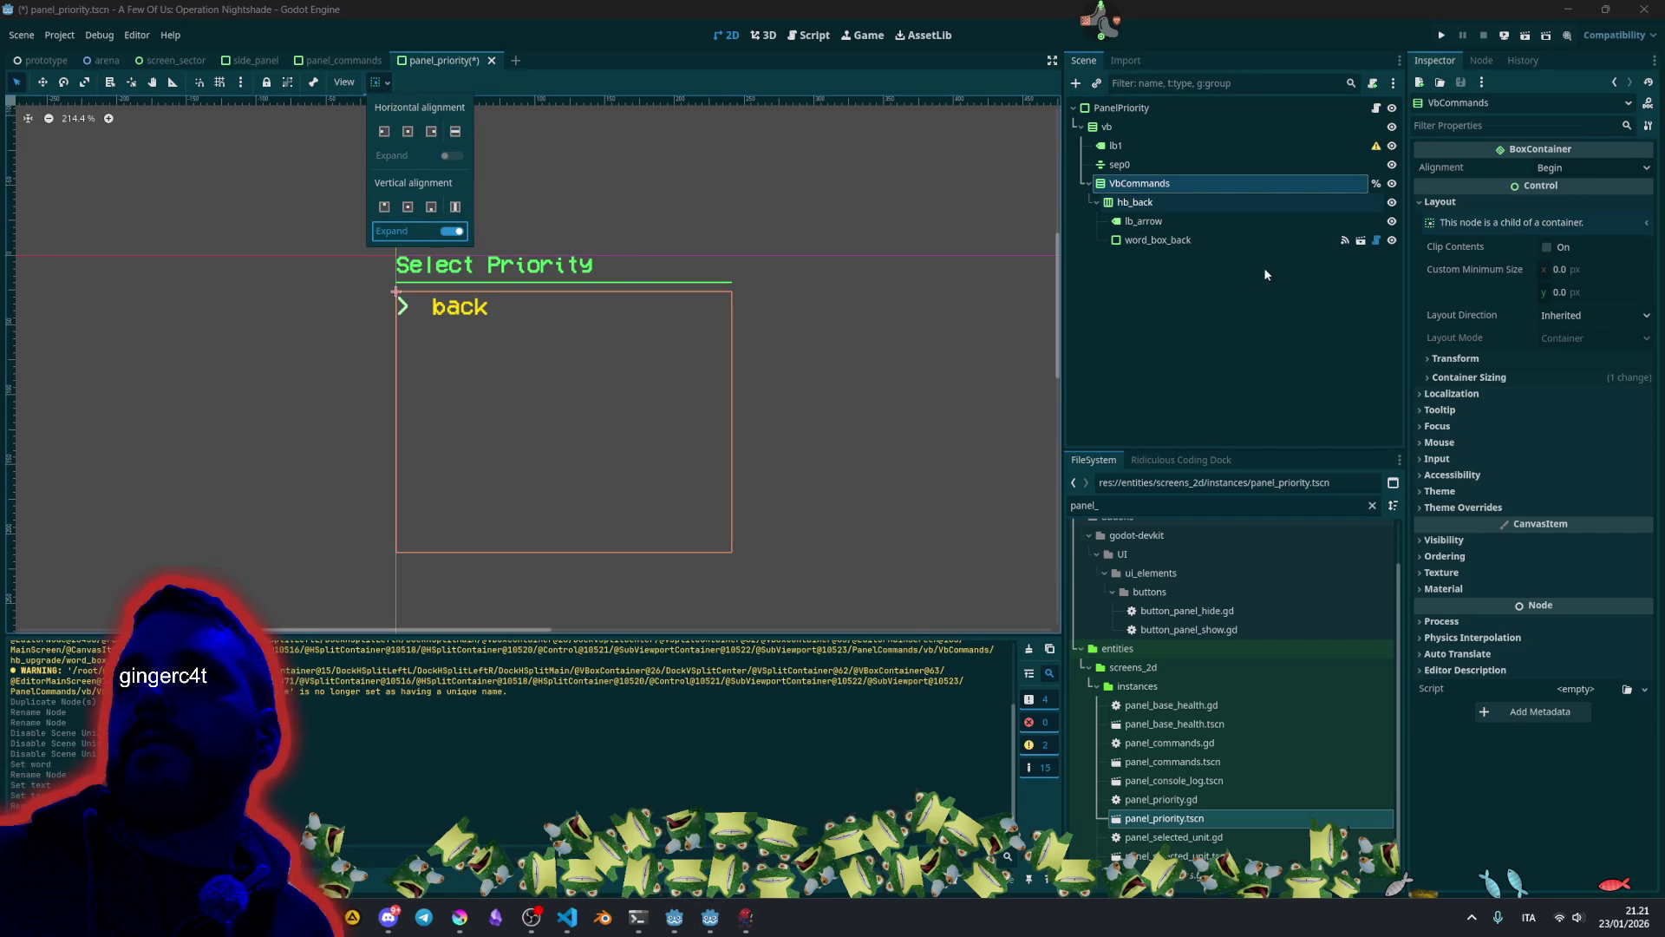
{"action": "left_click", "coordinate": [1136, 203]}
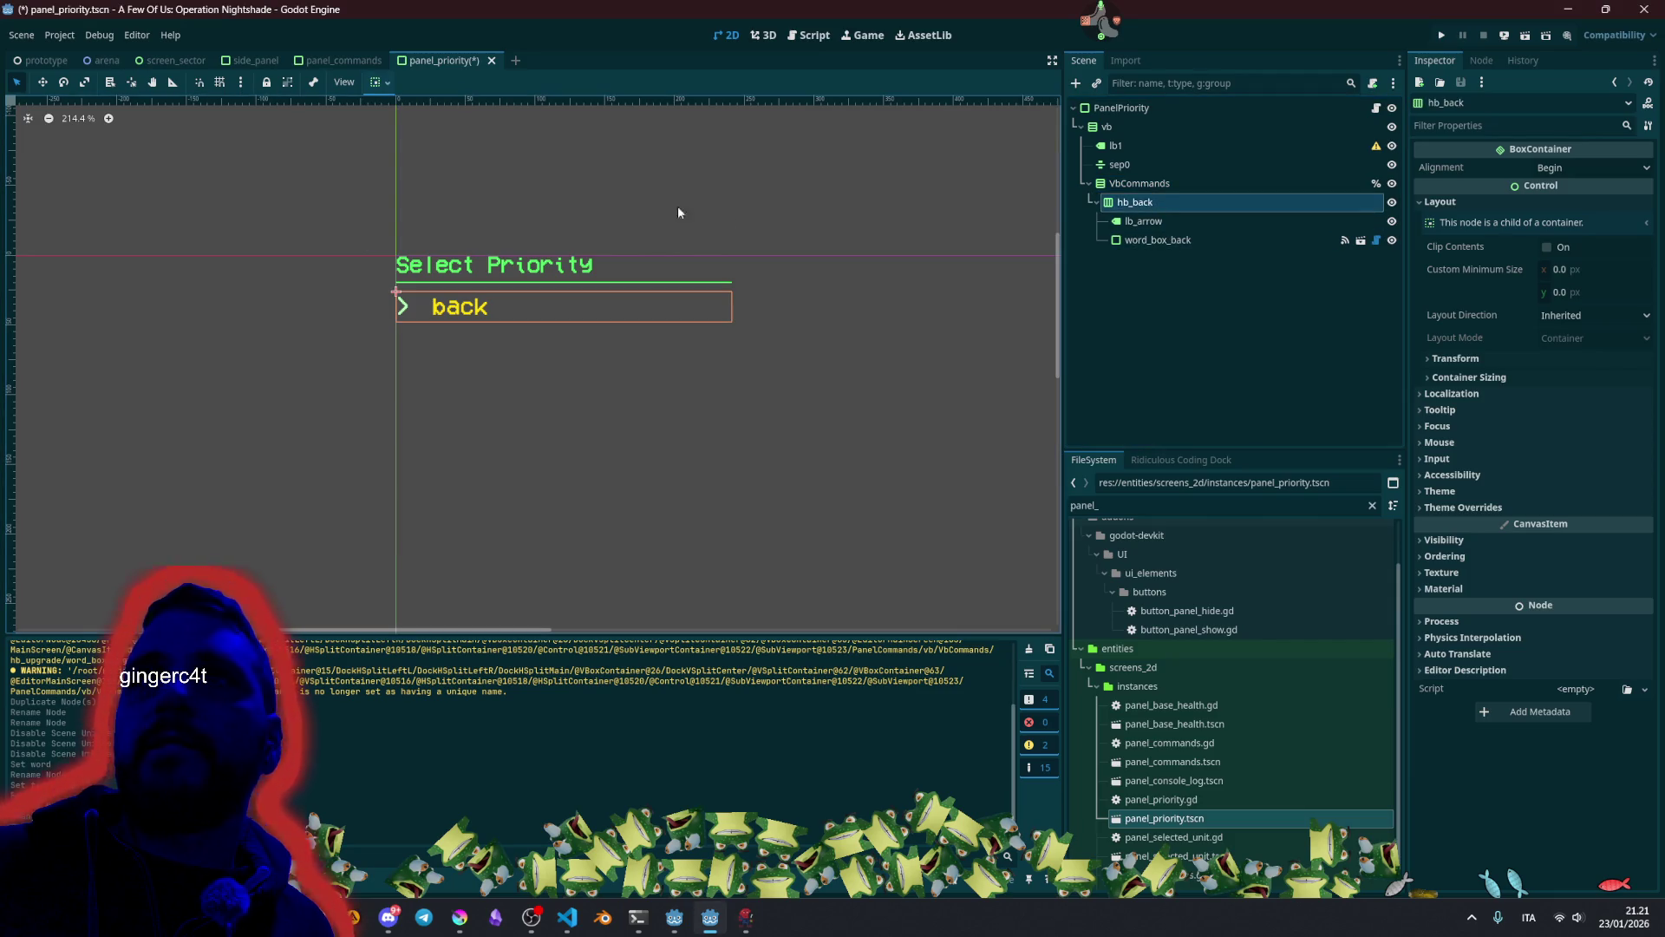
{"action": "left_click", "coordinate": [378, 82]}
{"action": "left_click", "coordinate": [450, 229]}
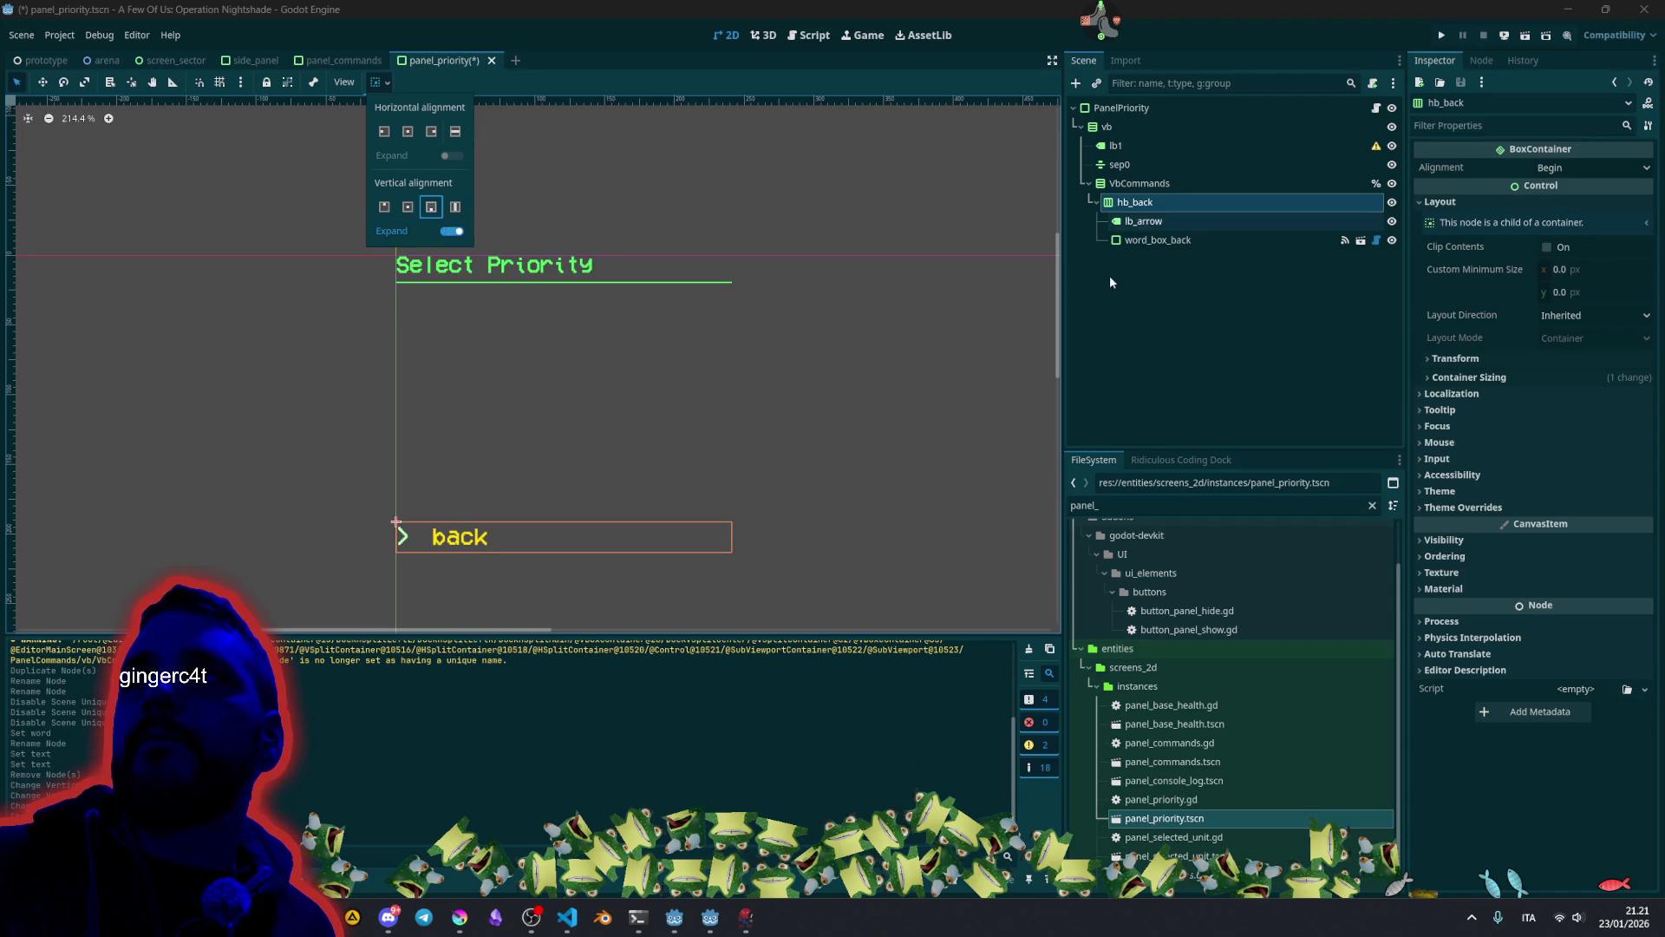
{"action": "left_click", "coordinate": [1168, 192]}
Save the panel_priority scene.
{"action": "left_click", "coordinate": [744, 189]}
{"action": "scroll", "coordinate": [717, 216], "scroll_direction": "down", "scroll_amount": 3}
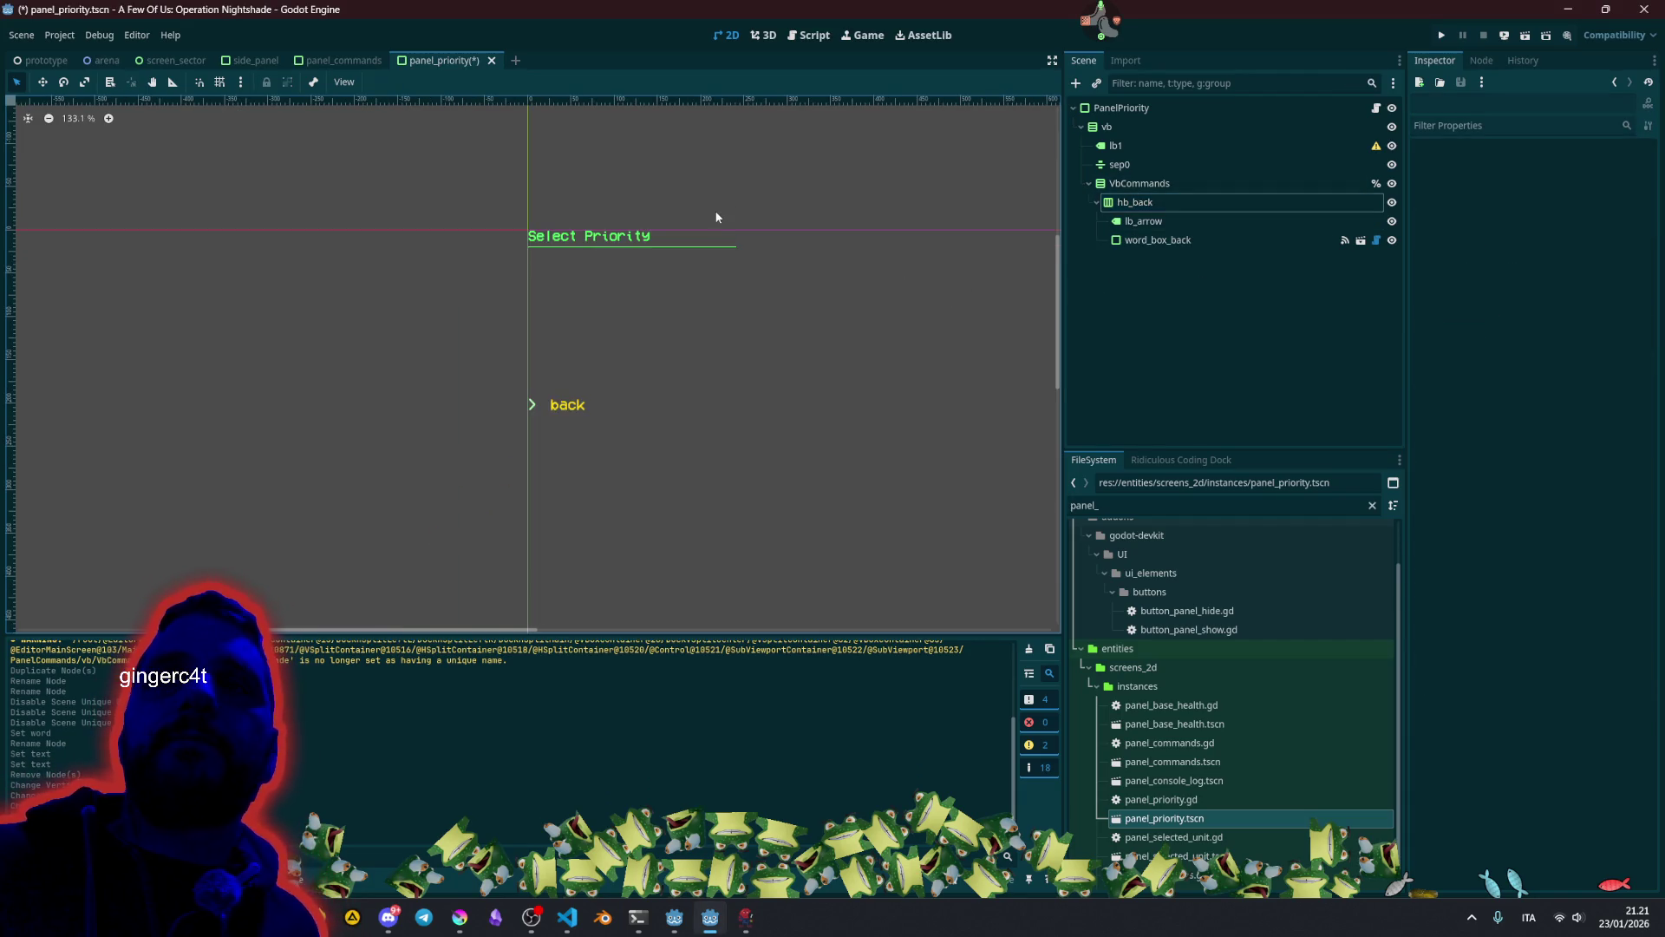
{"action": "key", "text": "ctrl+s"}
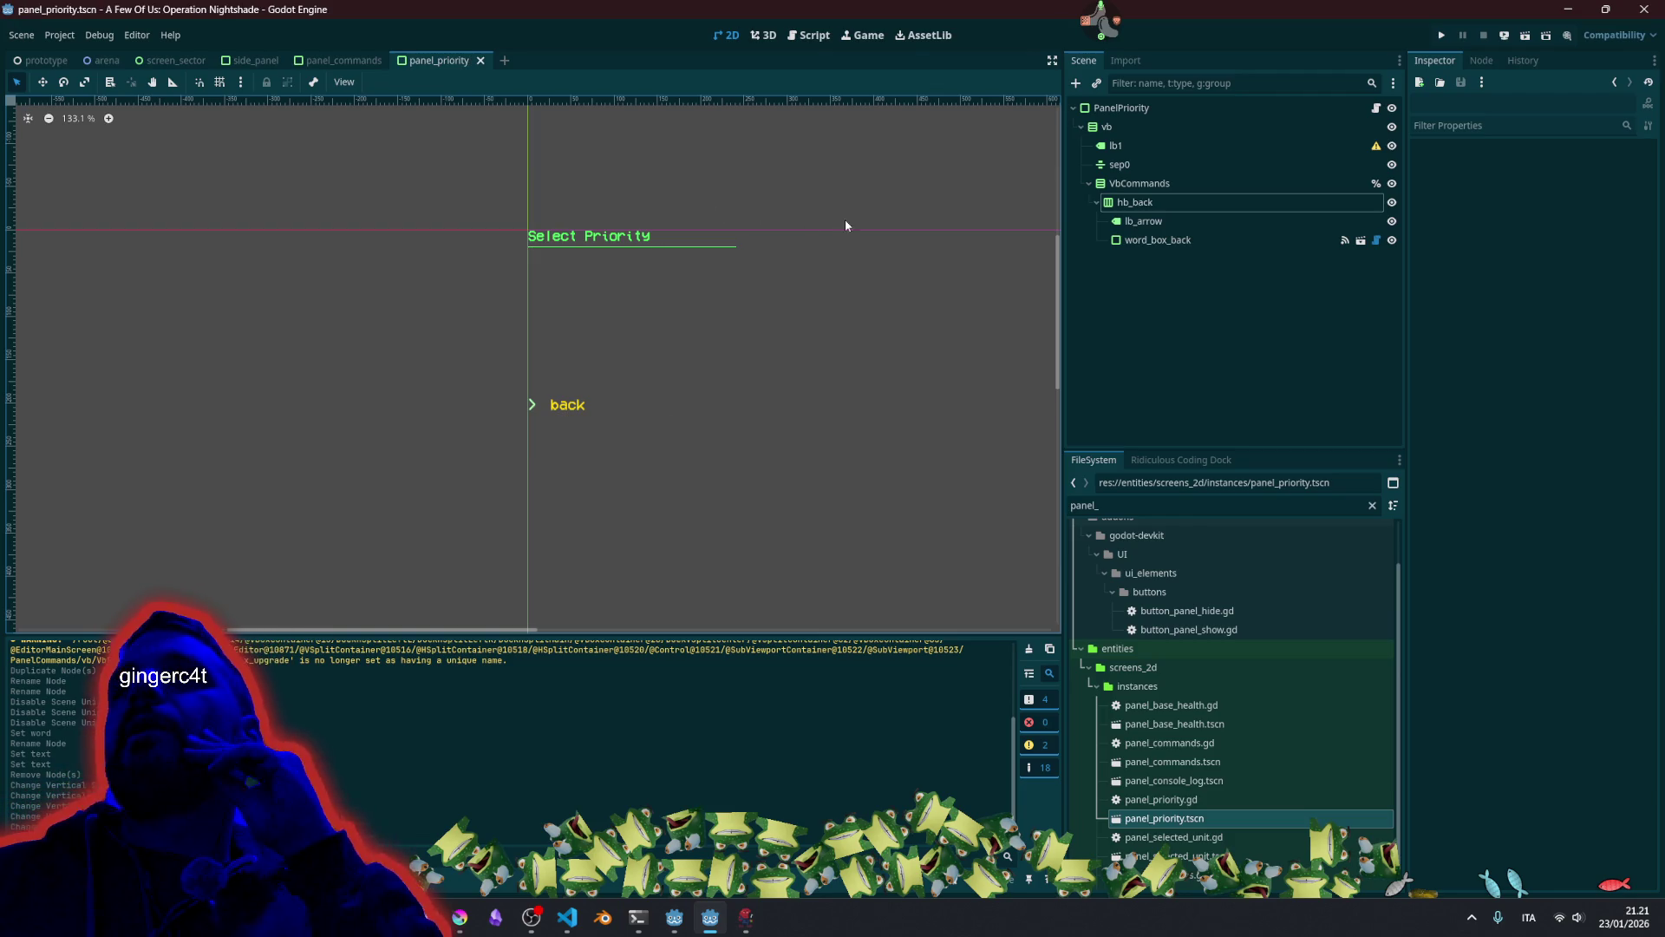
{"action": "left_click", "coordinate": [1147, 187]}
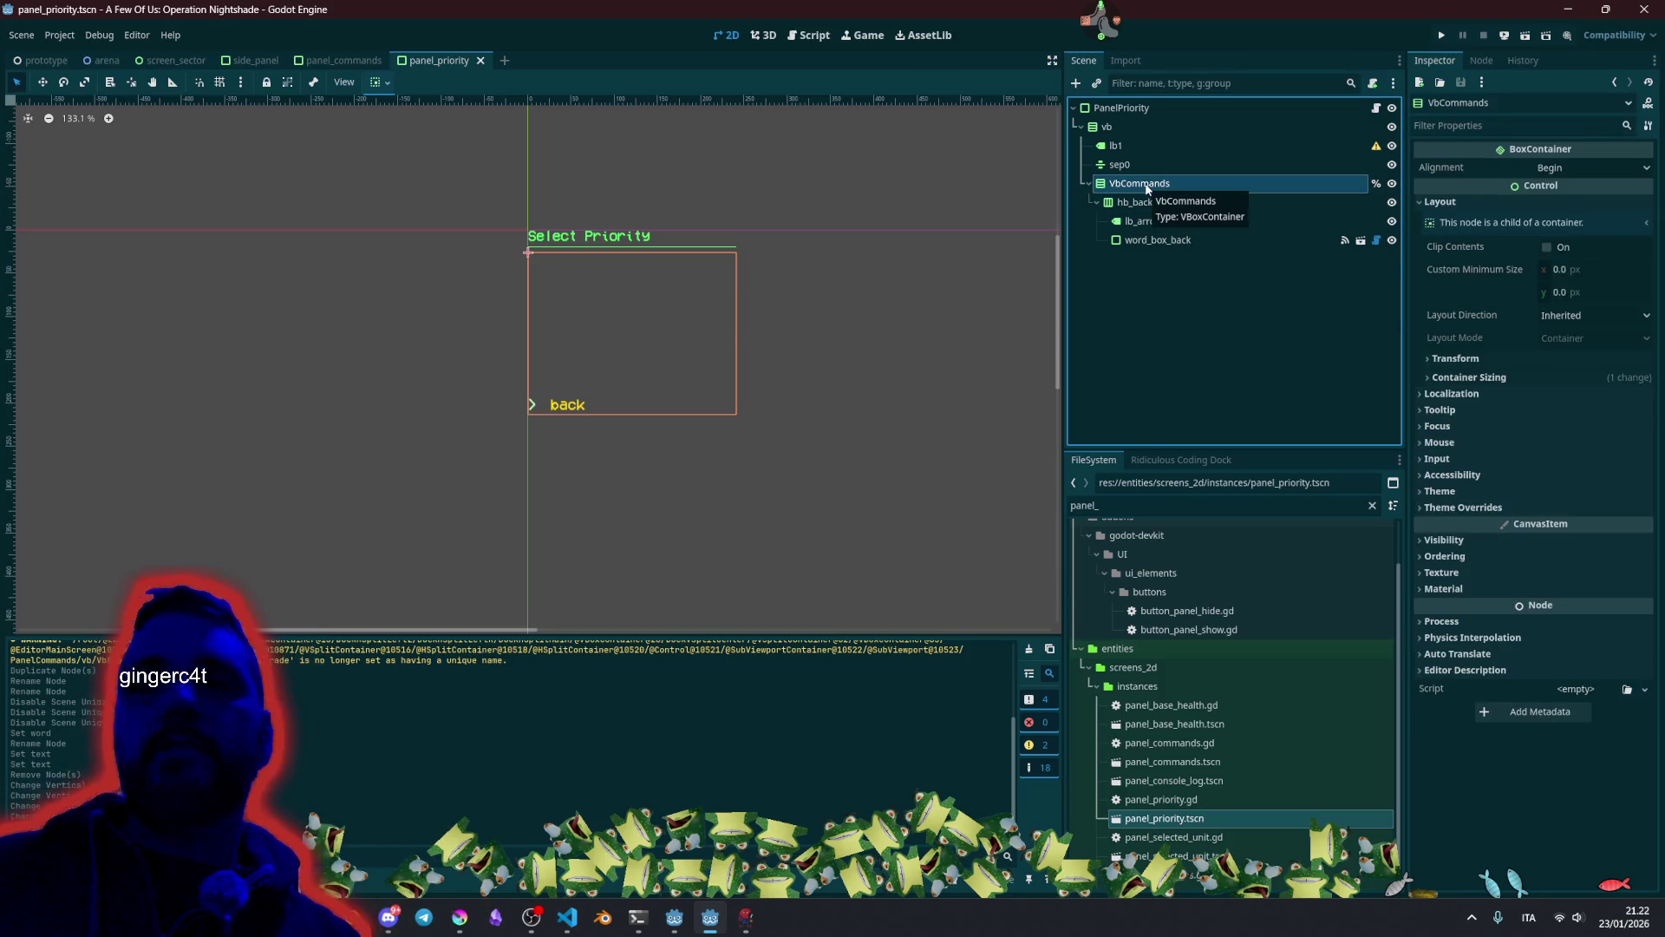
Duplicate VbCommands inside itself, renaming the outer container 'vb' and the inner one VbCommands.
{"action": "key", "text": "ctrl+d"}
{"action": "left_click_drag", "start_coordinate": [1155, 264], "coordinate": [1171, 198]}
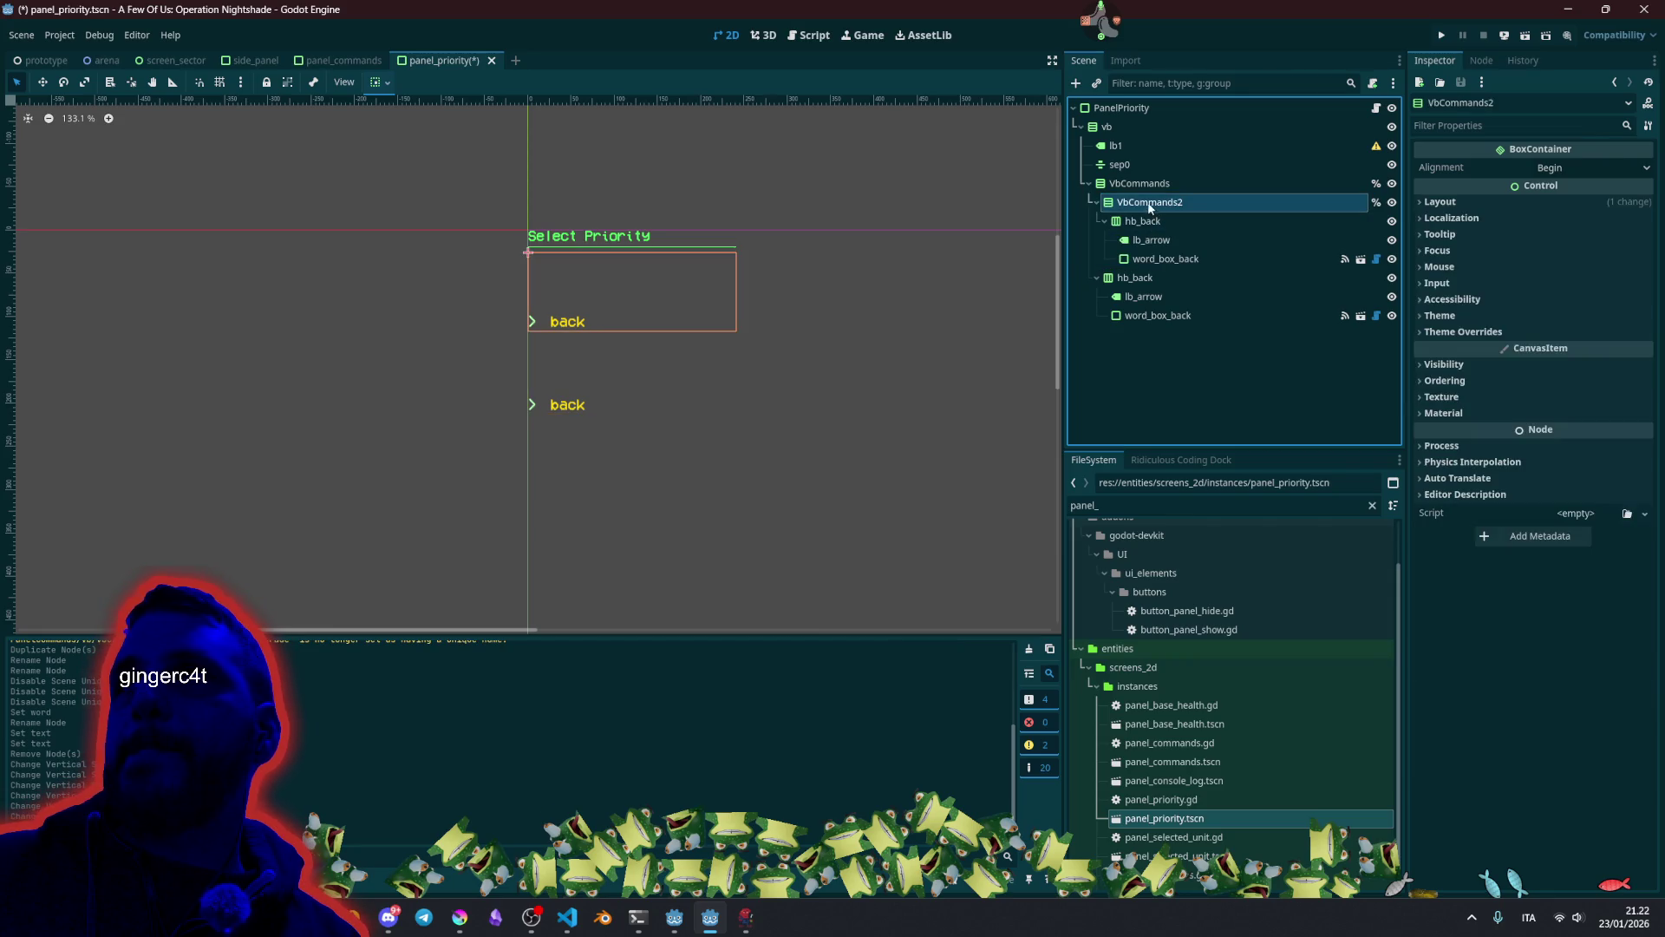
{"action": "double_click", "coordinate": [1114, 184]}
{"action": "type", "text": "vb"}
{"action": "key", "text": "Return"}
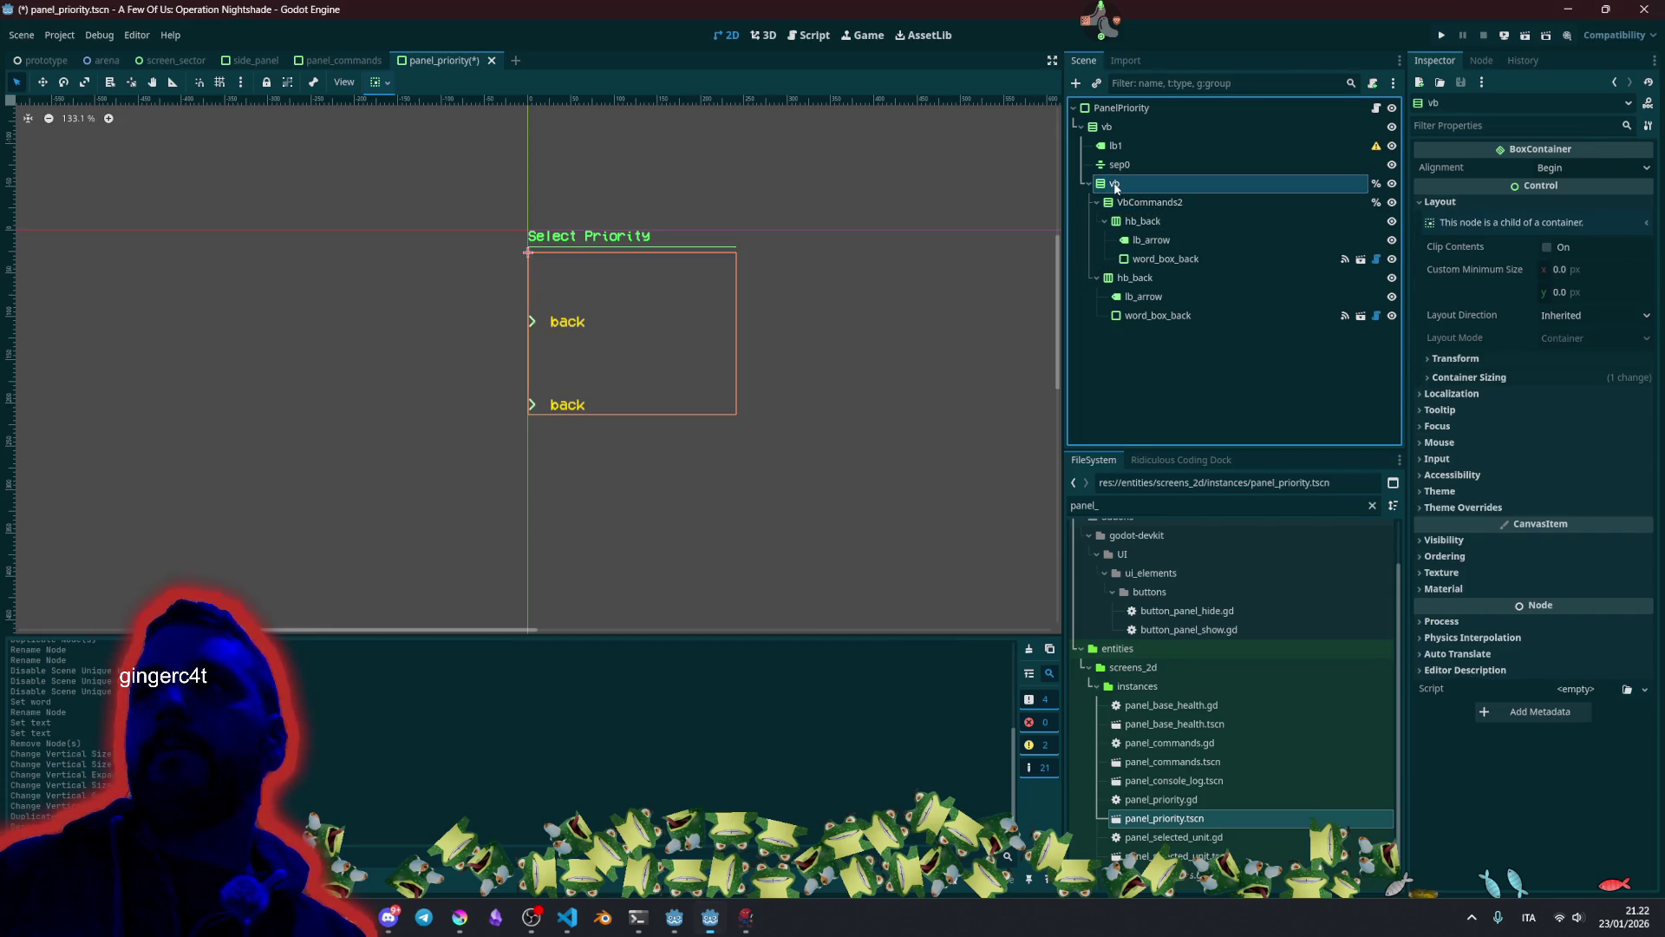
{"action": "double_click", "coordinate": [1178, 202]}
{"action": "left_click", "coordinate": [1198, 201]}
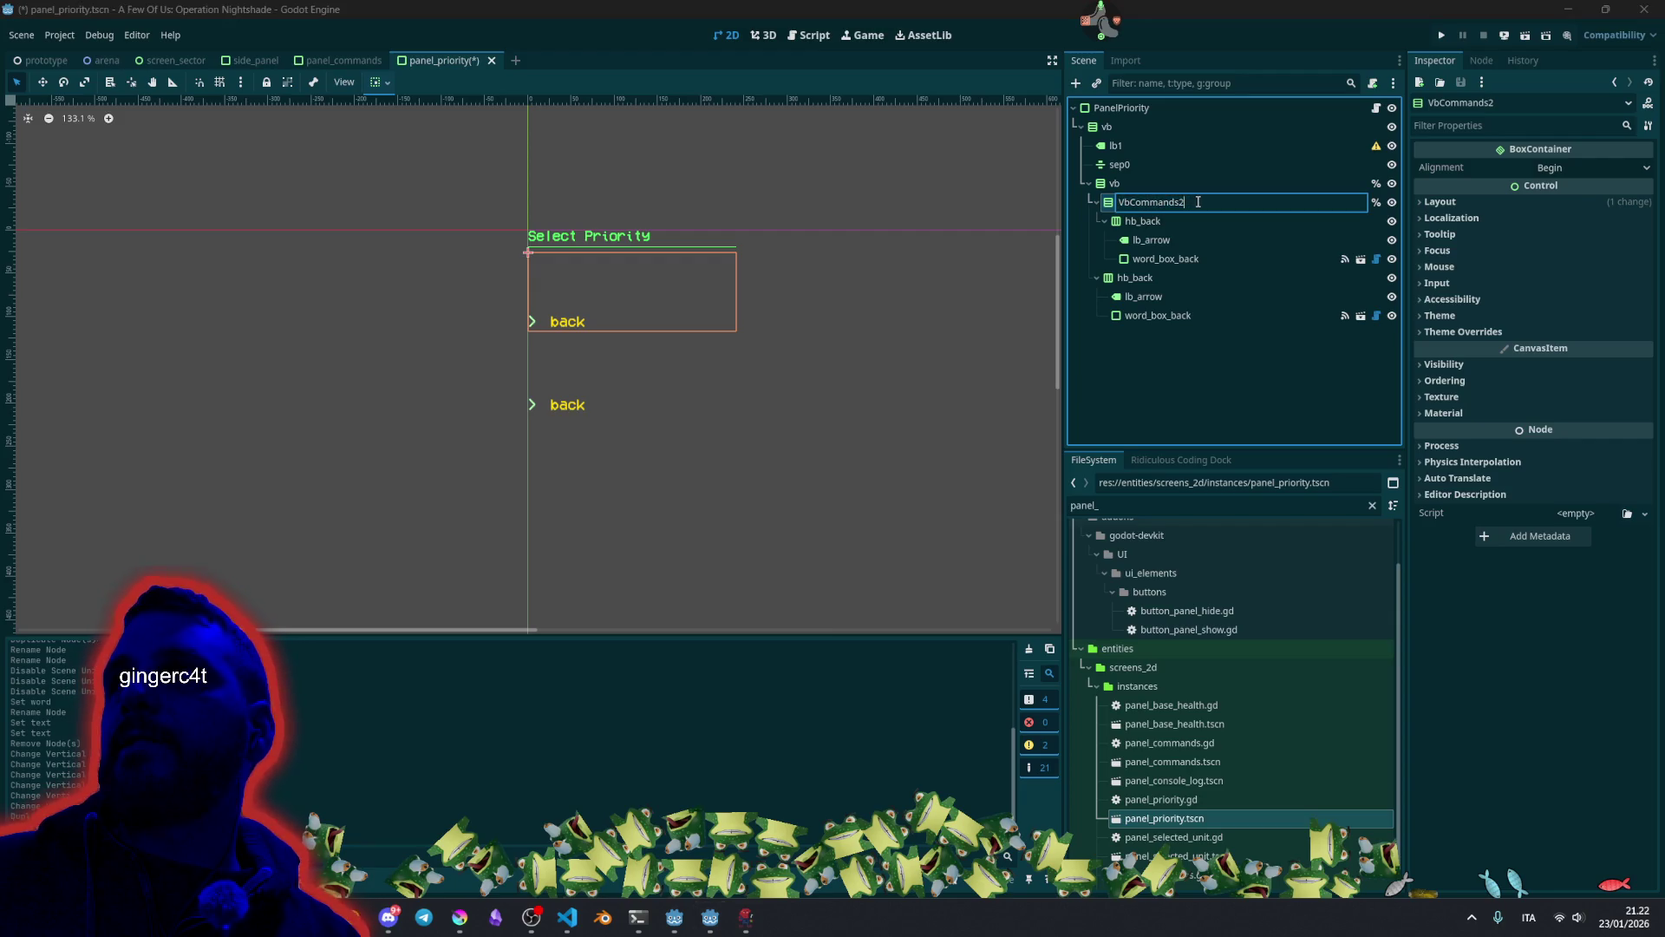
{"action": "key", "text": "Return"}
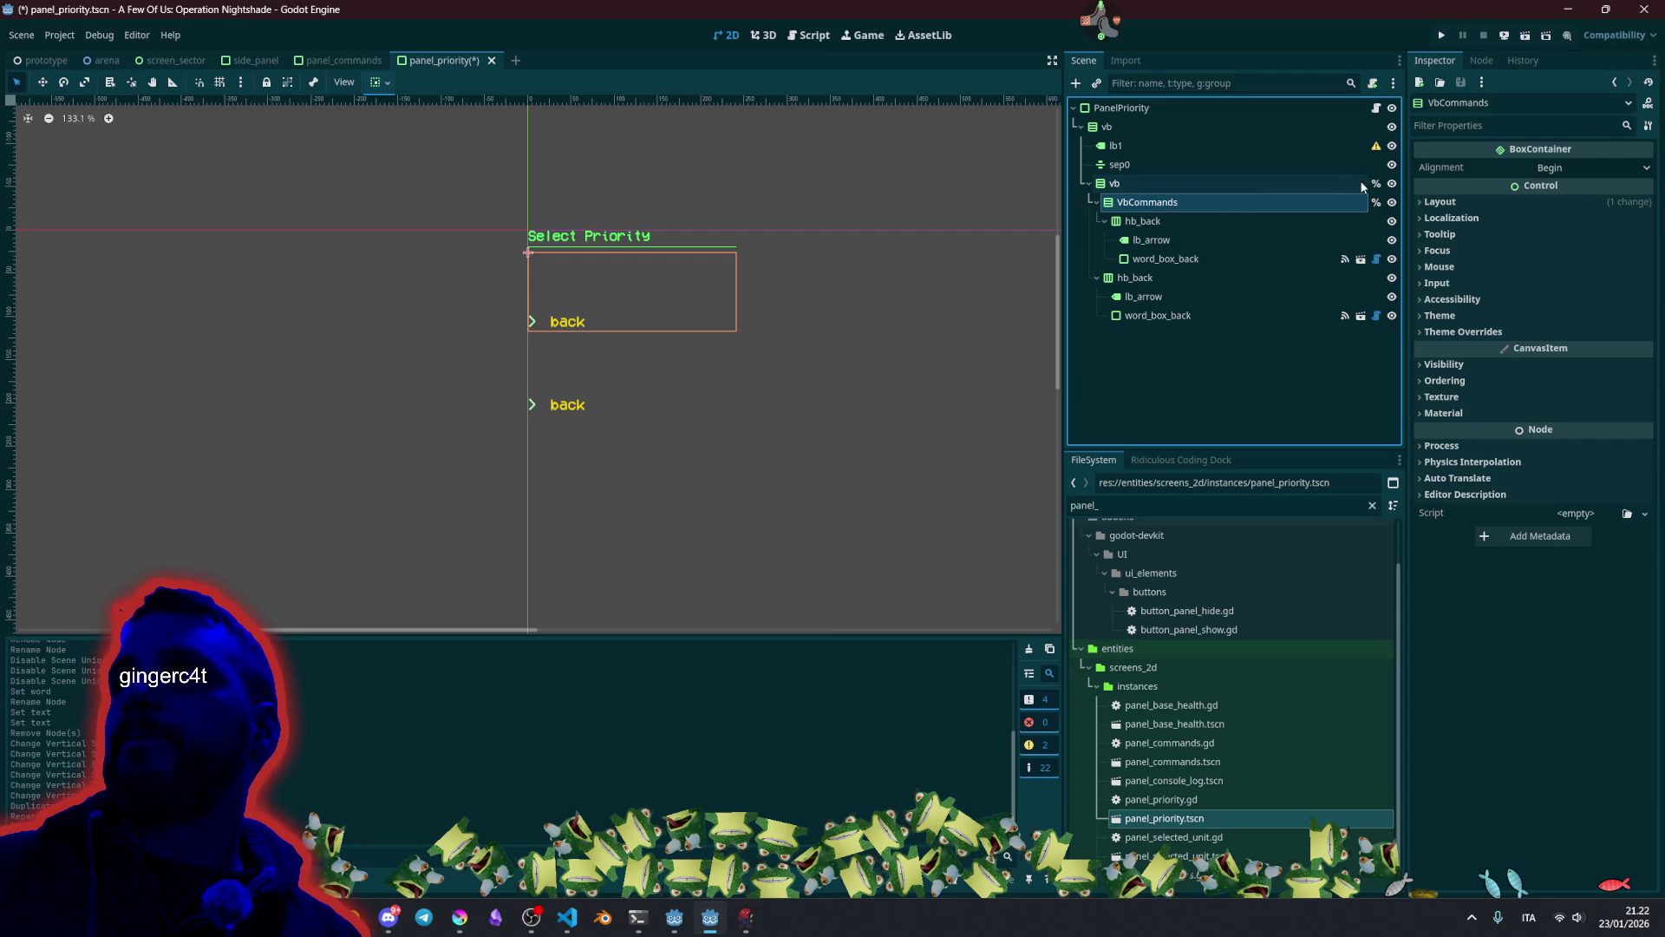
Delete the duplicate hb_back row and its children.
{"action": "left_click", "coordinate": [1142, 221]}
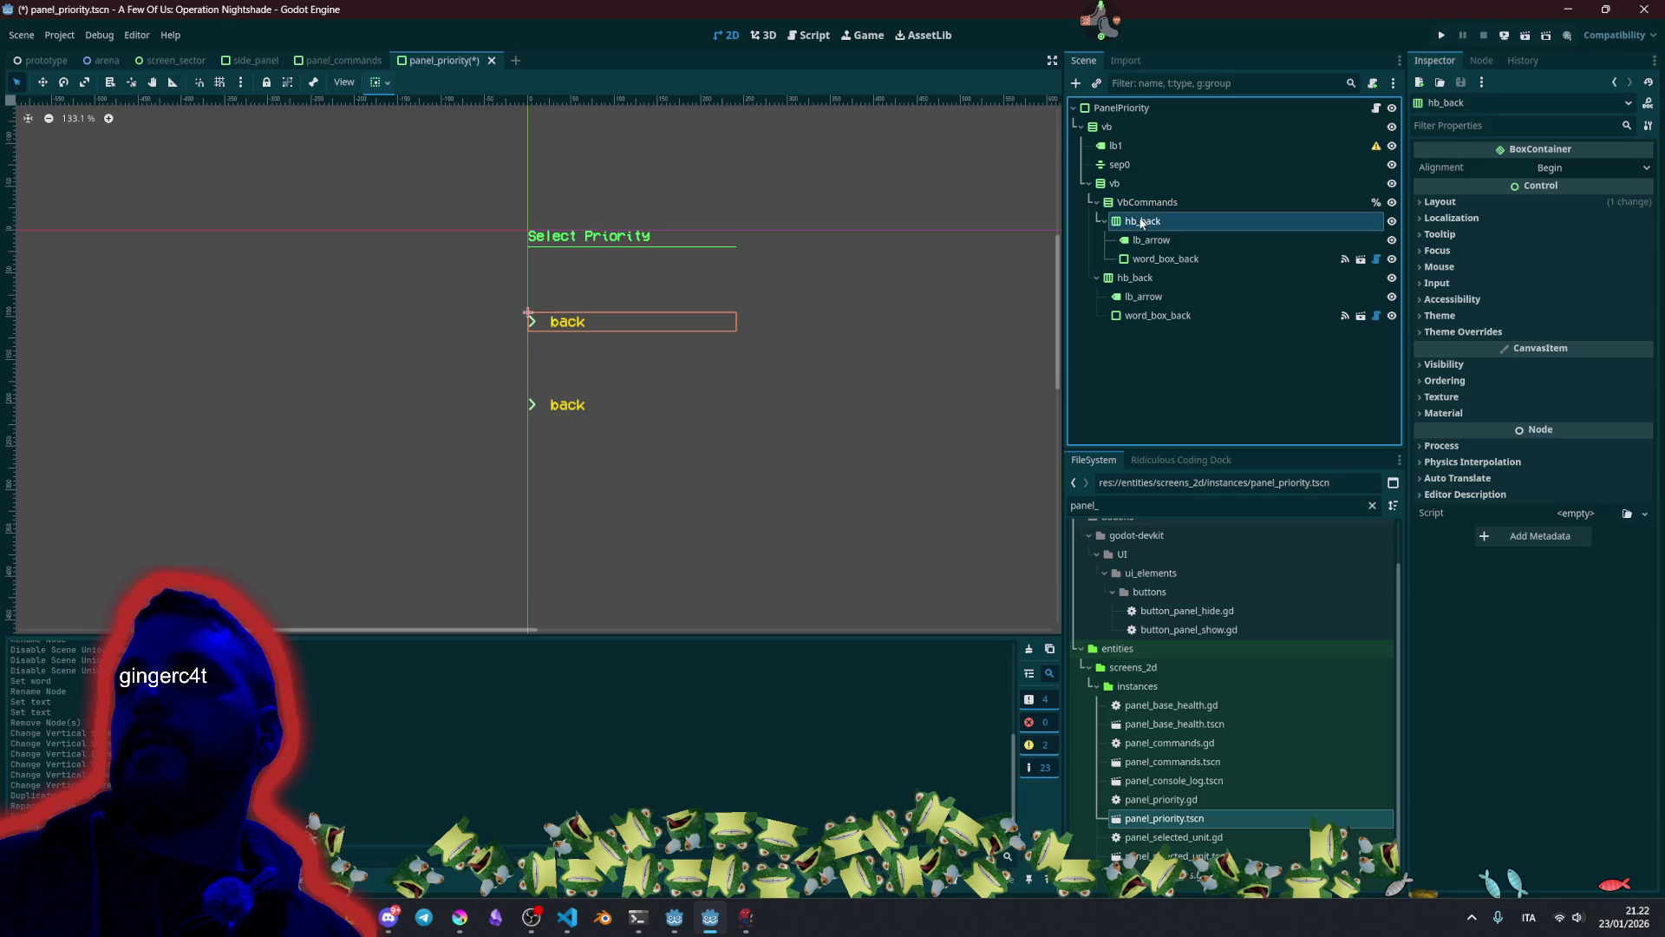
{"action": "key", "text": "Delete"}
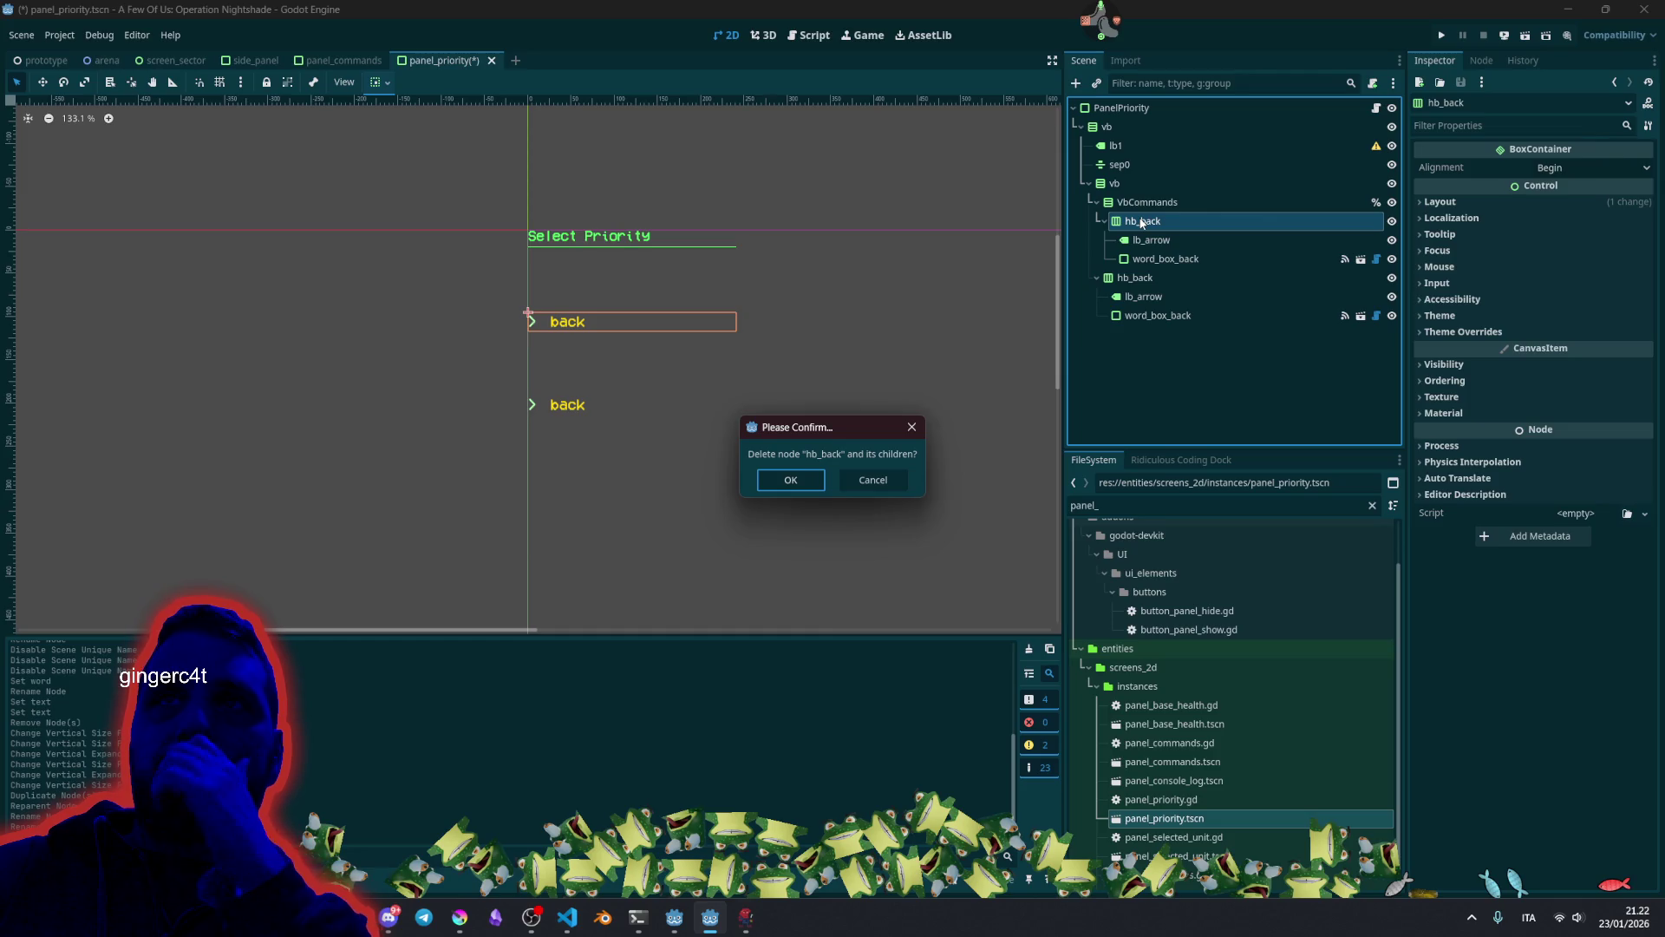
{"action": "key", "text": "Return"}
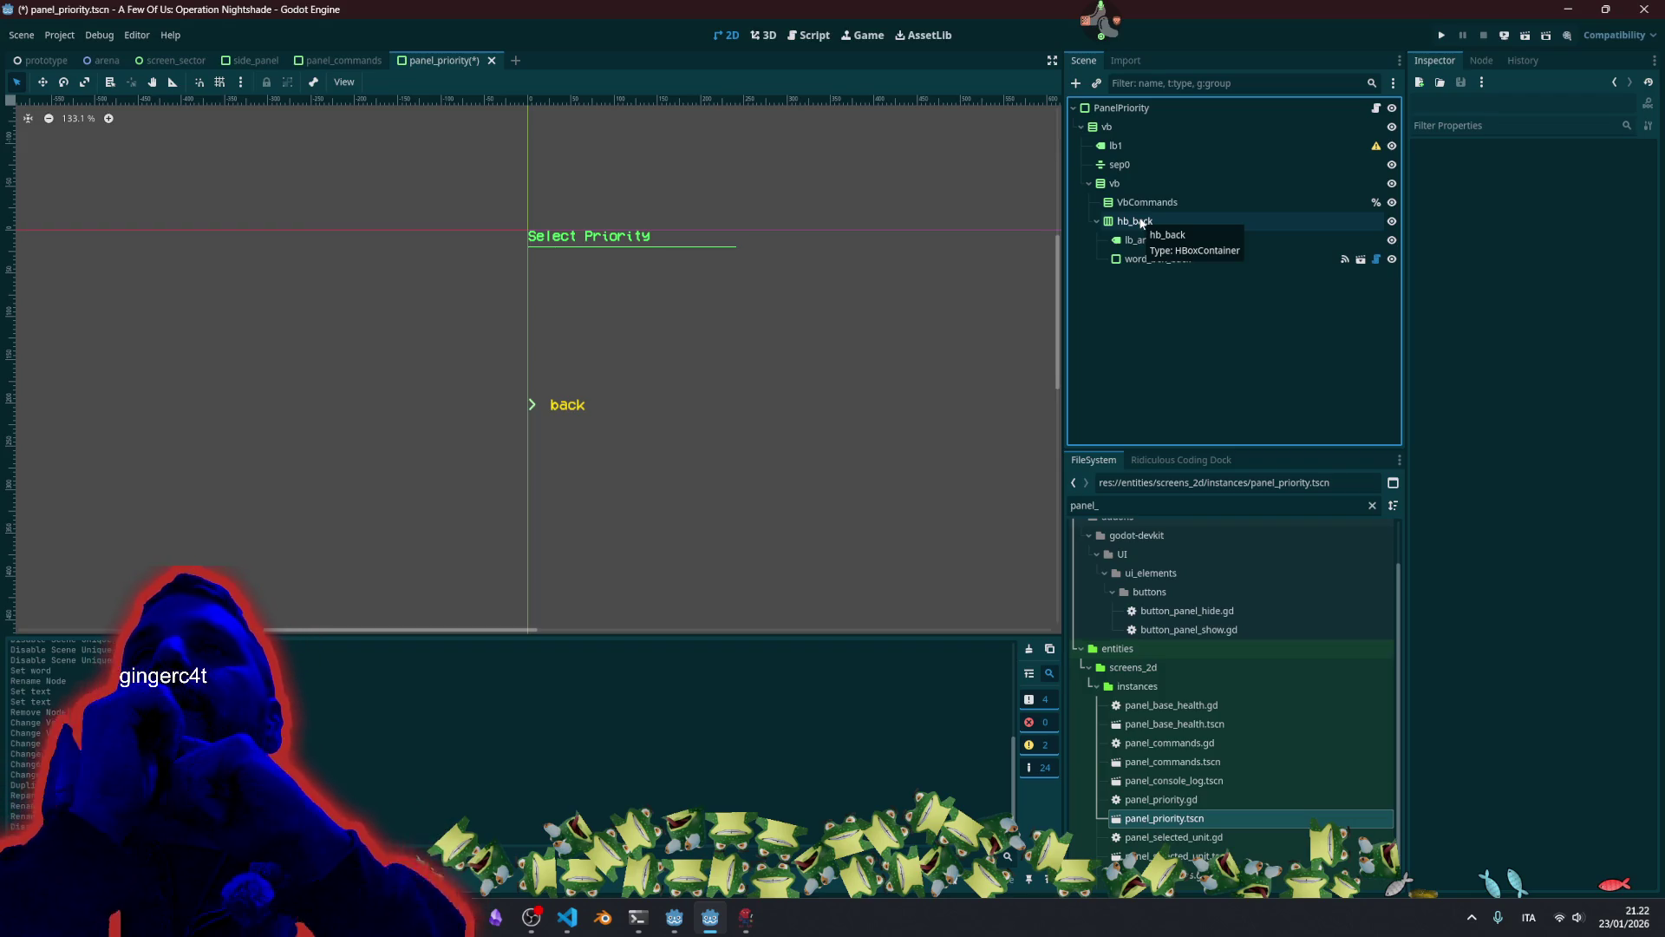
Copy the hb_back node and paste it into VbCommands.
{"action": "left_click", "coordinate": [1161, 241]}
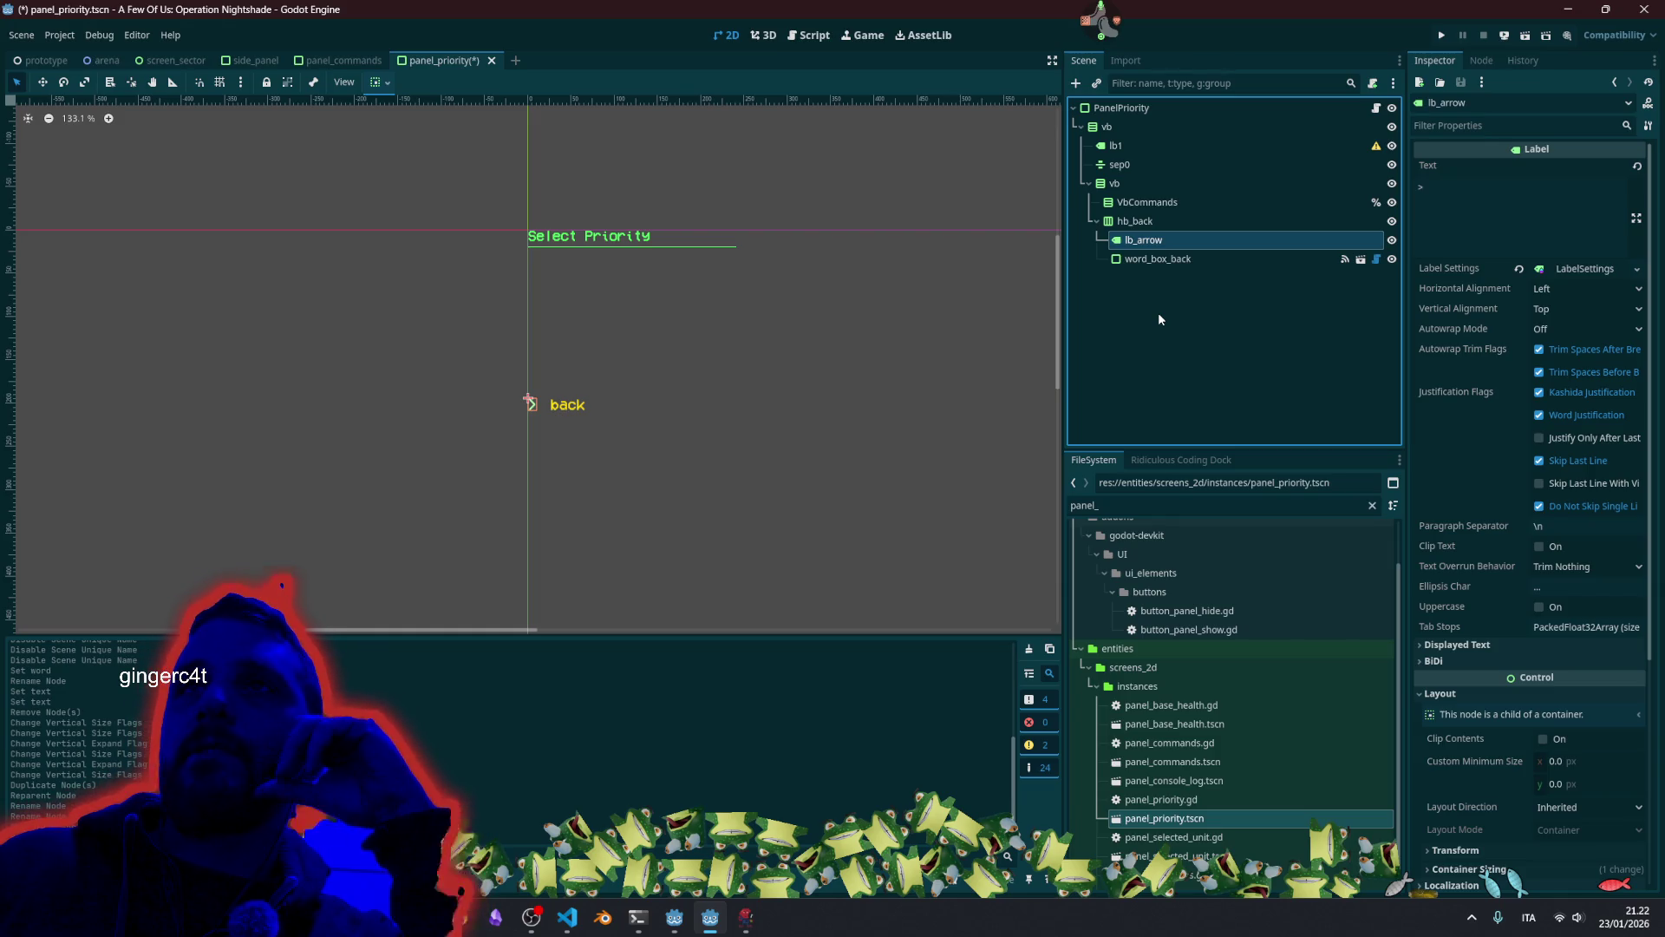
{"action": "left_click", "coordinate": [1154, 206]}
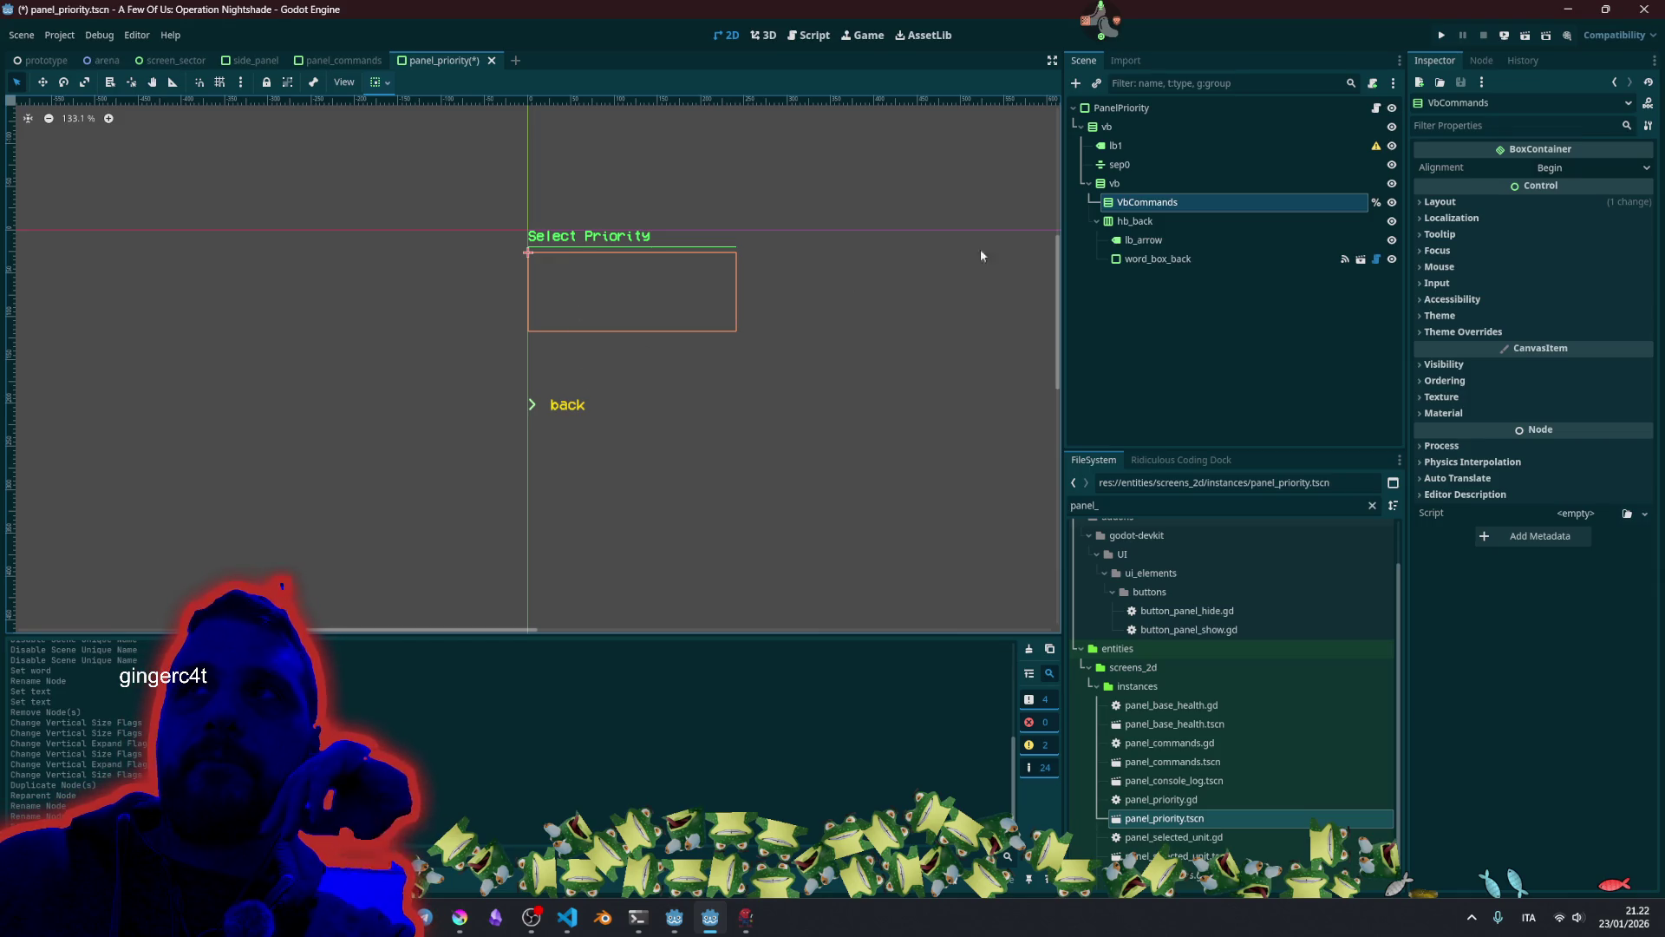
{"action": "left_click", "coordinate": [1145, 221]}
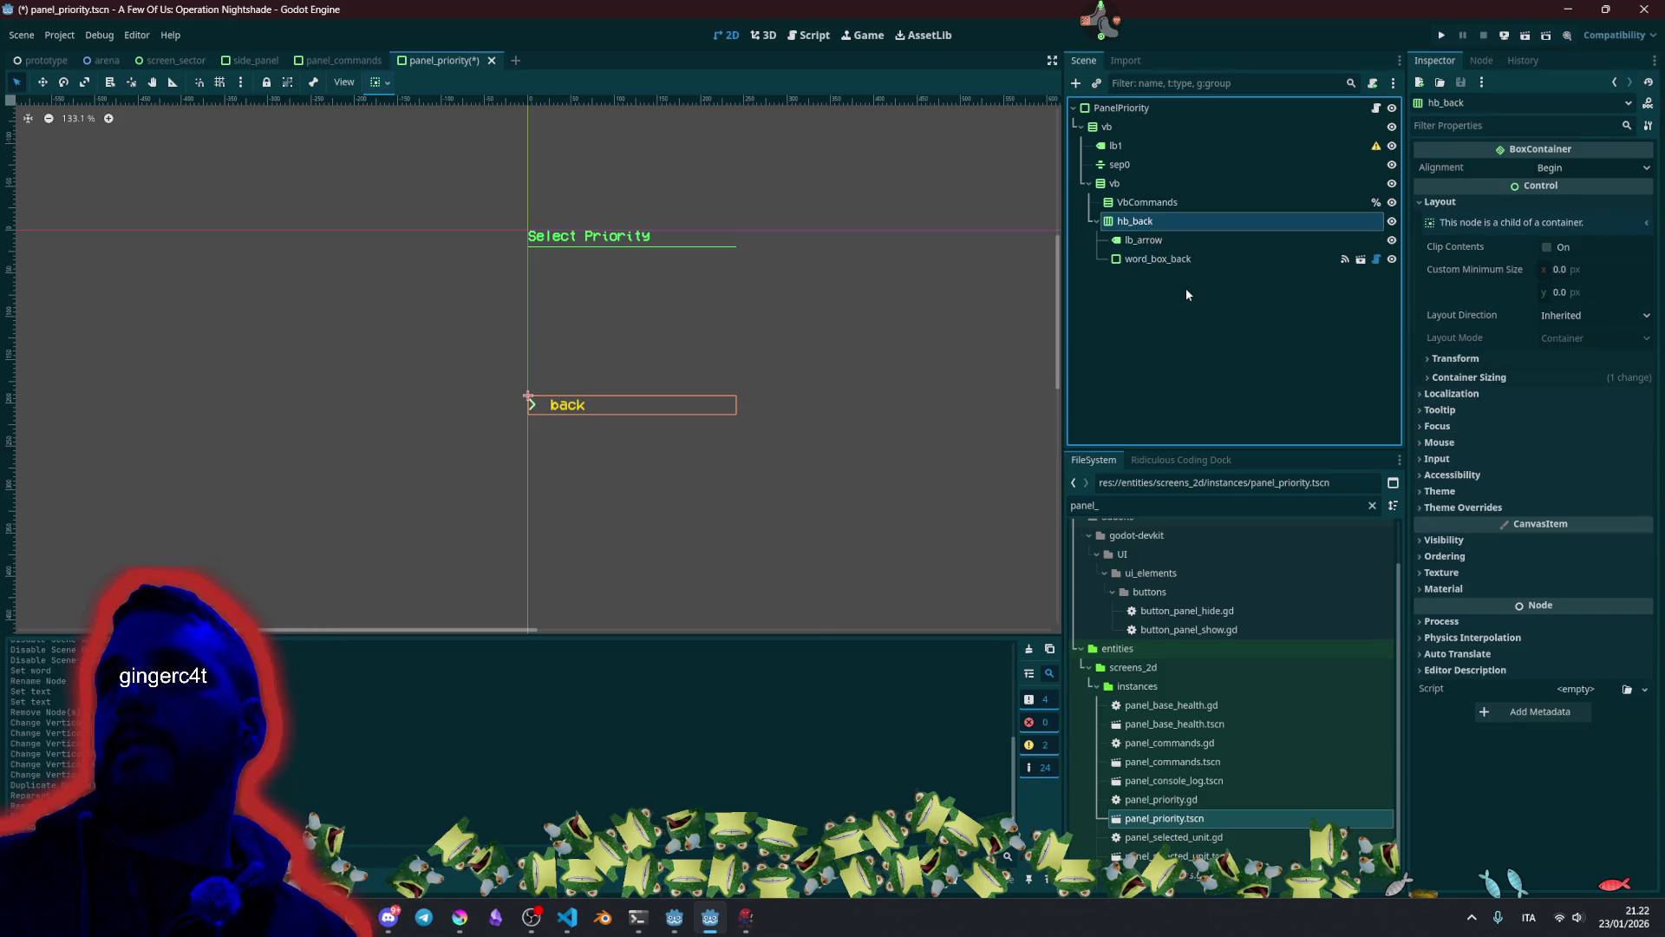
{"action": "right_click", "coordinate": [1164, 225]}
{"action": "left_click", "coordinate": [1134, 206]}
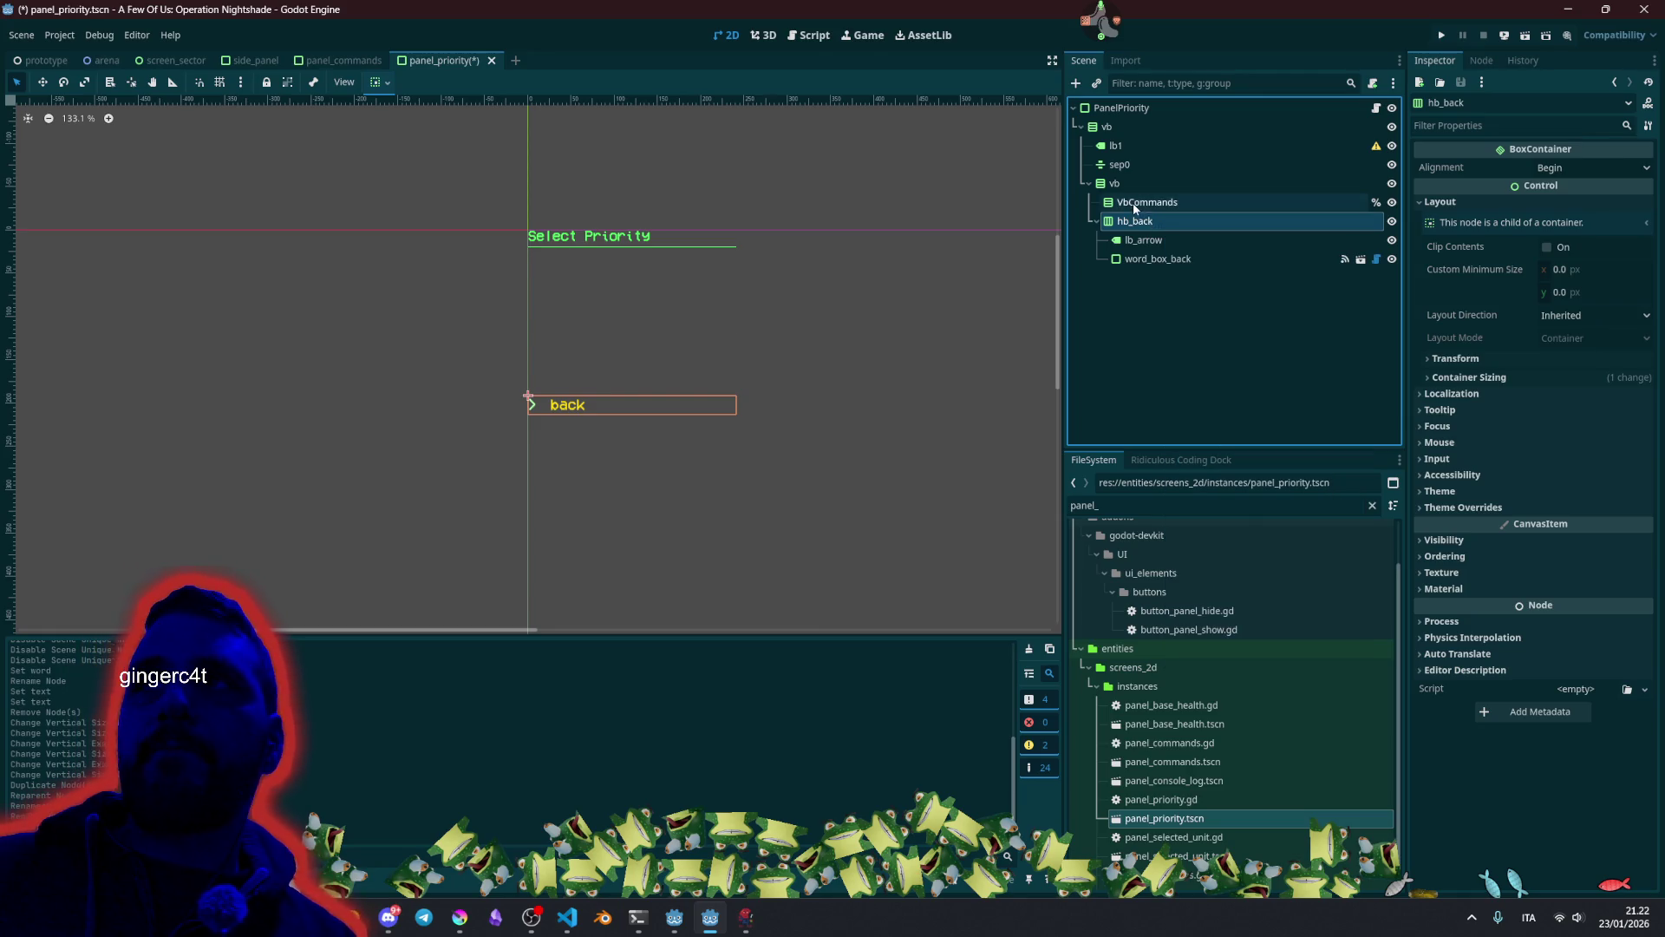
{"action": "key", "text": "ctrl+v"}
{"action": "key", "text": "ctrl+v"}
{"action": "key", "text": "ctrl+v"}
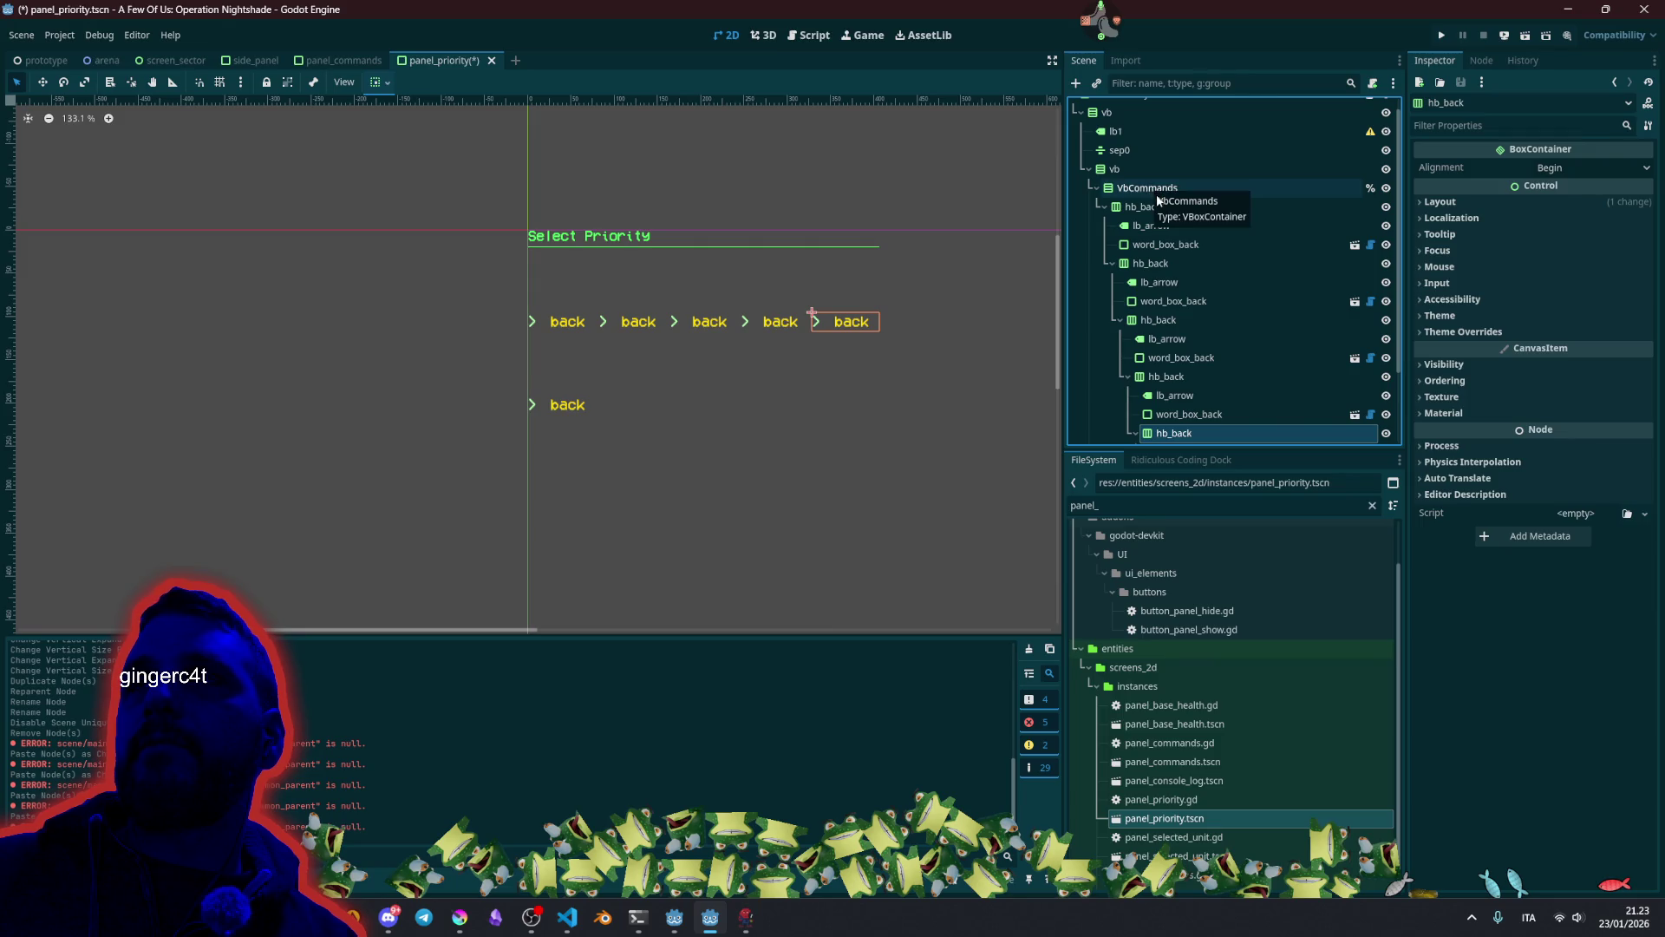
Undo the nested hb_back pastes and duplicate hb_back2 into more back rows.
{"action": "key", "text": "ctrl+z"}
{"action": "key", "text": "ctrl+z"}
{"action": "key", "text": "ctrl+z"}
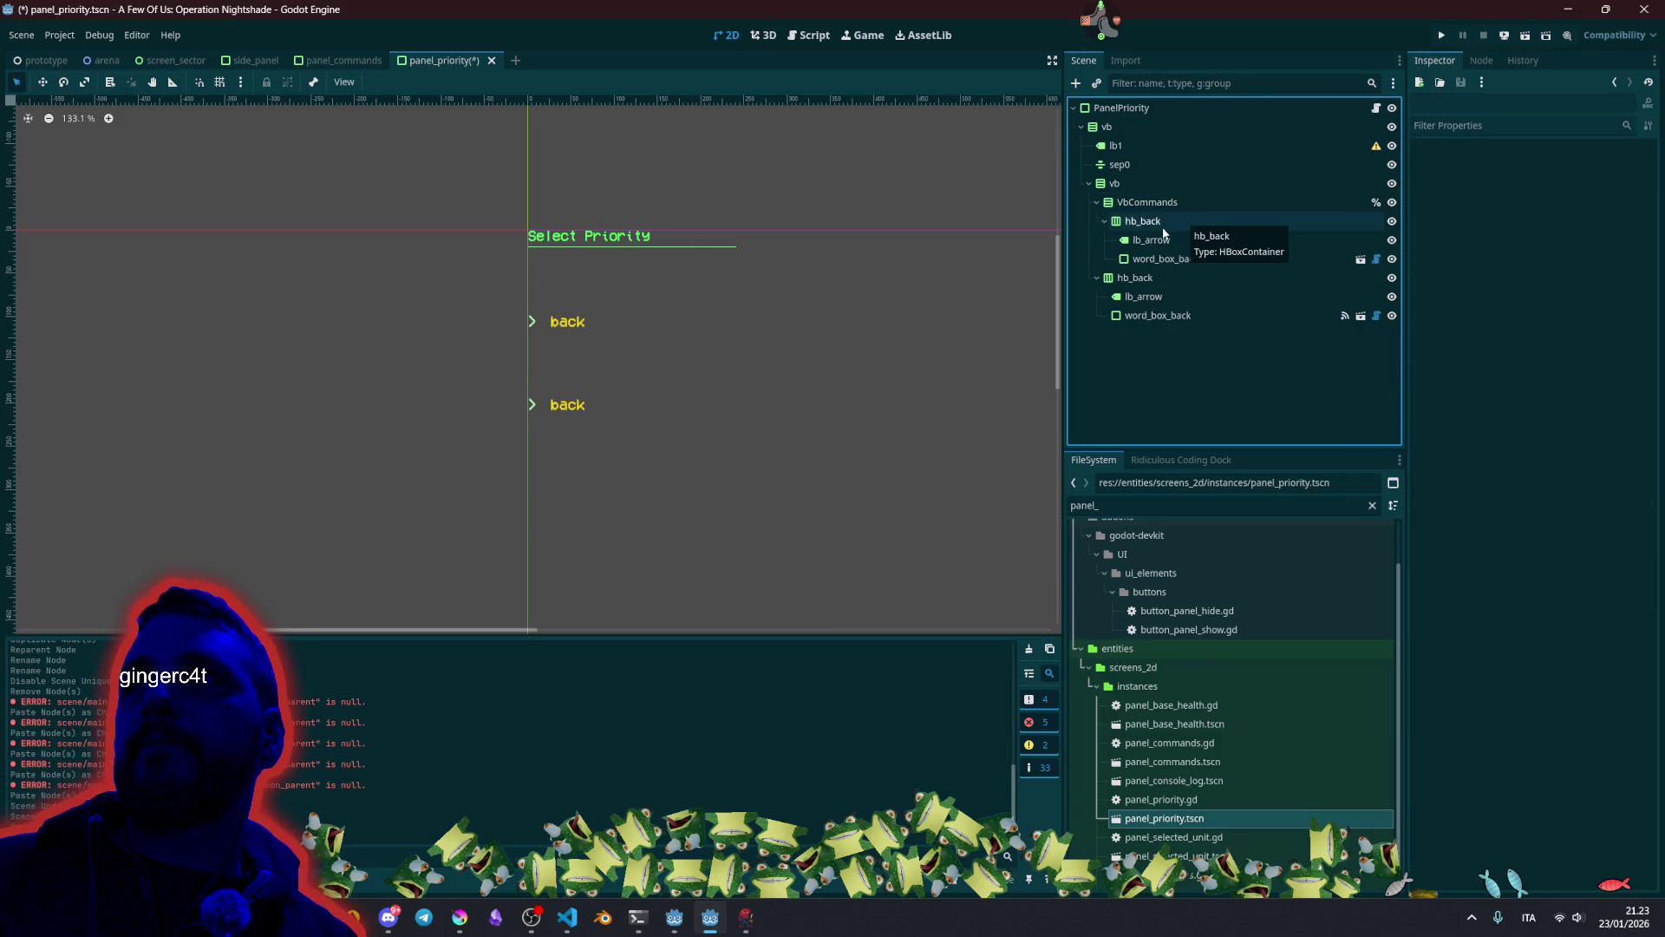
{"action": "key", "text": "Left"}
{"action": "key", "text": "Left"}
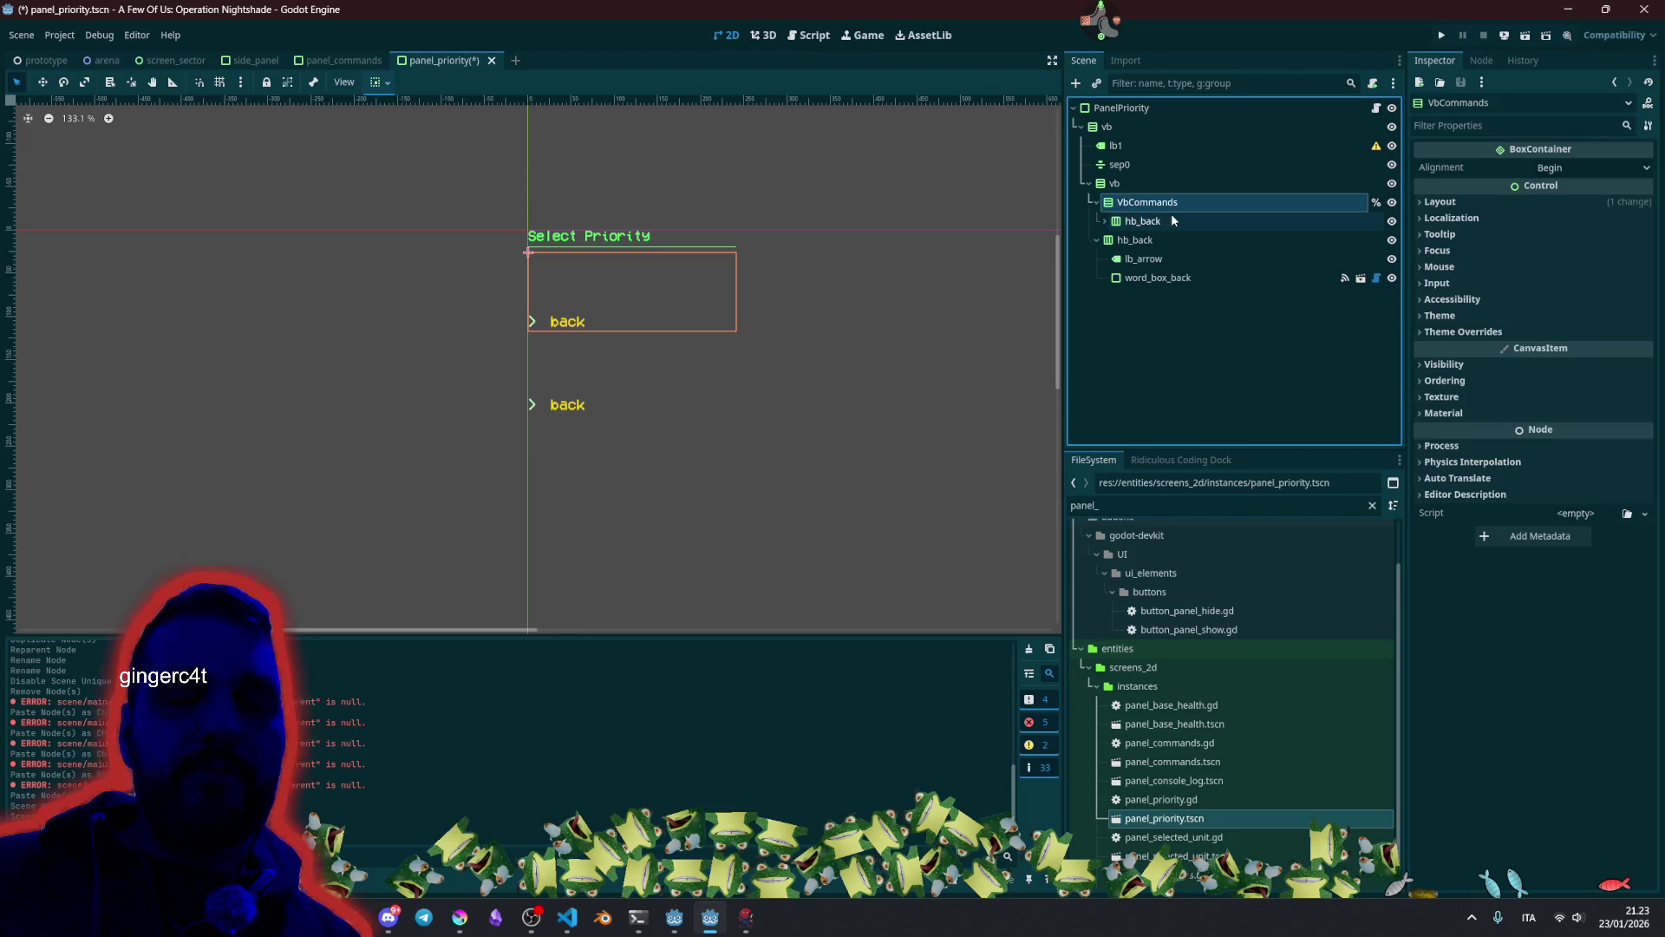
{"action": "key", "text": "ctrl+v"}
{"action": "key", "text": "ctrl+v"}
{"action": "key", "text": "ctrl+v"}
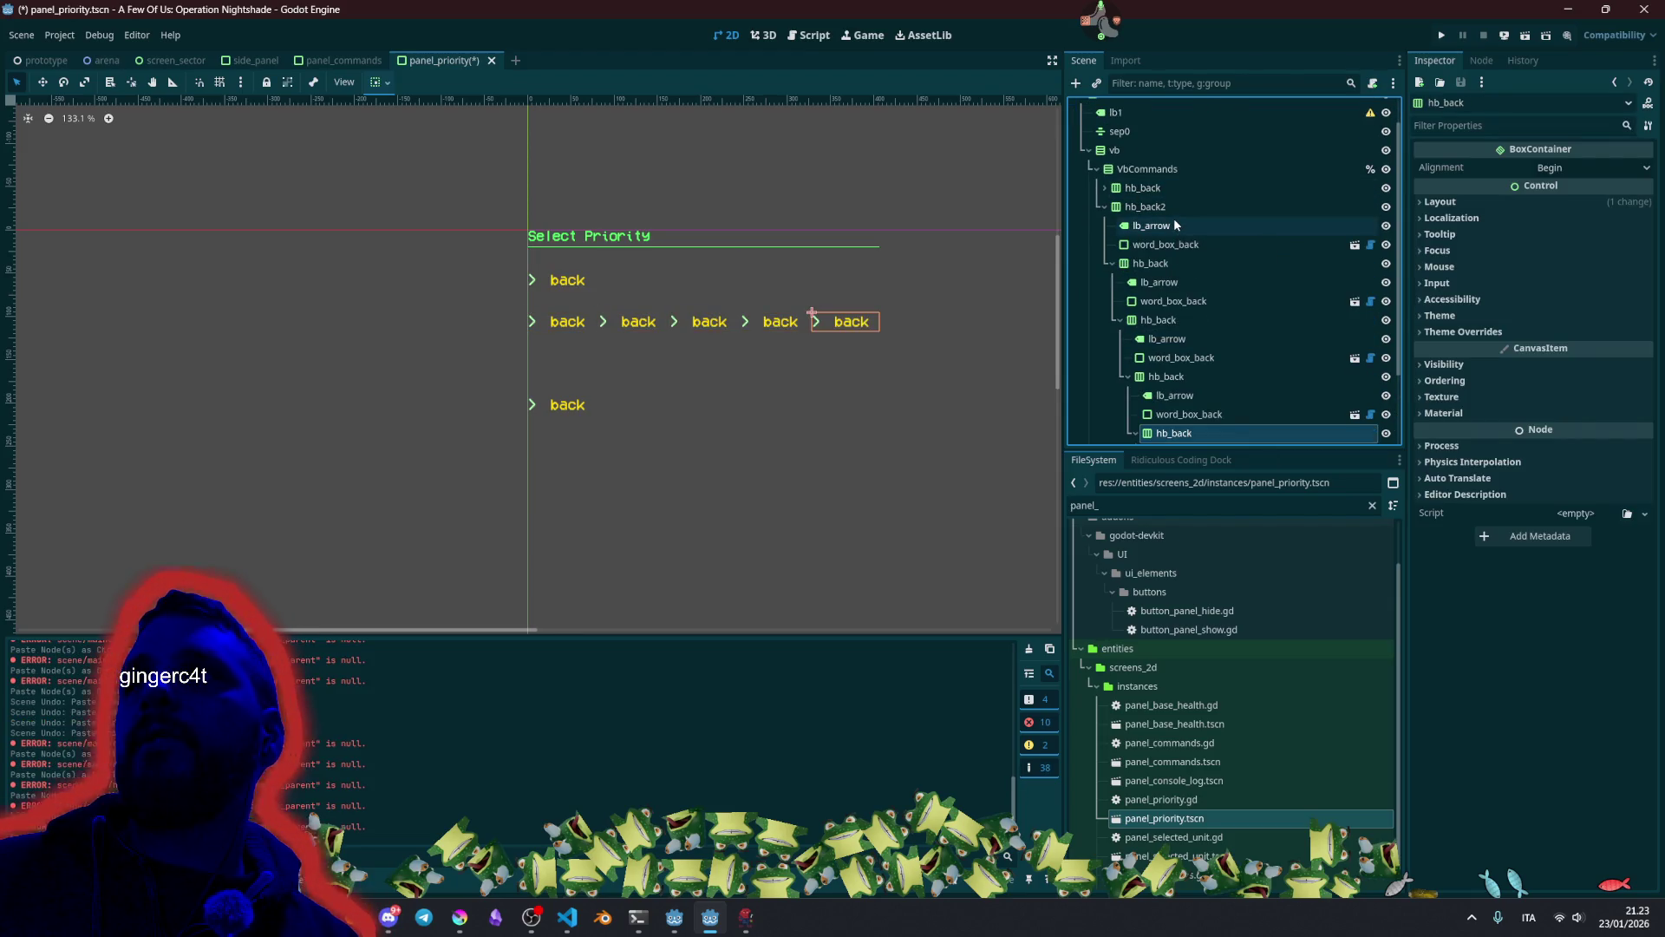
{"action": "key", "text": "ctrl+z"}
{"action": "key", "text": "ctrl+z"}
{"action": "key", "text": "ctrl+z"}
{"action": "left_click", "coordinate": [1105, 240]}
{"action": "left_click", "coordinate": [1170, 240]}
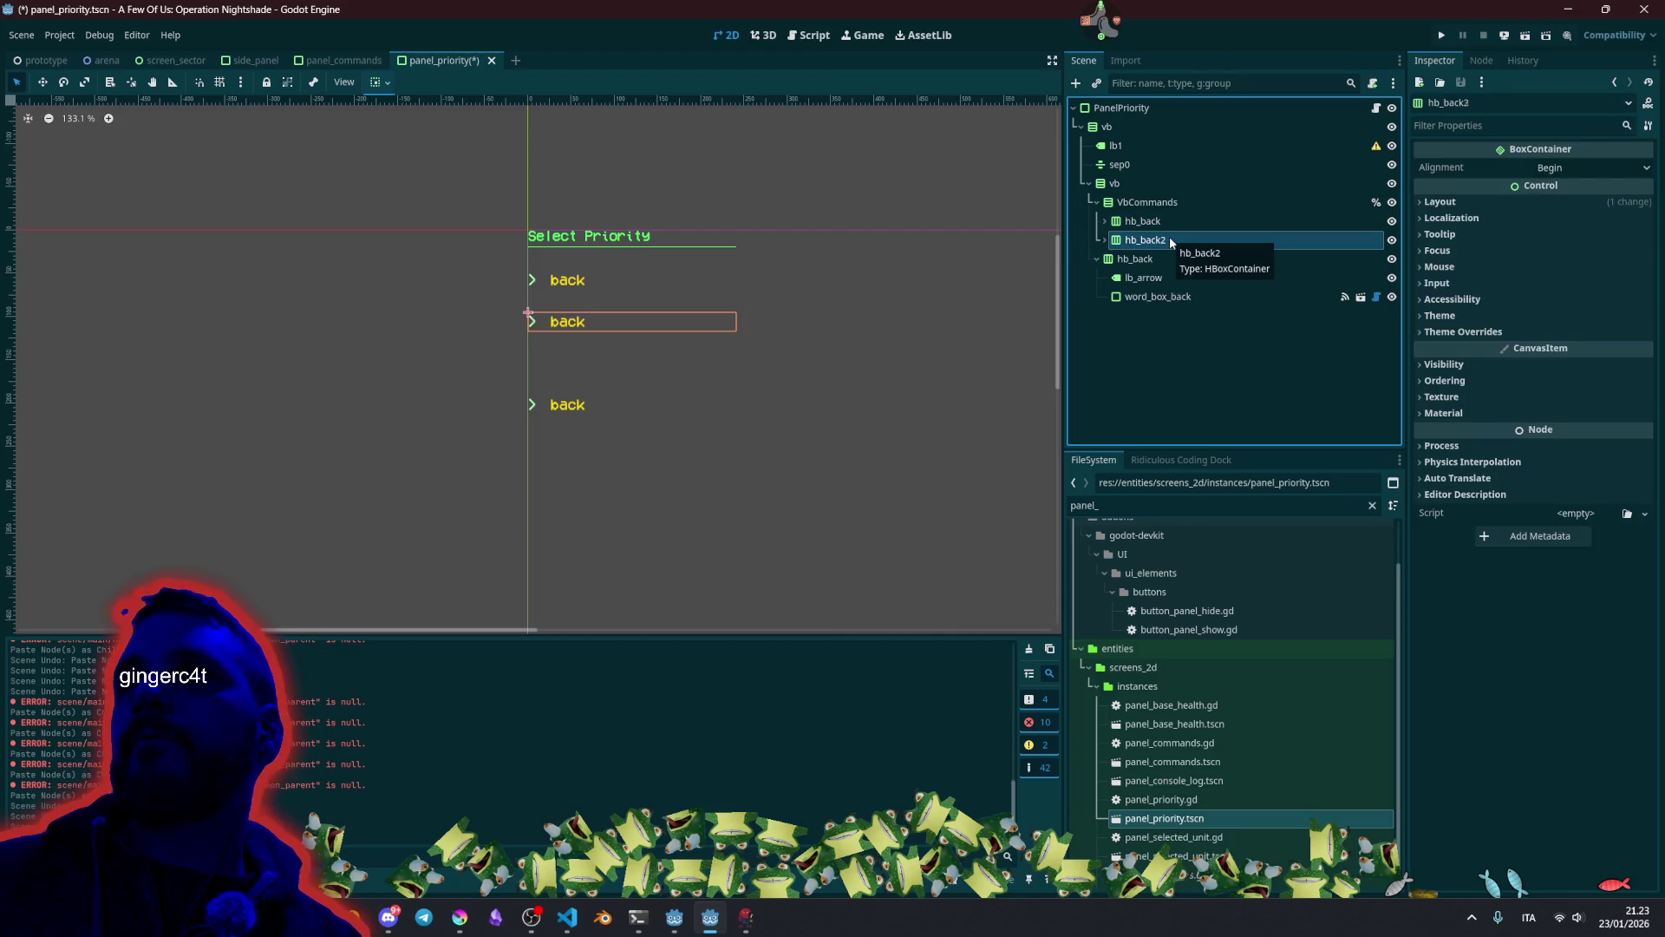
{"action": "key", "text": "ctrl+d"}
{"action": "key", "text": "ctrl+d"}
{"action": "key", "text": "ctrl+d"}
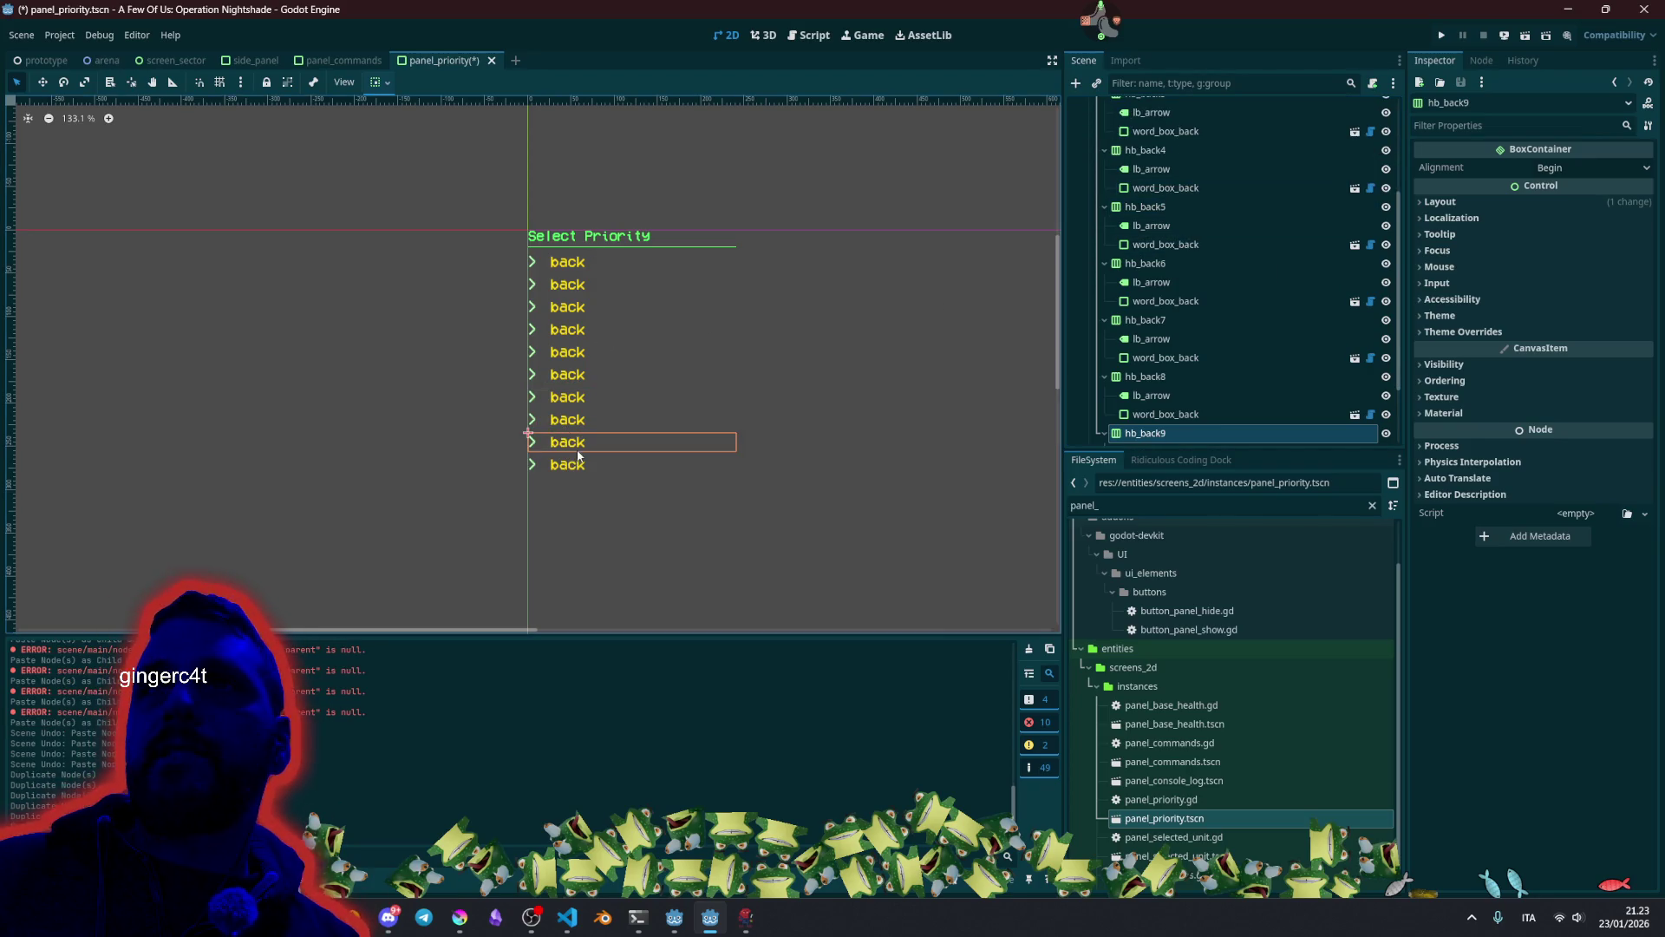
Expand VbCommands and collapse the hb_back6 through hb_back9 rows.
{"action": "scroll", "coordinate": [1128, 313], "scroll_direction": "up", "scroll_amount": 4}
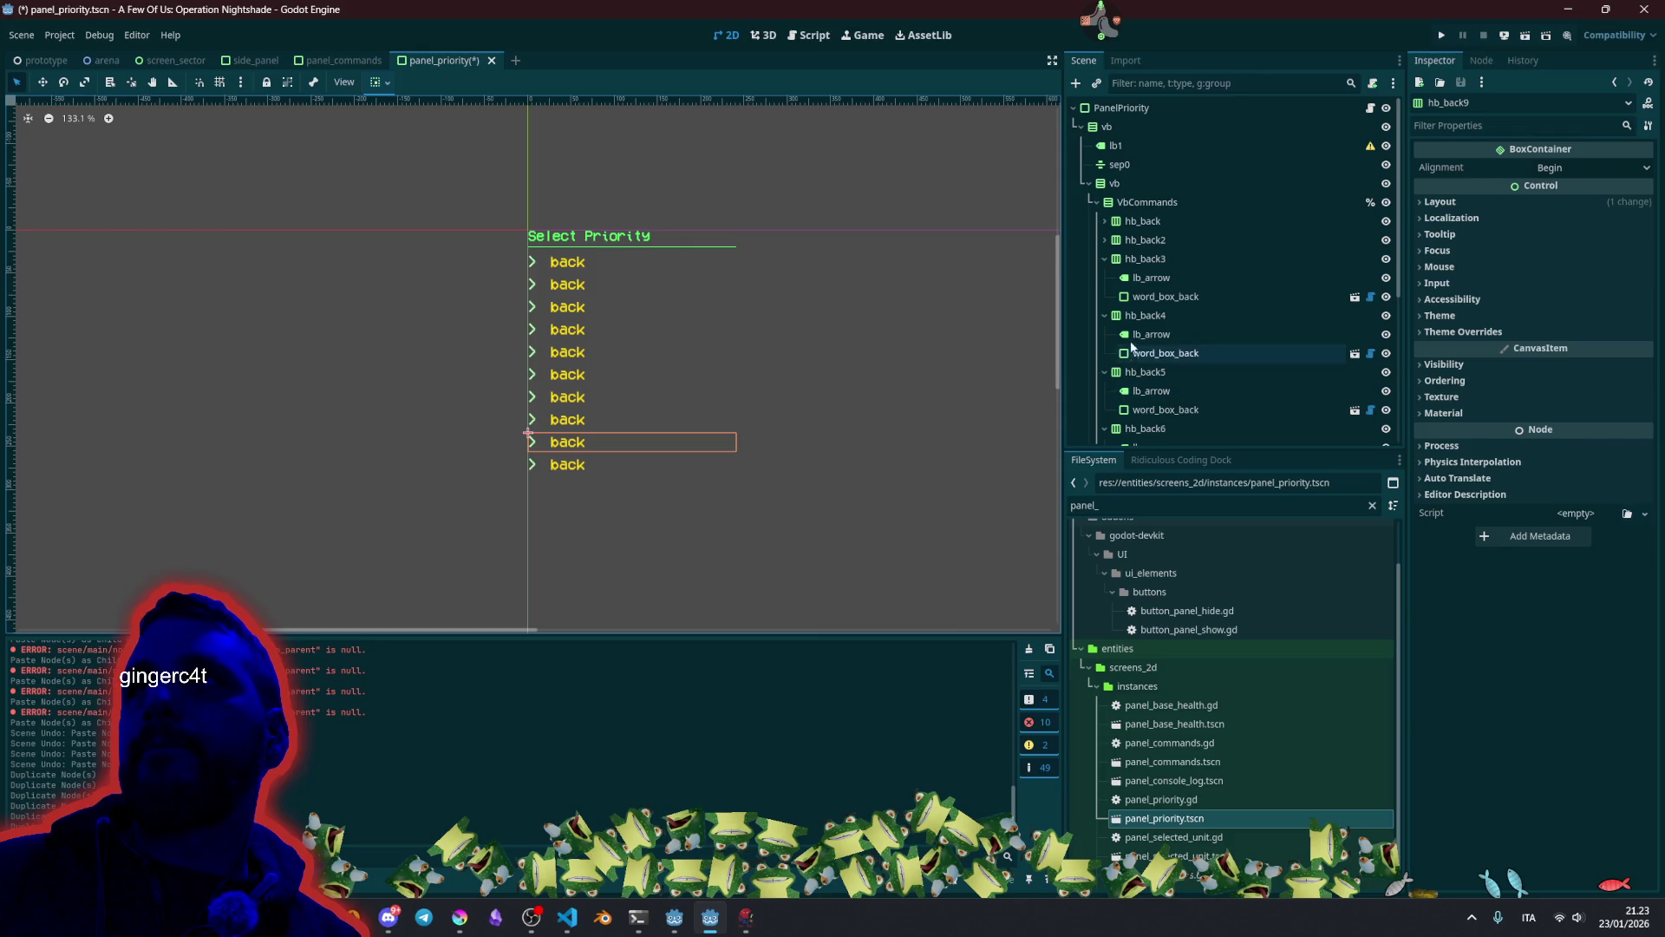
{"action": "left_click", "coordinate": [1097, 203]}
{"action": "left_click", "coordinate": [1127, 202]}
{"action": "left_click", "coordinate": [1098, 202]}
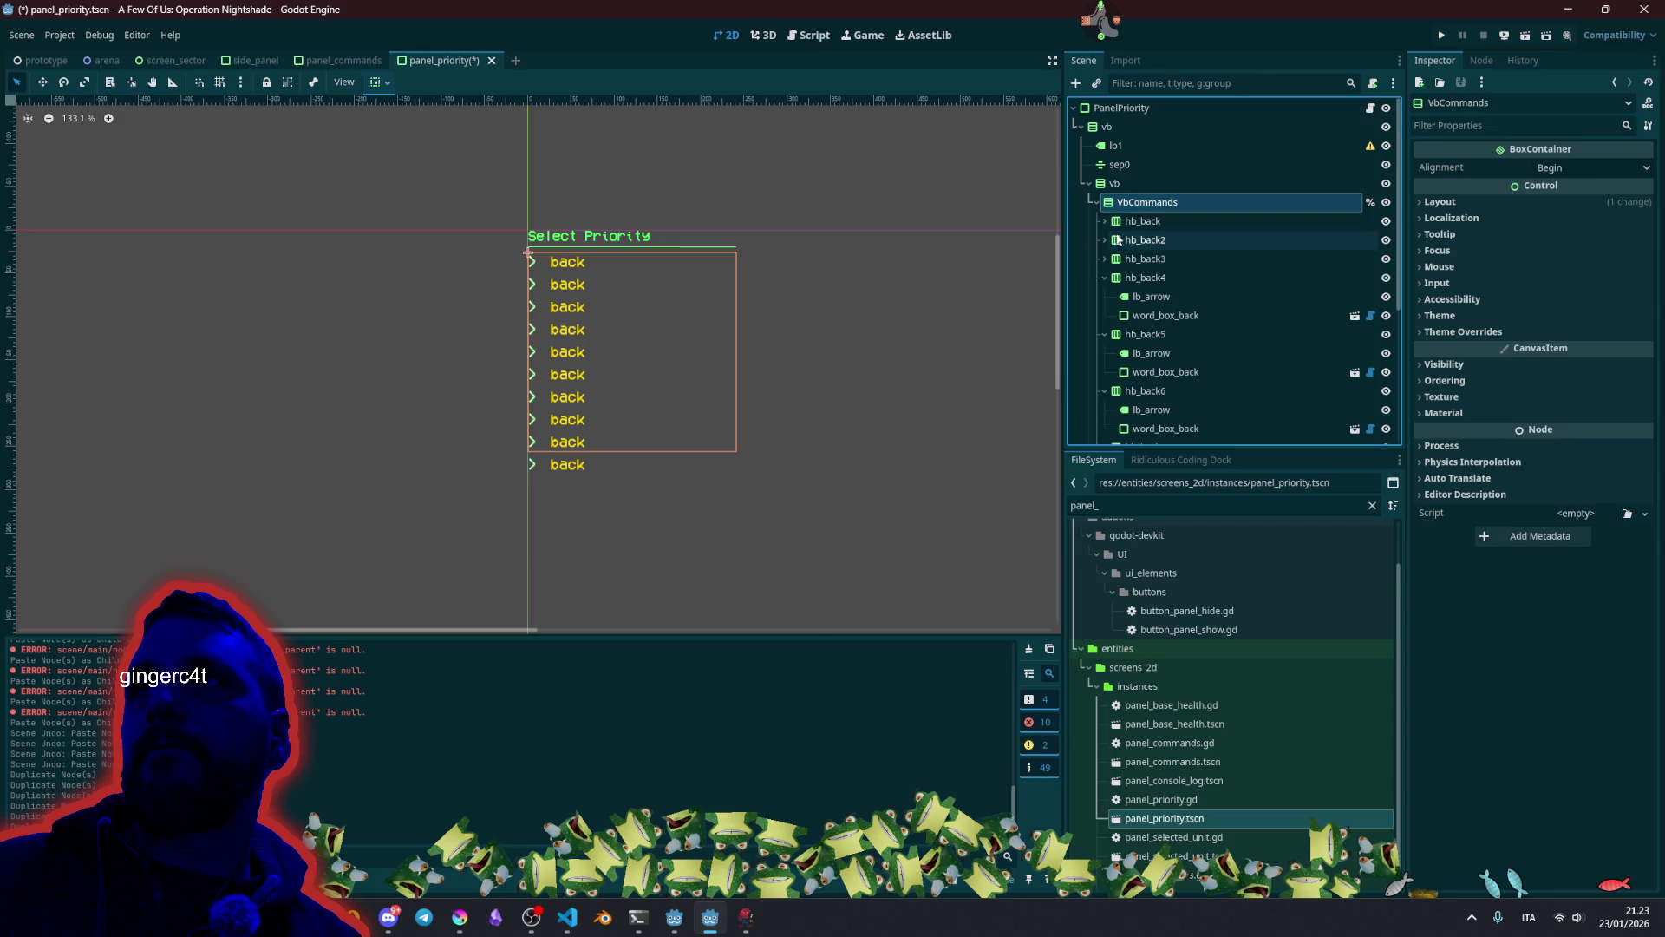
{"action": "left_click", "coordinate": [1105, 314]}
{"action": "left_click", "coordinate": [1105, 334]}
{"action": "left_click", "coordinate": [1105, 353]}
{"action": "left_click", "coordinate": [1105, 372]}
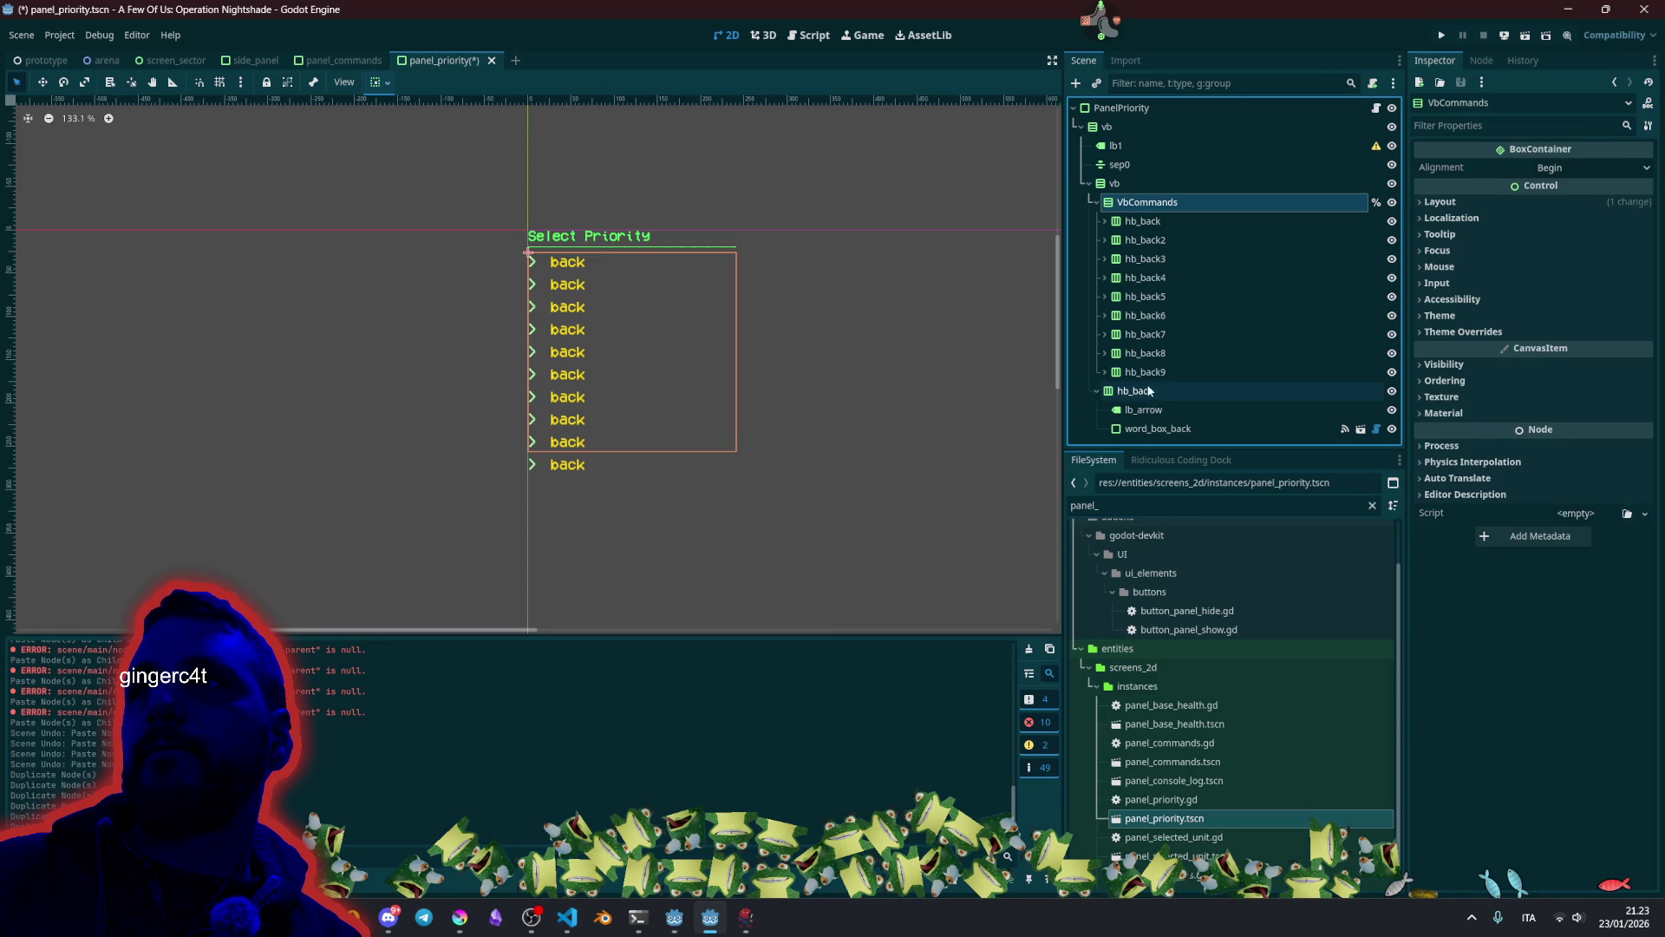
Delete the nine rows hb_back through hb_back9.
{"action": "left_click", "coordinate": [1137, 372]}
{"action": "left_click", "coordinate": [1158, 221], "text": "shift"}
{"action": "key", "text": "Delete"}
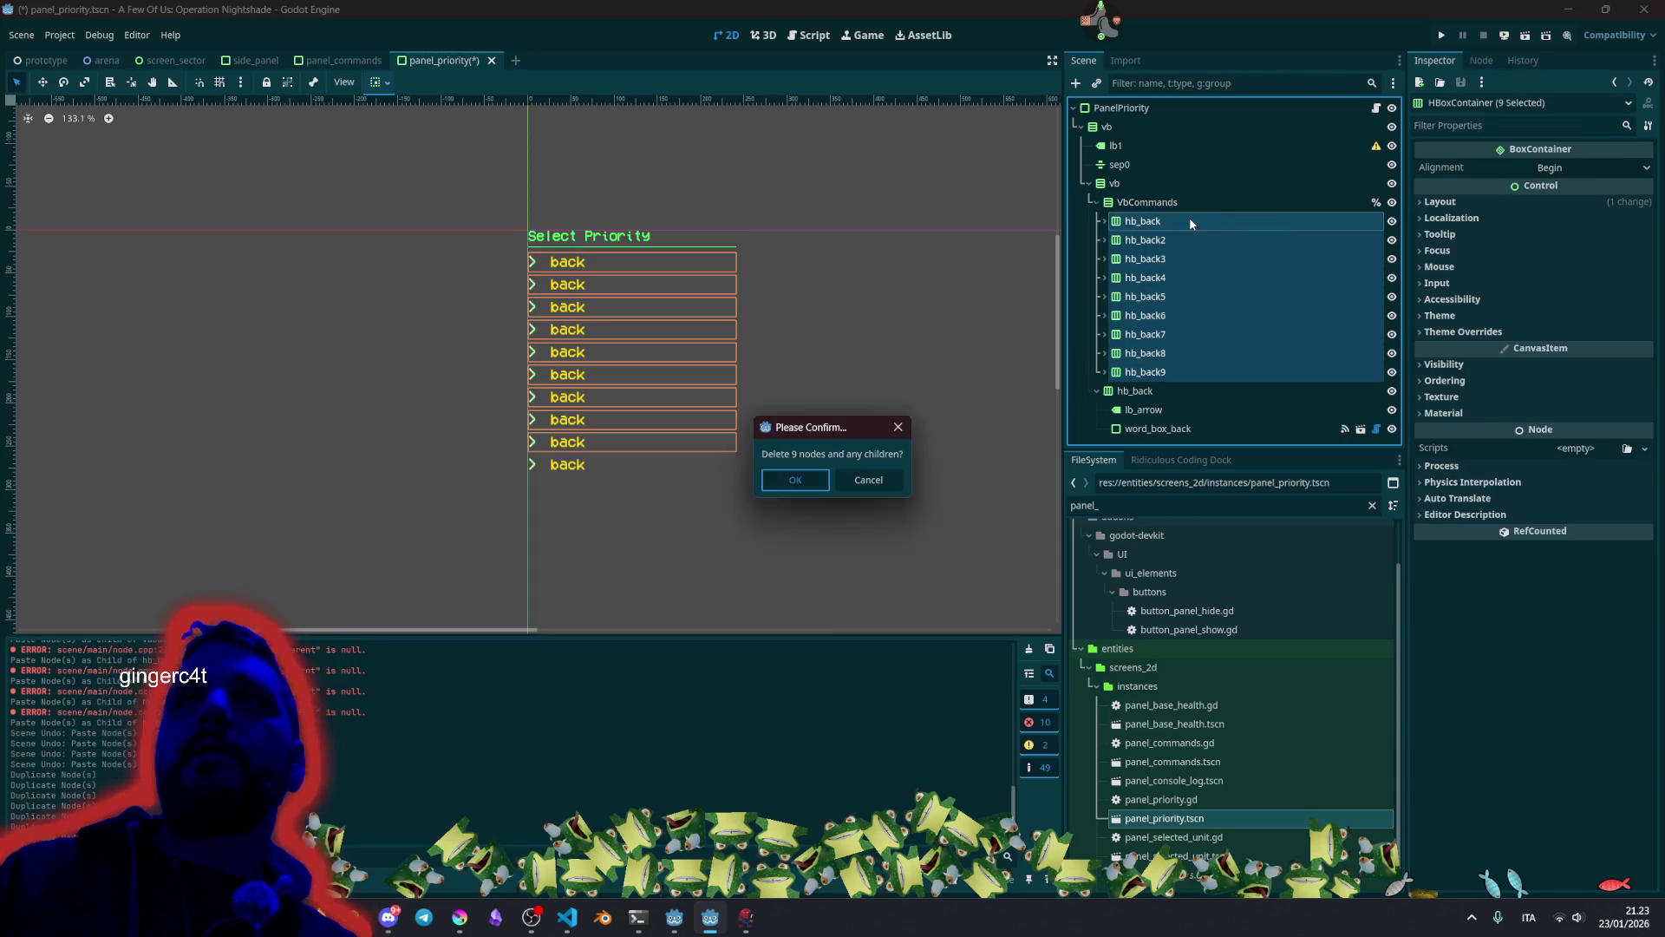
{"action": "key", "text": "Return"}
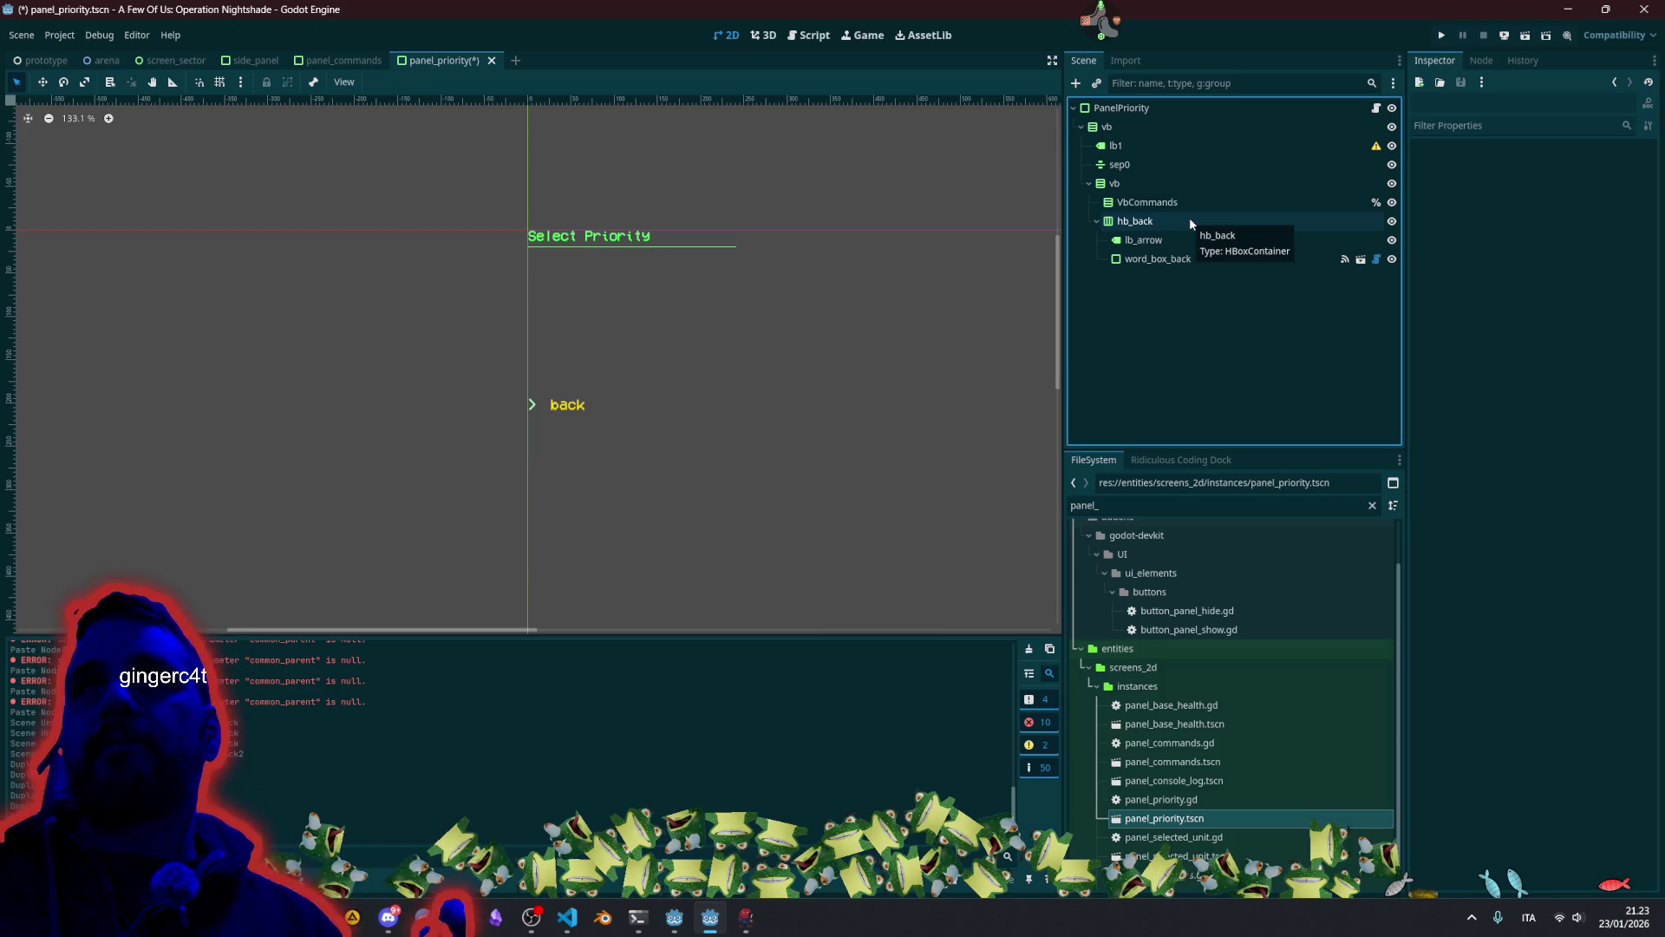
{"action": "left_click", "coordinate": [1233, 107]}
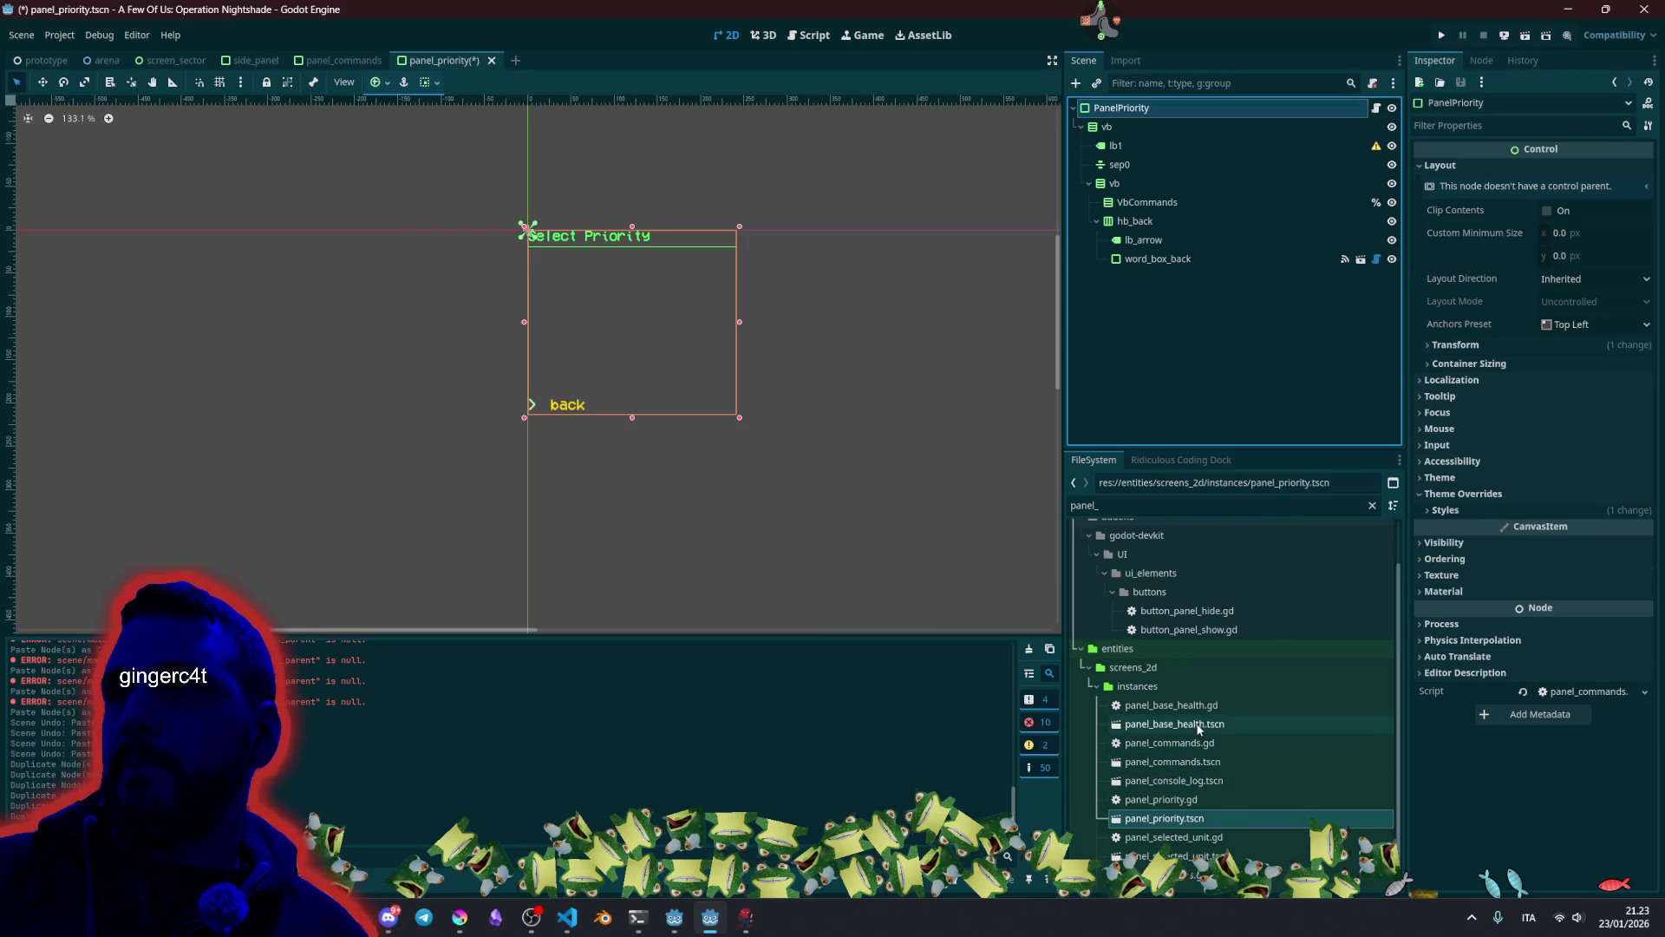
Attach panel_priority.gd to PanelPriority and change its class_name to PanelPriority.
{"action": "scroll", "coordinate": [1201, 771], "scroll_direction": "down", "scroll_amount": 1}
{"action": "left_click", "coordinate": [1171, 780]}
{"action": "left_click_drag", "start_coordinate": [1171, 781], "coordinate": [1180, 111]}
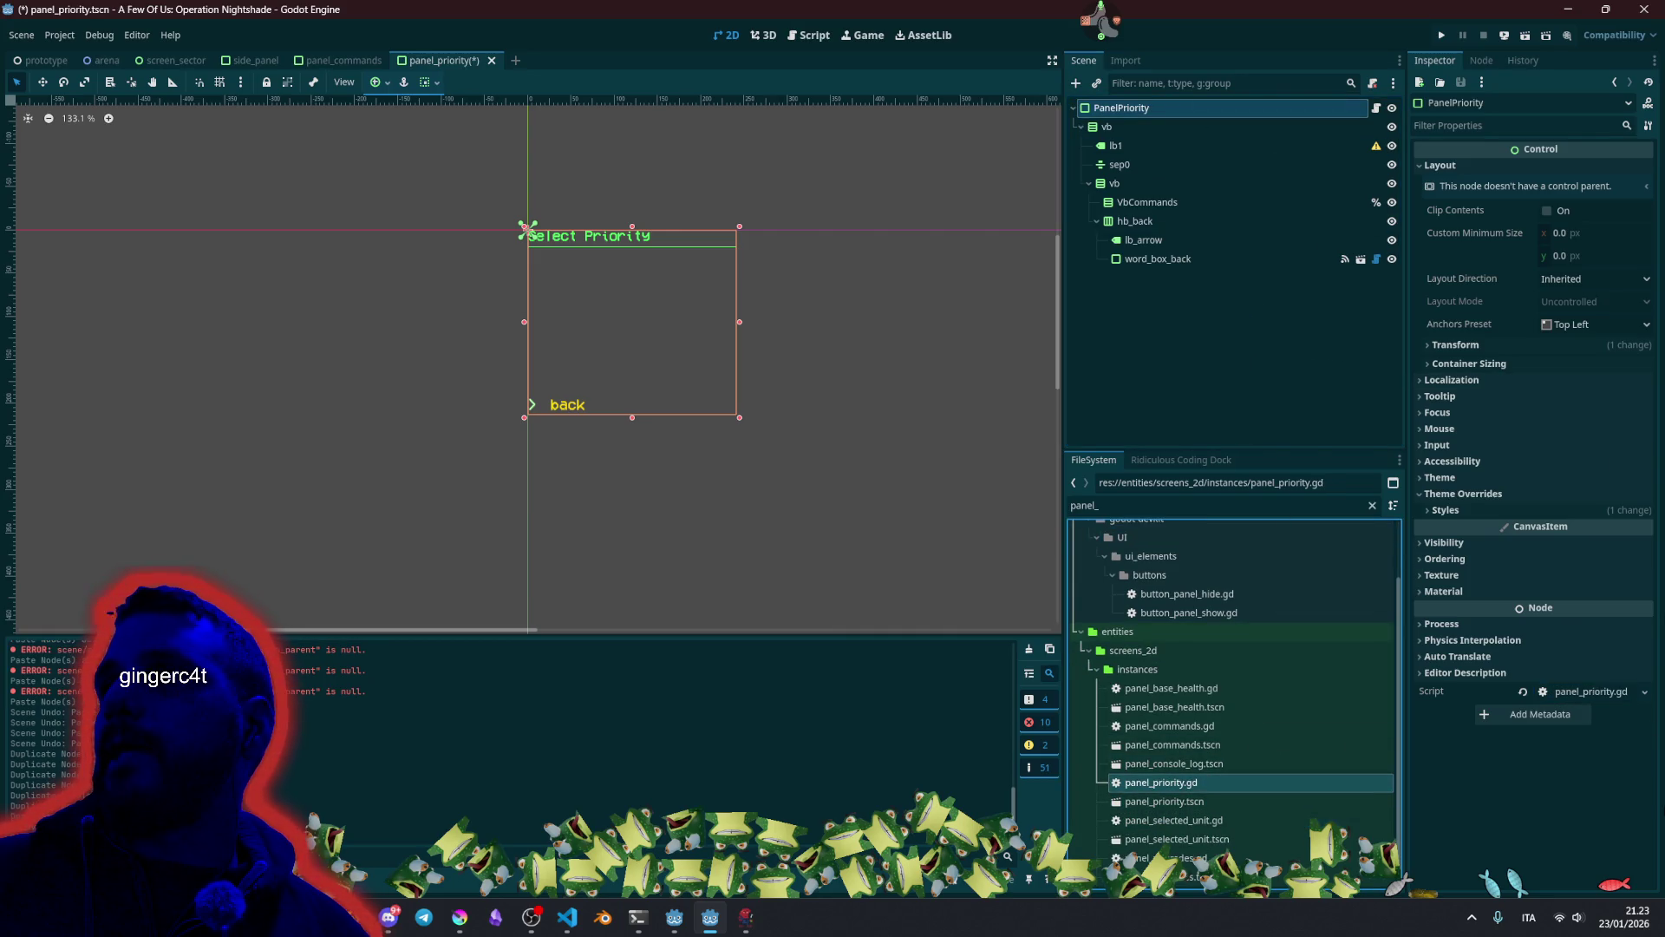
{"action": "left_click", "coordinate": [1377, 107]}
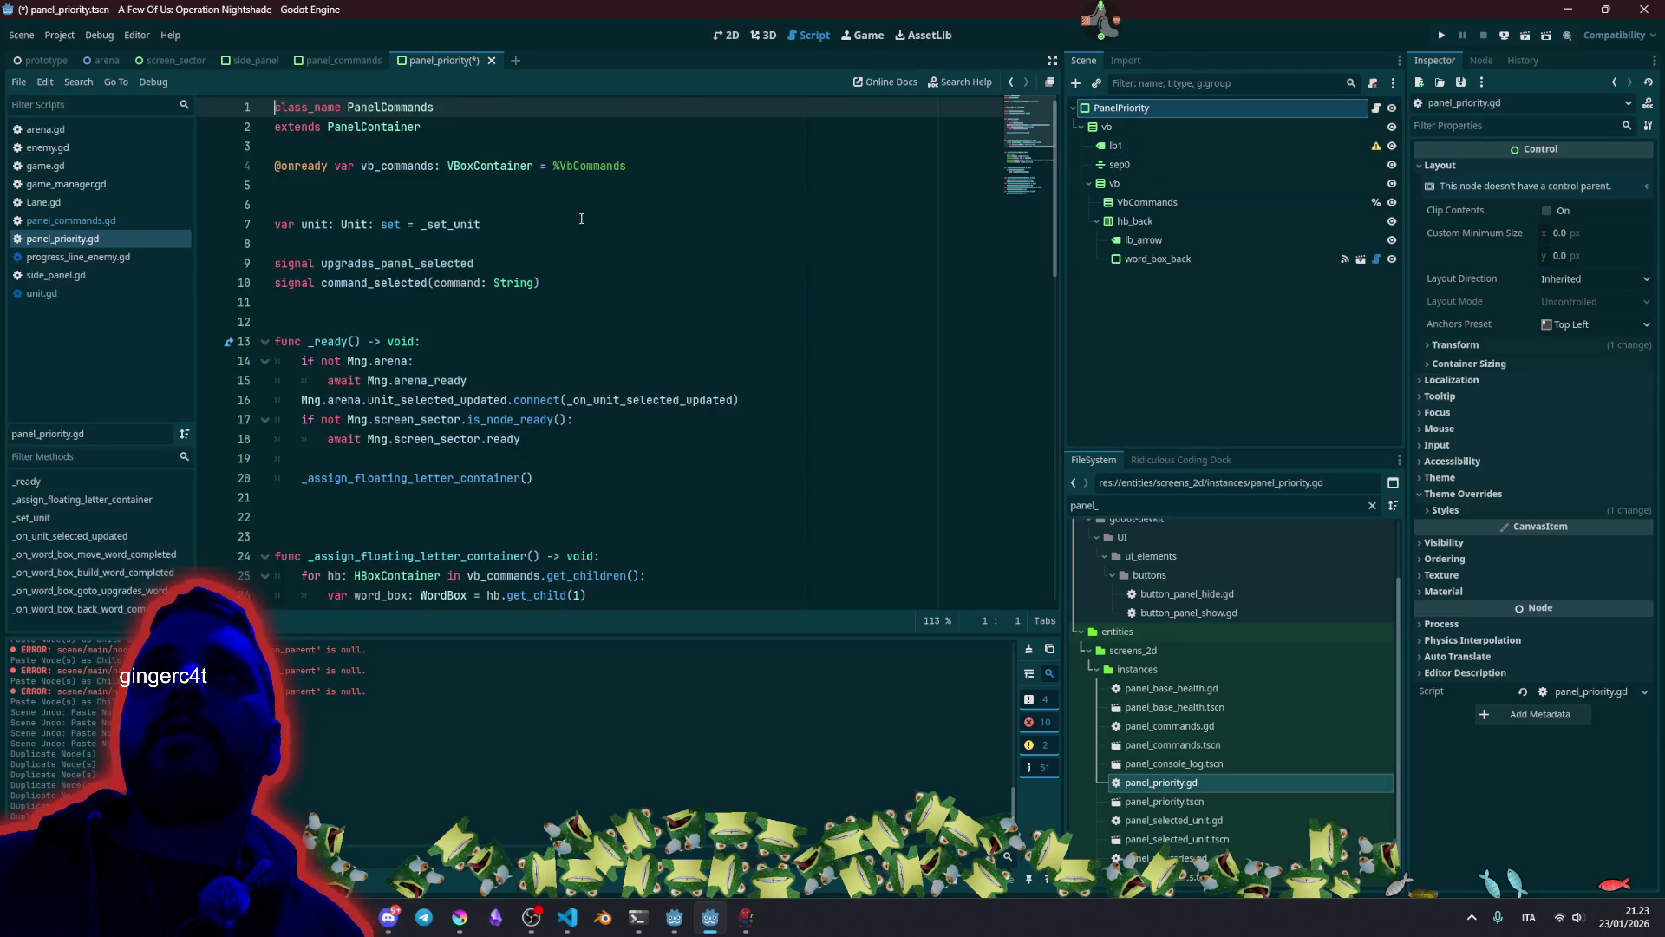
{"action": "key", "text": "ctrl+shift+Right"}
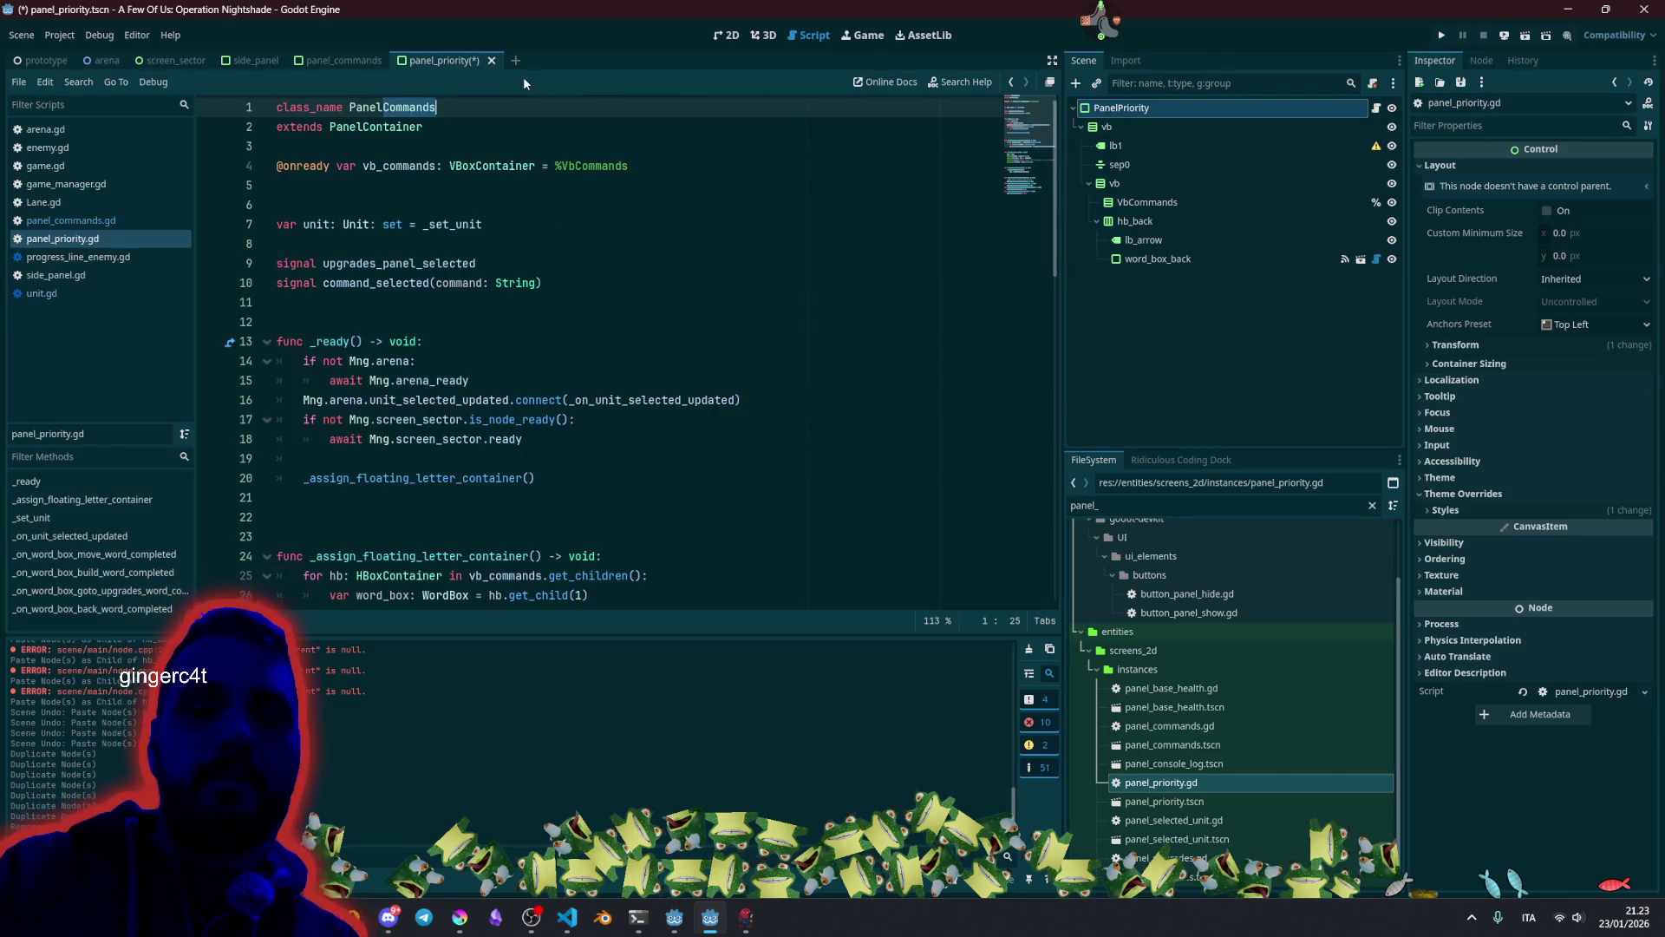
{"action": "type", "text": "Priority"}
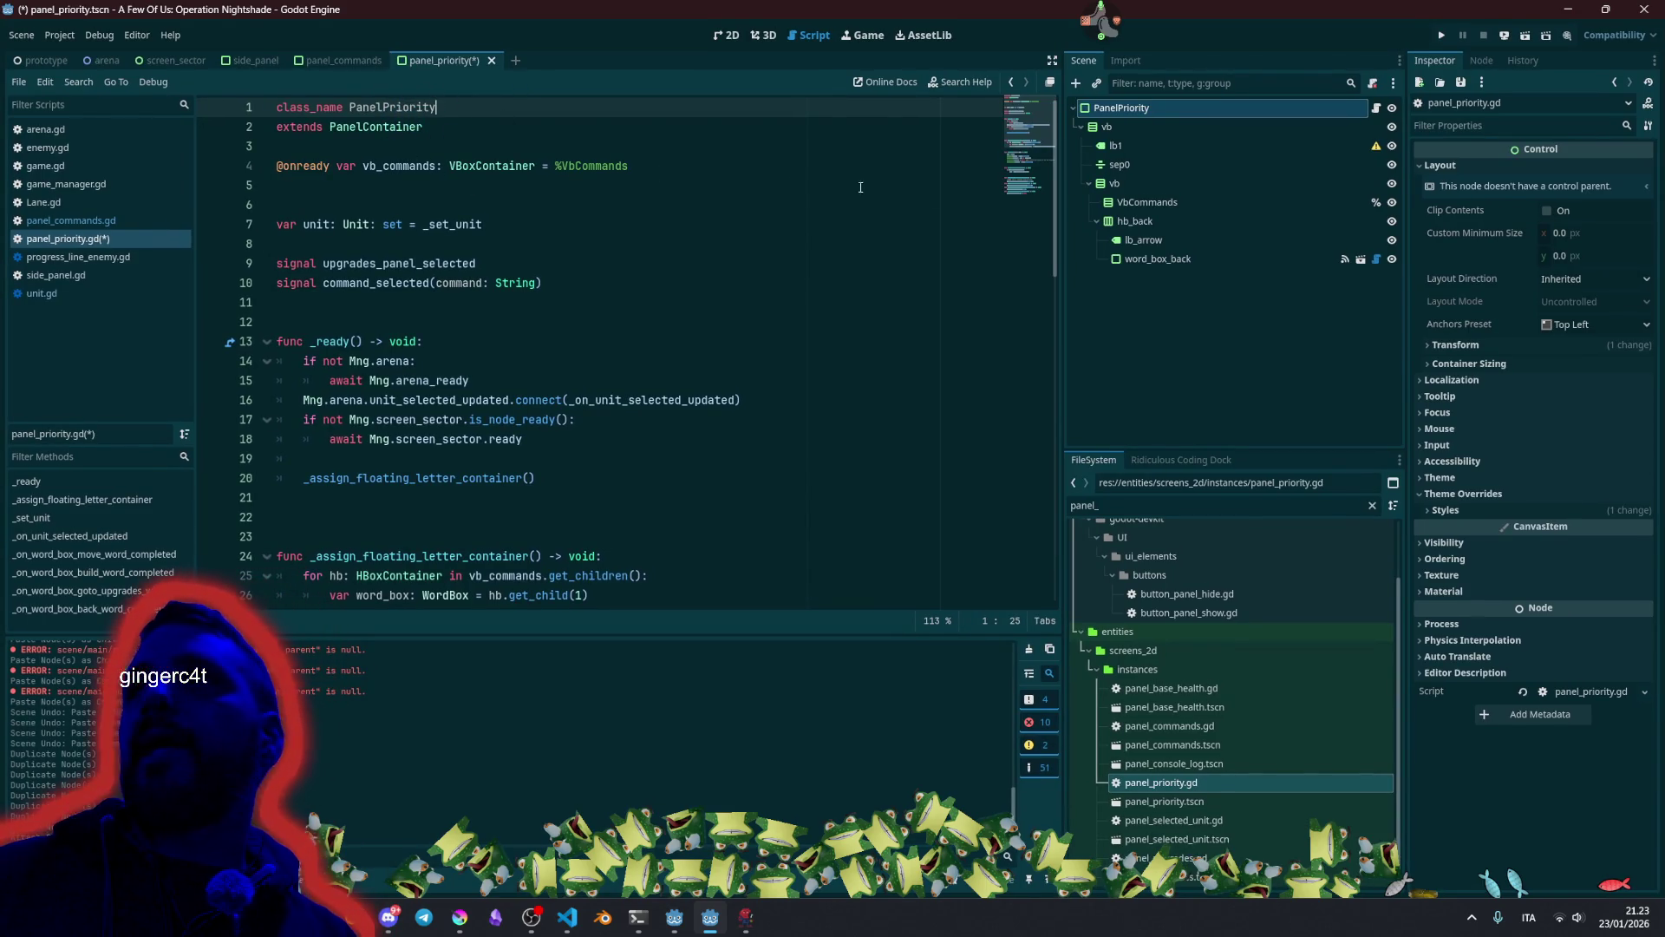
Review the _set_unit setter, unit_selected_updated signal and _assign_floating_letter_container call.
{"action": "left_click", "coordinate": [430, 224]}
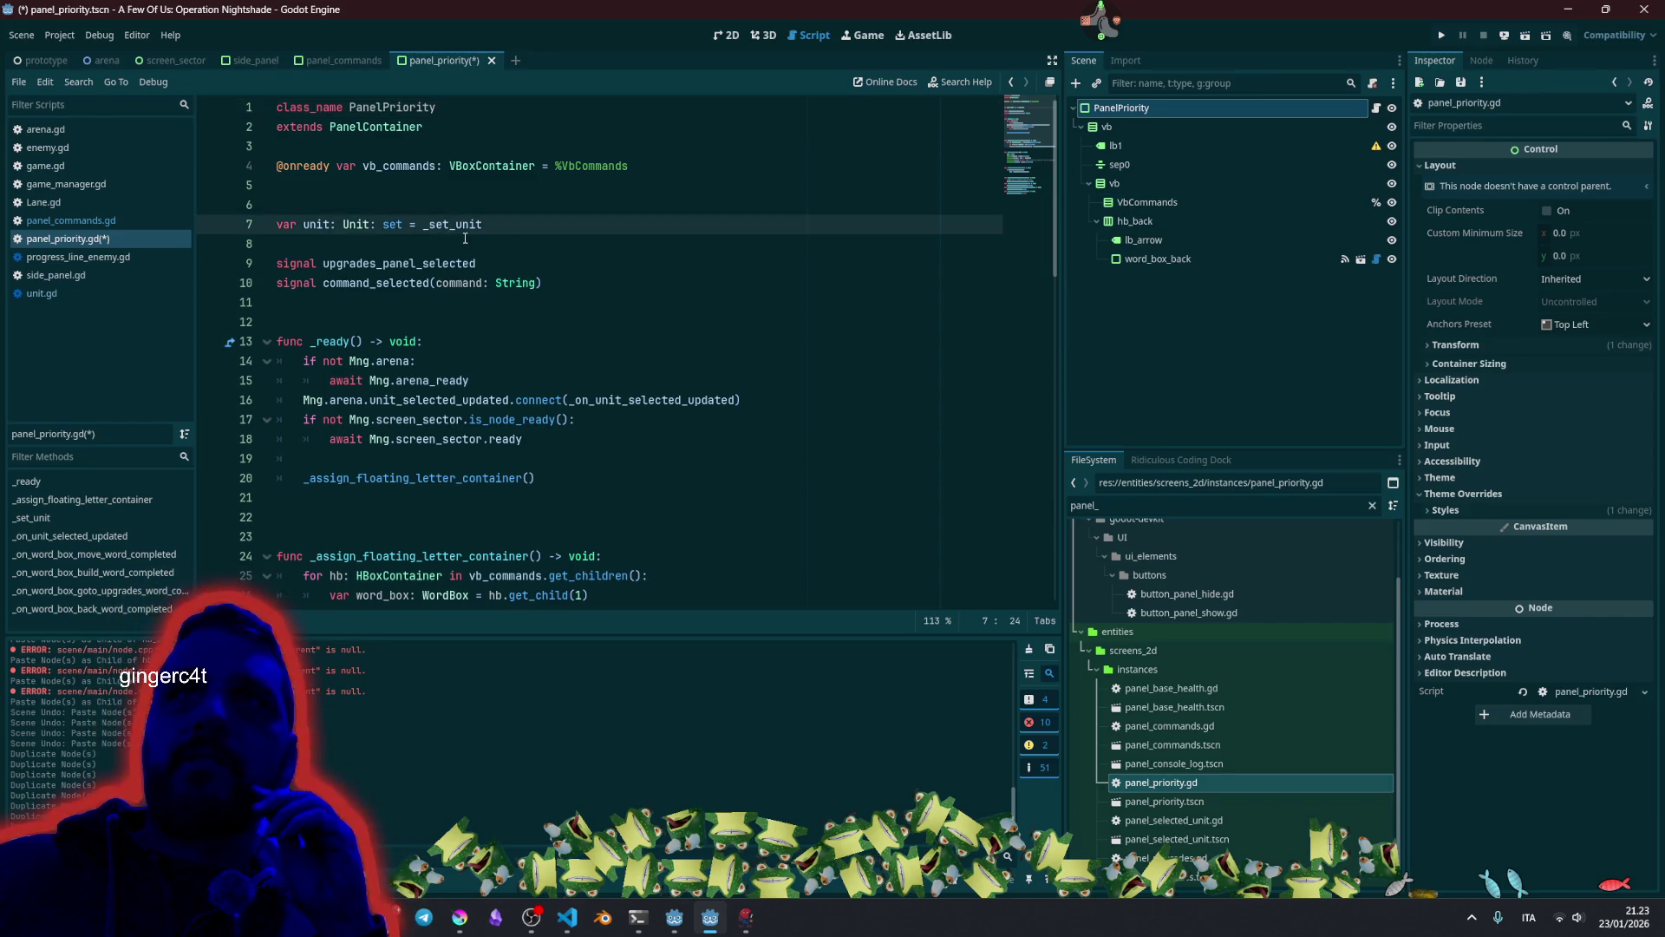
{"action": "double_click", "coordinate": [447, 225]}
{"action": "double_click", "coordinate": [438, 400]}
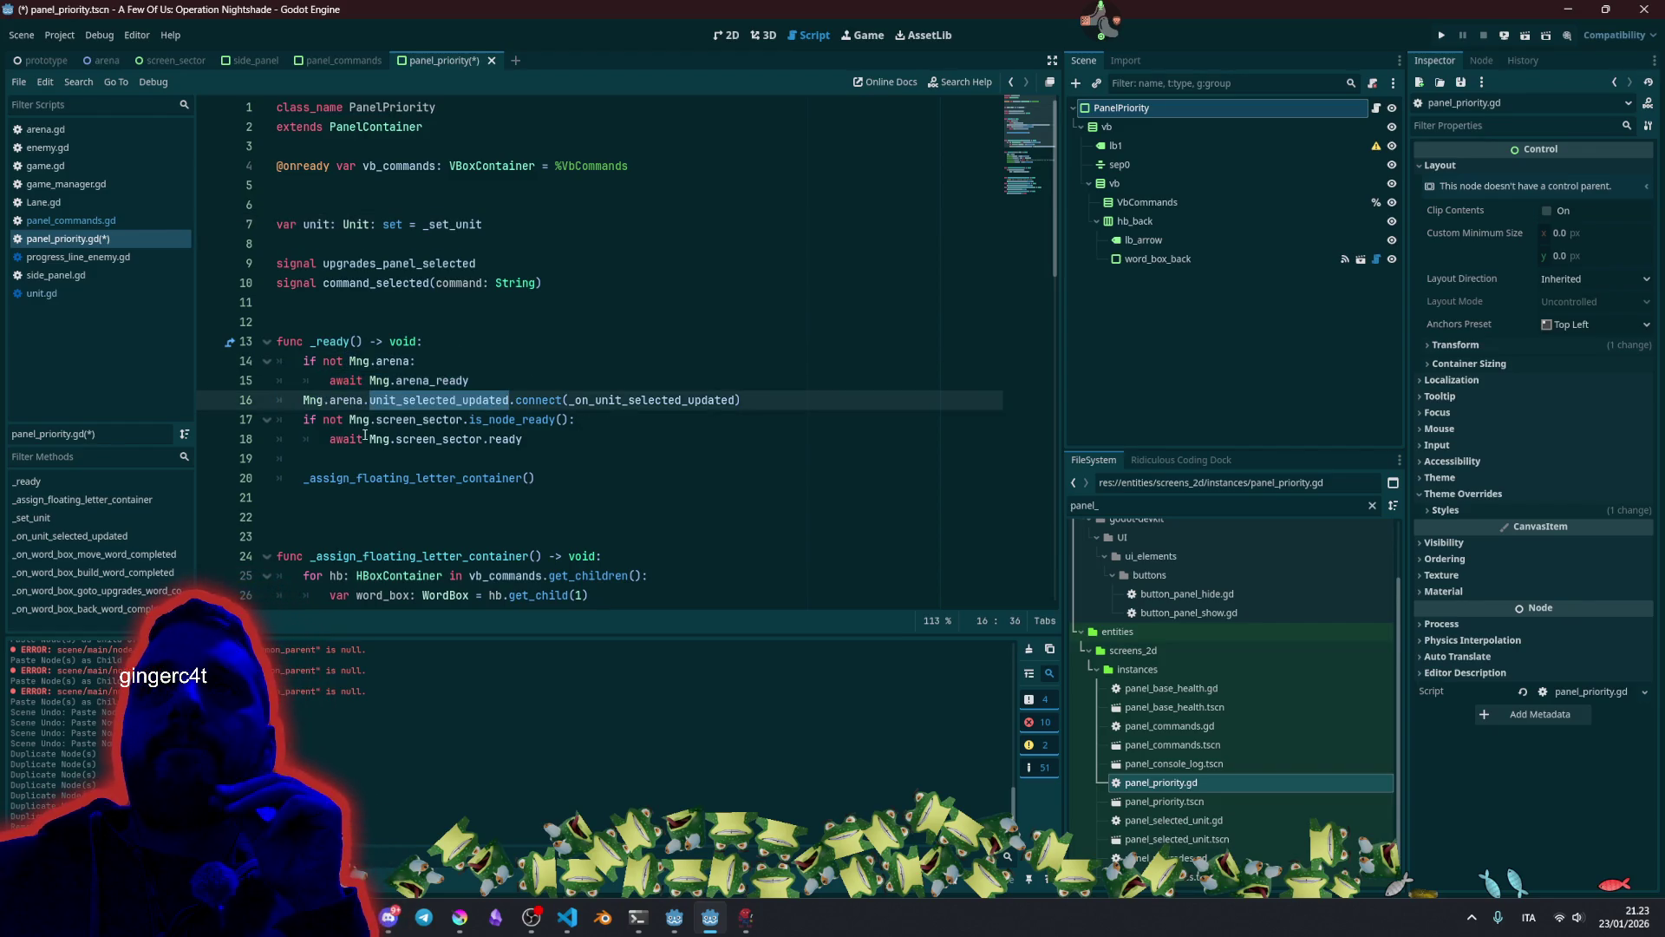
{"action": "double_click", "coordinate": [414, 478]}
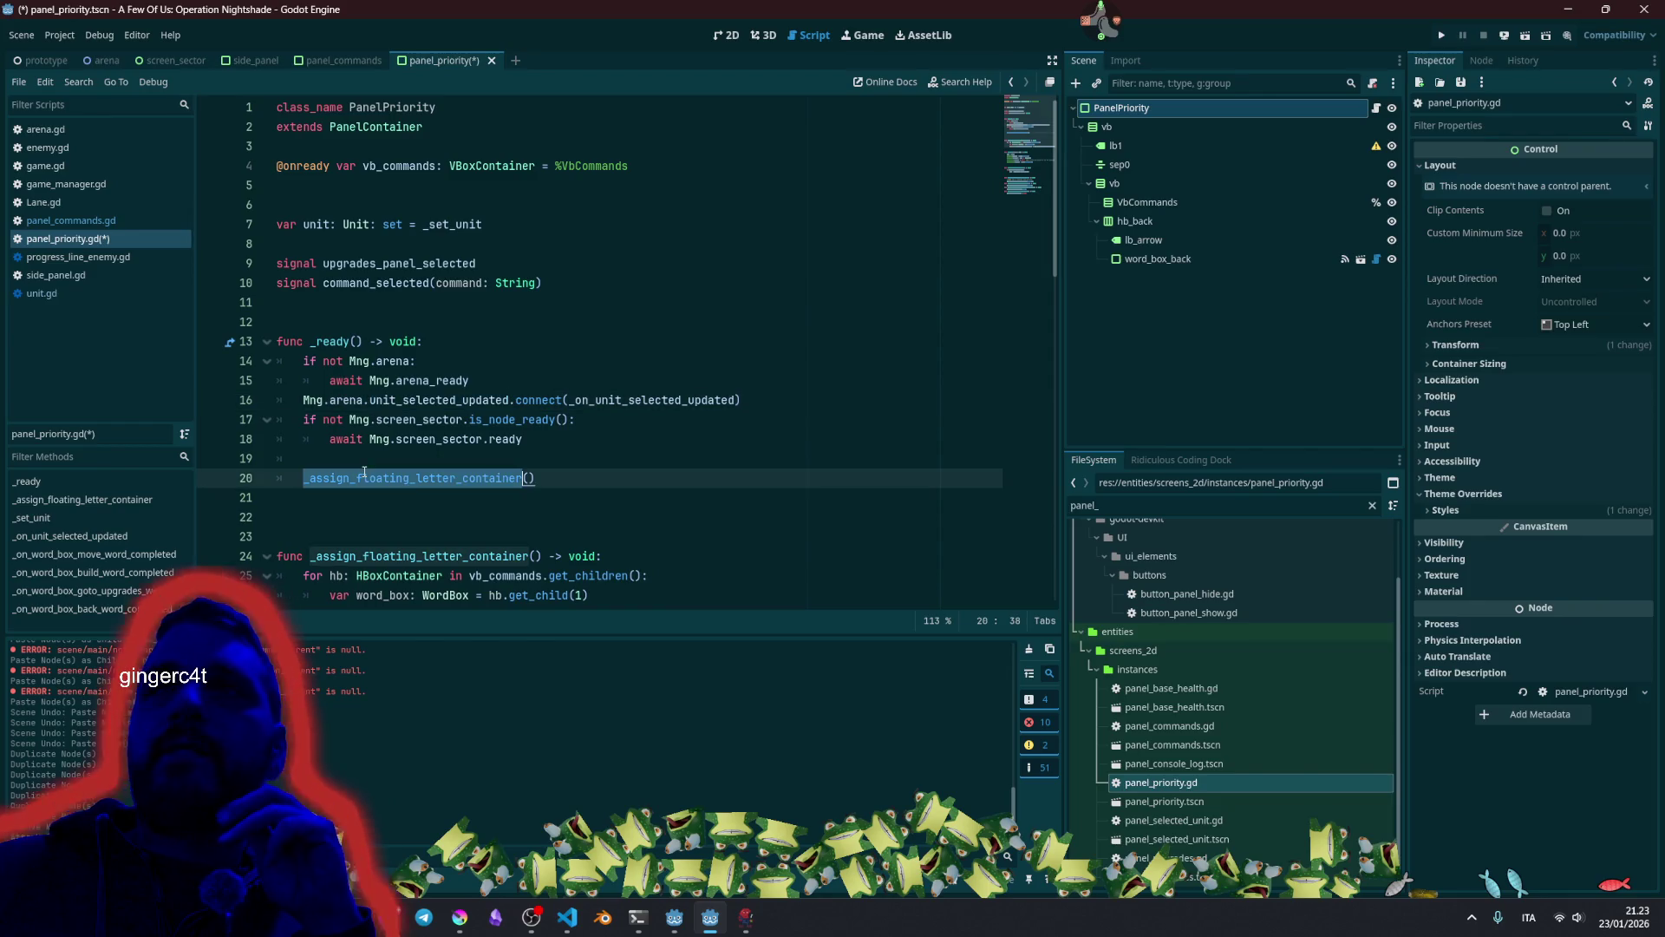
{"action": "scroll", "coordinate": [515, 479], "scroll_direction": "down", "scroll_amount": 2}
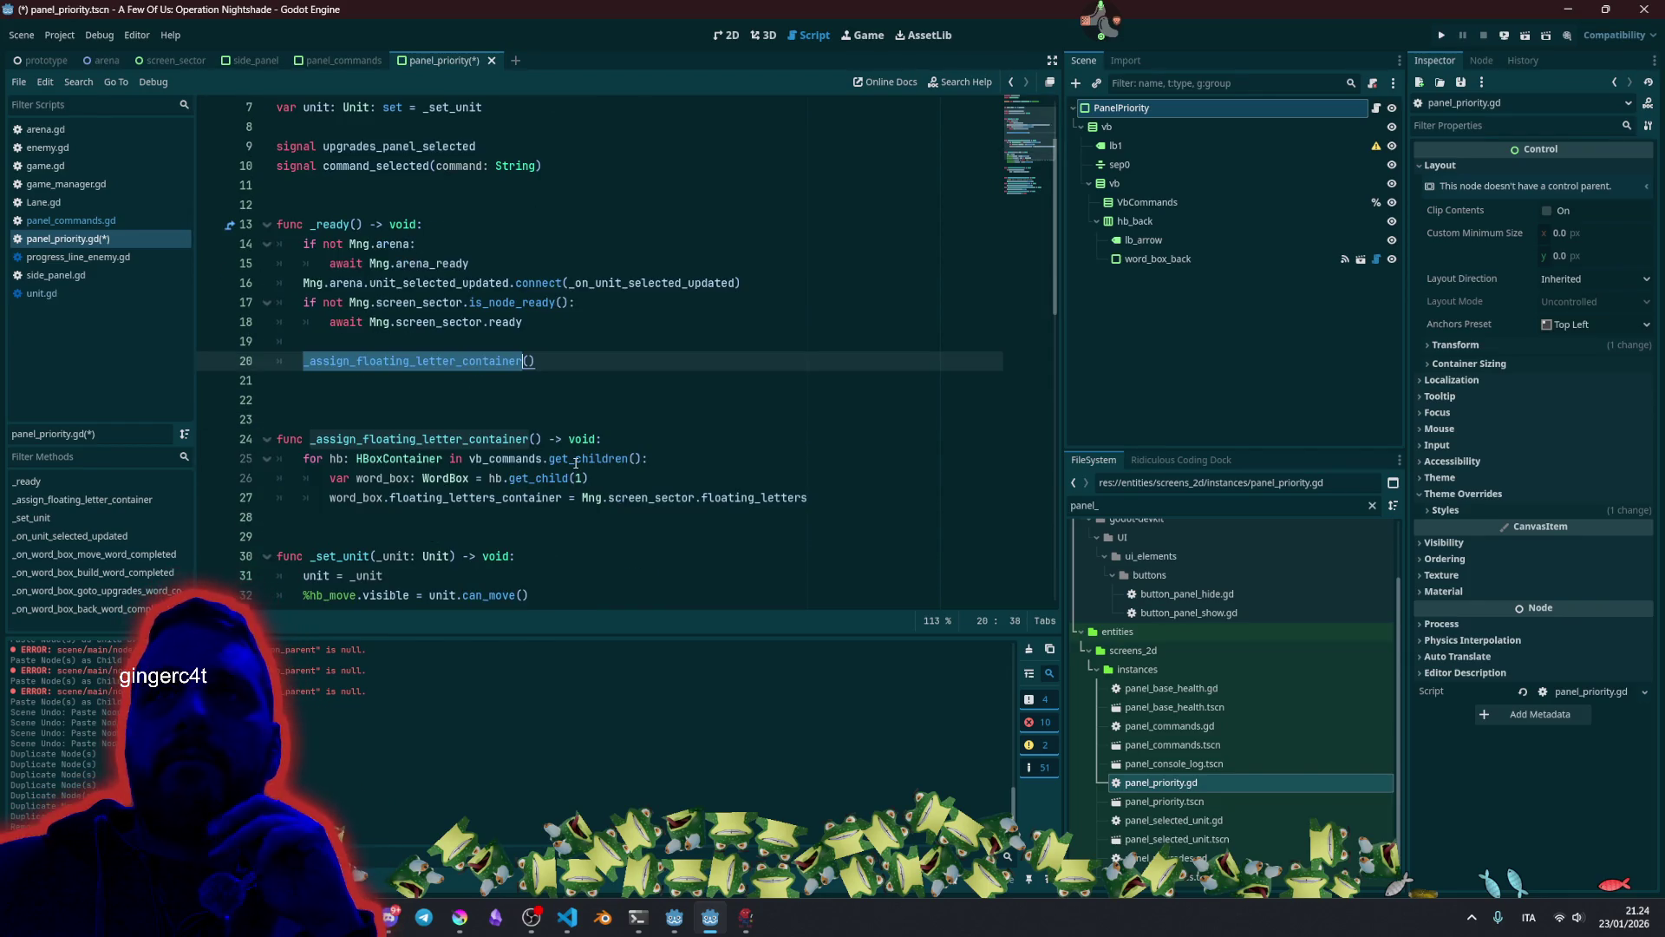
{"action": "mouse_move", "coordinate": [576, 463]}
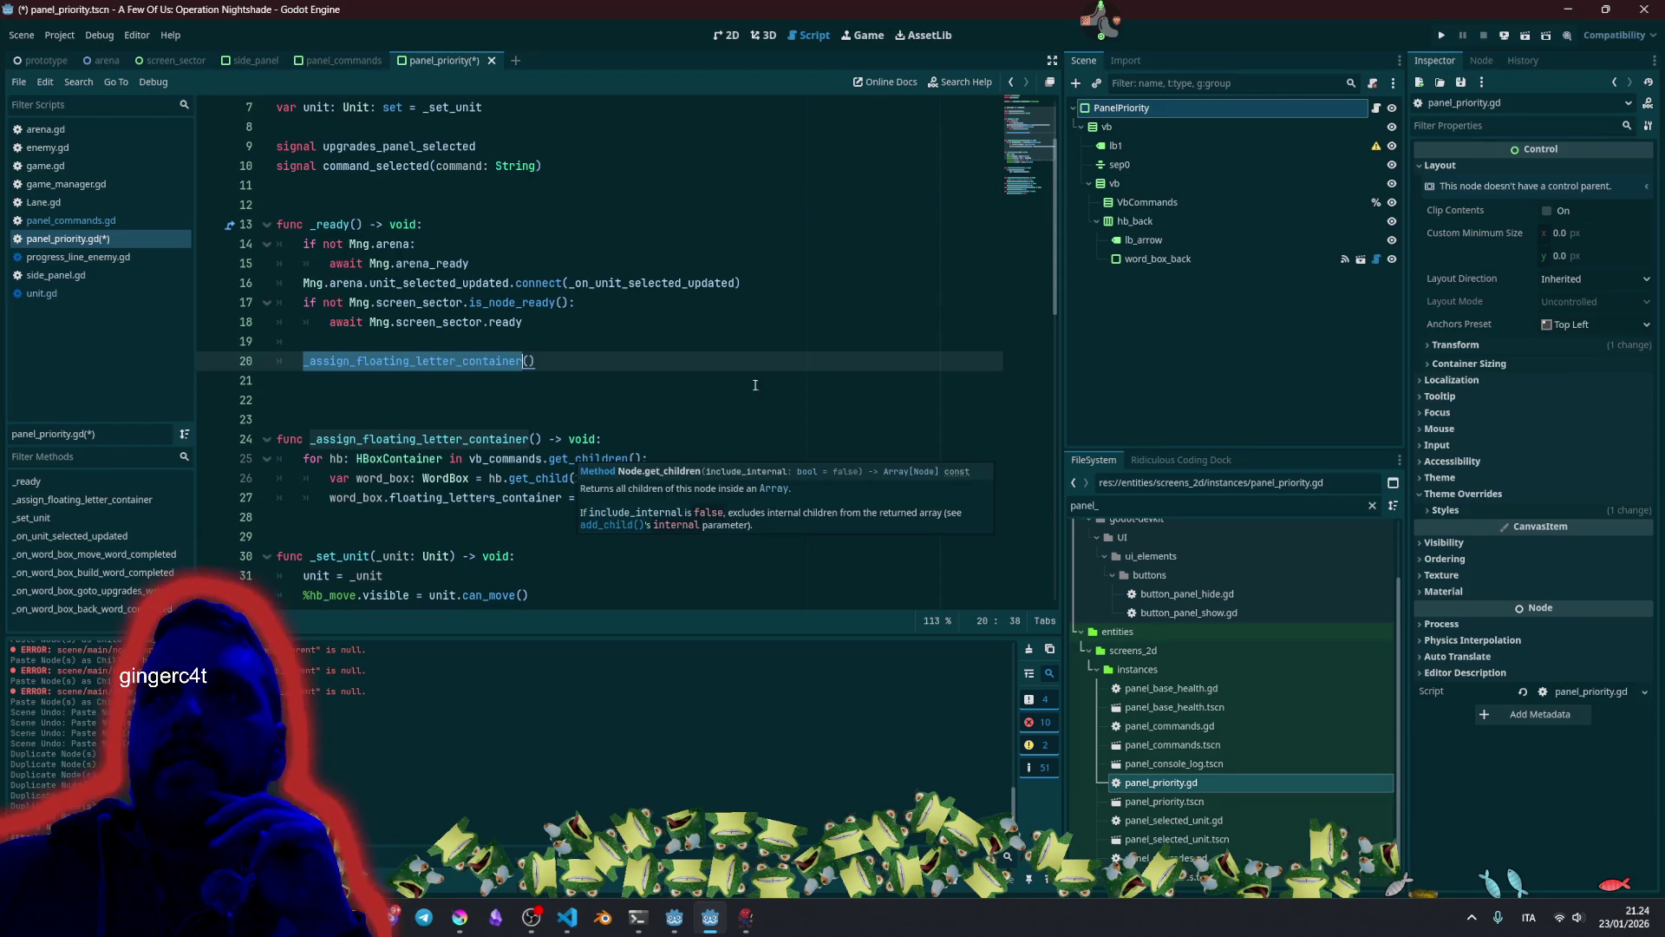
{"action": "left_click", "coordinate": [1138, 260]}
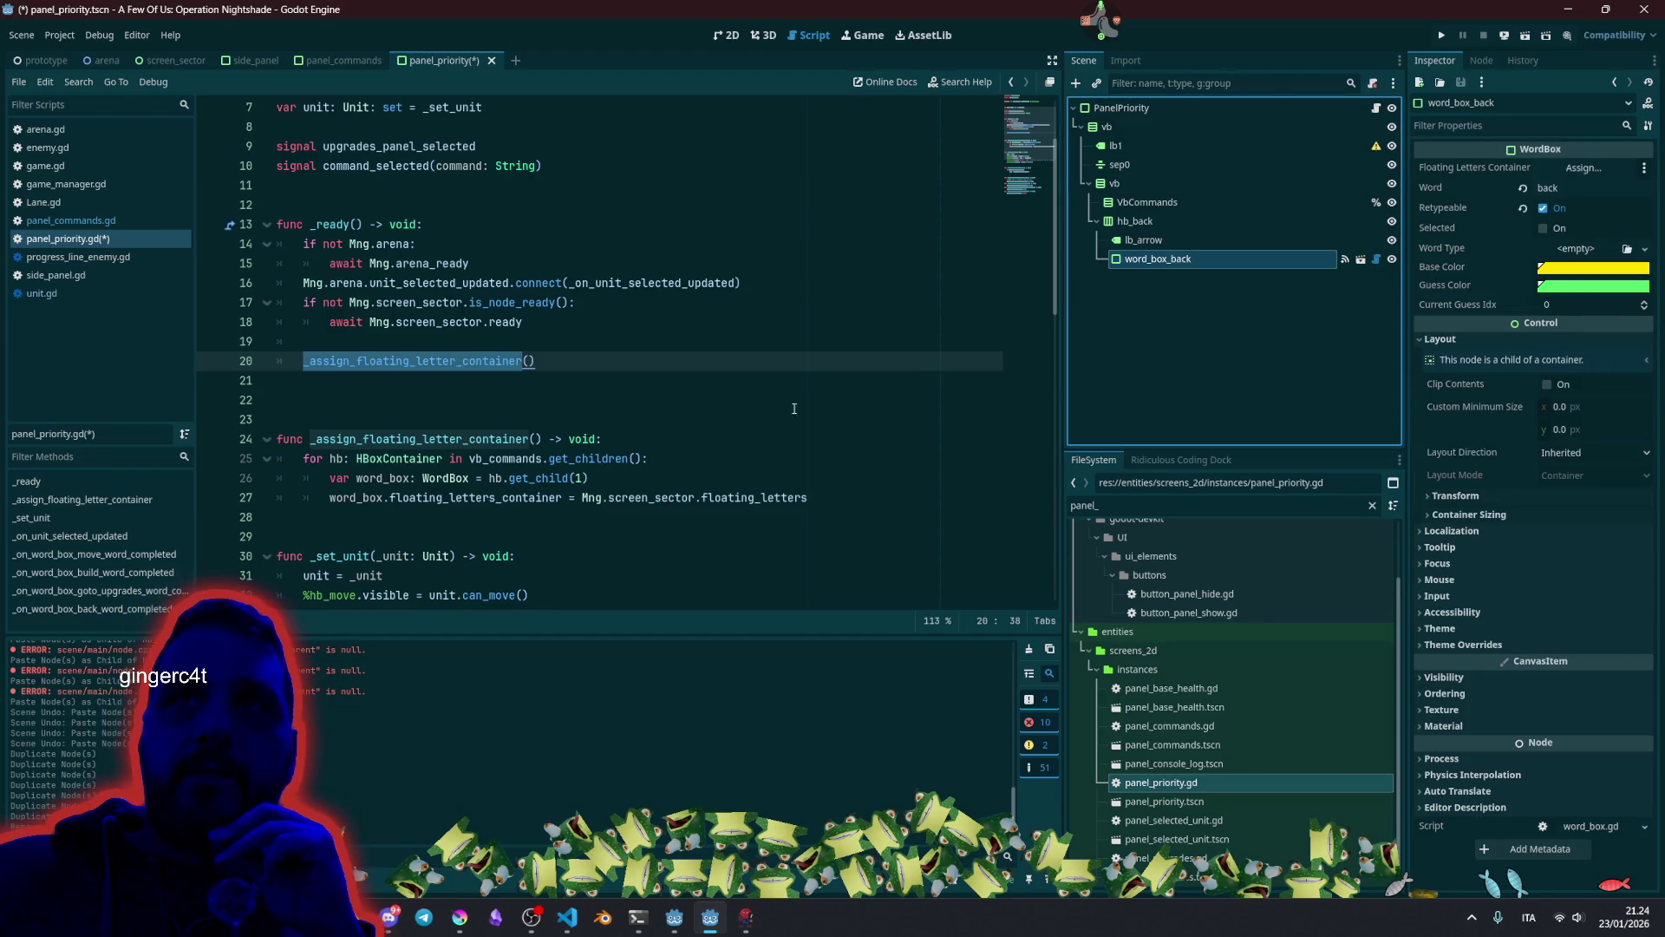
Comment out the three-line floating-letter loop in _assign_floating_letter_container with Ctrl+K.
{"action": "left_click", "coordinate": [658, 433]}
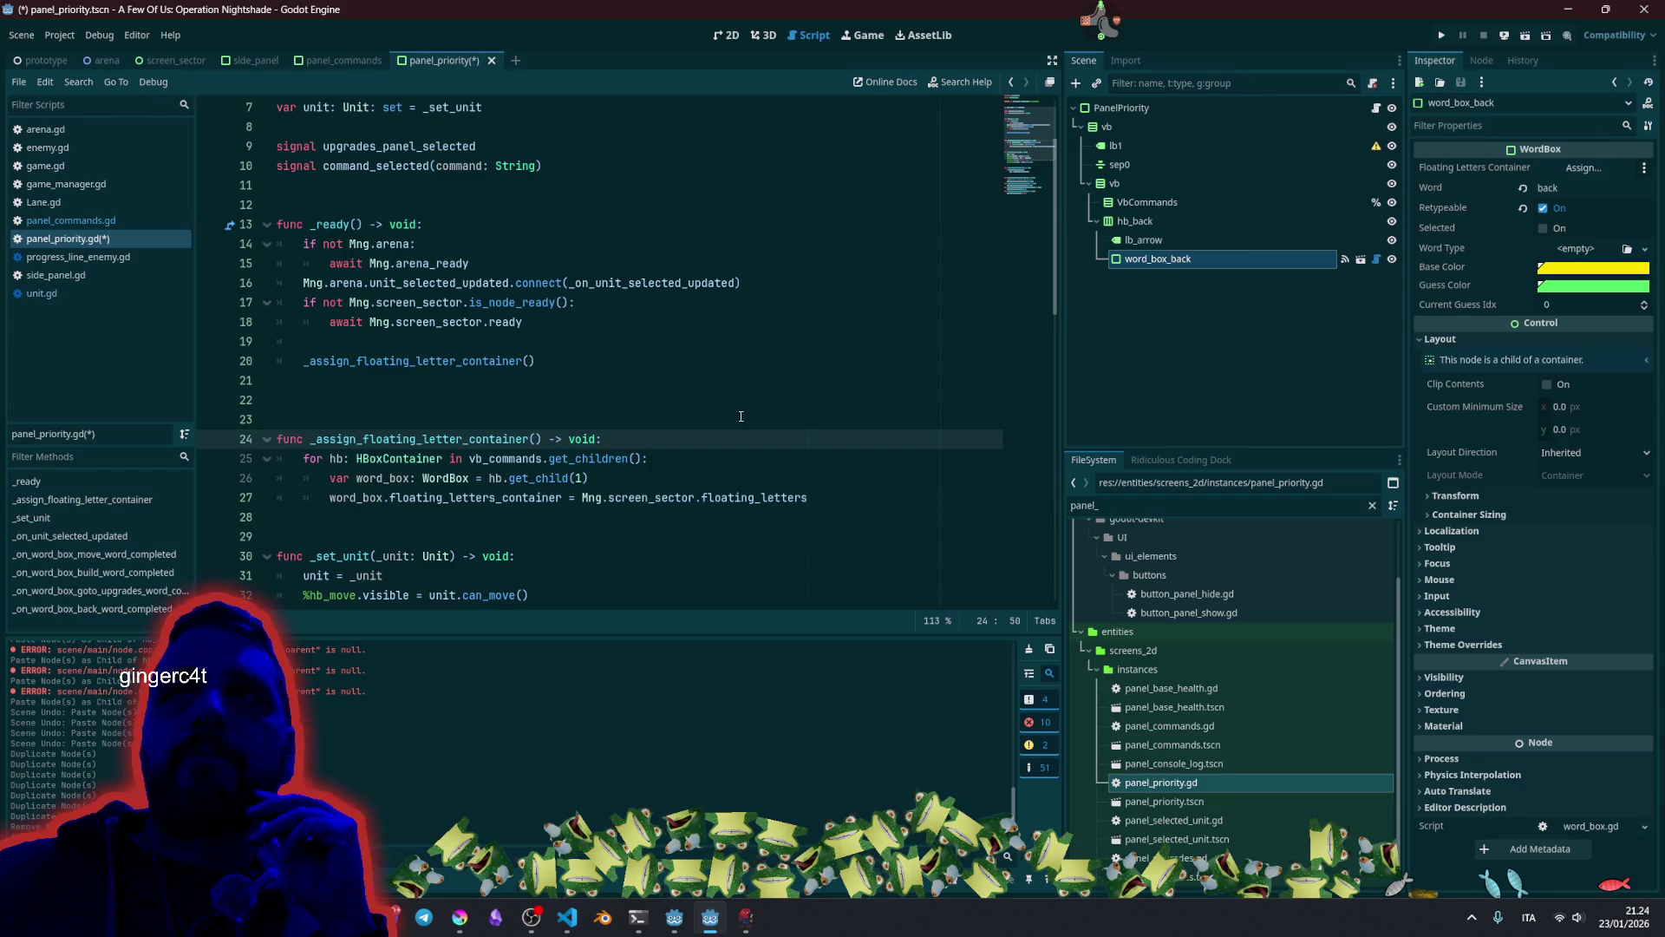
{"action": "key", "text": "Return"}
{"action": "key", "text": "Down"}
{"action": "key", "text": "shift+Down"}
{"action": "key", "text": "shift+End"}
{"action": "key", "text": "shift+Down"}
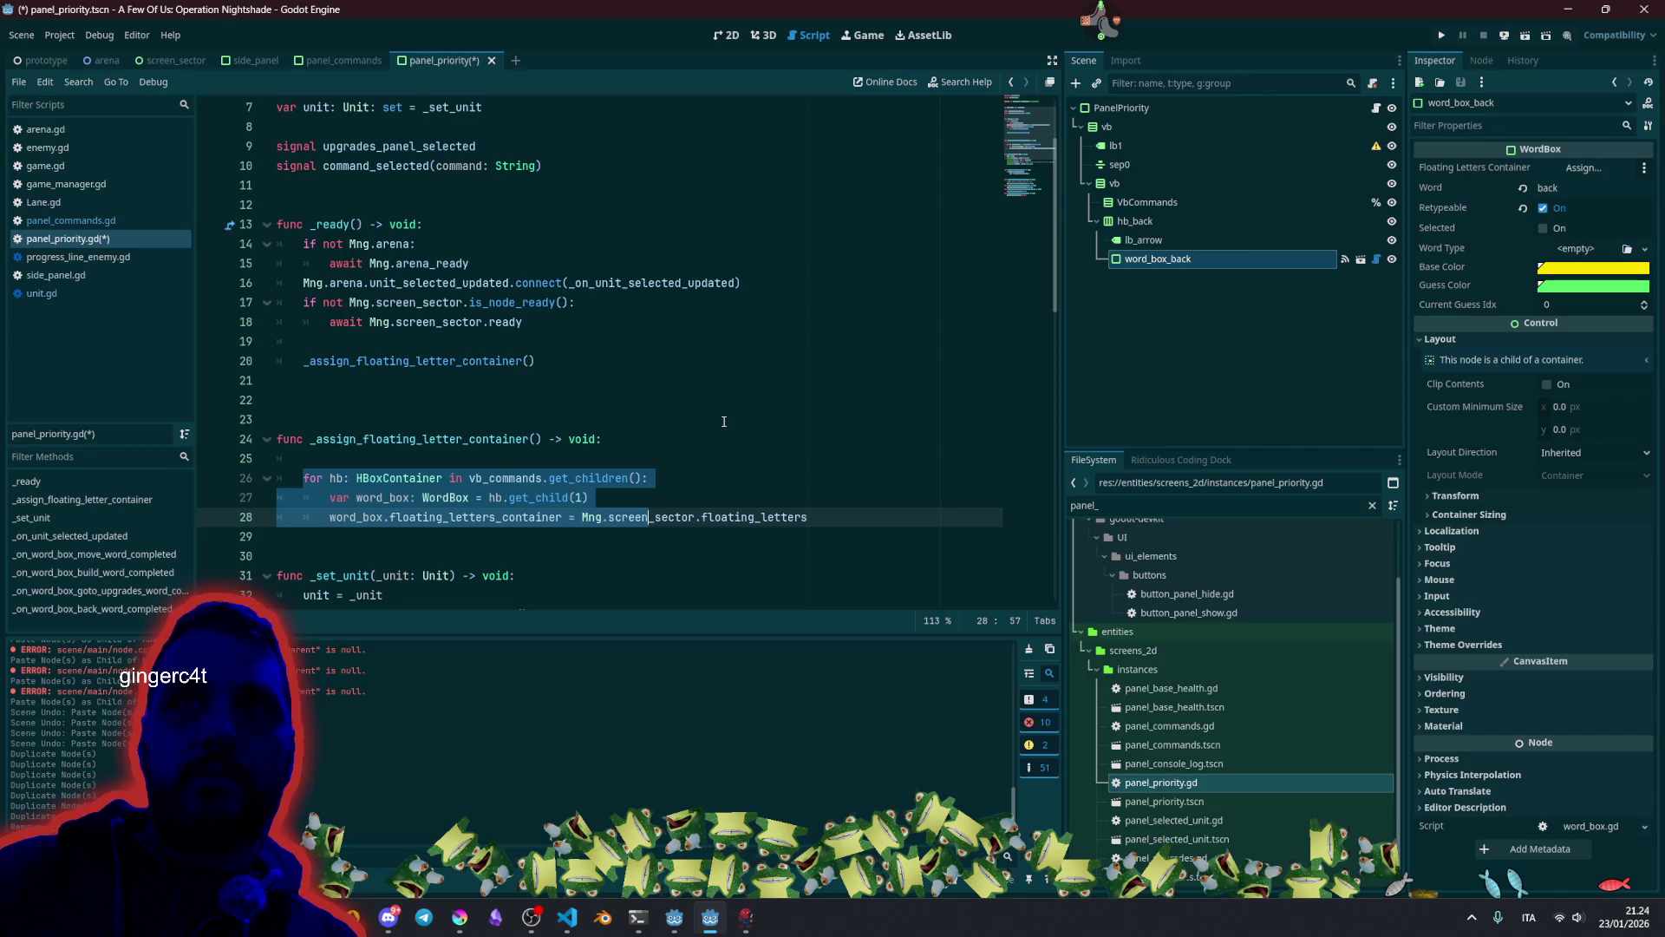
{"action": "key", "text": "ctrl+k"}
{"action": "left_click", "coordinate": [724, 421]}
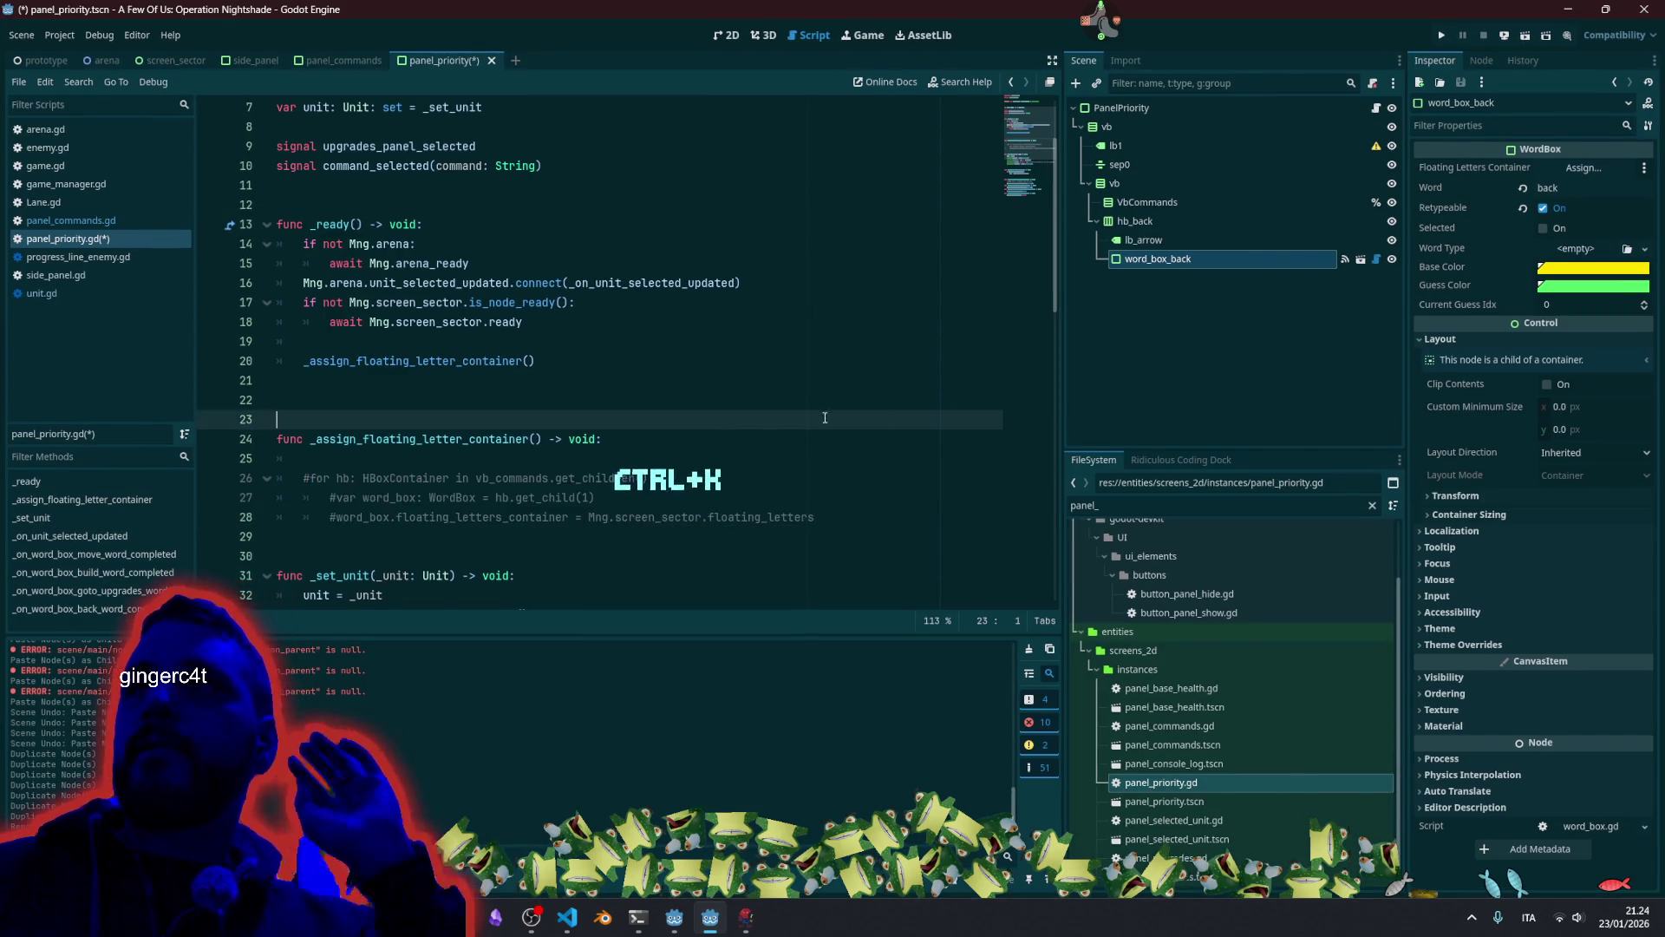
{"action": "right_click", "coordinate": [1154, 260]}
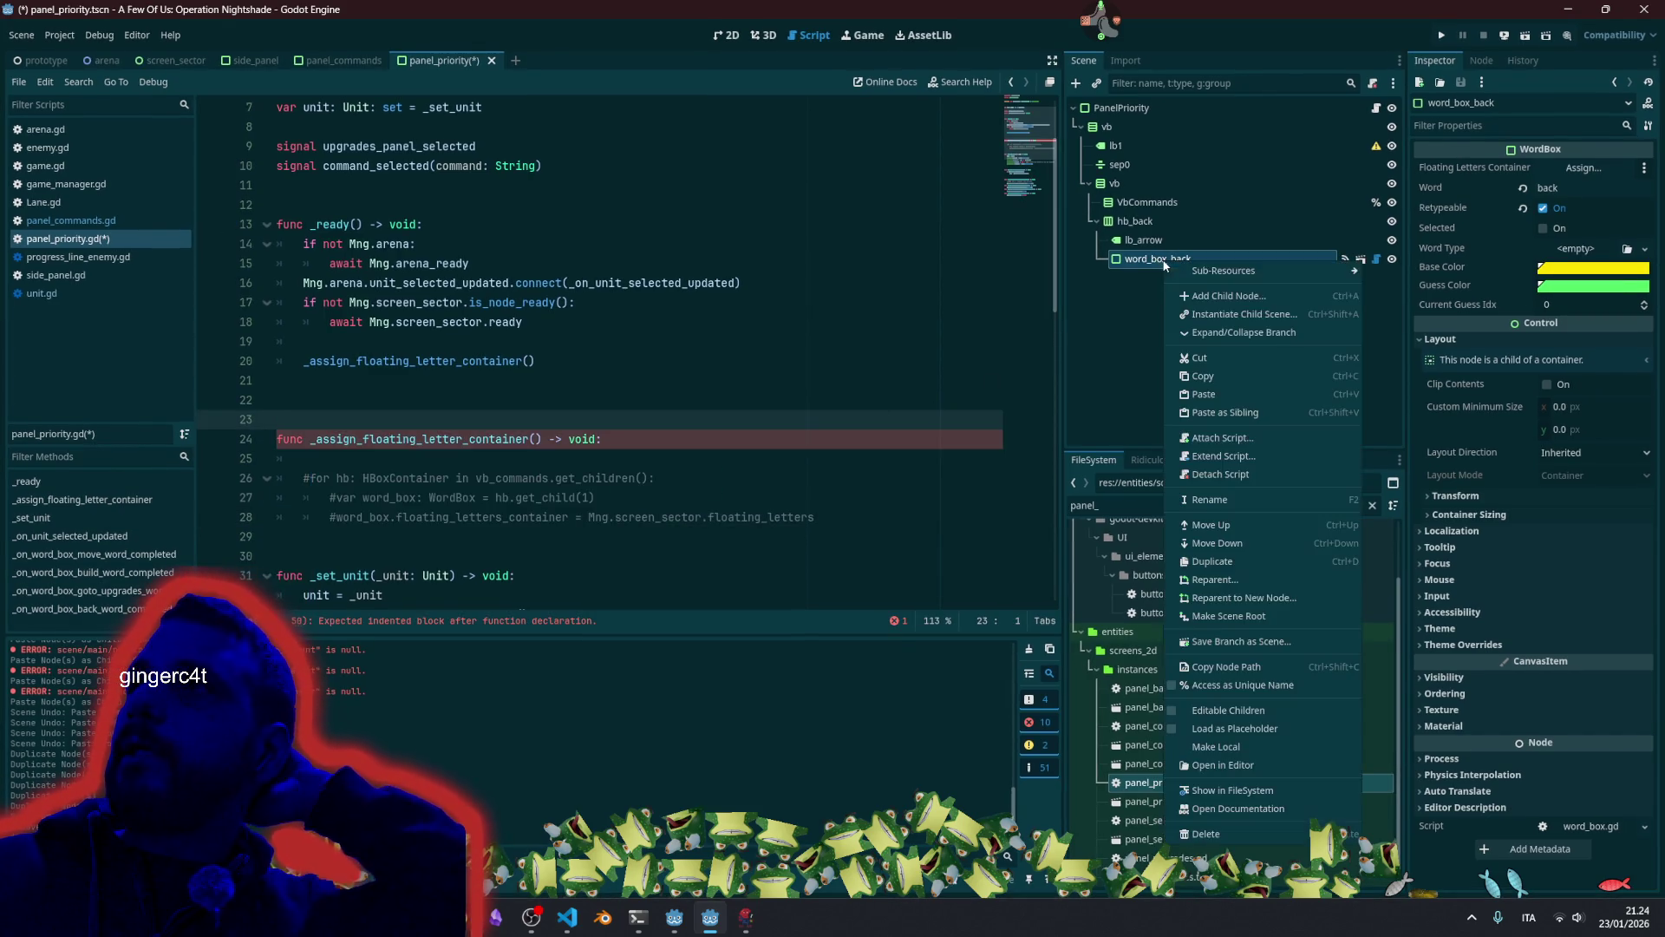
On line 25, set %word_box_back.floating_letters_container to Mng.screen_sector.floating_letters, copied from line 28.
{"action": "left_click", "coordinate": [1261, 668]}
{"action": "mouse_move", "coordinate": [1154, 259]}
{"action": "left_mouse_down"}
{"action": "mouse_move", "coordinate": [412, 498]}
{"action": "mouse_move", "coordinate": [417, 460]}
{"action": "left_mouse_up"}
{"action": "type", "text": "."}
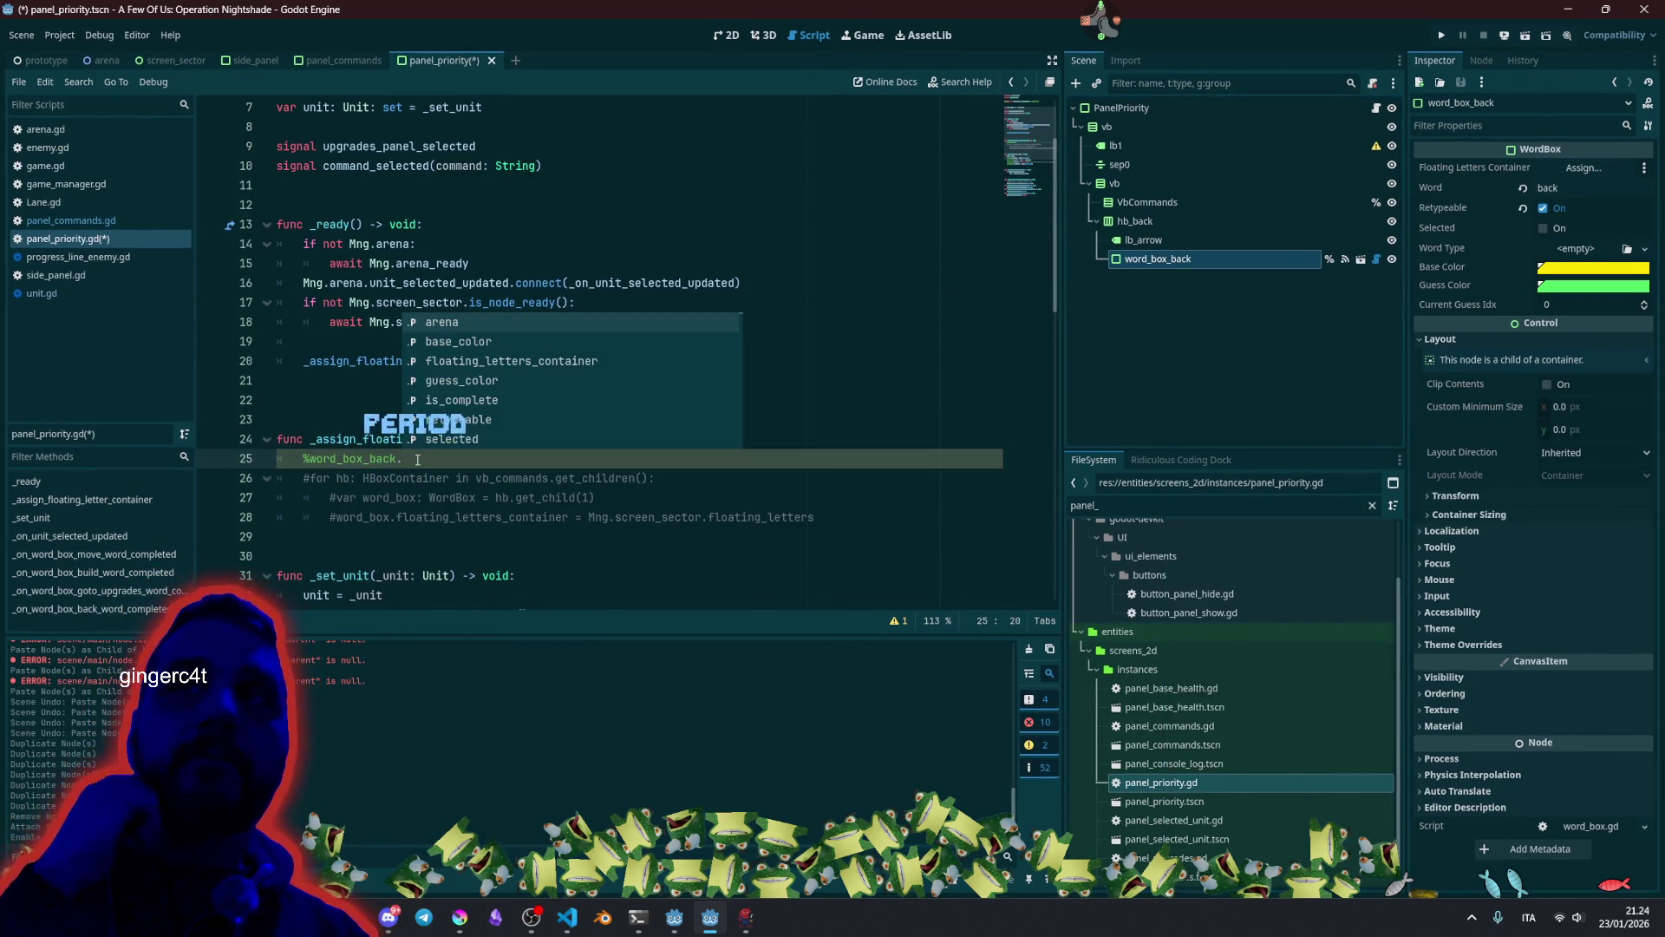
{"action": "type", "text": "fl"}
{"action": "key", "text": "Return"}
{"action": "type", "text": "="}
{"action": "key", "text": "ctrl+space"}
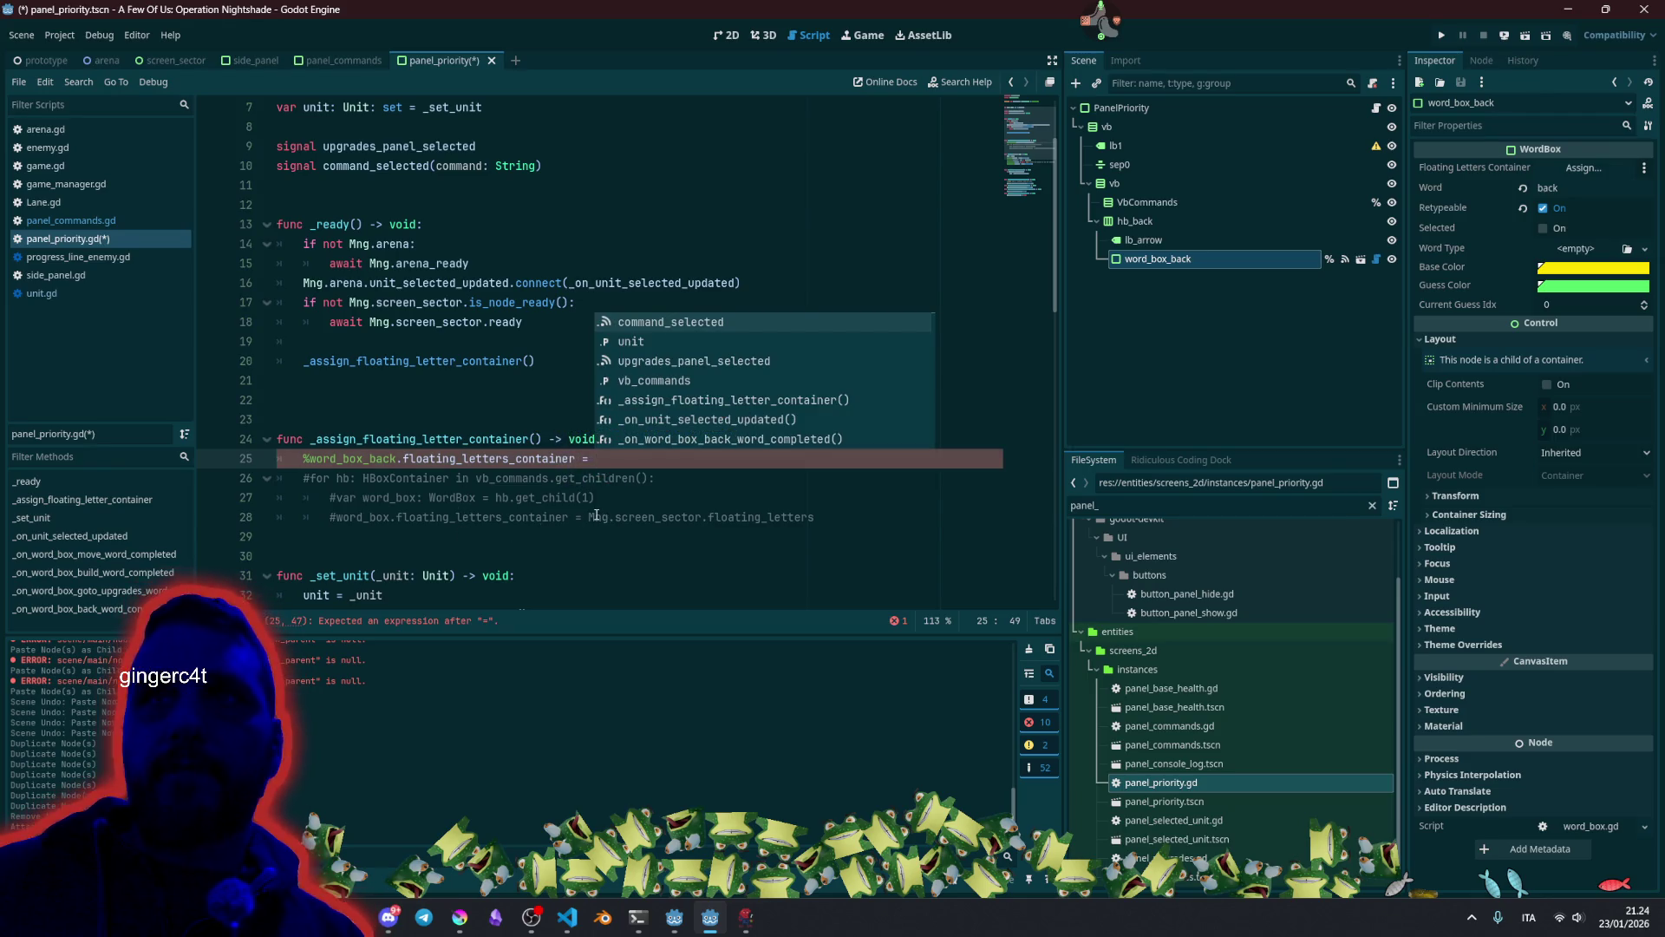
{"action": "left_click", "coordinate": [597, 515]}
{"action": "key", "text": "shift+End"}
{"action": "key", "text": "ctrl+c"}
{"action": "left_click", "coordinate": [598, 458]}
{"action": "key", "text": "ctrl+v"}
Save panel_priority.gd and select the _set_unit function name.
{"action": "left_click", "coordinate": [539, 388]}
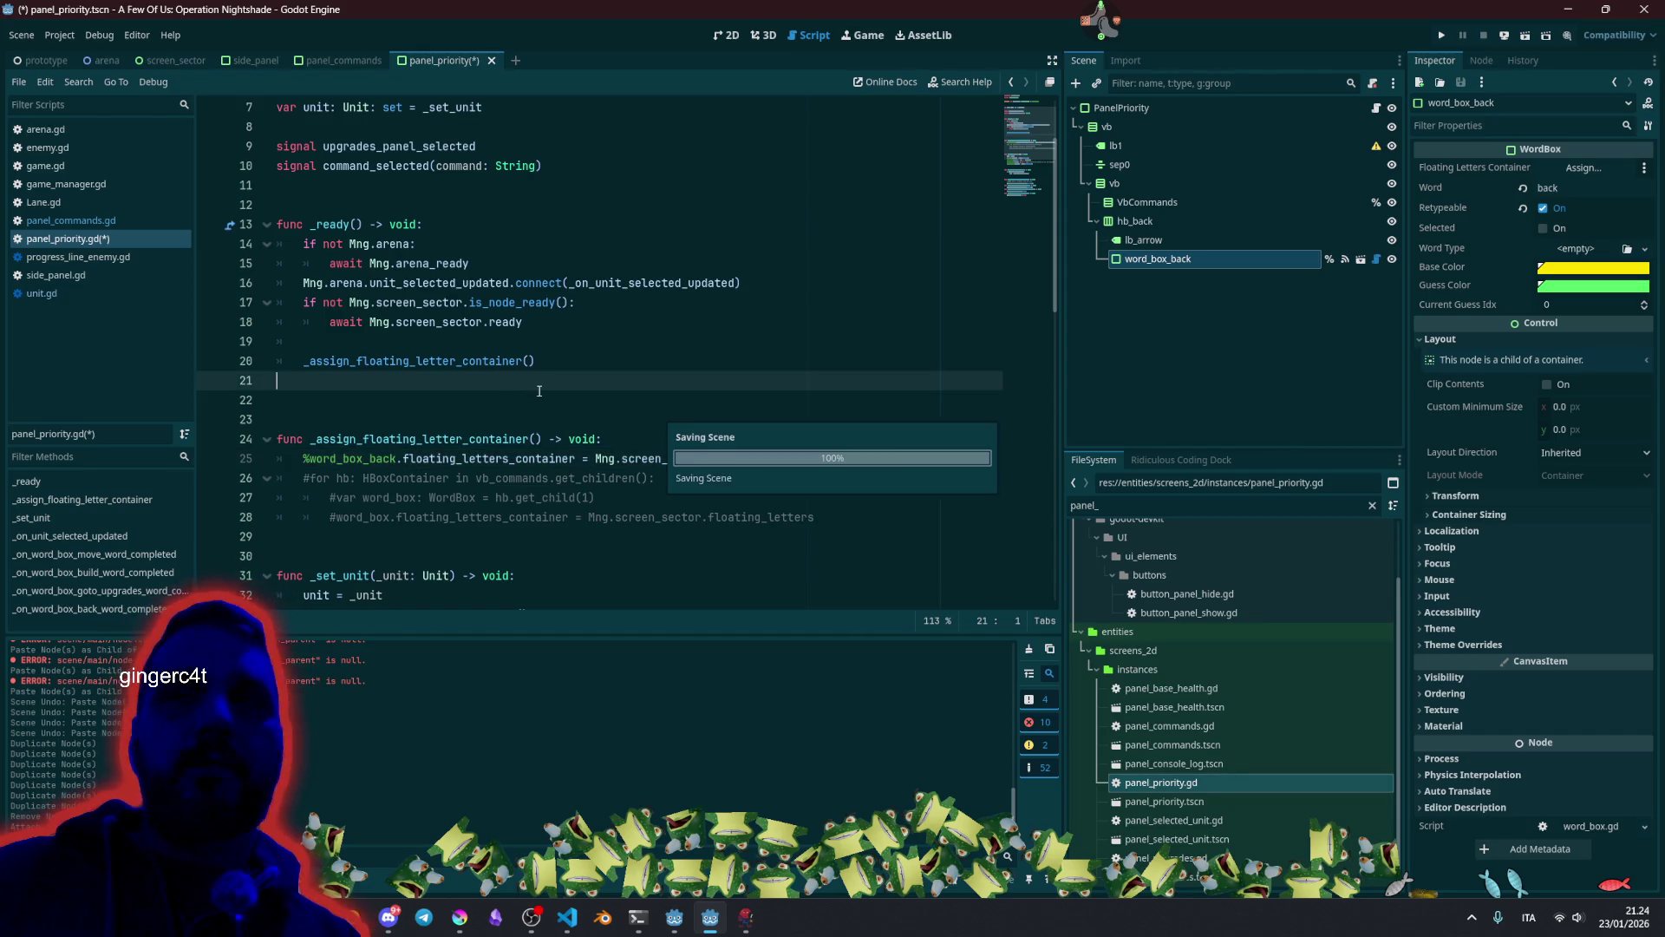
{"action": "left_click", "coordinate": [512, 419]}
{"action": "key", "text": "ctrl+s"}
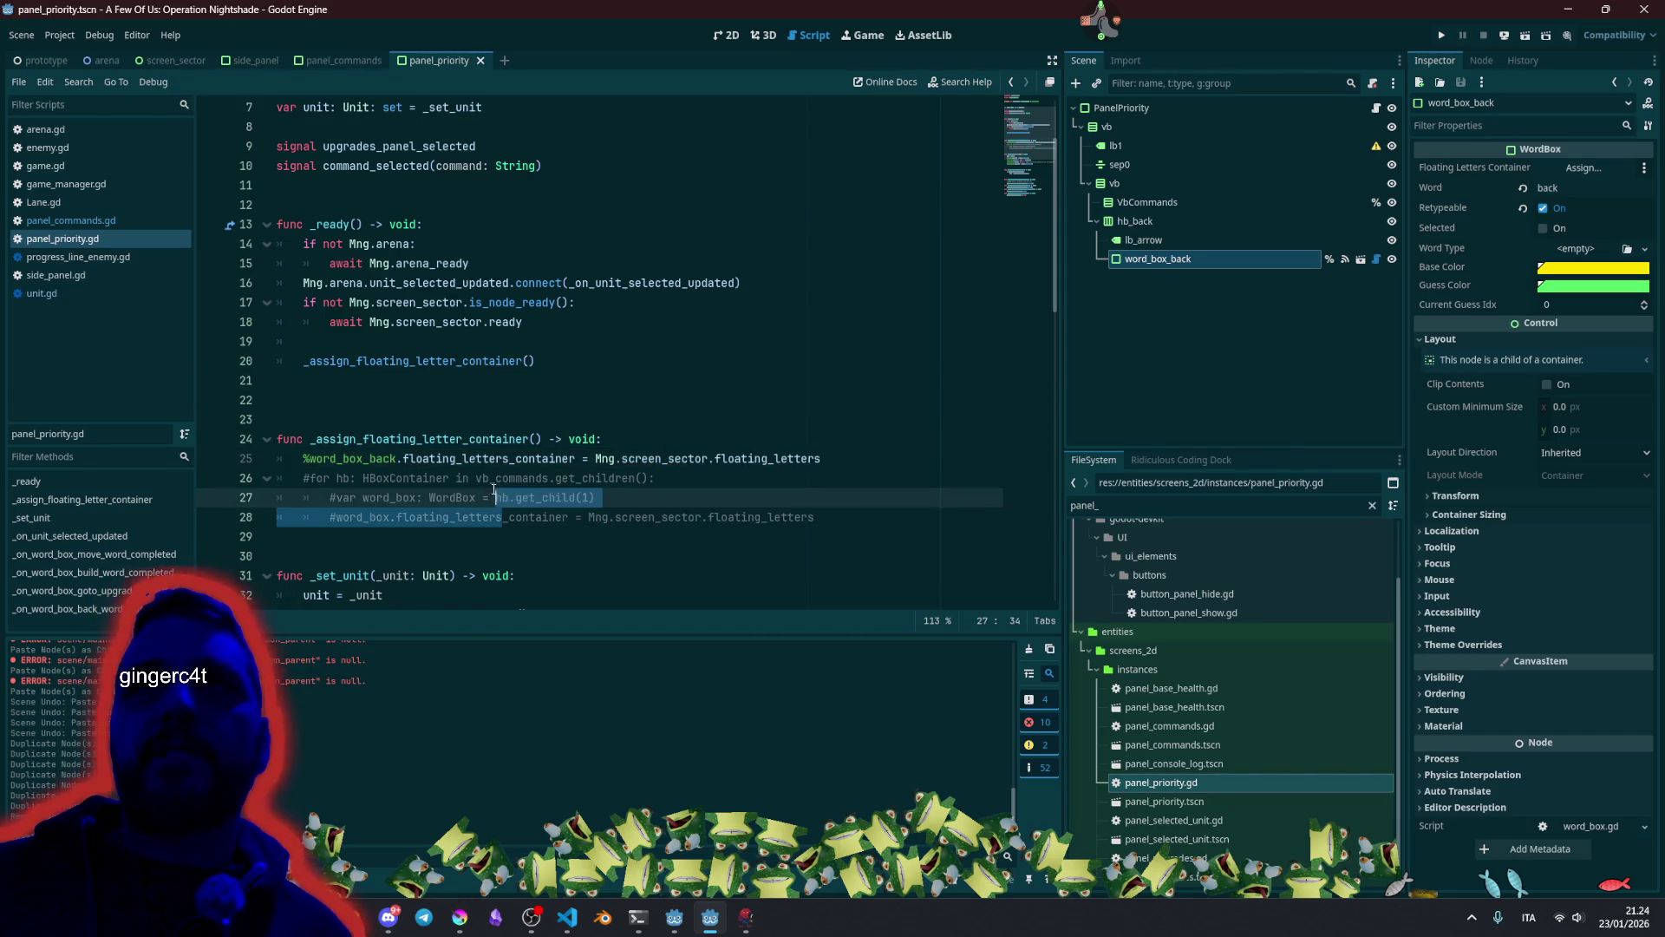
{"action": "scroll", "coordinate": [433, 391], "scroll_direction": "down", "scroll_amount": 2}
{"action": "left_click", "coordinate": [350, 458]}
{"action": "double_click", "coordinate": [350, 458]}
{"action": "scroll", "coordinate": [316, 377], "scroll_direction": "down", "scroll_amount": 2}
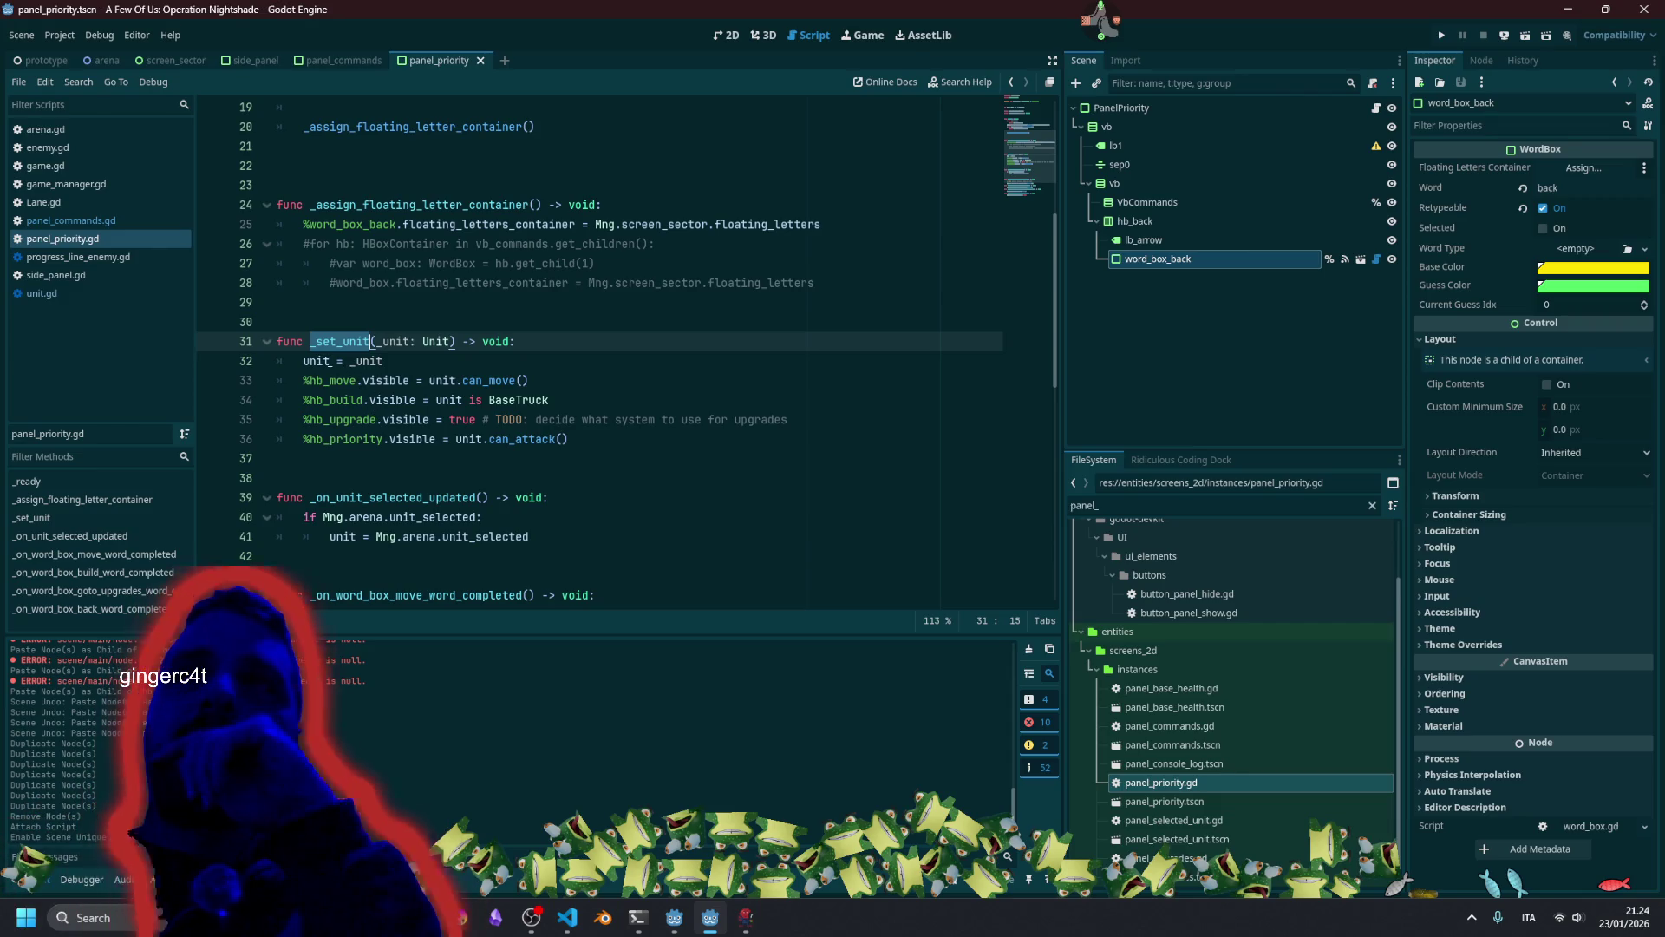
Replace the visibility lines in _set_unit with '# TODO: Populate with Priority enum lowercase keys'.
{"action": "left_click_drag", "start_coordinate": [569, 439], "coordinate": [306, 380]}
{"action": "key", "text": "BackSpace"}
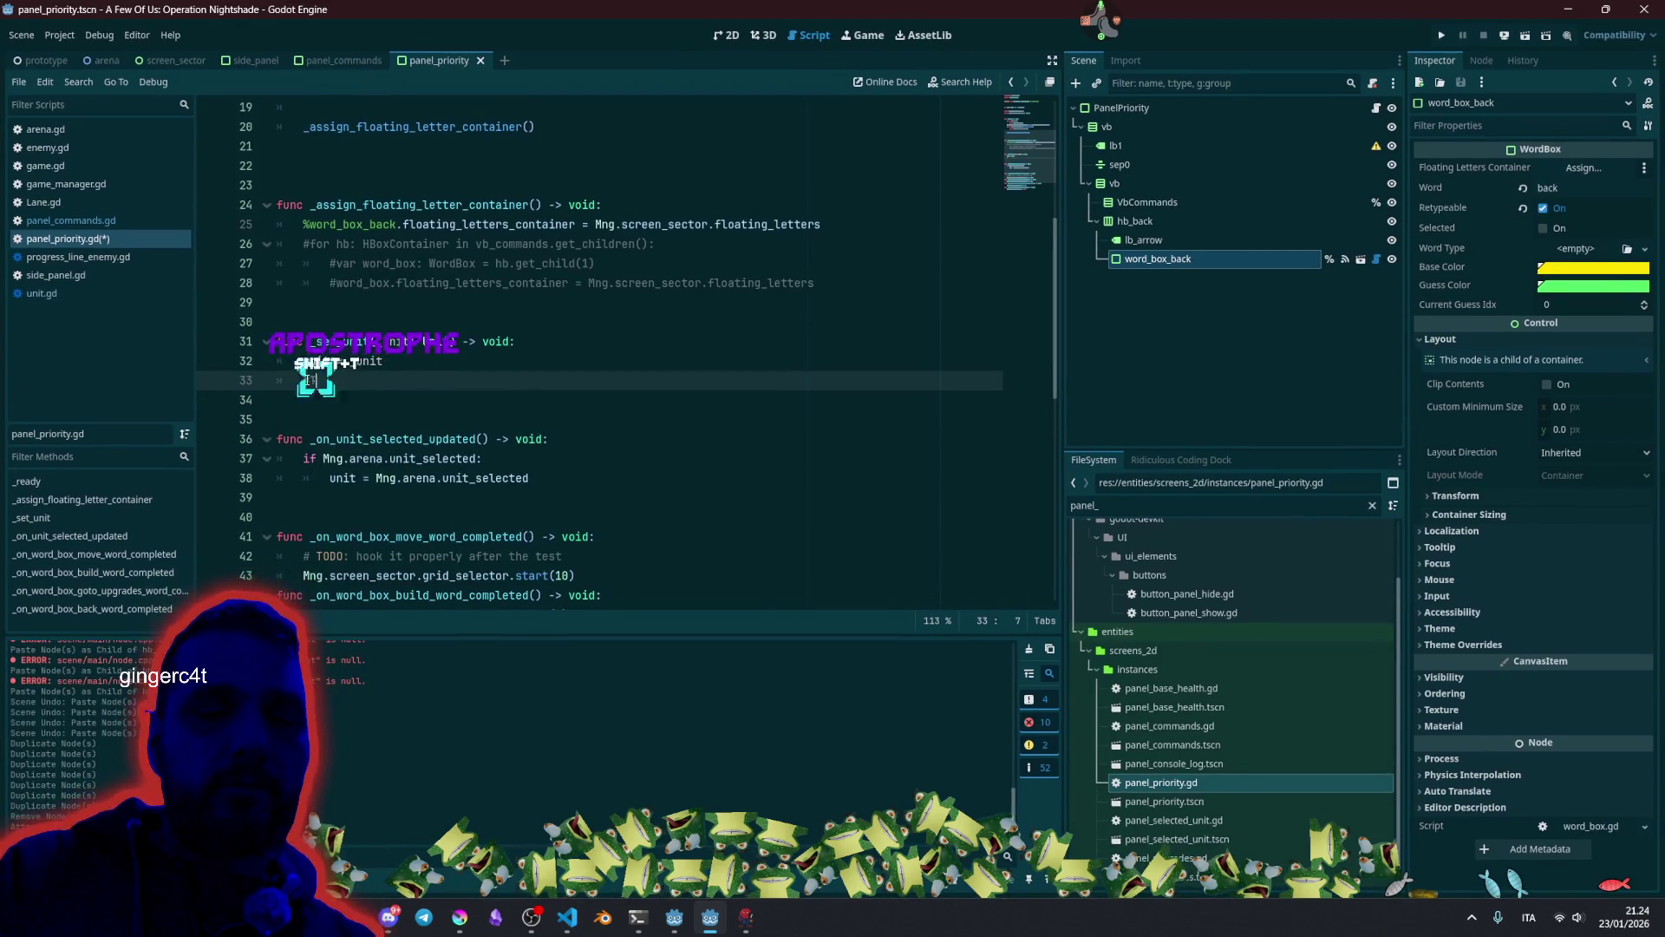
{"action": "type", "text": "TODO"}
{"action": "key", "text": "End"}
{"action": "type", "text": ": ["}
{"action": "key", "text": "BackSpace"}
{"action": "type", "text": "P"}
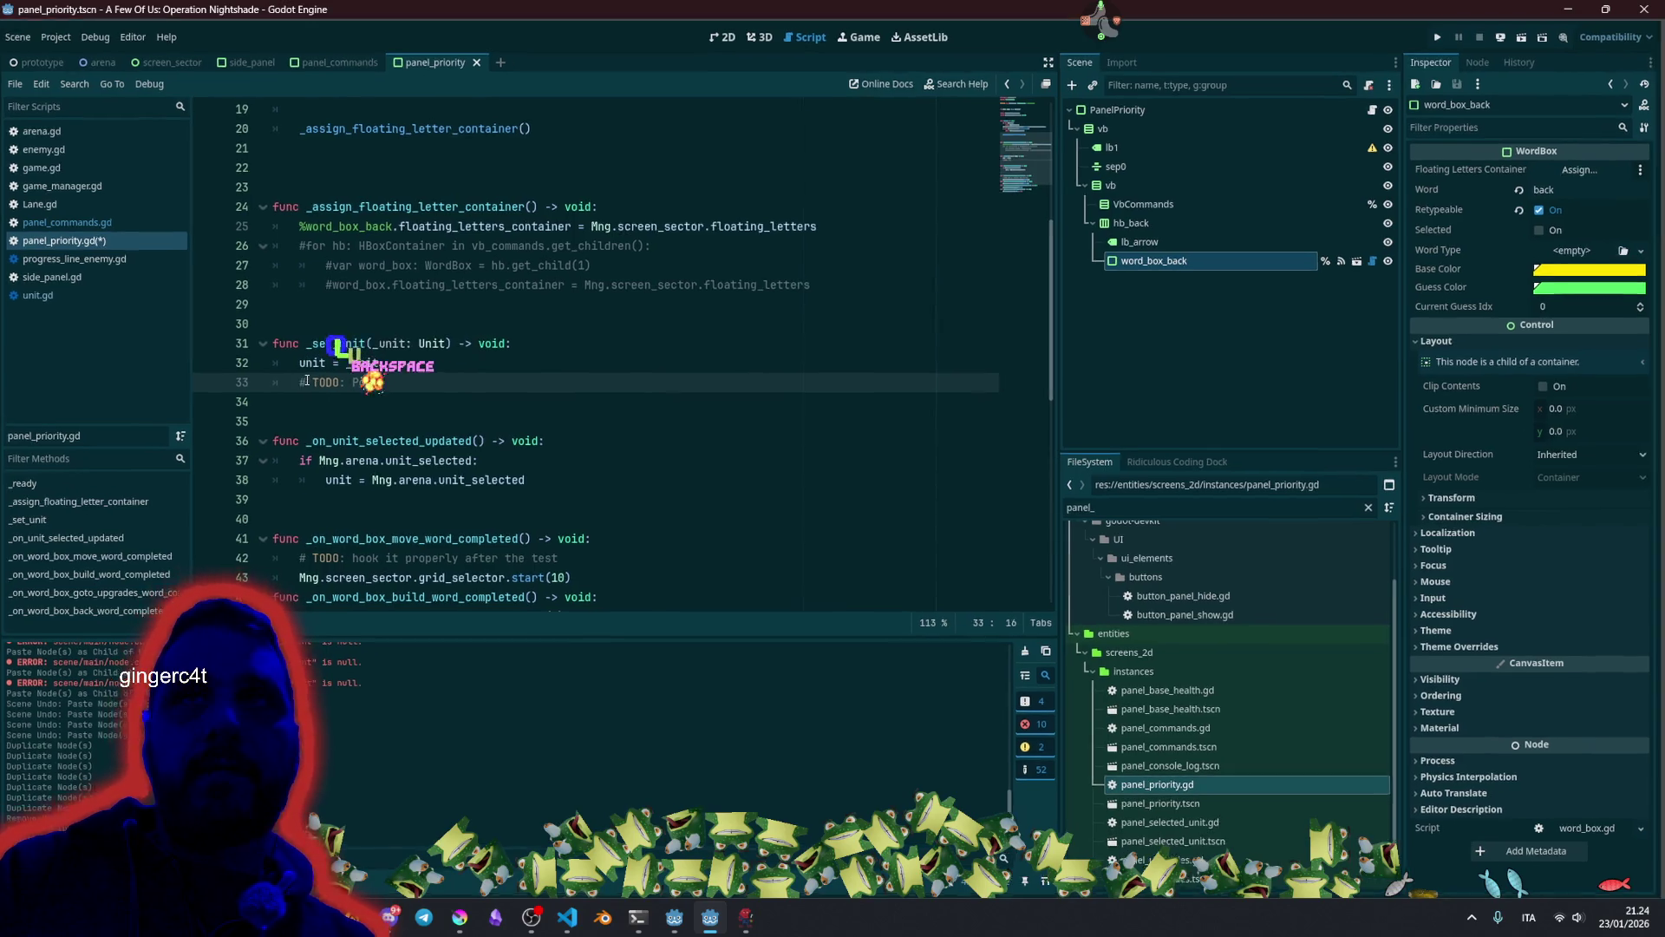
{"action": "type", "text": "opulate "}
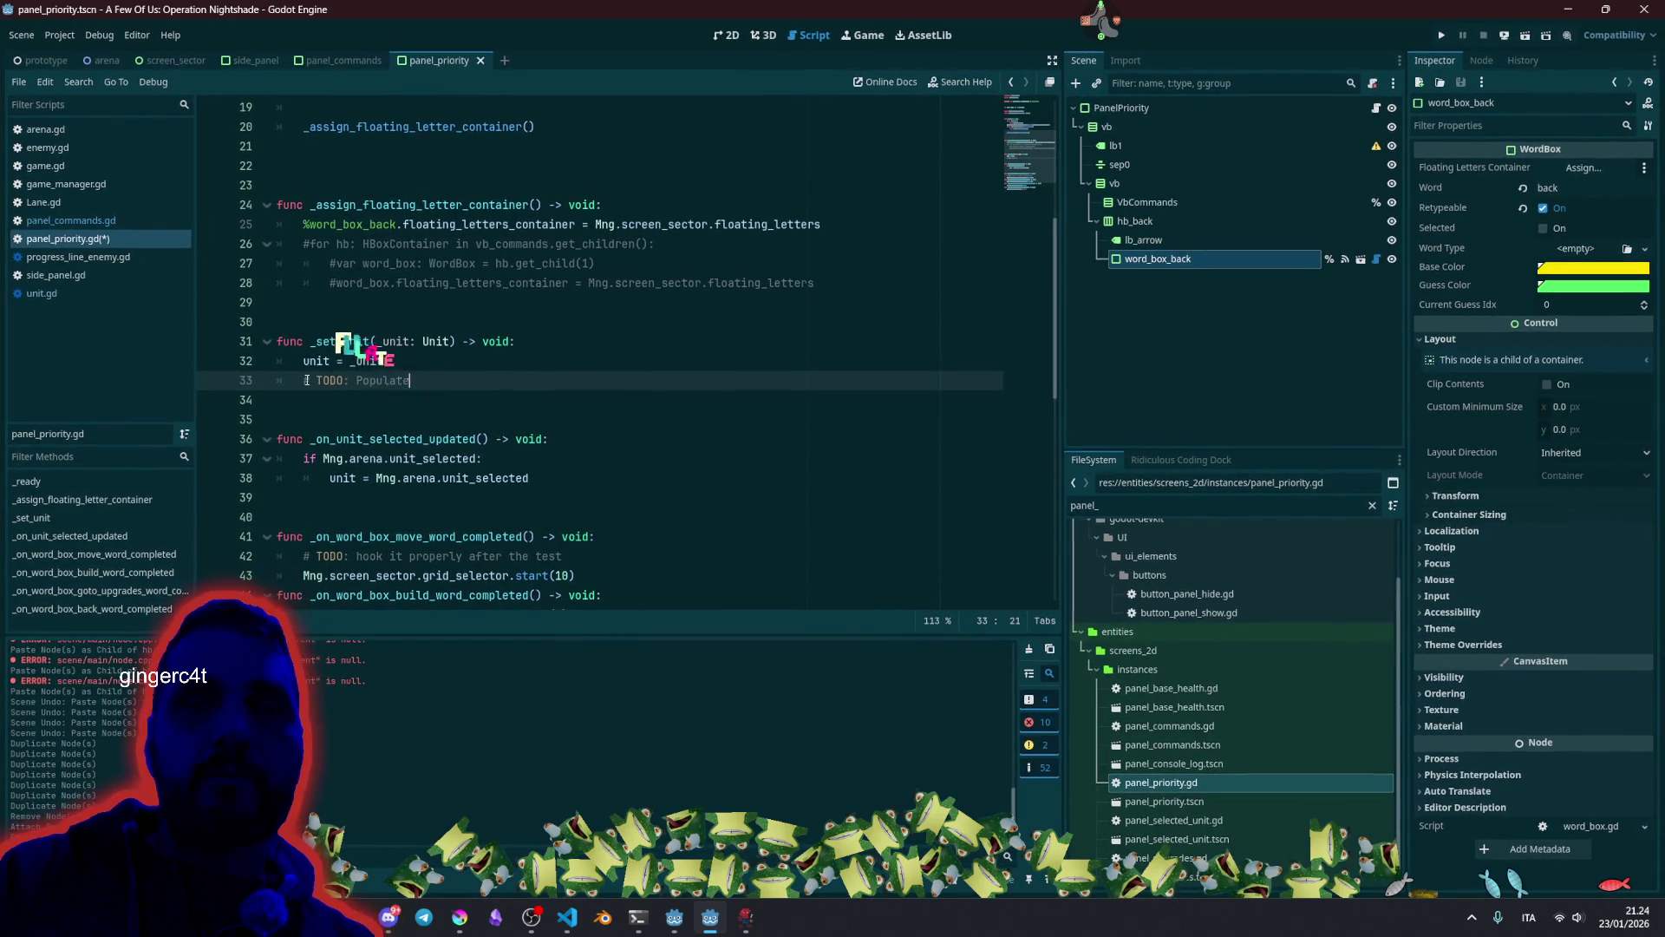
{"action": "type", "text": "with"}
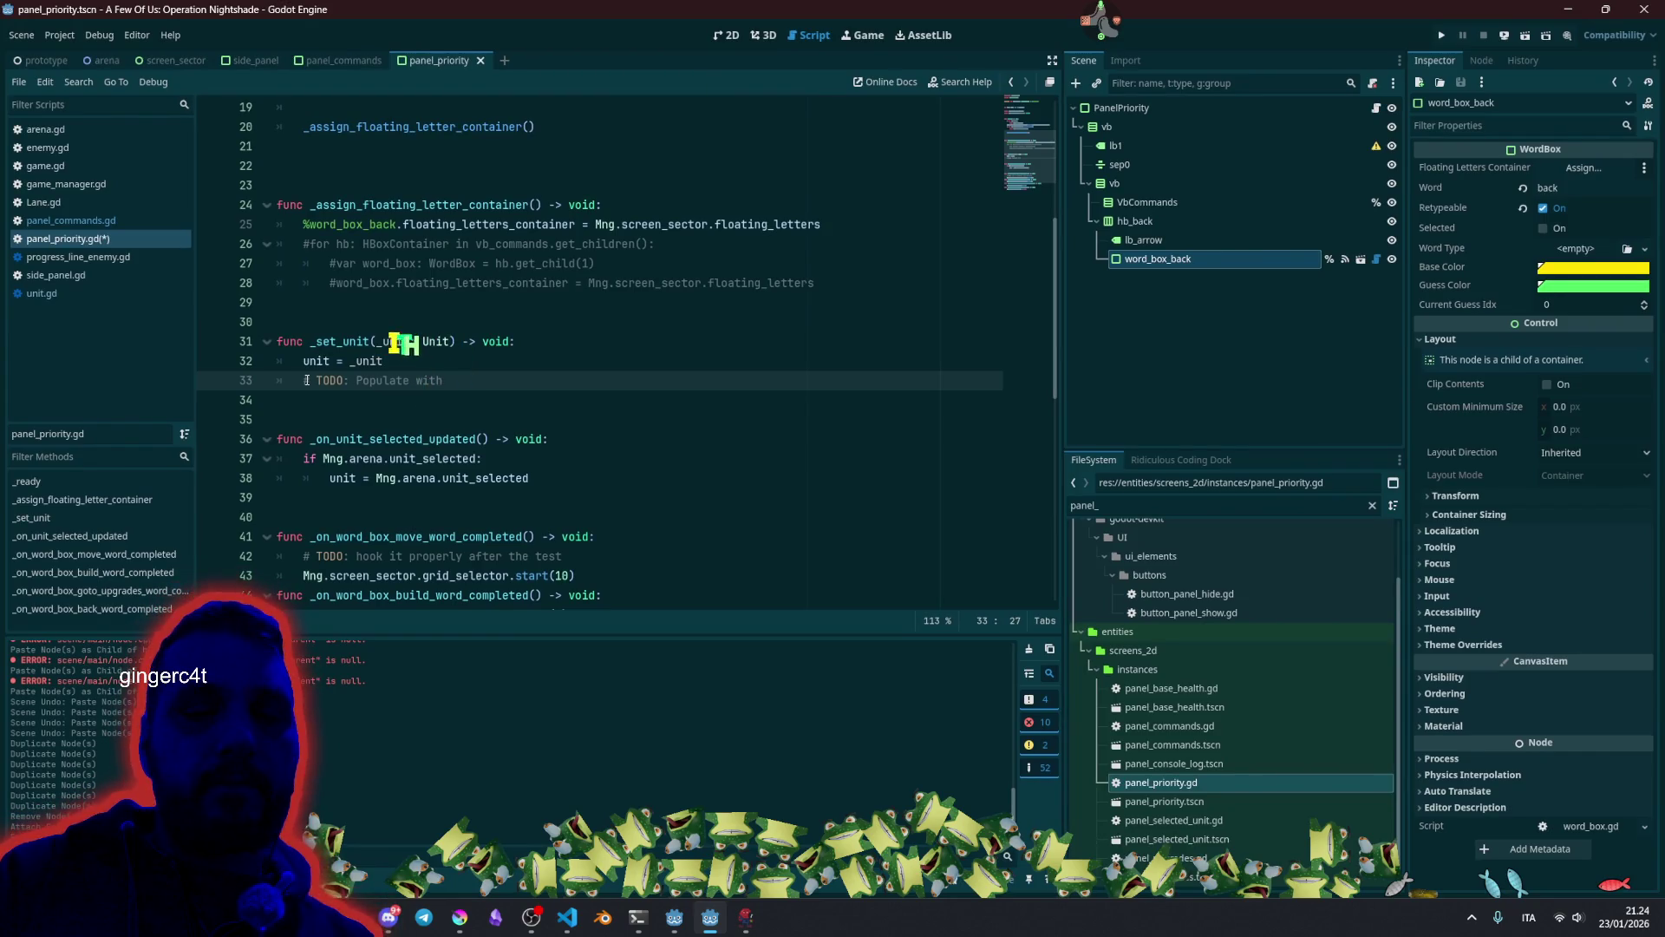
{"action": "type", "text": " Priority"}
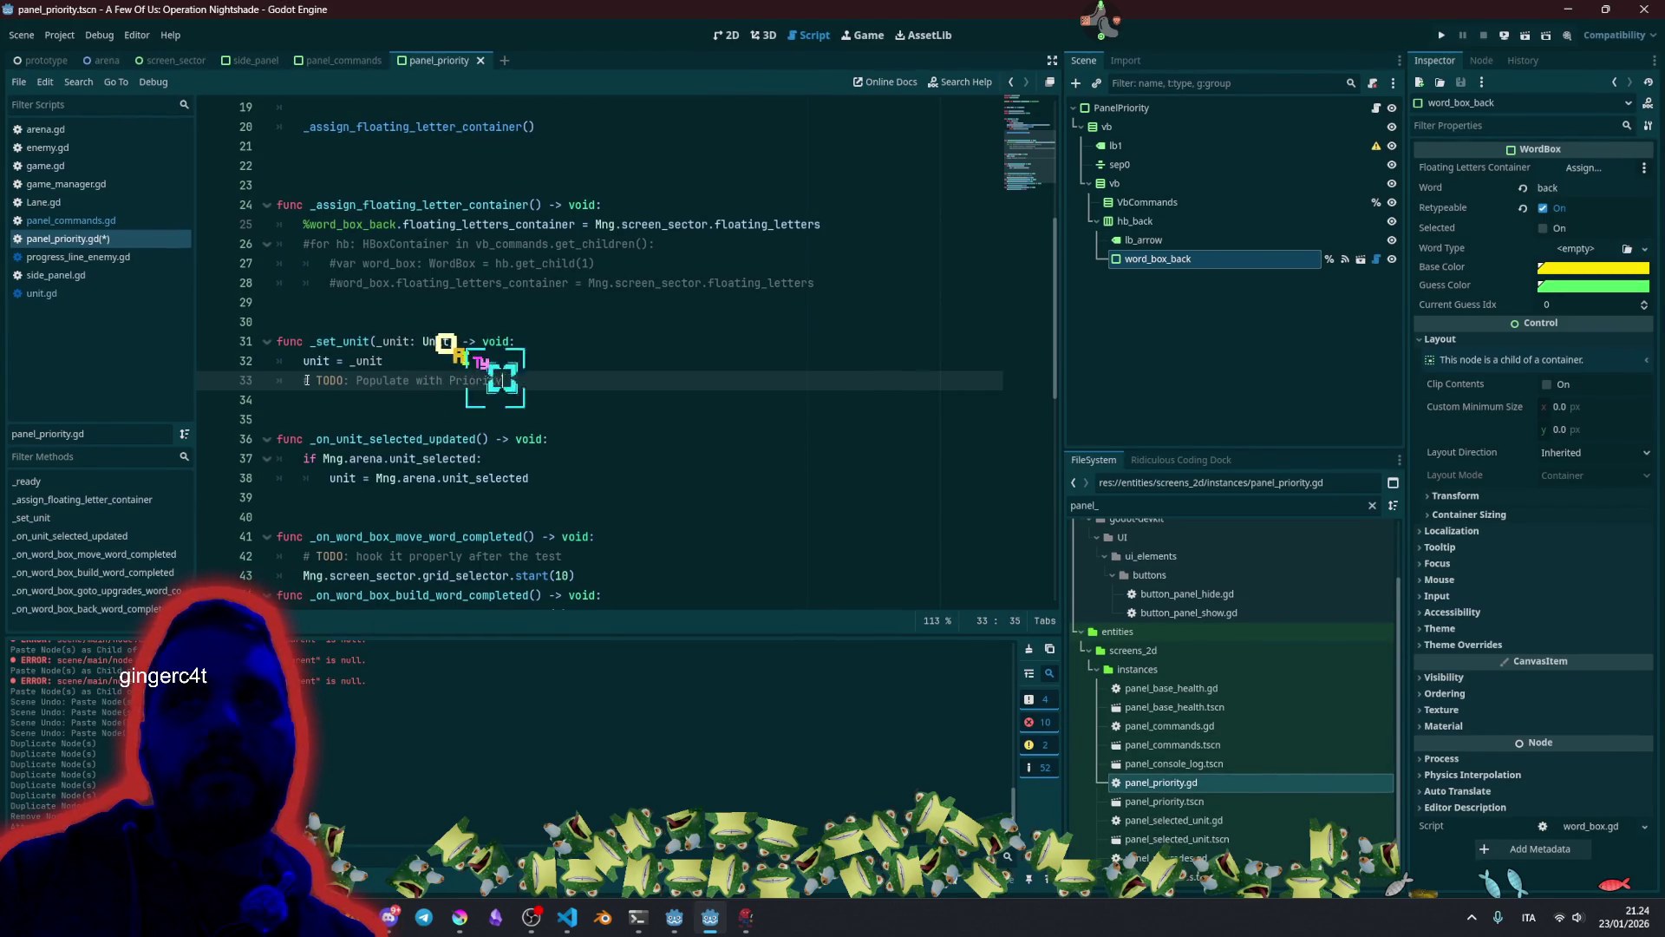
{"action": "type", "text": " enum lowercase"}
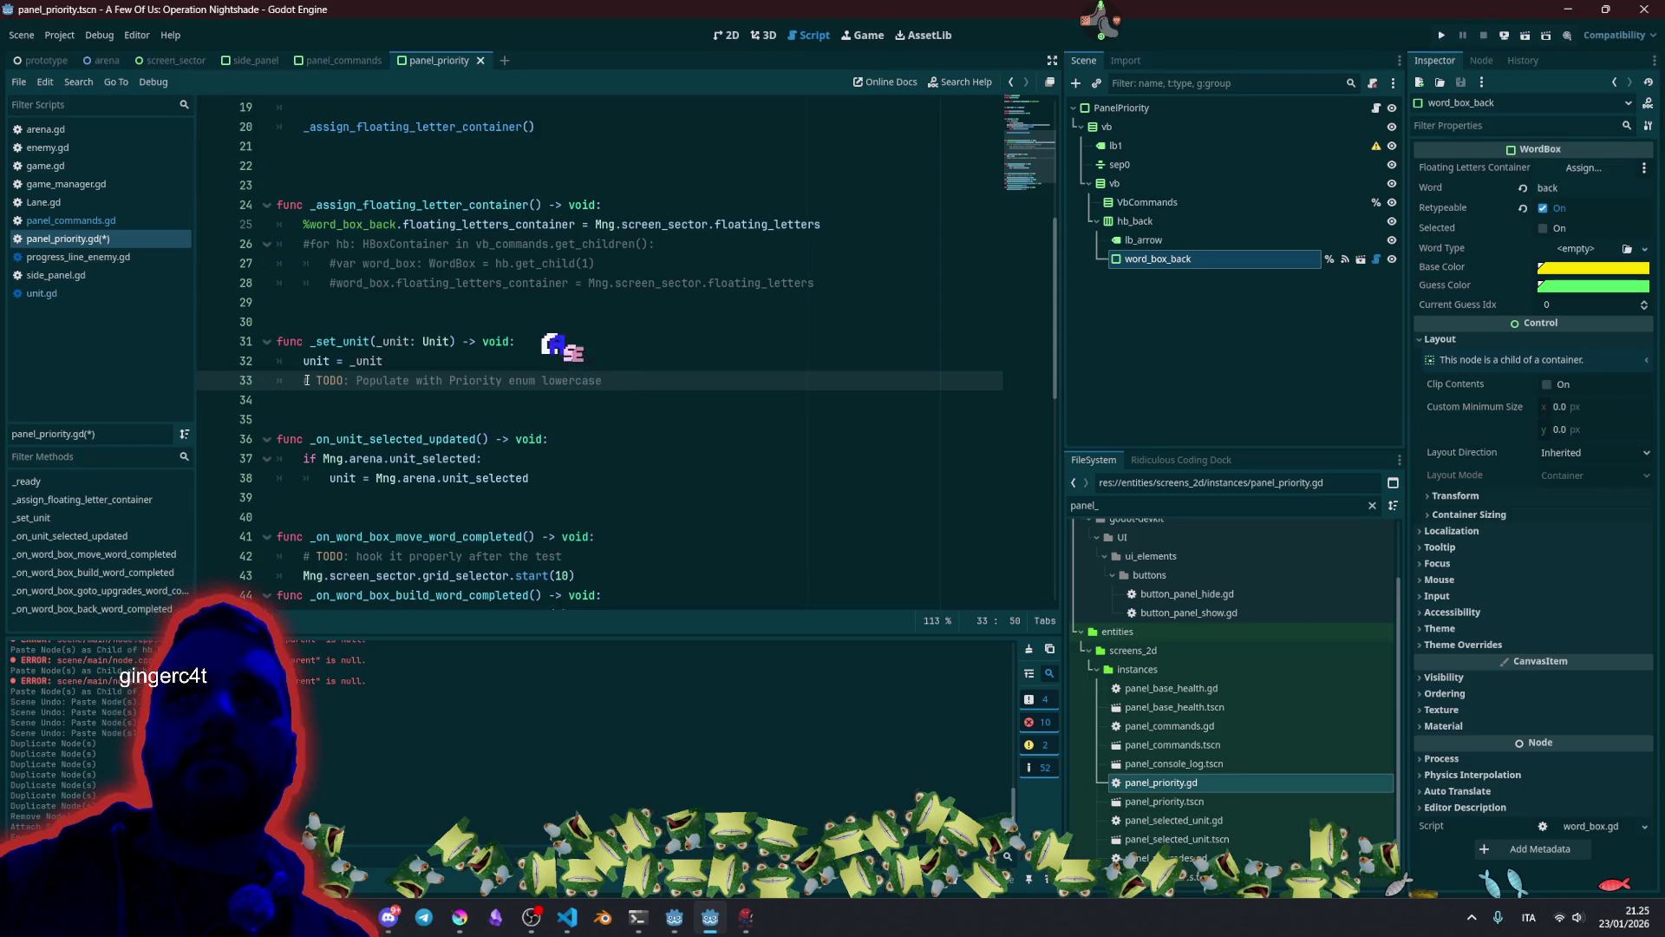
{"action": "type", "text": " (eys"}
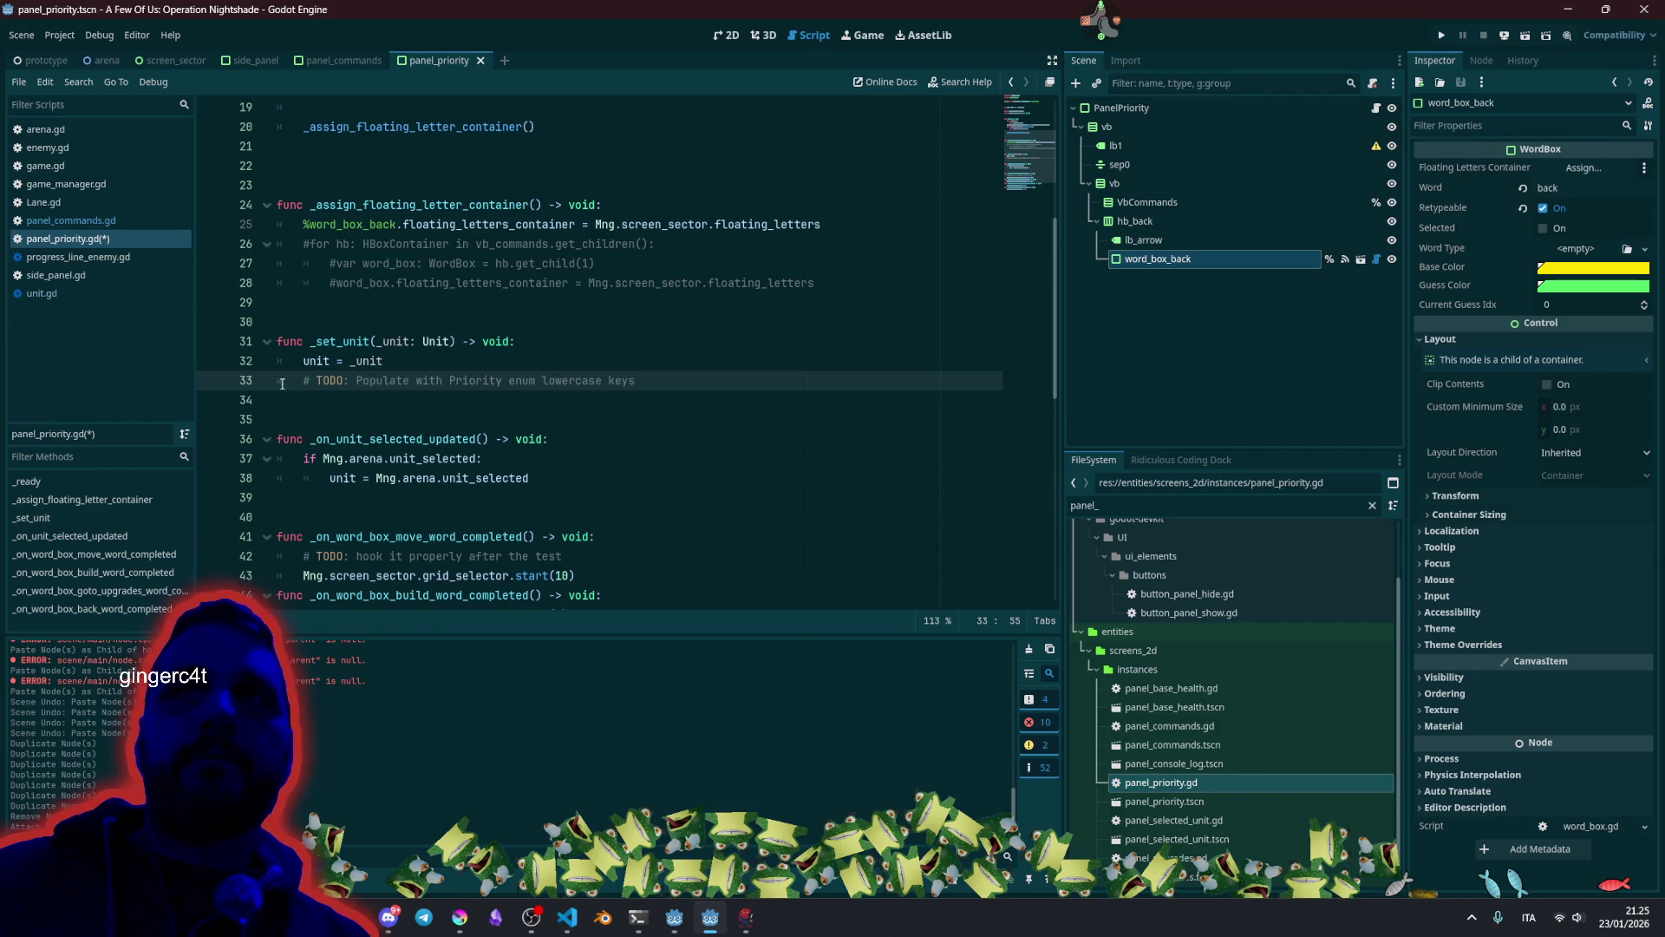
{"action": "left_click", "coordinate": [402, 380]}
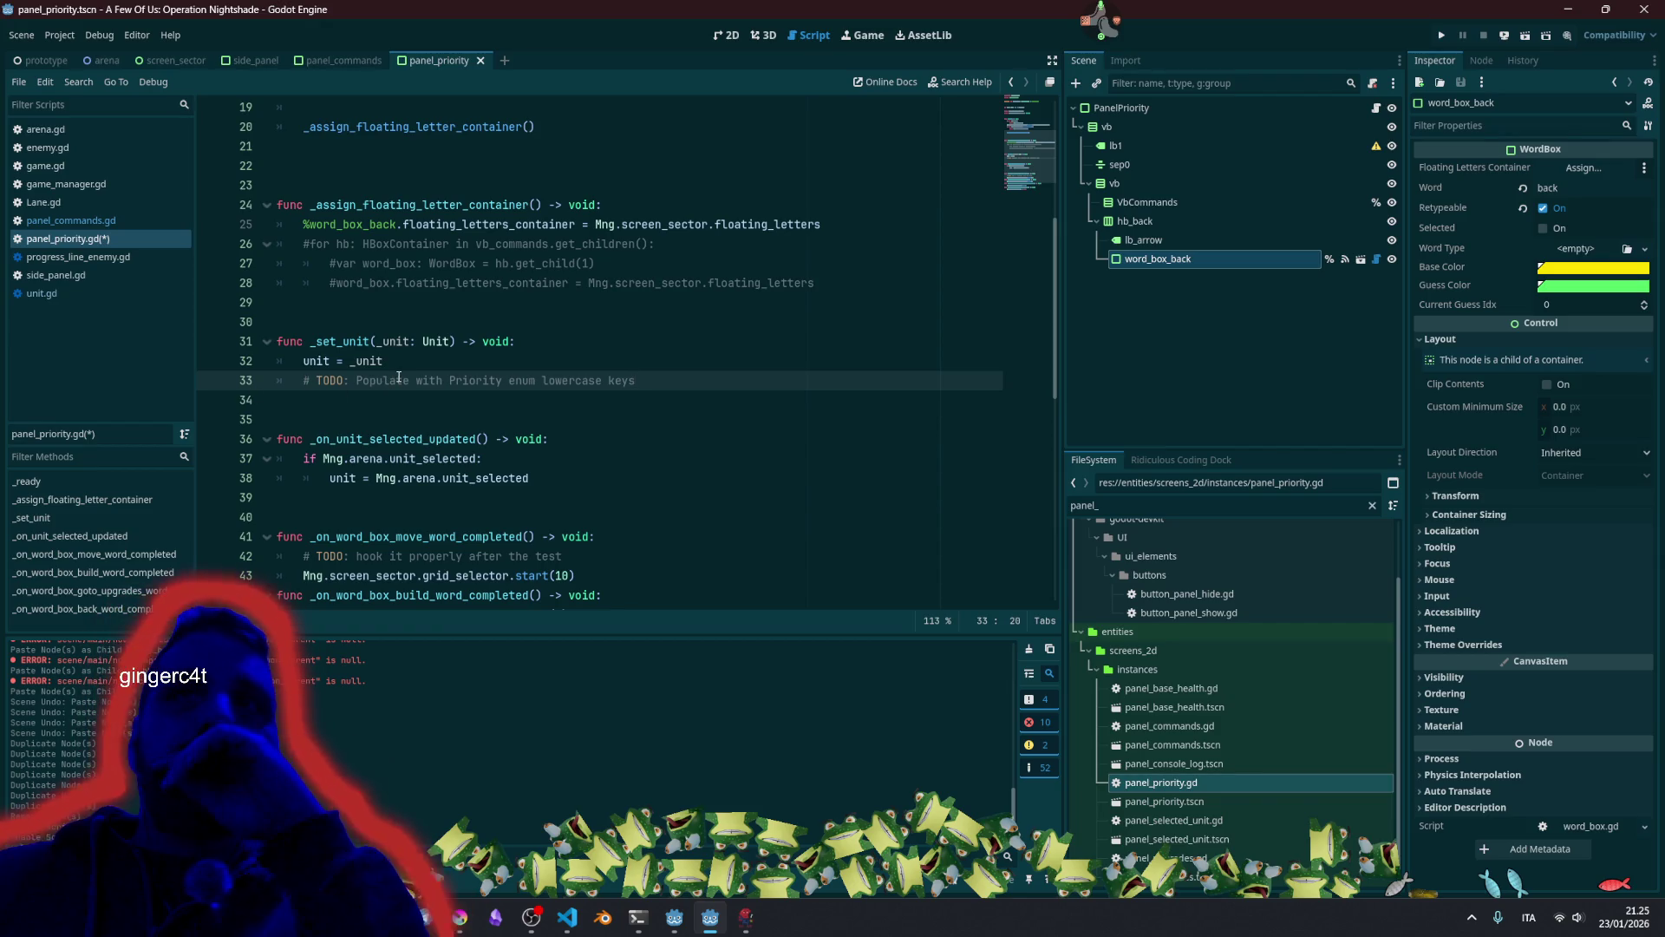
Inspect the Mng.arena references in the unit_selected check.
{"action": "scroll", "coordinate": [408, 380], "scroll_direction": "down", "scroll_amount": 1}
{"action": "double_click", "coordinate": [424, 380]}
{"action": "double_click", "coordinate": [366, 400]}
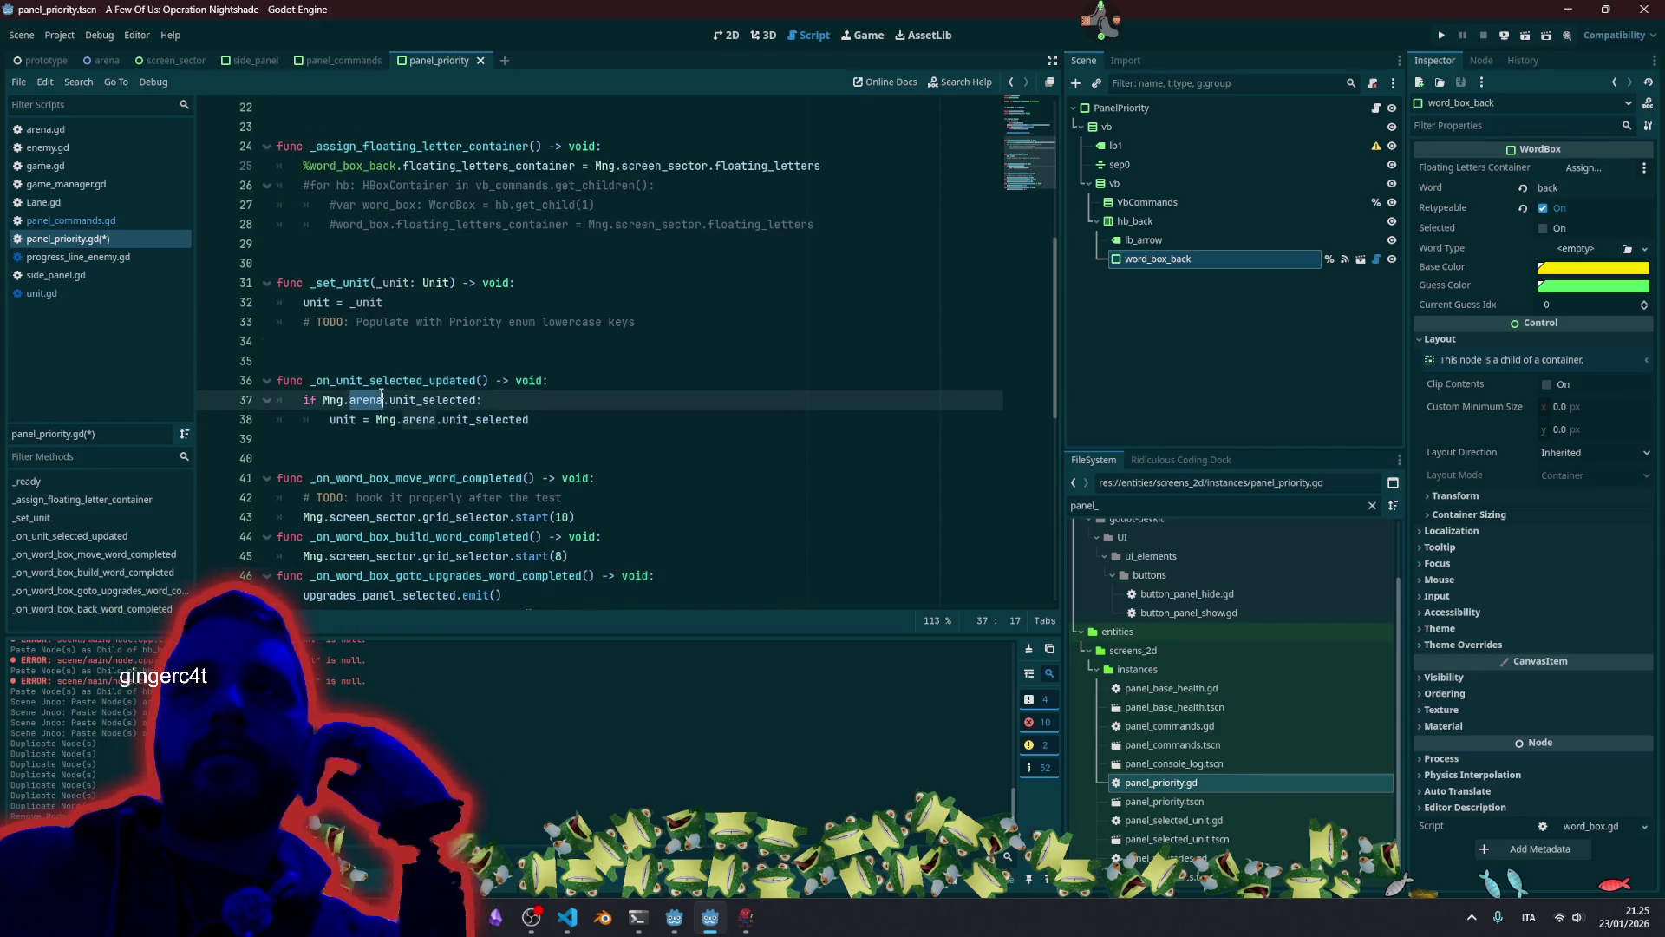
{"action": "left_click", "coordinate": [432, 424]}
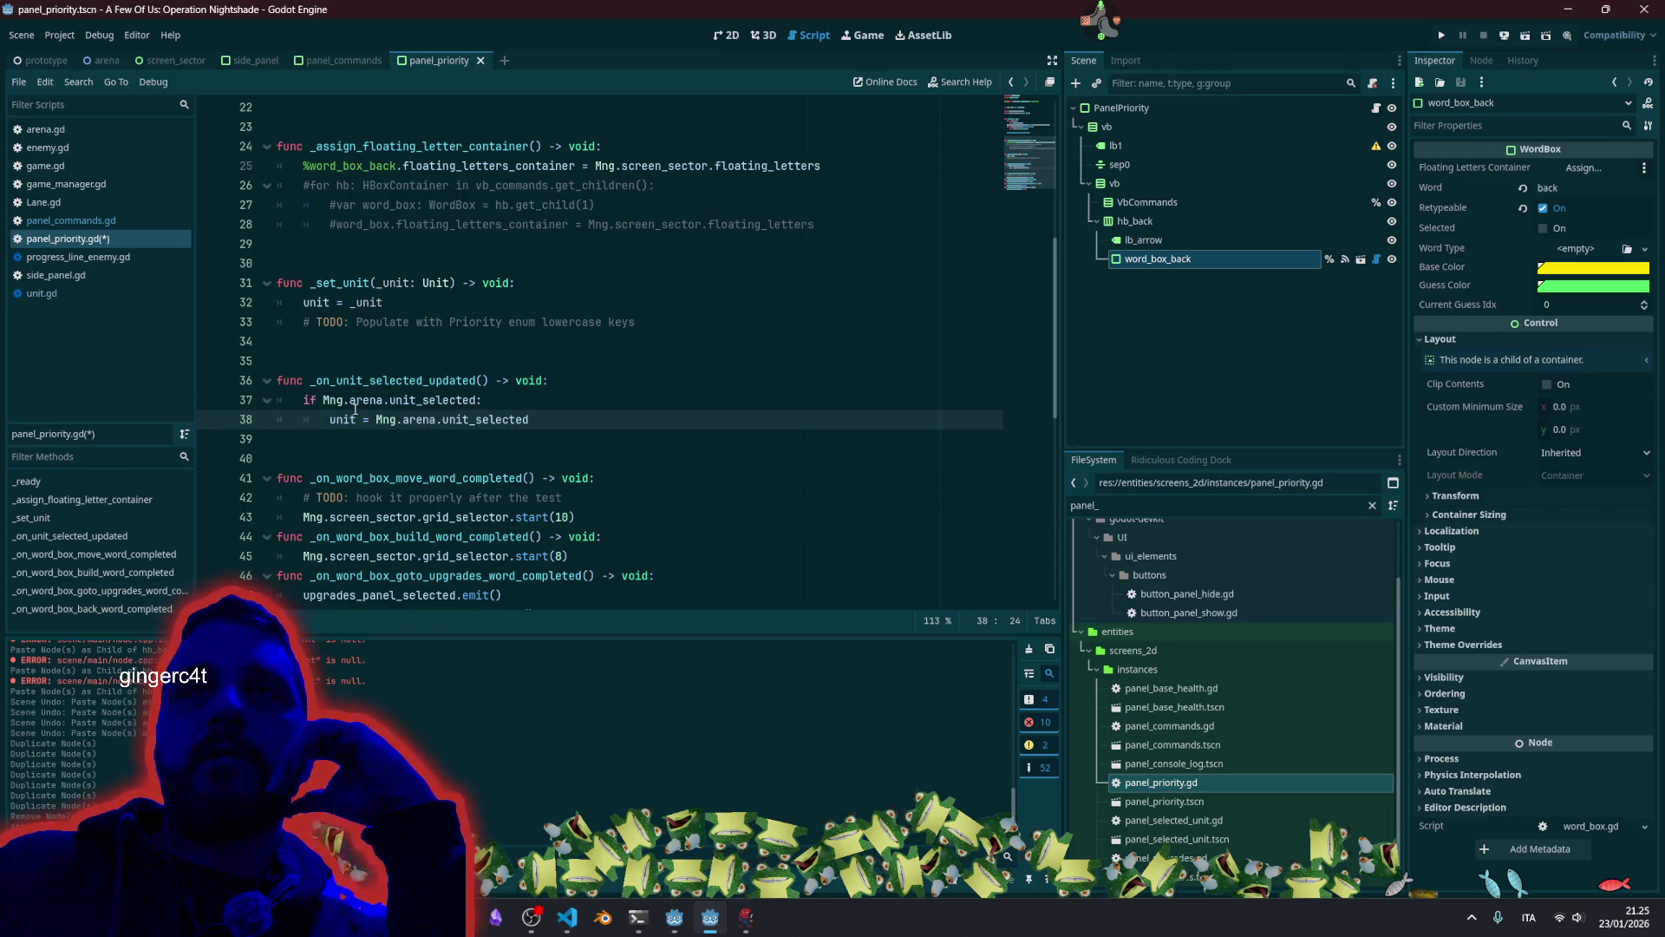
{"action": "double_click", "coordinate": [356, 402]}
{"action": "left_click", "coordinate": [342, 420]}
{"action": "left_click", "coordinate": [437, 422]}
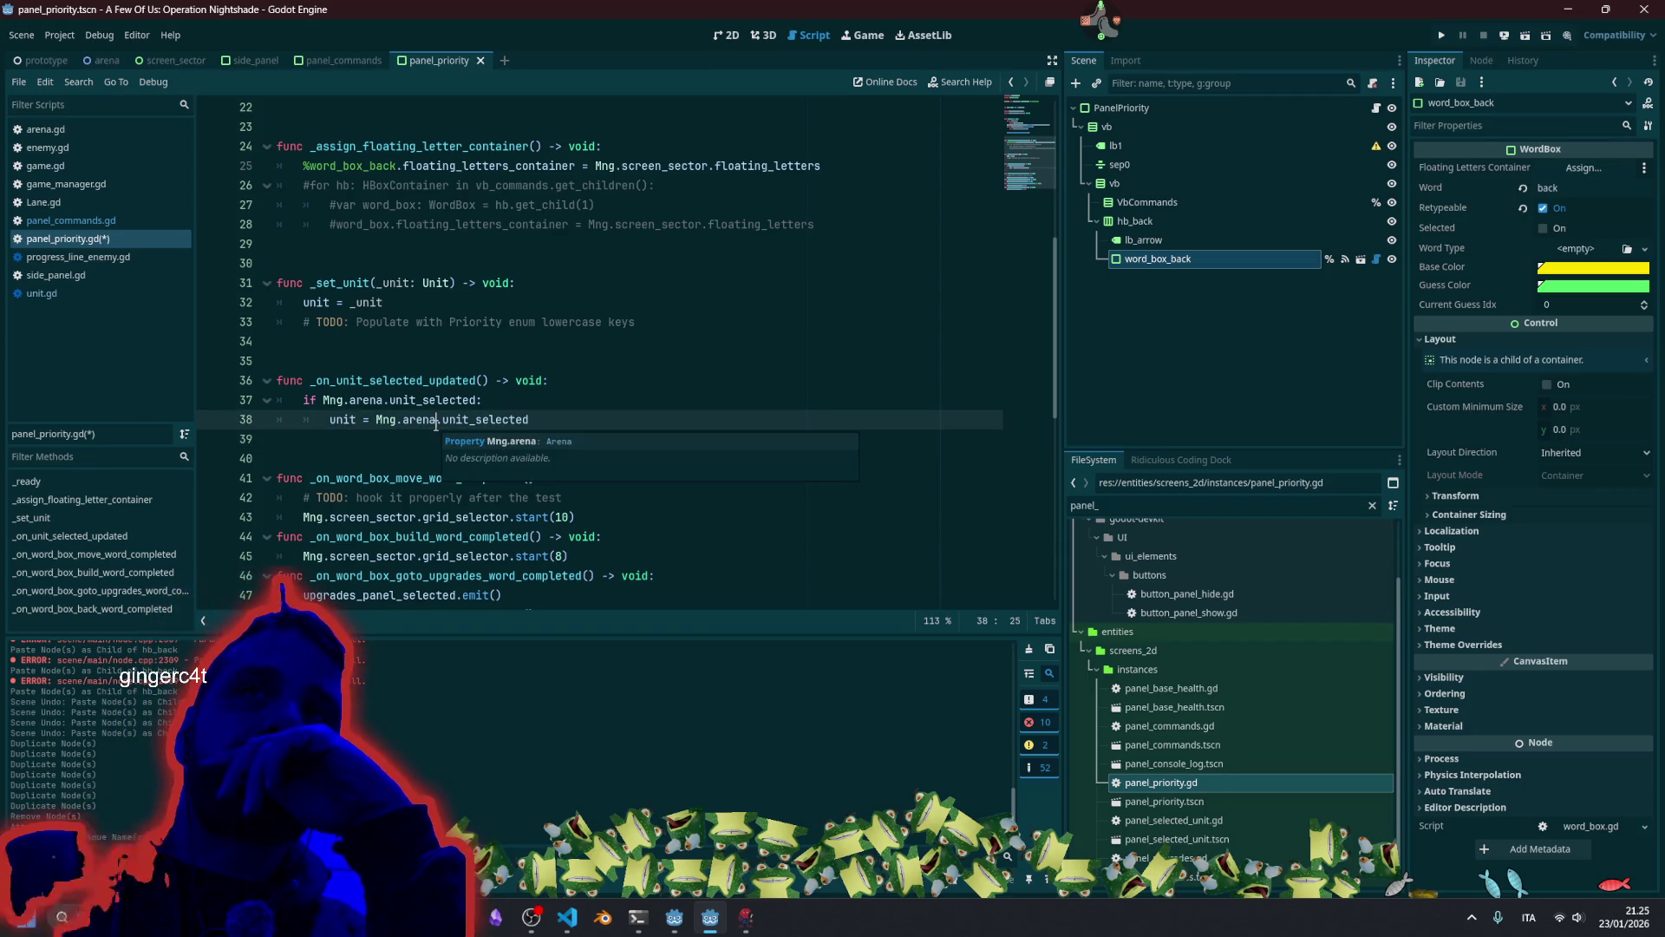
Review the word-completed handlers and show word_box_back's signal connections.
{"action": "scroll", "coordinate": [401, 434], "scroll_direction": "down", "scroll_amount": 2}
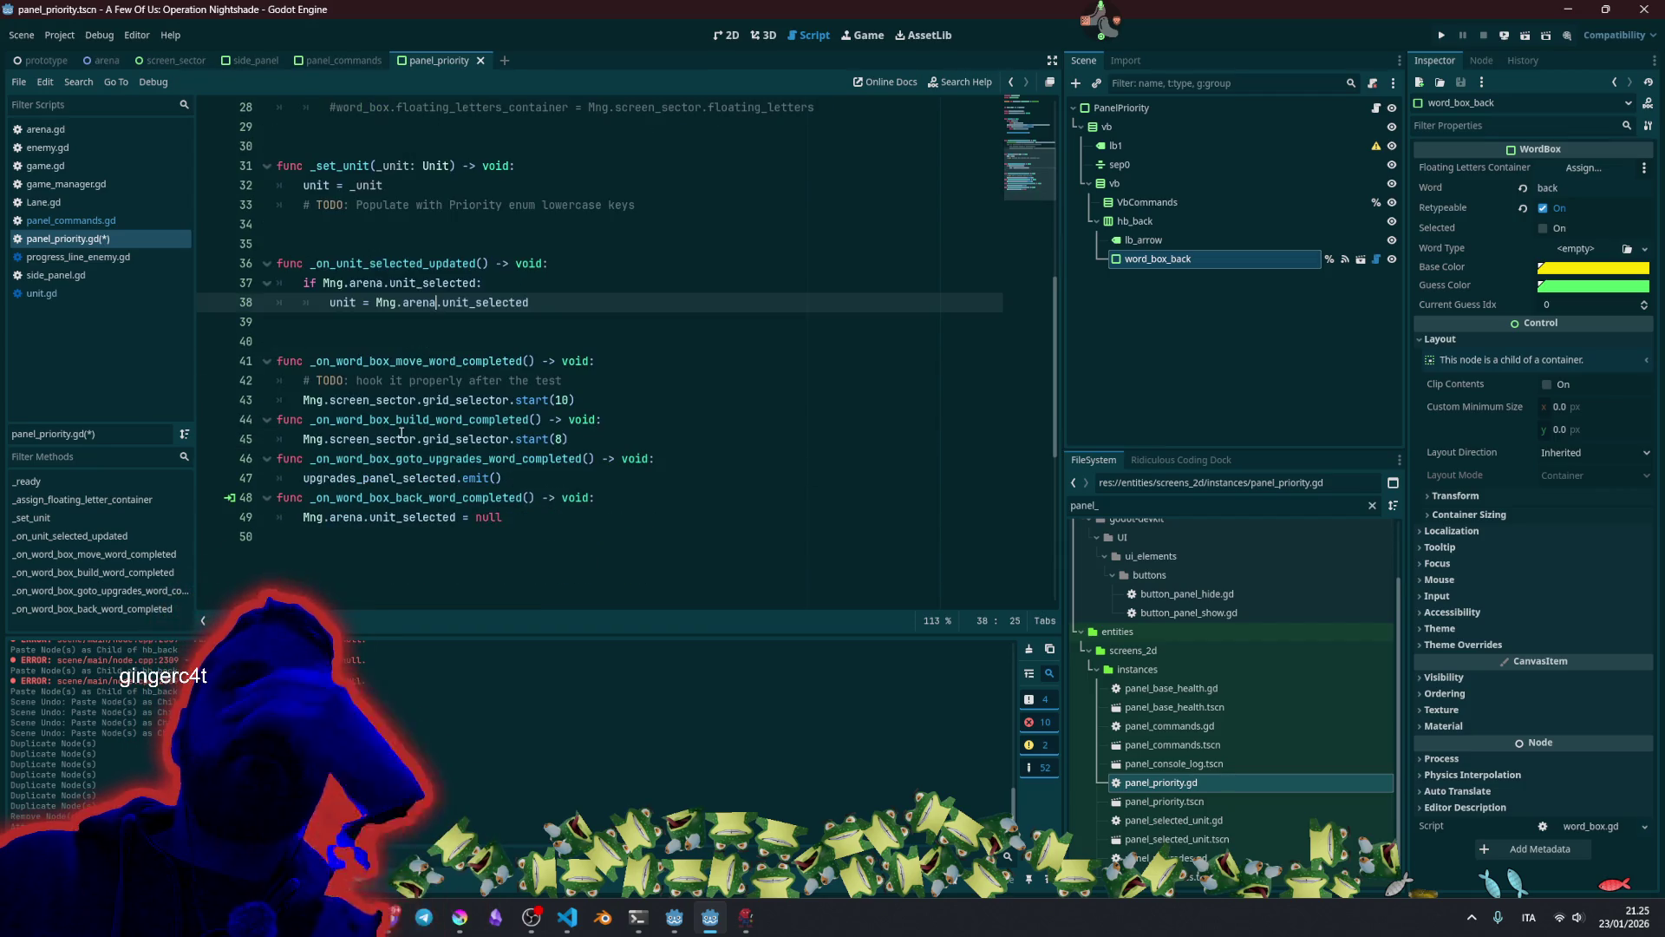
{"action": "double_click", "coordinate": [364, 362]}
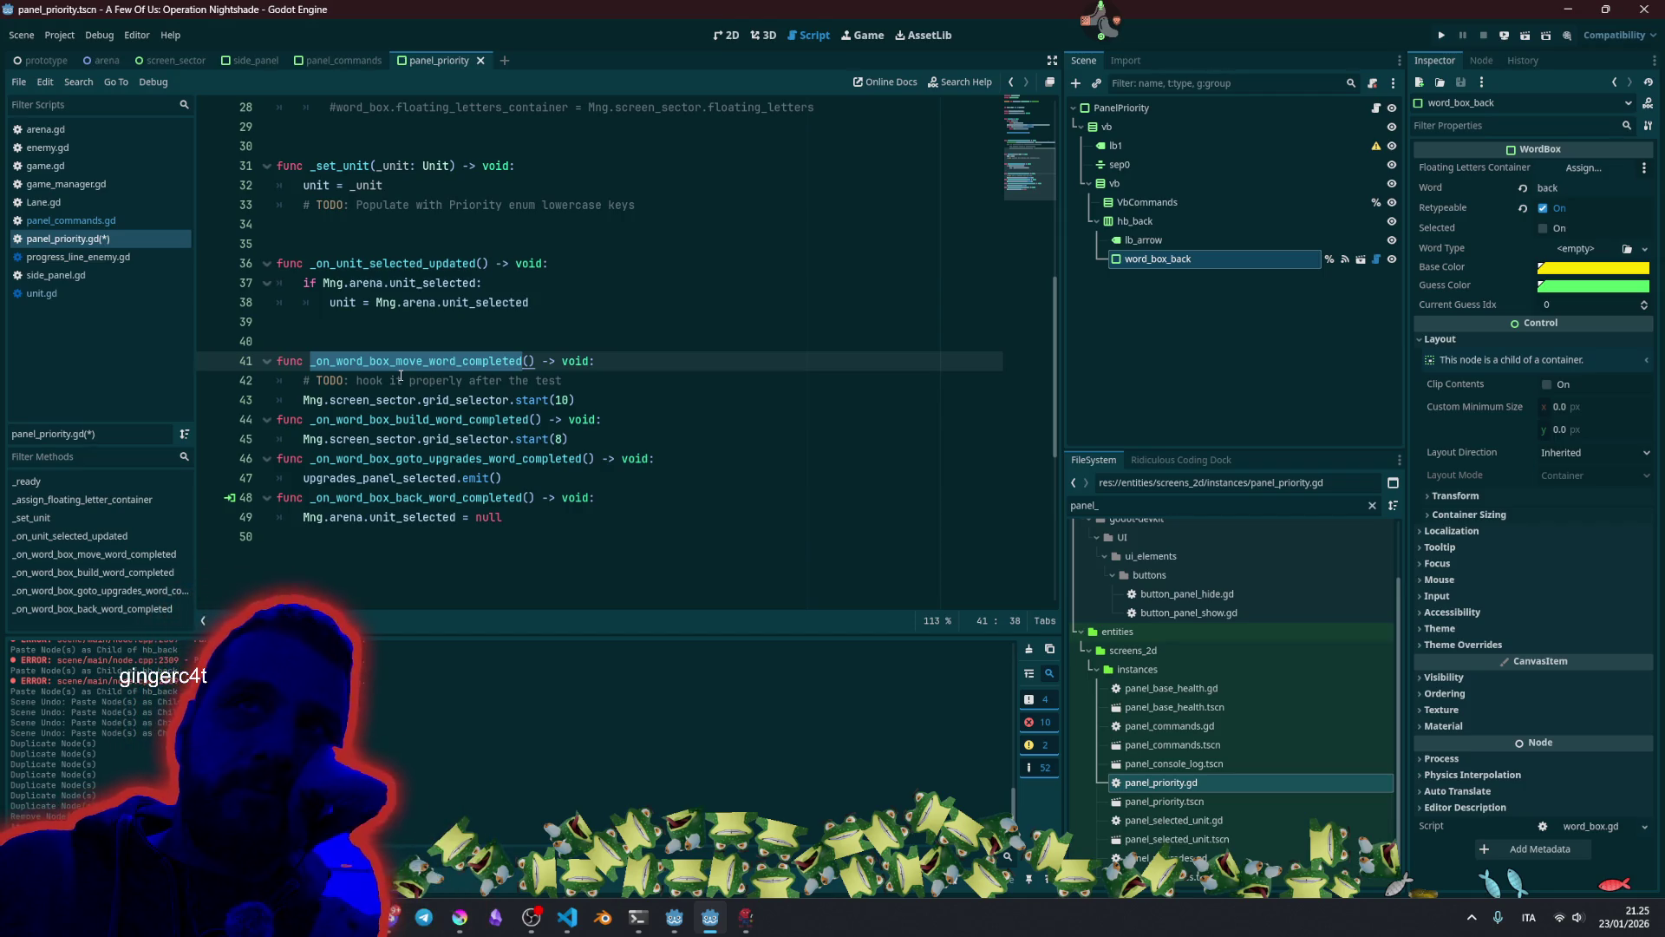
{"action": "double_click", "coordinate": [408, 499]}
{"action": "double_click", "coordinate": [413, 517]}
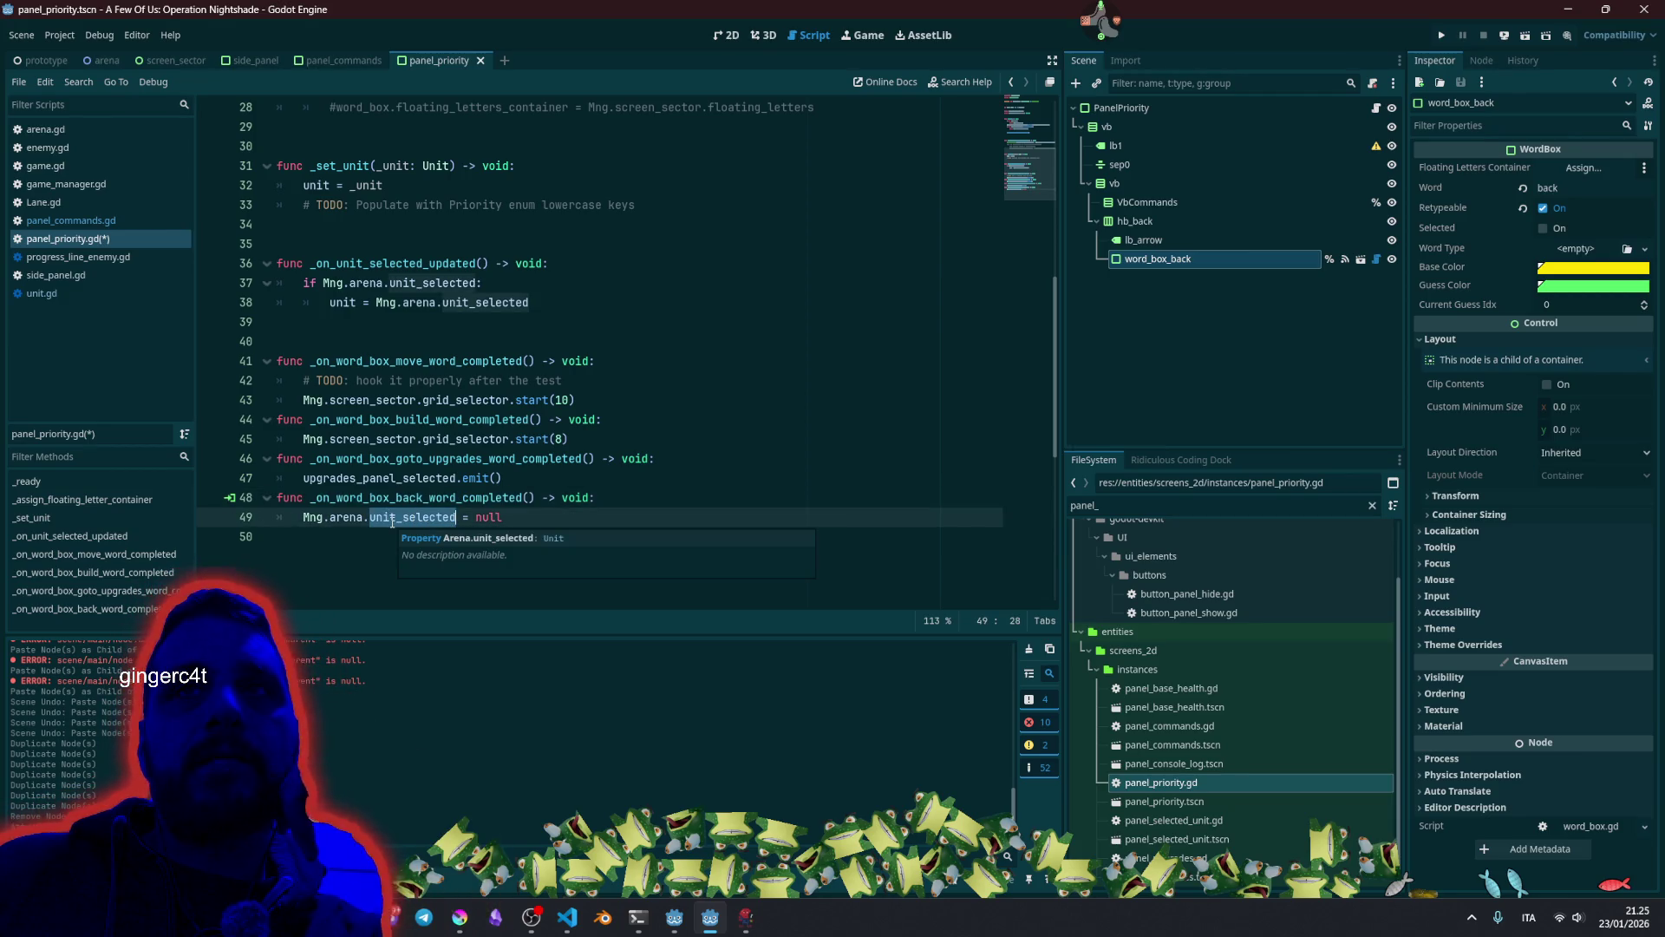
{"action": "left_click", "coordinate": [417, 499]}
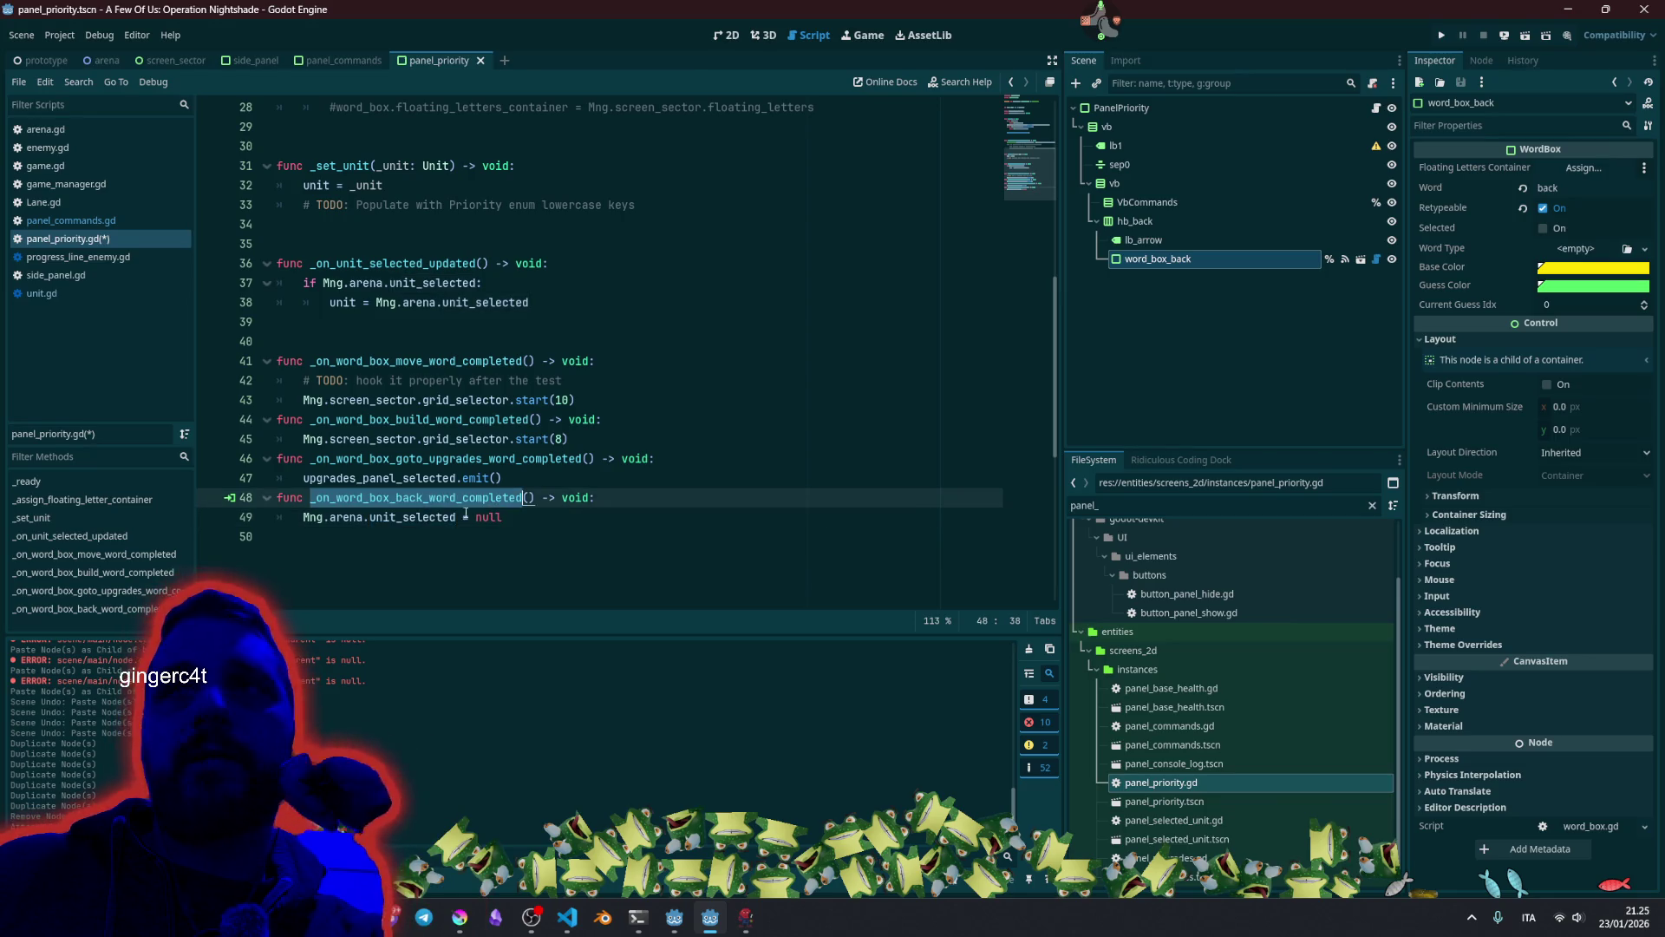
{"action": "left_click", "coordinate": [607, 439]}
{"action": "left_click", "coordinate": [1344, 260]}
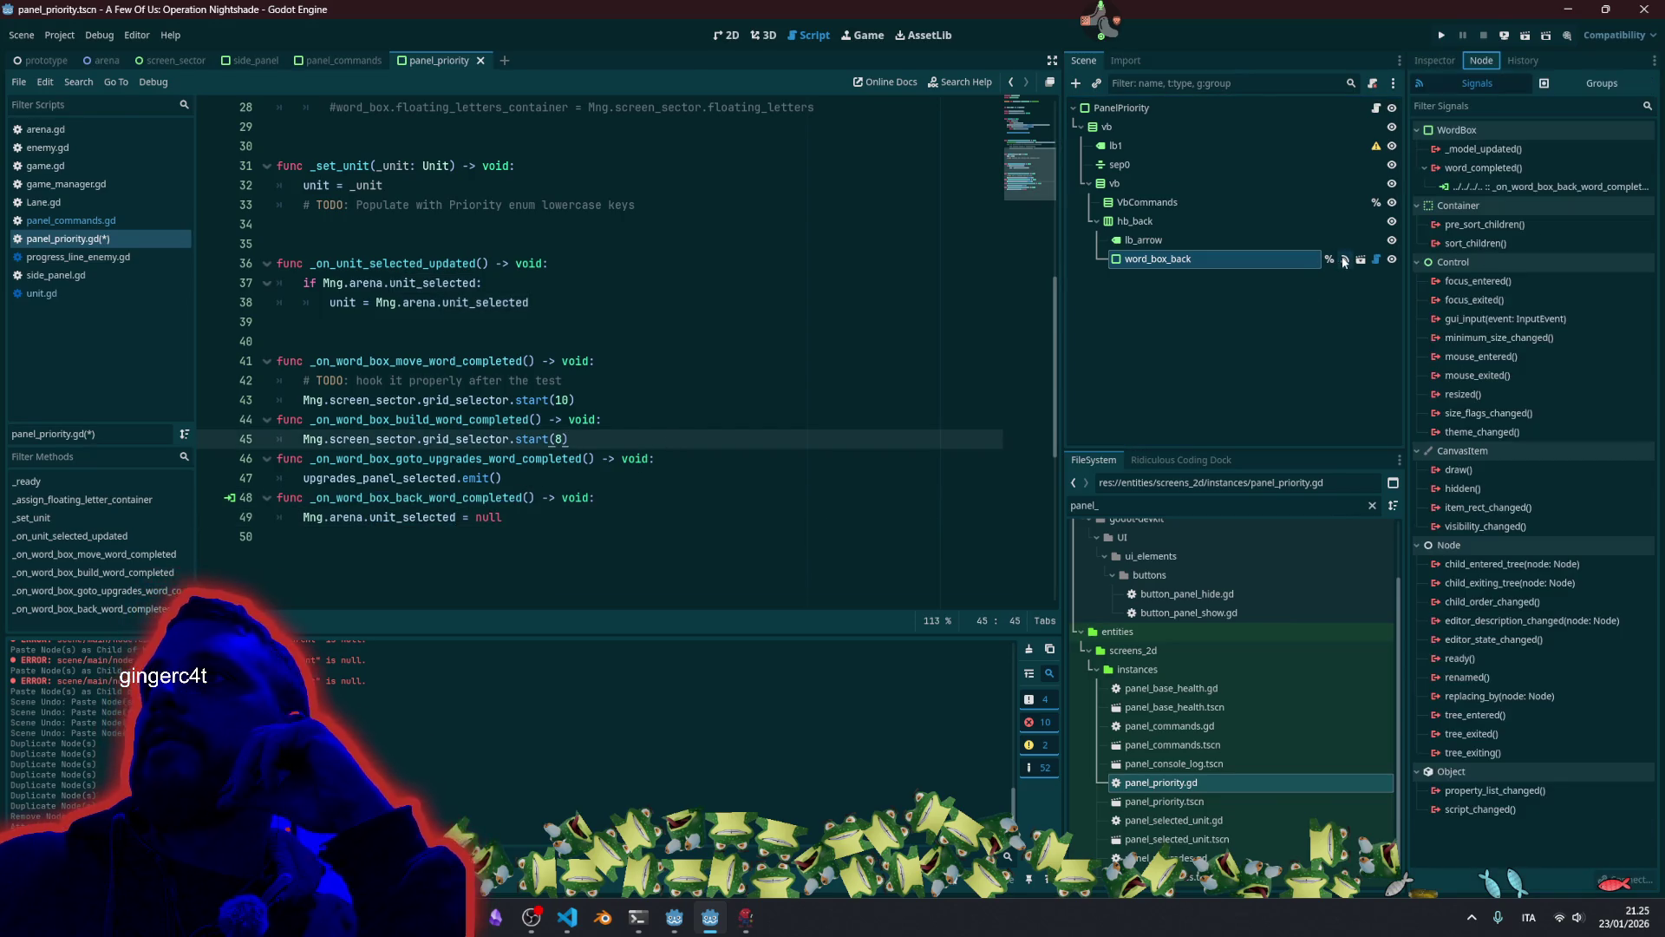
Disconnect word_completed and reconnect it to _on_word_box_back_word_completed.
{"action": "right_click", "coordinate": [1516, 187]}
{"action": "left_click", "coordinate": [1553, 235]}
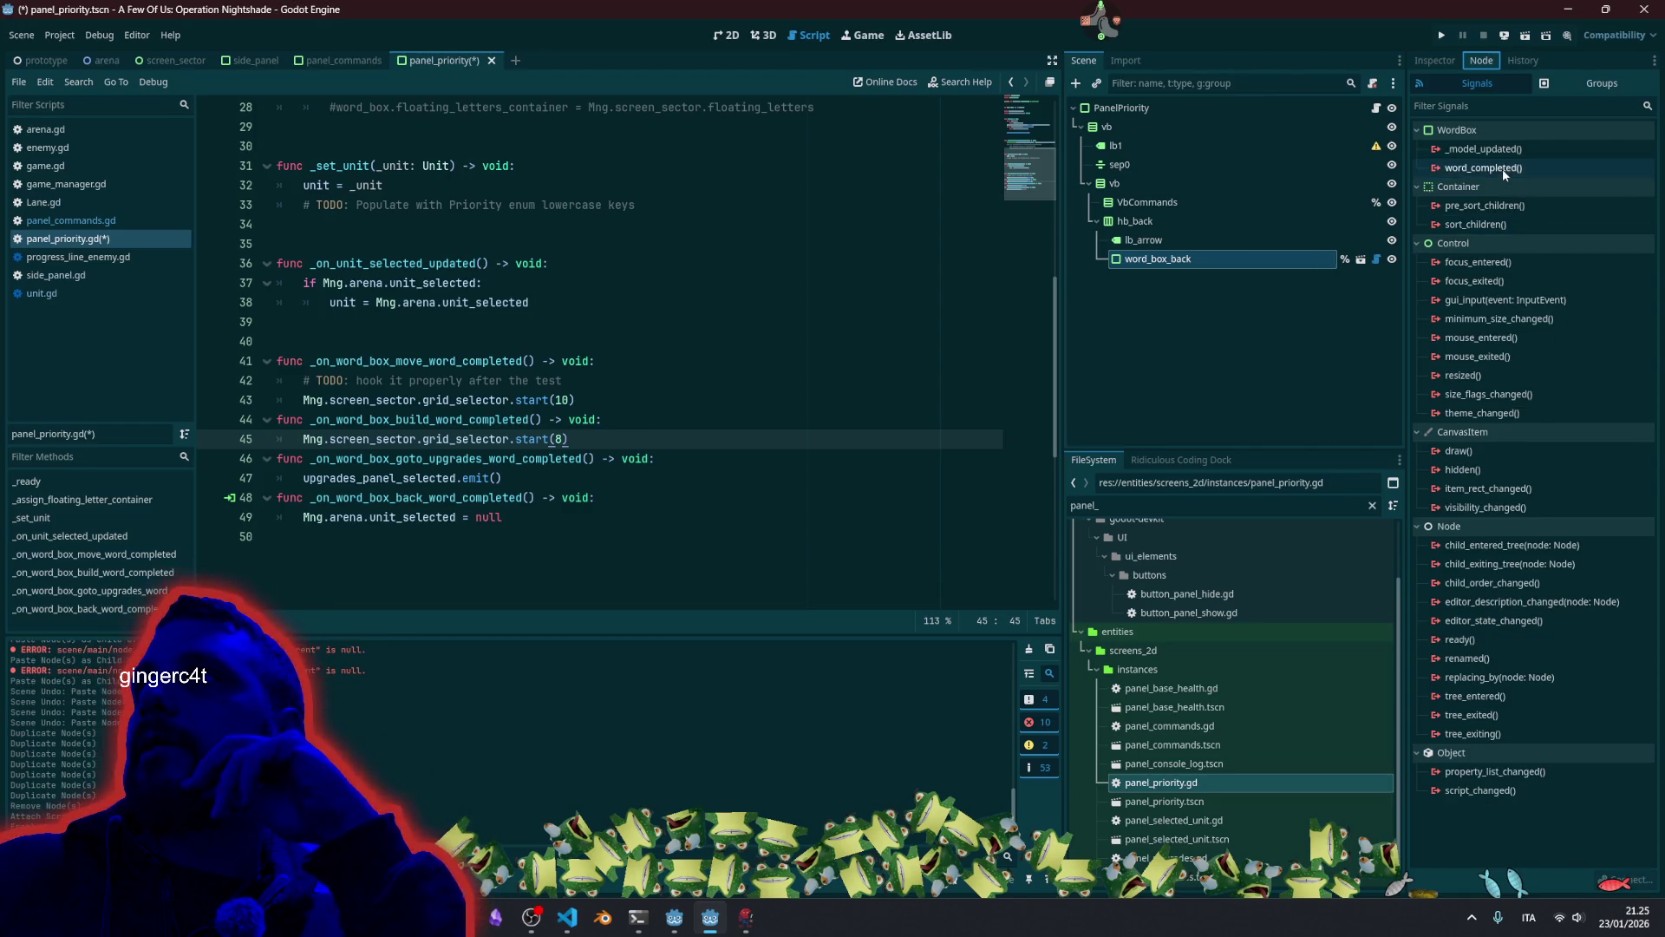
{"action": "double_click", "coordinate": [1502, 168]}
{"action": "left_click", "coordinate": [776, 613]}
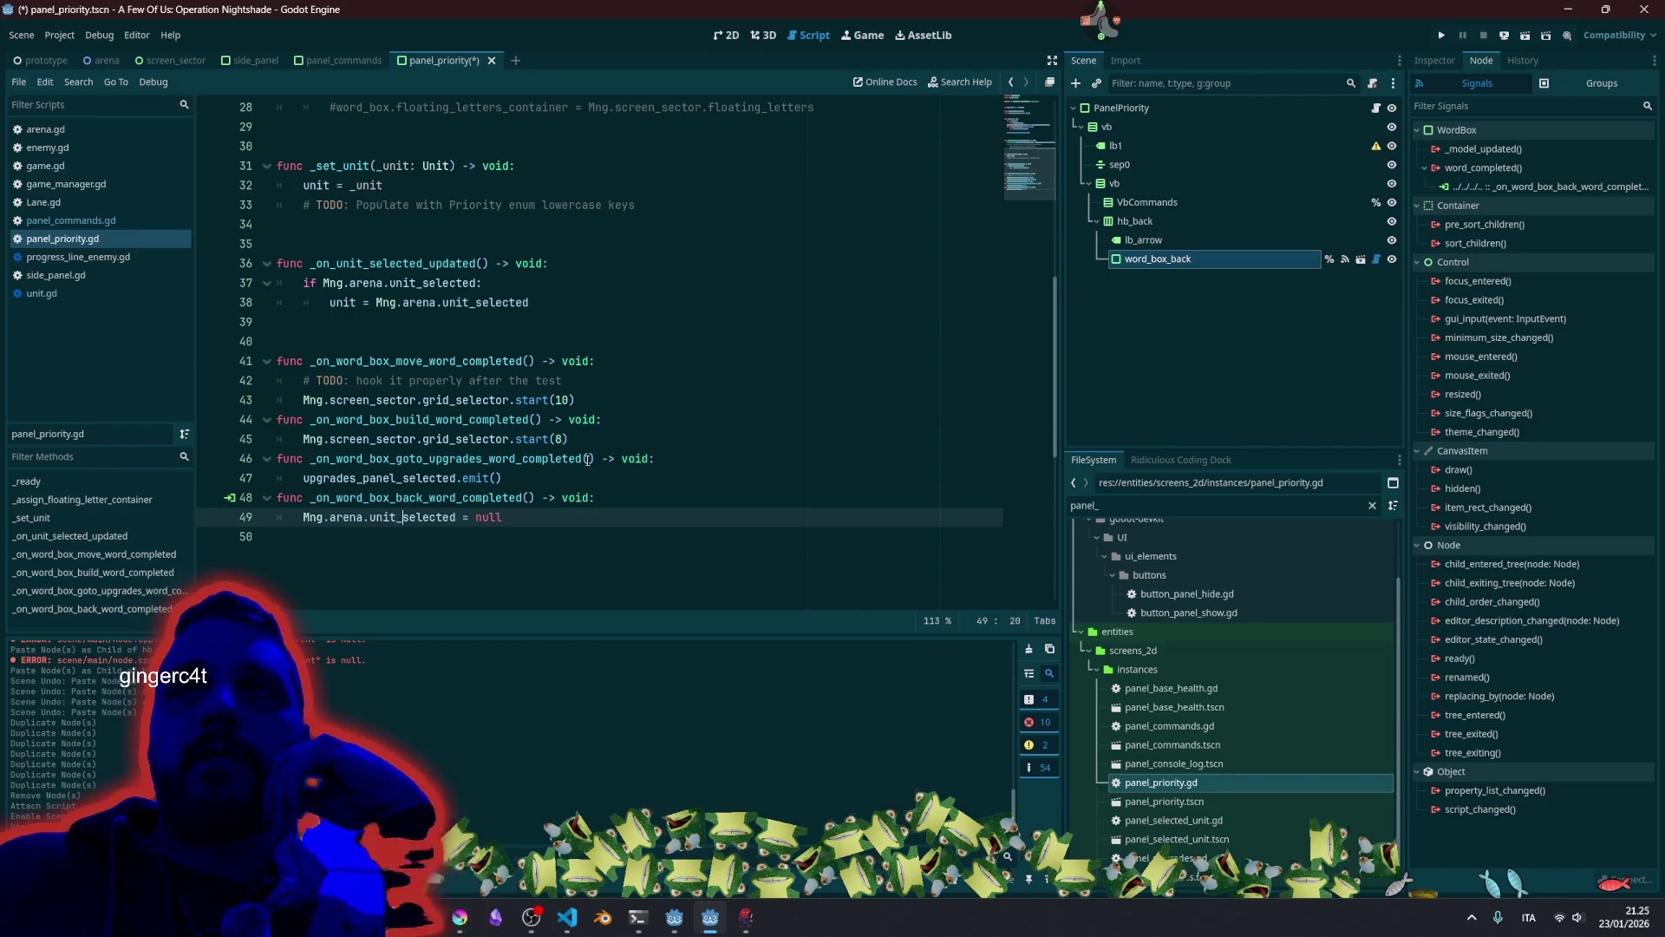
Rename the goto-upgrades handler to _on_word_box_priority_selected(priority_idx: int) and replace its emit with pass.
{"action": "left_click_drag", "start_coordinate": [507, 479], "coordinate": [266, 334]}
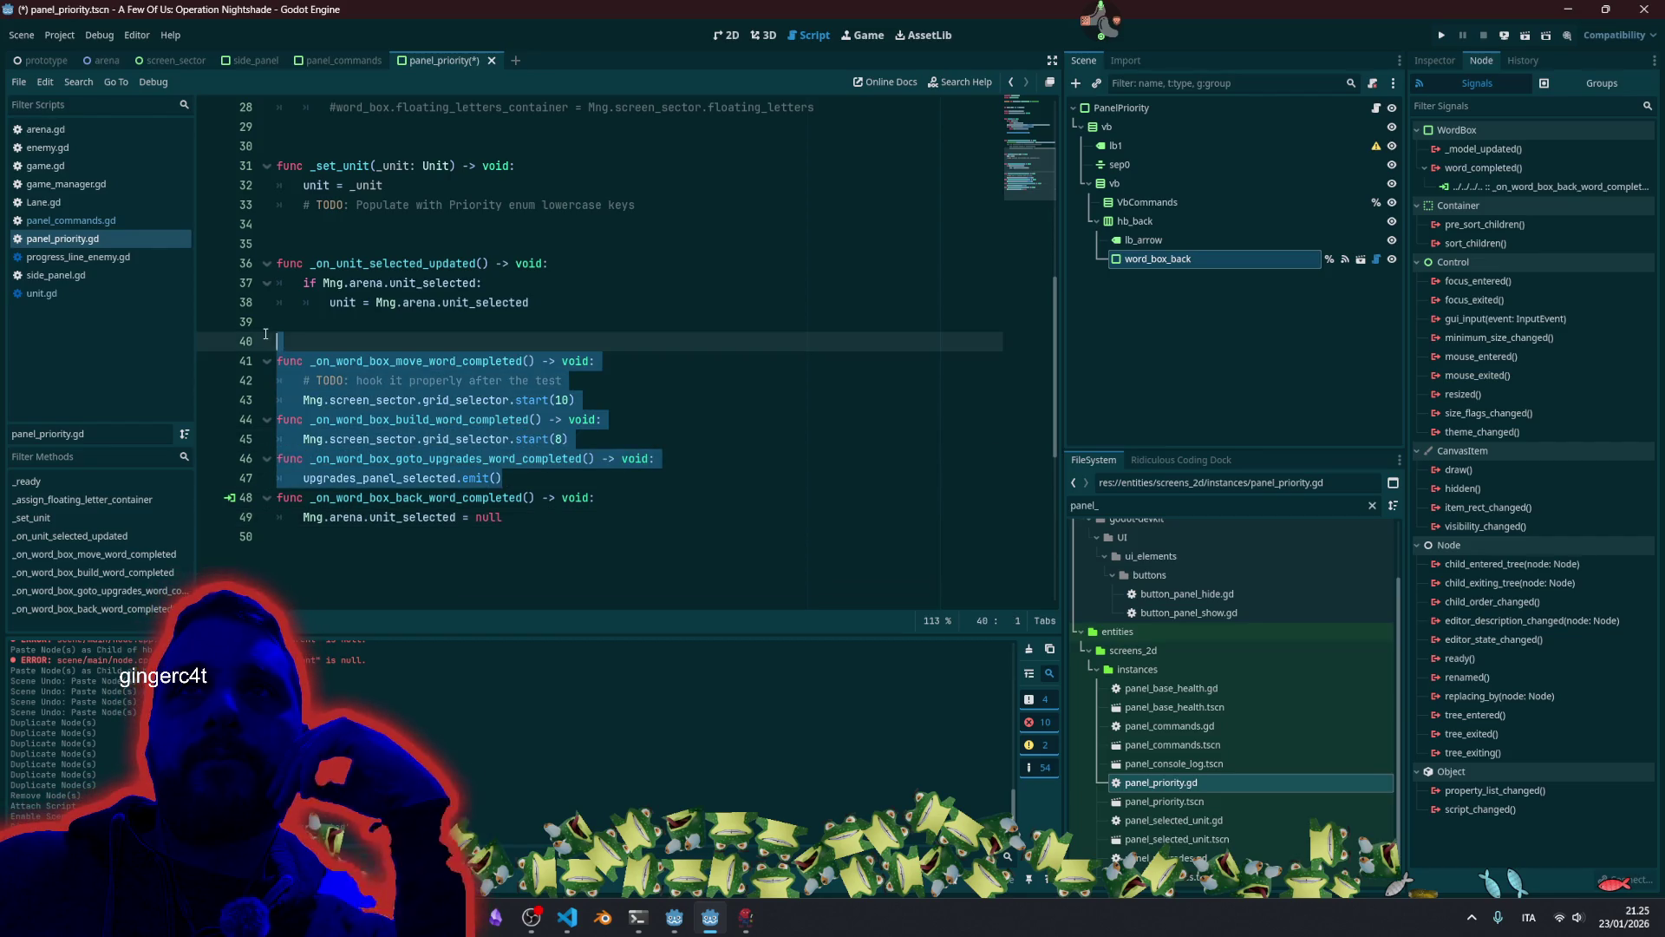
{"action": "left_click", "coordinate": [392, 458]}
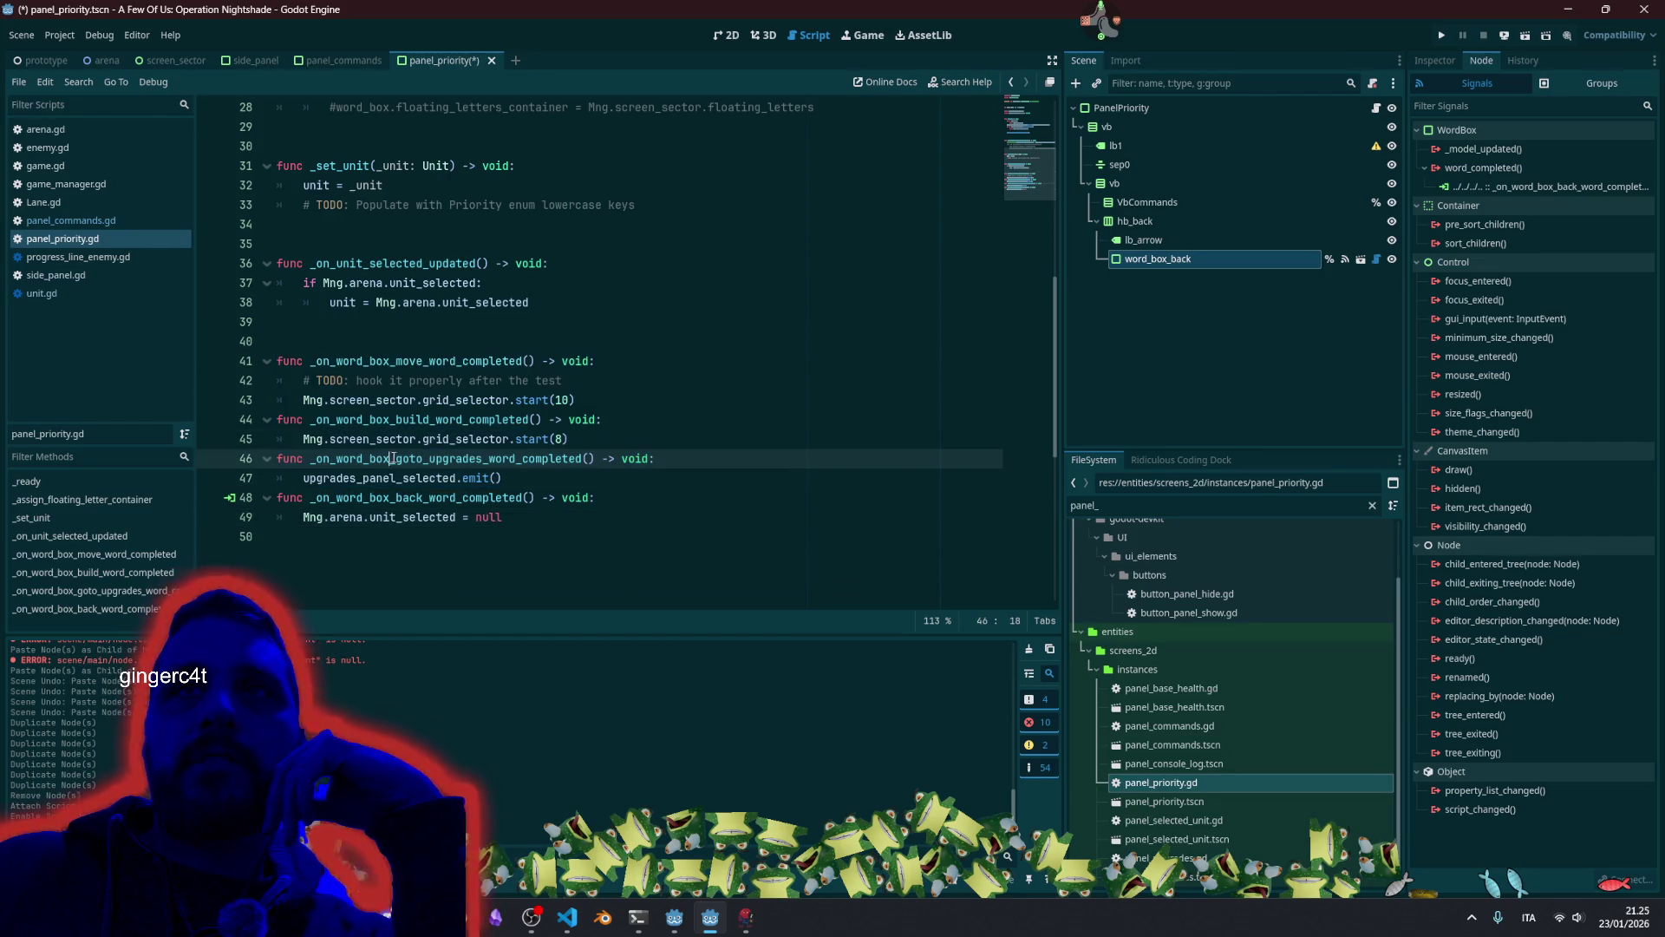
{"action": "key", "text": "ctrl+shift+Right"}
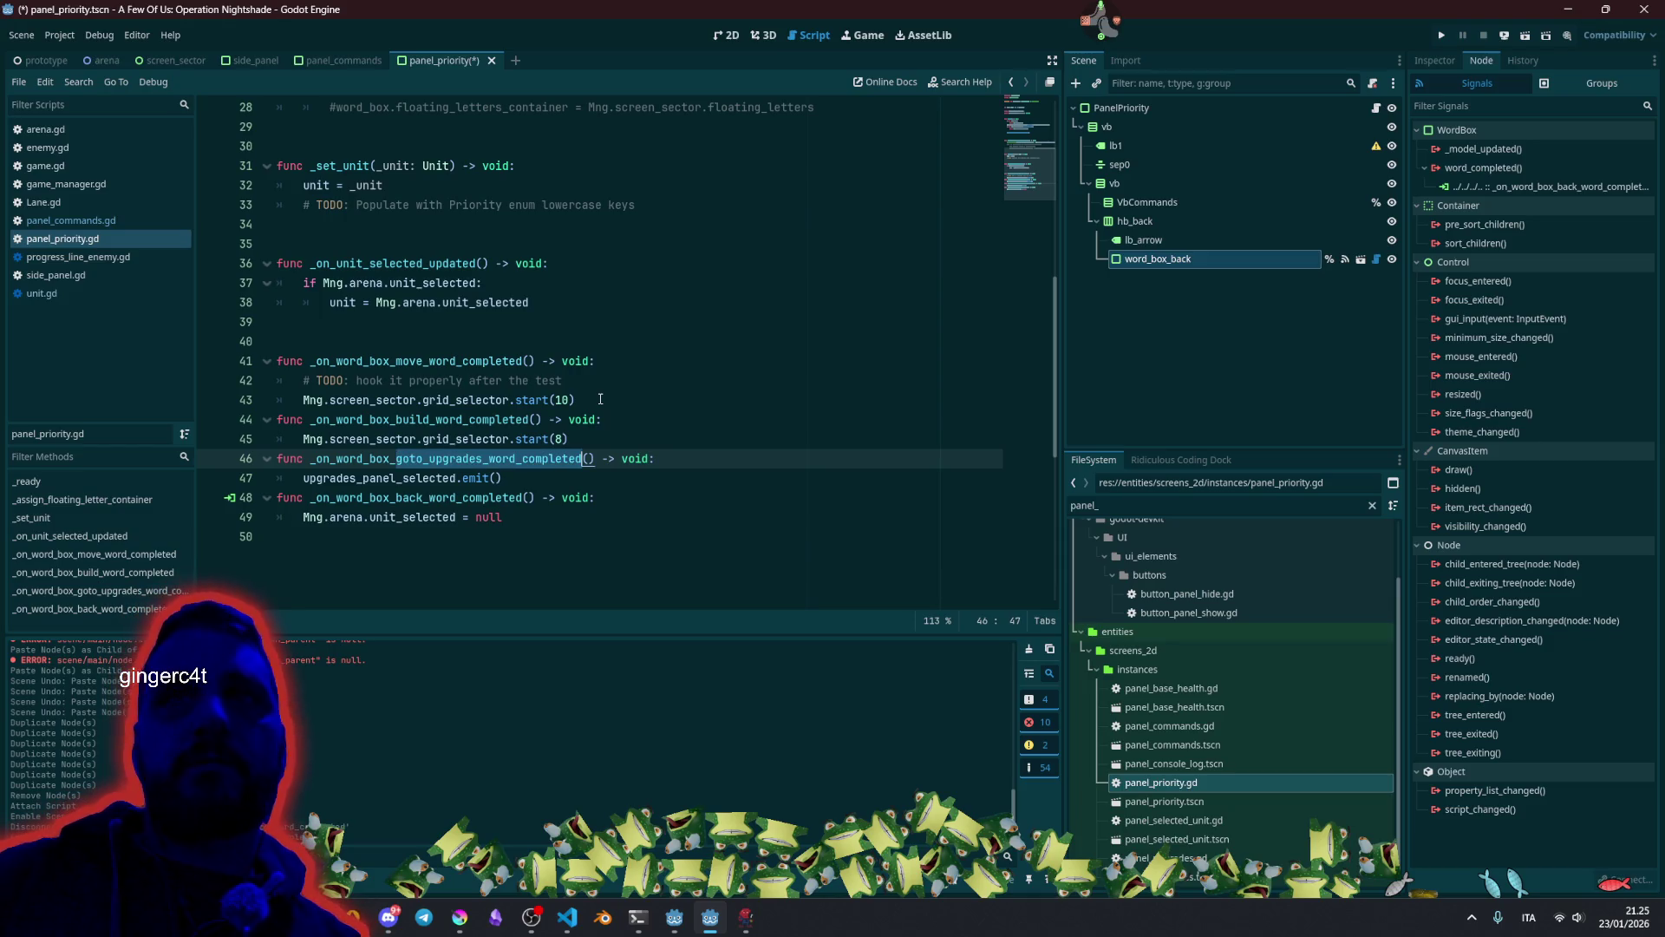
{"action": "type", "text": "priorit"}
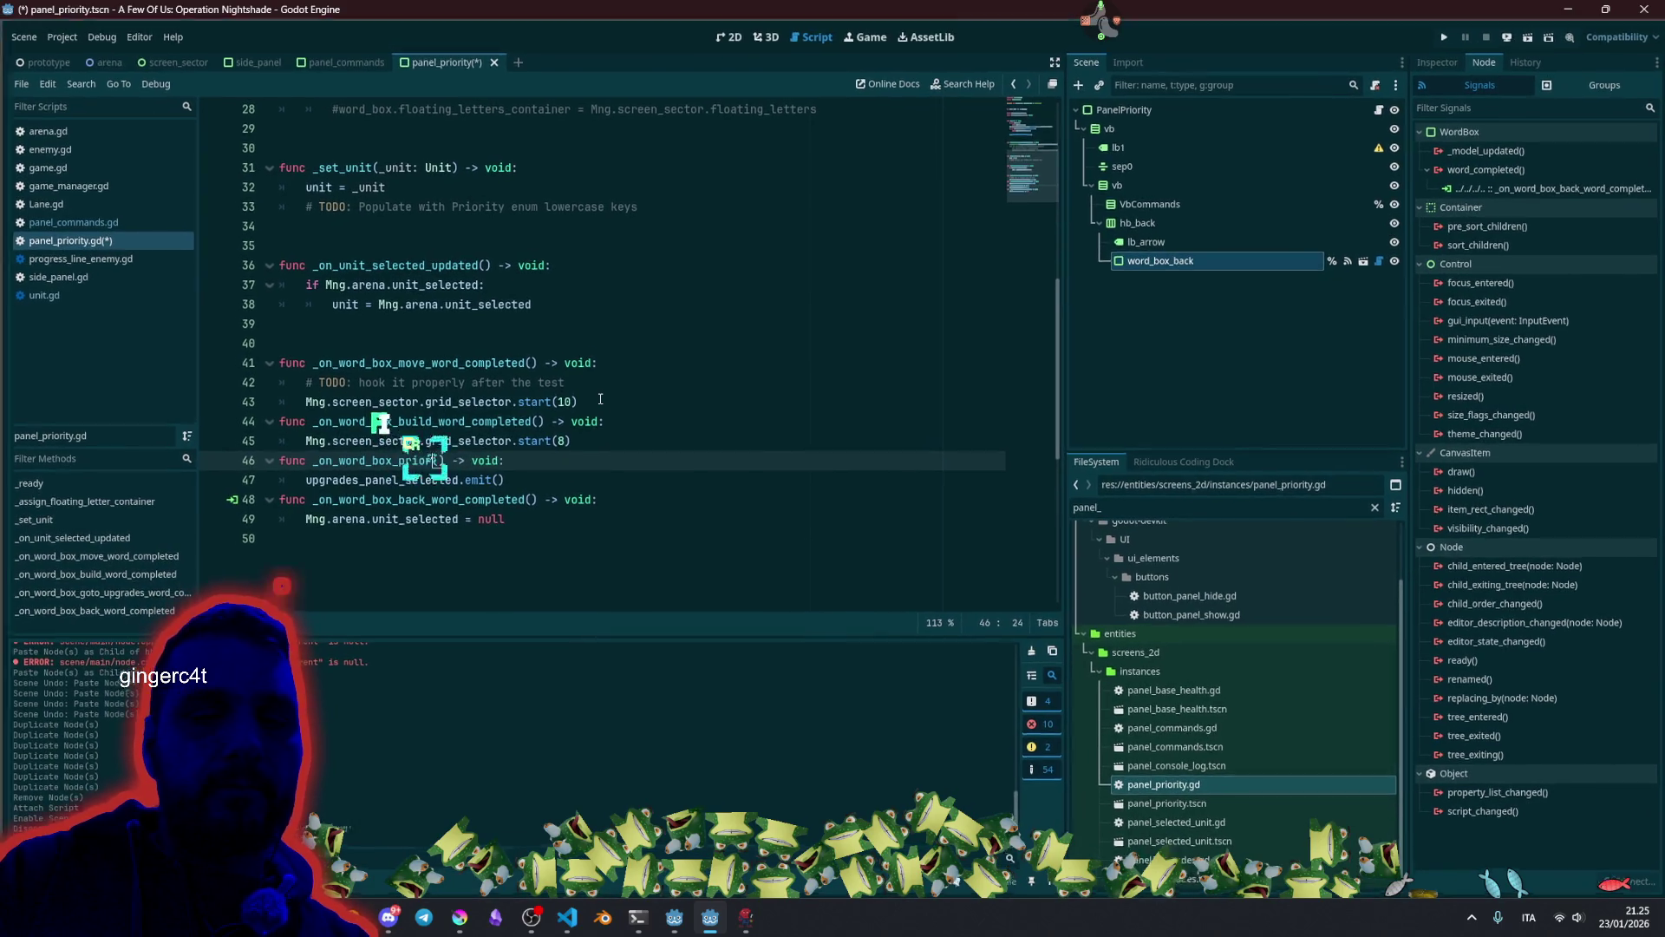
{"action": "type", "text": "y_selected("}
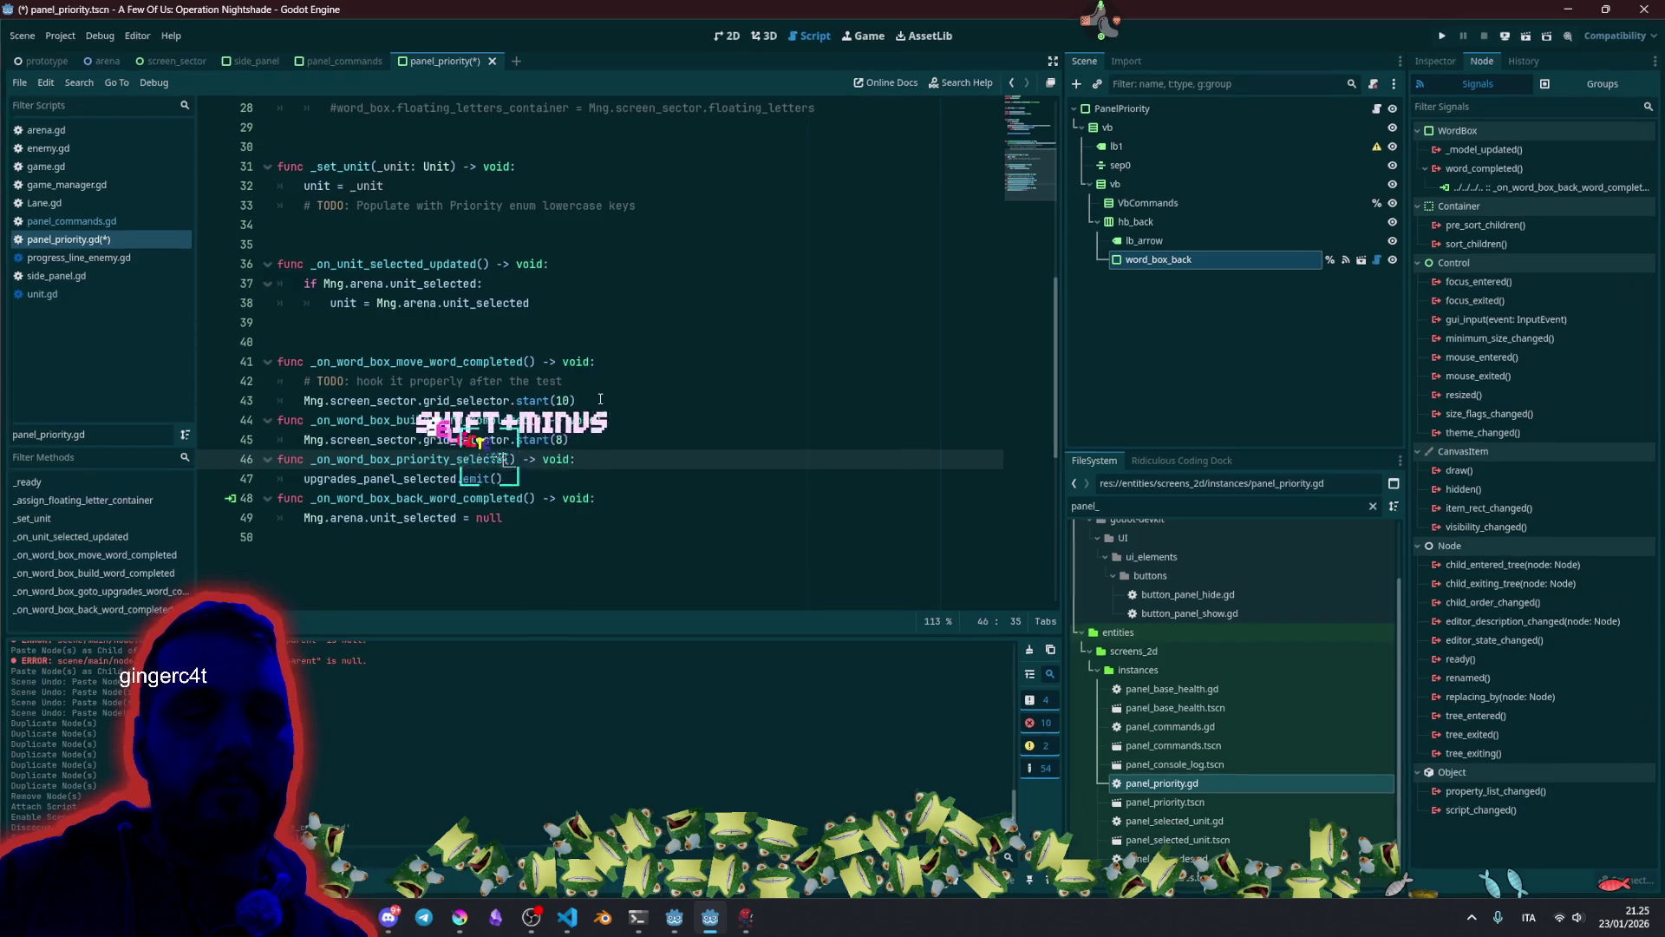
{"action": "type", "text": "priority_"}
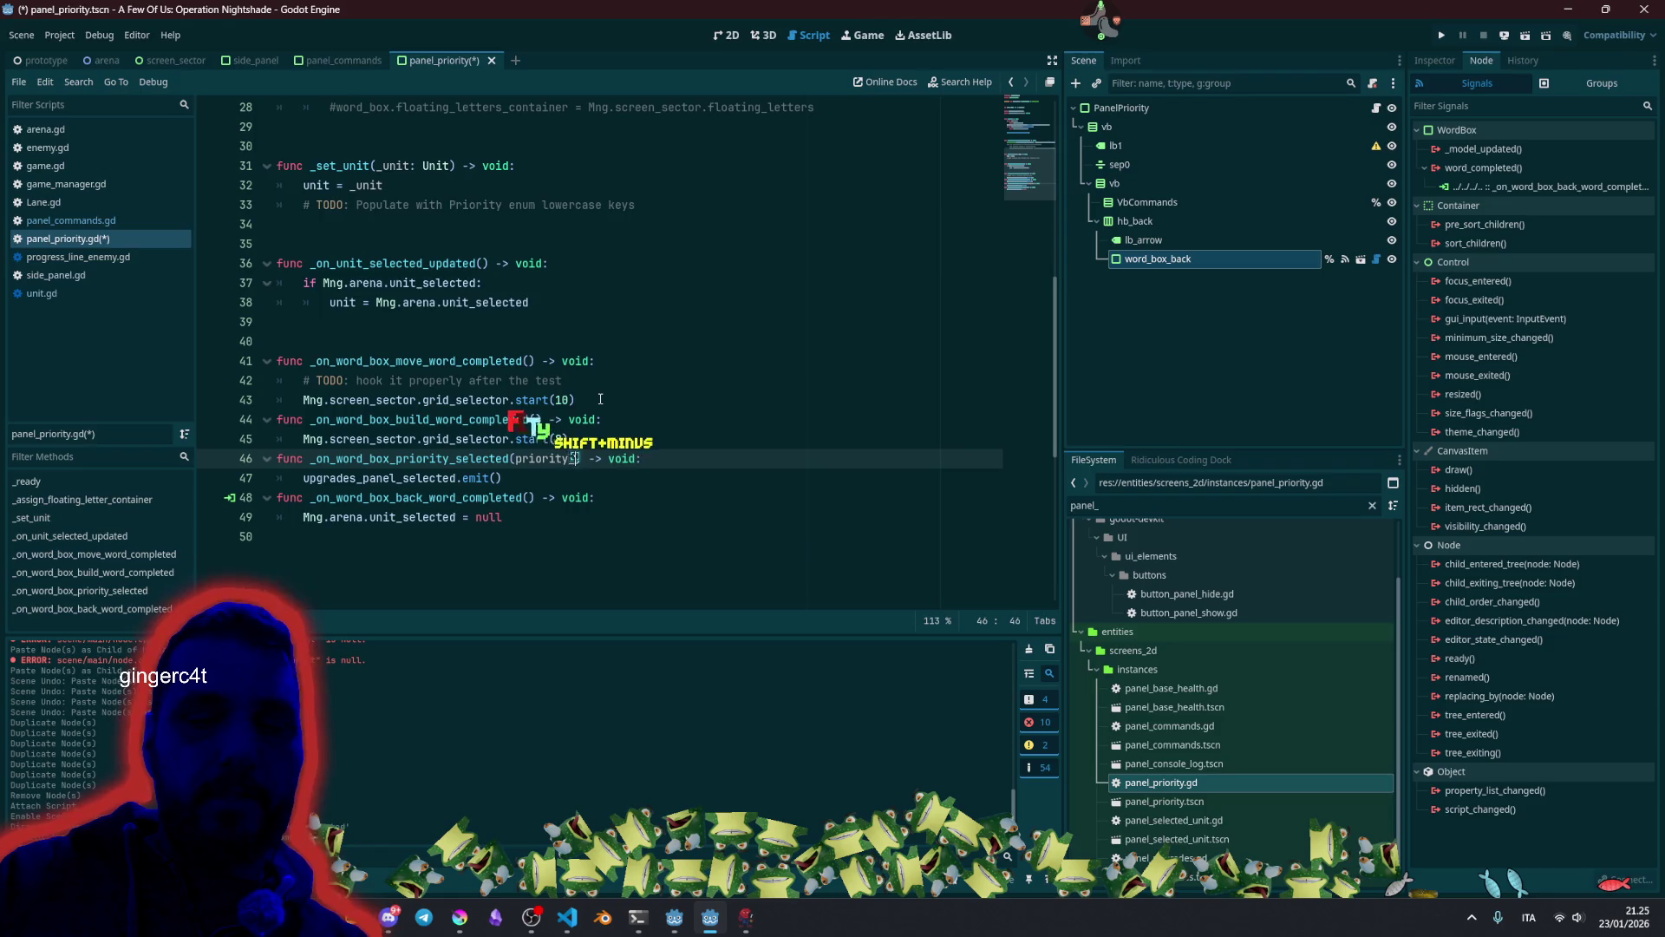
{"action": "type", "text": "id"}
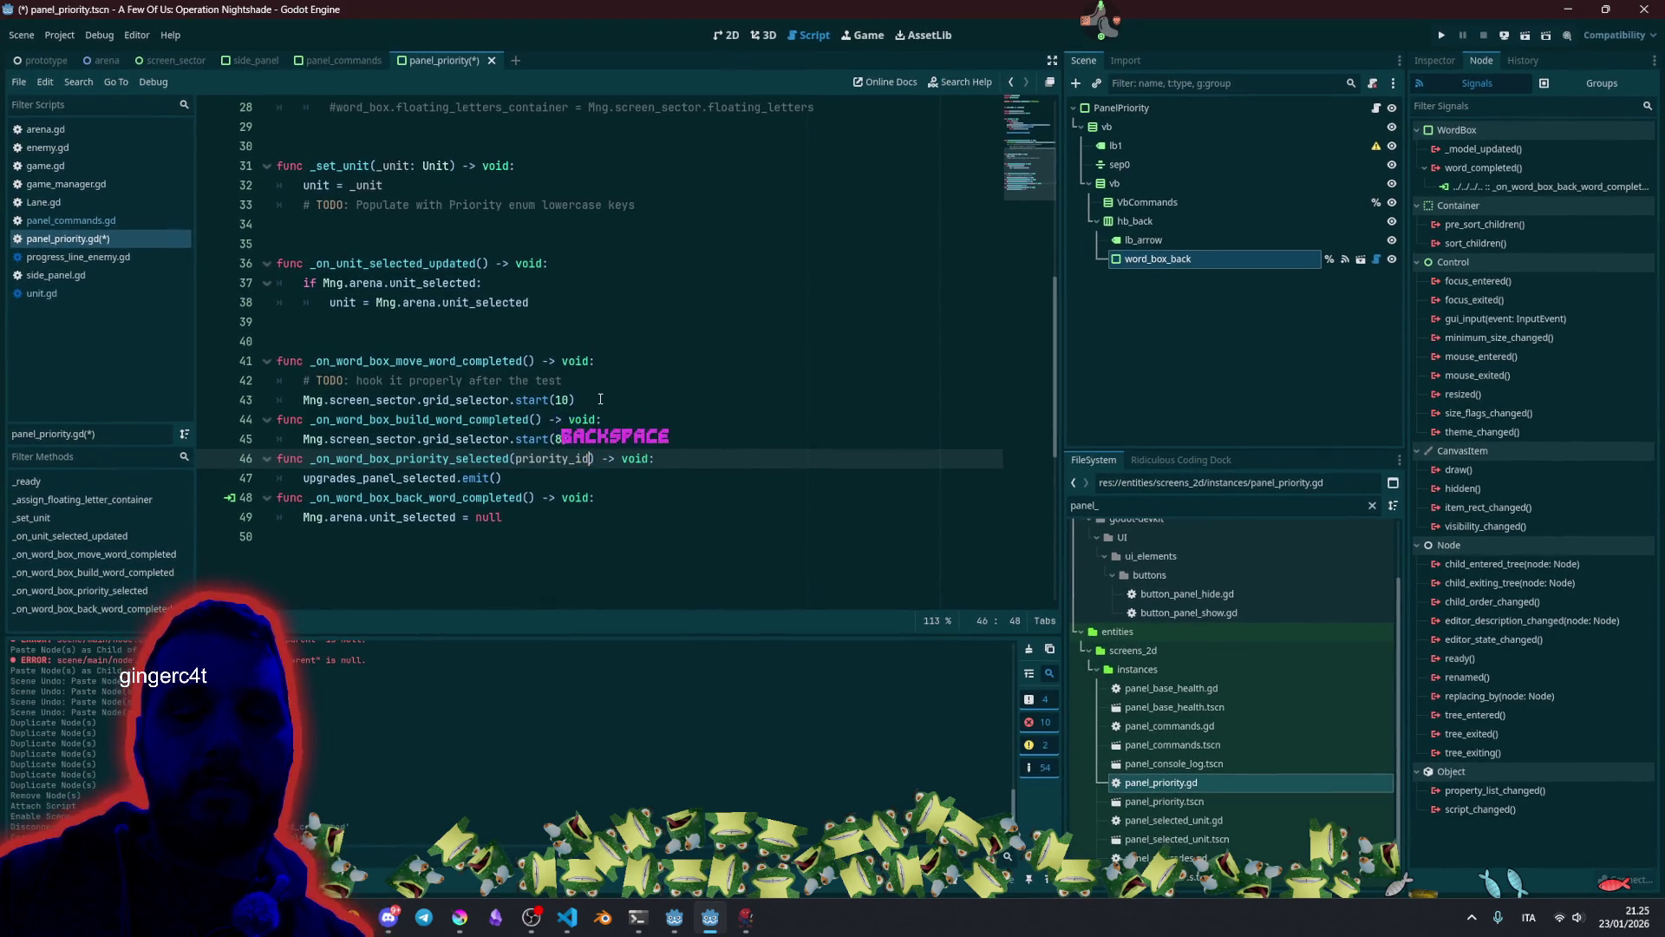
{"action": "type", "text": "x: int"}
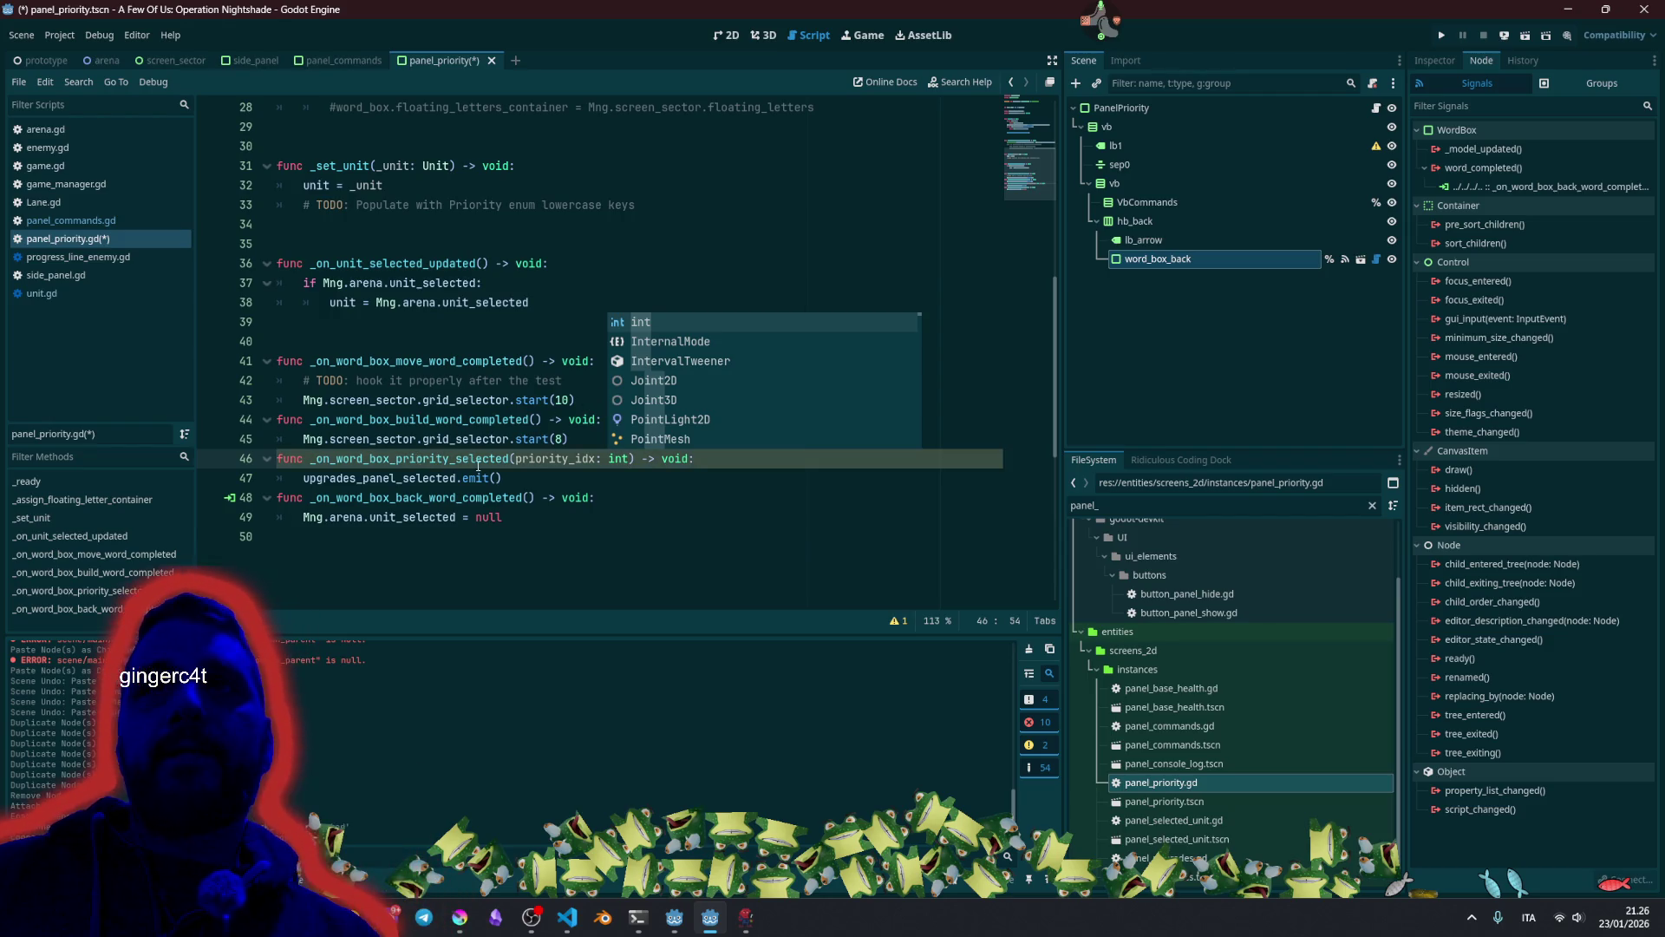
{"action": "left_click", "coordinate": [515, 475]}
{"action": "key", "text": "shift+Home"}
{"action": "type", "text": "pass"}
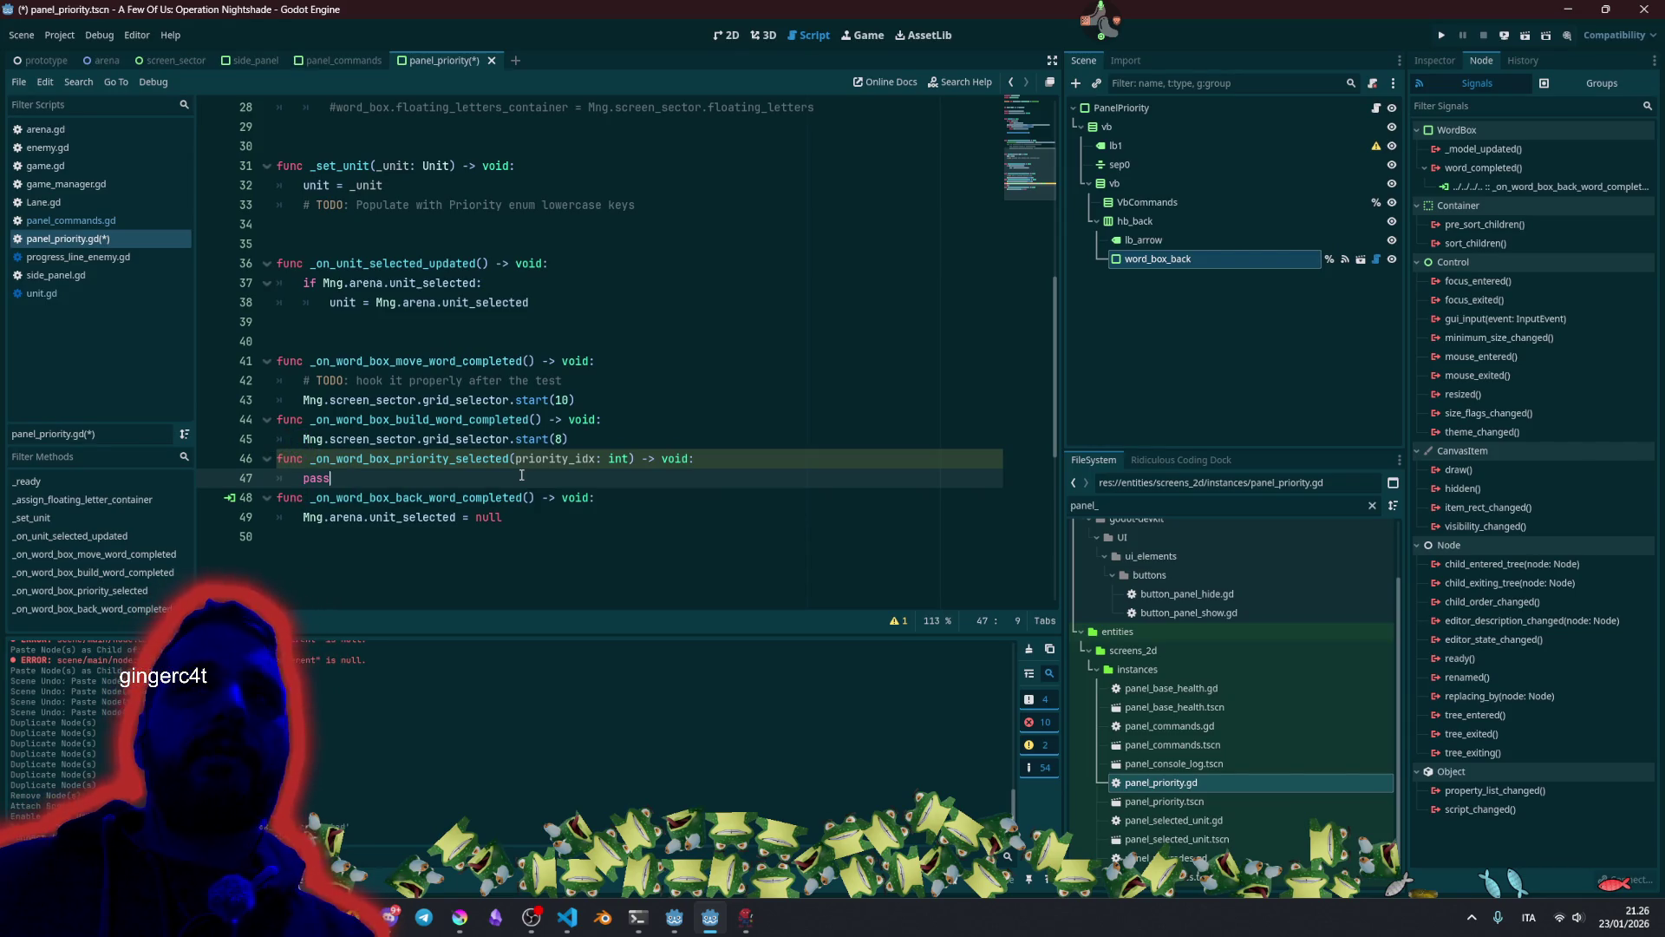
{"action": "type", "text": "unit.p"}
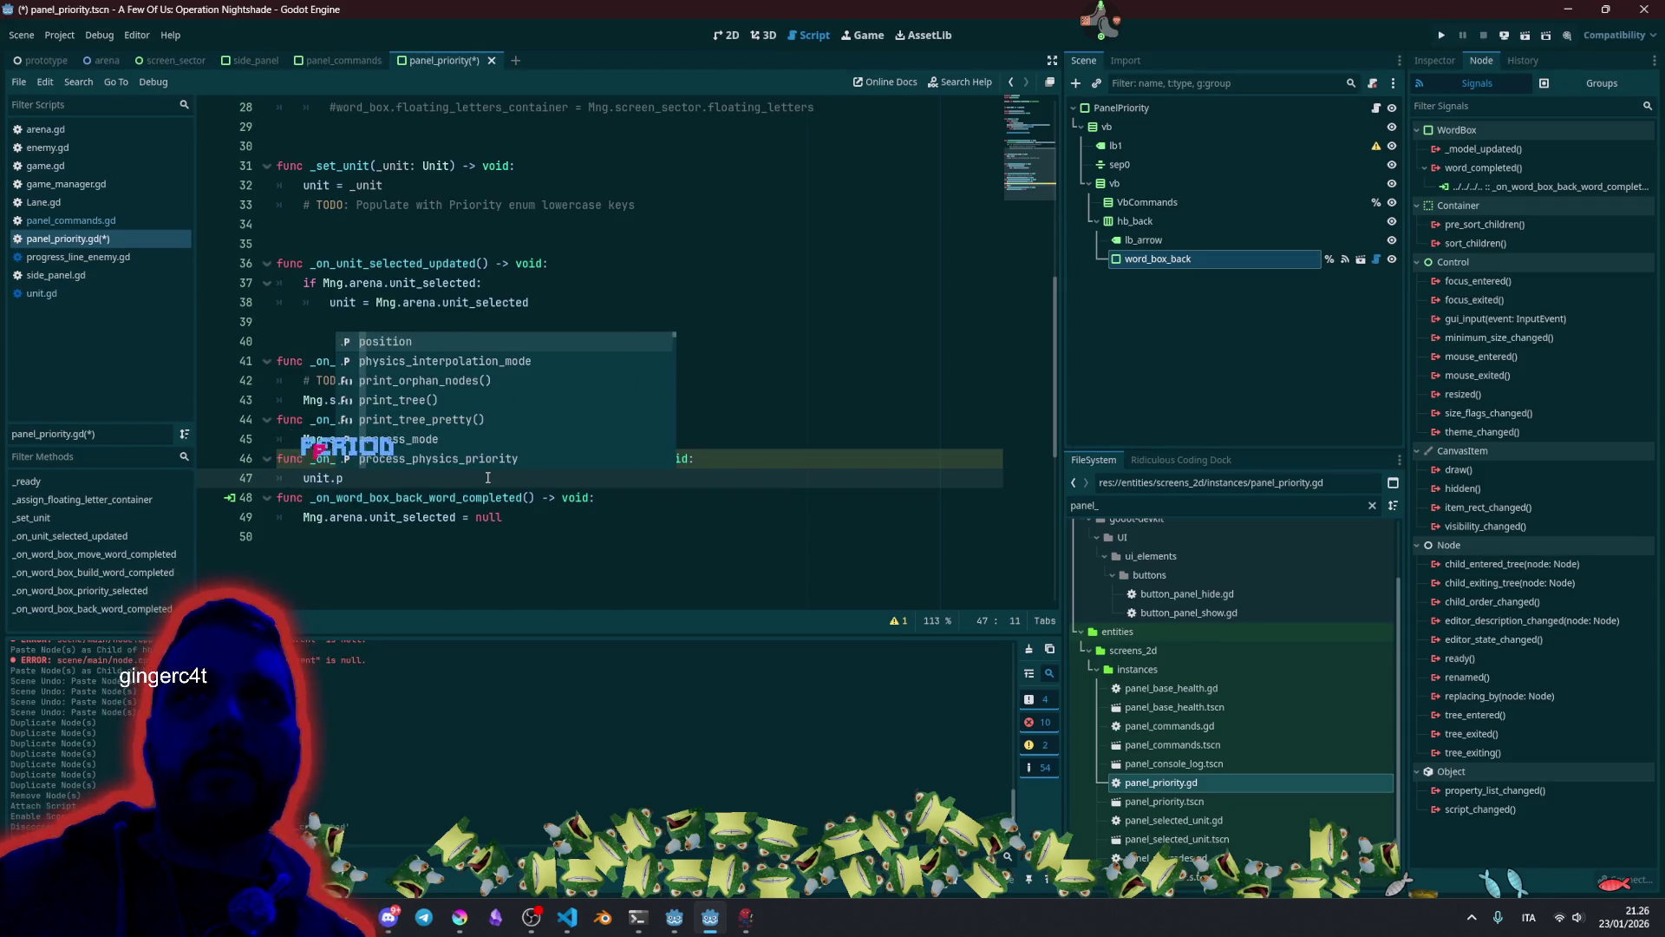
{"action": "type", "text": "ro"}
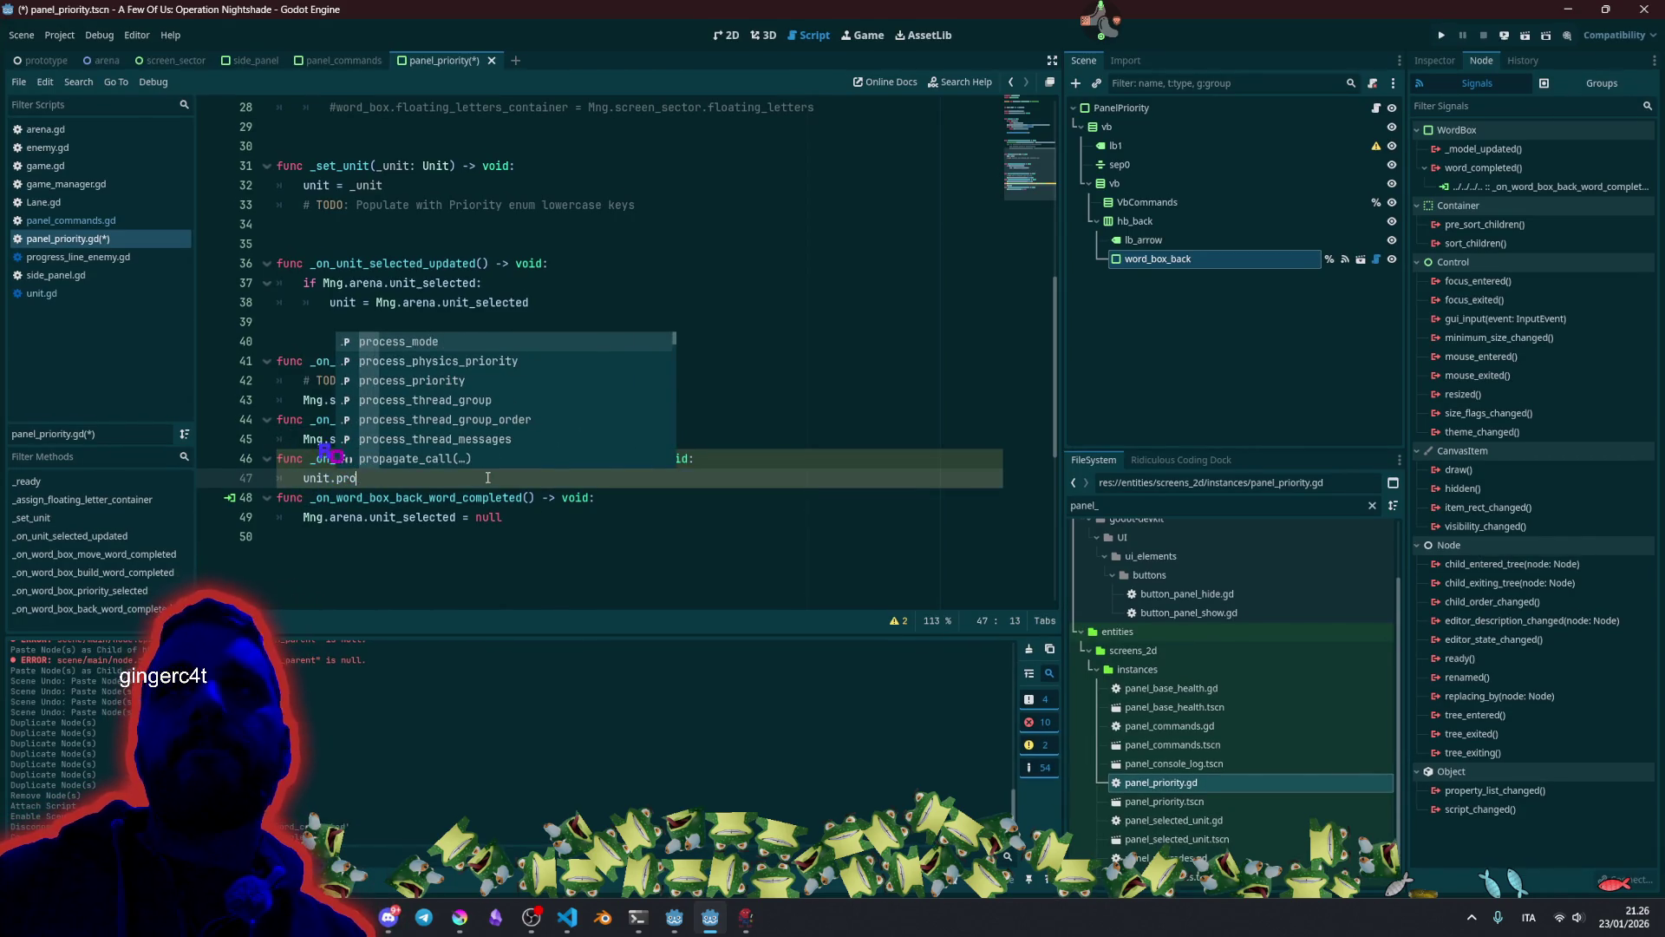
Write unit.attack_priority = Unit.Priority.values()[priority_idx] on line 47.
{"action": "key", "text": "BackSpace"}
{"action": "type", "text": "io"}
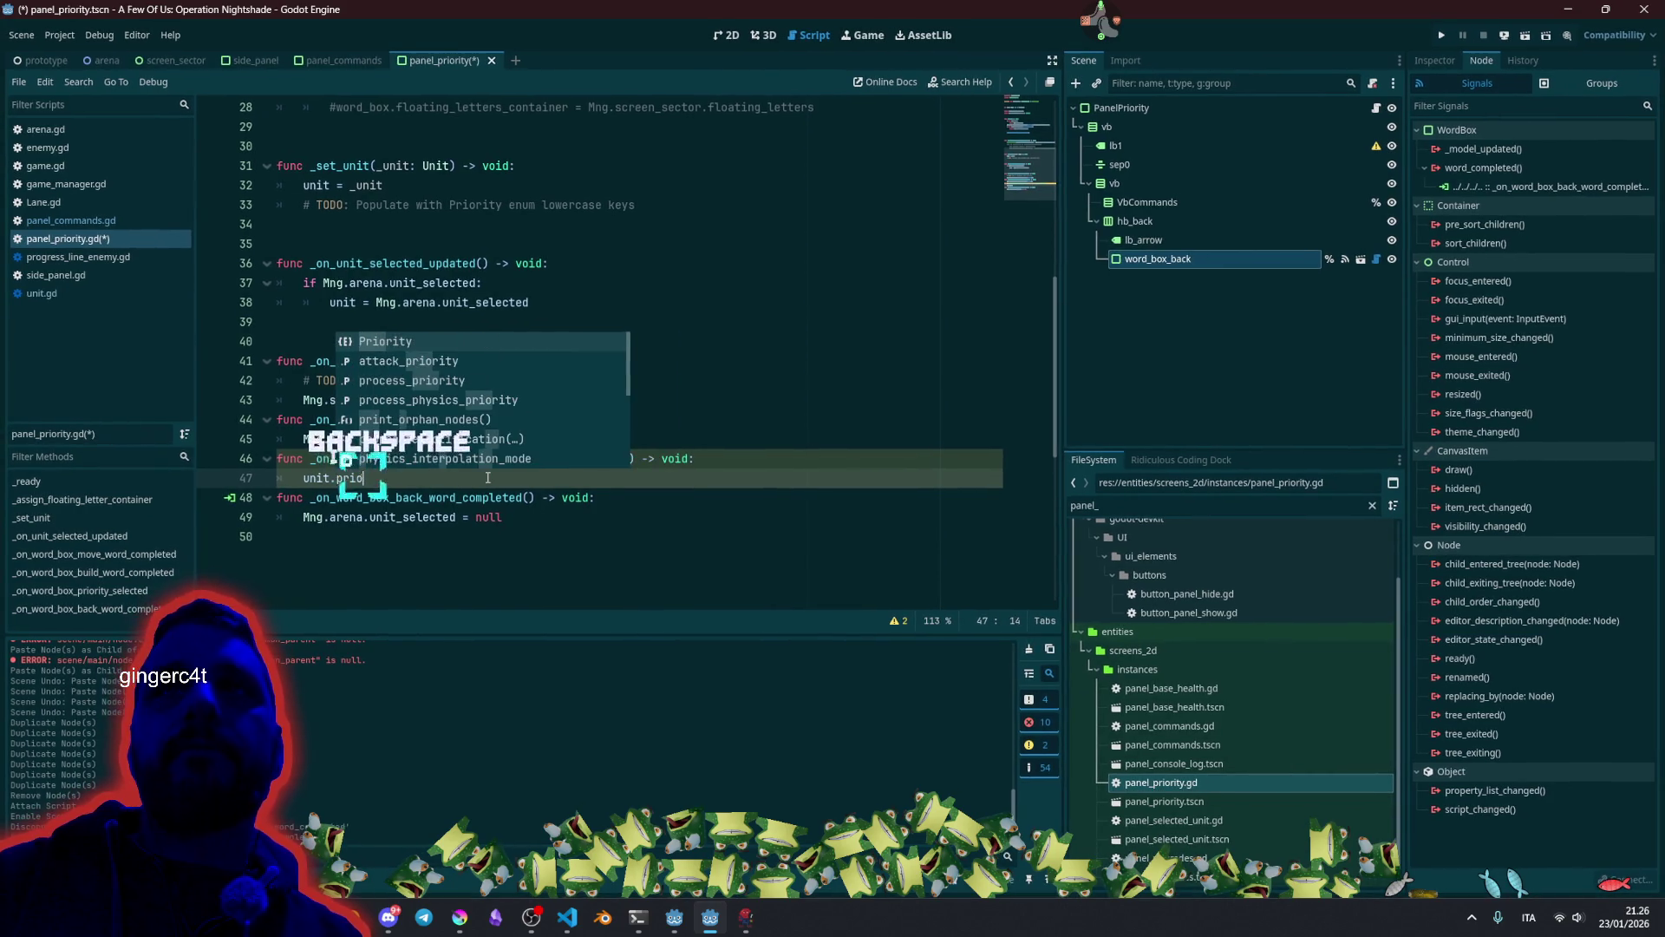
{"action": "key", "text": "Down"}
{"action": "key", "text": "Return"}
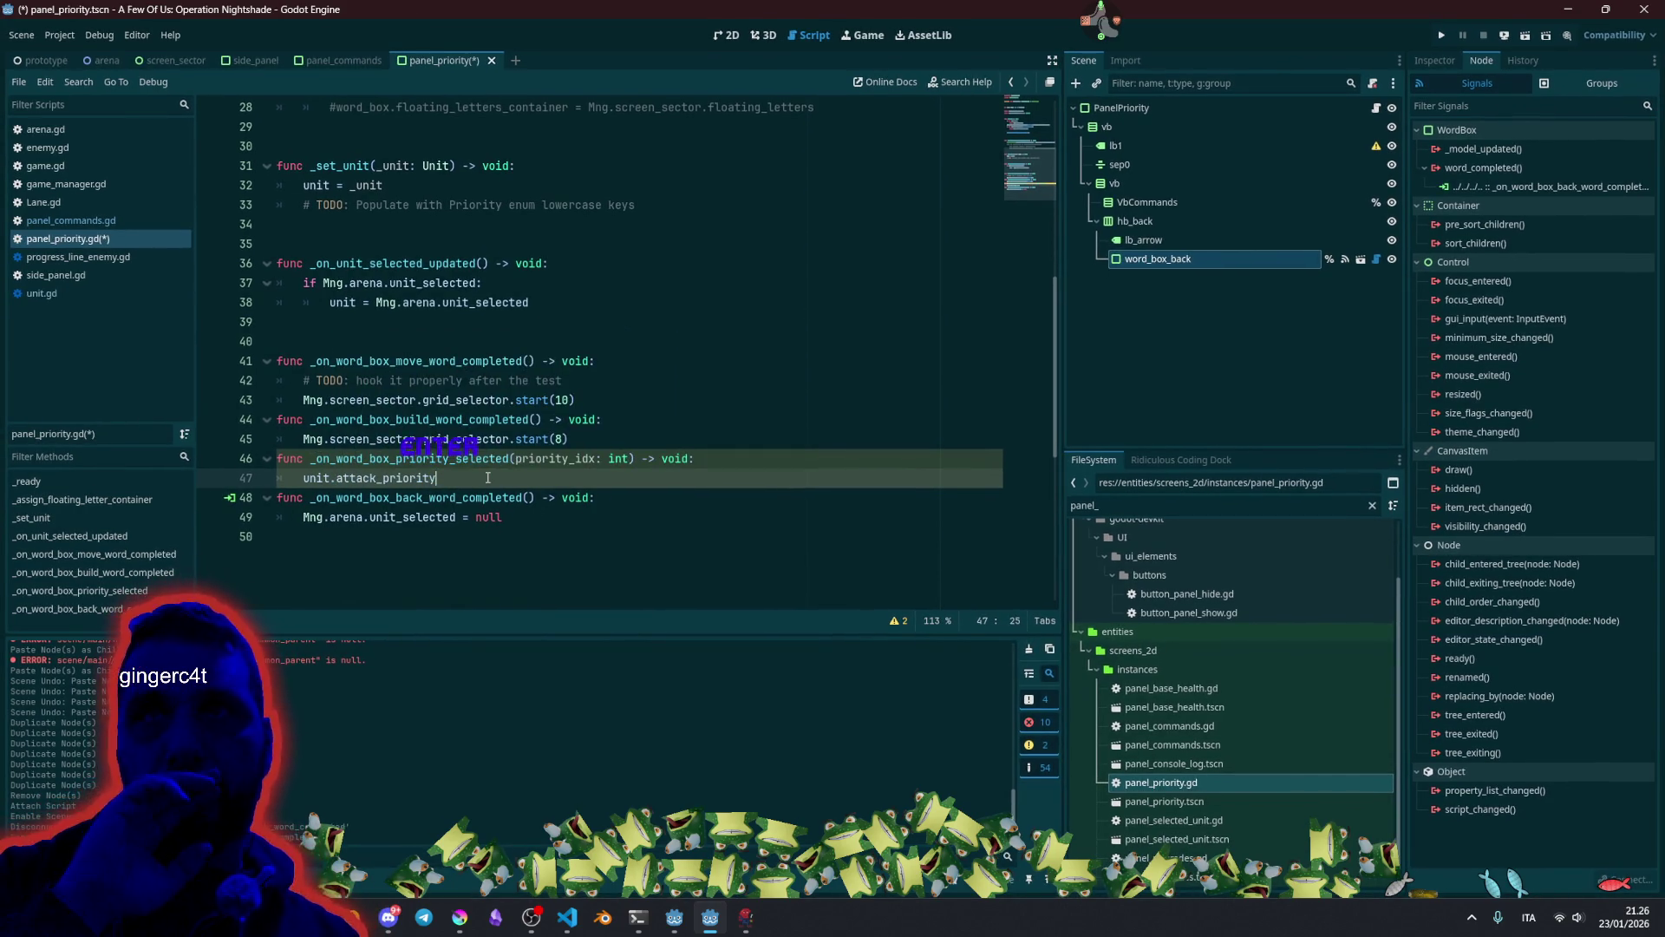
{"action": "type", "text": " = "}
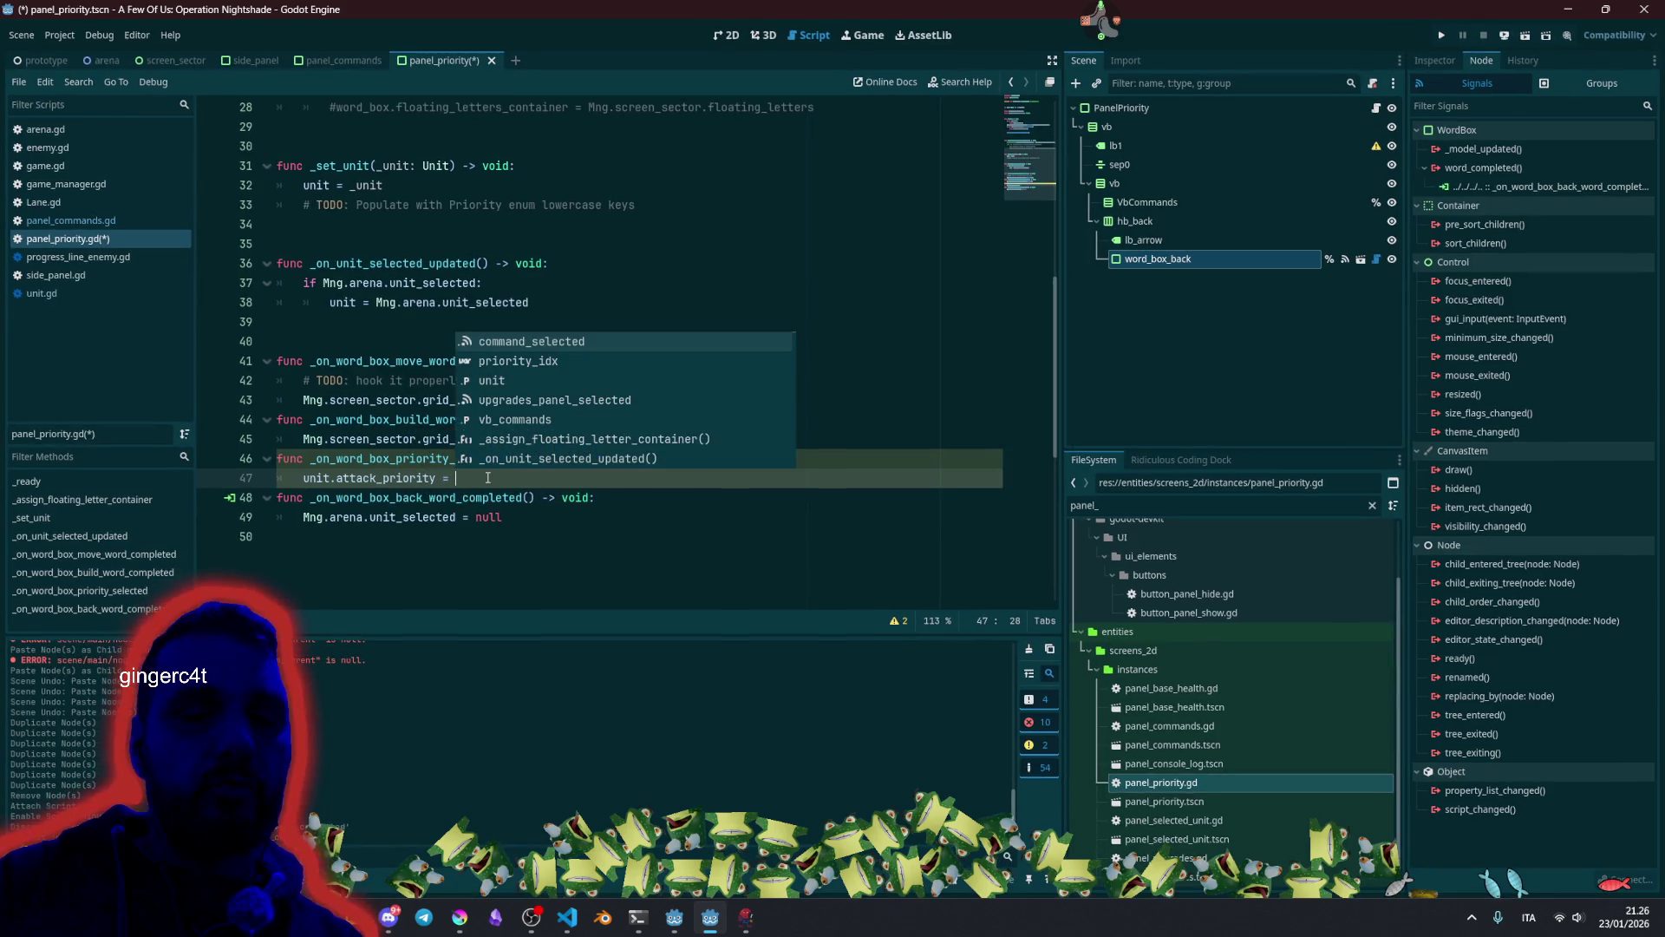
{"action": "type", "text": "Unit.PR"}
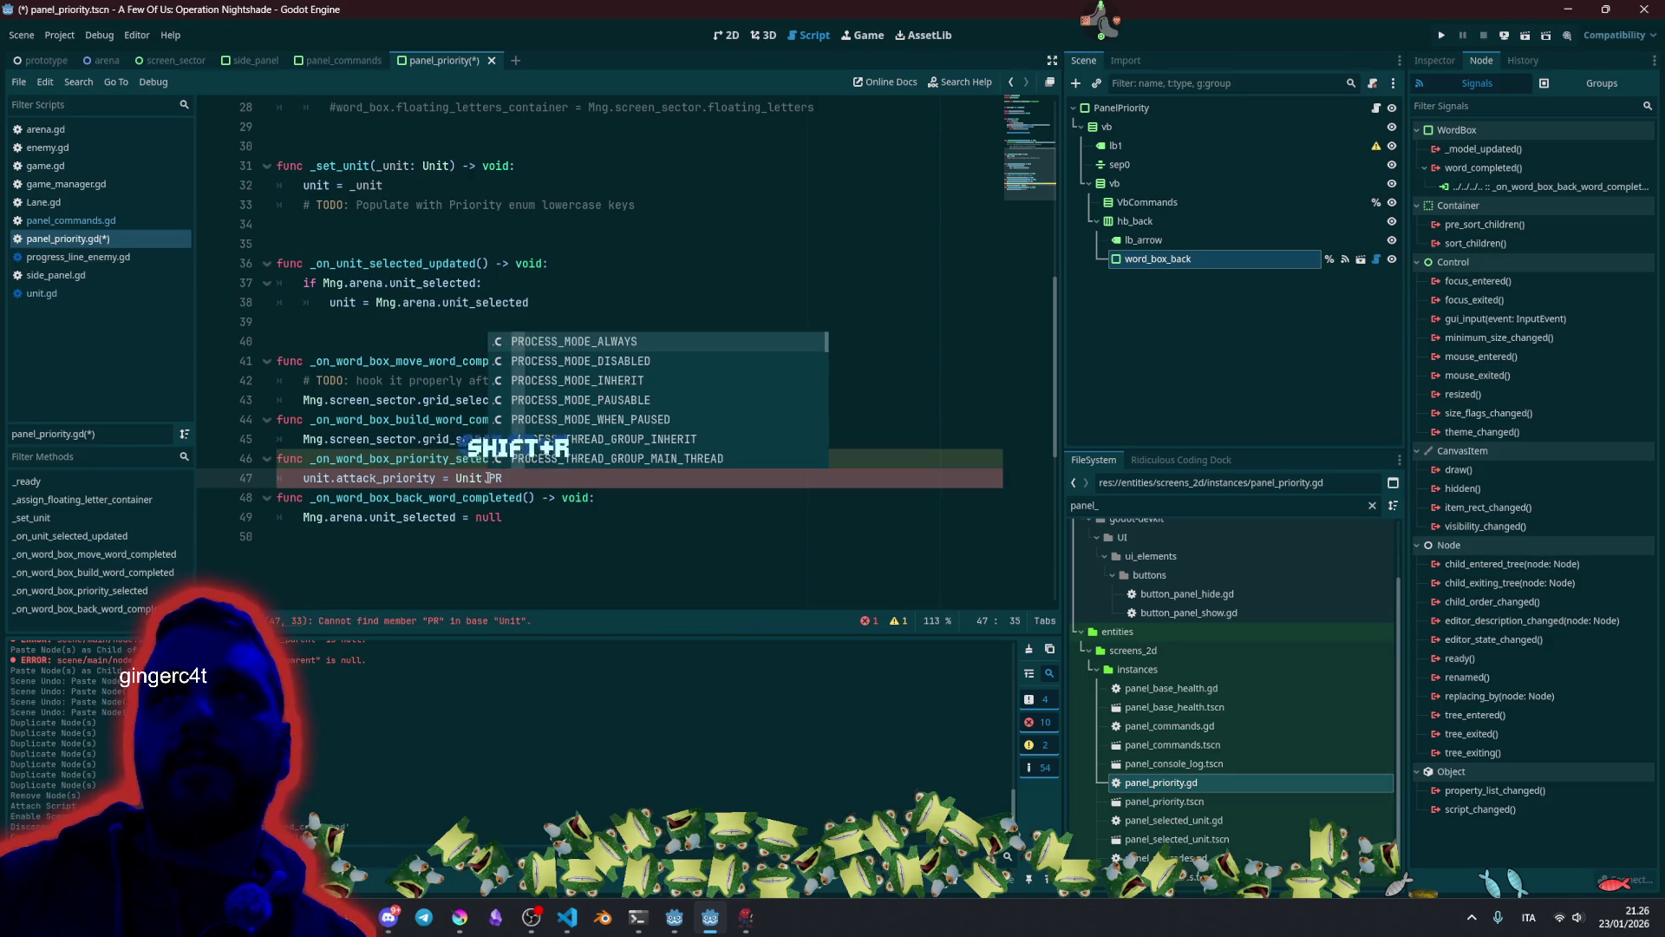
{"action": "key", "text": "BackSpace"}
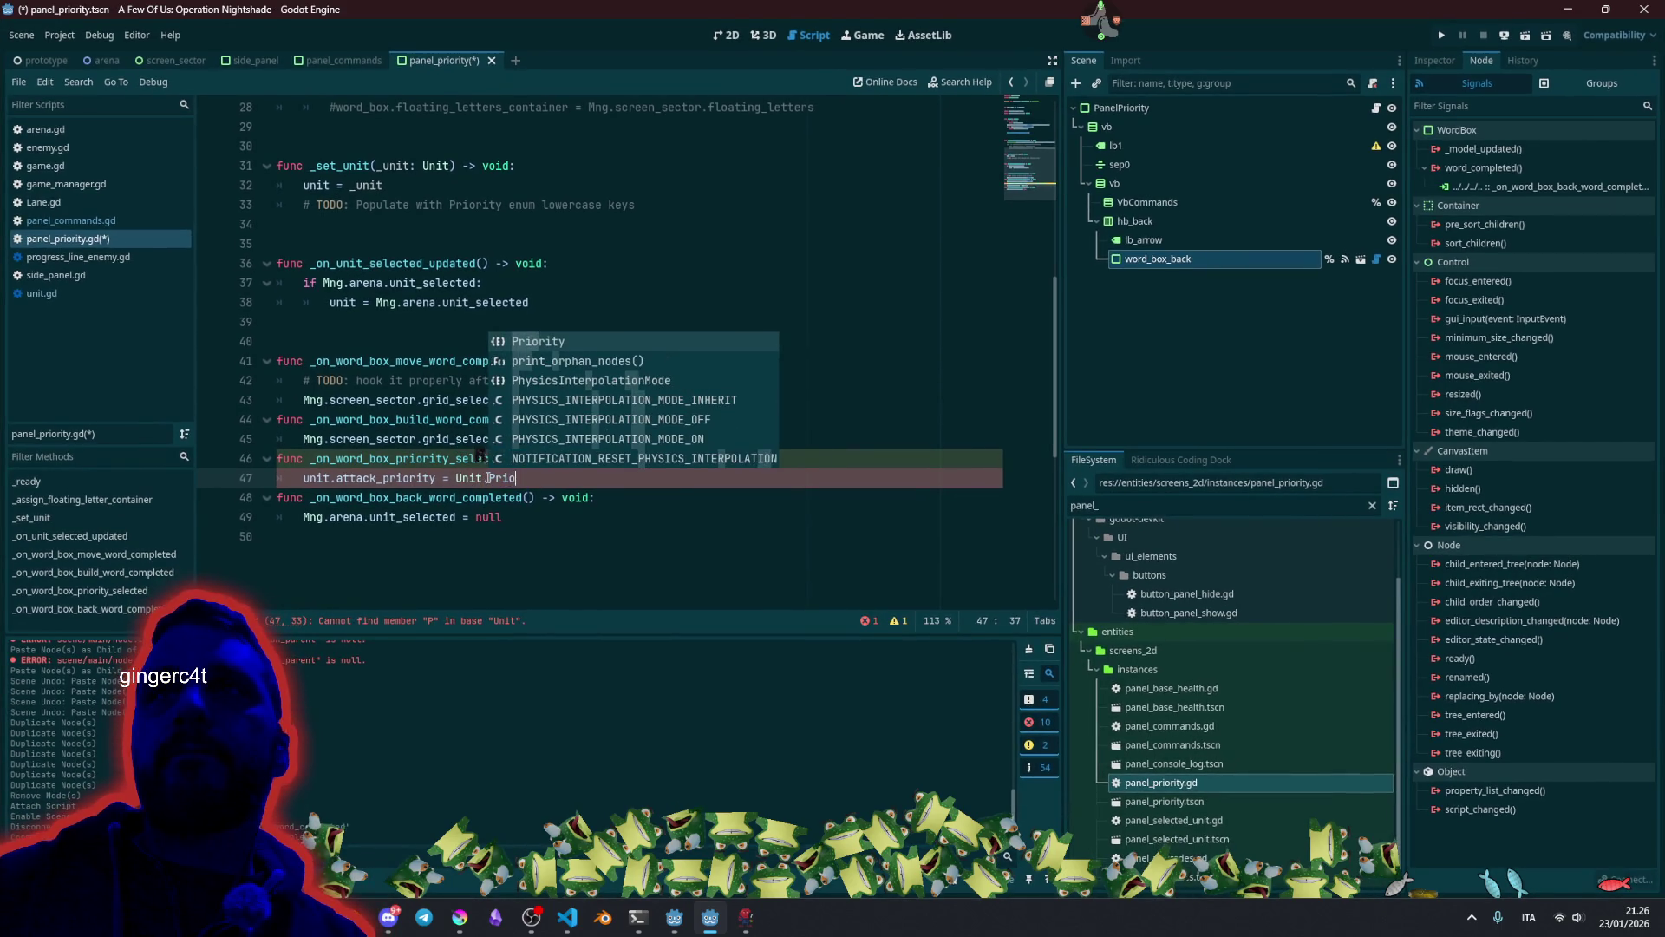
{"action": "key", "text": "Return"}
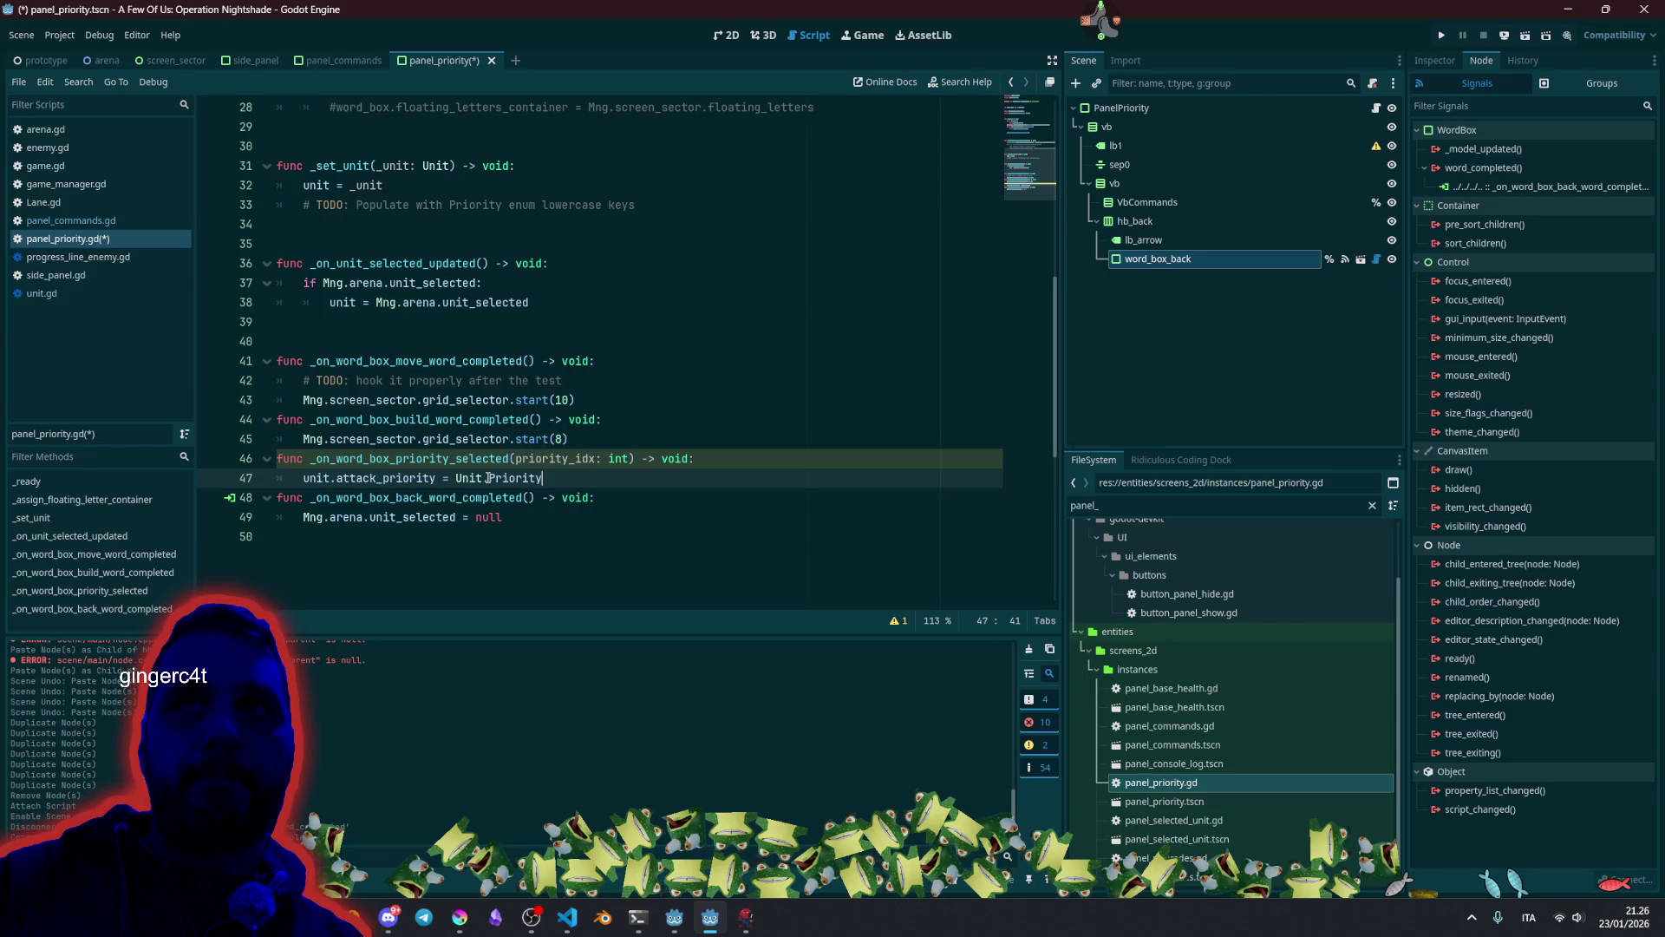
{"action": "type", "text": "["}
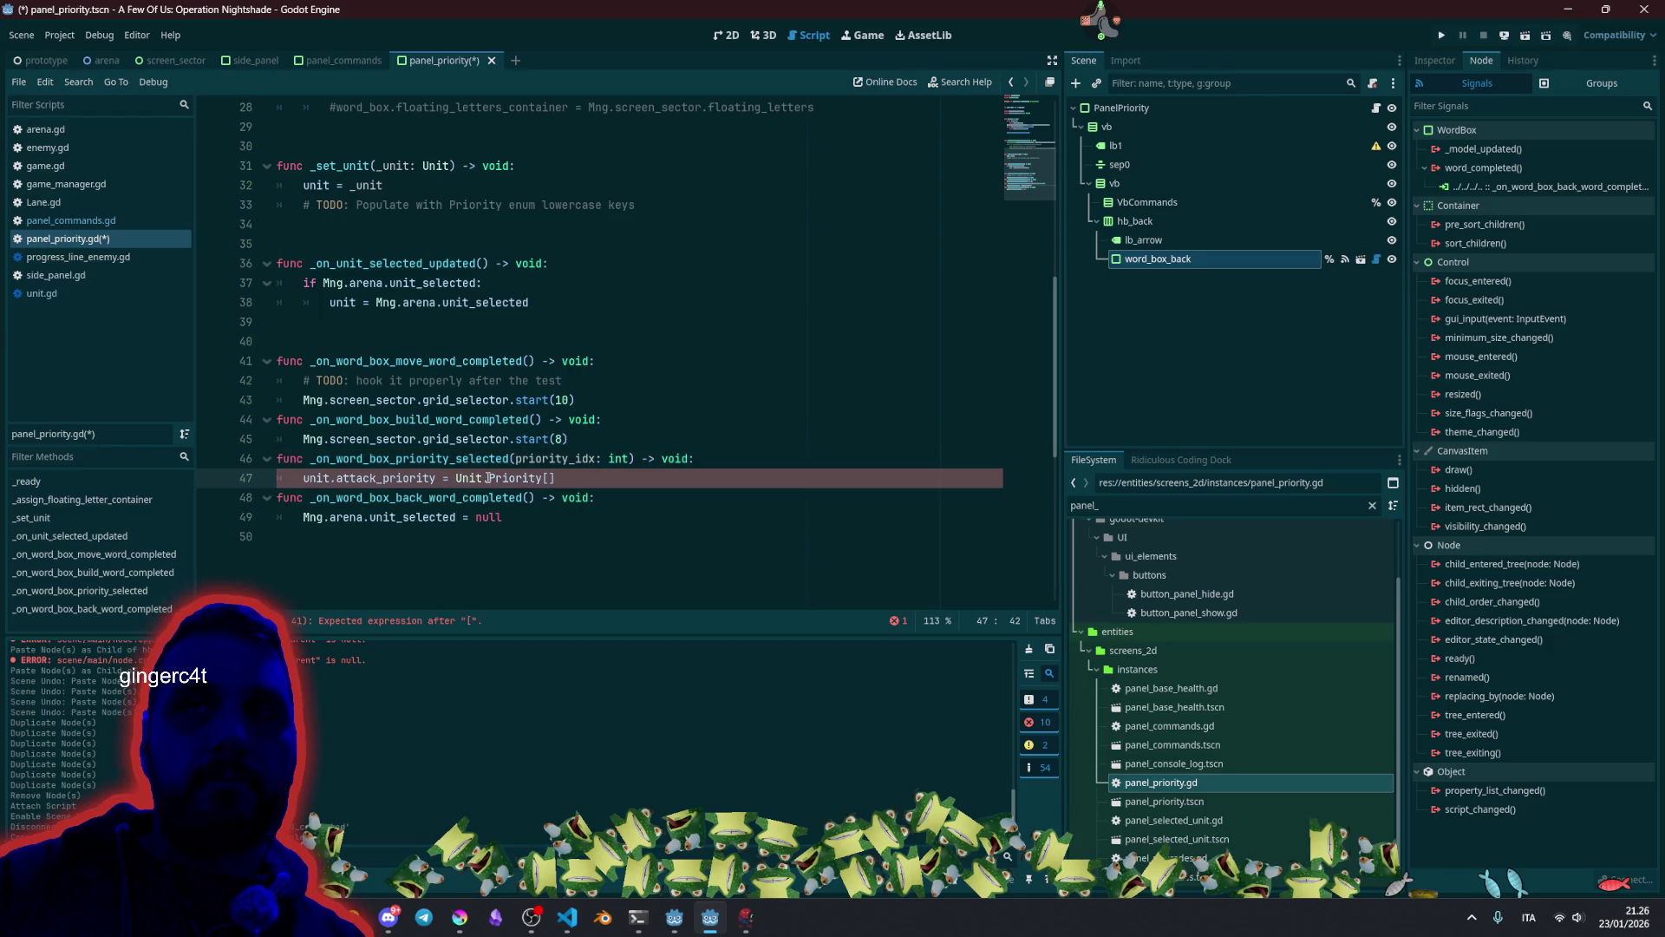
{"action": "type", "text": ".va"}
{"action": "key", "text": "Return"}
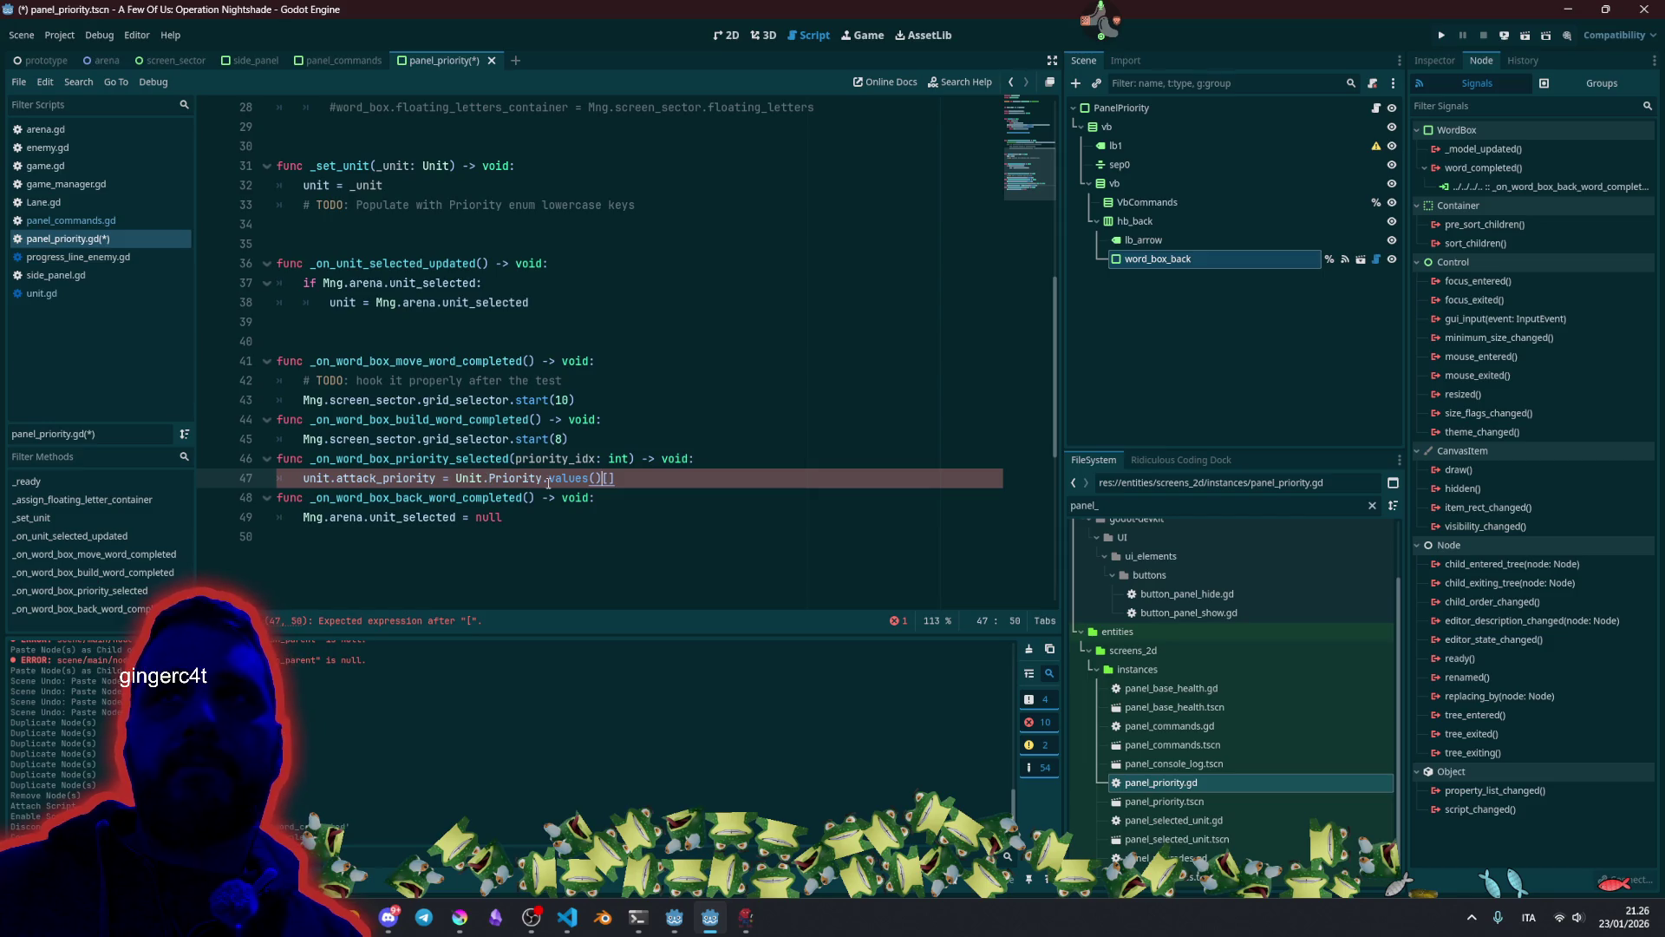
{"action": "double_click", "coordinate": [551, 458]}
{"action": "key", "text": "ctrl+c"}
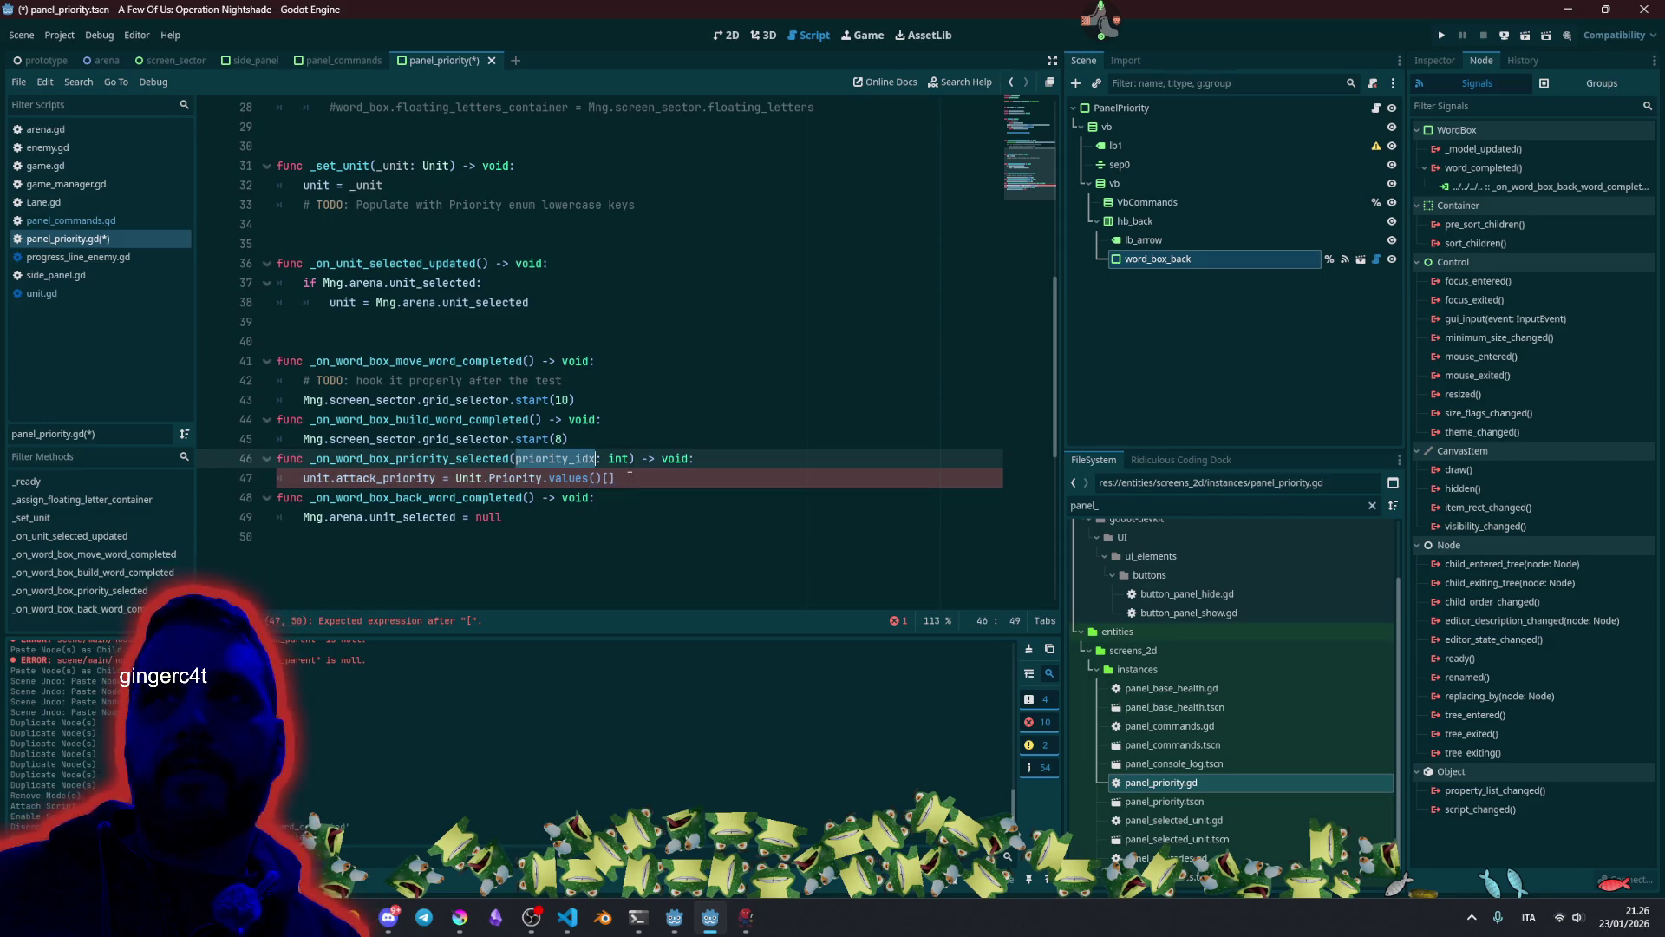
{"action": "left_click", "coordinate": [612, 480]}
{"action": "key", "text": "ctrl+v"}
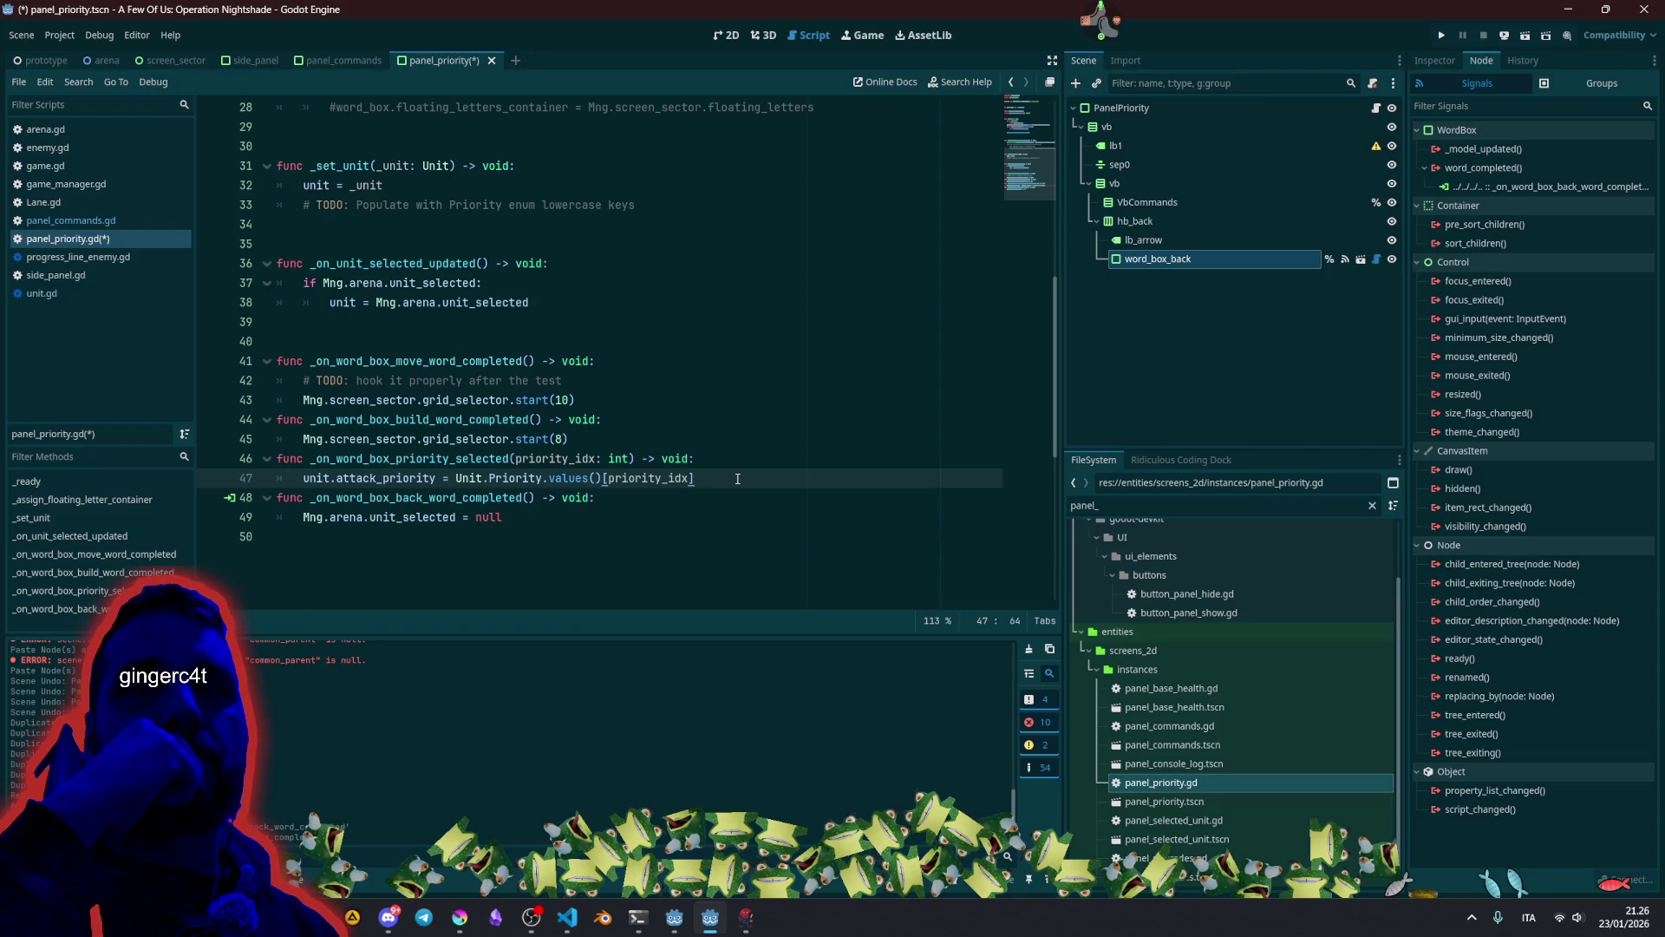
Append the 'as Unit.Priority' cast and add two blank lines below.
{"action": "type", "text": " as"}
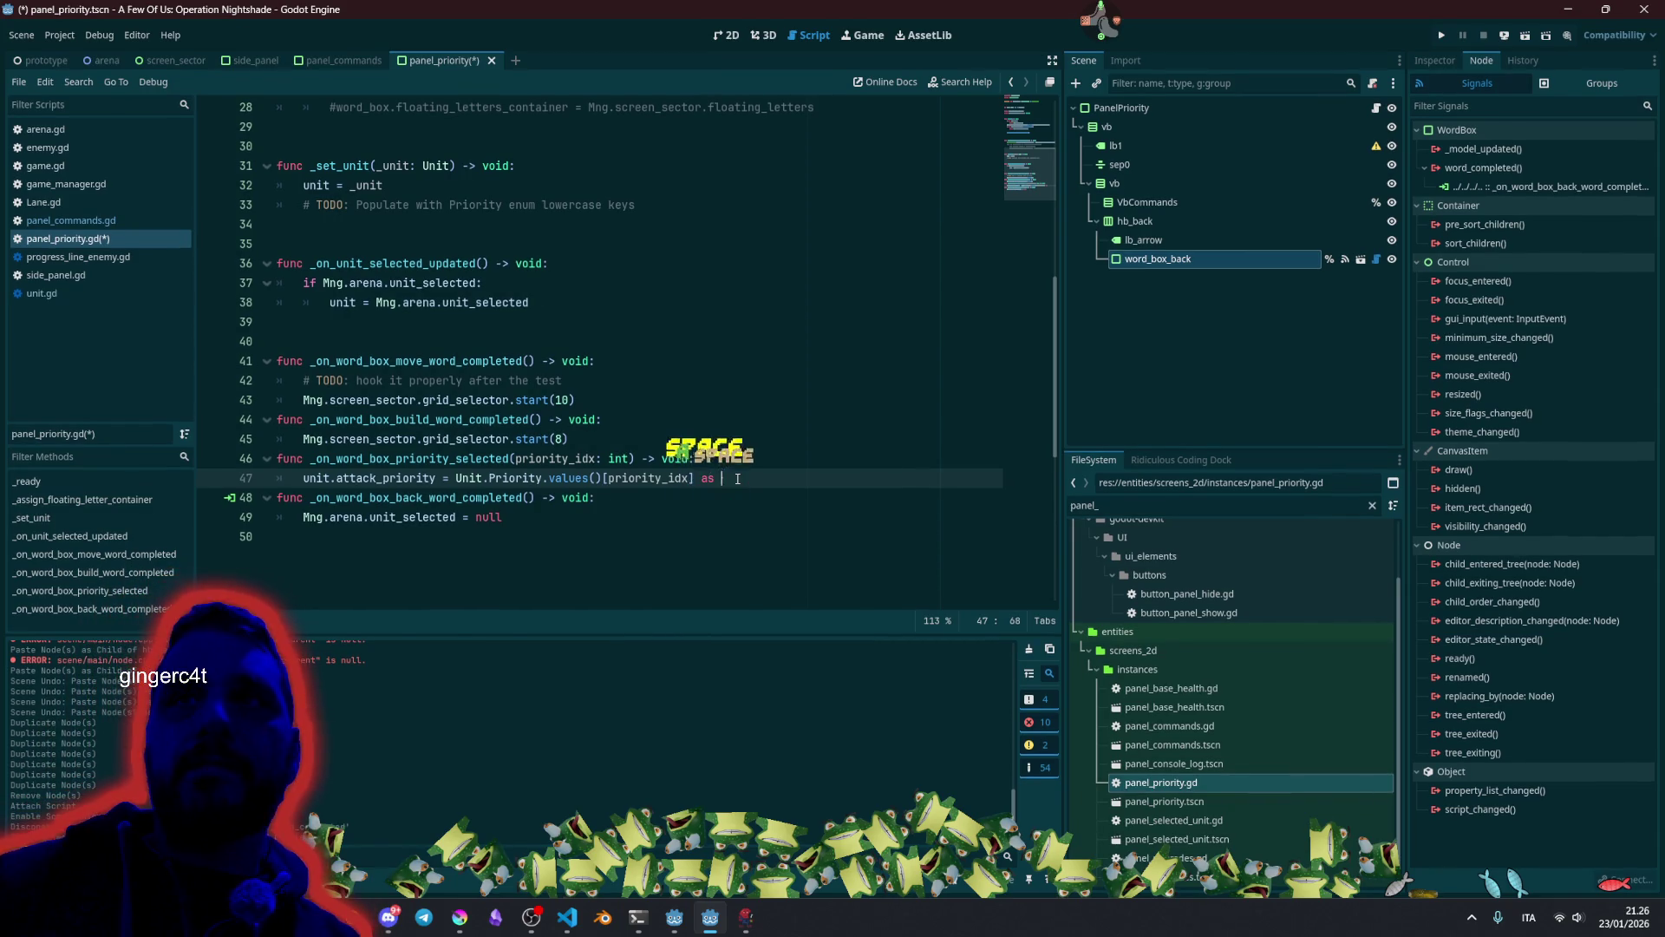
{"action": "left_click", "coordinate": [544, 478]}
{"action": "key", "text": "ctrl+shift+Left"}
{"action": "key", "text": "ctrl+shift+Left"}
{"action": "key", "text": "ctrl+shift+Left"}
{"action": "key", "text": "ctrl+c"}
{"action": "key", "text": "End"}
{"action": "key", "text": "ctrl+v"}
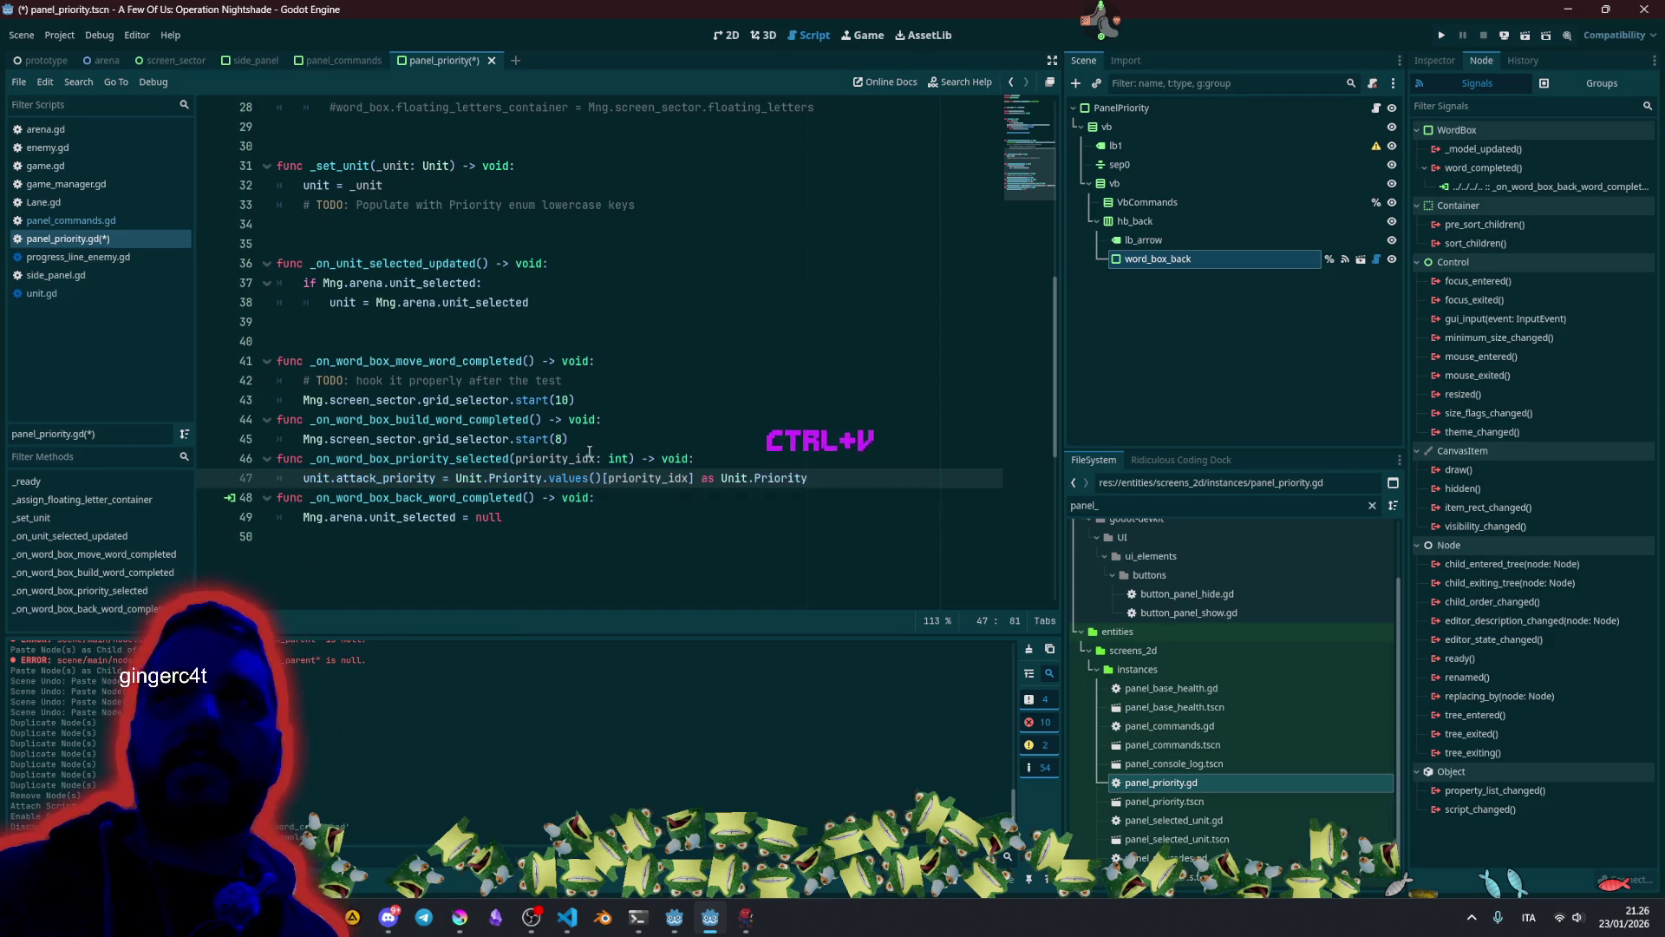
{"action": "left_click", "coordinate": [583, 458]}
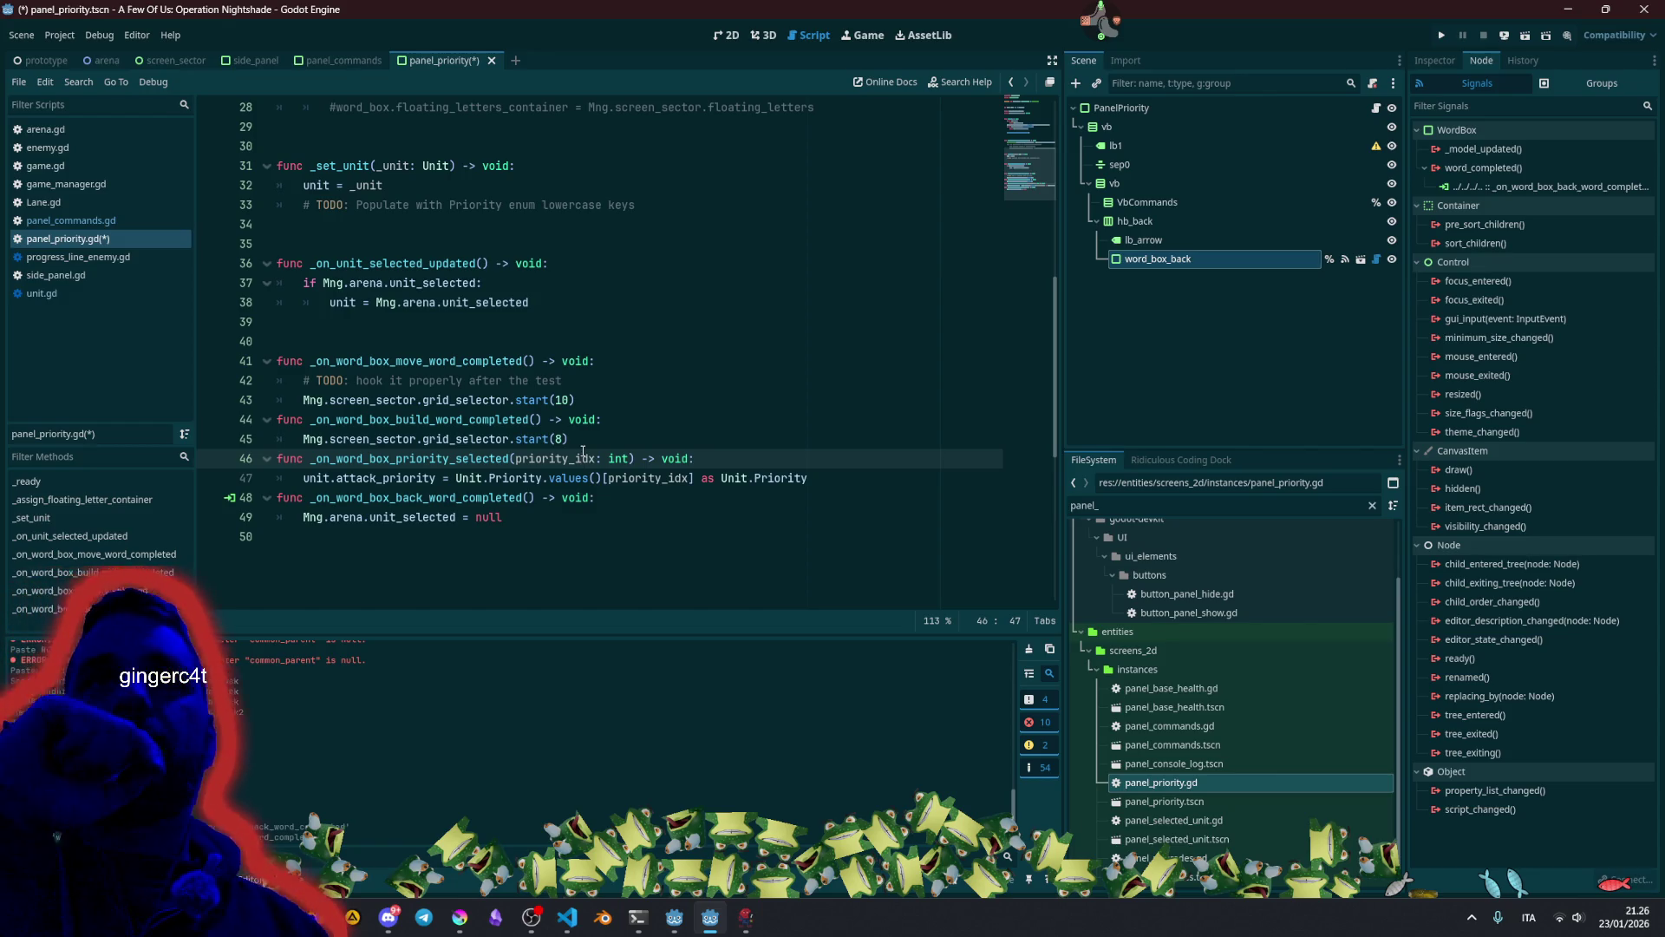
{"action": "left_click", "coordinate": [607, 485]}
{"action": "left_click", "coordinate": [612, 488]}
{"action": "key", "text": "Return"}
{"action": "key", "text": "Return"}
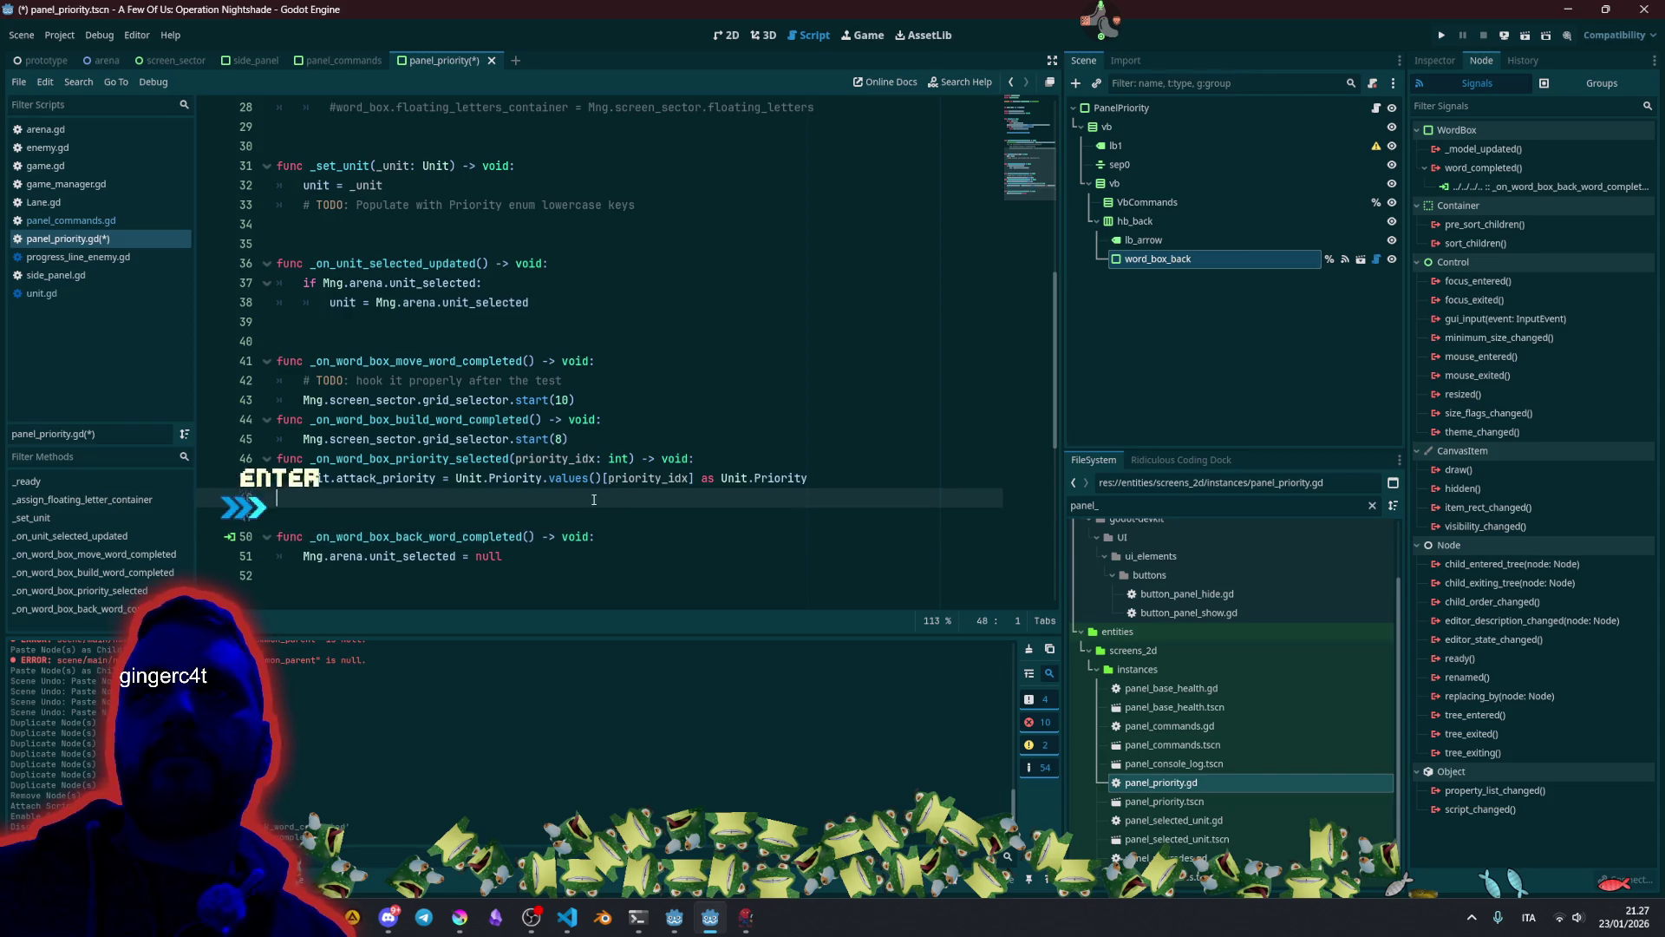
Declare var priorities: Array = Unit.Priority.values() in the priority handler.
{"action": "left_click", "coordinate": [725, 469]}
{"action": "key", "text": "Return"}
{"action": "type", "text": "var priority"}
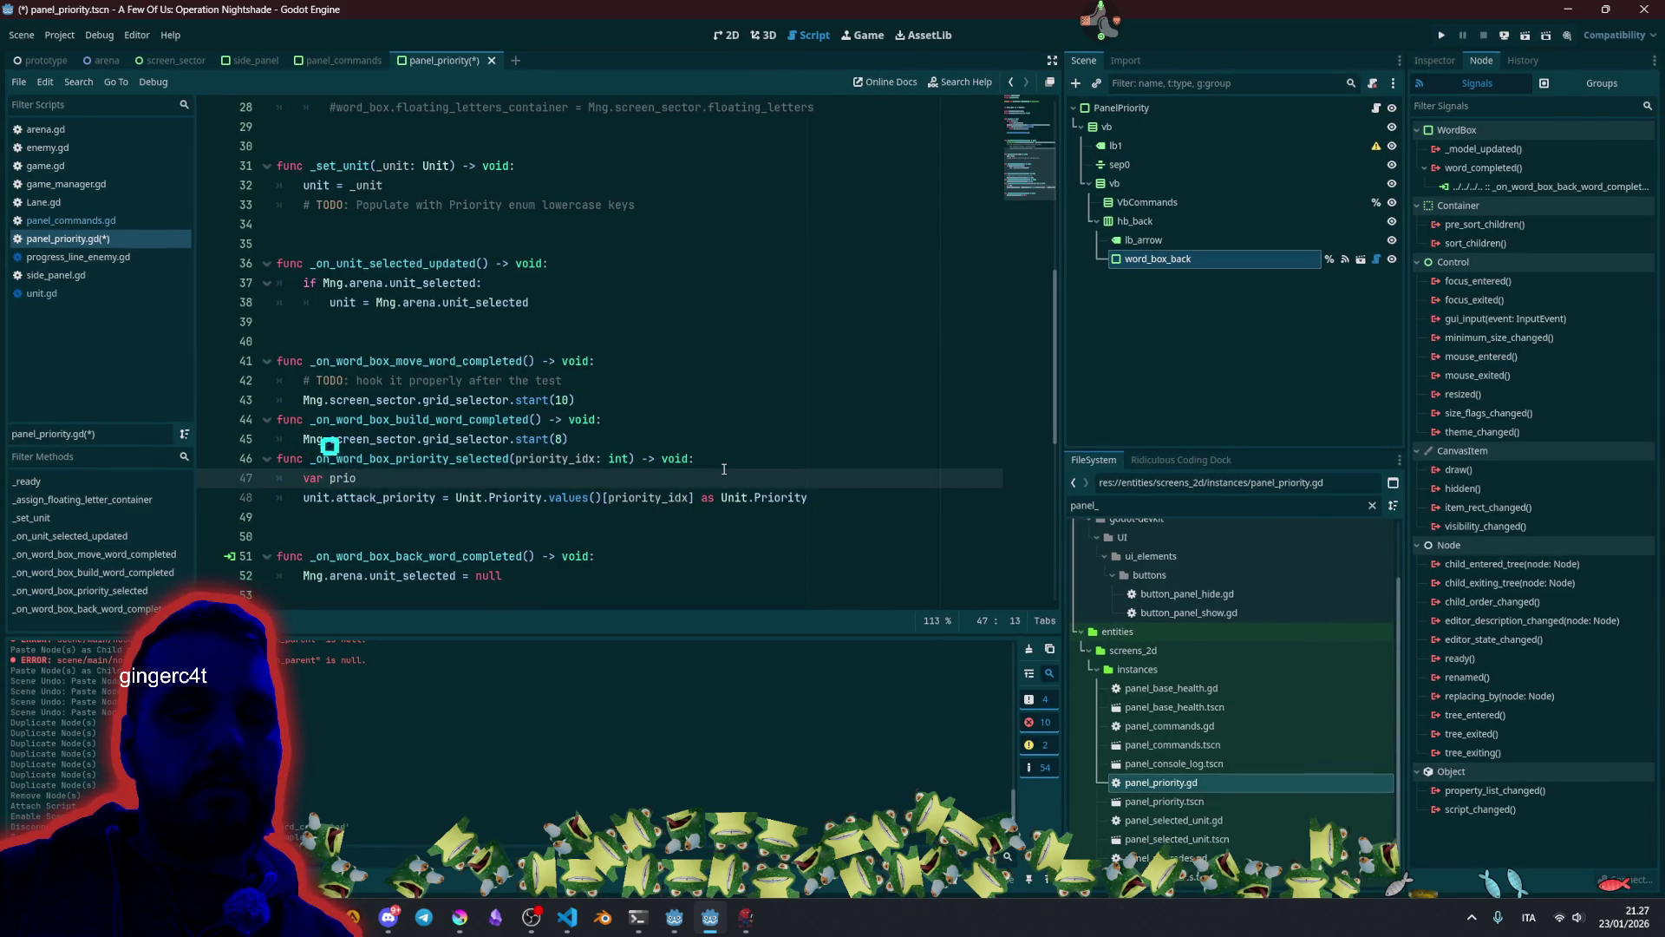
{"action": "key", "text": "BackSpace"}
{"action": "type", "text": "ies"}
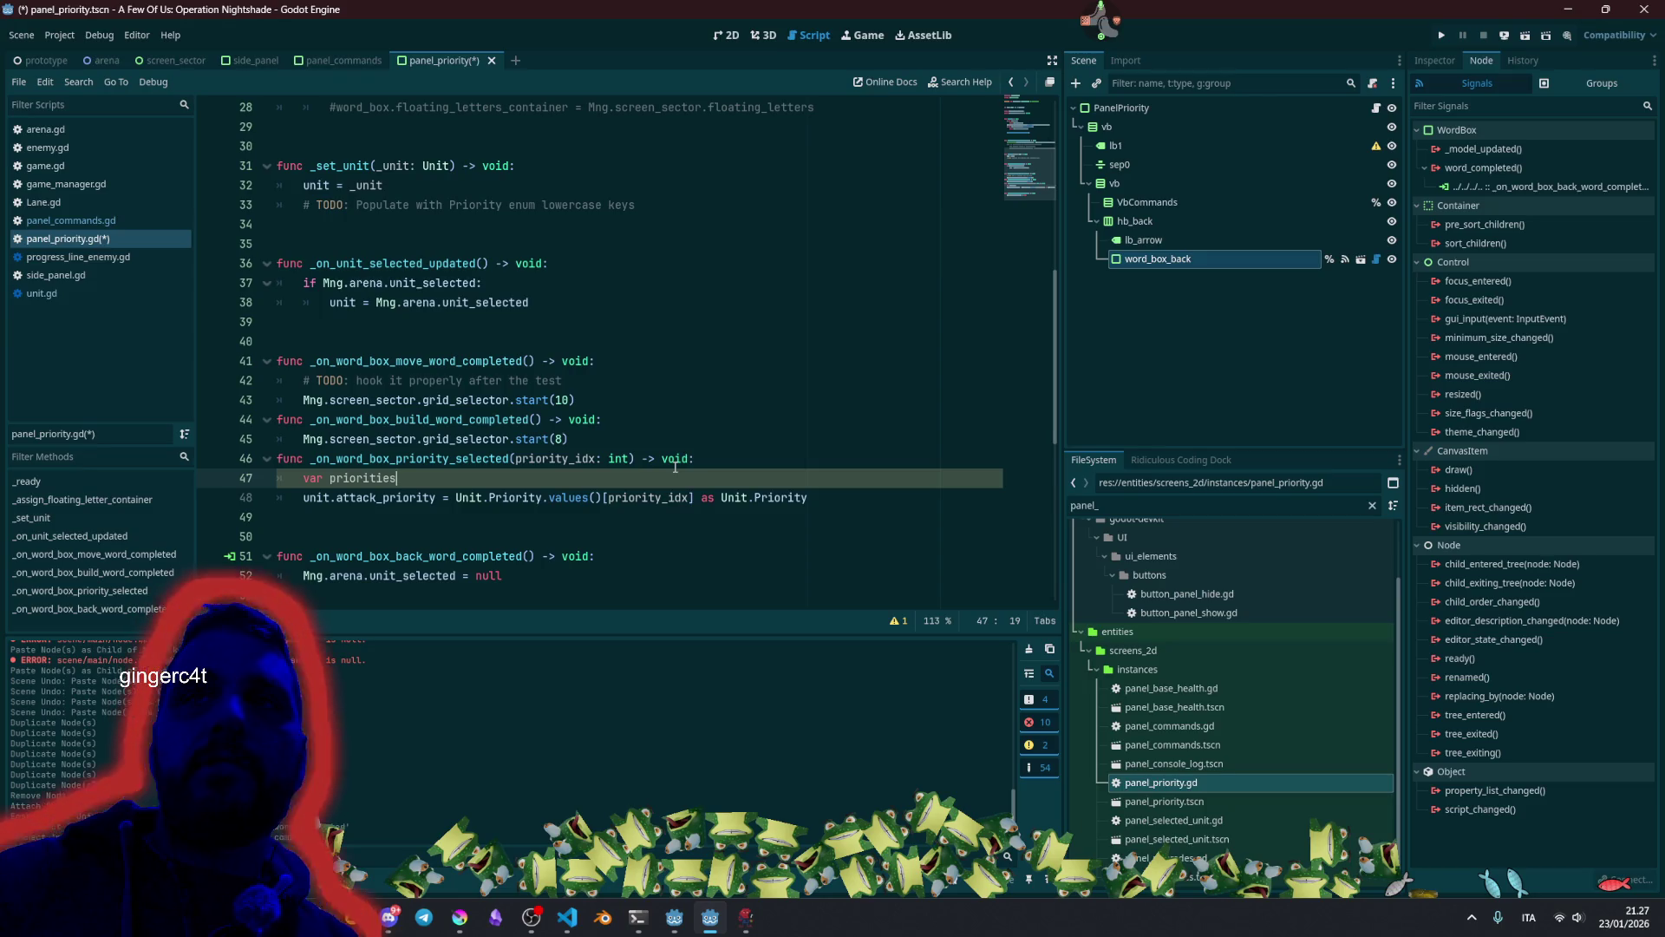
{"action": "scroll", "coordinate": [635, 475], "scroll_direction": "up", "scroll_amount": 1}
{"action": "mouse_move", "coordinate": [557, 558]}
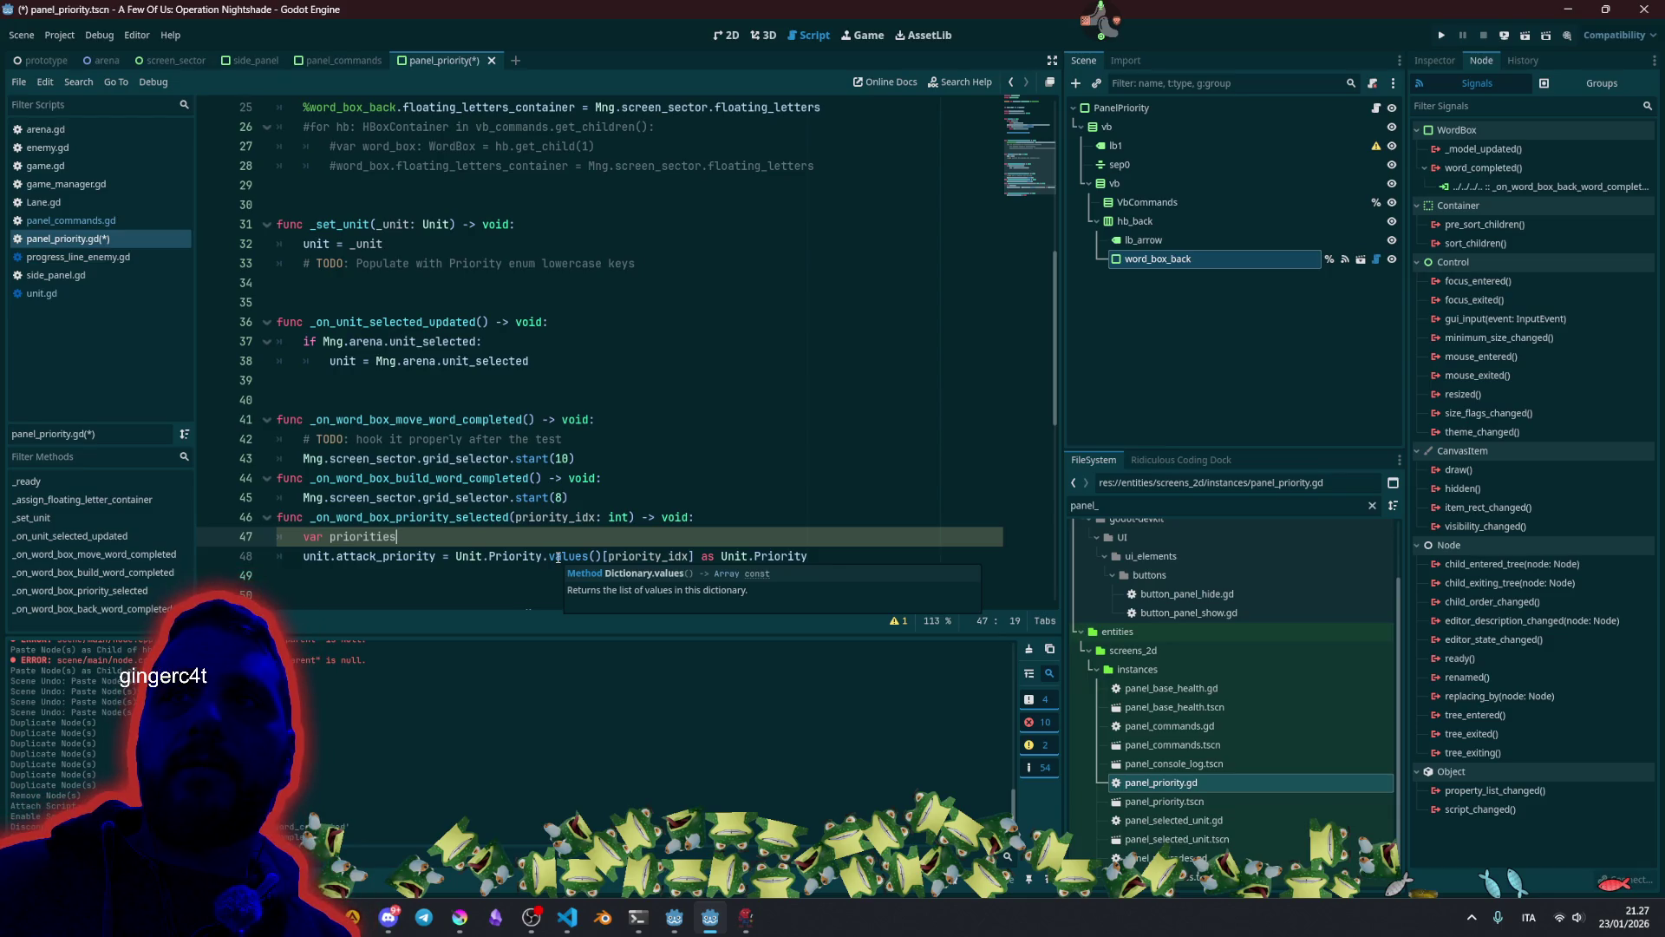
{"action": "type", "text": ":"}
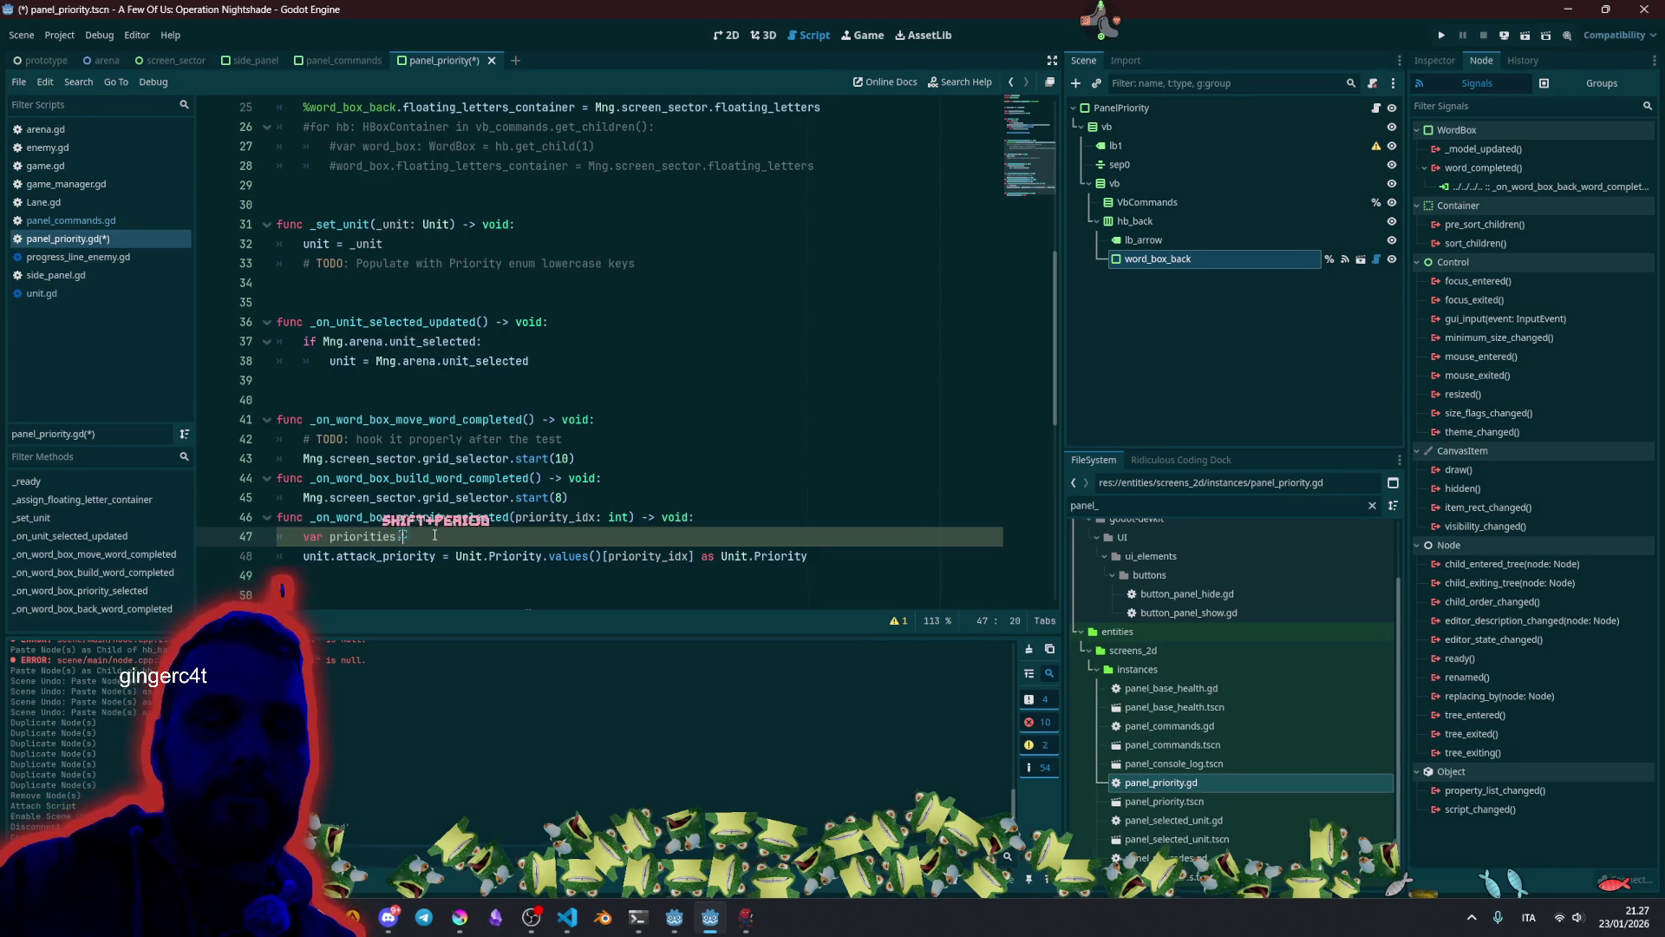
{"action": "type", "text": " Array ="}
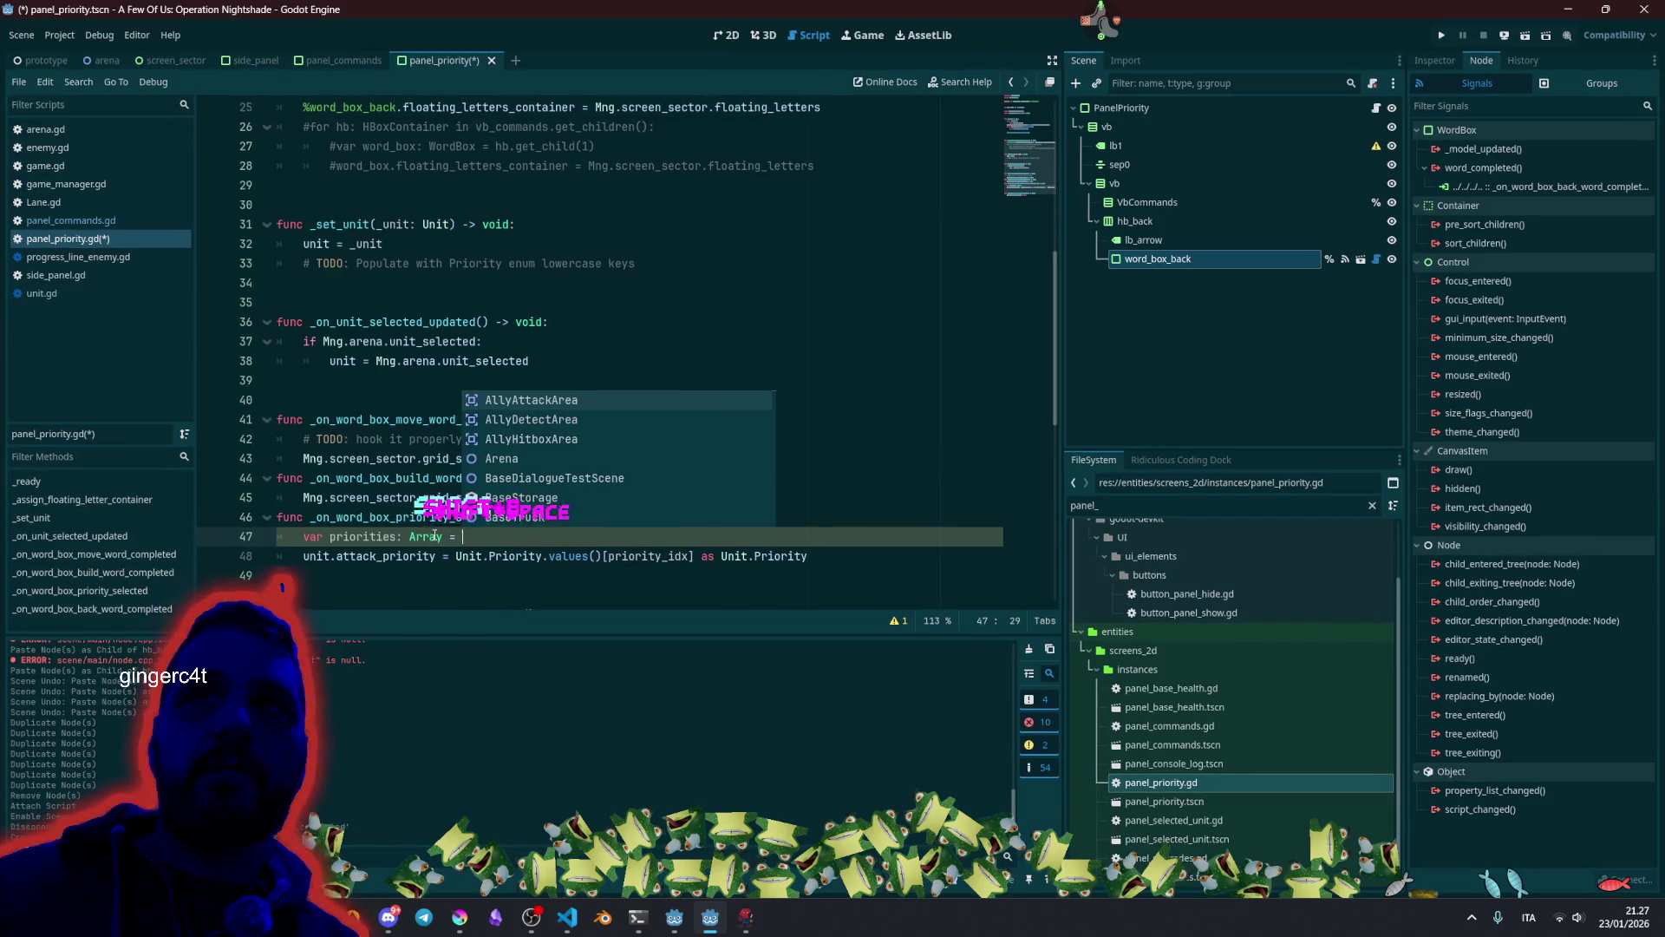
{"action": "left_click", "coordinate": [448, 560]}
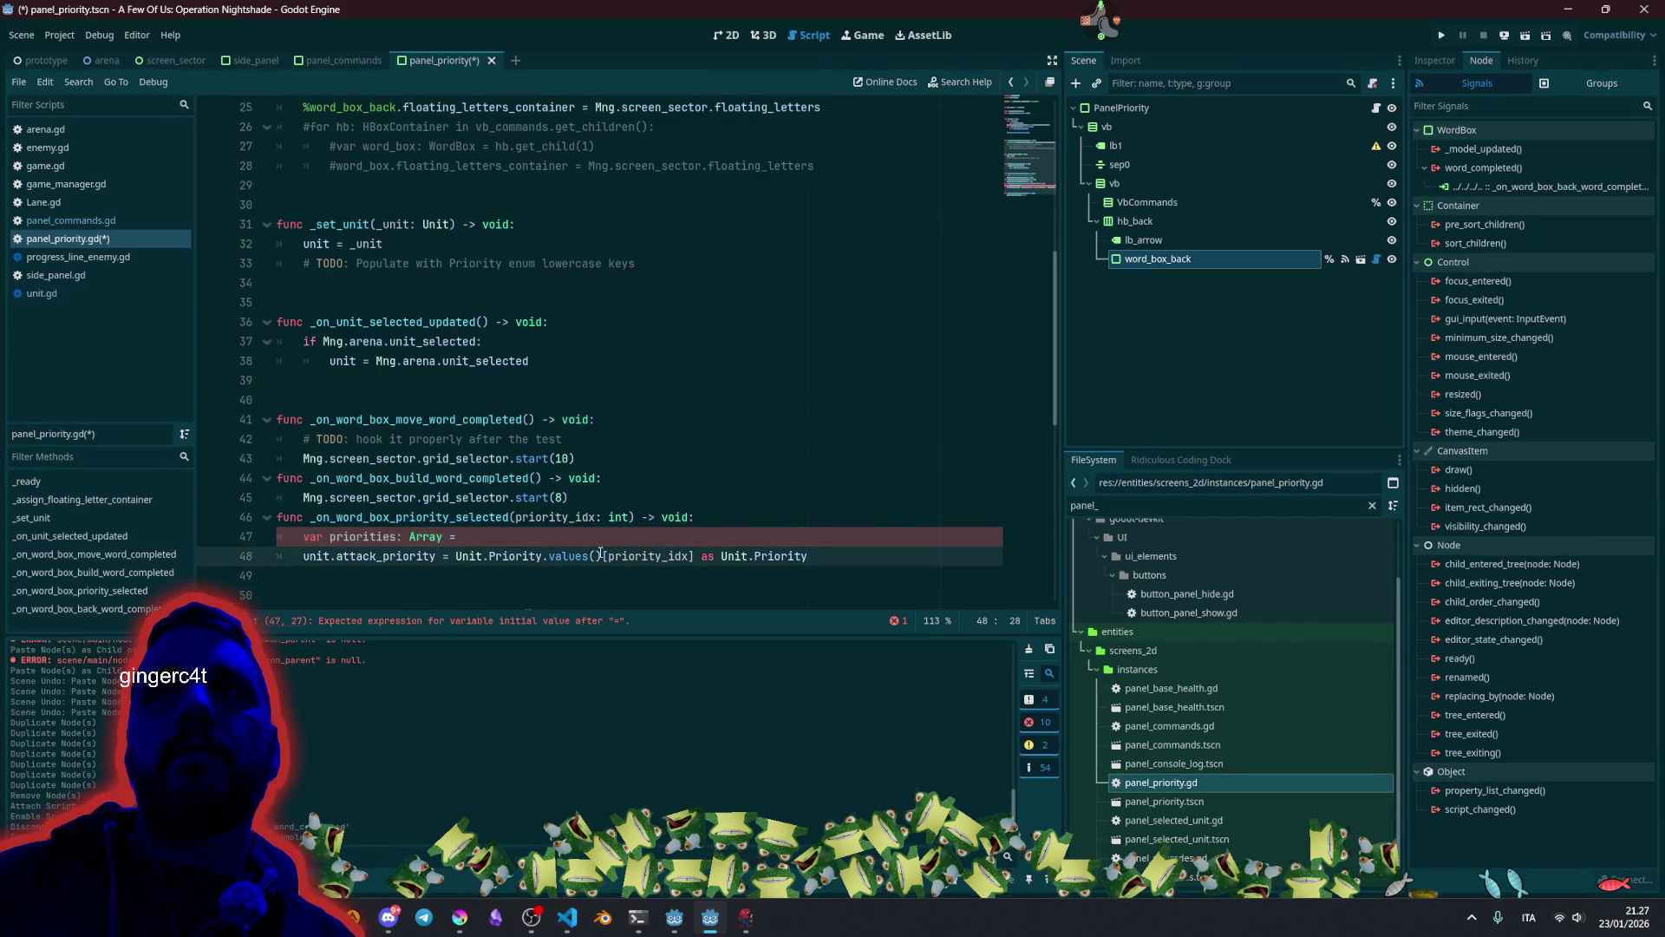
{"action": "key", "text": "ctrl+shift+Right"}
{"action": "key", "text": "ctrl+shift+Right"}
{"action": "key", "text": "ctrl+shift+Right"}
{"action": "key", "text": "ctrl+x"}
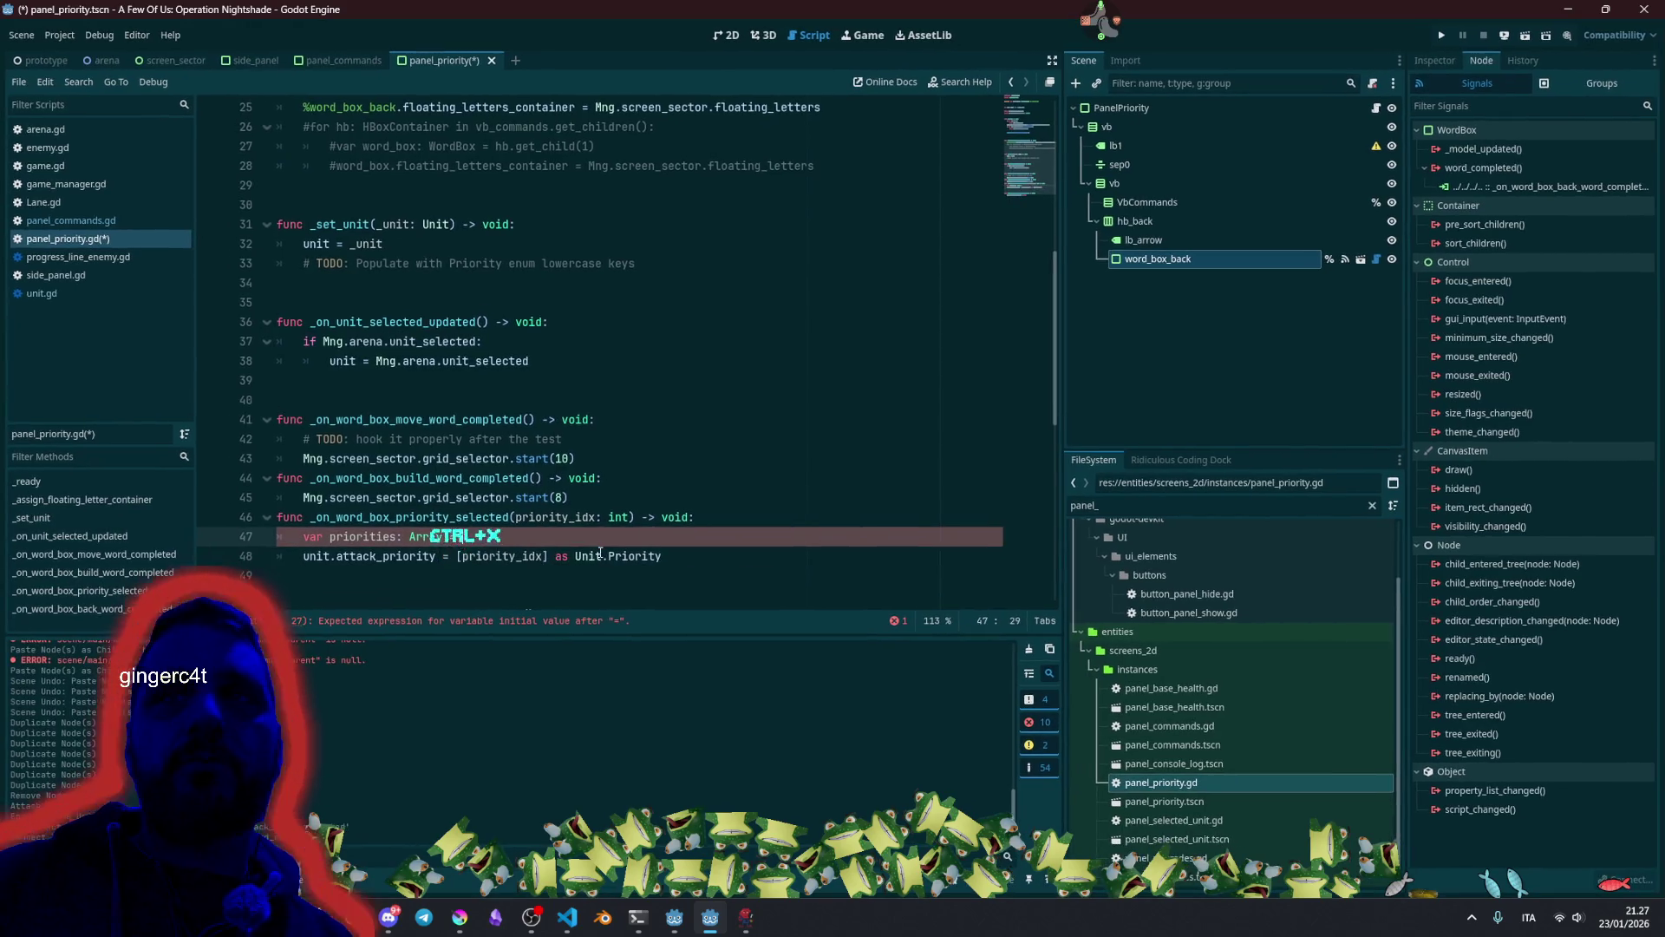
{"action": "key", "text": "Up"}
{"action": "key", "text": "End"}
{"action": "key", "text": "ctrl+v"}
{"action": "key", "text": "Return"}
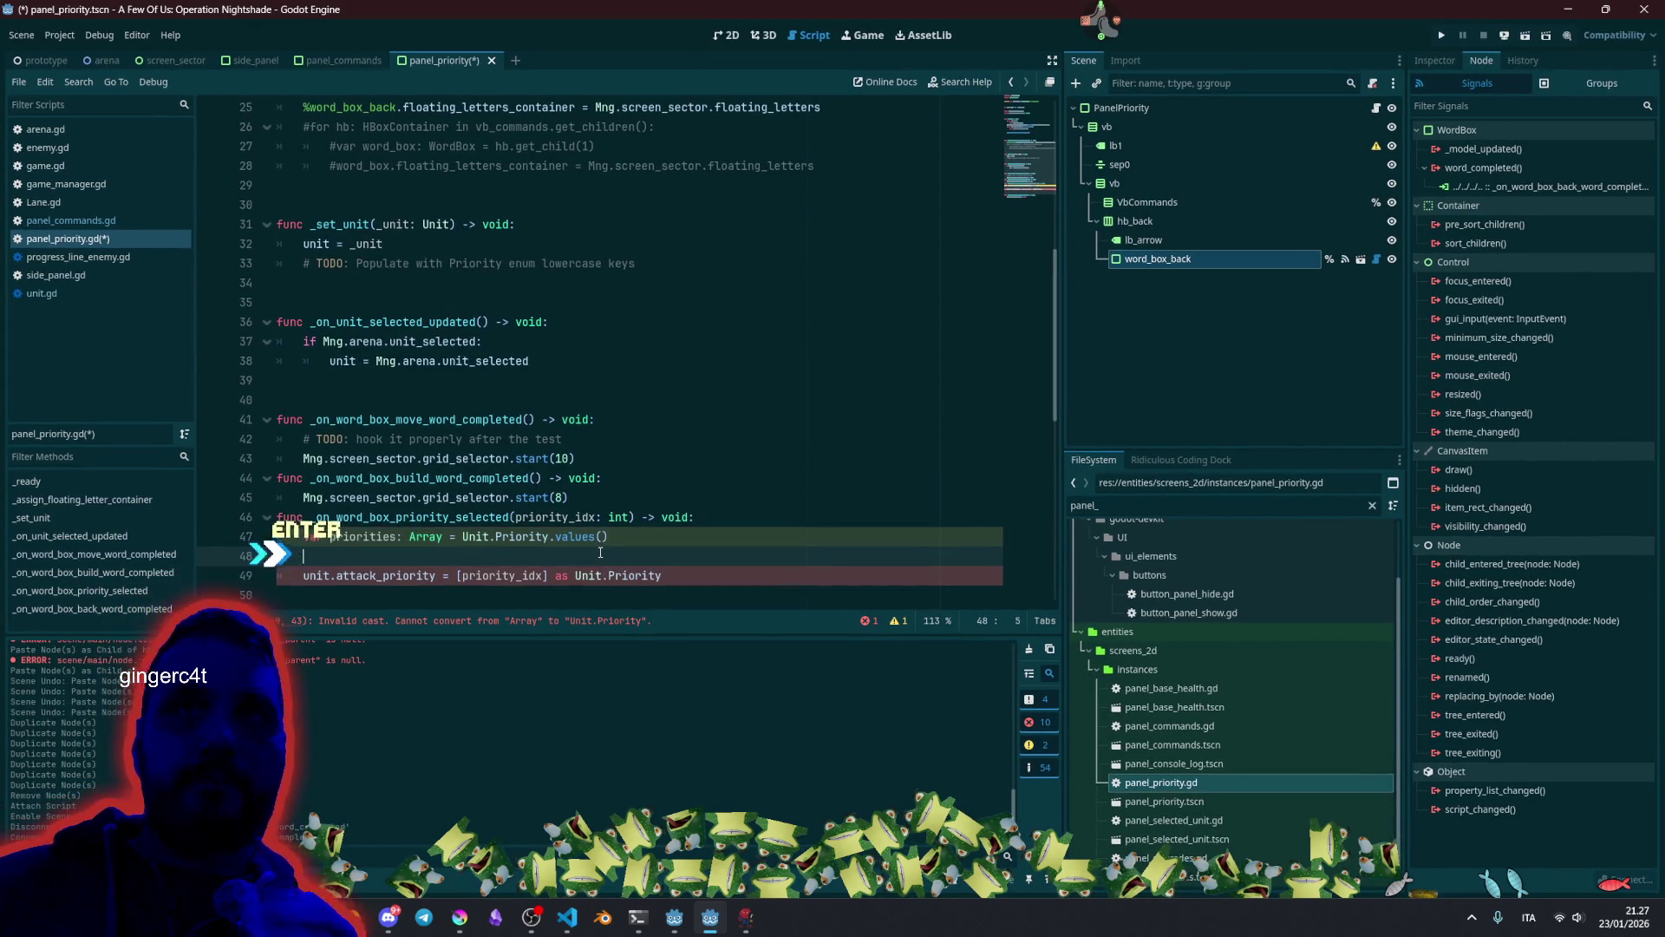
Declare var selected_priority: Unit.Priority holding the [priority_idx] as Unit.Priority cast.
{"action": "scroll", "coordinate": [589, 549], "scroll_direction": "down", "scroll_amount": 1}
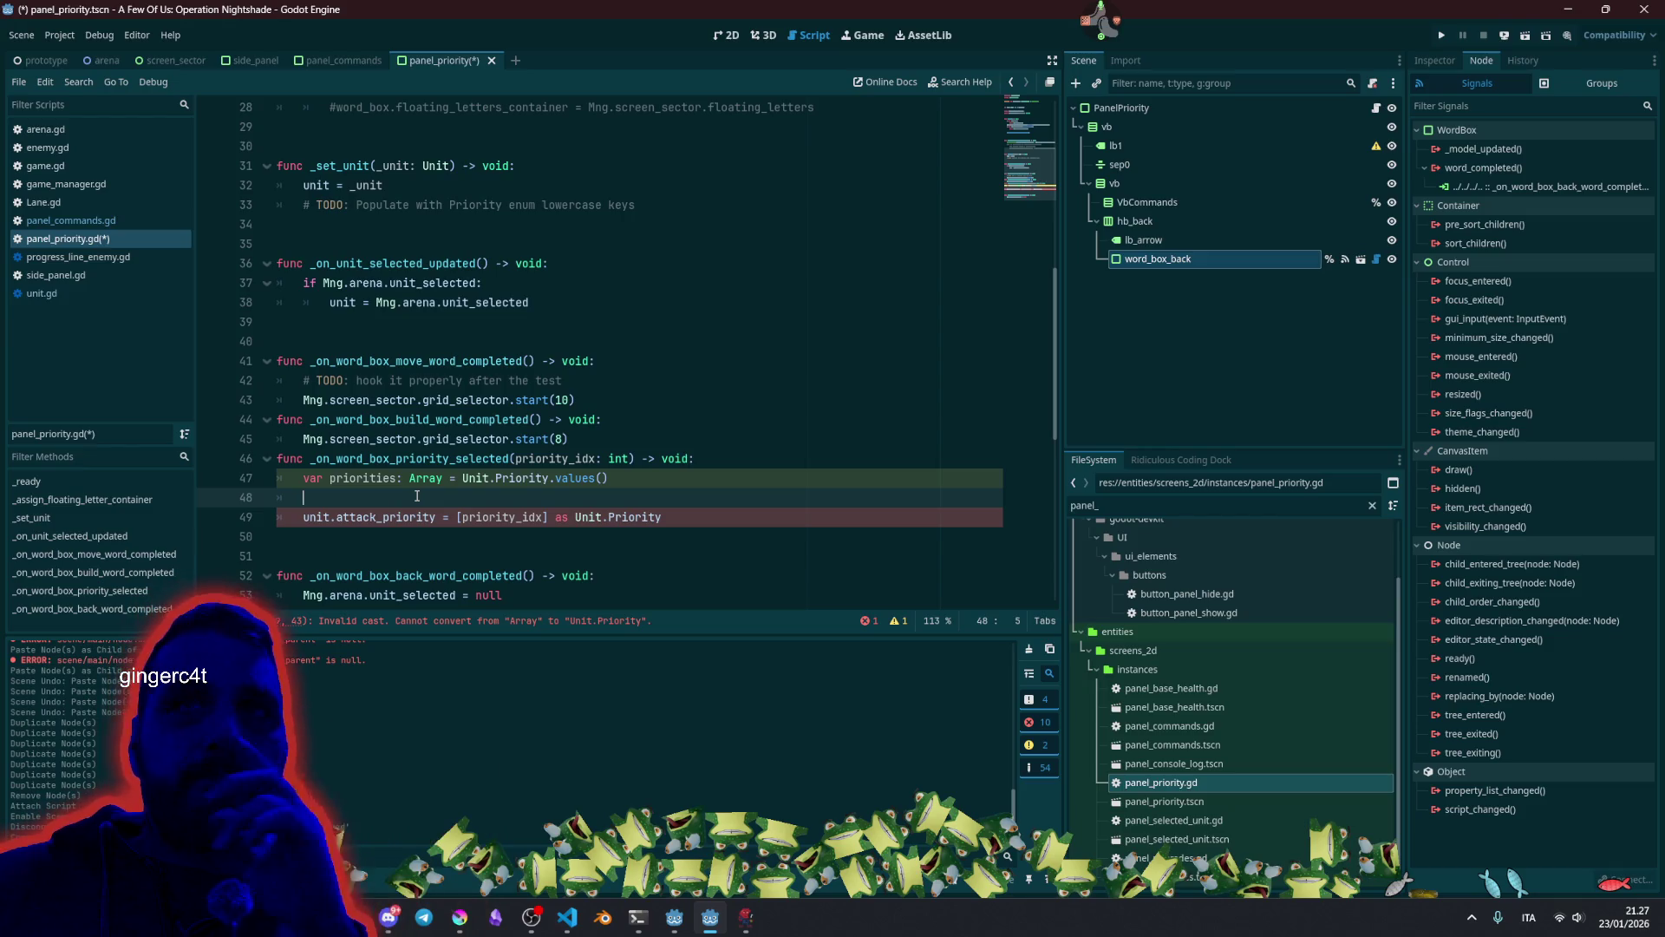
{"action": "type", "text": "var selecte"}
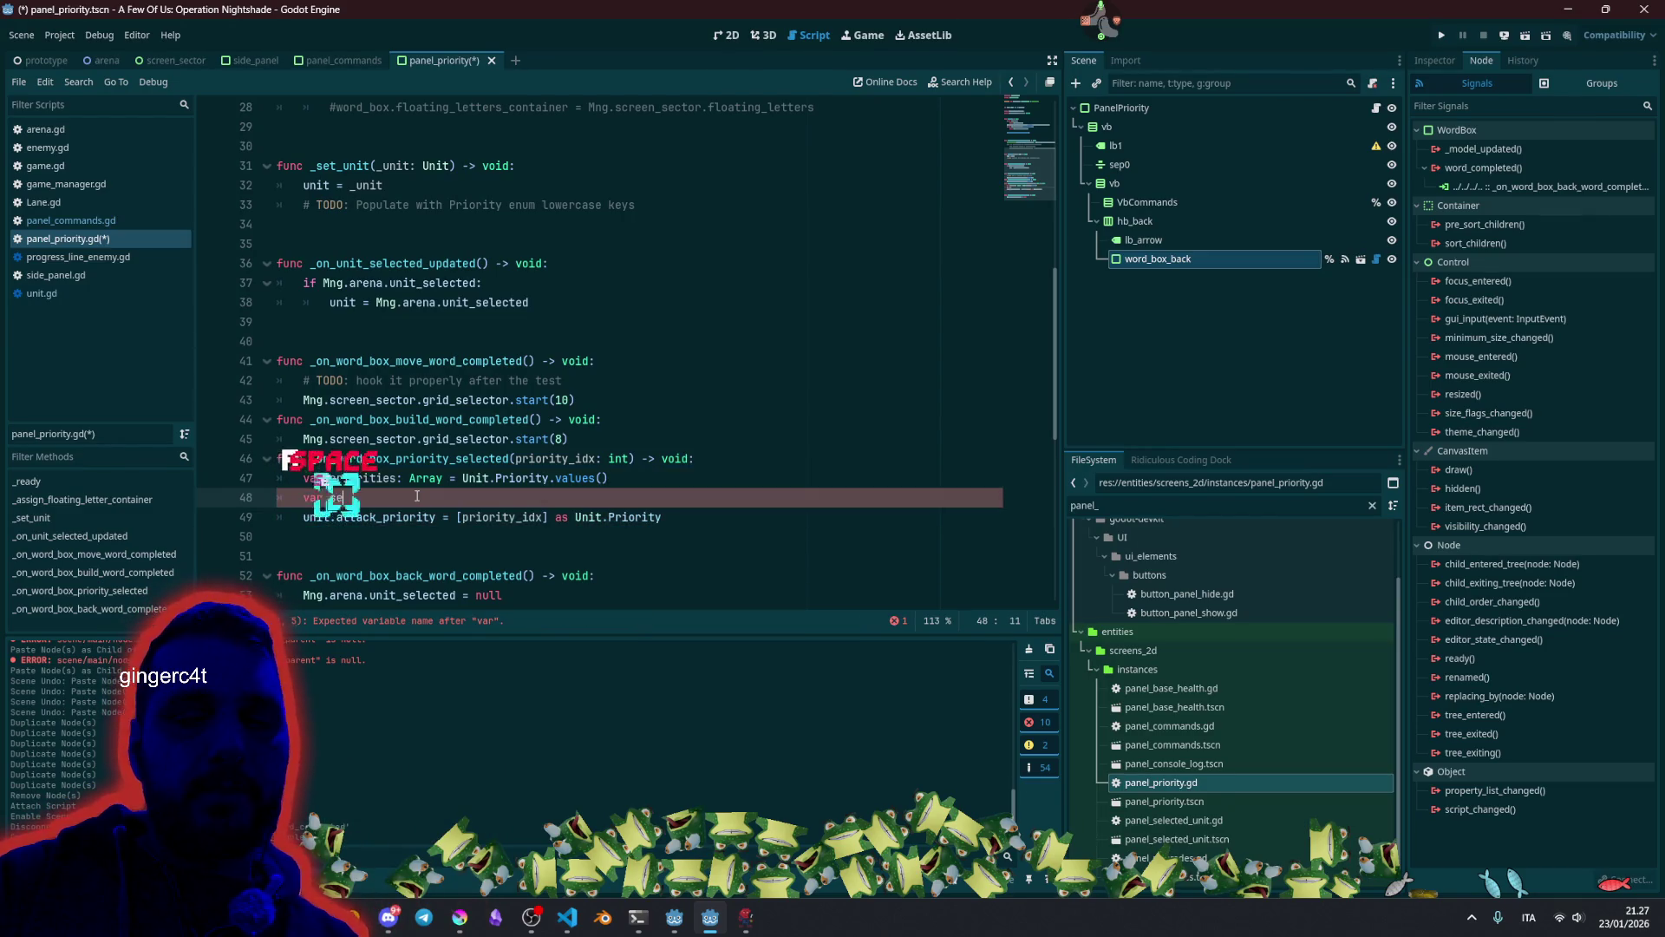
{"action": "type", "text": "d_pr"}
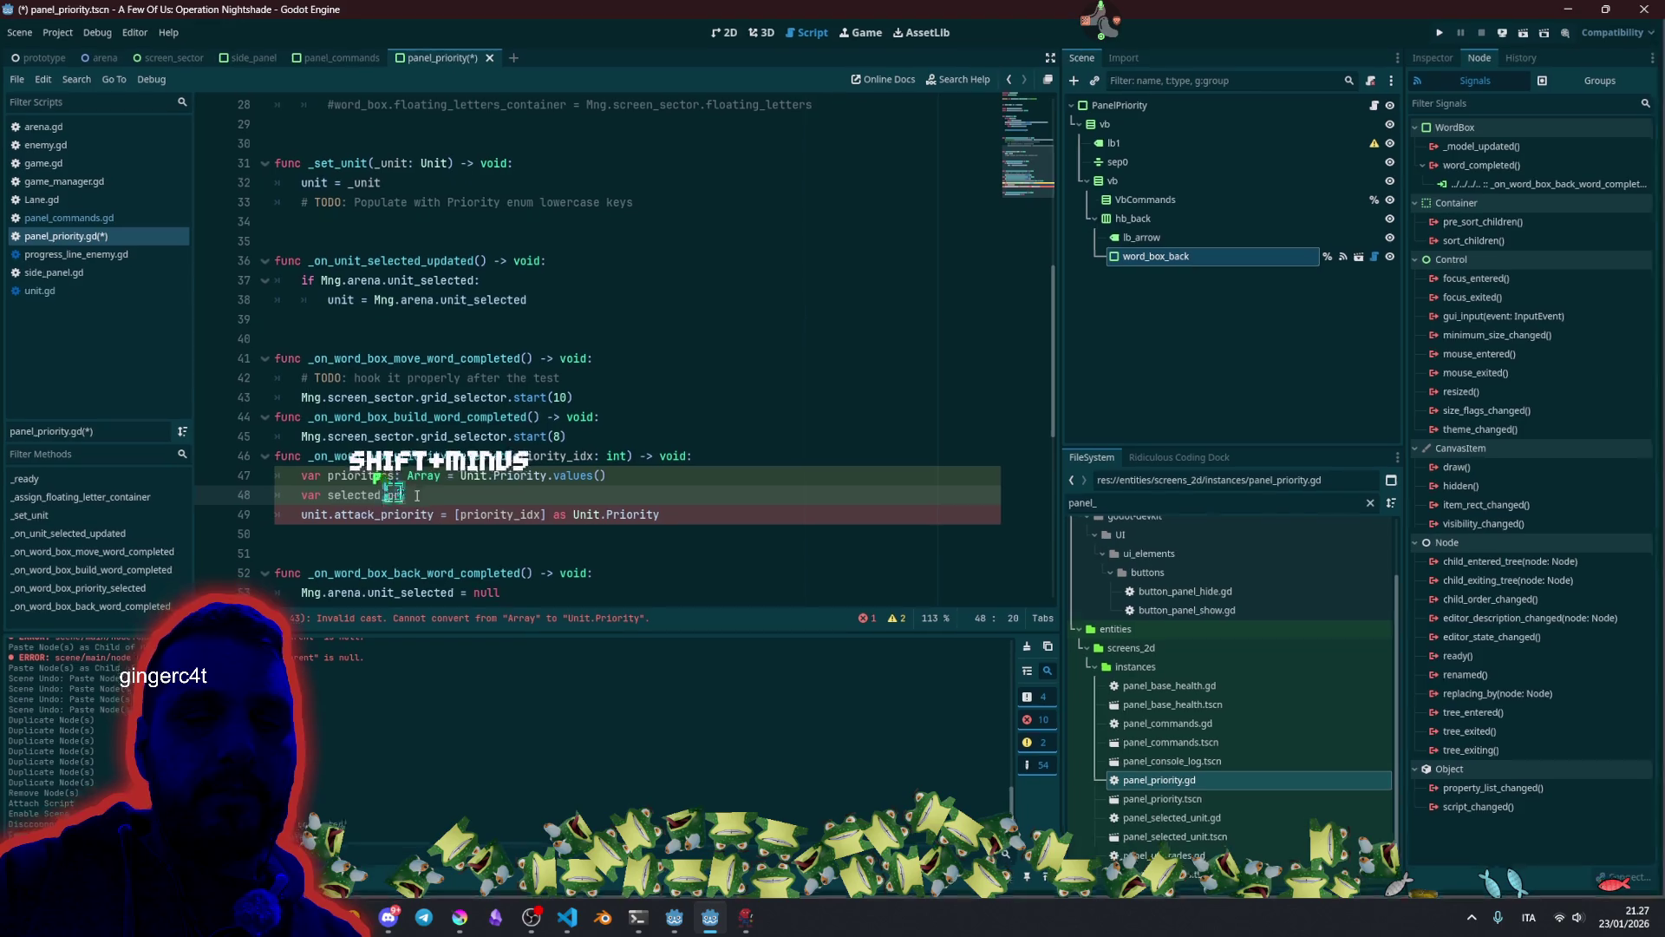
{"action": "type", "text": "iority"}
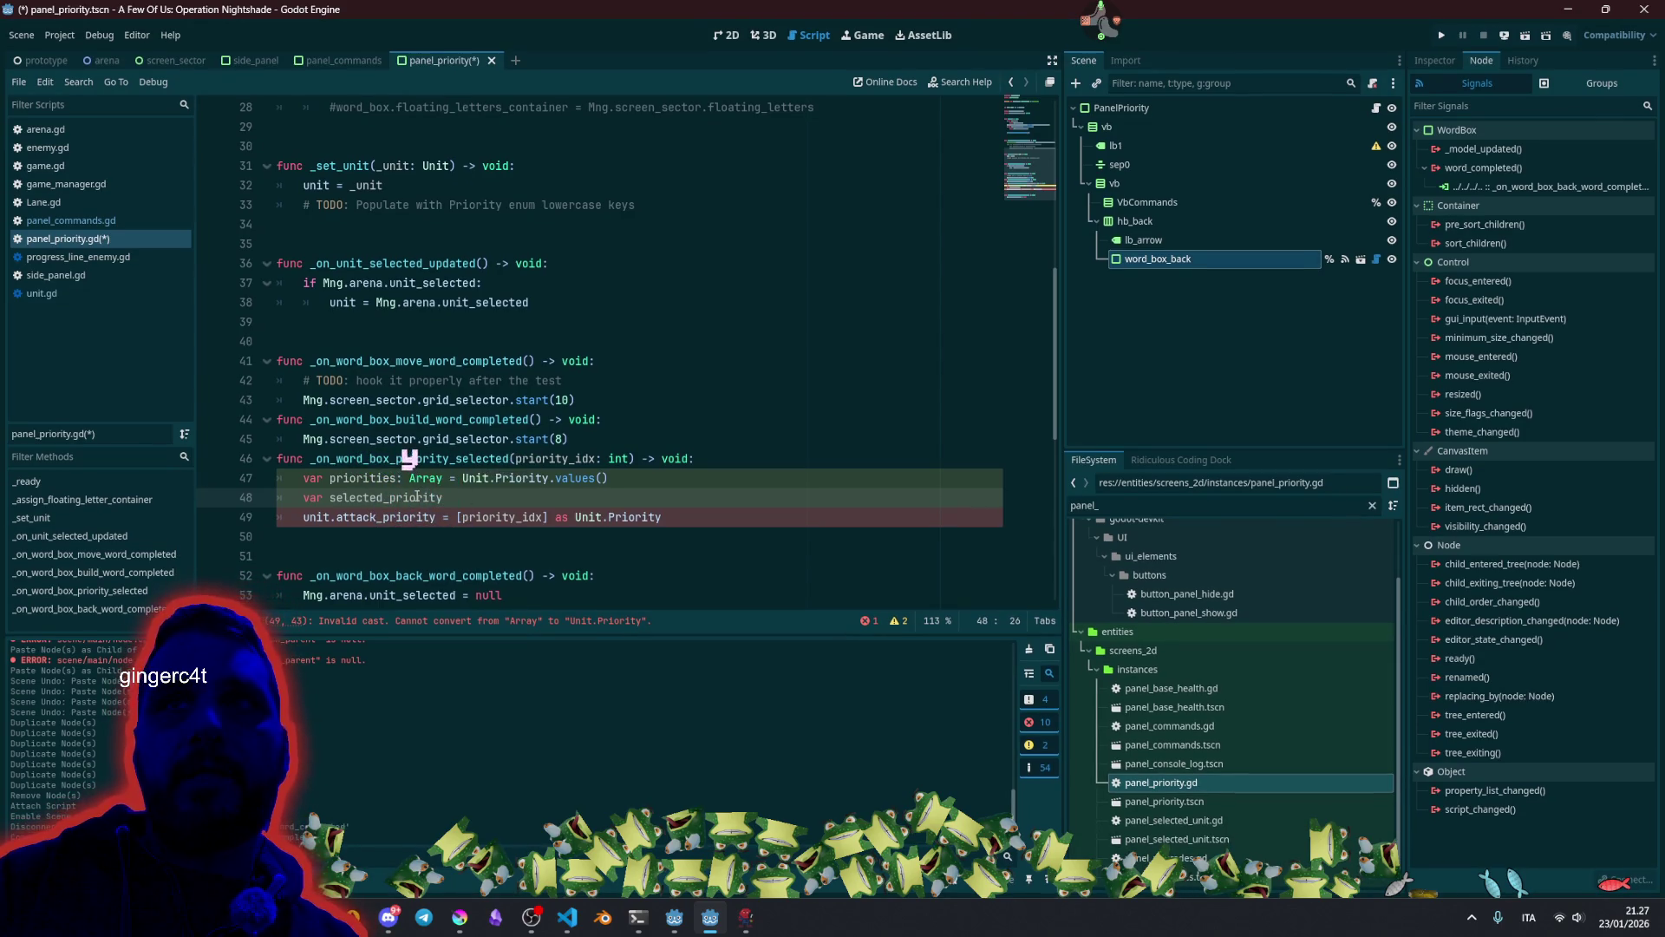
{"action": "type", "text": ":"}
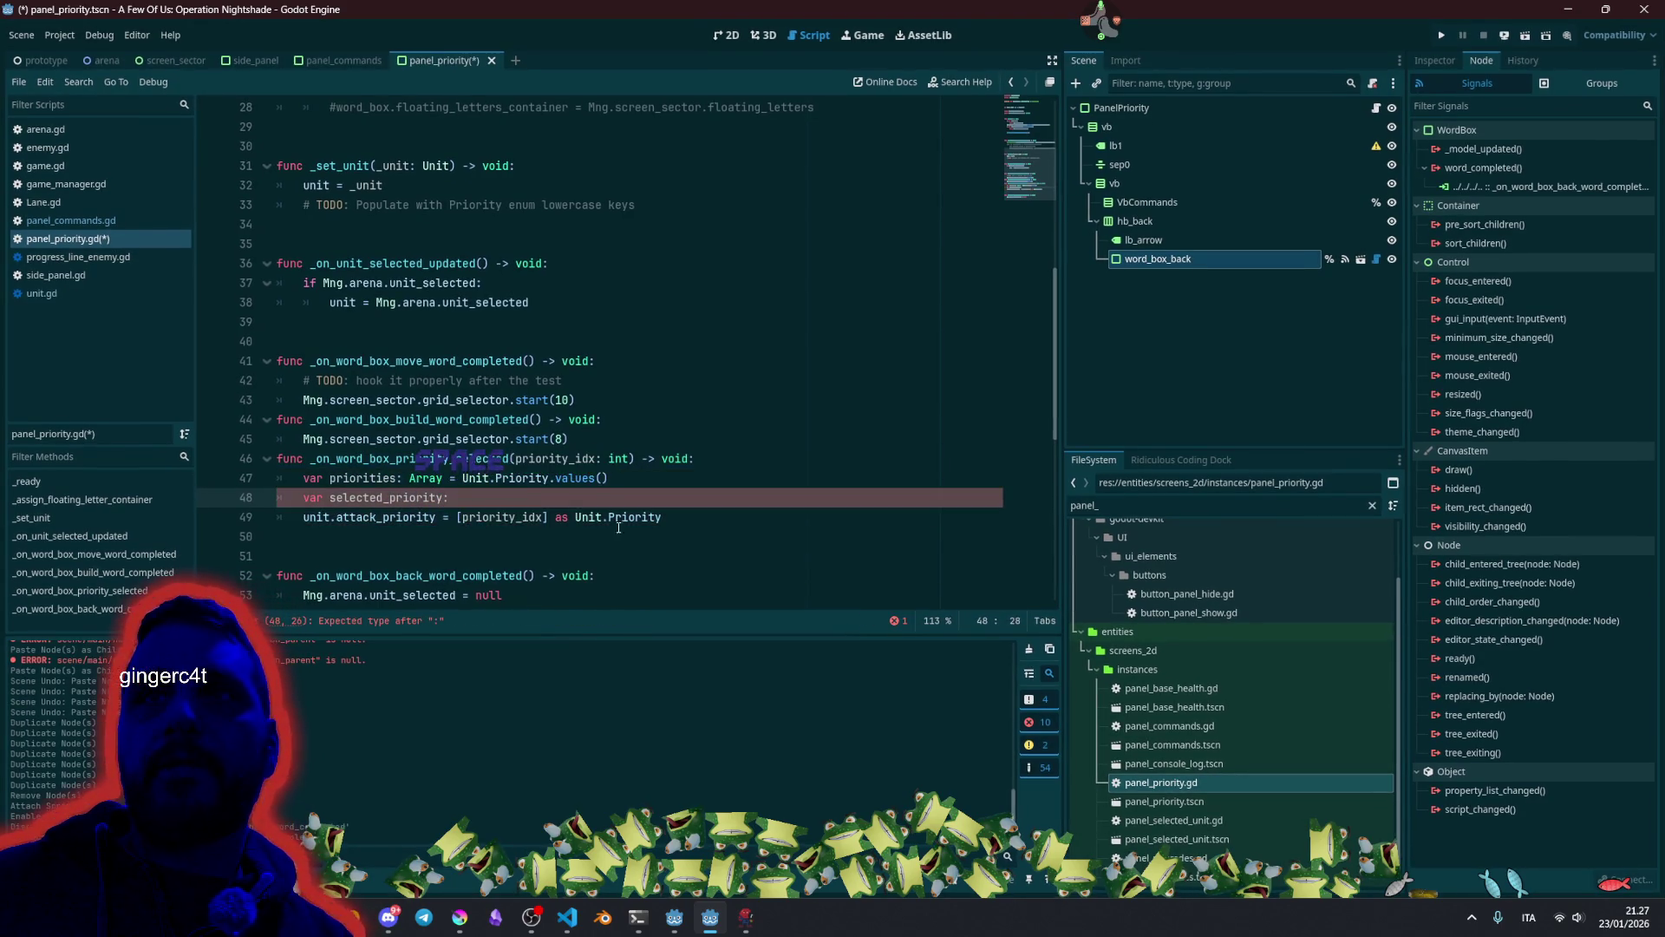
{"action": "left_click", "coordinate": [578, 516]}
{"action": "key", "text": "shift+End"}
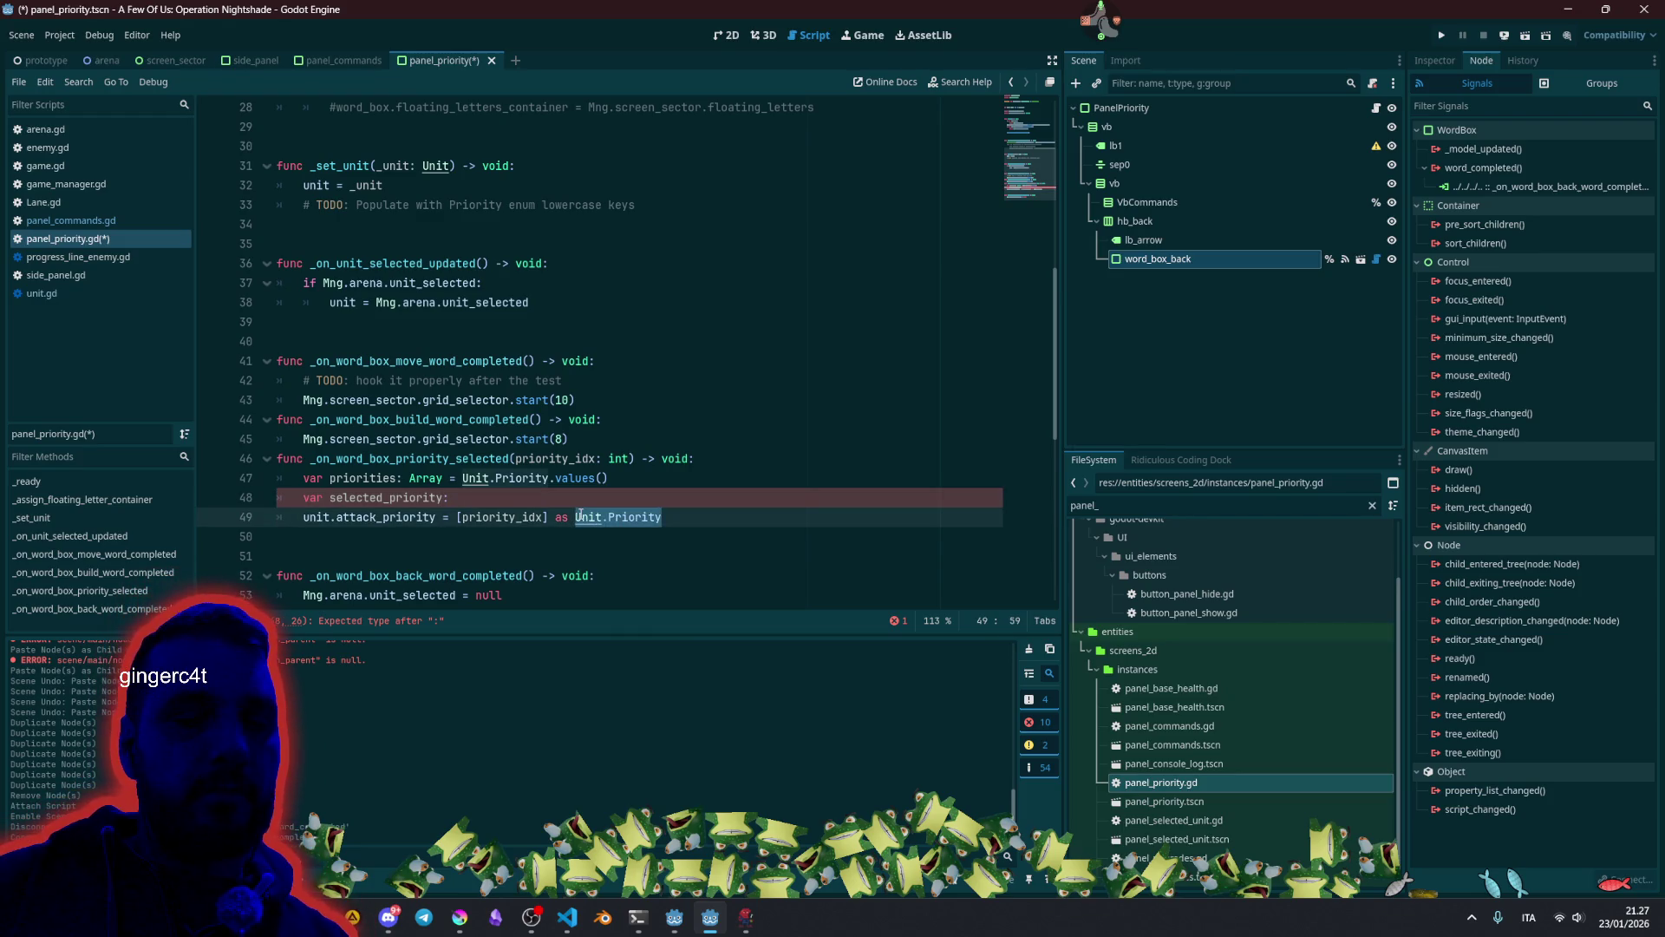
{"action": "key", "text": "ctrl+c"}
{"action": "key", "text": "Up"}
{"action": "key", "text": "ctrl+v"}
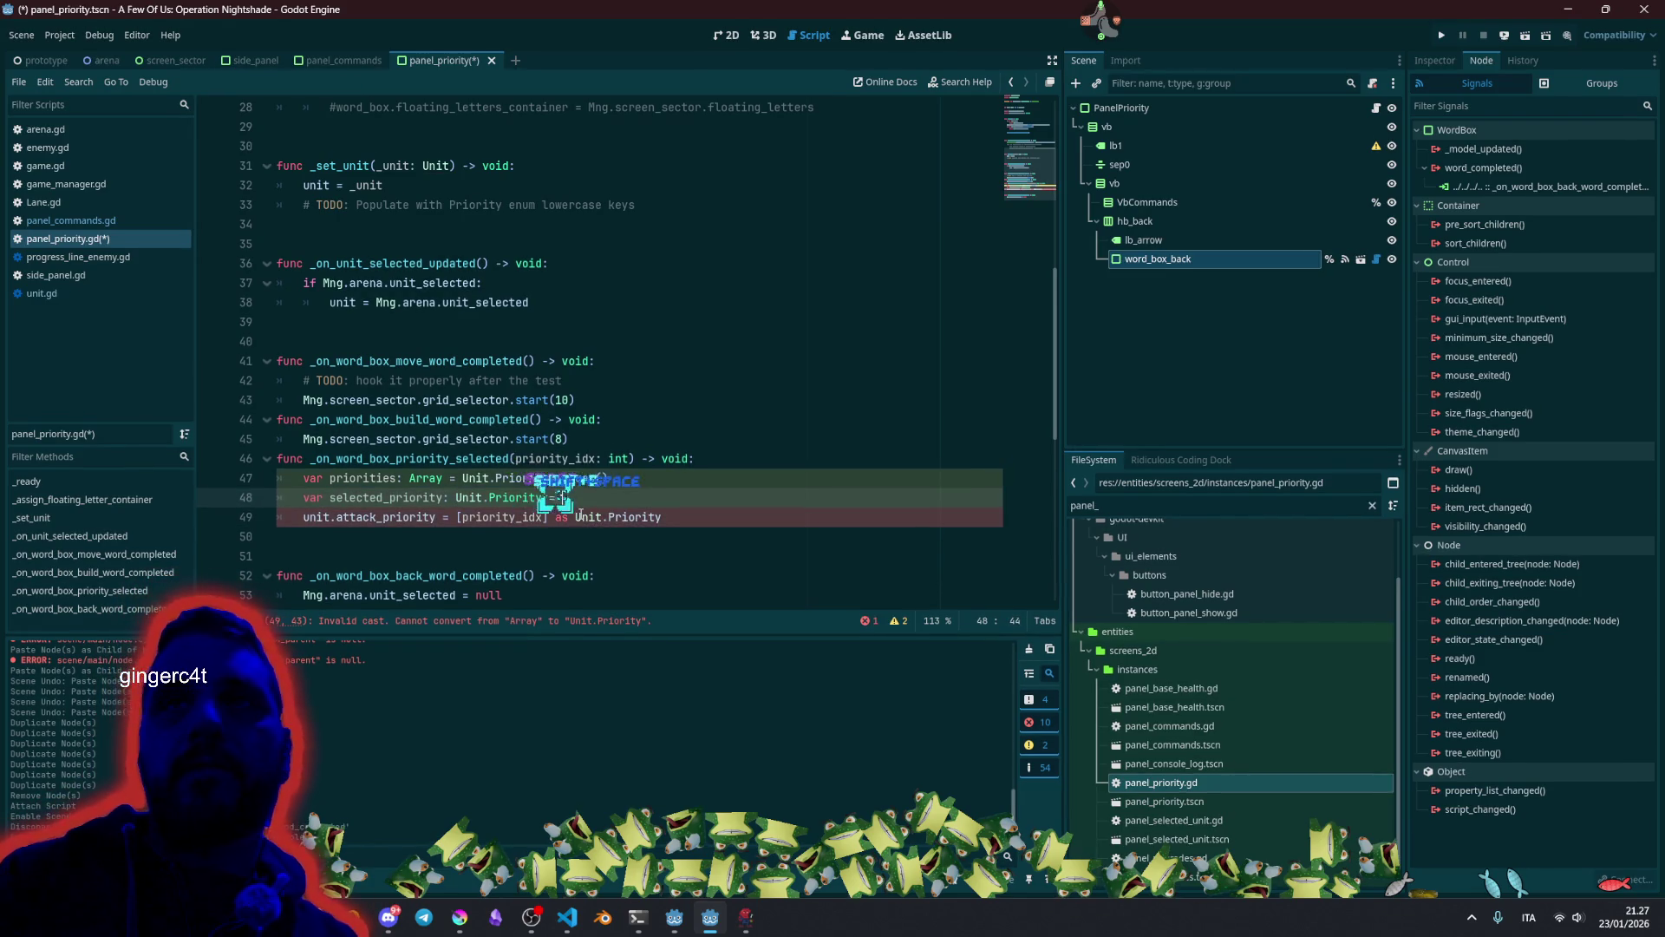
{"action": "left_click", "coordinate": [458, 519]}
{"action": "key", "text": "shift+End"}
{"action": "key", "text": "ctrl+x"}
{"action": "key", "text": "Up"}
{"action": "key", "text": "End"}
{"action": "key", "text": "ctrl+v"}
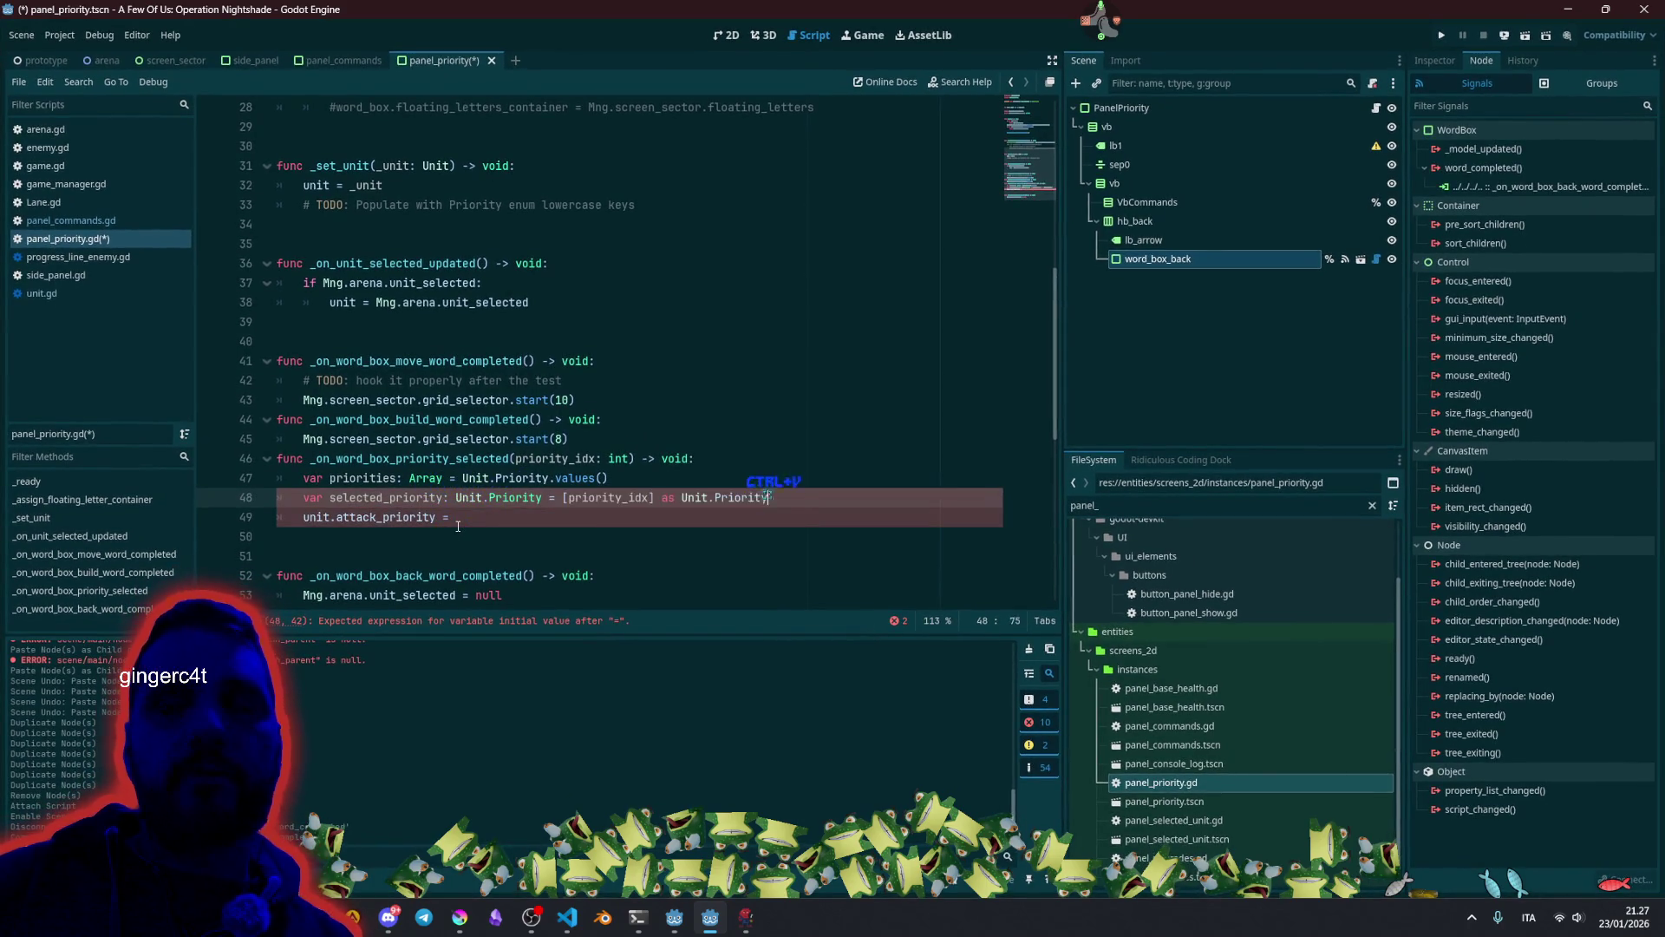
Assign selected_priority to unit.attack_priority.
{"action": "key", "text": "Home"}
{"action": "key", "text": "ctrl+Right"}
{"action": "key", "text": "ctrl+Right"}
{"action": "key", "text": "ctrl+c"}
{"action": "key", "text": "Down"}
{"action": "key", "text": "End"}
{"action": "key", "text": "ctrl+v"}
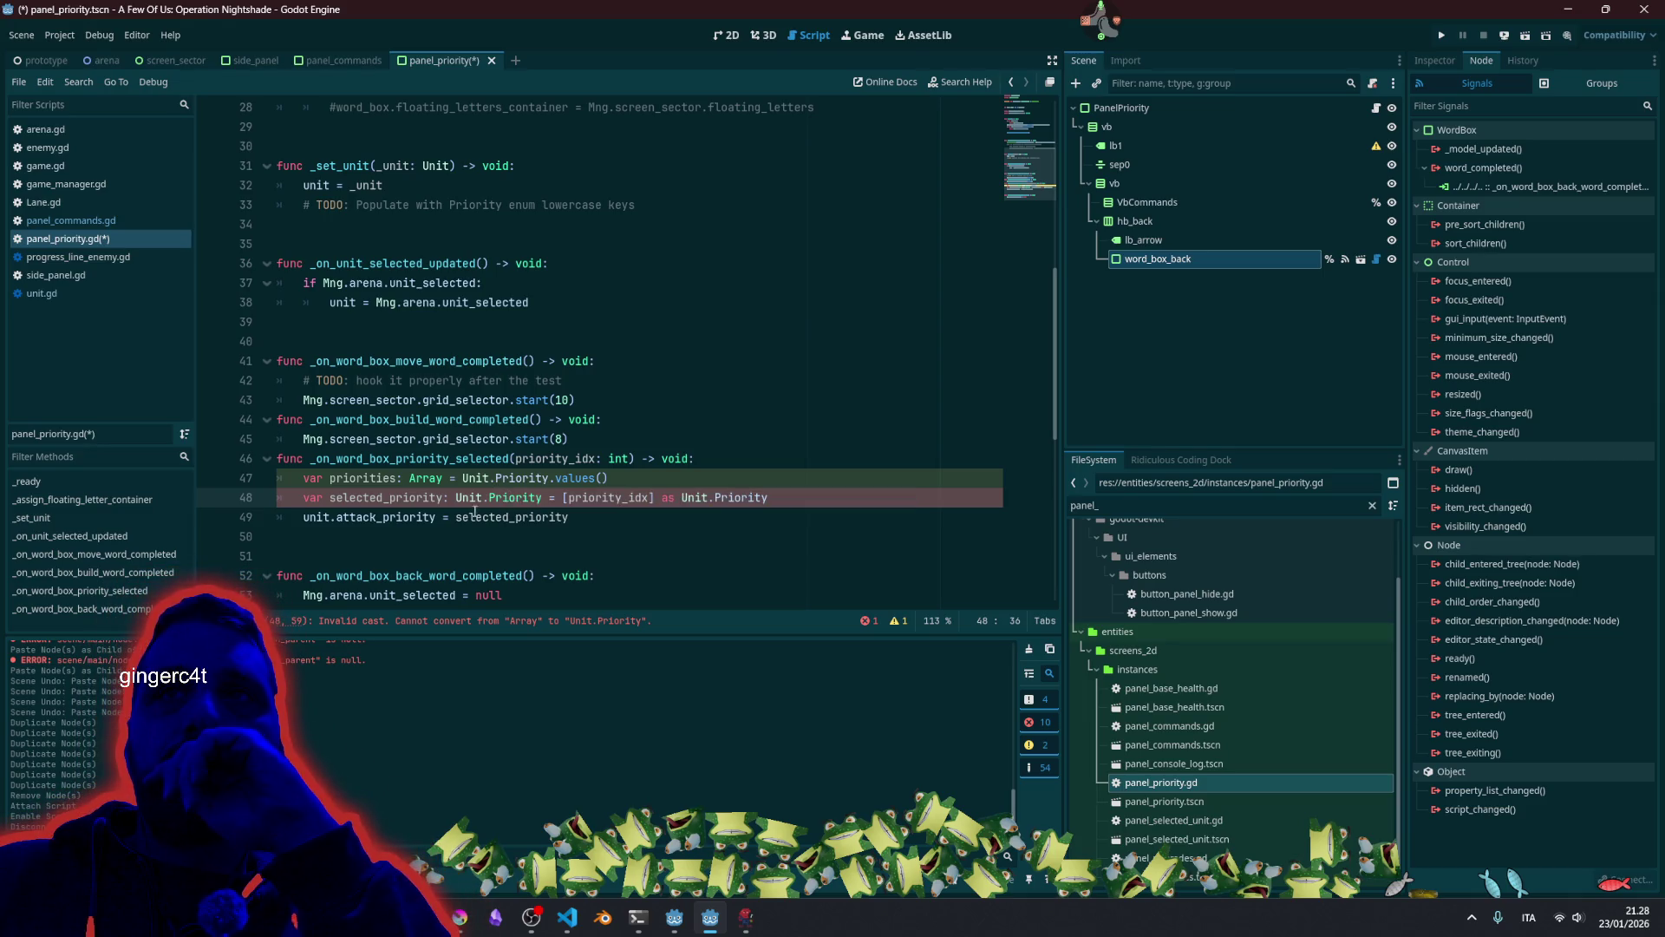
Prefix [priority_idx] with priorities so the cast reads priorities[priority_idx].
{"action": "double_click", "coordinate": [364, 478]}
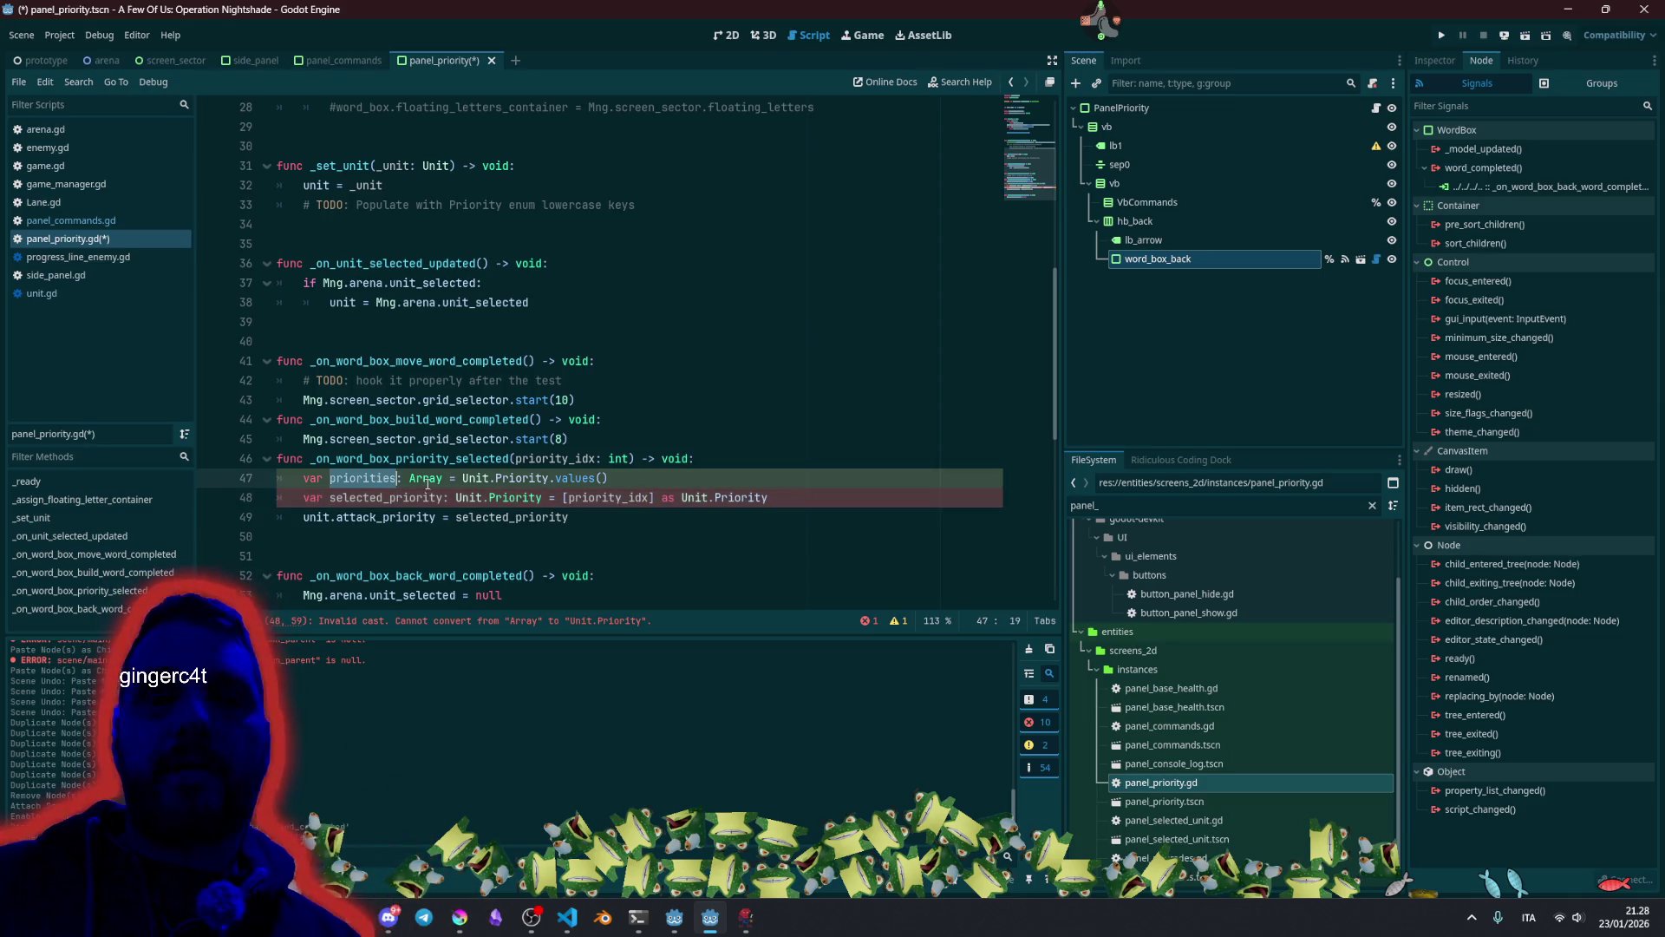
{"action": "left_click", "coordinate": [562, 499]}
{"action": "key", "text": "ctrl+v"}
{"action": "key", "text": "Down"}
{"action": "key", "text": "Down"}
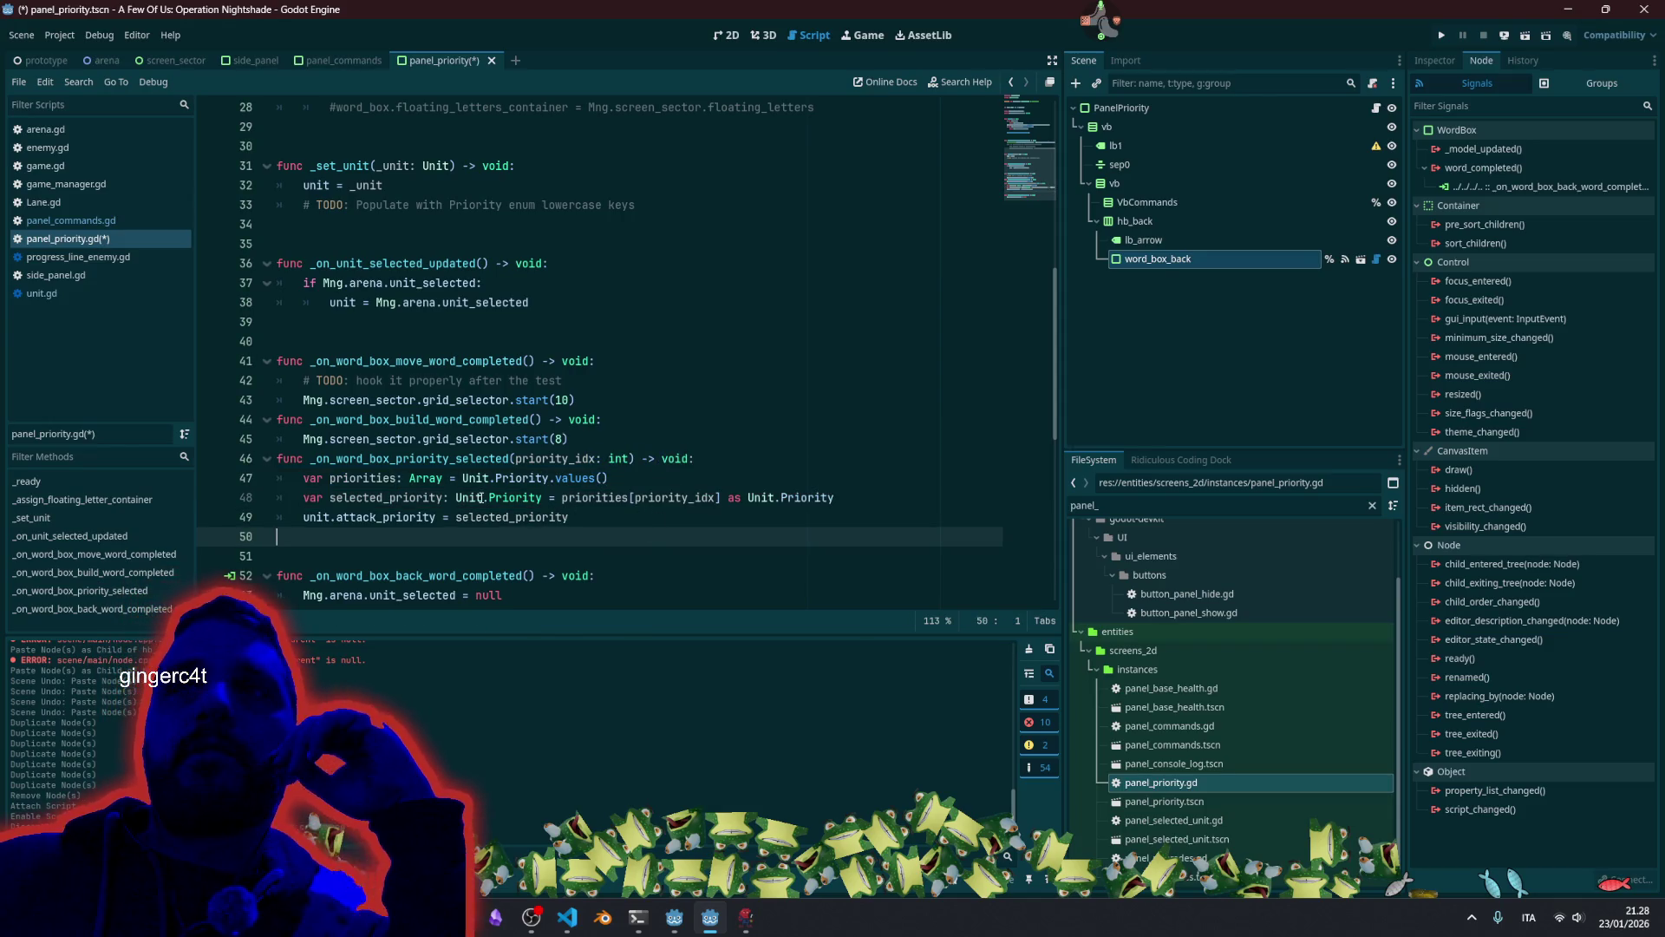
Delete the move and build word-completed handlers and the leftover blank line.
{"action": "left_click", "coordinate": [434, 509]}
{"action": "left_click", "coordinate": [443, 478]}
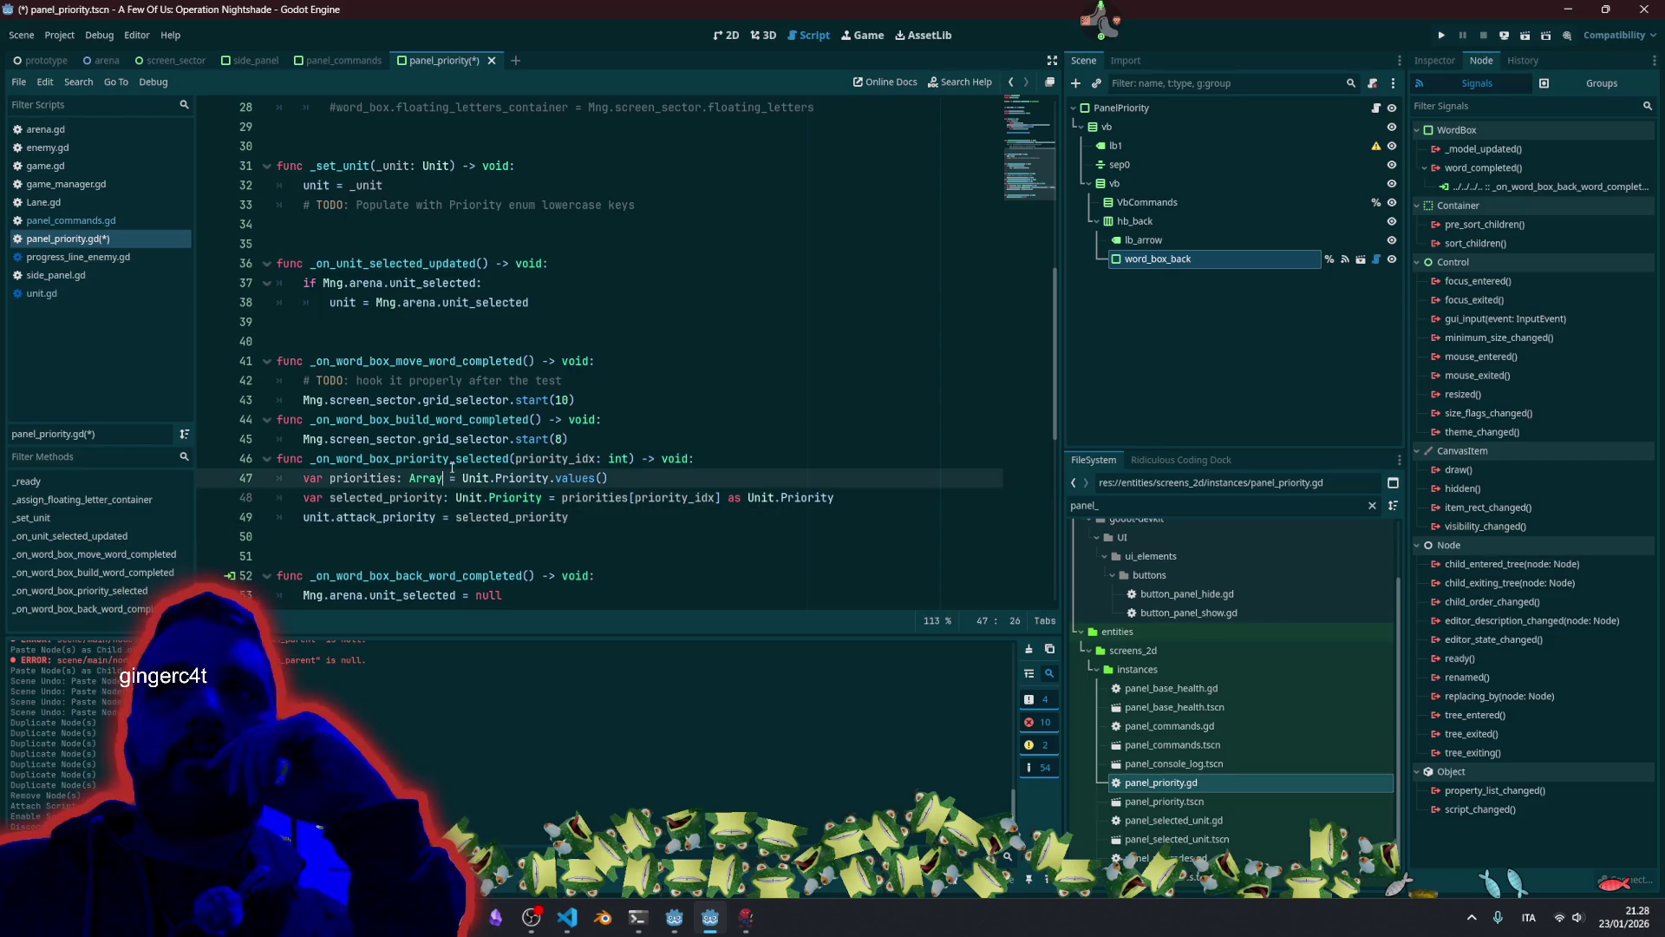
{"action": "key", "text": "Up"}
{"action": "left_click", "coordinate": [463, 440]}
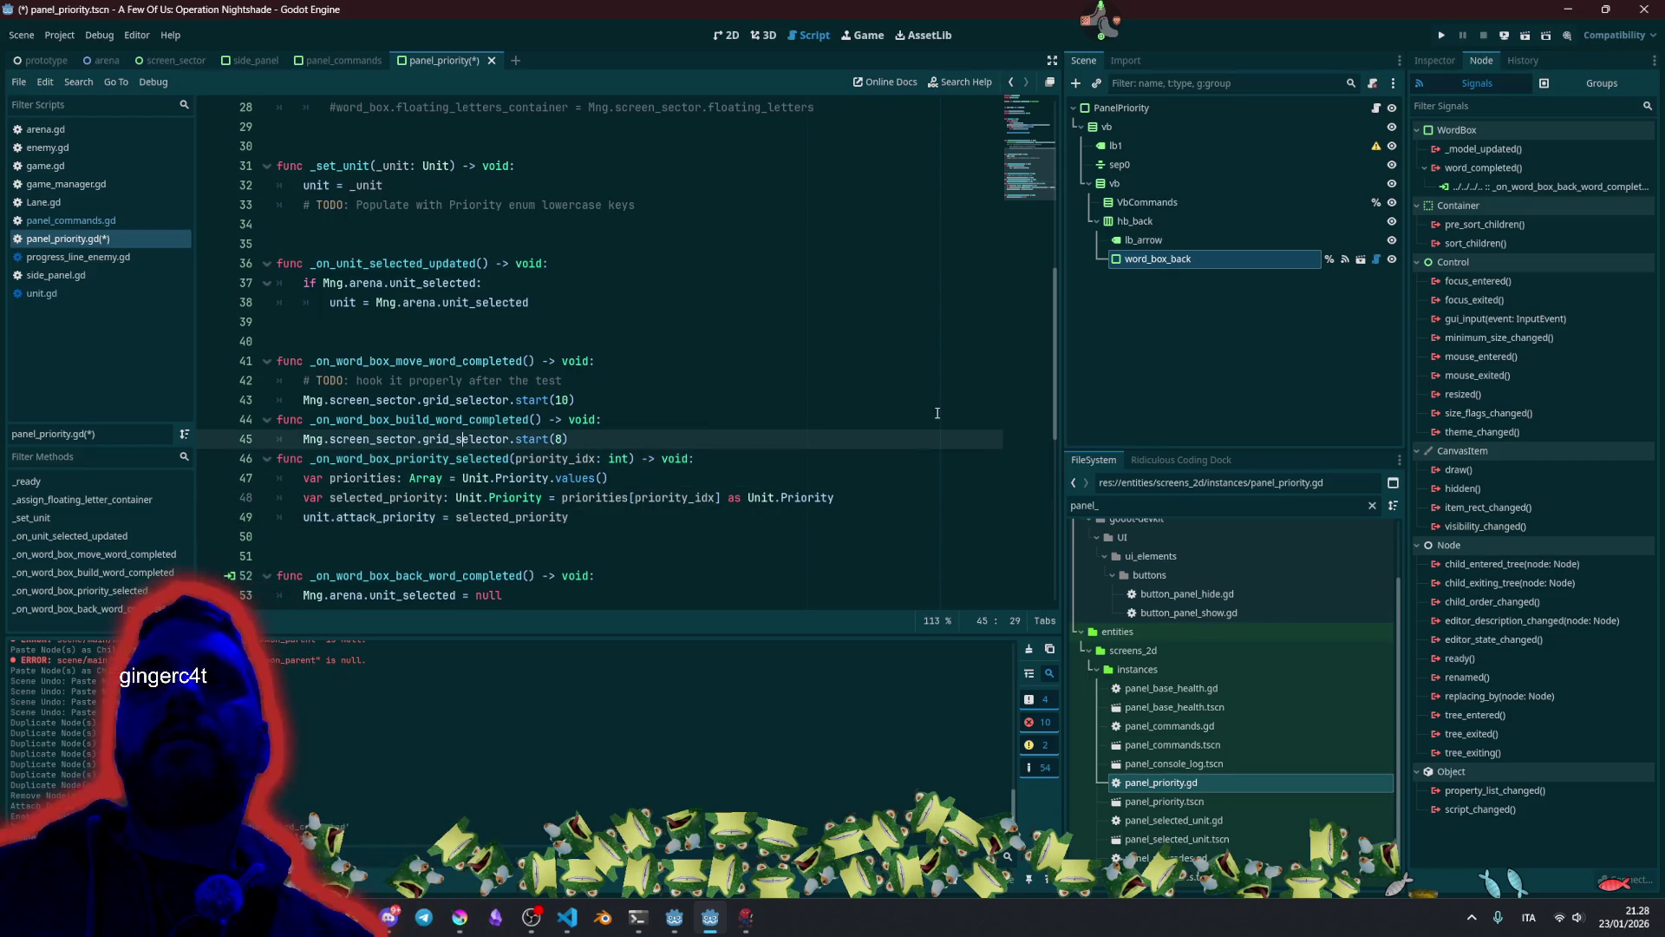
{"action": "key", "text": "shift+Up"}
{"action": "key", "text": "shift+Up"}
{"action": "key", "text": "shift+Up"}
{"action": "key", "text": "shift+Home"}
{"action": "key", "text": "BackSpace"}
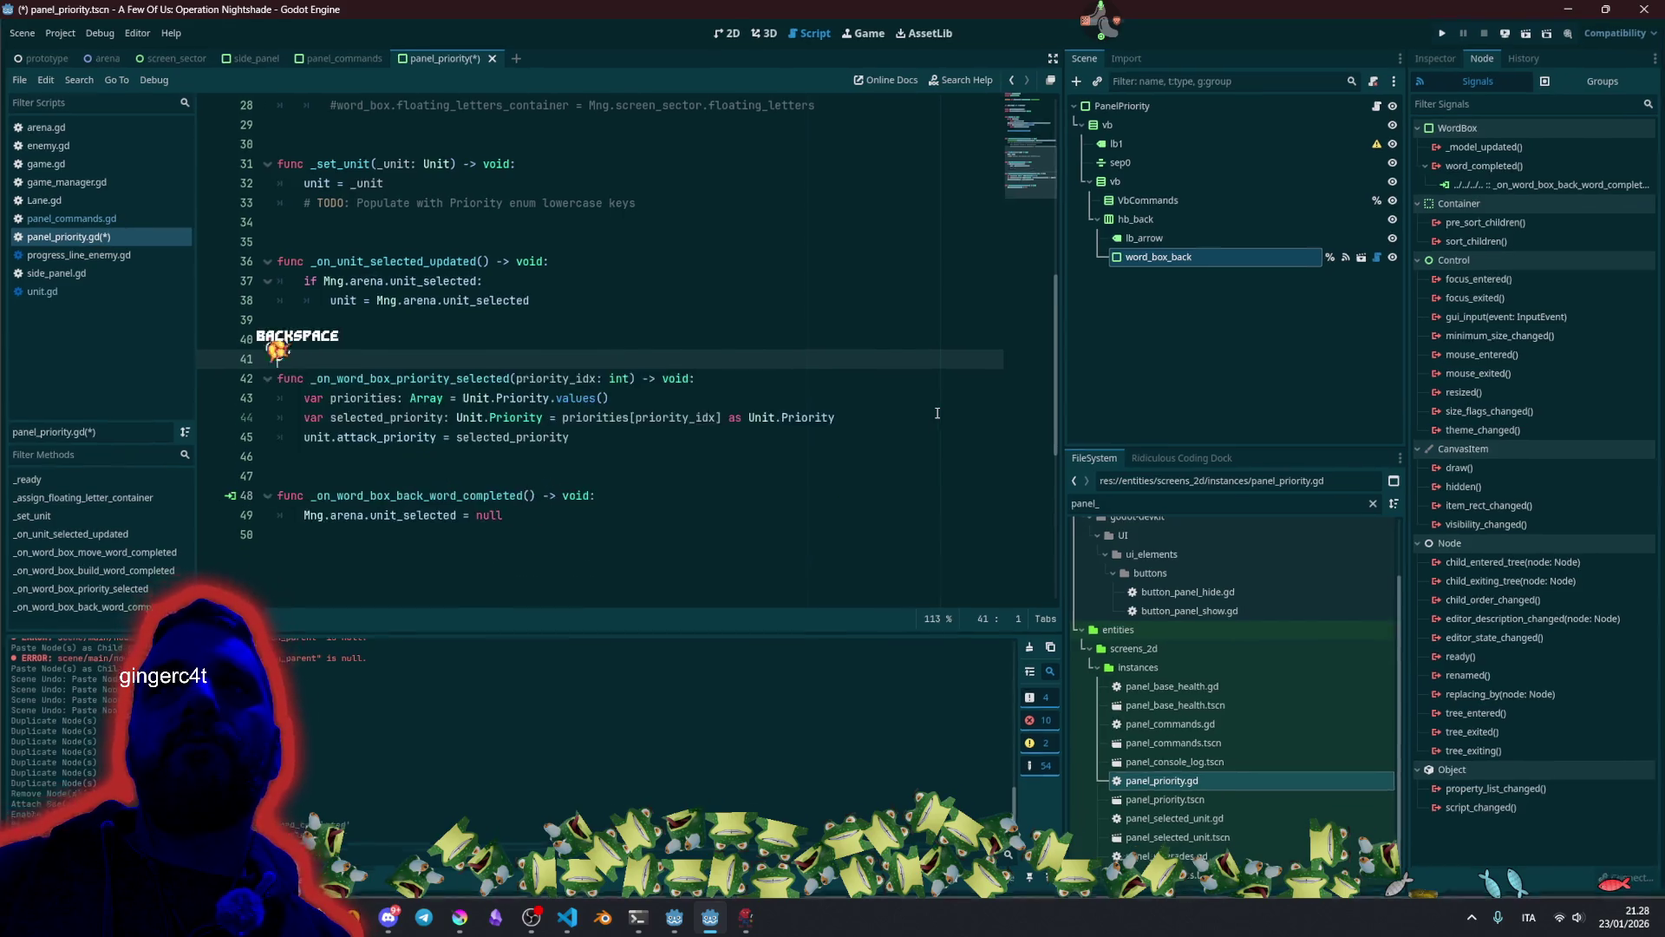
{"action": "scroll", "coordinate": [864, 406], "scroll_direction": "up", "scroll_amount": 1}
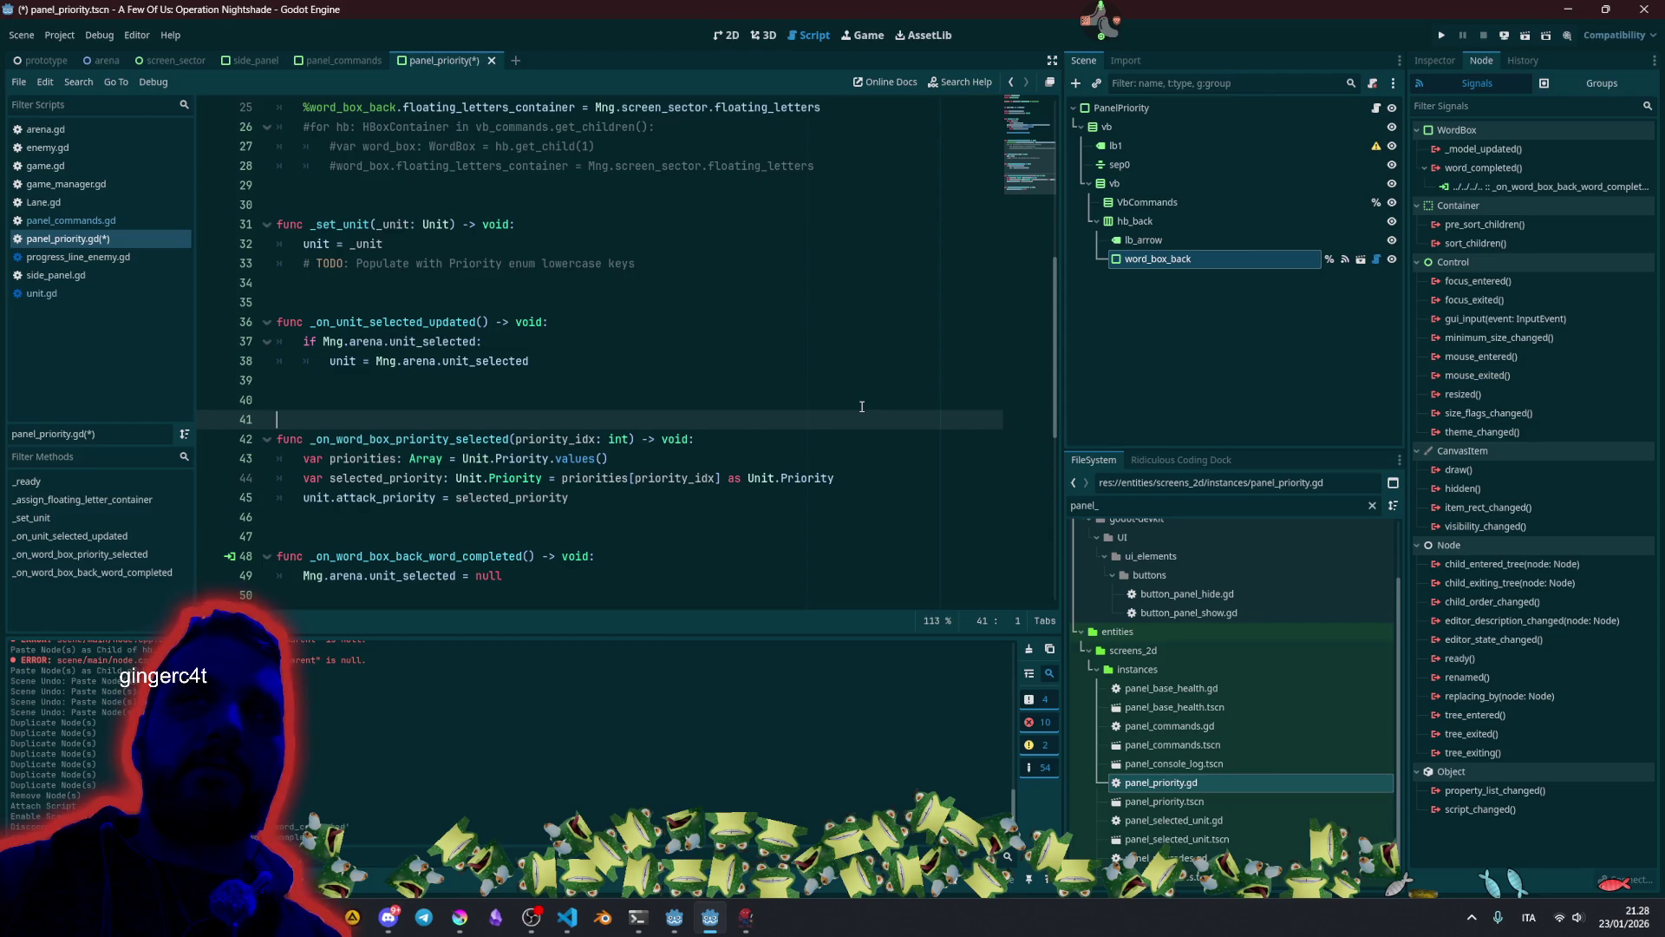
{"action": "key", "text": "BackSpace"}
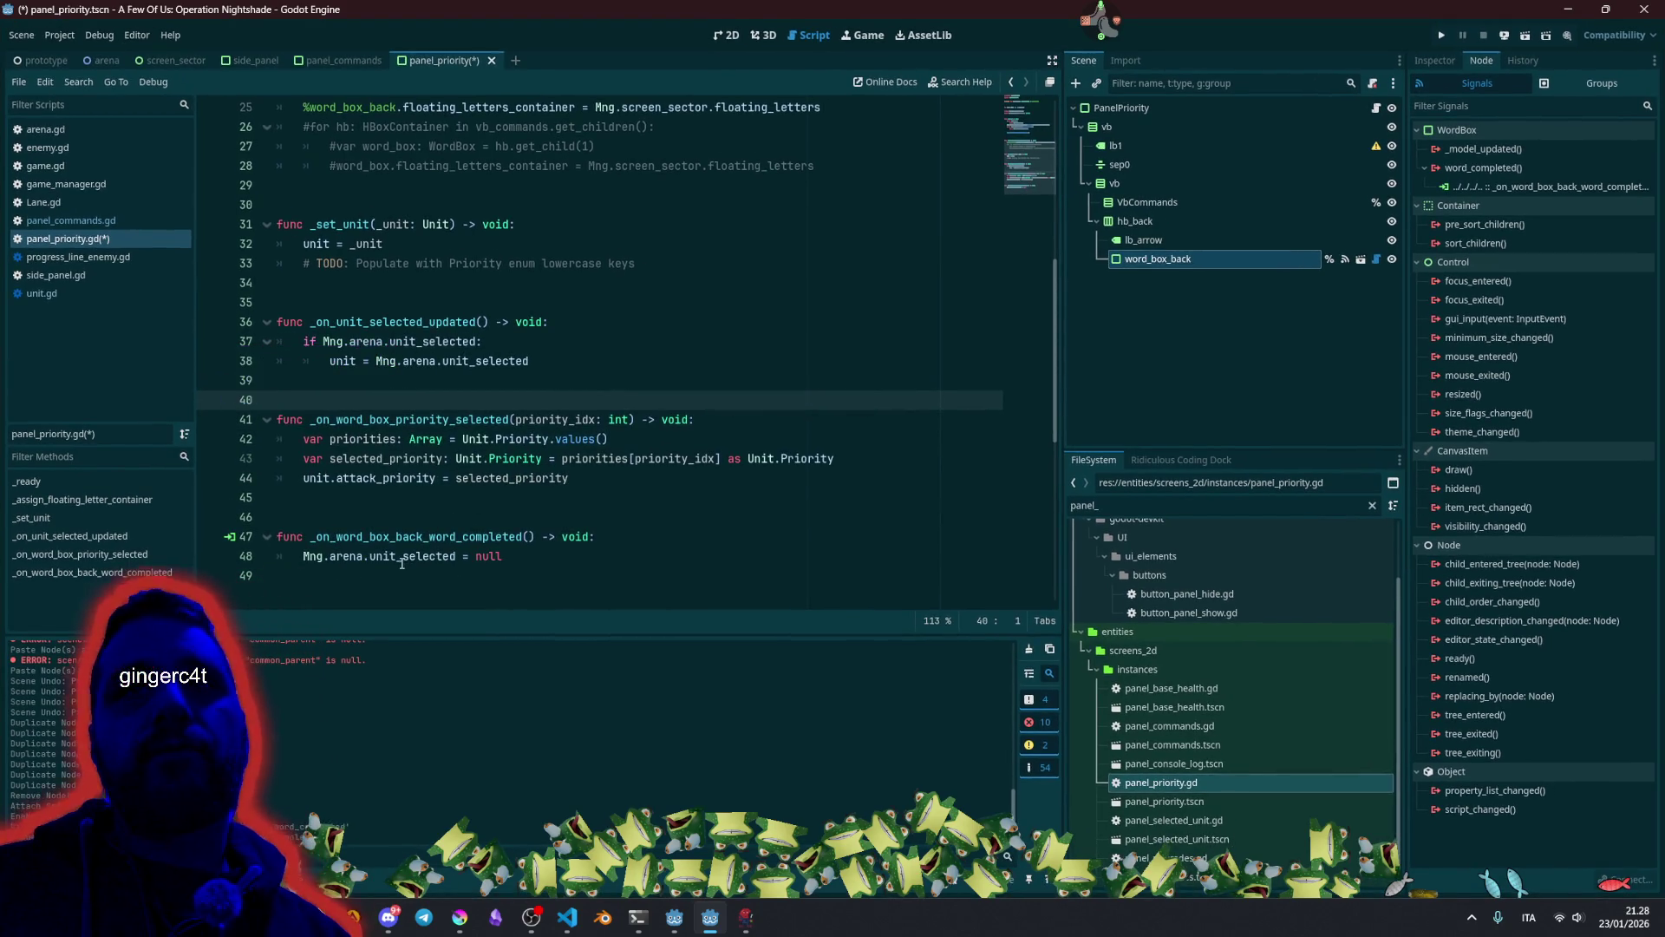
Remove 'Mng.arena.unit_selected = null' from the back word-completed handler.
{"action": "double_click", "coordinate": [401, 556]}
{"action": "left_click_drag", "start_coordinate": [303, 556], "coordinate": [539, 550]}
{"action": "key", "text": "Delete"}
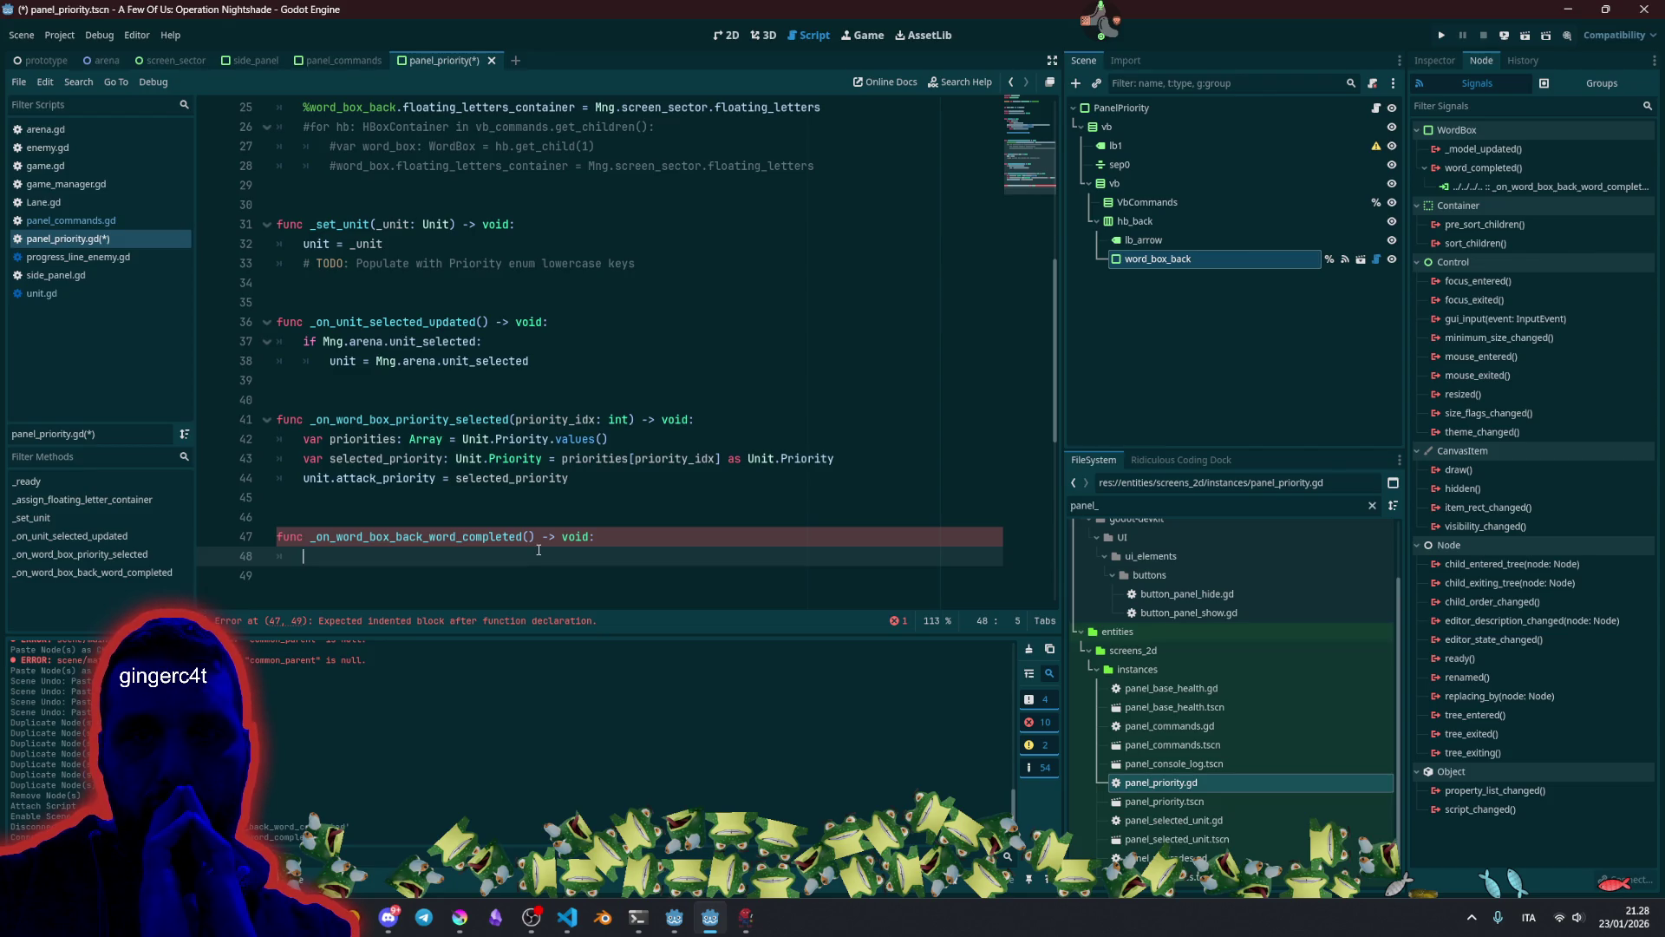
Write Mng.screen_sector.floating_letters in the back handler and jump to its declaration in screen_sector.gd.
{"action": "type", "text": "Mng.scre"}
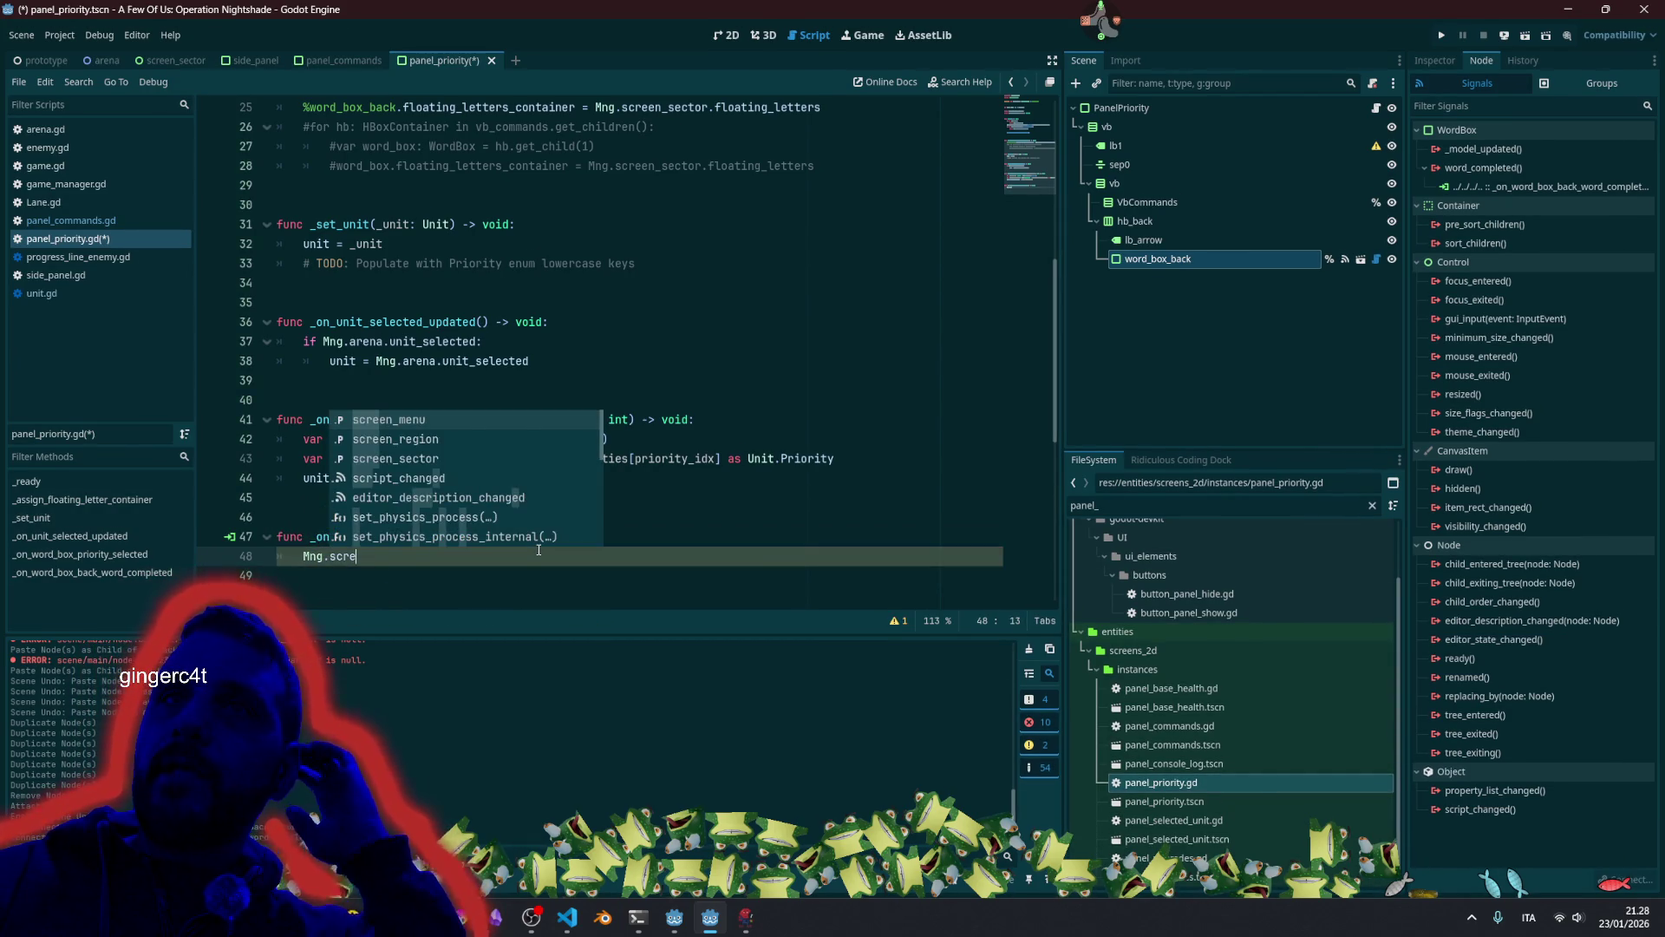
{"action": "key", "text": "Down"}
{"action": "key", "text": "Down"}
{"action": "key", "text": "Return"}
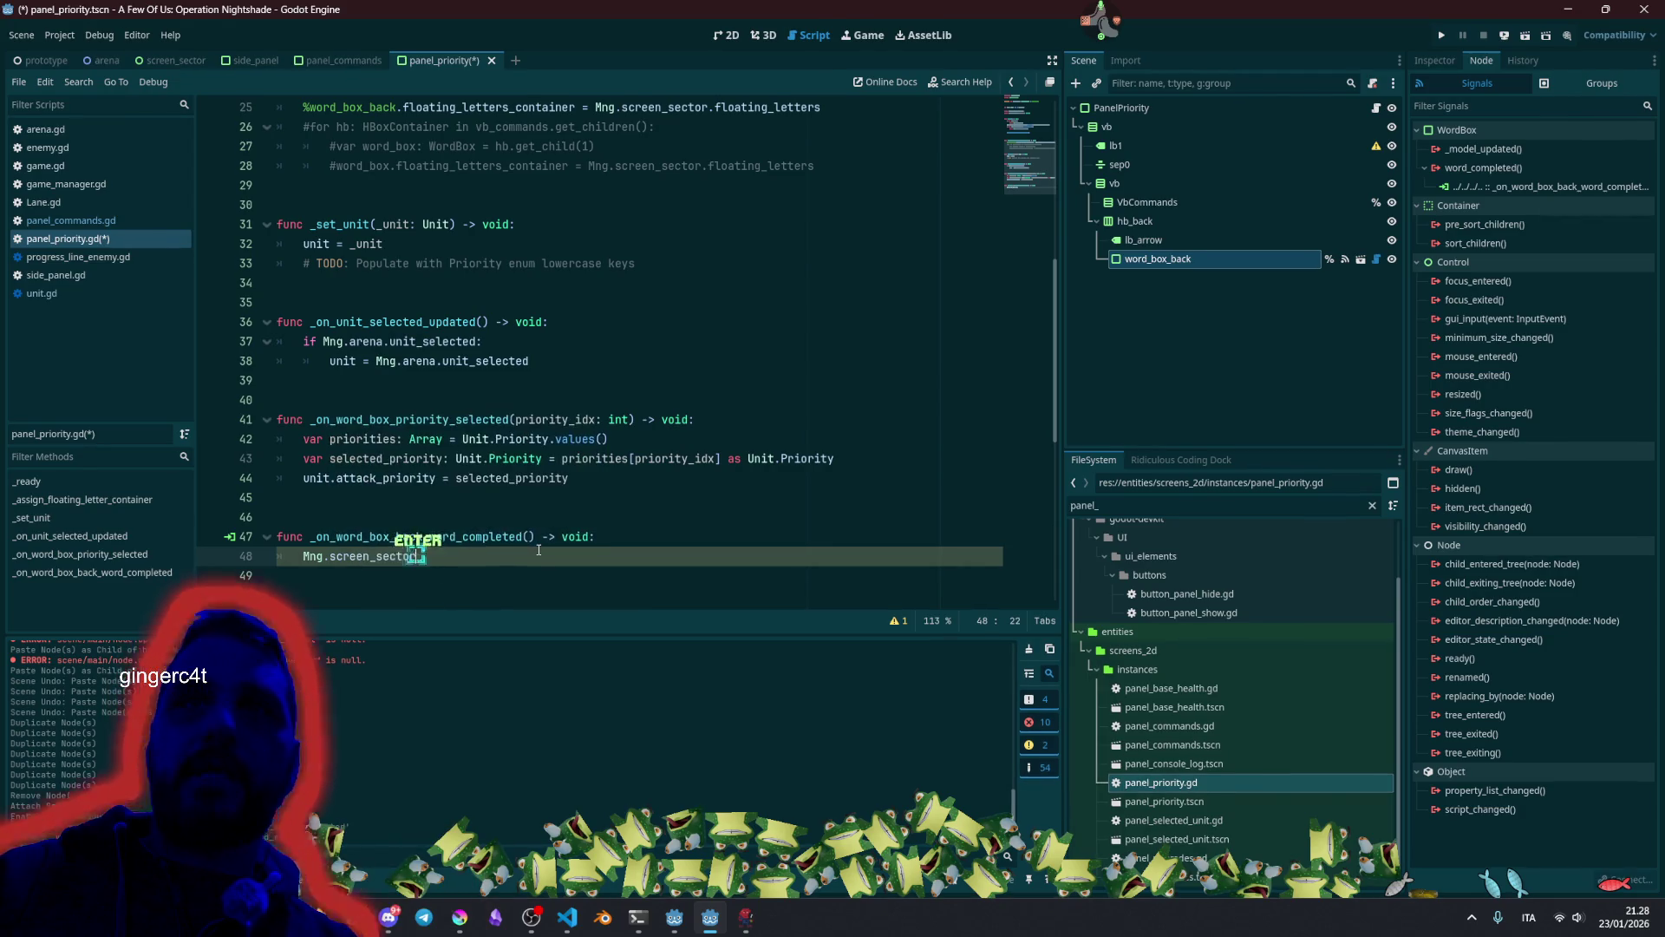
{"action": "type", "text": "."}
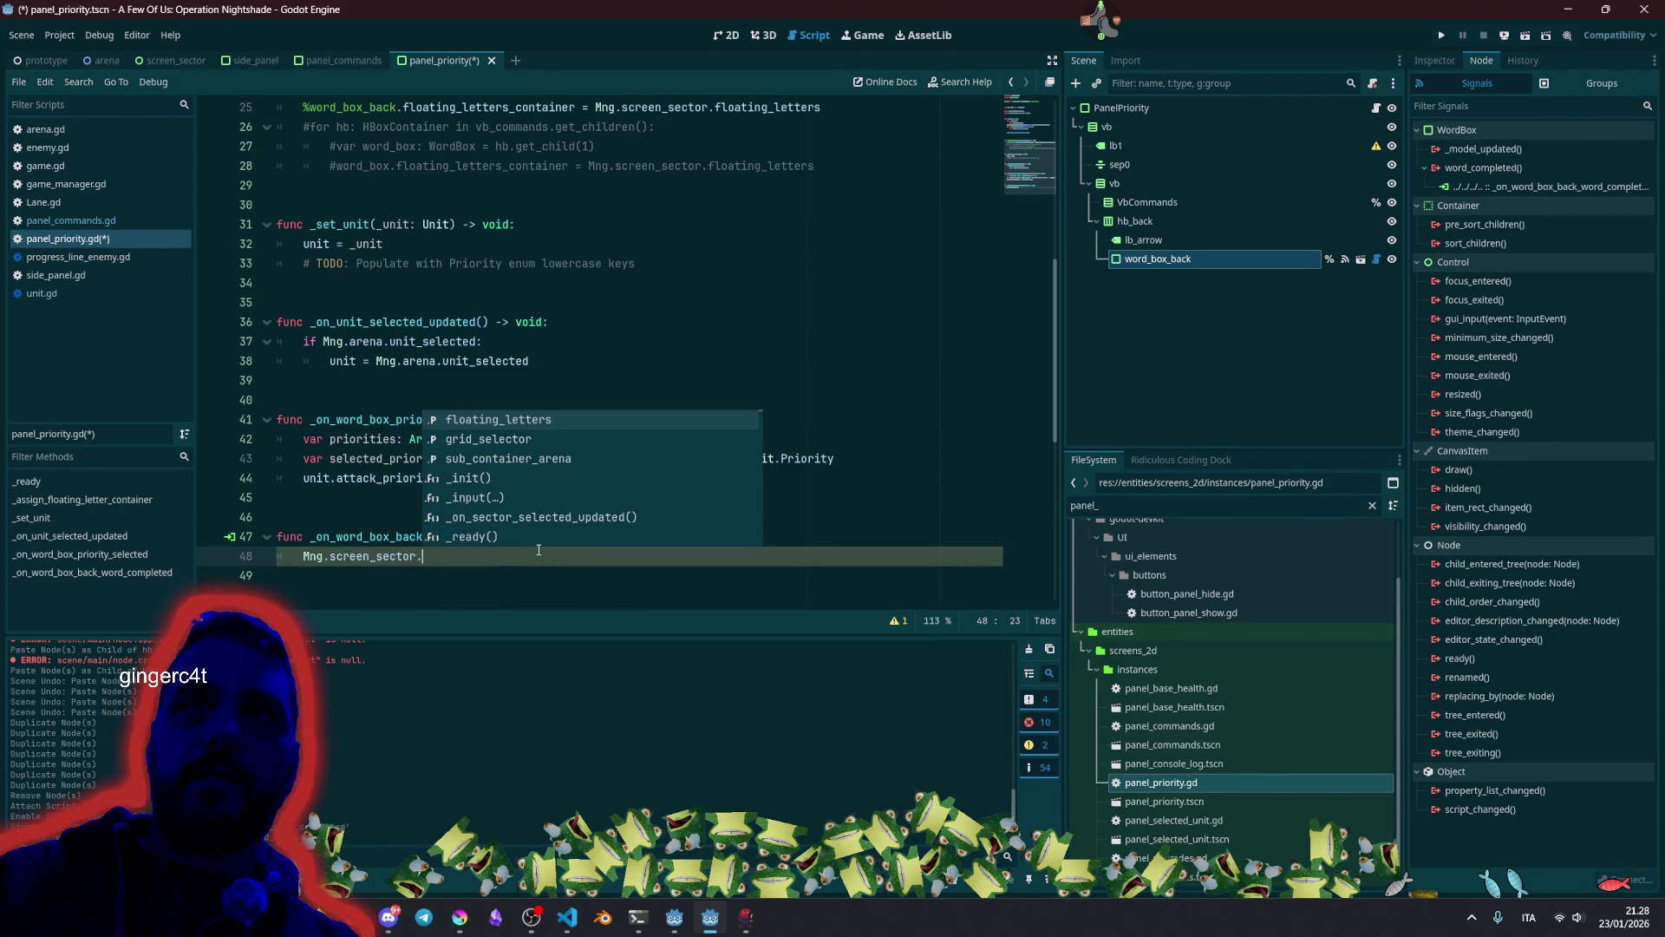
{"action": "type", "text": "side"}
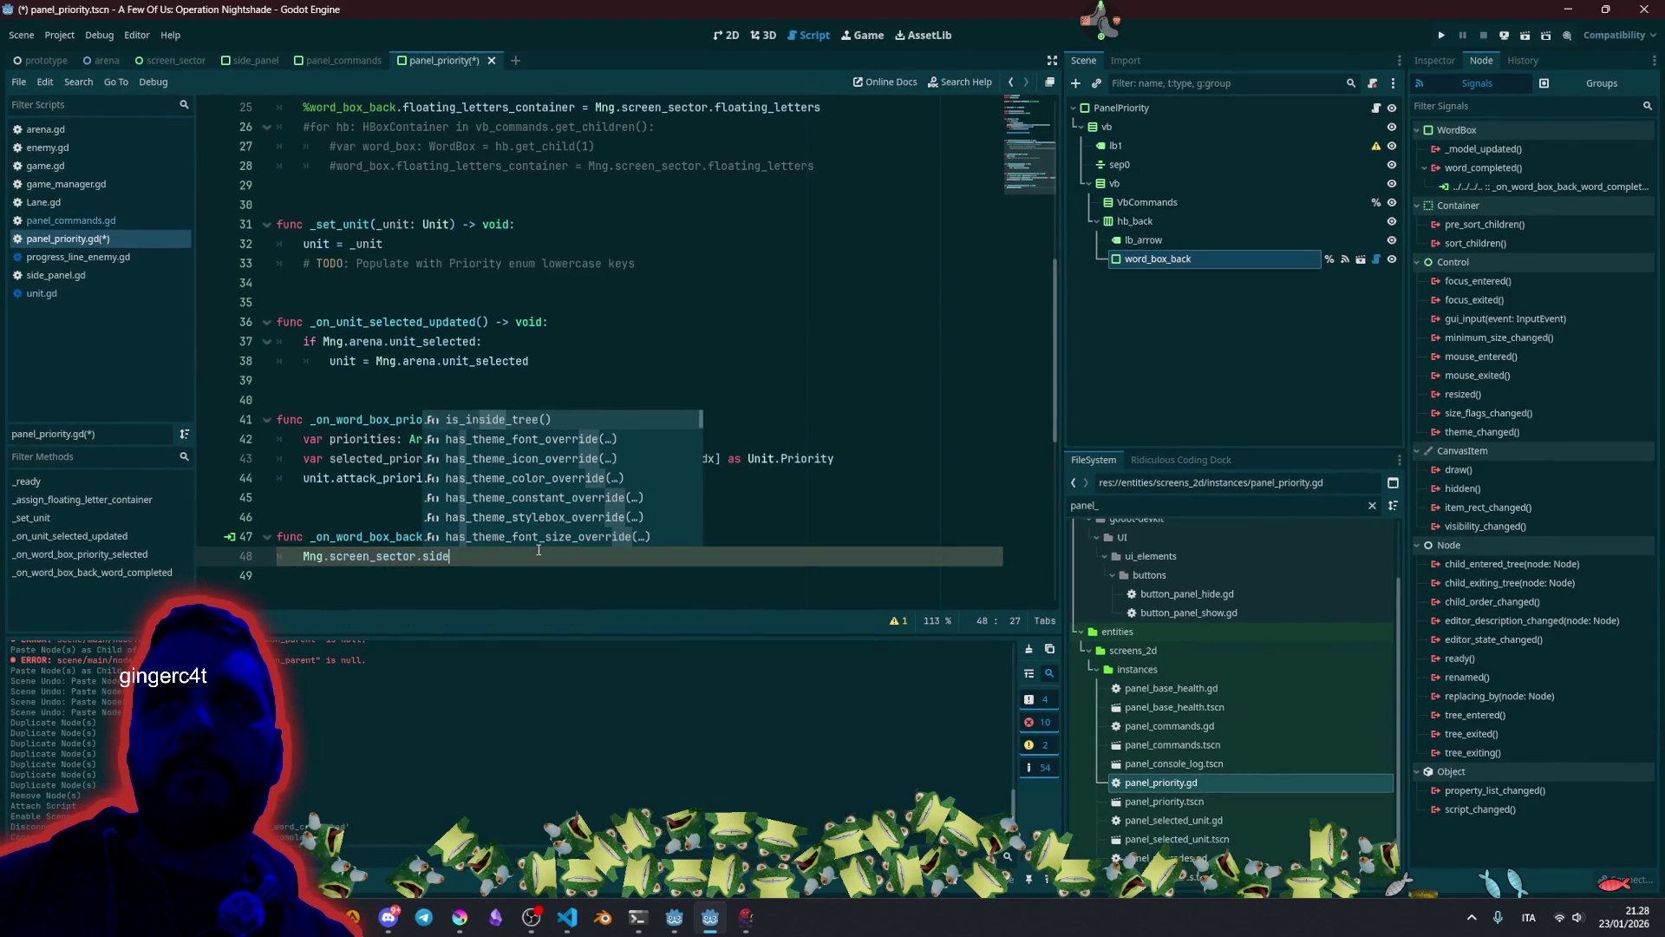
{"action": "key", "text": "ctrl+BackSpace"}
{"action": "type", "text": "fl"}
{"action": "key", "text": "Return"}
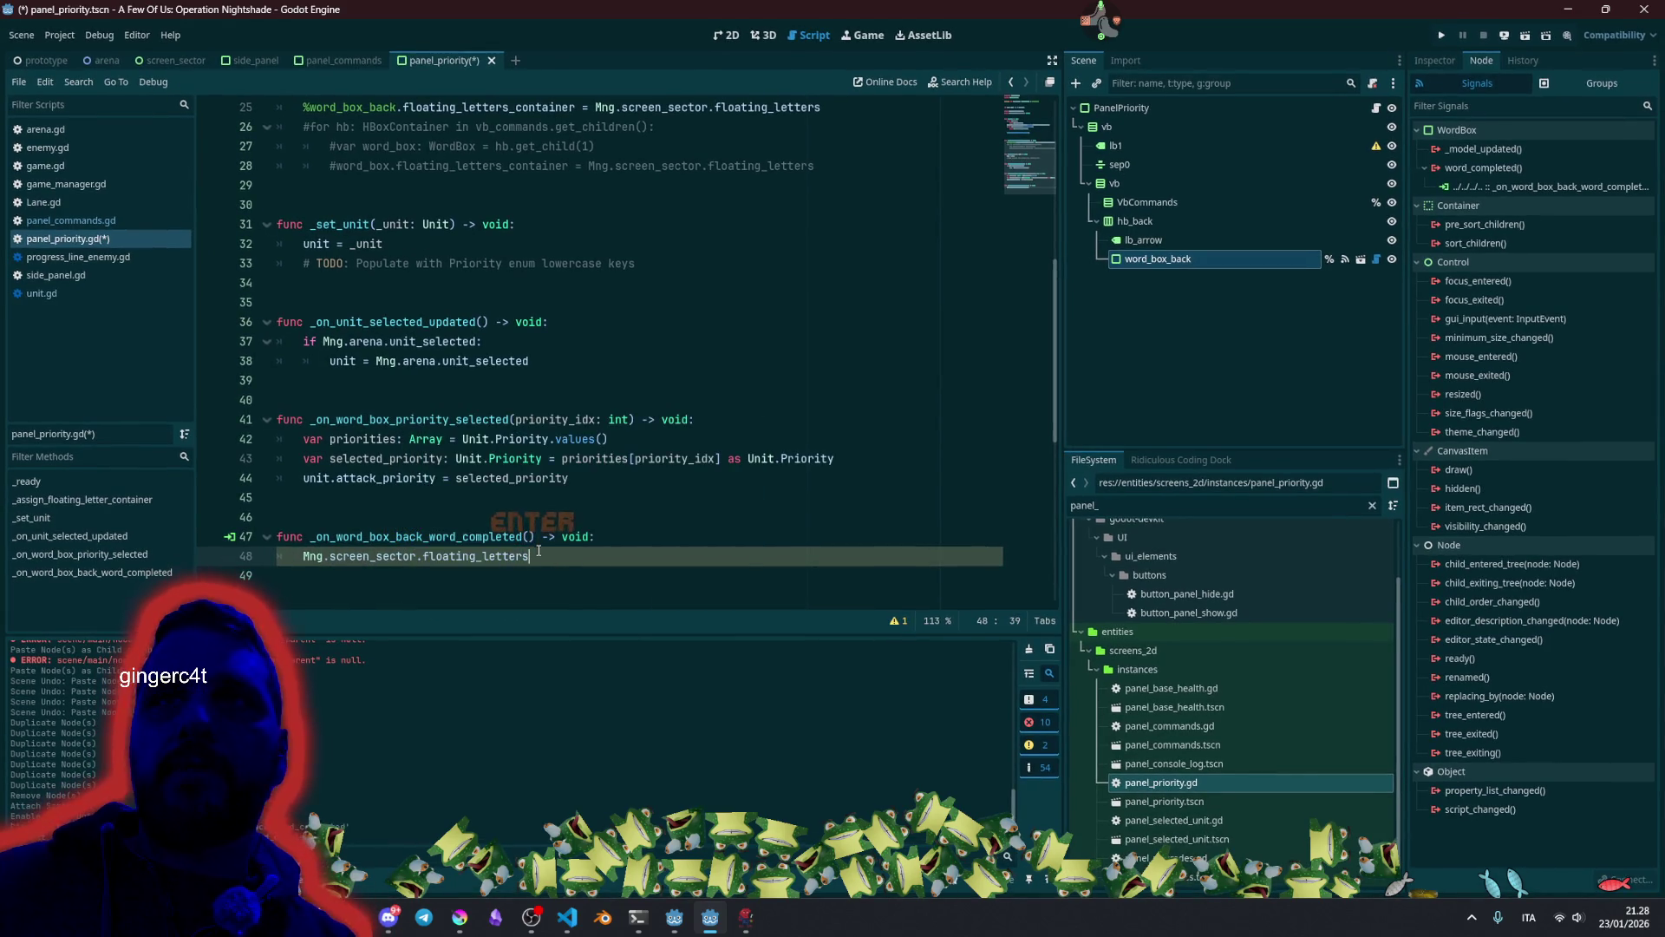
{"action": "left_click", "coordinate": [494, 556], "text": "ctrl"}
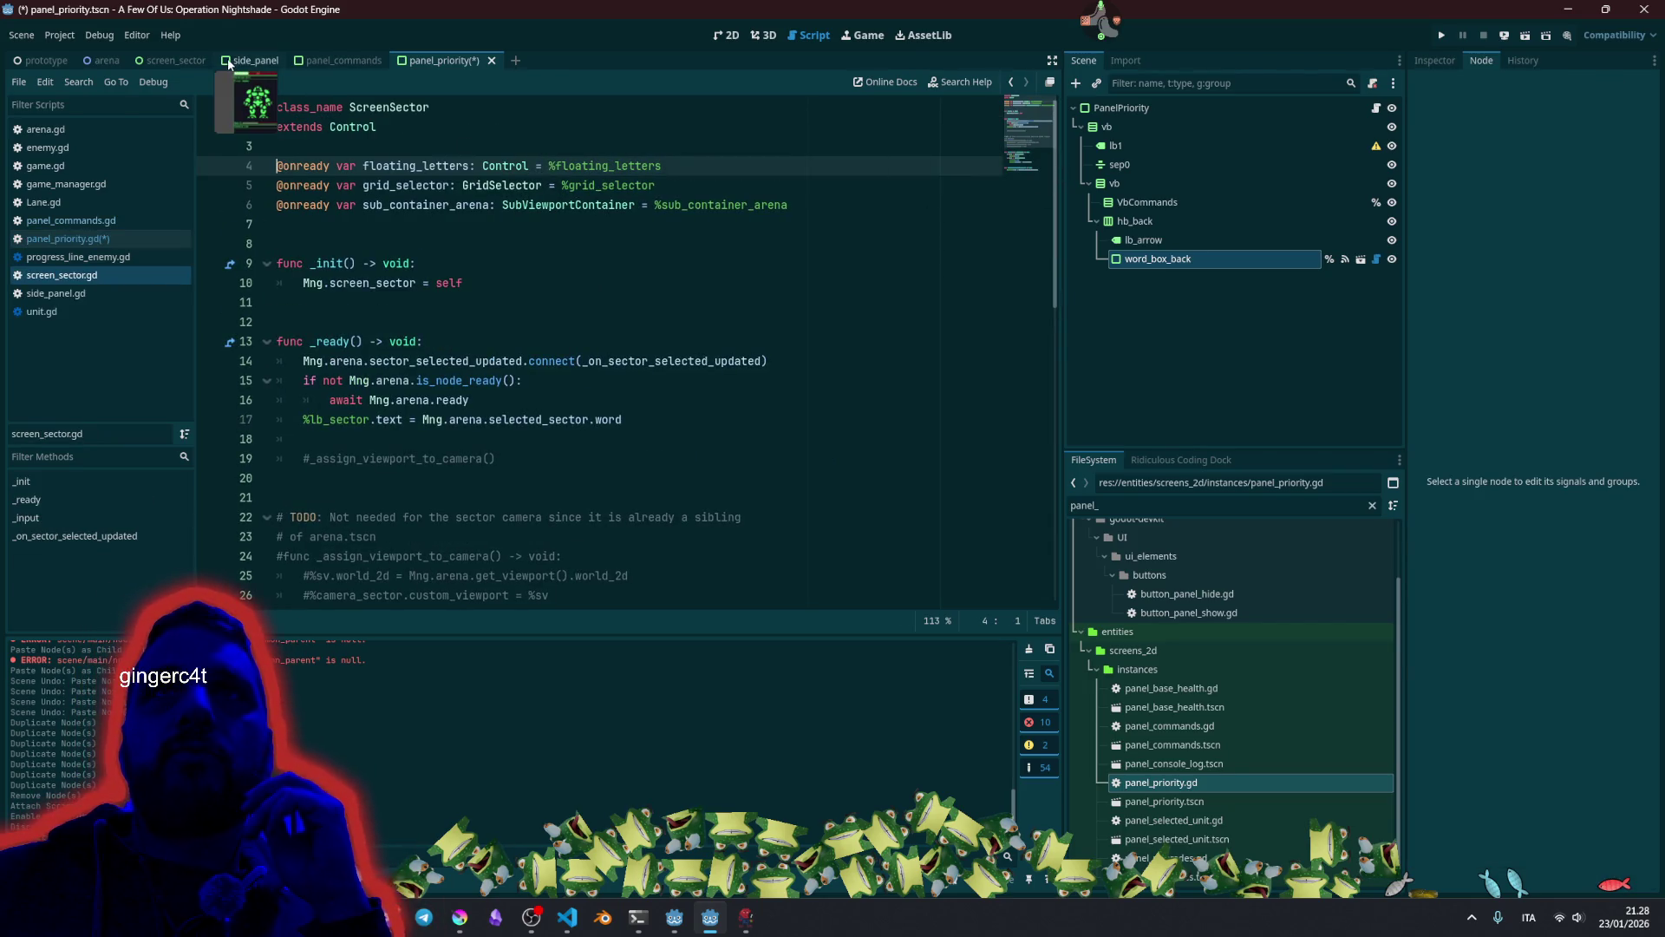
In the screen_sector scene, set SidePanel to Access as Unique Name.
{"action": "left_click", "coordinate": [181, 60]}
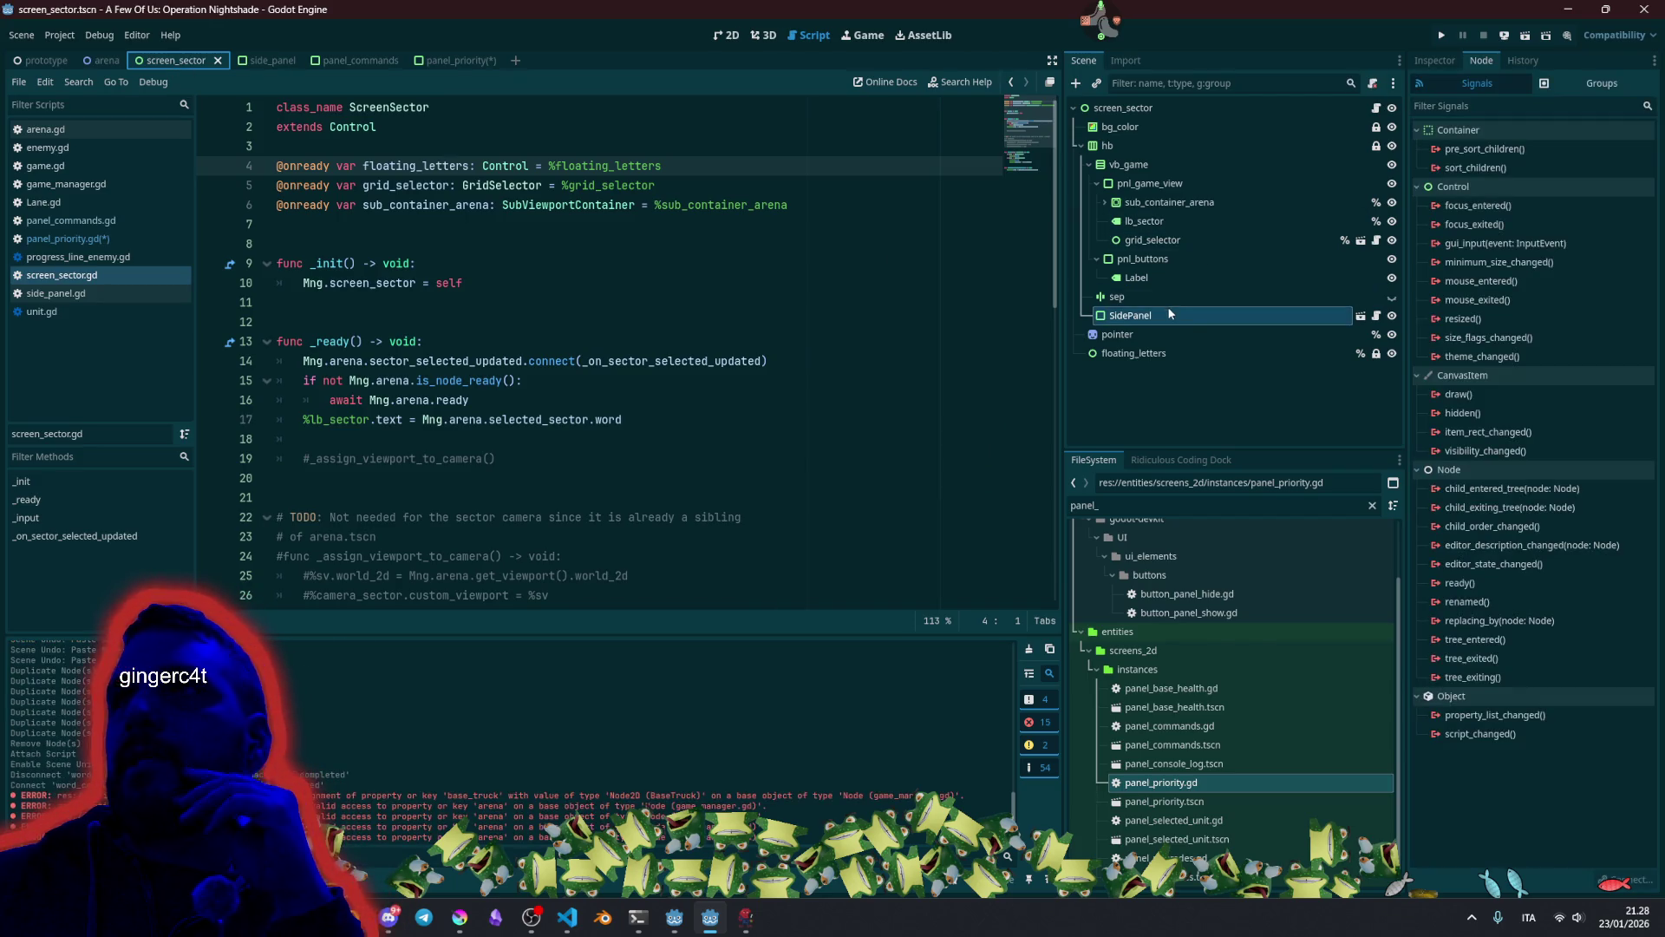
{"action": "right_click", "coordinate": [1168, 315]}
{"action": "left_click", "coordinate": [1214, 719]}
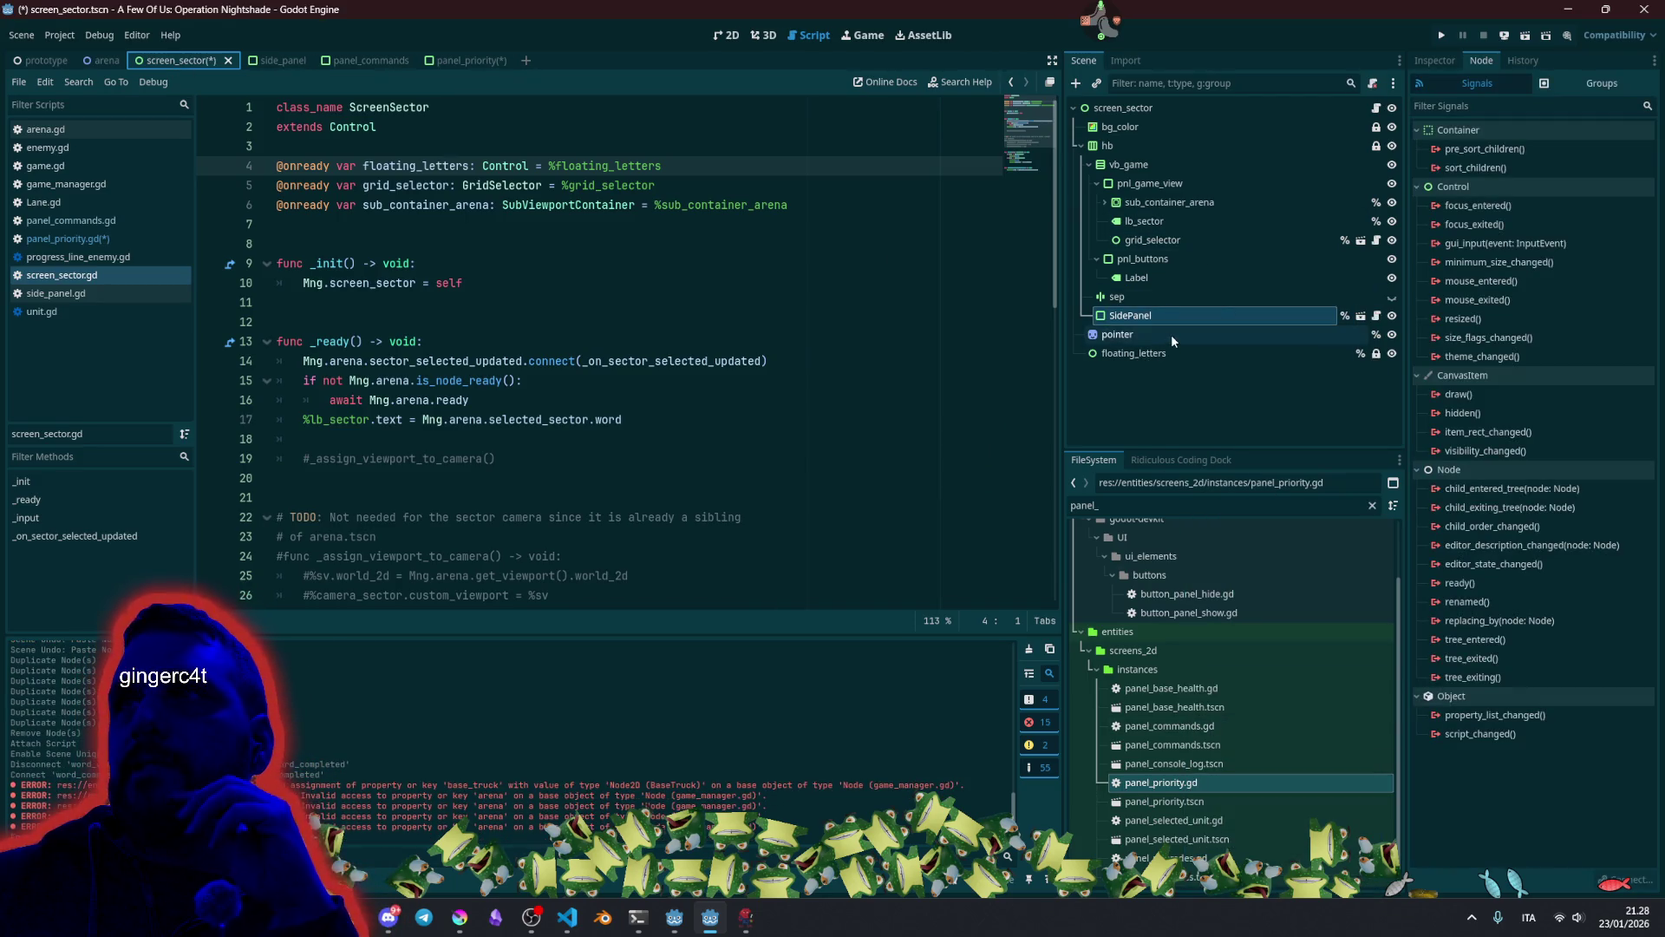
Open the side_panel scene and inspect the panels under BottomTabs, ending on PanelUpgrades.
{"action": "left_click", "coordinate": [1367, 316]}
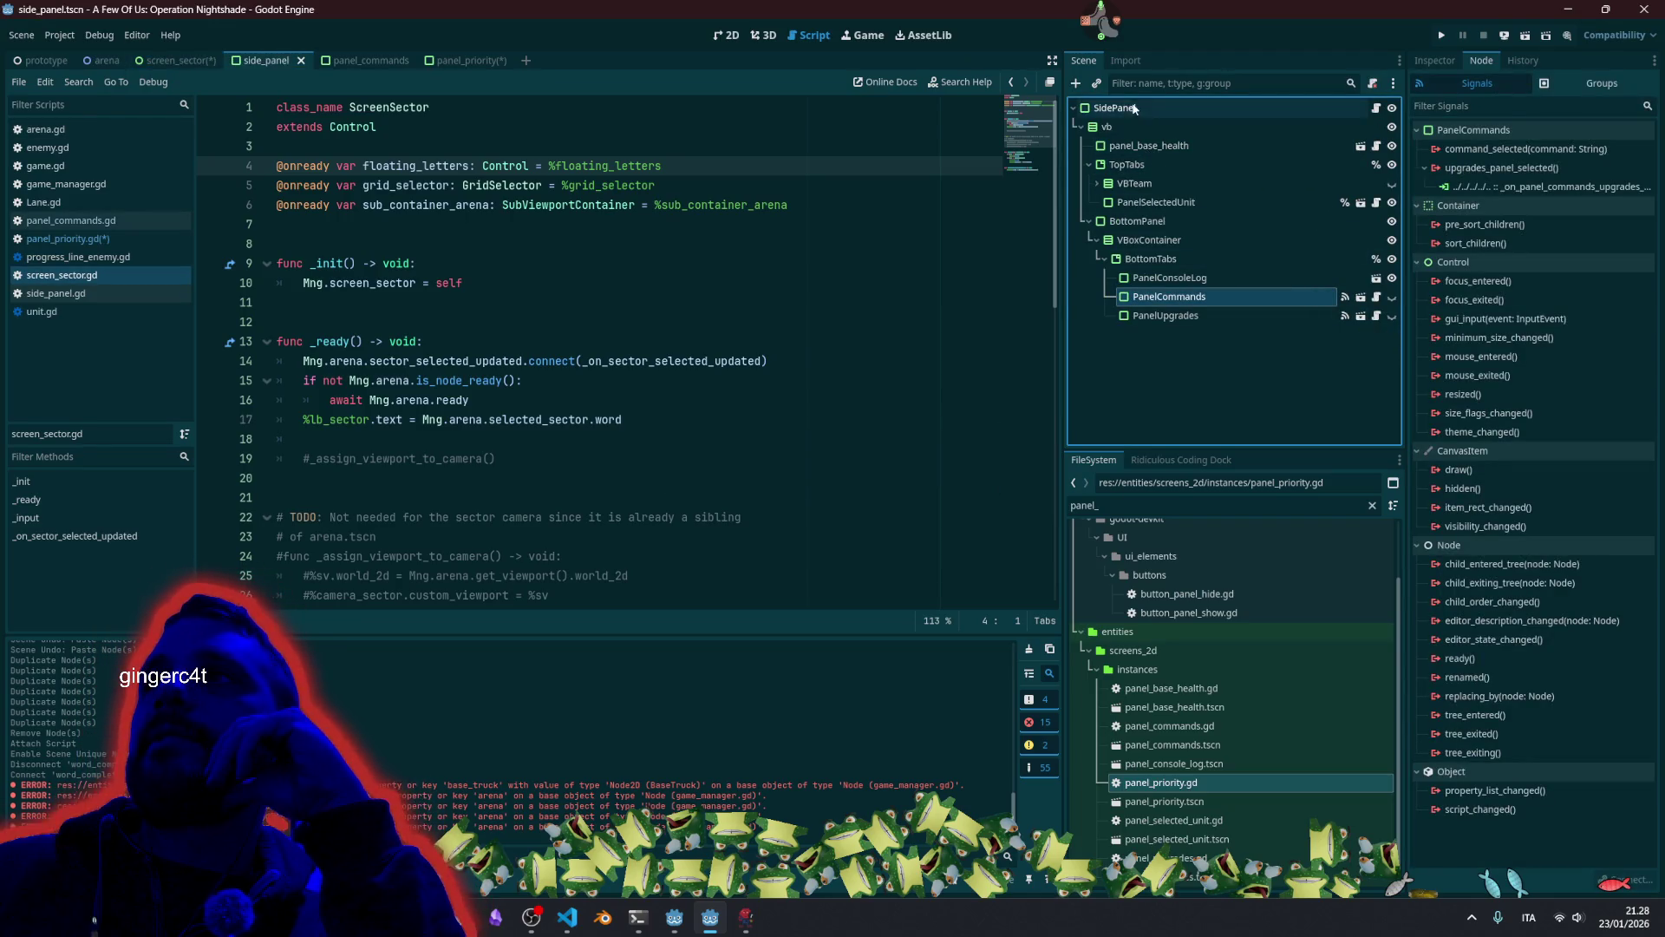
{"action": "left_click", "coordinate": [1171, 259]}
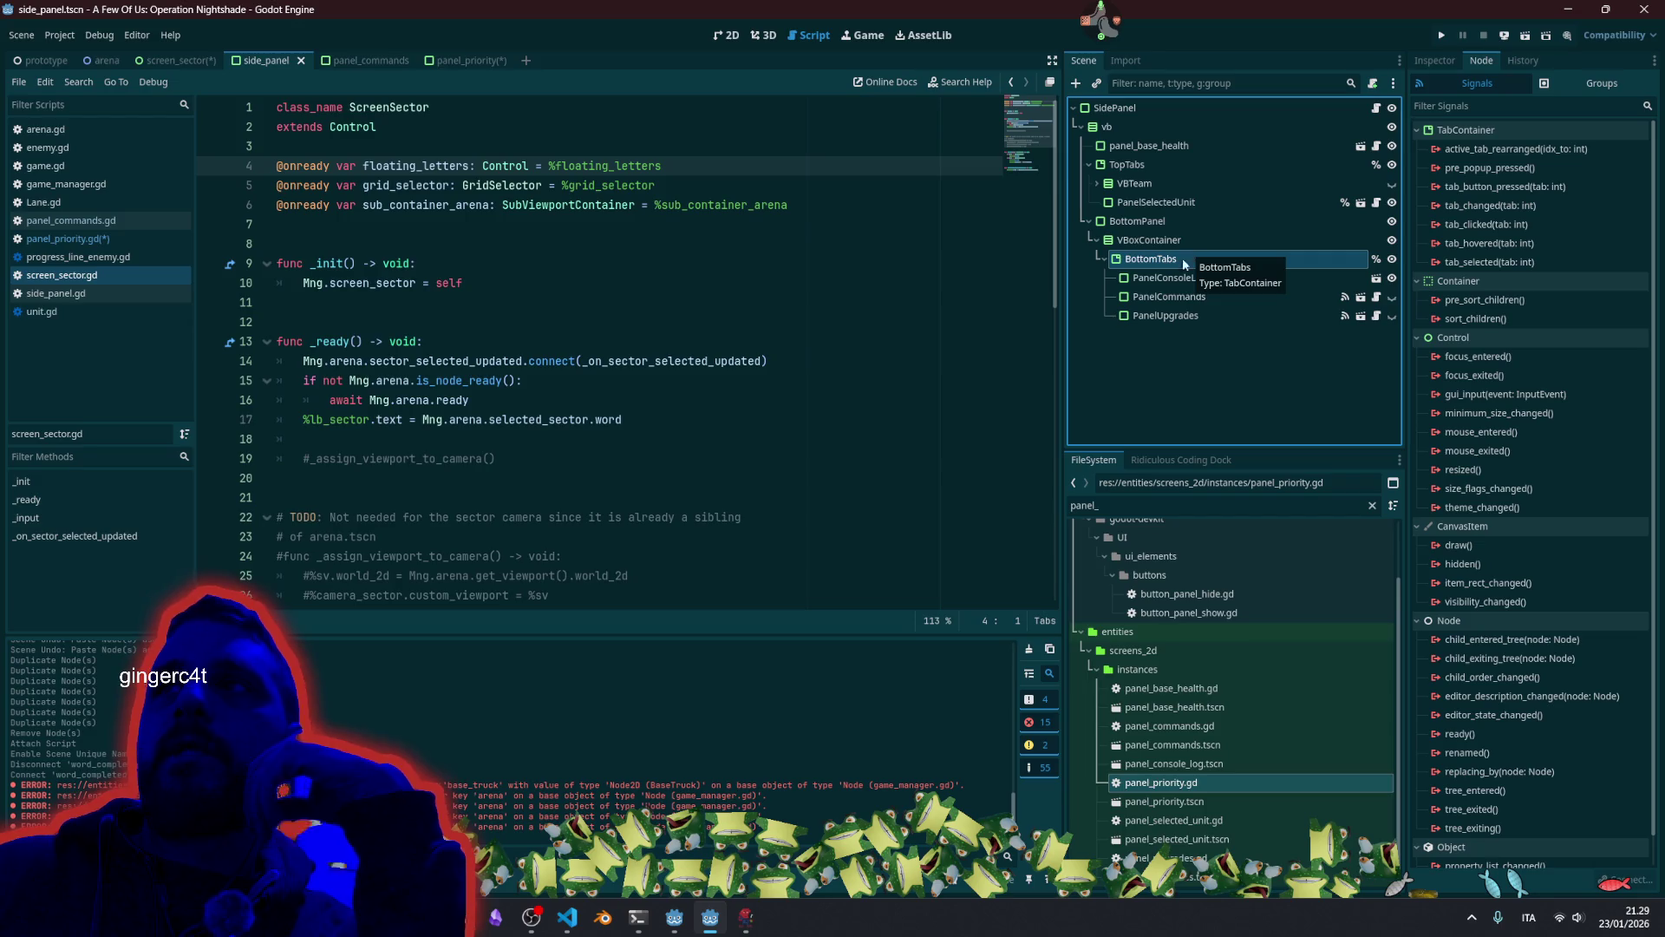
{"action": "left_click", "coordinate": [1167, 277]}
{"action": "left_click", "coordinate": [1171, 297]}
{"action": "left_click", "coordinate": [1179, 317]}
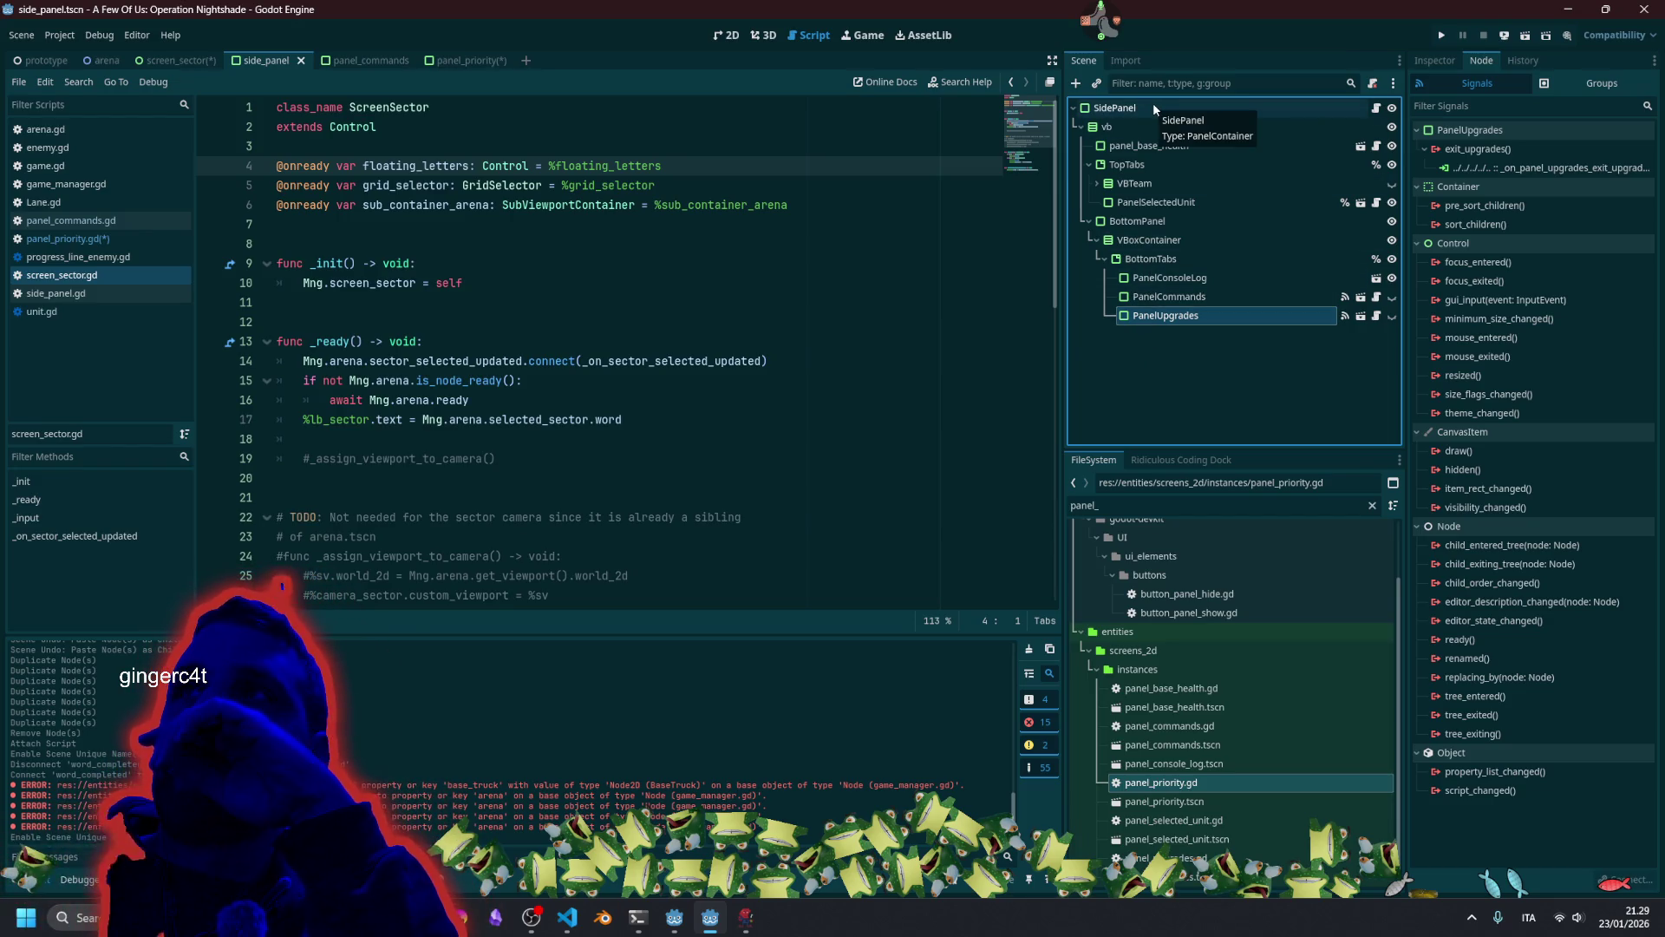
Replace line 48's floating_letters reference in panel_priority.gd with back_pressed.emit().
{"action": "left_click", "coordinate": [61, 238]}
{"action": "key", "text": "End"}
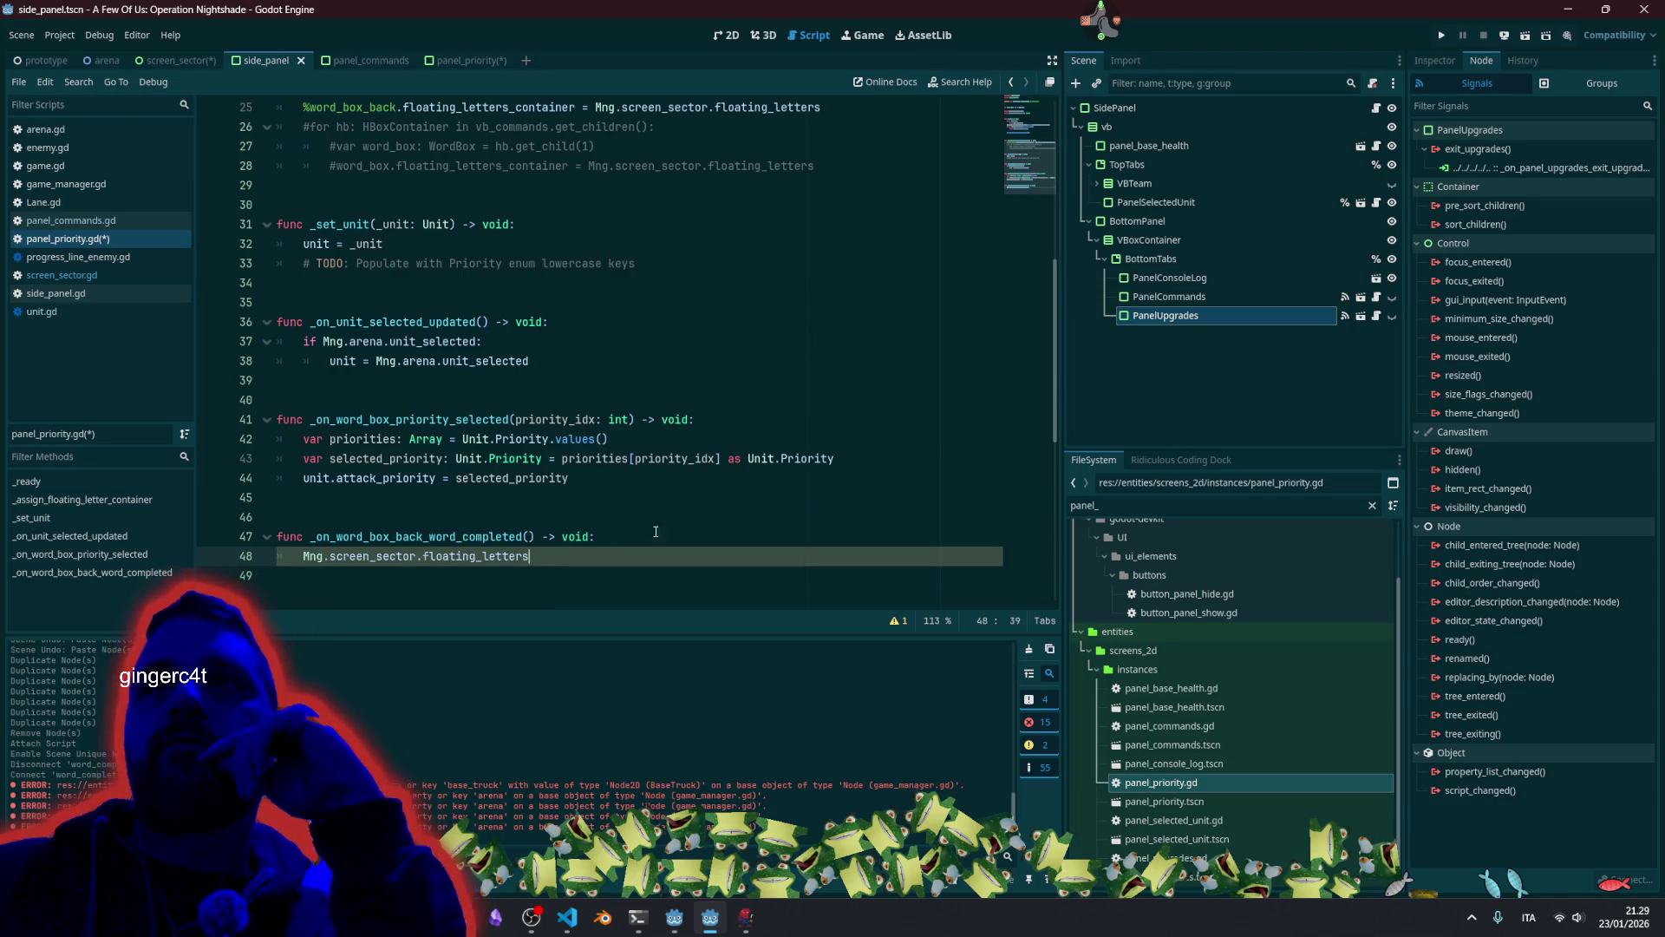
{"action": "key", "text": "shift+Home"}
{"action": "key", "text": "Delete"}
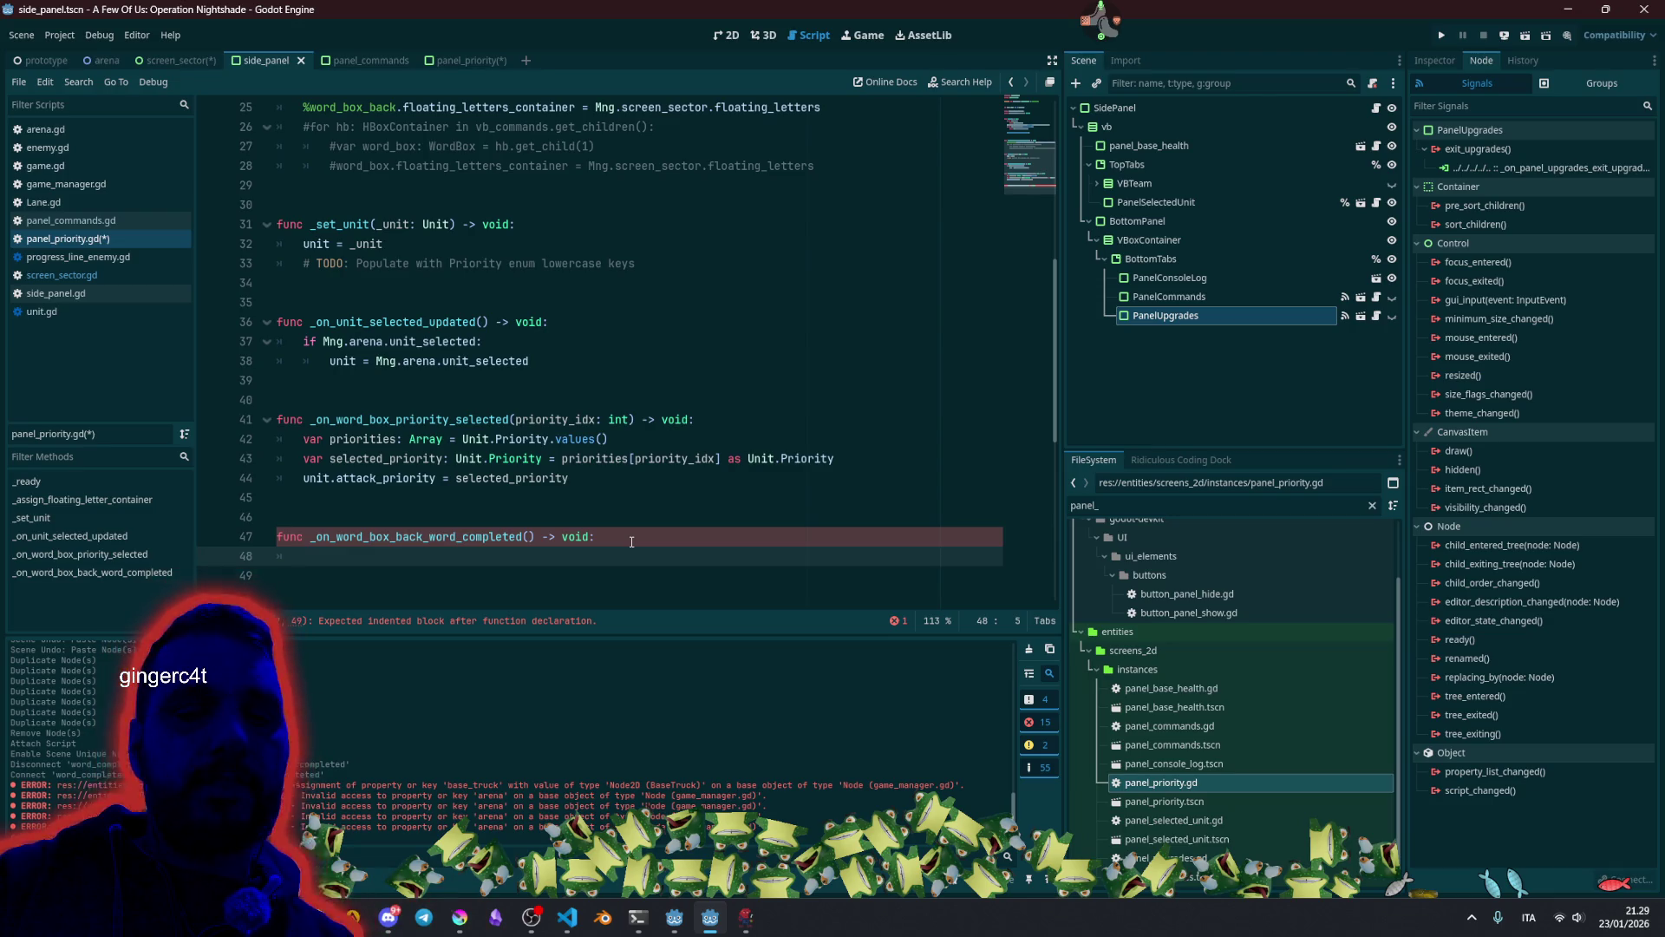
{"action": "type", "text": "back_"}
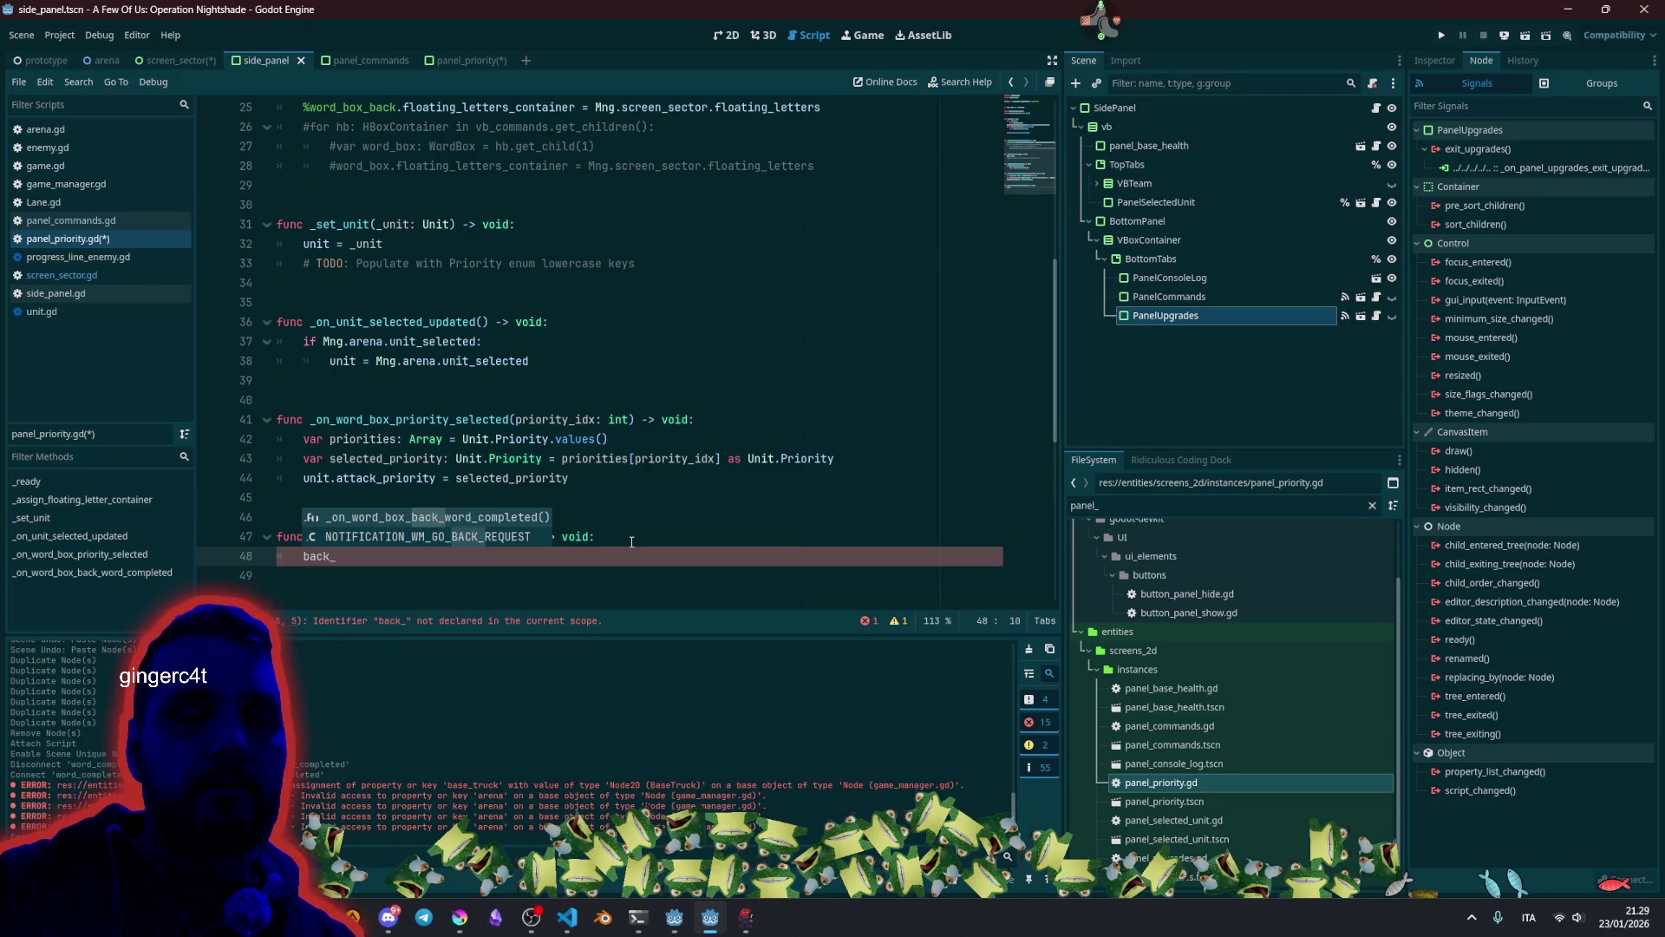
{"action": "type", "text": "pressed"}
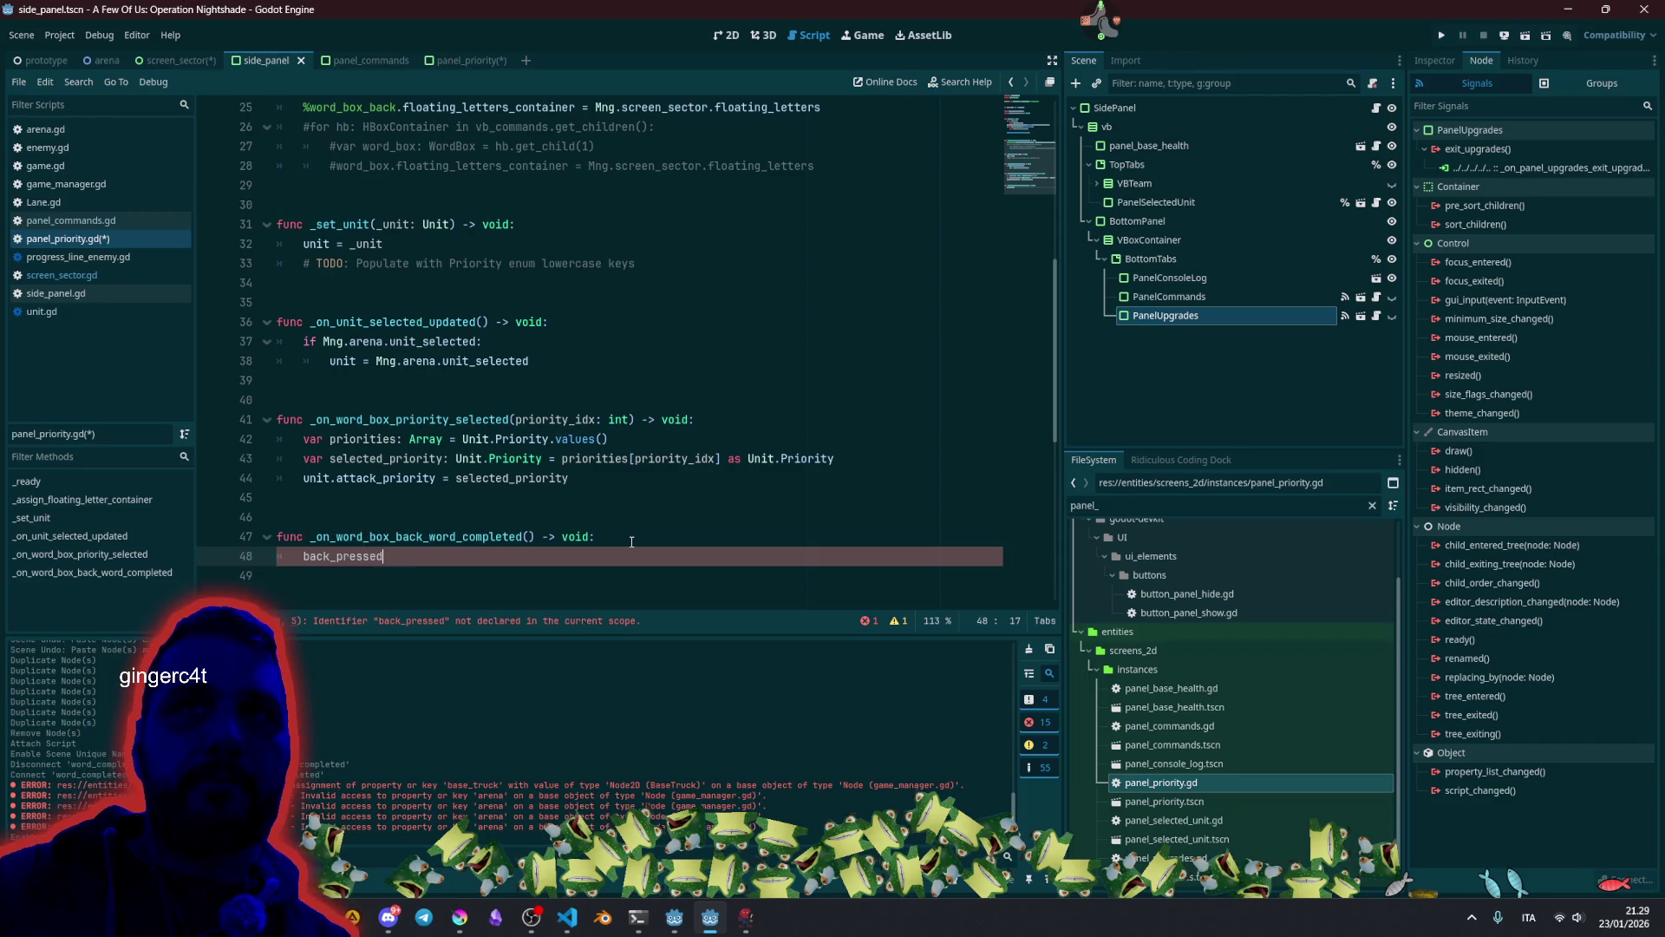
{"action": "type", "text": ".emit("}
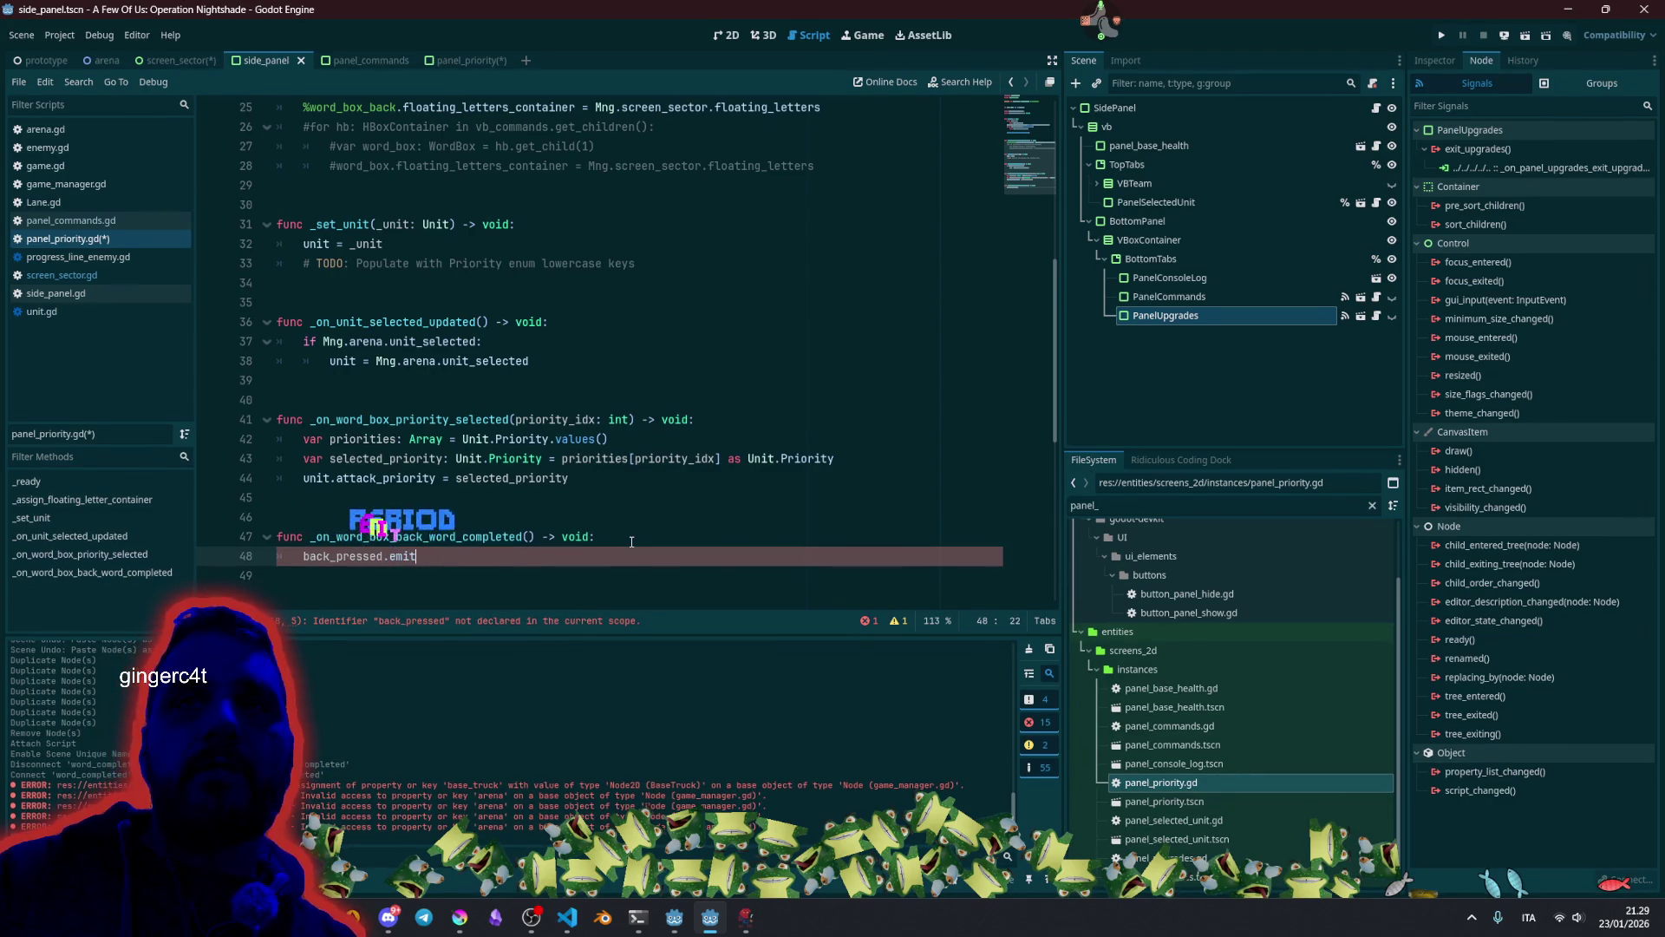
Select the back_pressed name on that line to copy it.
{"action": "key", "text": "Home"}
{"action": "key", "text": "ctrl+shift+Right"}
{"action": "key", "text": "ctrl+c"}
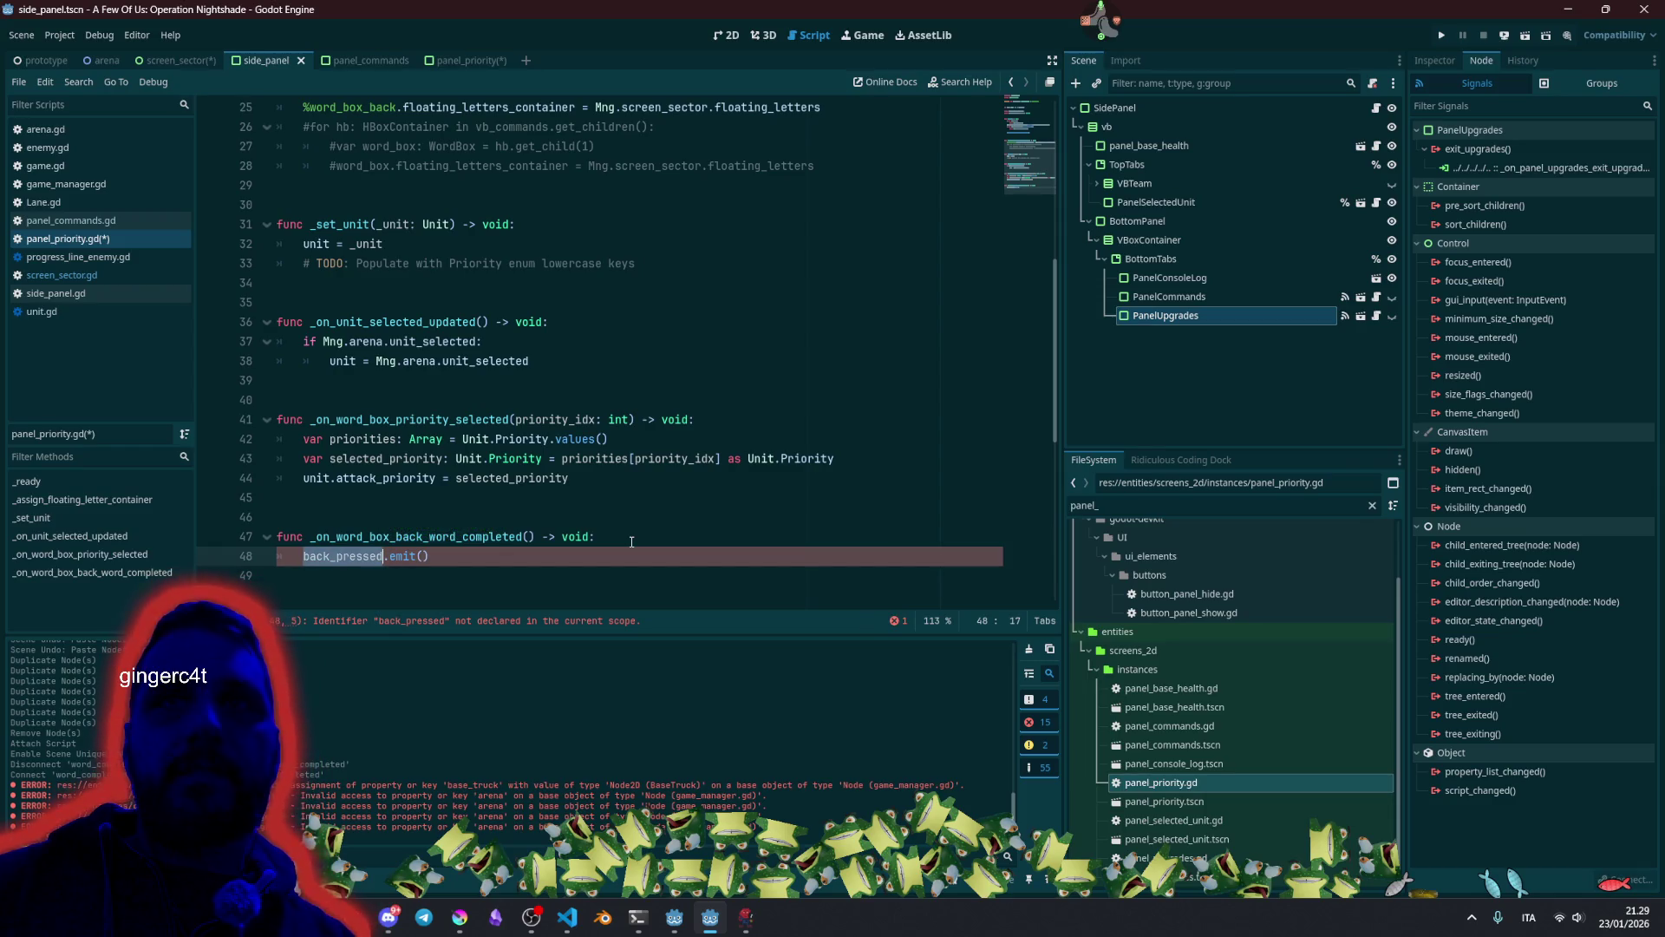
{"action": "scroll", "coordinate": [631, 541], "scroll_direction": "up", "scroll_amount": 8}
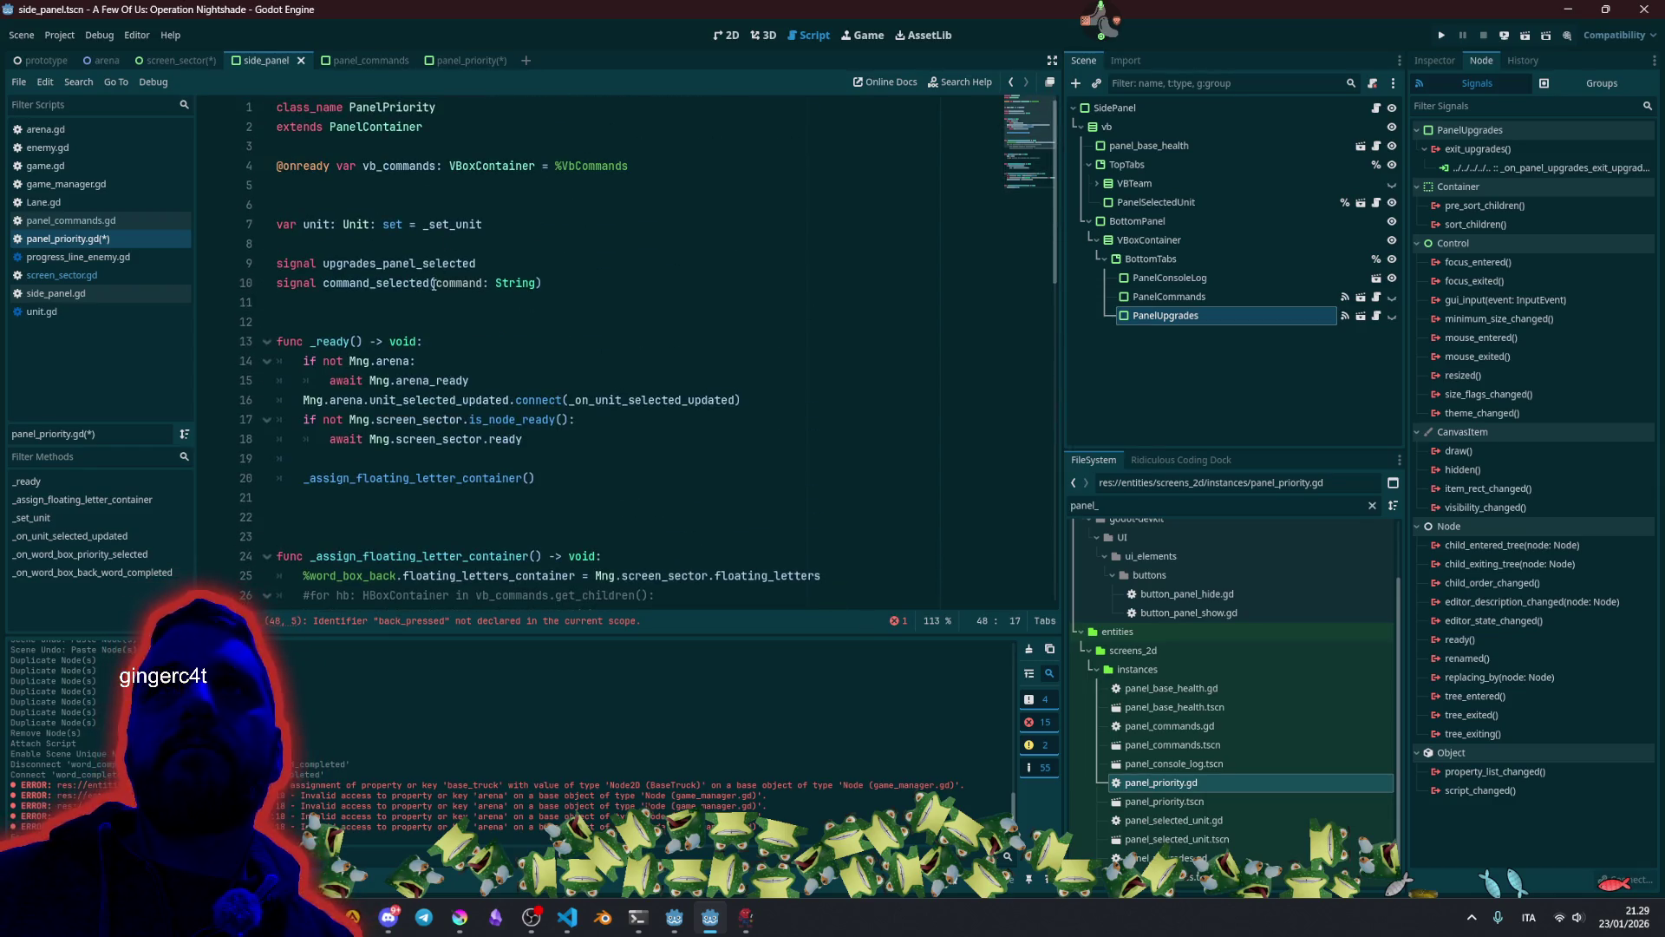
Rename the upgrades_panel_selected signal to back_pressed and delete the command_selected signal line.
{"action": "left_click", "coordinate": [460, 262]}
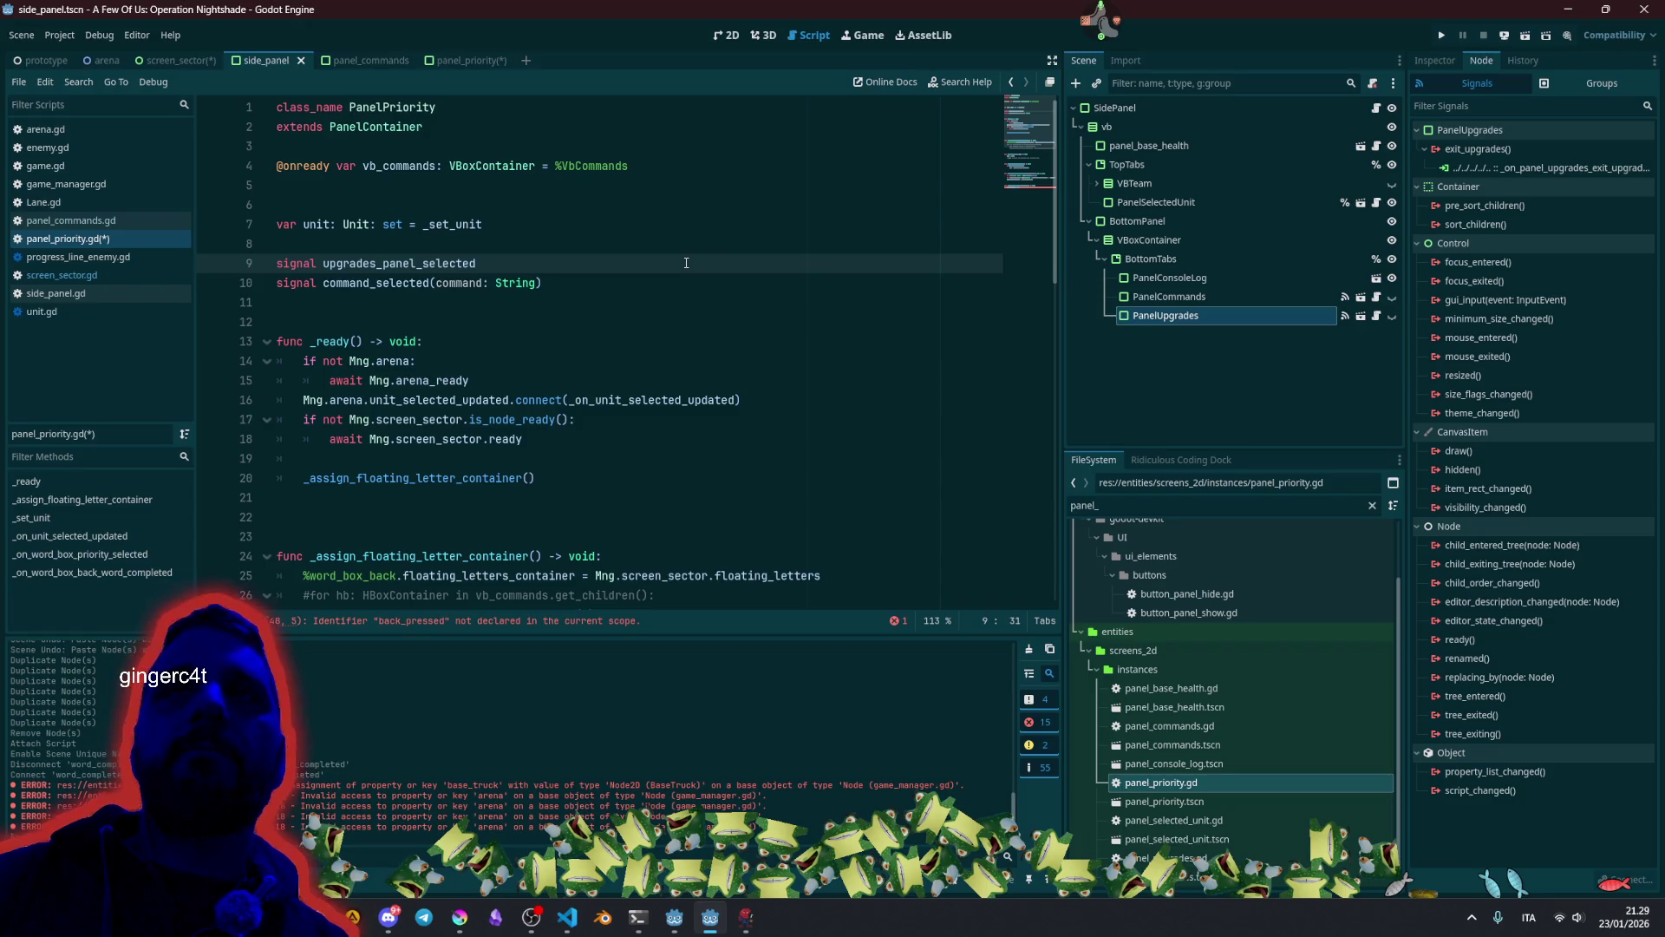
{"action": "double_click", "coordinate": [379, 264]}
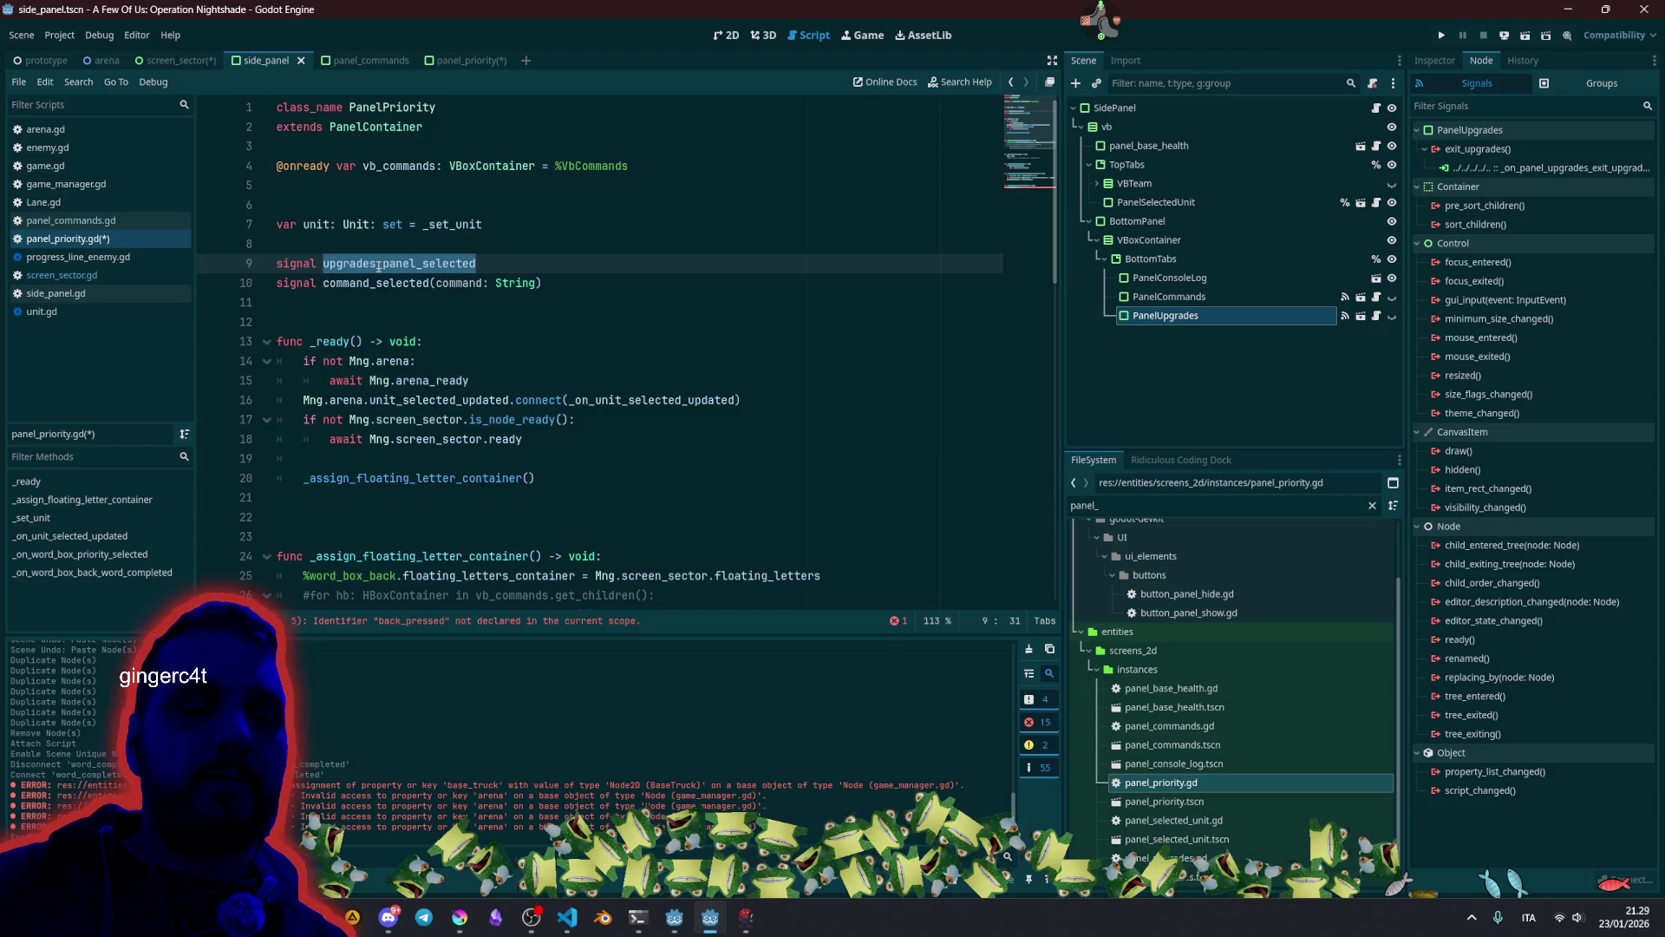
{"action": "double_click", "coordinate": [379, 266]}
{"action": "key", "text": "ctrl+v"}
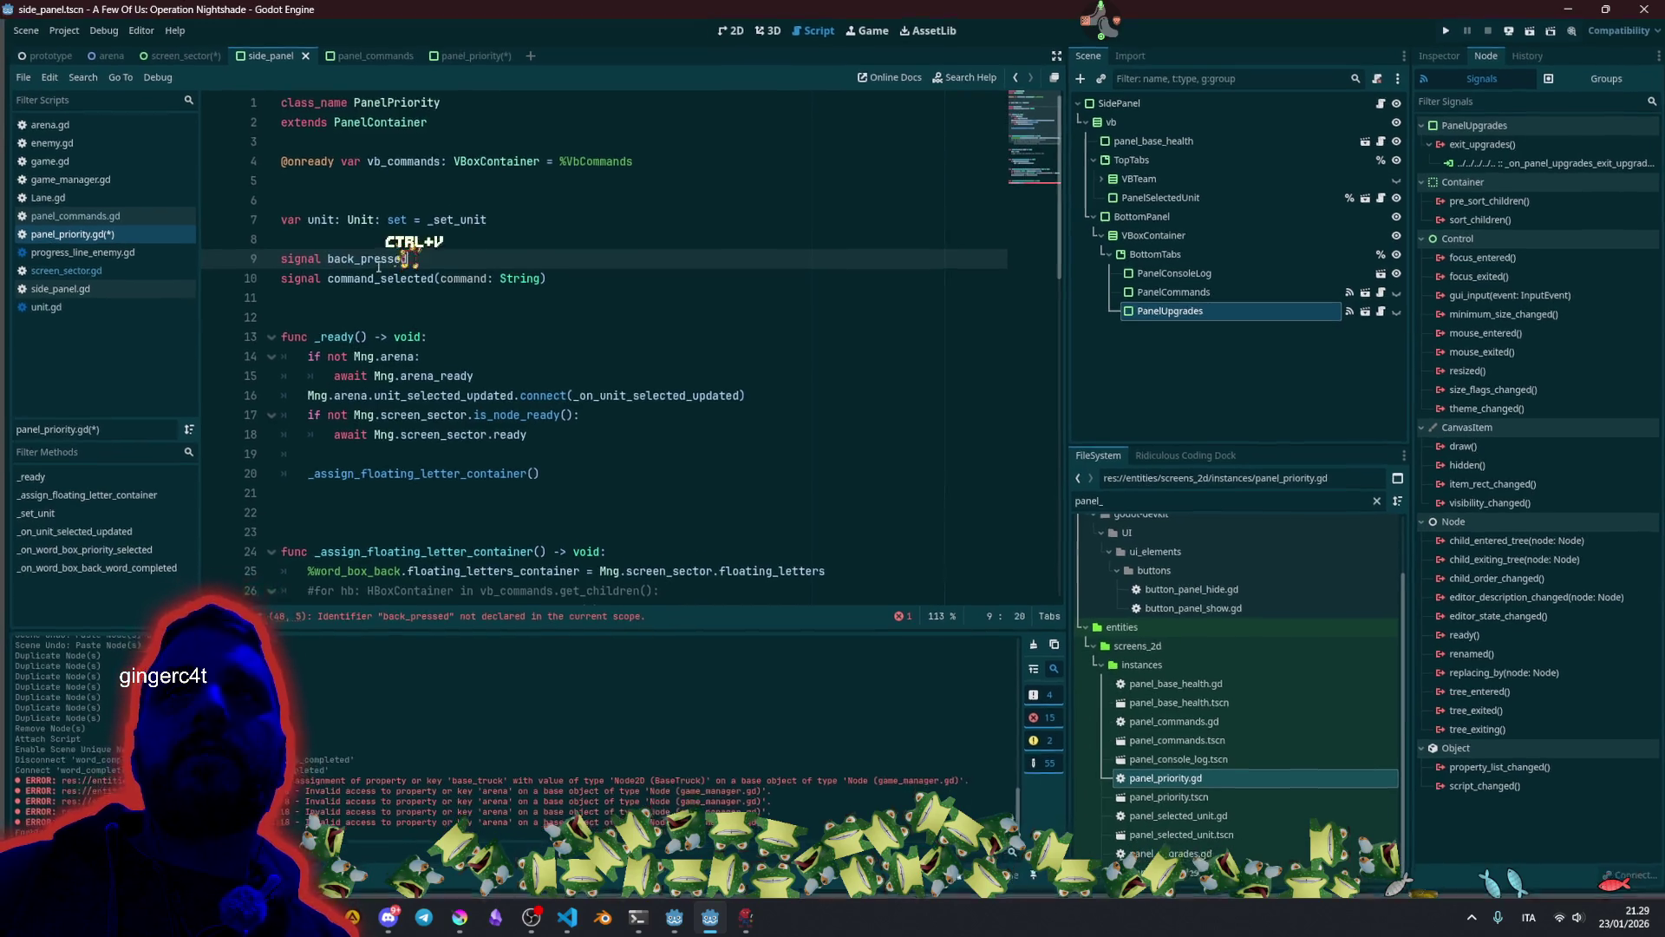
{"action": "key", "text": "Down"}
{"action": "key", "text": "Home"}
{"action": "key", "text": "shift+End"}
{"action": "key", "text": "BackSpace"}
{"action": "key", "text": "BackSpace"}
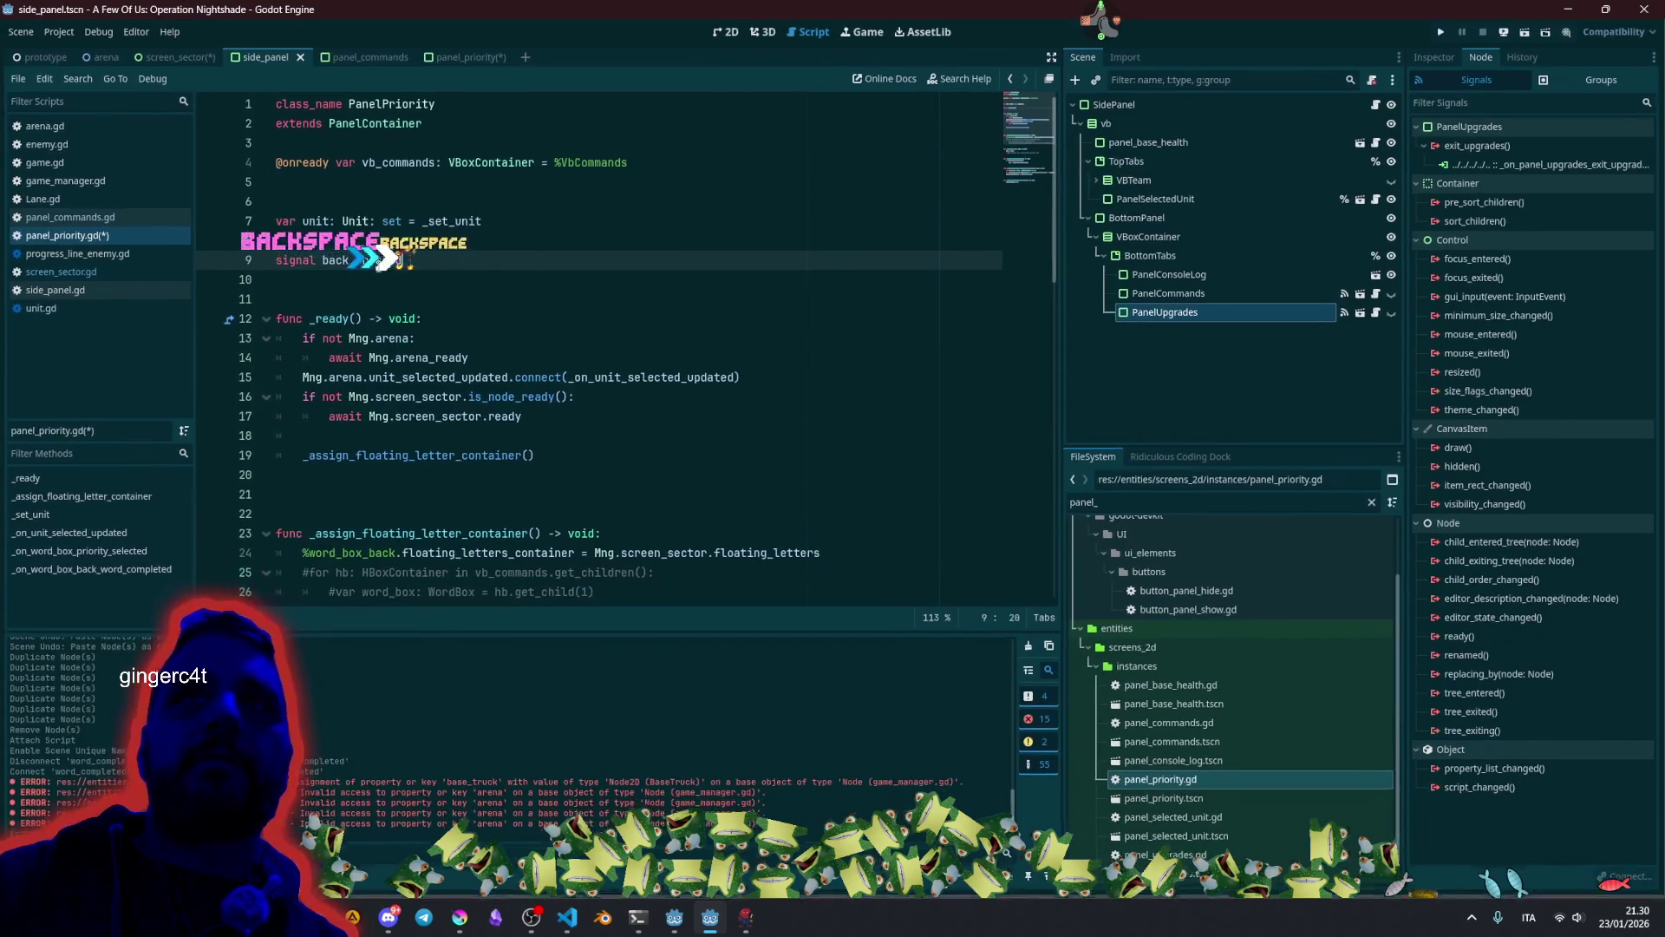
Save panel_priority.gd and select the full 'signal back_pressed' declaration.
{"action": "key", "text": "ctrl+s"}
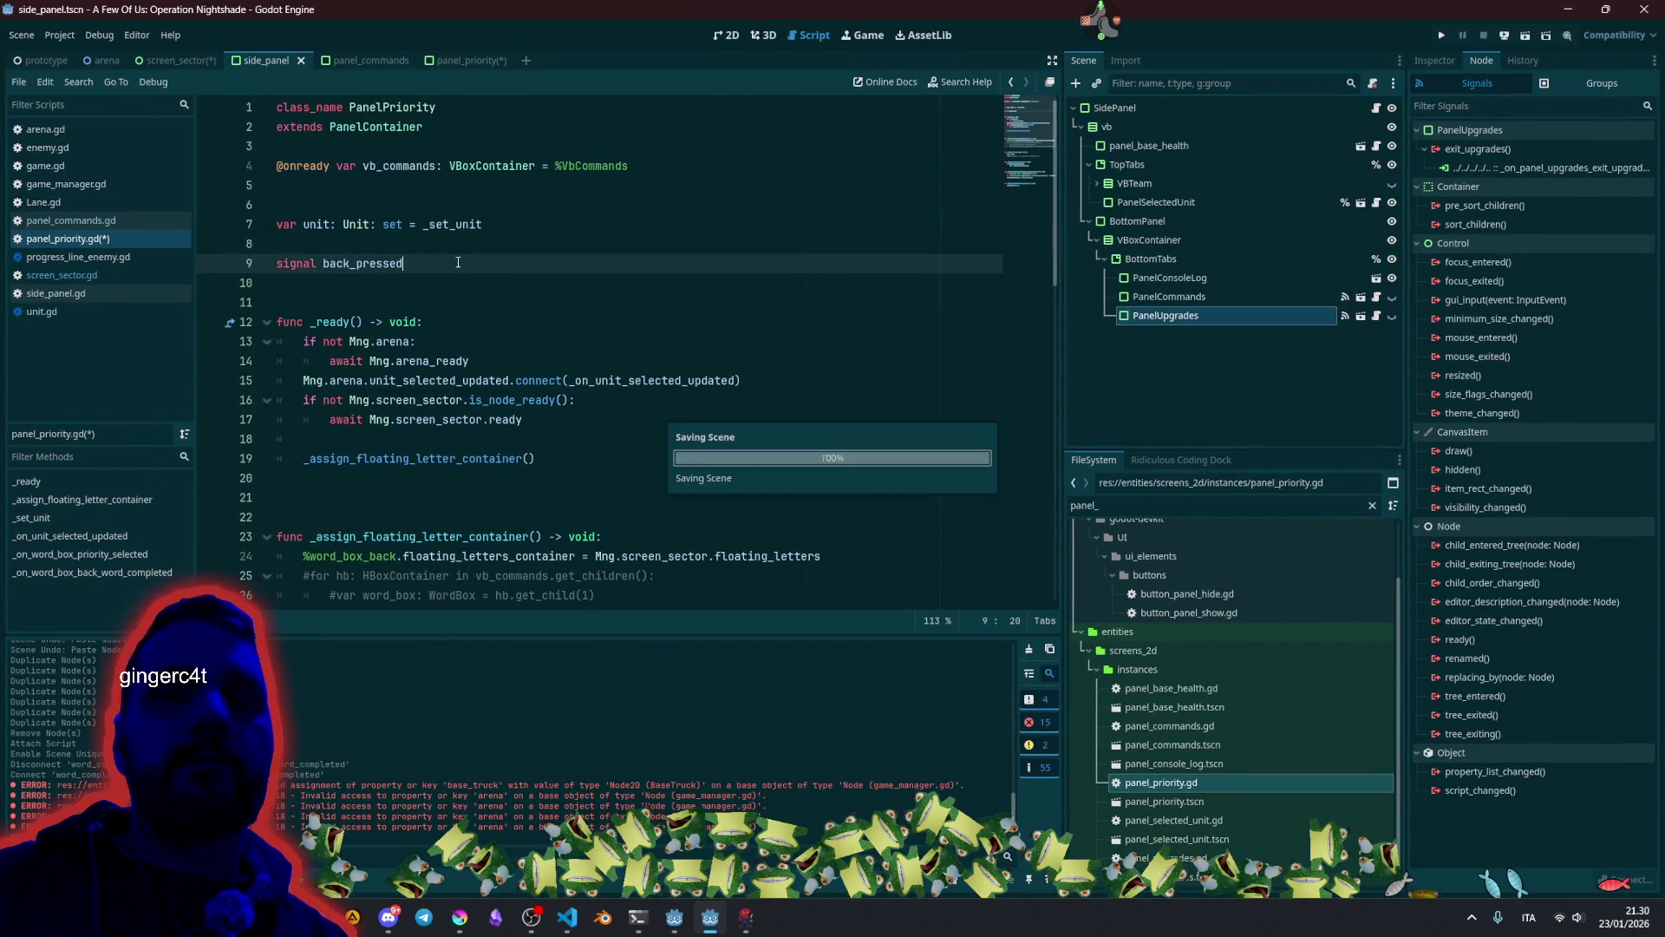
{"action": "double_click", "coordinate": [364, 262]}
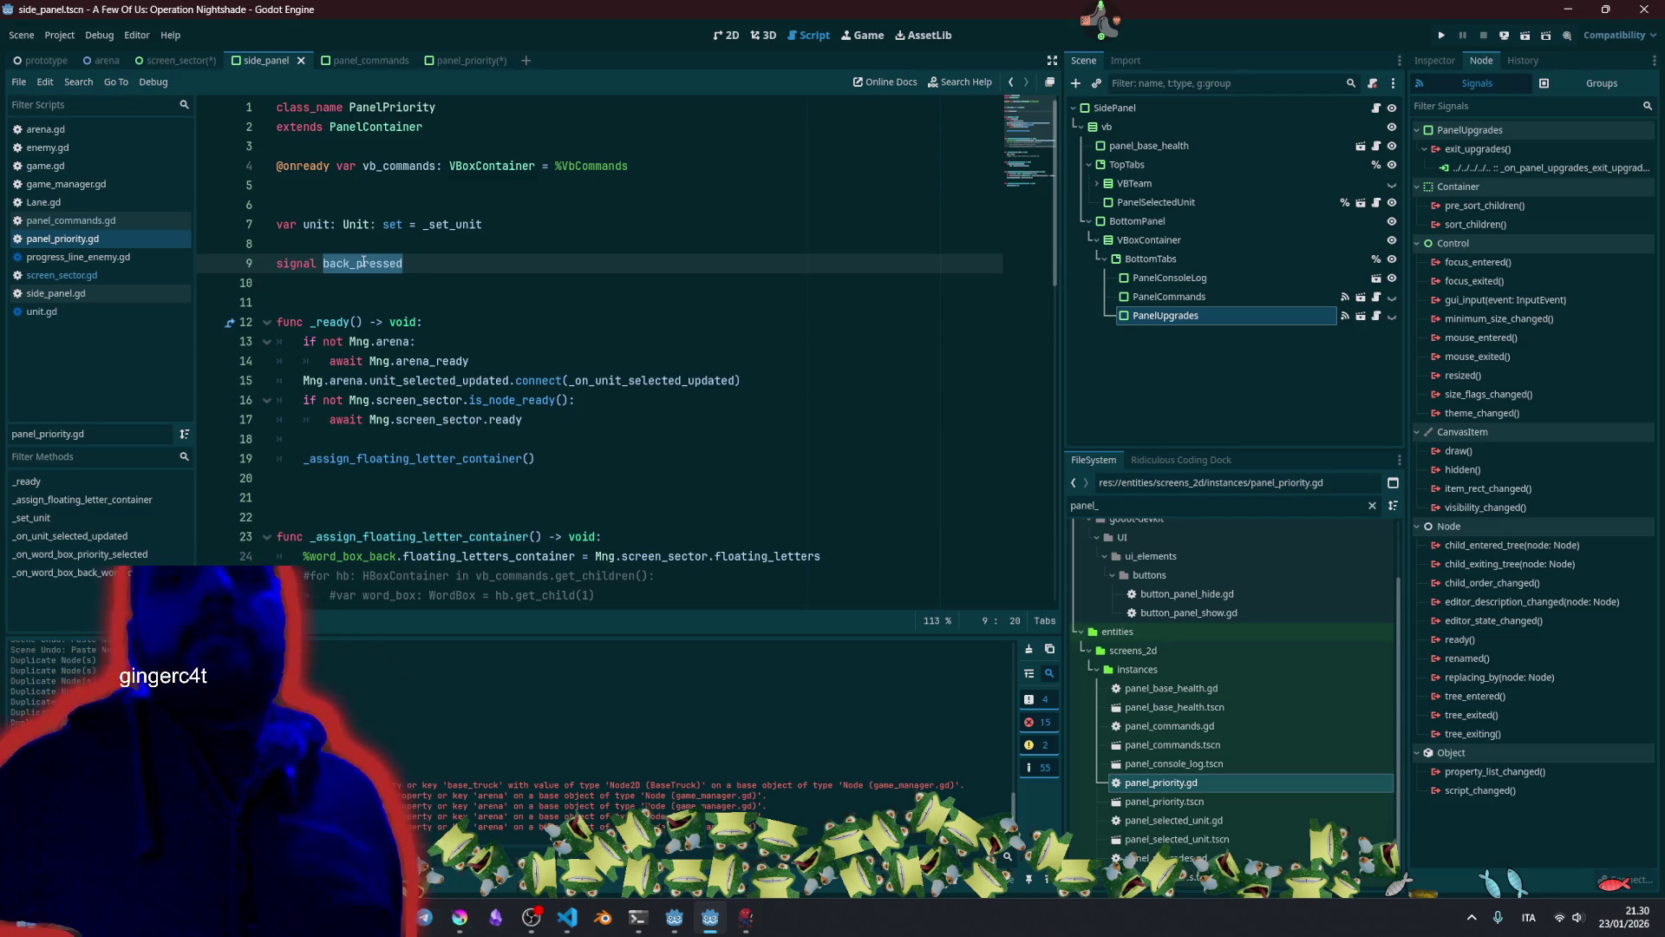
{"action": "key", "text": "shift+Home"}
{"action": "key", "text": "ctrl+c"}
{"action": "scroll", "coordinate": [363, 262], "scroll_direction": "up", "scroll_amount": 1}
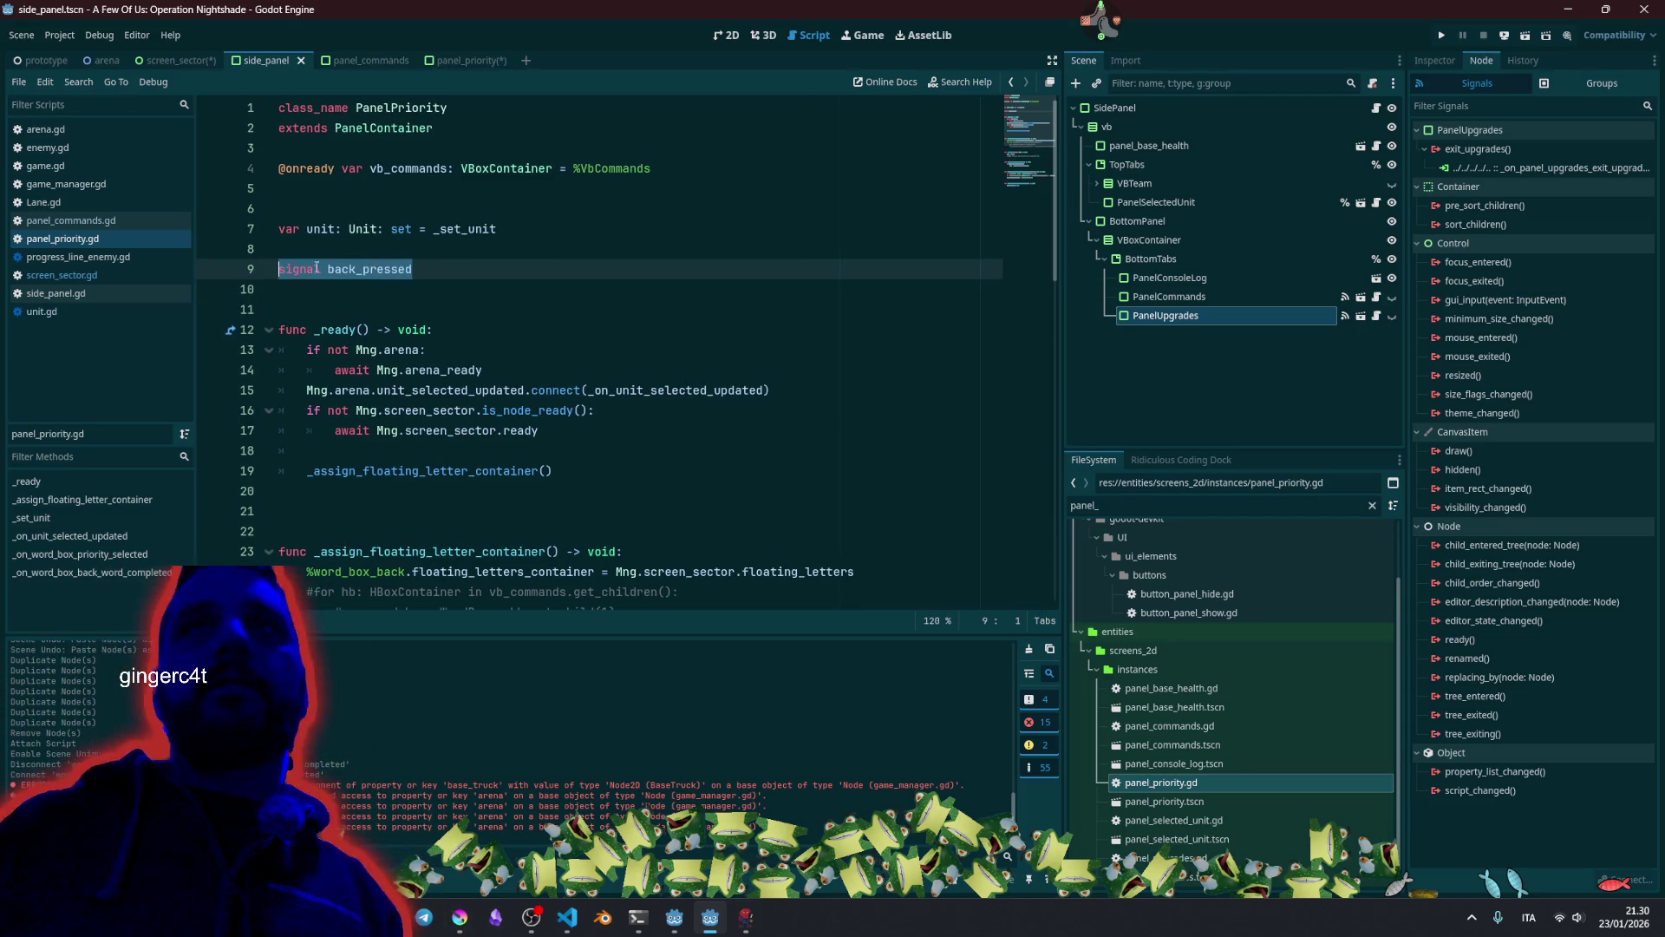
{"action": "left_click", "coordinate": [397, 241]}
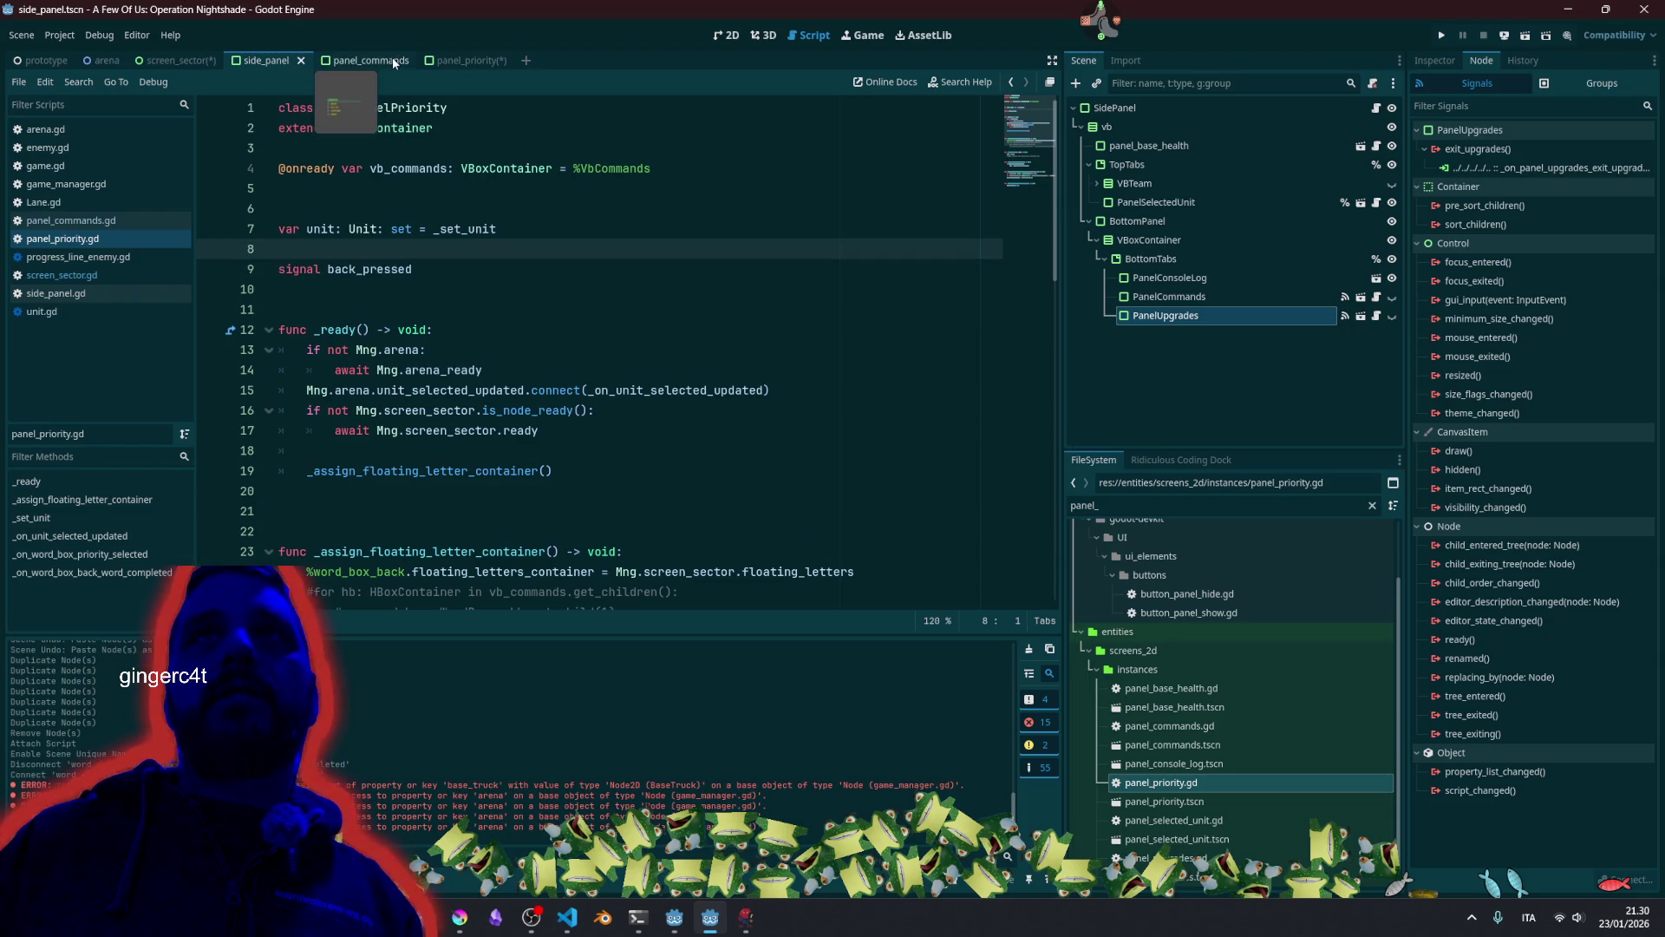
In panel_commands.gd, paste 'signal back_pressed' above the existing signals.
{"action": "left_click", "coordinate": [369, 60]}
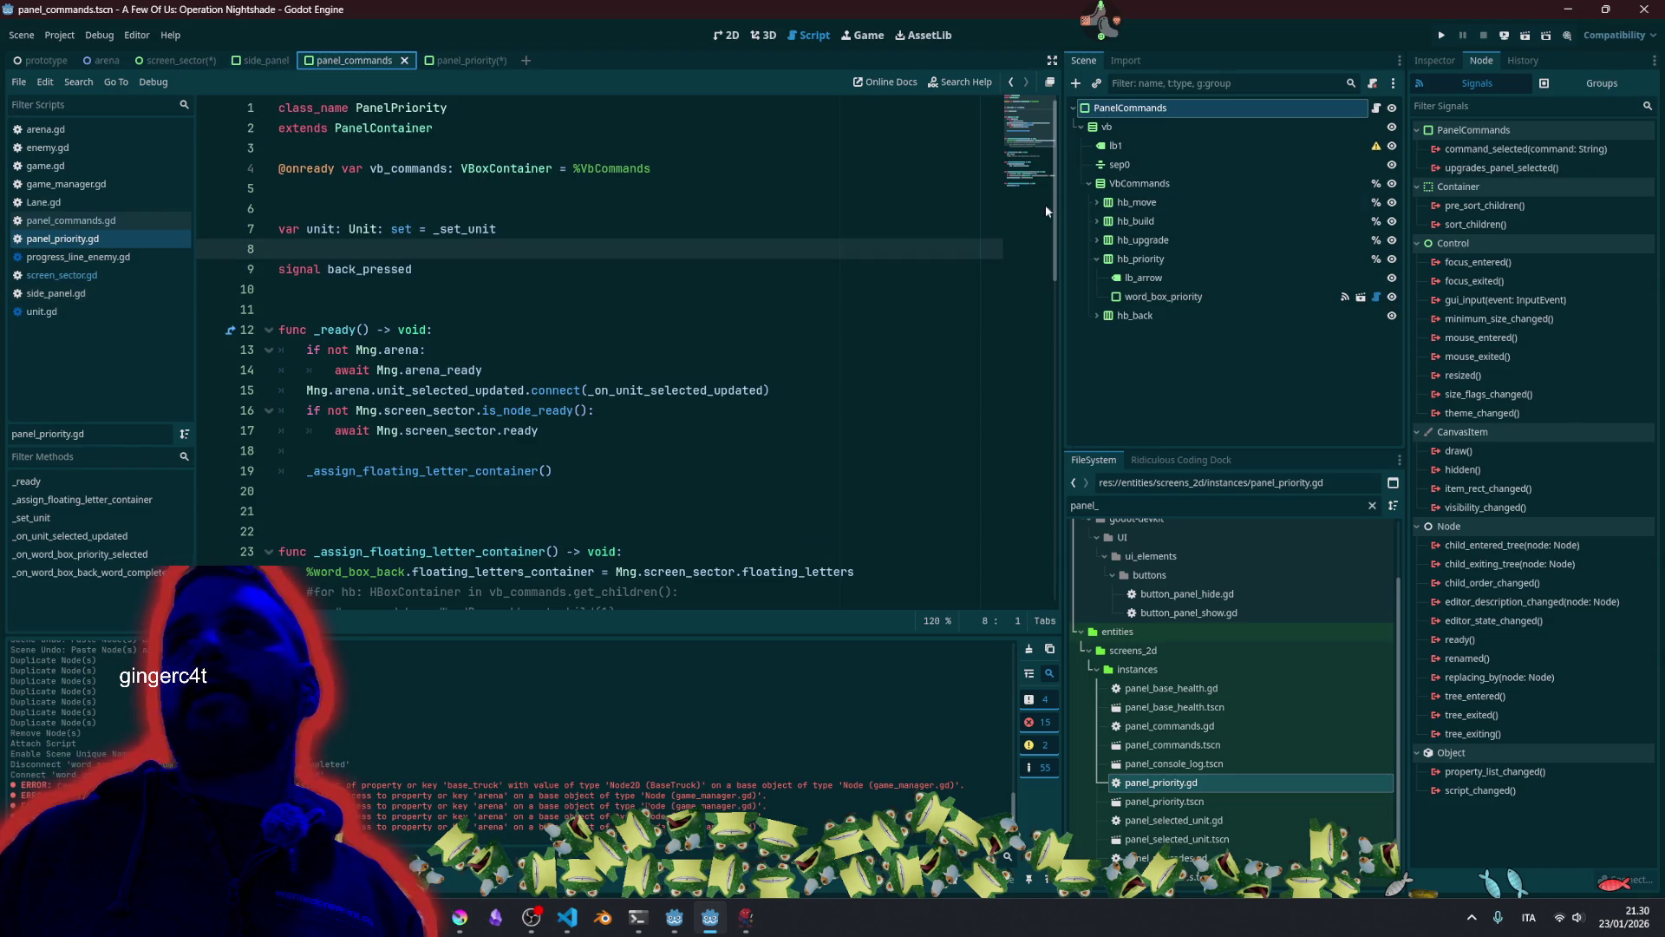
{"action": "left_click", "coordinate": [1378, 110]}
{"action": "scroll", "coordinate": [624, 432], "scroll_direction": "down", "scroll_amount": 8}
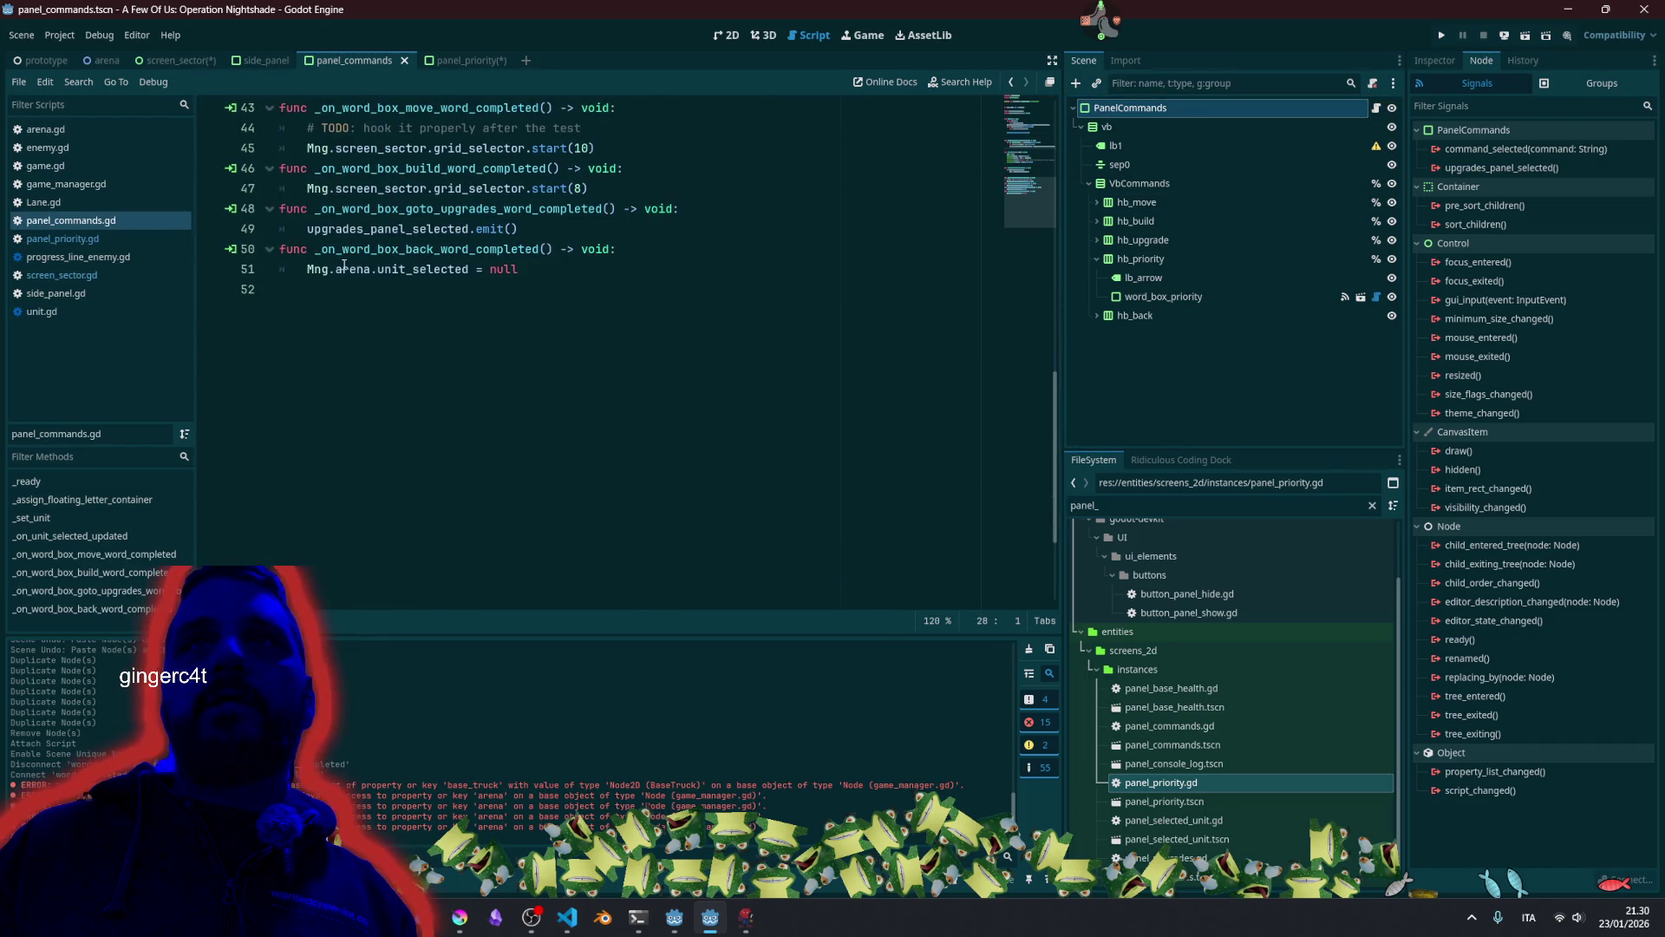
{"action": "left_click", "coordinate": [346, 268]}
{"action": "scroll", "coordinate": [512, 260], "scroll_direction": "up", "scroll_amount": 10}
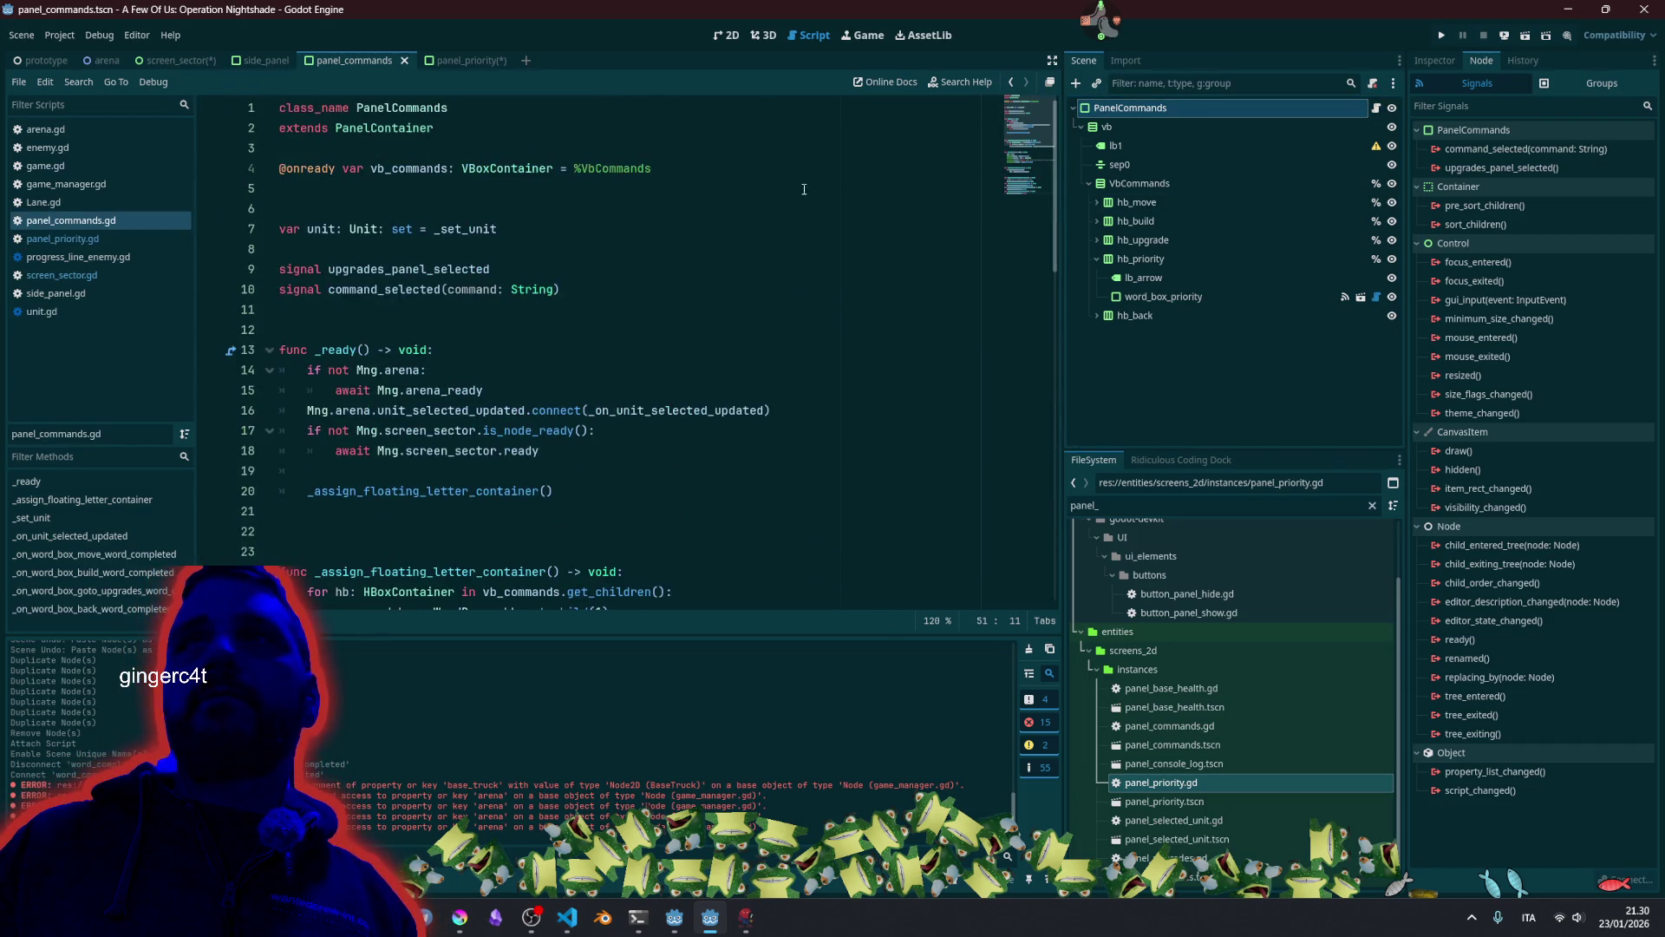
{"action": "left_click", "coordinate": [534, 213]}
{"action": "left_click", "coordinate": [561, 265]}
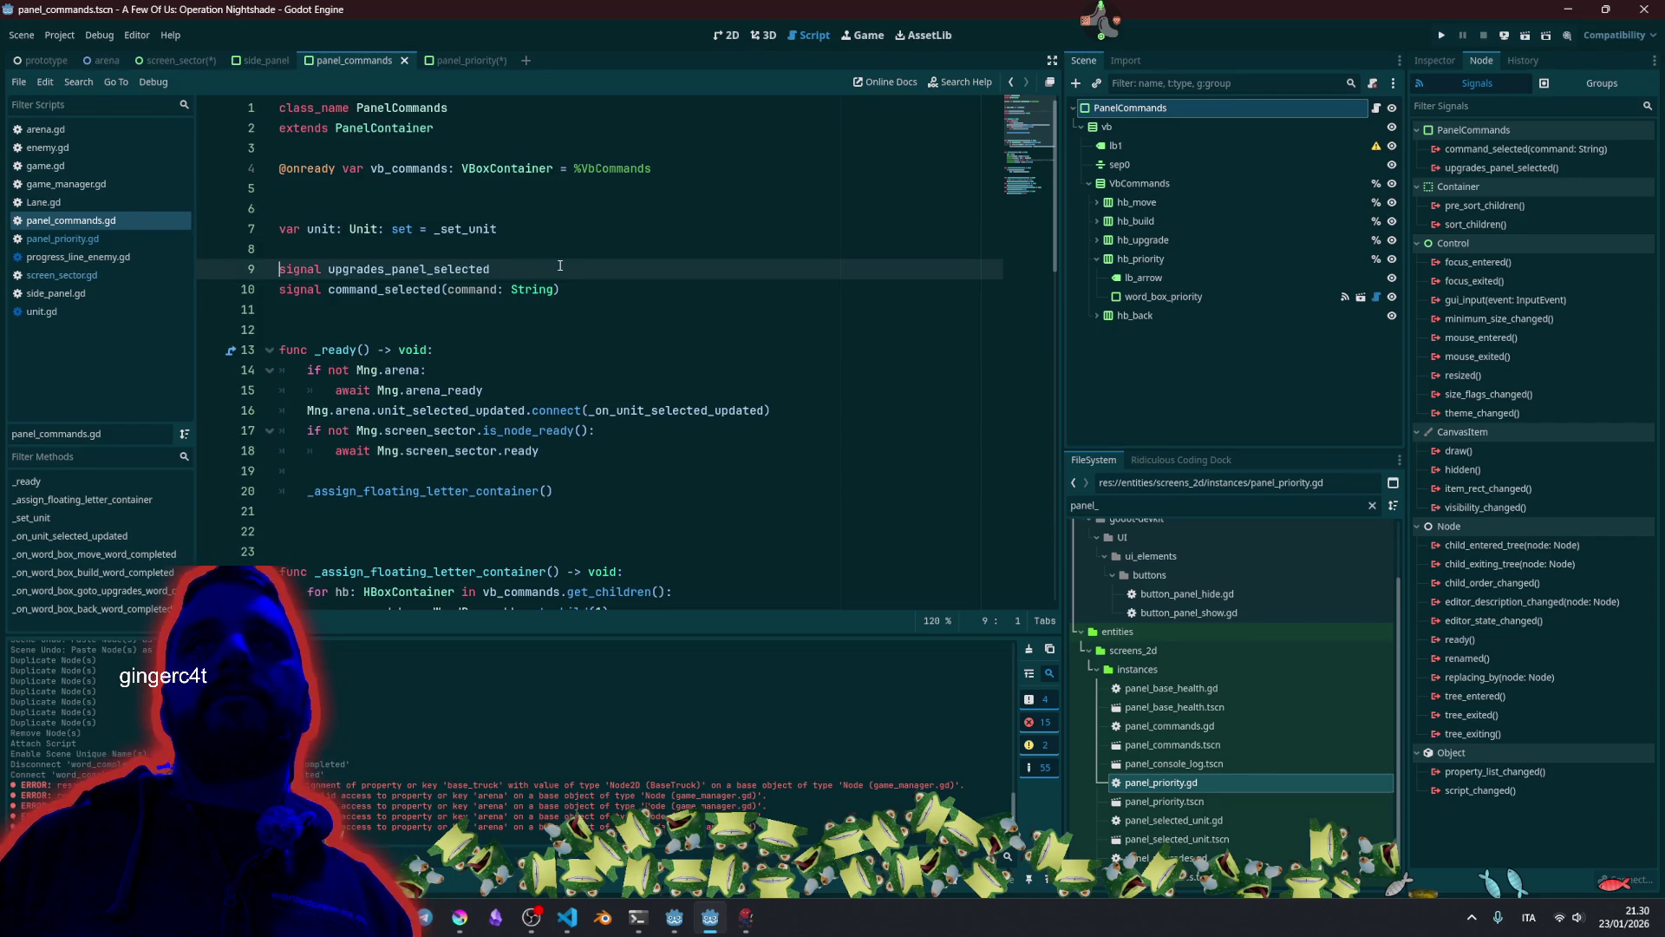
{"action": "key", "text": "Return"}
{"action": "key", "text": "Up"}
{"action": "key", "text": "ctrl+v"}
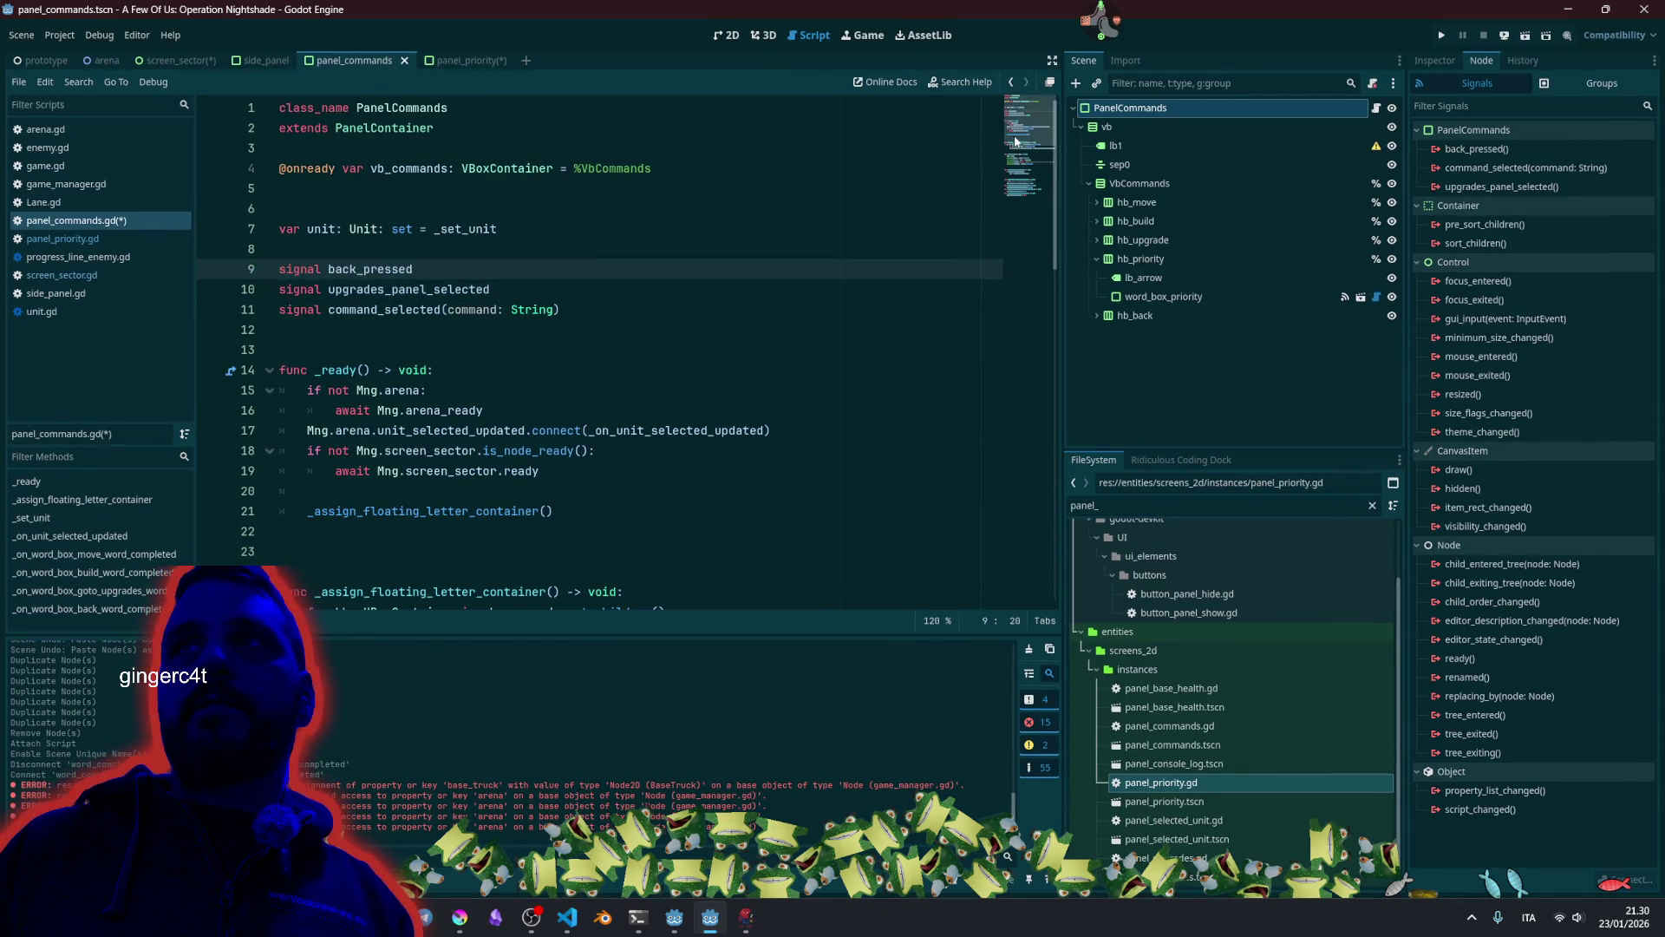
Add a back_pressed.emit() line at the start of the back word handler.
{"action": "scroll", "coordinate": [1010, 143], "scroll_direction": "down", "scroll_amount": 11}
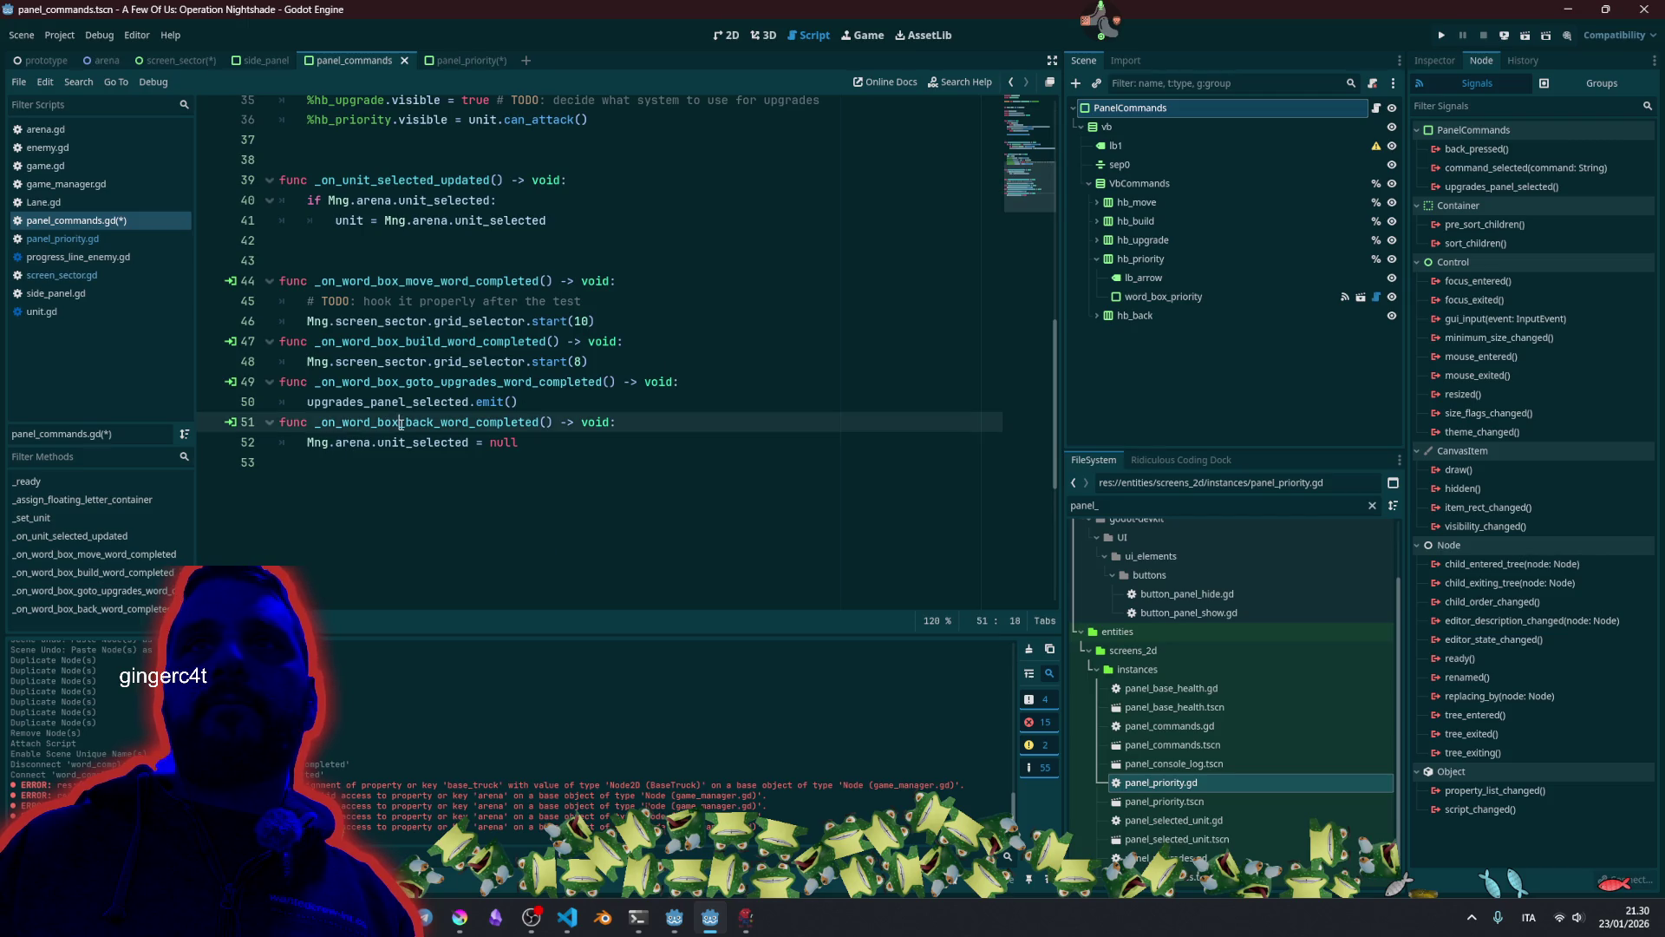
{"action": "double_click", "coordinate": [321, 422]}
{"action": "left_click", "coordinate": [308, 443]}
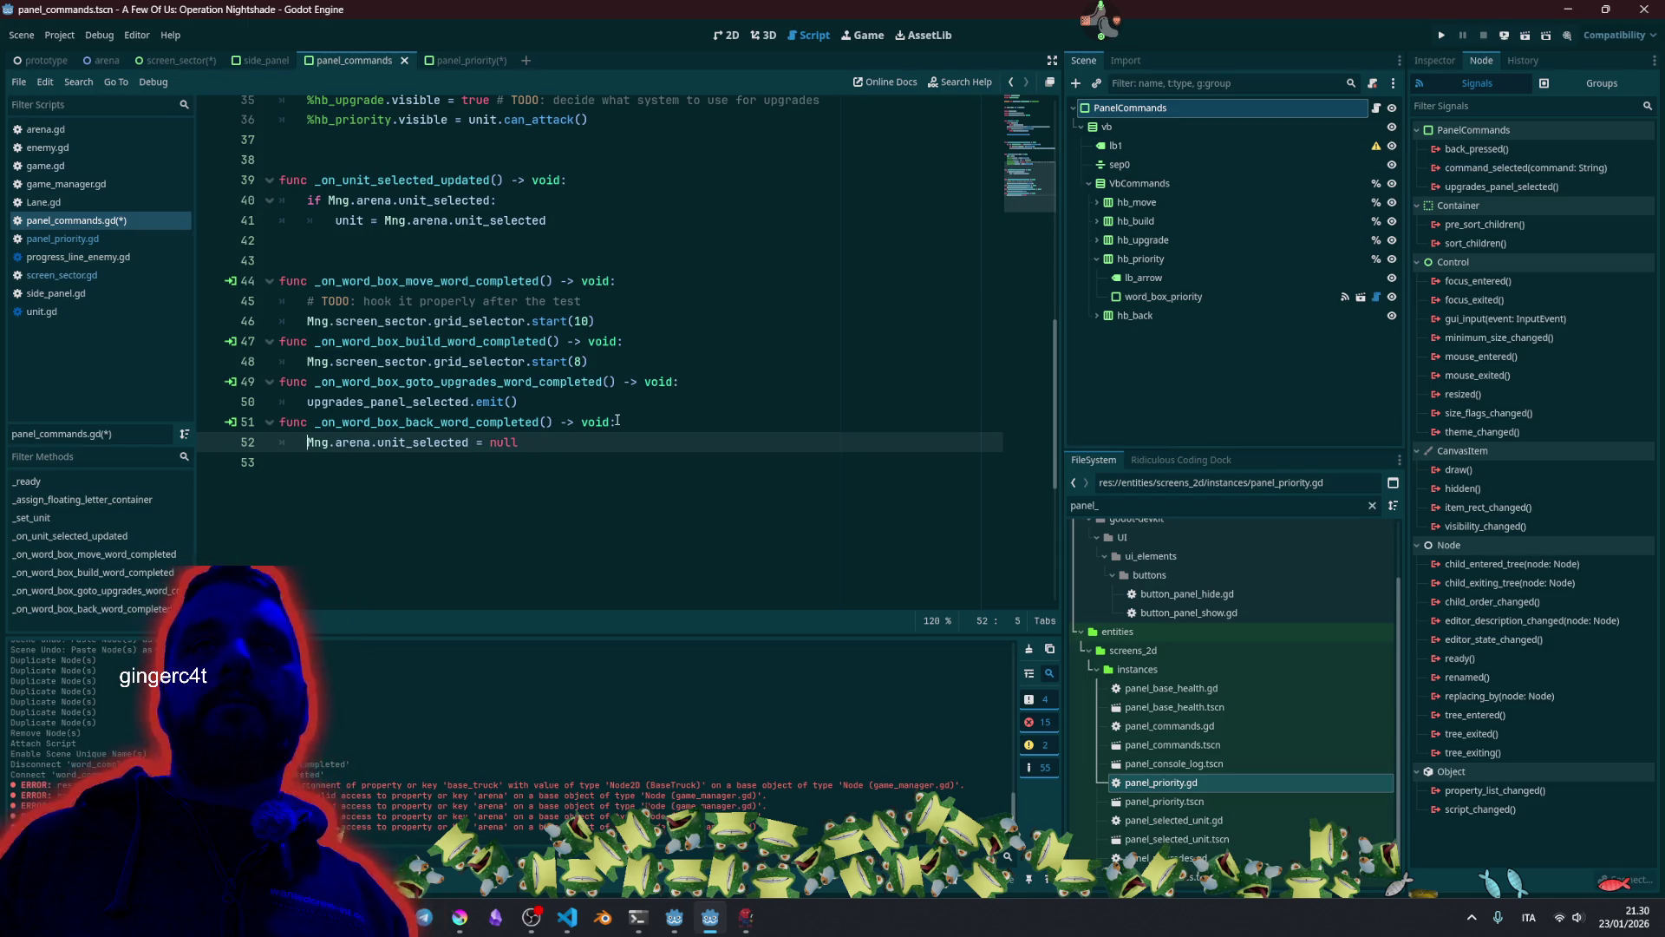
{"action": "key", "text": "Return"}
{"action": "key", "text": "Up"}
{"action": "type", "text": "bac"}
{"action": "key", "text": "Return"}
{"action": "type", "text": ".emit("}
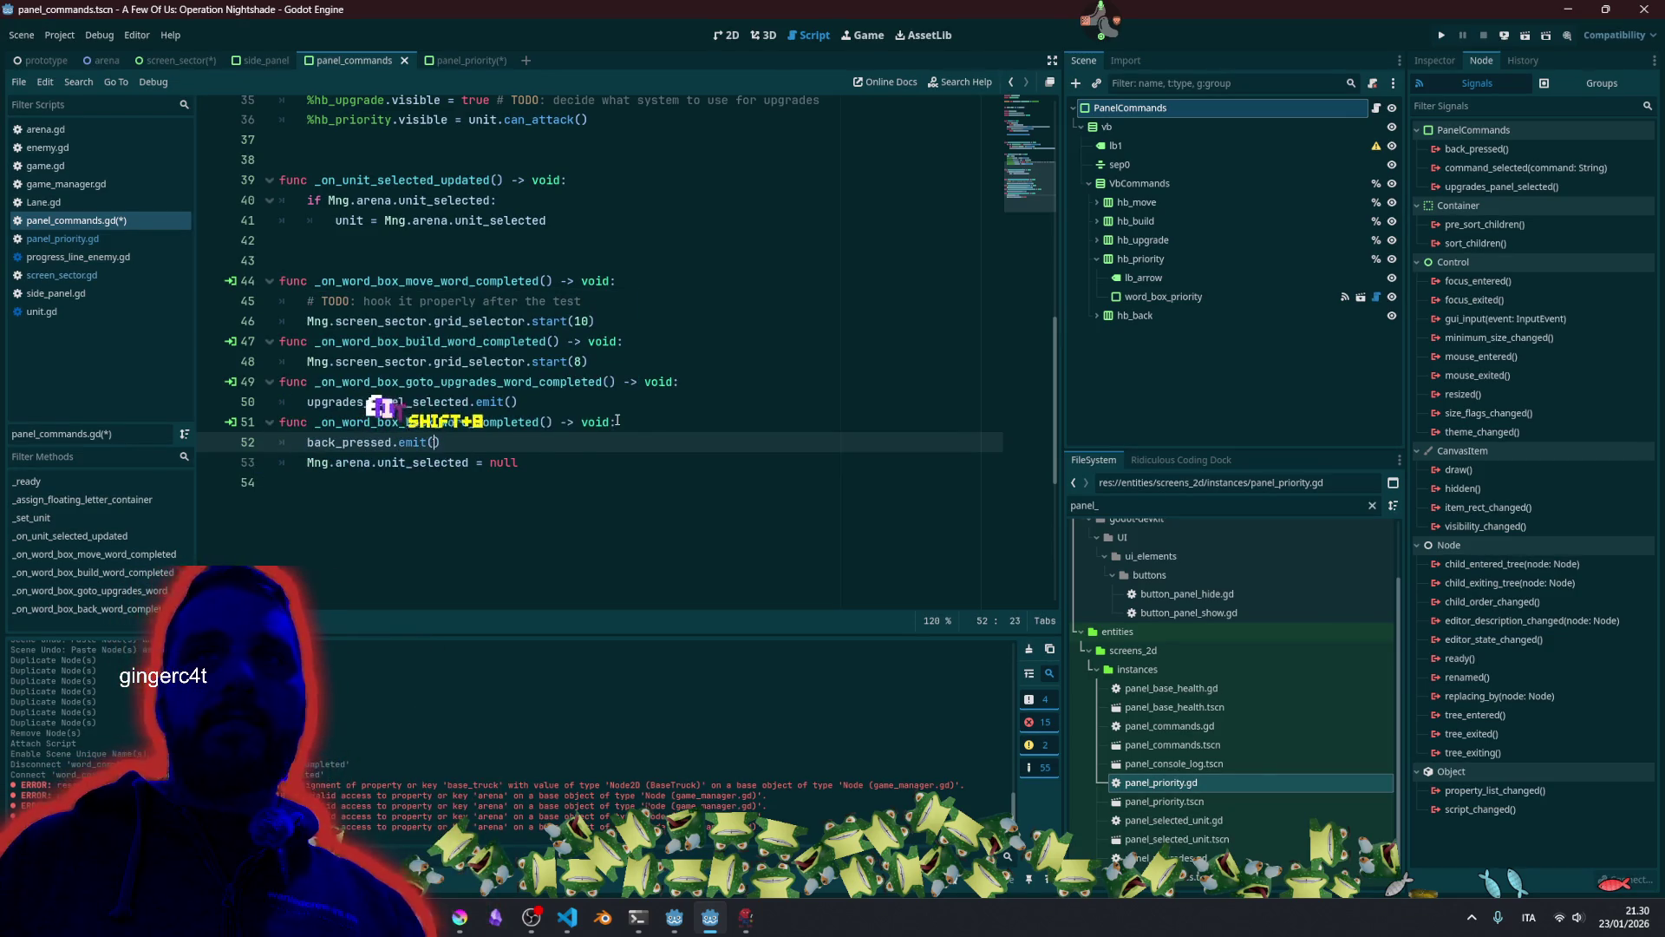
Delete the handler's line clearing the selected unit and save the script.
{"action": "left_click", "coordinate": [700, 423]}
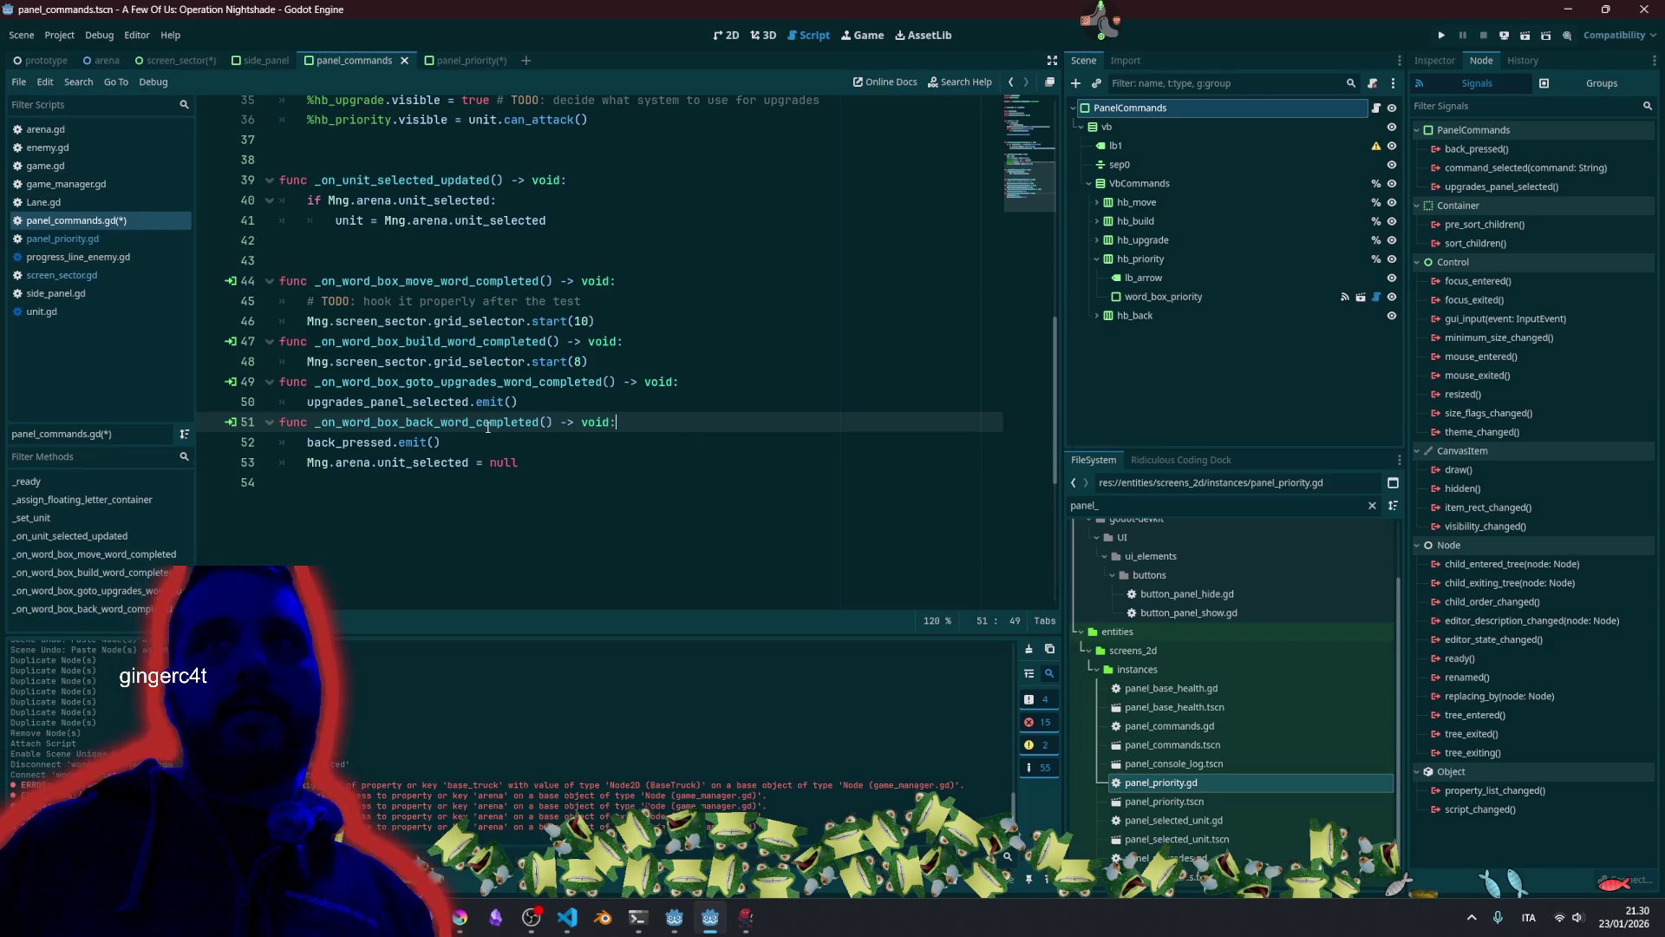
{"action": "left_click", "coordinate": [560, 459]}
{"action": "key", "text": "shift+Home"}
{"action": "key", "text": "BackSpace"}
{"action": "key", "text": "BackSpace"}
{"action": "key", "text": "BackSpace"}
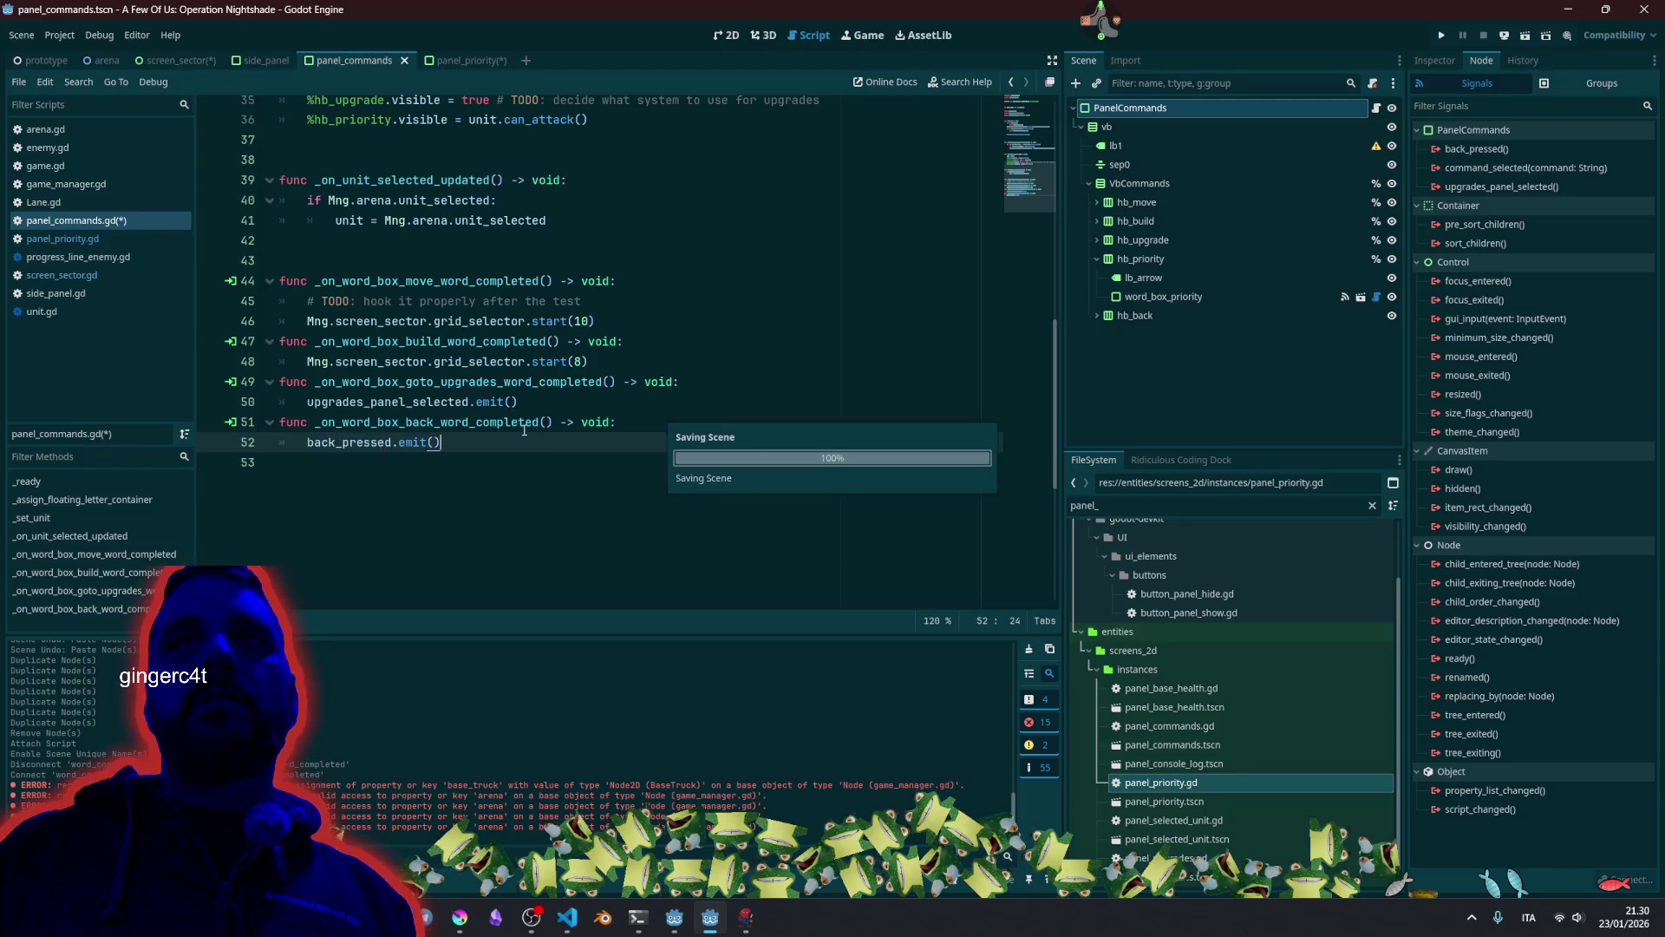
{"action": "left_click", "coordinate": [538, 402]}
{"action": "key", "text": "ctrl+s"}
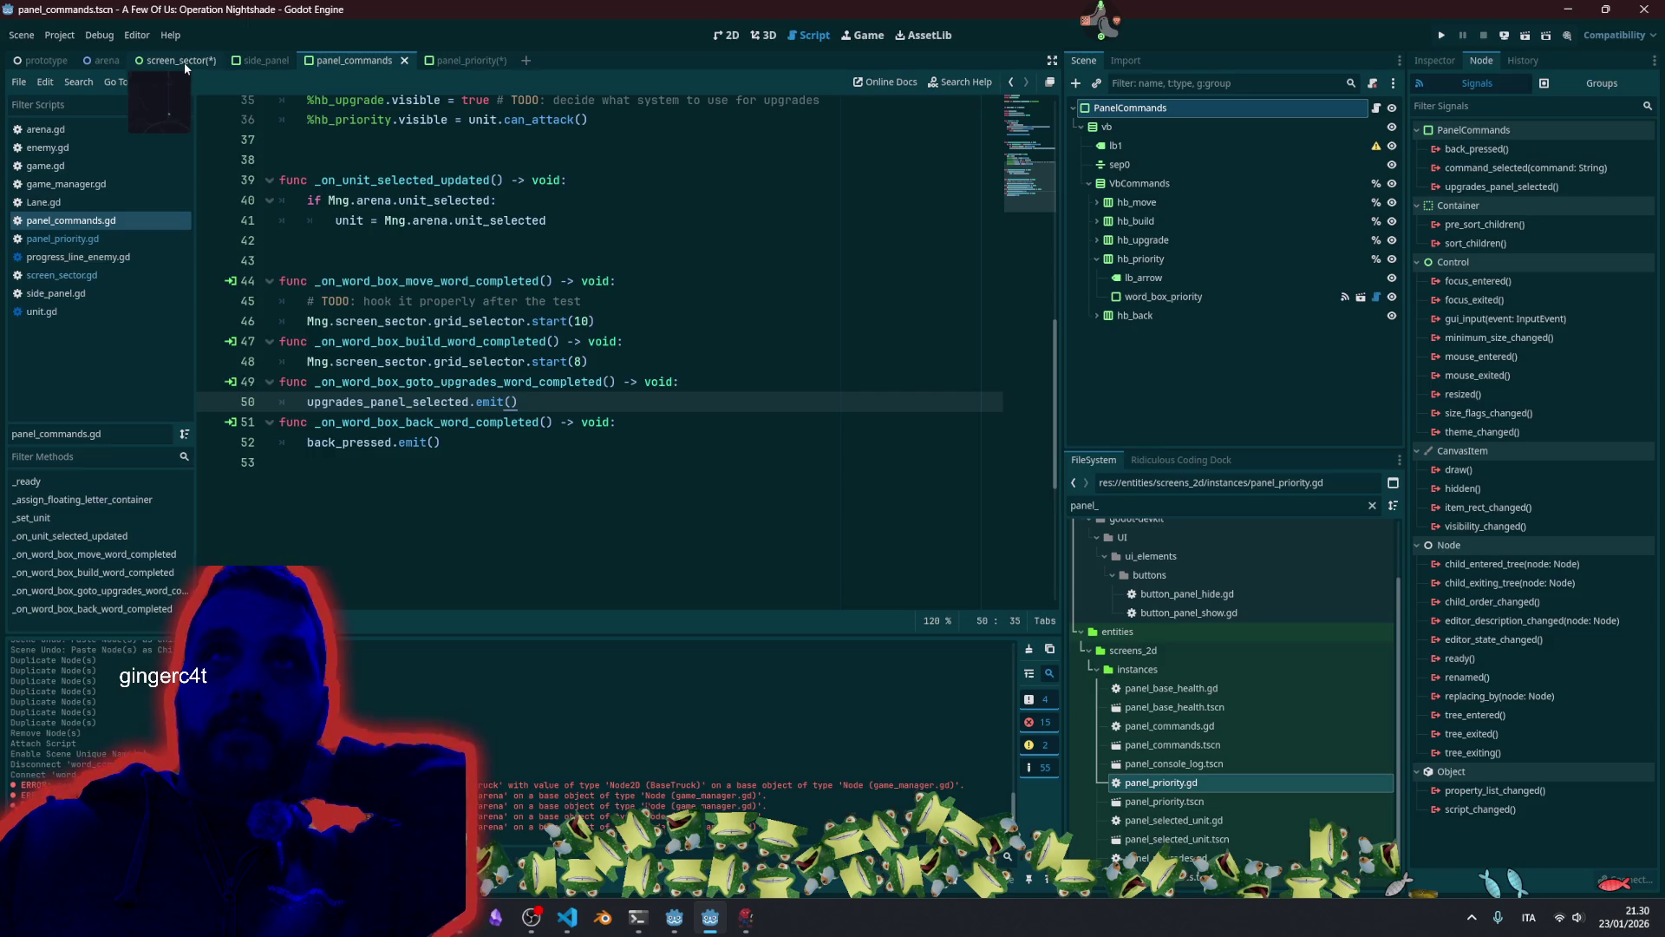
In side_panel, connect PanelCommands' back_pressed to a new _on_panel_commands_back_pressed handler and save.
{"action": "left_click", "coordinate": [265, 61]}
{"action": "left_click", "coordinate": [1376, 108]}
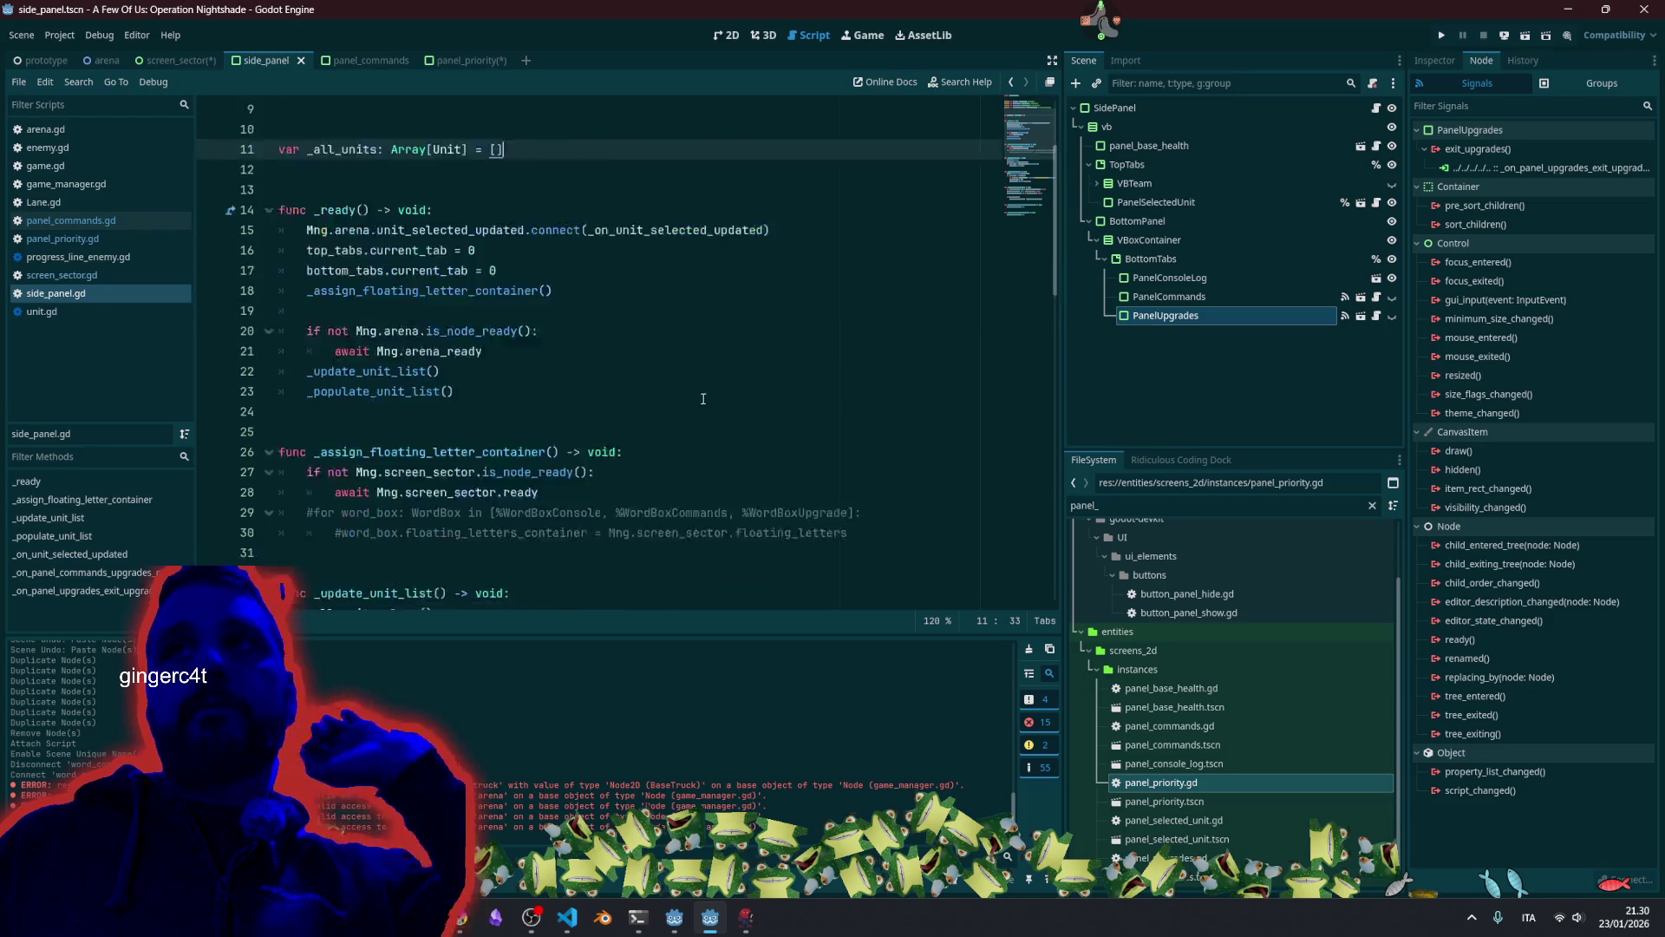
{"action": "left_click", "coordinate": [1232, 297]}
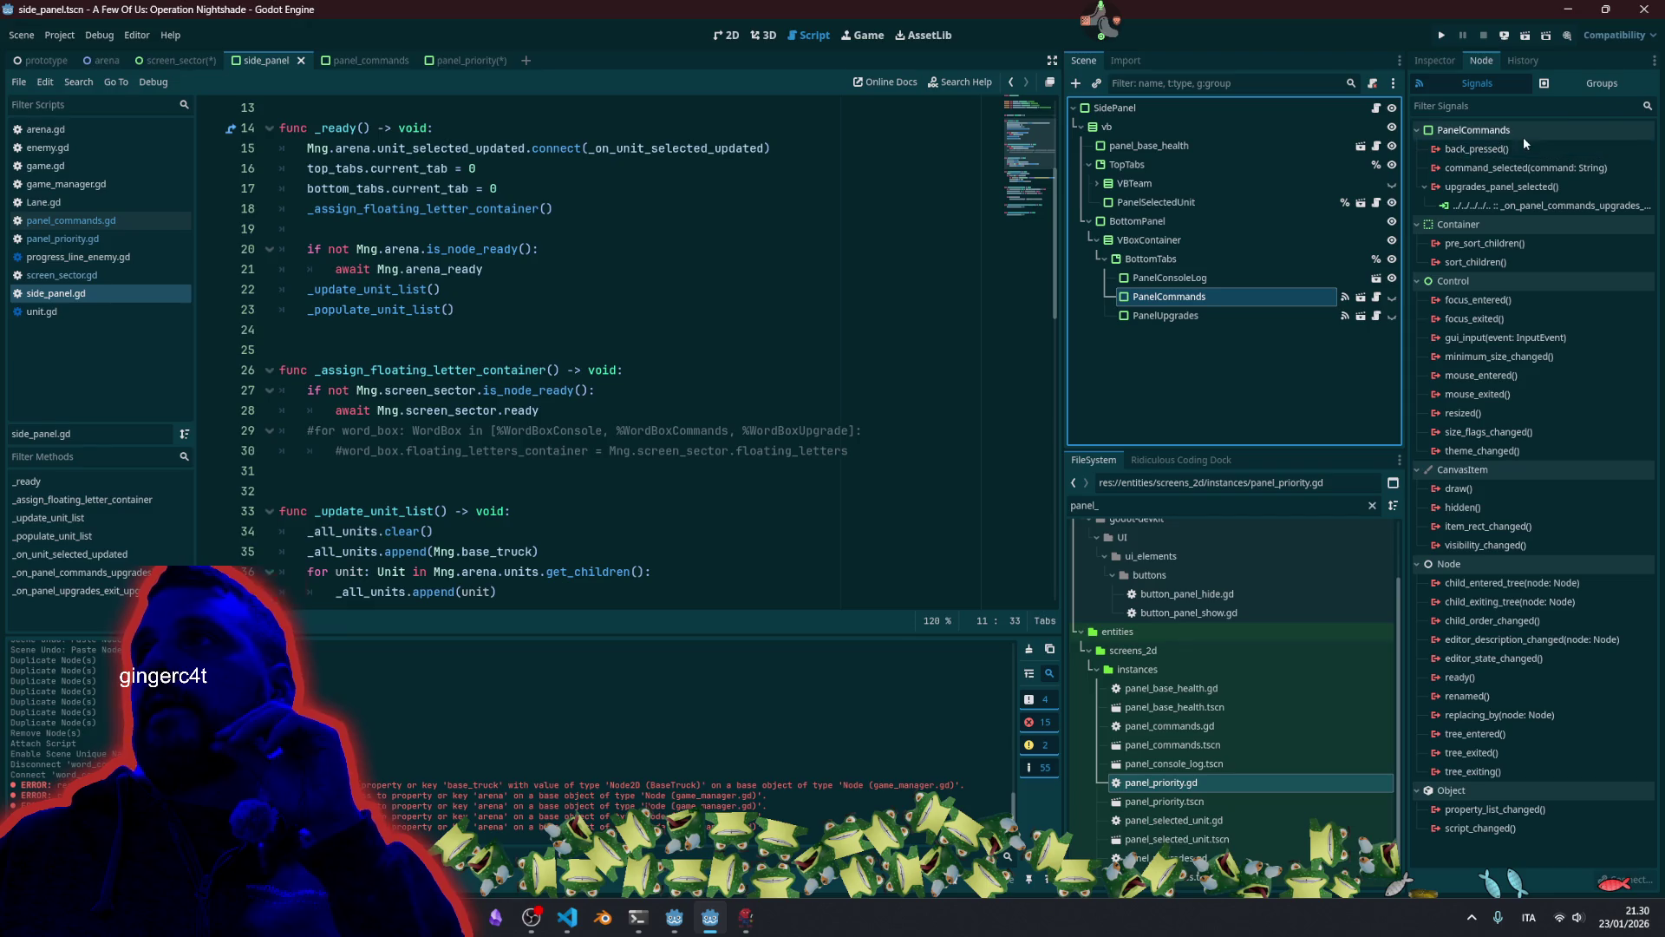
{"action": "double_click", "coordinate": [1512, 147]}
{"action": "left_click", "coordinate": [776, 613]}
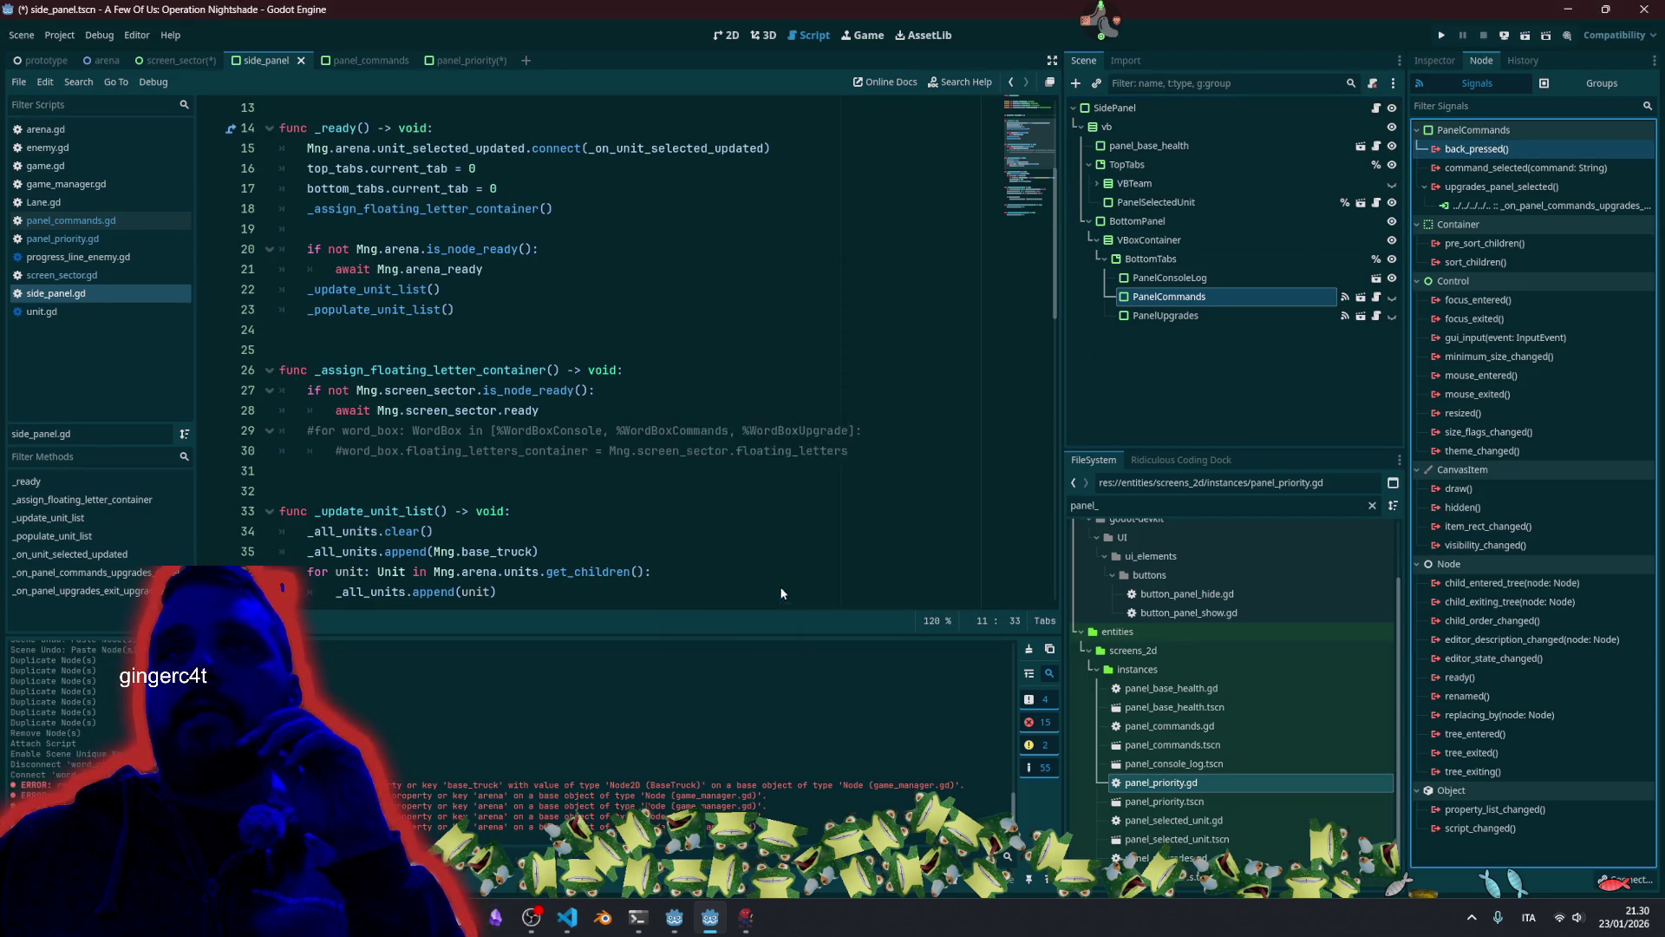
{"action": "key", "text": "ctrl+s"}
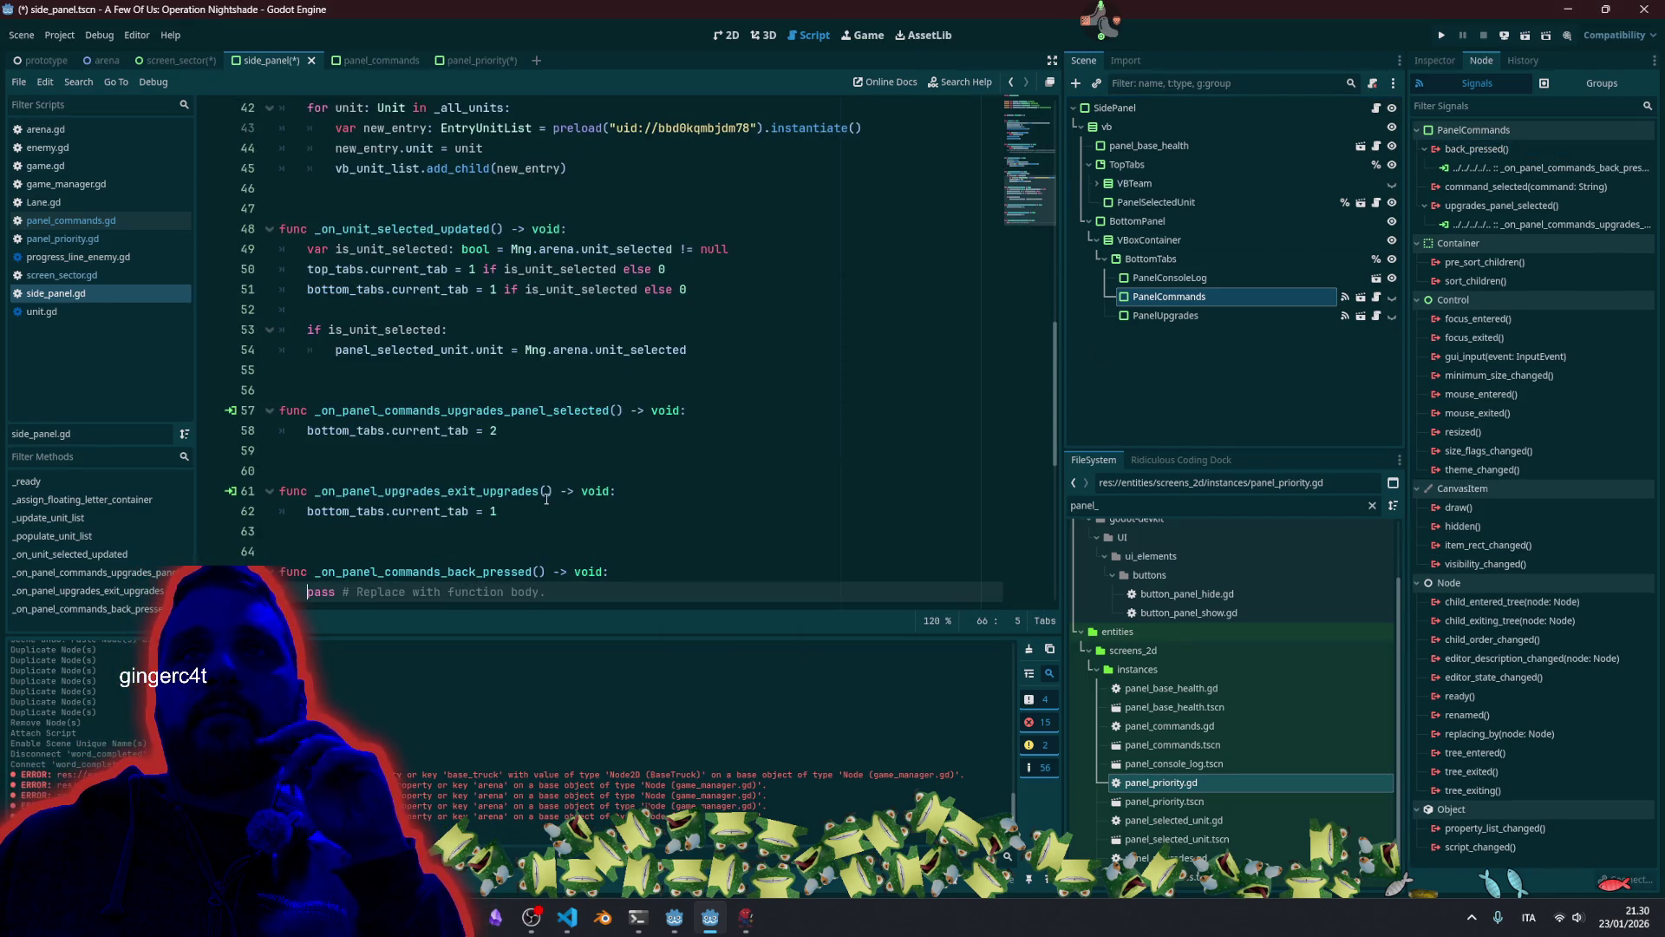
Open the PanelUpgrades script and locate the exit_upgrades signal and its emit call.
{"action": "left_click", "coordinate": [1174, 317]}
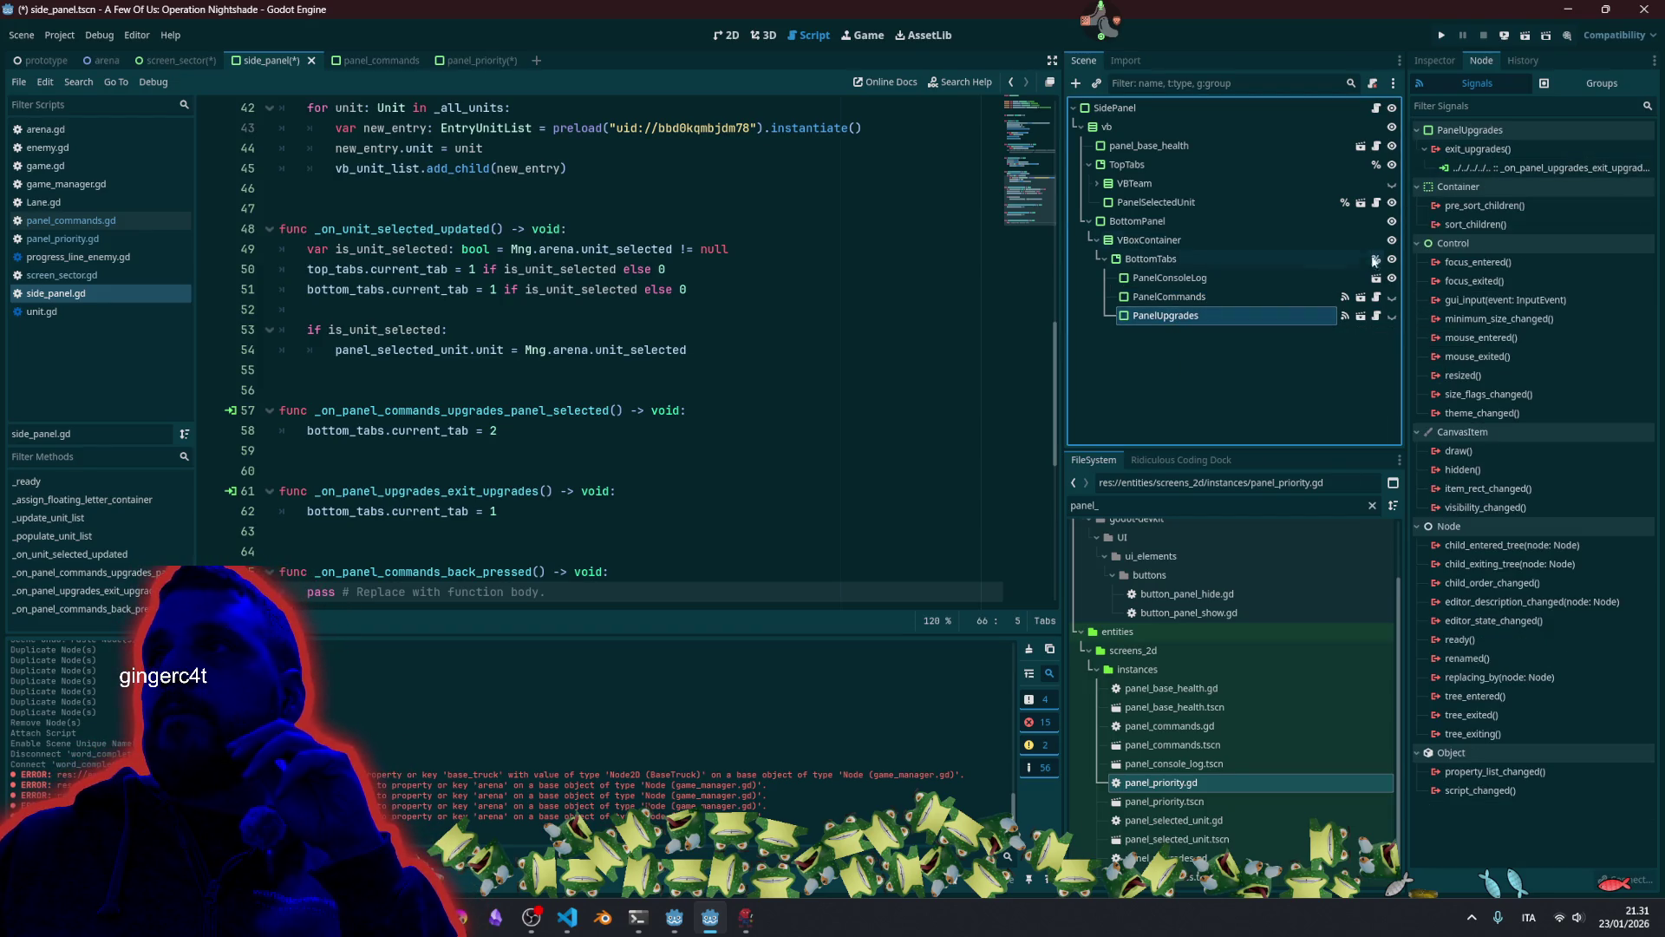
{"action": "left_click", "coordinate": [1377, 316]}
{"action": "scroll", "coordinate": [645, 250], "scroll_direction": "up", "scroll_amount": 1}
{"action": "double_click", "coordinate": [402, 108]}
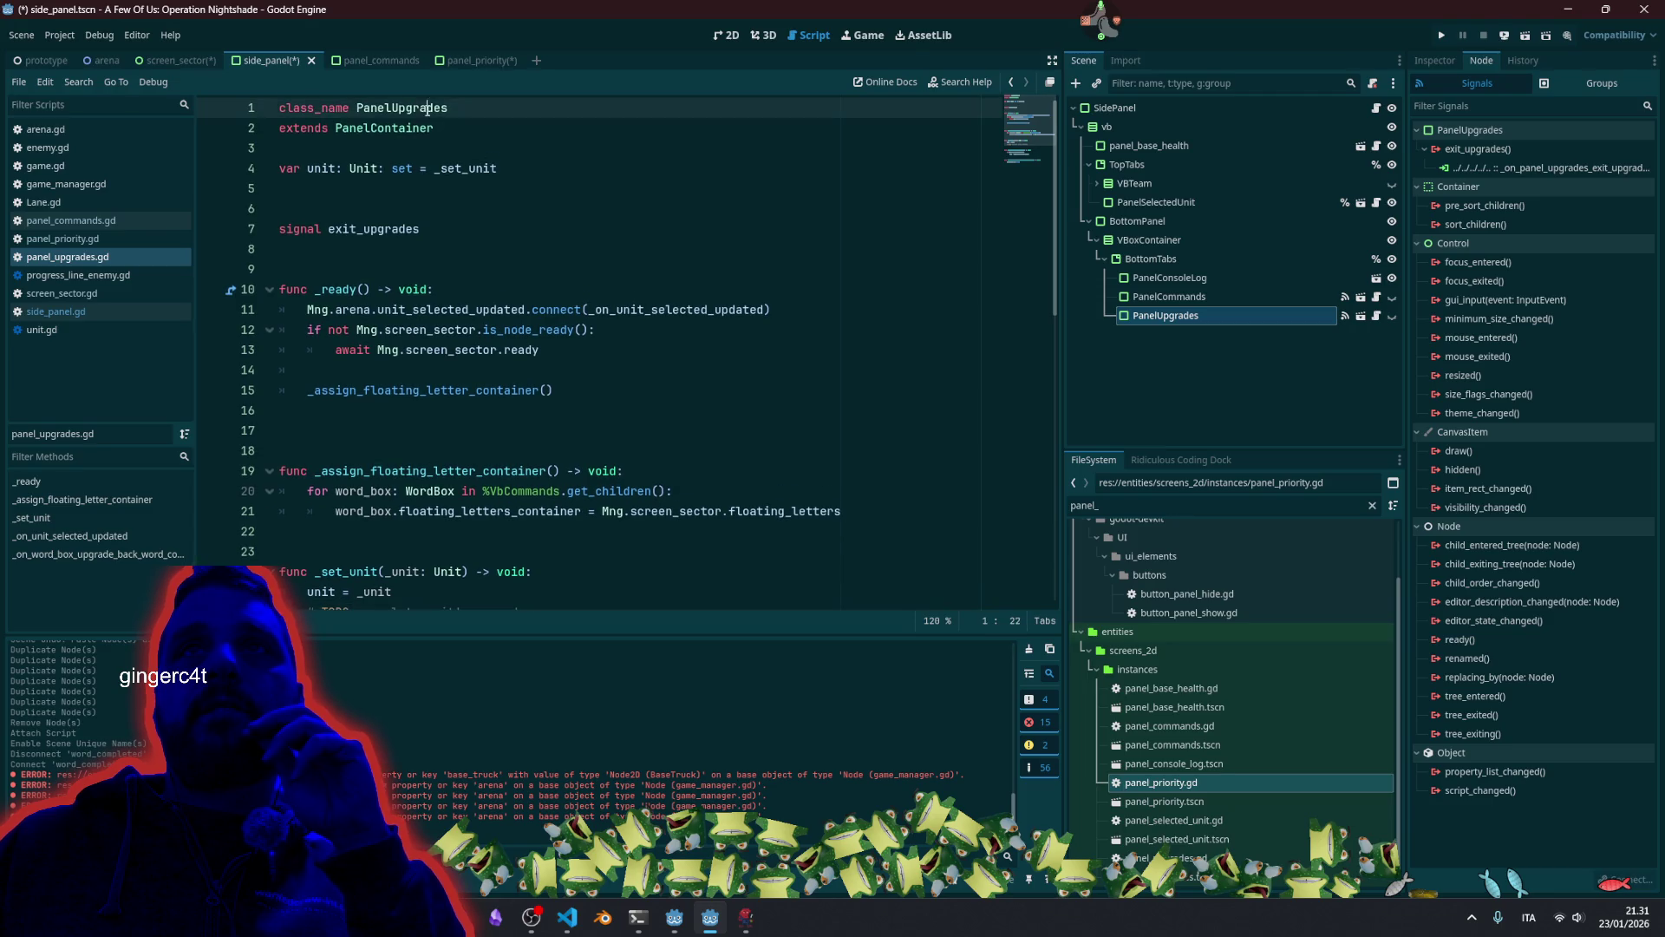
{"action": "left_click", "coordinate": [394, 227]}
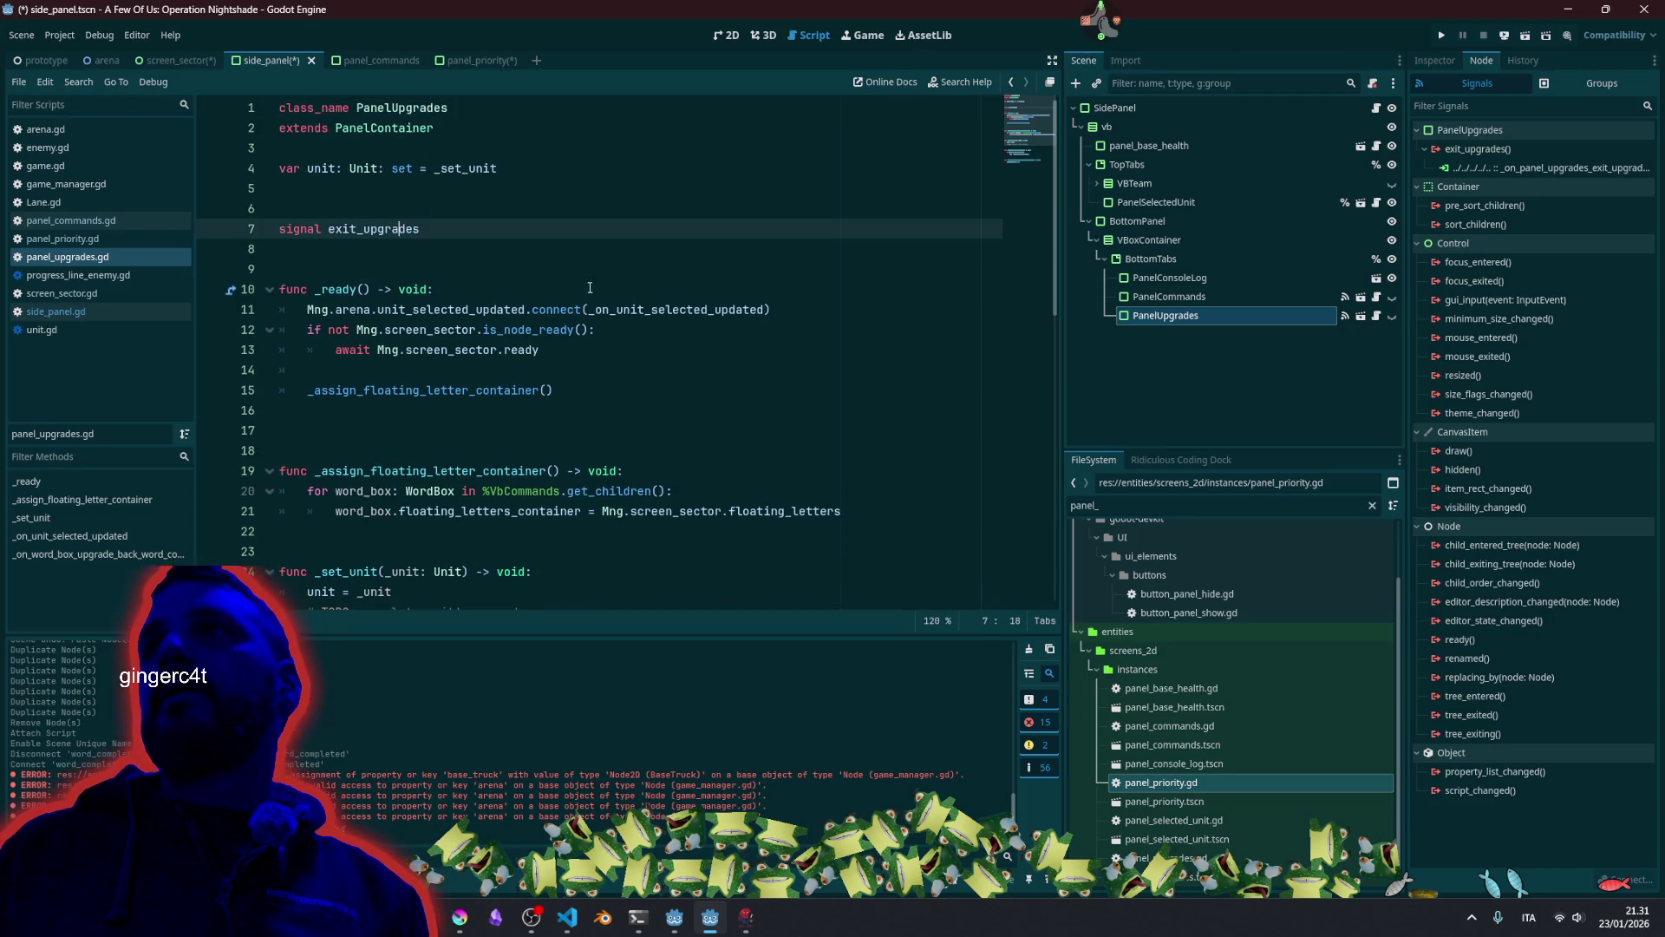
{"action": "scroll", "coordinate": [635, 313], "scroll_direction": "down", "scroll_amount": 7}
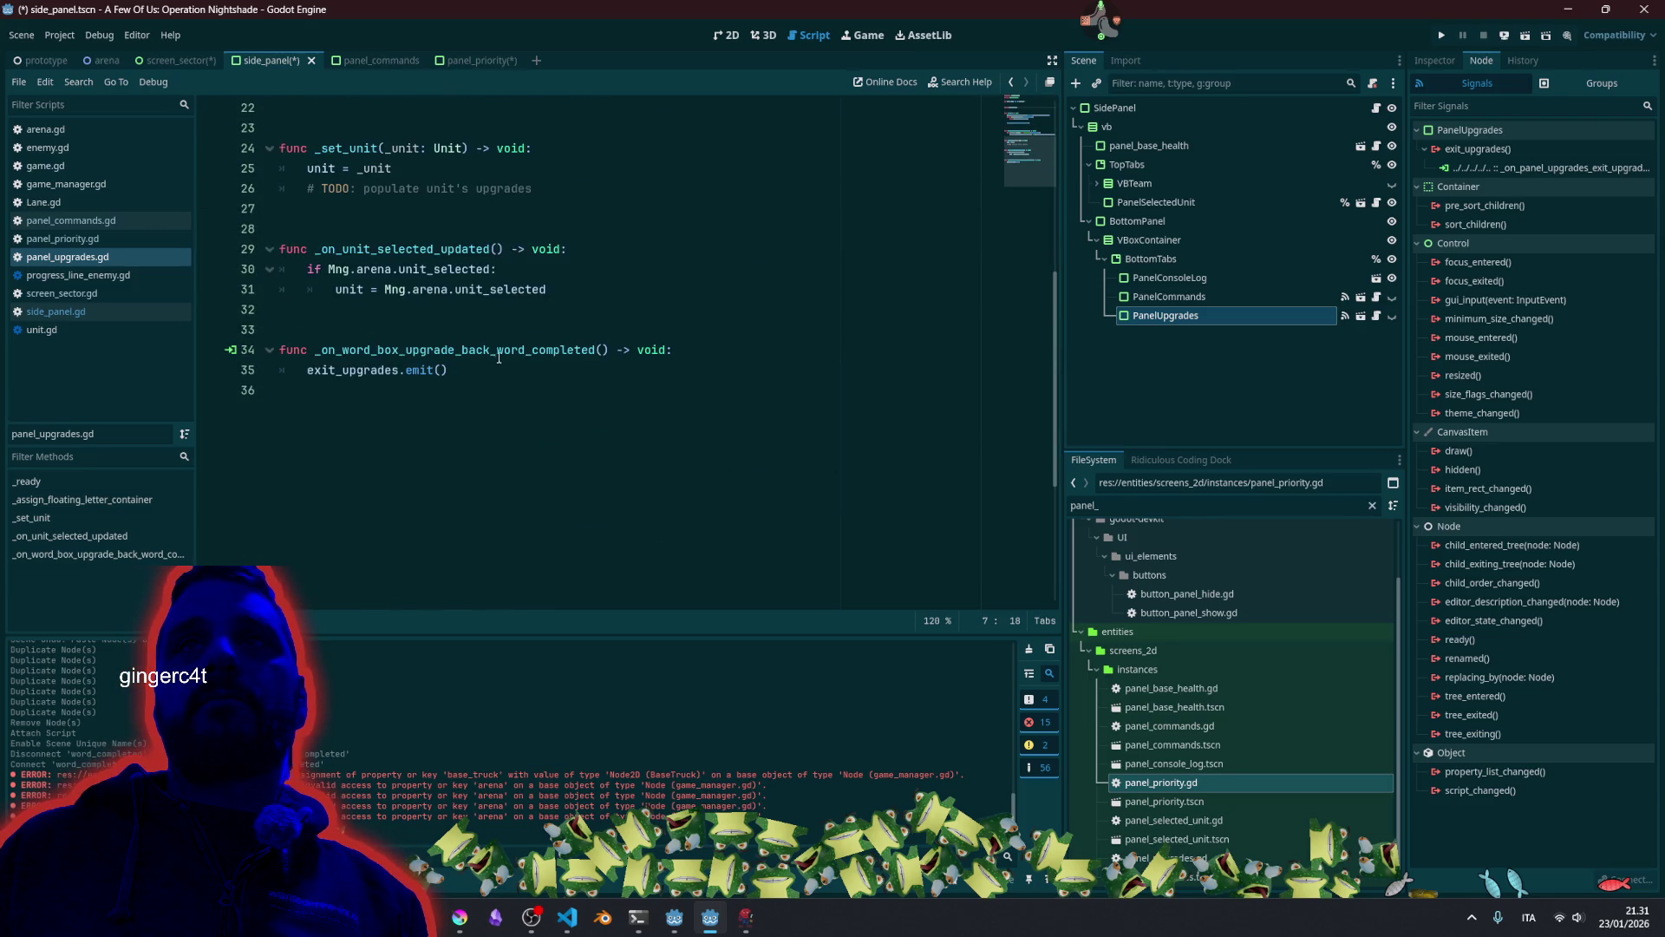
{"action": "left_click", "coordinate": [442, 353]}
{"action": "double_click", "coordinate": [346, 370]}
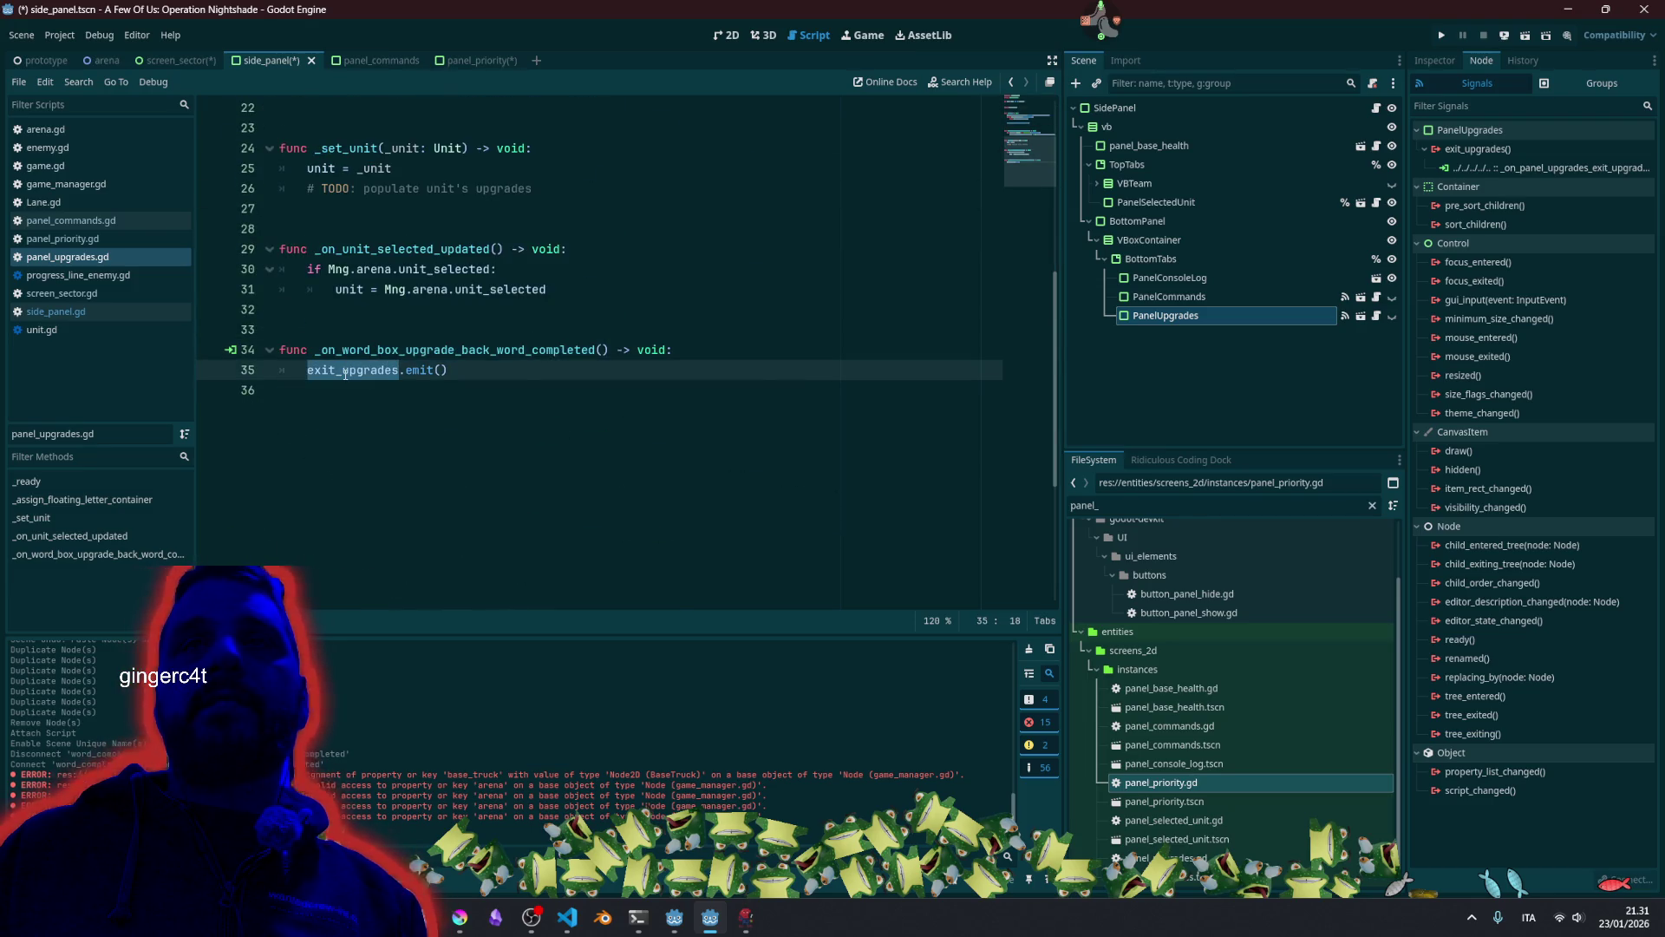
Rename exit_upgrades to back_pressed in the signal declaration and emit call, then open the PanelUpgrades scene.
{"action": "scroll", "coordinate": [810, 293], "scroll_direction": "up", "scroll_amount": 7}
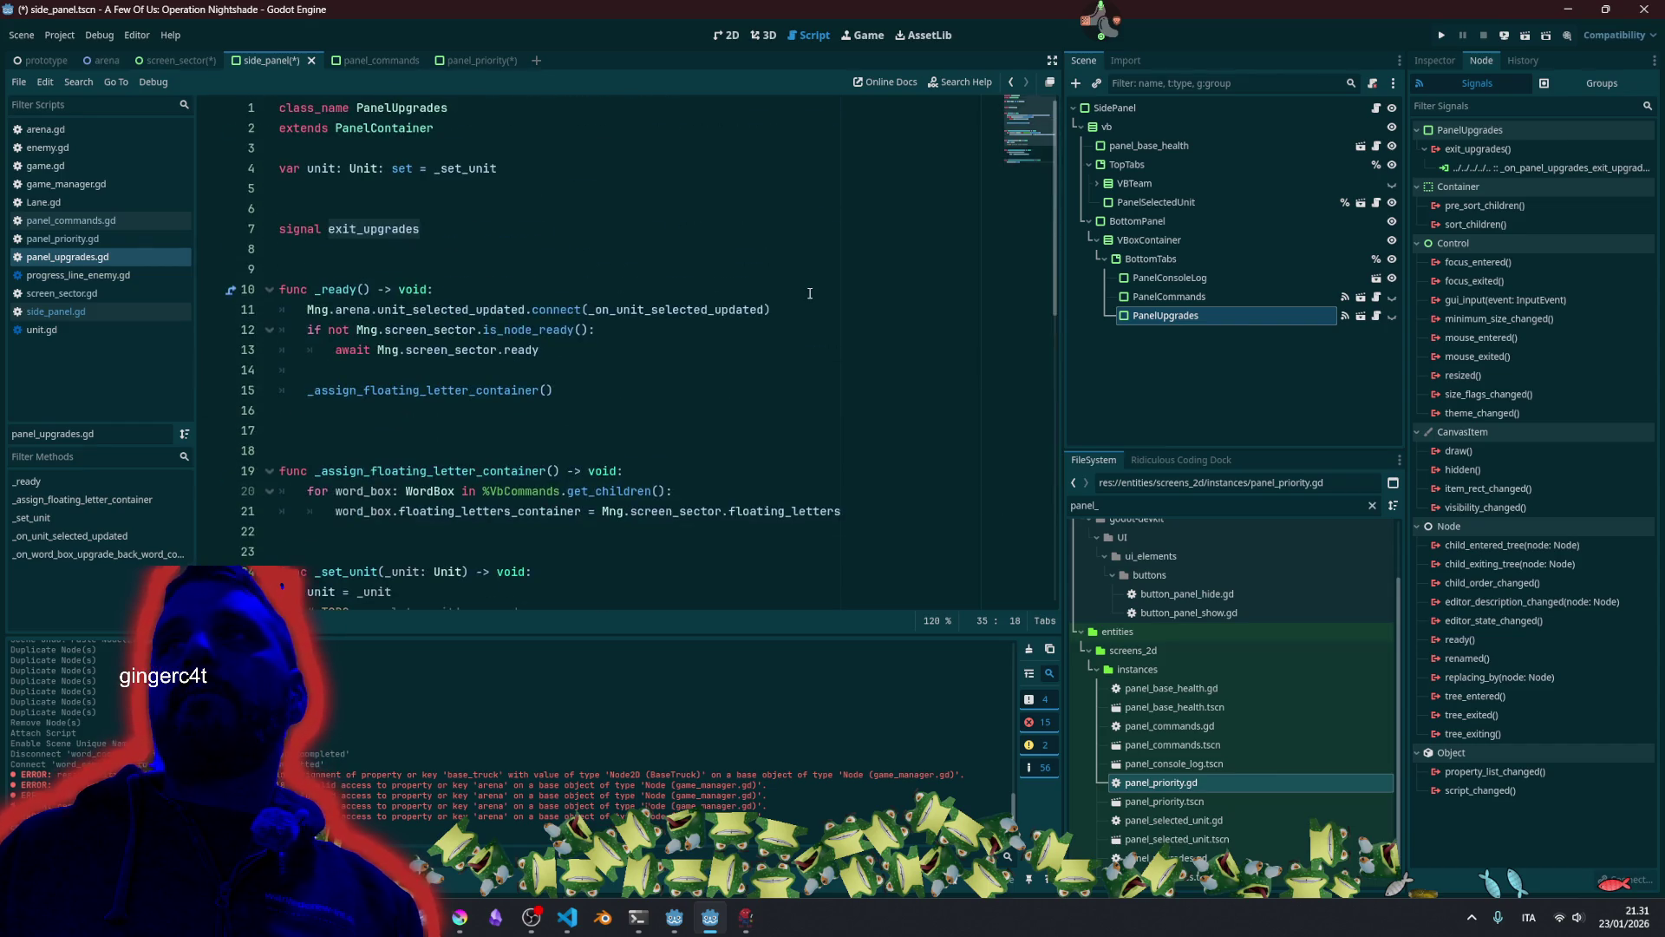
{"action": "double_click", "coordinate": [416, 230]}
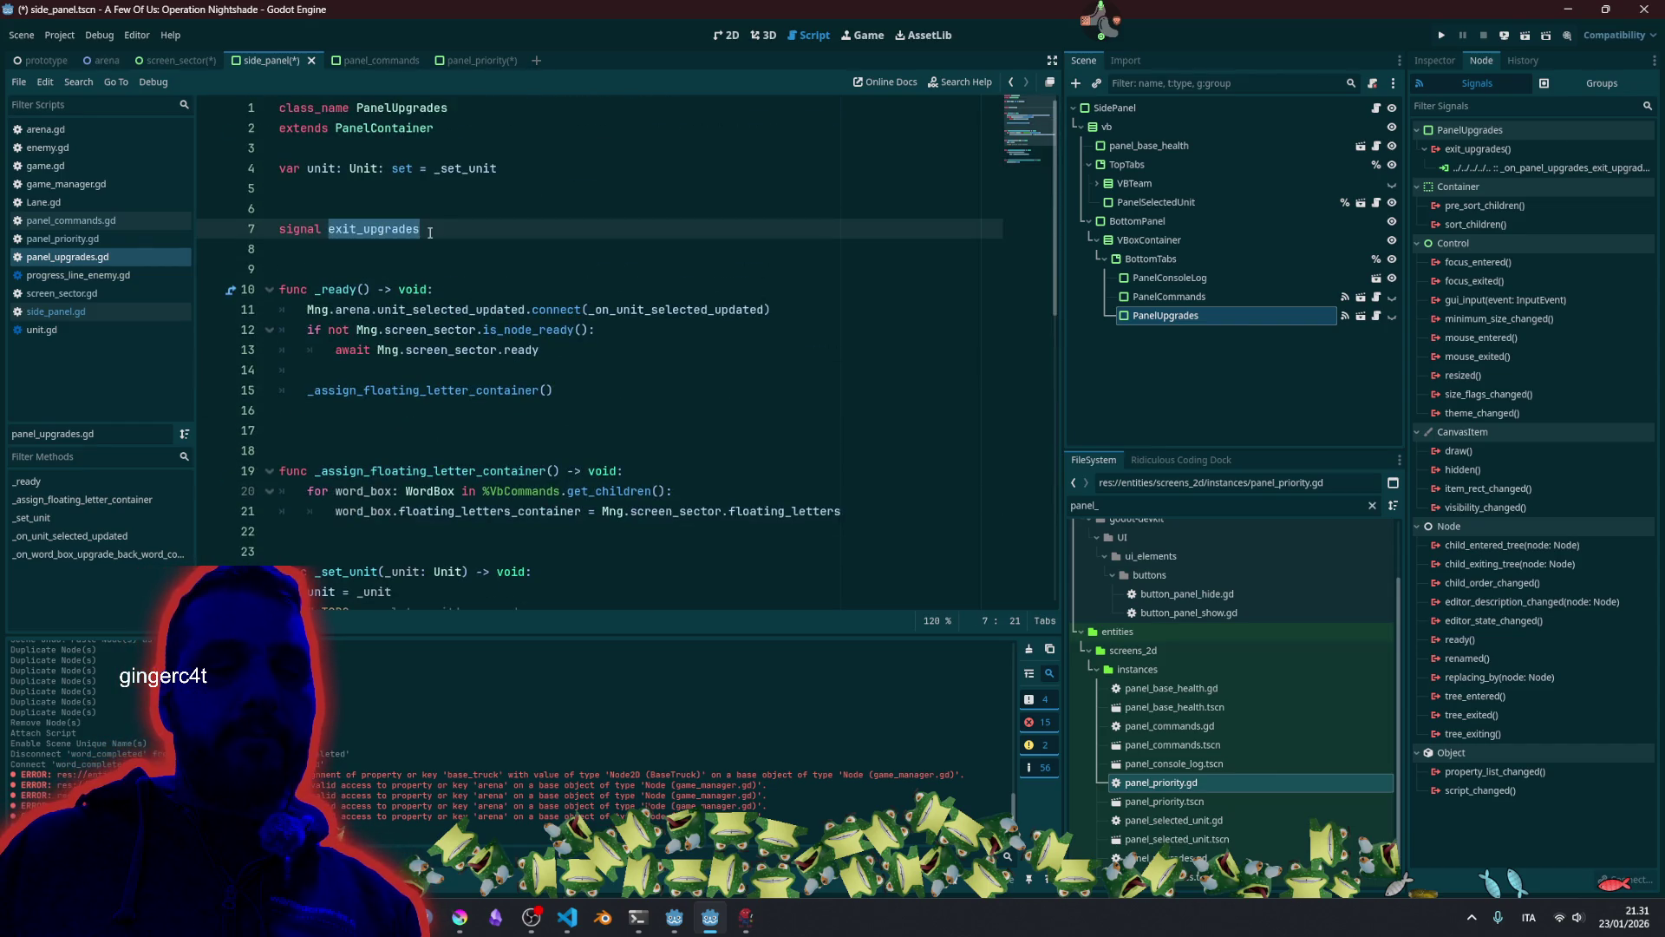
{"action": "type", "text": "Mng.arena.unit_selected = null"}
{"action": "key", "text": "ctrl+z"}
{"action": "type", "text": "back_"}
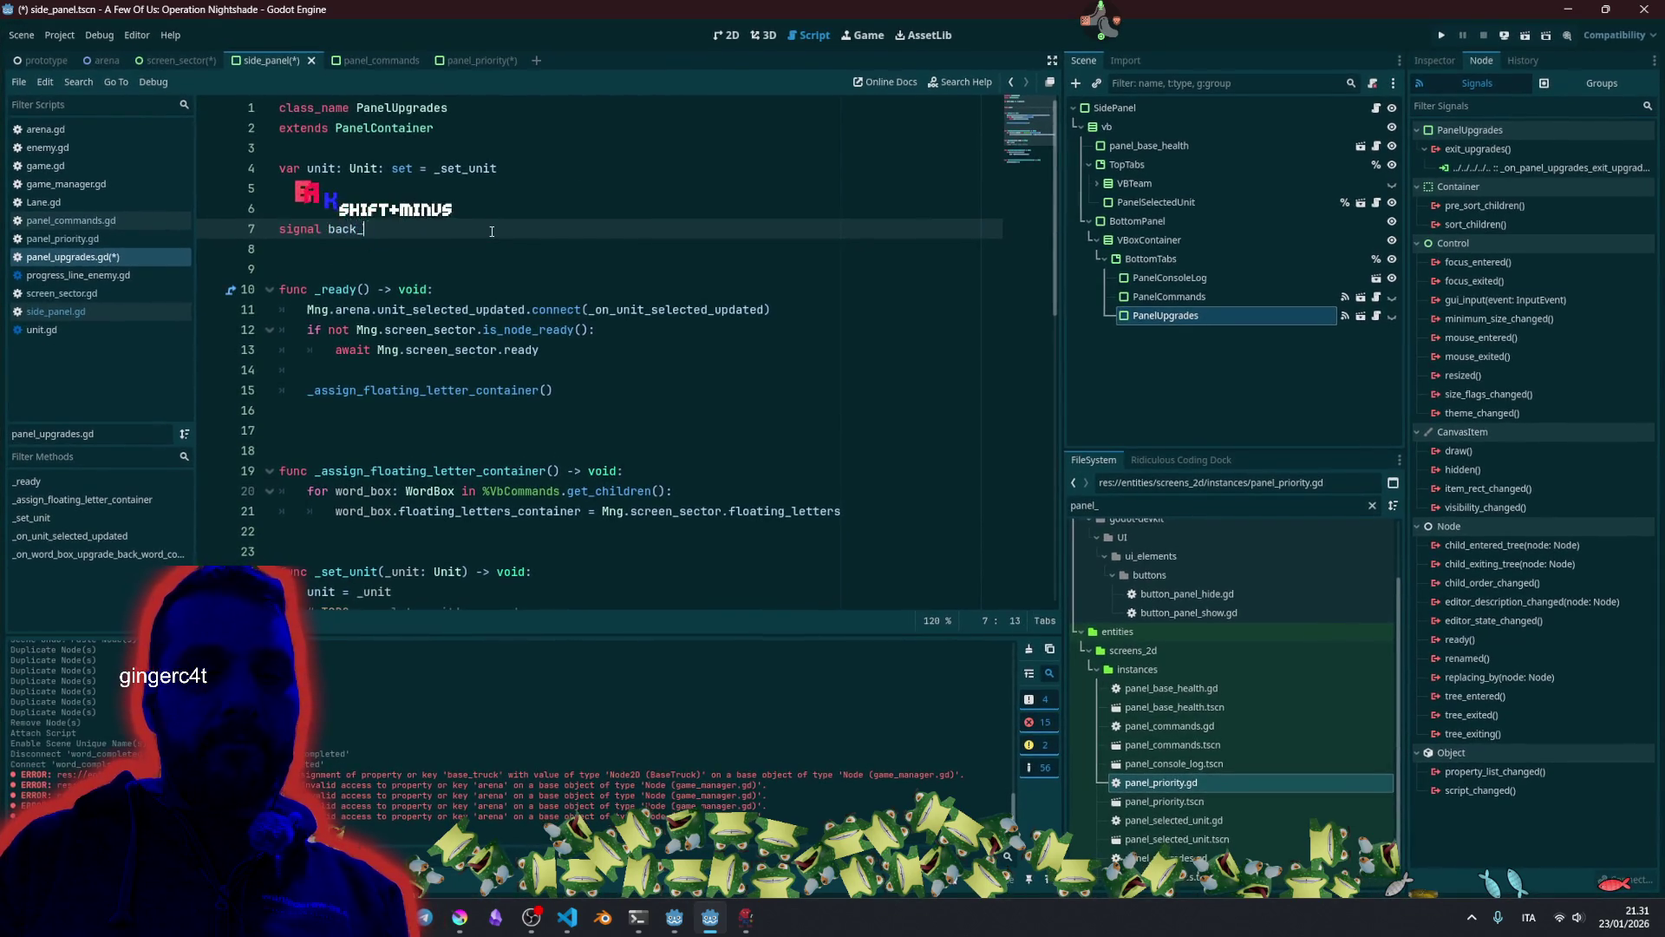
{"action": "type", "text": "pressed"}
{"action": "scroll", "coordinate": [389, 250], "scroll_direction": "down", "scroll_amount": 8}
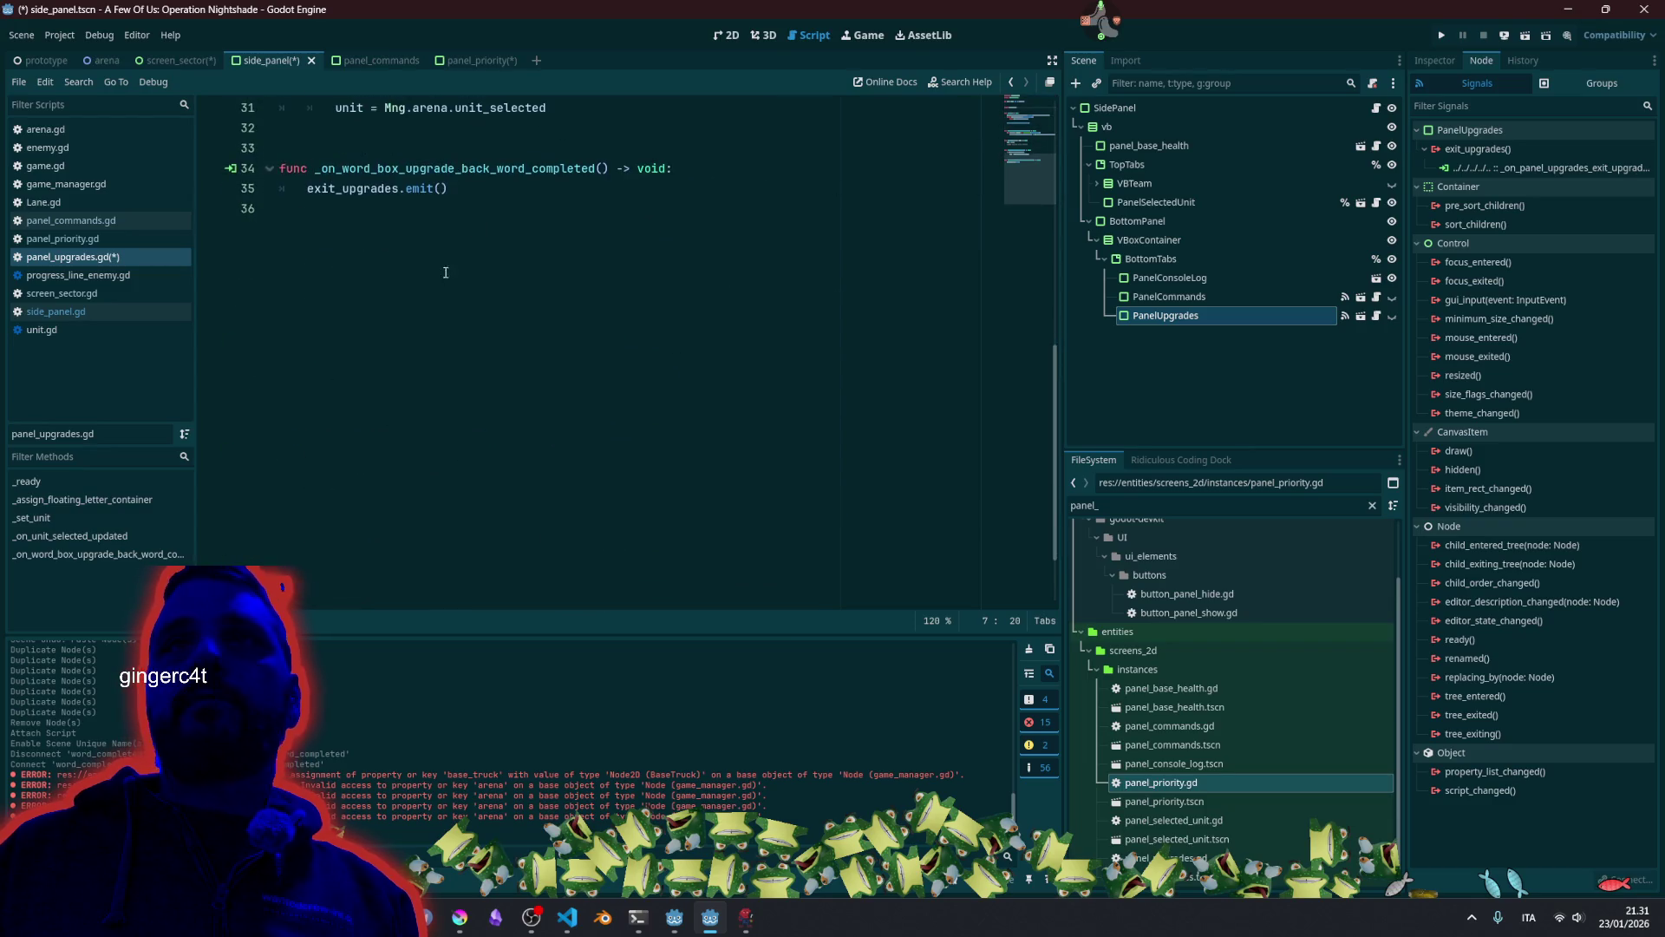
{"action": "double_click", "coordinate": [334, 309]}
{"action": "type", "text": "back_p"}
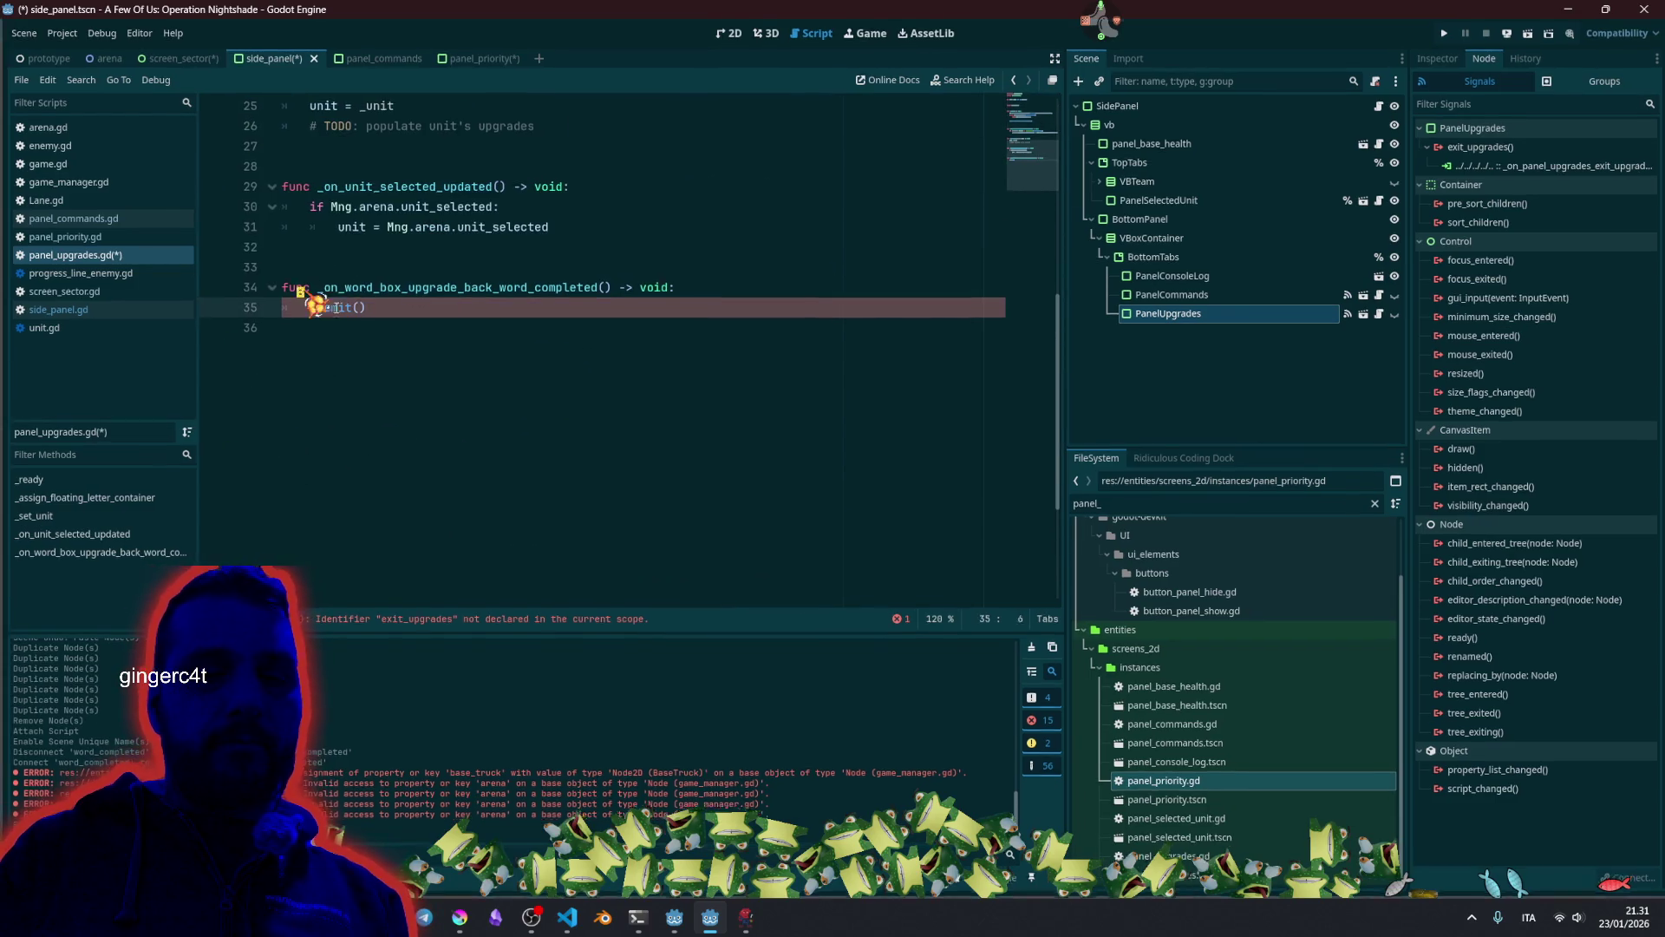
{"action": "type", "text": "ressed"}
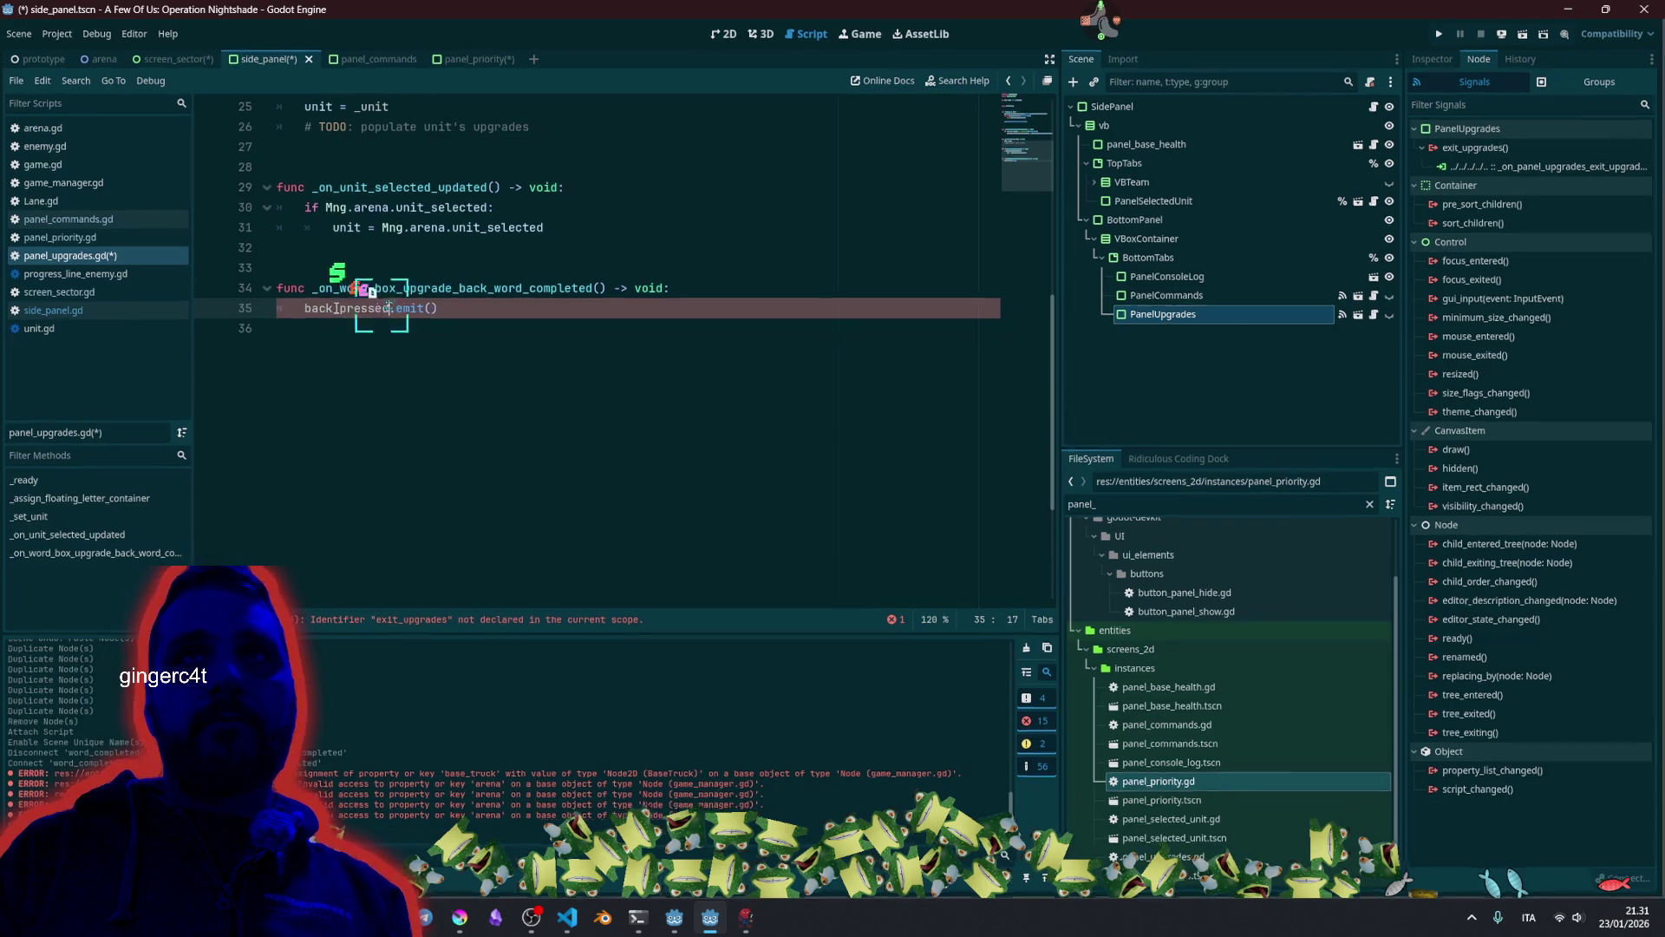
{"action": "left_click", "coordinate": [413, 286]}
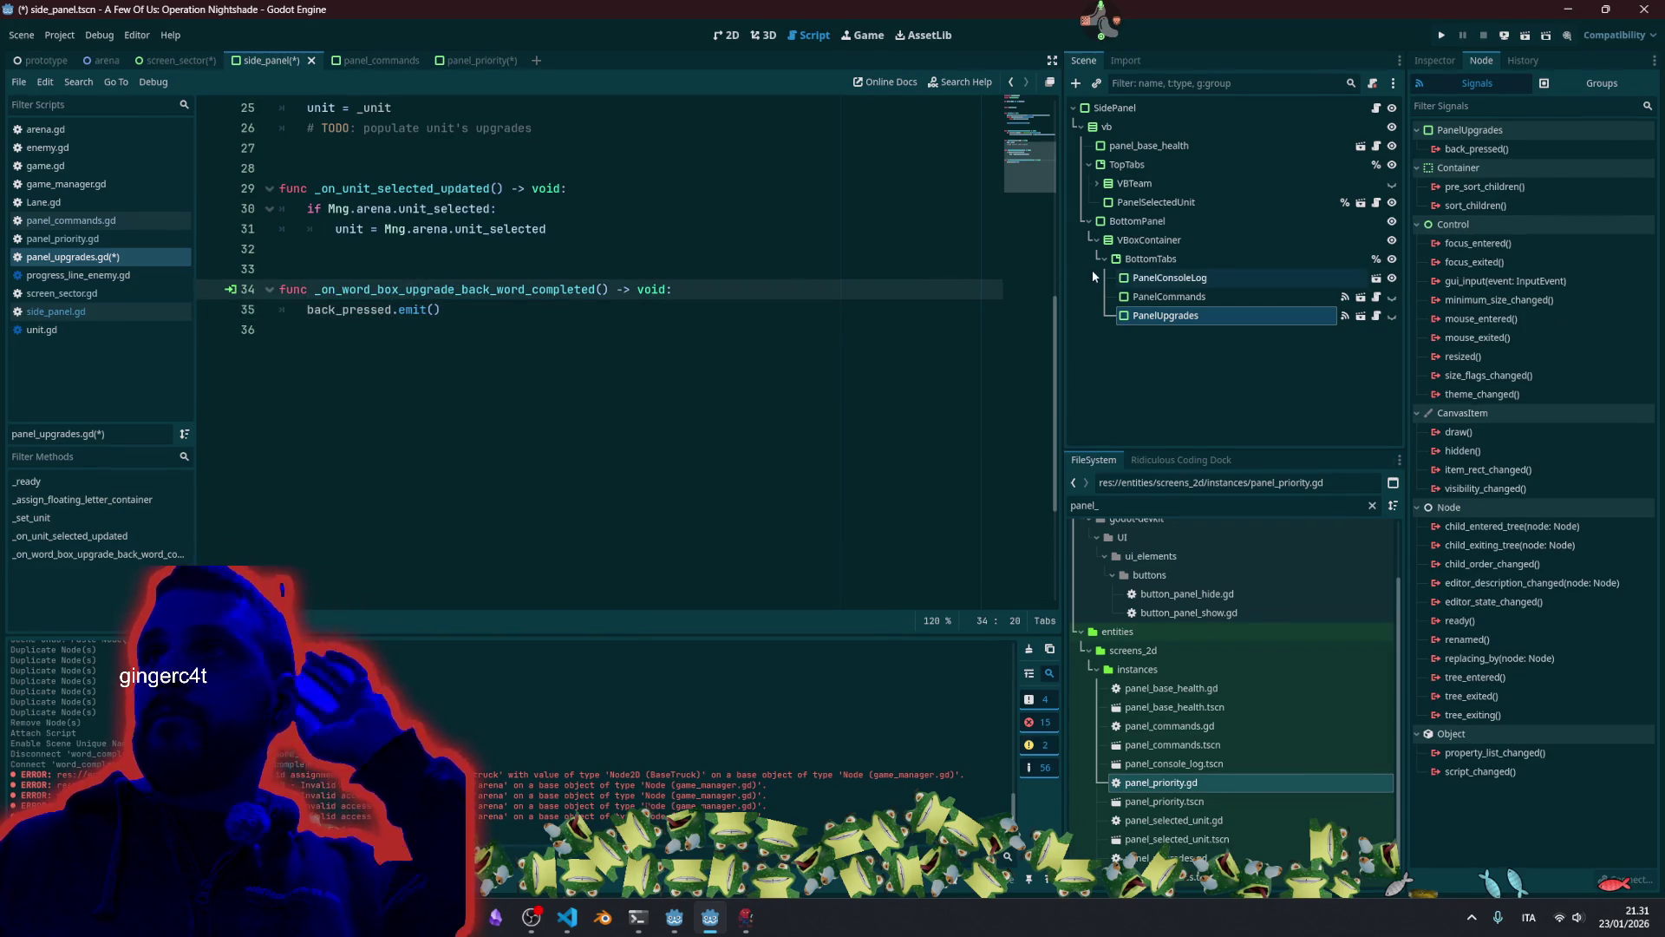
{"action": "left_click", "coordinate": [1360, 316]}
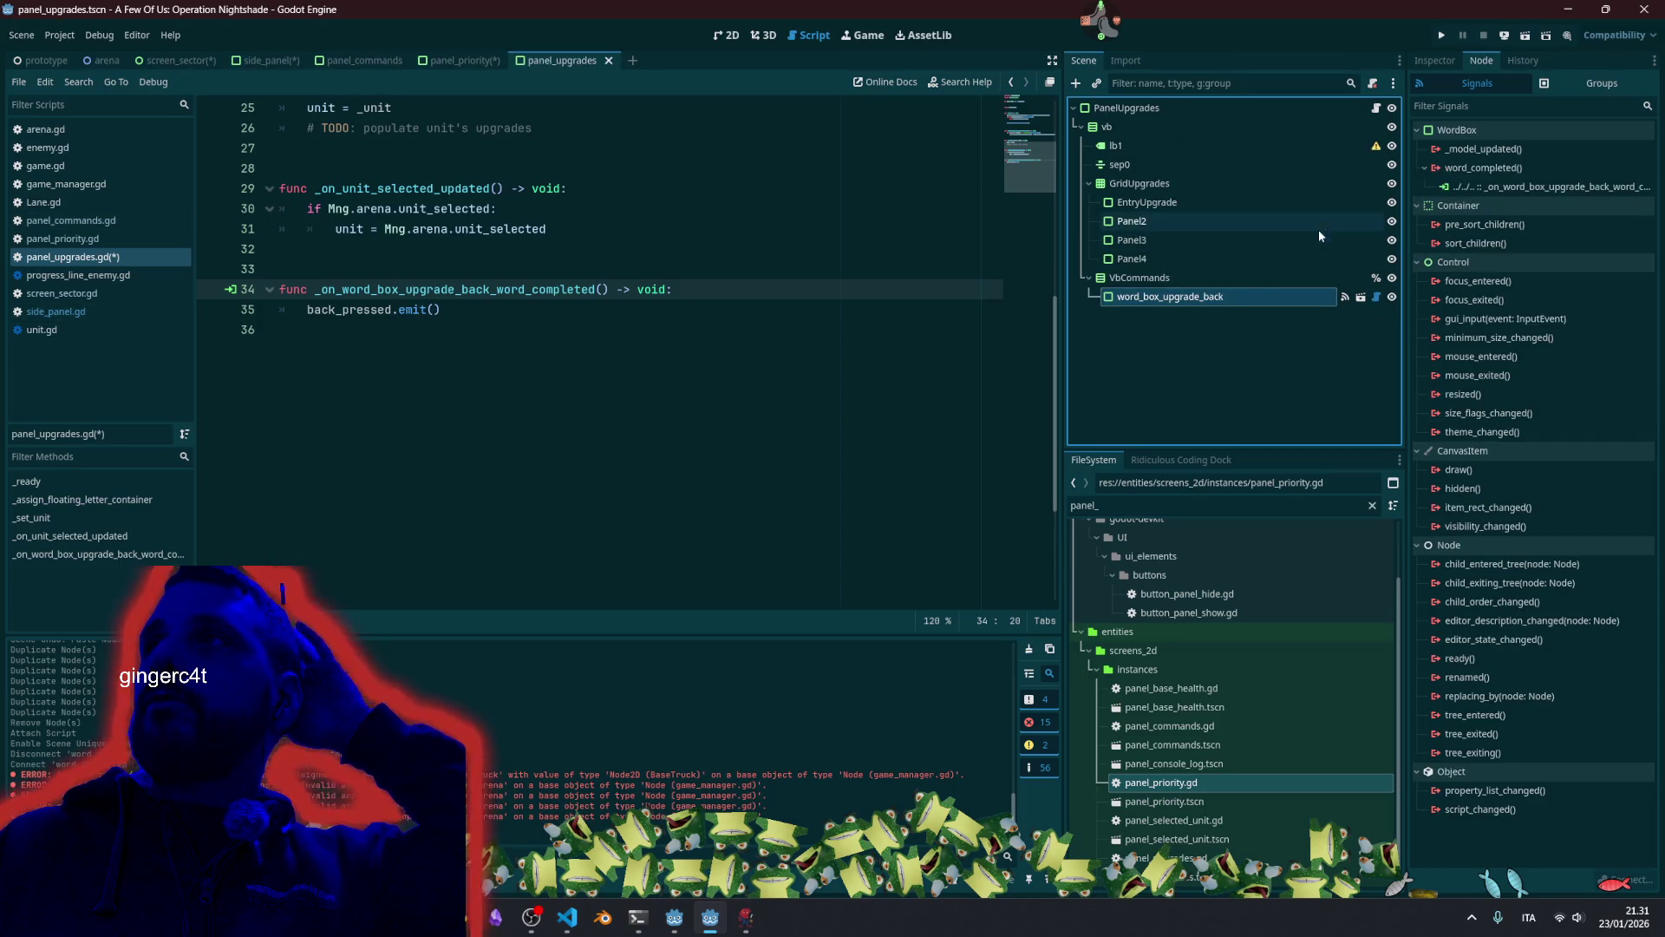
Rename the back handler function to _on_word_box_back_word_completed by removing 'upgrade_'.
{"action": "left_click", "coordinate": [1200, 281]}
{"action": "left_click", "coordinate": [1200, 296]}
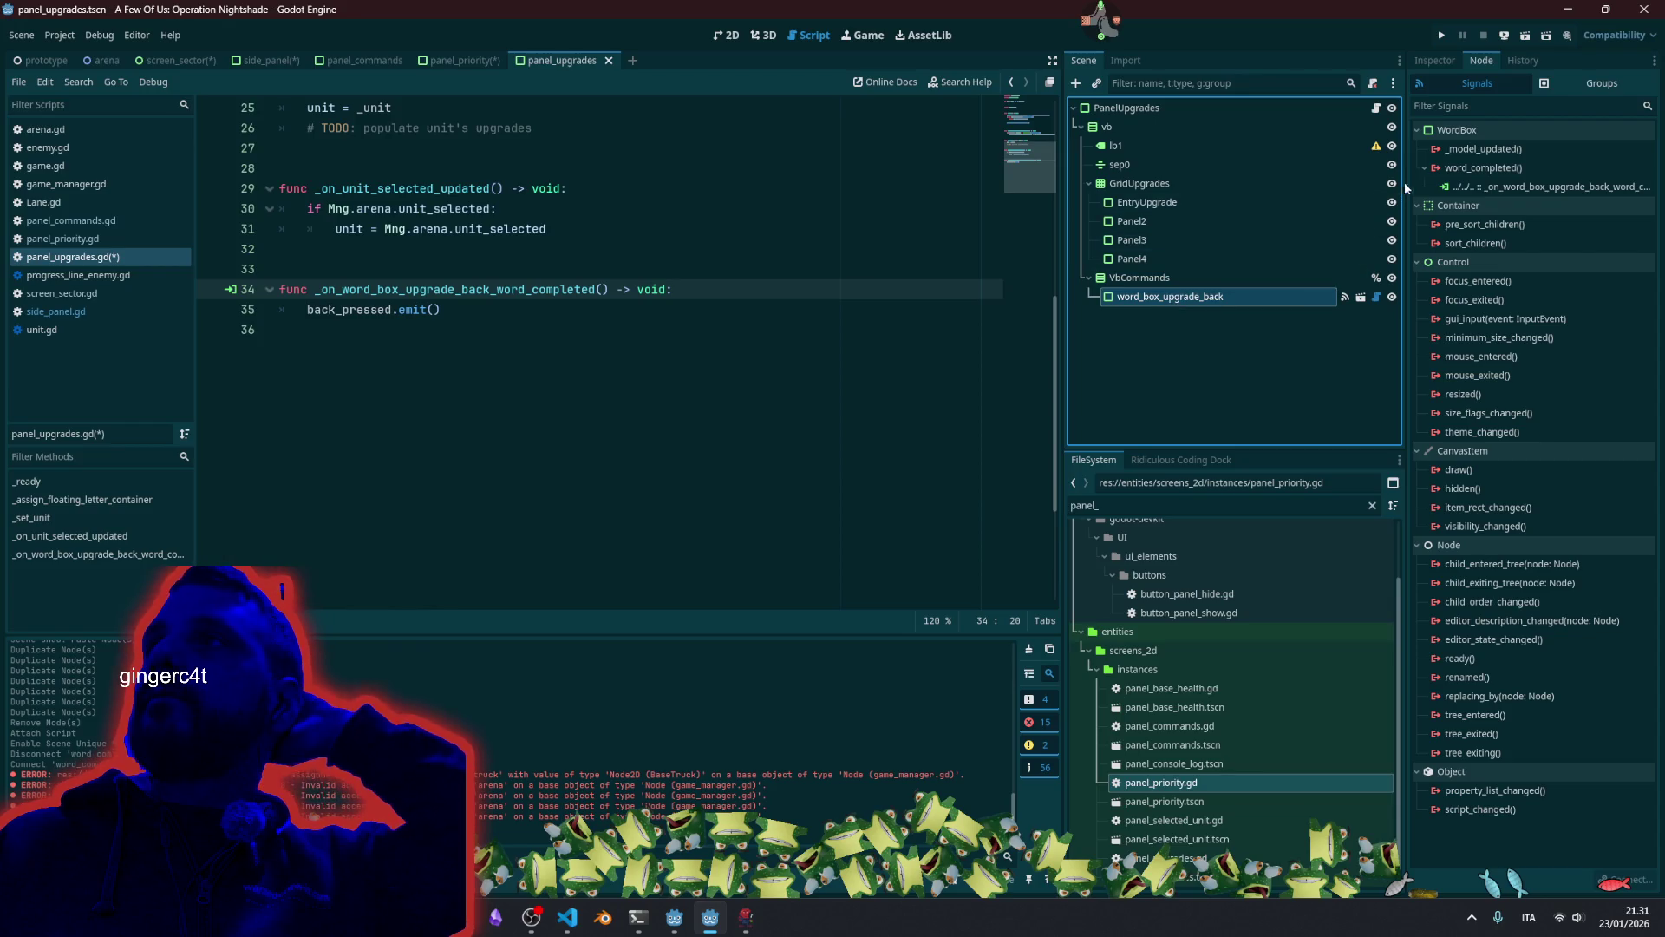
{"action": "left_click", "coordinate": [1433, 62]}
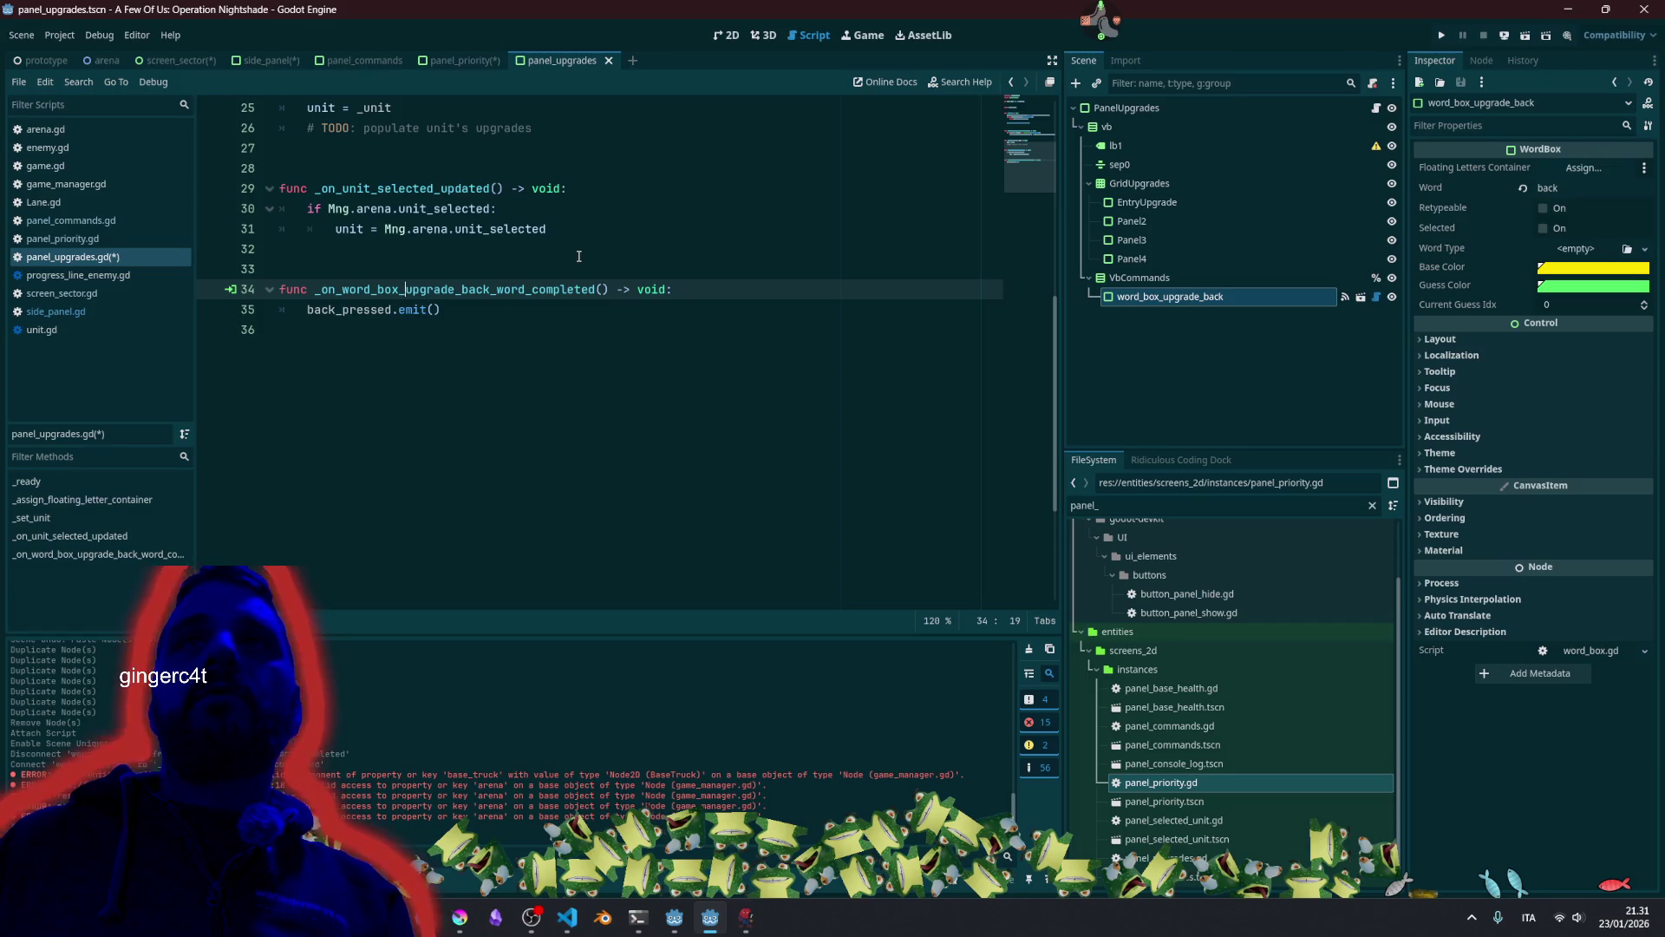
{"action": "key", "text": "shift+Right"}
{"action": "key", "text": "shift+Right"}
{"action": "key", "text": "shift+Right"}
{"action": "key", "text": "Delete"}
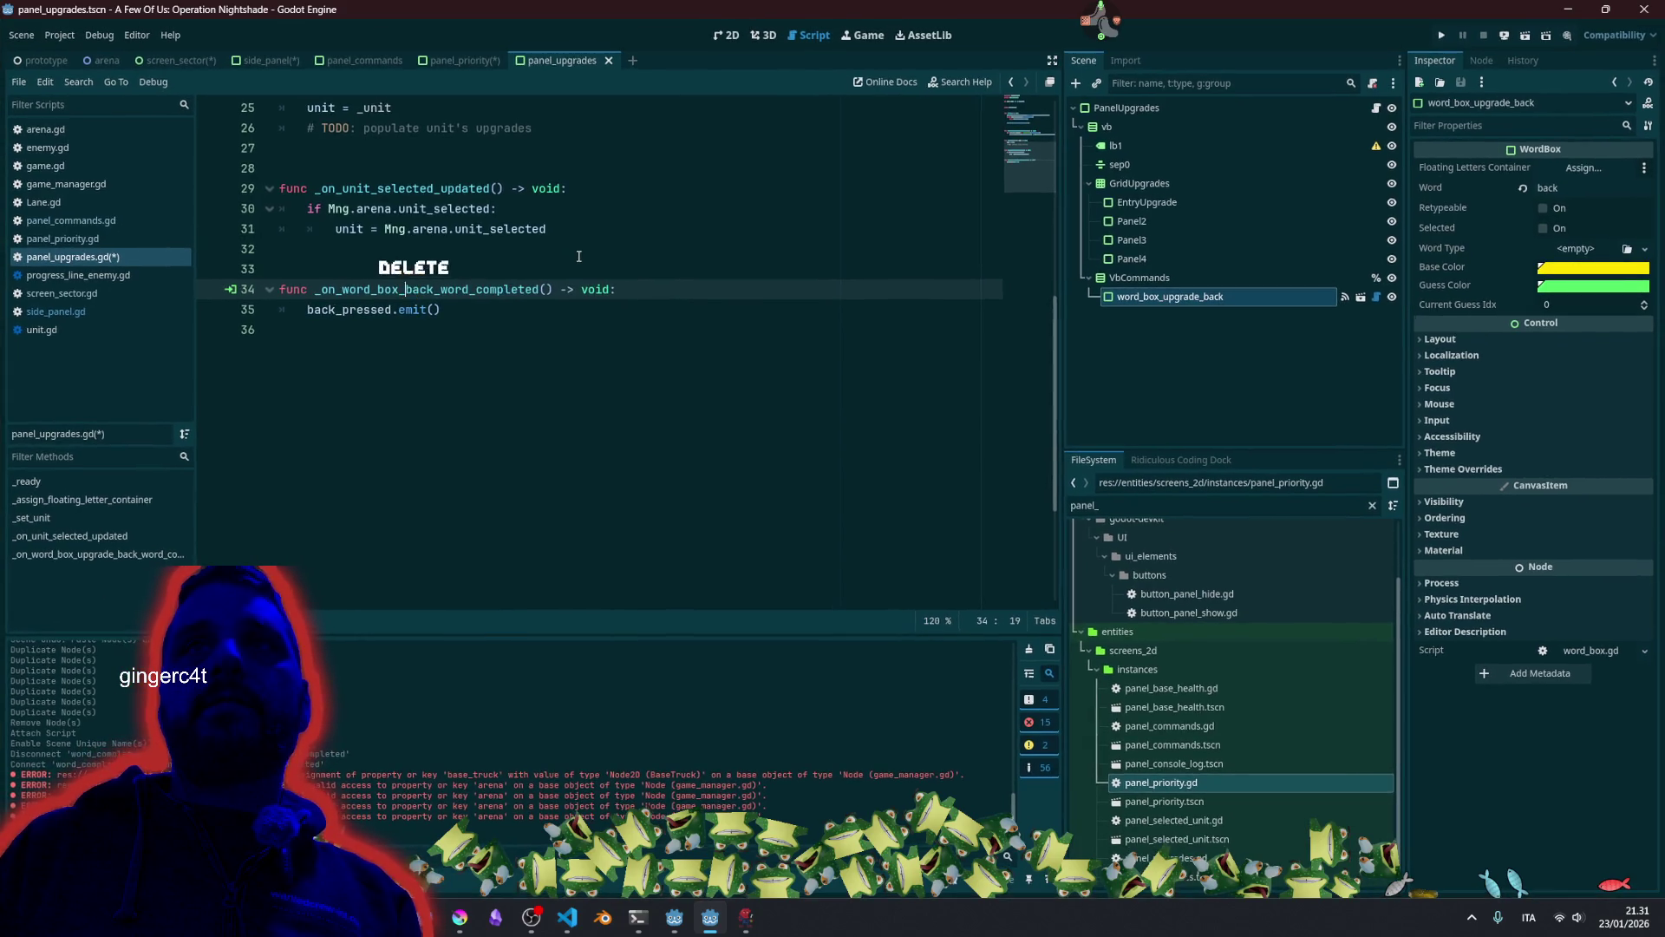
{"action": "left_click", "coordinate": [520, 314]}
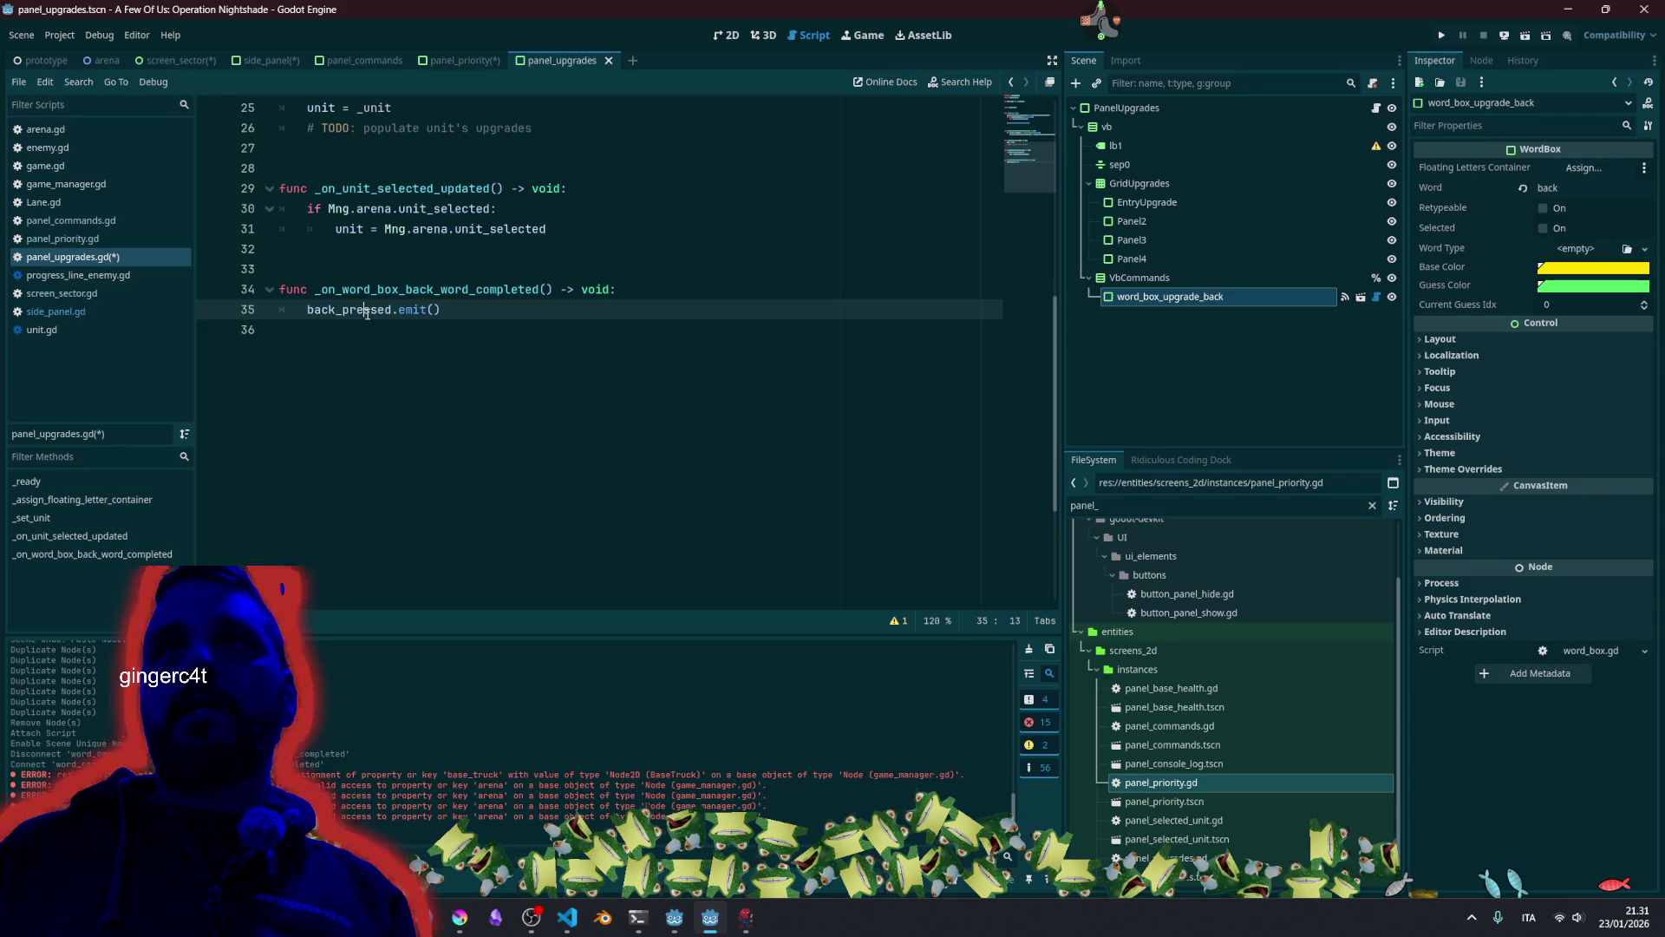
Rename the word_box_upgrade_back node to word_box_back.
{"action": "left_click", "coordinate": [1172, 299]}
{"action": "left_click", "coordinate": [1170, 297]}
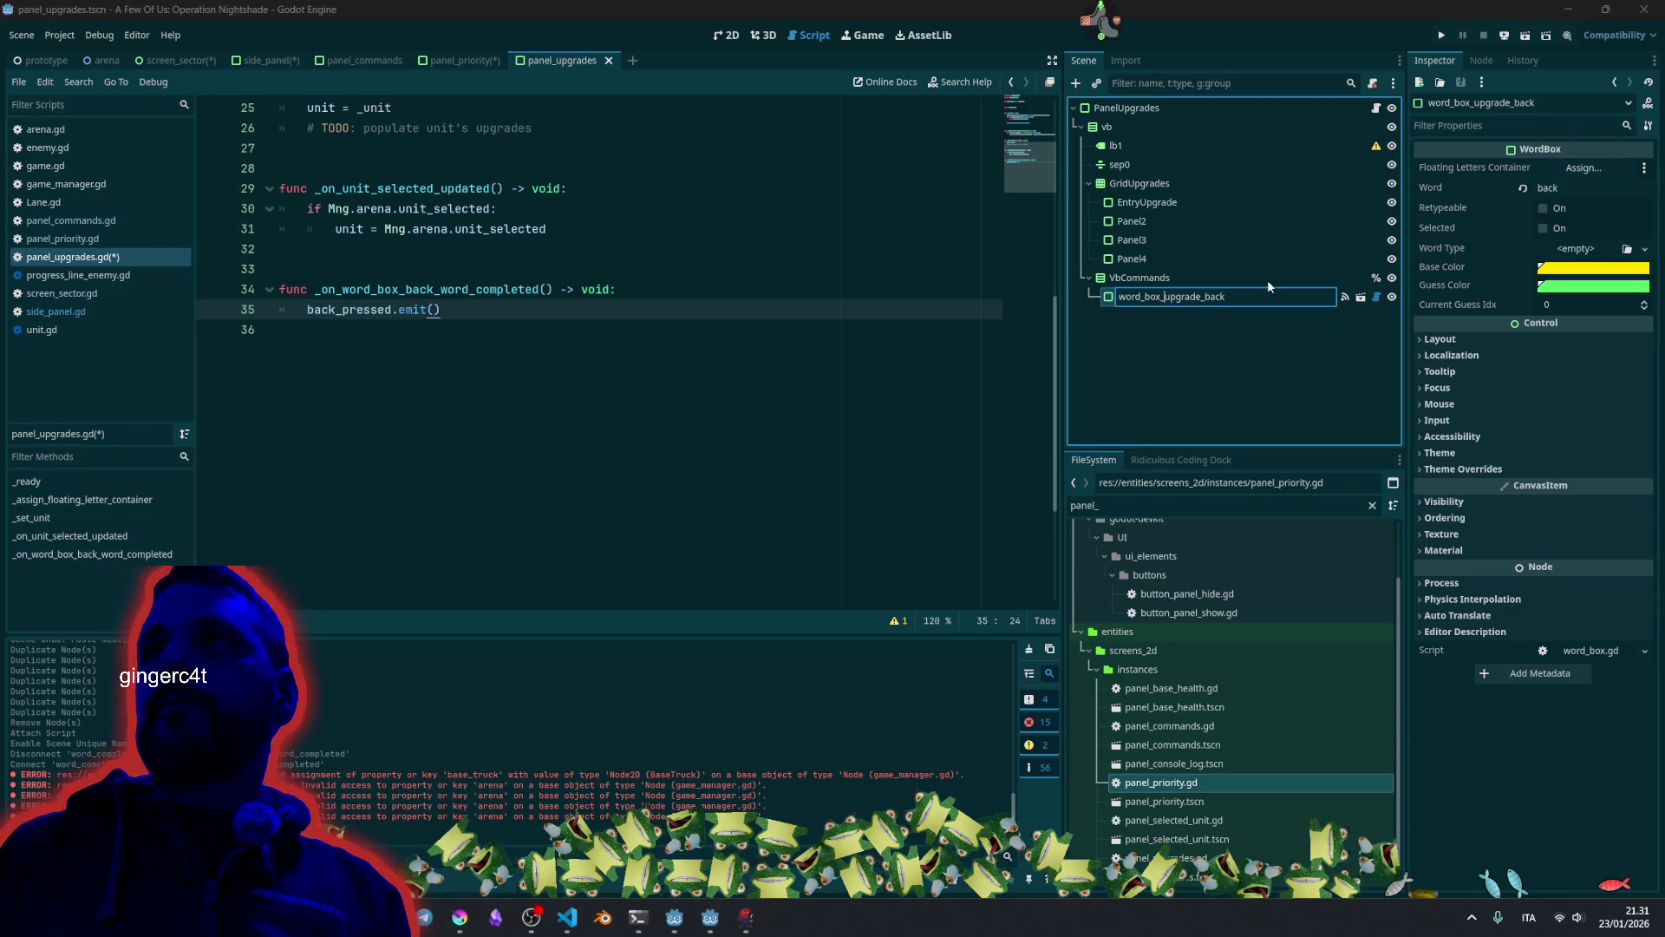
{"action": "key", "text": "shift+Right"}
{"action": "key", "text": "shift+Right"}
{"action": "key", "text": "shift+Right"}
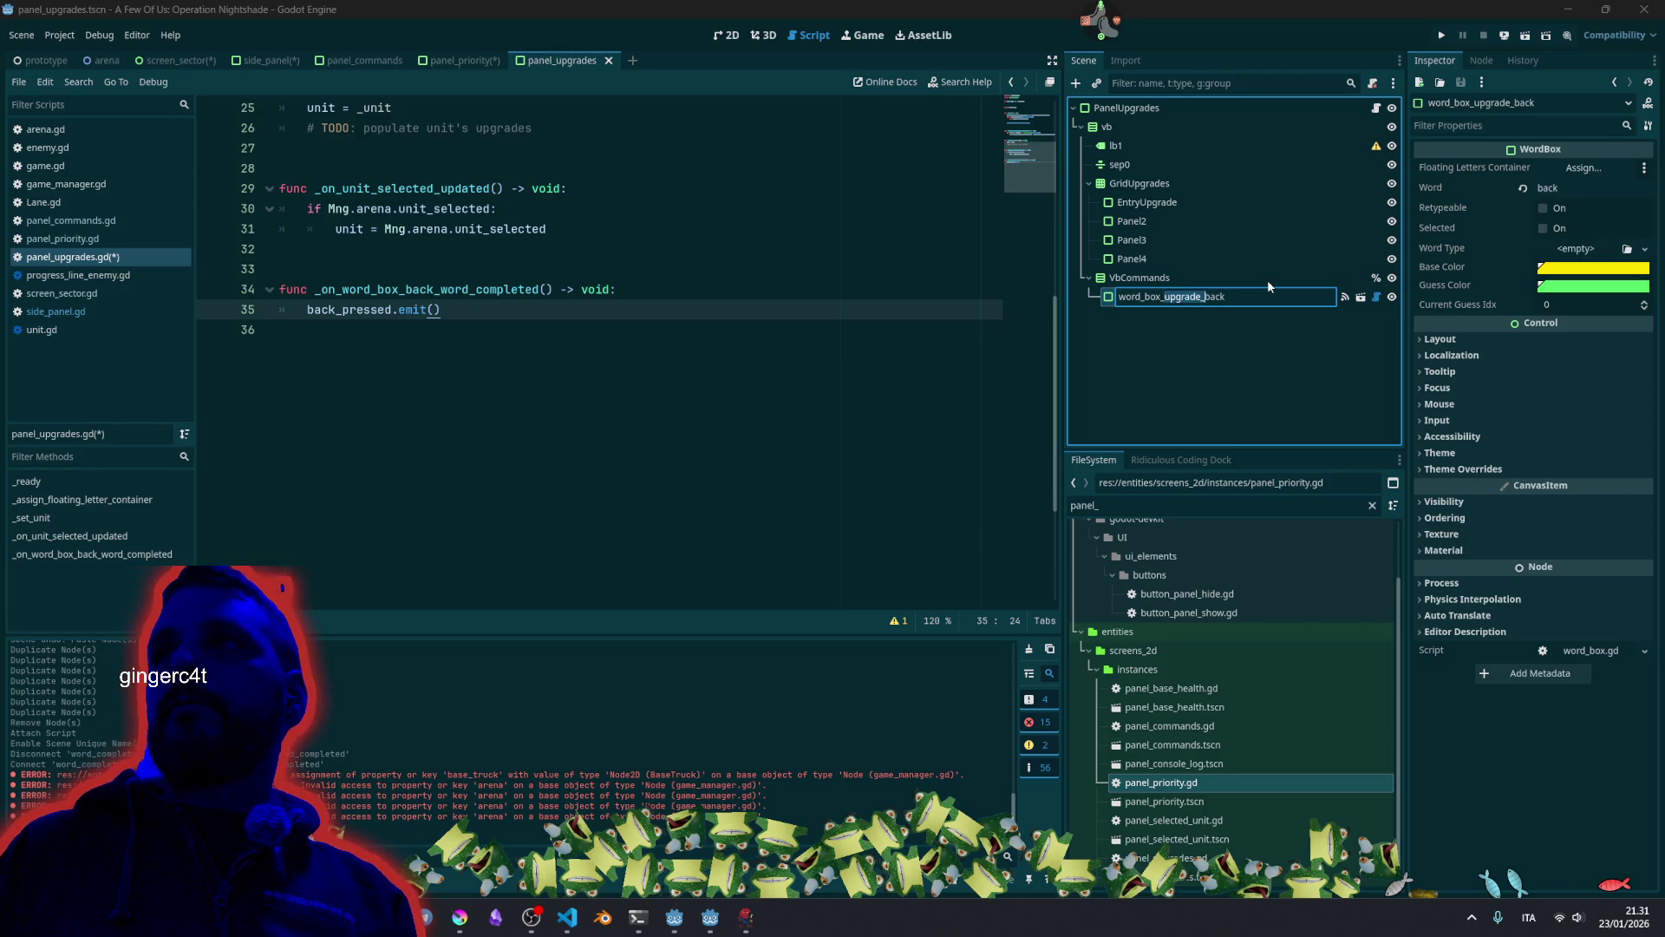
{"action": "key", "text": "Delete"}
{"action": "key", "text": "Return"}
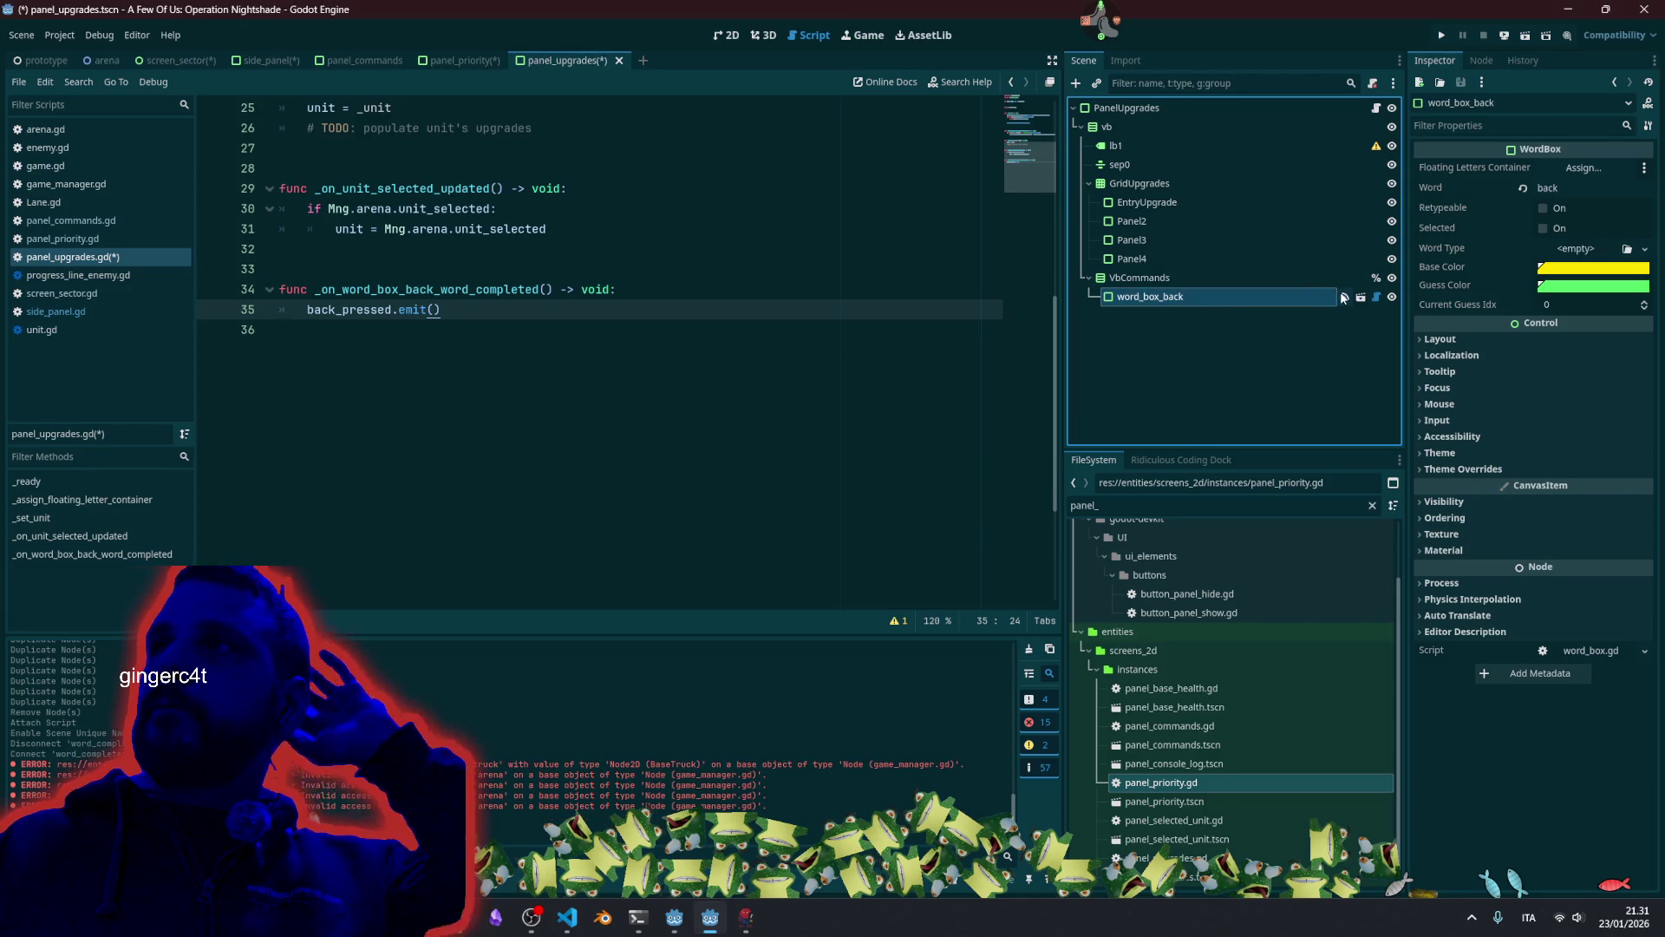
Disconnect the old word_completed connection and reconnect it to _on_word_box_back_word_completed.
{"action": "left_click", "coordinate": [1346, 297]}
{"action": "right_click", "coordinate": [1516, 191]}
{"action": "left_click", "coordinate": [1561, 240]}
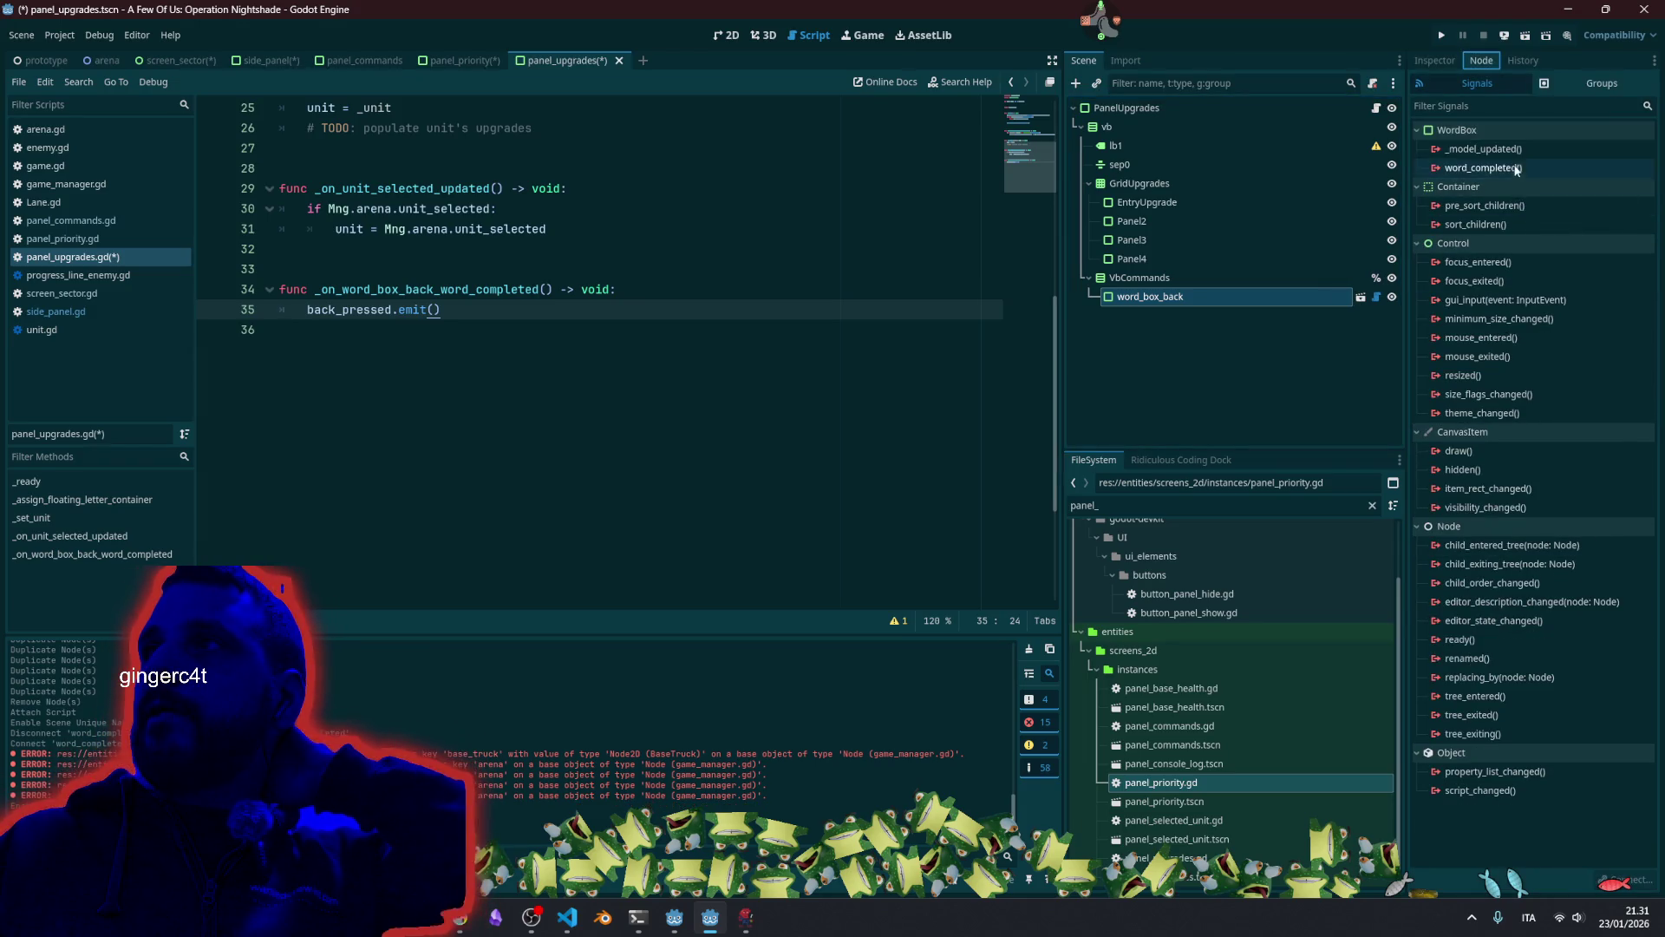
{"action": "double_click", "coordinate": [1507, 167]}
{"action": "left_click", "coordinate": [779, 614]}
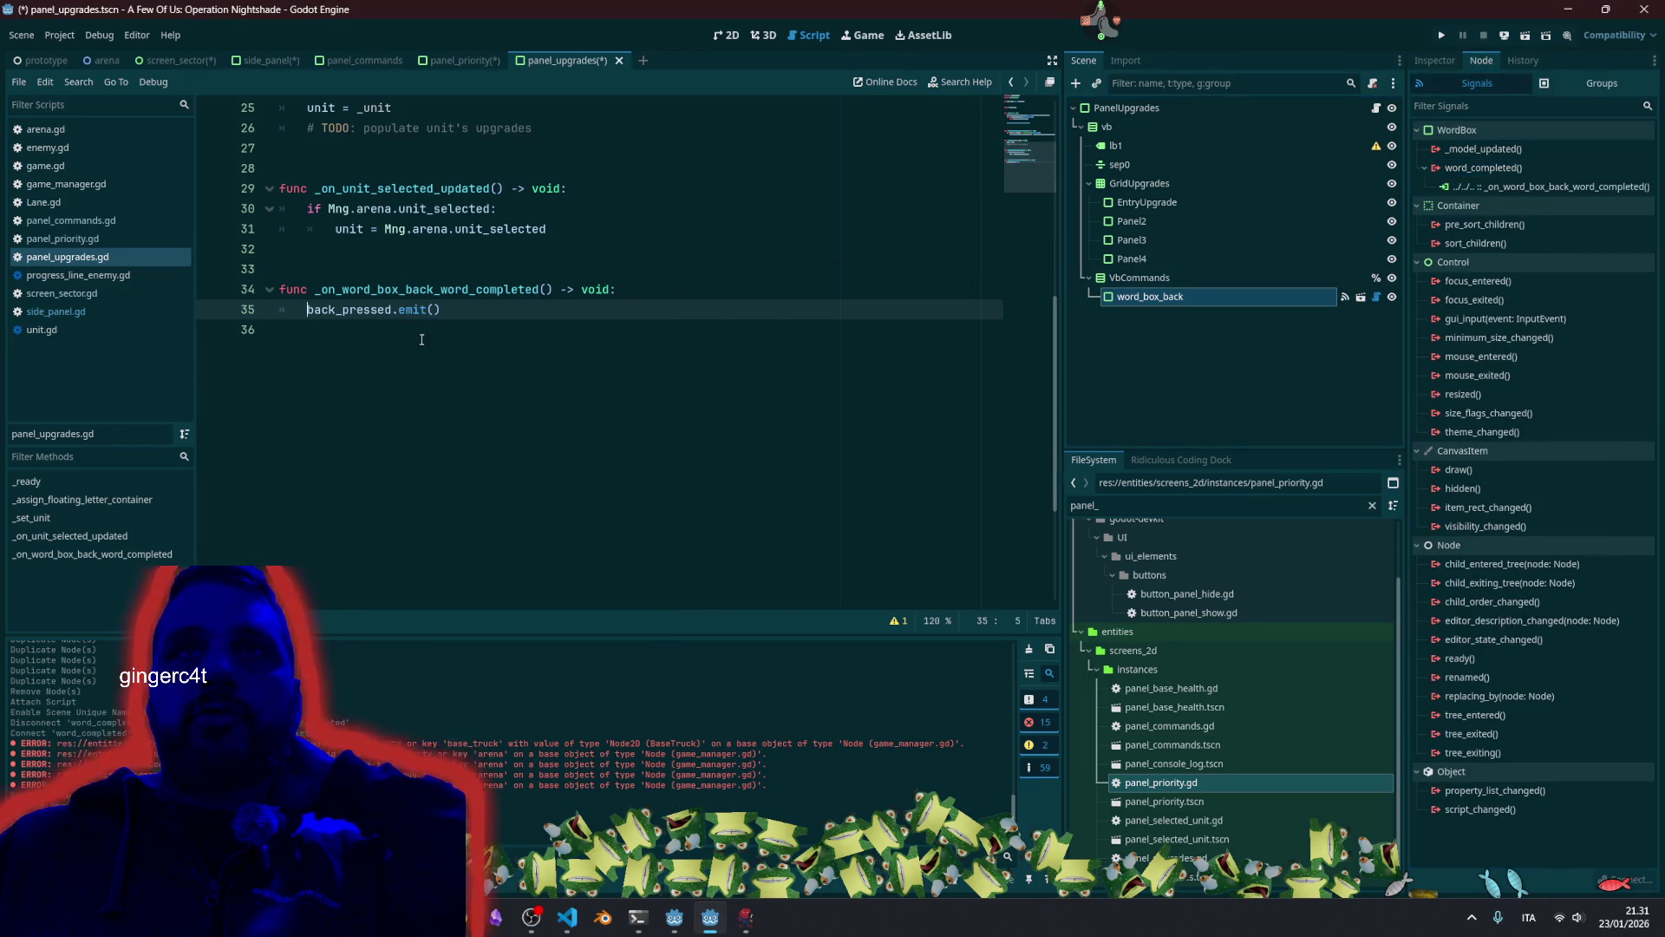
Save the panel_upgrades scene and switch to the panel_priority scene.
{"action": "double_click", "coordinate": [393, 290]}
{"action": "left_click", "coordinate": [694, 310]}
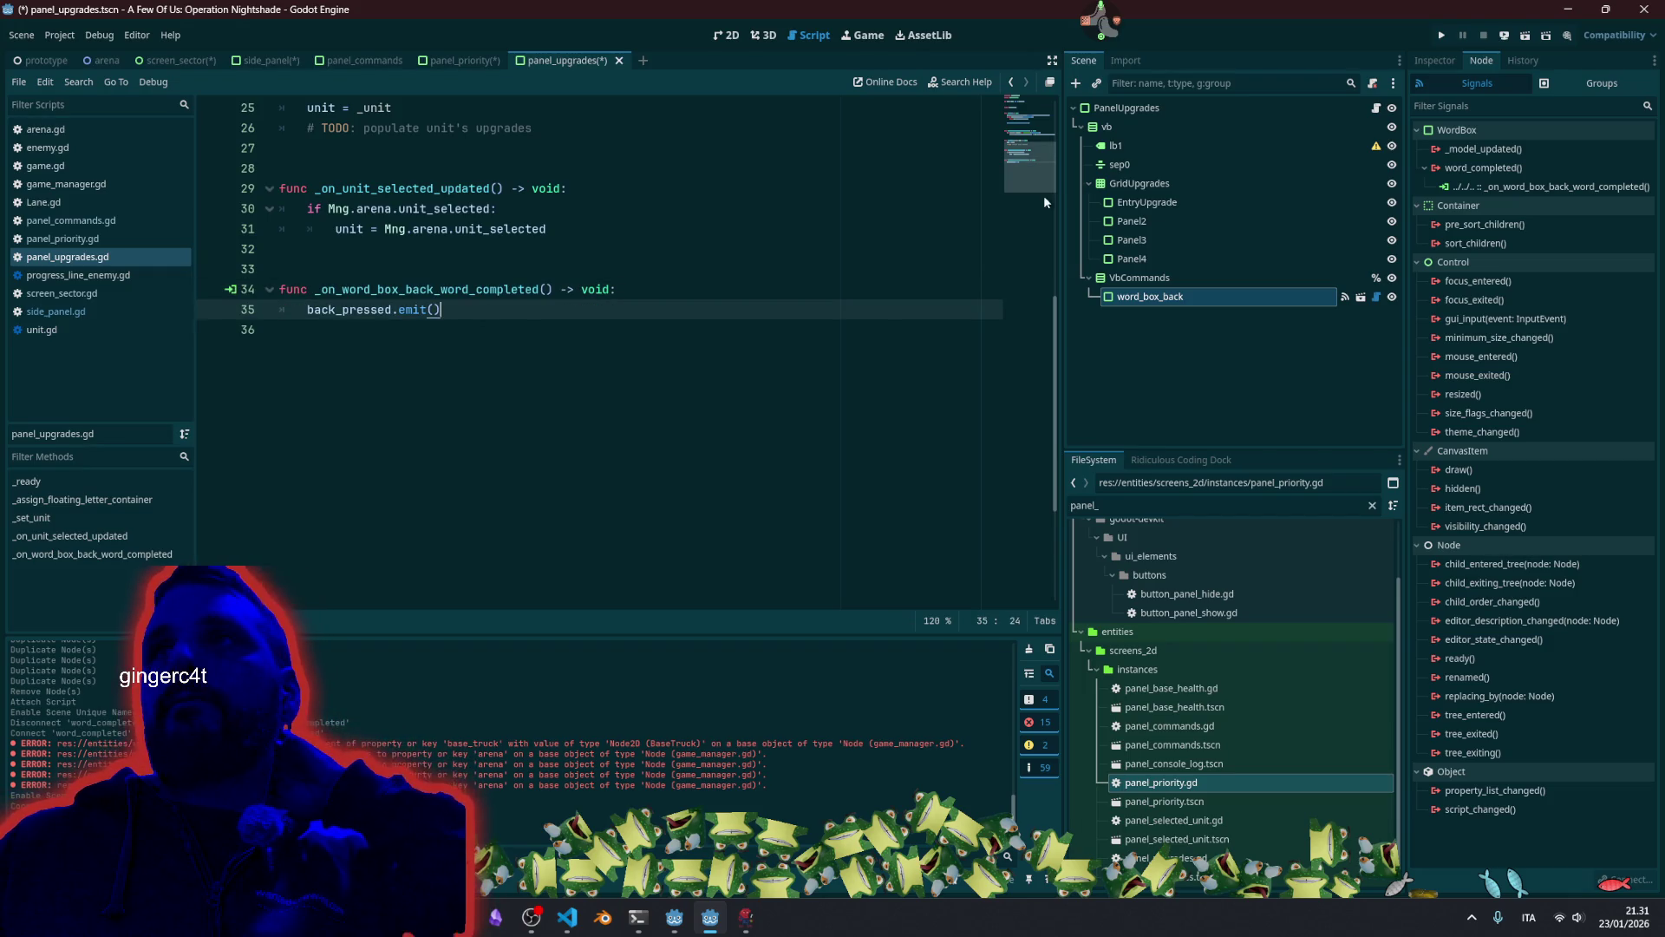
{"action": "left_click", "coordinate": [1022, 116]}
{"action": "left_click", "coordinate": [491, 249]}
{"action": "key", "text": "ctrl+s"}
{"action": "left_click", "coordinate": [495, 230]}
{"action": "left_click", "coordinate": [473, 61]}
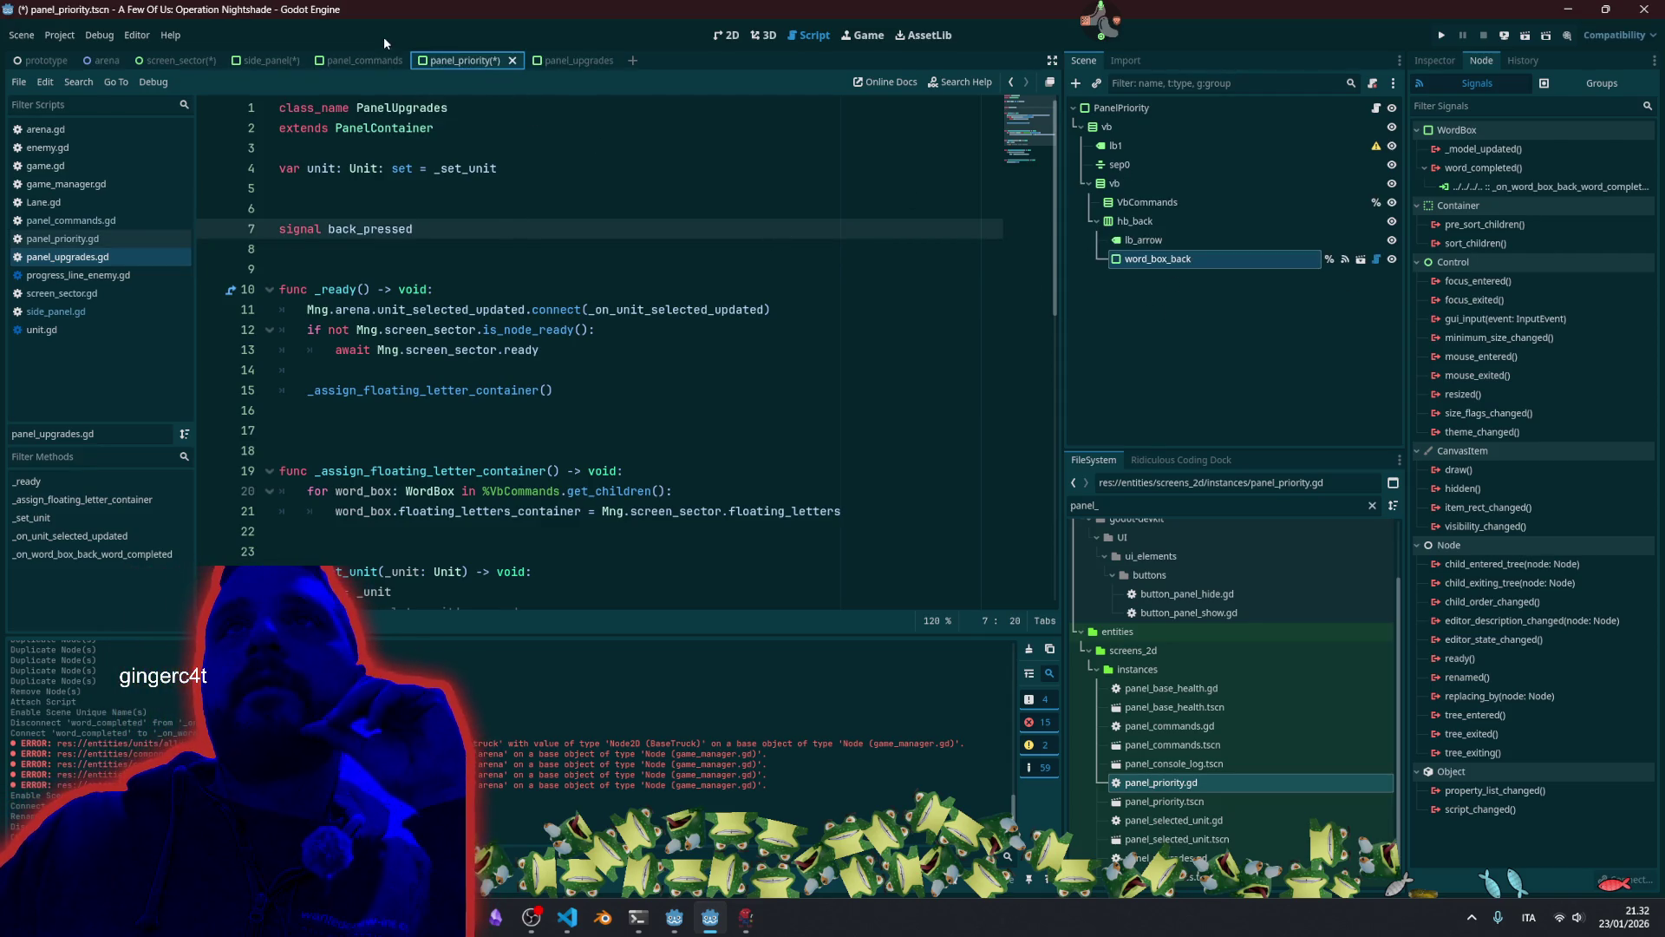
Save the panel_priority scene.
{"action": "scroll", "coordinate": [406, 286], "scroll_direction": "down", "scroll_amount": 8}
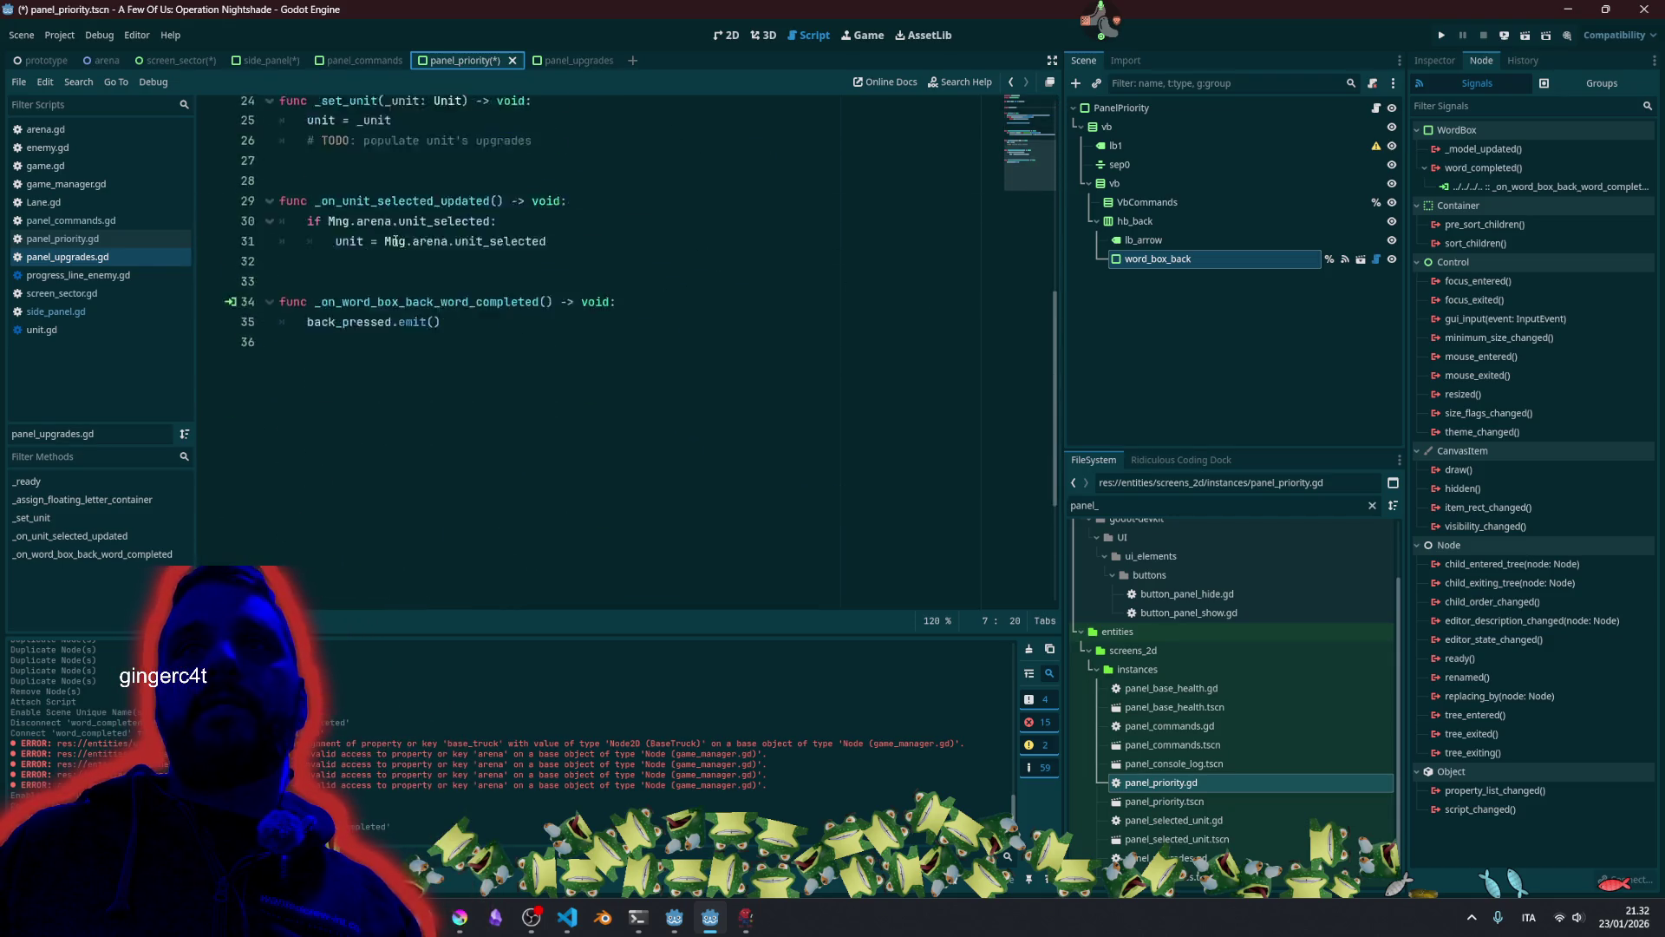
{"action": "scroll", "coordinate": [405, 286], "scroll_direction": "up", "scroll_amount": 9}
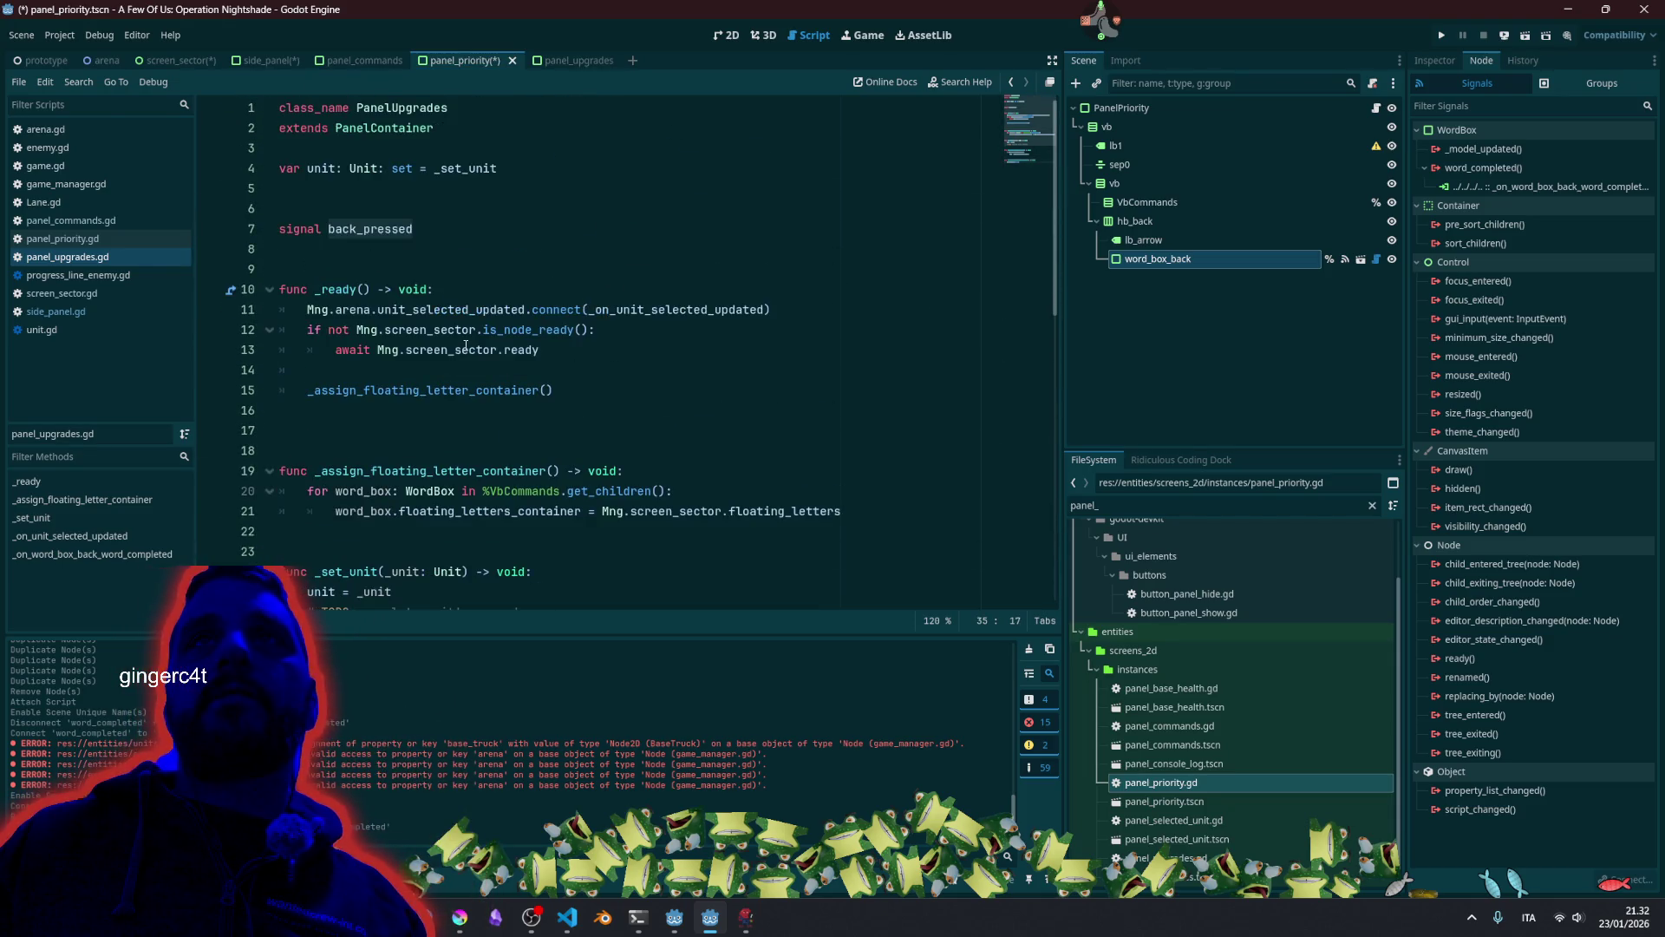
{"action": "left_click", "coordinate": [456, 215]}
{"action": "key", "text": "ctrl+s"}
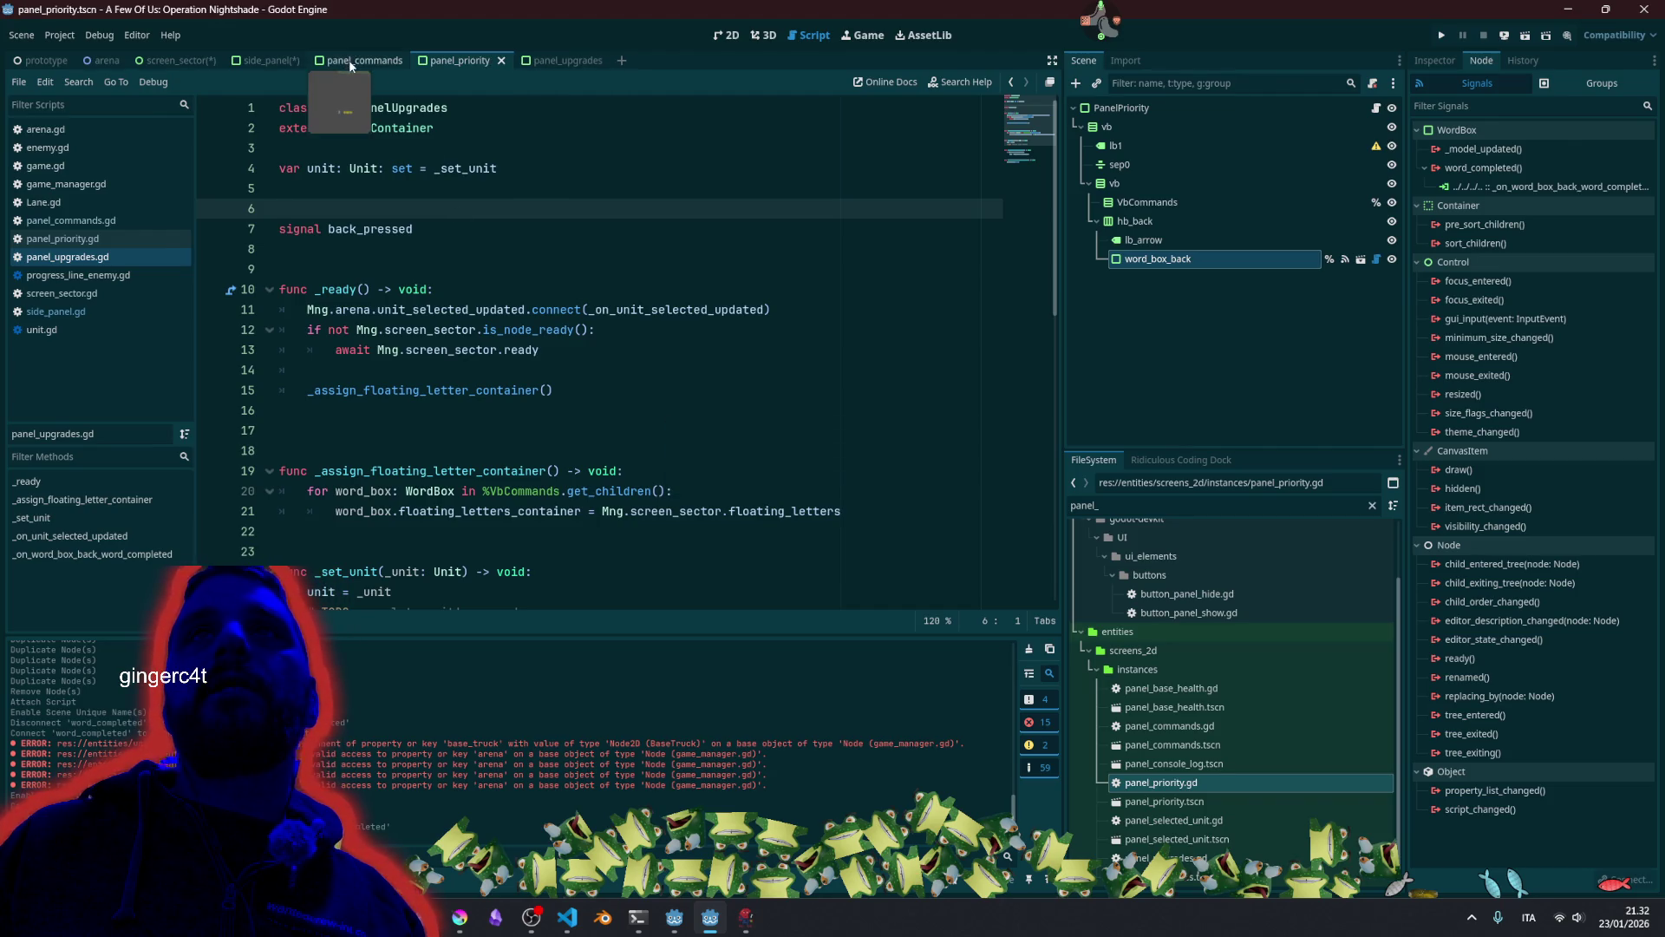
Open panel_commands.gd and check its back_pressed signal declaration.
{"action": "left_click", "coordinate": [351, 63]}
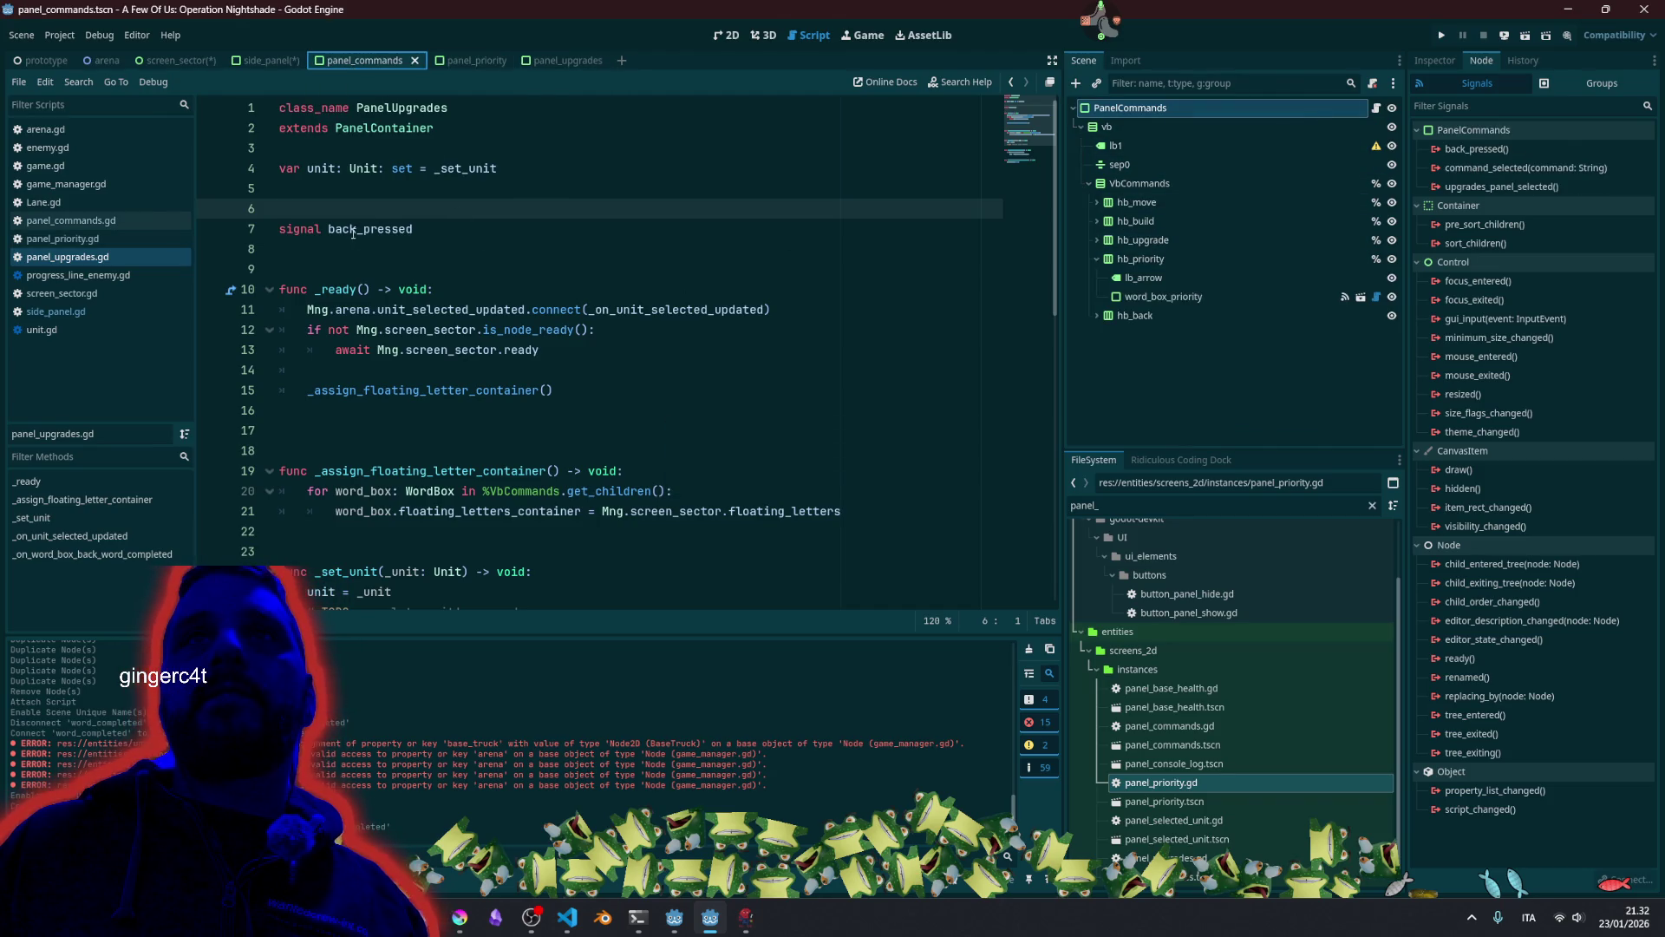
{"action": "double_click", "coordinate": [355, 230]}
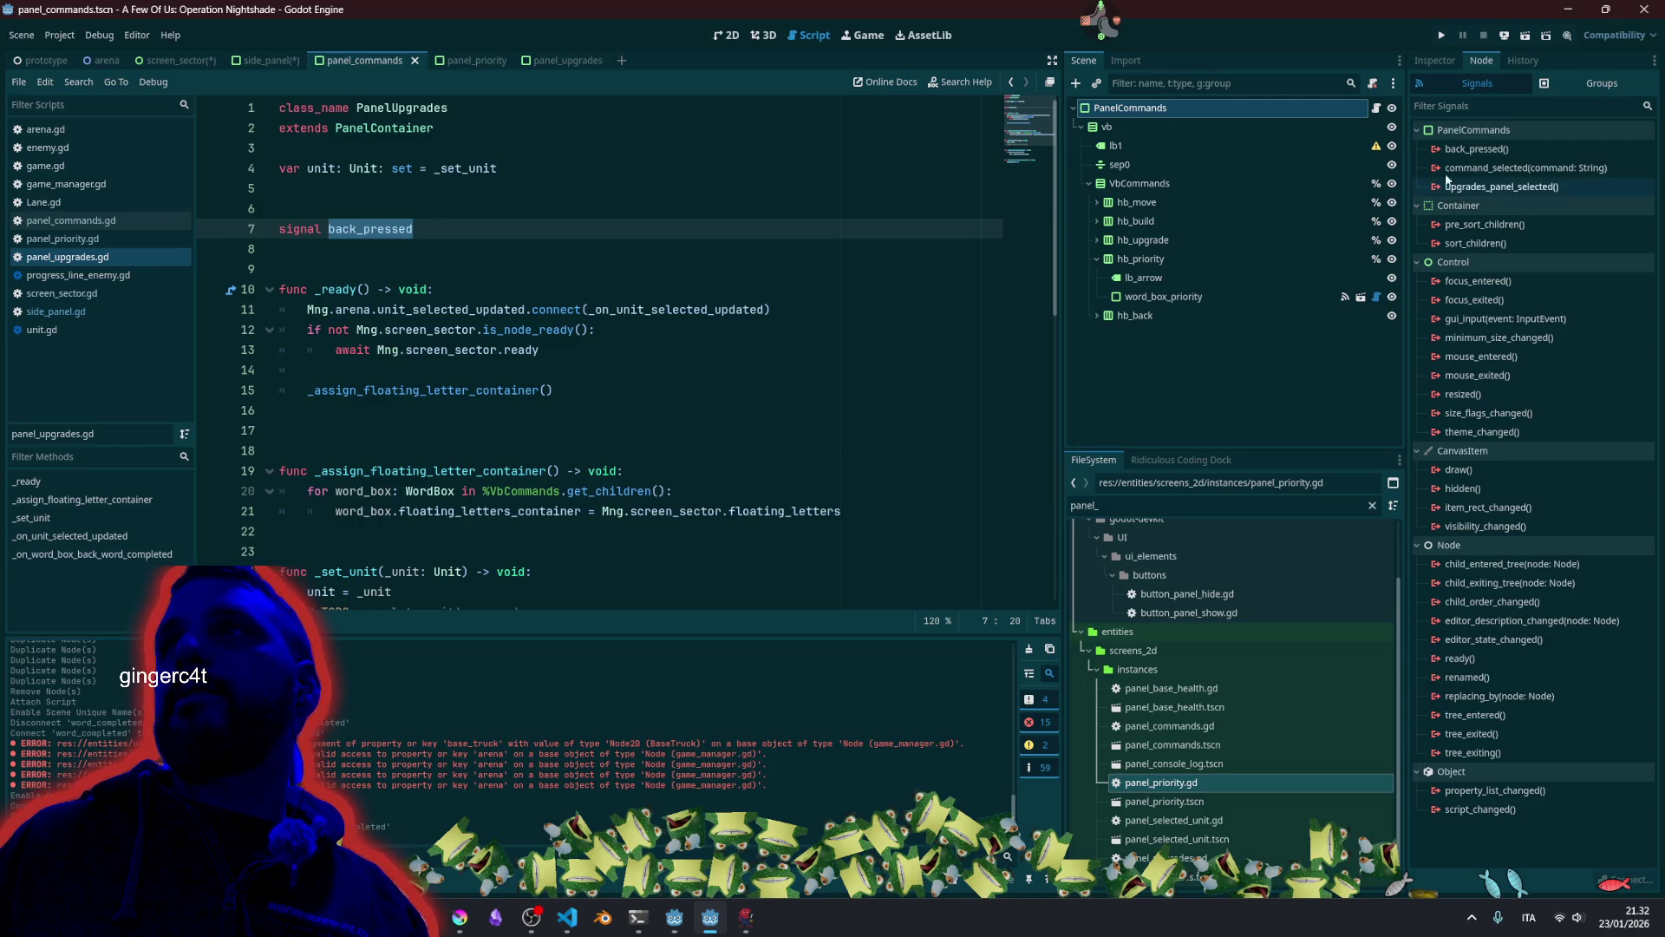
{"action": "left_click", "coordinate": [1376, 108]}
{"action": "scroll", "coordinate": [454, 212], "scroll_direction": "up", "scroll_amount": 5}
{"action": "scroll", "coordinate": [453, 213], "scroll_direction": "up", "scroll_amount": 2}
{"action": "left_click", "coordinate": [417, 189]}
{"action": "double_click", "coordinate": [370, 268]}
Check the back handler's back_pressed emit call, then return to side_panel and select BottomTabs.
{"action": "scroll", "coordinate": [1032, 158], "scroll_direction": "down", "scroll_amount": 5}
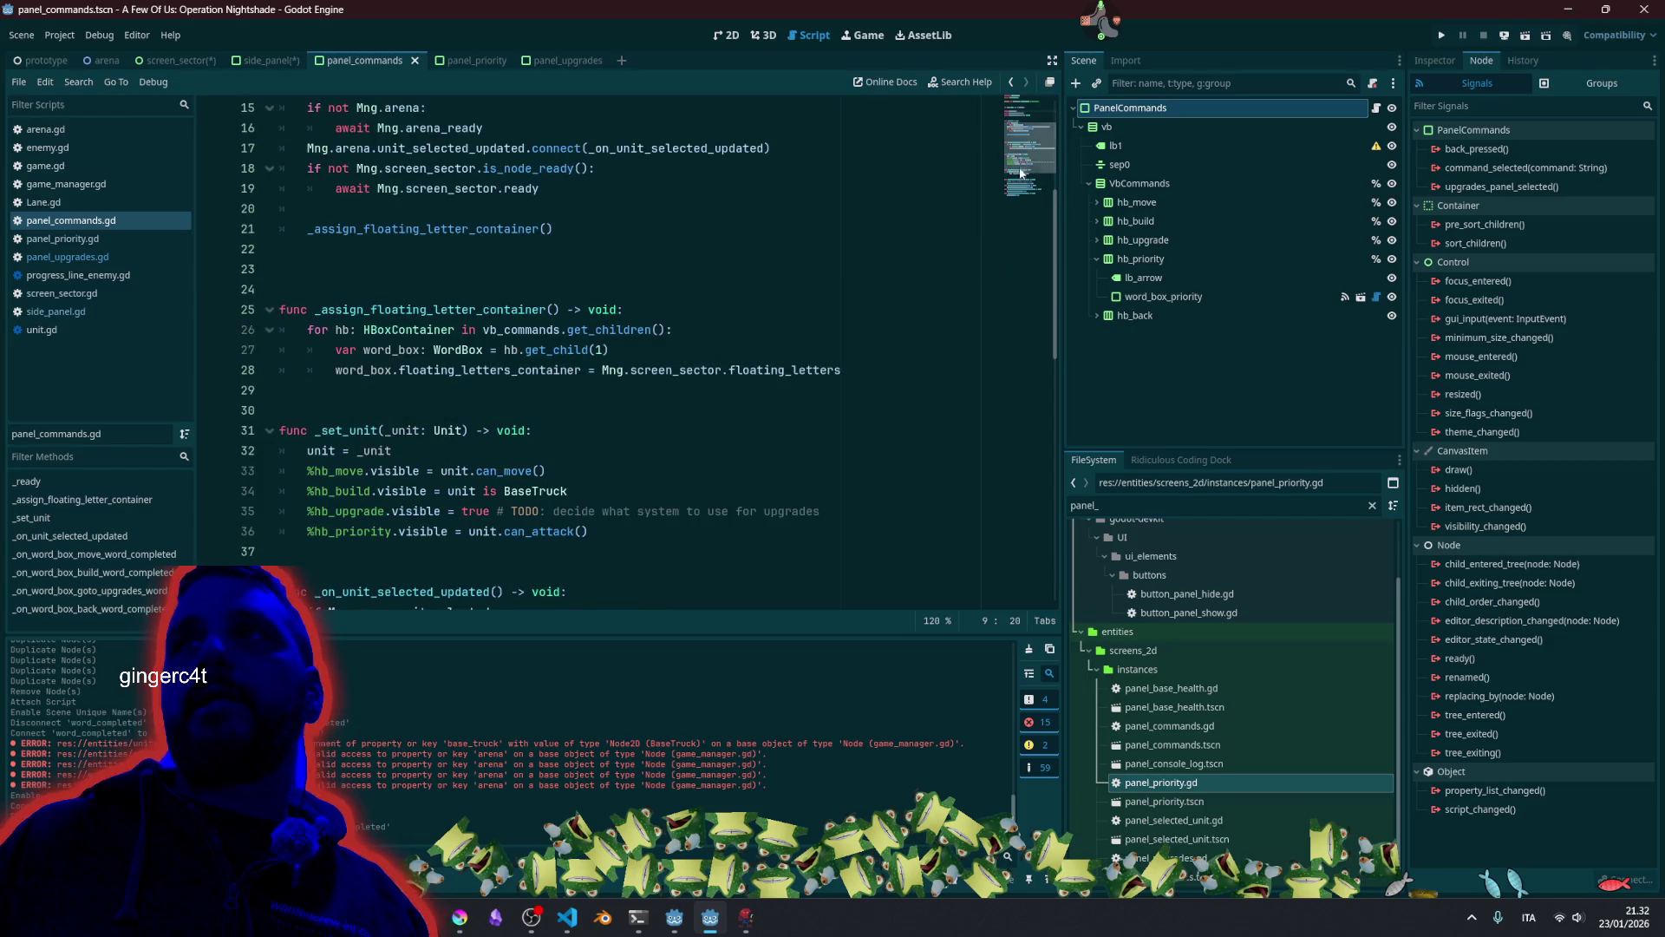
{"action": "scroll", "coordinate": [1022, 180], "scroll_direction": "down", "scroll_amount": 6}
{"action": "double_click", "coordinate": [350, 496]}
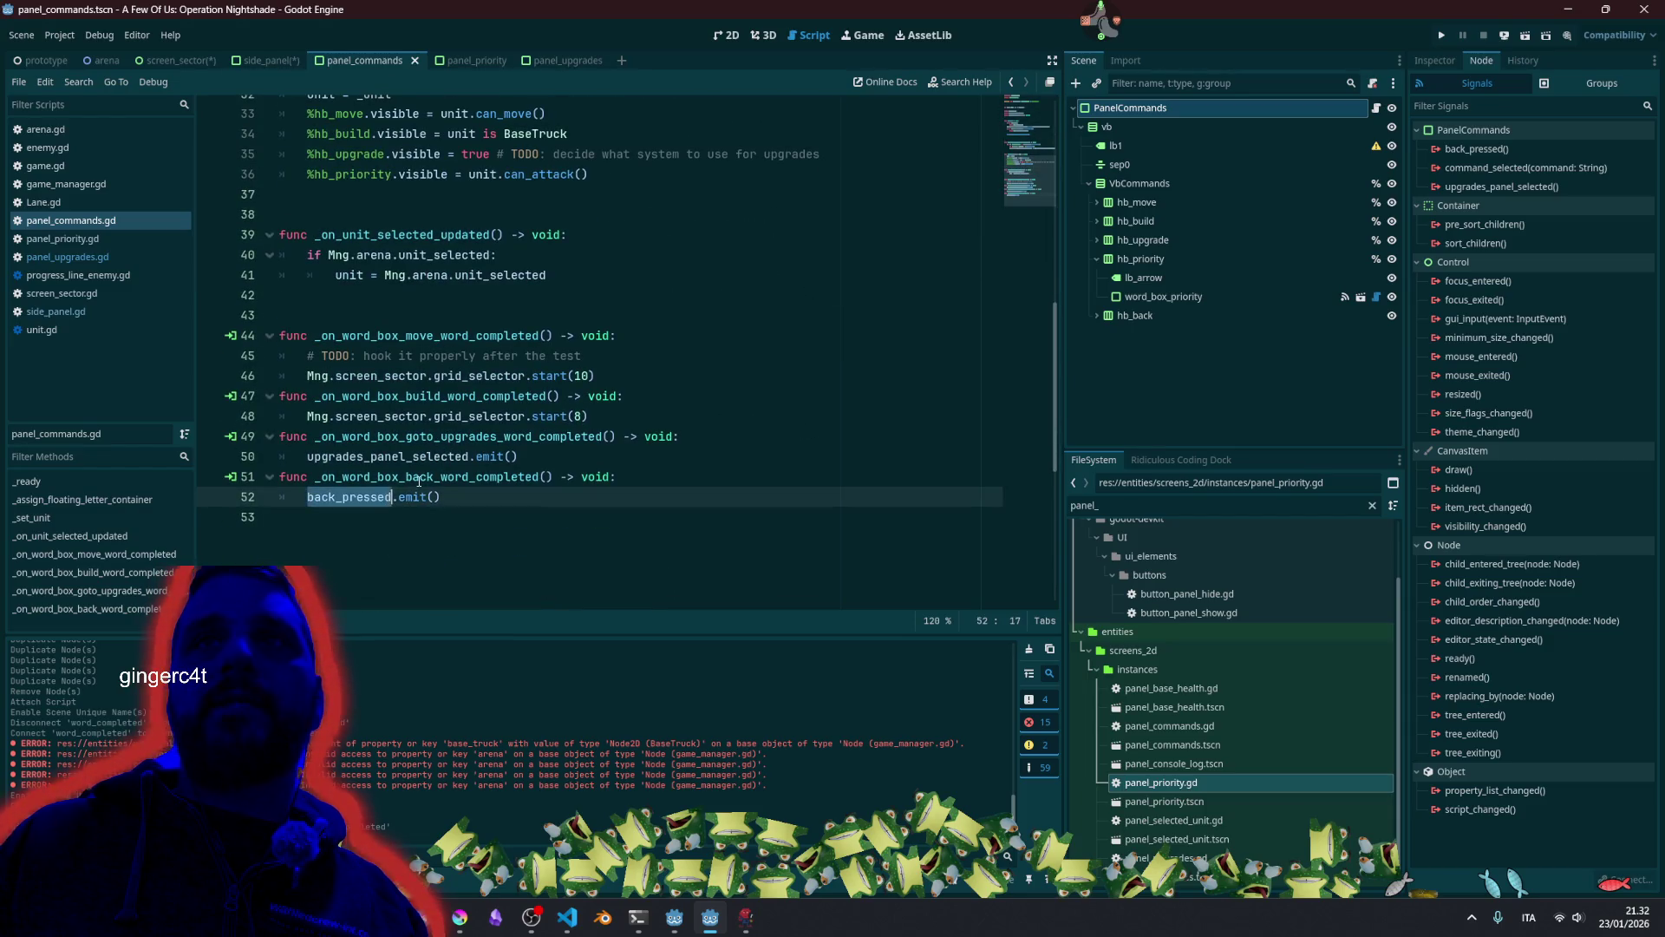
{"action": "left_click", "coordinate": [660, 276]}
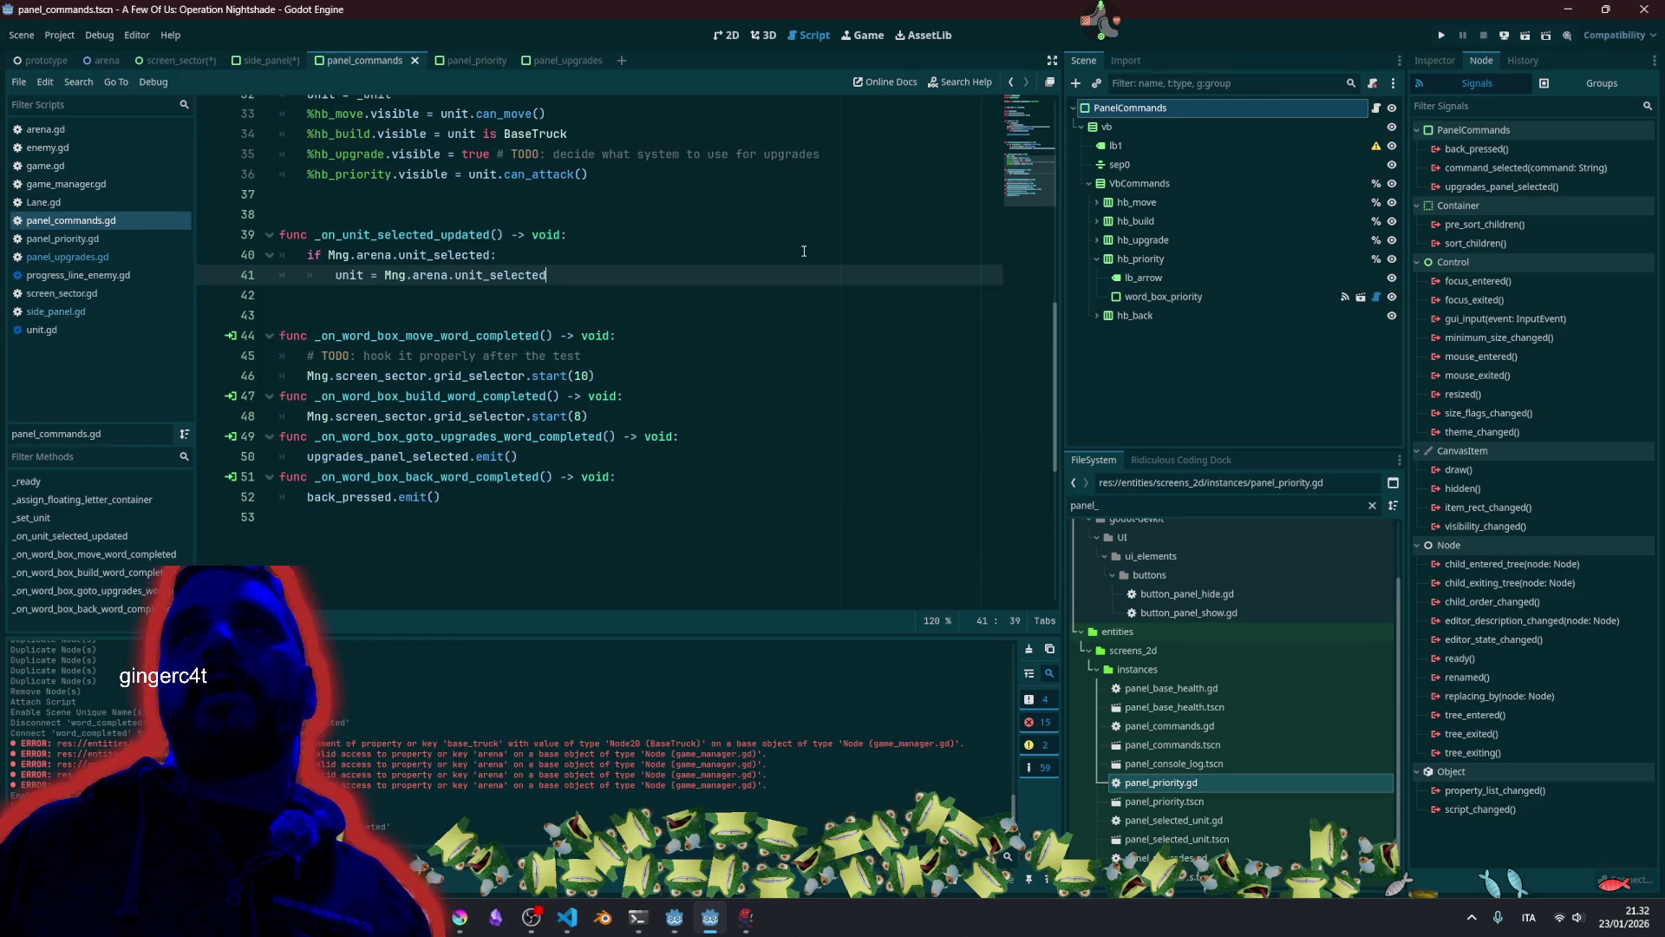
{"action": "left_click", "coordinate": [659, 255]}
{"action": "left_click", "coordinate": [266, 60]}
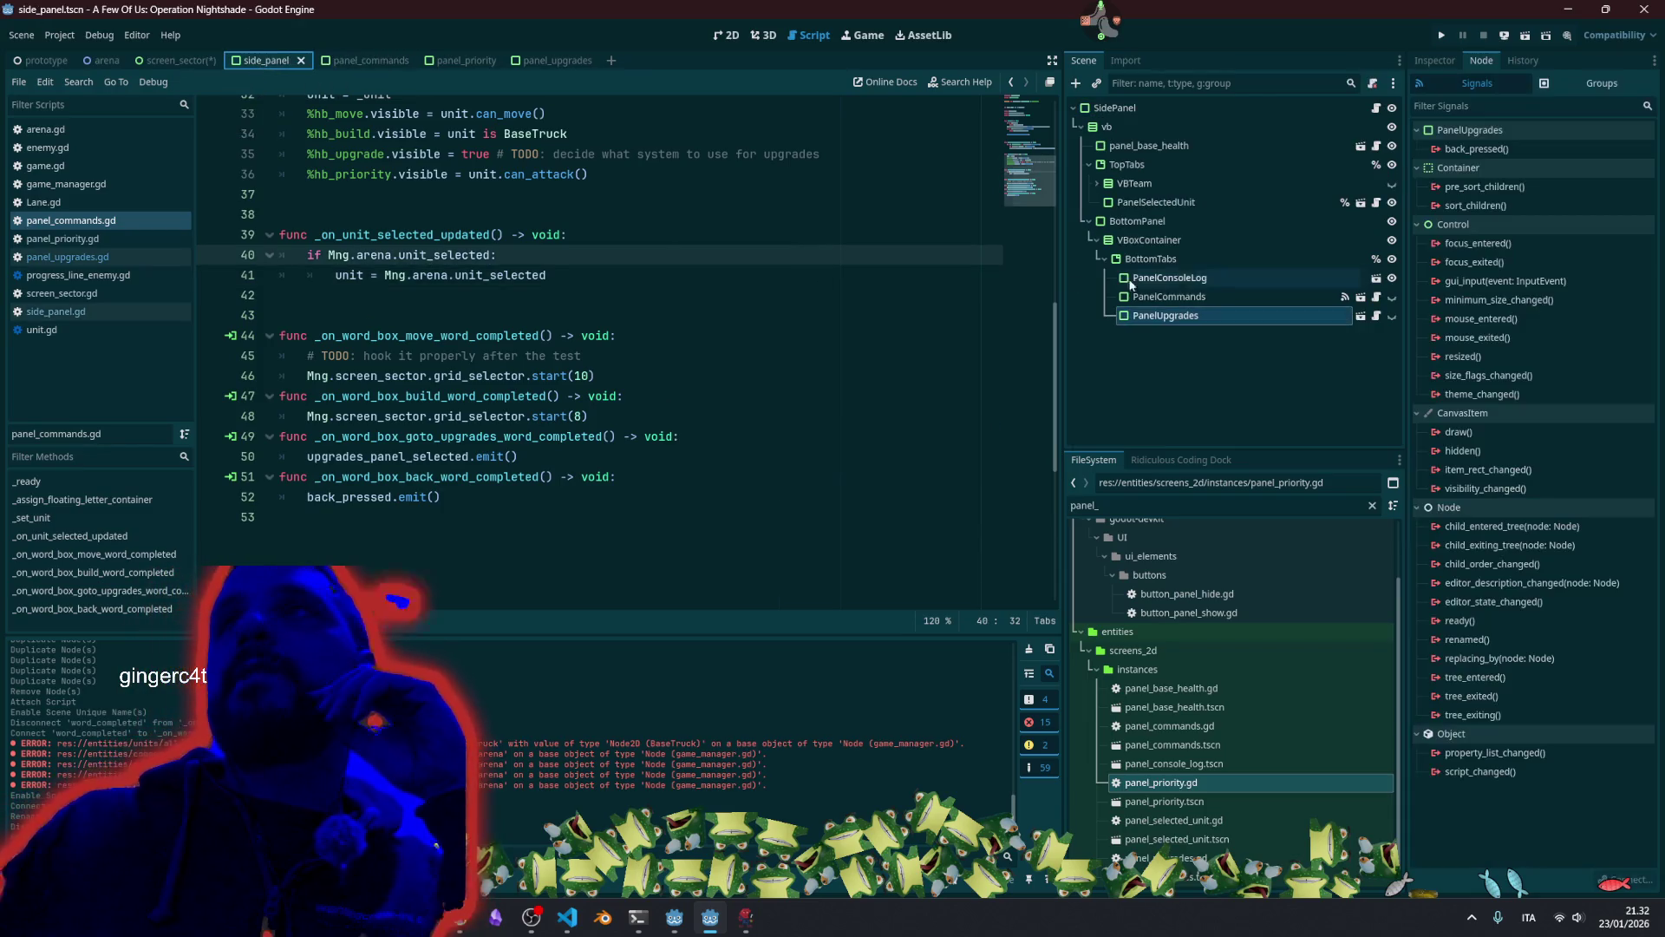
{"action": "left_click", "coordinate": [1199, 262]}
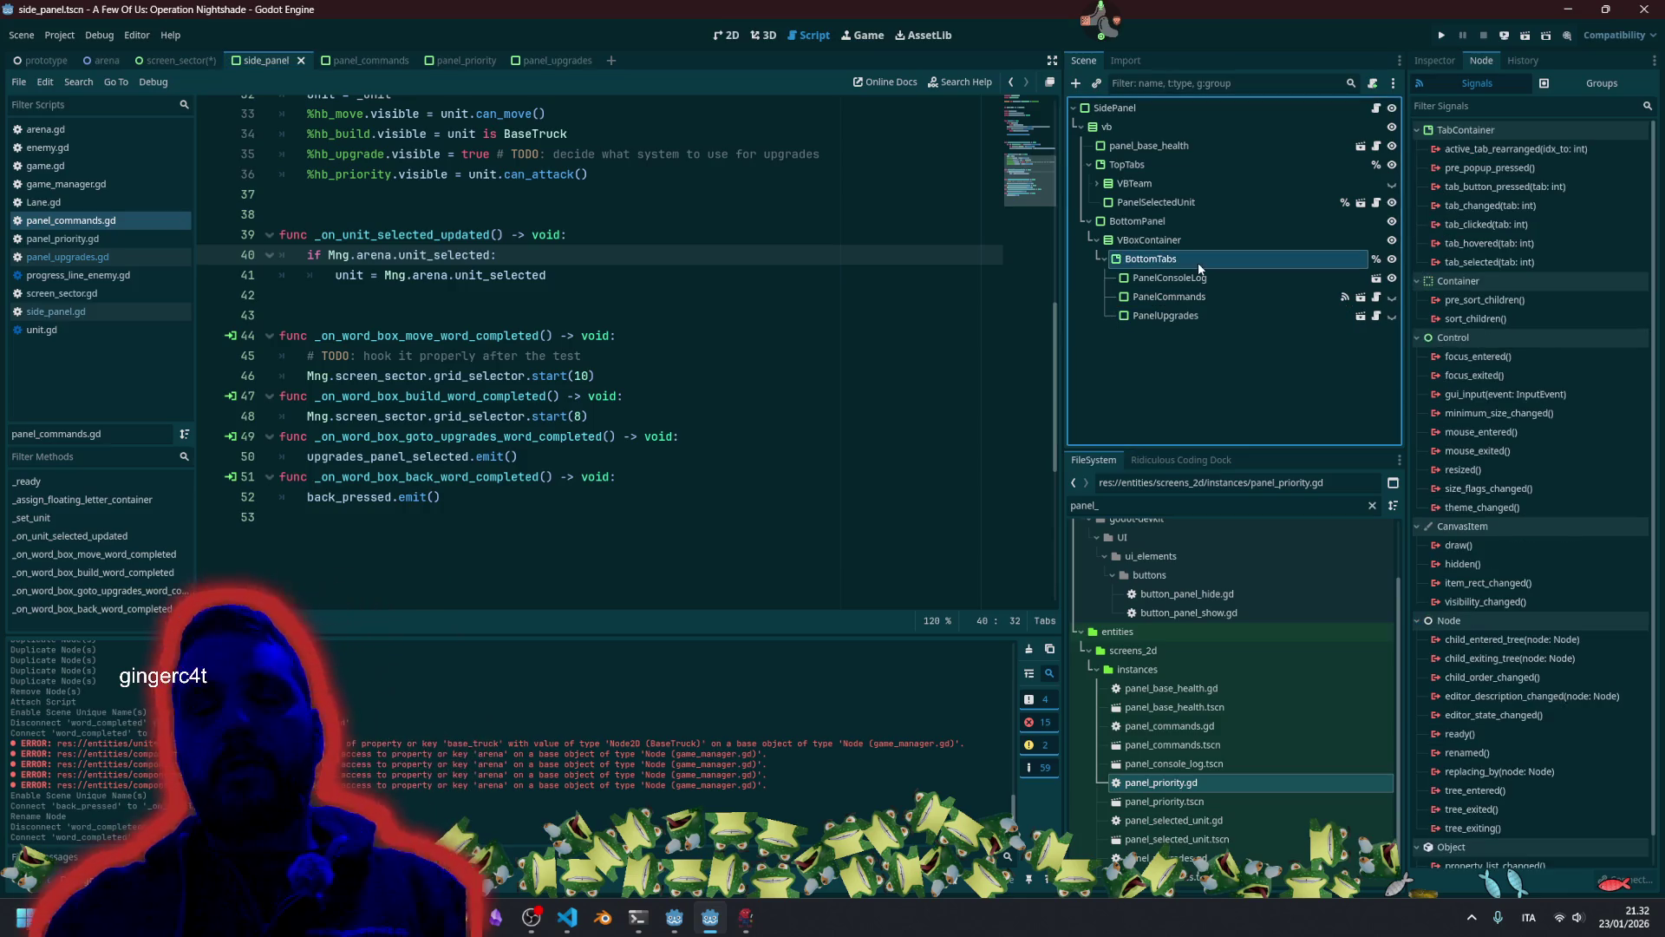
Instance panel_priority.tscn under BottomTabs and make PanelPriority the visible panel in 2D view.
{"action": "key", "text": "ctrl+shift+o"}
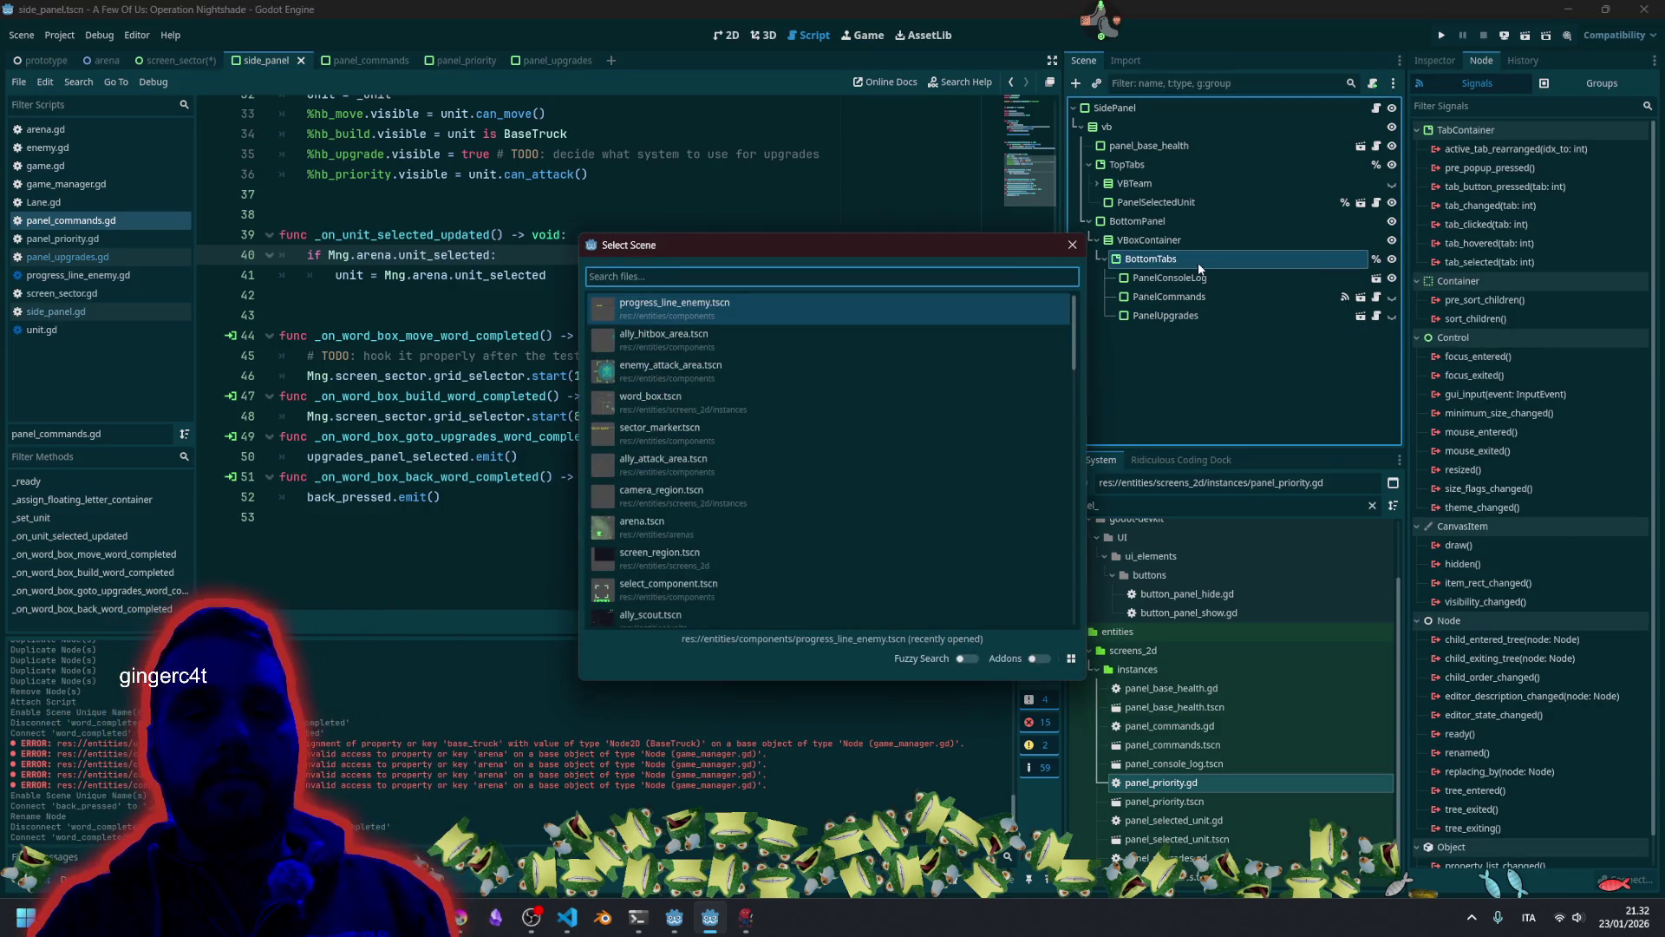
{"action": "type", "text": "panel_c"}
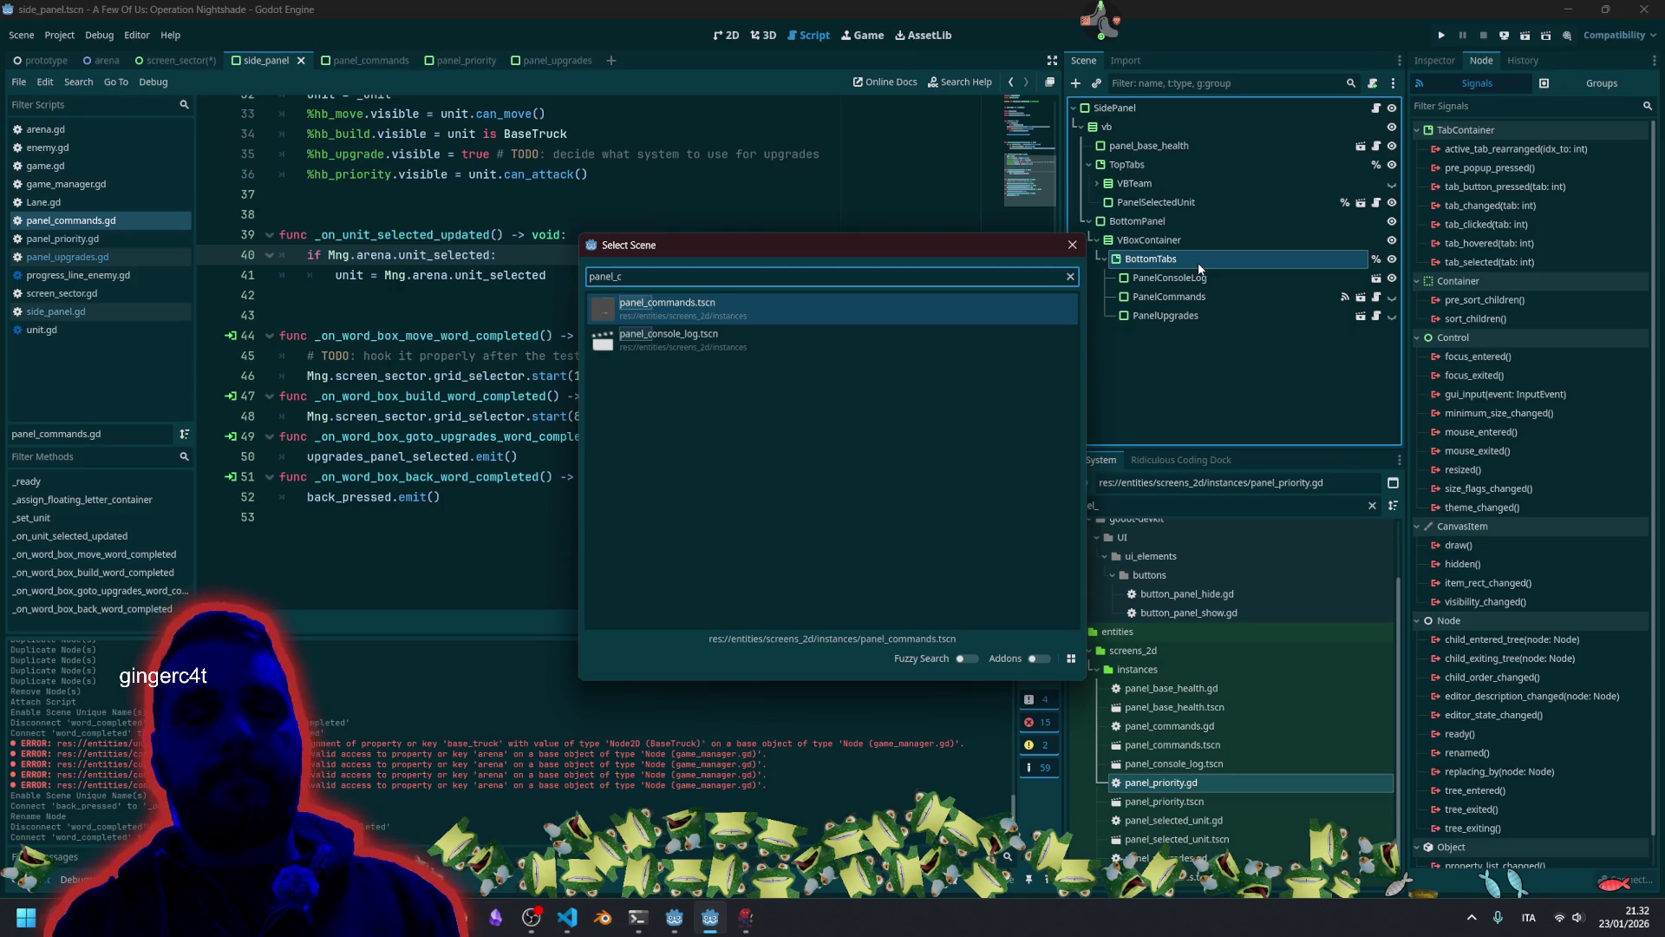
{"action": "key", "text": "BackSpace"}
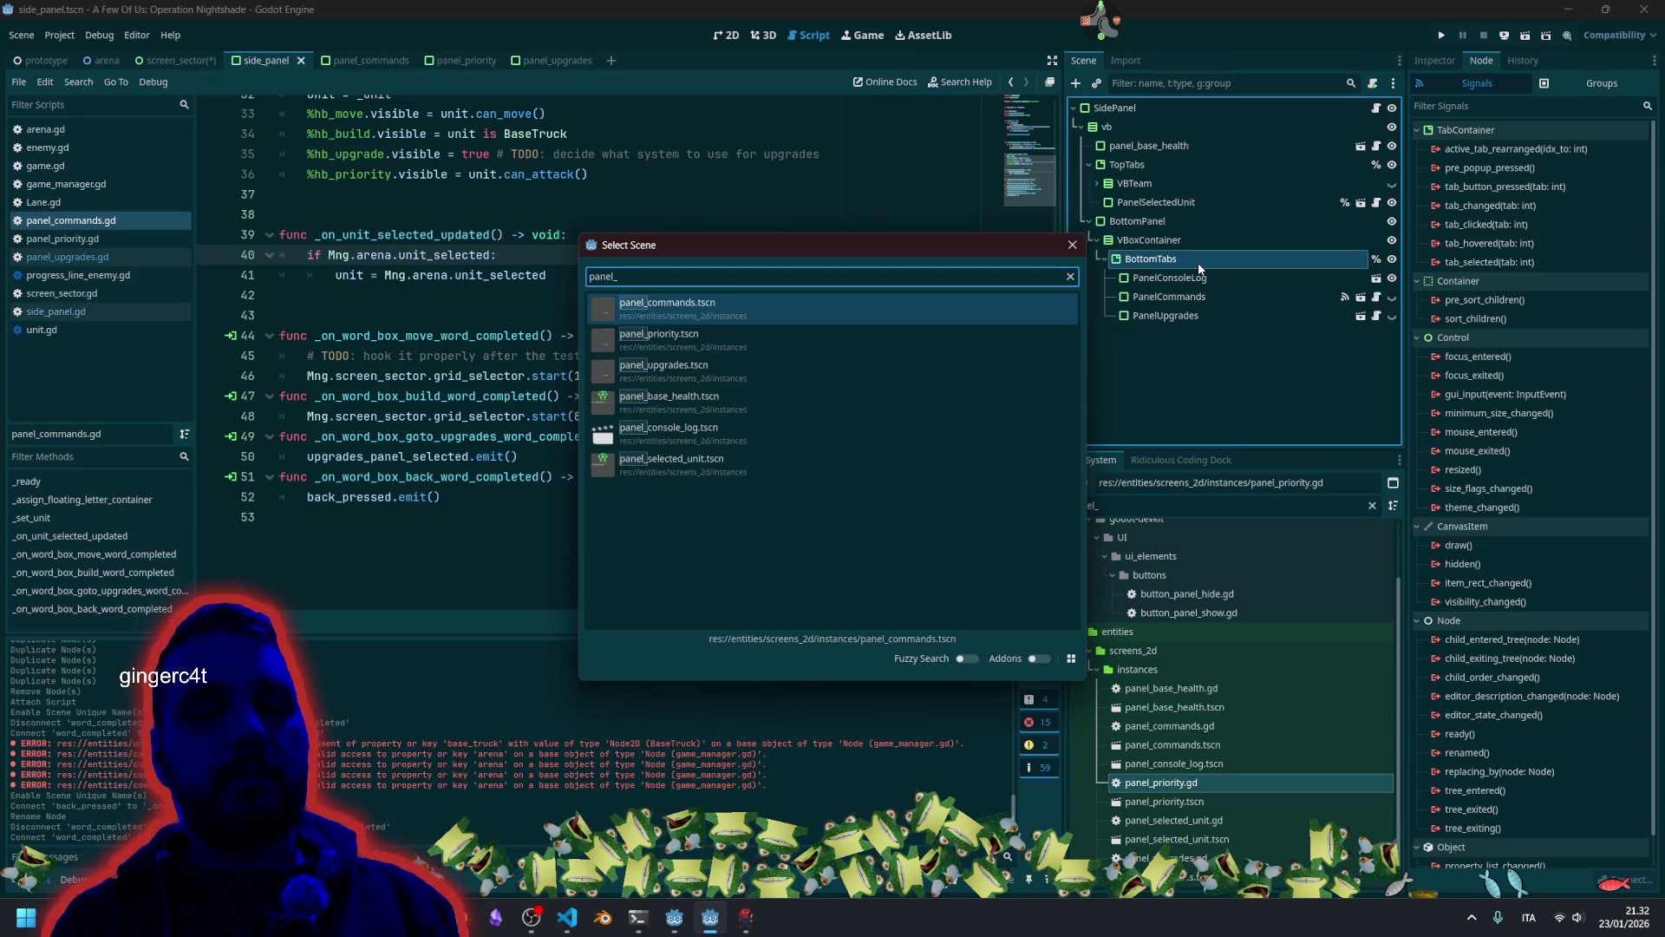
{"action": "type", "text": "pri"}
{"action": "key", "text": "Return"}
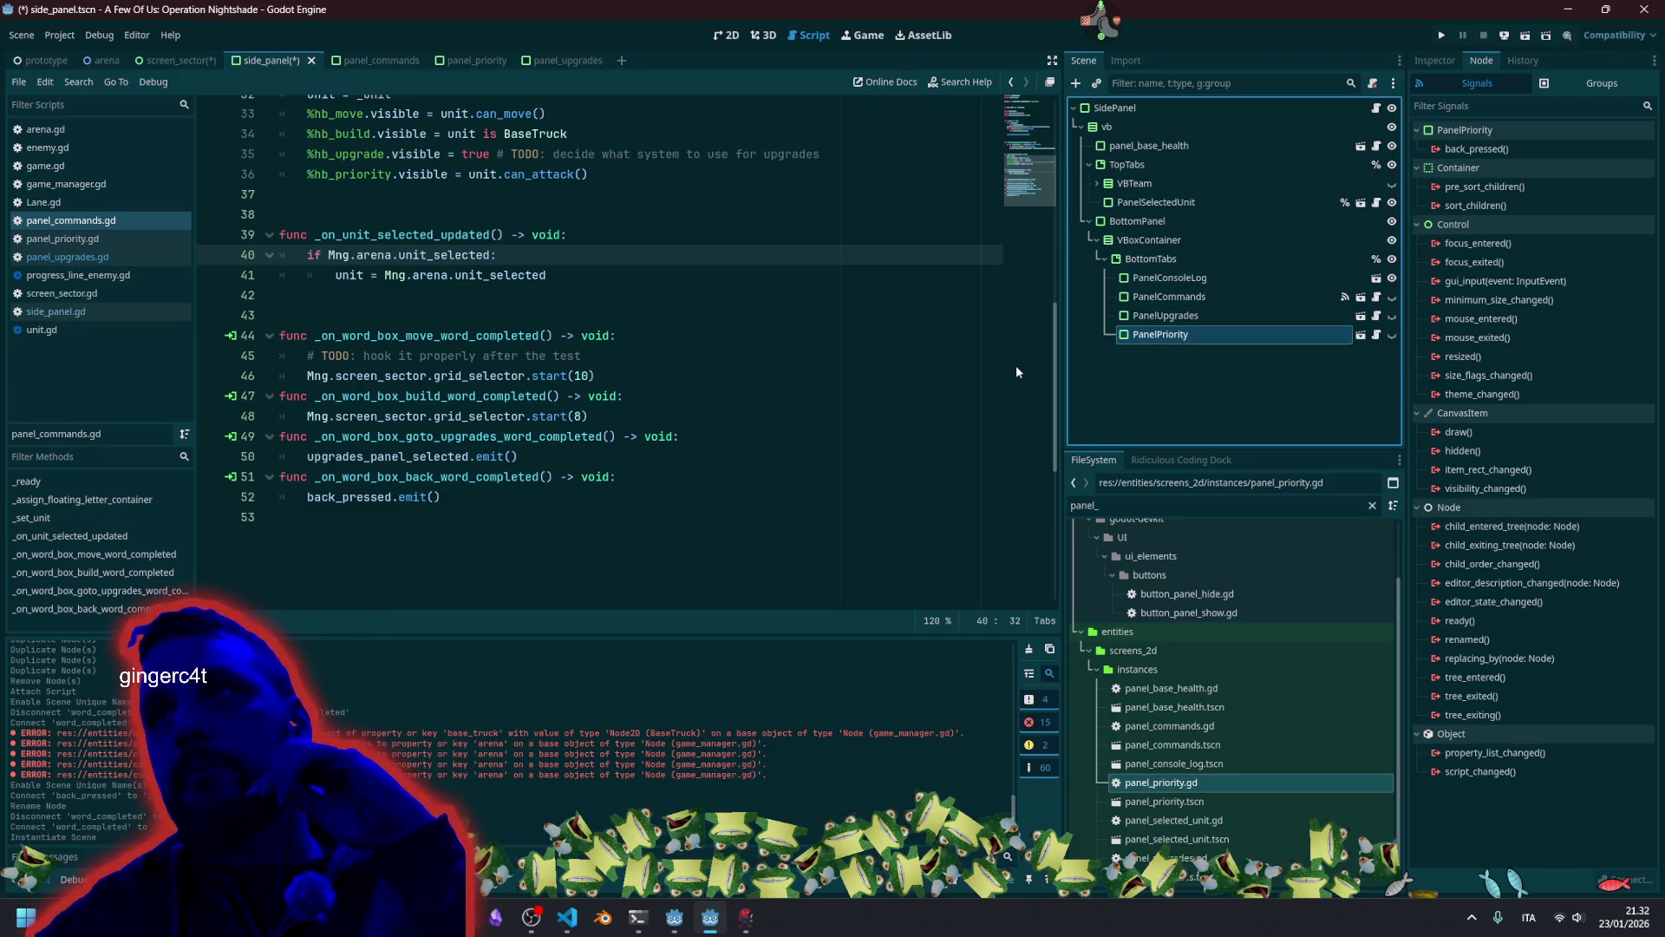
{"action": "left_click", "coordinate": [728, 35]}
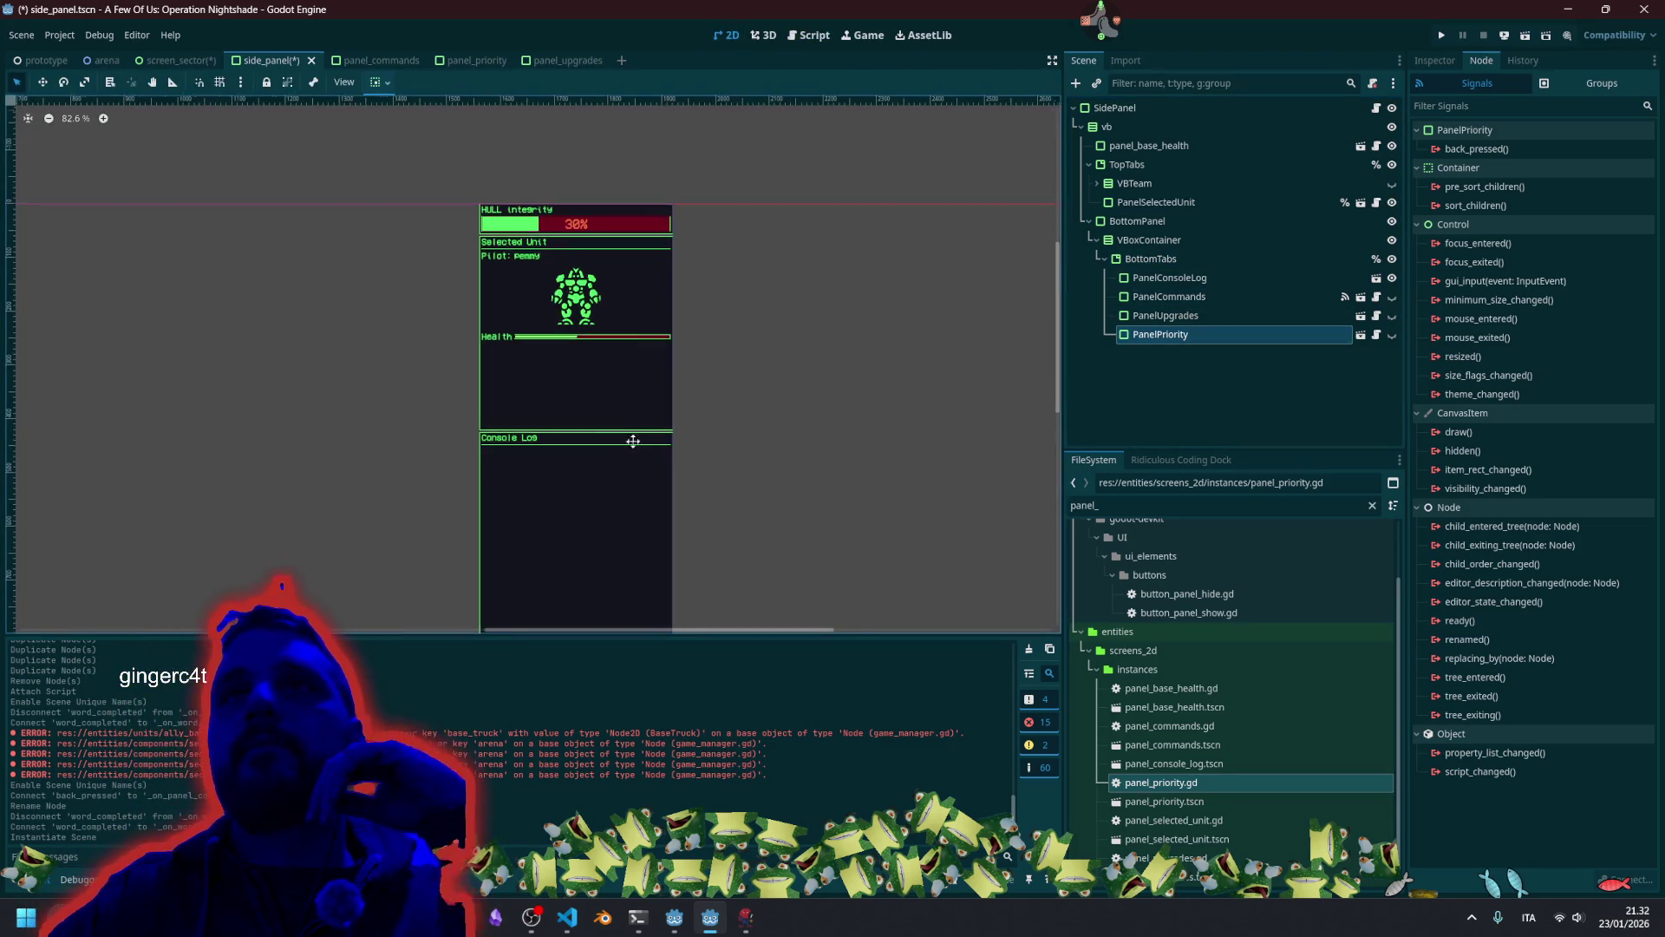
{"action": "left_click", "coordinate": [1392, 337]}
{"action": "scroll", "coordinate": [651, 319], "scroll_direction": "up", "scroll_amount": 5}
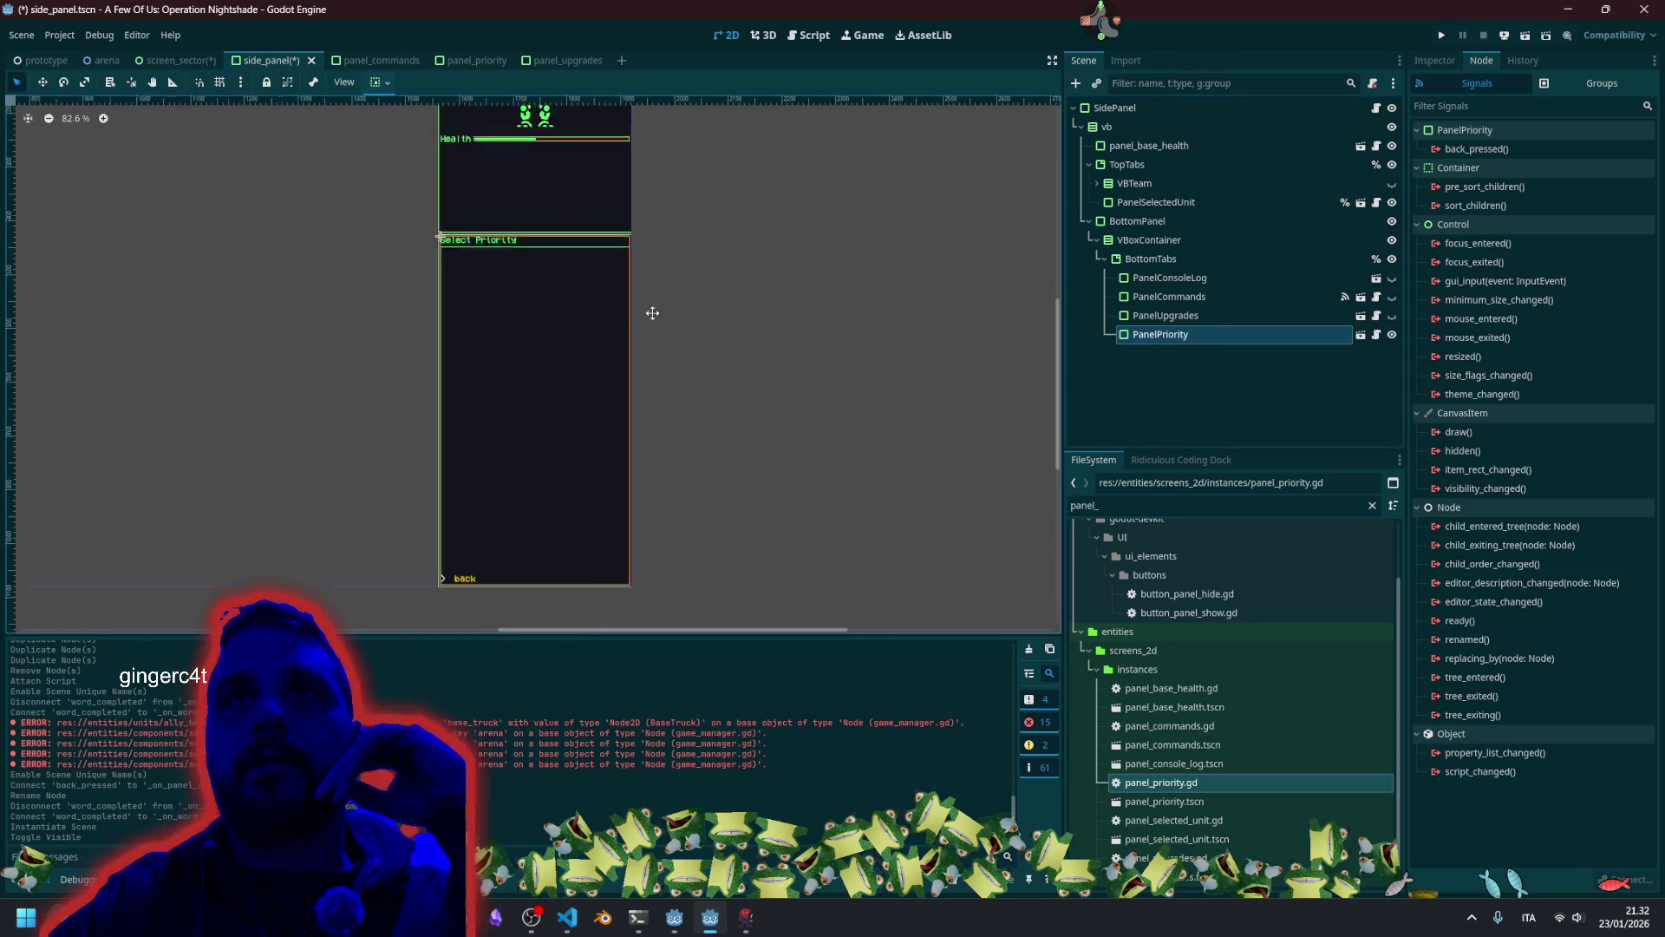
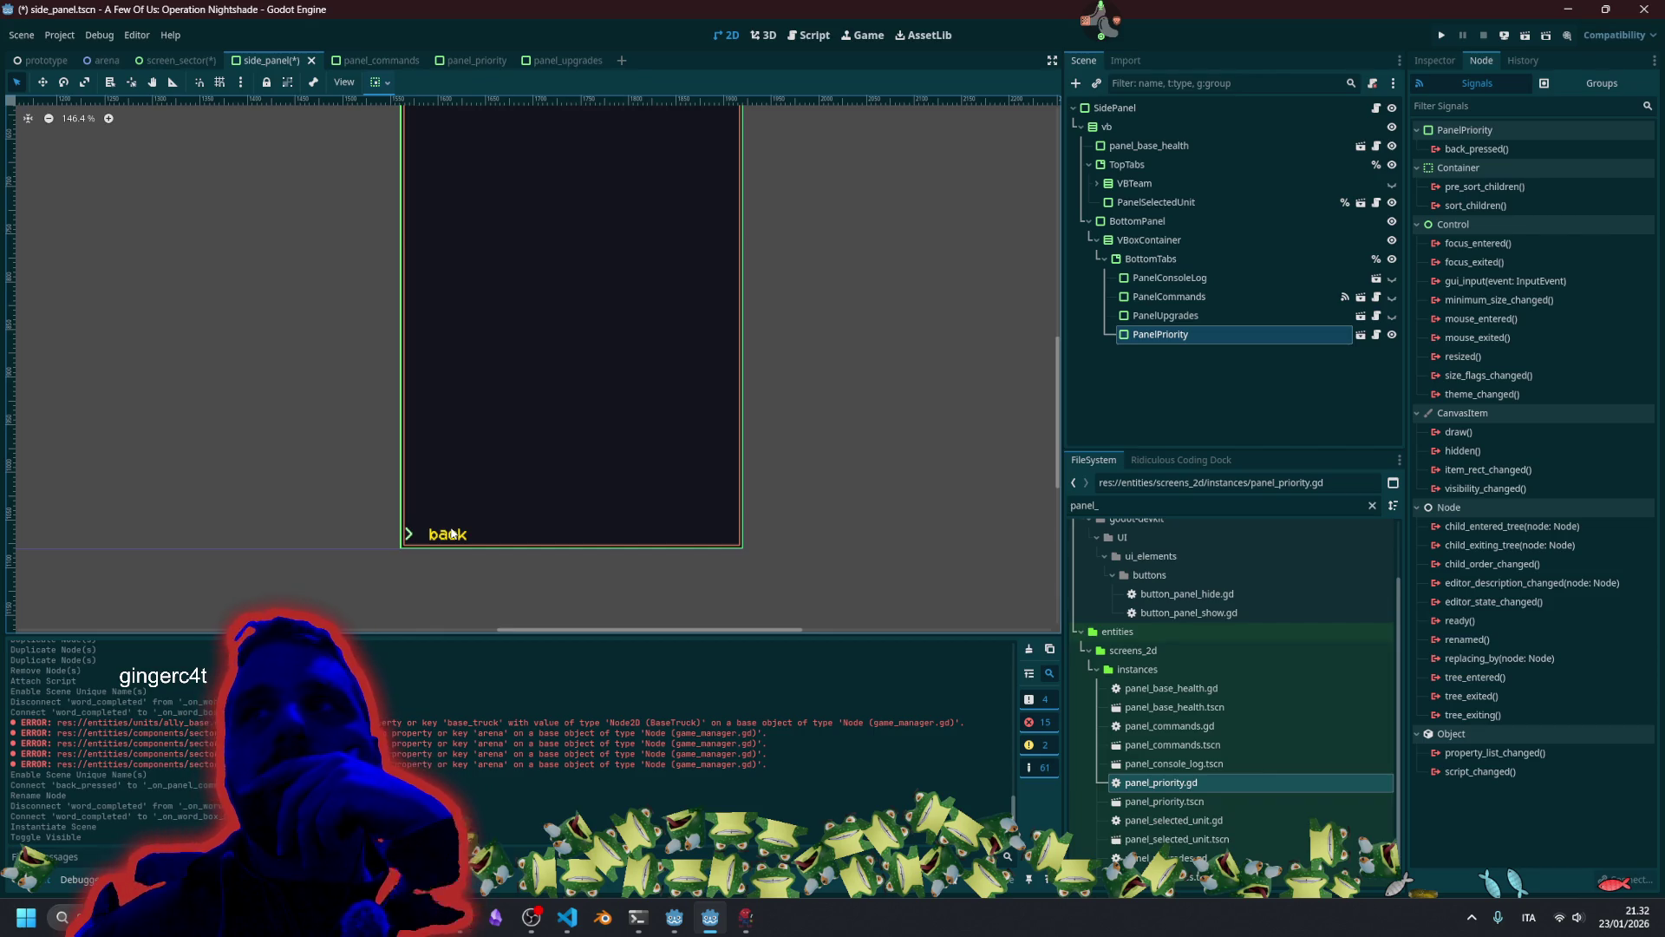
Connect back_pressed on PanelUpgrades and PanelPriority to new handler stubs in side_panel.gd.
{"action": "left_click", "coordinate": [1197, 315]}
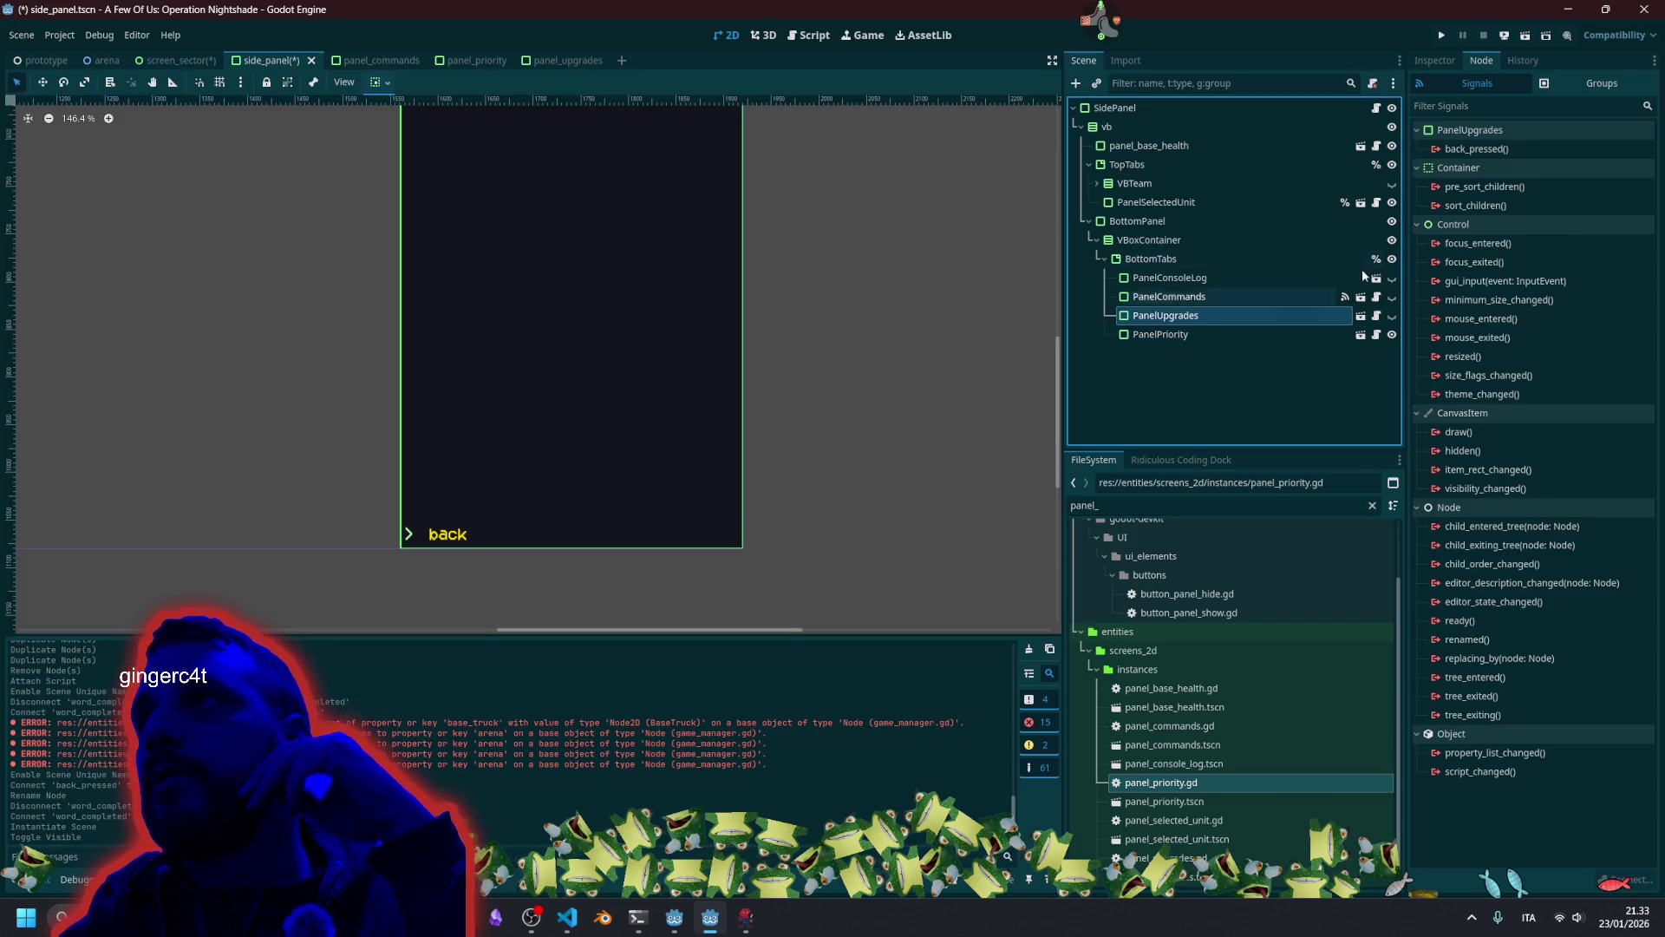
{"action": "double_click", "coordinate": [1474, 149]}
{"action": "left_click", "coordinate": [785, 613]}
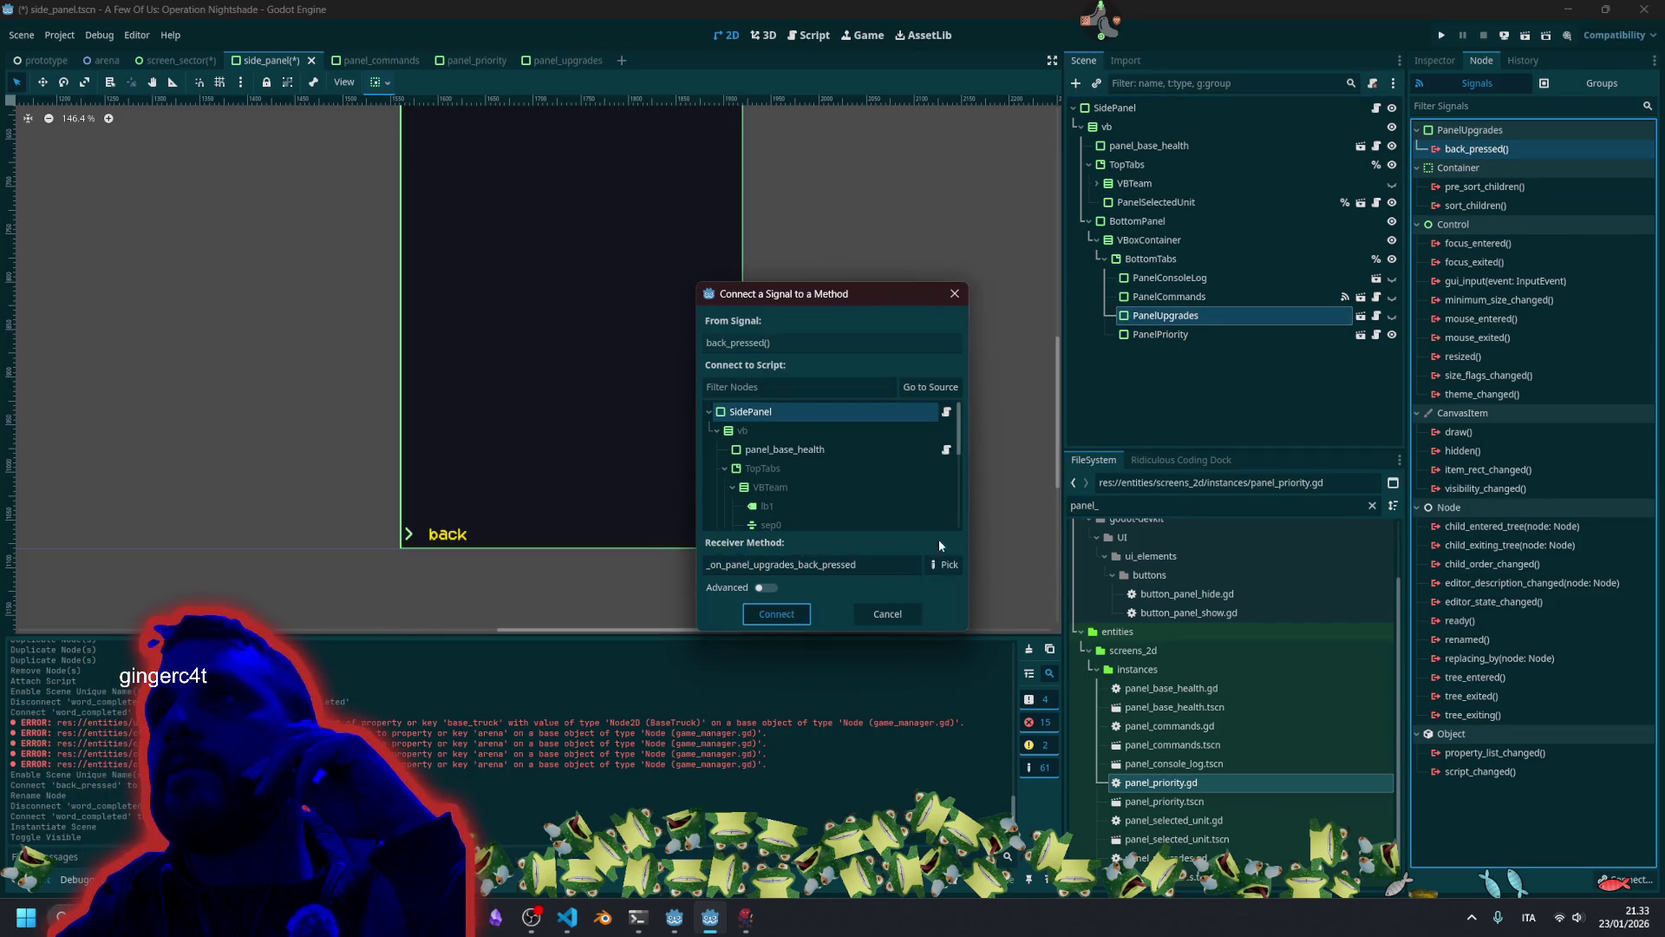
{"action": "left_click", "coordinate": [1175, 335]}
{"action": "double_click", "coordinate": [1495, 153]}
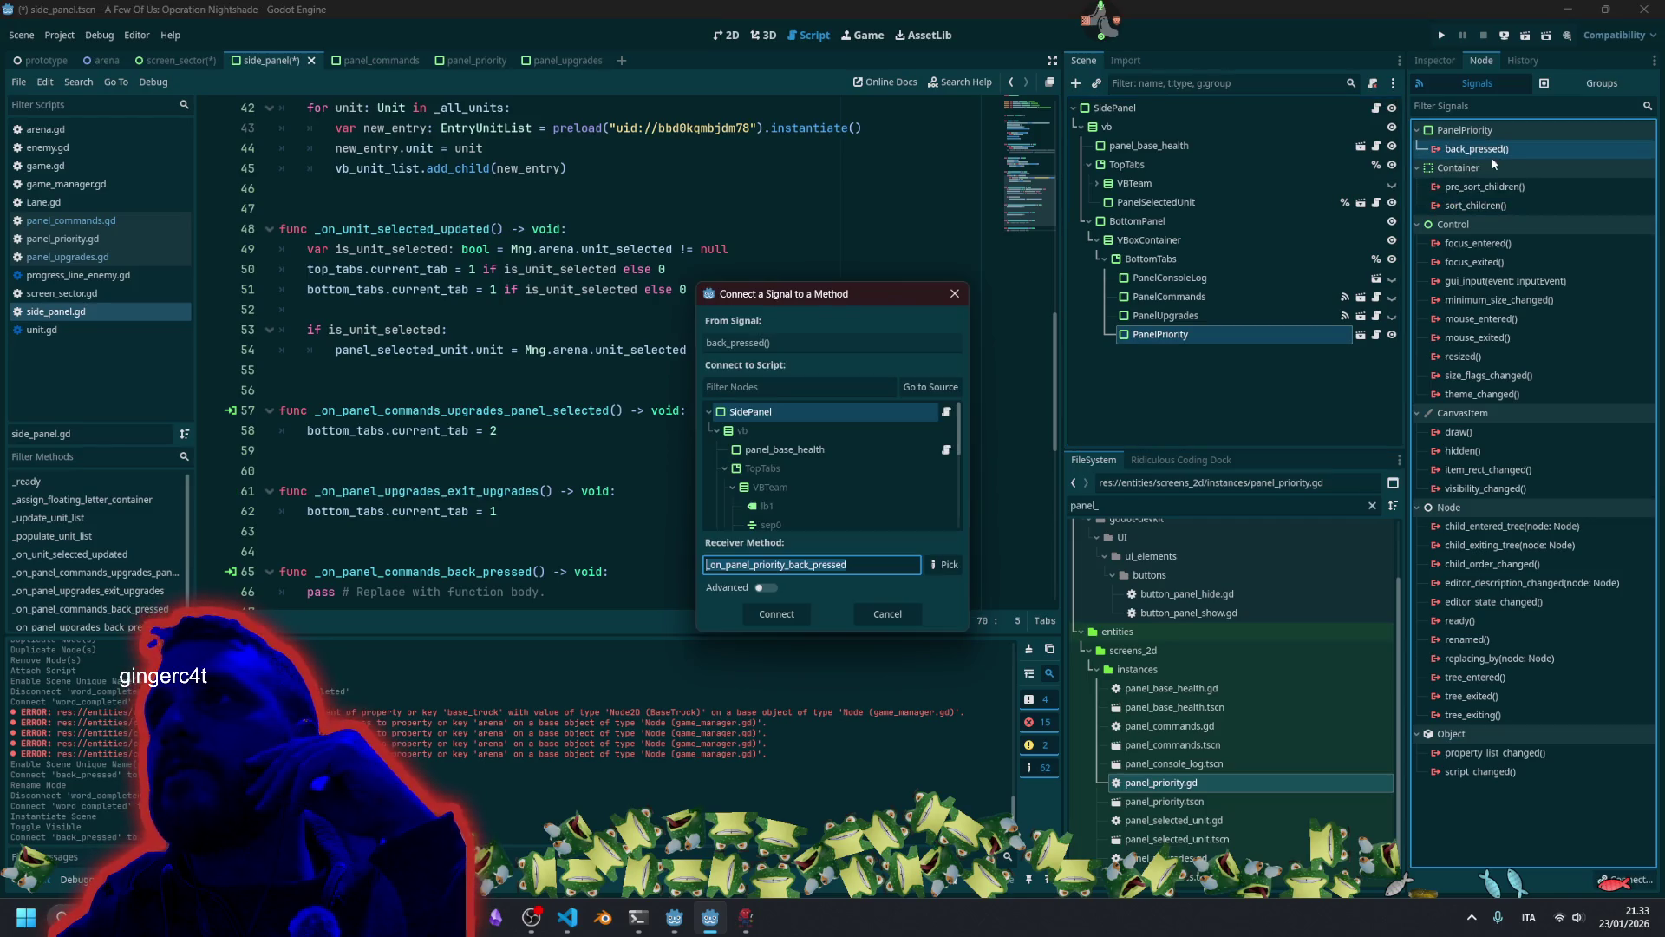
{"action": "left_click", "coordinate": [786, 615]}
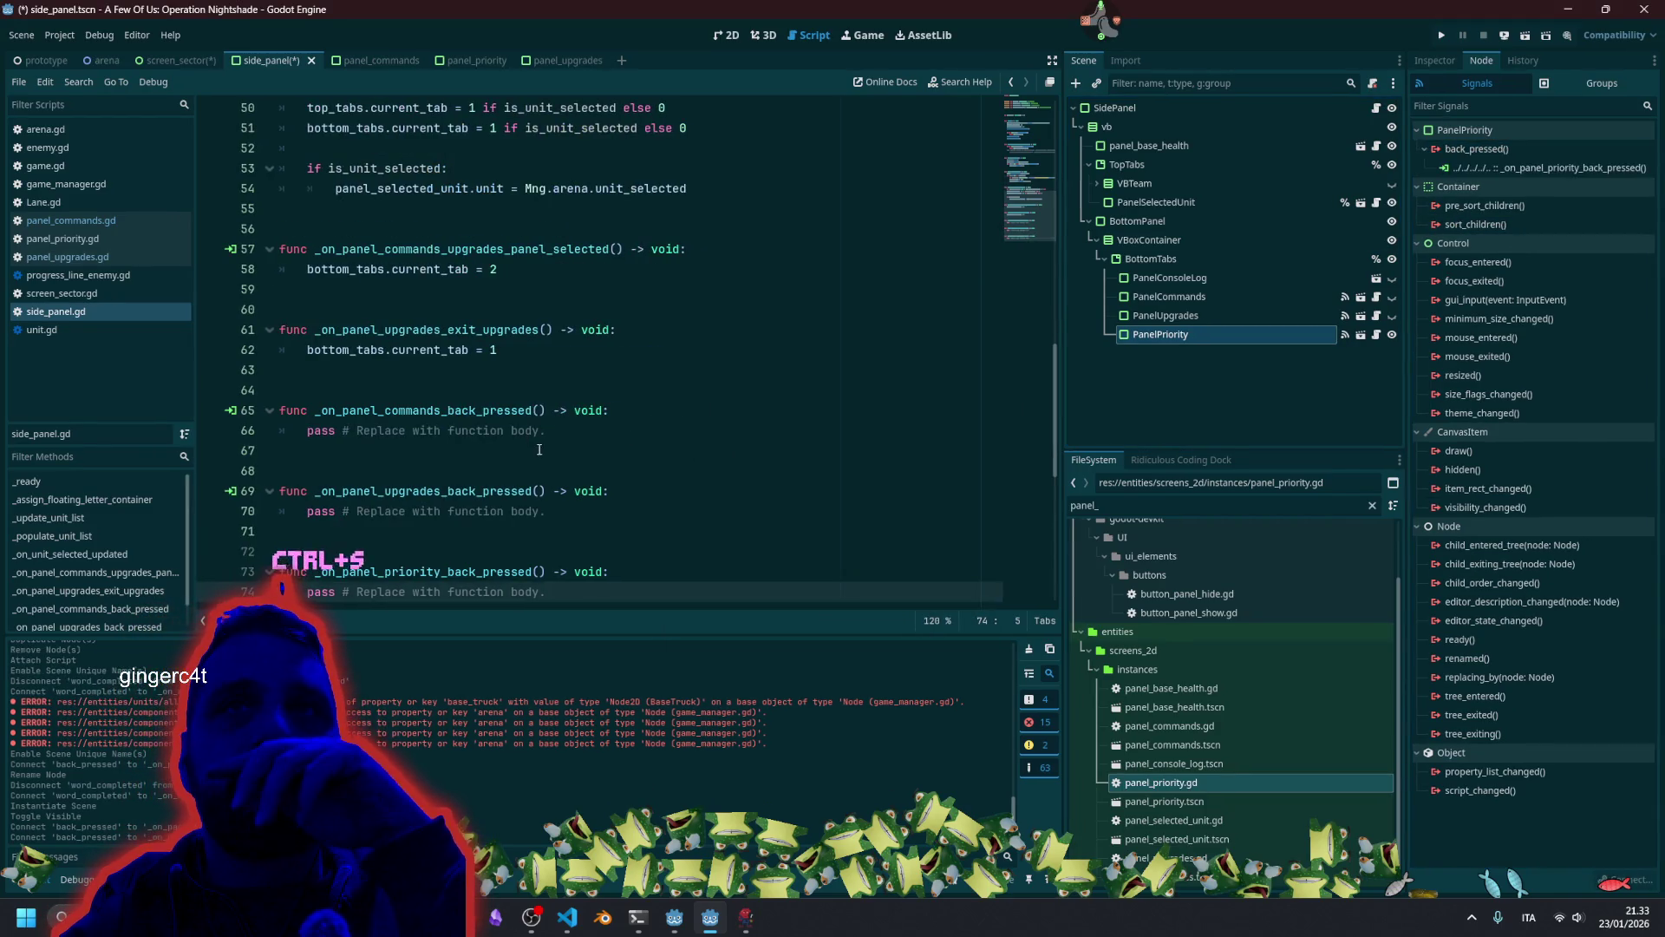
Replace the commands back handler's placeholder with Mng.arena.unit_selected = null.
{"action": "scroll", "coordinate": [520, 390], "scroll_direction": "down", "scroll_amount": 2}
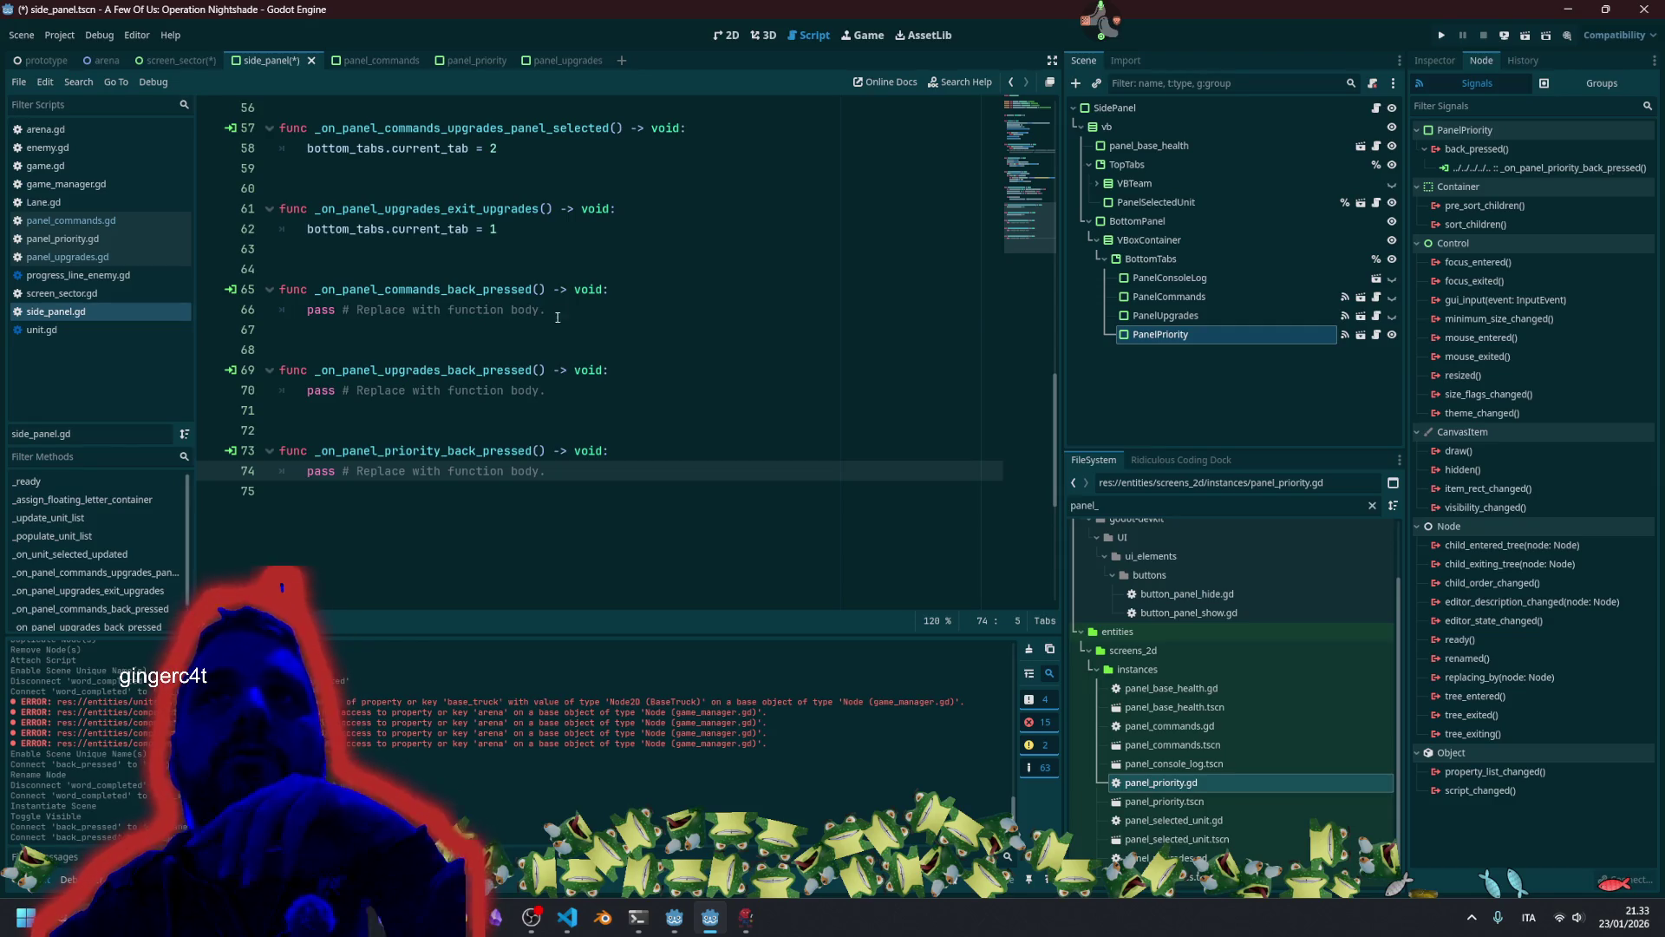
{"action": "left_click", "coordinate": [556, 317]}
{"action": "key", "text": "shift+Home"}
{"action": "type", "text": "Mng.arena.unit_selected = null"}
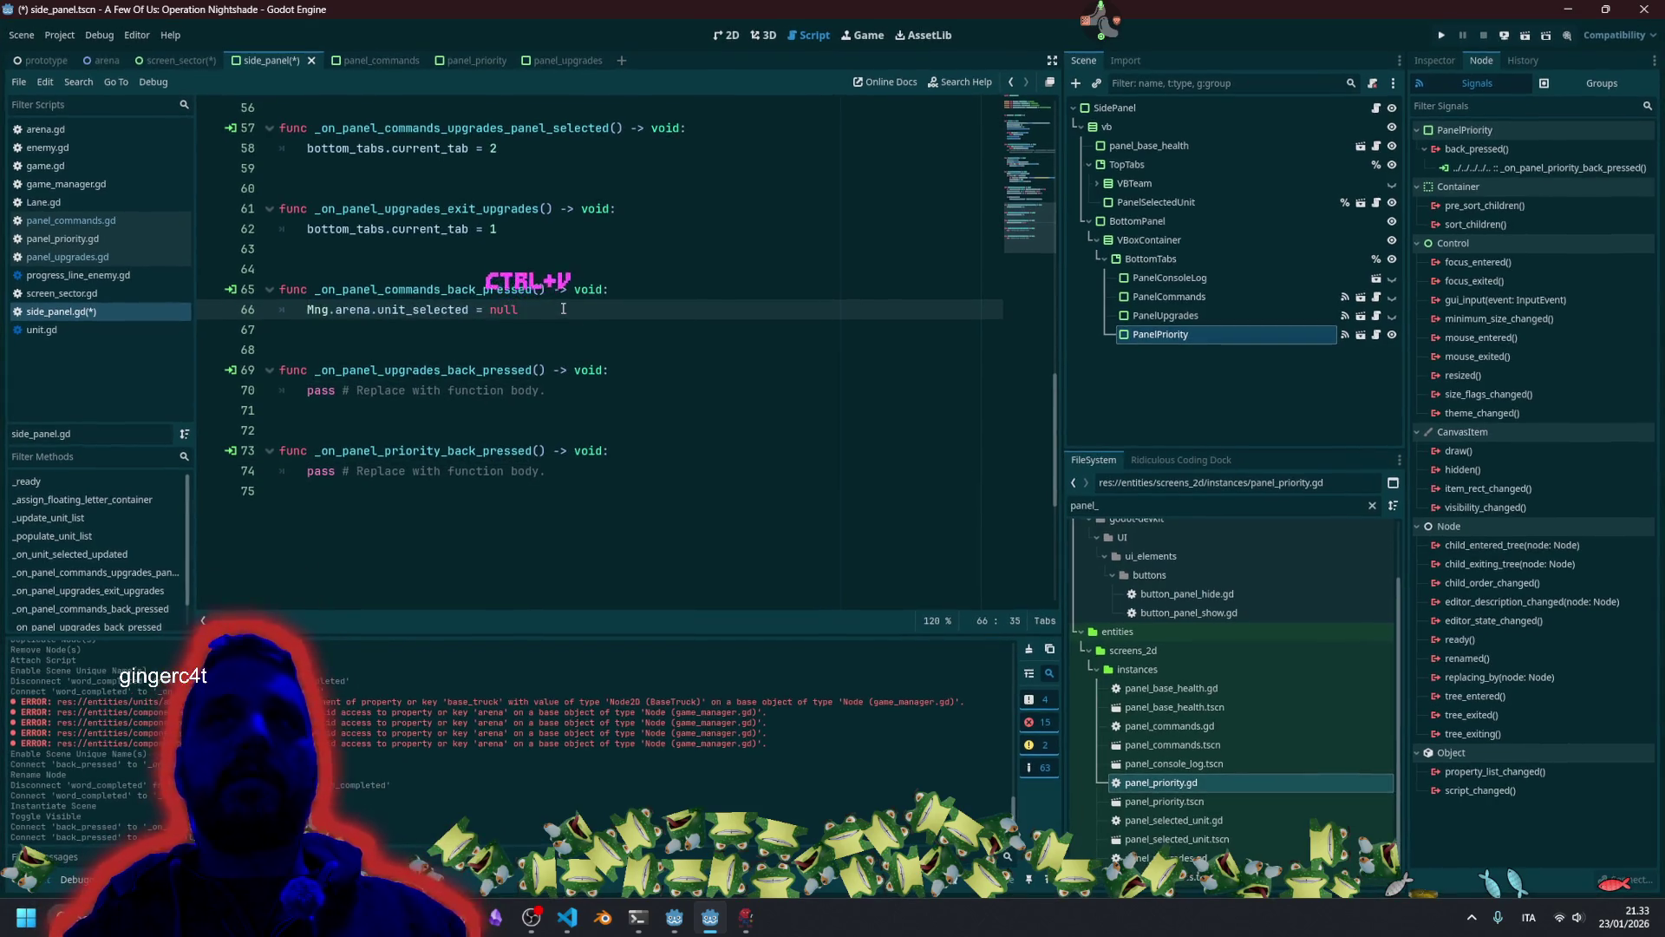
{"action": "double_click", "coordinate": [443, 310]}
{"action": "left_click", "coordinate": [544, 309]}
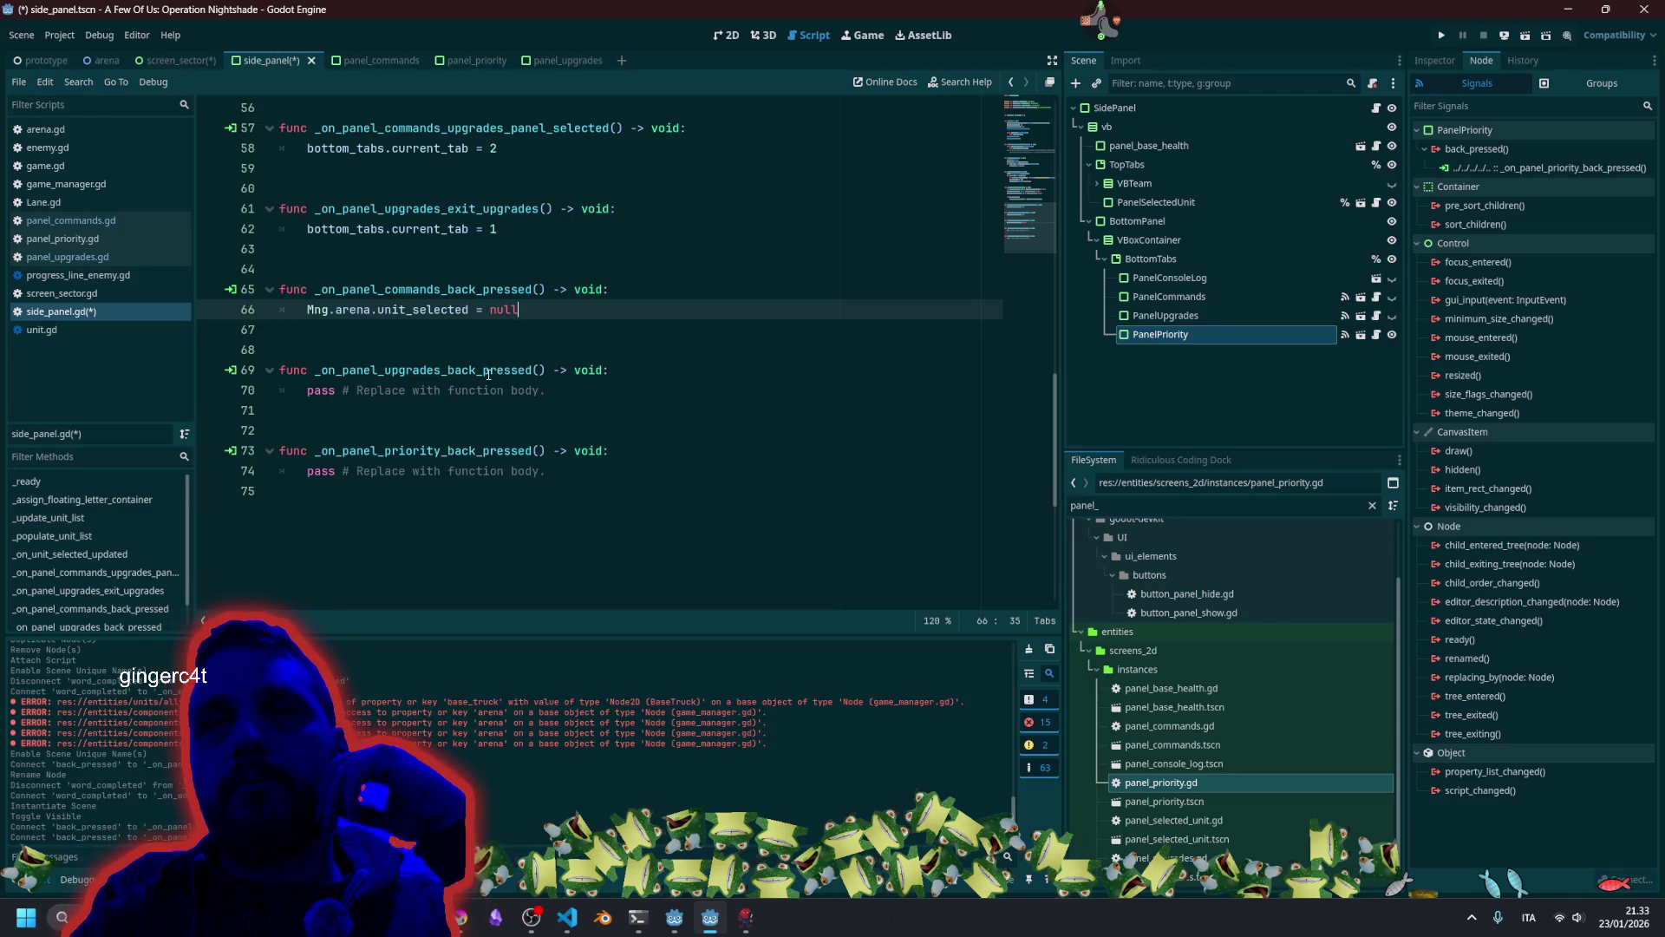
Check the PanelUpgrades and PanelCommands signals and locate _on_panel_upgrades_exit_upgrades.
{"action": "left_click", "coordinate": [1165, 315]}
{"action": "left_click", "coordinate": [1170, 296]}
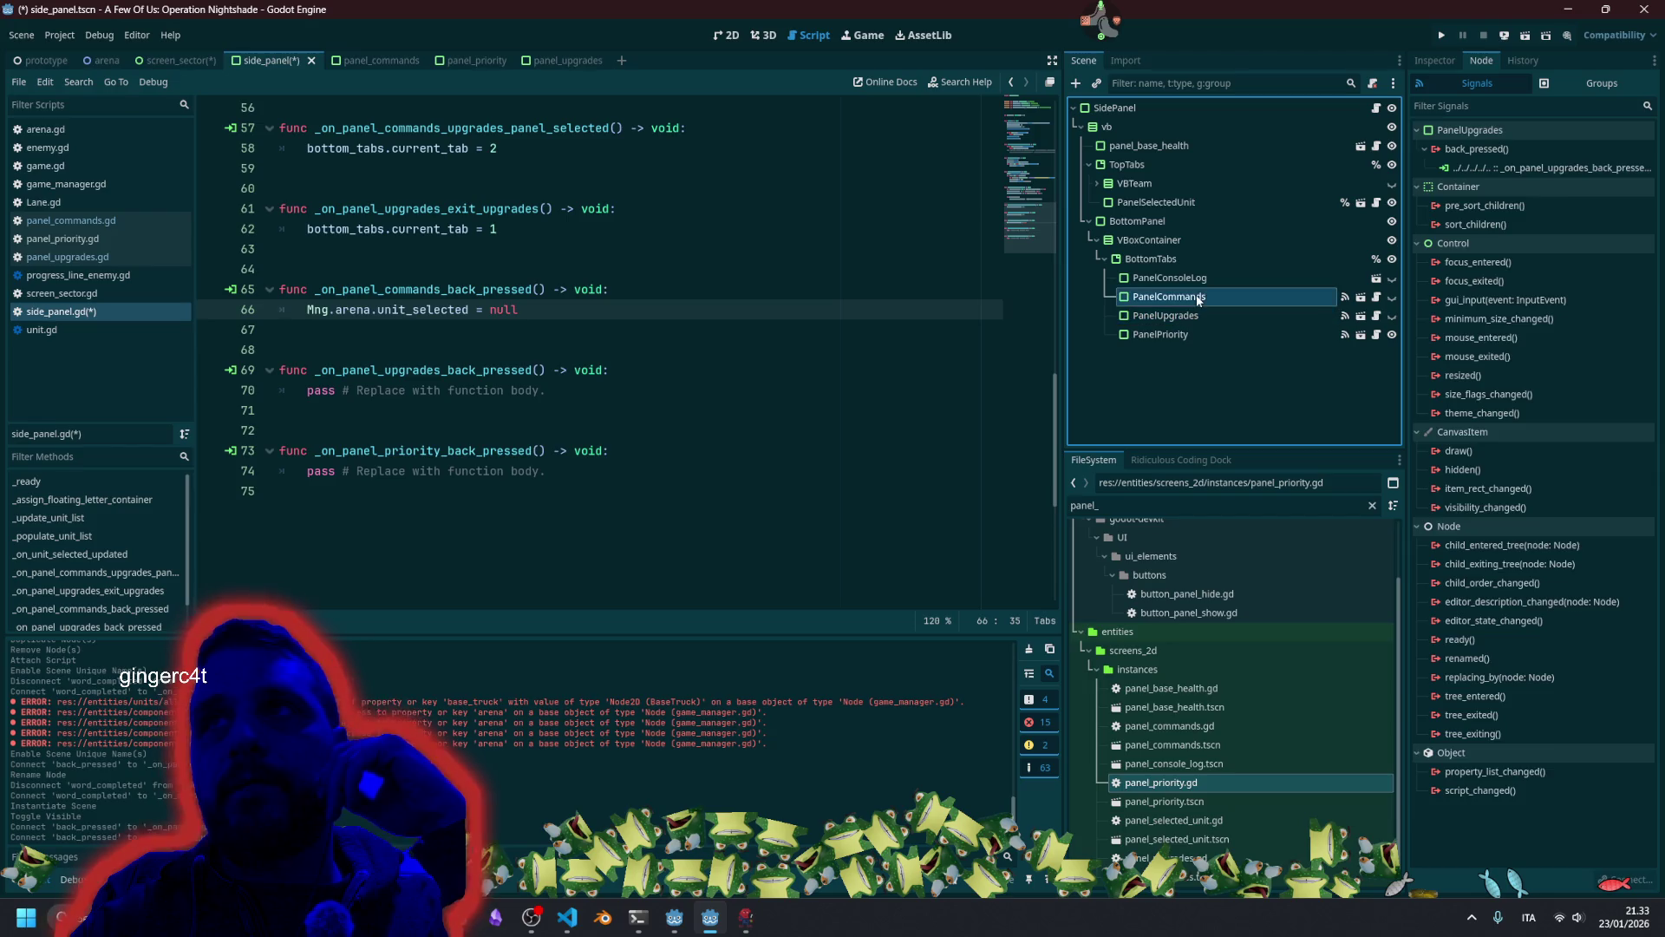
{"action": "scroll", "coordinate": [643, 284], "scroll_direction": "up", "scroll_amount": 1}
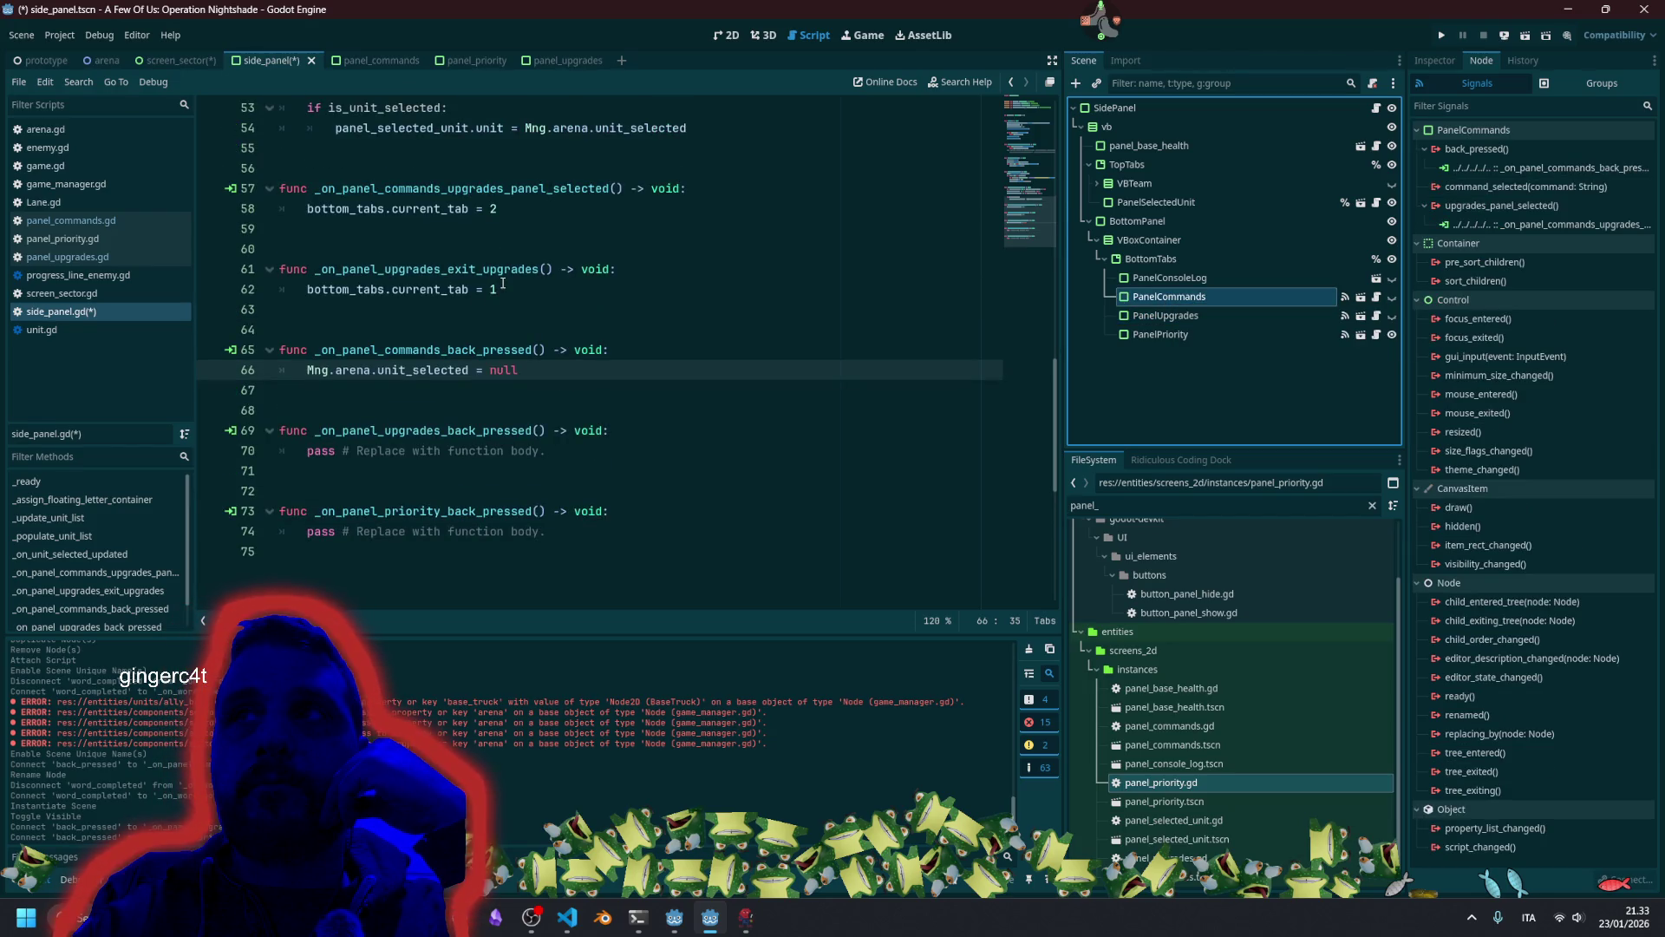
{"action": "double_click", "coordinate": [389, 269]}
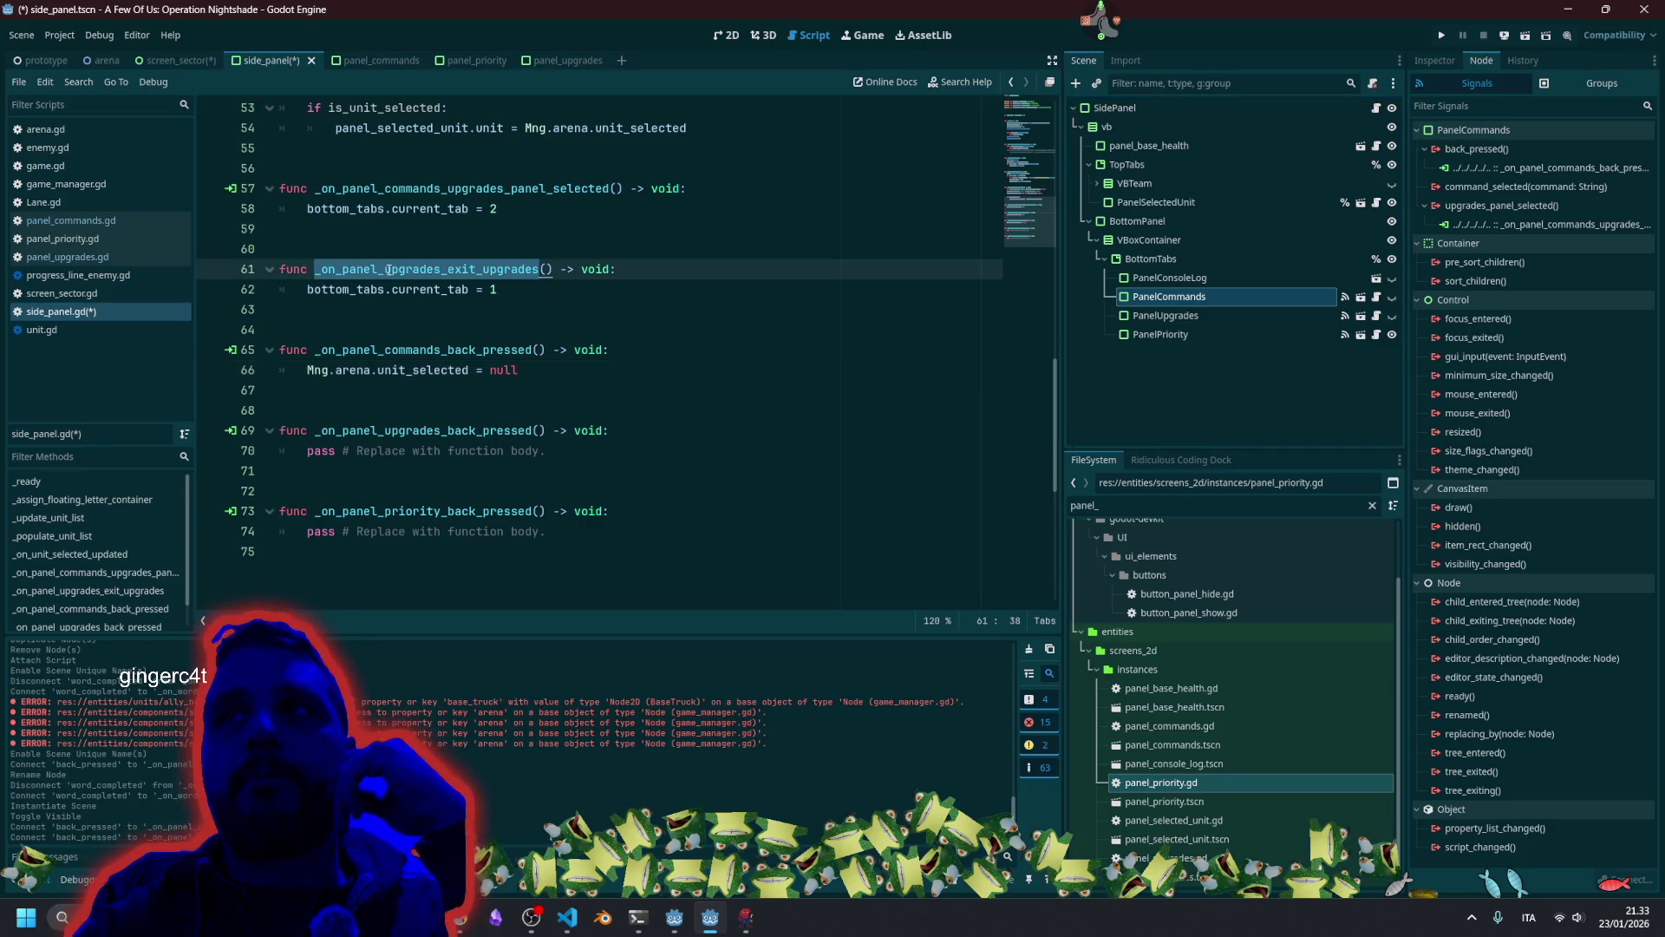
{"action": "left_click", "coordinate": [1195, 315]}
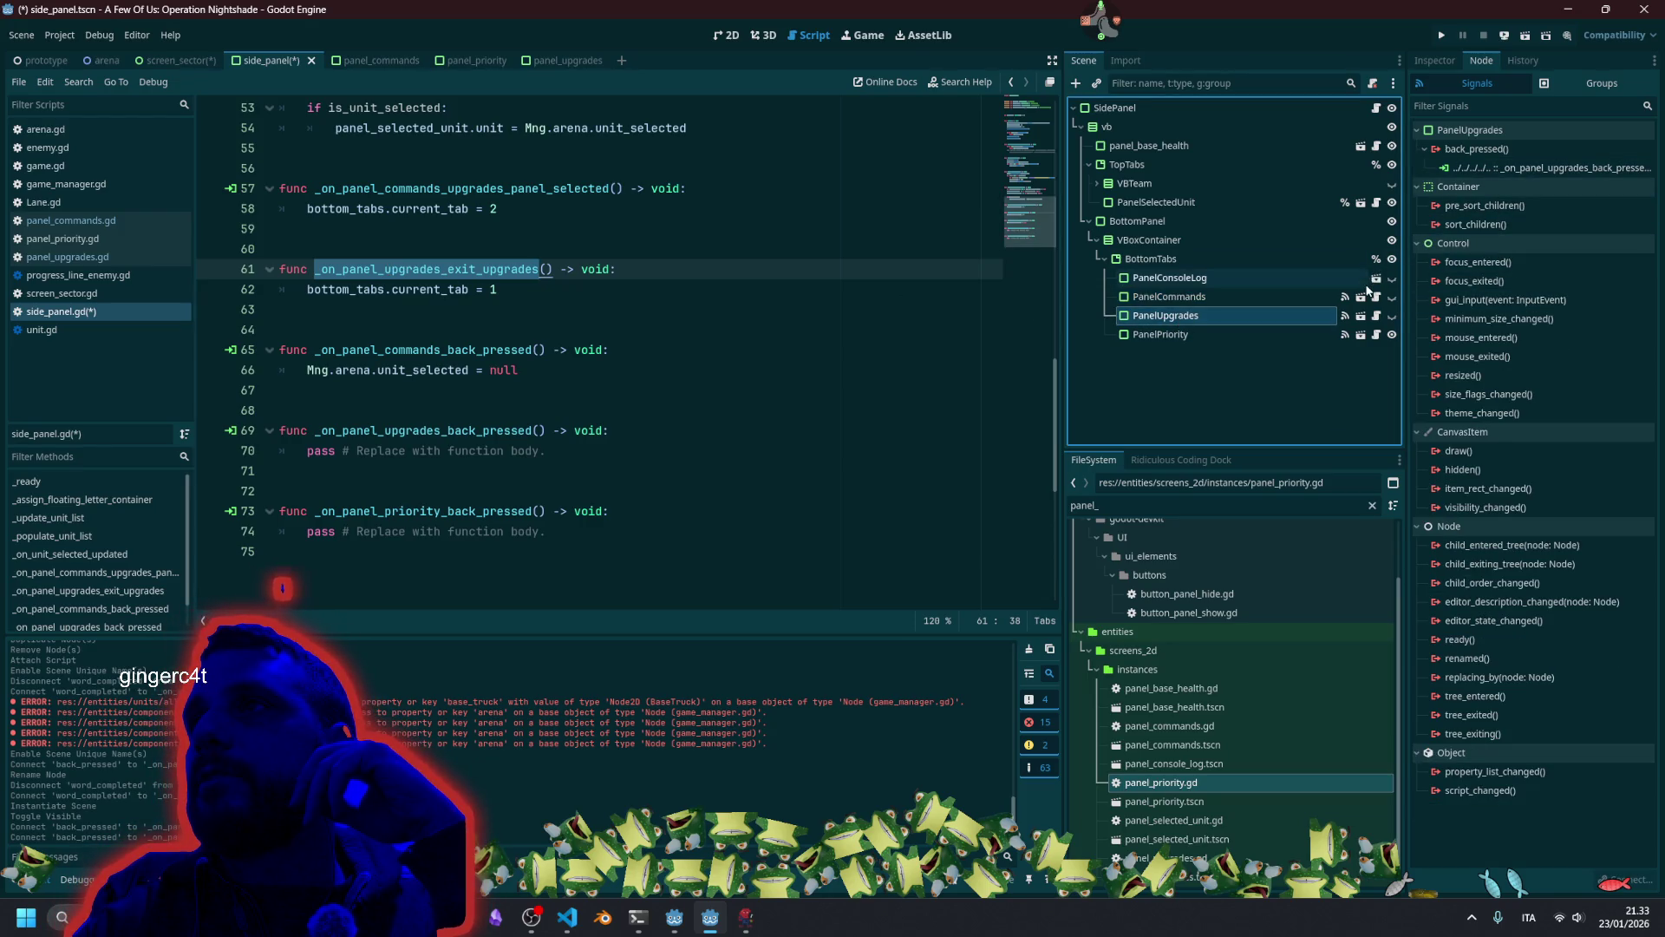
Move bottom_tabs.current_tab = 1 from the exit function into the upgrades and priority back handlers.
{"action": "left_click", "coordinate": [307, 290]}
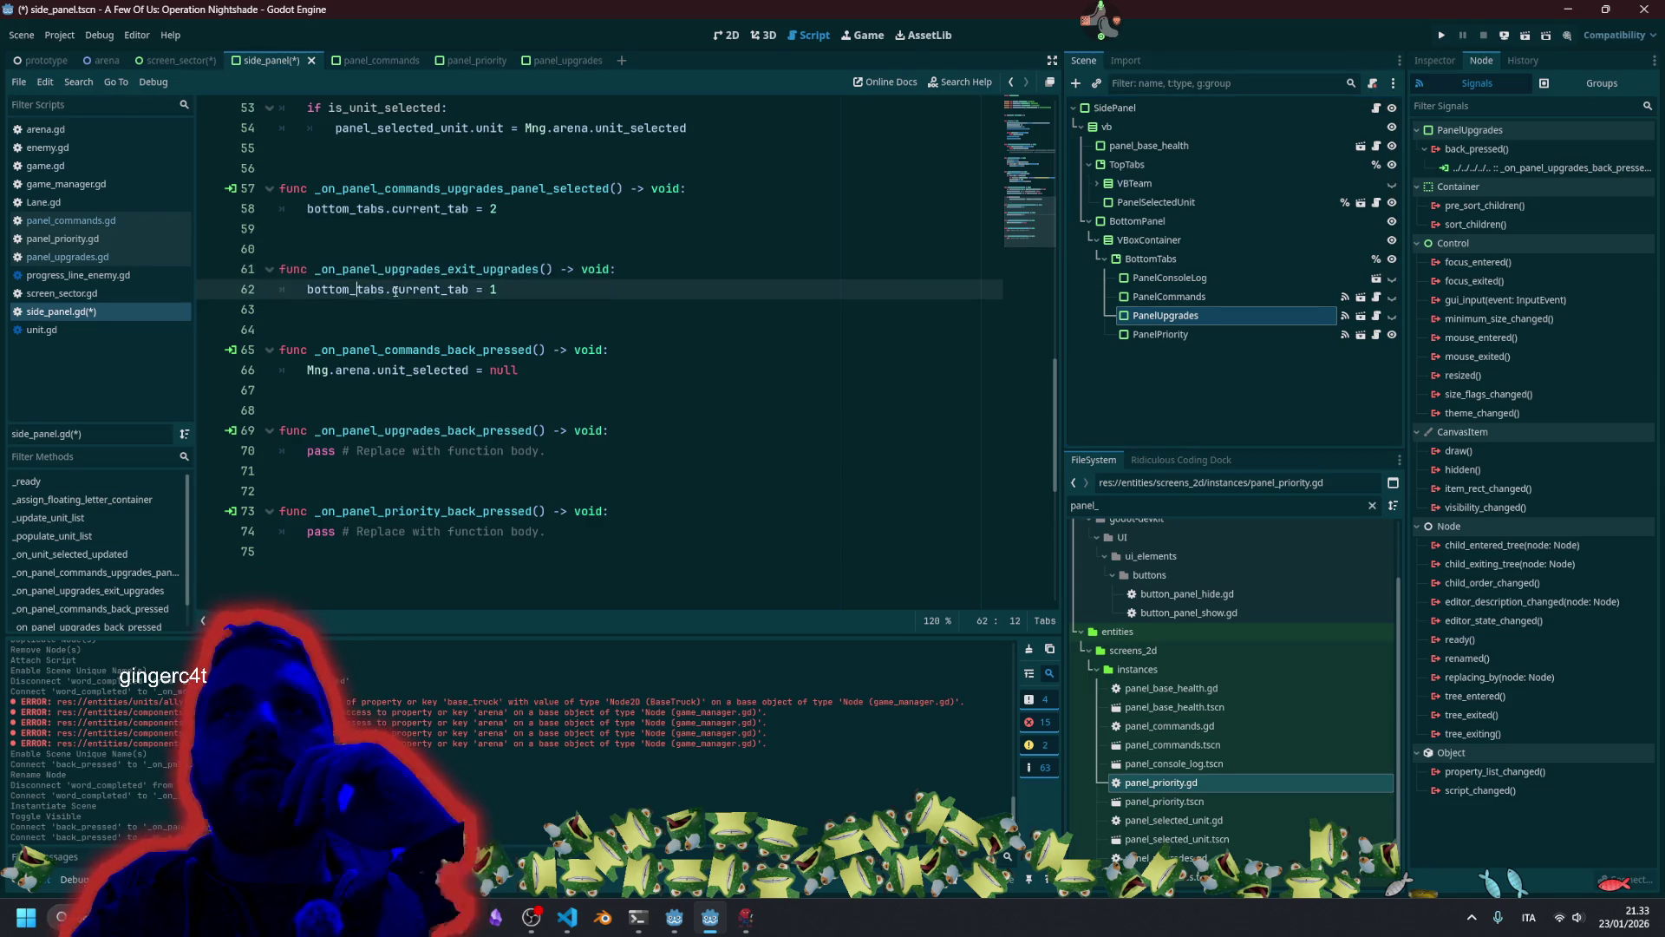
{"action": "left_click", "coordinate": [633, 291], "text": "shift"}
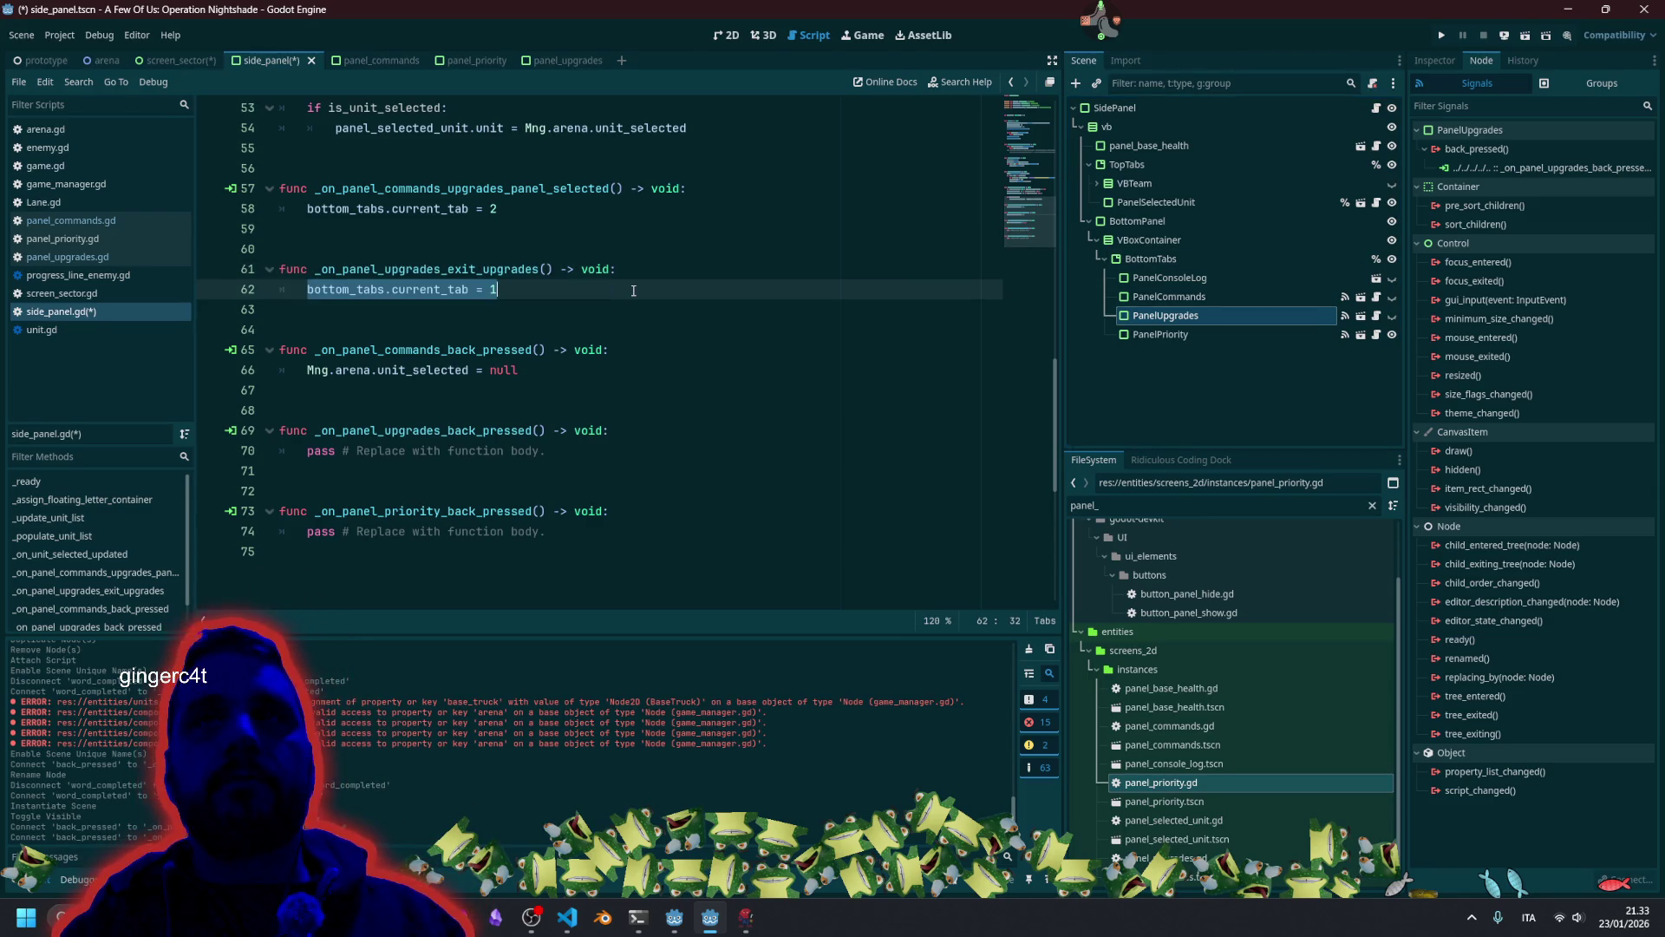
{"action": "key", "text": "ctrl+x"}
{"action": "key", "text": "Down"}
{"action": "key", "text": "Down"}
{"action": "key", "text": "Down"}
{"action": "key", "text": "Up"}
{"action": "key", "text": "End"}
{"action": "key", "text": "shift+Home"}
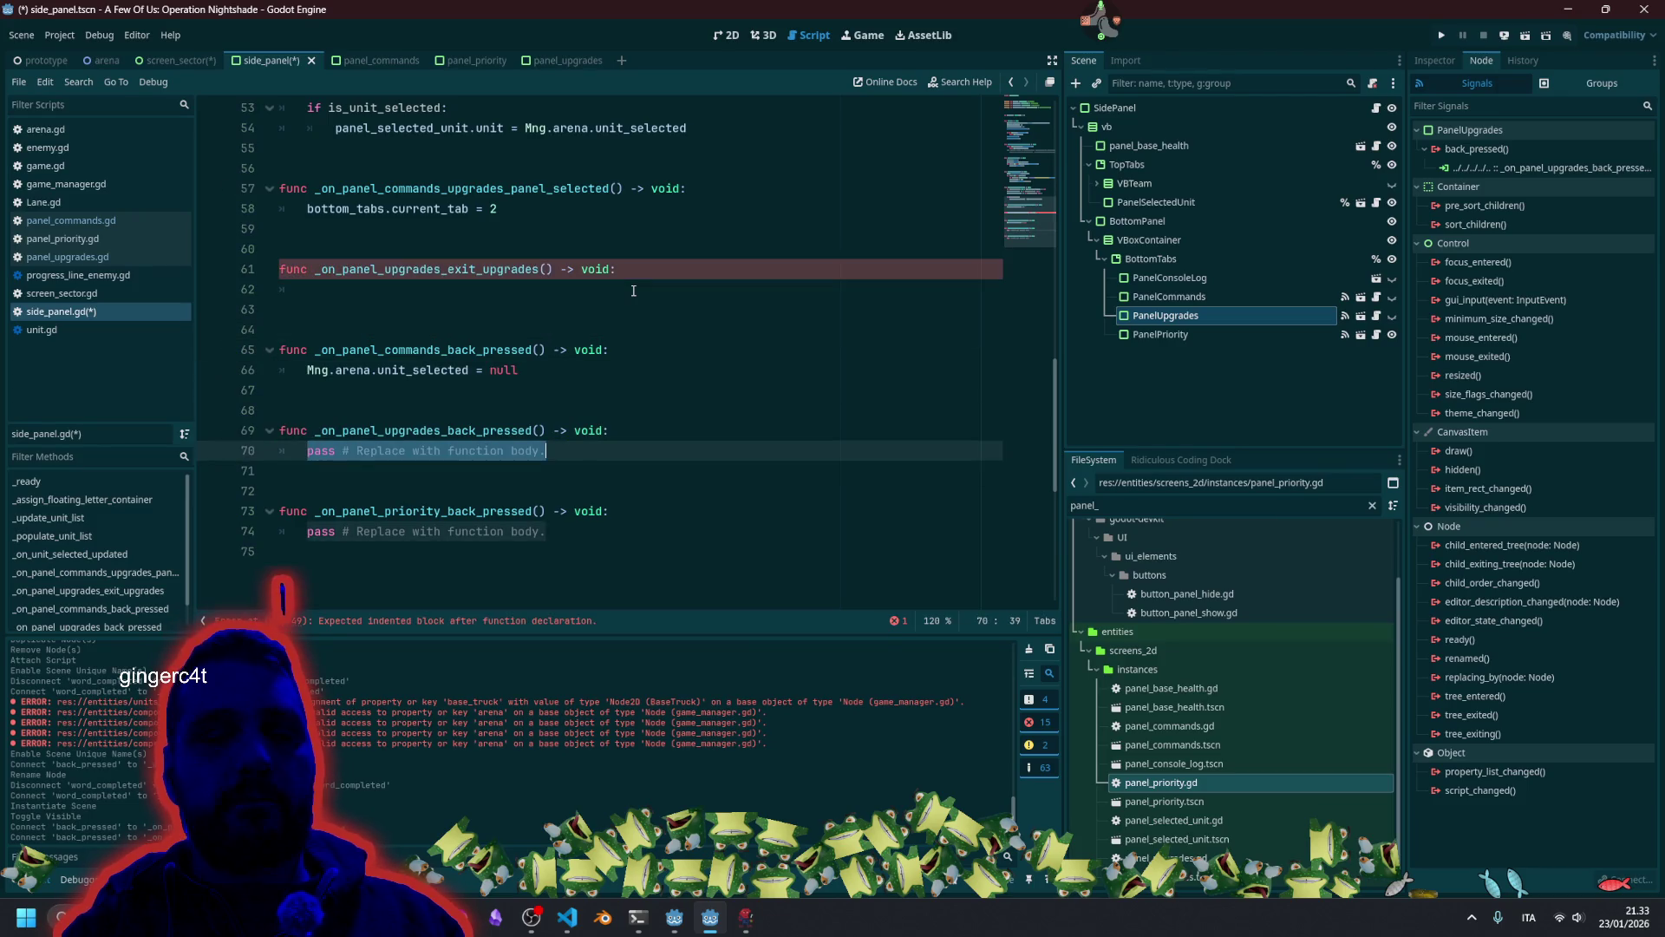
{"action": "key", "text": "ctrl+v"}
{"action": "key", "text": "Down"}
{"action": "key", "text": "Down"}
{"action": "key", "text": "Down"}
{"action": "key", "text": "Down"}
{"action": "key", "text": "End"}
{"action": "key", "text": "shift+Home"}
{"action": "key", "text": "ctrl+v"}
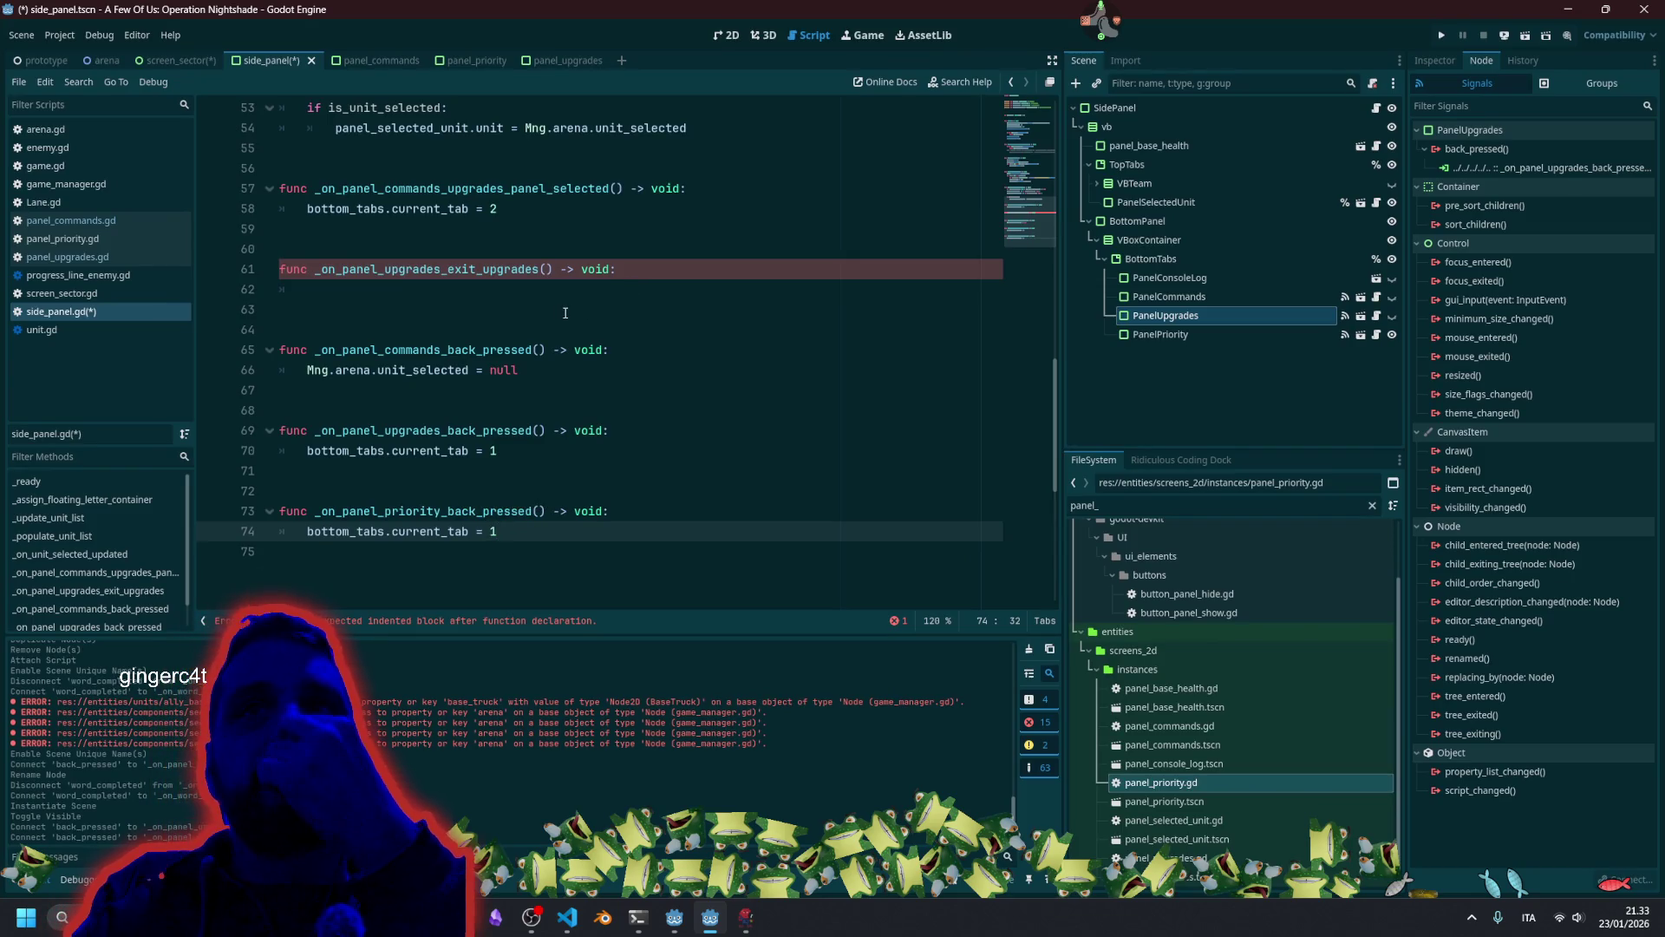
Select the emptied _on_panel_upgrades_exit_upgrades function for rewriting.
{"action": "left_click", "coordinate": [522, 474]}
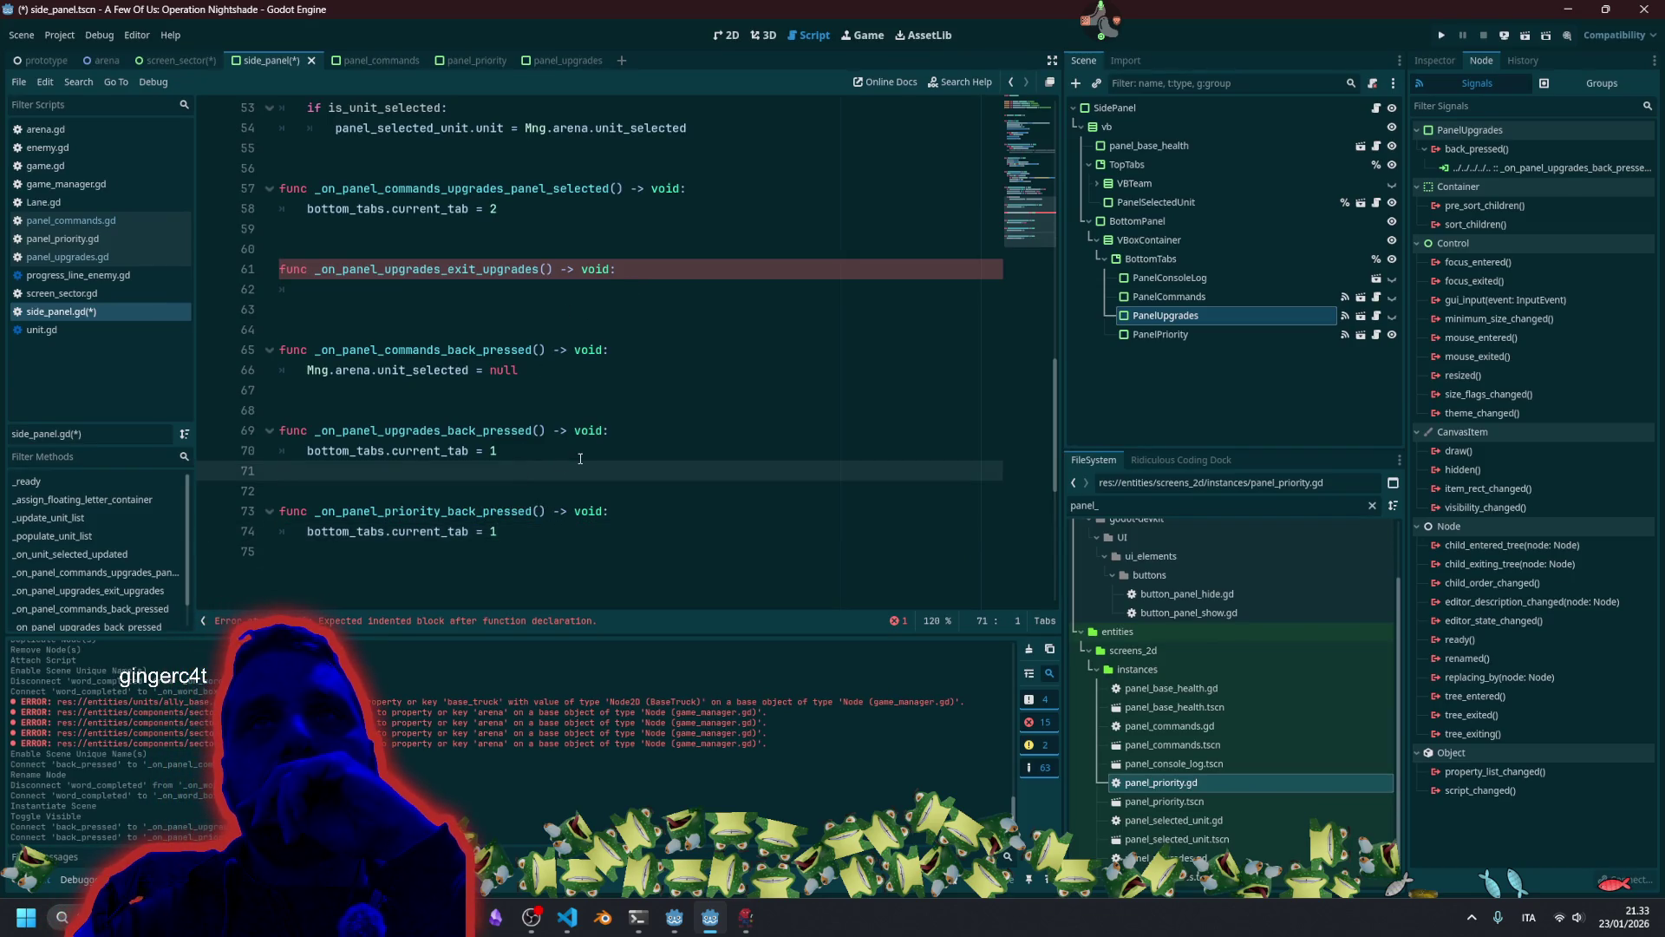
{"action": "left_click", "coordinate": [543, 284]}
{"action": "key", "text": "shift+Up"}
{"action": "key", "text": "shift+Home"}
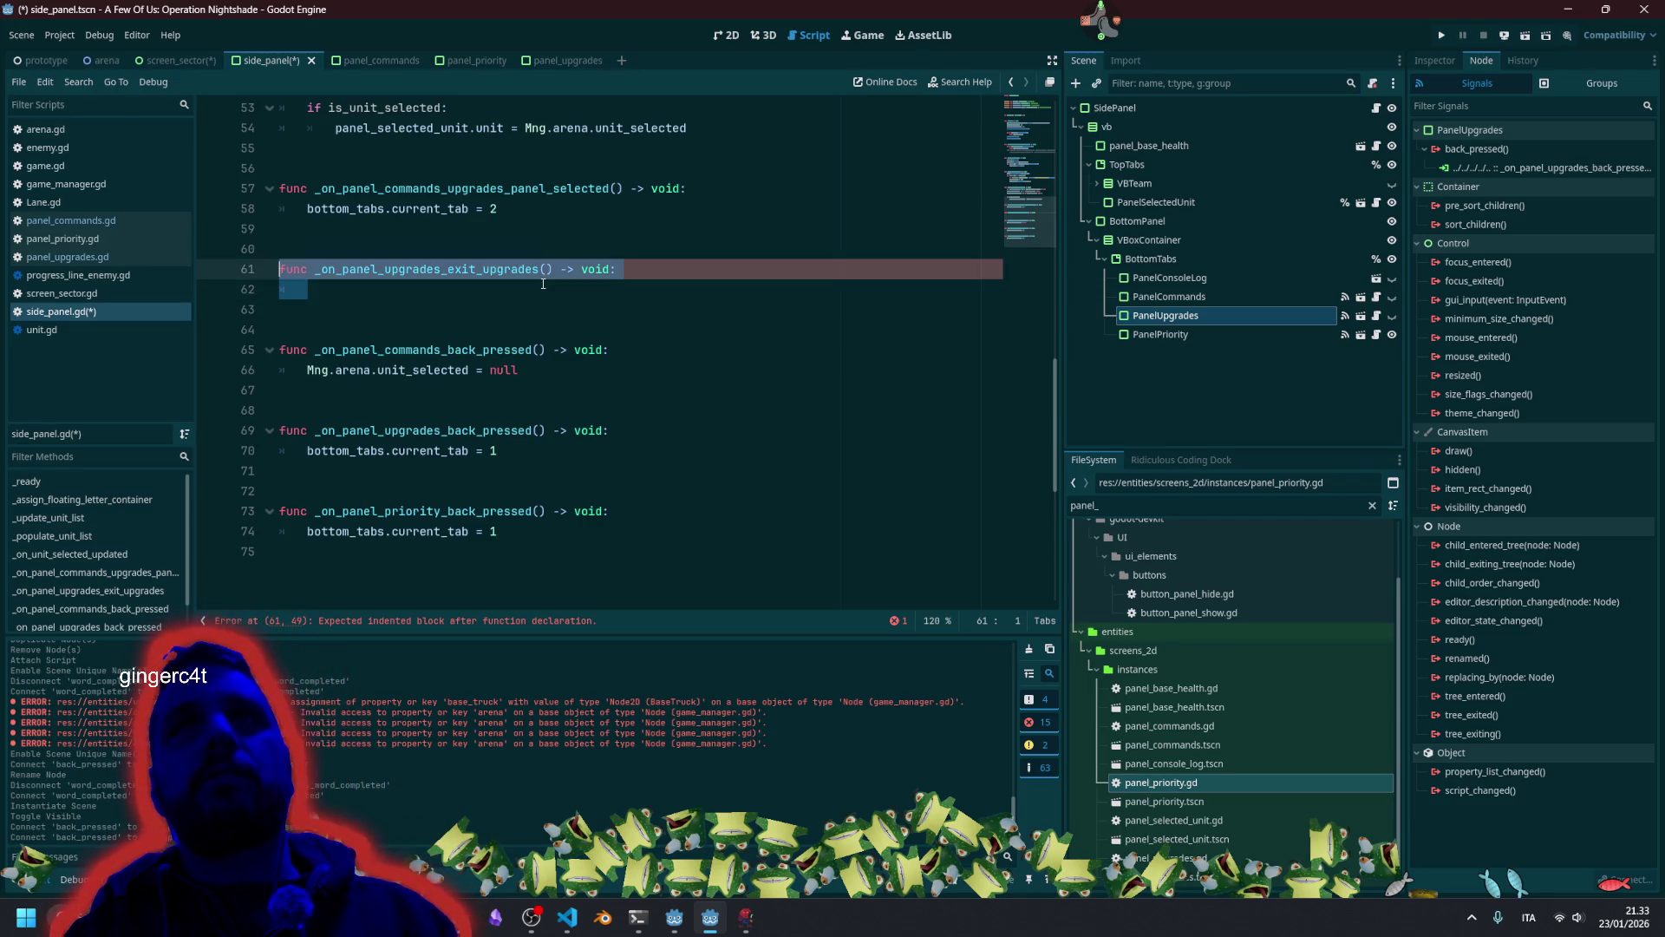
Declare a new function _goto_panel_commands() -> void:, fixing typos in its name.
{"action": "type", "text": "func "}
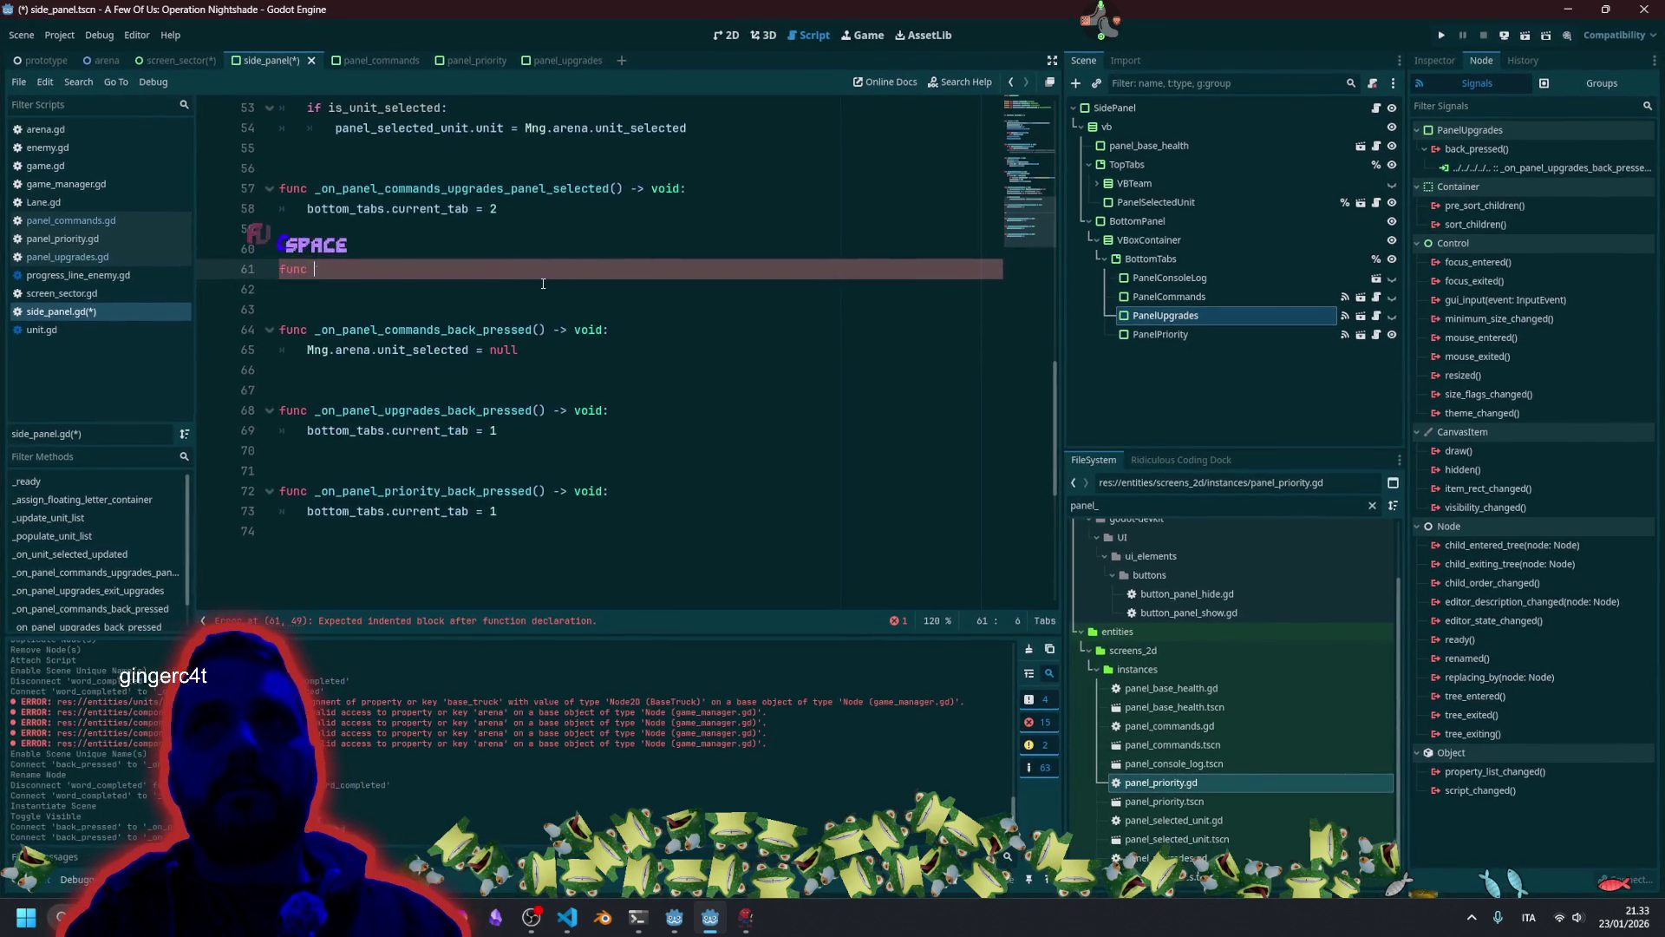
{"action": "type", "text": "_go_to"}
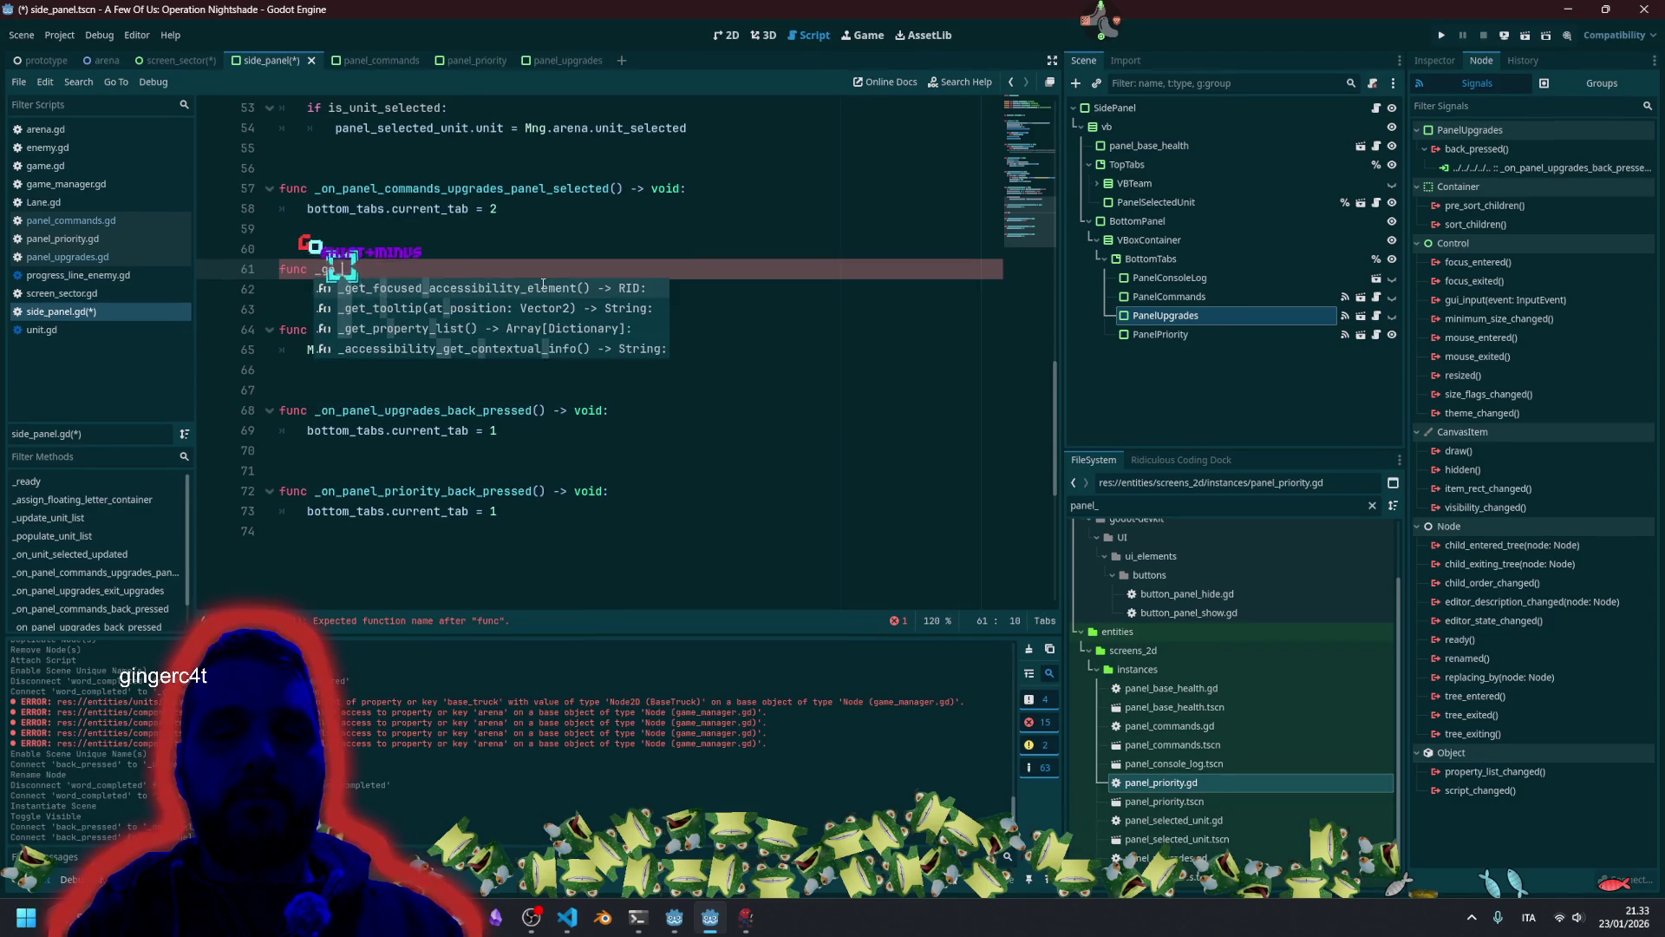
{"action": "key", "text": "BackSpace"}
{"action": "key", "text": "BackSpace"}
{"action": "key", "text": "BackSpace"}
{"action": "type", "text": "to_panle_com"}
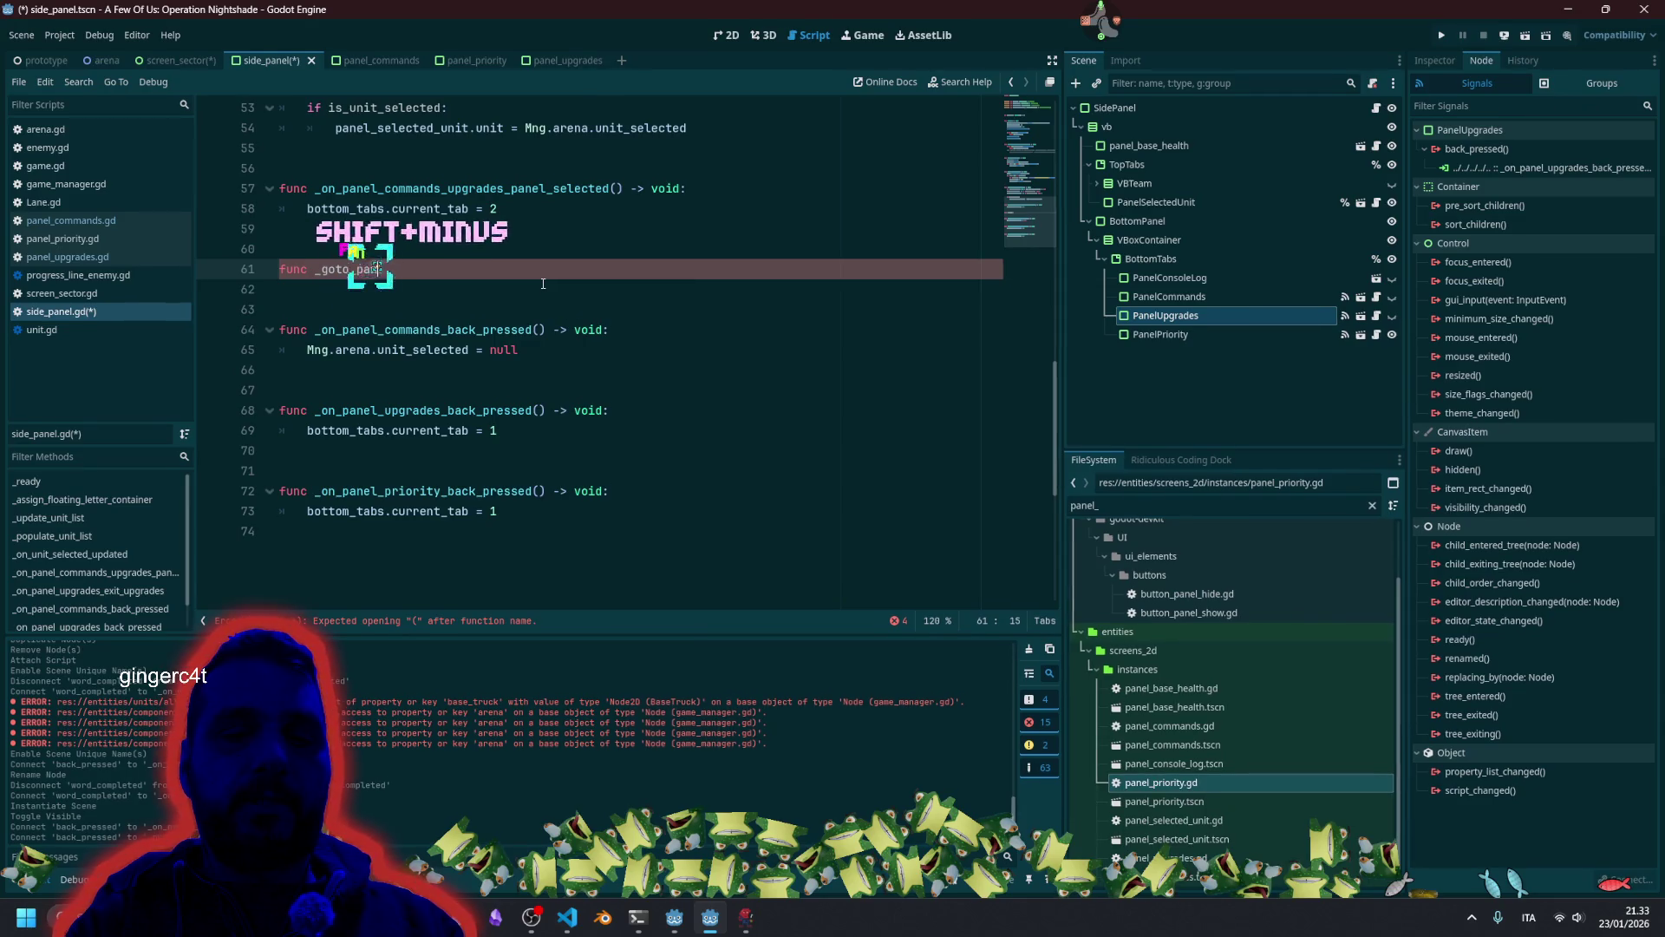
{"action": "type", "text": "mands("}
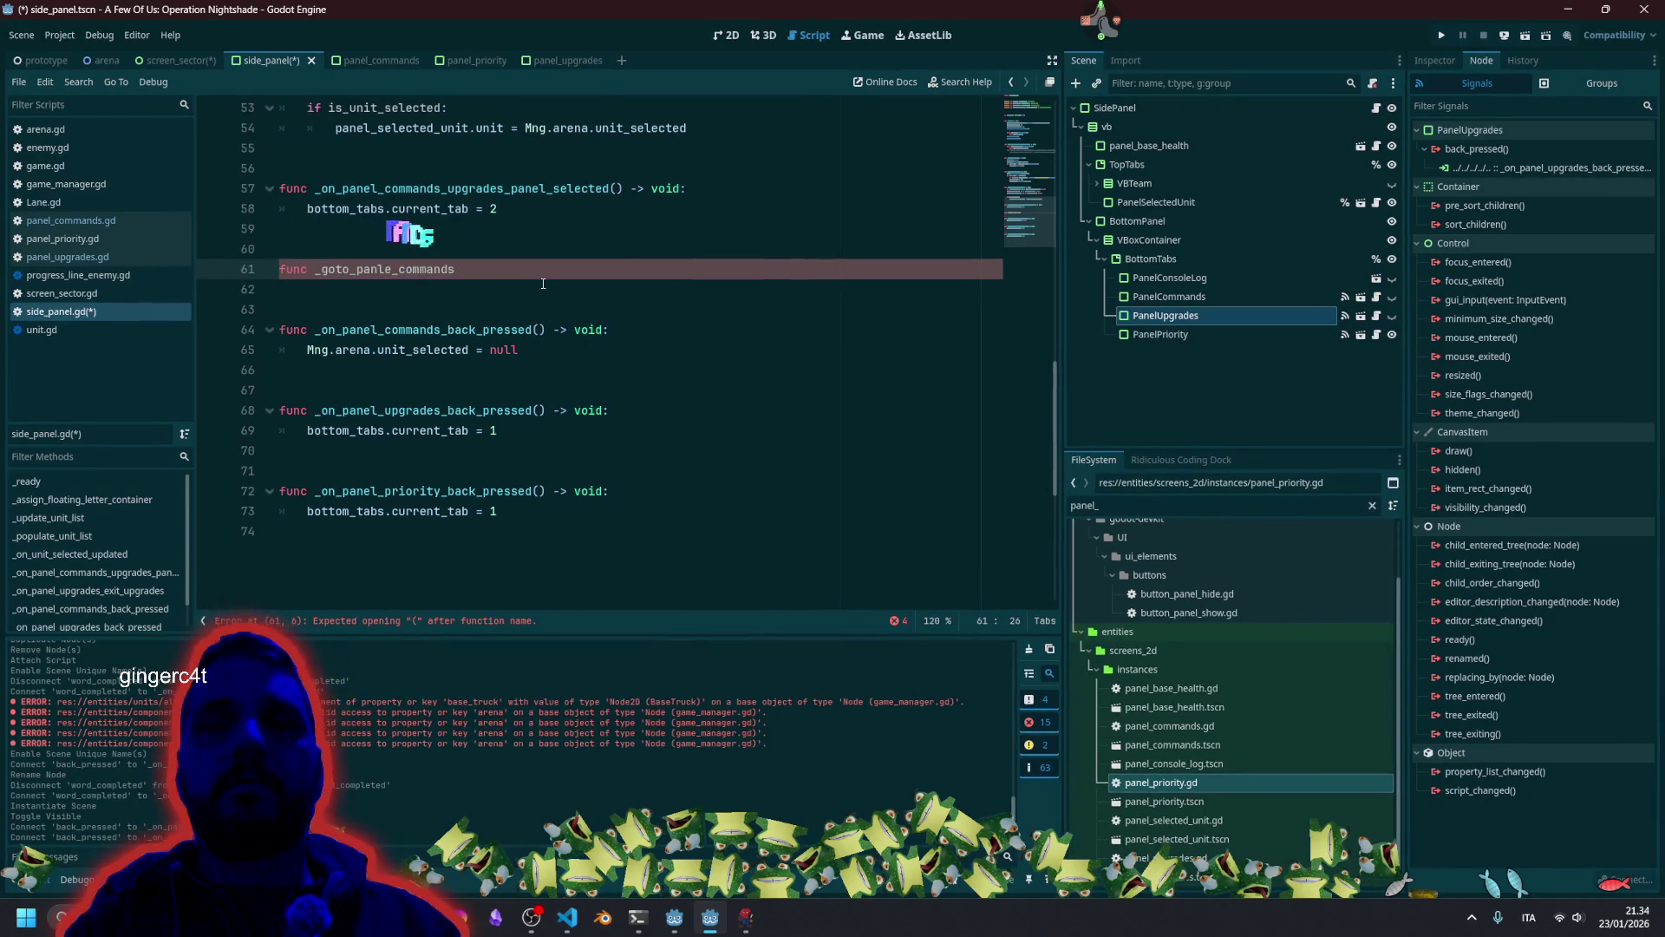
{"action": "key", "text": "Left"}
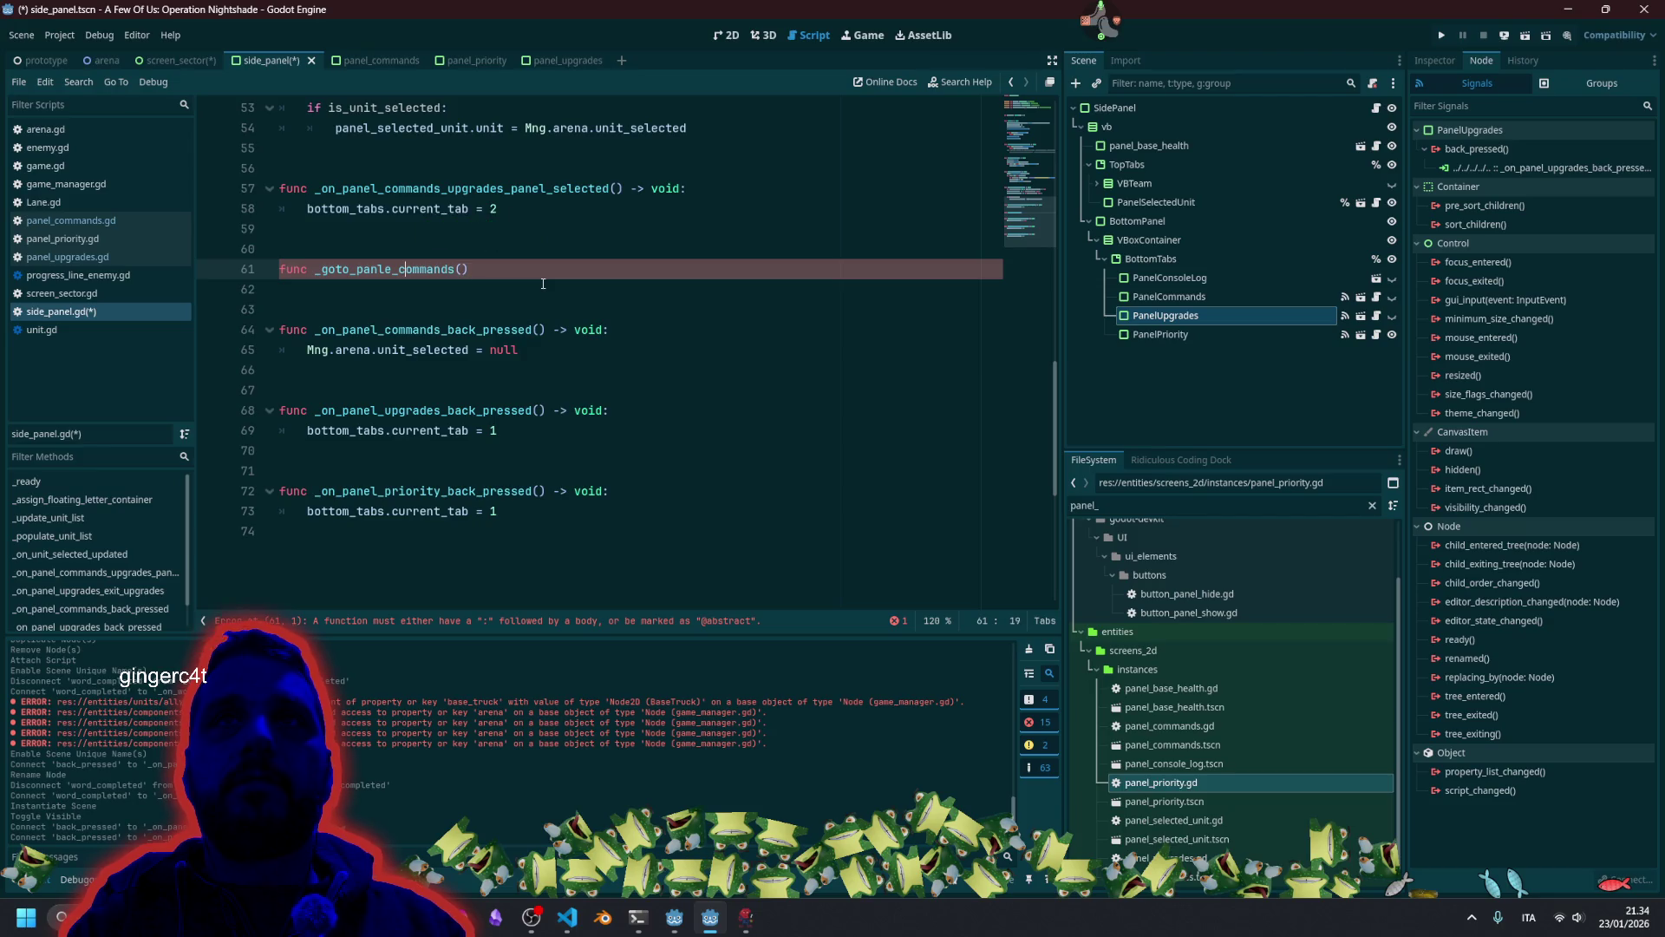
{"action": "key", "text": "BackSpace"}
{"action": "key", "text": "Right"}
{"action": "type", "text": "l"}
{"action": "key", "text": "End"}
{"action": "type", "text": "-> void:"}
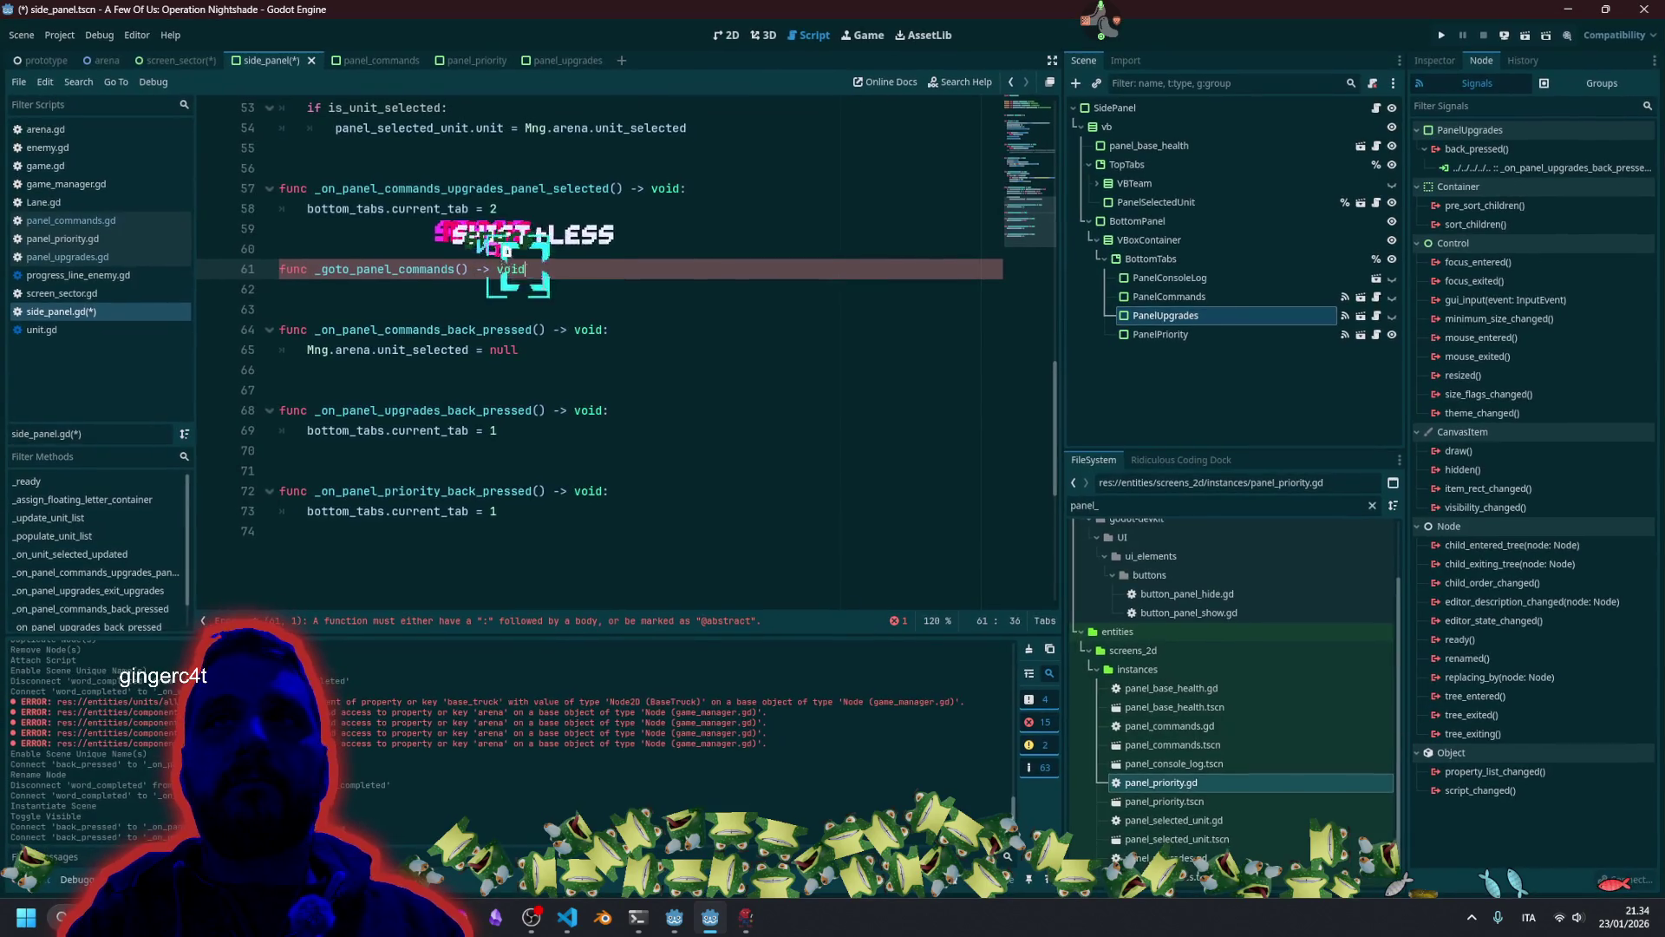
{"action": "key", "text": "Return"}
Give _goto_panel_commands the body bottom_tabs.current_tab = 1.
{"action": "key", "text": "Down"}
{"action": "key", "text": "Down"}
{"action": "key", "text": "Down"}
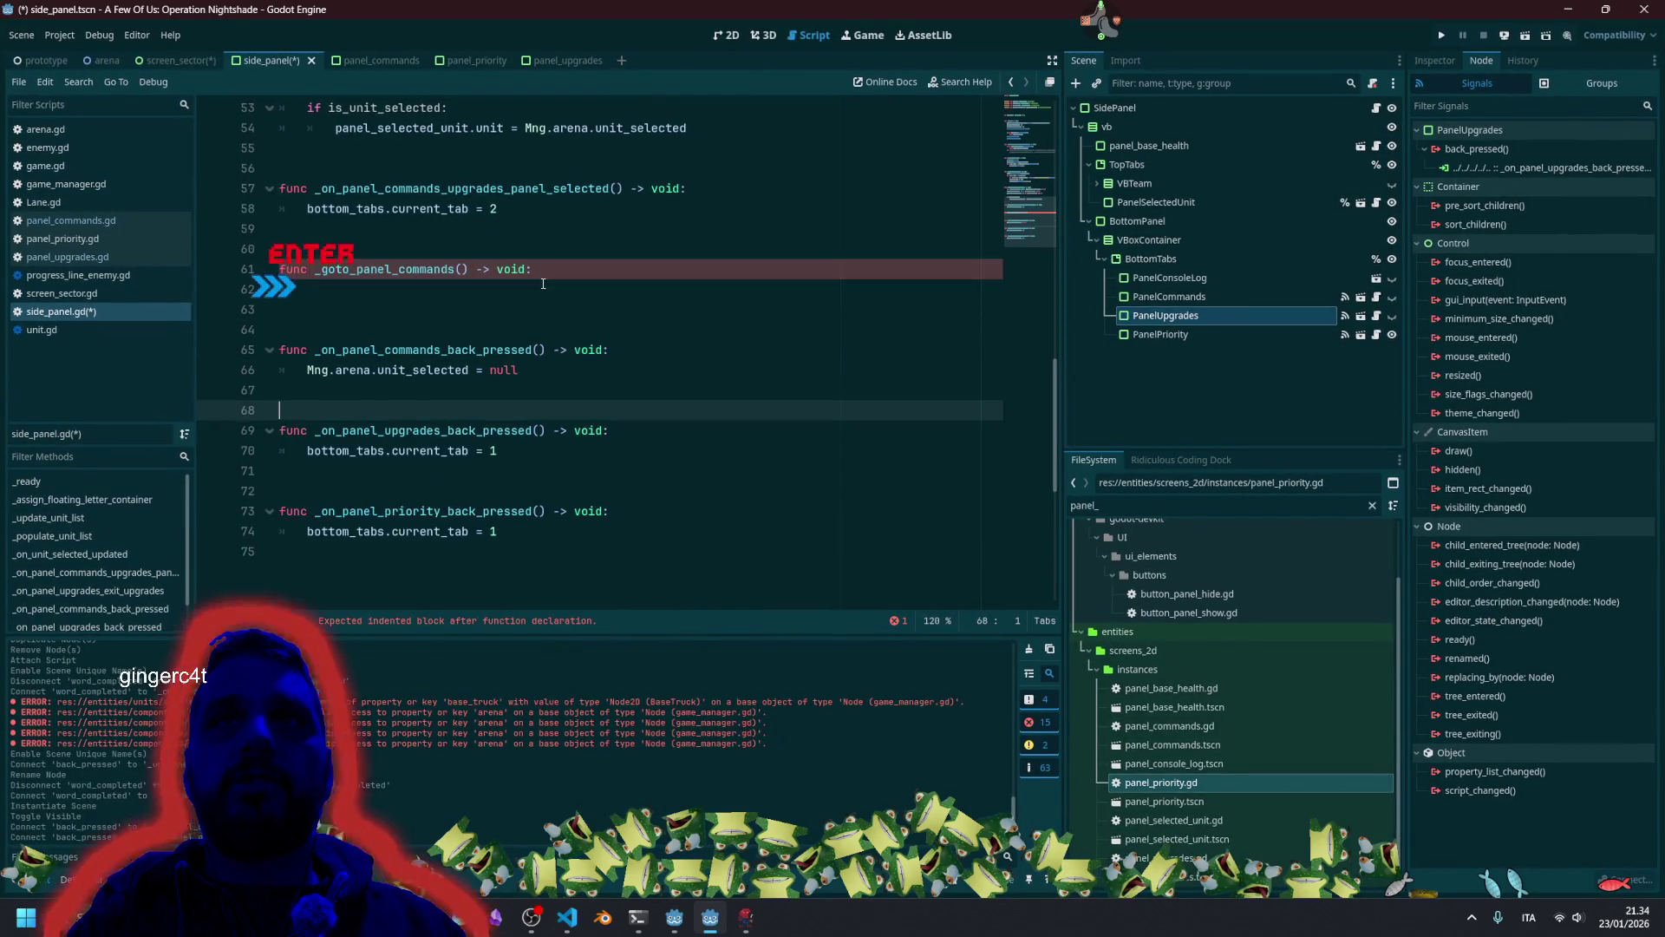
{"action": "key", "text": "shift+End"}
{"action": "key", "text": "ctrl+c"}
{"action": "key", "text": "Up"}
{"action": "key", "text": "Up"}
{"action": "key", "text": "Up"}
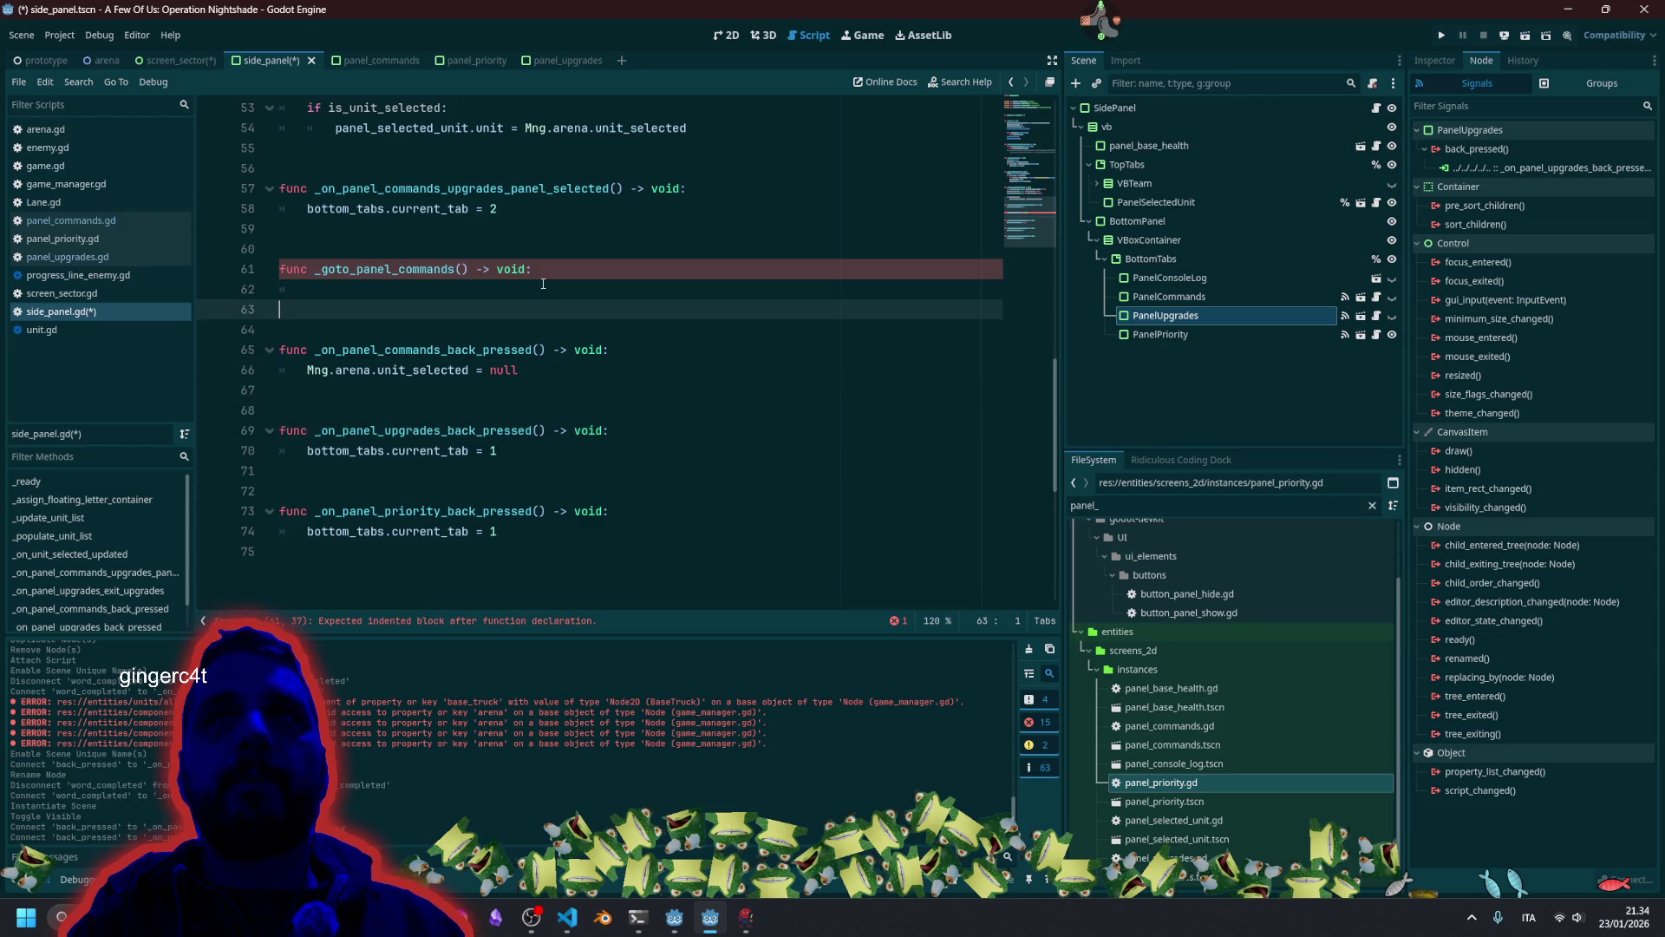
{"action": "key", "text": "ctrl+v"}
Make the upgrades back handler a one-liner calling _goto_panel_commands().
{"action": "key", "text": "Up"}
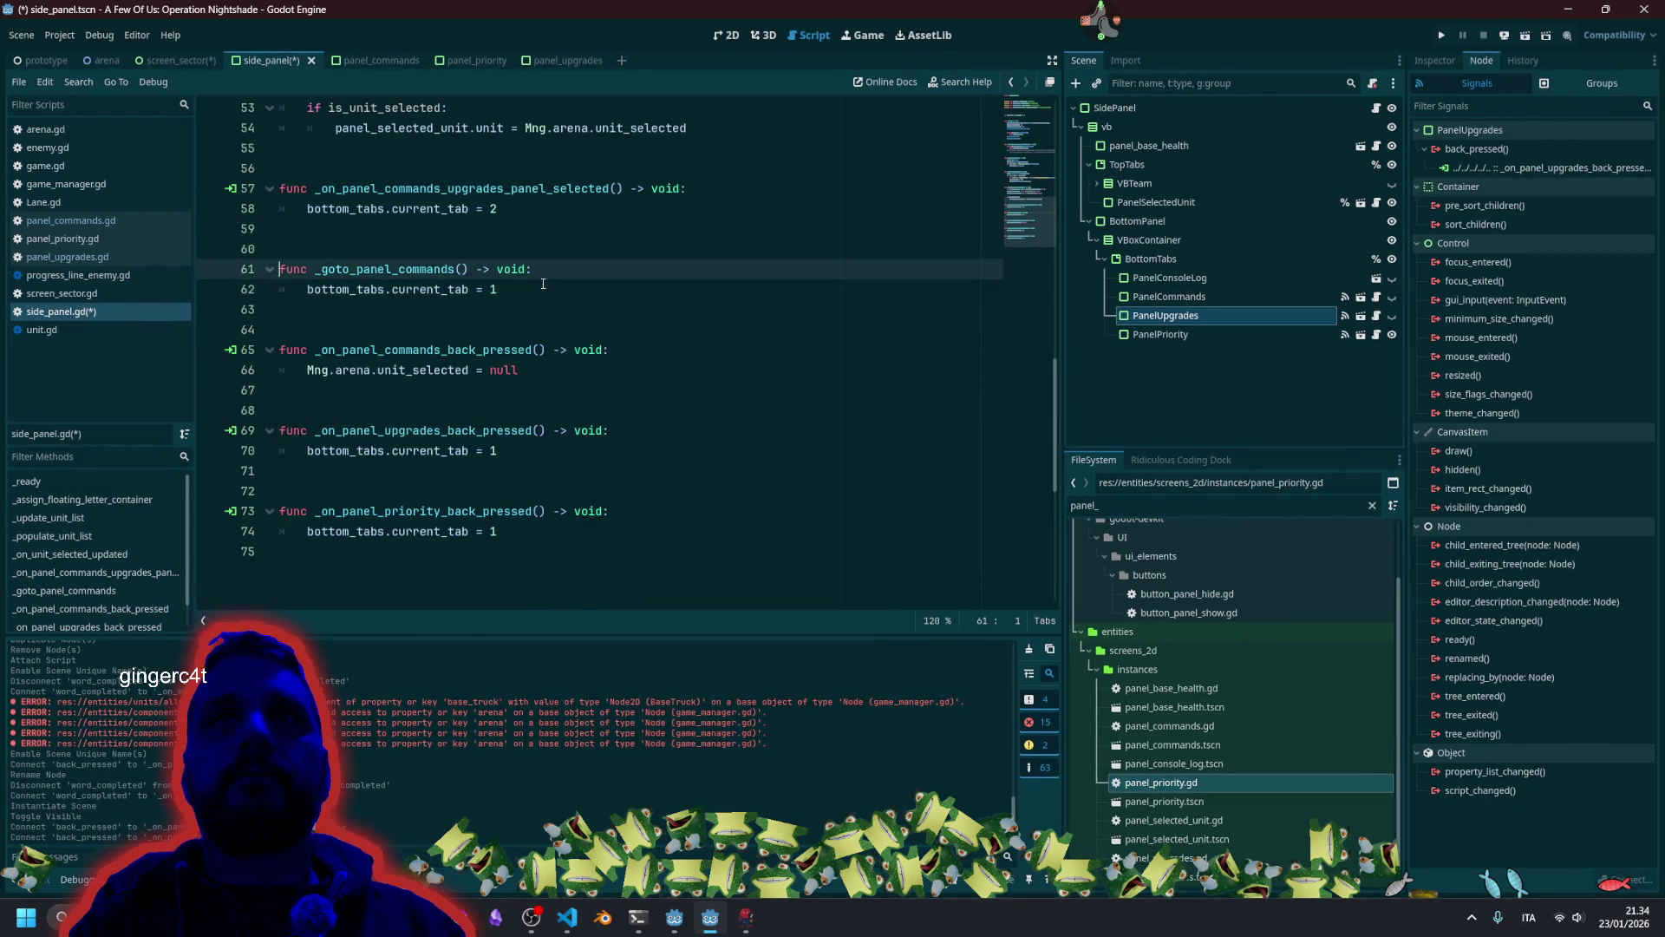
{"action": "key", "text": "ctrl+shift+Right"}
{"action": "key", "text": "ctrl+shift+Right"}
{"action": "key", "text": "ctrl+c"}
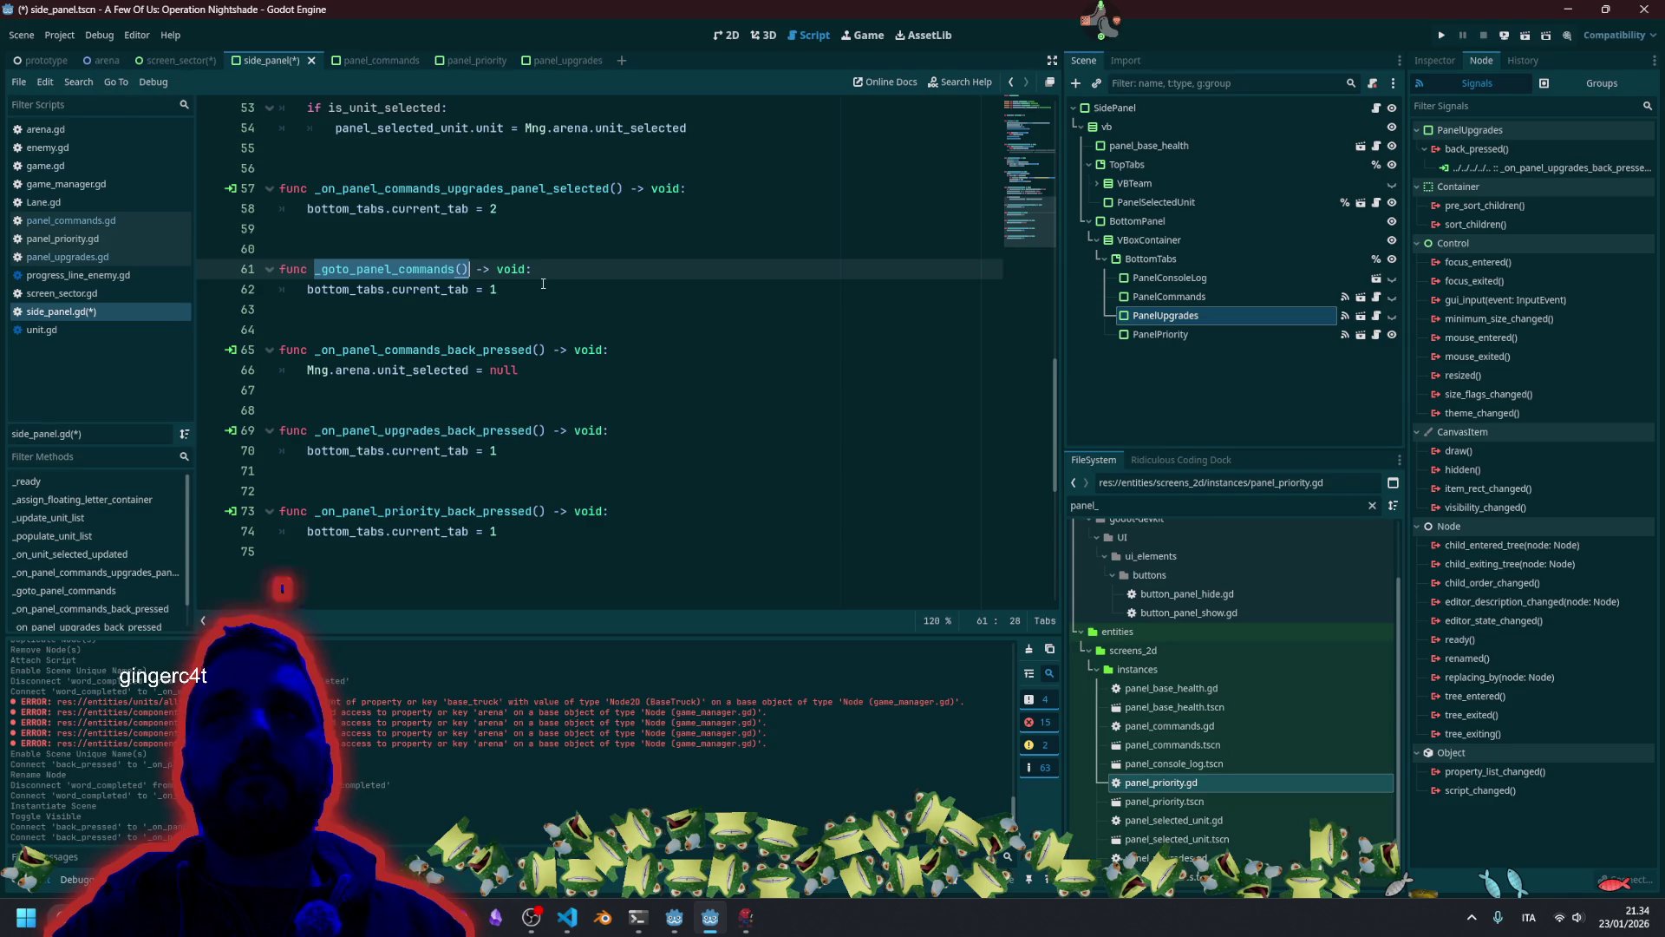
{"action": "left_click", "coordinate": [665, 442]}
{"action": "key", "text": "shift+Down"}
{"action": "key", "text": "shift+Down"}
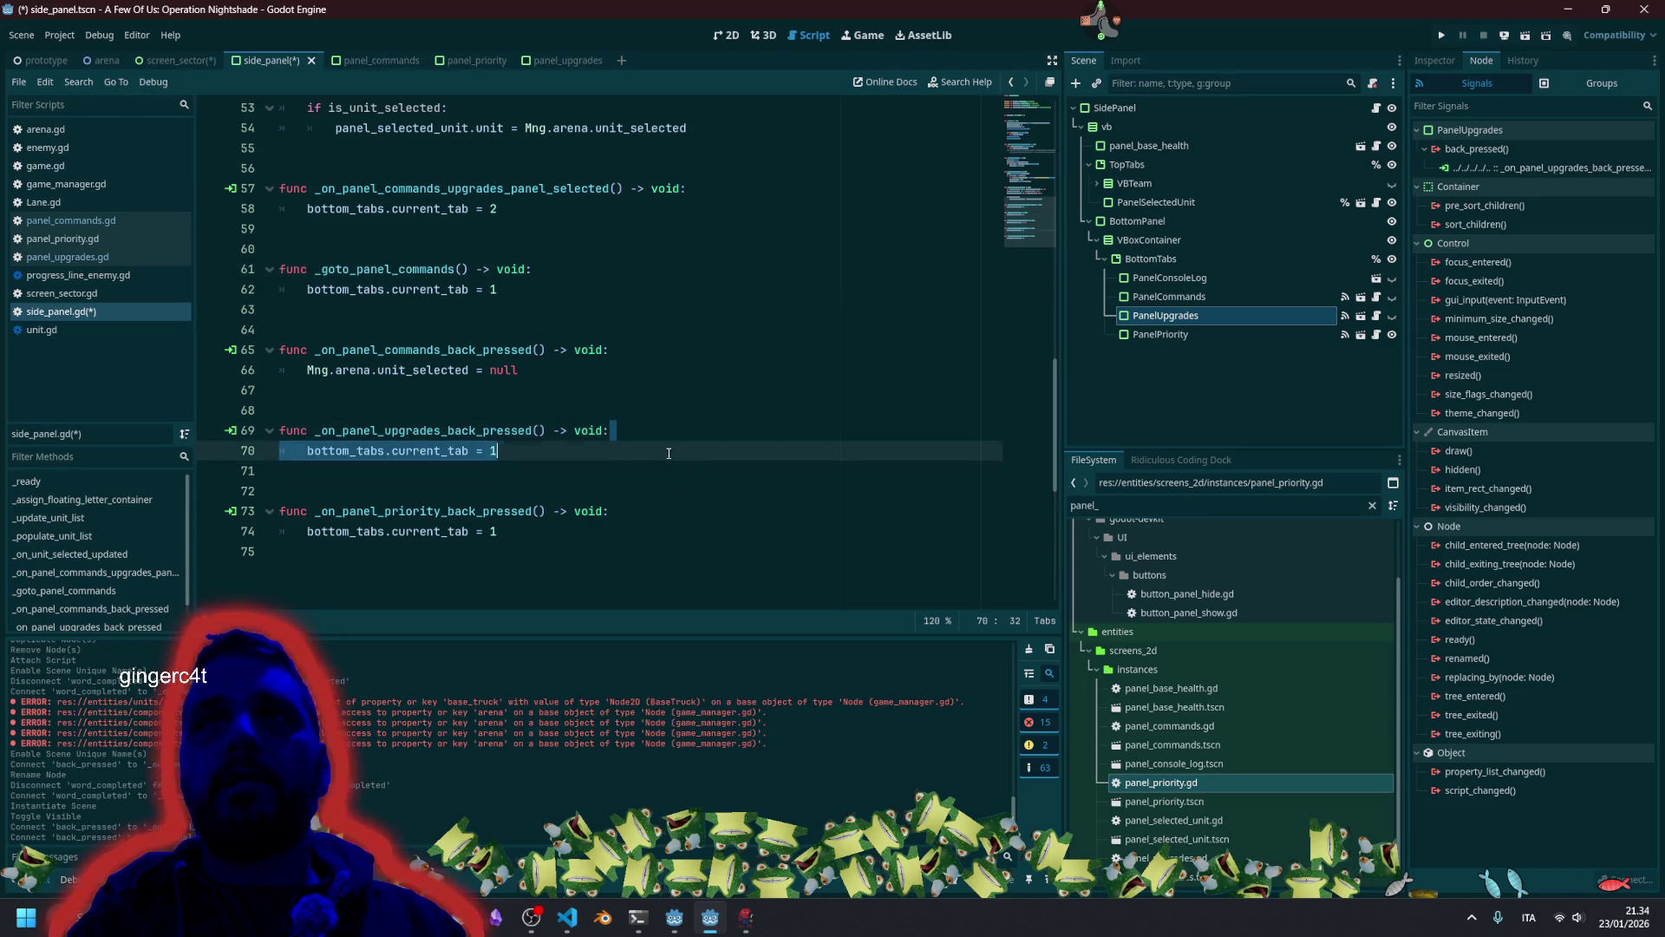
{"action": "key", "text": "Delete"}
{"action": "key", "text": "ctrl+v"}
{"action": "key", "text": "ctrl+Left"}
{"action": "key", "text": "ctrl+Left"}
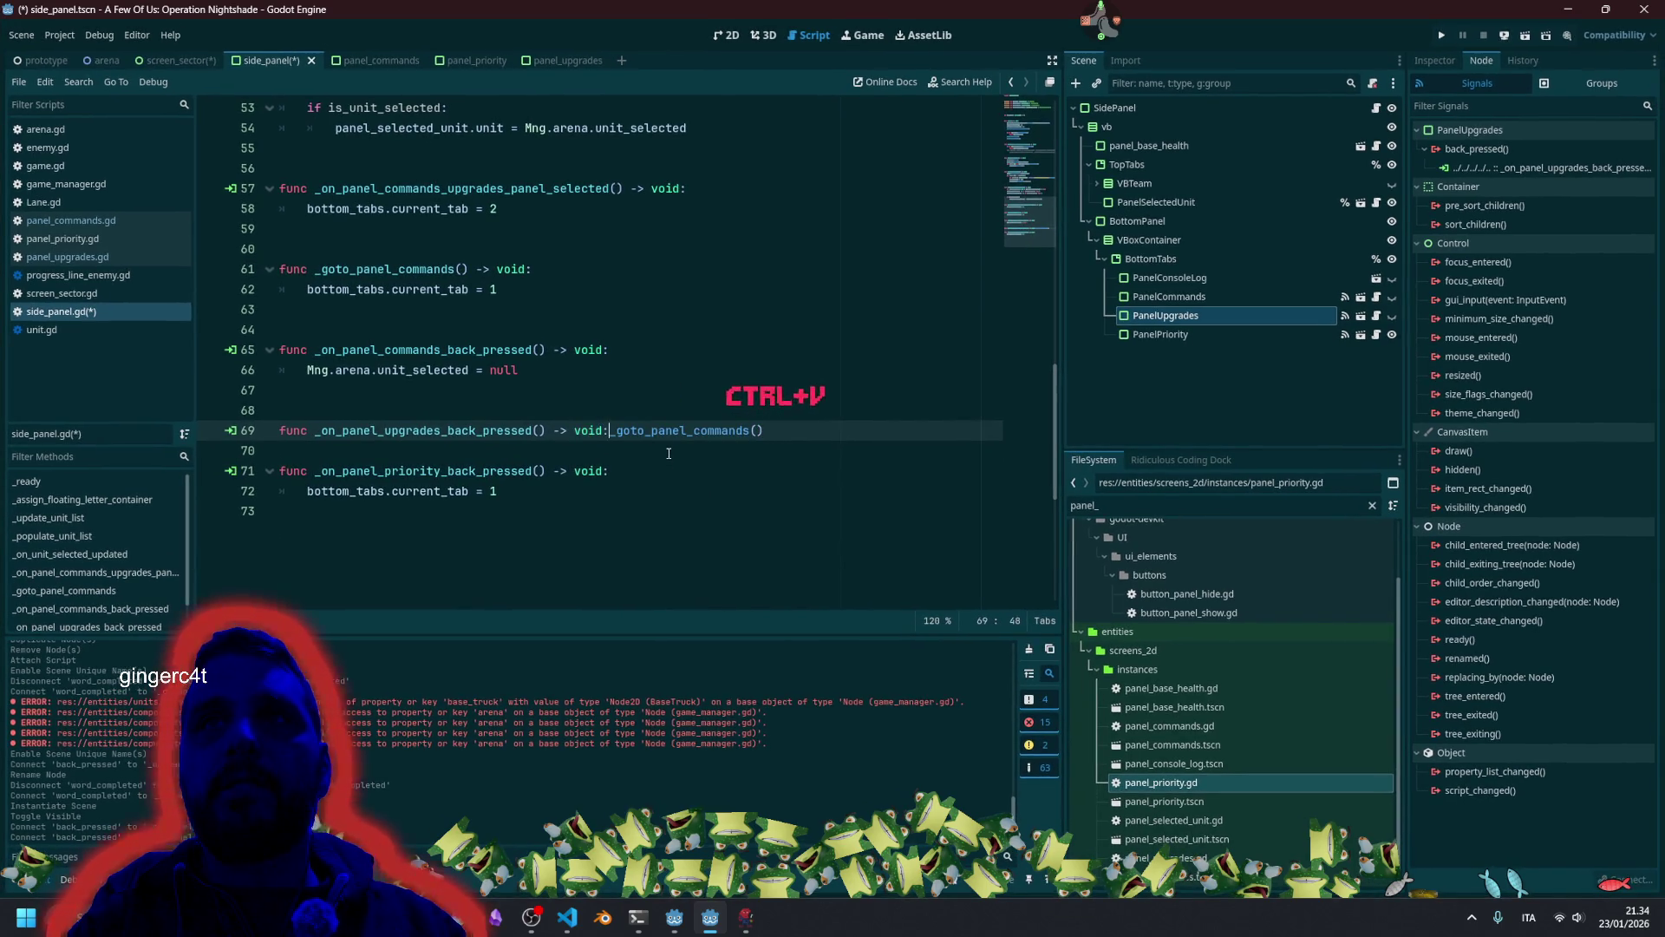
Remove the blank line and make the priority back handler call _goto_panel_commands().
{"action": "left_click", "coordinate": [668, 453]}
{"action": "key", "text": "BackSpace"}
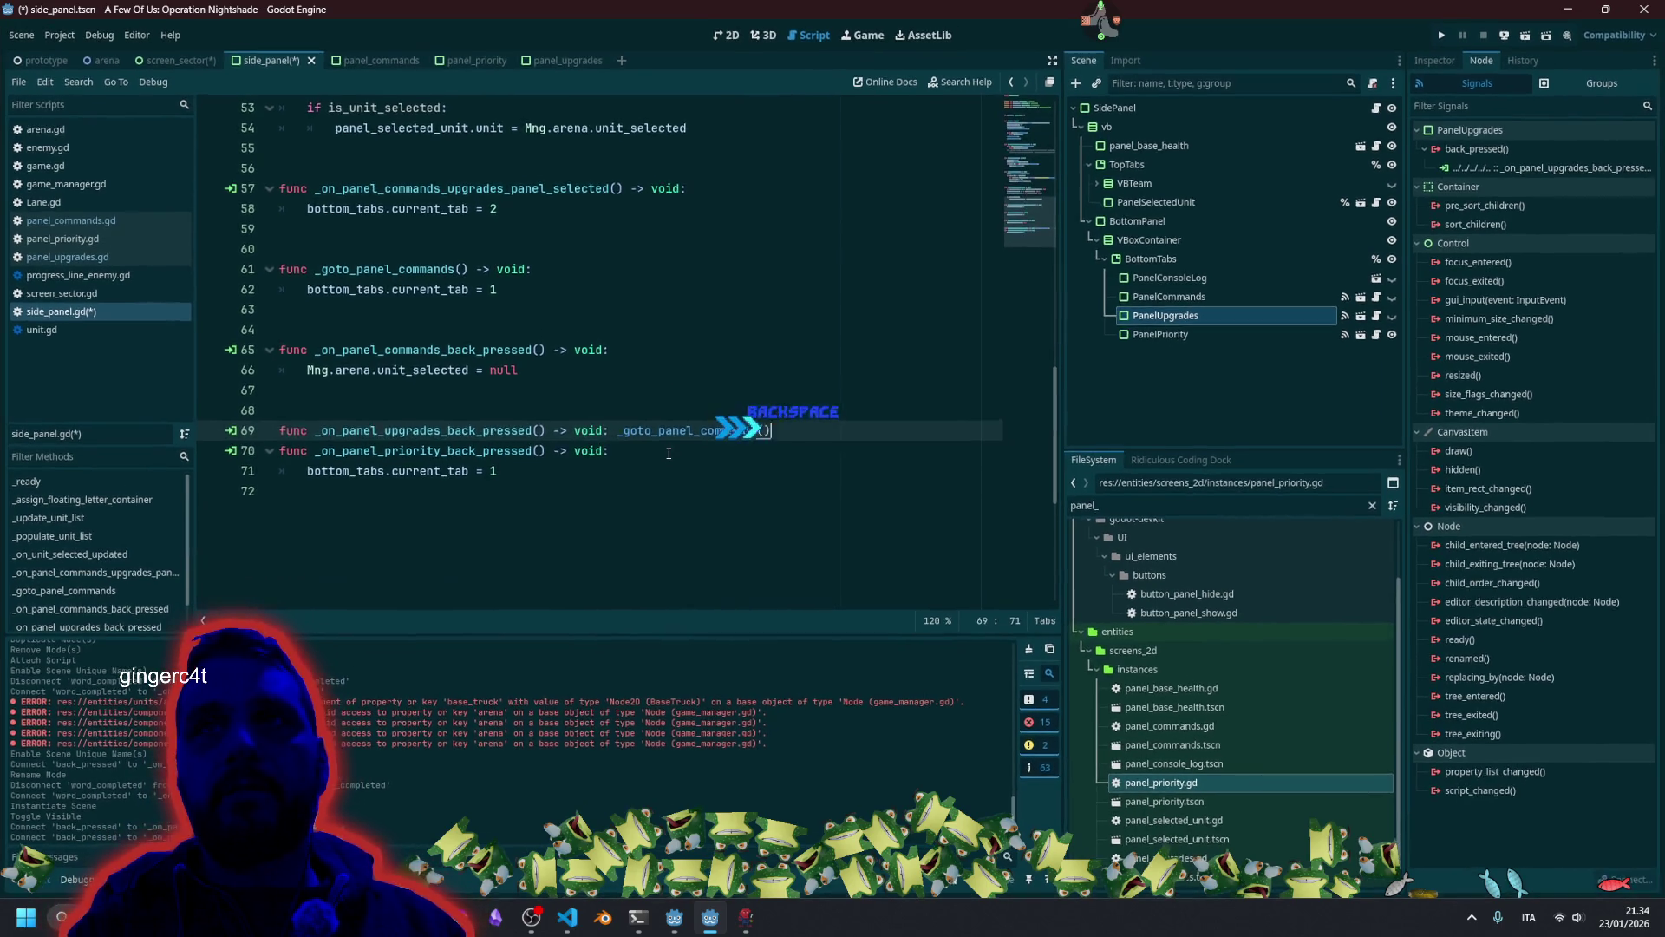
{"action": "key", "text": "Down"}
{"action": "key", "text": "shift+Down"}
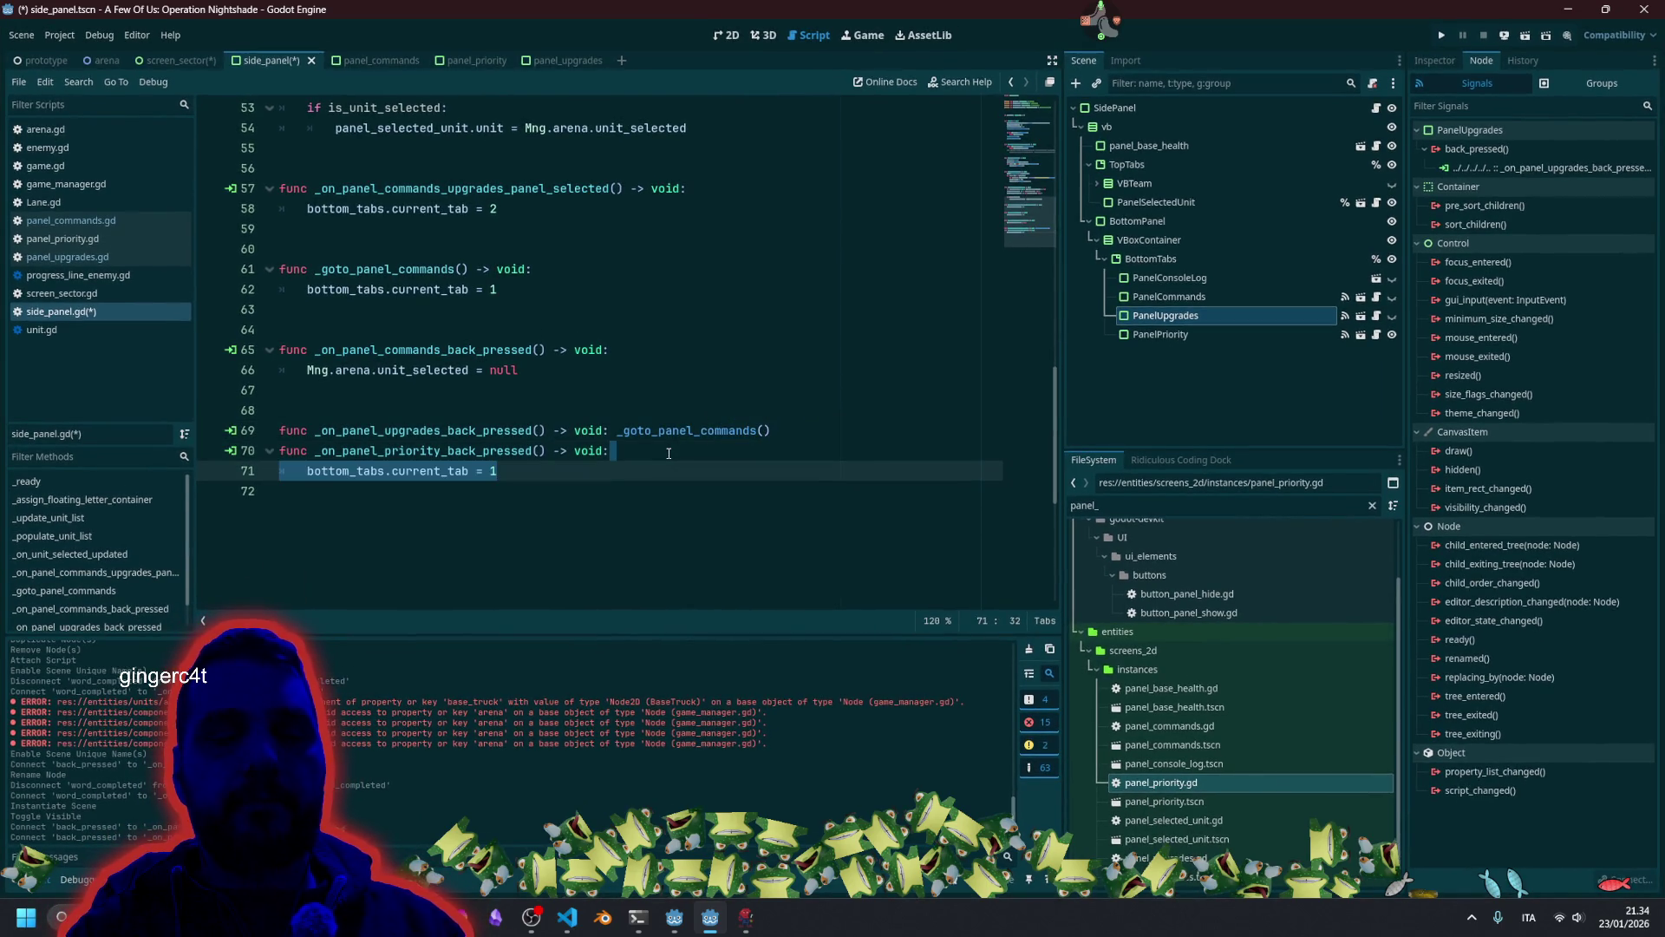
{"action": "key", "text": "ctrl+v"}
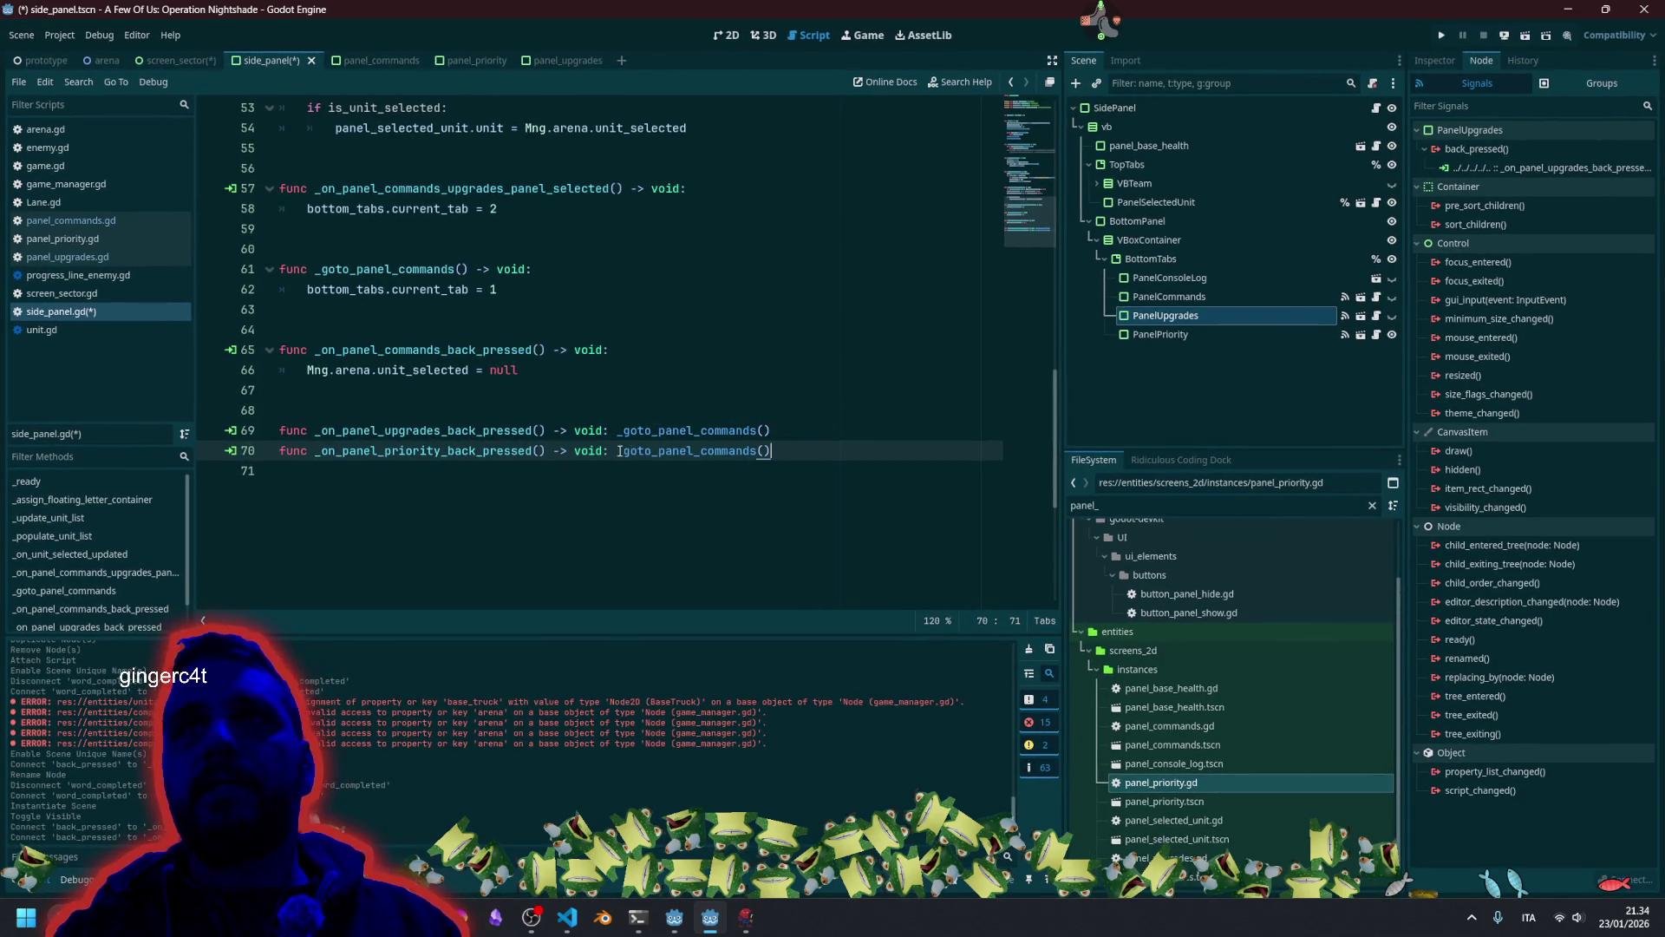
Inspect the _on_panel_commands_back_pressed function in side_panel.gd.
{"action": "left_click", "coordinate": [645, 374]}
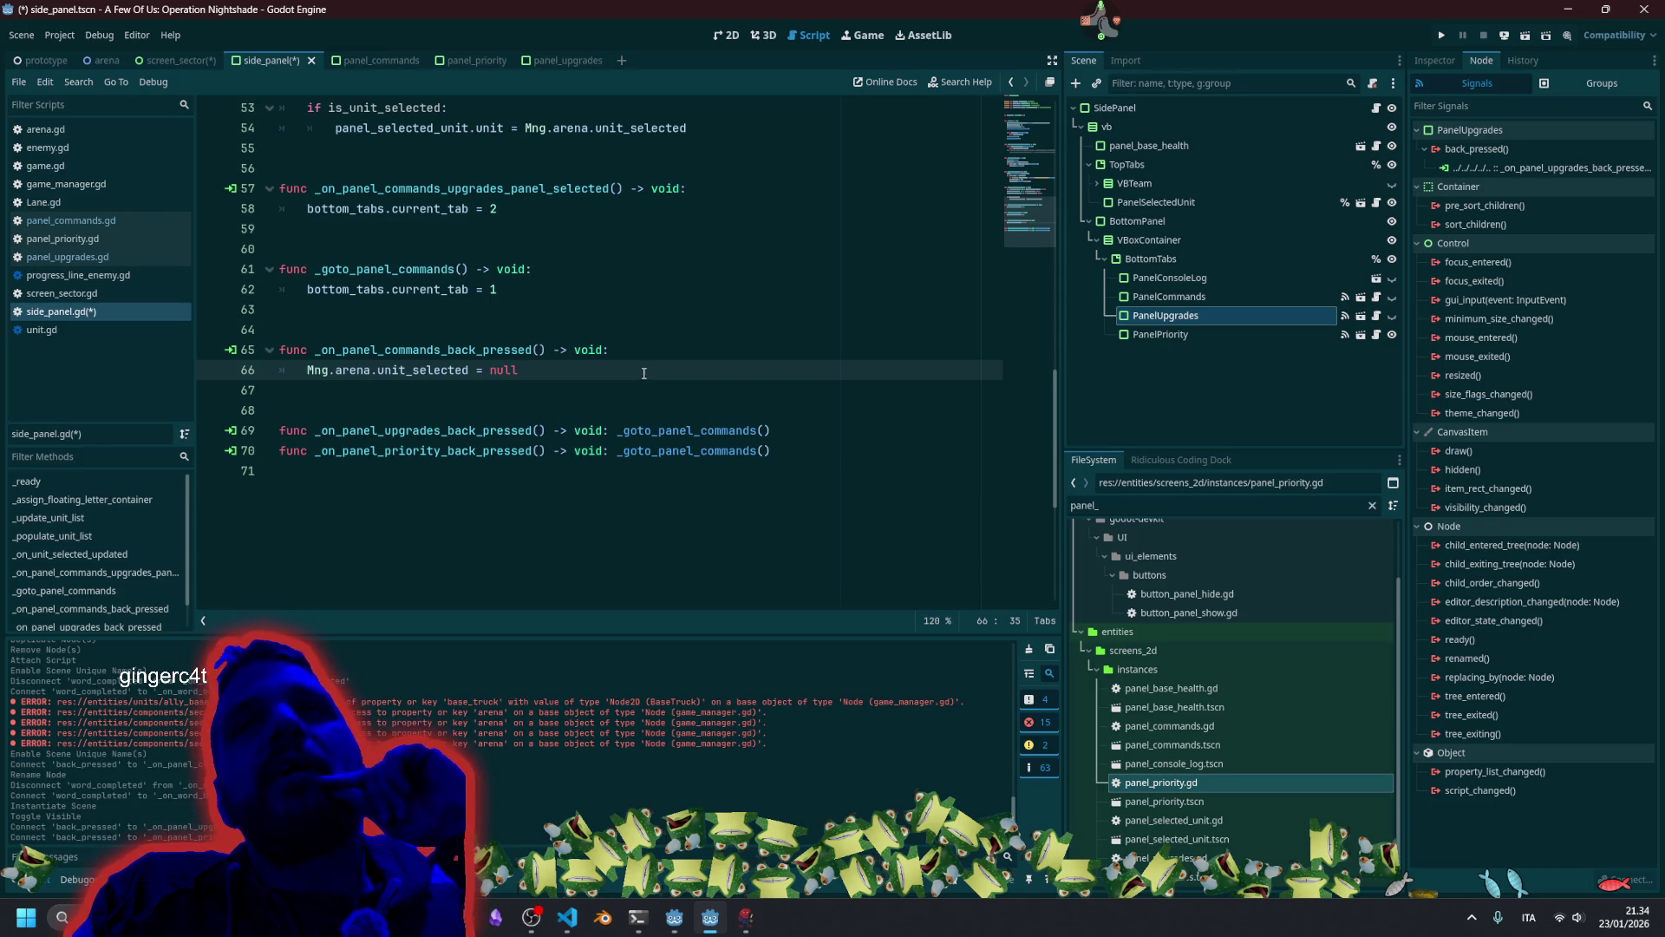
{"action": "double_click", "coordinate": [445, 353]}
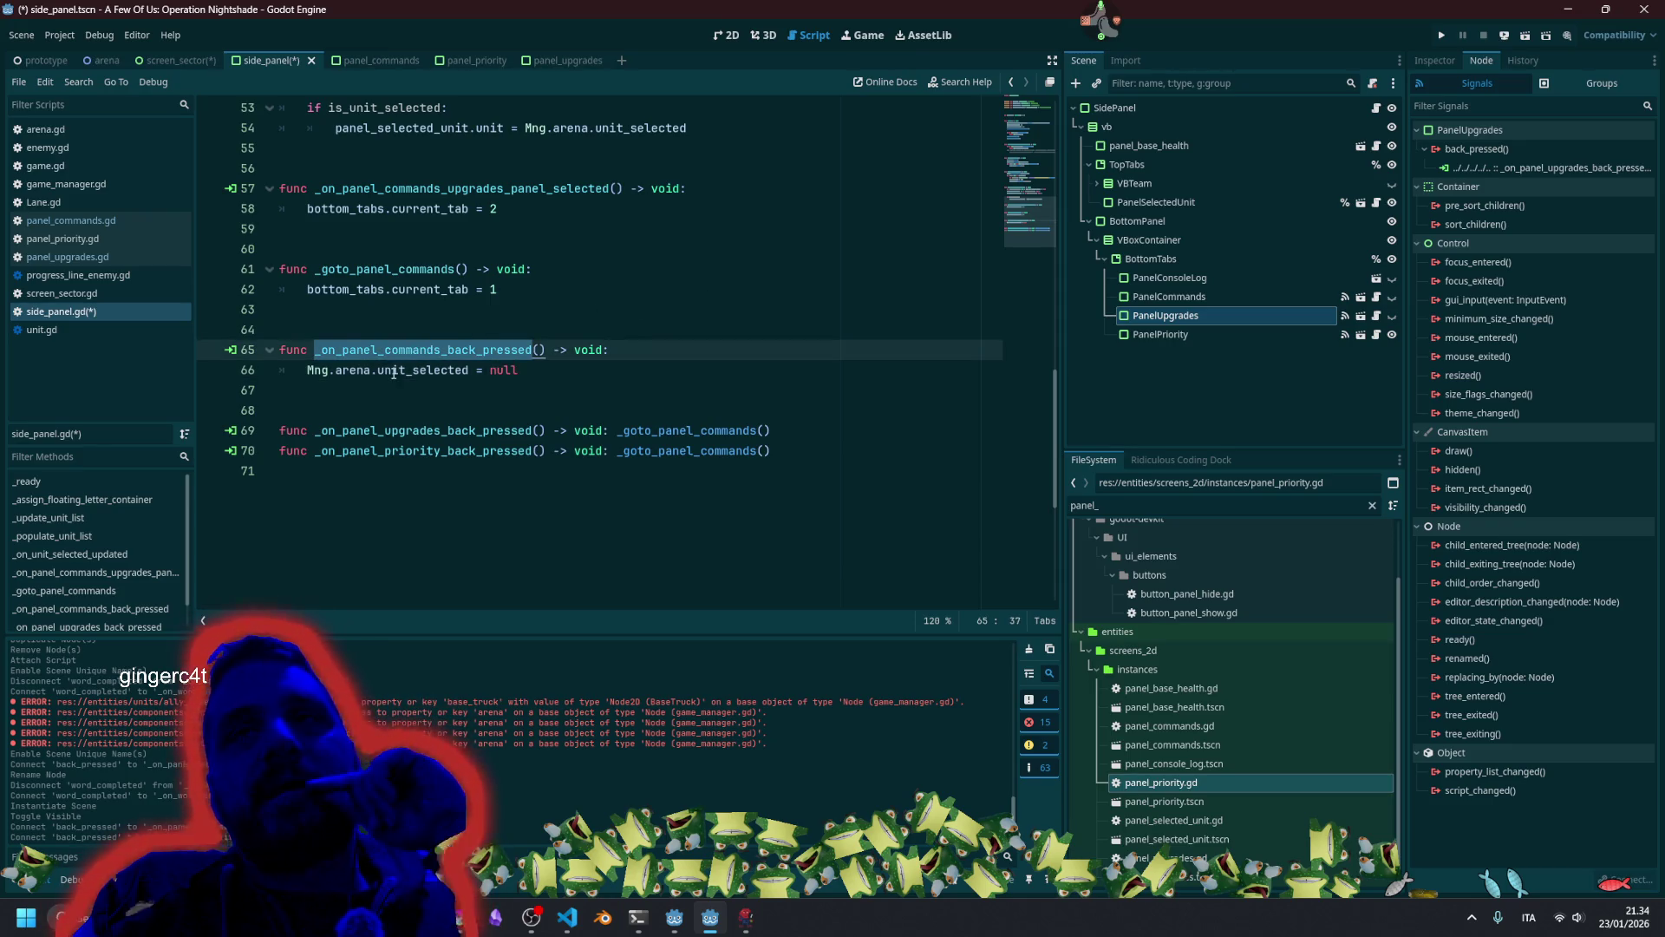
{"action": "scroll", "coordinate": [444, 360], "scroll_direction": "up", "scroll_amount": 1}
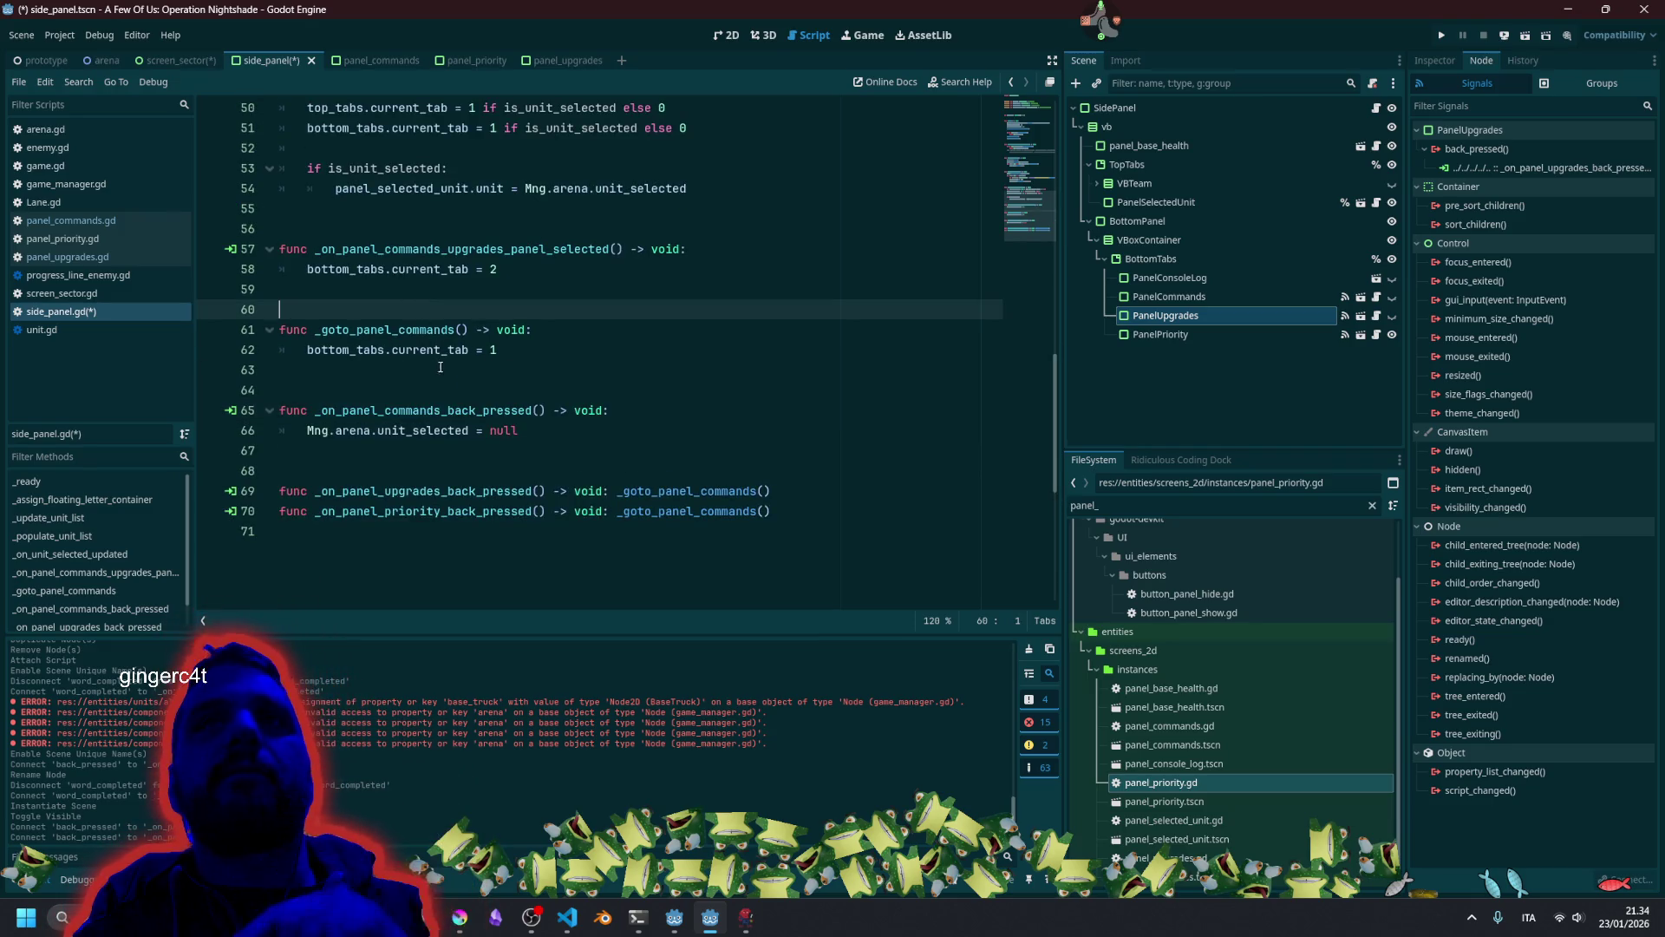
Add a func _deselect_unit() -> void: with a pass placeholder below _goto_panel_commands.
{"action": "left_click", "coordinate": [448, 372]}
{"action": "key", "text": "Return"}
{"action": "key", "text": "Return"}
{"action": "key", "text": "Up"}
{"action": "type", "text": "func _de"}
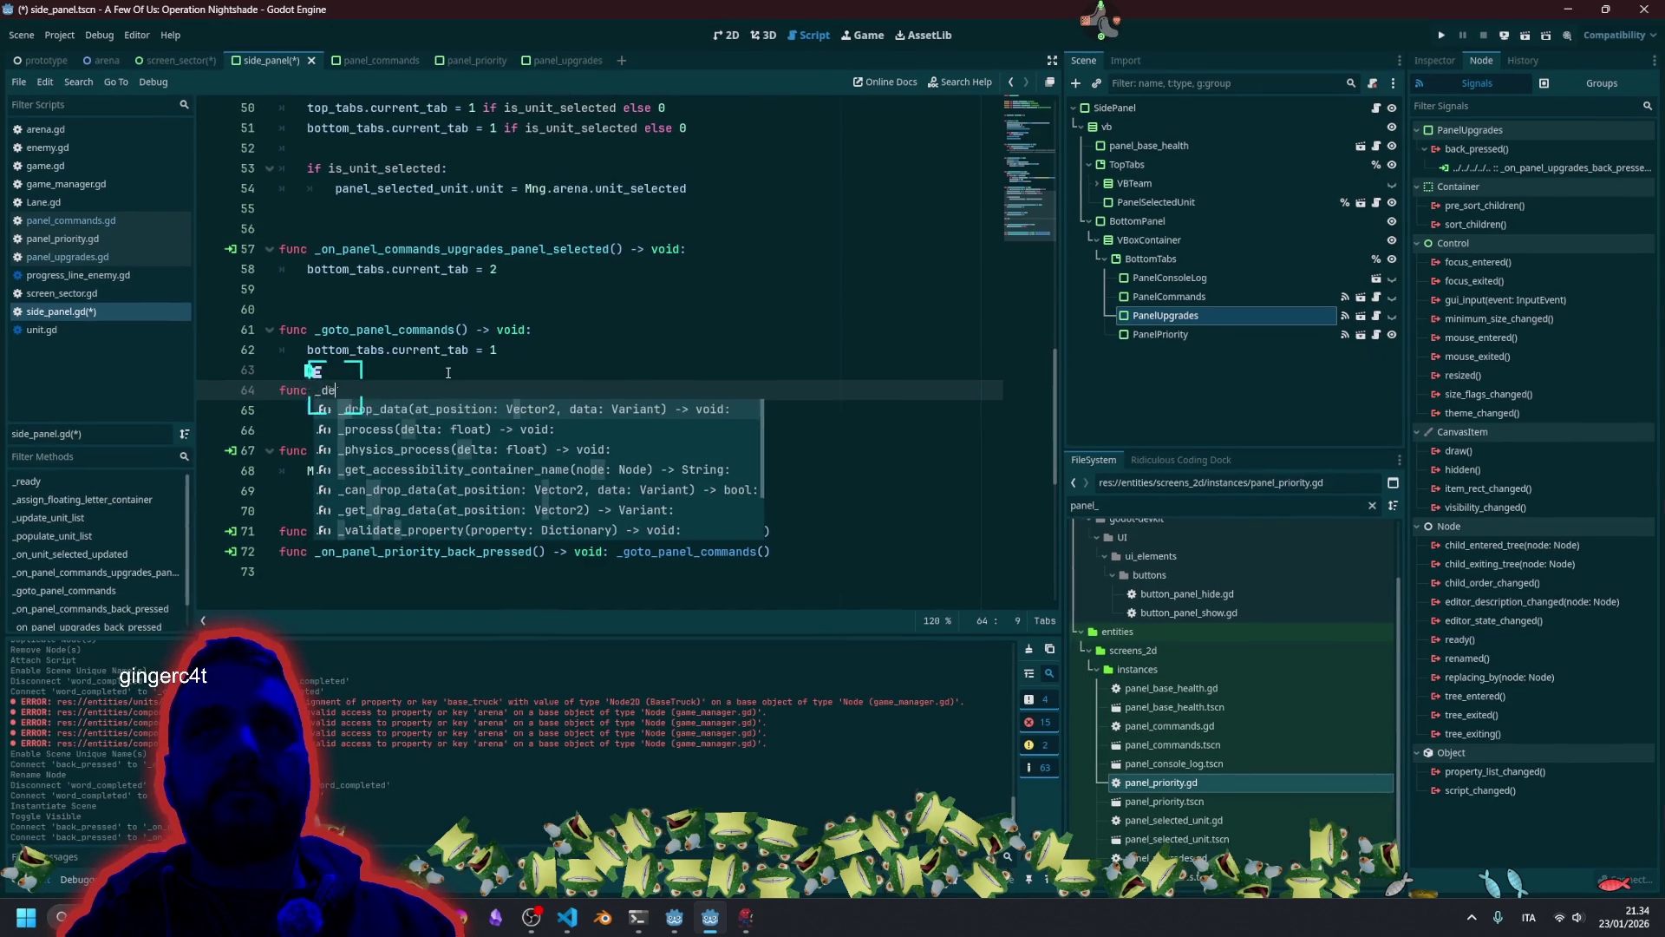
{"action": "type", "text": "sclect_"}
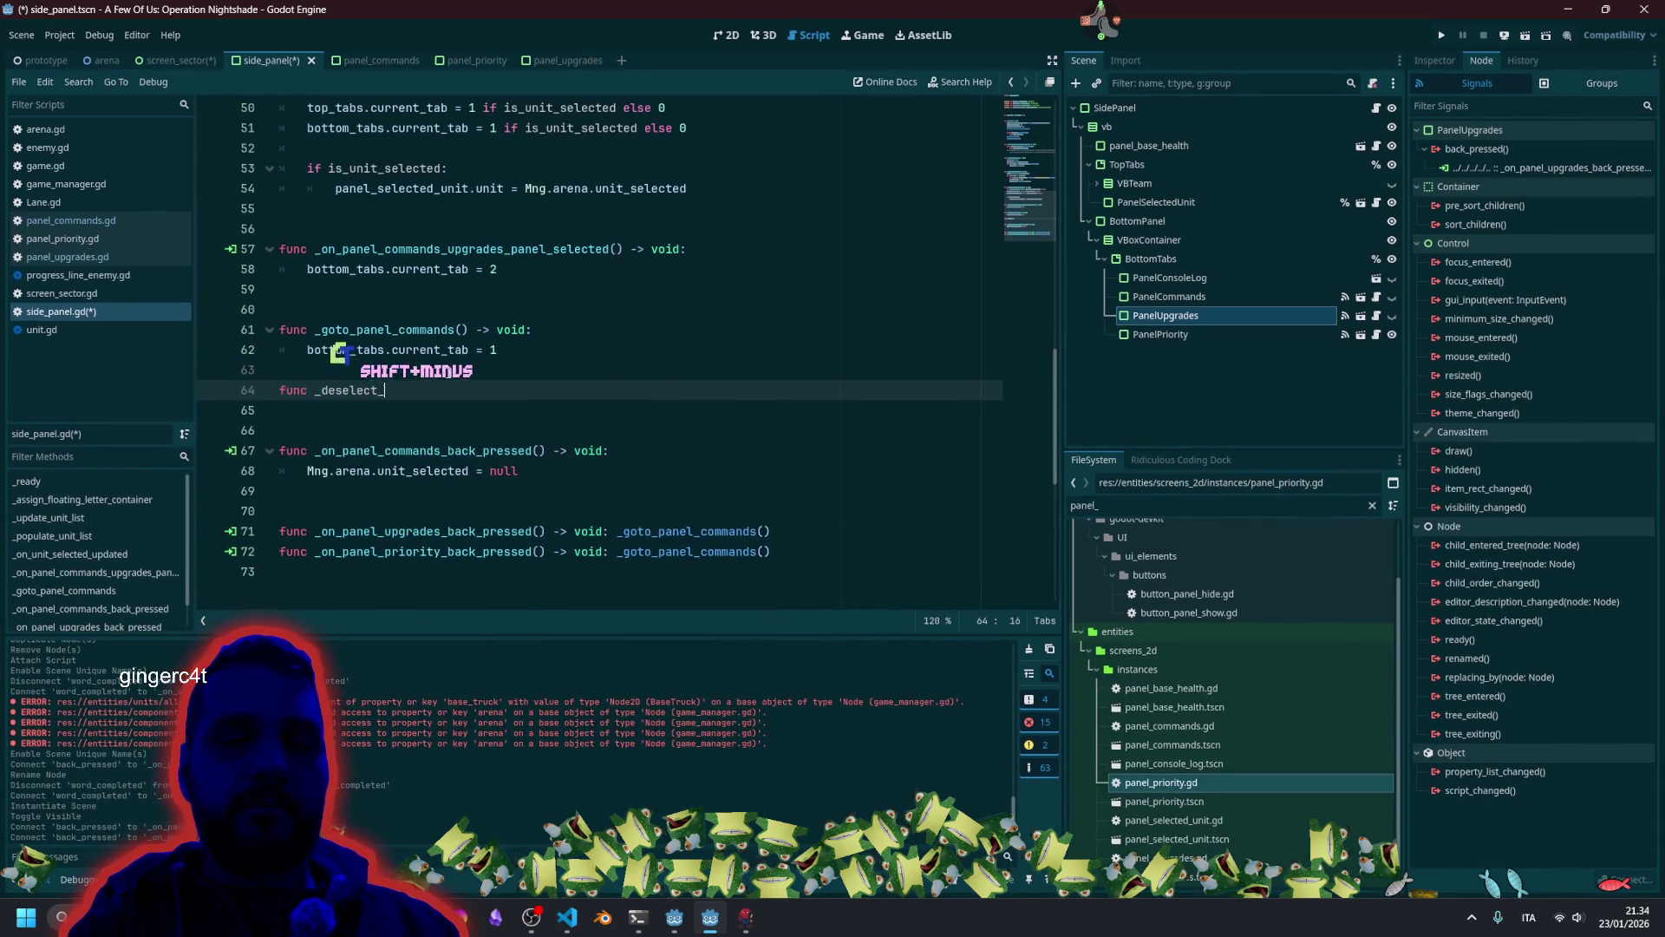
{"action": "type", "text": "unit() -"}
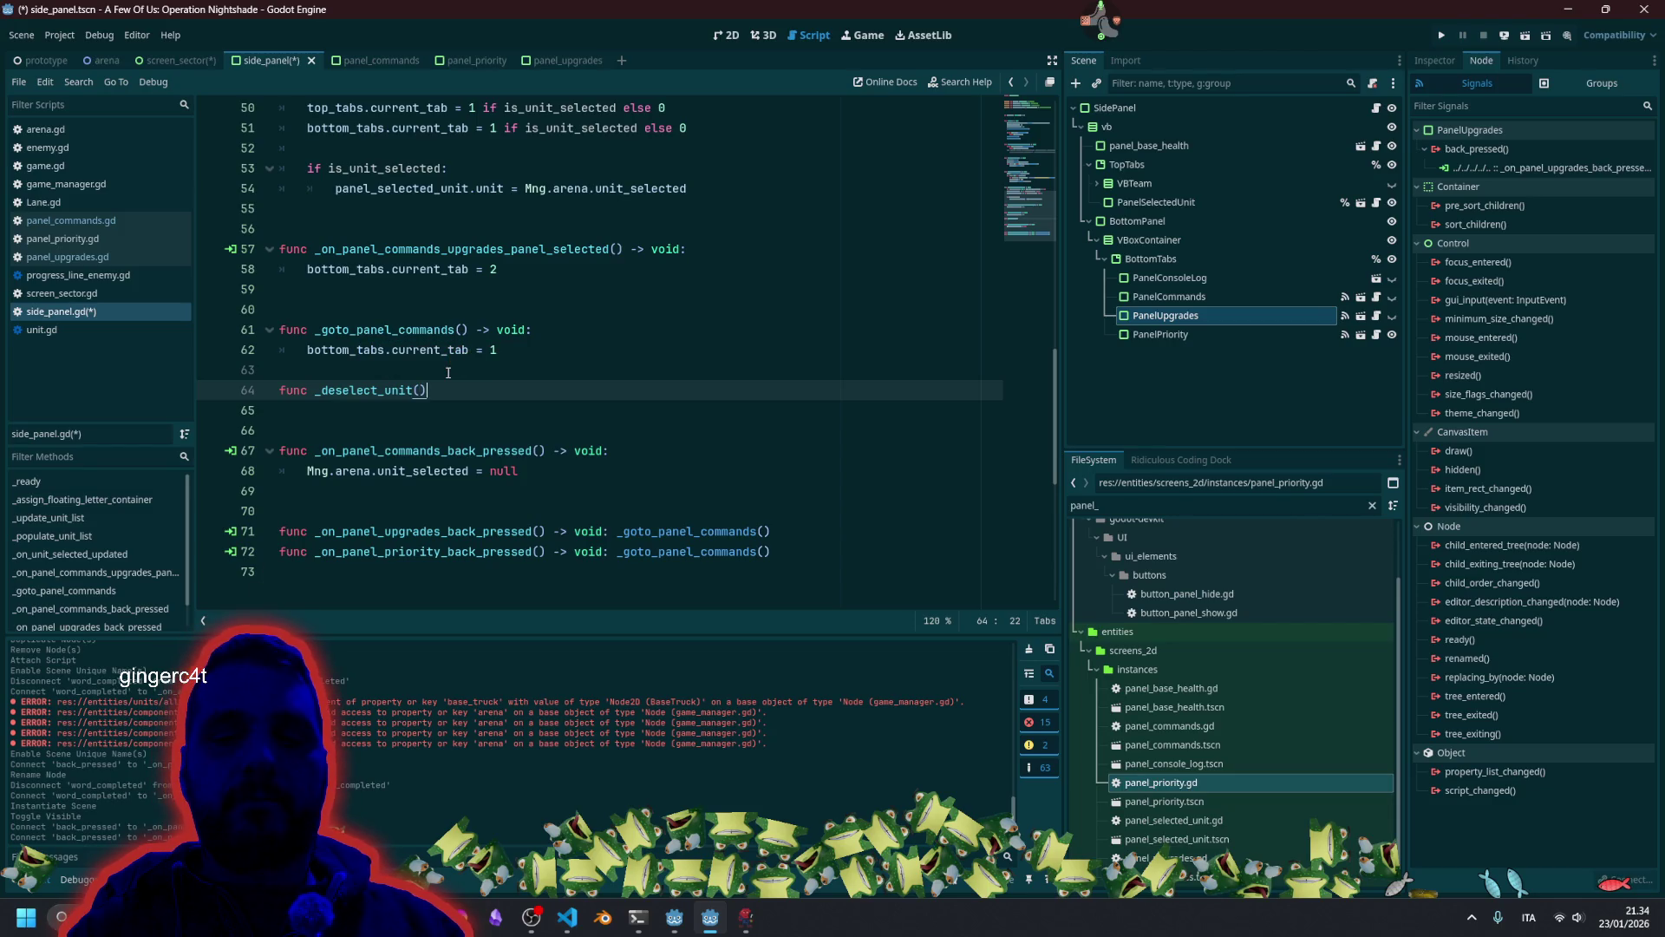
{"action": "type", "text": "> void:"}
{"action": "key", "text": "Return"}
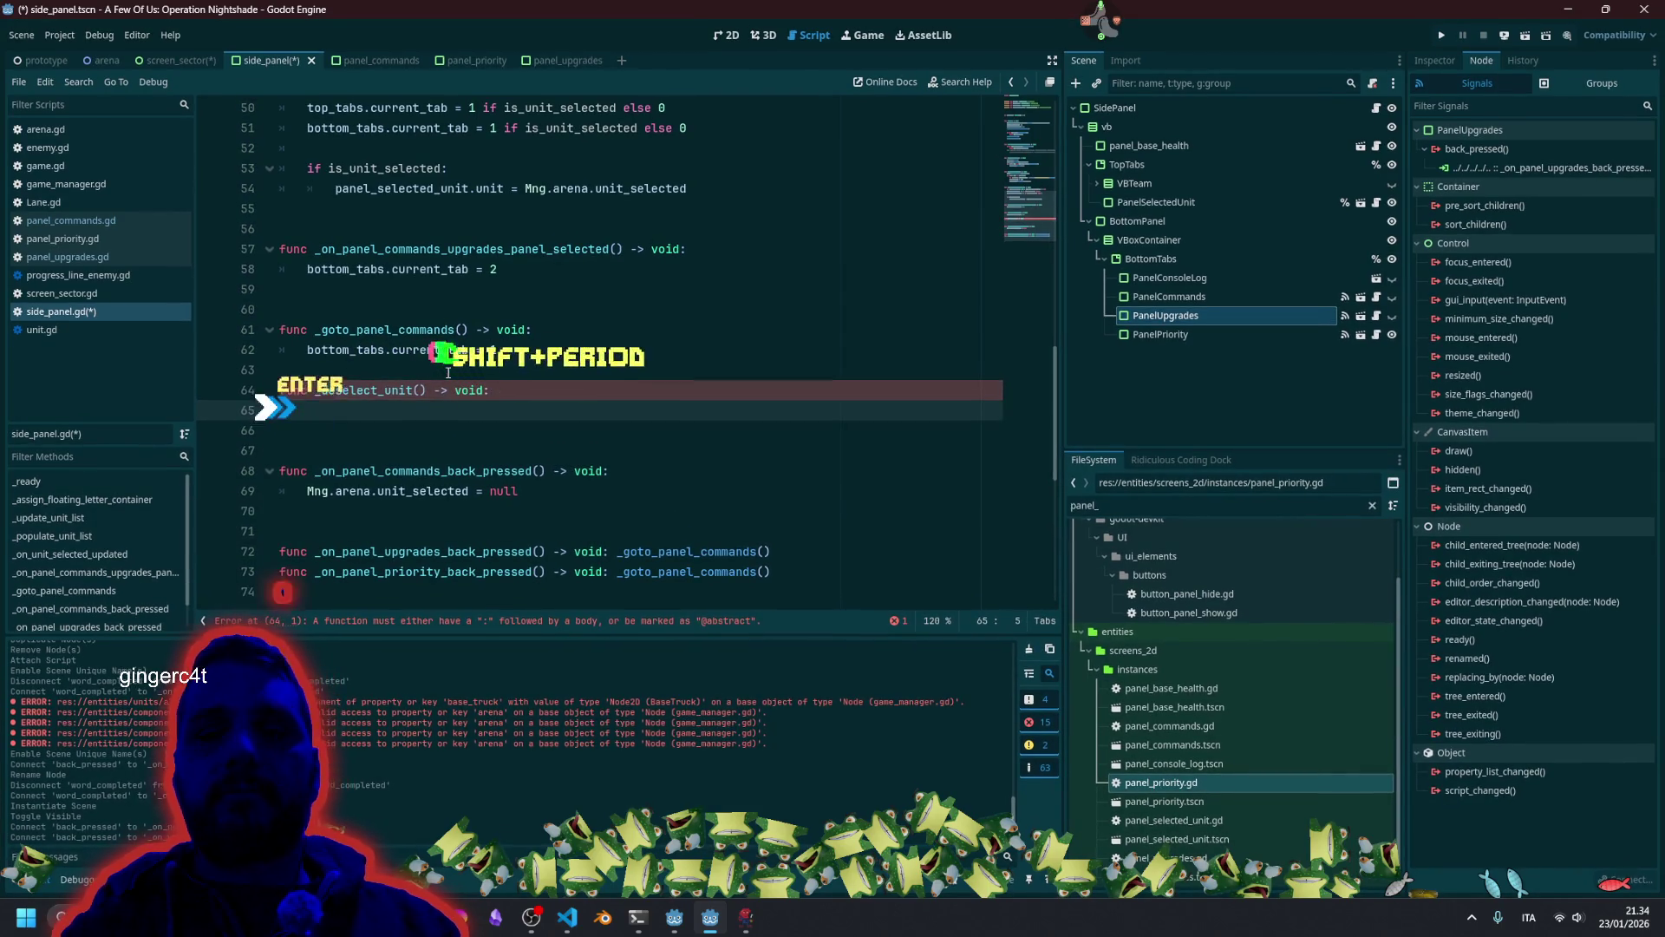
{"action": "type", "text": "pass"}
{"action": "left_click", "coordinate": [511, 369]}
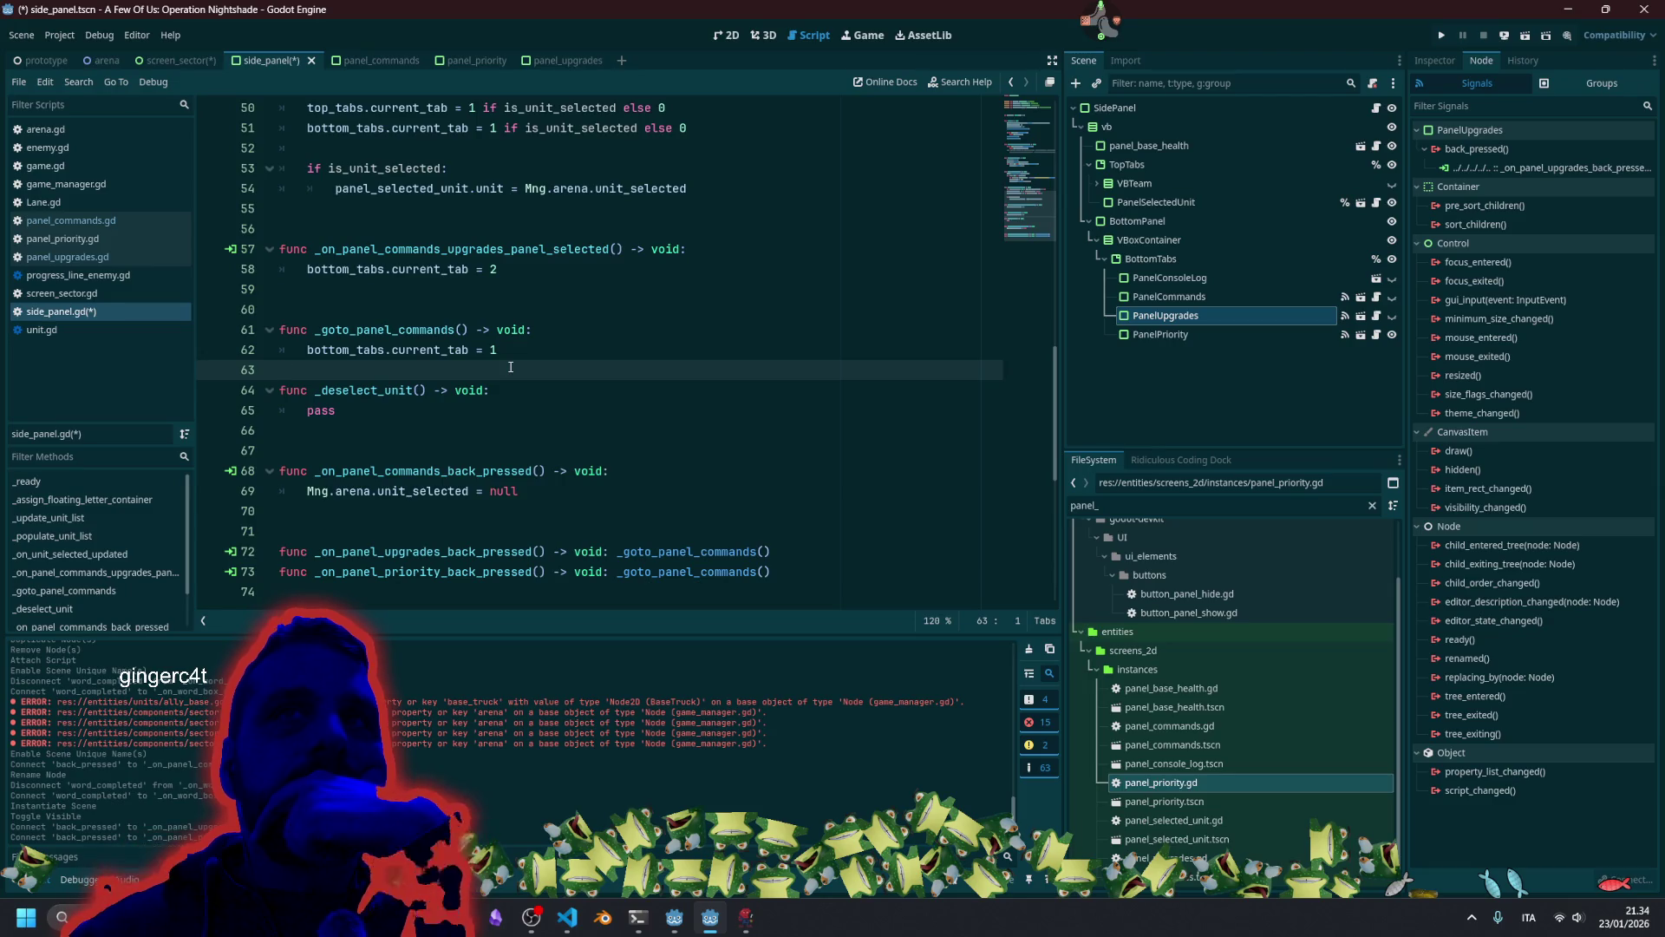
{"action": "key", "text": "Return"}
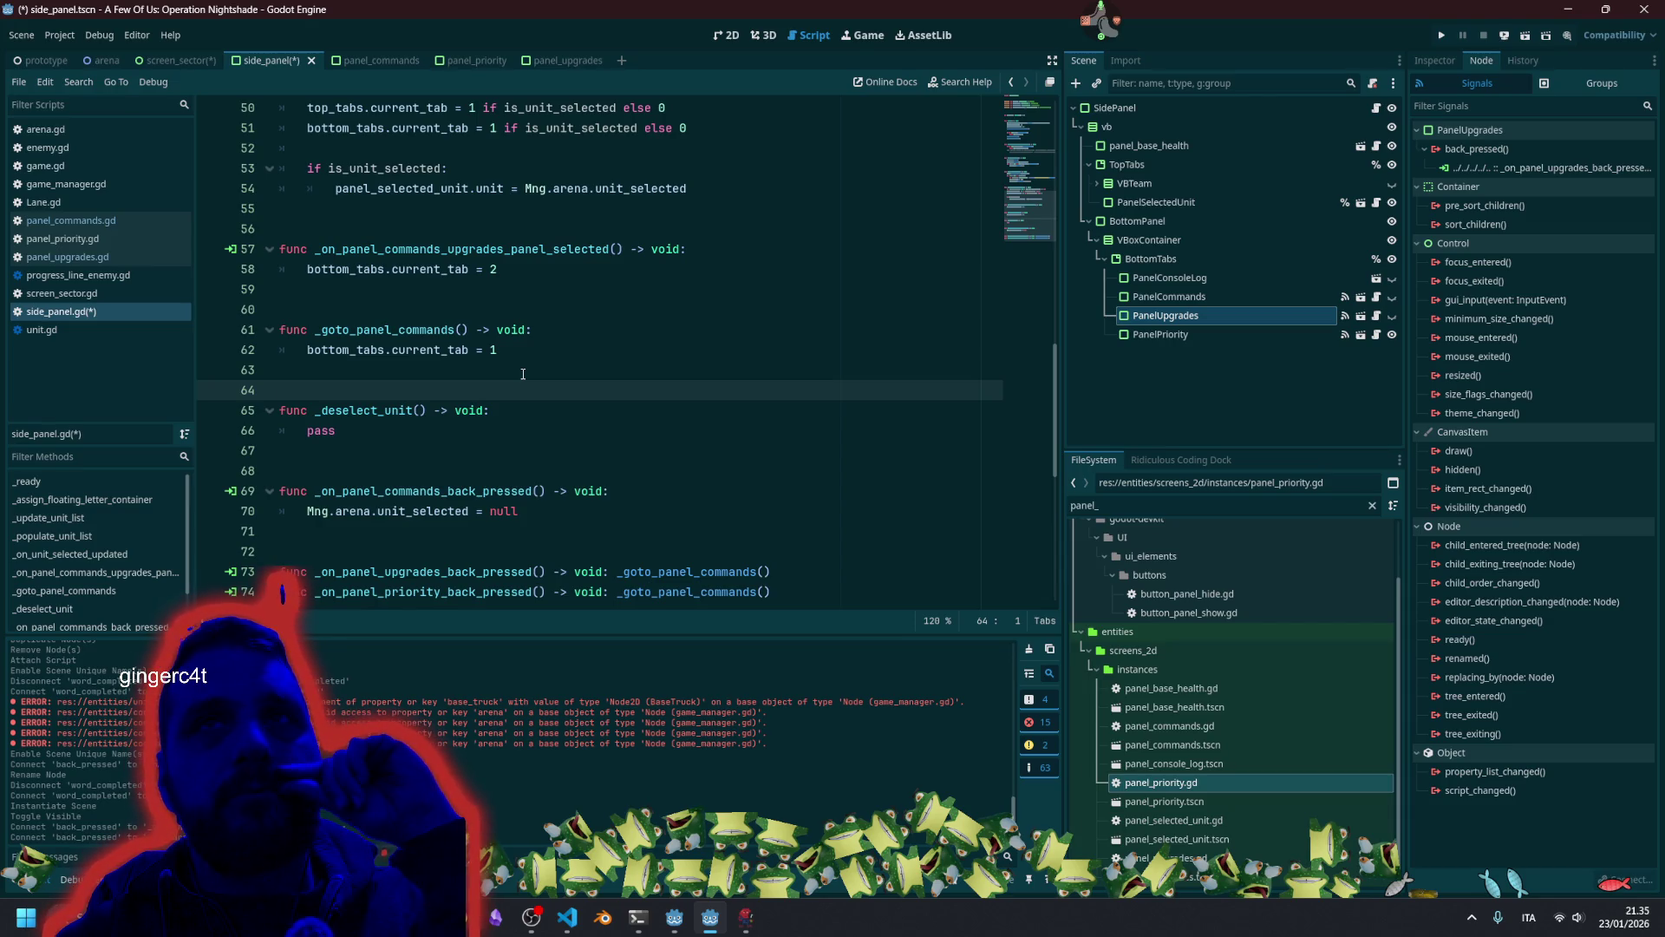
Move Mng.arena.unit_selected = null into _deselect_unit, replacing pass.
{"action": "left_click", "coordinate": [563, 496]}
{"action": "key", "text": "Down"}
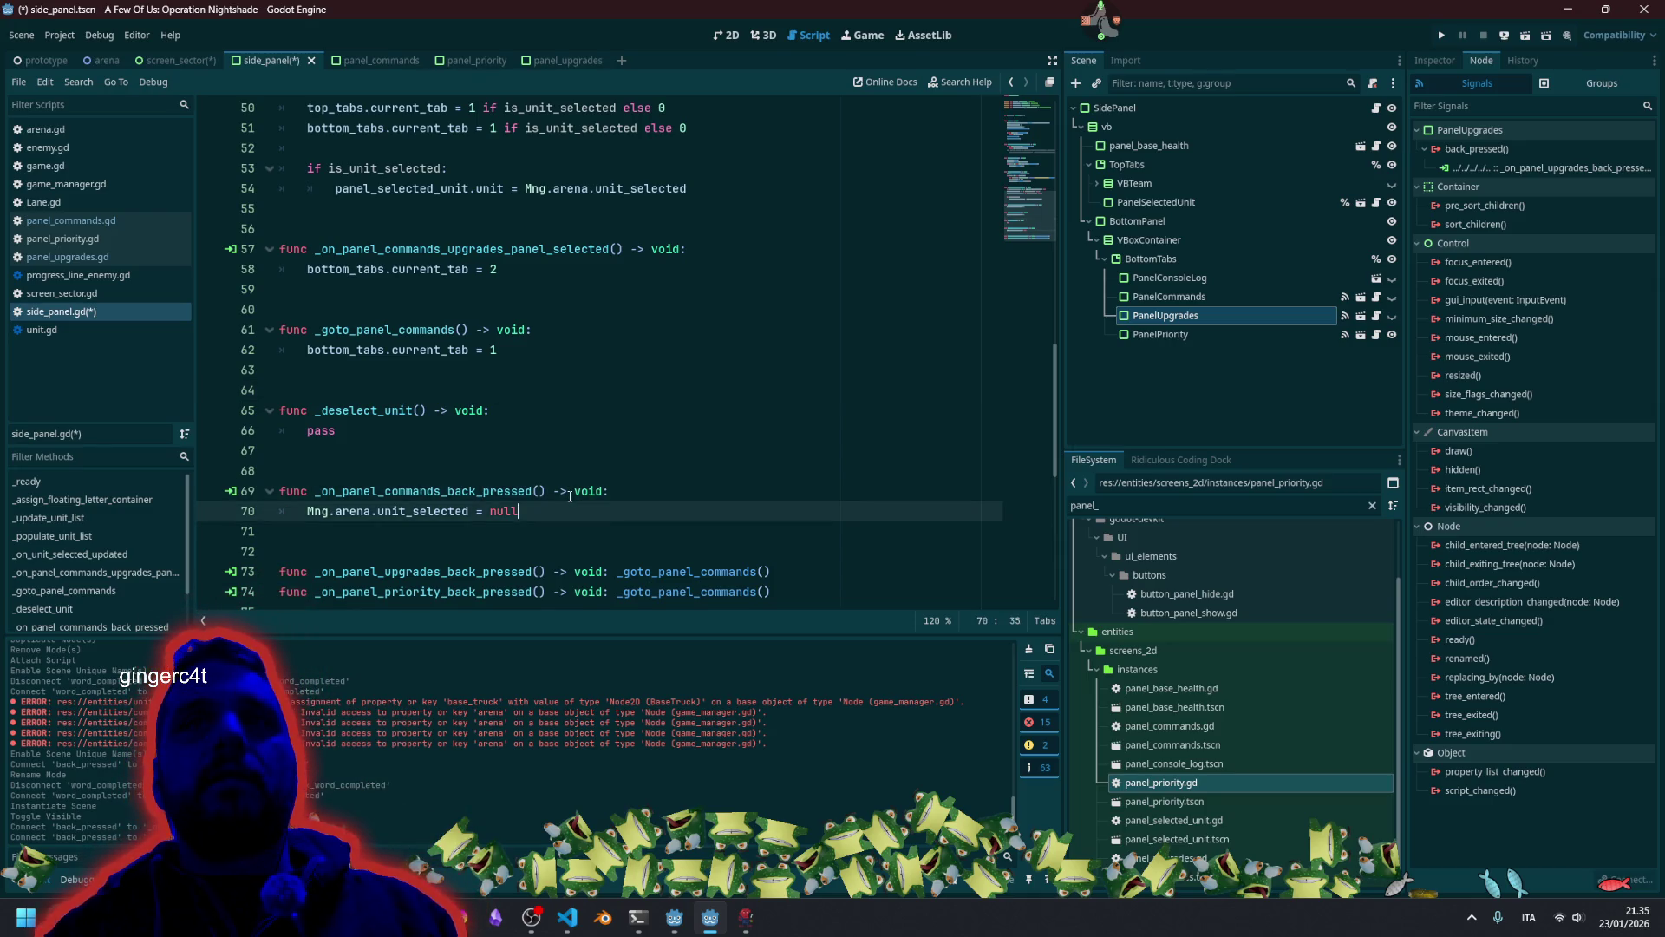
{"action": "key", "text": "shift+Home"}
{"action": "key", "text": "alt+Up"}
{"action": "key", "text": "alt+Up"}
{"action": "key", "text": "alt+Up"}
{"action": "key", "text": "alt+Up"}
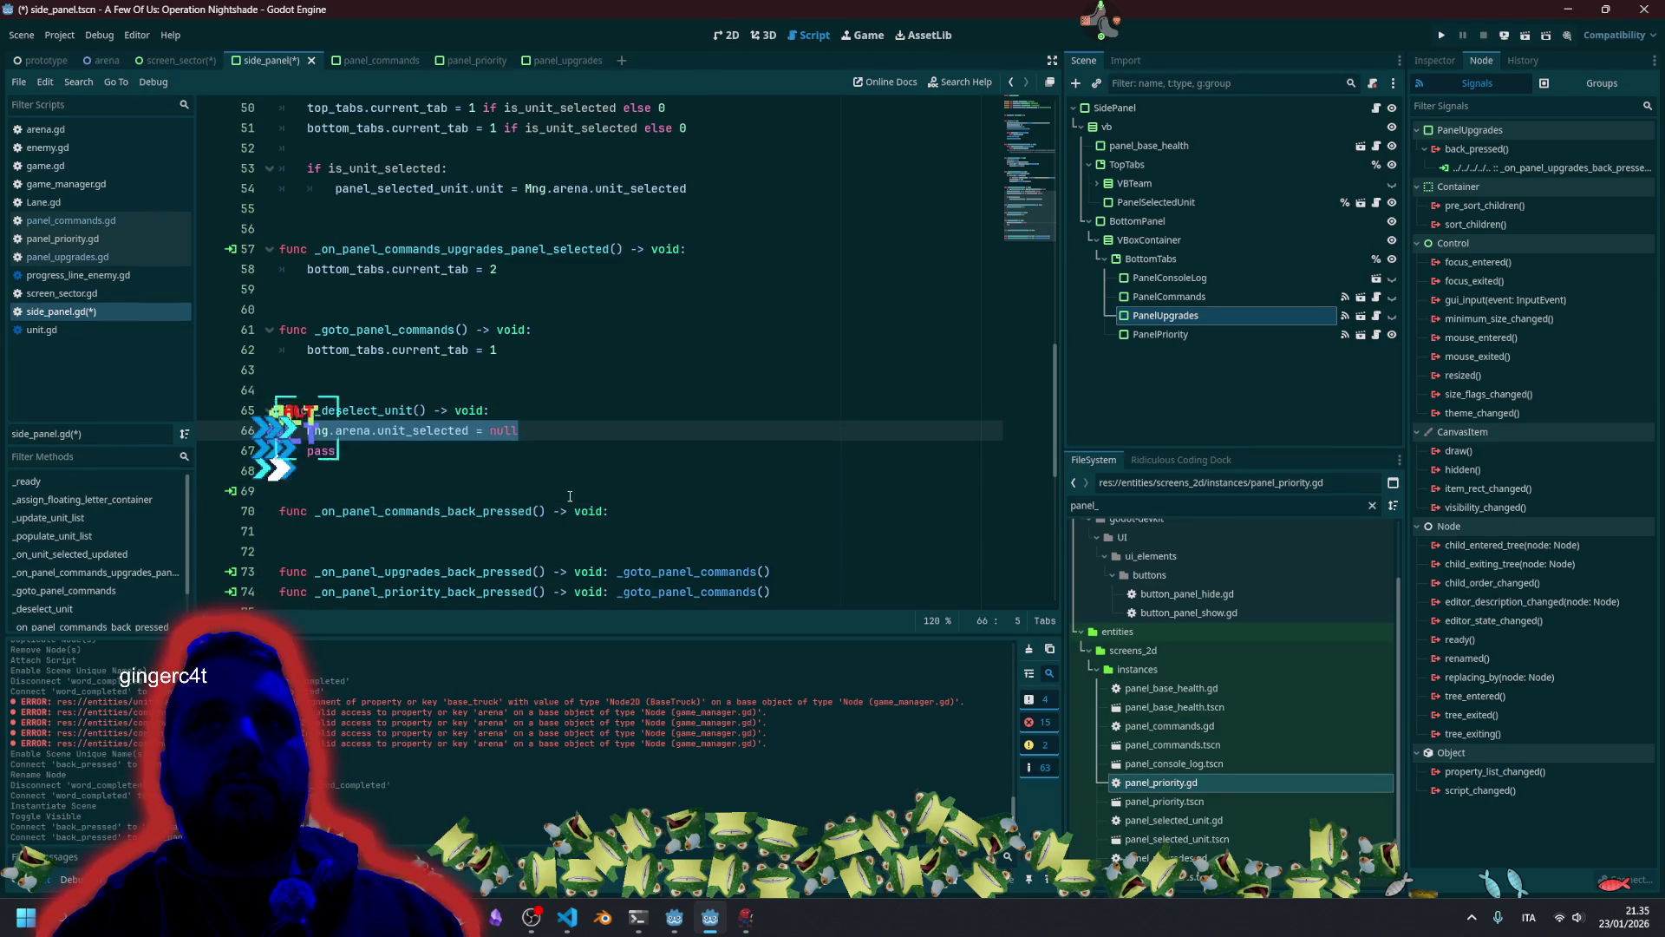
{"action": "key", "text": "Down"}
{"action": "key", "text": "BackSpace"}
{"action": "key", "text": "BackSpace"}
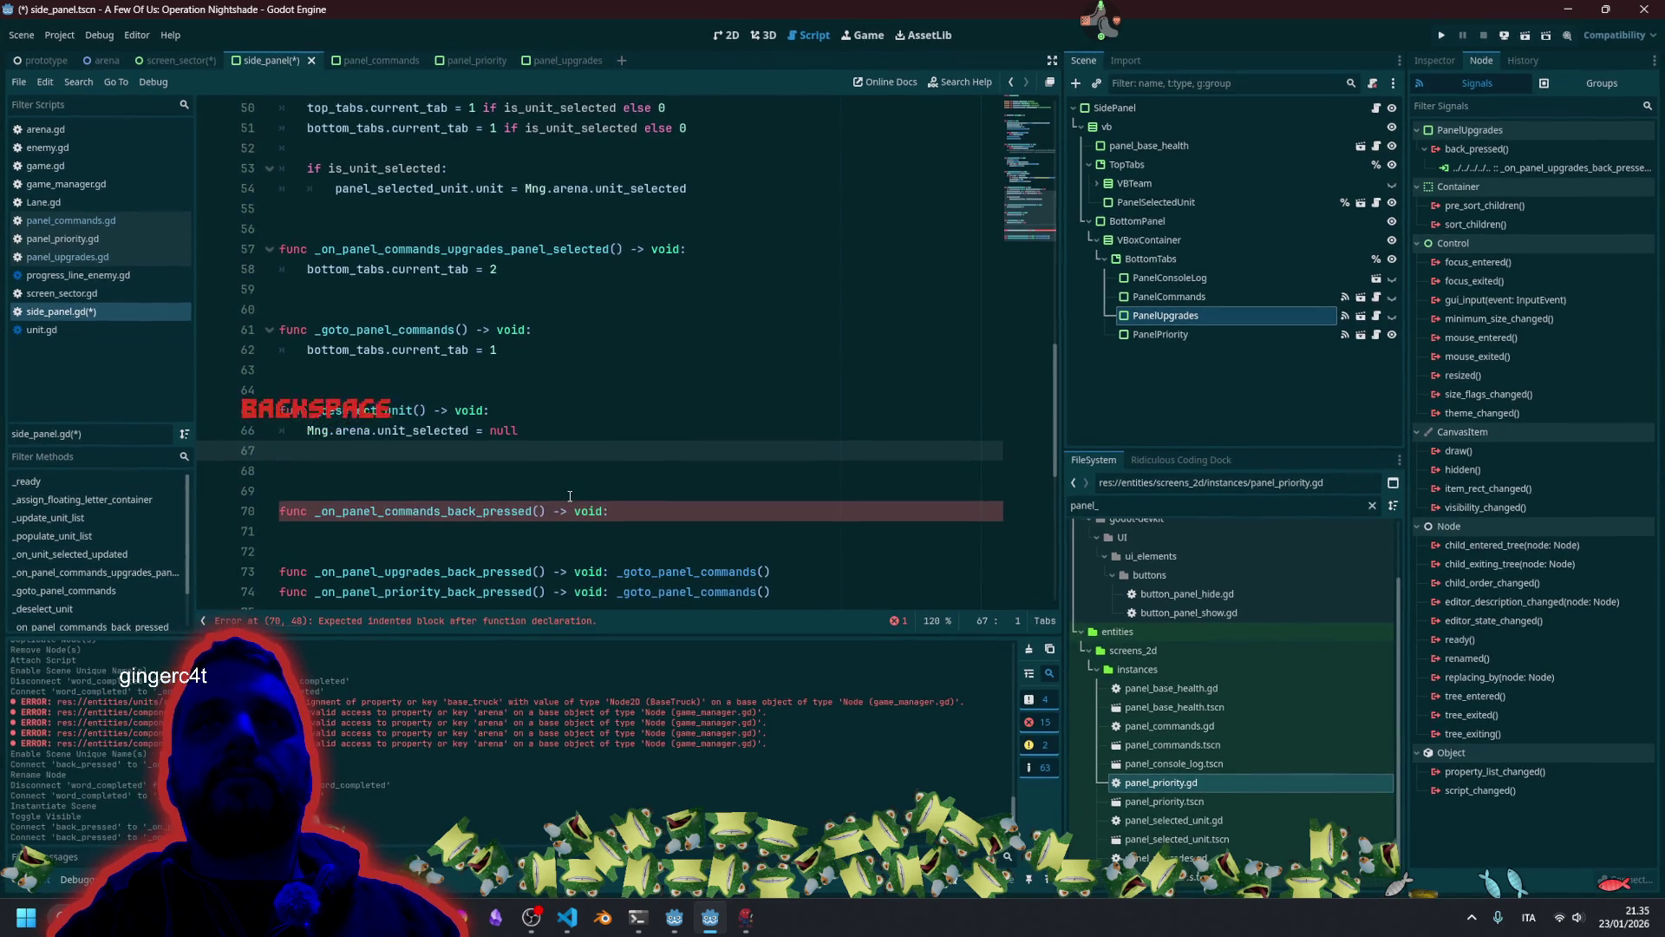
{"action": "key", "text": "BackSpace"}
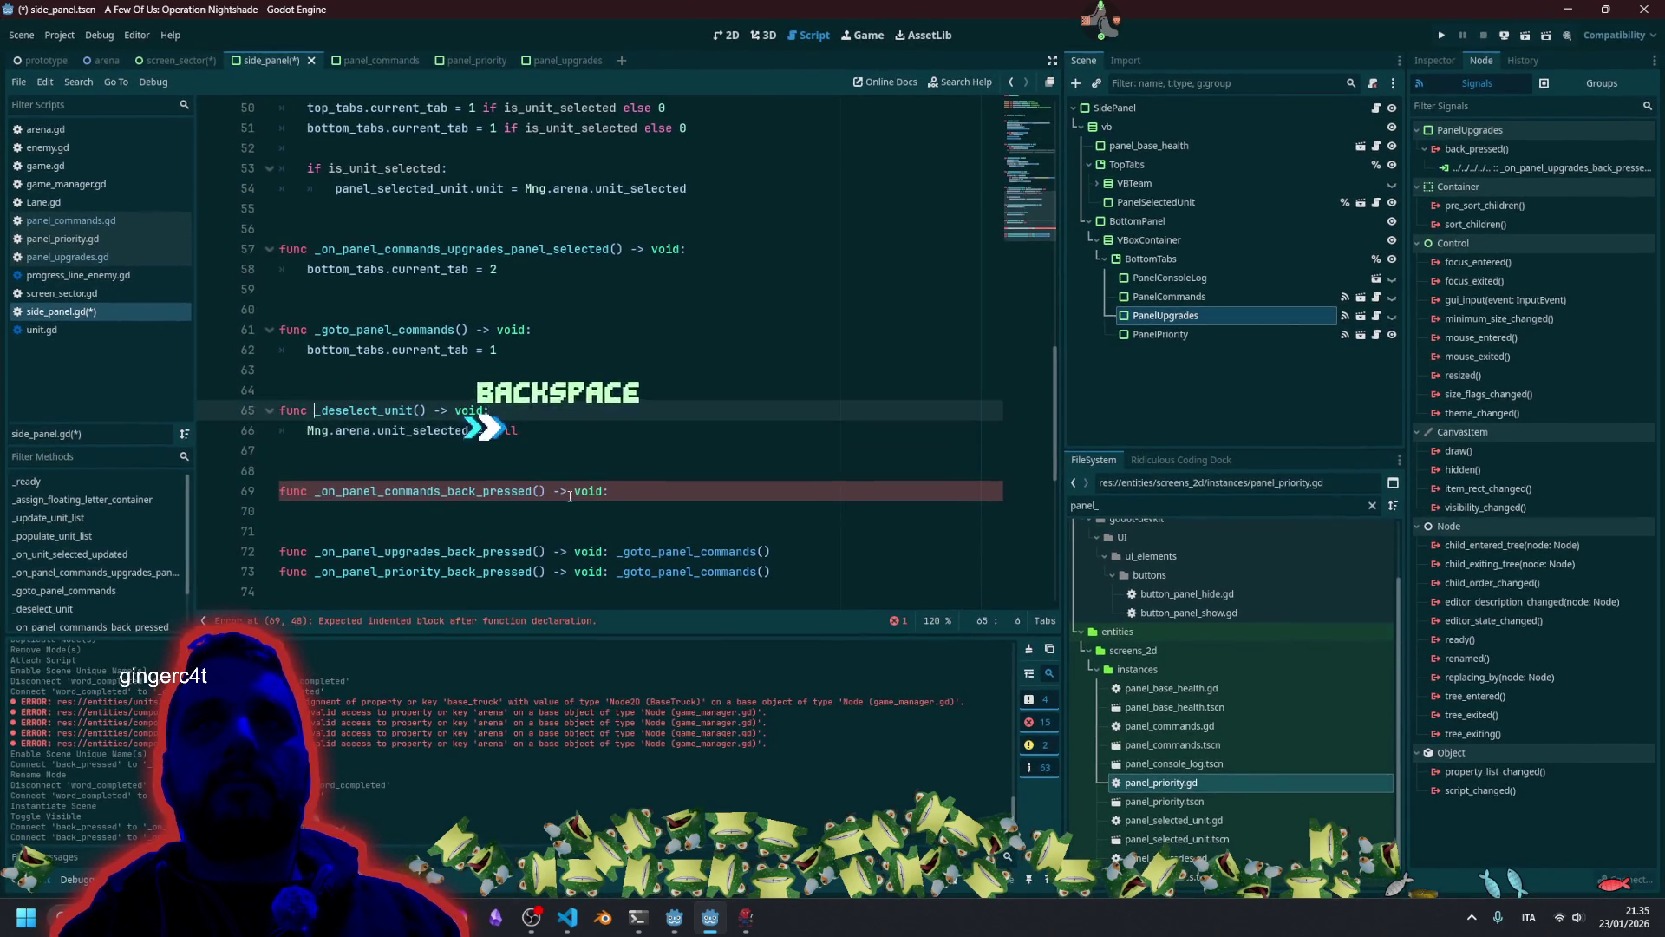
{"action": "key", "text": "Up"}
Collapse the commands back handler into one line calling _deselect_unit().
{"action": "key", "text": "Down"}
{"action": "key", "text": "Down"}
{"action": "key", "text": "Down"}
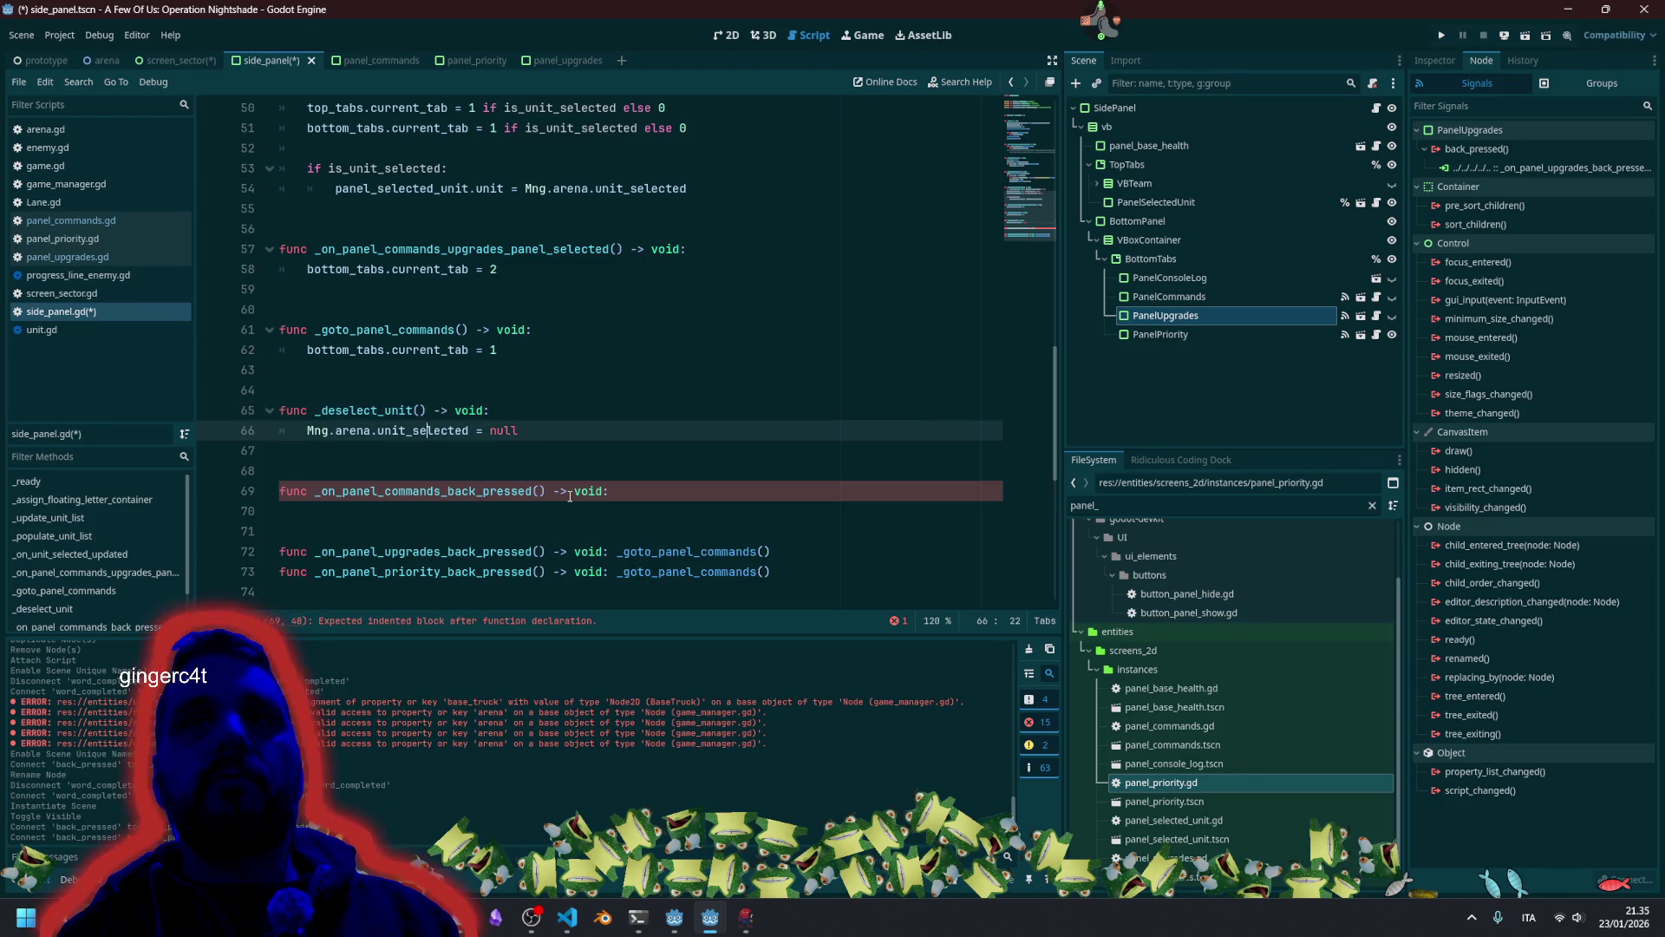
{"action": "key", "text": "Up"}
{"action": "key", "text": "BackSpace"}
{"action": "key", "text": "BackSpace"}
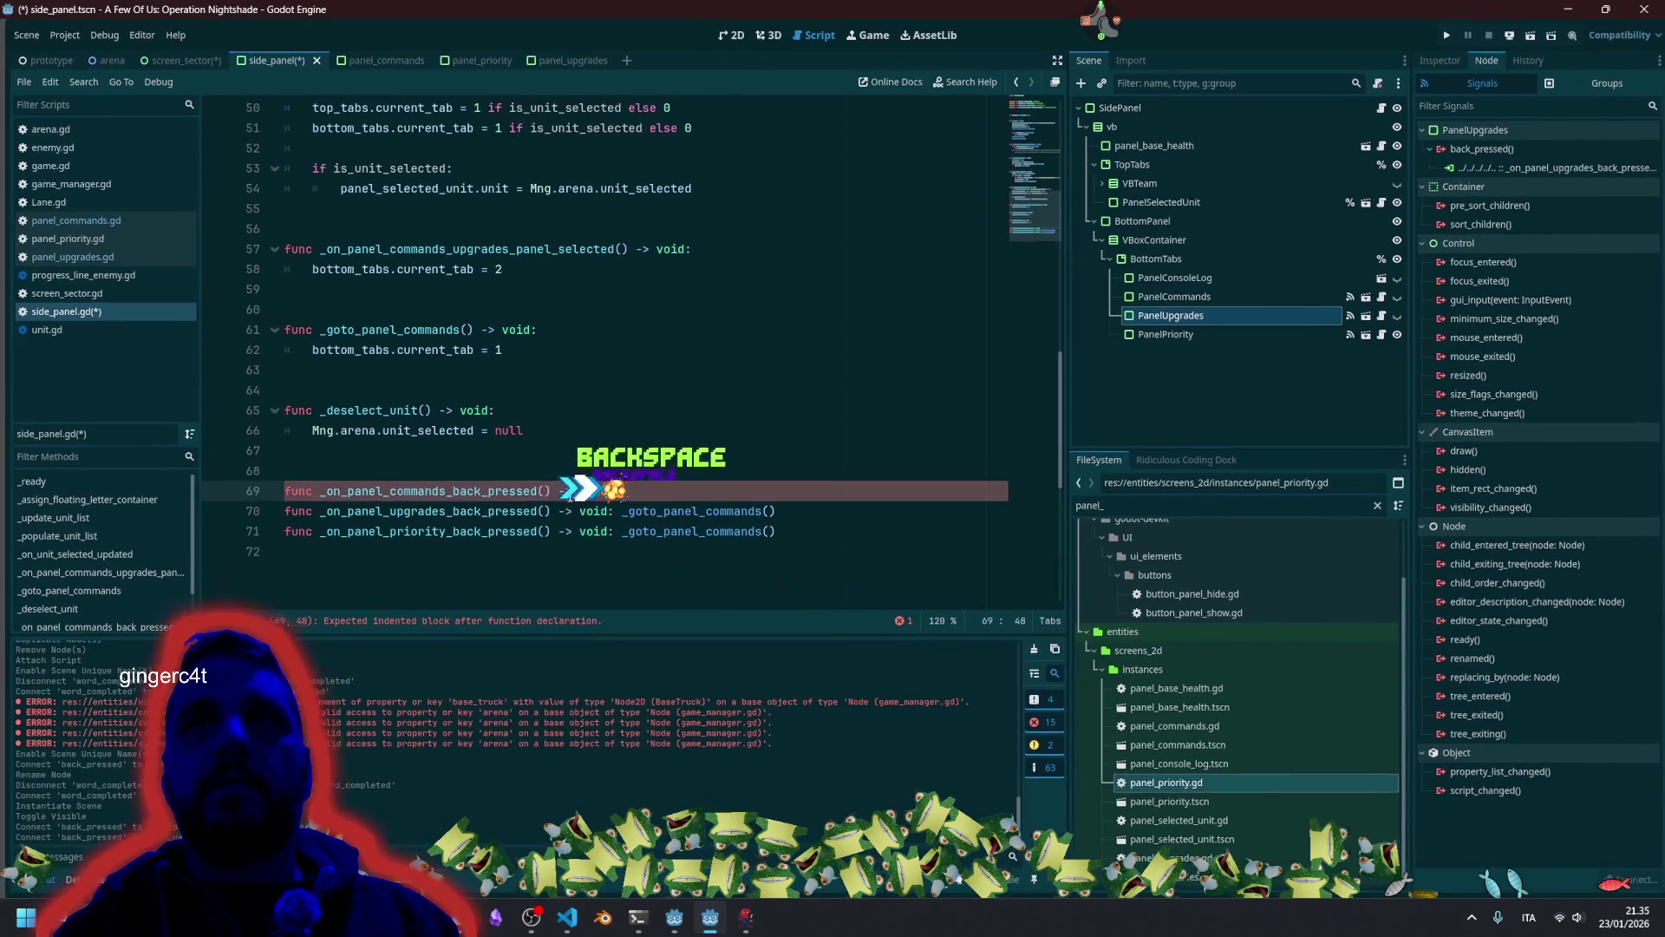
{"action": "type", "text": "_deselect_unit()"}
{"action": "scroll", "coordinate": [471, 348], "scroll_direction": "up", "scroll_amount": 1}
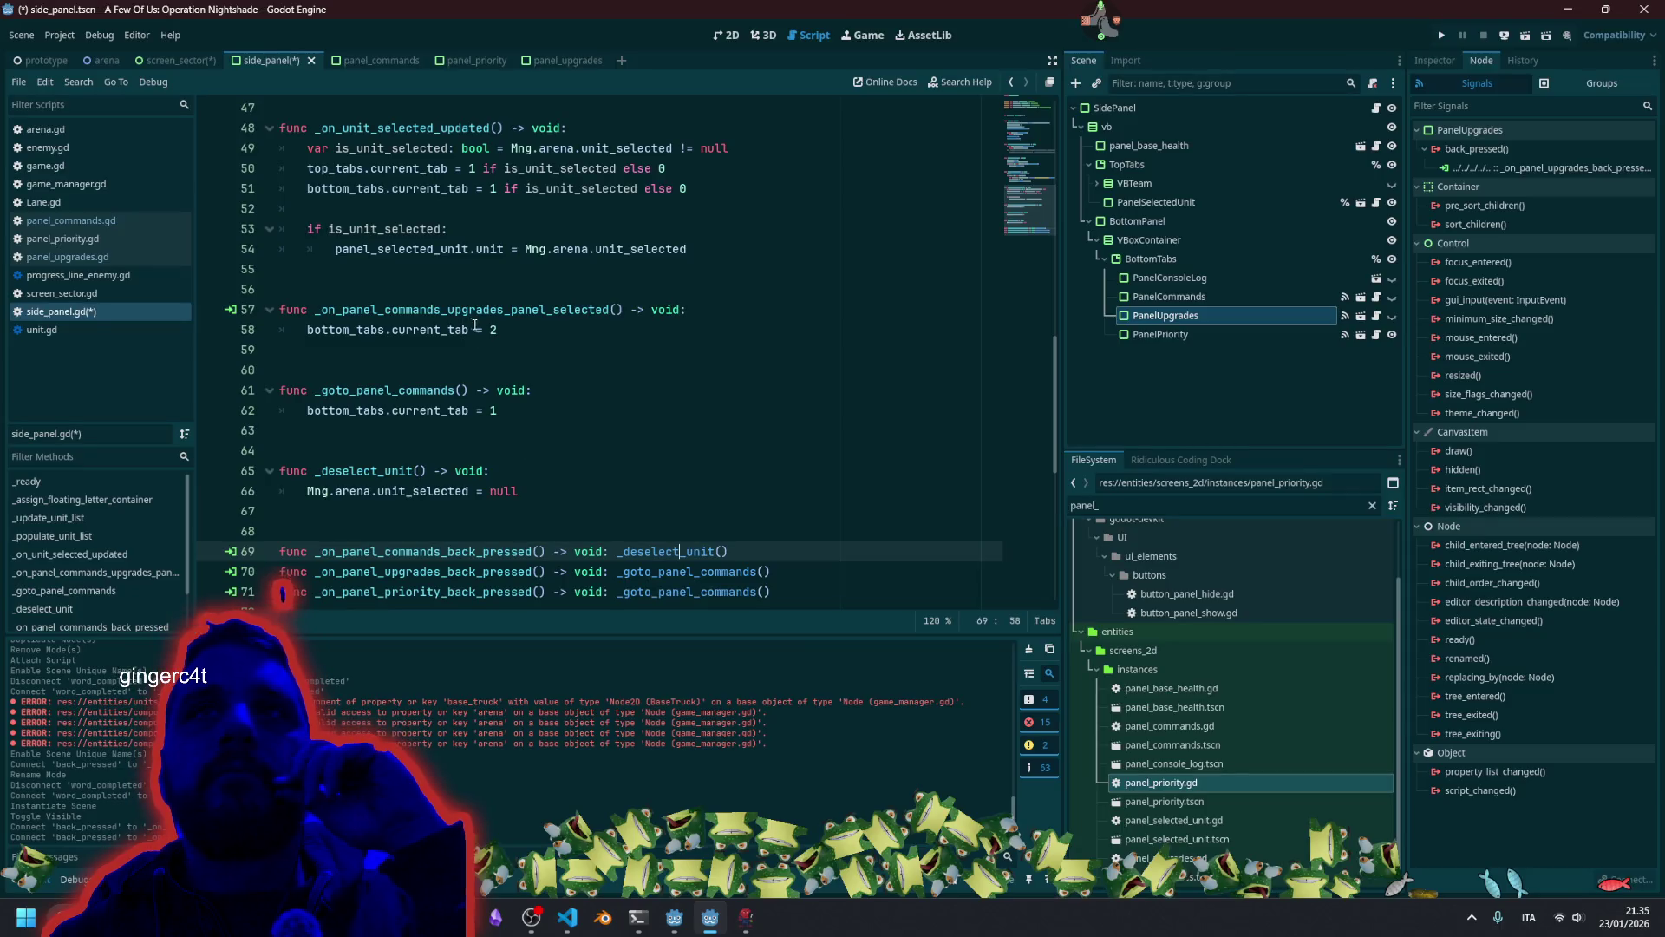
{"action": "double_click", "coordinate": [415, 312]}
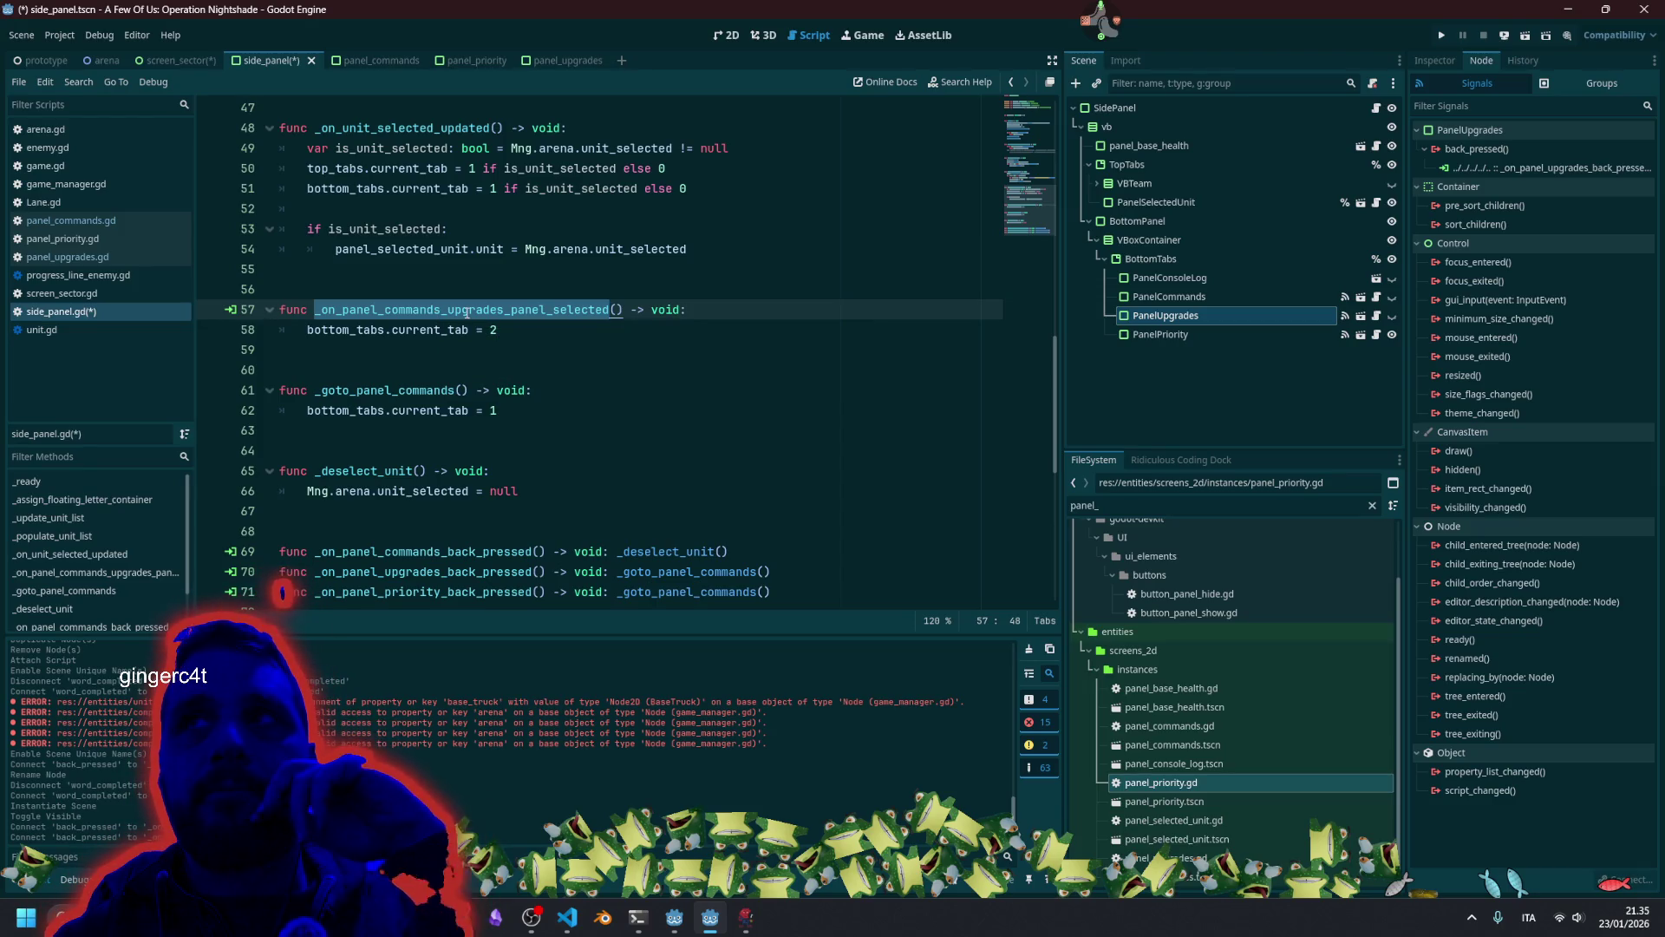
Inspect PanelCommands' command_selected signal and the unit-selection handler's unit_selected references.
{"action": "left_click", "coordinate": [1170, 297]}
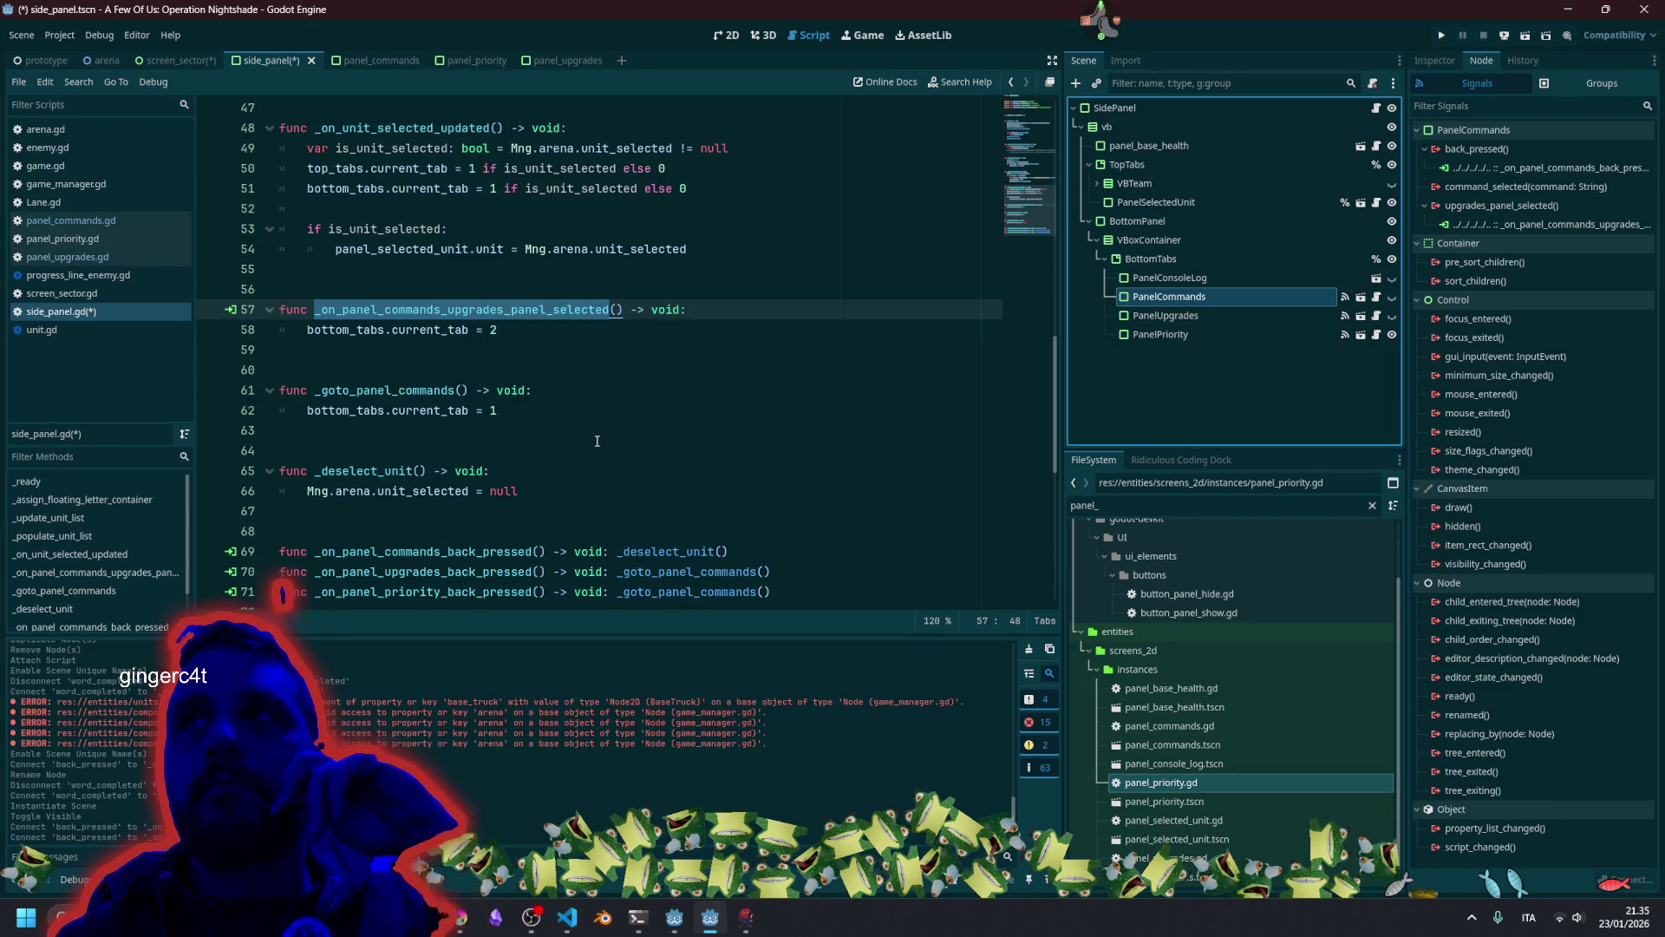
{"action": "left_click", "coordinate": [1474, 189]}
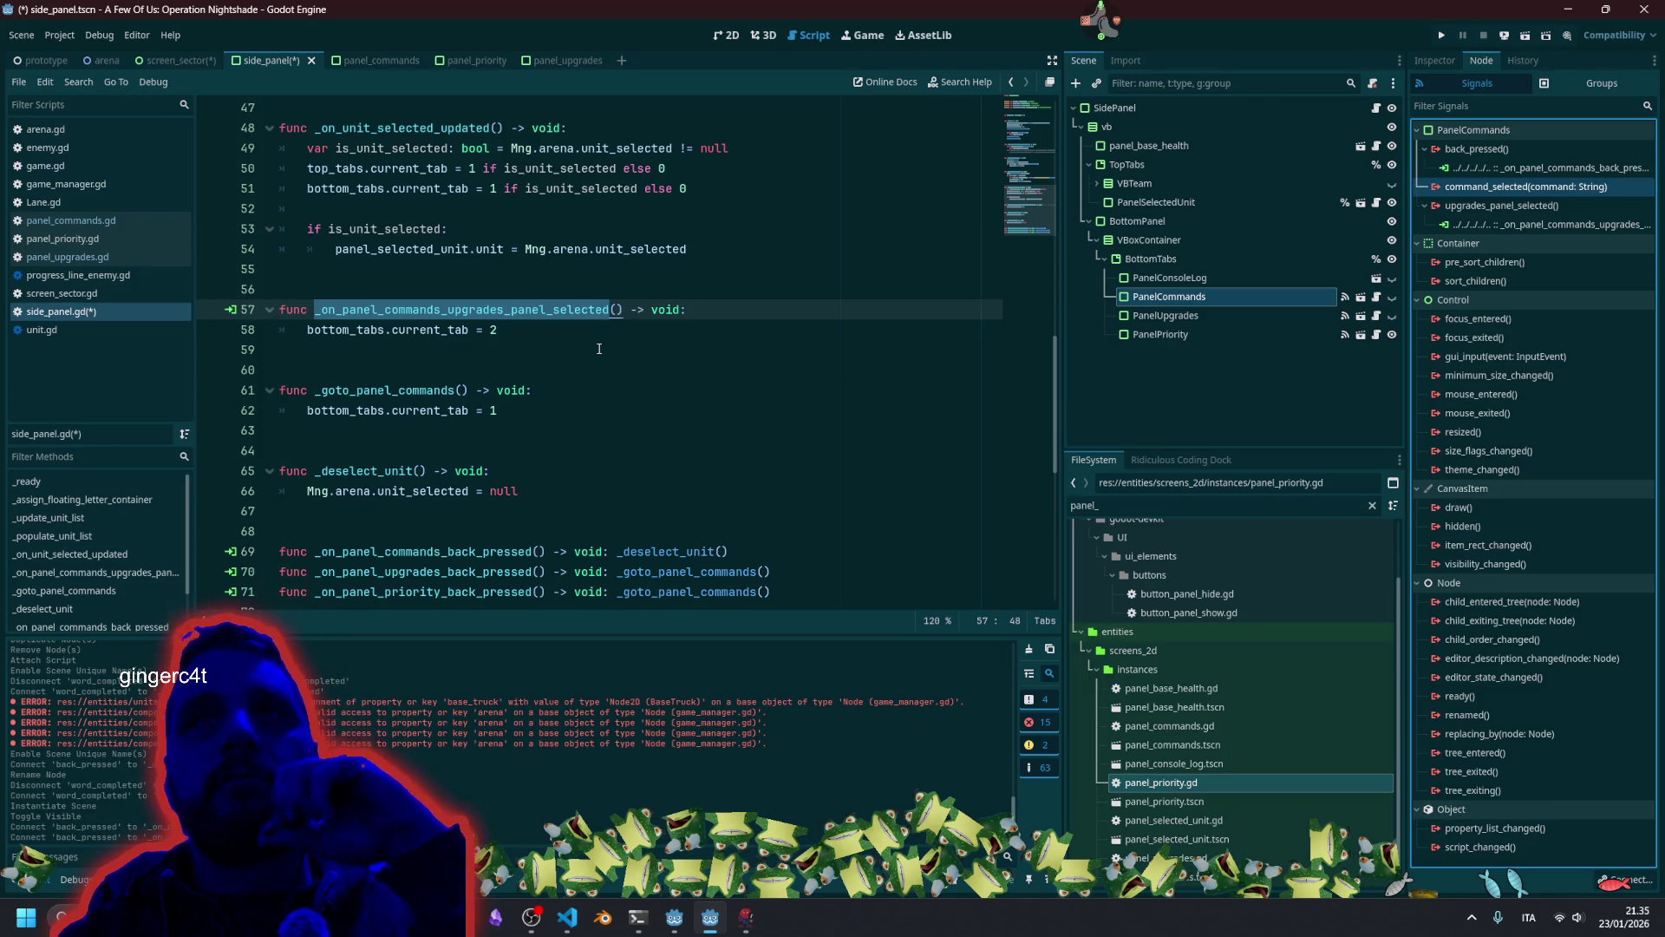
{"action": "scroll", "coordinate": [582, 362], "scroll_direction": "up", "scroll_amount": 1}
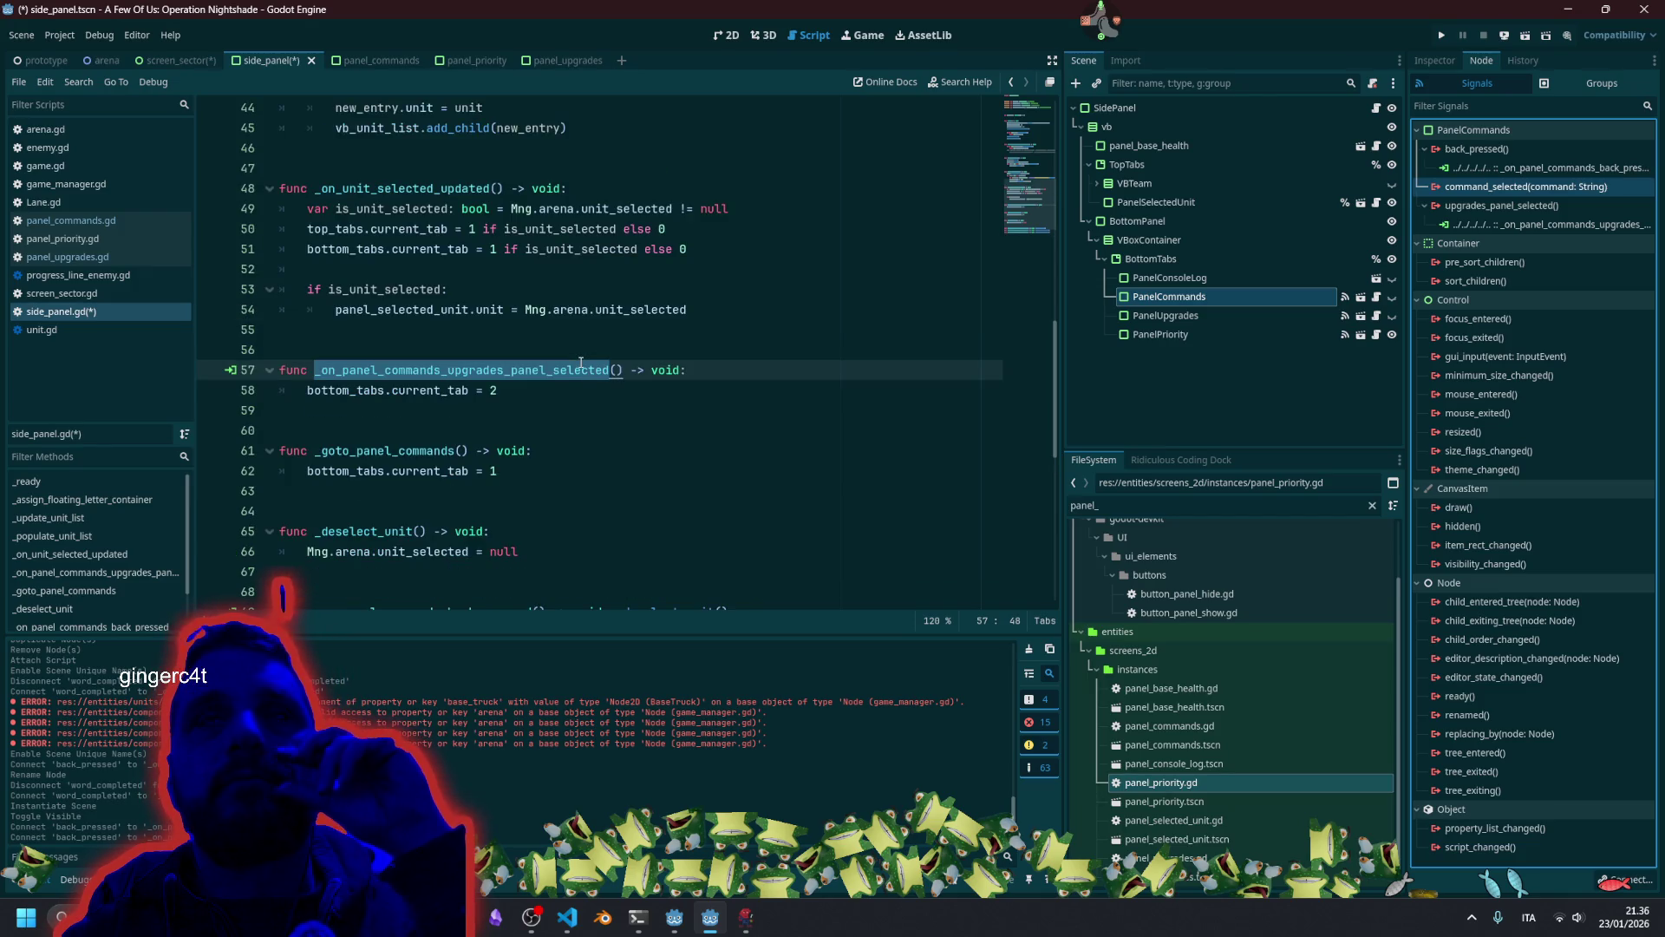
{"action": "double_click", "coordinate": [459, 191]}
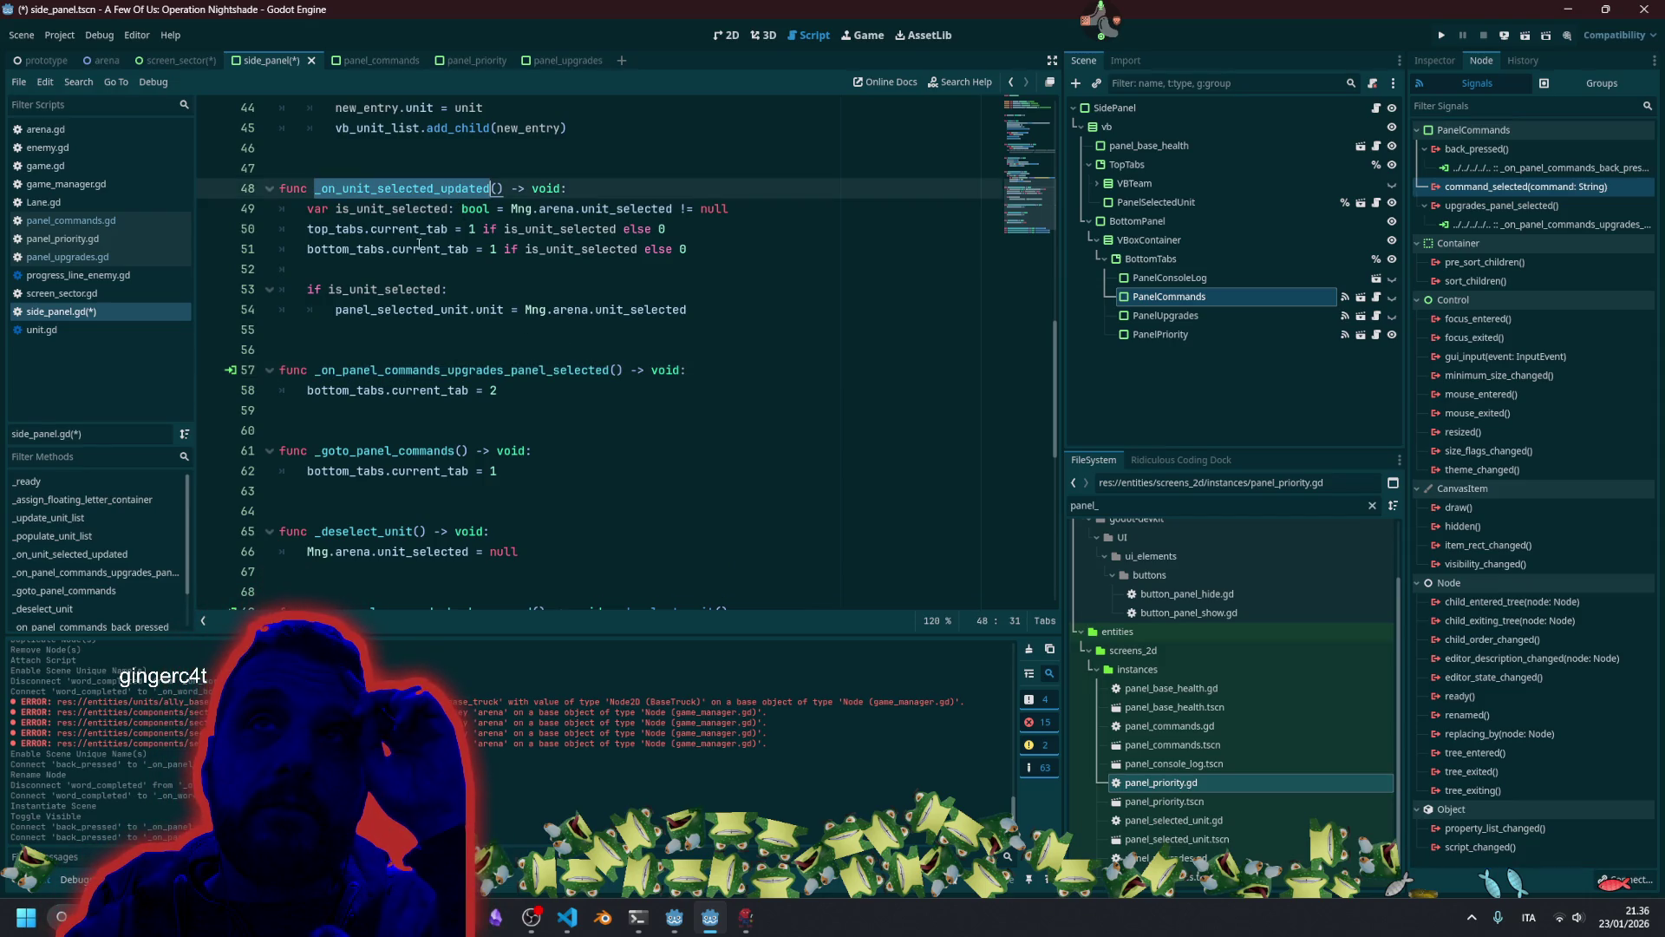
{"action": "double_click", "coordinate": [382, 290]}
{"action": "double_click", "coordinate": [469, 310]}
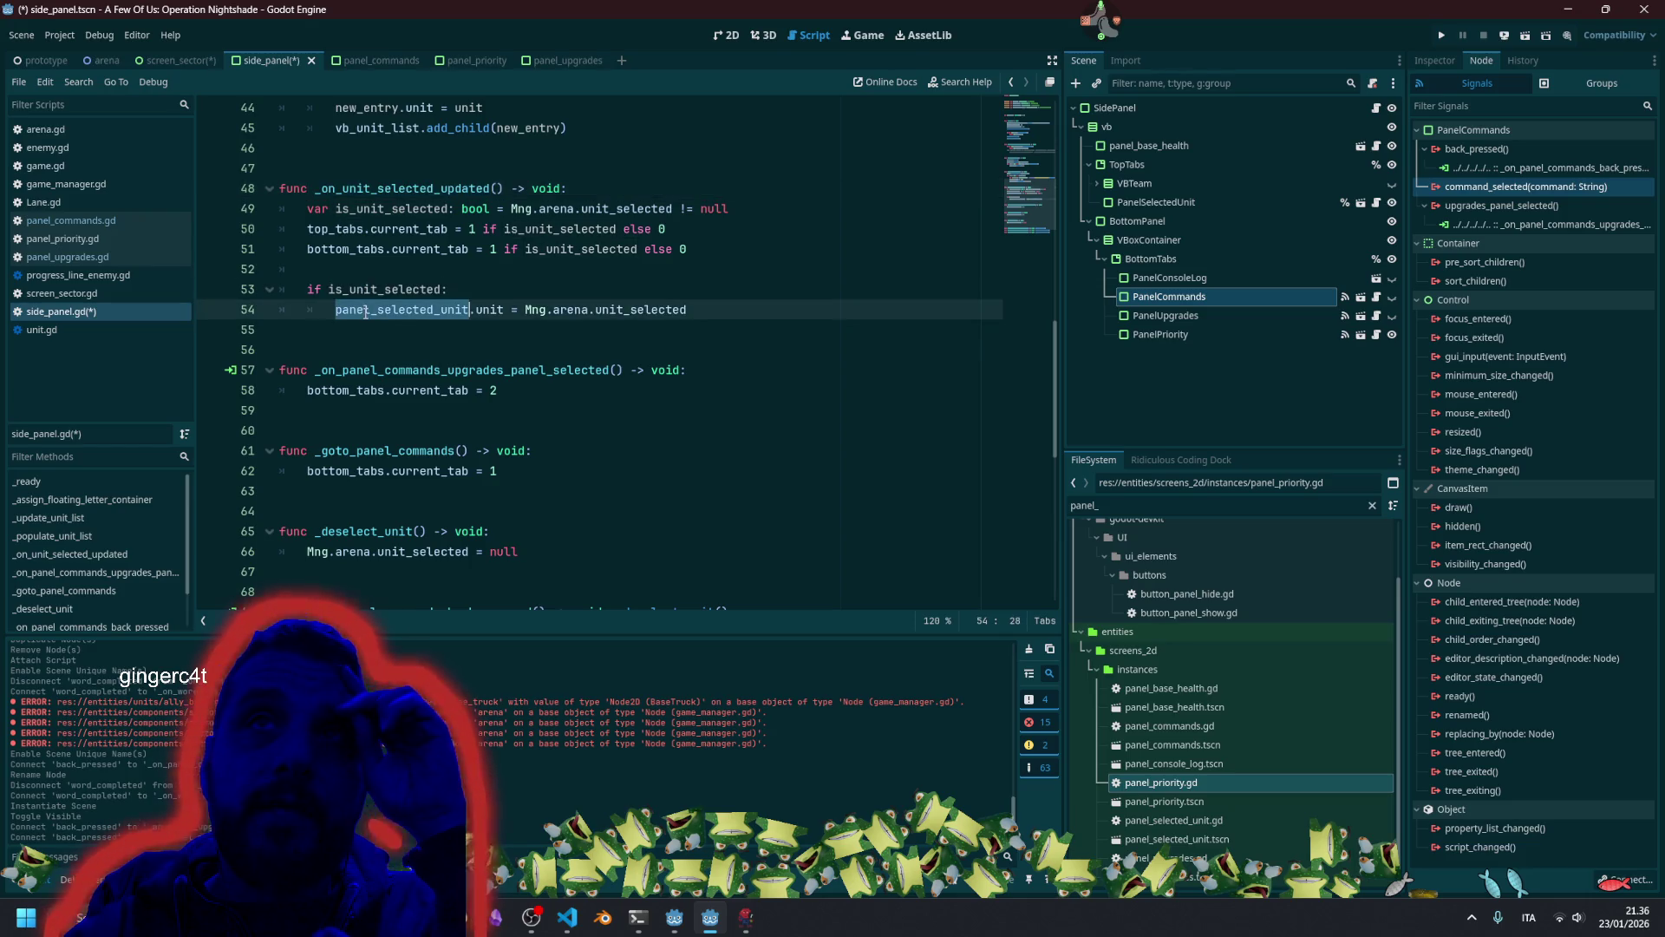
{"action": "left_click", "coordinate": [474, 310]}
{"action": "double_click", "coordinate": [598, 310]}
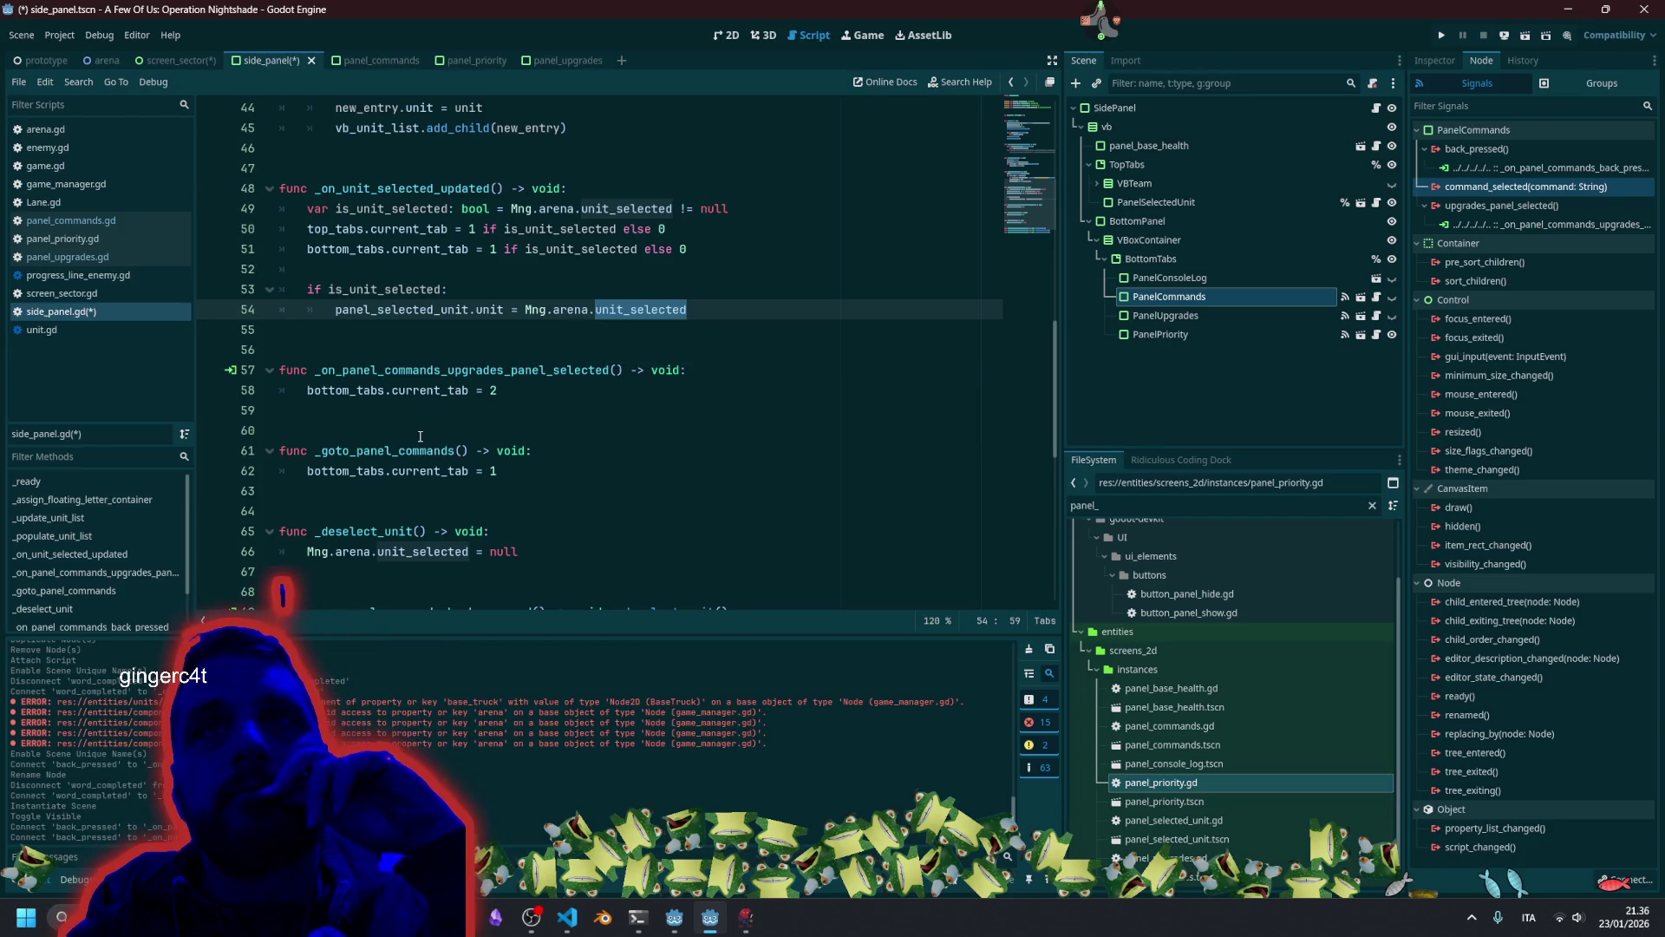
Review the _on_panel_commands_upgrades_panel_selected handler and bring up the stream tool shortcuts.
{"action": "left_click", "coordinate": [442, 437]}
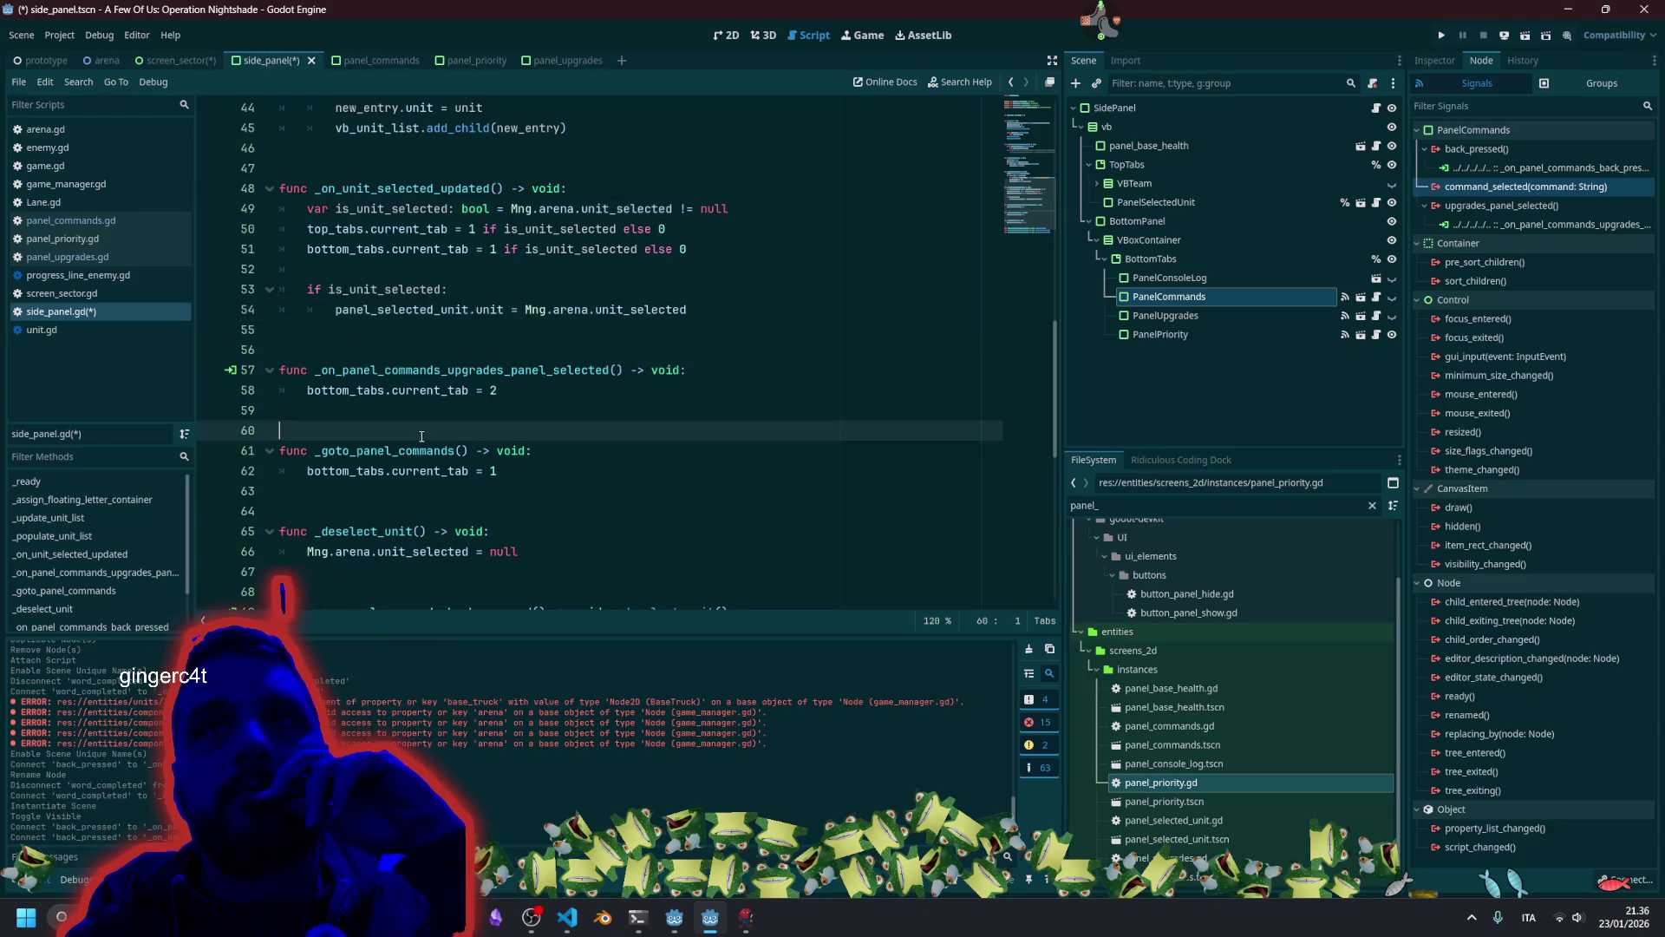
{"action": "left_click", "coordinate": [464, 488]}
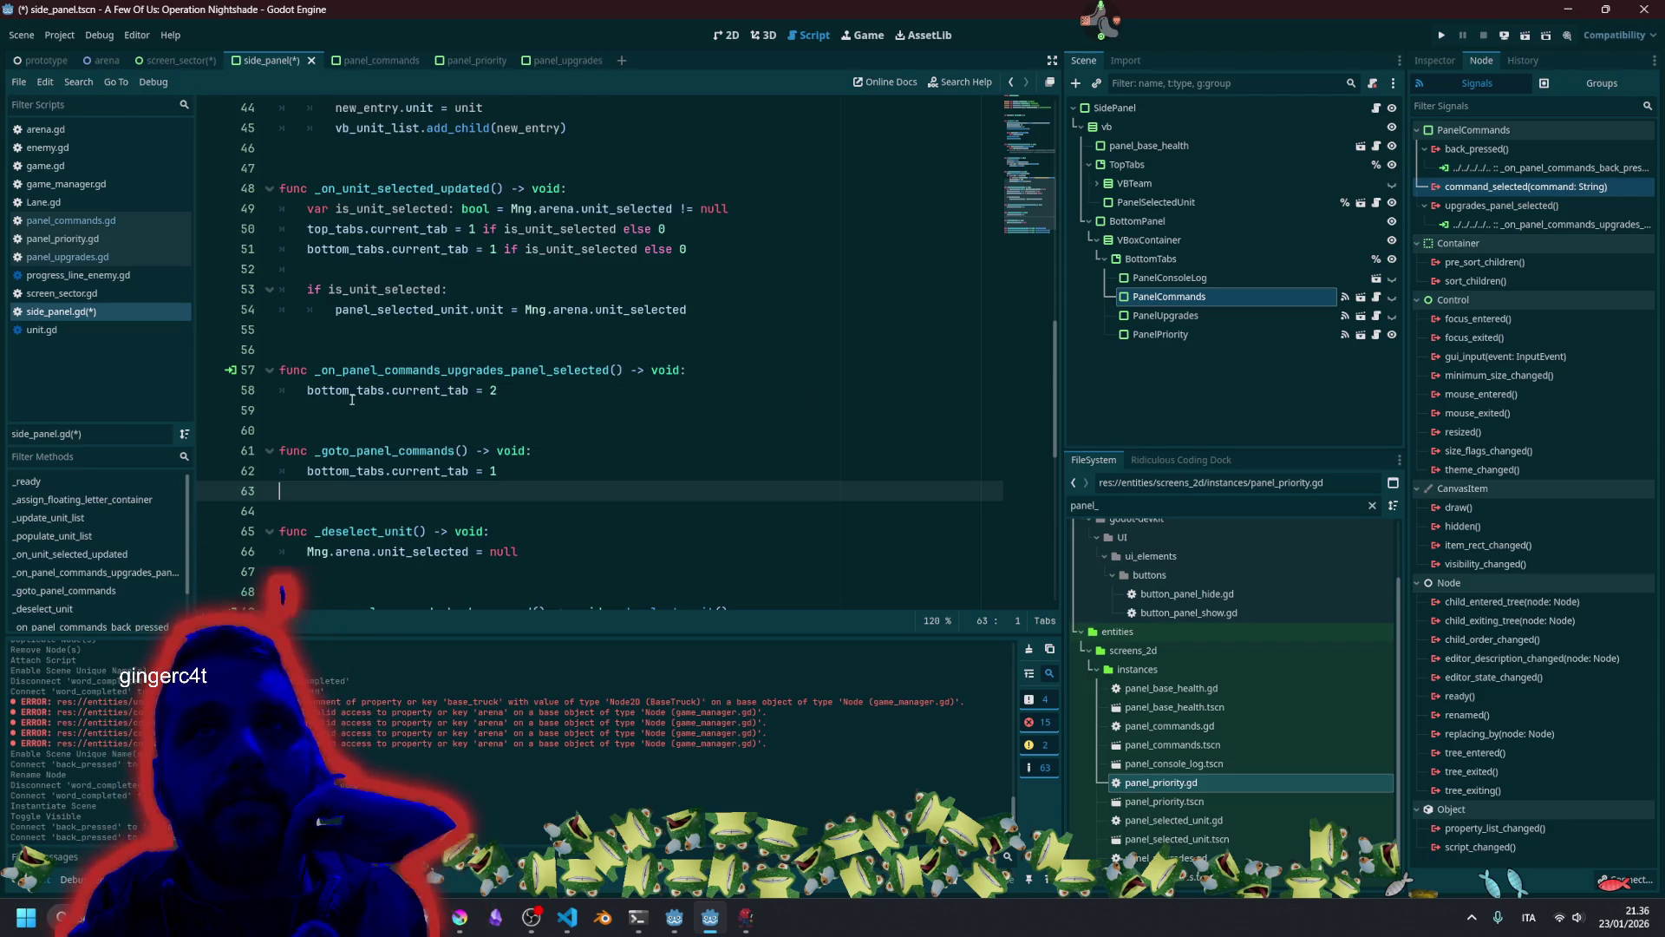
{"action": "double_click", "coordinate": [416, 370]}
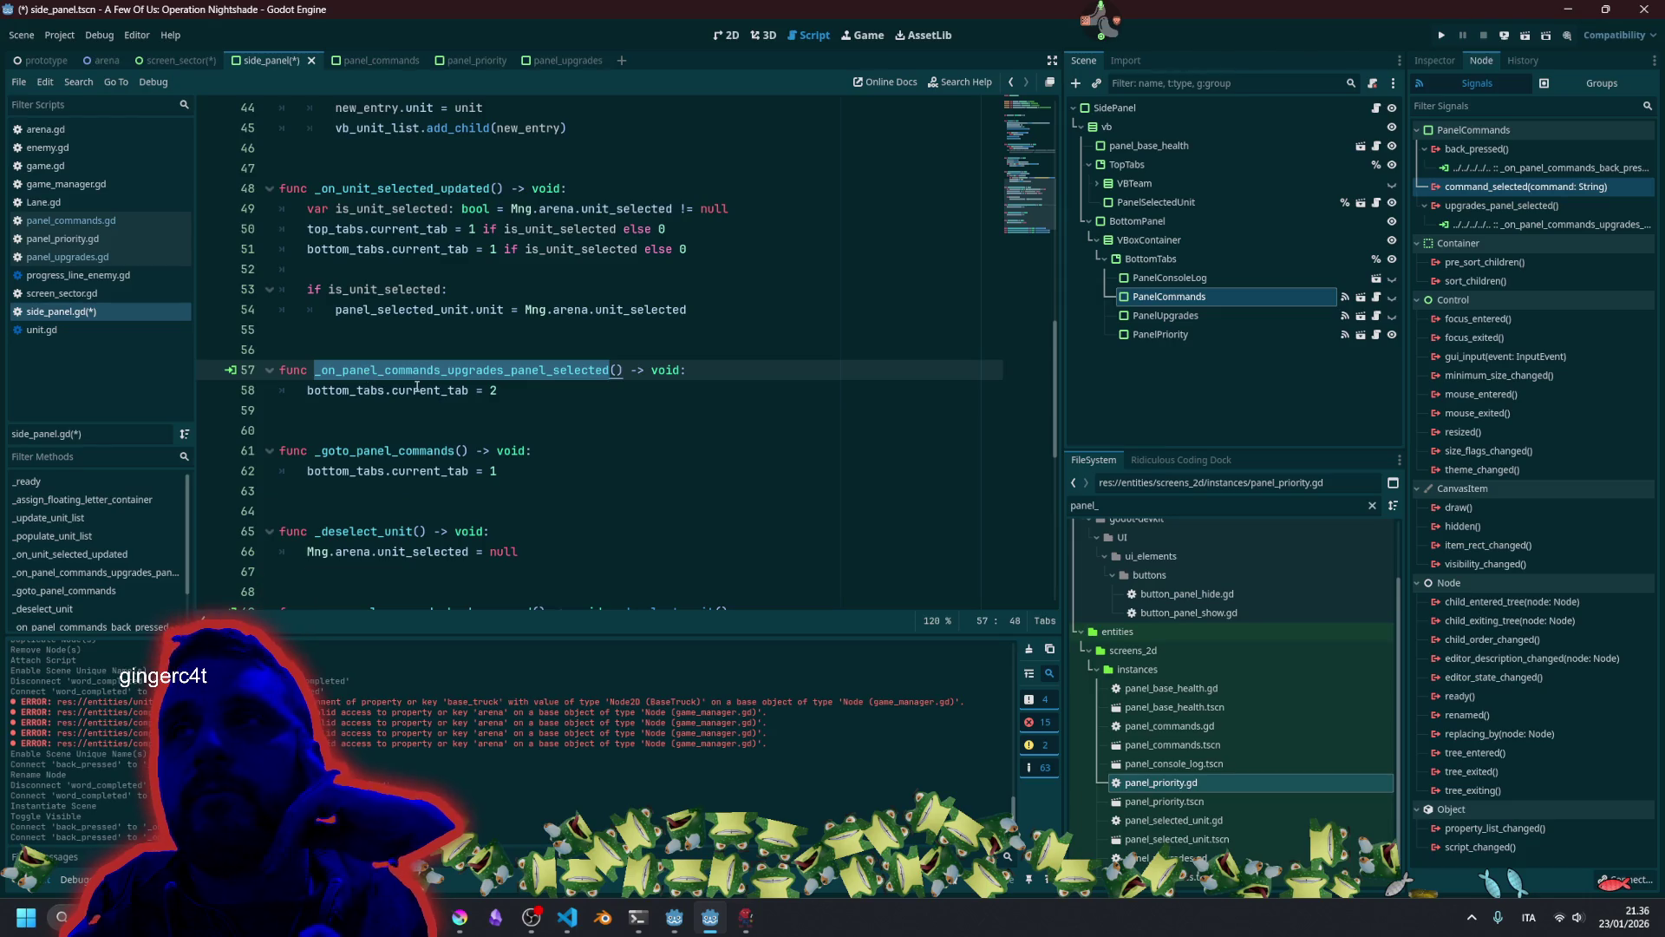
{"action": "left_click", "coordinate": [1171, 297]}
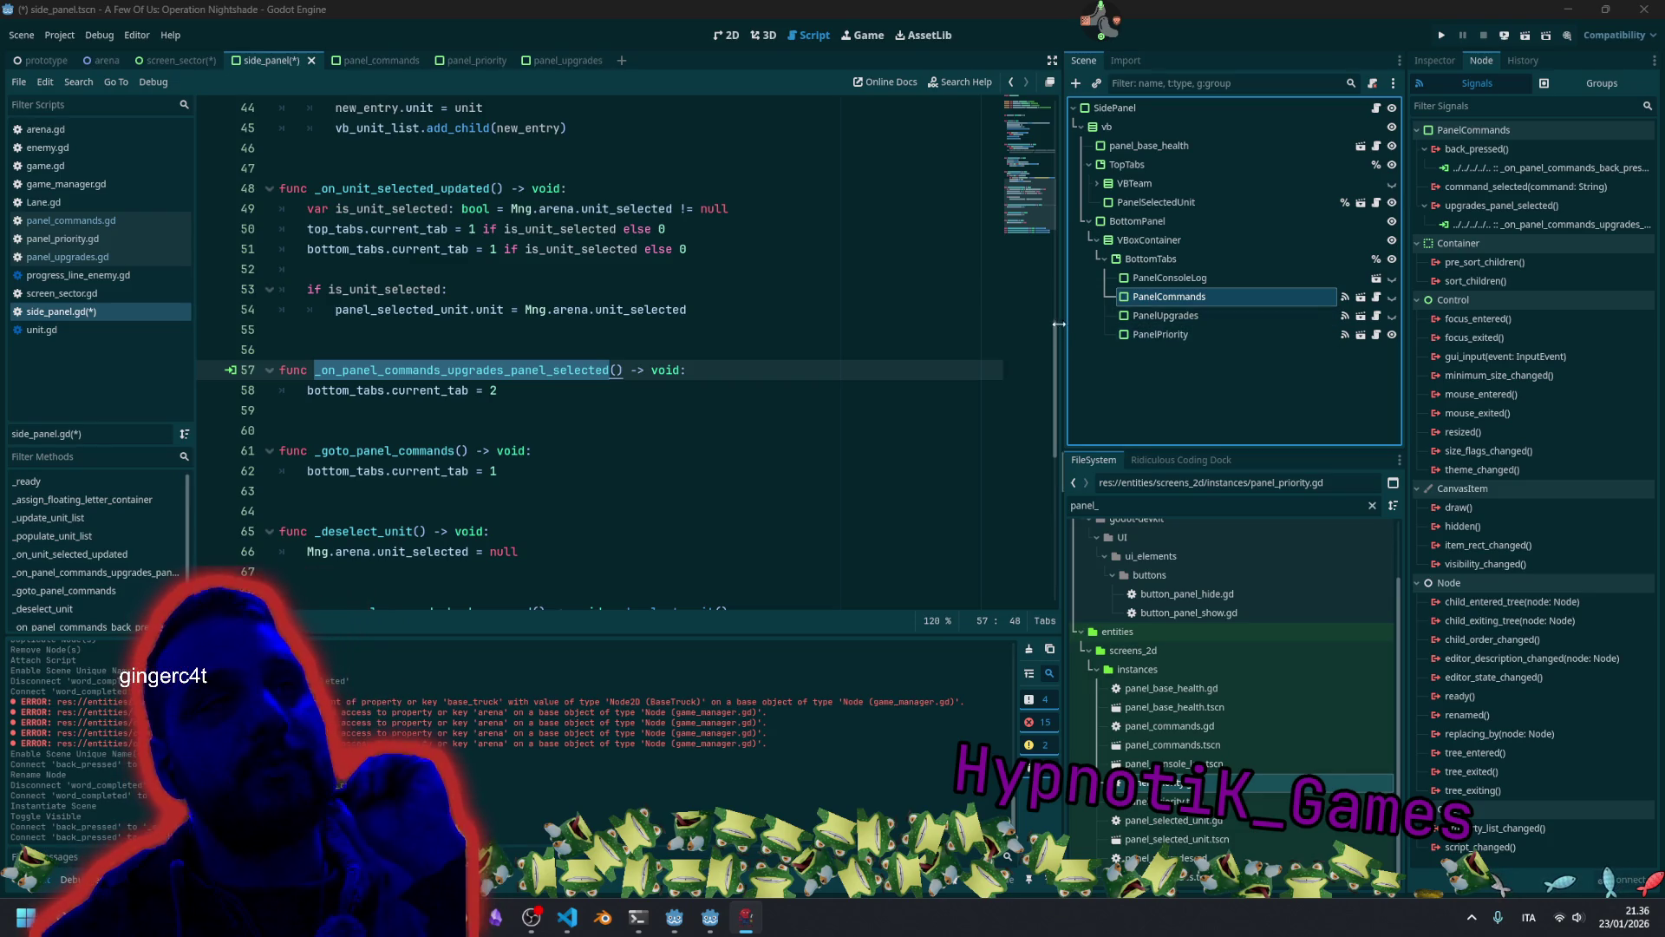
{"action": "left_click", "coordinate": [1095, 28]}
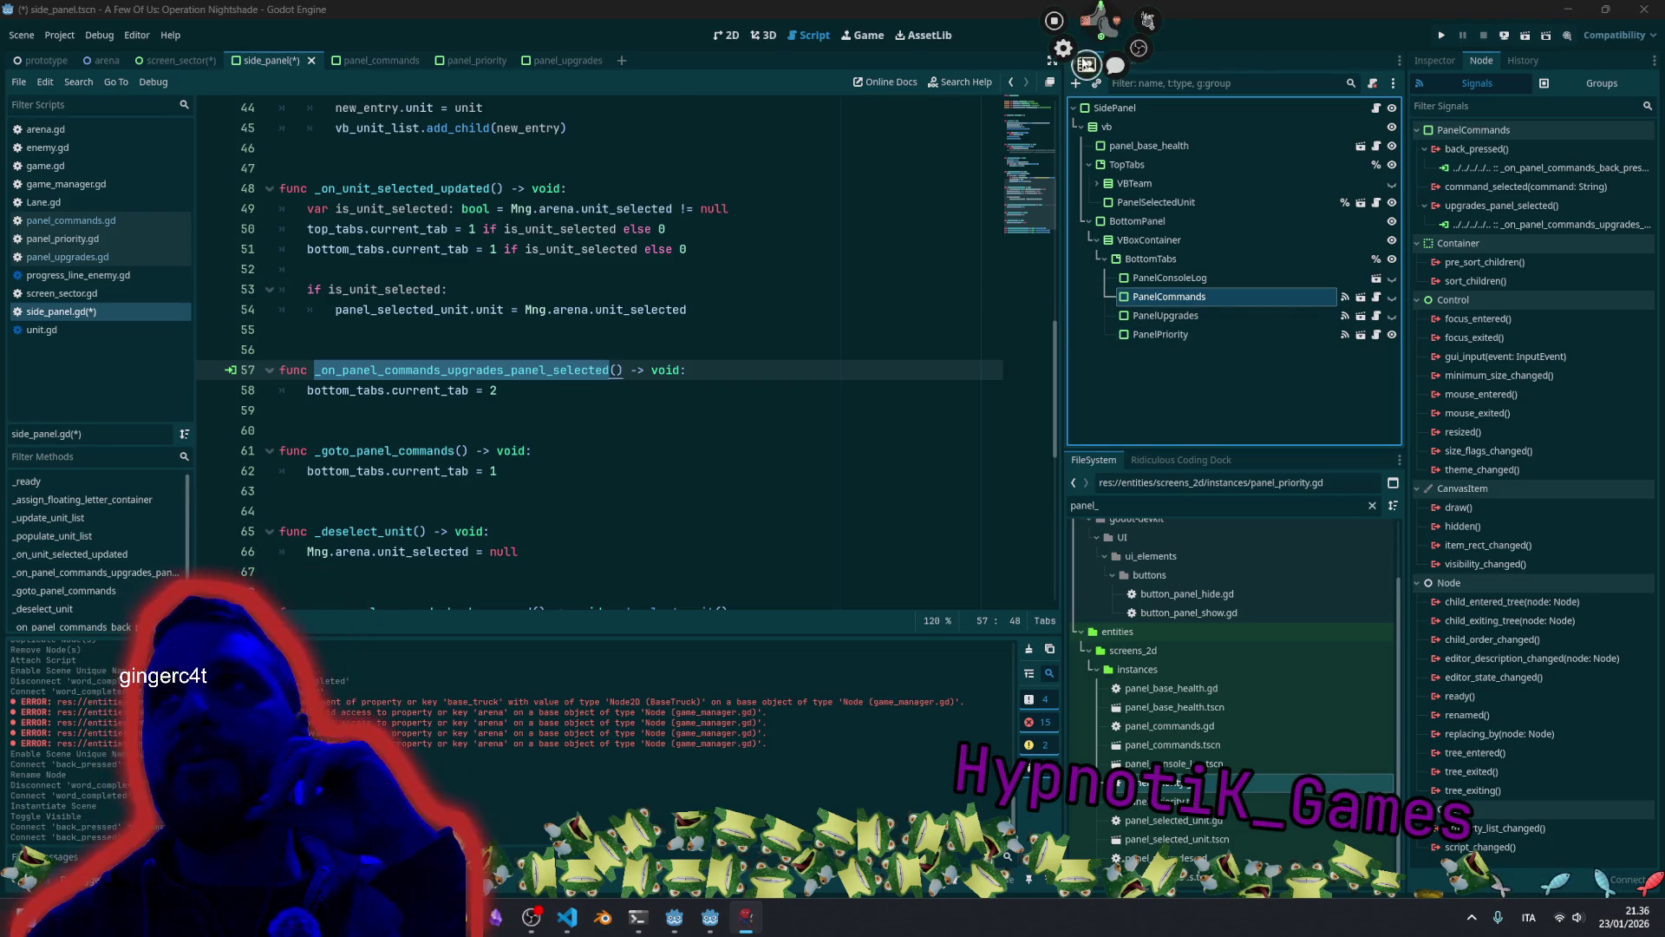
Open the user-info tool, filter users by 'hy', and open the streamer's profile.
{"action": "left_click", "coordinate": [1086, 64]}
{"action": "left_click", "coordinate": [206, 23]}
{"action": "type", "text": "hy"}
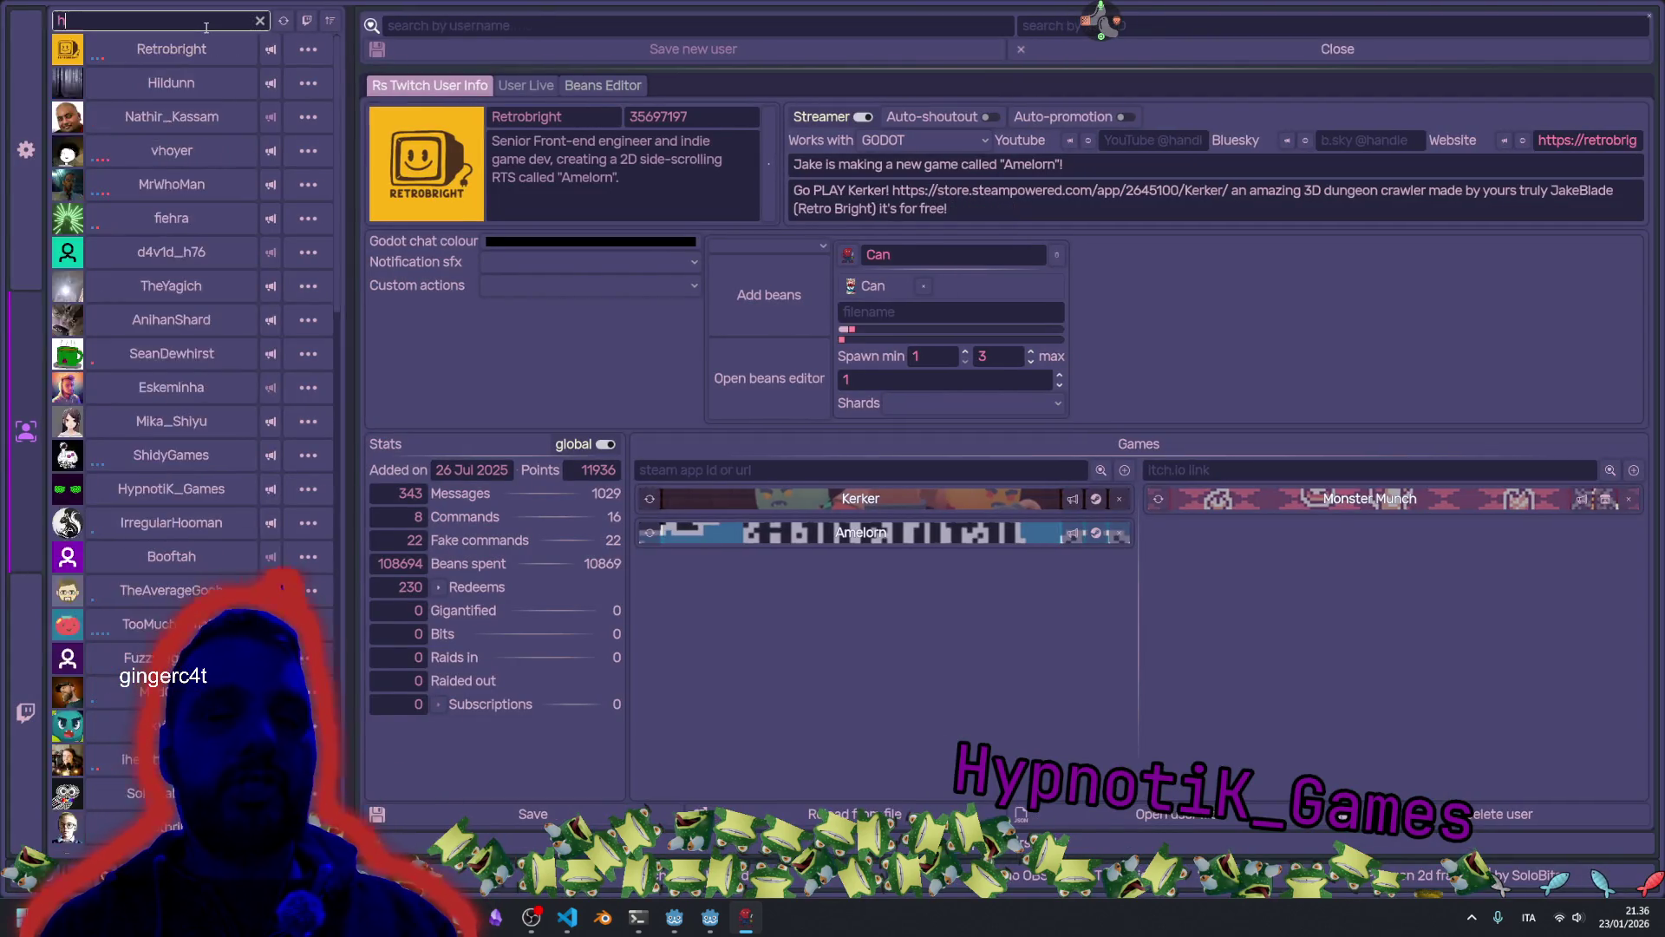
{"action": "left_click", "coordinate": [226, 49]}
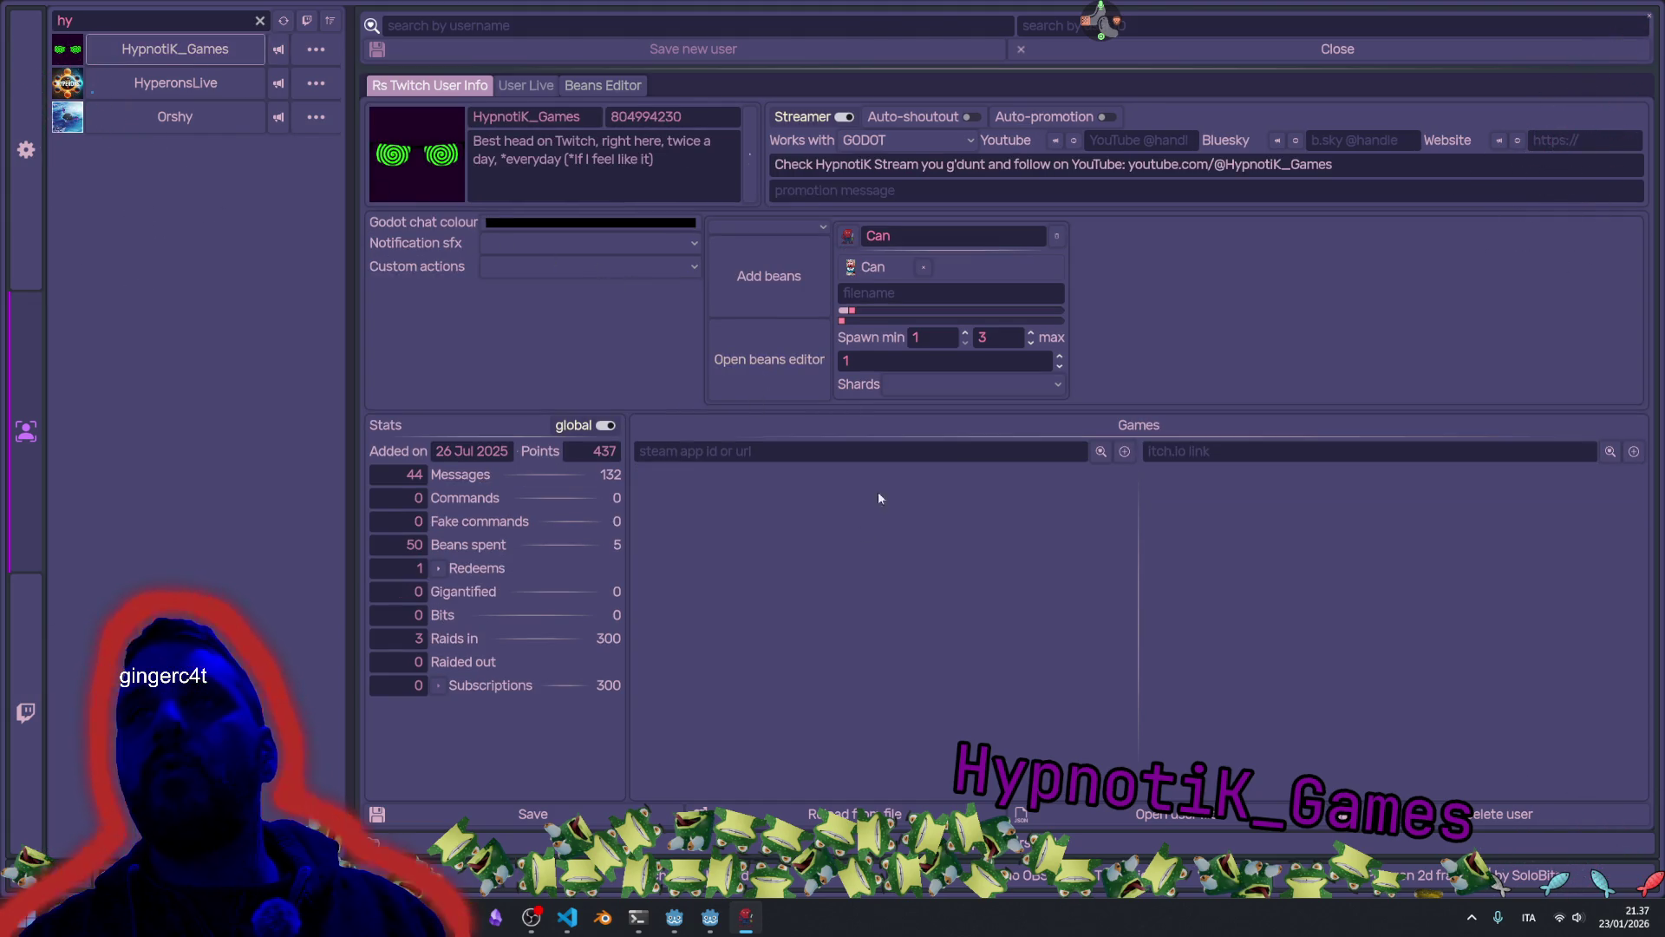
{"action": "left_click", "coordinate": [790, 451]}
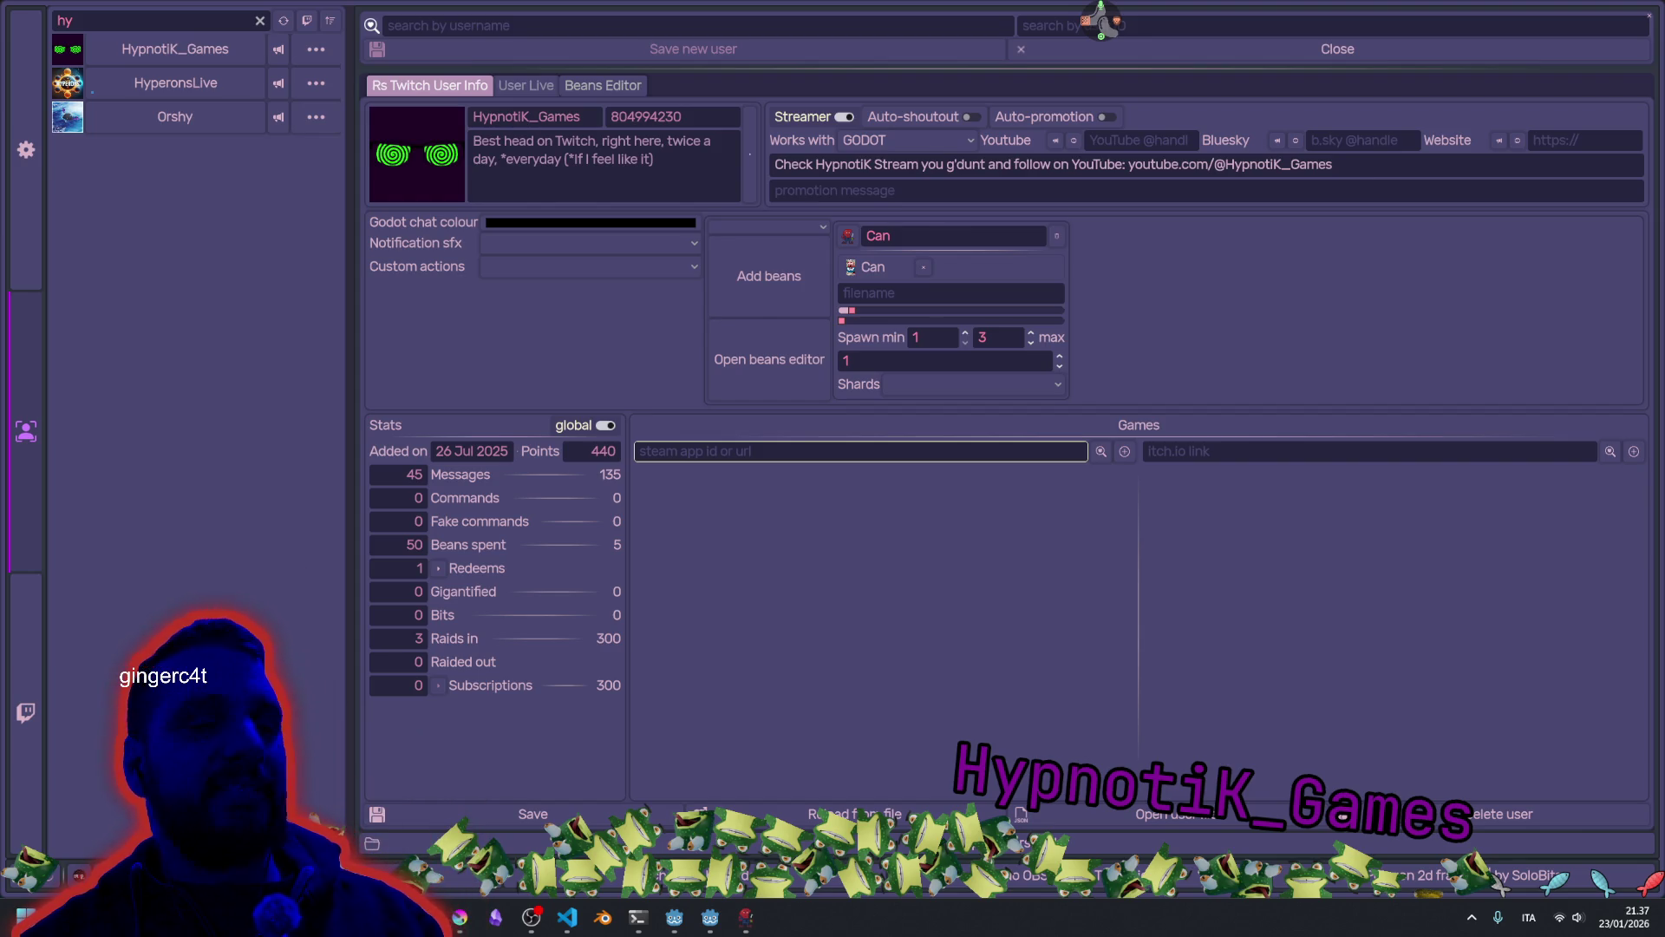
Paste the Steam app id 4069170 to add Bobble Shop Simulator to the Games list.
{"action": "left_click", "coordinate": [861, 450]}
{"action": "type", "text": "4069170"}
{"action": "key", "text": "Return"}
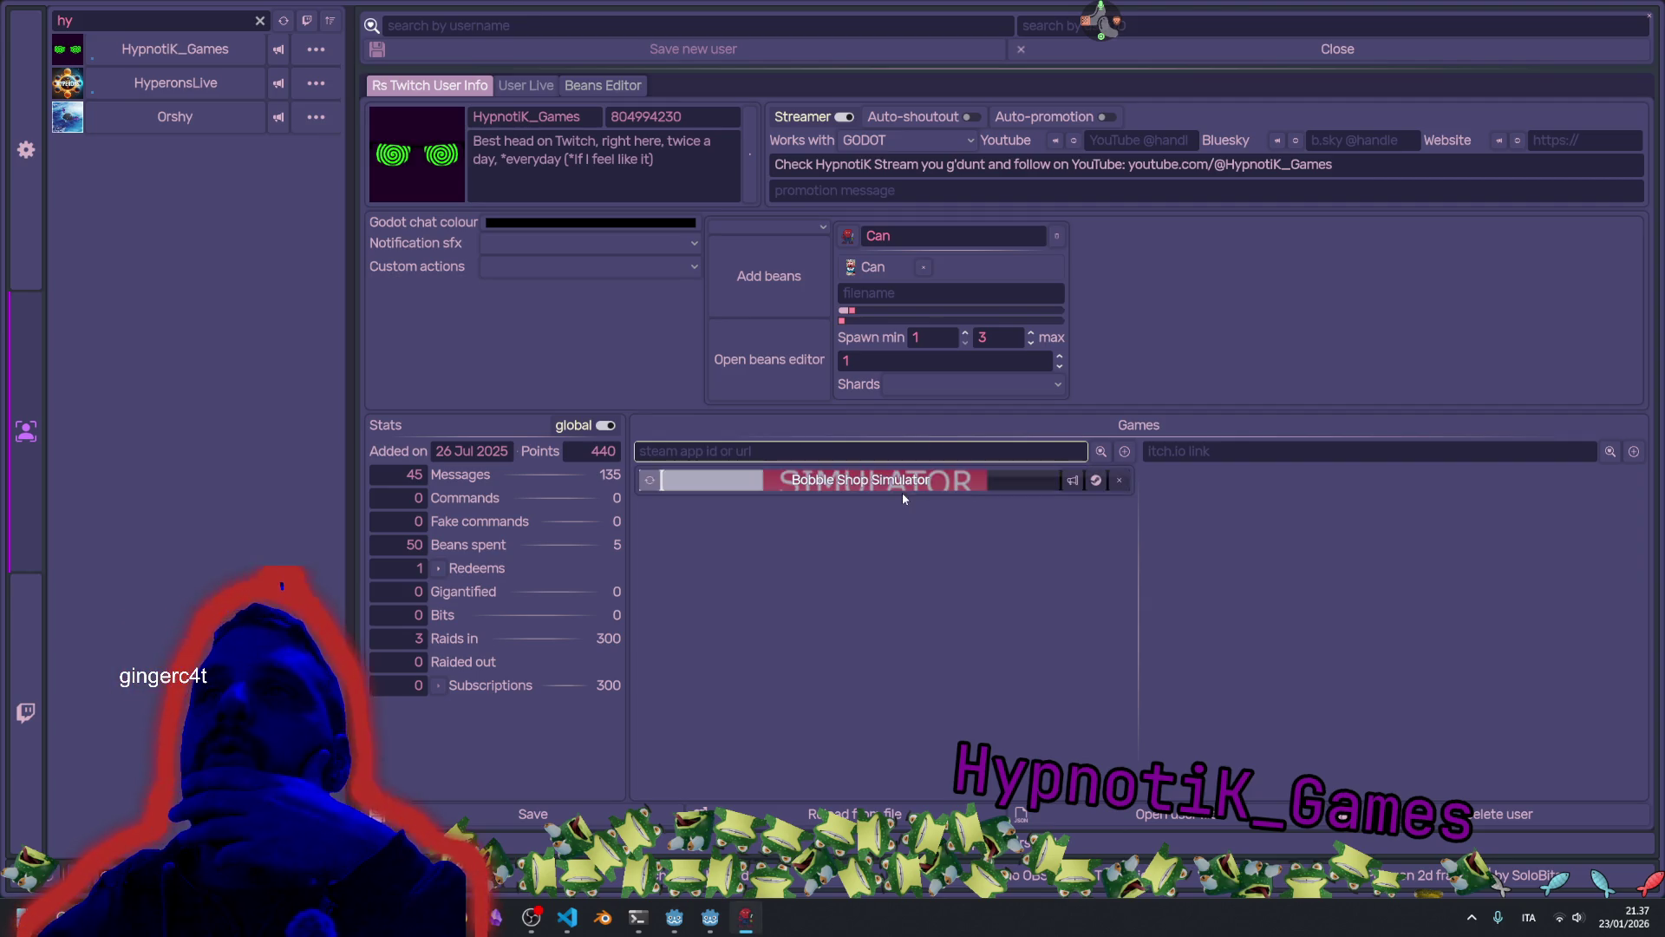
Open Bobble Shop Simulator's Steam details and its Steam store page.
{"action": "left_click", "coordinate": [898, 487]}
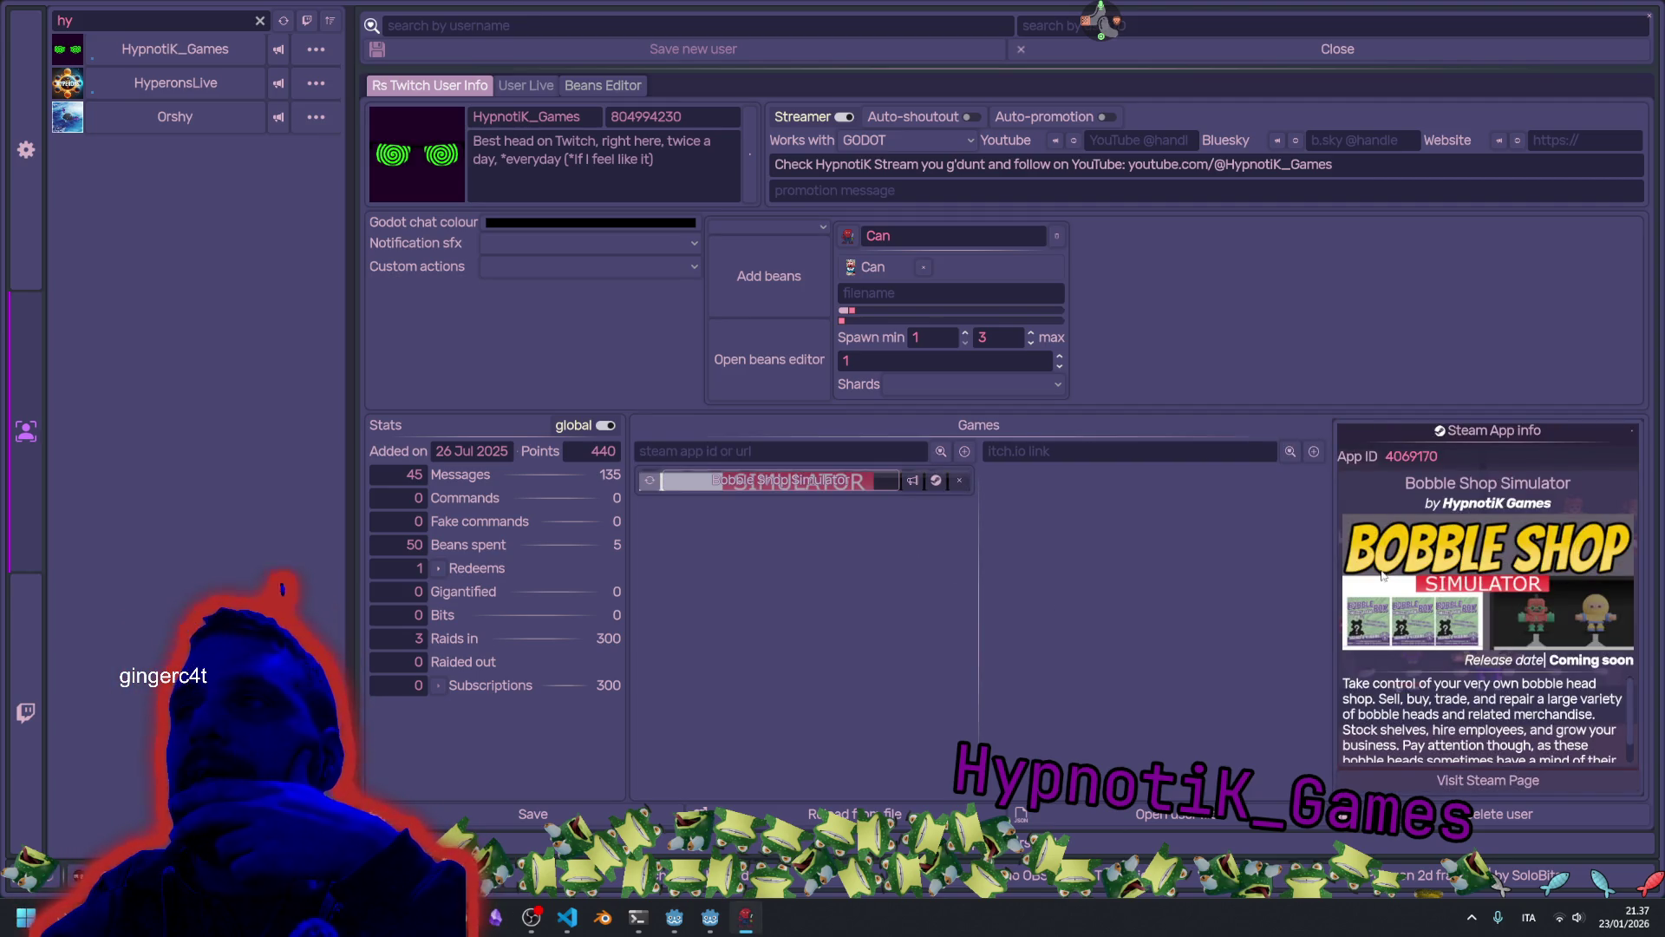
{"action": "left_click", "coordinate": [914, 482]}
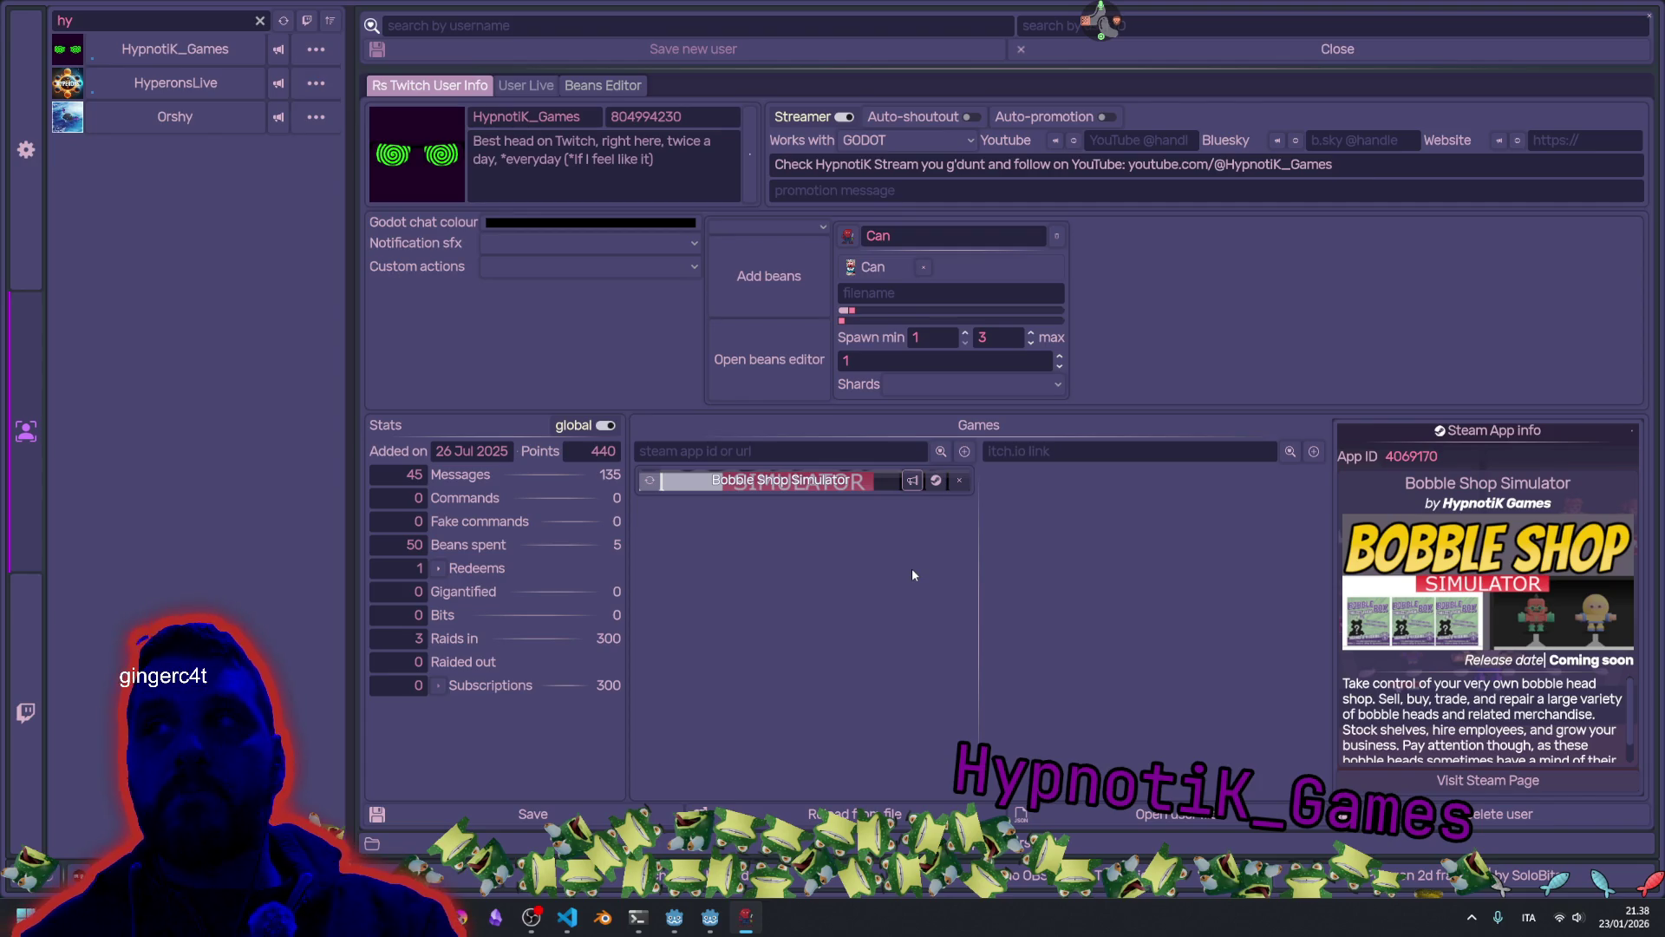
{"action": "left_click", "coordinate": [937, 487]}
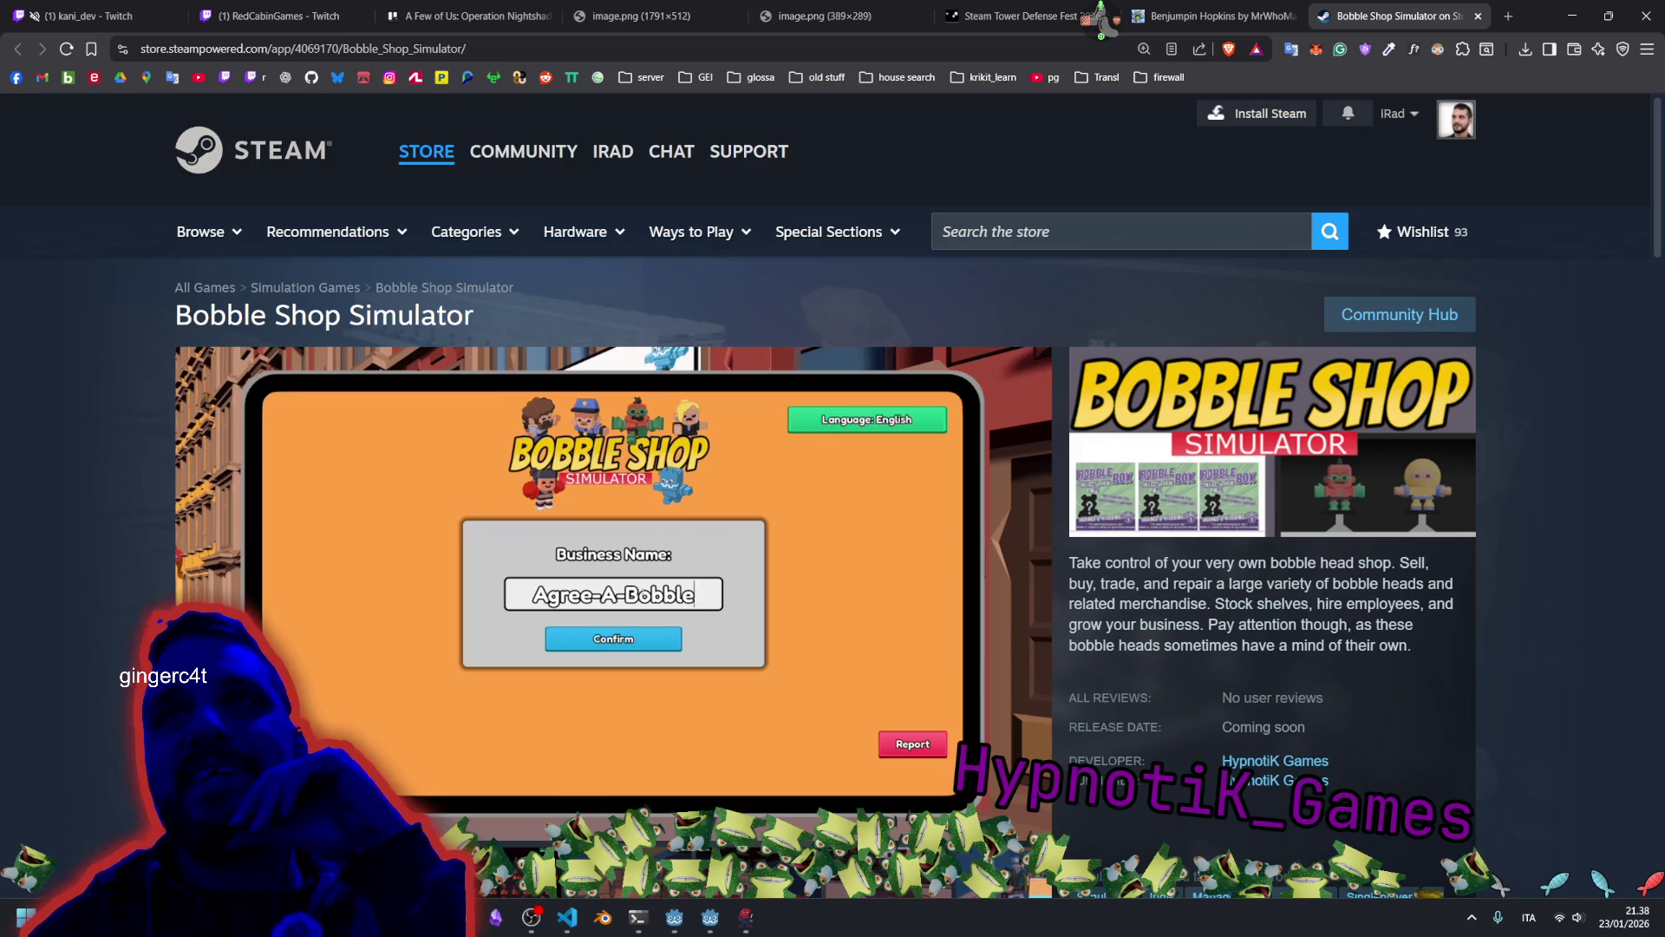
Add Bobble Shop Simulator to the Steam wishlist and scroll back to the top.
{"action": "scroll", "coordinate": [670, 589], "scroll_direction": "down", "scroll_amount": 5}
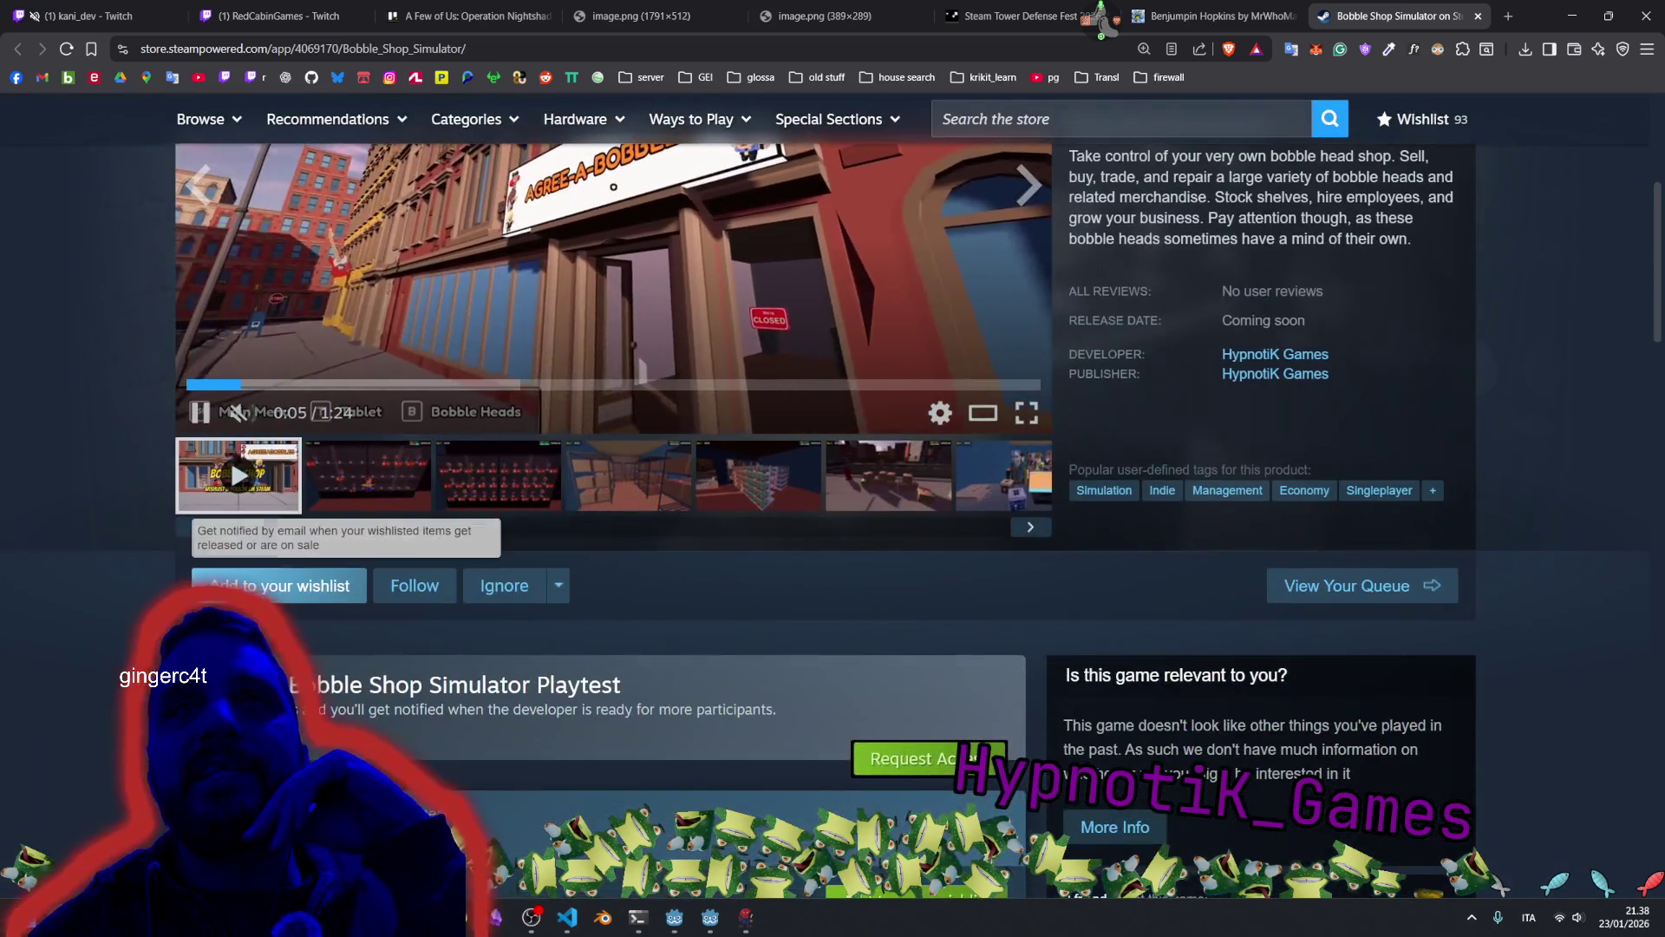
{"action": "left_click", "coordinate": [280, 585]}
{"action": "scroll", "coordinate": [1041, 520], "scroll_direction": "up", "scroll_amount": 5}
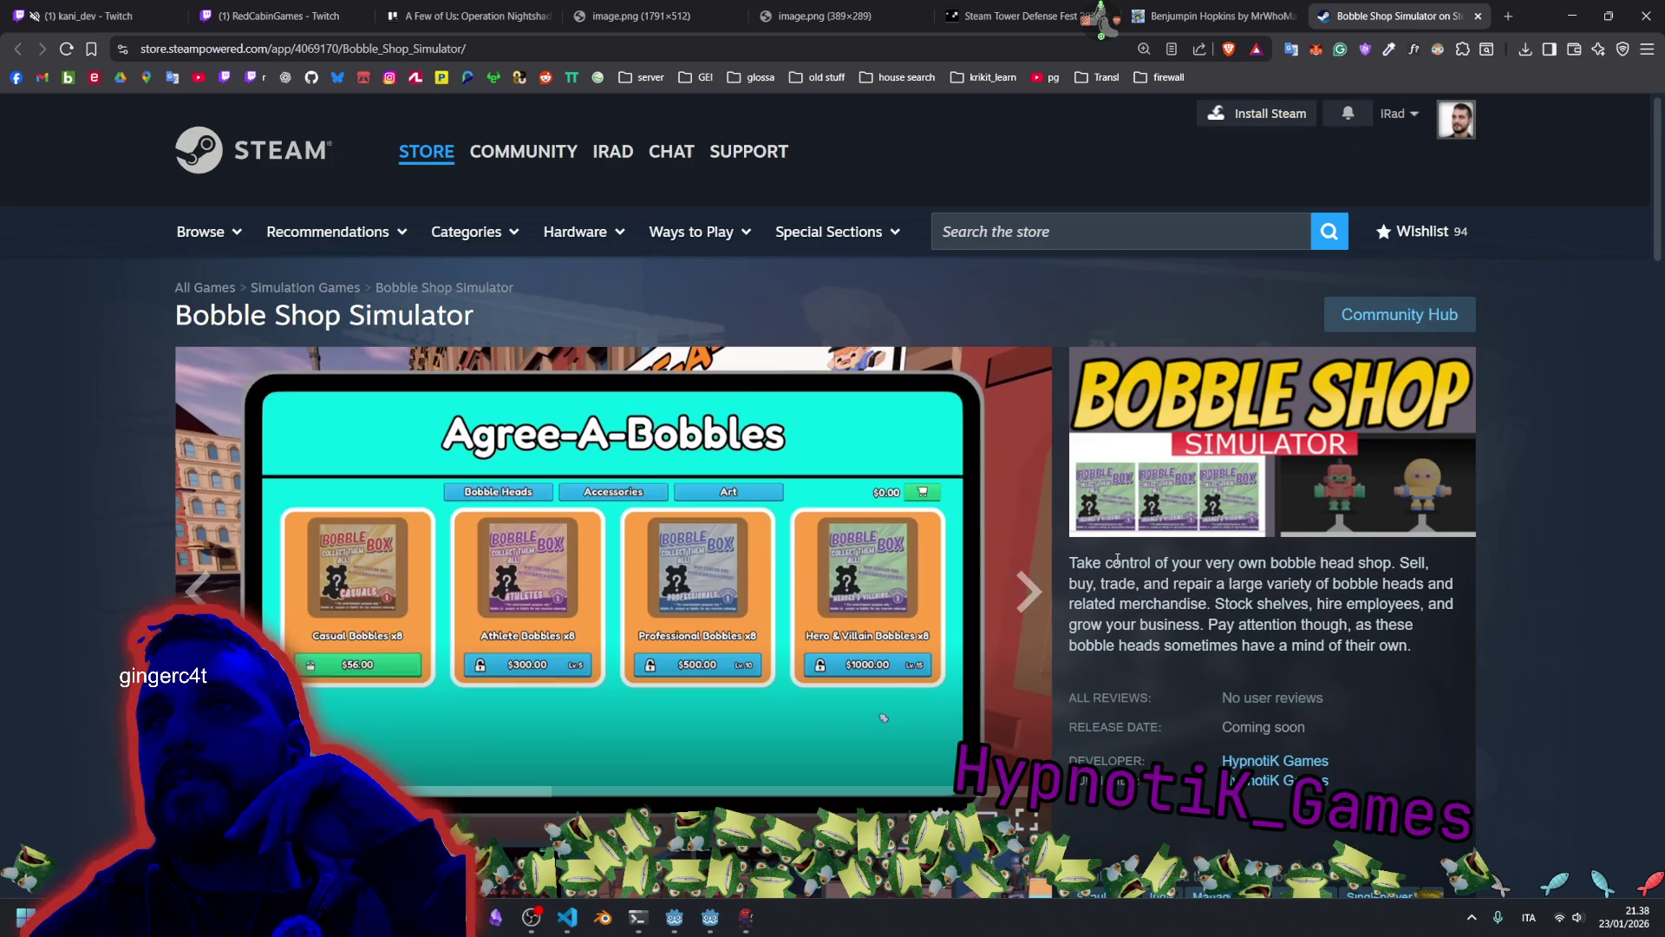
{"action": "scroll", "coordinate": [1117, 560], "scroll_direction": "down", "scroll_amount": 5}
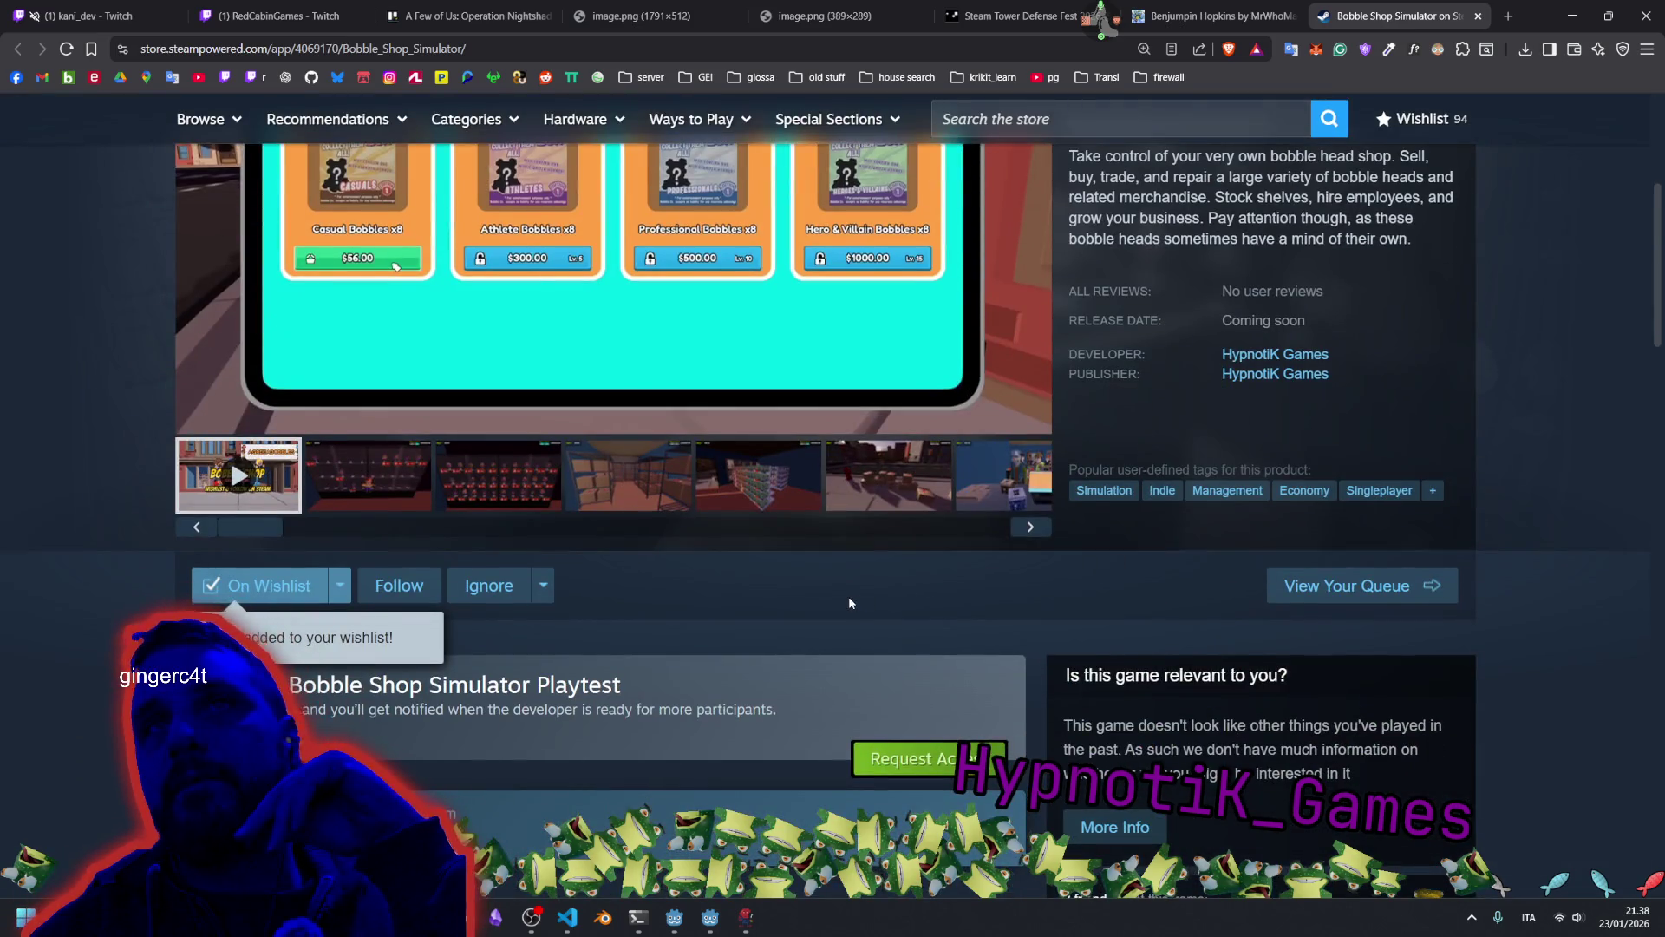
{"action": "scroll", "coordinate": [849, 599], "scroll_direction": "up", "scroll_amount": 2}
{"action": "scroll", "coordinate": [849, 596], "scroll_direction": "up", "scroll_amount": 1}
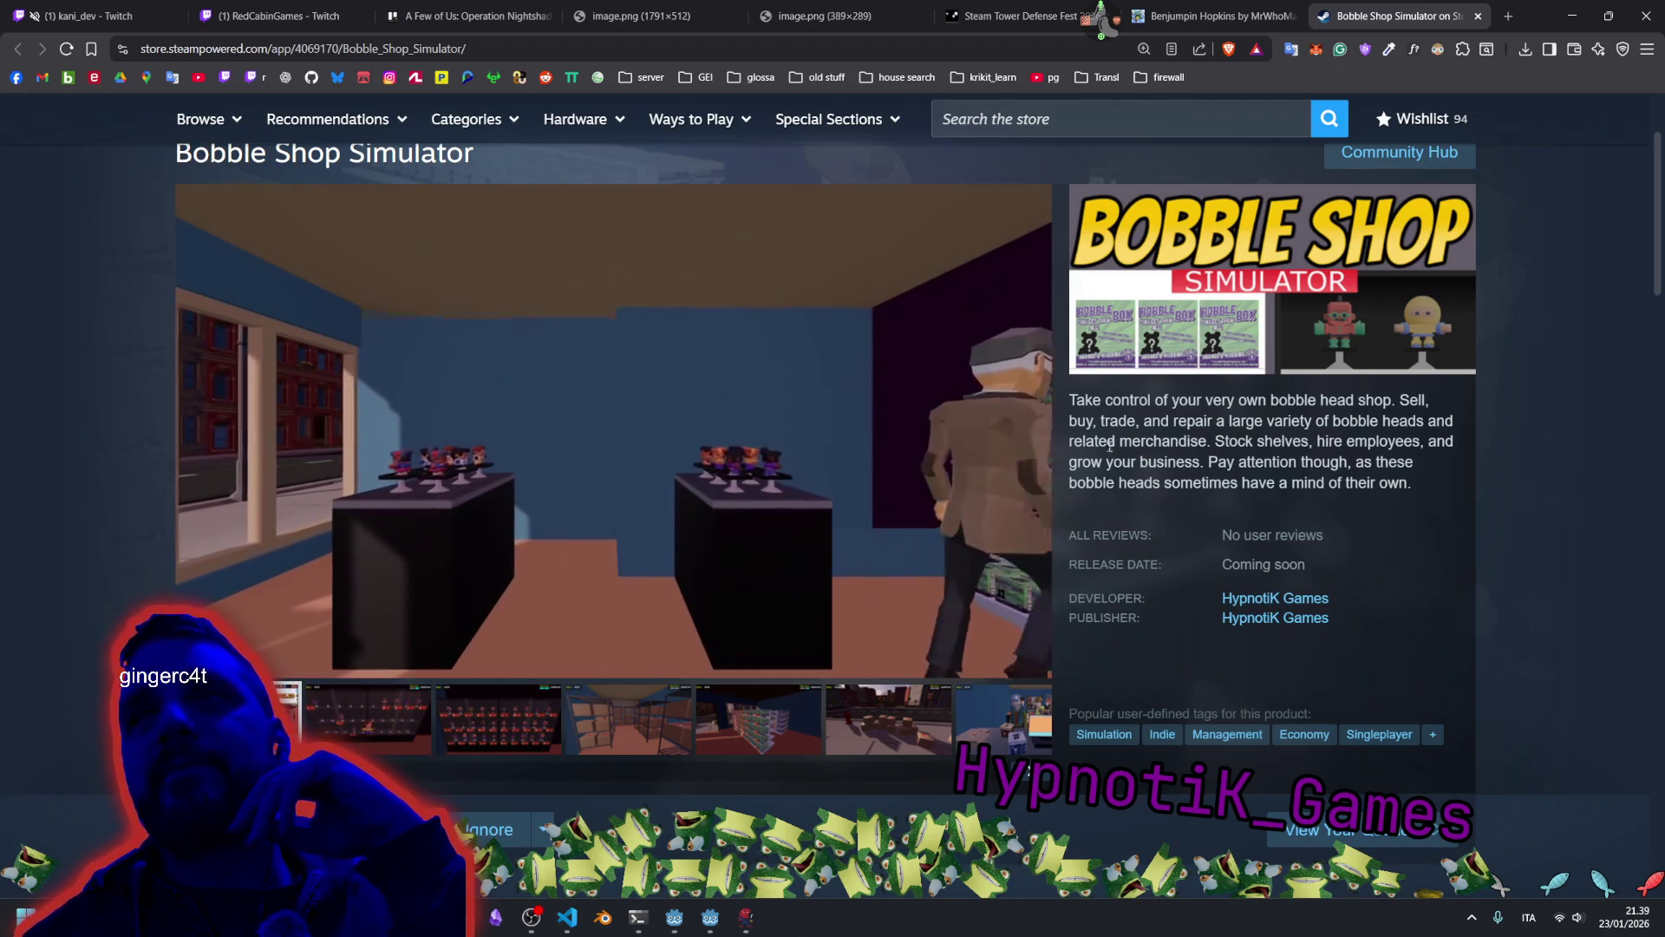
Browse the Bobble Shop Simulator screenshot thumbnails, from street boxes to priced bobble head shelves.
{"action": "mouse_move", "coordinate": [724, 422]}
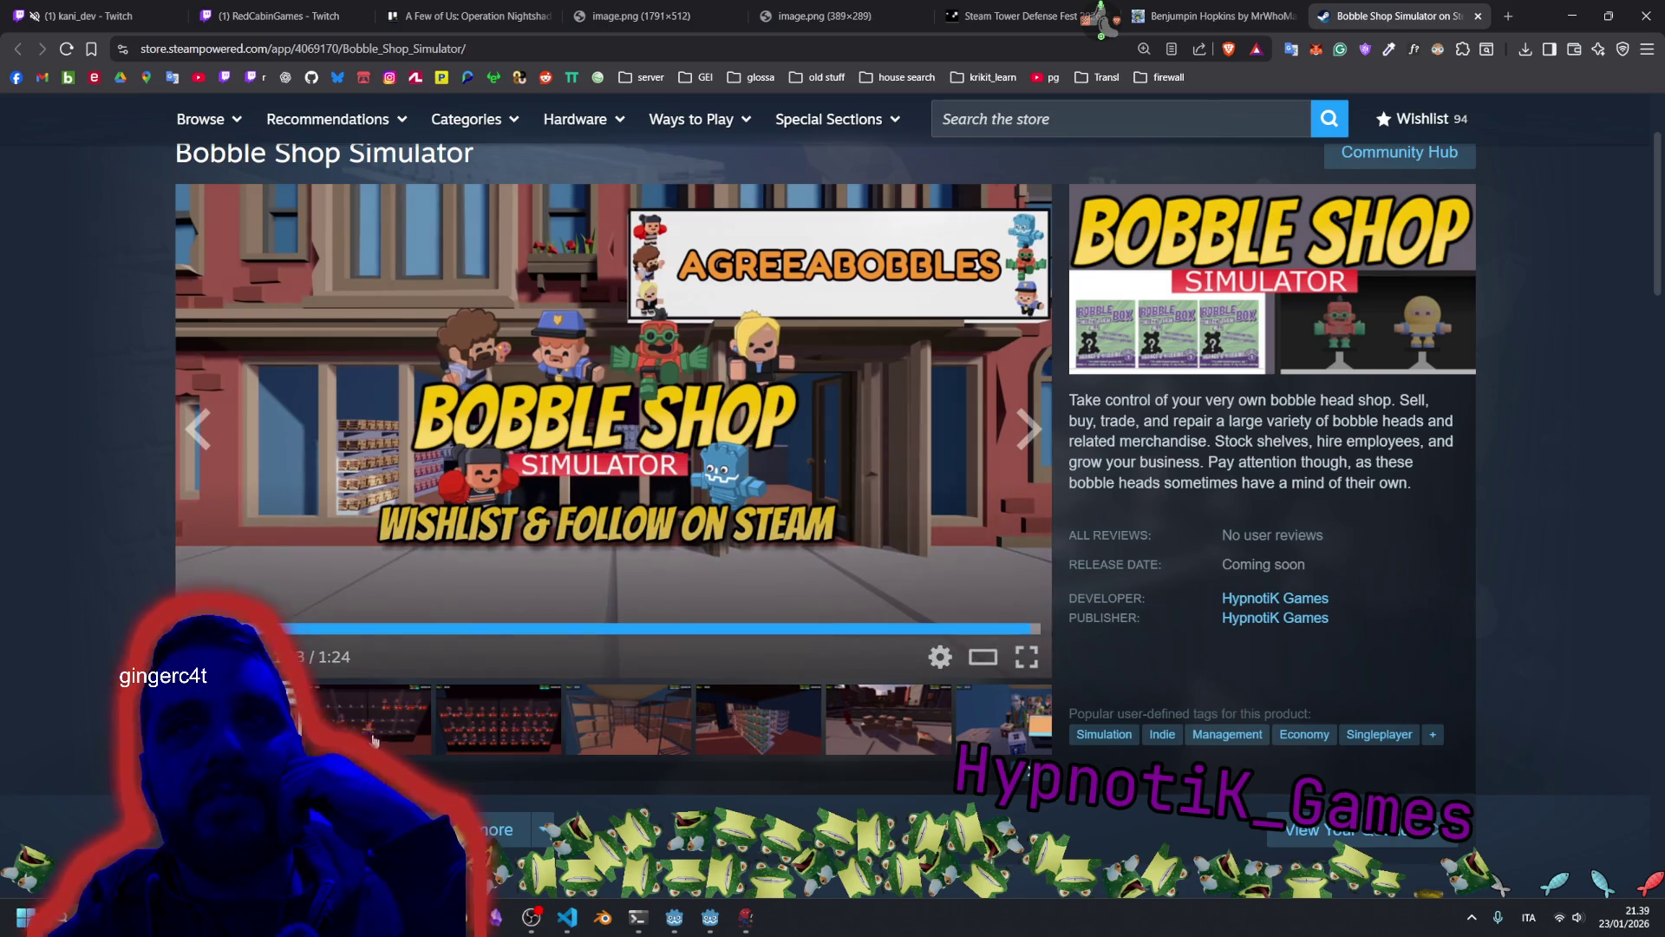
{"action": "left_click", "coordinate": [373, 745]}
{"action": "left_click", "coordinate": [481, 731]}
{"action": "left_click", "coordinate": [624, 729]}
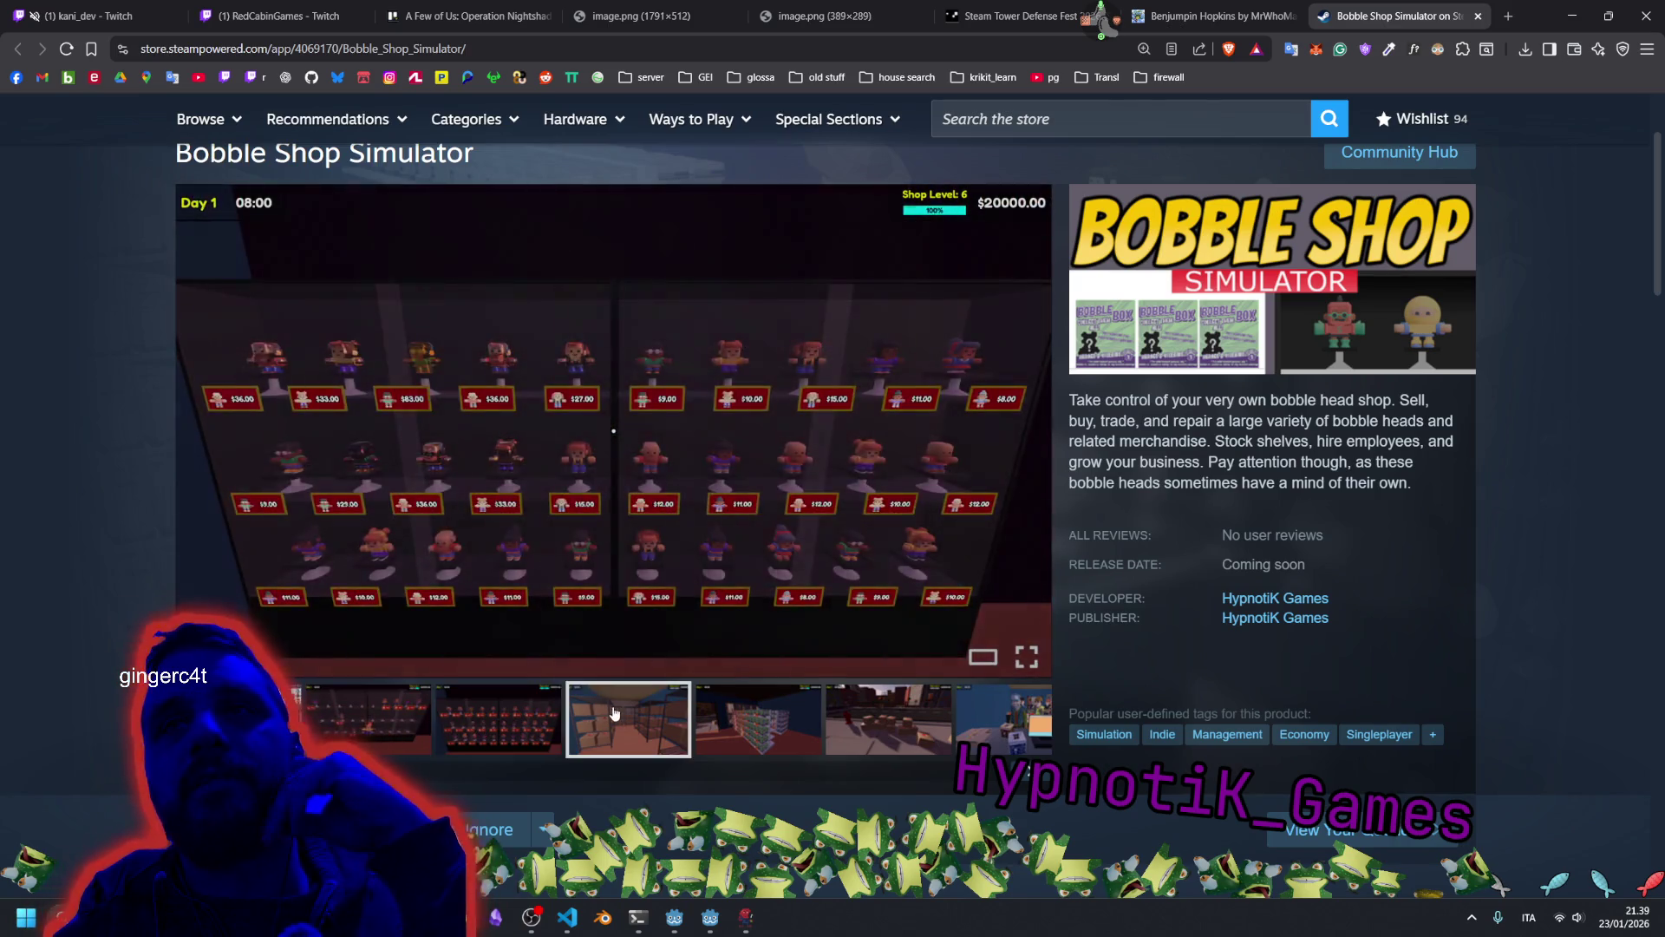
{"action": "left_click", "coordinate": [815, 726]}
{"action": "left_click", "coordinate": [867, 724]}
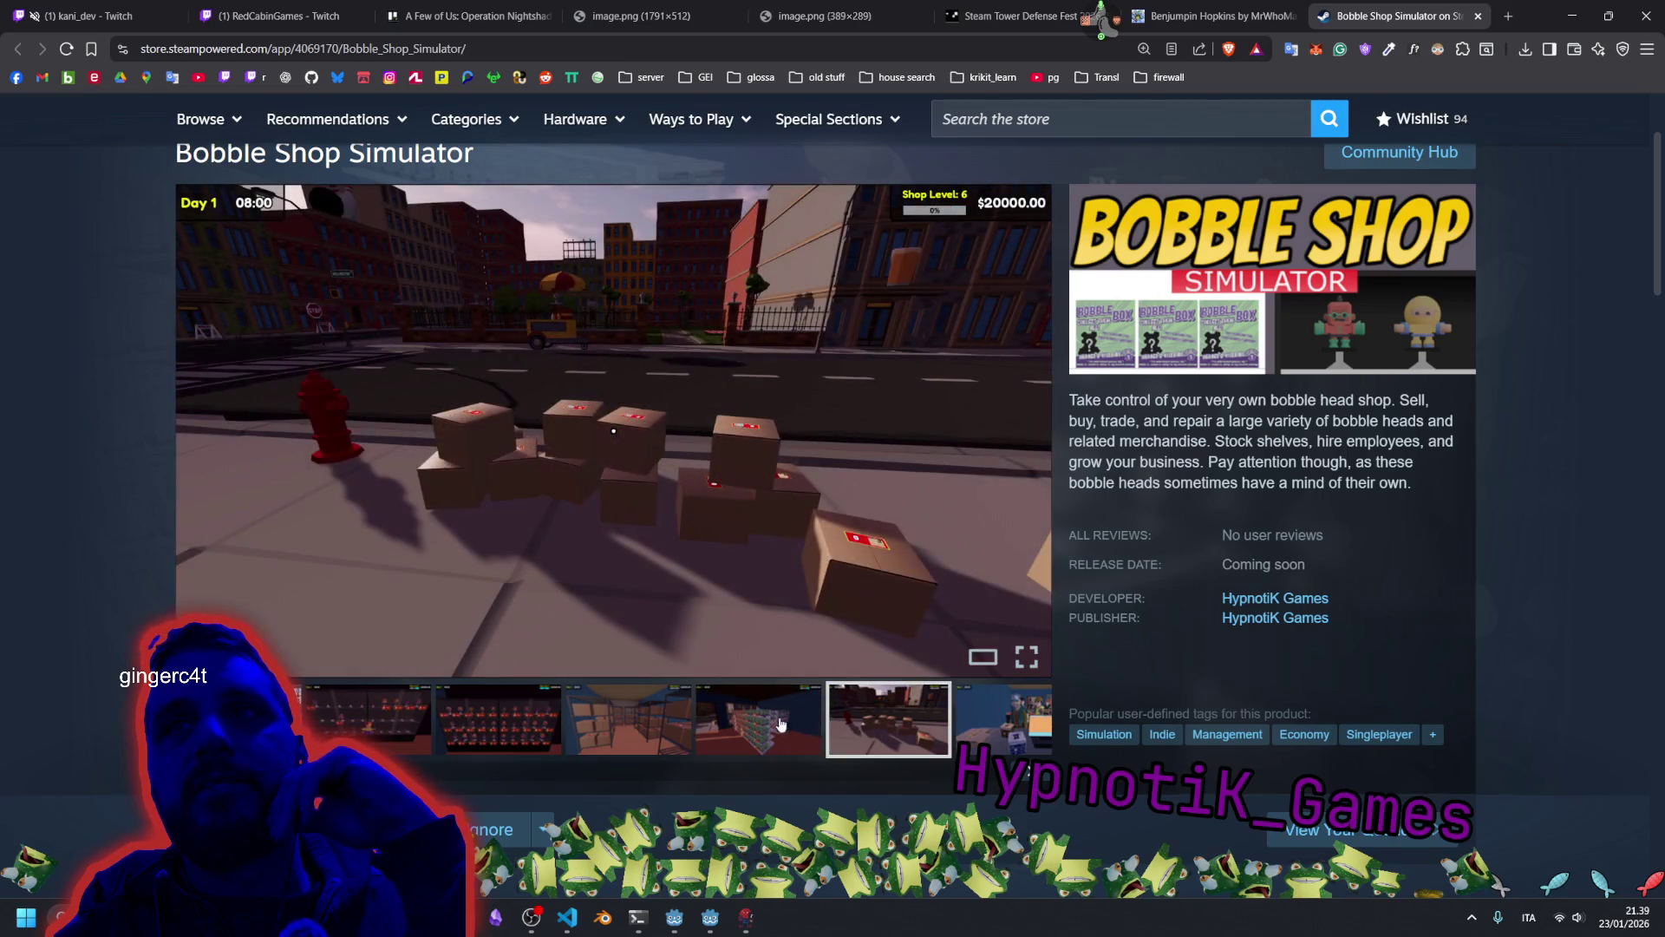
{"action": "left_click", "coordinate": [763, 724]}
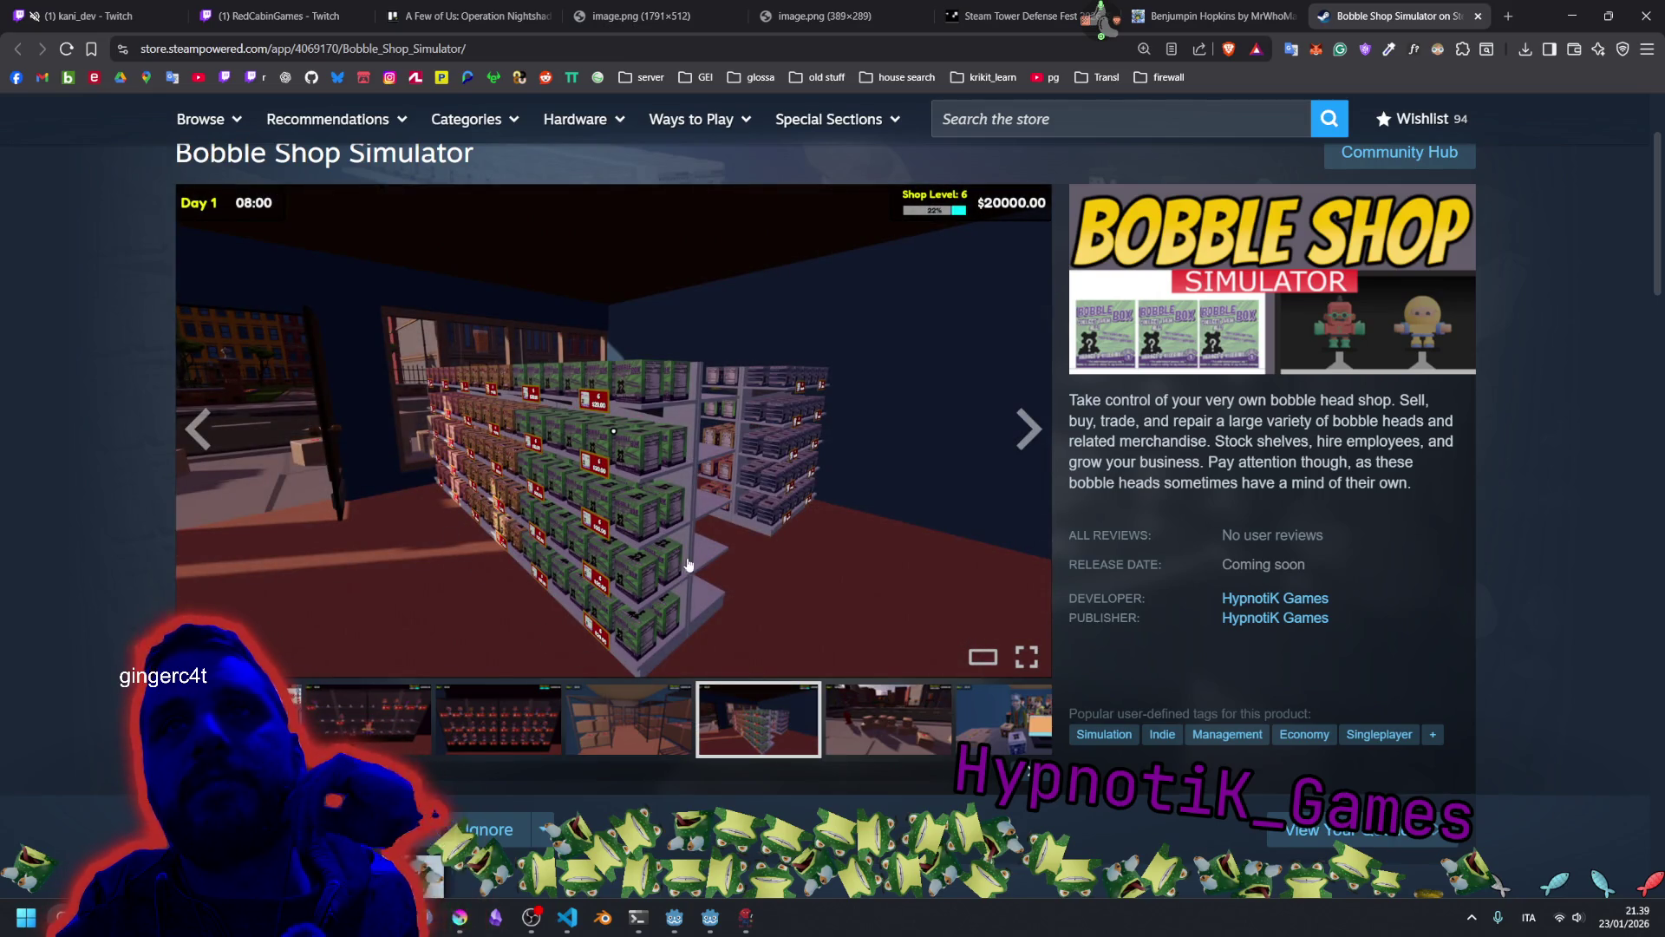
{"action": "left_click", "coordinate": [885, 718]}
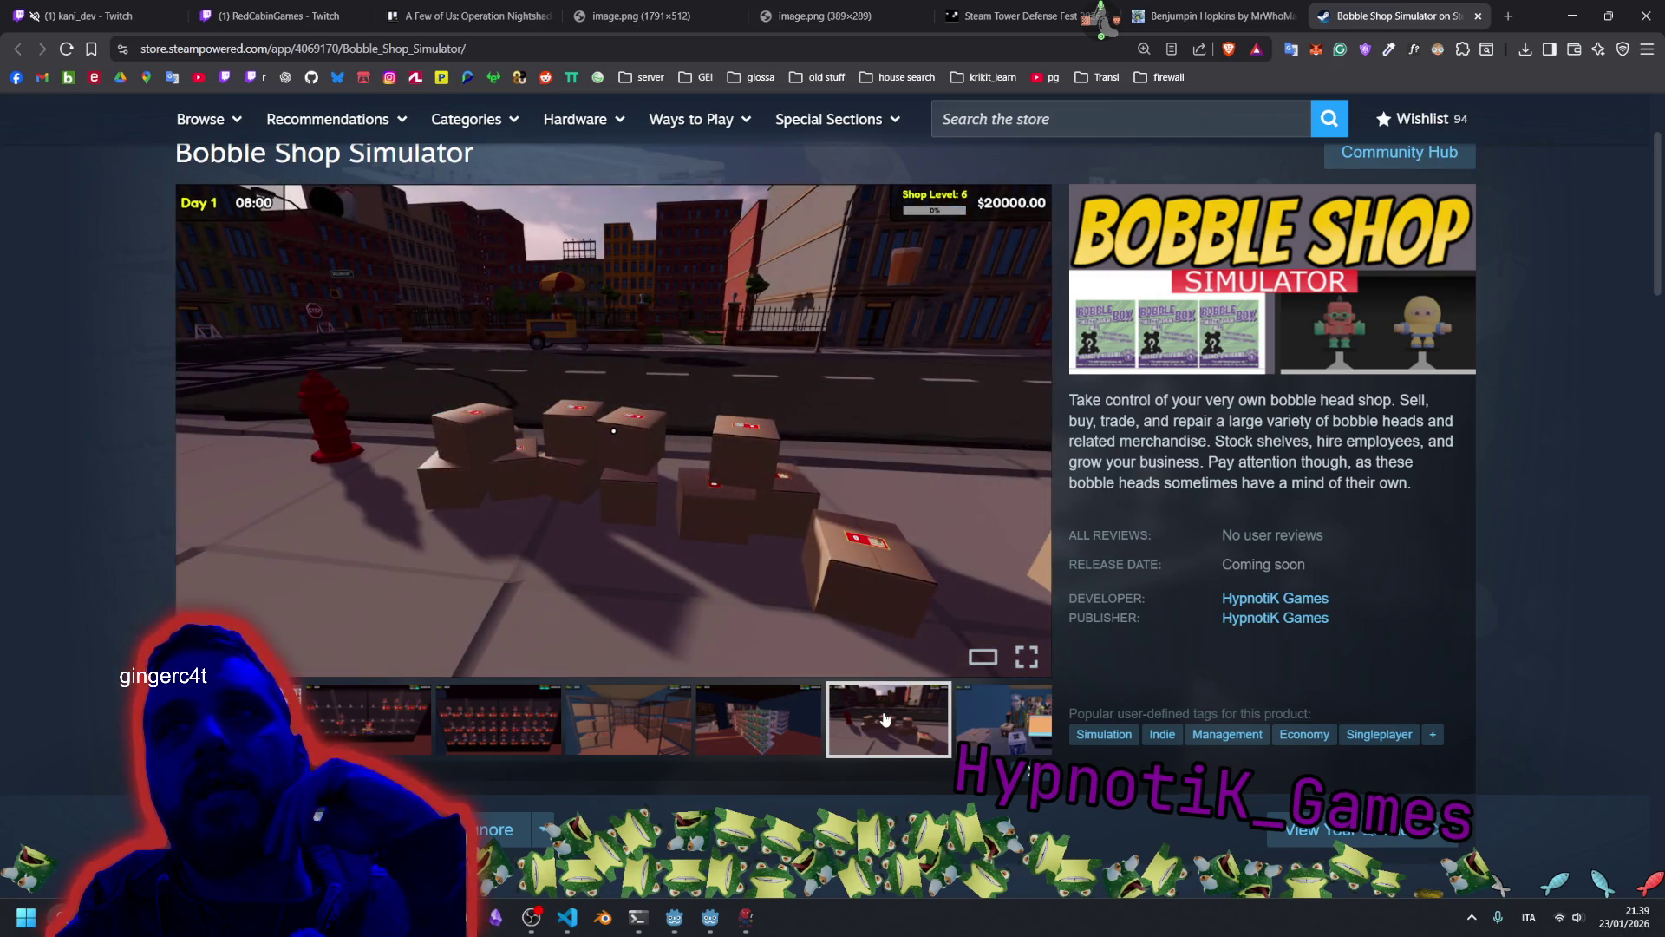
{"action": "left_click", "coordinate": [1007, 710]}
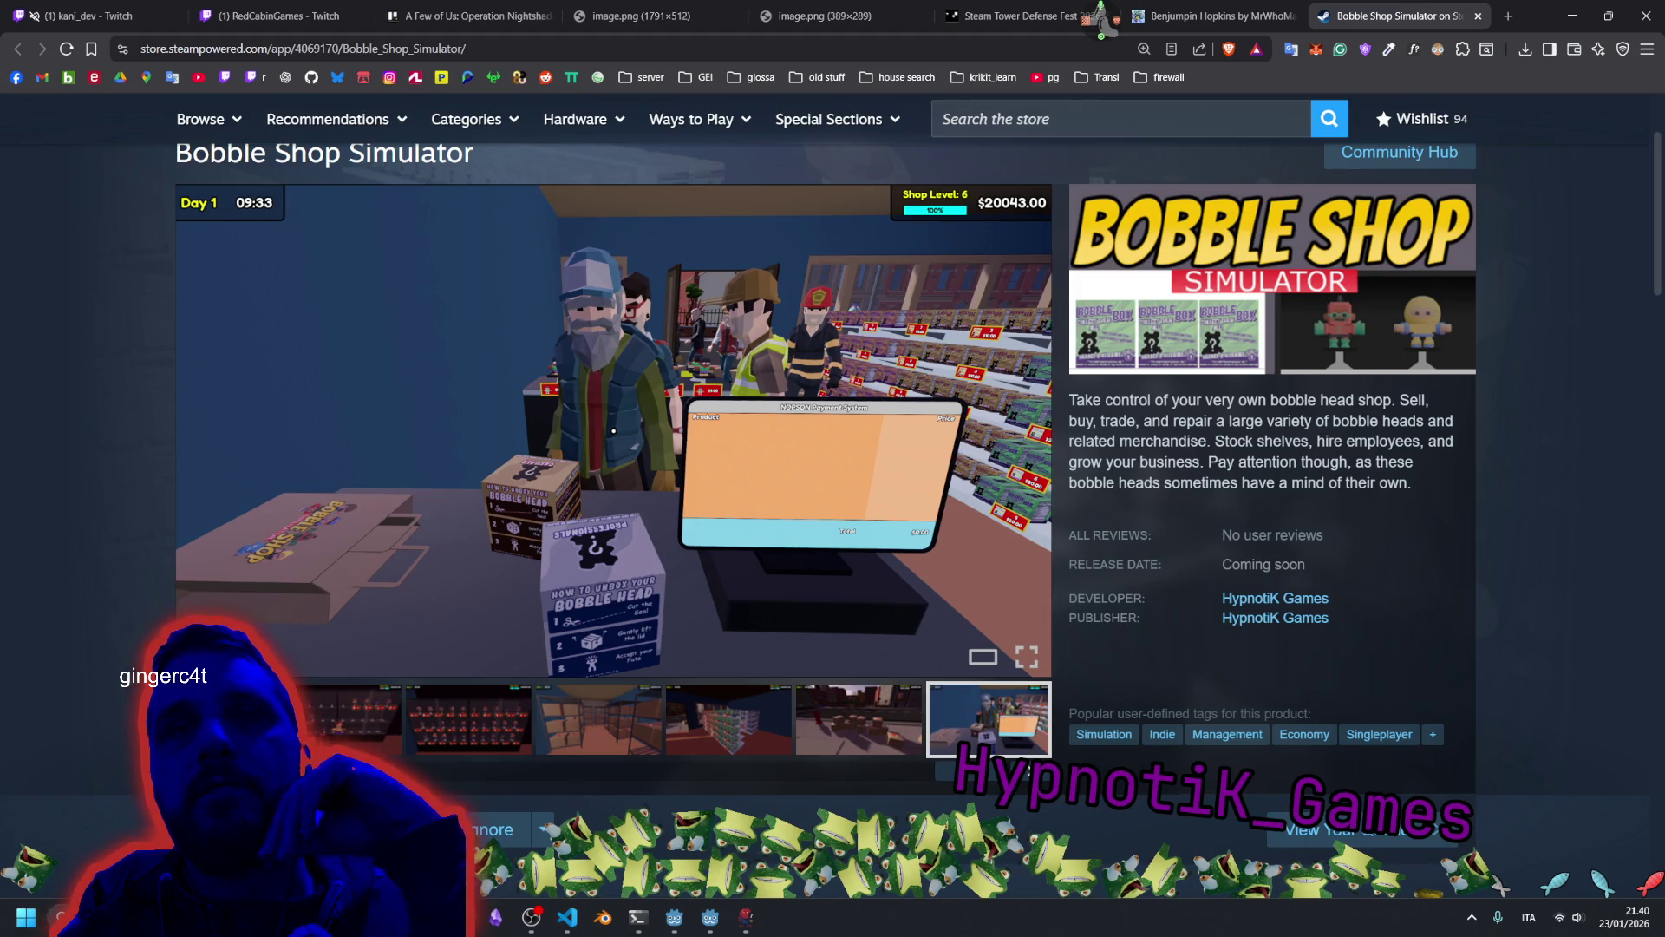
{"action": "left_click", "coordinate": [362, 702]}
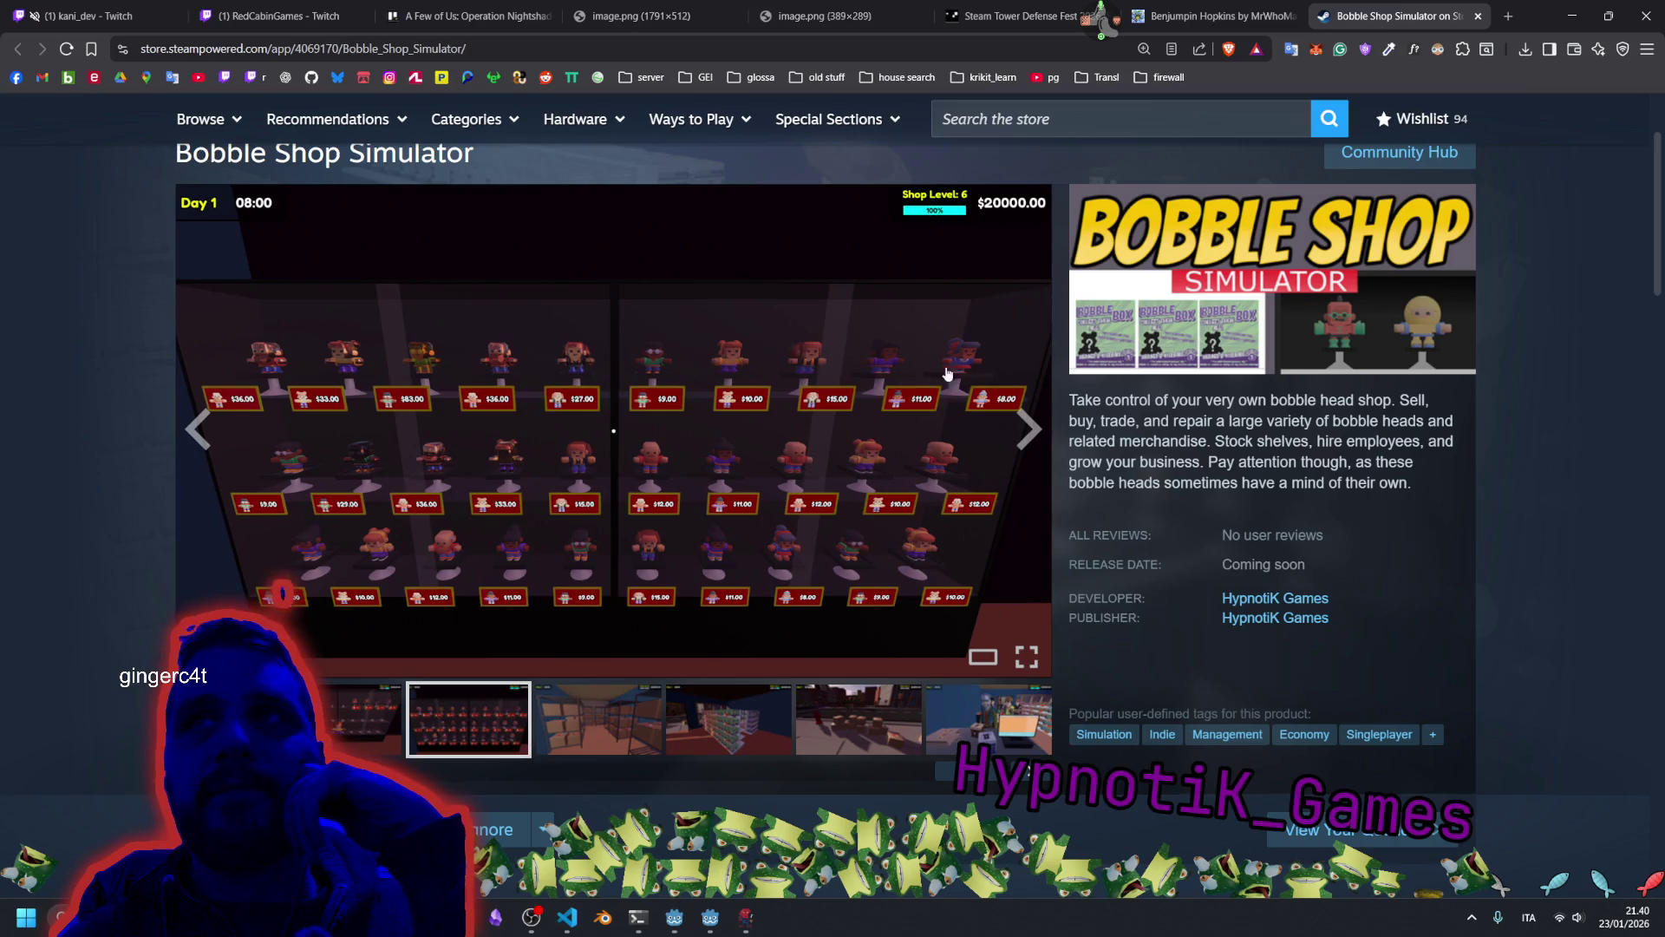
Advance through the storage room, stocked shelves and street boxes screenshots, then return to Godot.
{"action": "left_click", "coordinate": [1024, 449]}
{"action": "left_click", "coordinate": [1025, 450]}
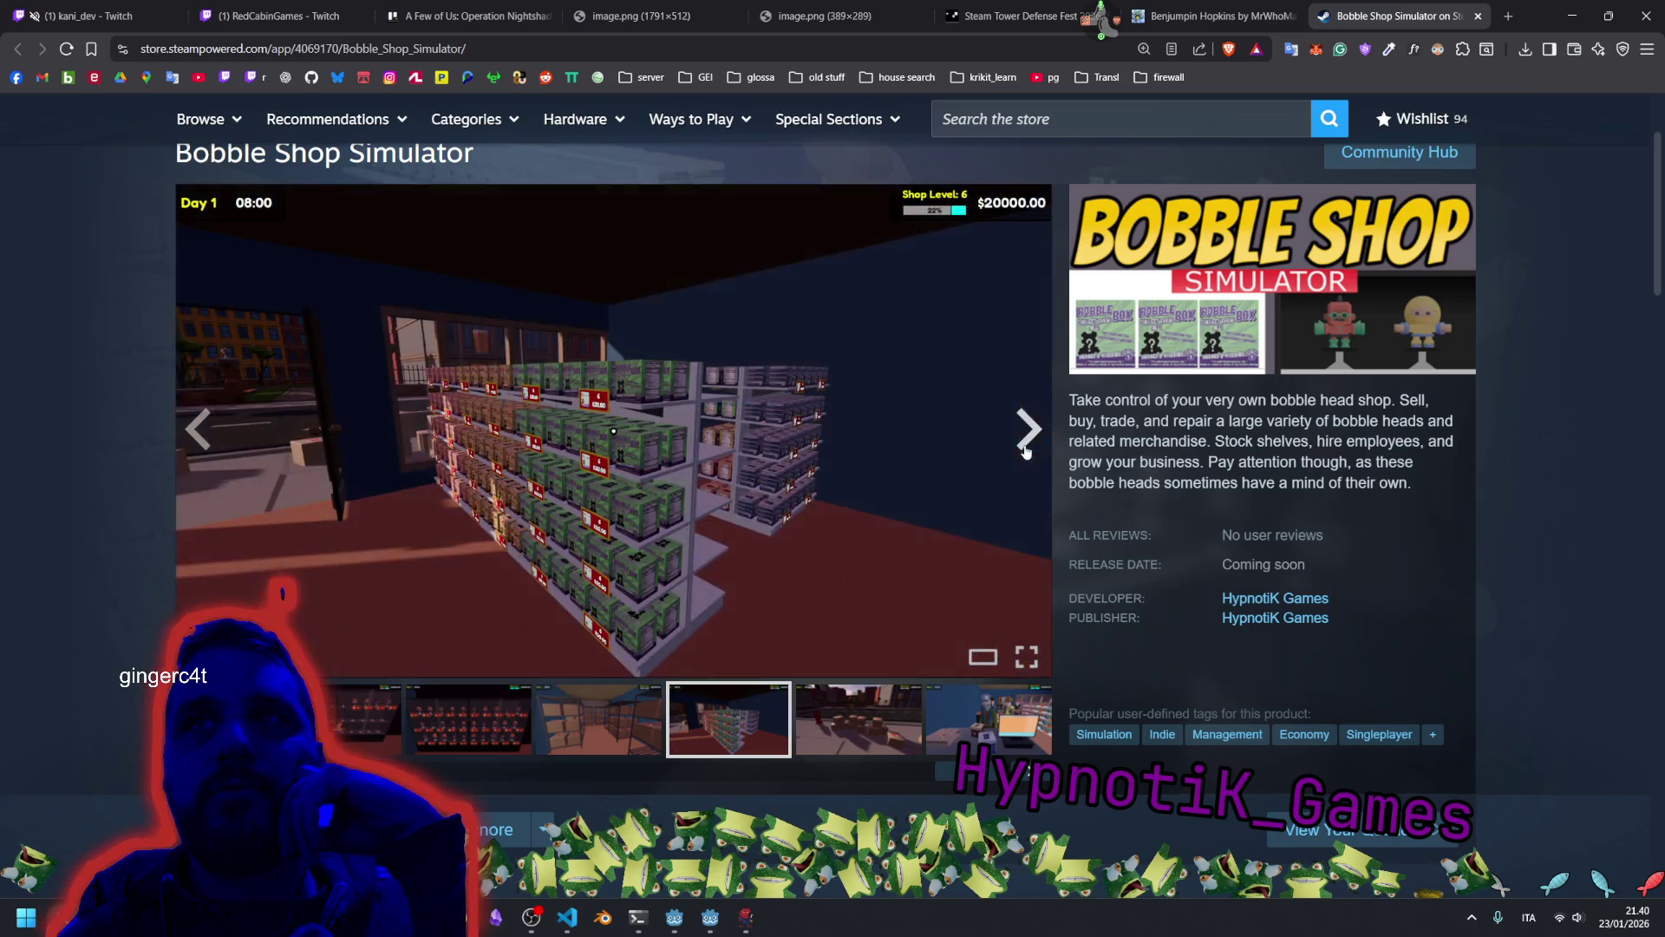
{"action": "left_click", "coordinate": [1024, 449]}
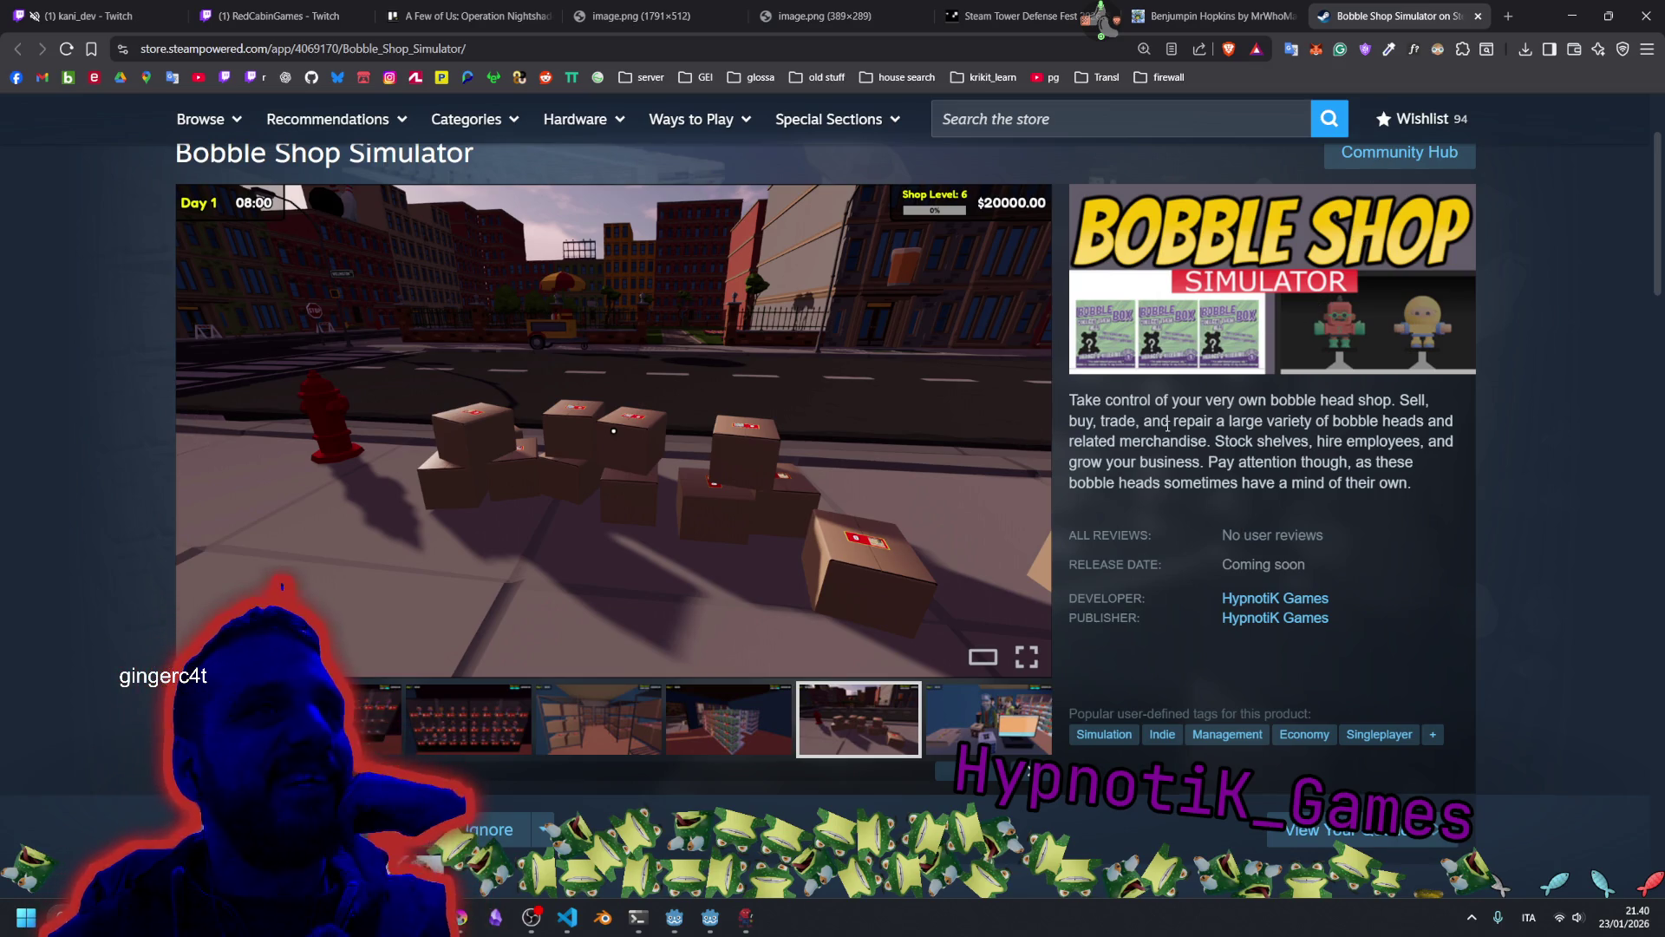
{"action": "left_click", "coordinate": [709, 917]}
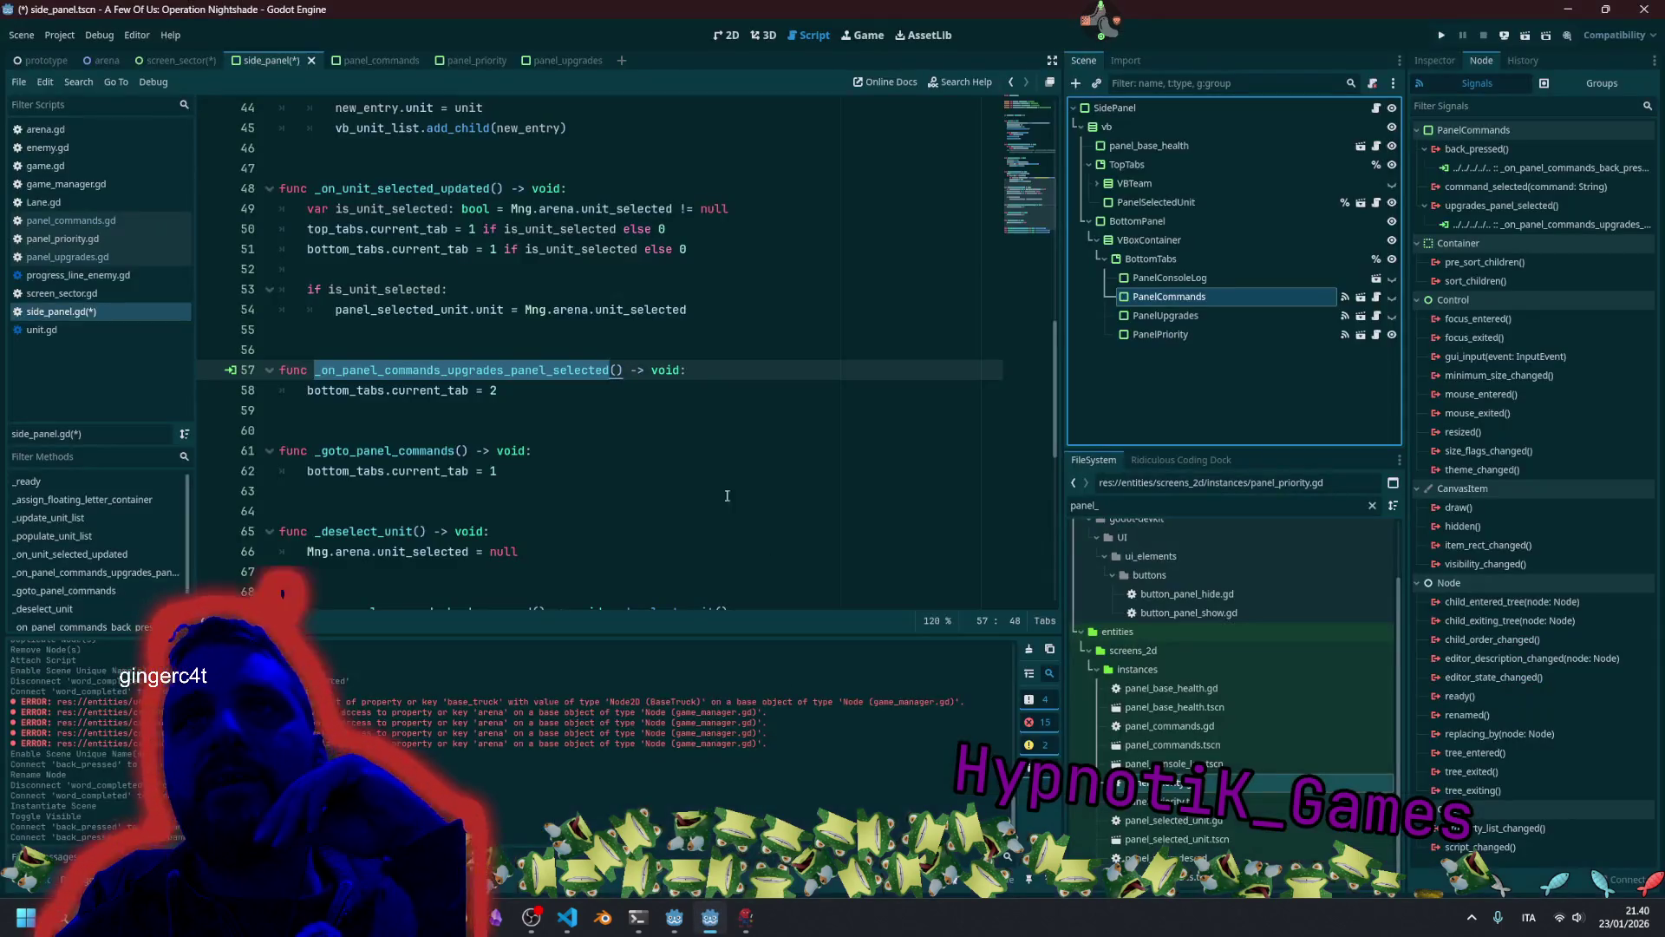
Review _on_panel_commands_upgrades_panel_selected, then open panel_commands.gd from PanelCommands' script icon.
{"action": "left_click", "coordinate": [574, 394]}
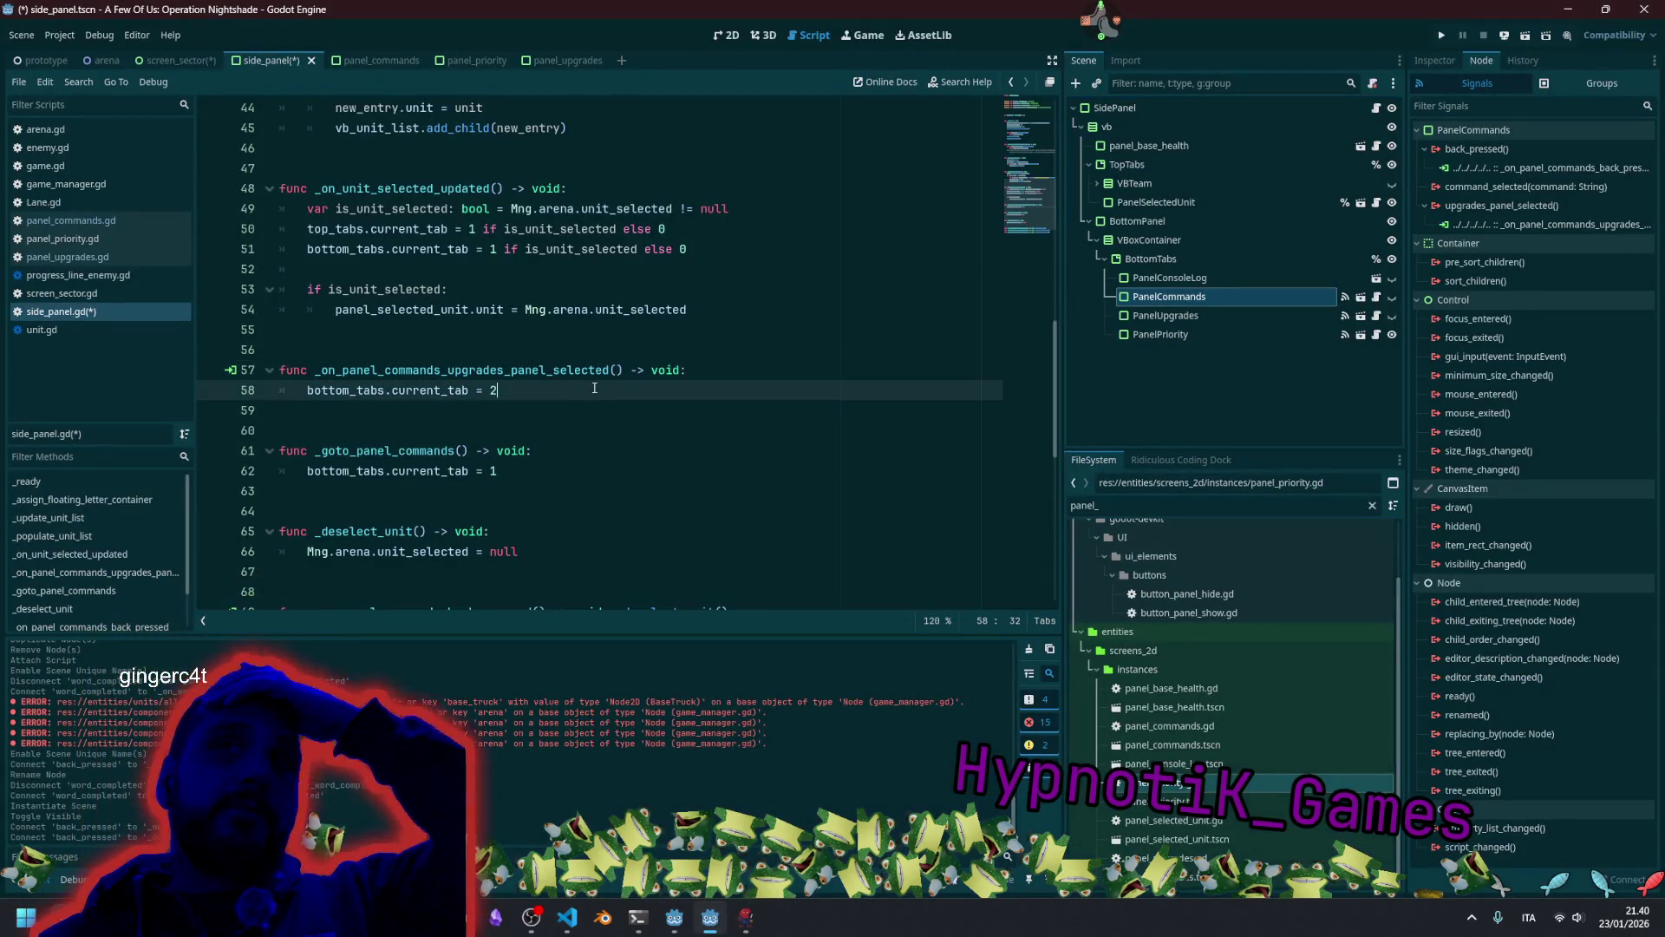
{"action": "double_click", "coordinate": [503, 374]}
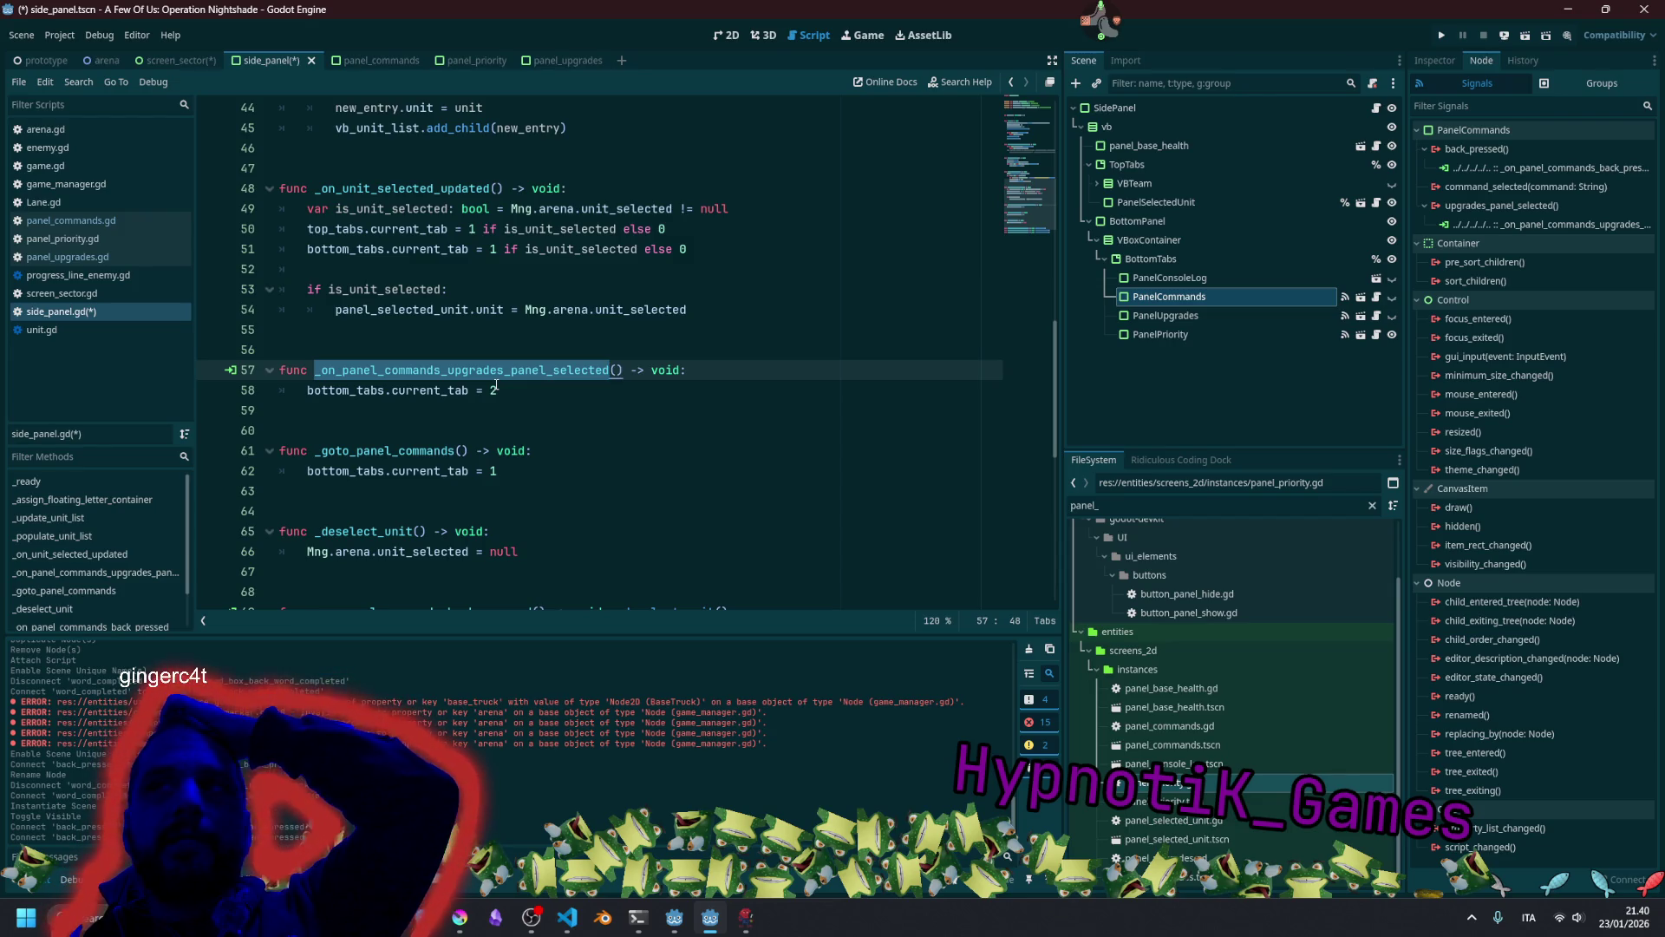
{"action": "left_click", "coordinate": [509, 413]}
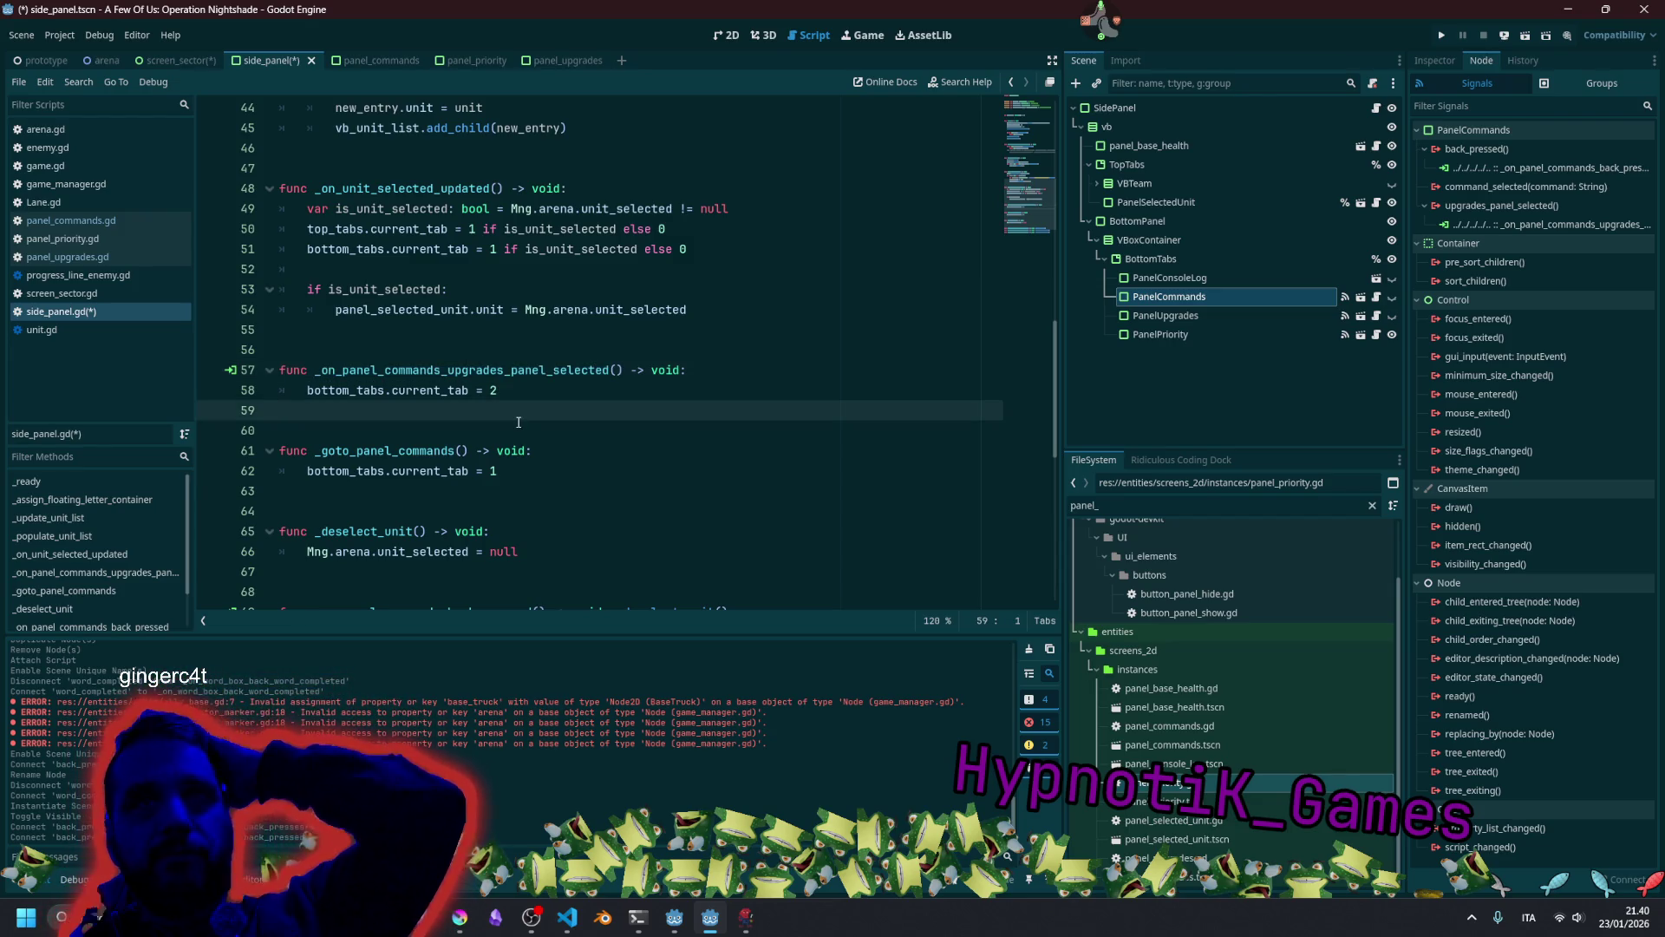
{"action": "scroll", "coordinate": [518, 422], "scroll_direction": "down", "scroll_amount": 2}
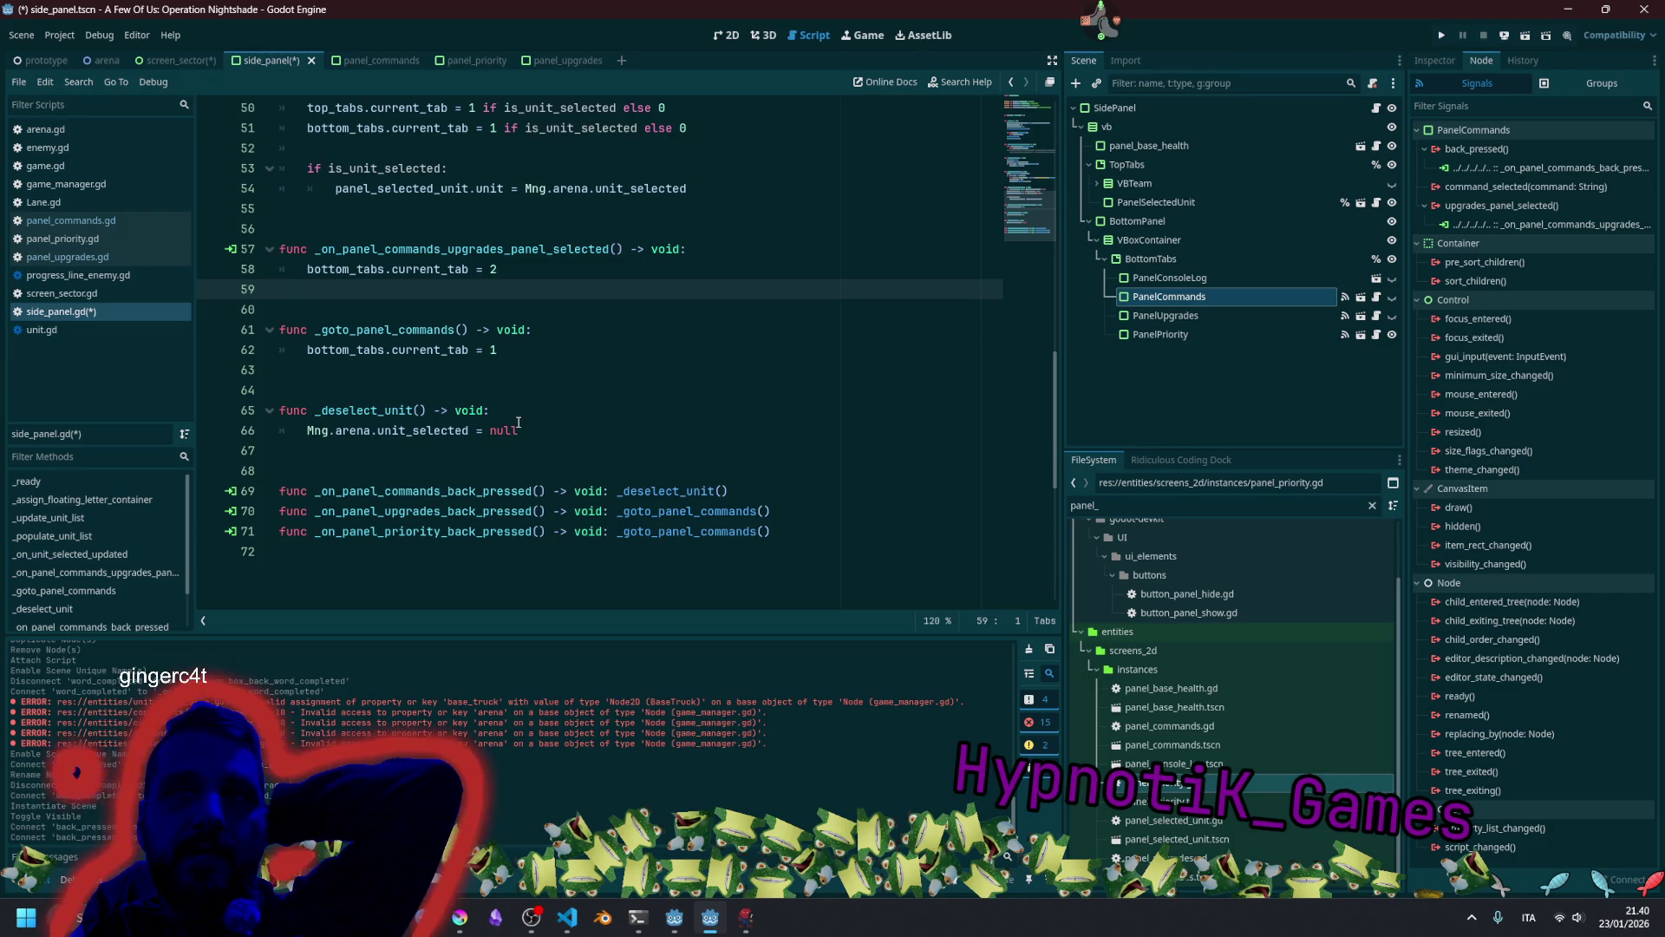
{"action": "left_click", "coordinate": [1201, 300]}
{"action": "left_click", "coordinate": [1378, 297]}
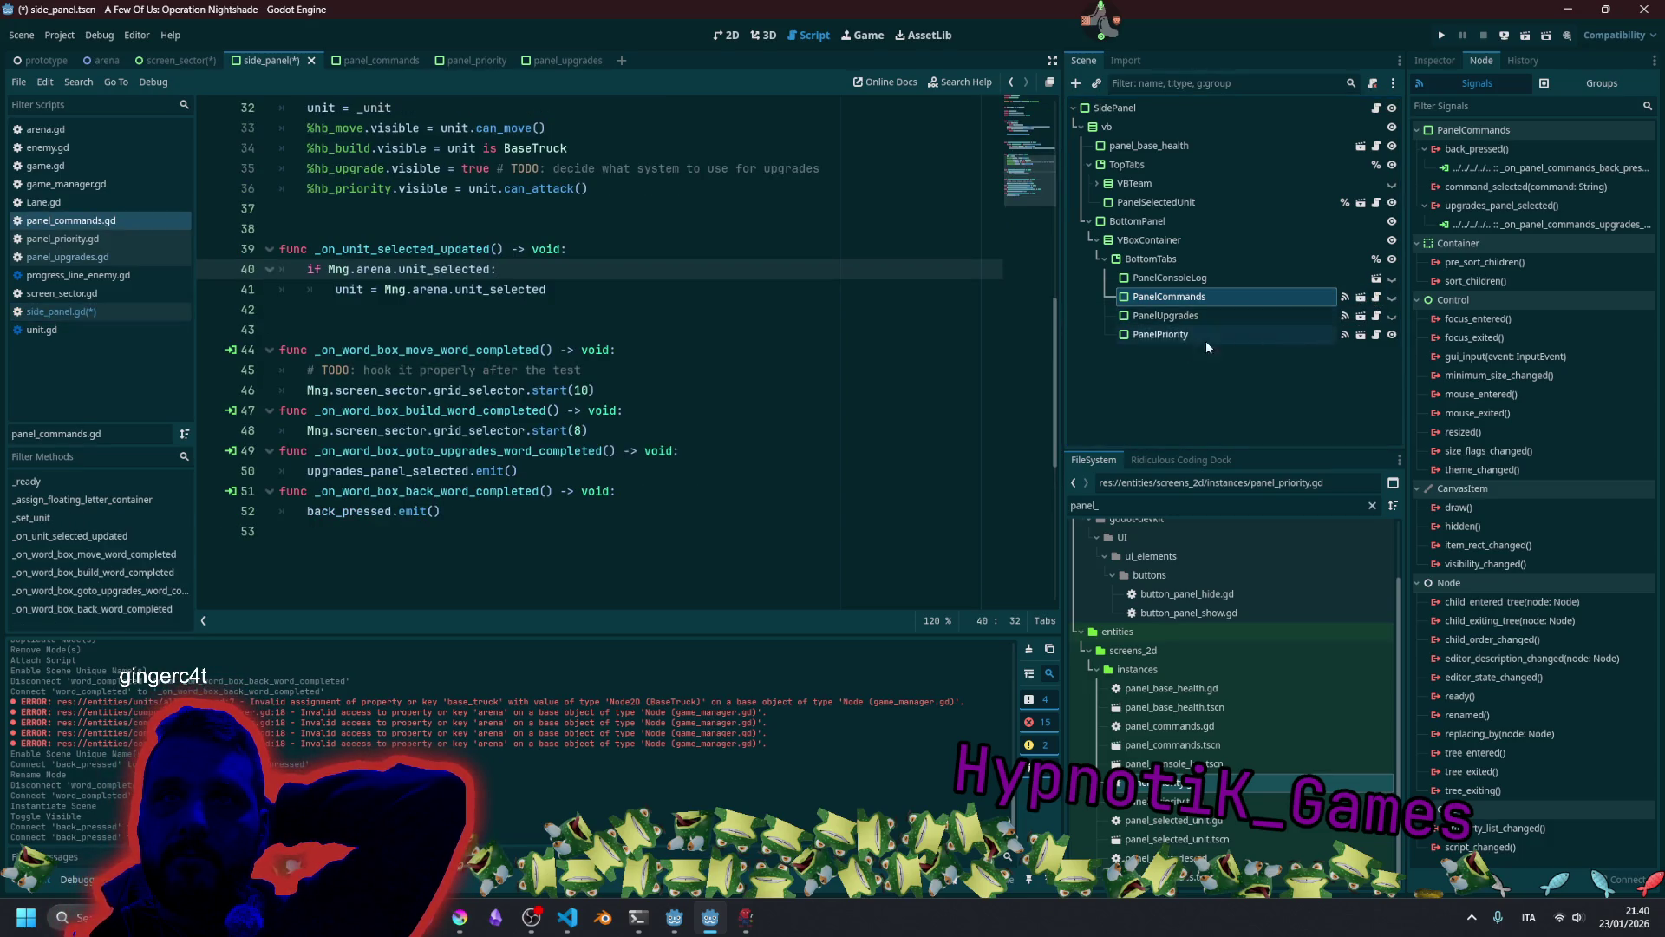
In panel_commands, expand hb_priority and select word_box_priority to view its signals.
{"action": "double_click", "coordinate": [355, 475]}
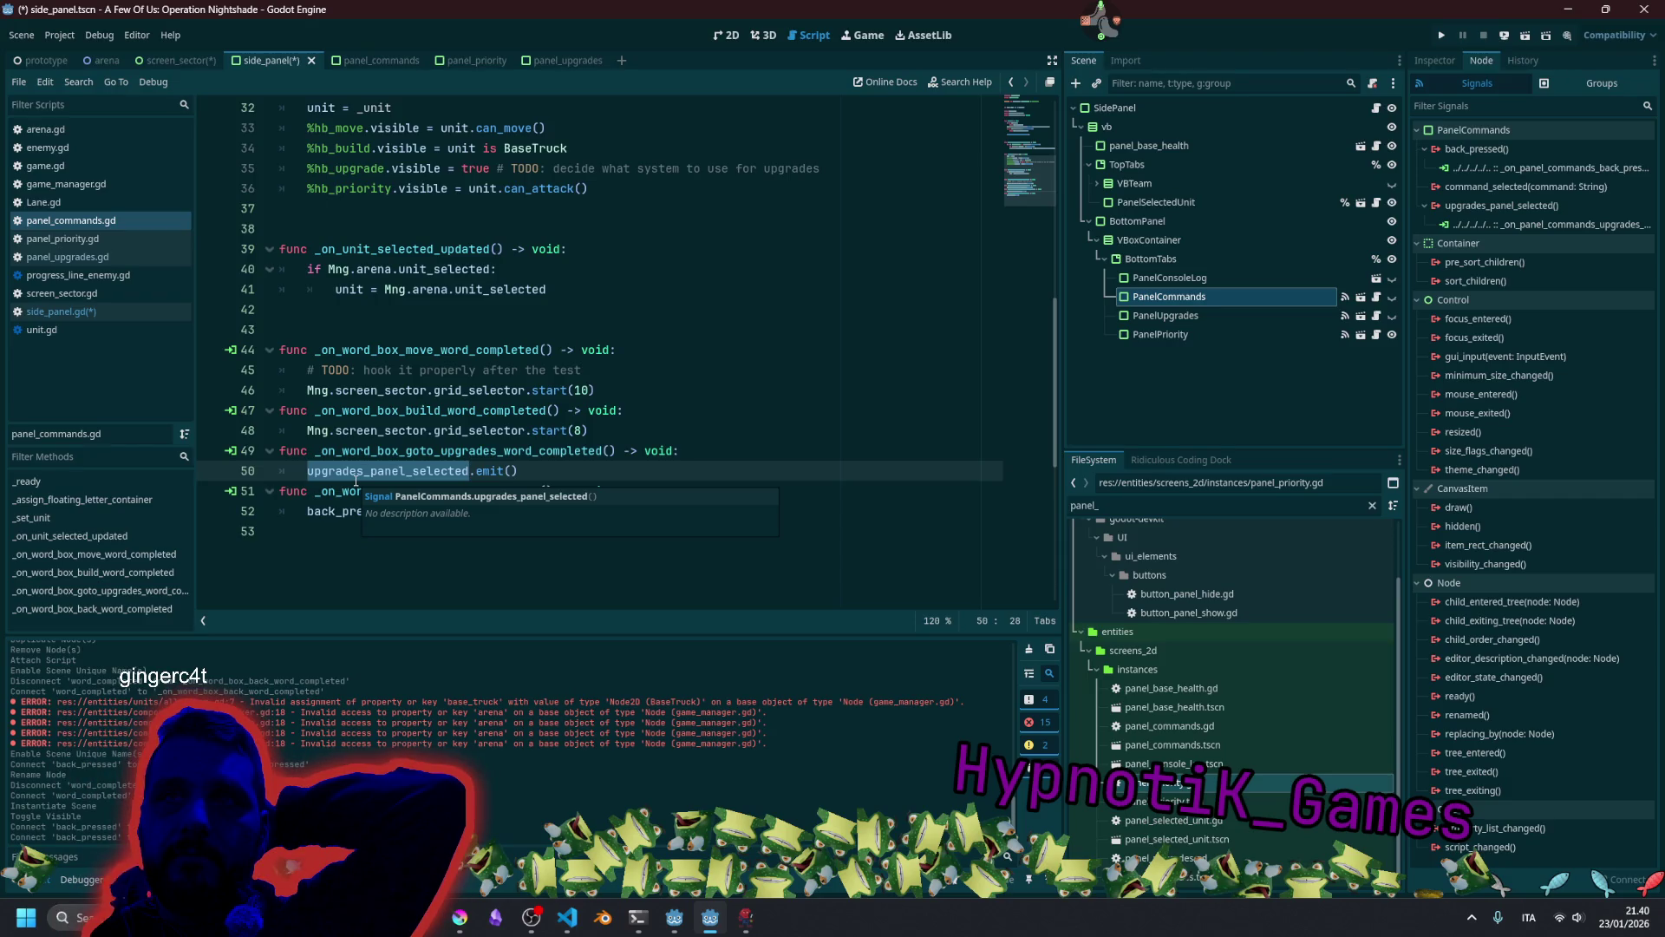
{"action": "left_click", "coordinate": [554, 432]}
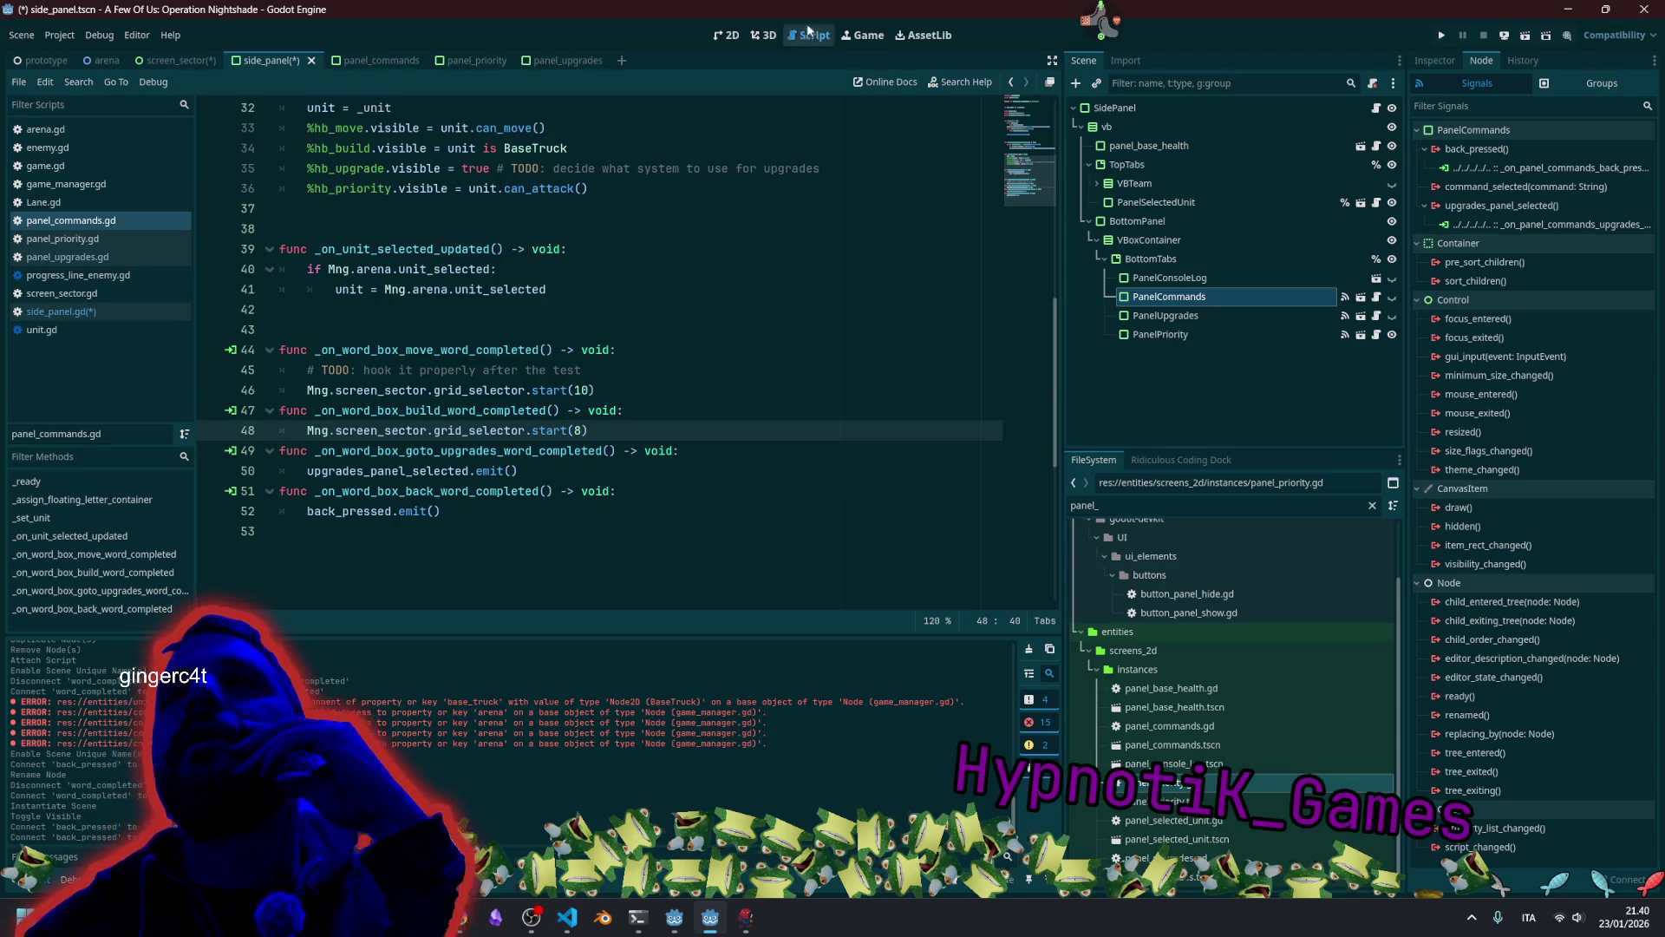
{"action": "left_click", "coordinate": [422, 59]}
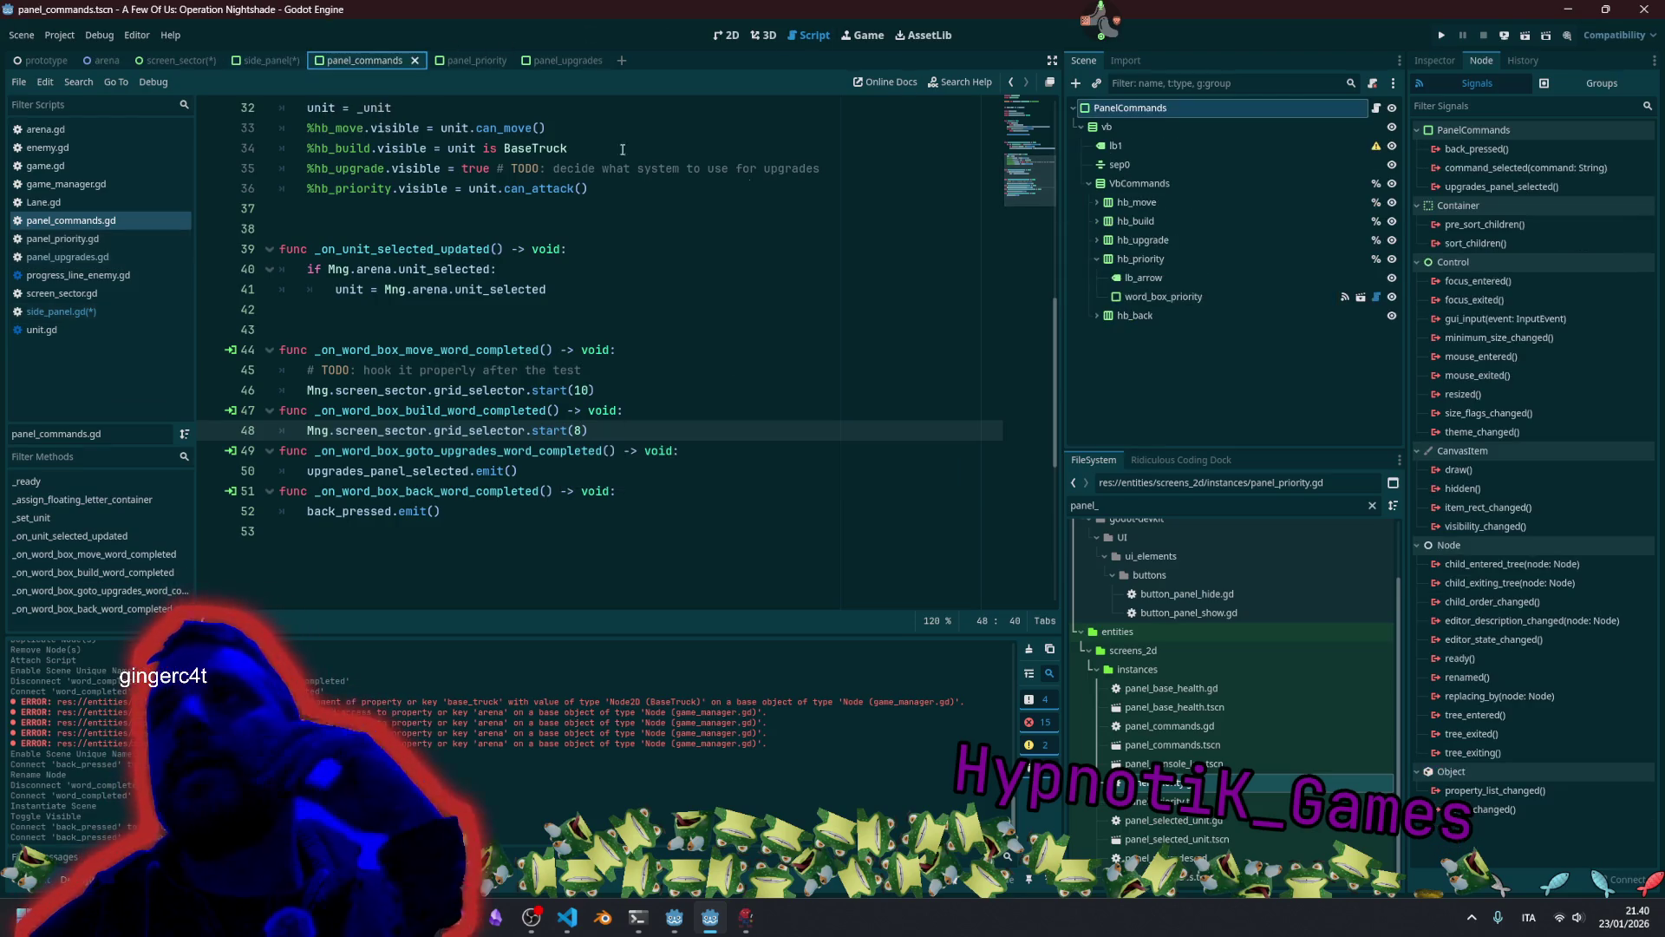
{"action": "left_click", "coordinate": [1165, 260]}
{"action": "left_click", "coordinate": [1171, 297]}
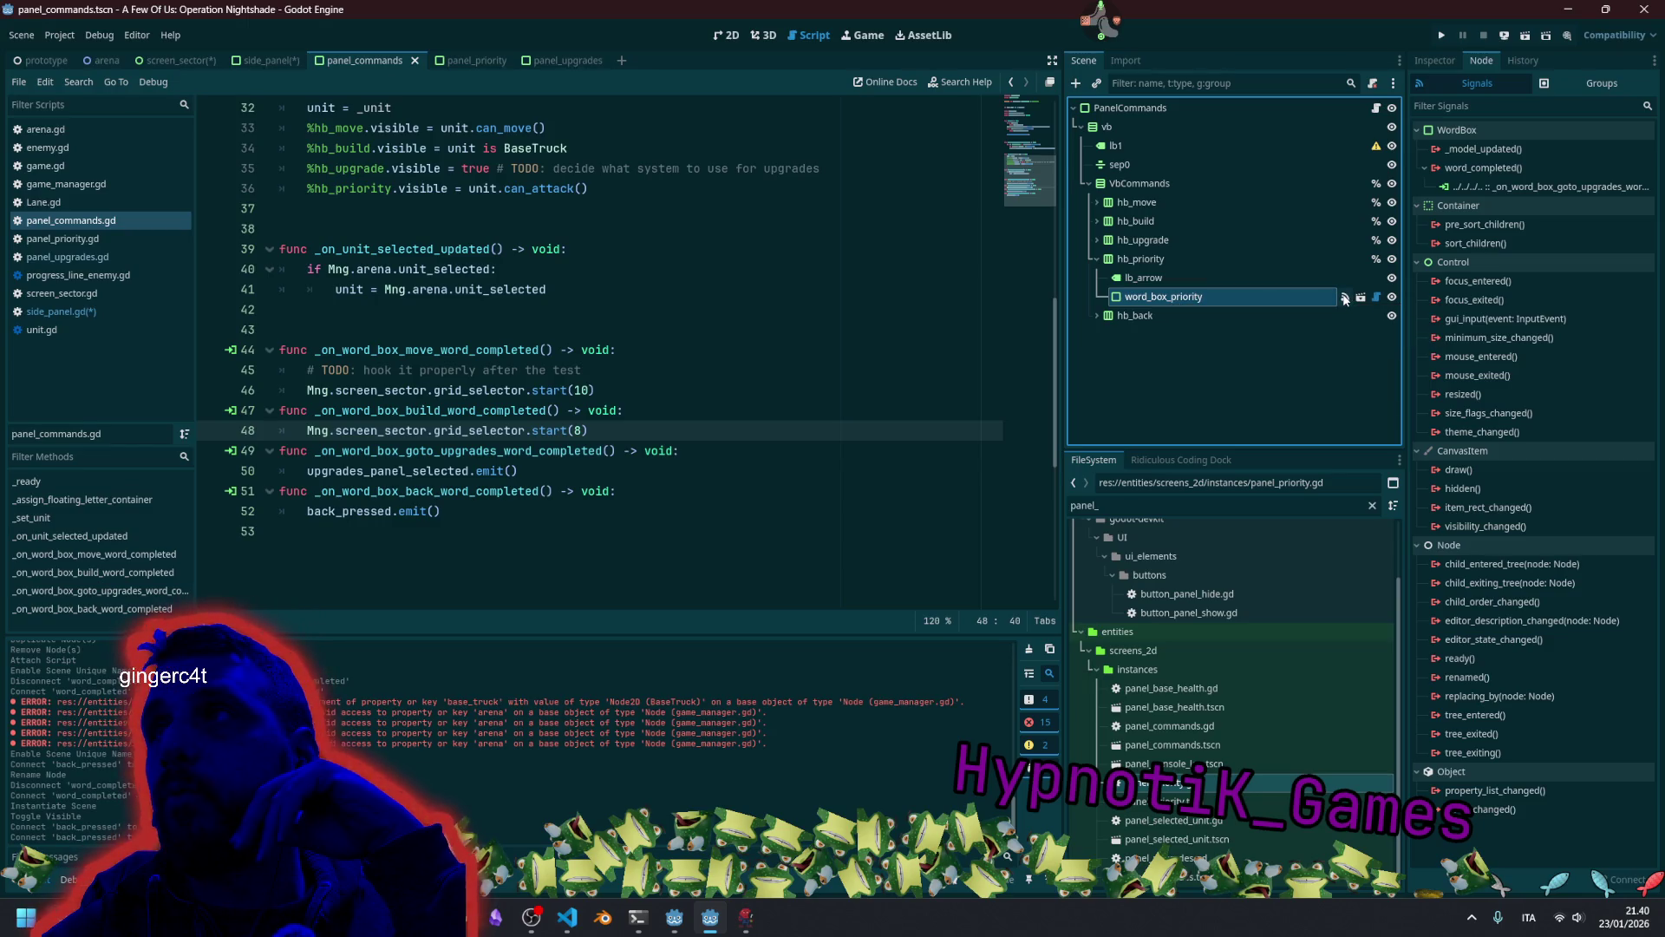
Disconnect word_completed from the goto-upgrades handler and connect it to a new _on_word_box_priority_word_completed method.
{"action": "right_click", "coordinate": [1524, 186]}
{"action": "left_click", "coordinate": [1563, 229]}
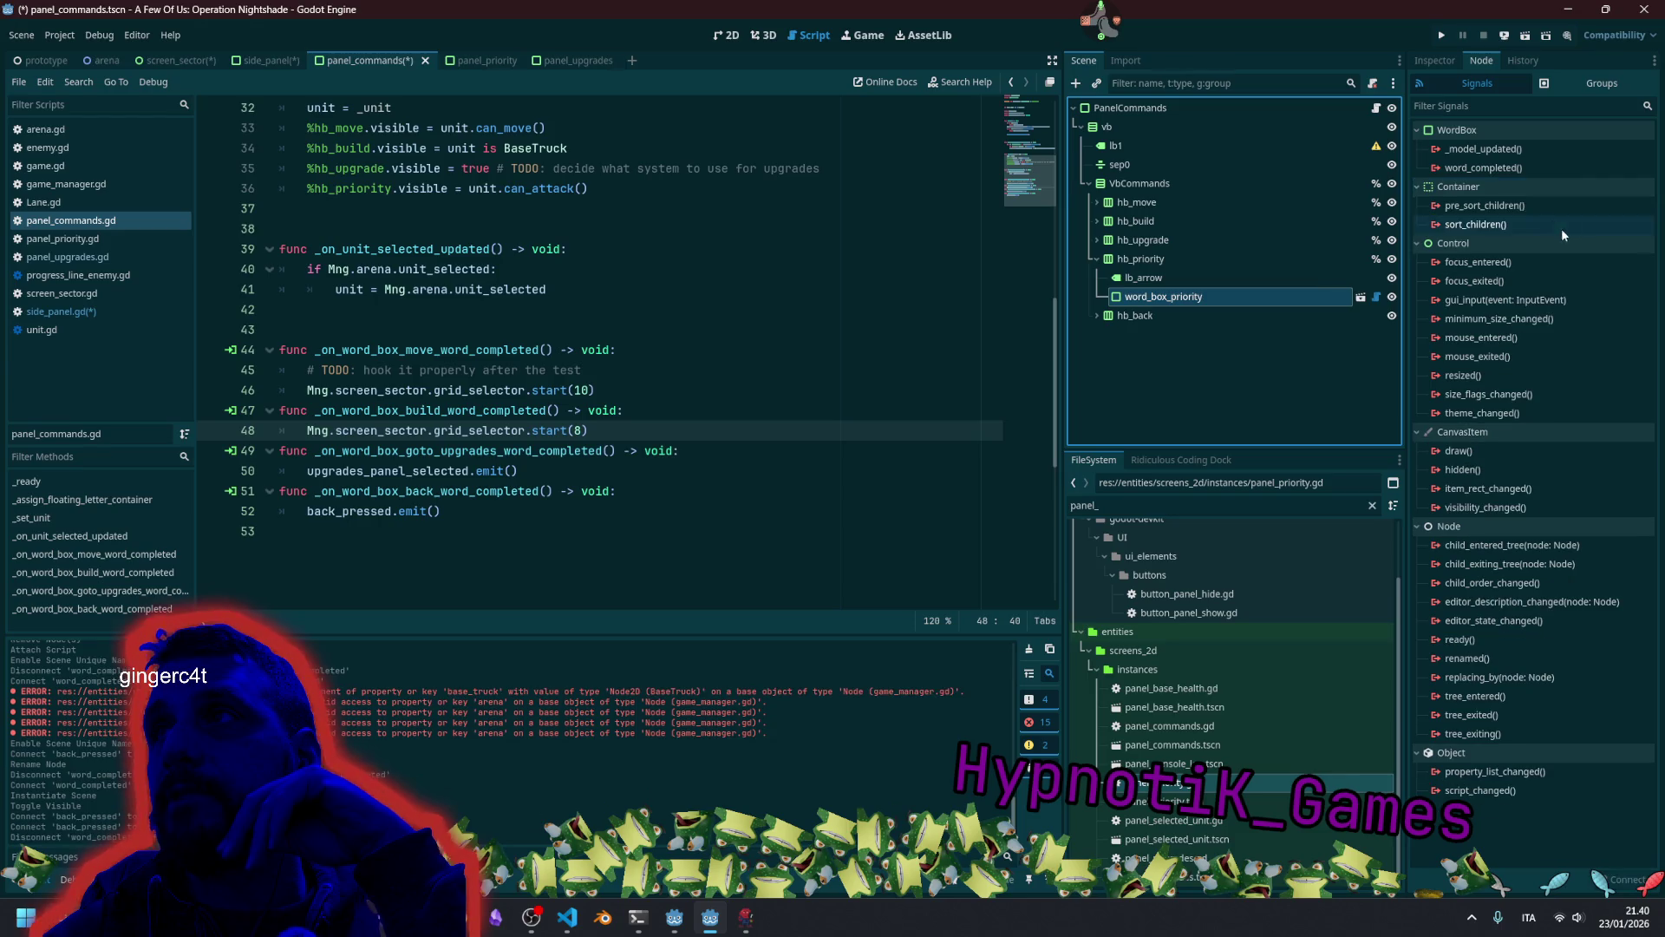
{"action": "double_click", "coordinate": [1483, 168]}
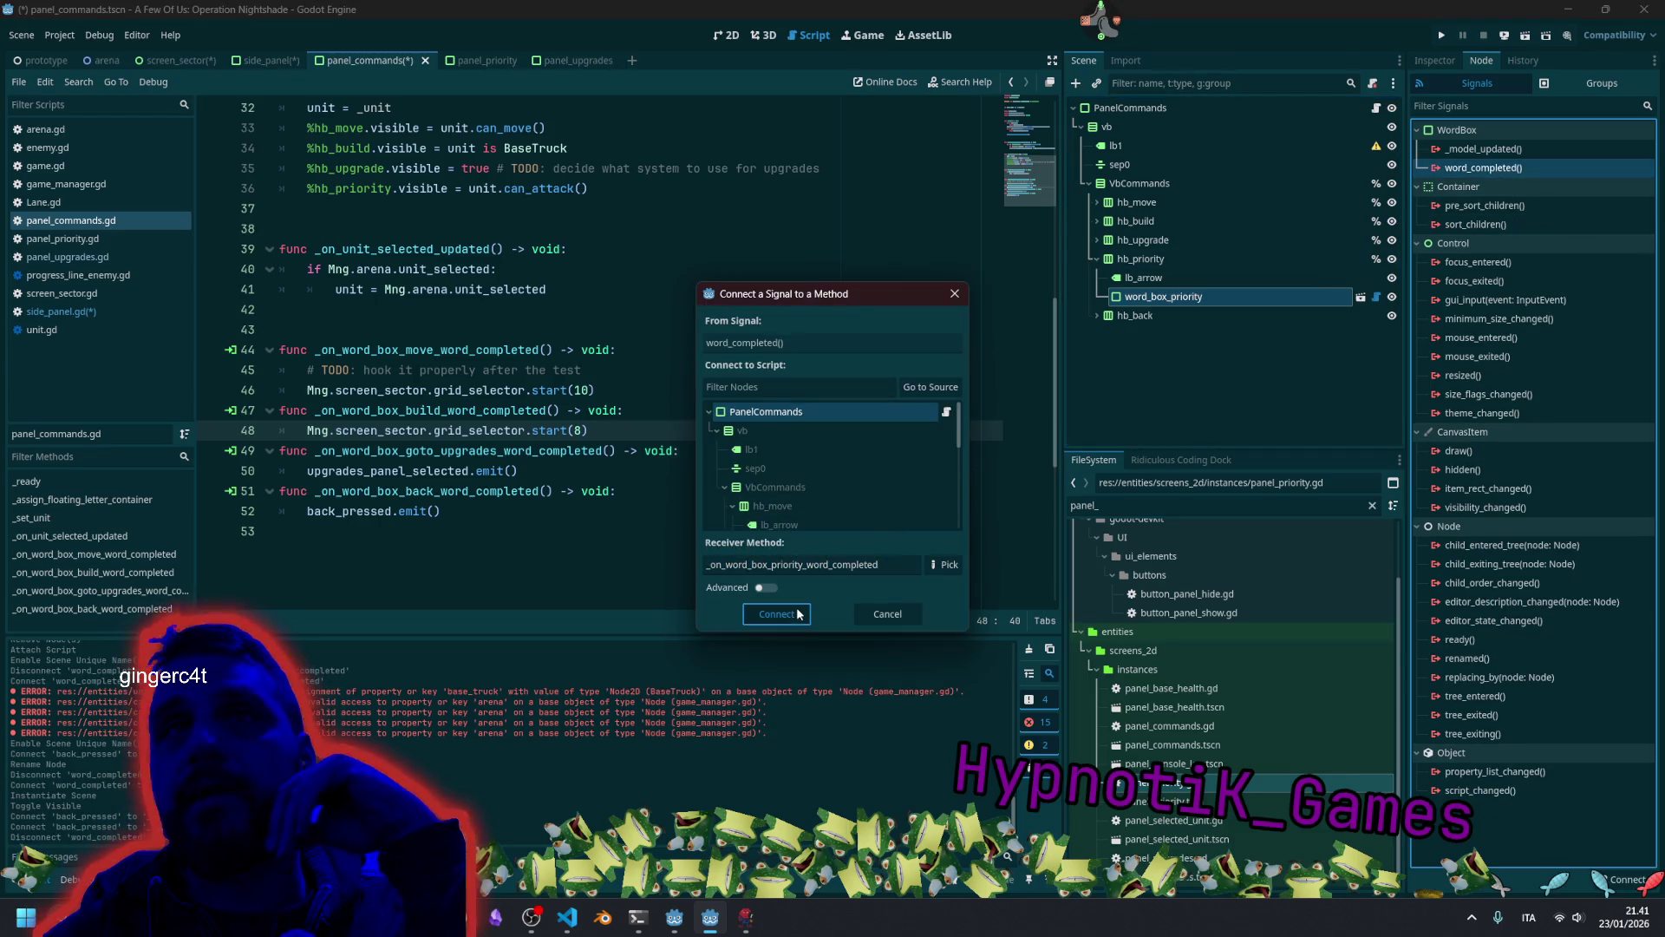
{"action": "left_click", "coordinate": [777, 615]}
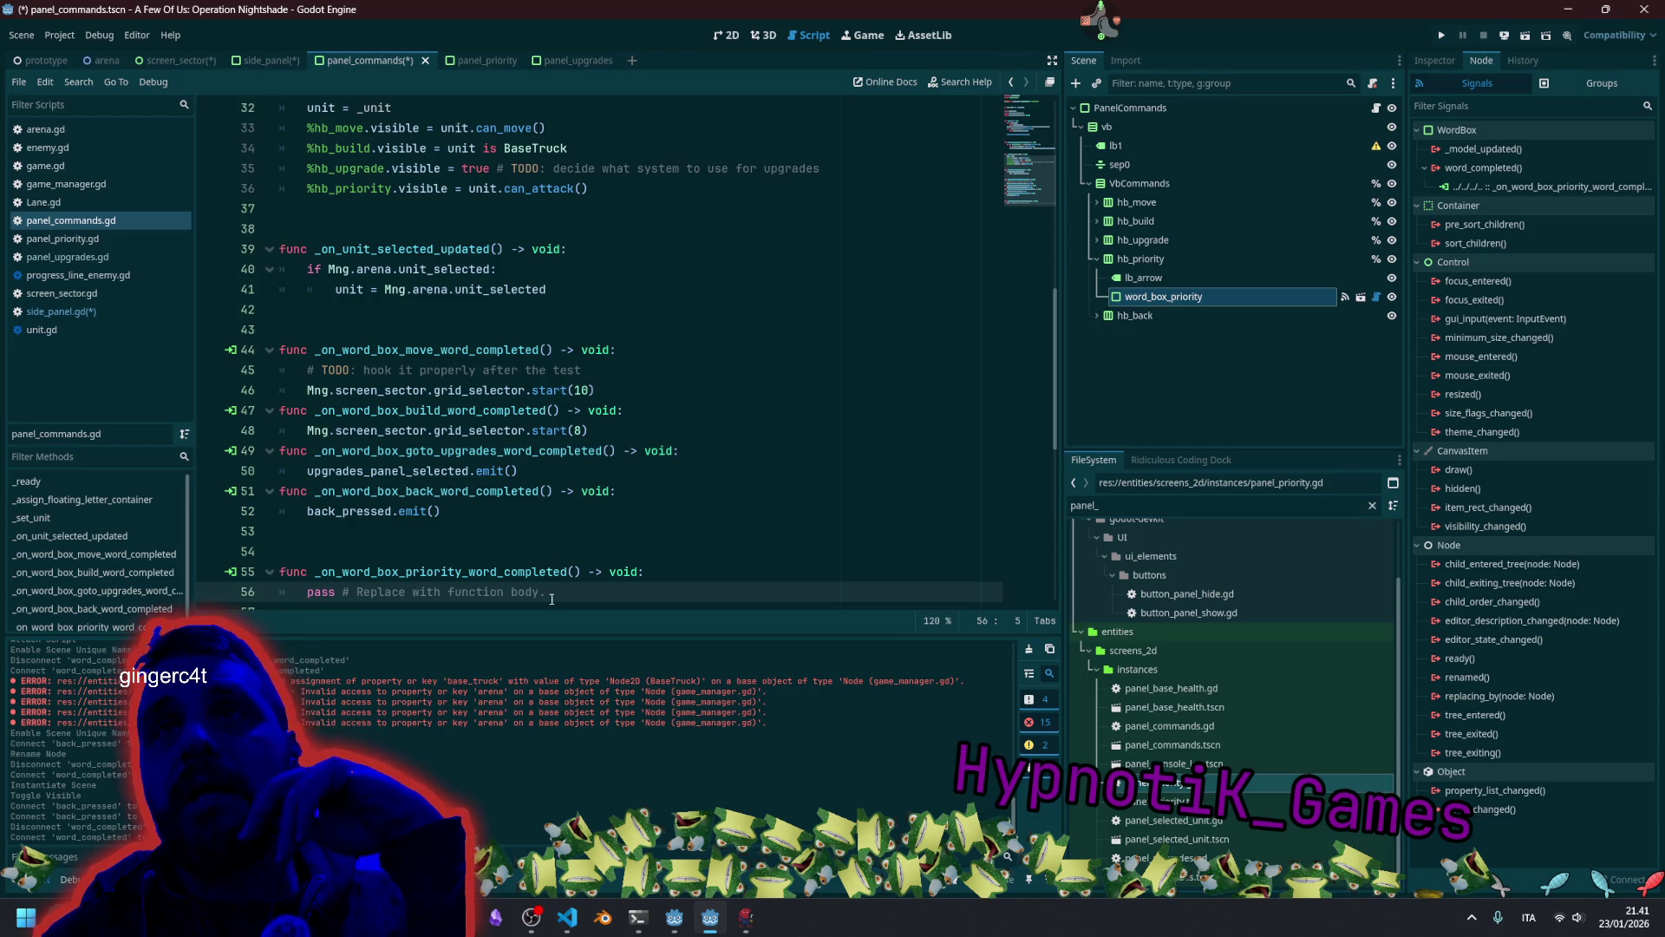
Move the new priority handler stub above the back handler with Alt+Up.
{"action": "key", "text": "End"}
{"action": "key", "text": "shift+Home"}
{"action": "key", "text": "shift+Up"}
{"action": "key", "text": "shift+Home"}
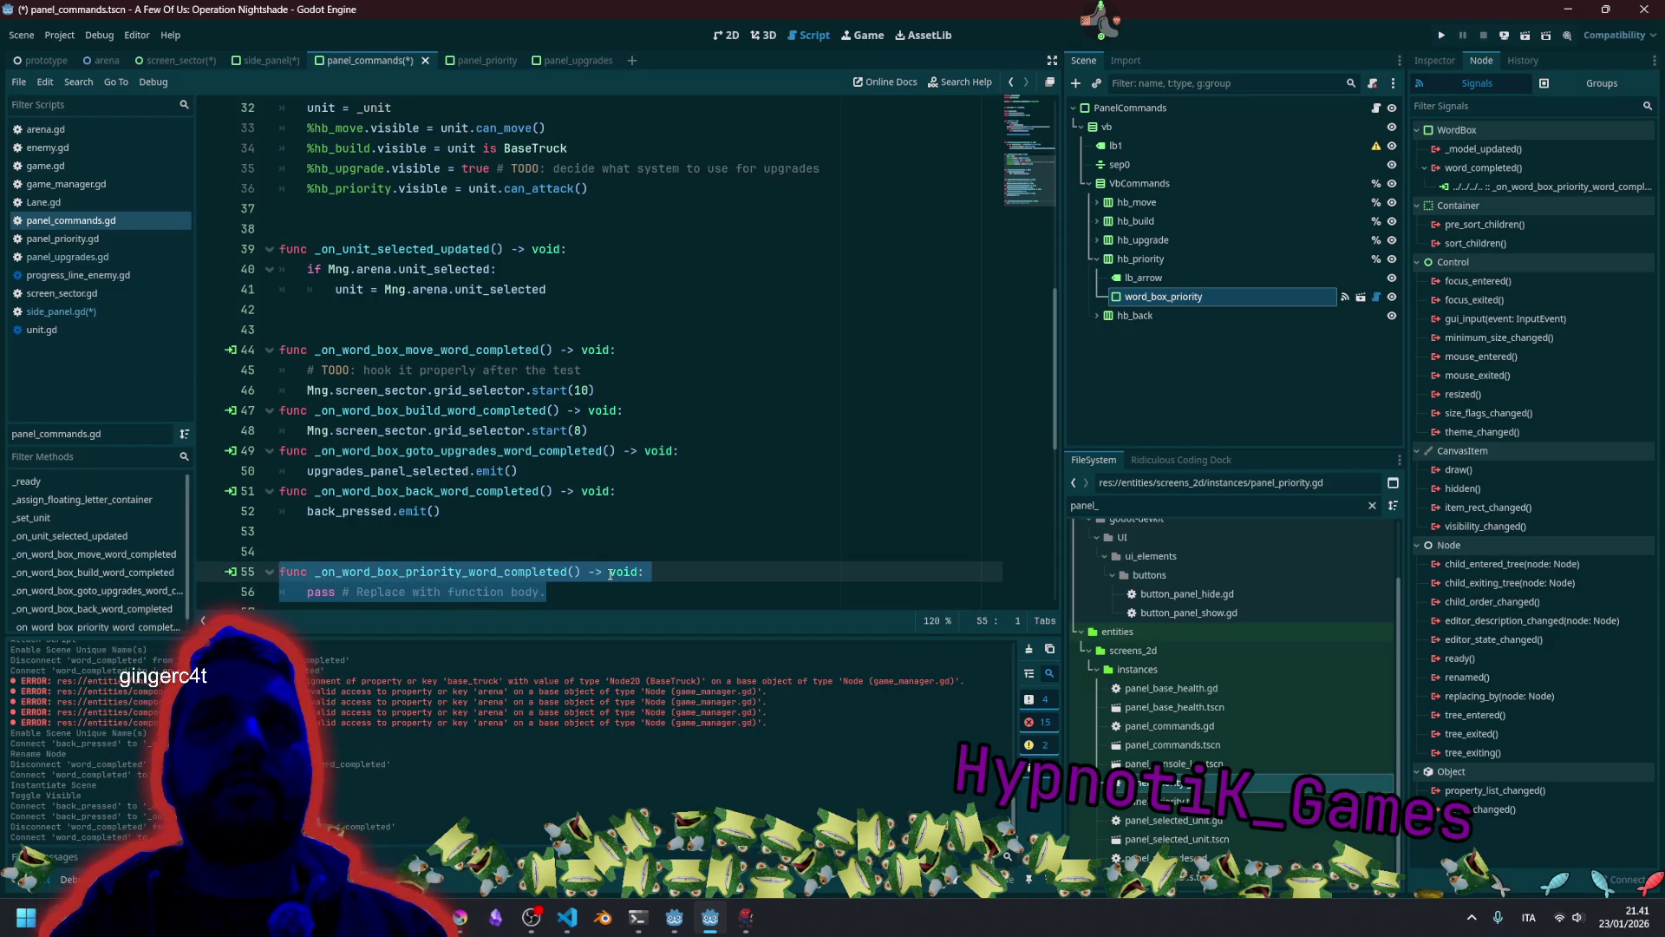
{"action": "key", "text": "alt+Up"}
{"action": "key", "text": "alt+Up"}
{"action": "key", "text": "alt+Up"}
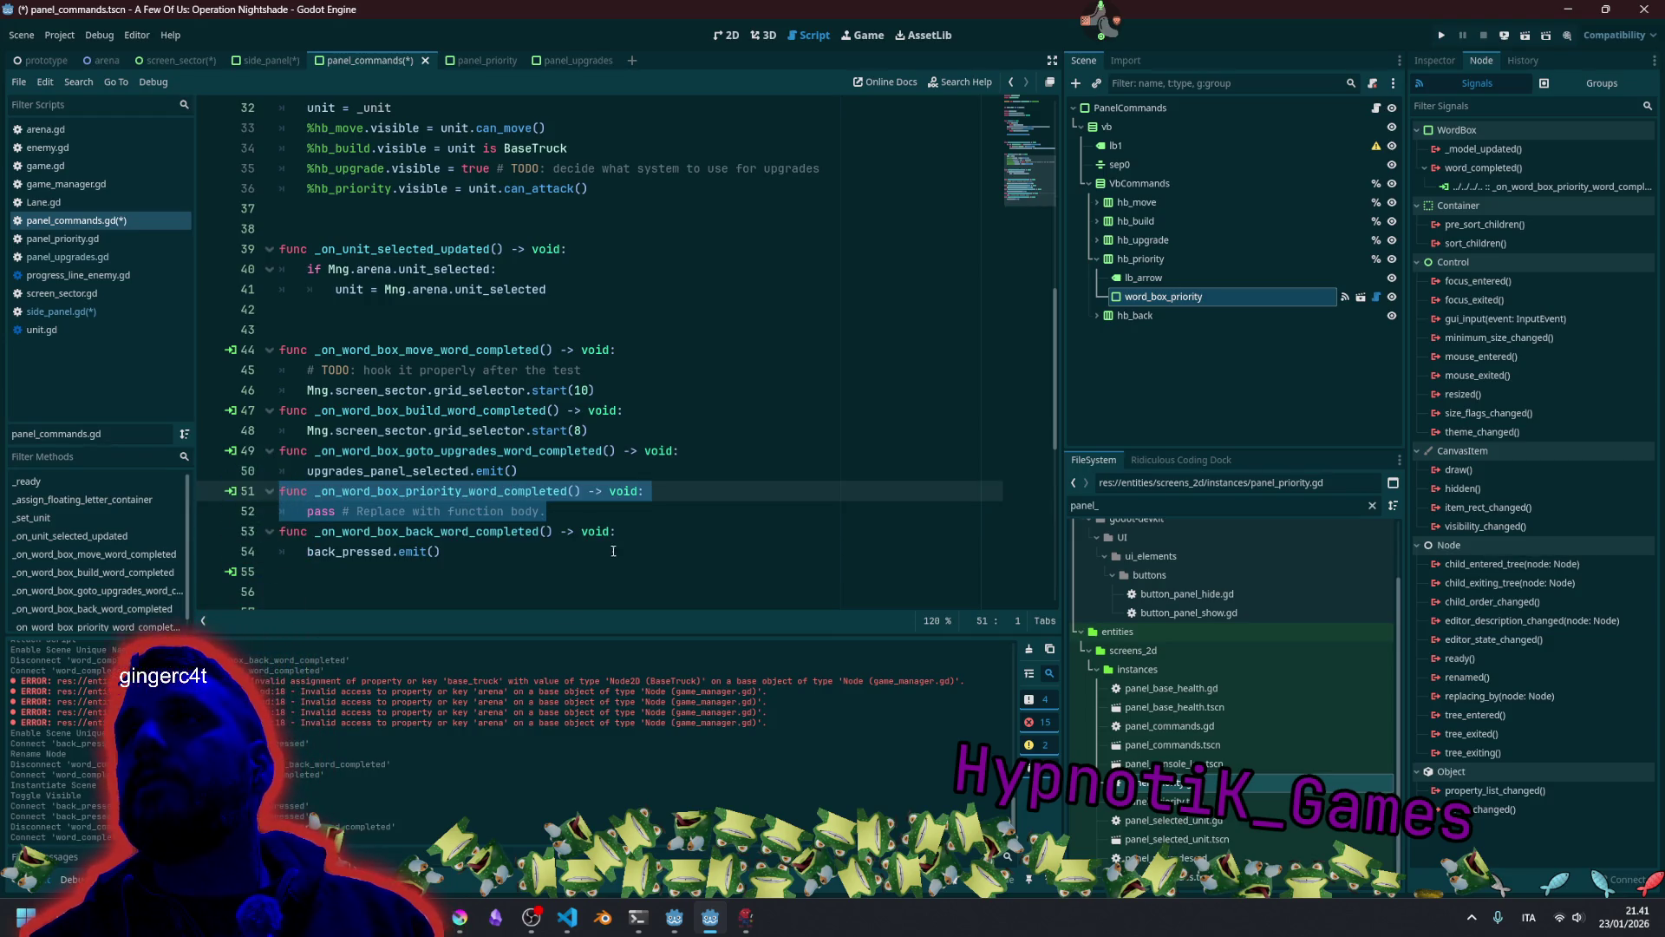
{"action": "left_click", "coordinate": [317, 469]}
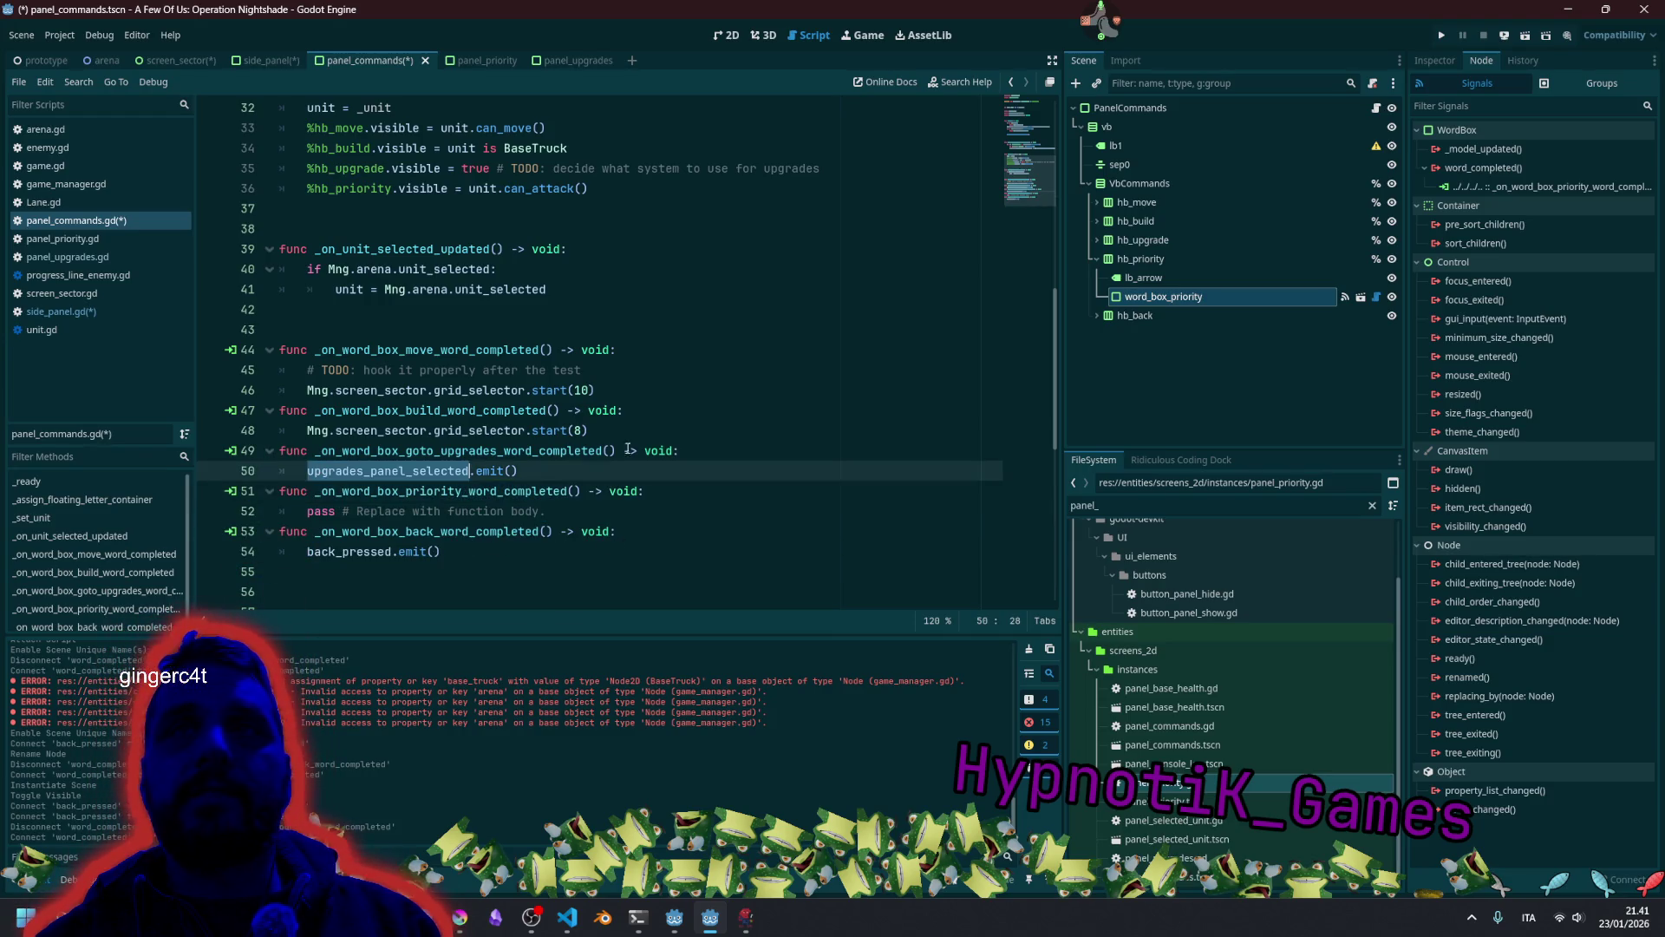
Duplicate the upgrades_panel_selected signal line and rename the copy to priority_panel_selected.
{"action": "scroll", "coordinate": [389, 252], "scroll_direction": "up", "scroll_amount": 10}
{"action": "left_click", "coordinate": [389, 253]}
{"action": "left_click", "coordinate": [406, 290]}
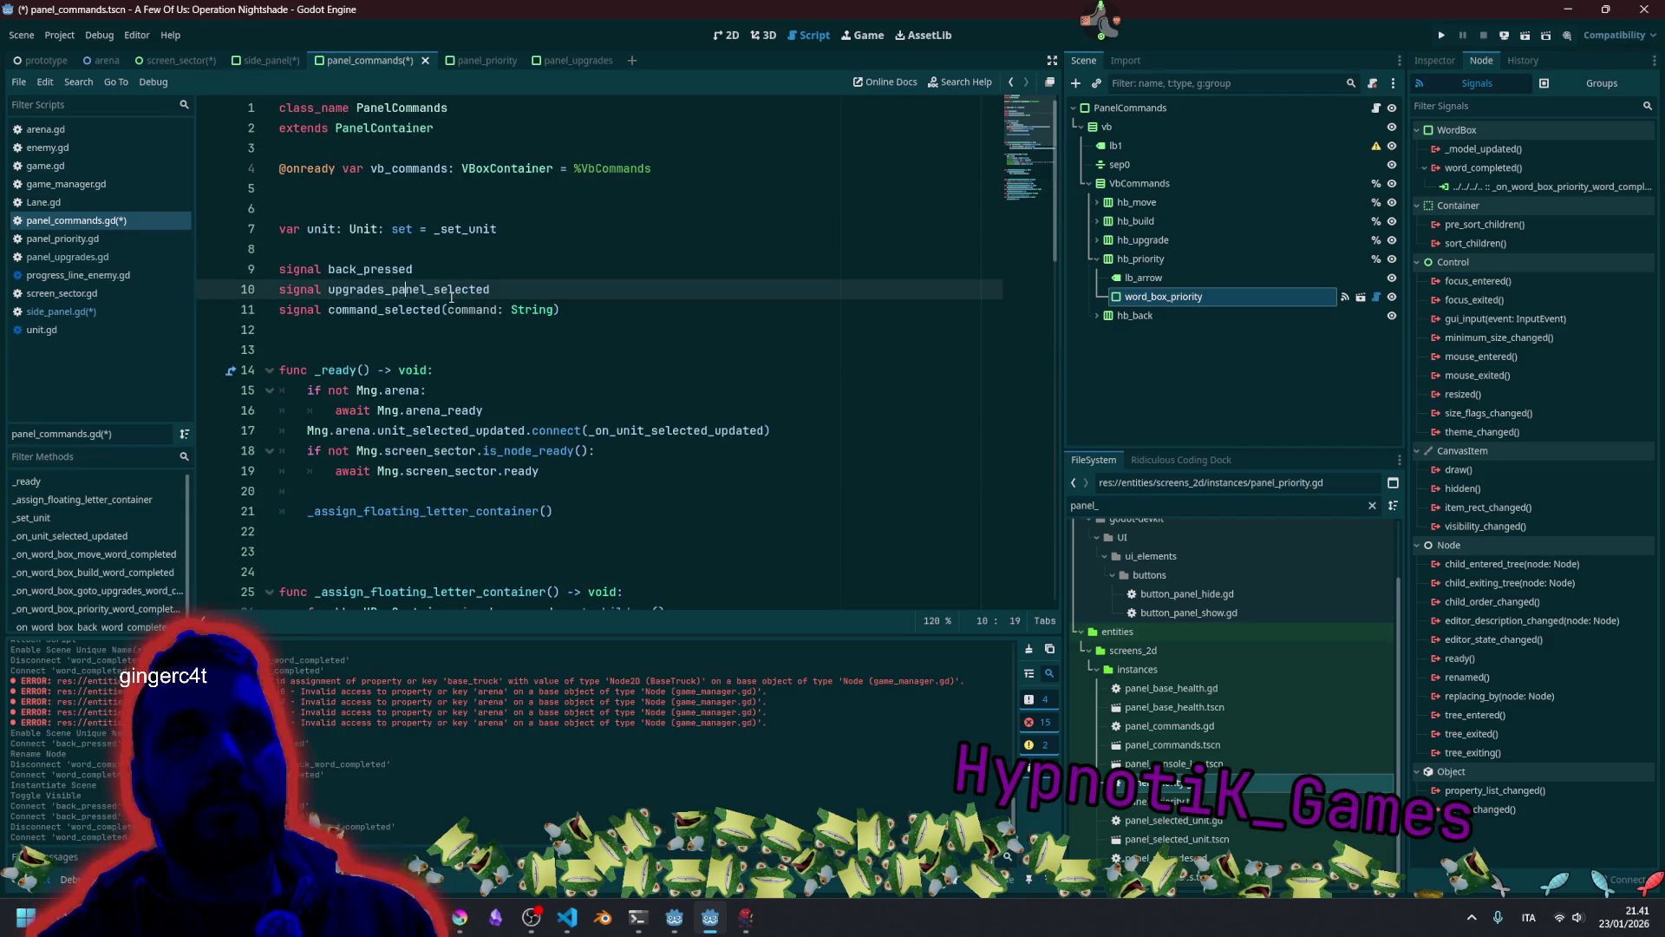
{"action": "key", "text": "ctrl+shift+s"}
{"action": "left_click", "coordinate": [955, 678]}
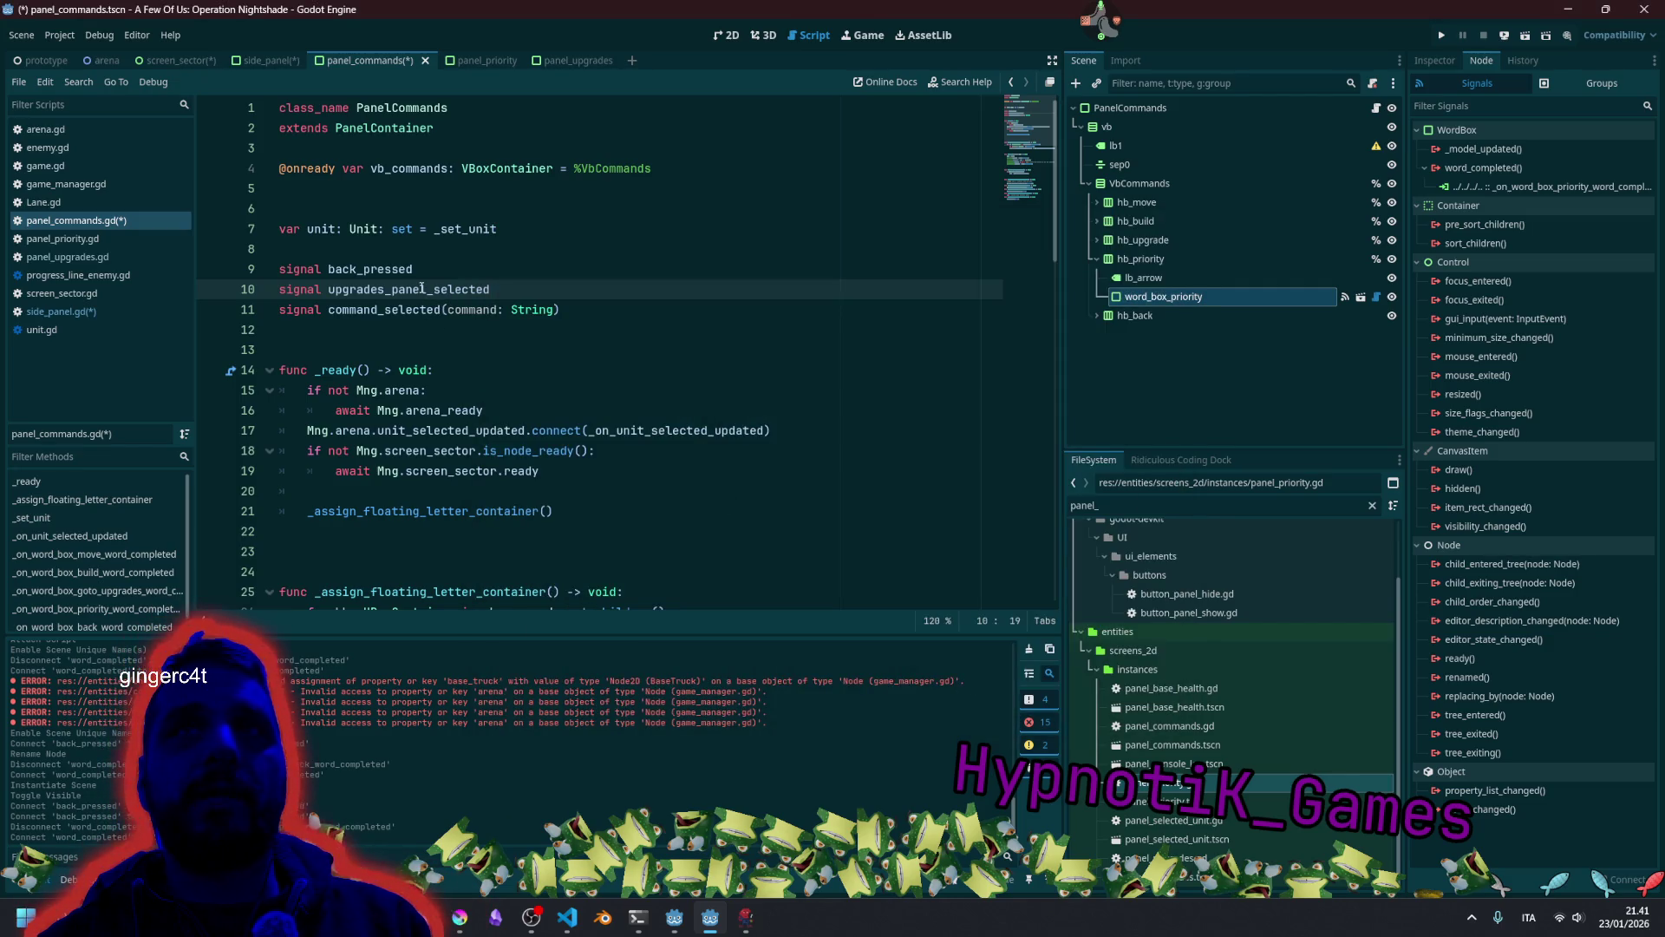
{"action": "key", "text": "ctrl+shift+d"}
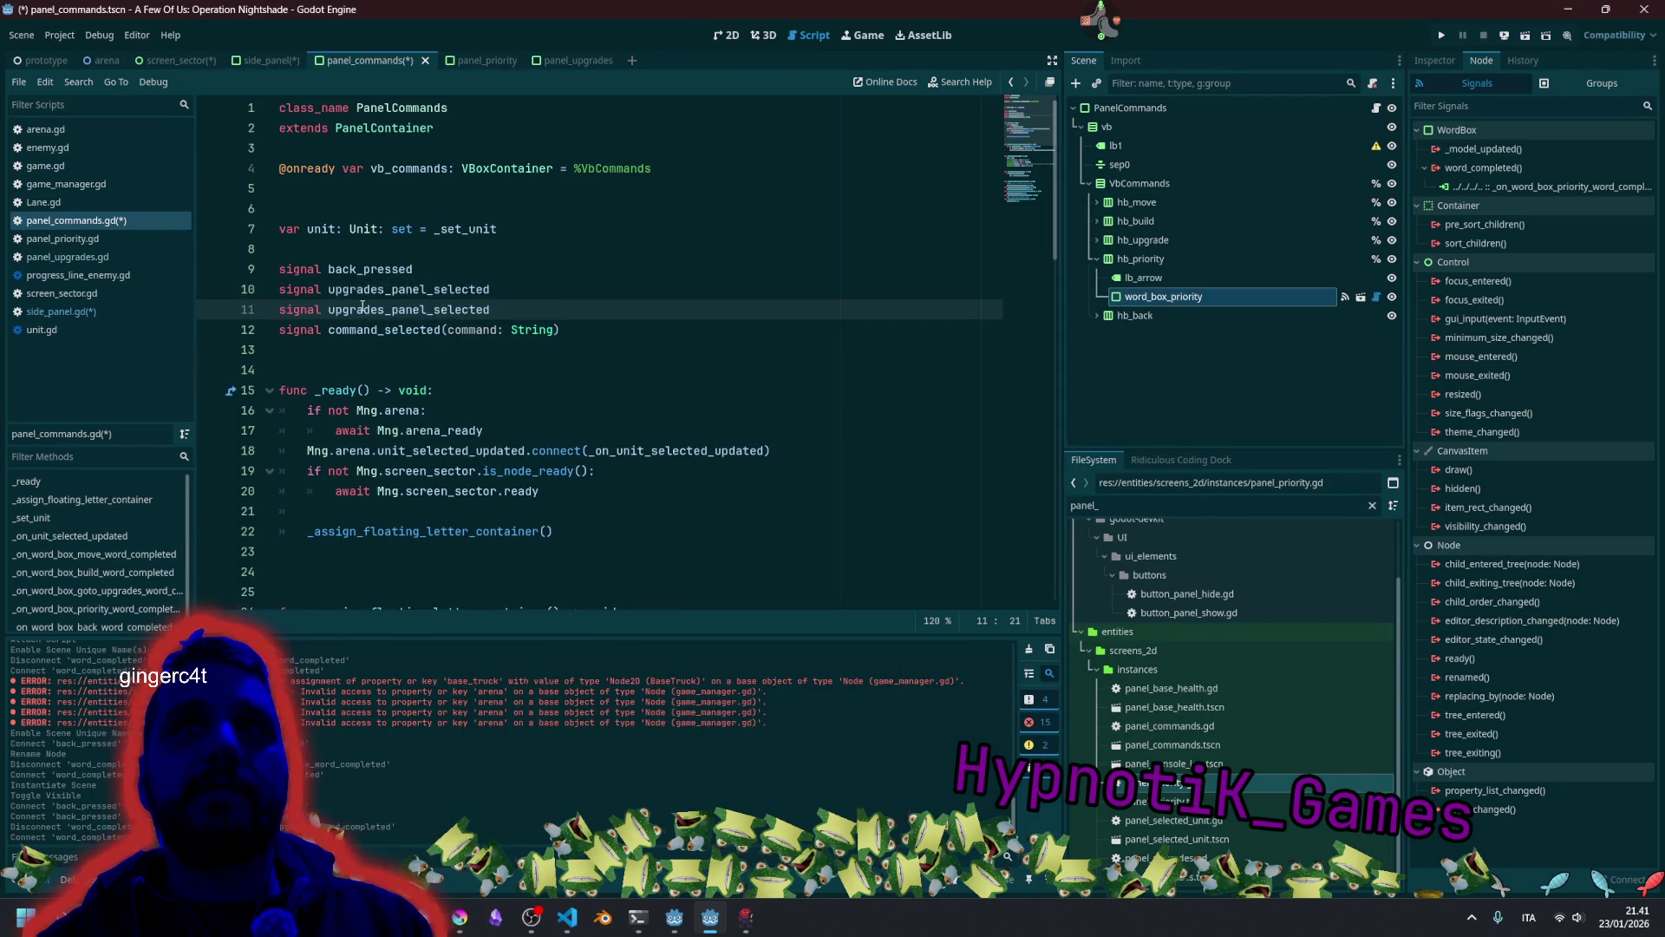
{"action": "left_click_drag", "start_coordinate": [384, 310], "coordinate": [329, 310]}
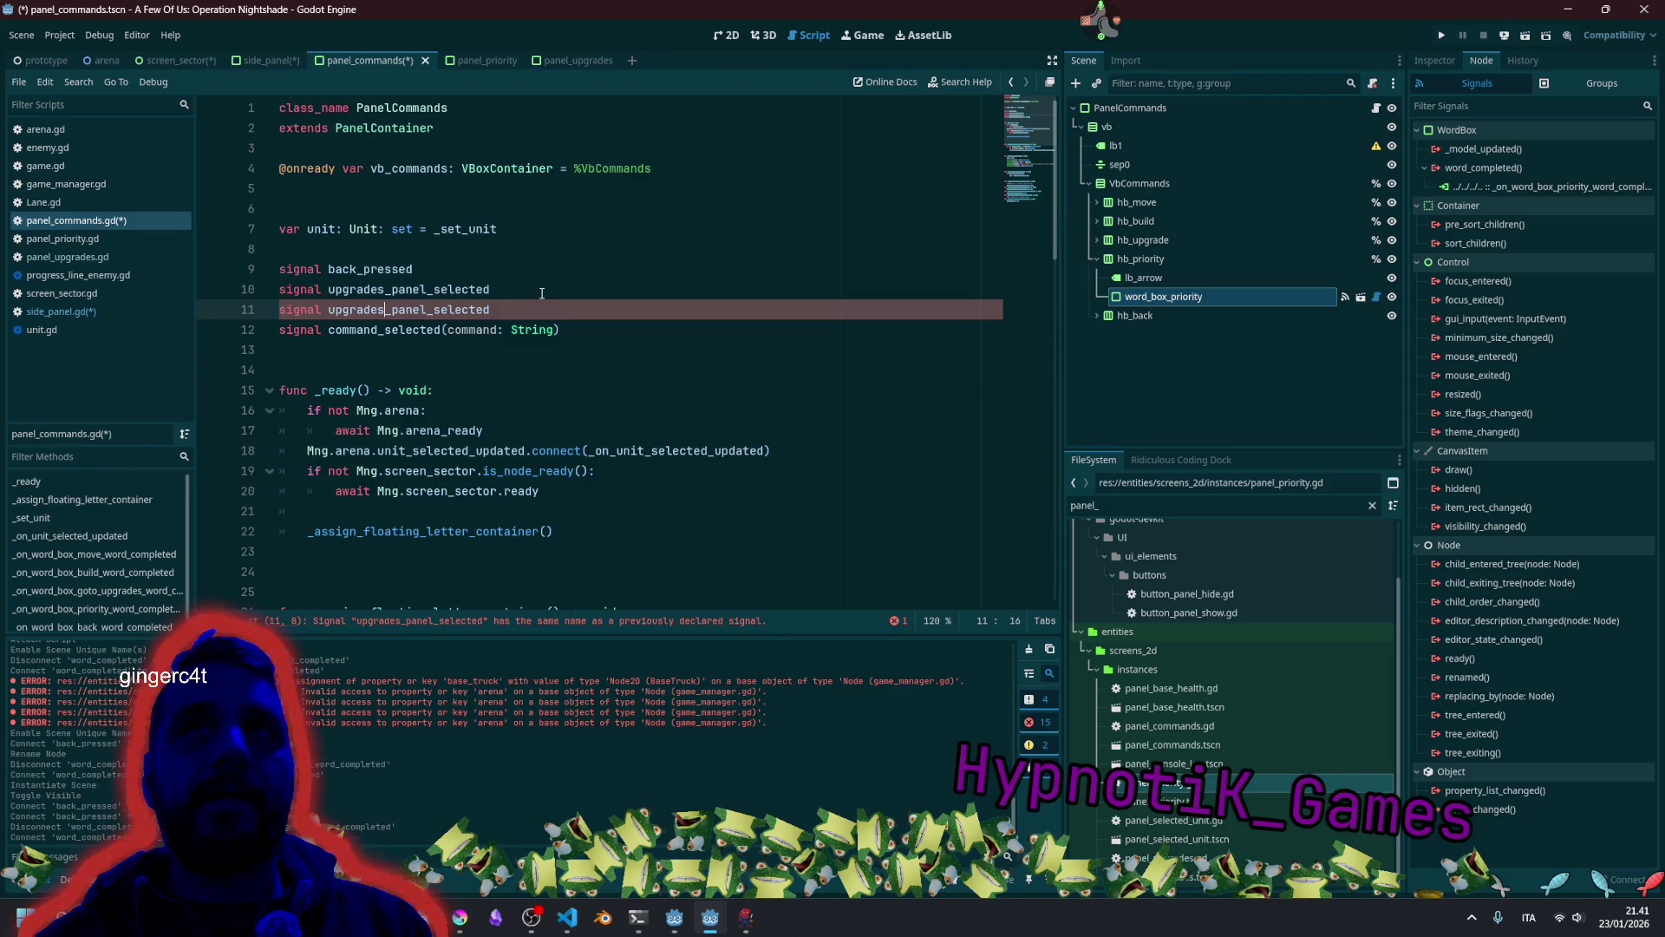
{"action": "type", "text": "priority"}
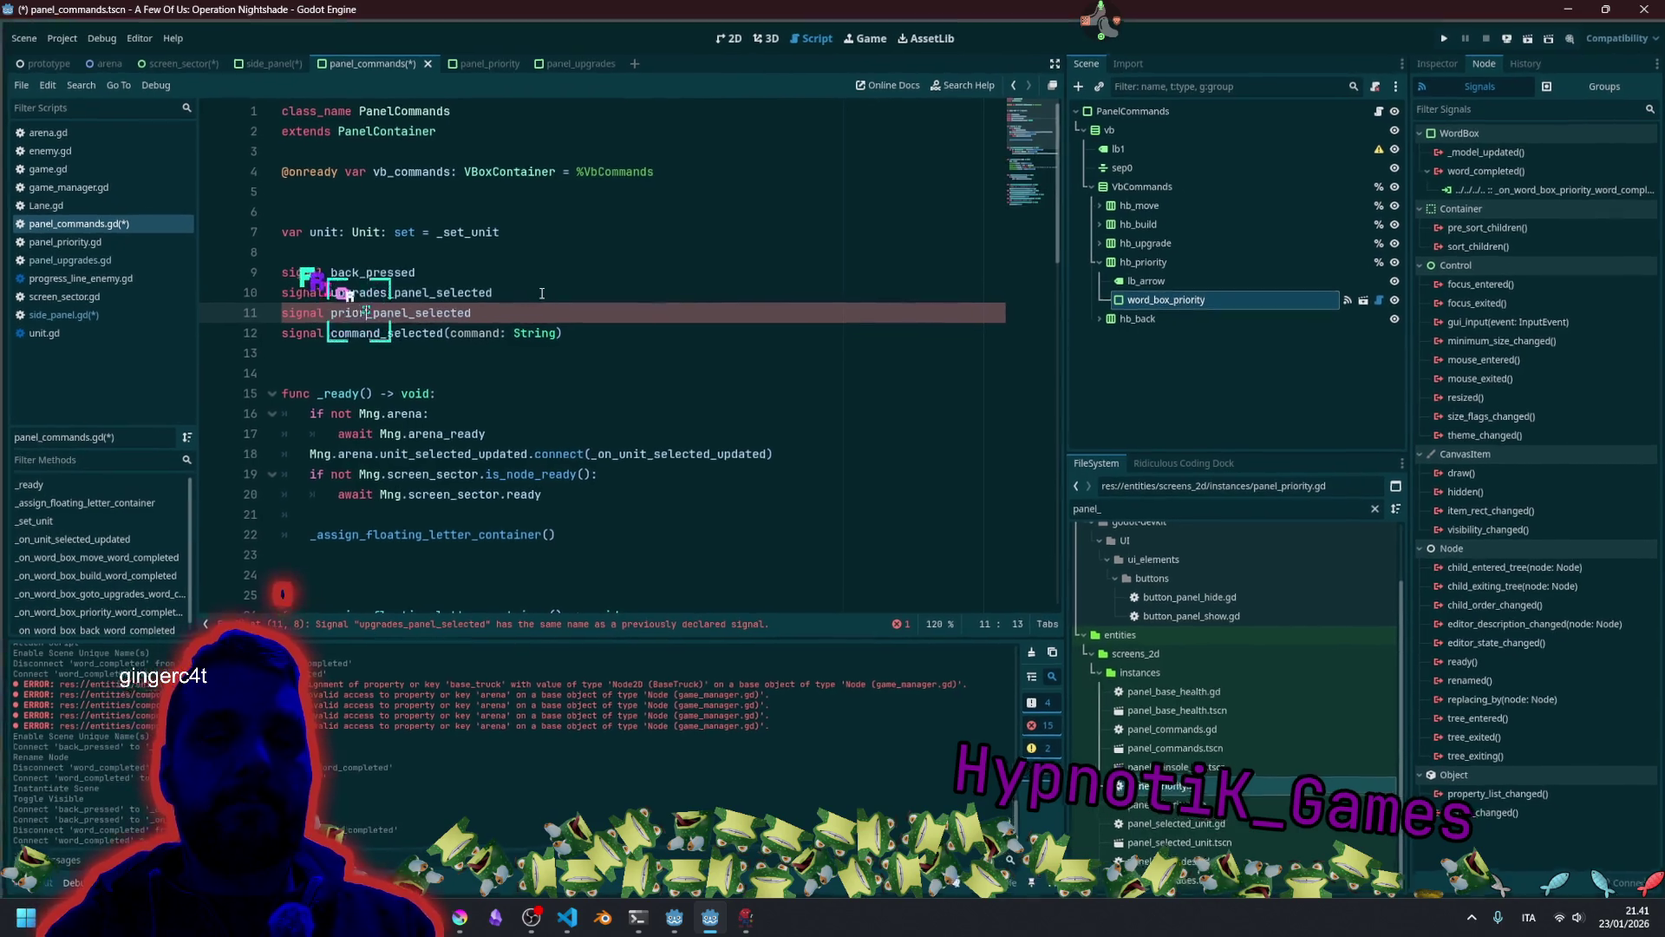
{"action": "double_click", "coordinate": [486, 310]}
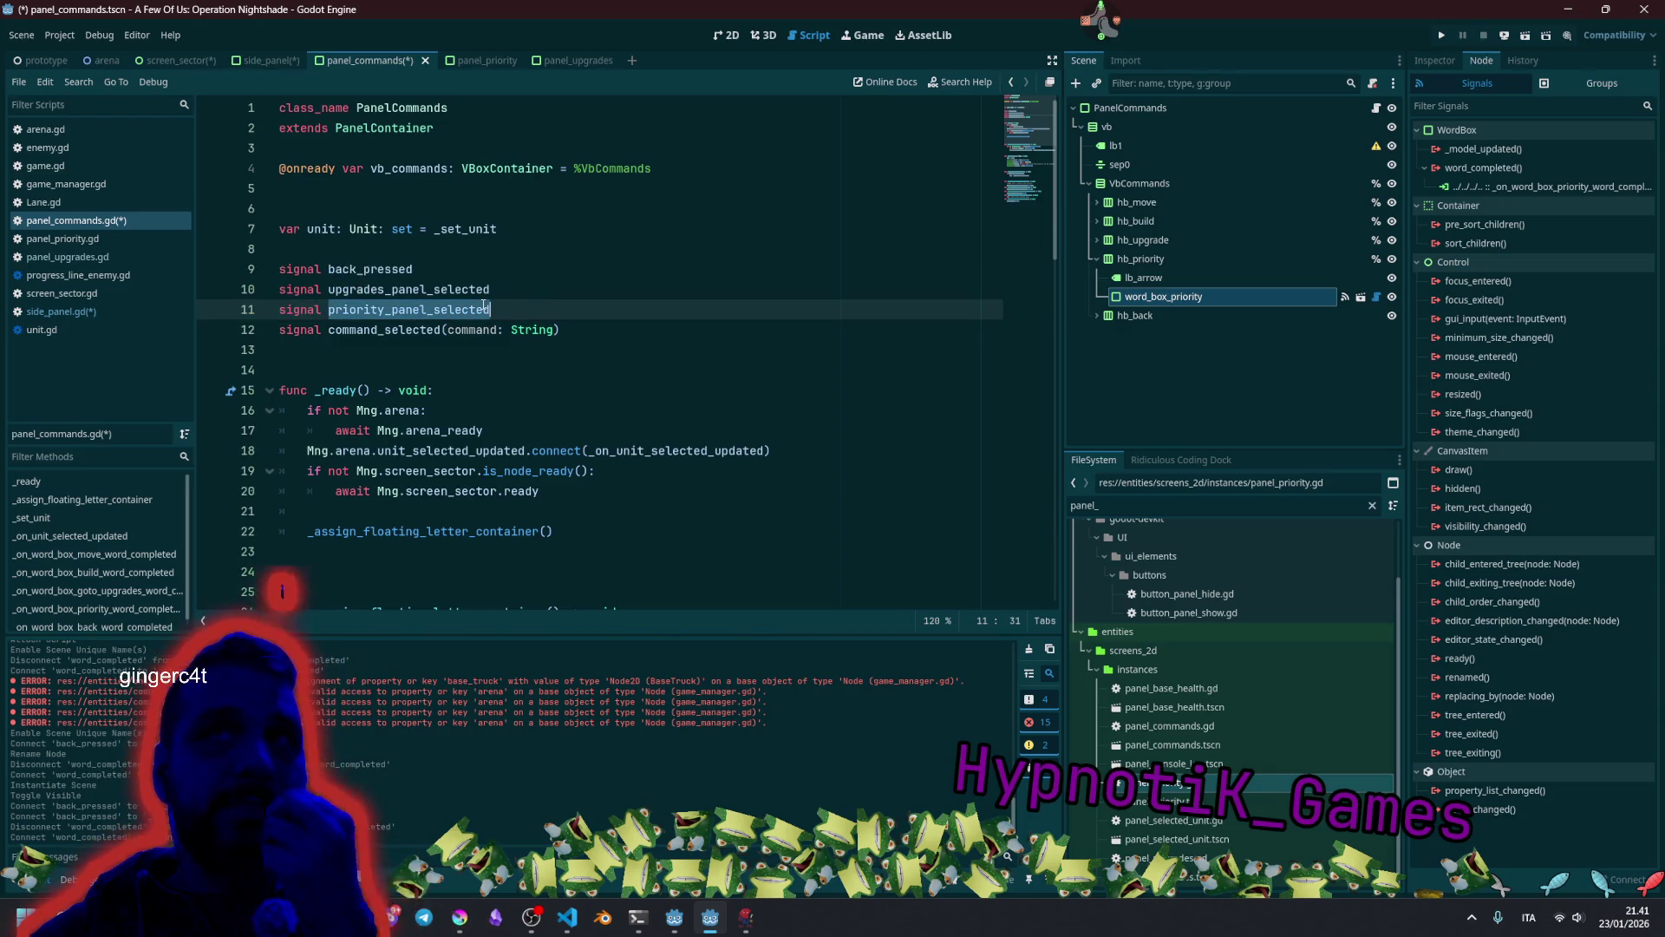
{"action": "scroll", "coordinate": [344, 345], "scroll_direction": "down", "scroll_amount": 10}
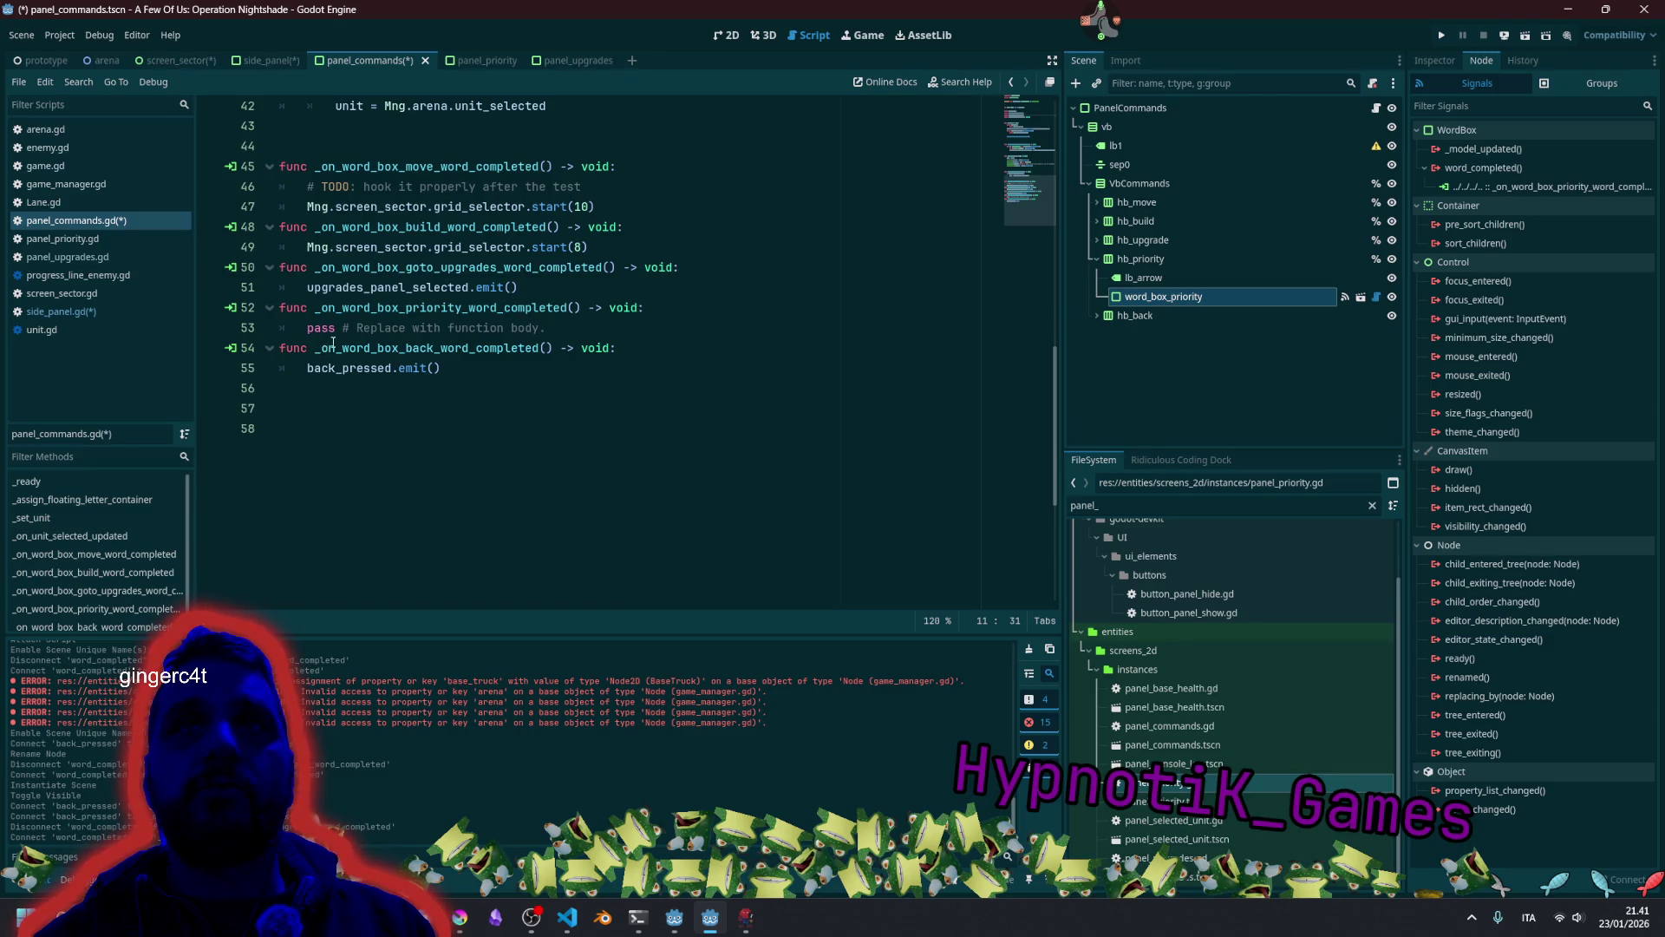
{"action": "left_click", "coordinate": [305, 328]}
Replace the priority handler's pass with priority_panel_selected.emit().
{"action": "key", "text": "shift+End"}
{"action": "type", "text": "priority_panel_selected.emit("}
{"action": "left_click", "coordinate": [469, 186]}
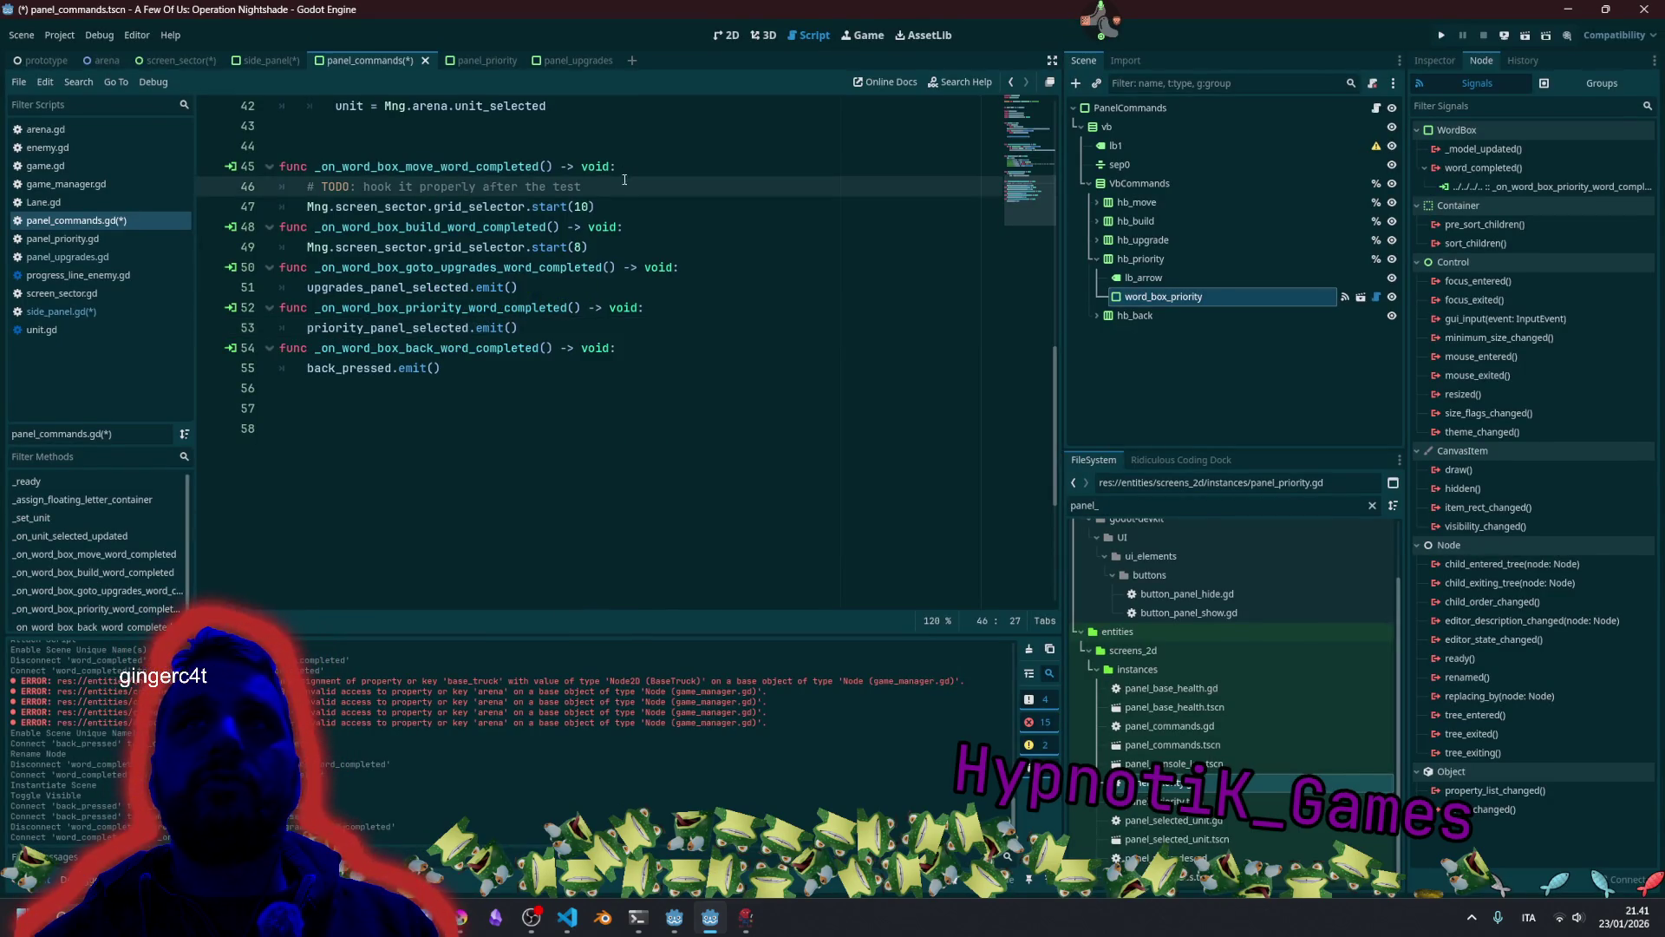
{"action": "left_click", "coordinate": [470, 186]}
Join the goto-upgrades, priority and back handler bodies onto their func lines using multiple carets.
{"action": "left_click", "coordinate": [436, 268]}
{"action": "key", "text": "ctrl+shift+Return"}
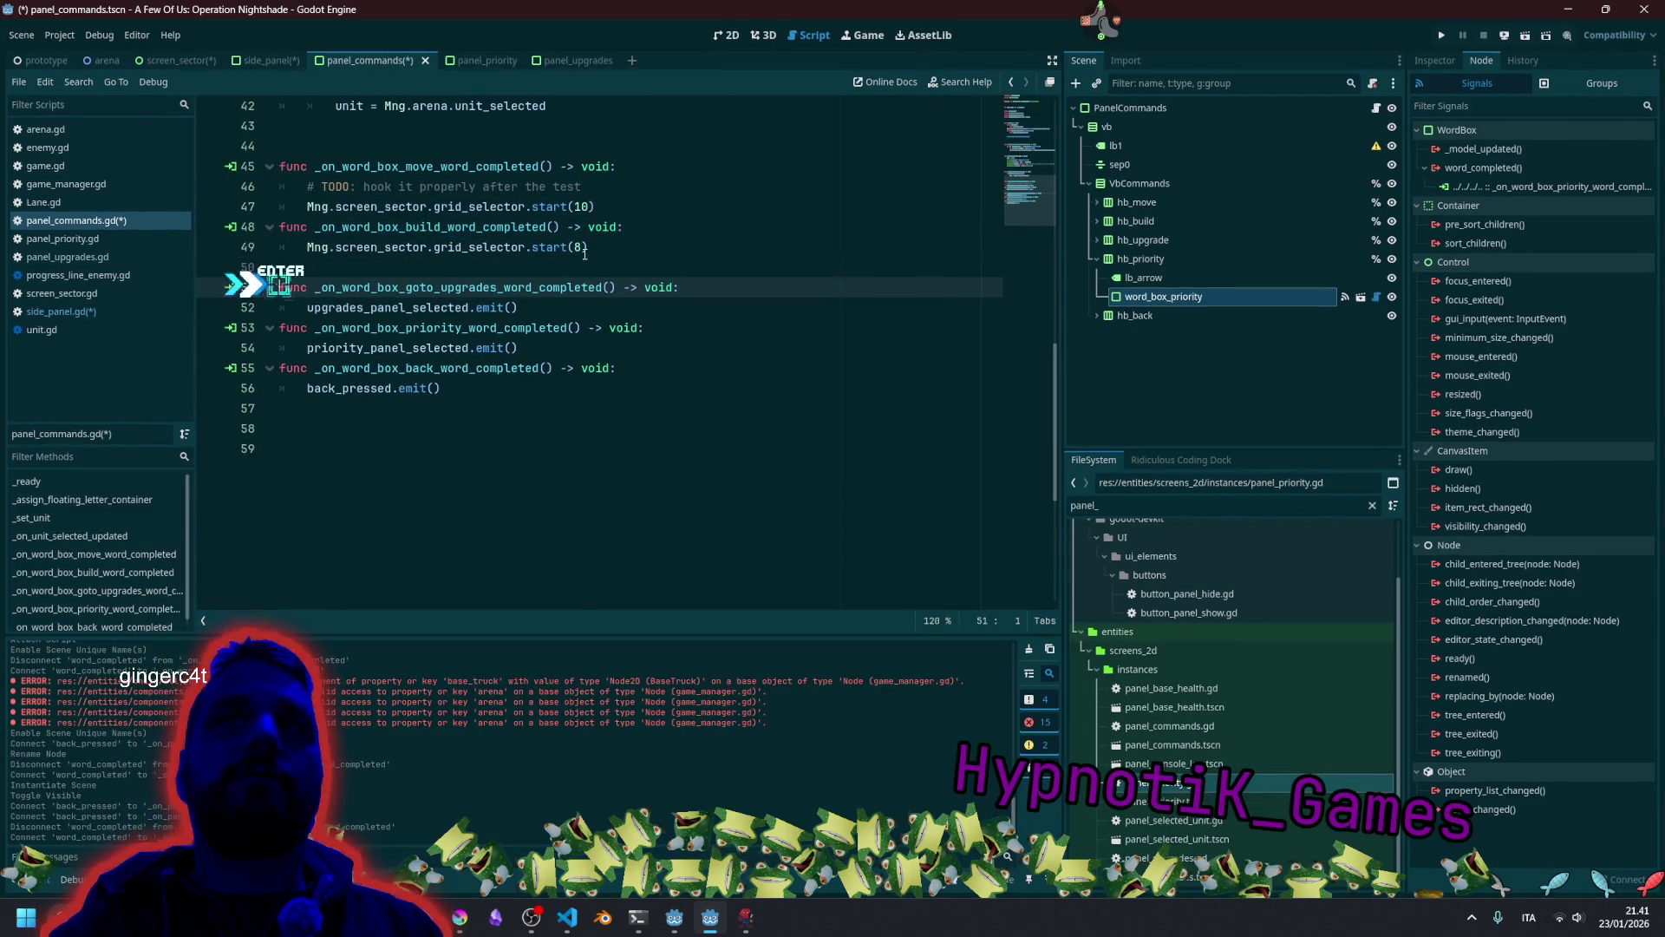
{"action": "left_click", "coordinate": [586, 273]}
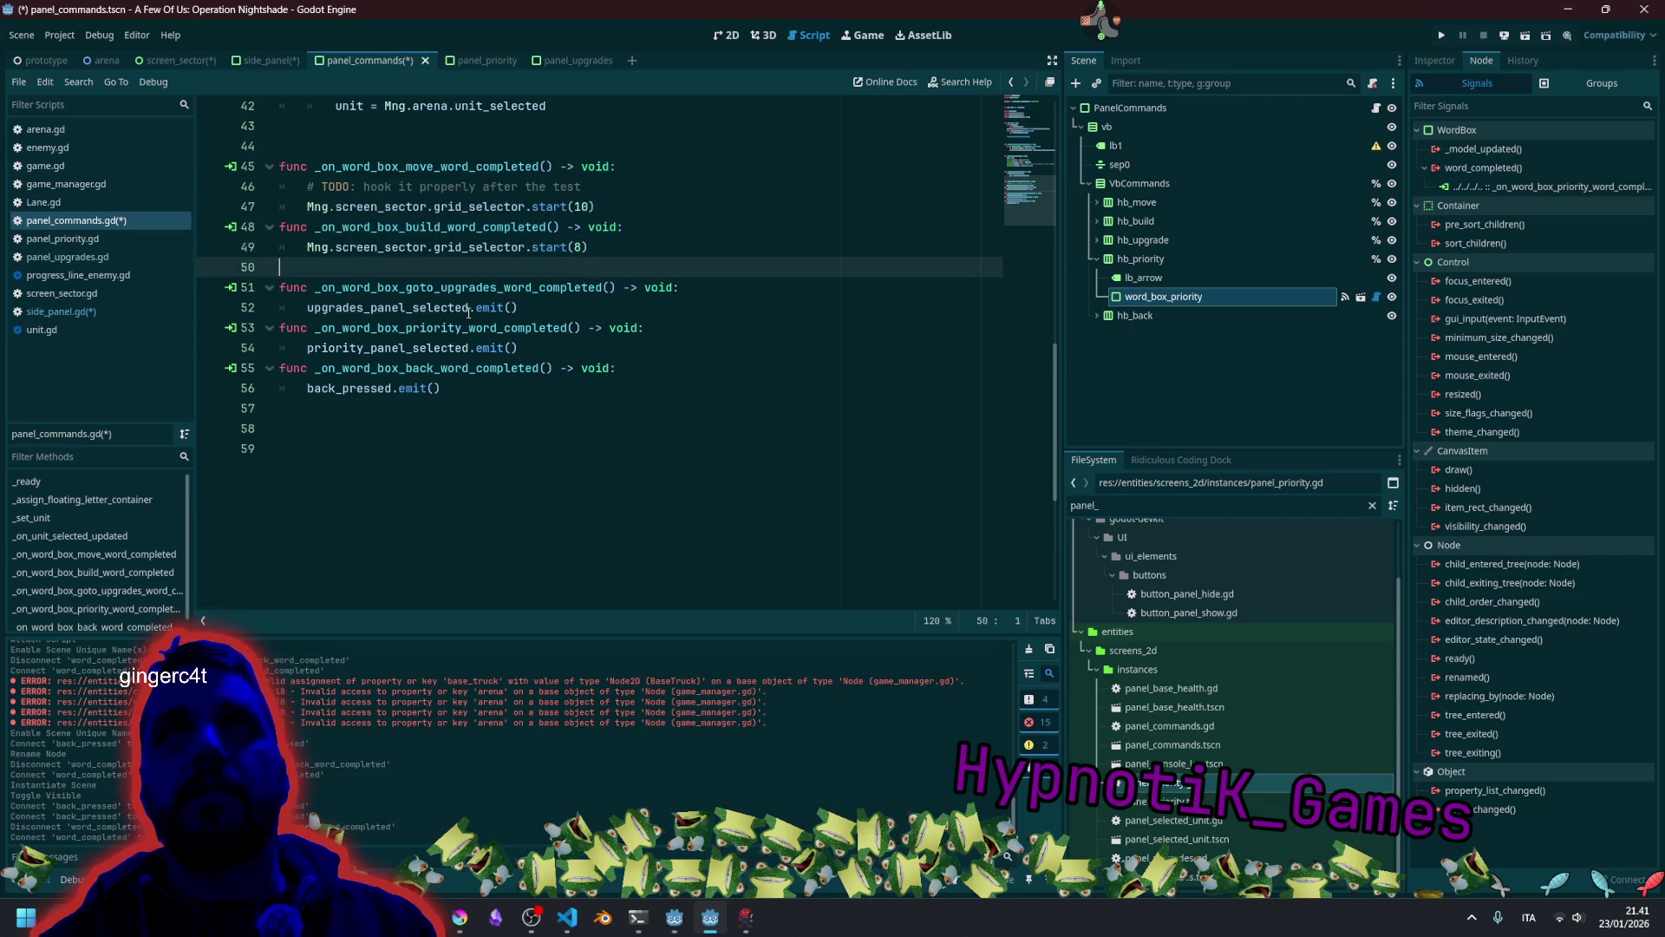
{"action": "left_click", "coordinate": [744, 289]}
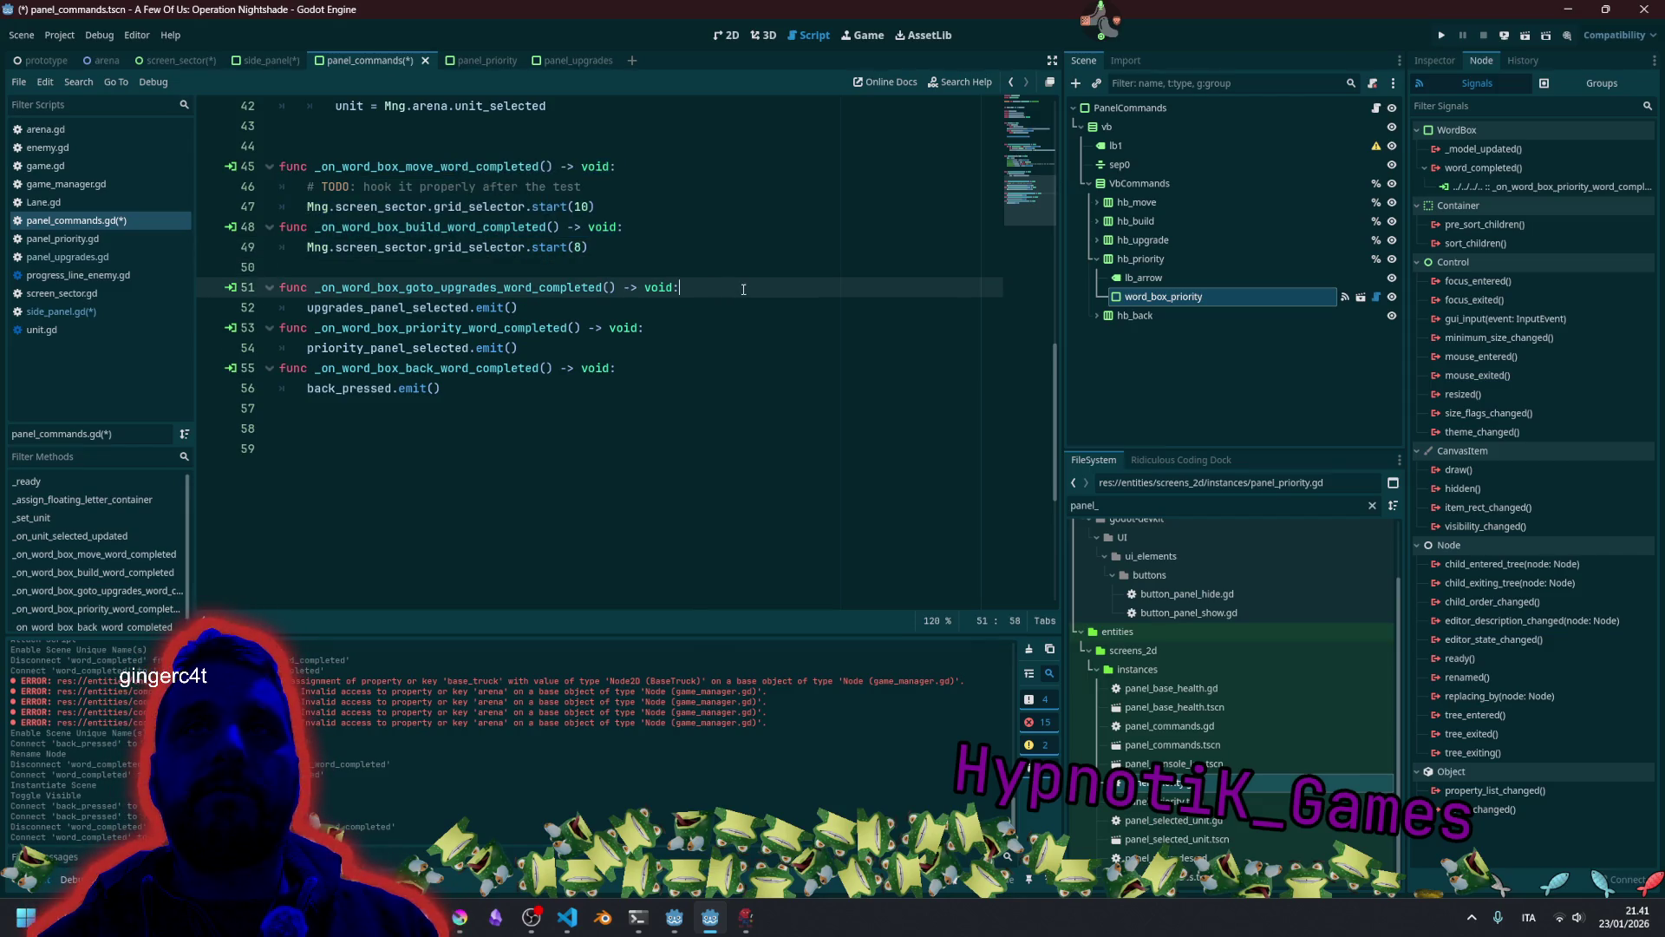
{"action": "key", "text": "alt+shift+Down"}
{"action": "key", "text": "alt+shift+Down"}
{"action": "key", "text": "alt+shift+Down"}
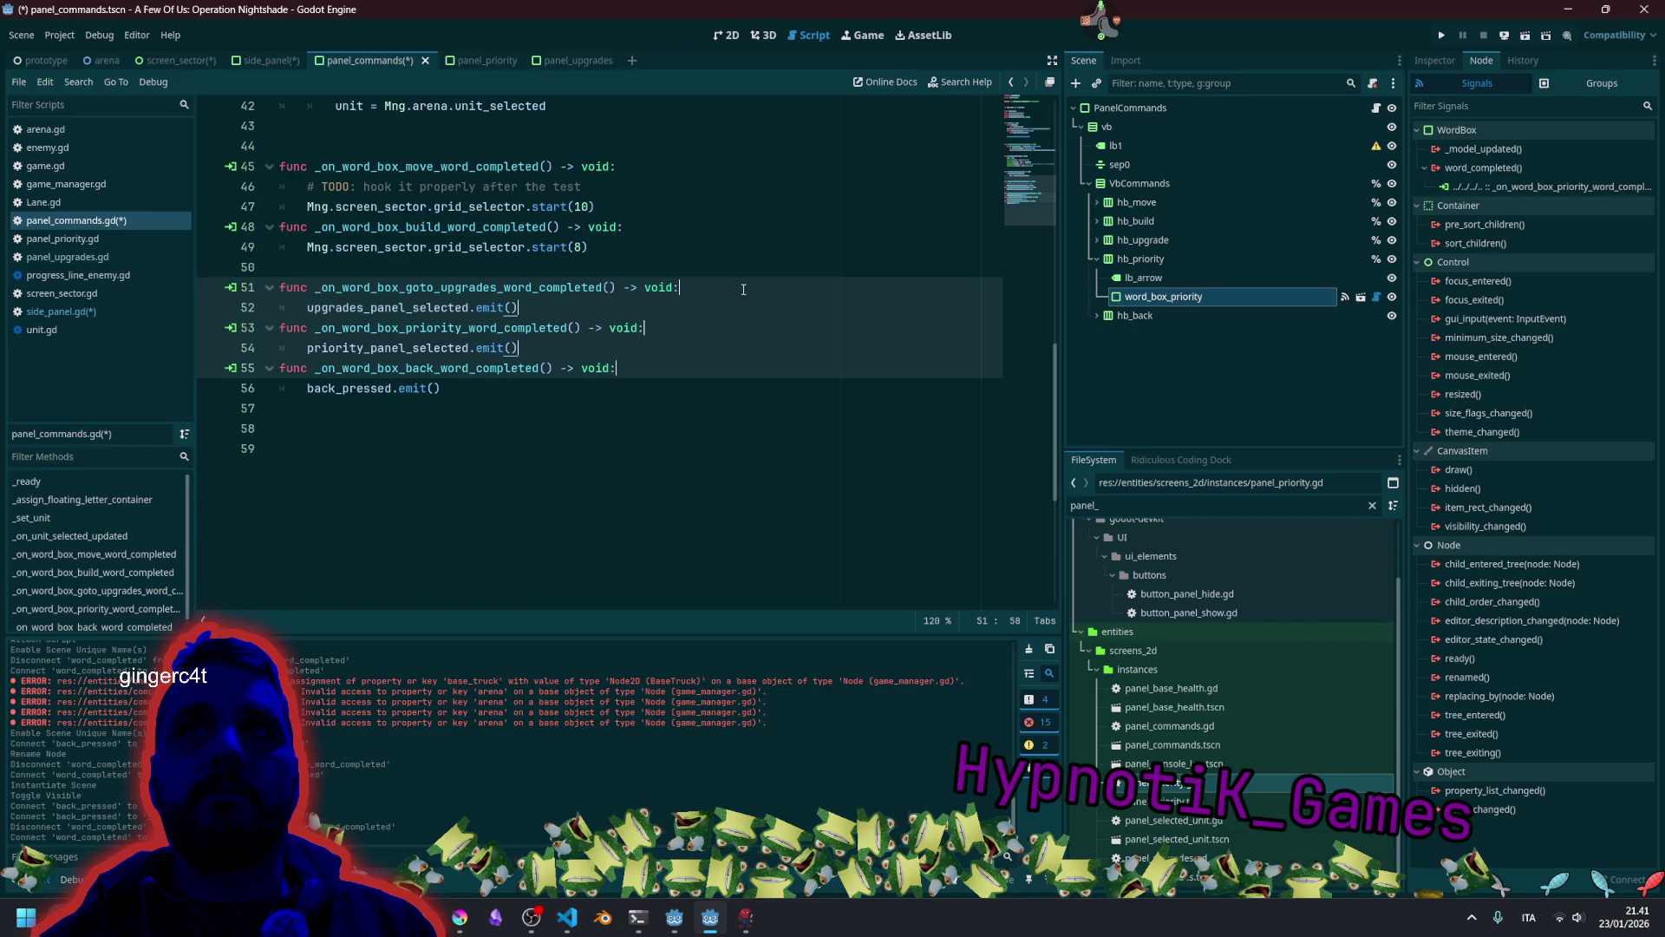
{"action": "key", "text": "Escape"}
{"action": "key", "text": "ctrl+shift+Left"}
{"action": "key", "text": "ctrl+d"}
{"action": "key", "text": "ctrl+d"}
{"action": "key", "text": "Right"}
{"action": "key", "text": "Delete"}
{"action": "key", "text": "Delete"}
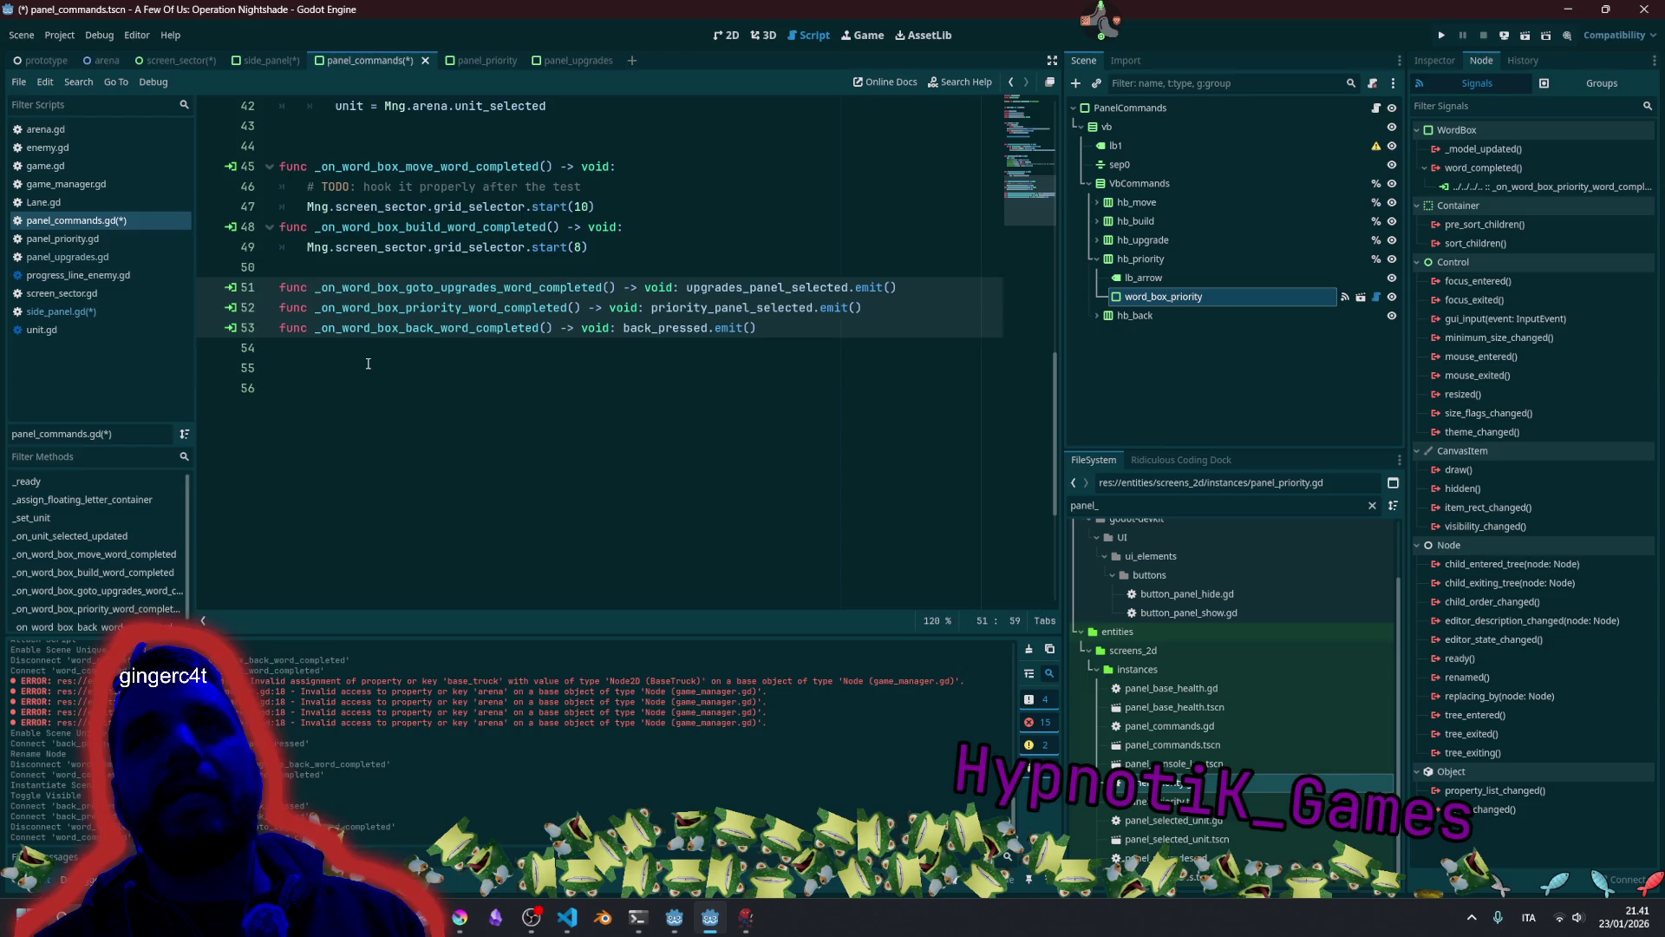
Remove the leftover empty lines and add a blank line above the one-line handlers.
{"action": "left_click", "coordinate": [369, 362]}
{"action": "key", "text": "BackSpace"}
{"action": "key", "text": "BackSpace"}
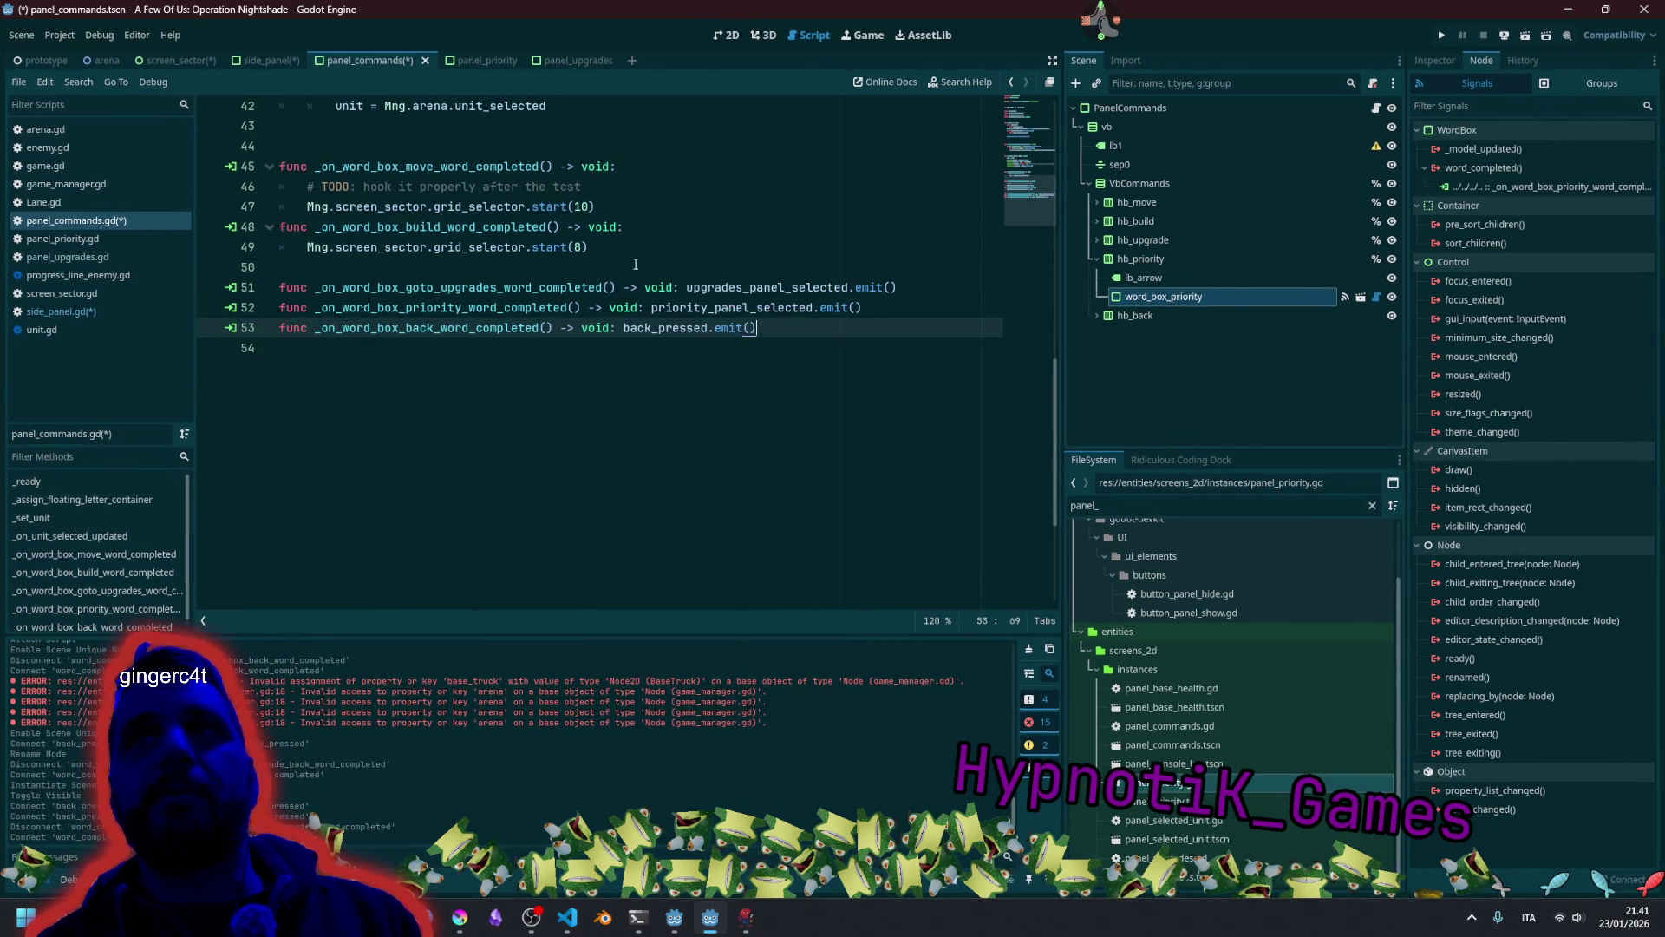
{"action": "left_click", "coordinate": [634, 265]}
{"action": "key", "text": "Return"}
{"action": "left_click", "coordinate": [628, 258]}
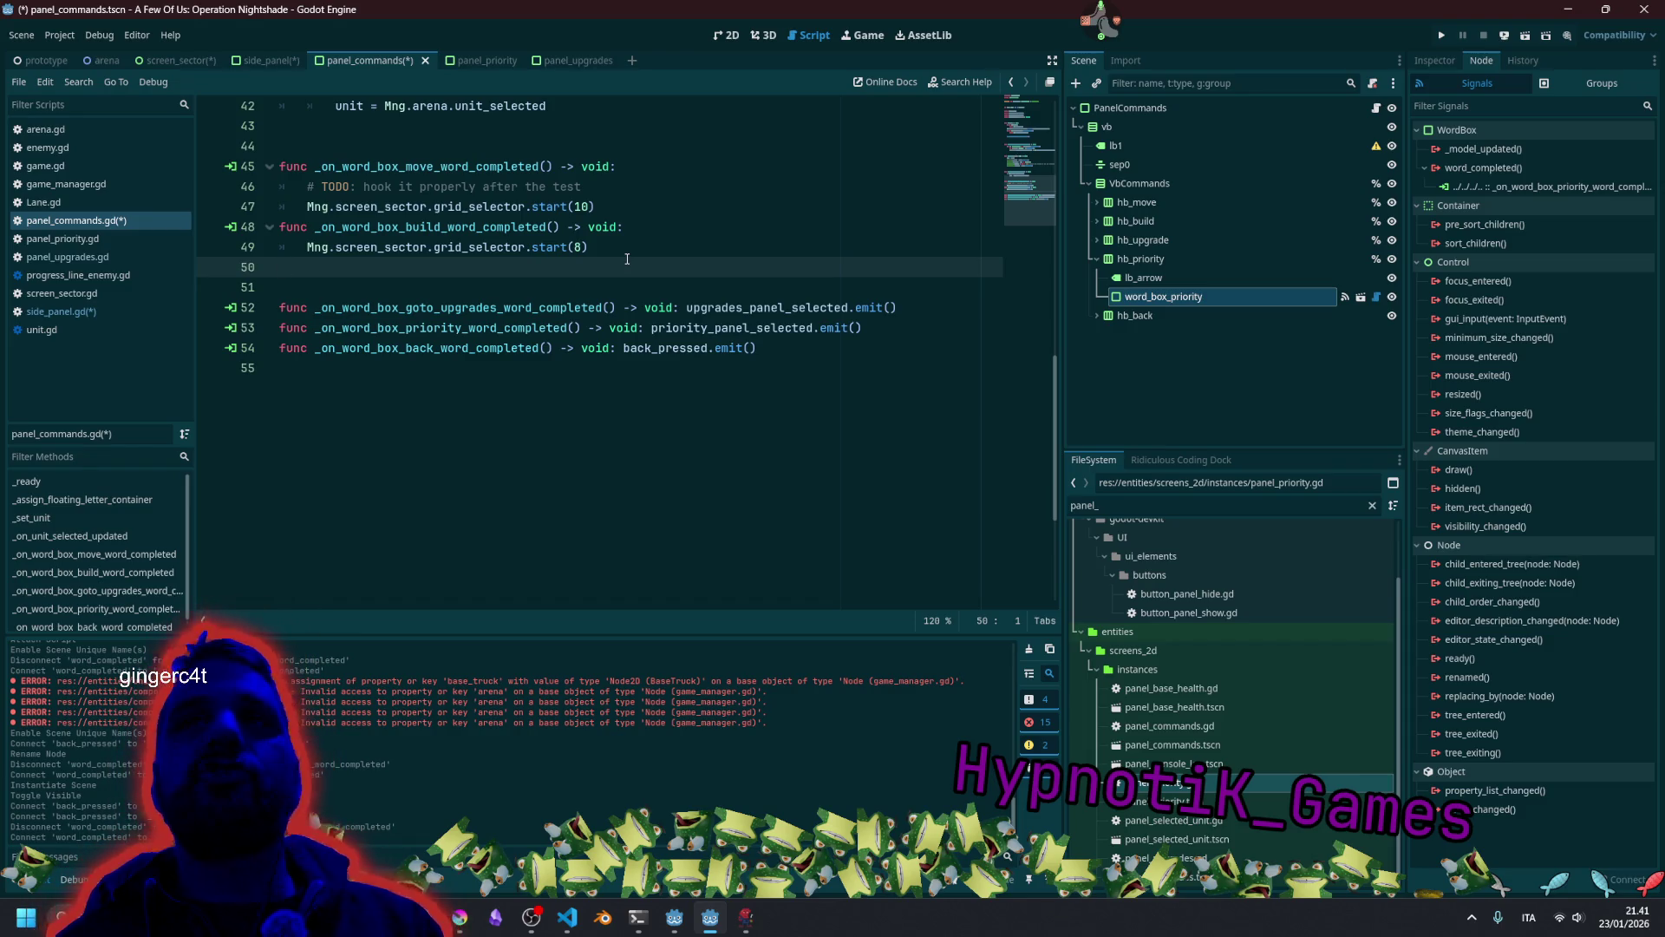
{"action": "left_click_drag", "start_coordinate": [498, 307], "coordinate": [600, 351]}
{"action": "left_click", "coordinate": [490, 327]}
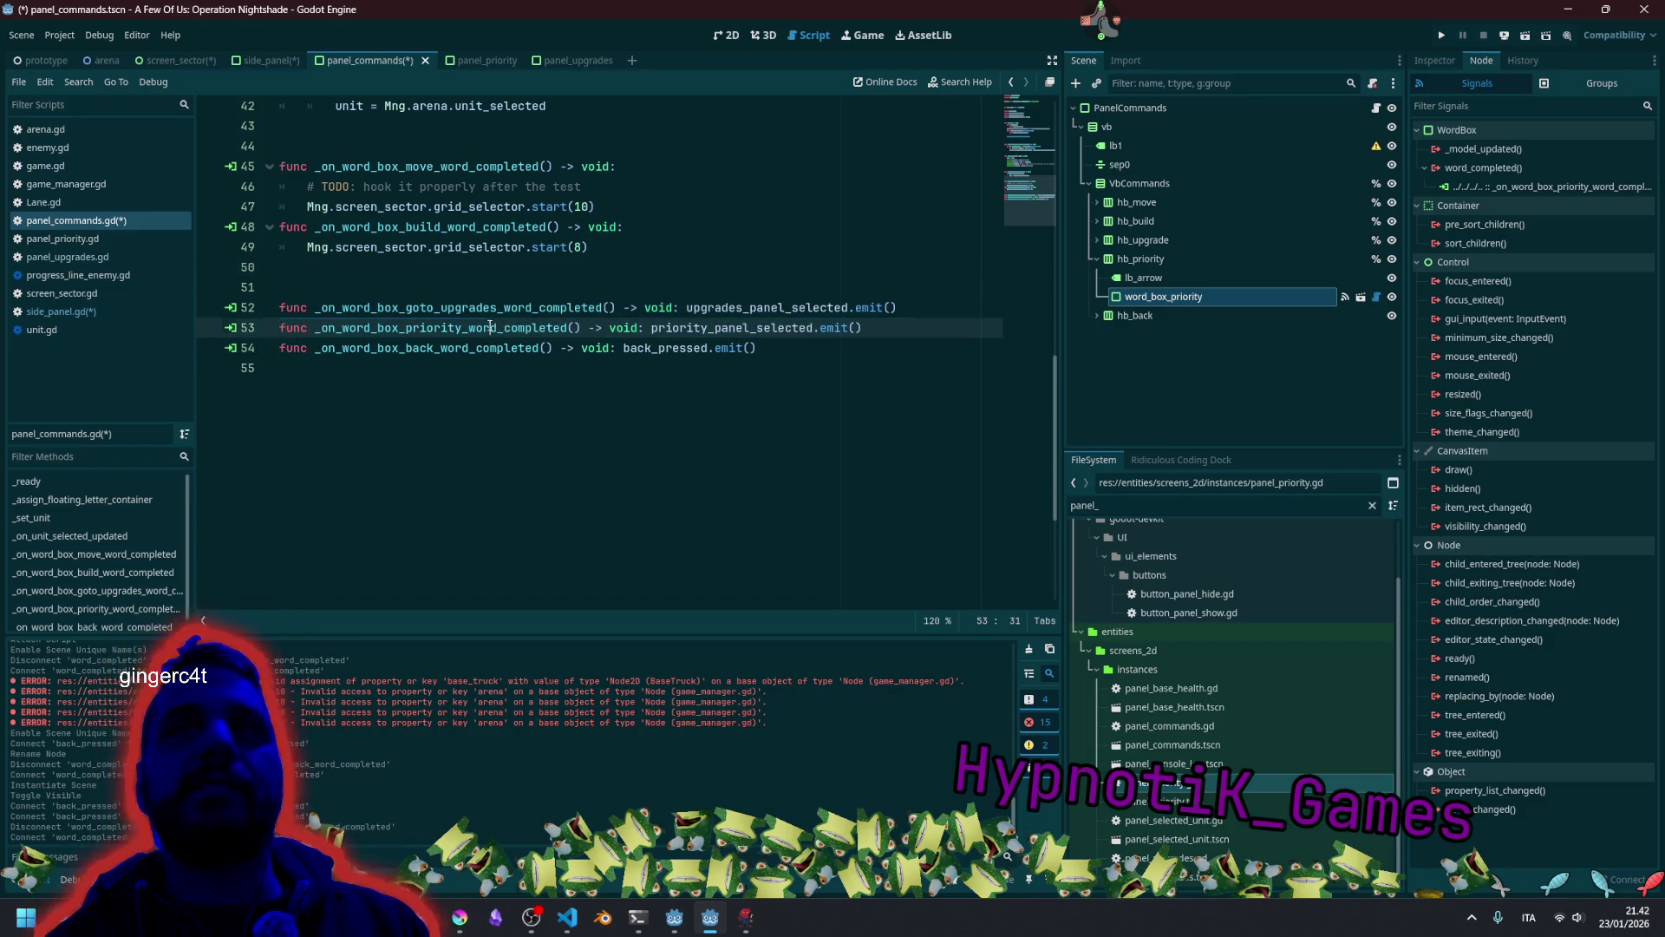
{"action": "double_click", "coordinate": [426, 308]}
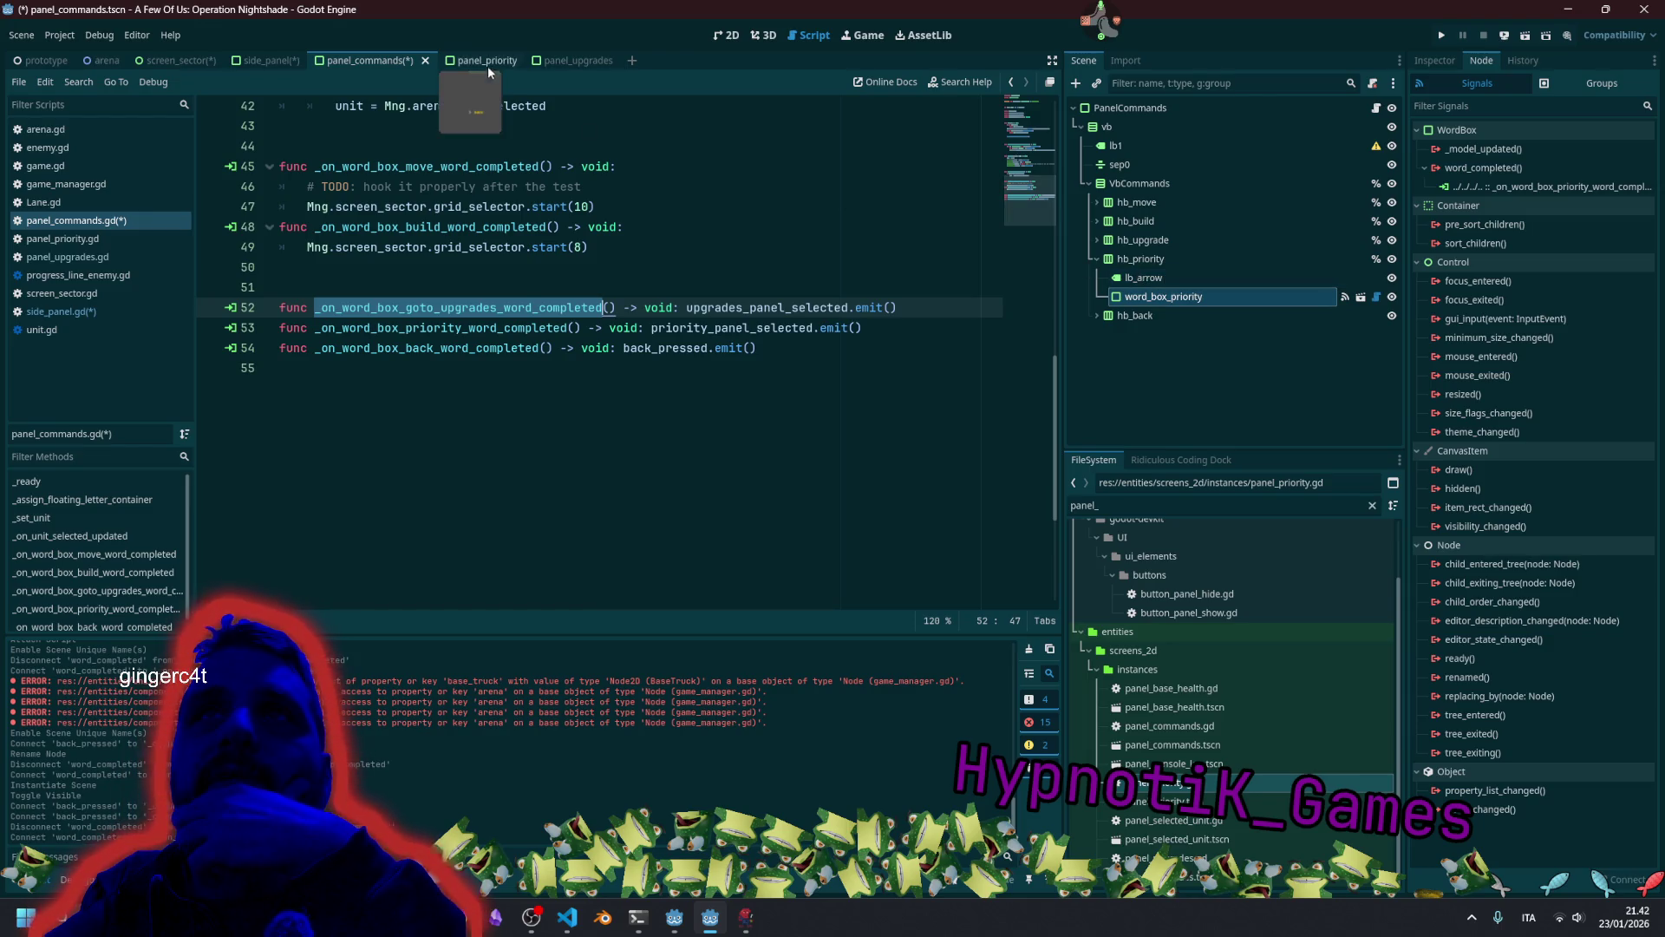
Reconnect word_box_upgrade's word_completed signal to a new _on_word_box_upgrade_word_completed method.
{"action": "left_click", "coordinate": [1134, 115]}
{"action": "left_click", "coordinate": [1098, 242]}
{"action": "left_click", "coordinate": [1176, 278]}
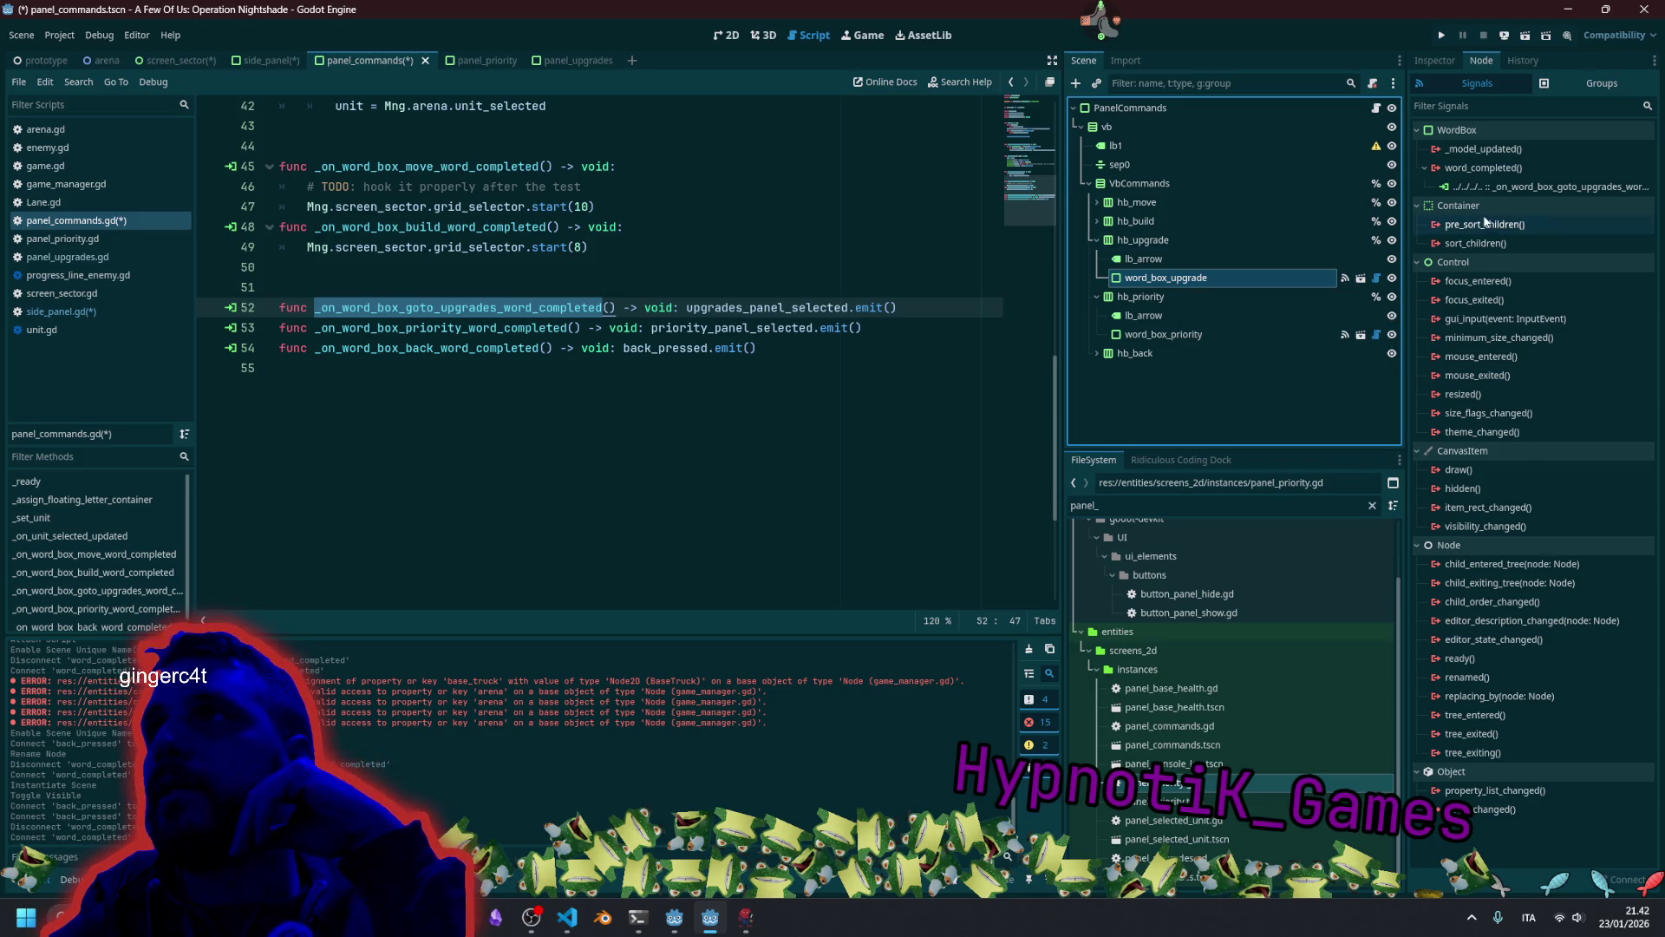
{"action": "right_click", "coordinate": [1526, 188]}
{"action": "left_click", "coordinate": [1596, 243]}
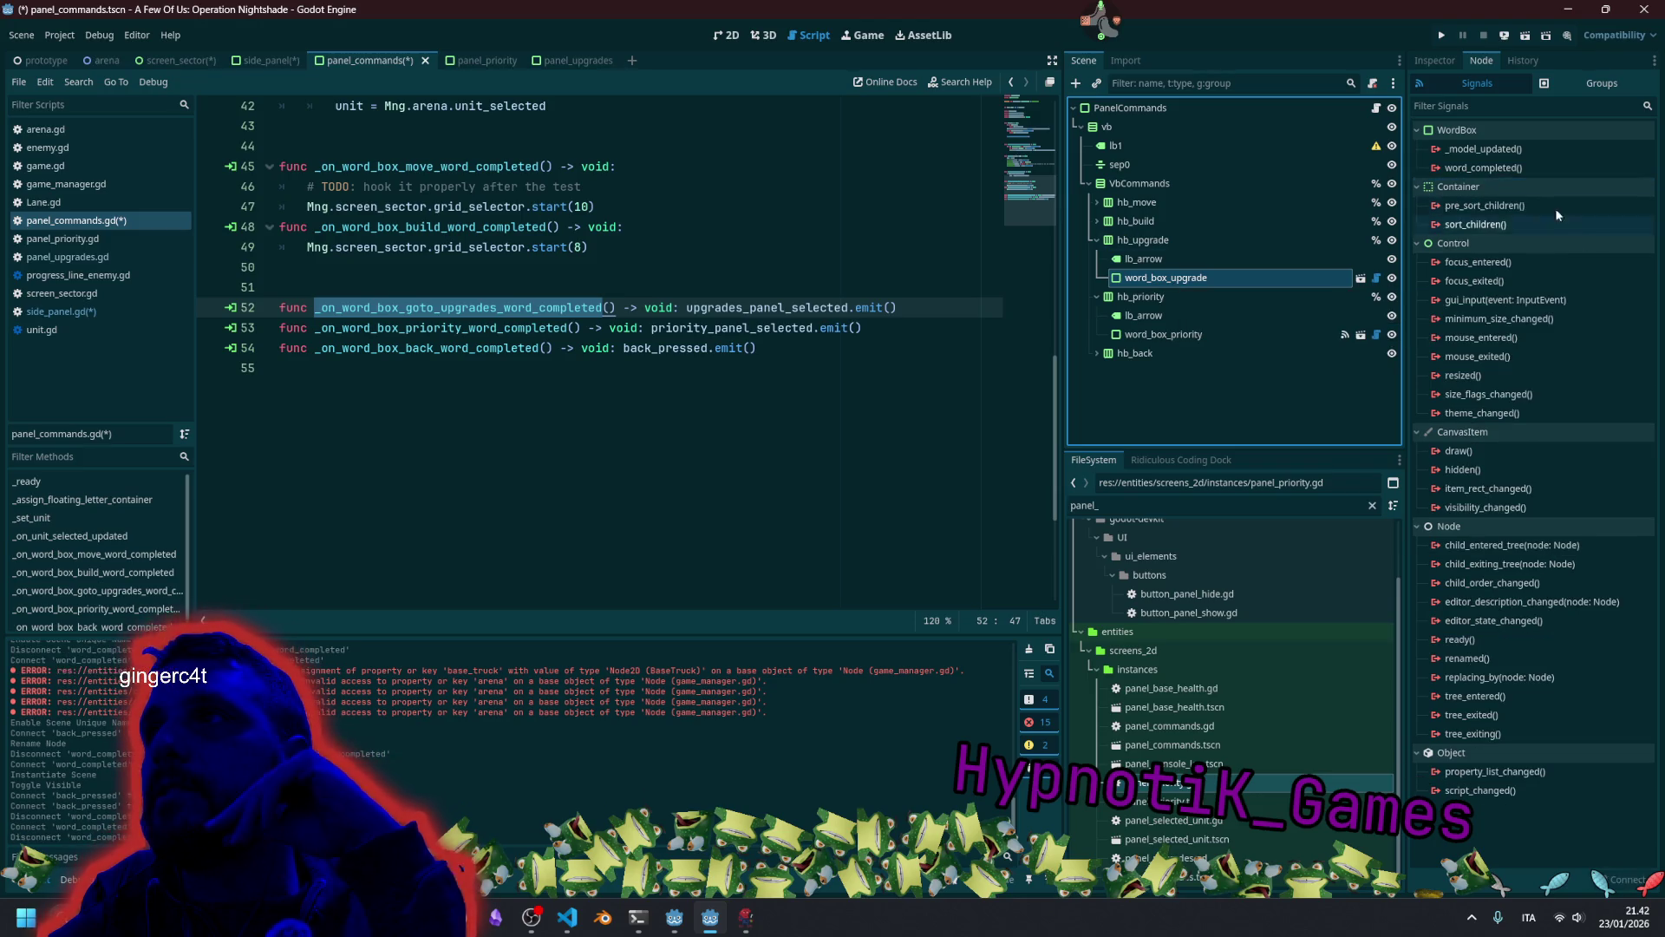
{"action": "double_click", "coordinate": [1511, 168]}
{"action": "key", "text": "Return"}
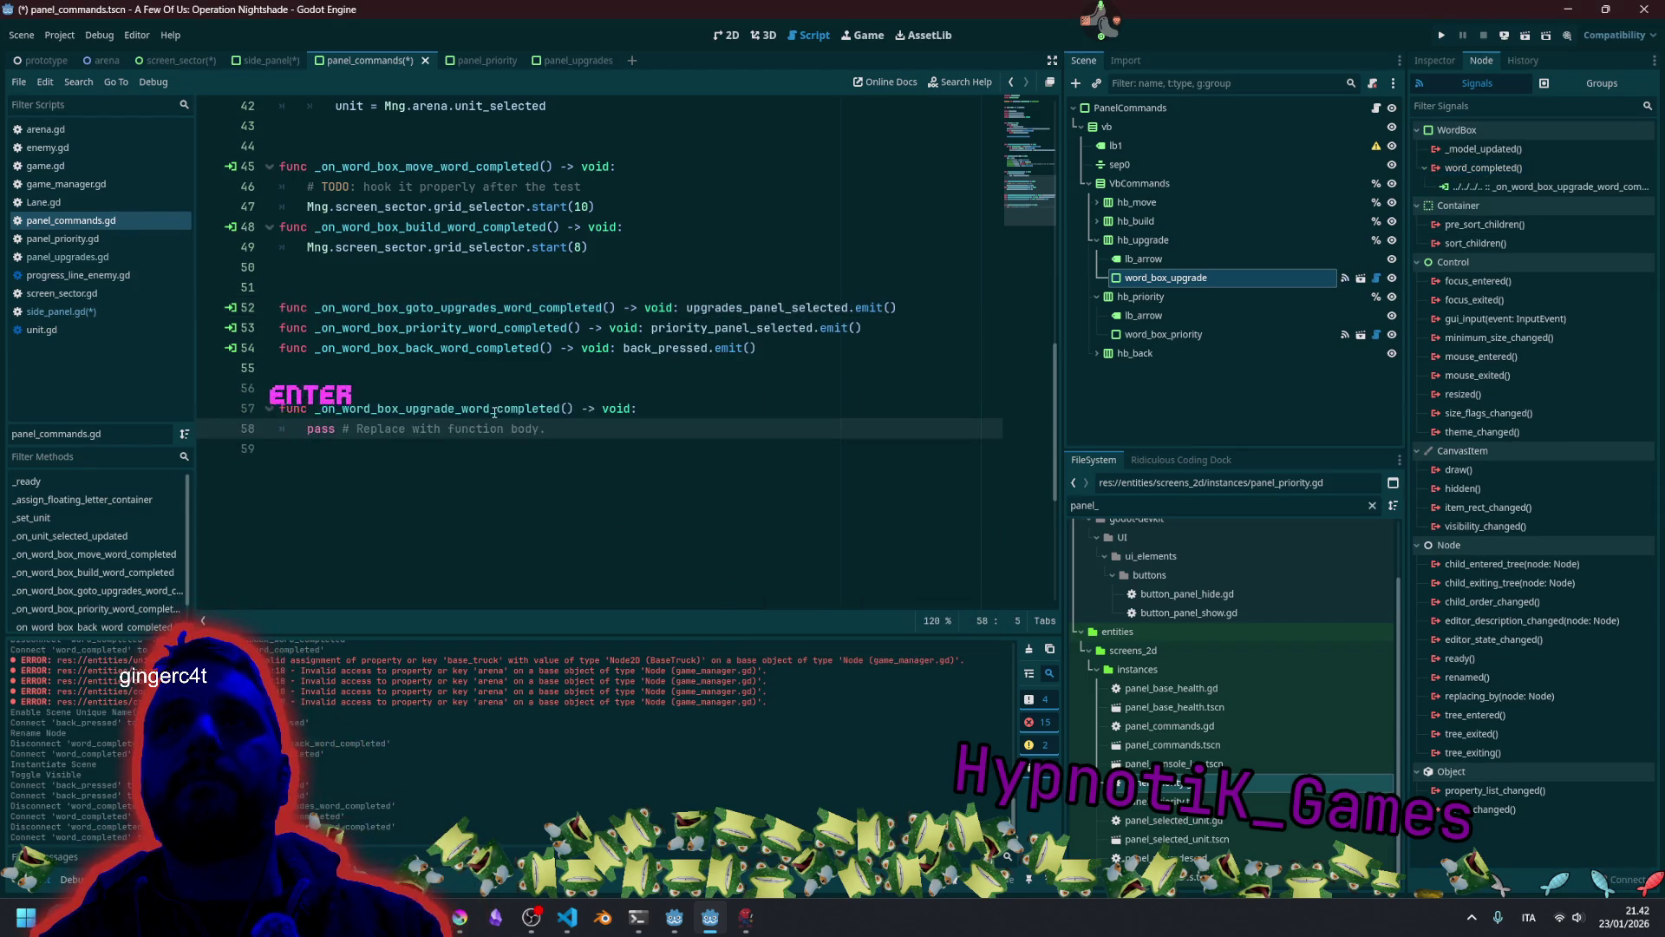
Rename the one-line goto-upgrades handler to _on_word_box_upgrade_word_completed and delete the duplicate stub.
{"action": "double_click", "coordinate": [494, 410]}
{"action": "key", "text": "ctrl+c"}
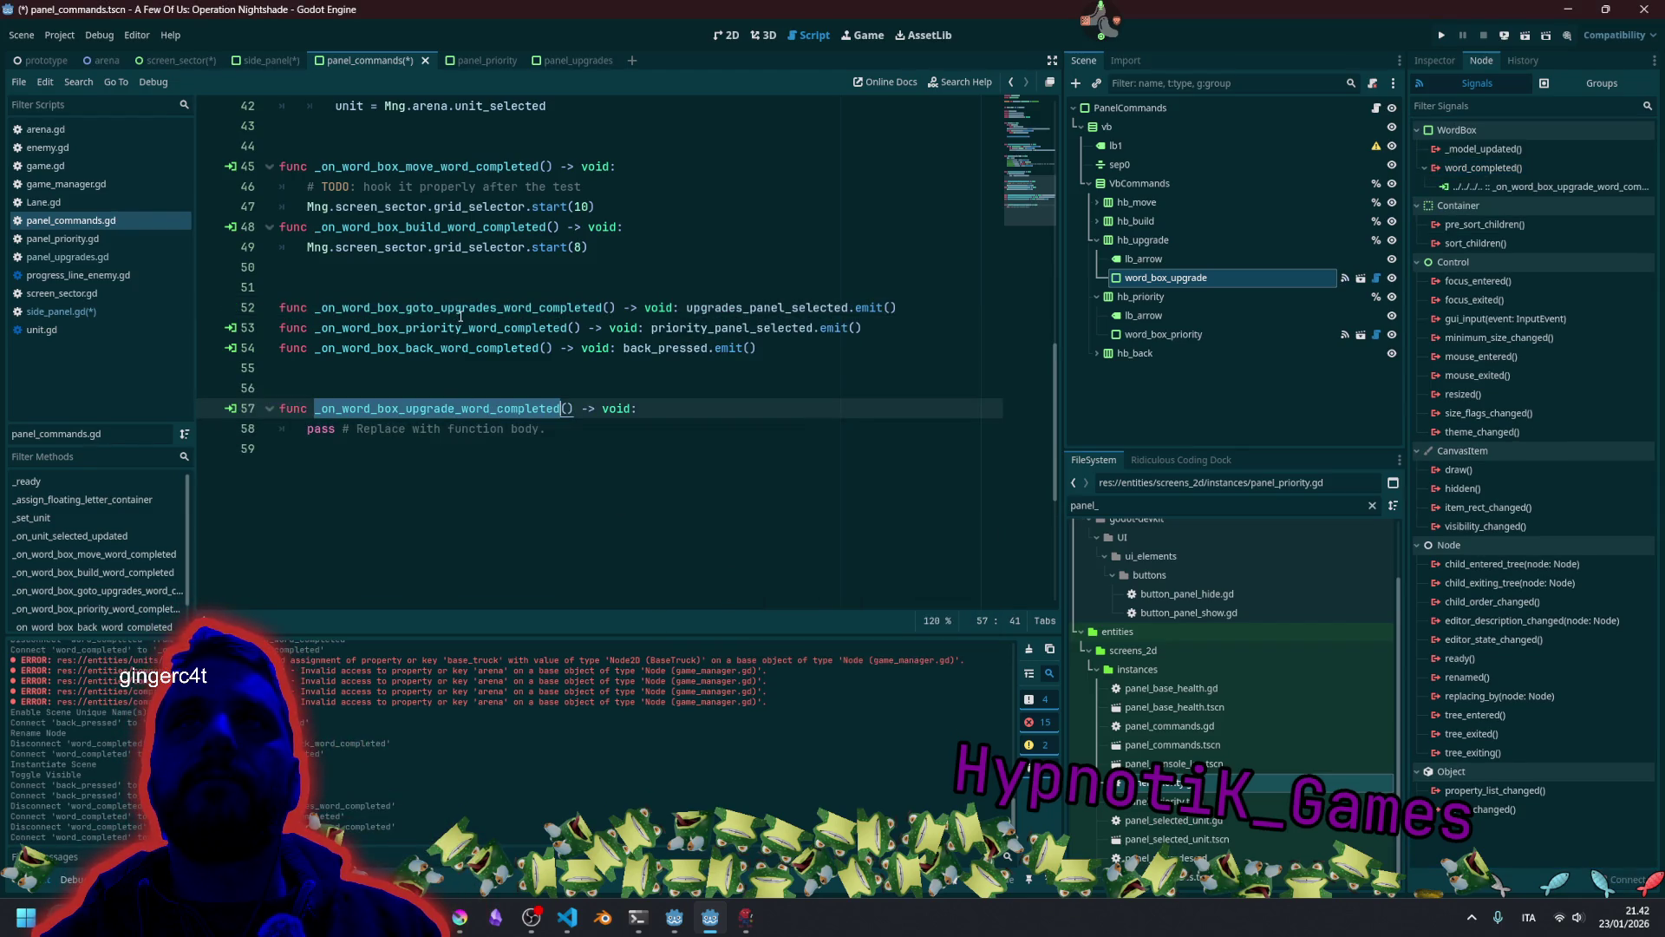
{"action": "double_click", "coordinate": [460, 311]}
{"action": "key", "text": "ctrl+v"}
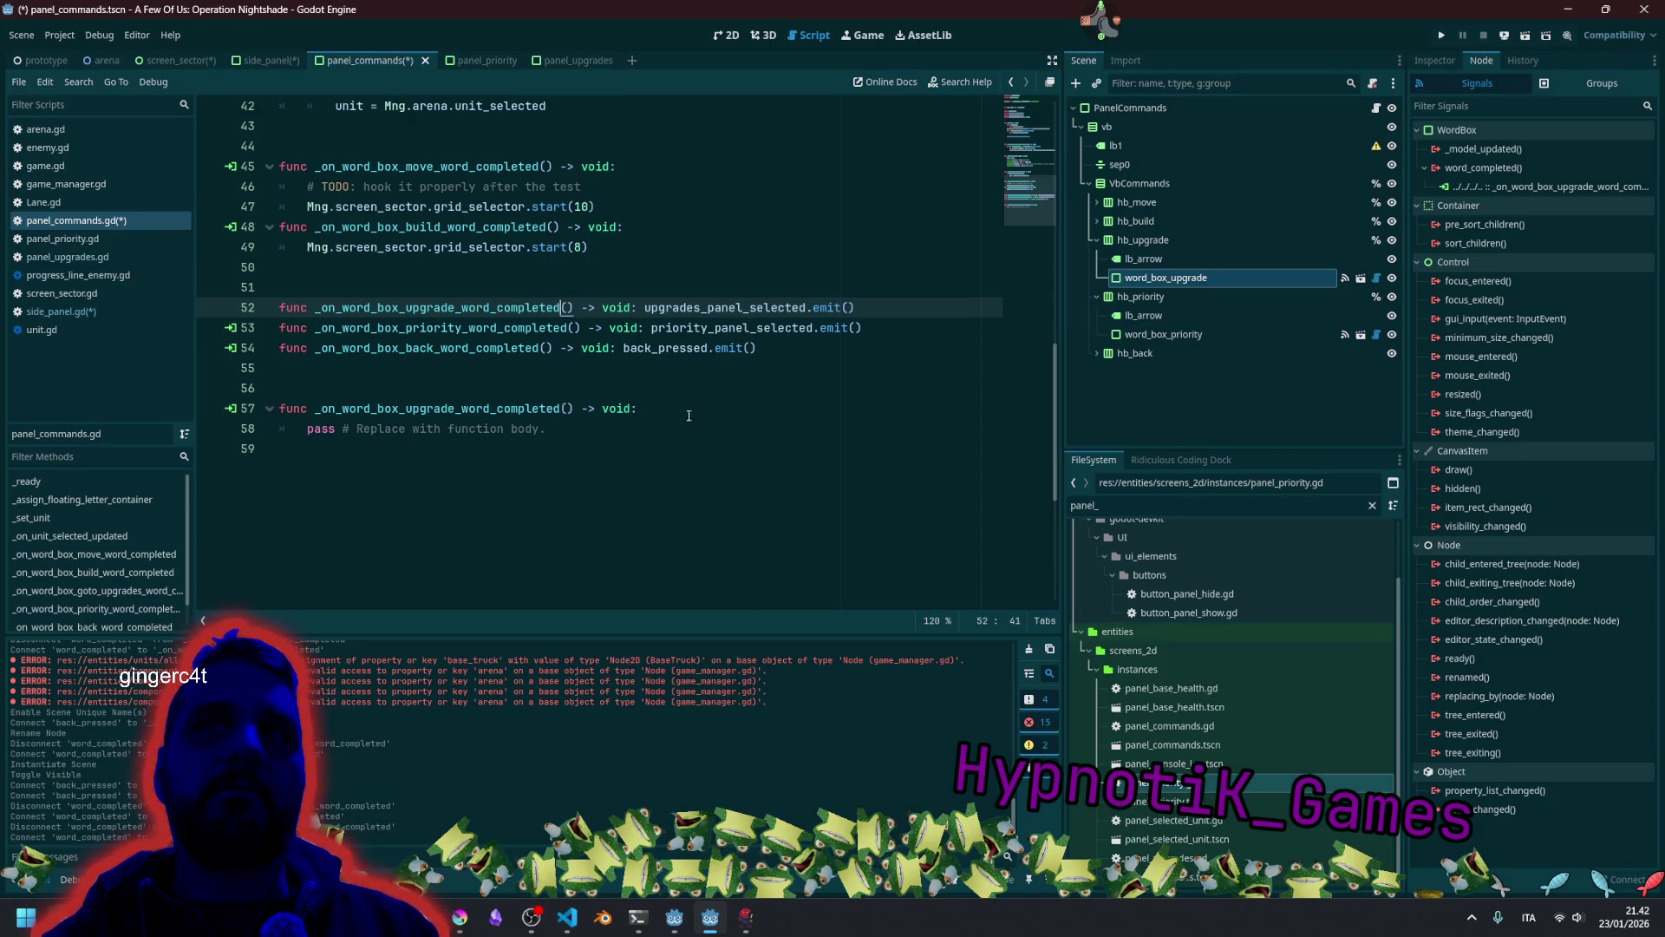
{"action": "left_click", "coordinate": [681, 433]}
{"action": "key", "text": "shift+Home"}
{"action": "key", "text": "shift+Up"}
{"action": "key", "text": "BackSpace"}
{"action": "key", "text": "BackSpace"}
{"action": "key", "text": "BackSpace"}
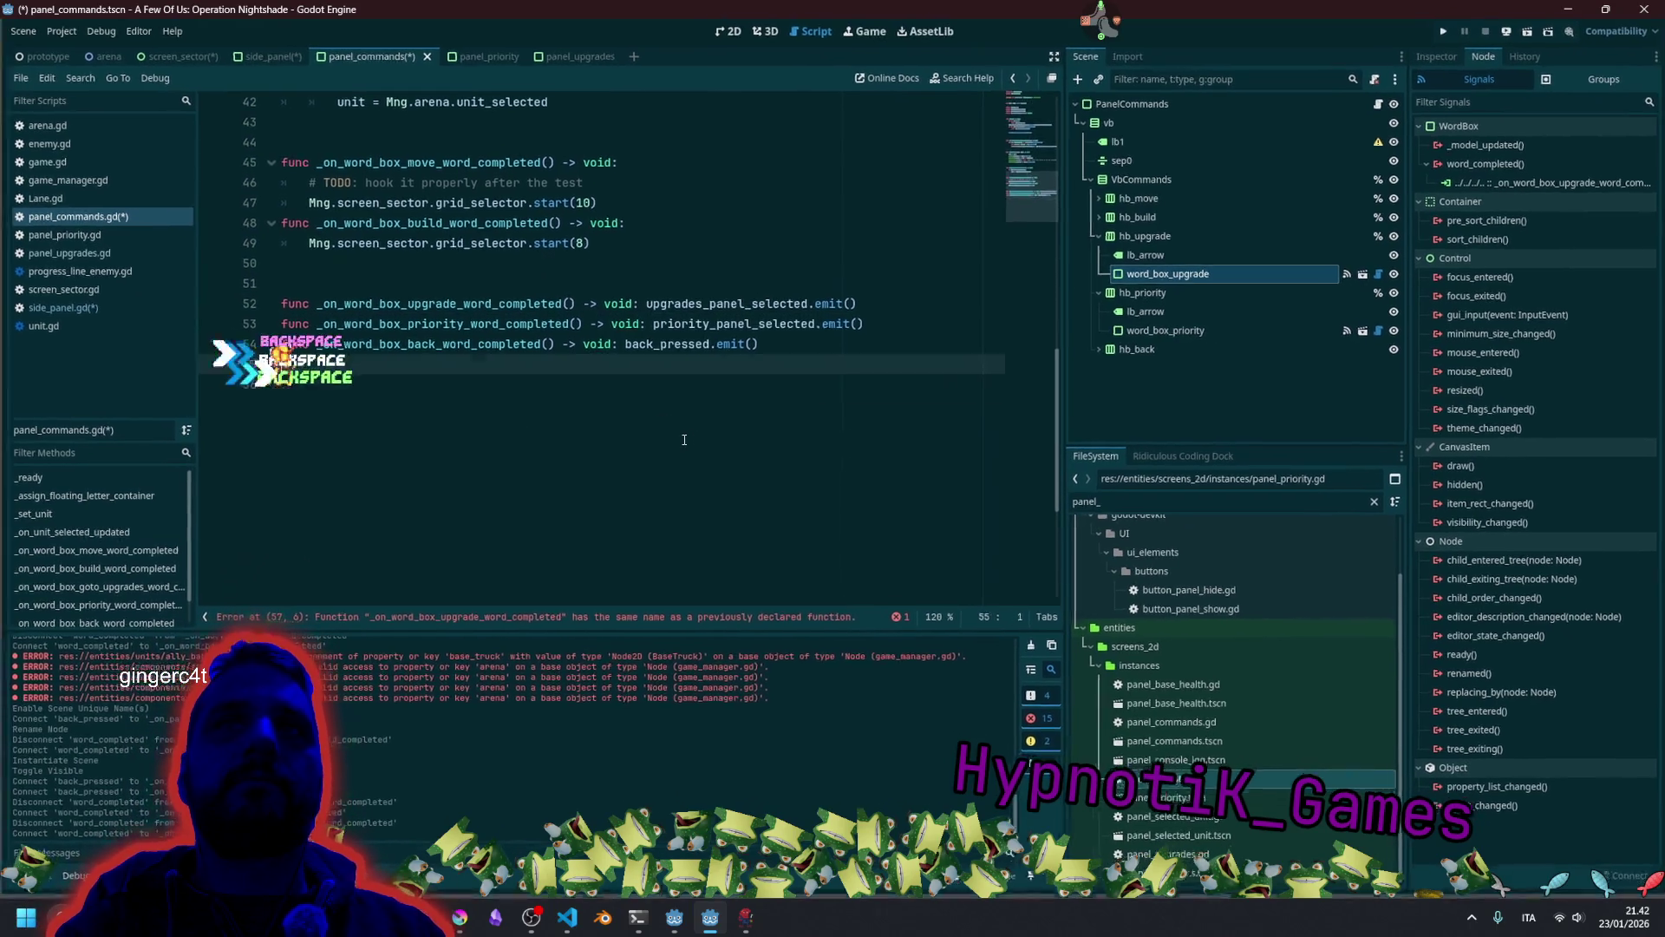
{"action": "key", "text": "BackSpace"}
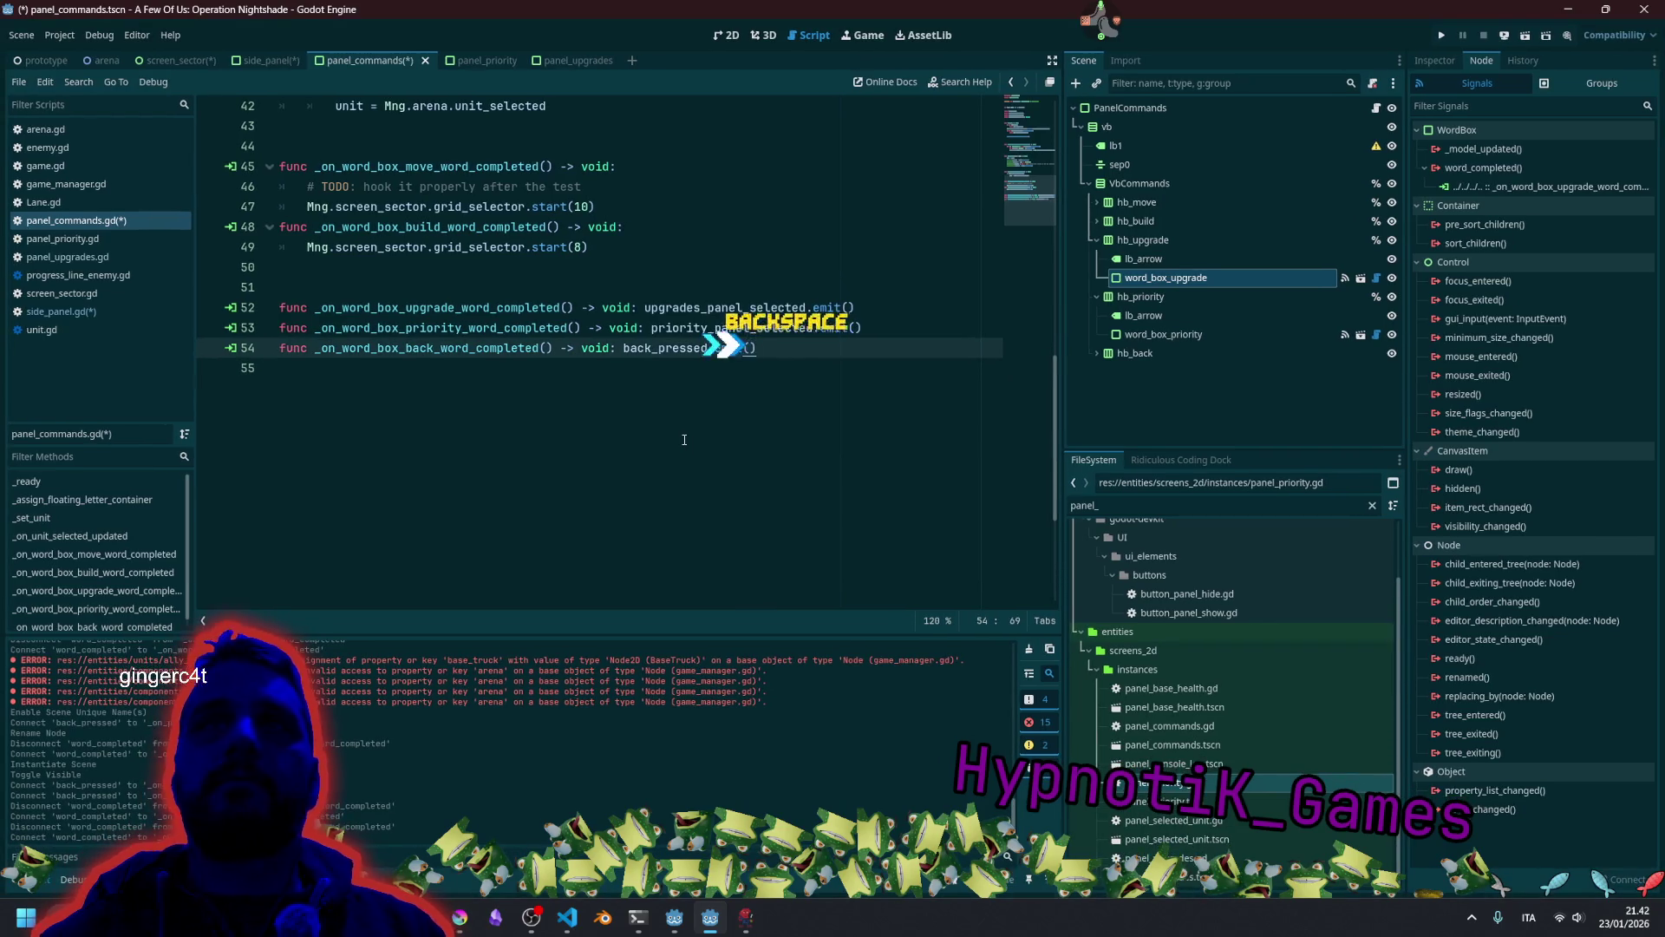
Save panel_commands.gd and scroll through the script to review the handlers.
{"action": "left_click", "coordinate": [607, 307]}
{"action": "key", "text": "ctrl+s"}
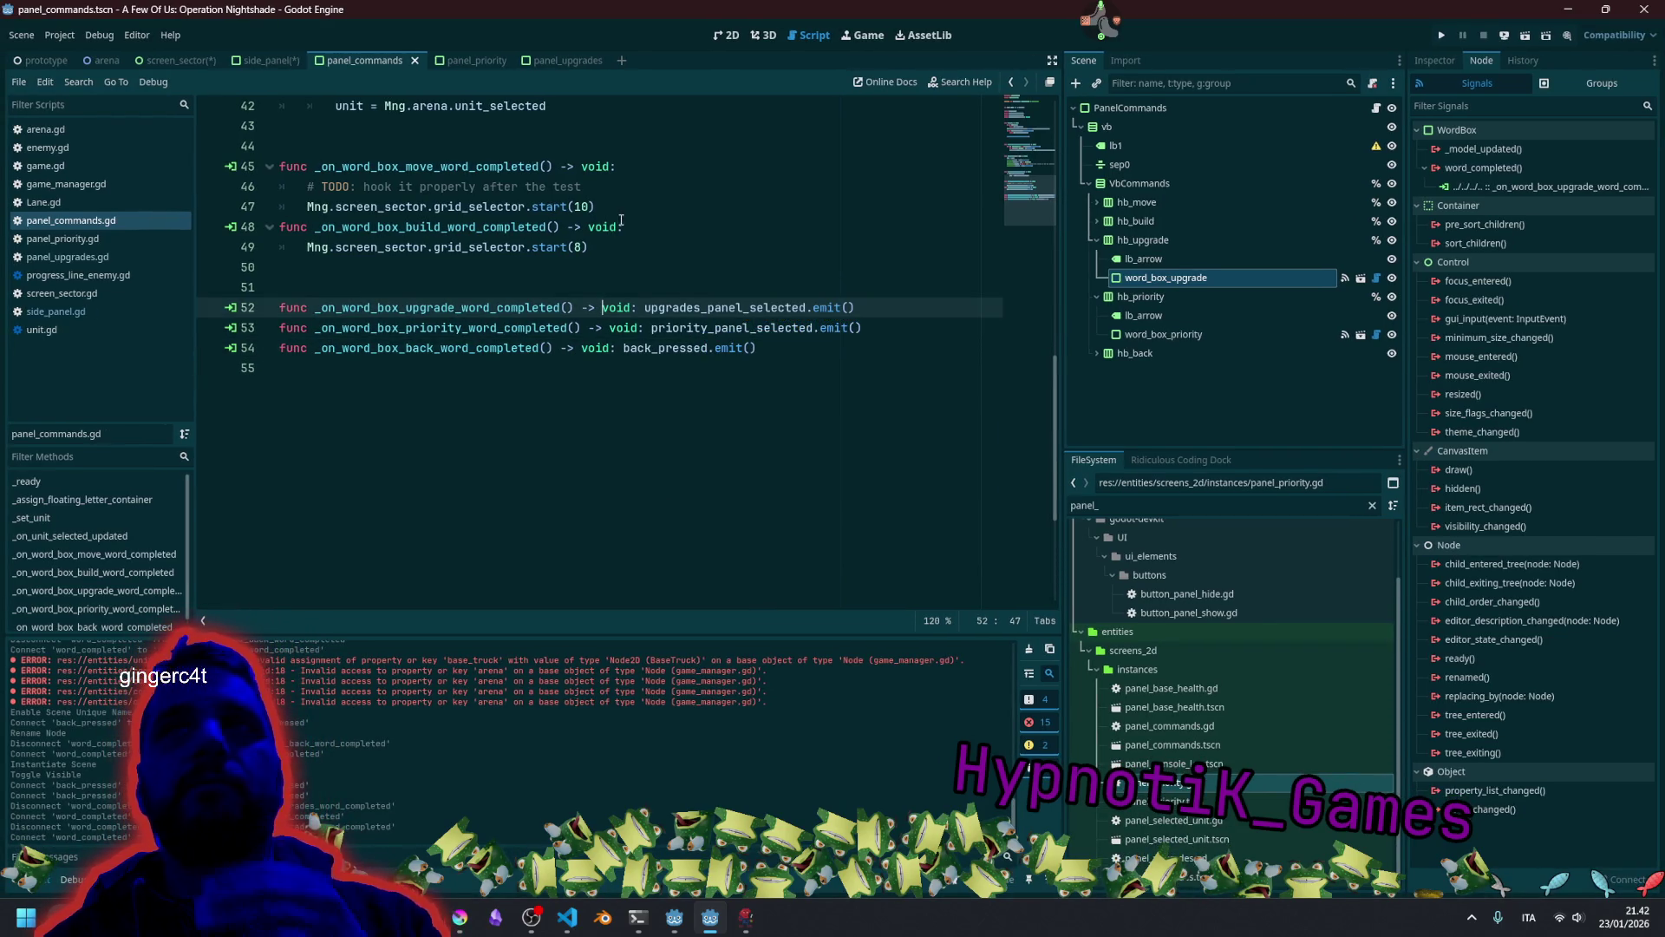
{"action": "left_click", "coordinate": [624, 227]}
{"action": "scroll", "coordinate": [442, 409], "scroll_direction": "up", "scroll_amount": 2}
{"action": "left_click_drag", "start_coordinate": [379, 428], "coordinate": [754, 468]}
{"action": "left_click", "coordinate": [625, 307]}
{"action": "scroll", "coordinate": [659, 322], "scroll_direction": "up", "scroll_amount": 2}
{"action": "scroll", "coordinate": [659, 322], "scroll_direction": "up", "scroll_amount": 2}
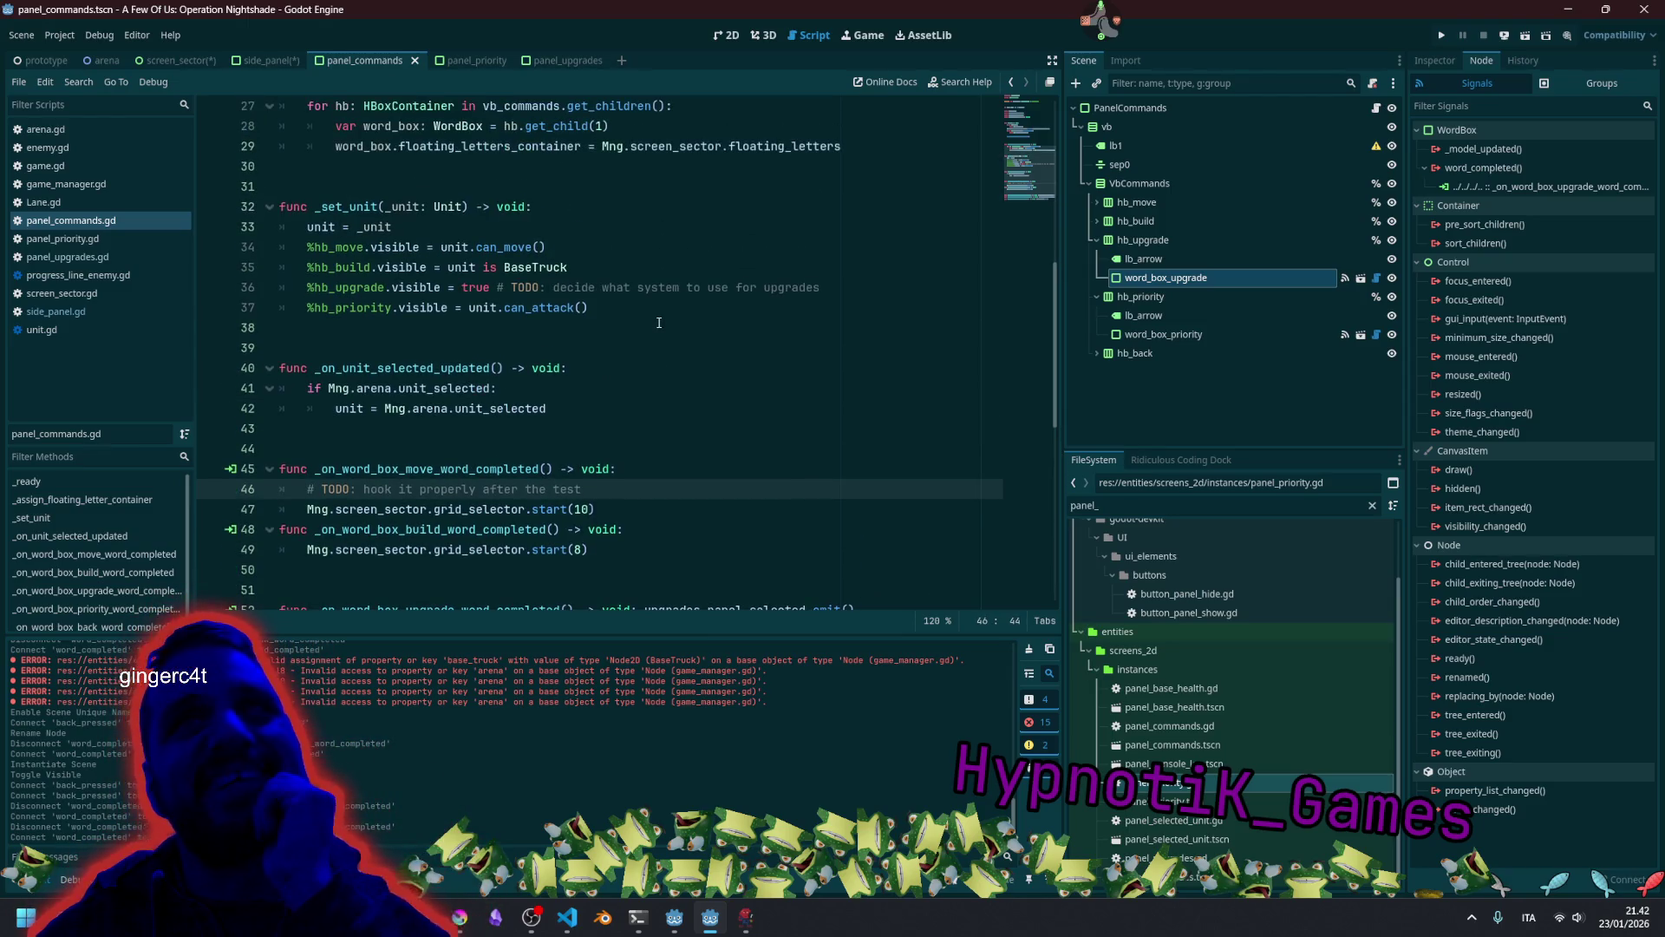
{"action": "scroll", "coordinate": [660, 322], "scroll_direction": "down", "scroll_amount": 7}
{"action": "scroll", "coordinate": [659, 323], "scroll_direction": "up", "scroll_amount": 3}
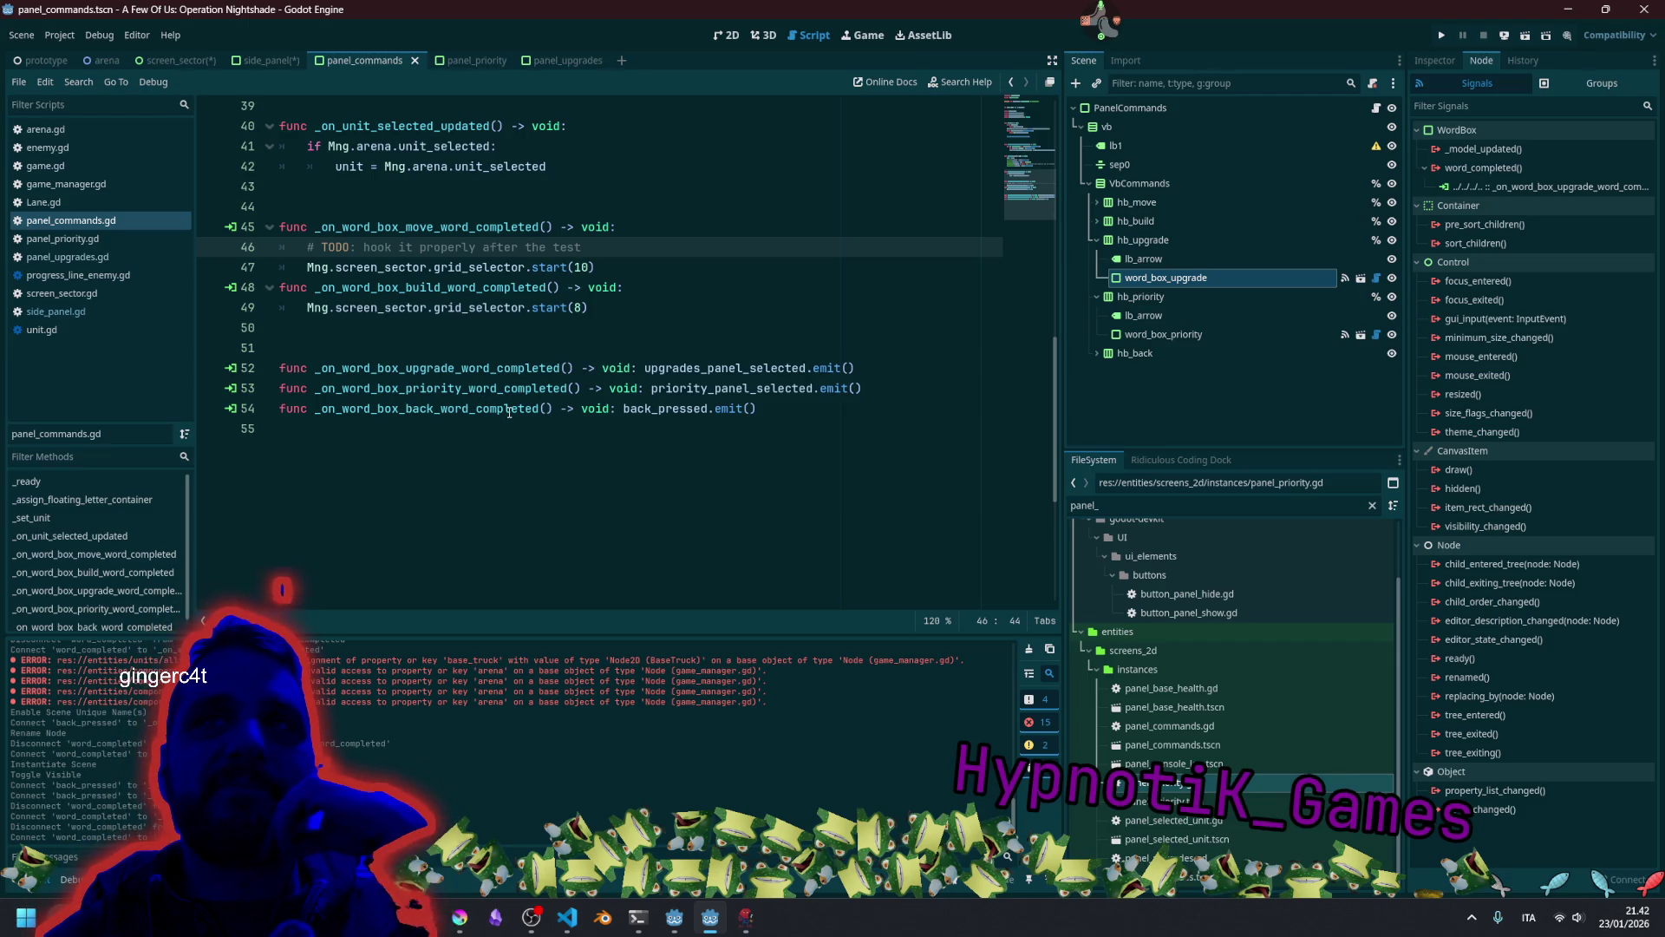
{"action": "left_click", "coordinate": [545, 348]}
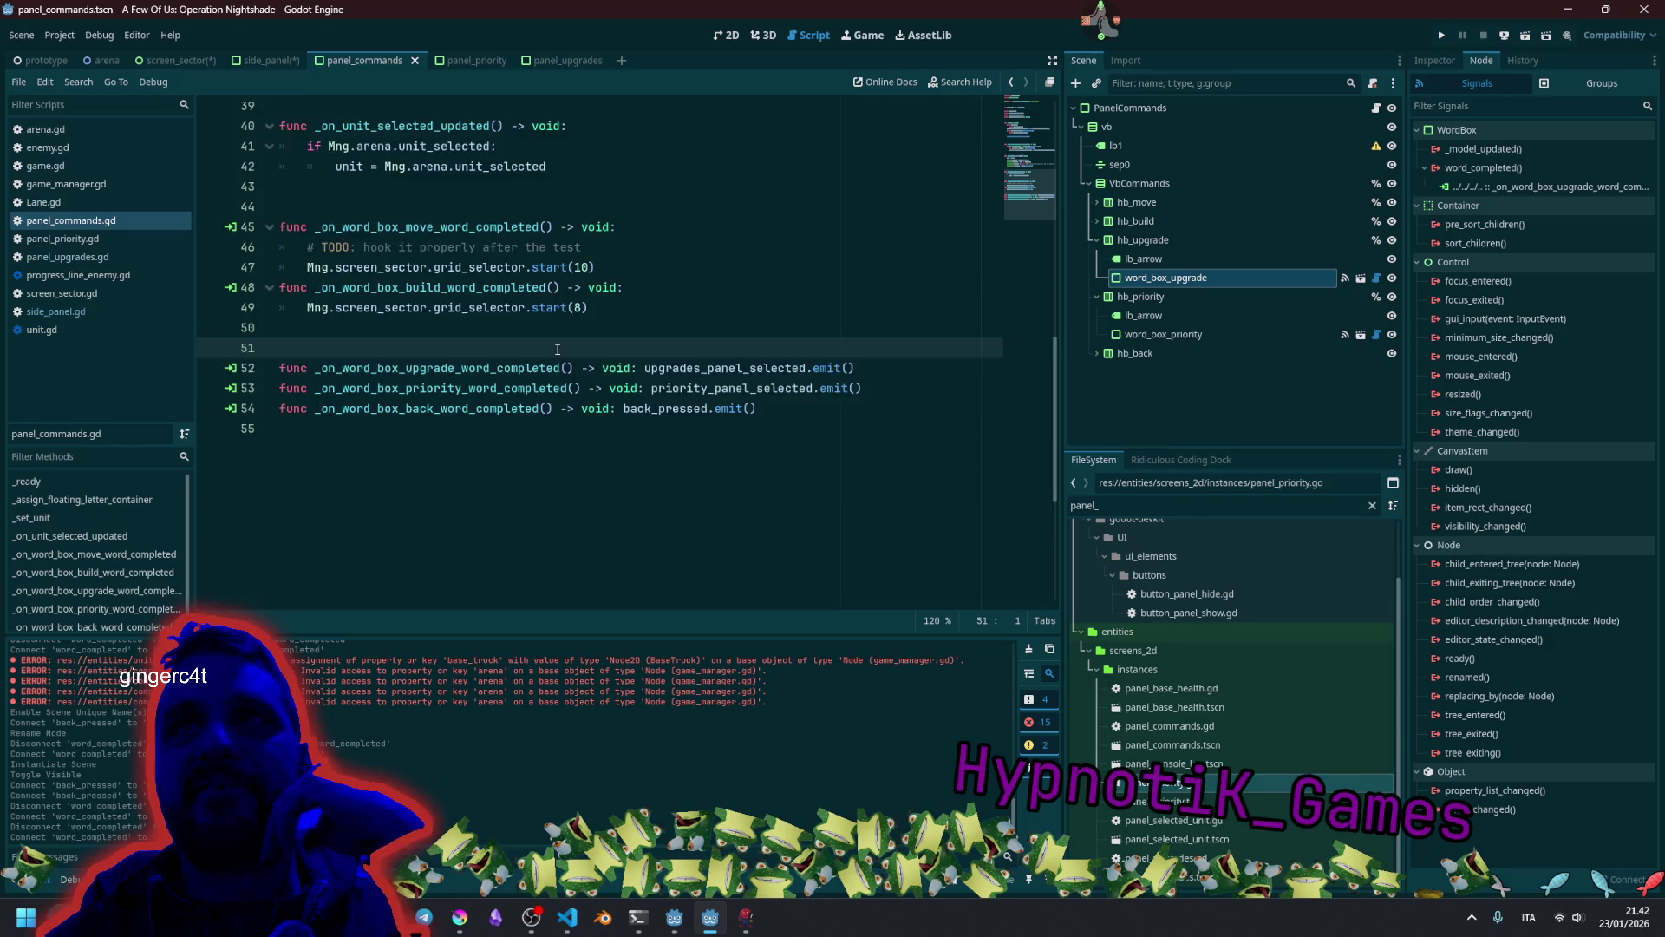
{"action": "scroll", "coordinate": [556, 350], "scroll_direction": "up", "scroll_amount": 12}
{"action": "scroll", "coordinate": [560, 350], "scroll_direction": "down", "scroll_amount": 10}
{"action": "left_click", "coordinate": [567, 289]}
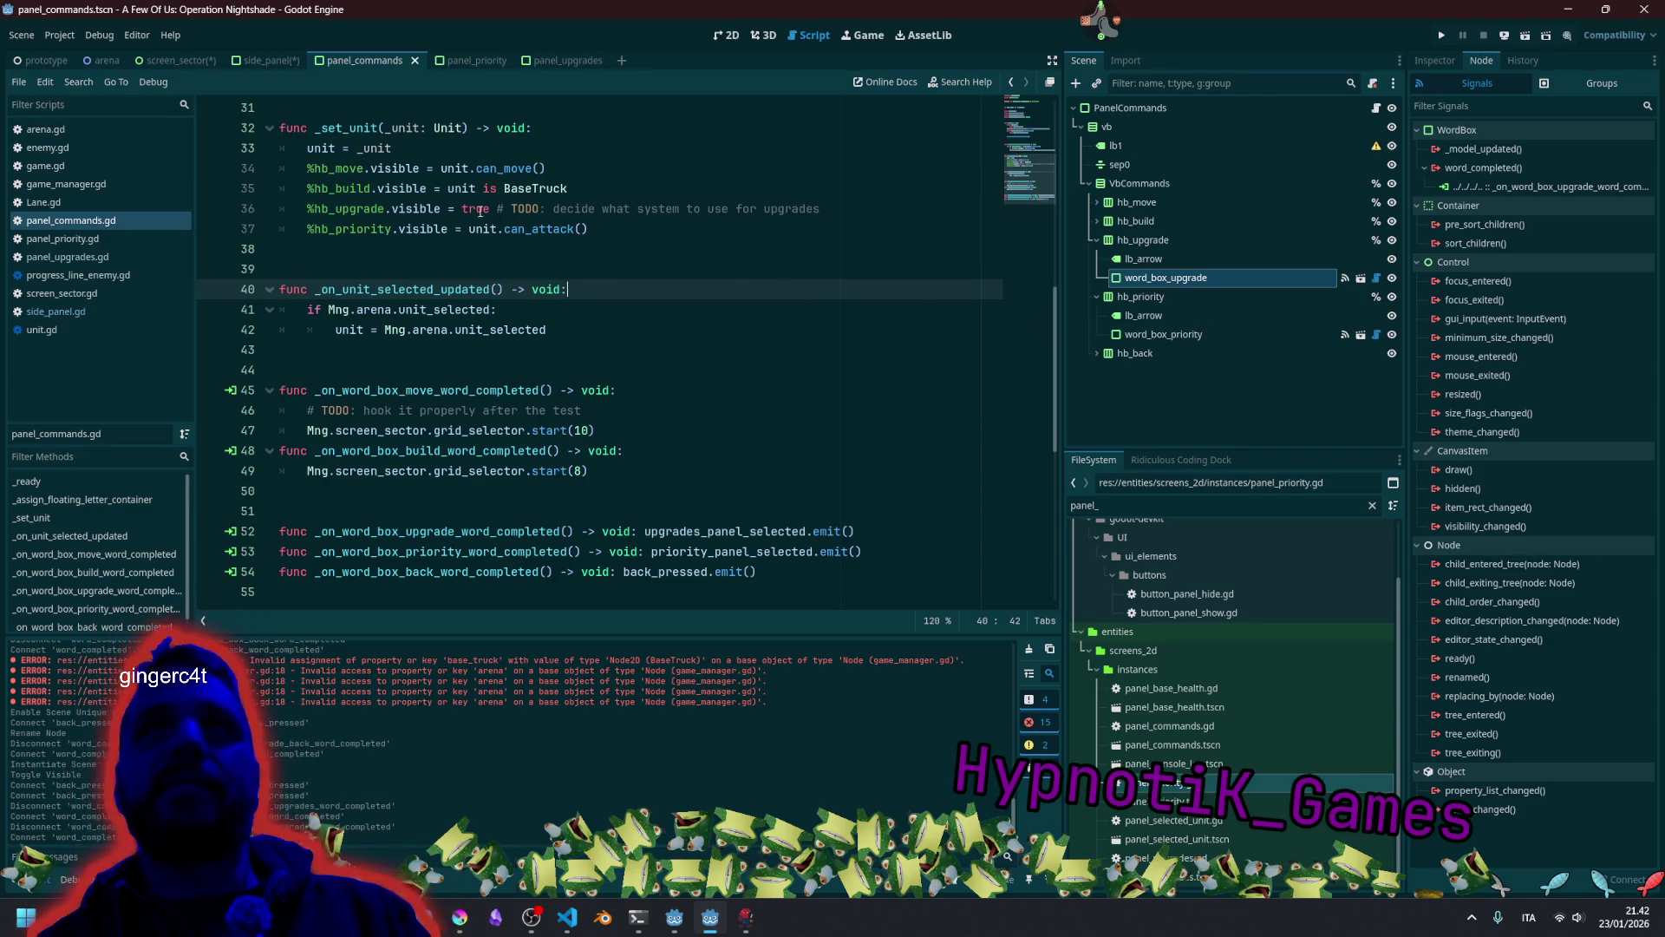
{"action": "left_click", "coordinate": [267, 60]}
Connect PanelCommands' priority_panel_selected signal to a new side panel method and save the scene.
{"action": "left_click", "coordinate": [1153, 109]}
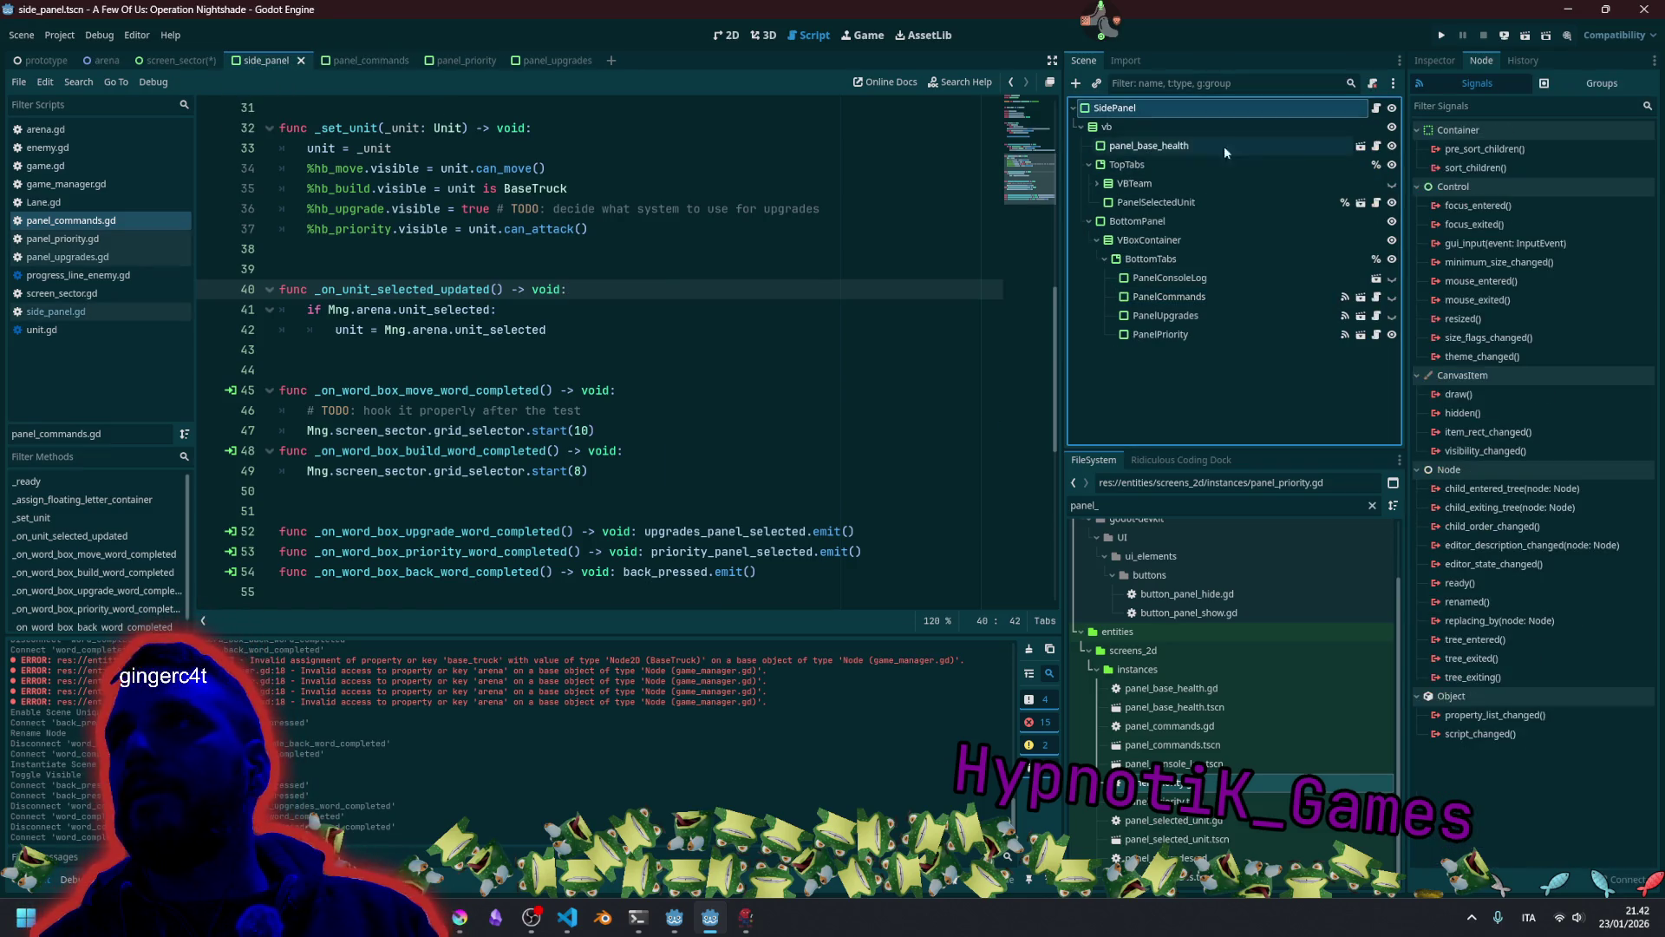
{"action": "left_click", "coordinate": [1169, 297]}
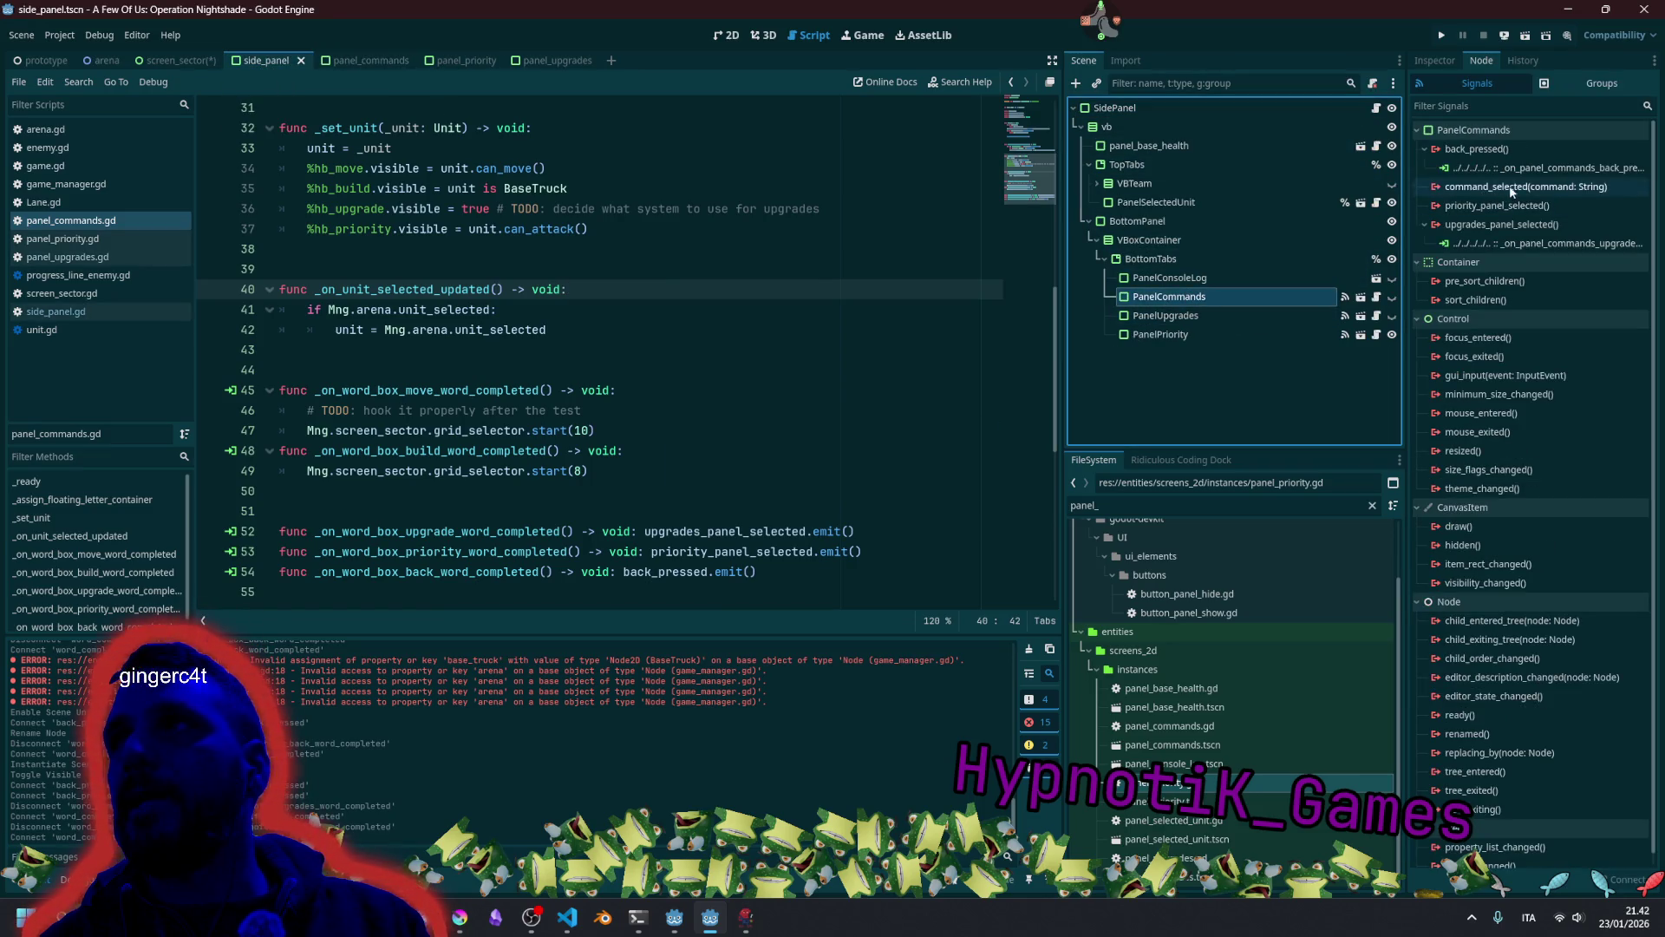
{"action": "double_click", "coordinate": [1474, 206]}
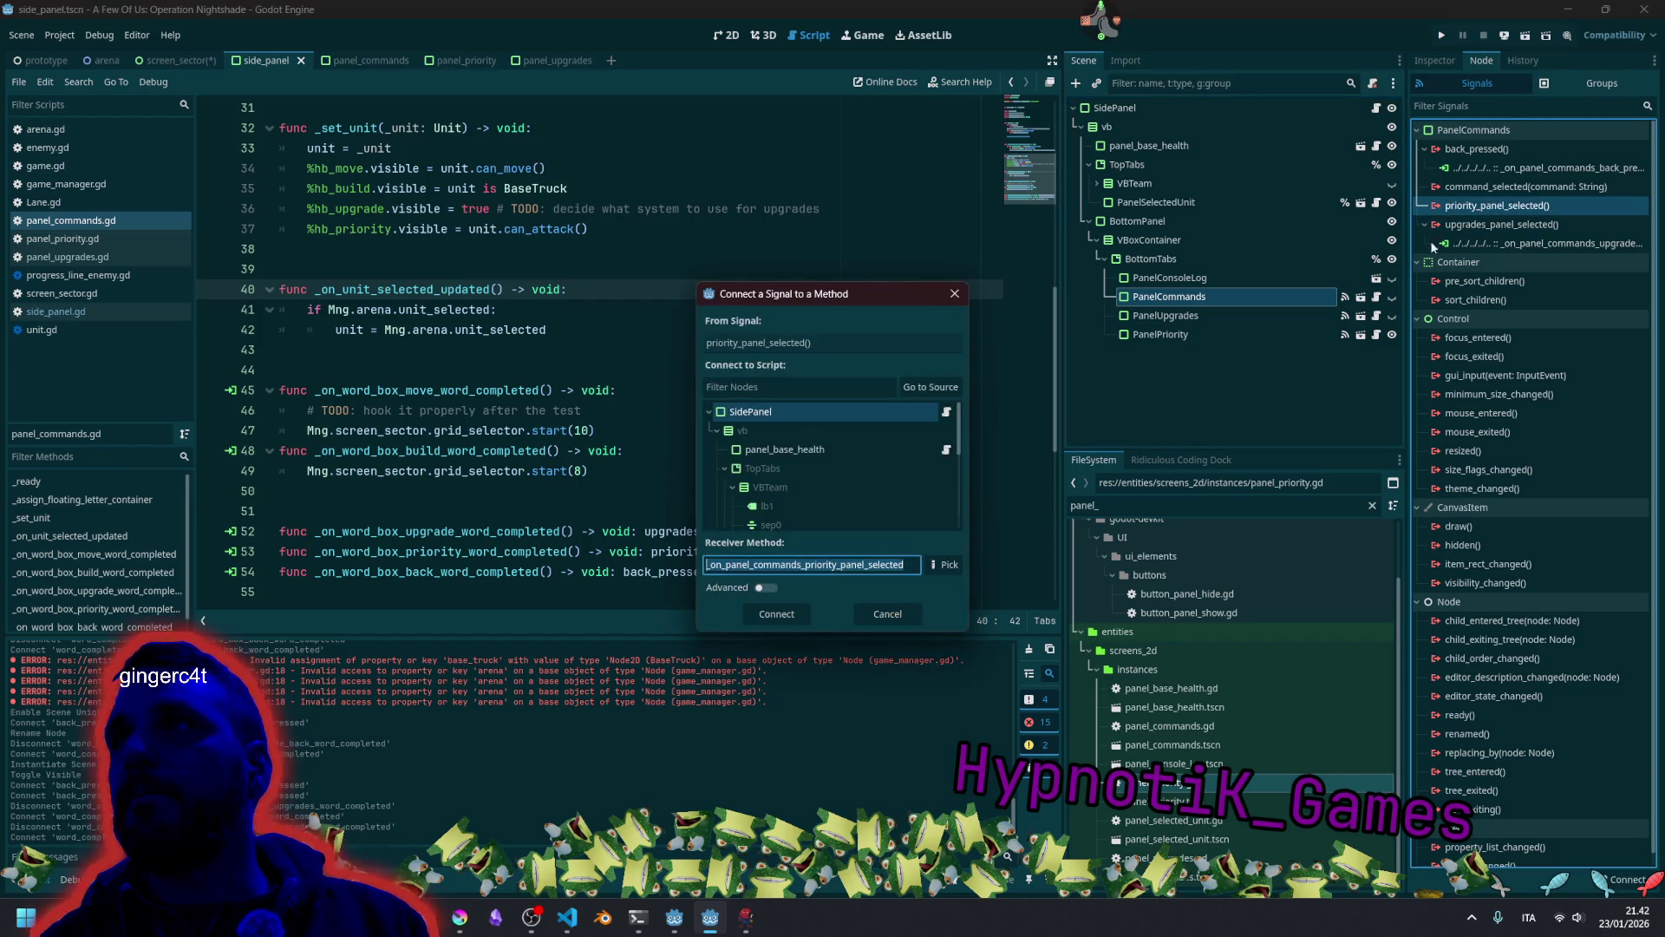
{"action": "left_click", "coordinate": [777, 613]}
{"action": "key", "text": "ctrl+s"}
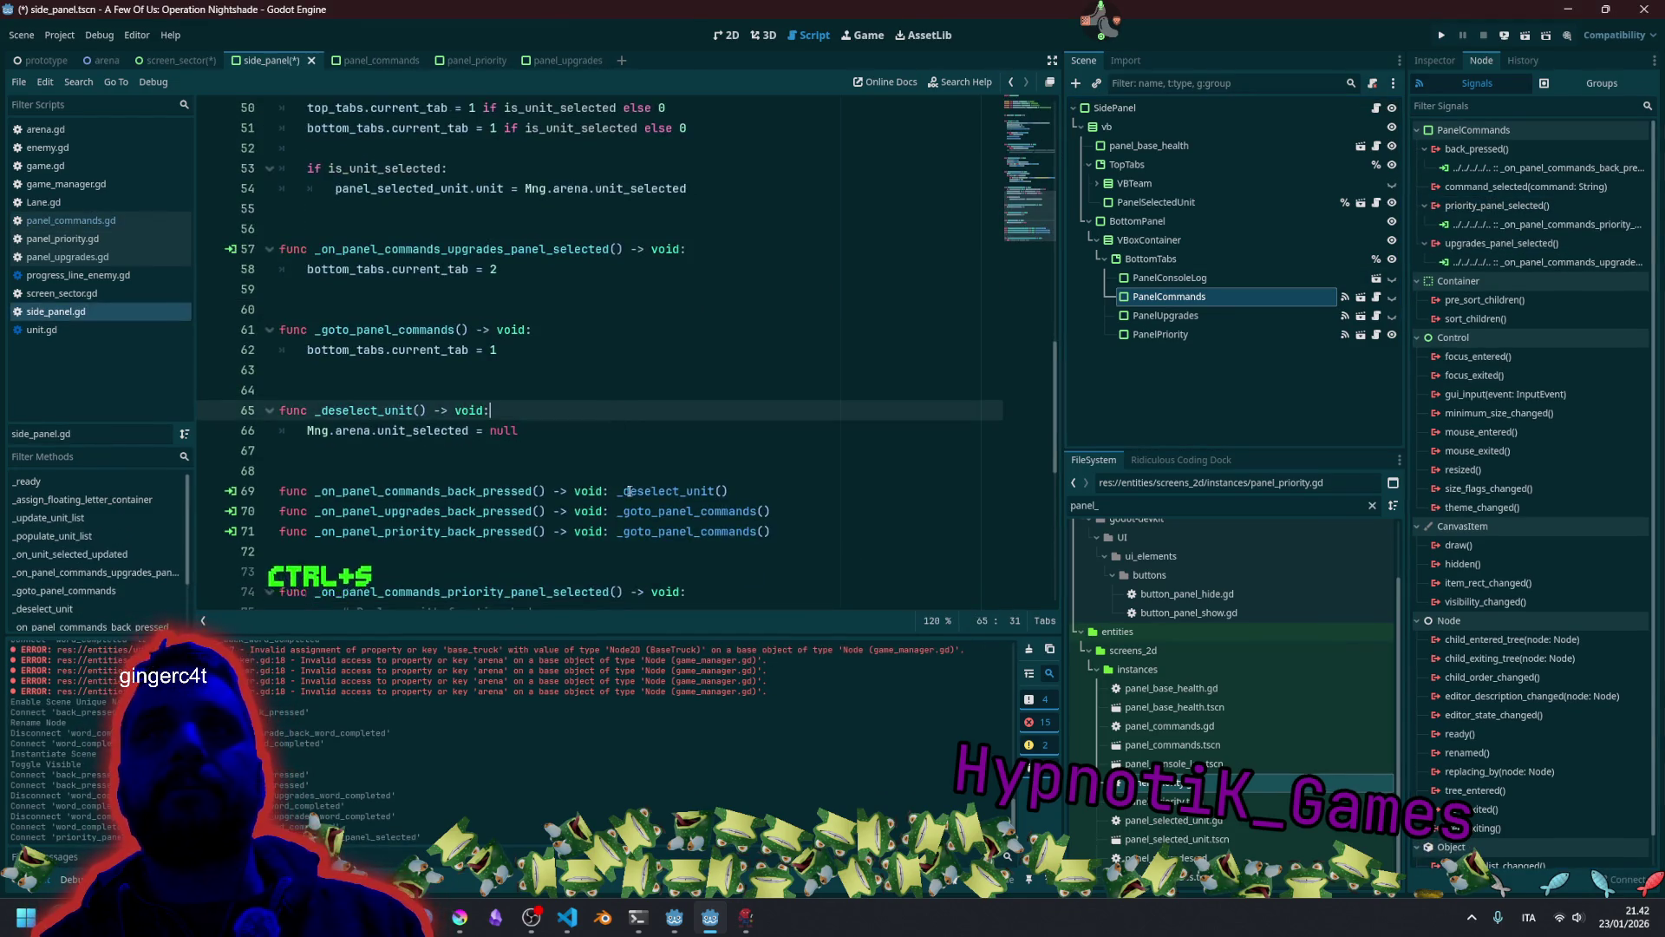
Move the new priority handler stub to just below the upgrades handler.
{"action": "left_click", "coordinate": [523, 471]}
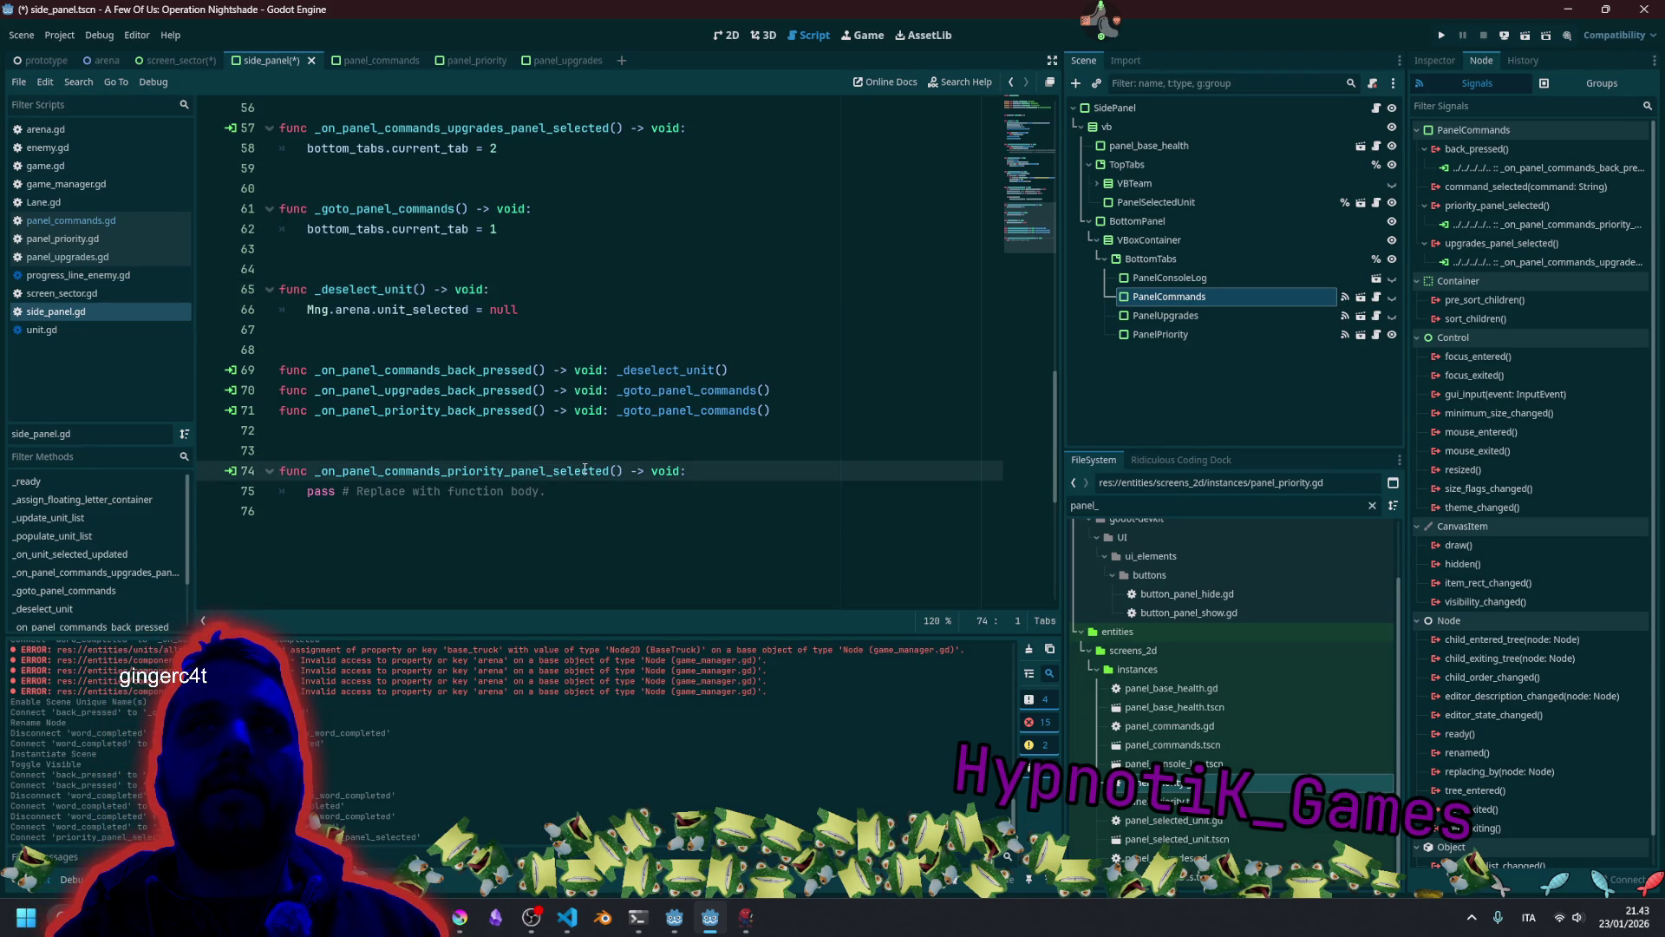
{"action": "key", "text": "shift+End"}
{"action": "key", "text": "shift+Down"}
{"action": "key", "text": "alt+Up"}
{"action": "key", "text": "alt+Up"}
{"action": "key", "text": "alt+Up"}
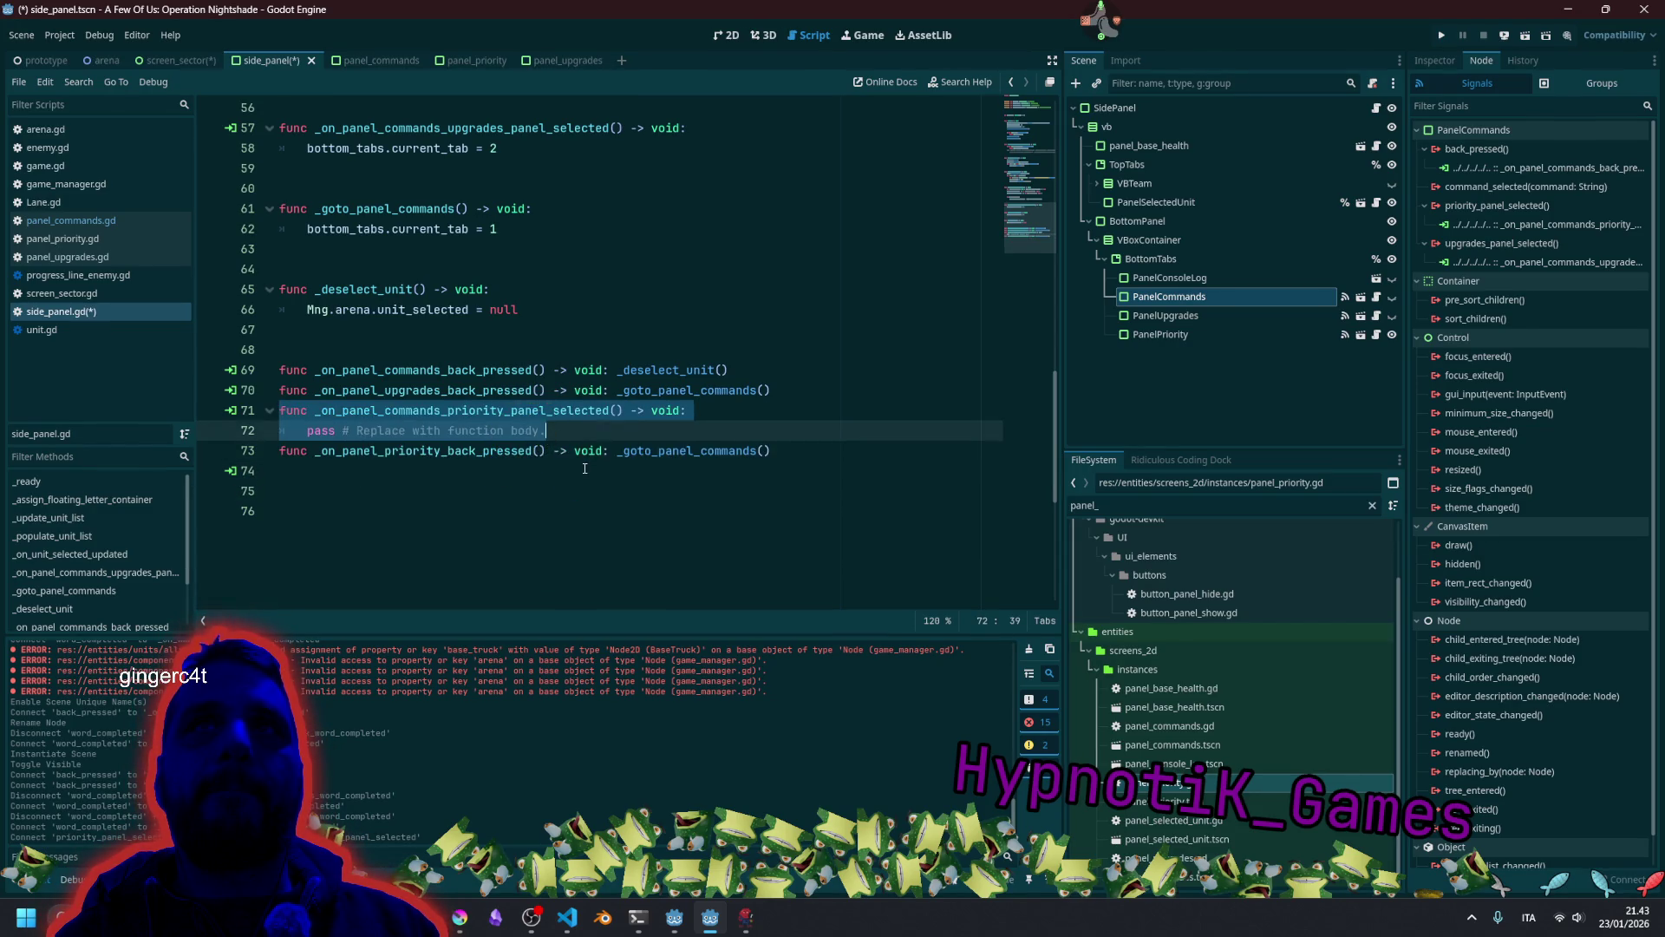
{"action": "key", "text": "alt+Up"}
{"action": "key", "text": "alt+Up"}
{"action": "key", "text": "alt+Up"}
{"action": "key", "text": "alt+Up"}
{"action": "key", "text": "alt+Up"}
{"action": "key", "text": "alt+Up"}
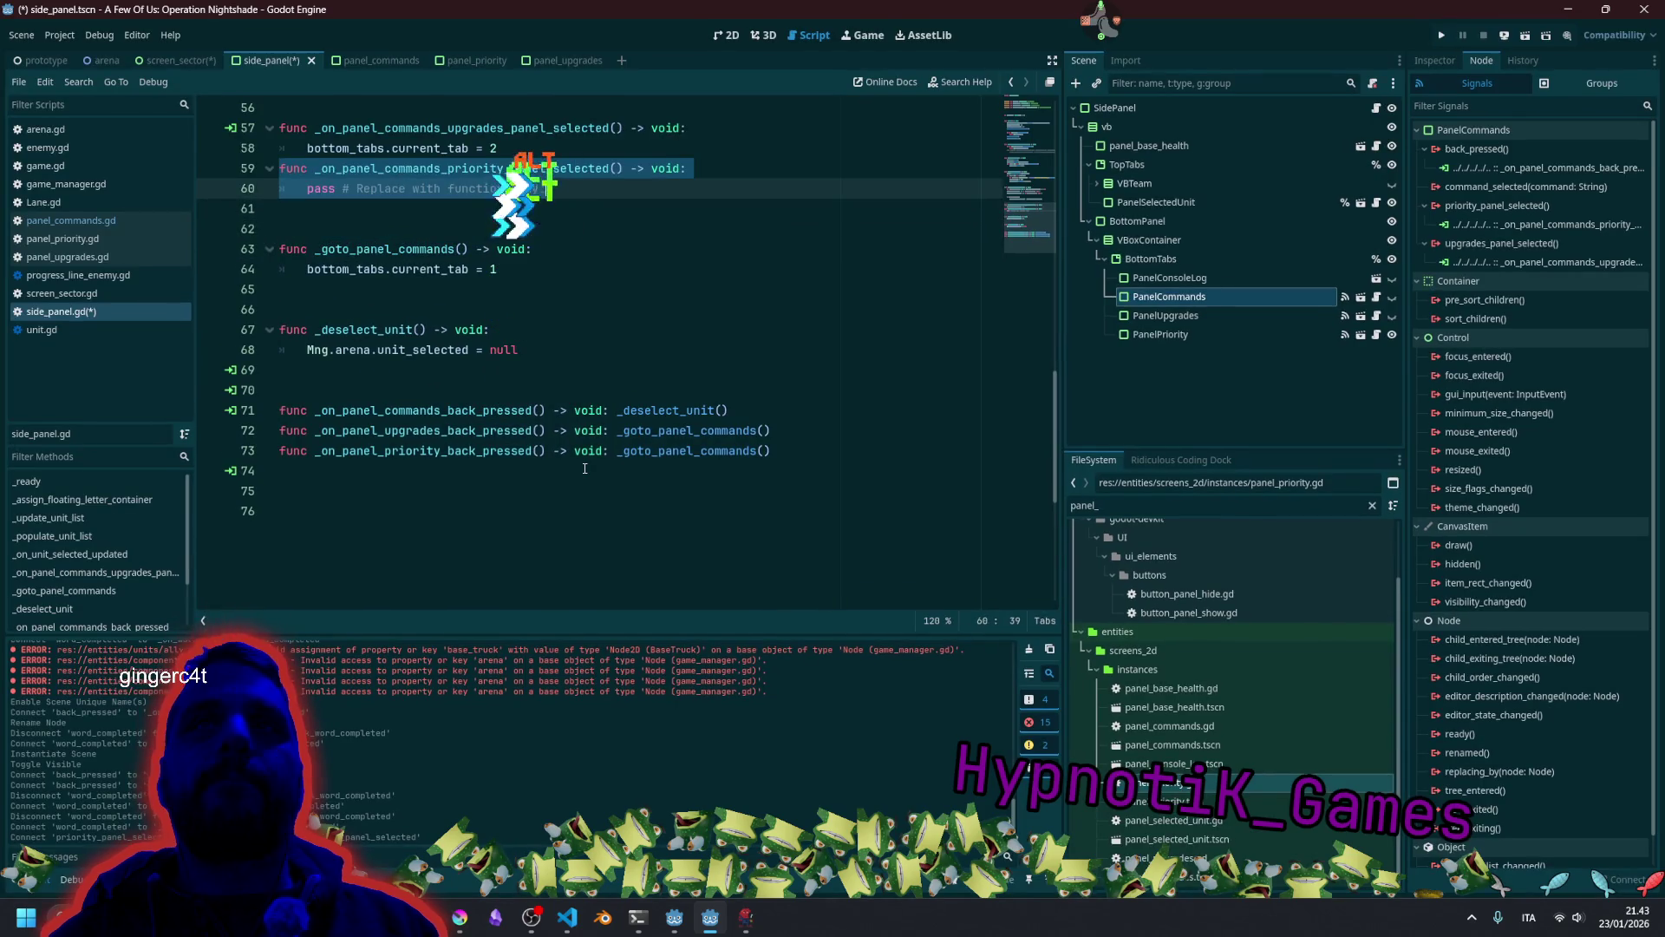
{"action": "scroll", "coordinate": [674, 288], "scroll_direction": "up", "scroll_amount": 1}
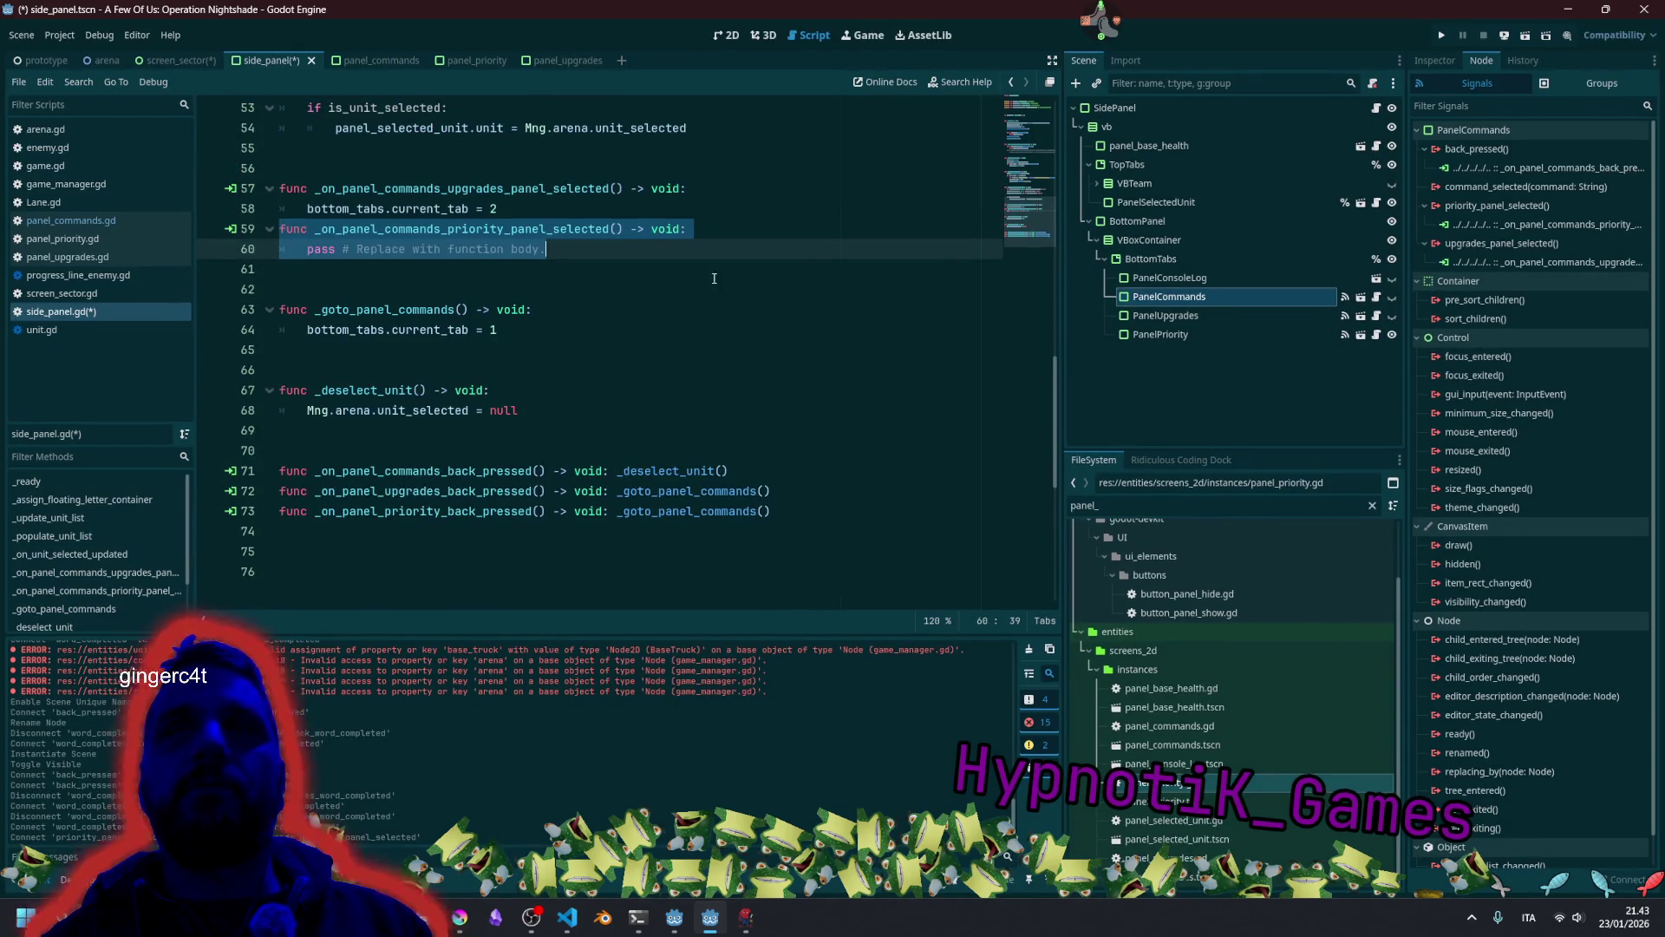
{"action": "key", "text": "alt+Down"}
{"action": "scroll", "coordinate": [632, 310], "scroll_direction": "up", "scroll_amount": 1}
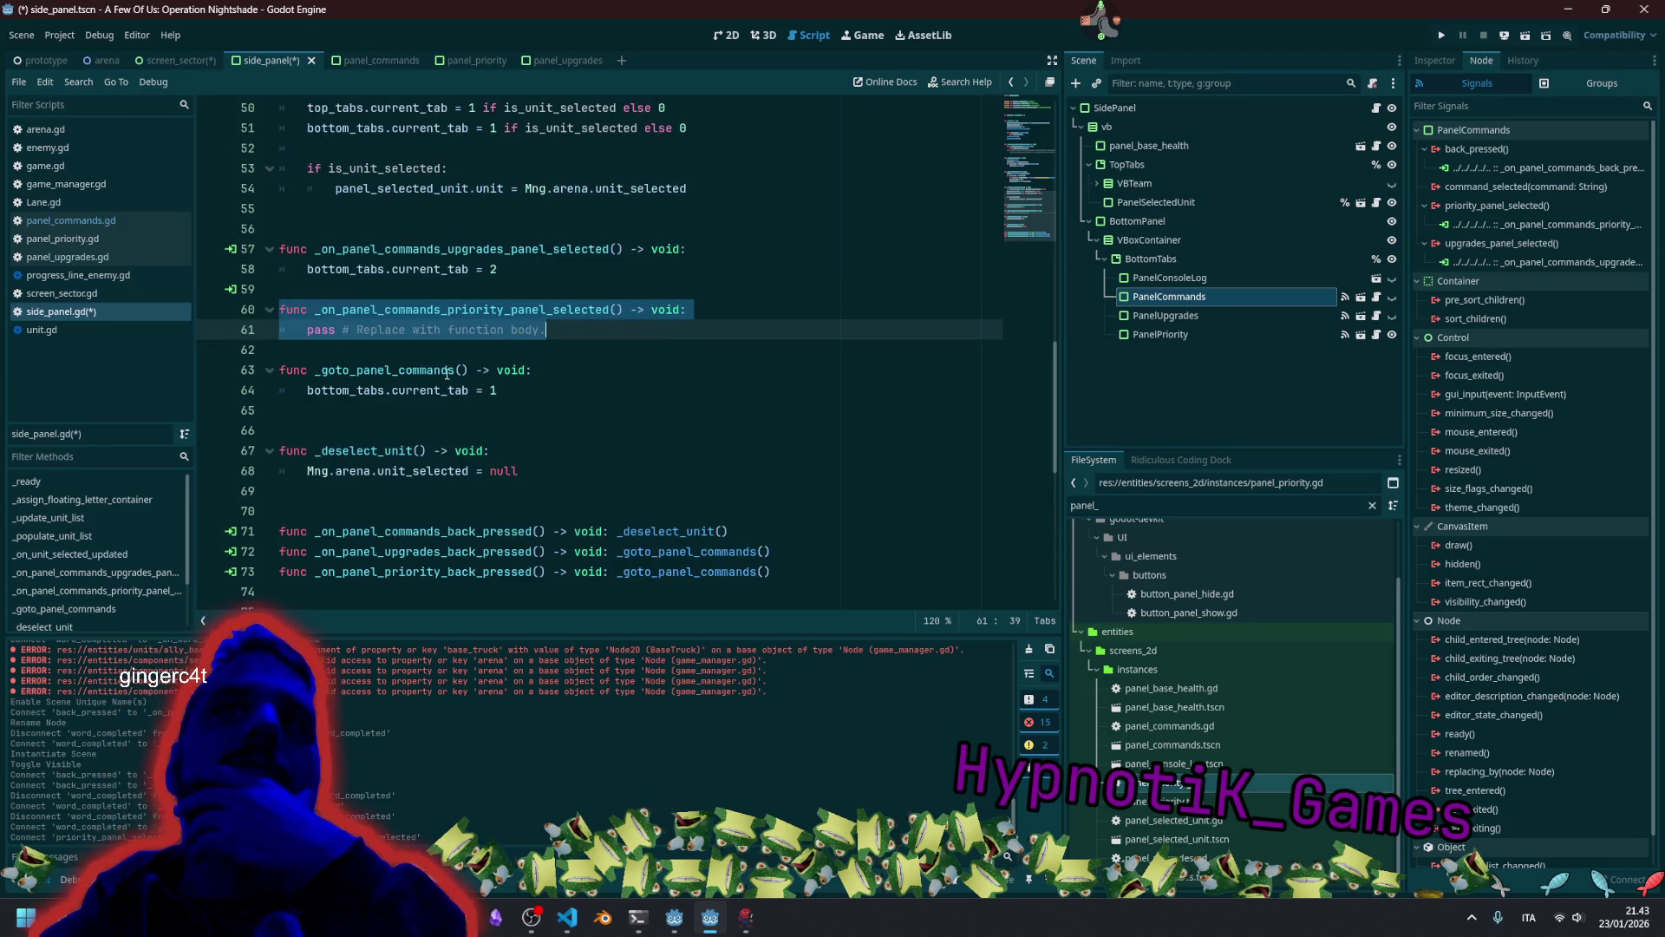
{"action": "double_click", "coordinate": [390, 371]}
{"action": "scroll", "coordinate": [521, 373], "scroll_direction": "up", "scroll_amount": 1}
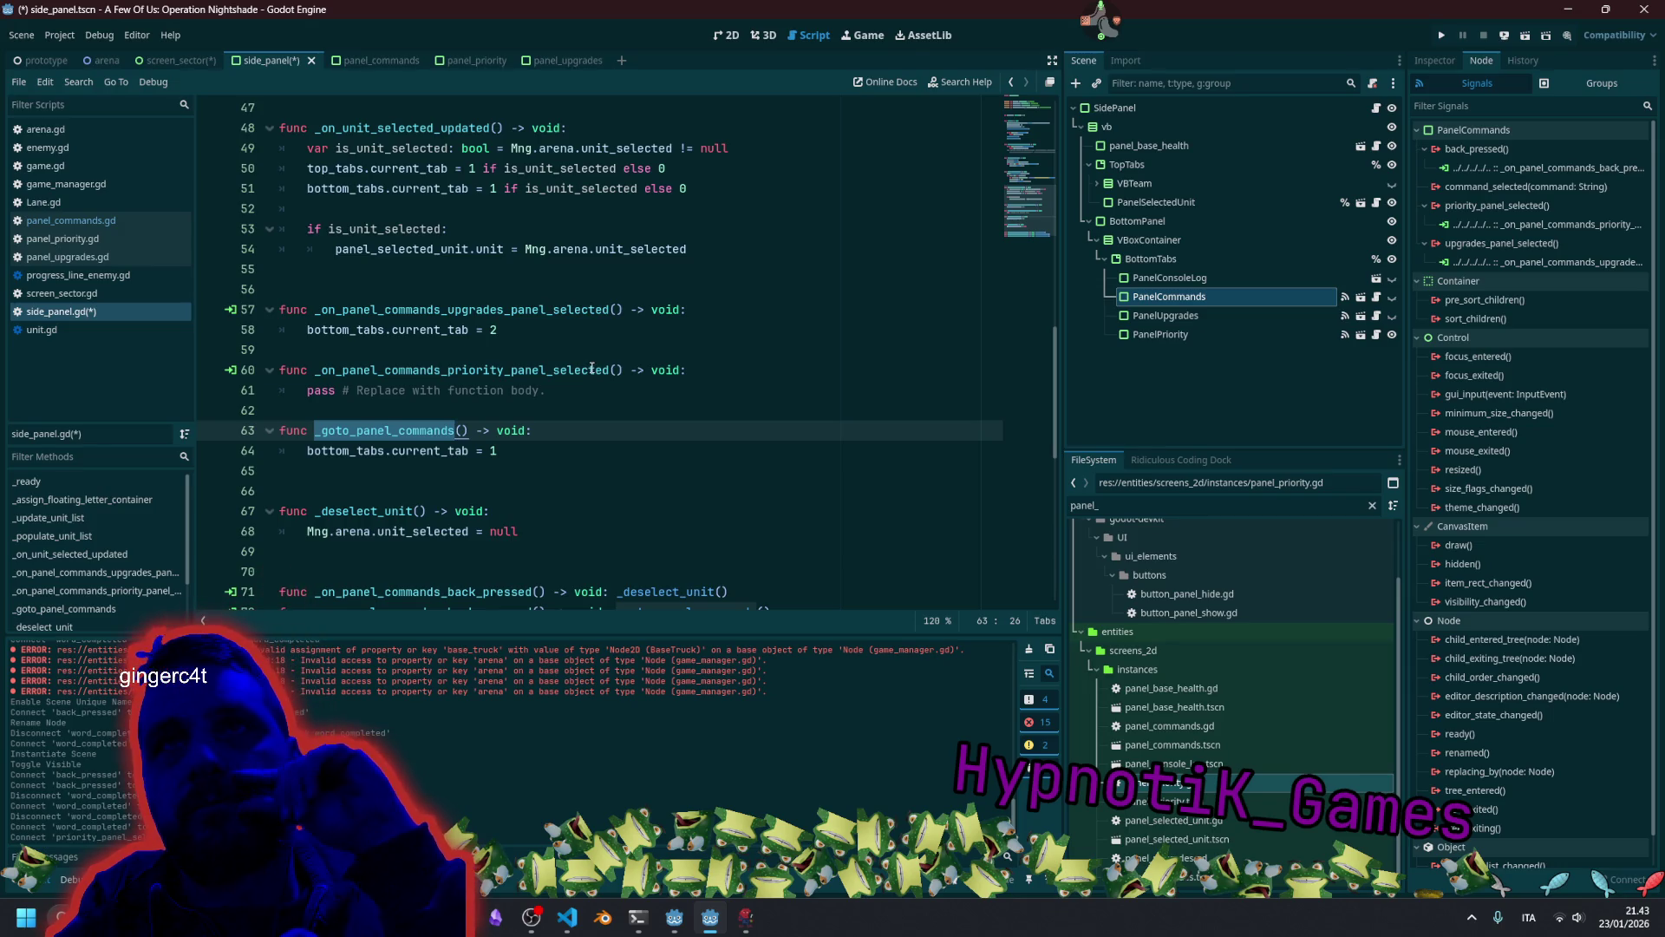
Make the priority handler set bottom_tabs.current_tab = 3 and save side_panel.gd.
{"action": "left_click", "coordinate": [356, 330]}
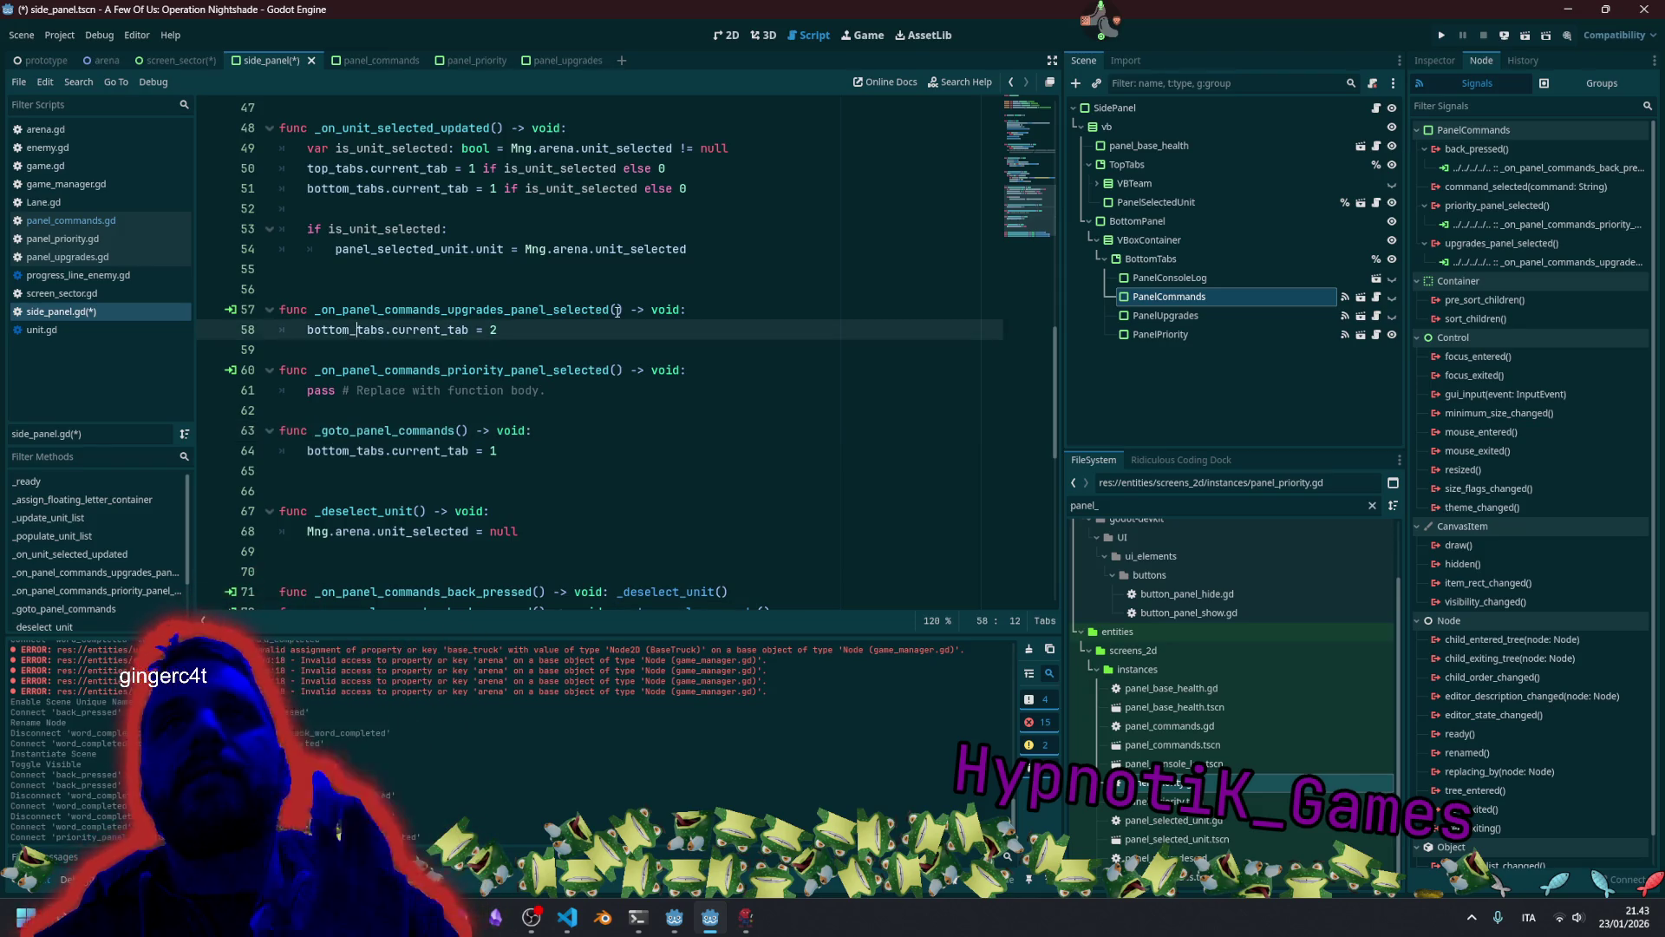
{"action": "key", "text": "Home"}
{"action": "key", "text": "shift+End"}
{"action": "key", "text": "ctrl+c"}
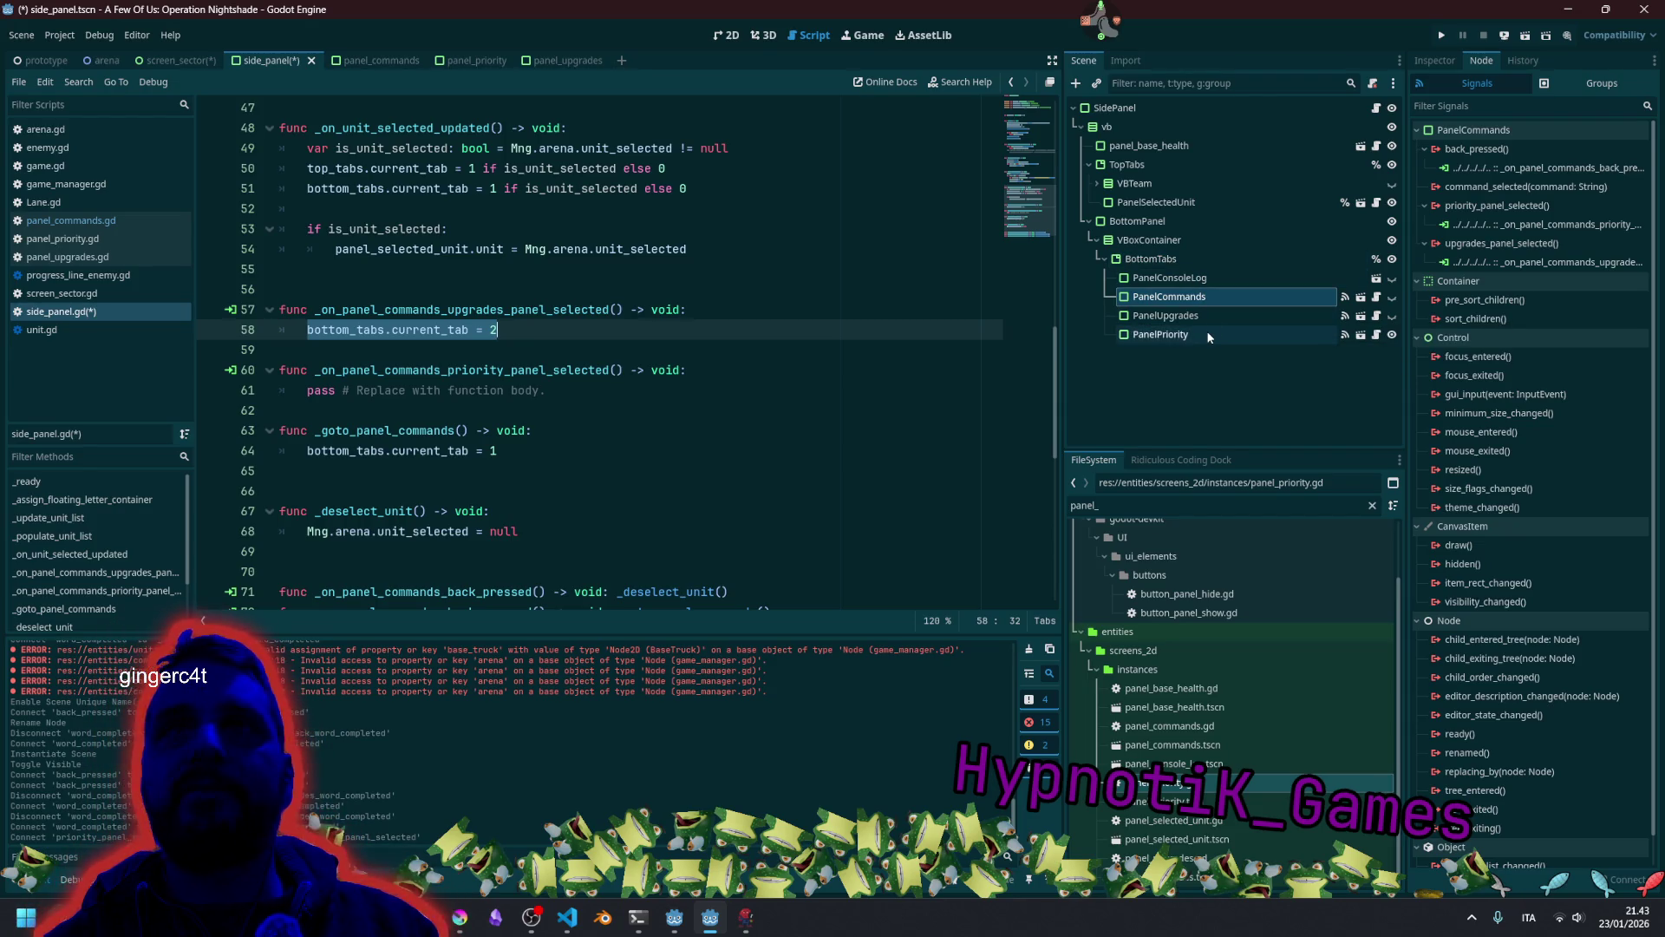
{"action": "left_click", "coordinate": [573, 397]}
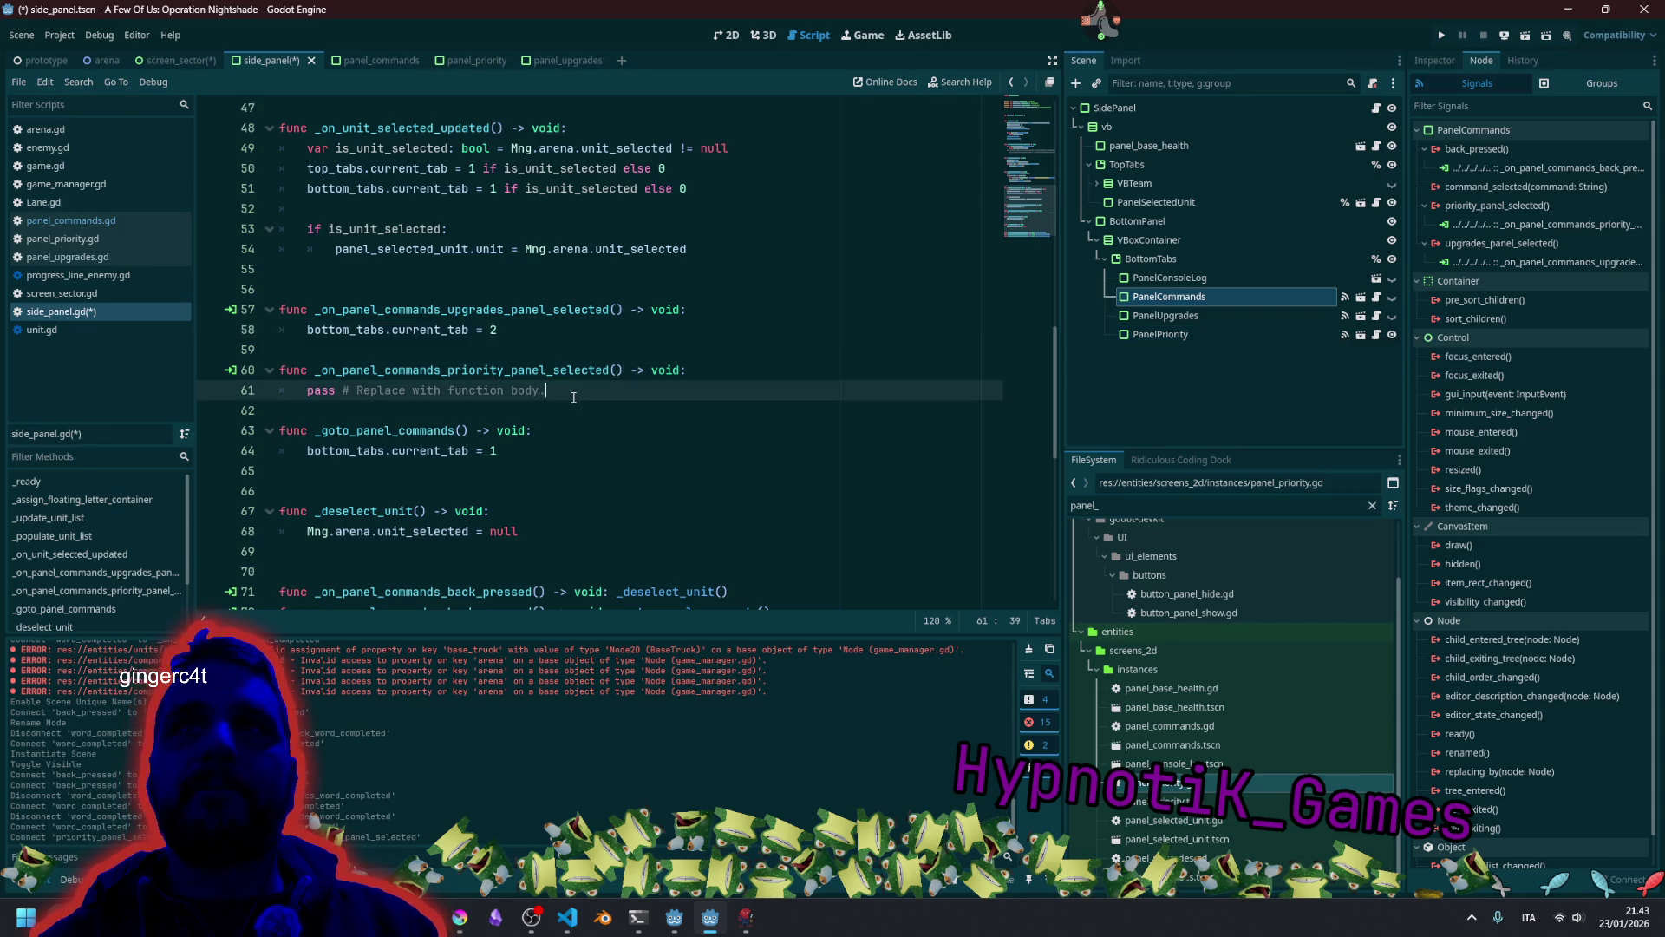
{"action": "key", "text": "shift+Home"}
{"action": "key", "text": "ctrl+v"}
{"action": "key", "text": "BackSpace"}
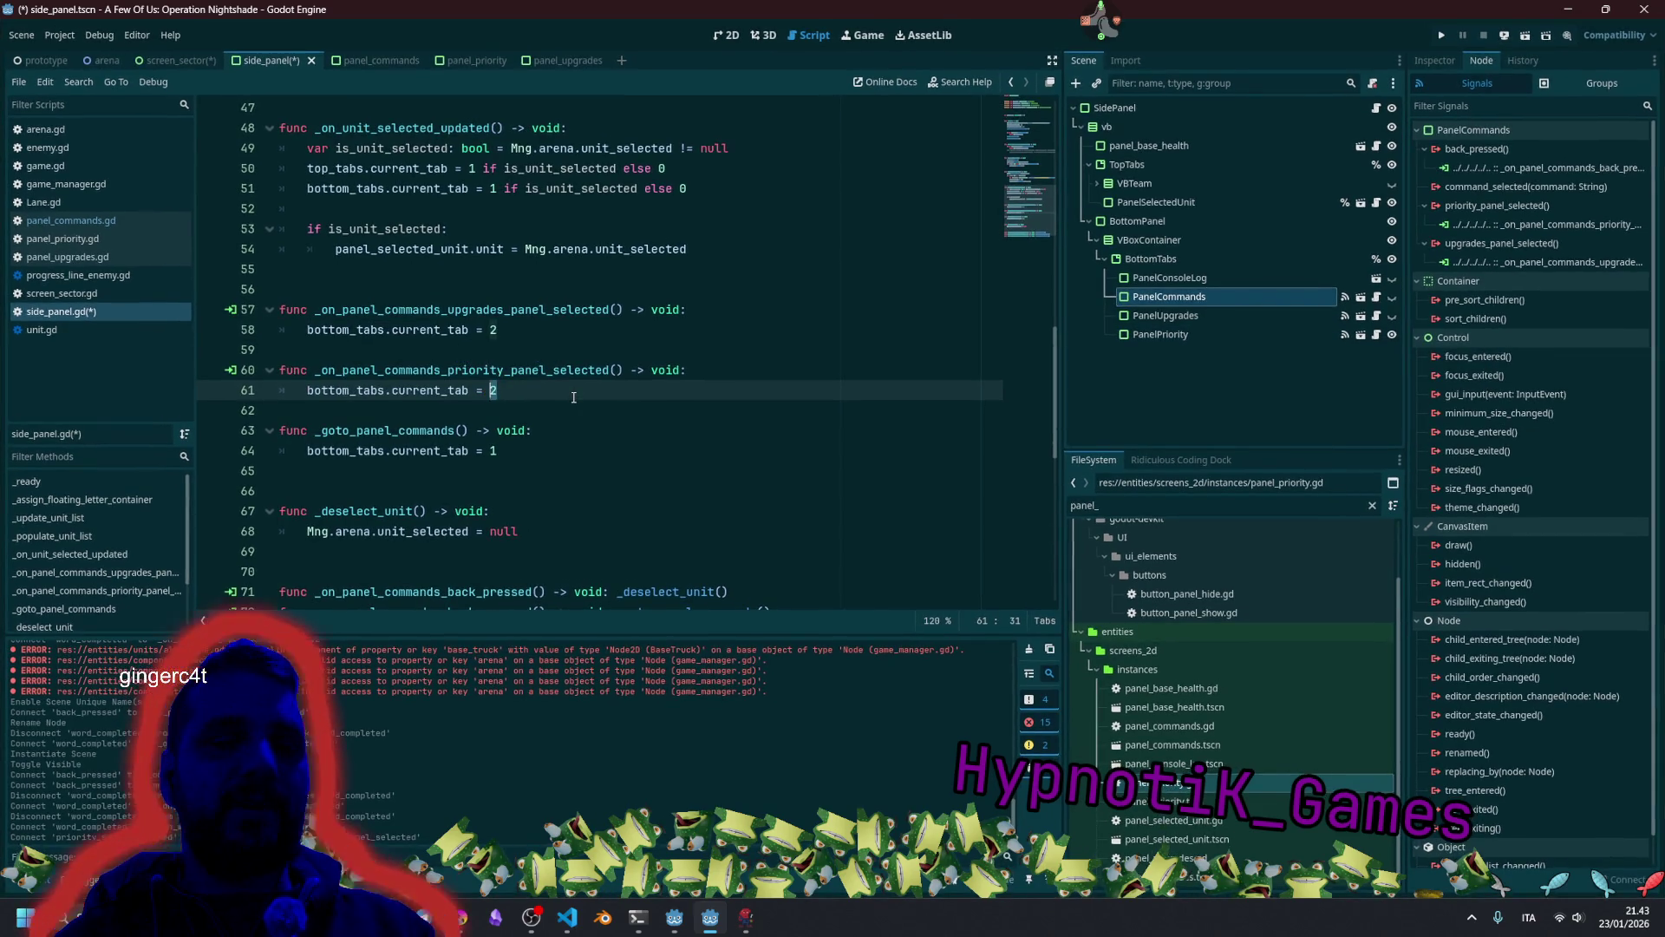
{"action": "type", "text": "3"}
{"action": "key", "text": "Up"}
{"action": "key", "text": "Up"}
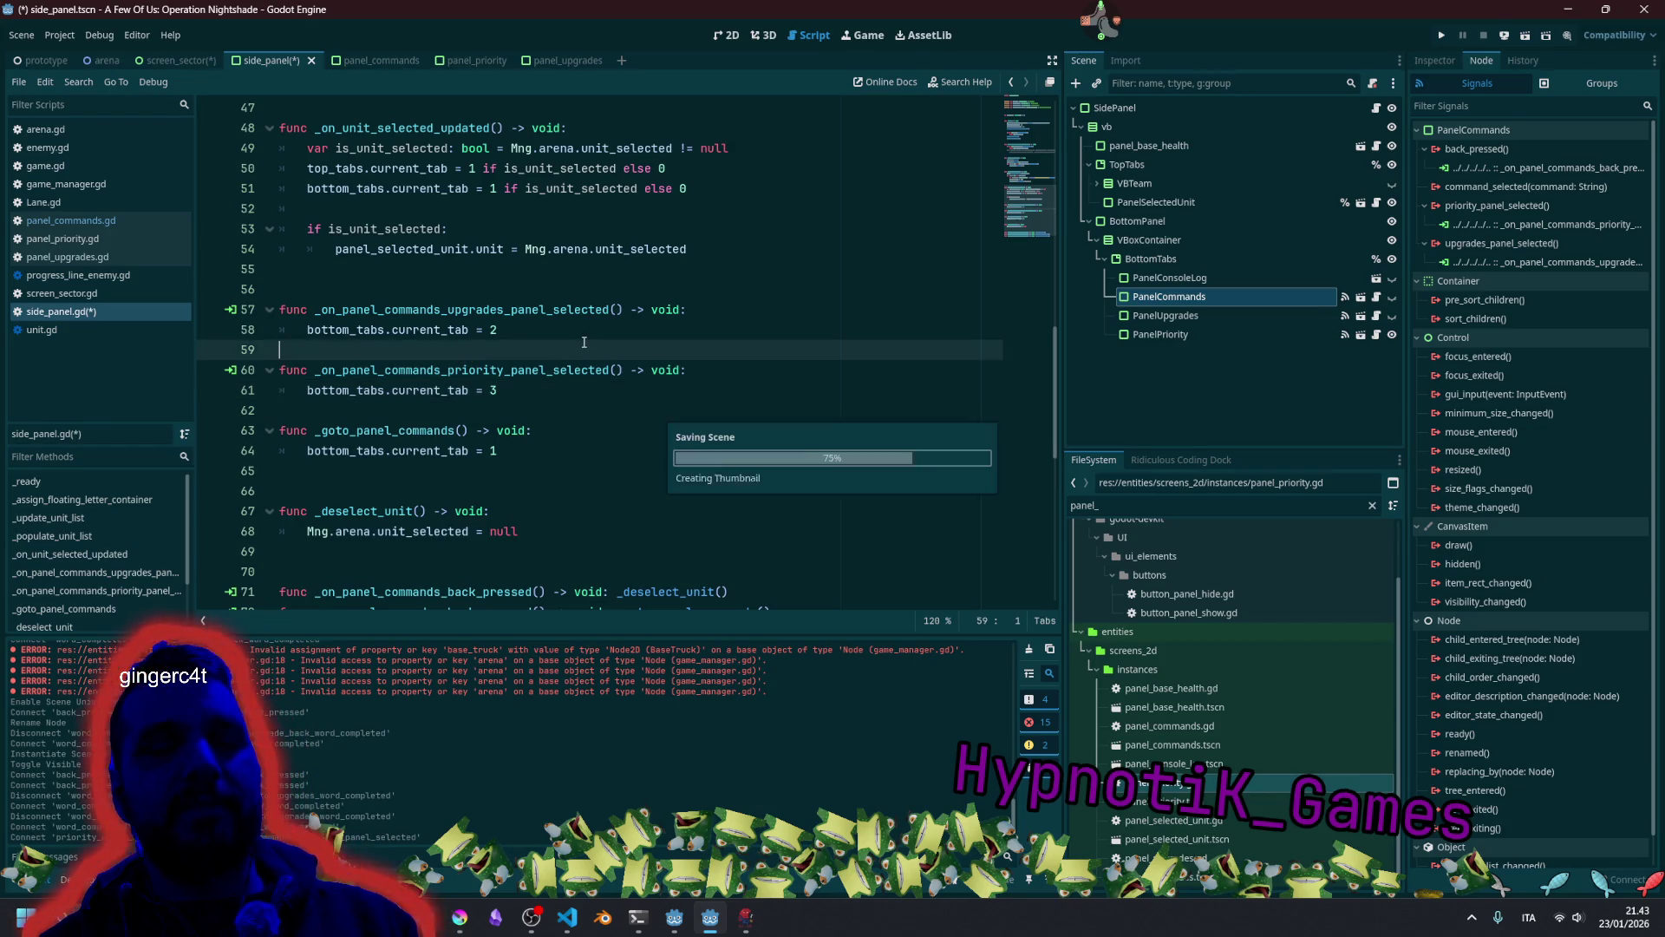
{"action": "key", "text": "ctrl+s"}
Select the _goto_panel_commands function name below the handlers.
{"action": "key", "text": "Up"}
{"action": "left_click_drag", "start_coordinate": [525, 316], "coordinate": [469, 456]}
{"action": "left_click", "coordinate": [469, 461]}
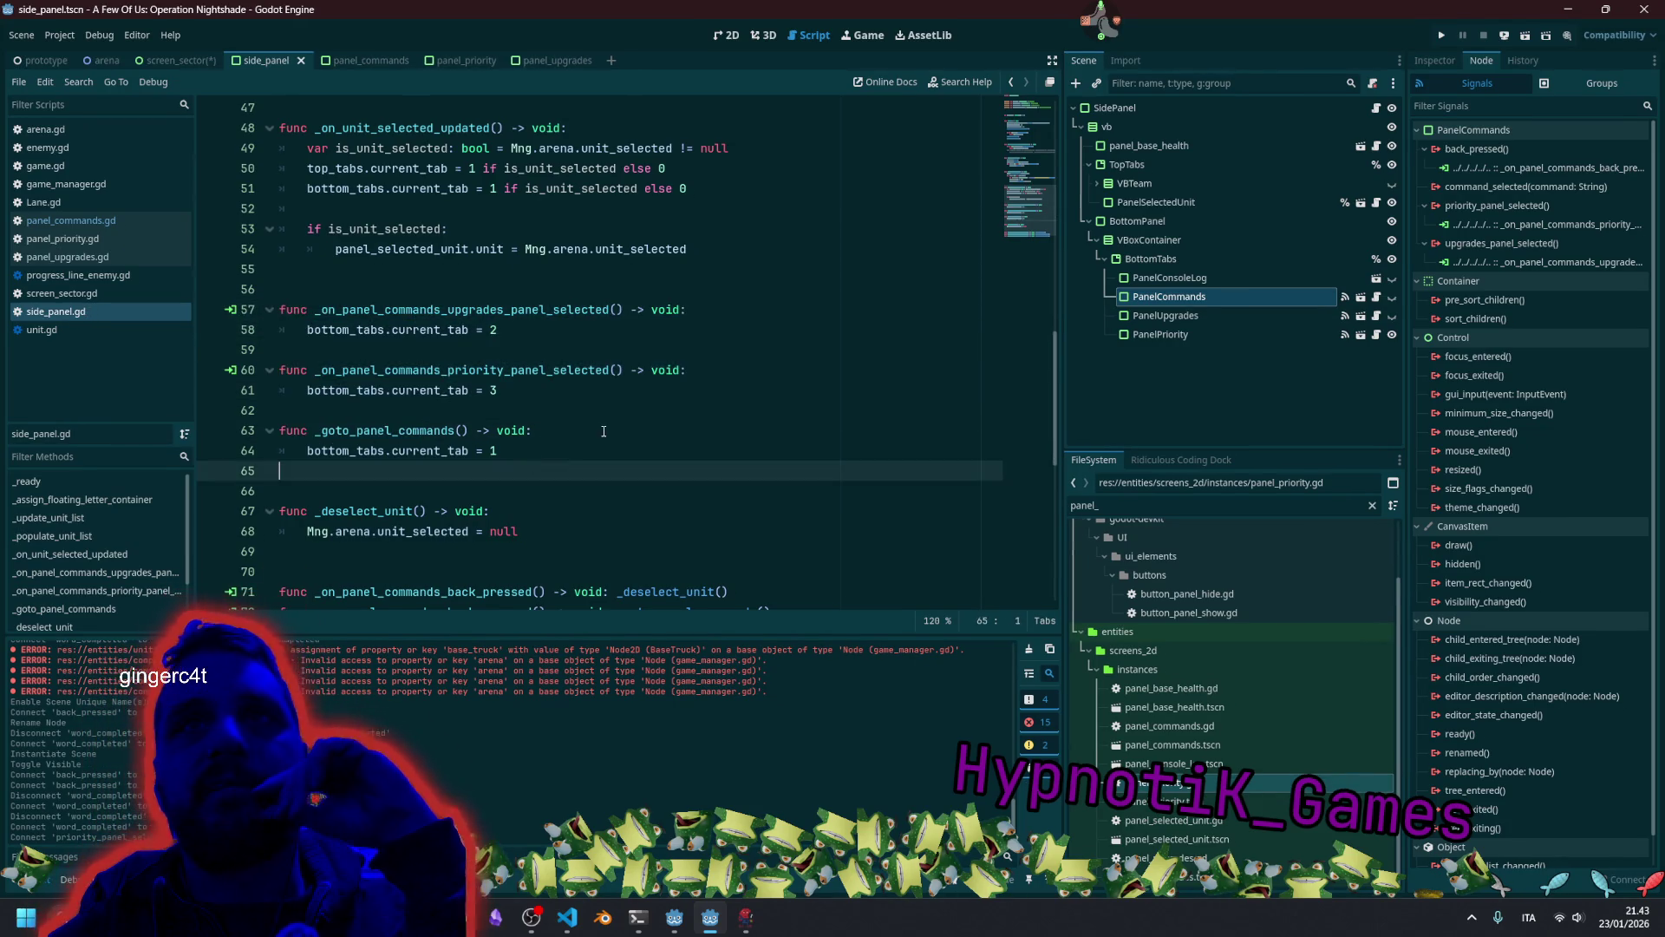
{"action": "double_click", "coordinate": [433, 430]}
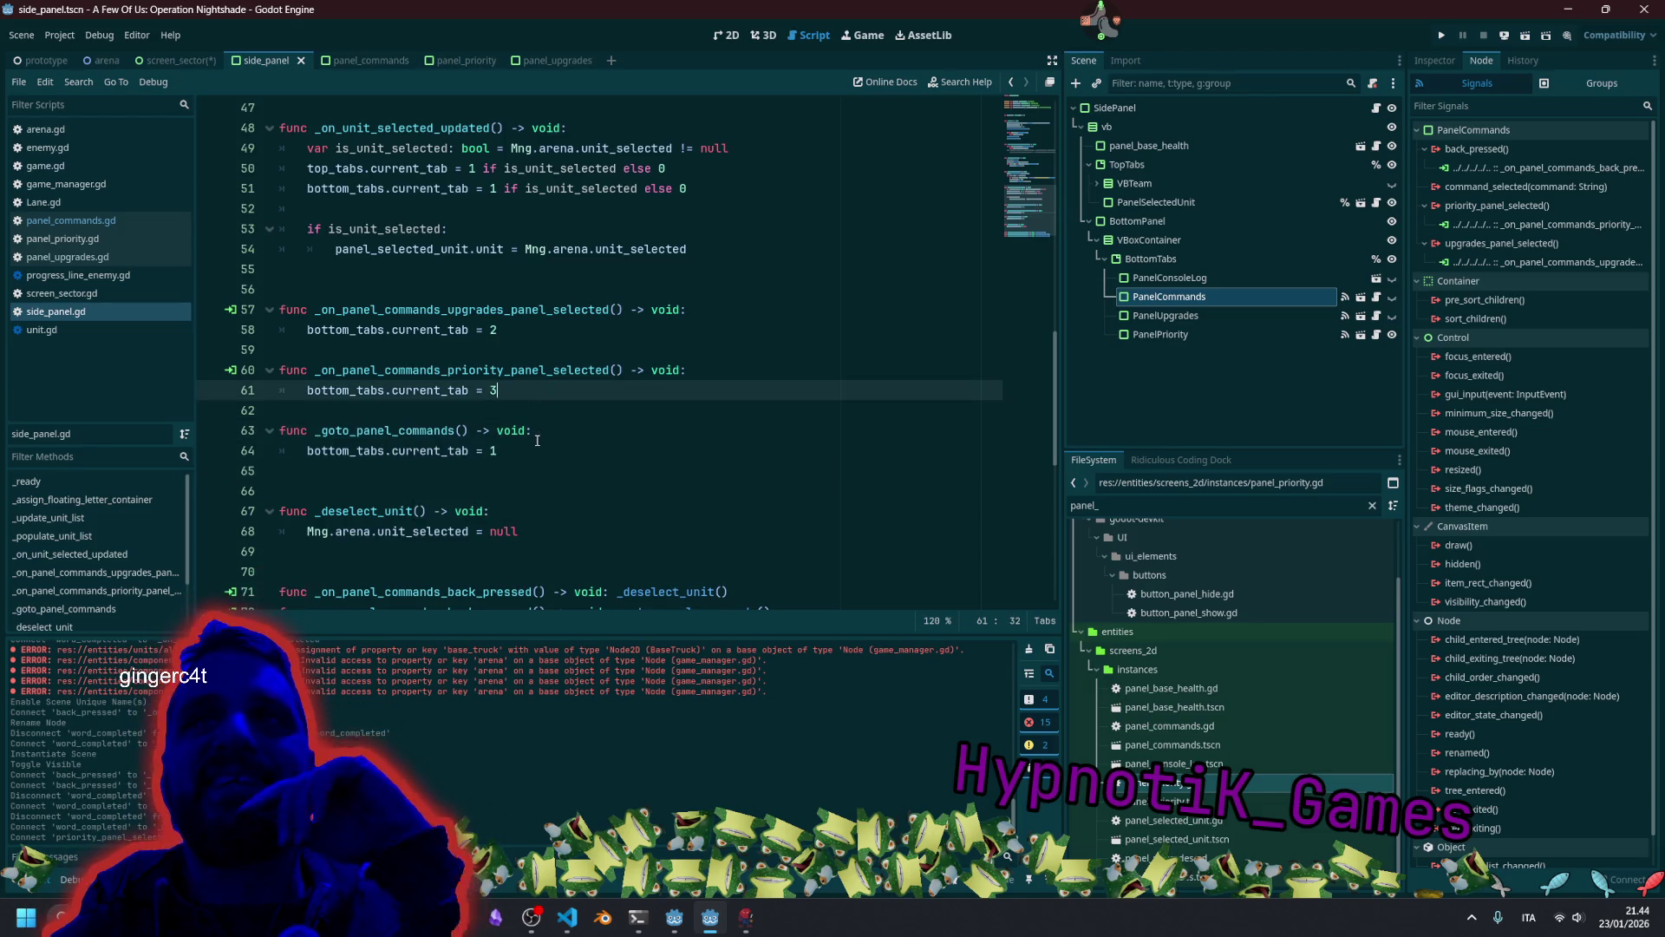
Move _goto_panel_commands above the upgrades handler and delete the blank line between handlers.
{"action": "left_click_drag", "start_coordinate": [499, 450], "coordinate": [308, 431]}
{"action": "key", "text": "alt+Up"}
{"action": "key", "text": "alt+Up"}
{"action": "key", "text": "alt+Up"}
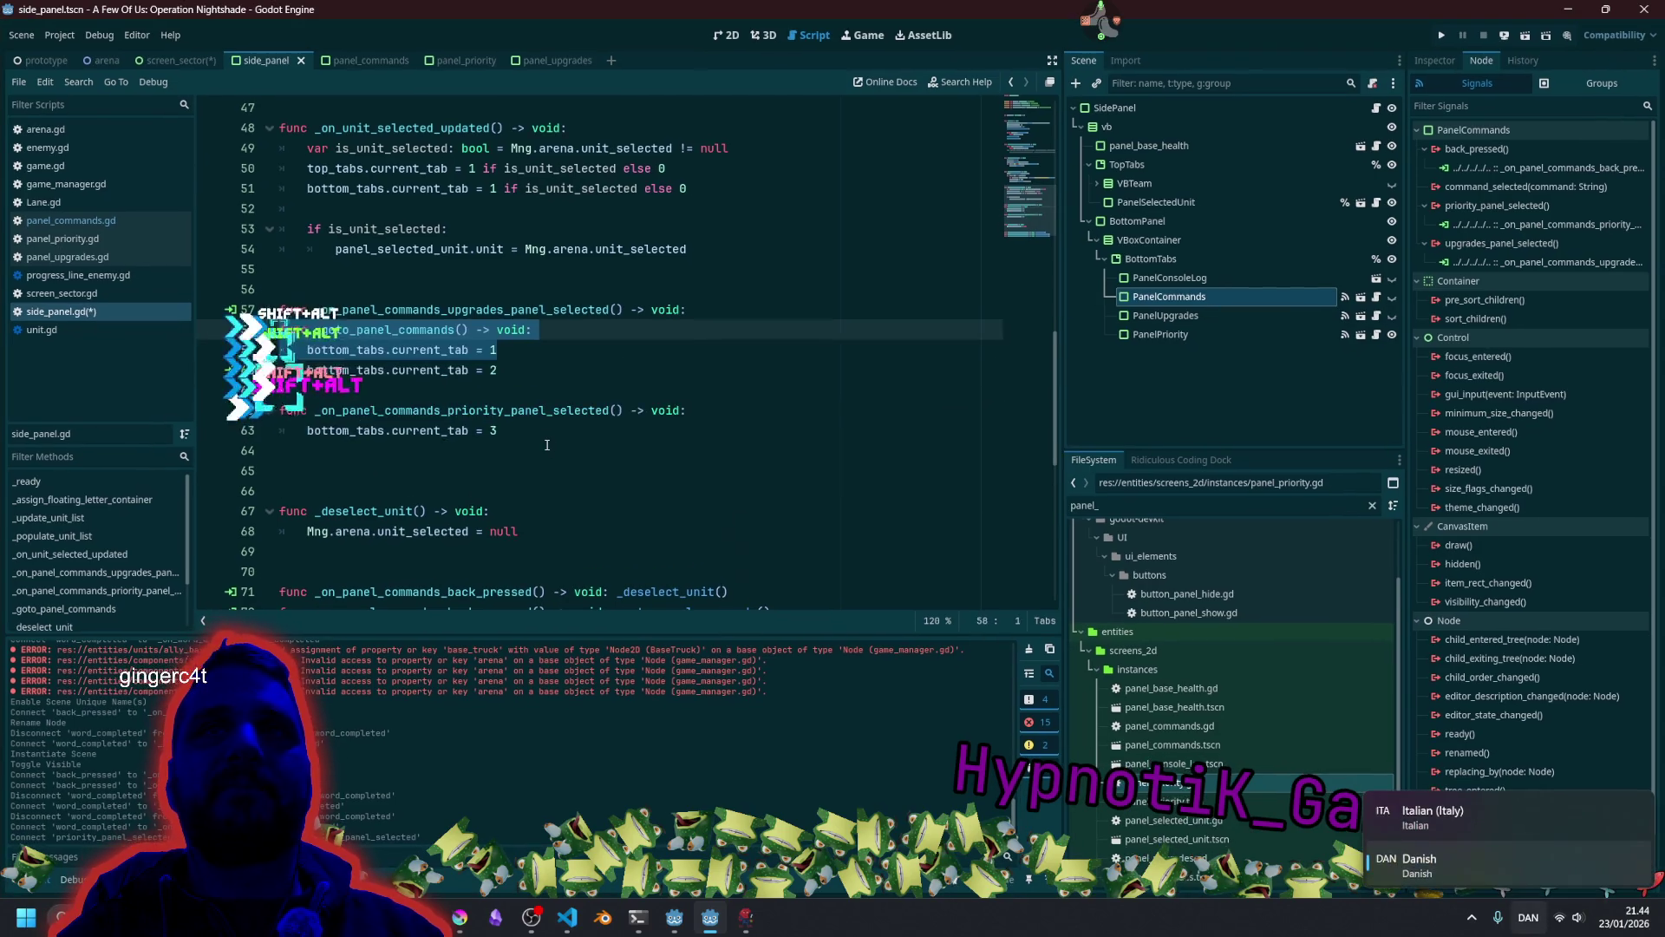
{"action": "key", "text": "Down"}
{"action": "key", "text": "Down"}
{"action": "key", "text": "Down"}
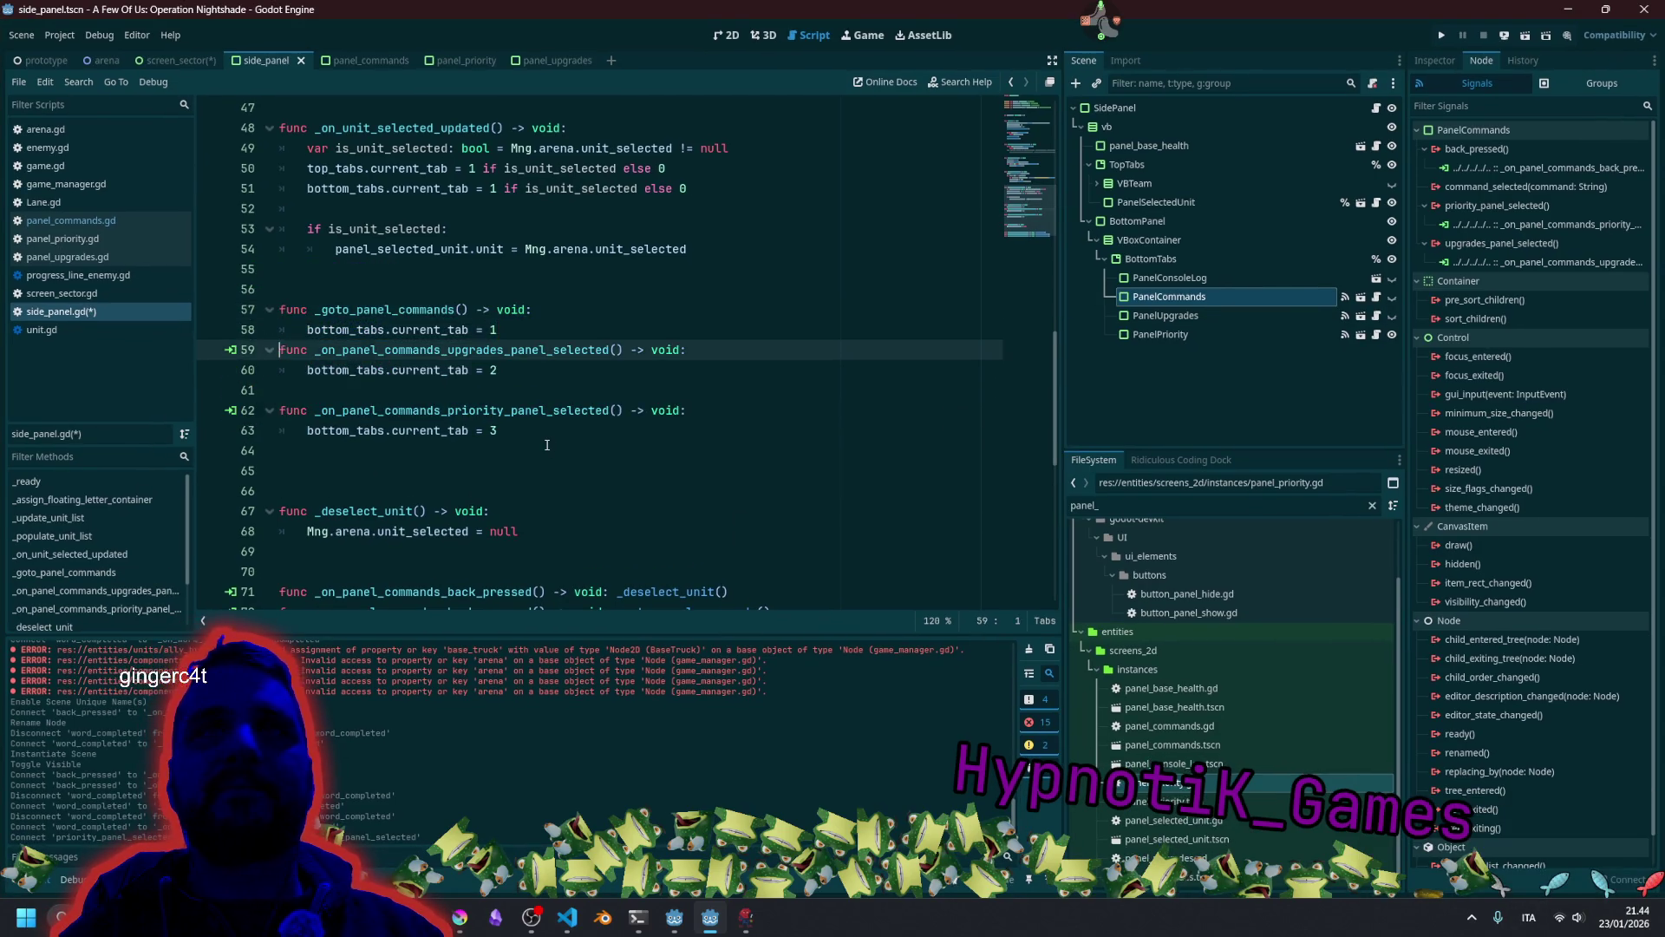
{"action": "key", "text": "Up"}
{"action": "key", "text": "Up"}
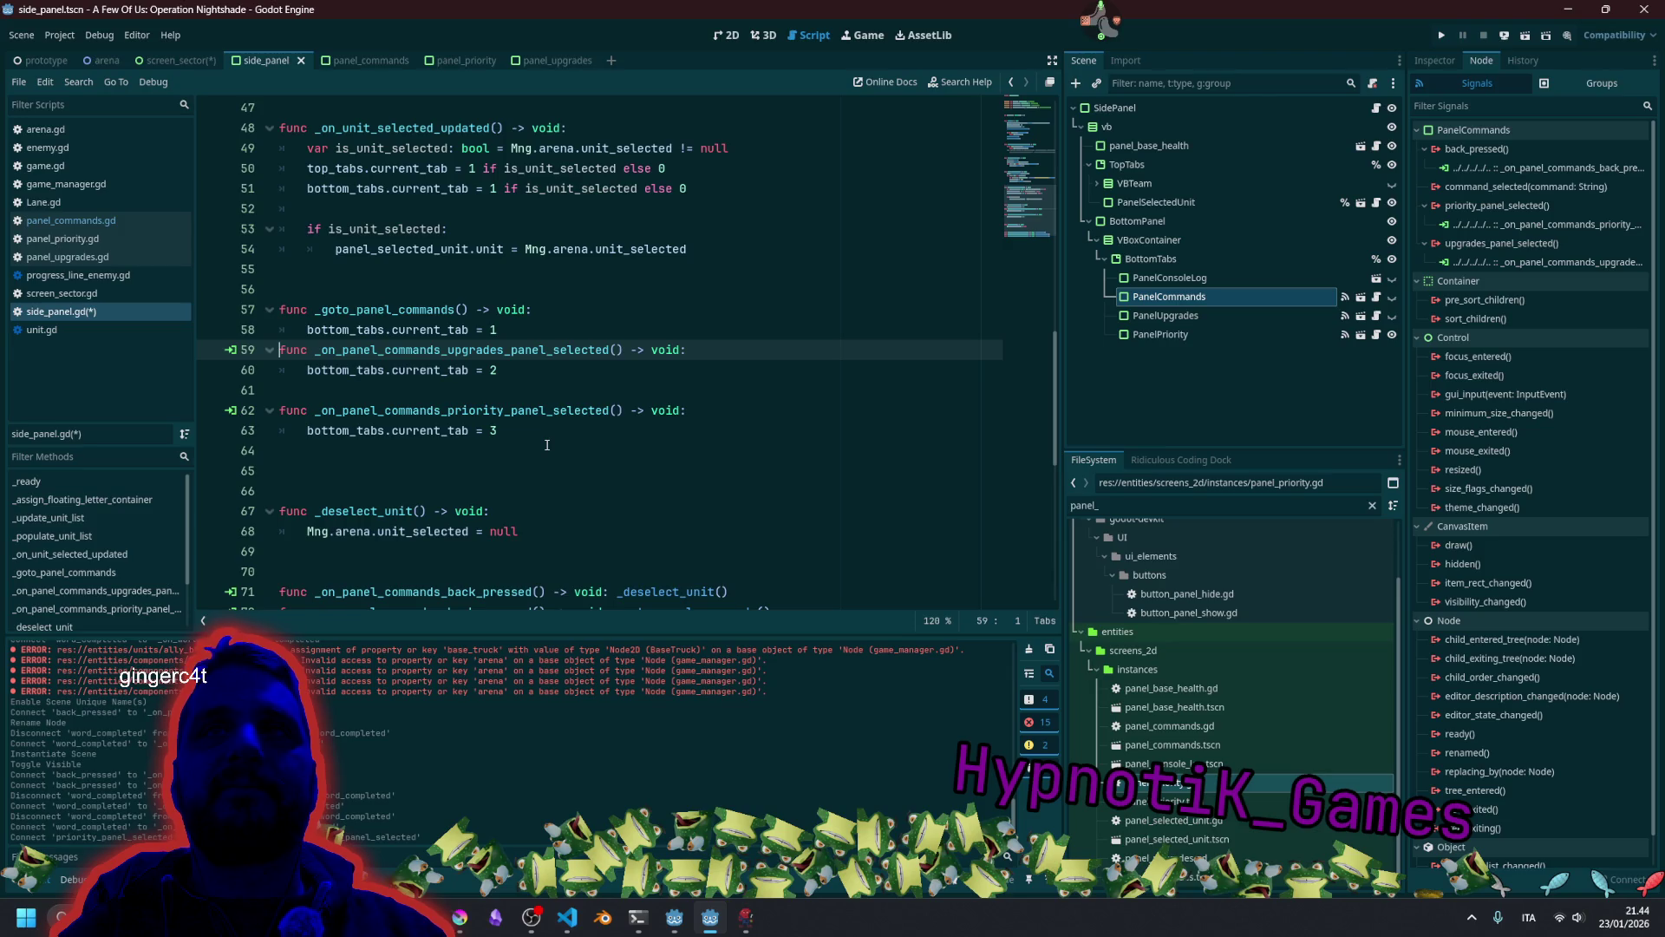
{"action": "key", "text": "Up"}
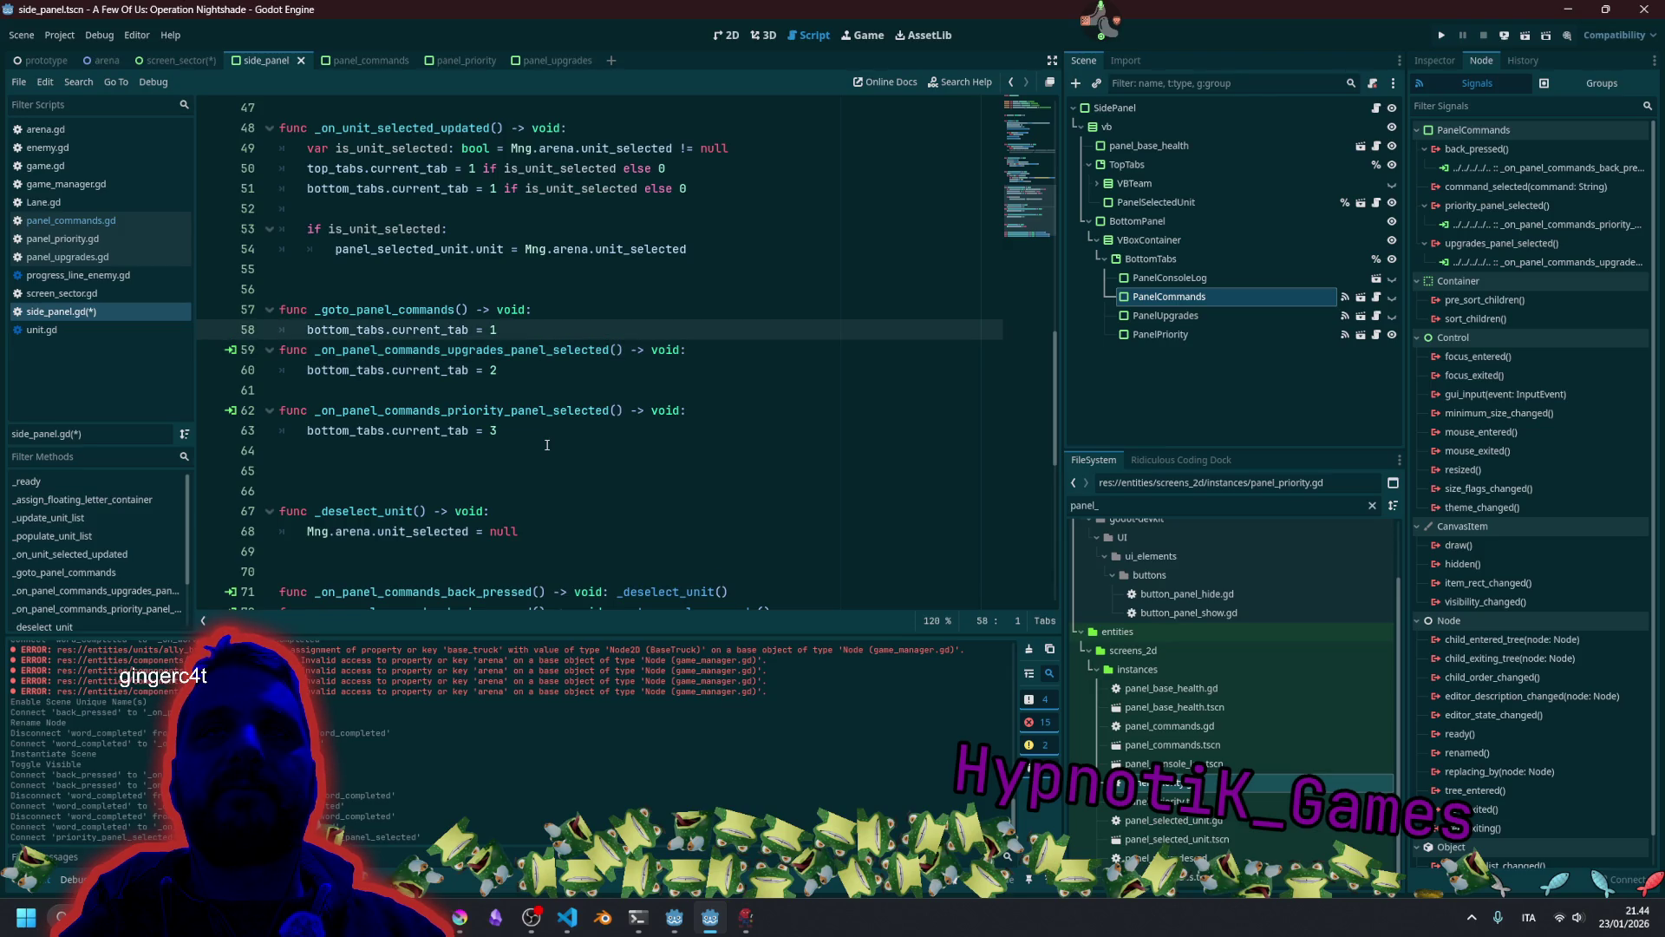
{"action": "key", "text": "Down"}
{"action": "key", "text": "Down"}
{"action": "key", "text": "Down"}
{"action": "key", "text": "BackSpace"}
{"action": "key", "text": "Up"}
{"action": "key", "text": "Up"}
{"action": "key", "text": "Up"}
Join the three tab-switching handler bodies onto their signature lines as one-liners.
{"action": "key", "text": "shift+End"}
{"action": "key", "text": "ctrl+d"}
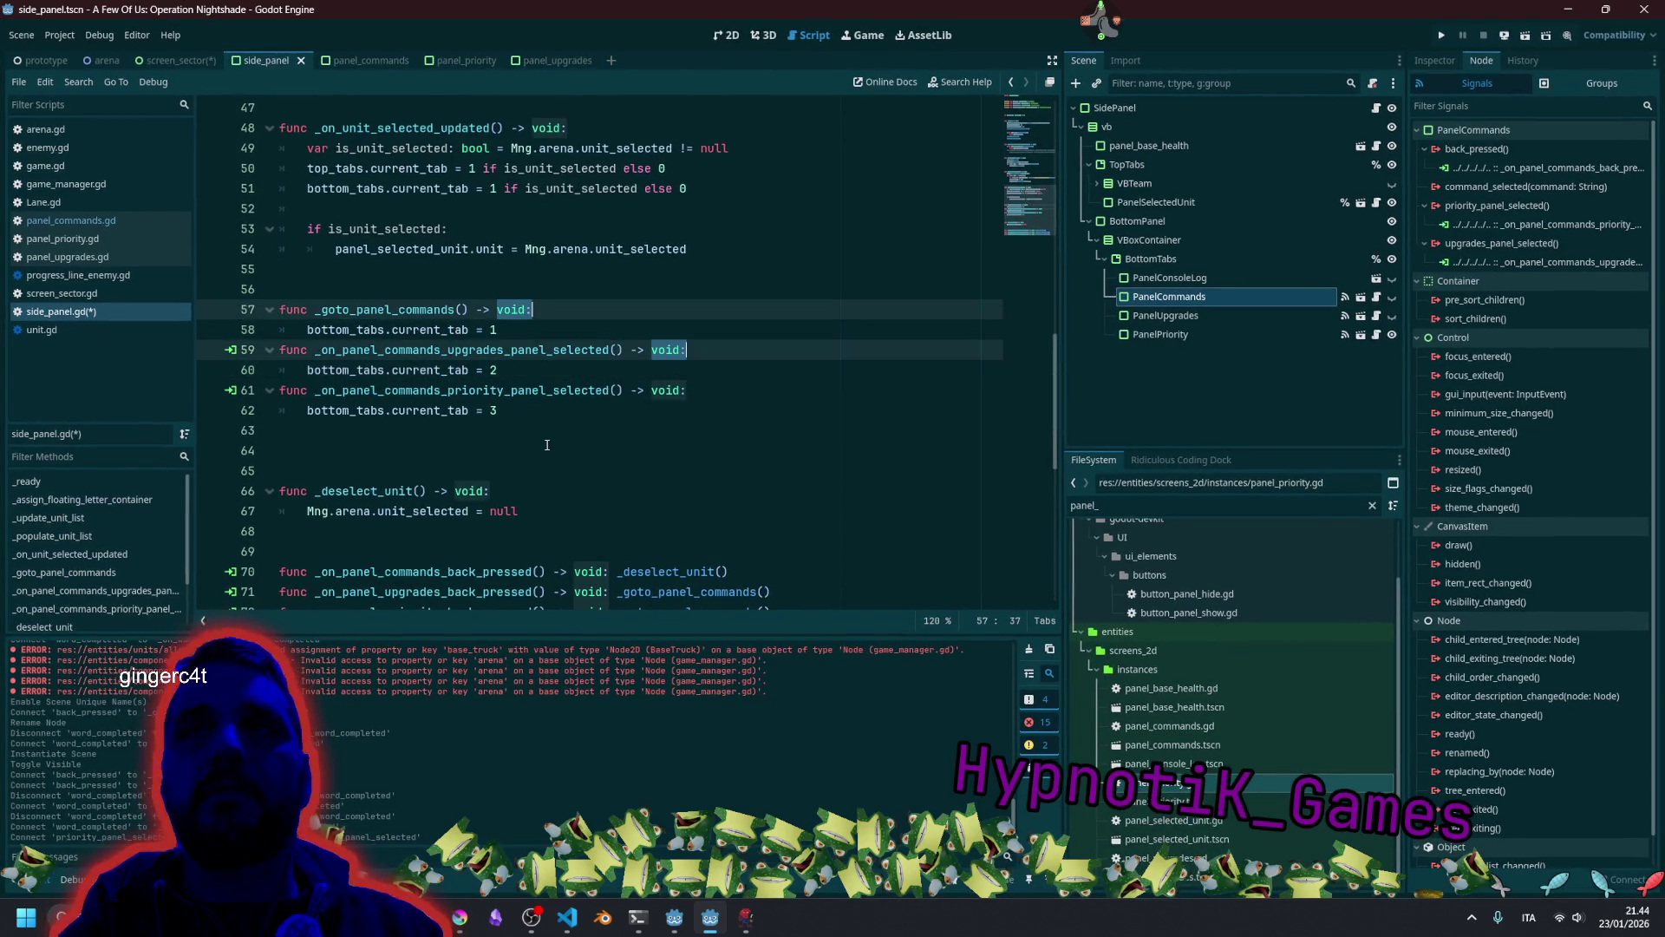
{"action": "key", "text": "ctrl+d"}
{"action": "key", "text": "Right"}
{"action": "key", "text": "Delete"}
{"action": "key", "text": "Delete"}
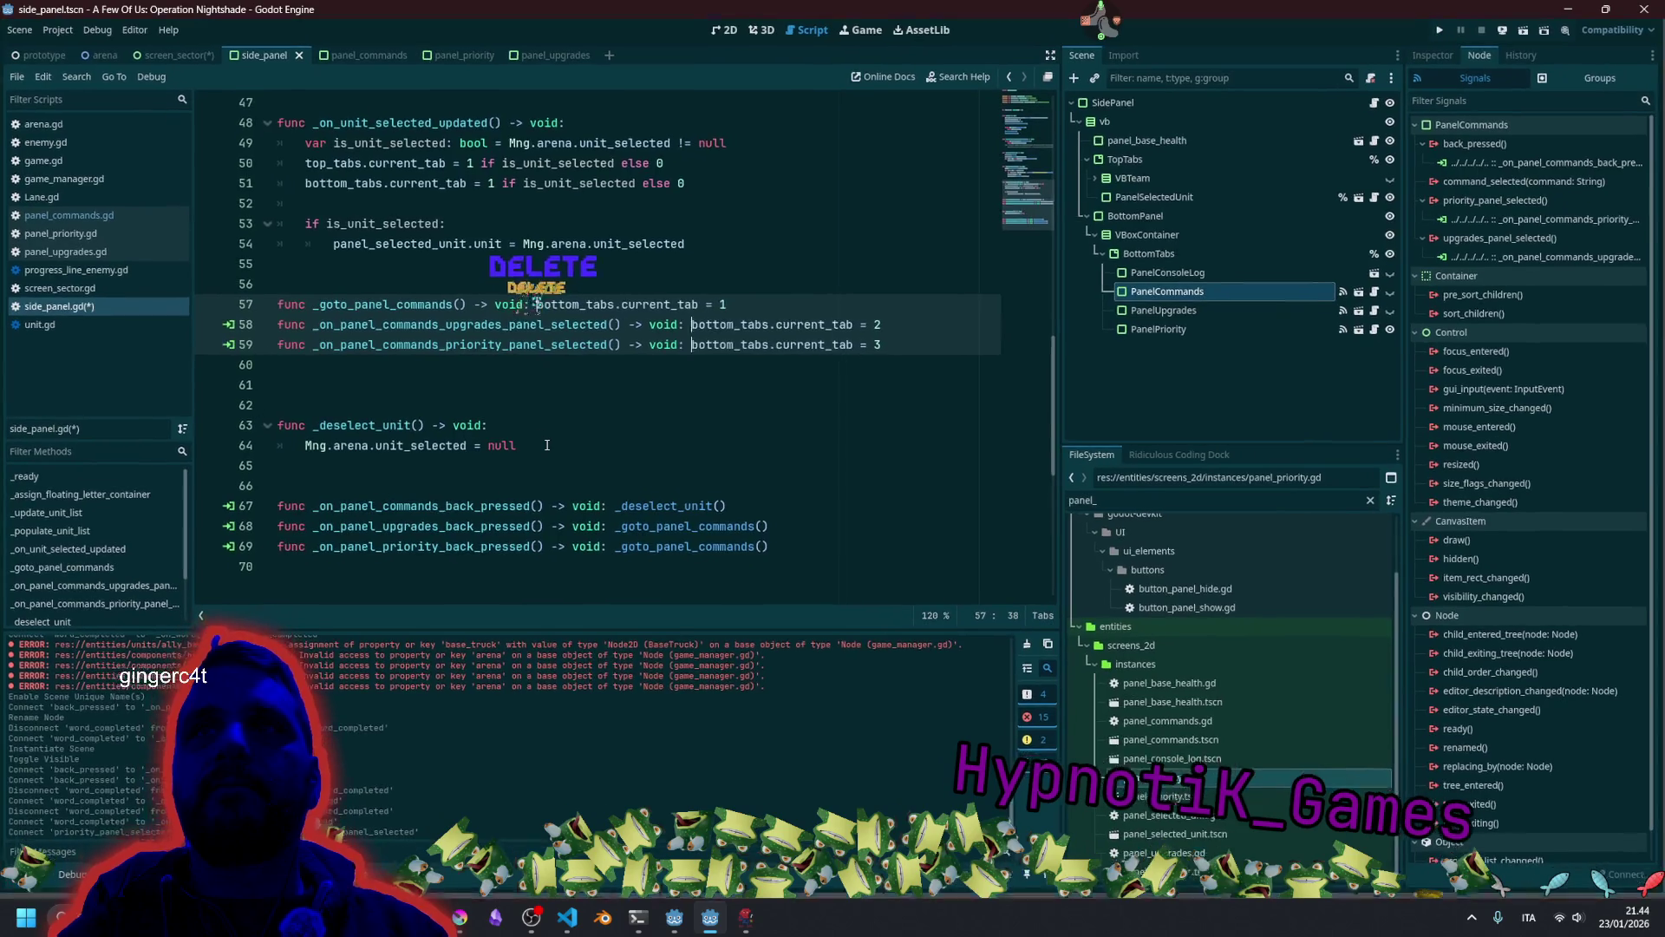
{"action": "left_click", "coordinate": [556, 409]}
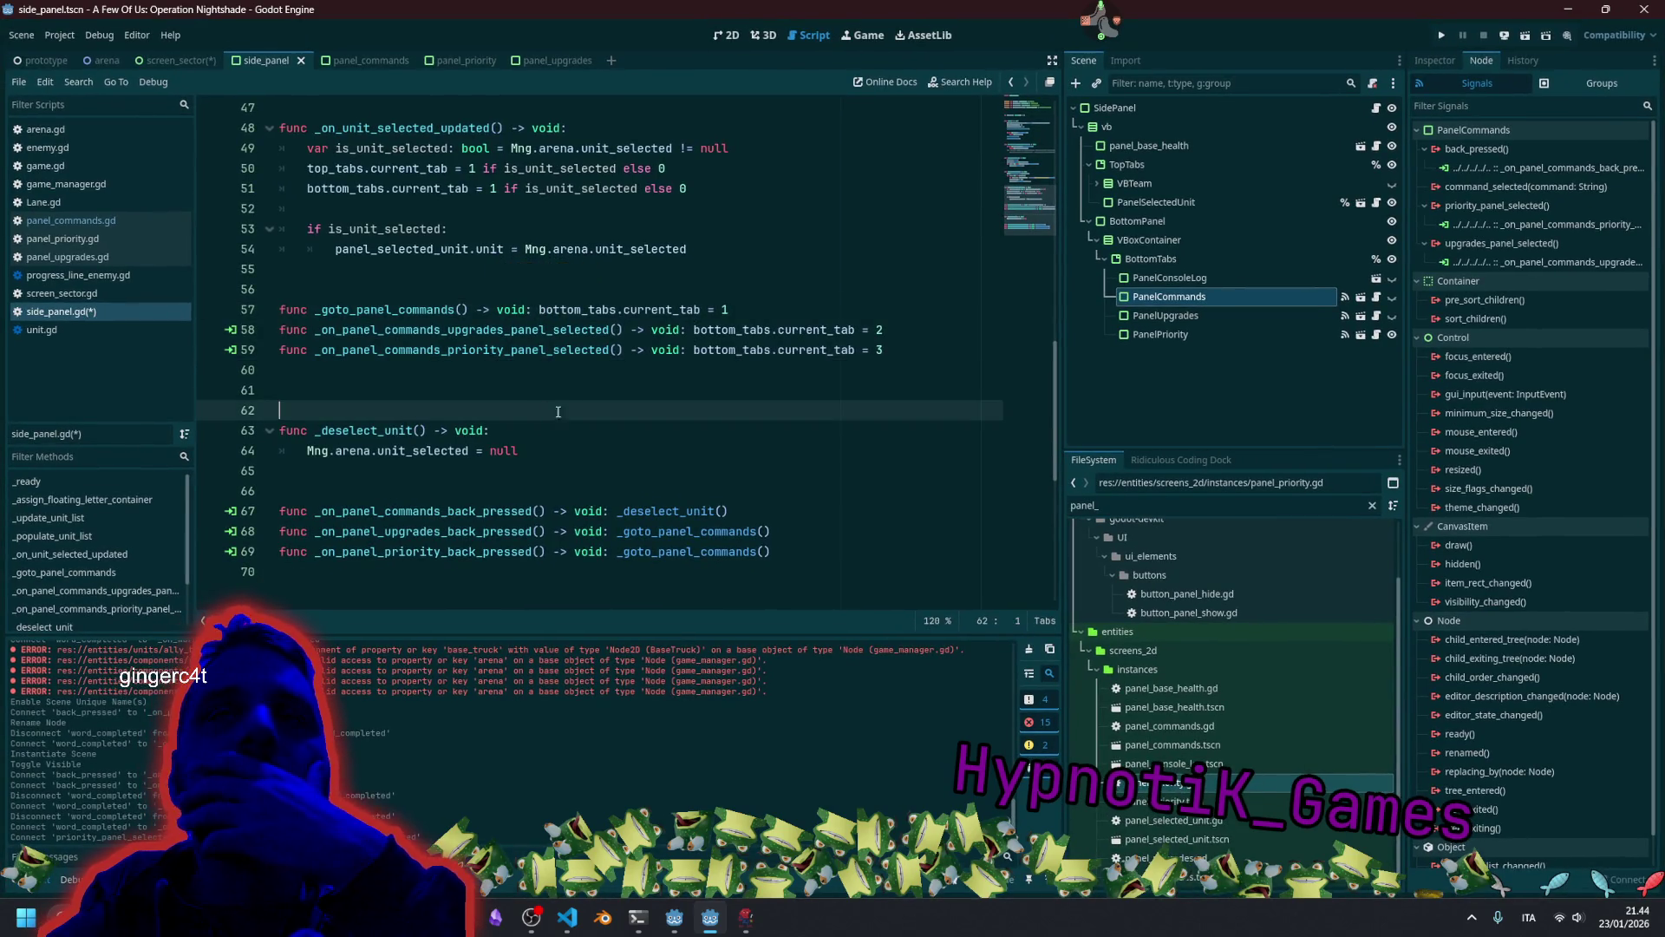
{"action": "scroll", "coordinate": [493, 392], "scroll_direction": "up", "scroll_amount": 2}
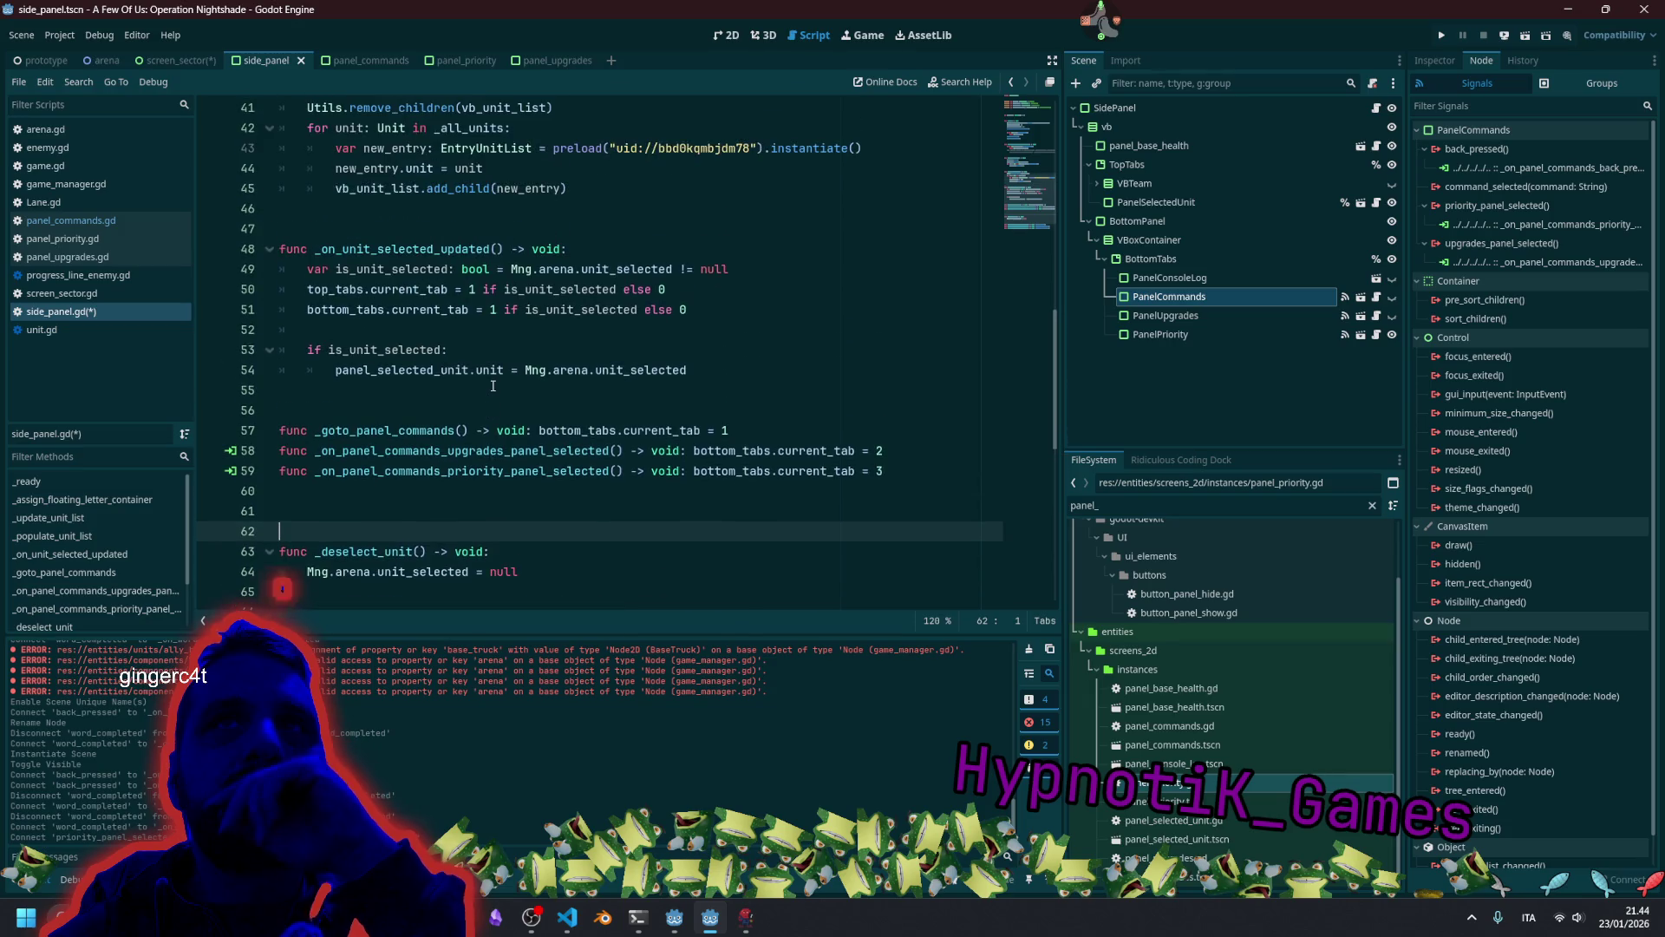
{"action": "scroll", "coordinate": [493, 392], "scroll_direction": "down", "scroll_amount": 1}
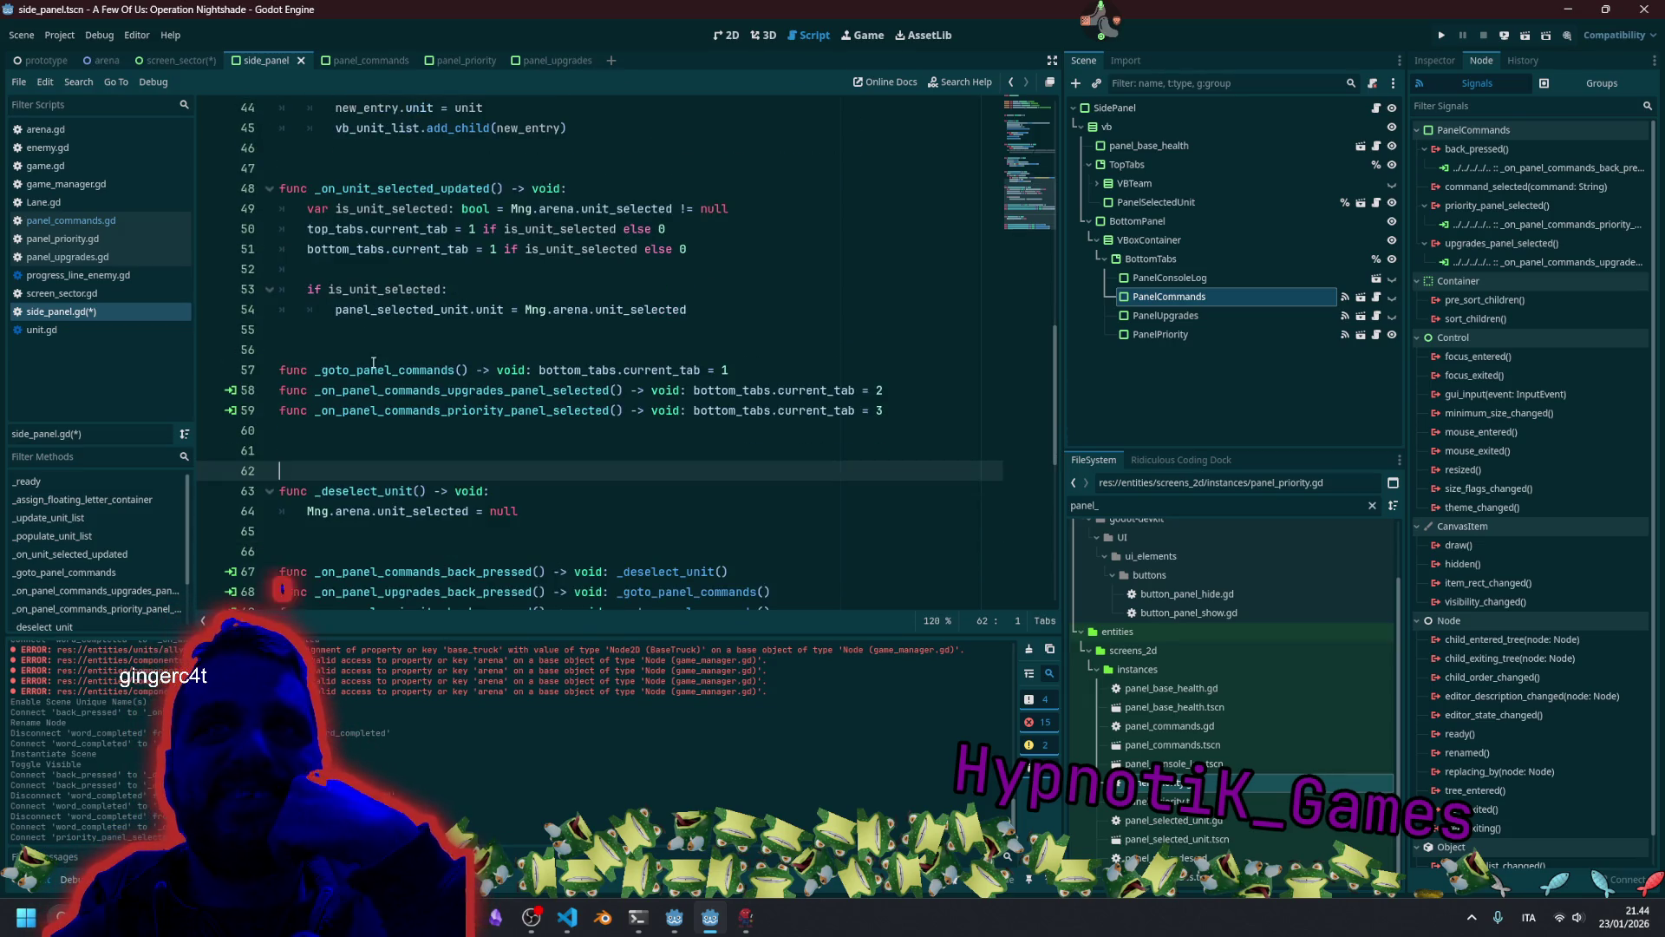
{"action": "left_click_drag", "start_coordinate": [365, 376], "coordinate": [505, 411]}
{"action": "scroll", "coordinate": [515, 415], "scroll_direction": "down", "scroll_amount": 1}
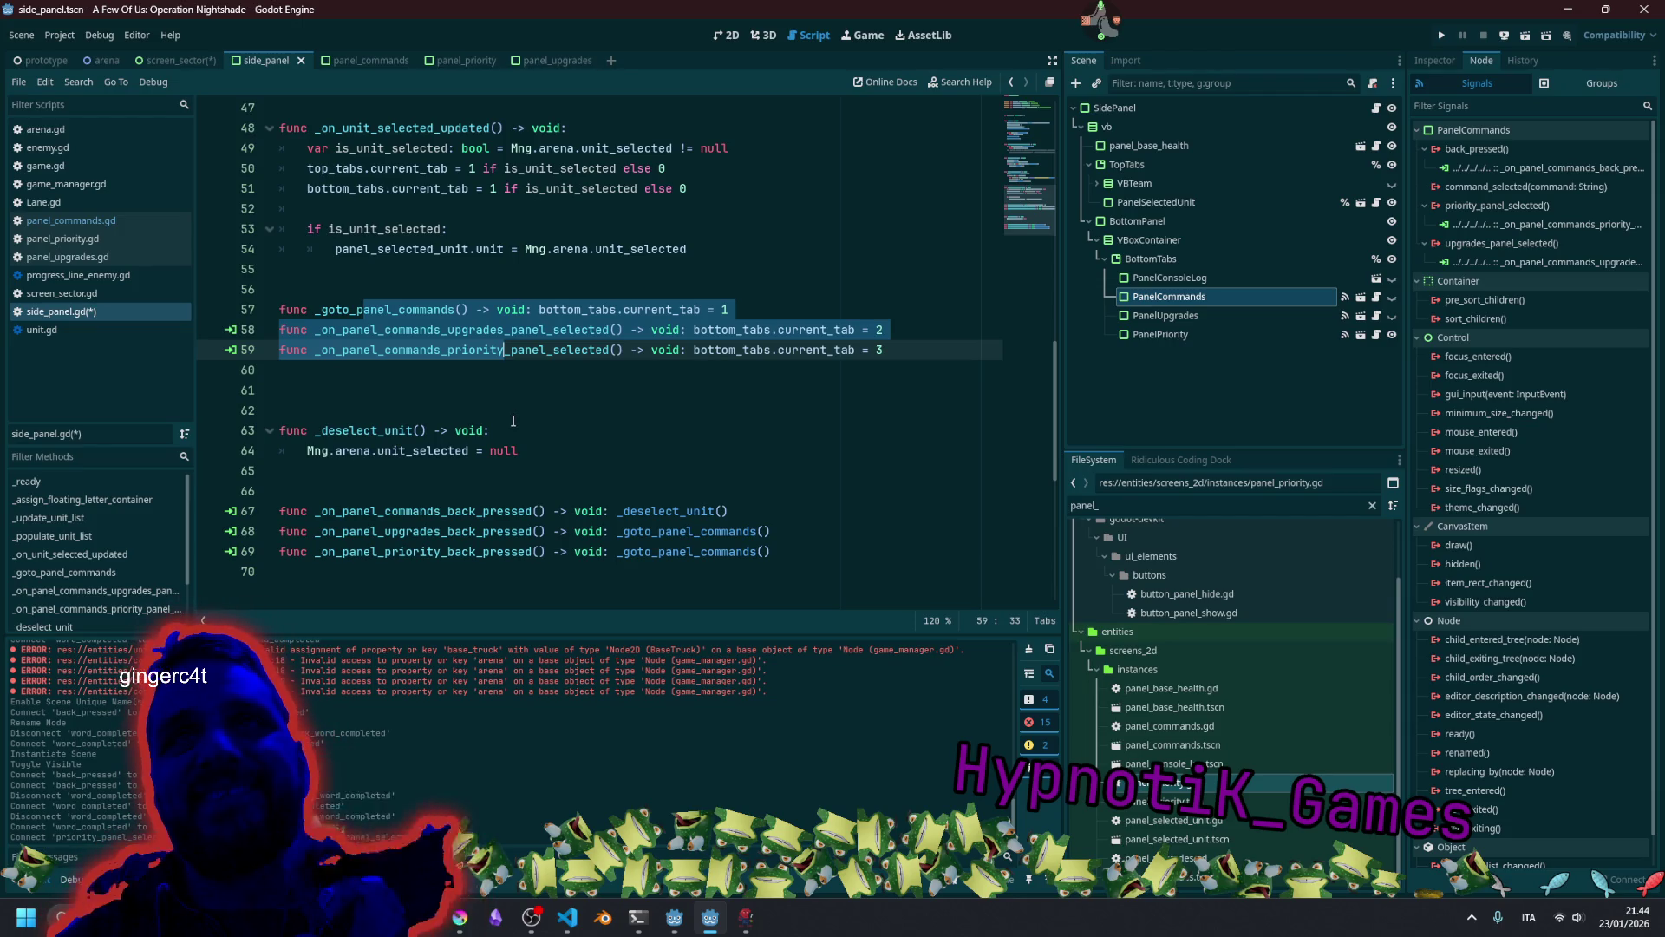
Move _deselect_unit above the tab functions, remove extra blank lines, and save side_panel.gd.
{"action": "left_click_drag", "start_coordinate": [532, 459], "coordinate": [322, 430]}
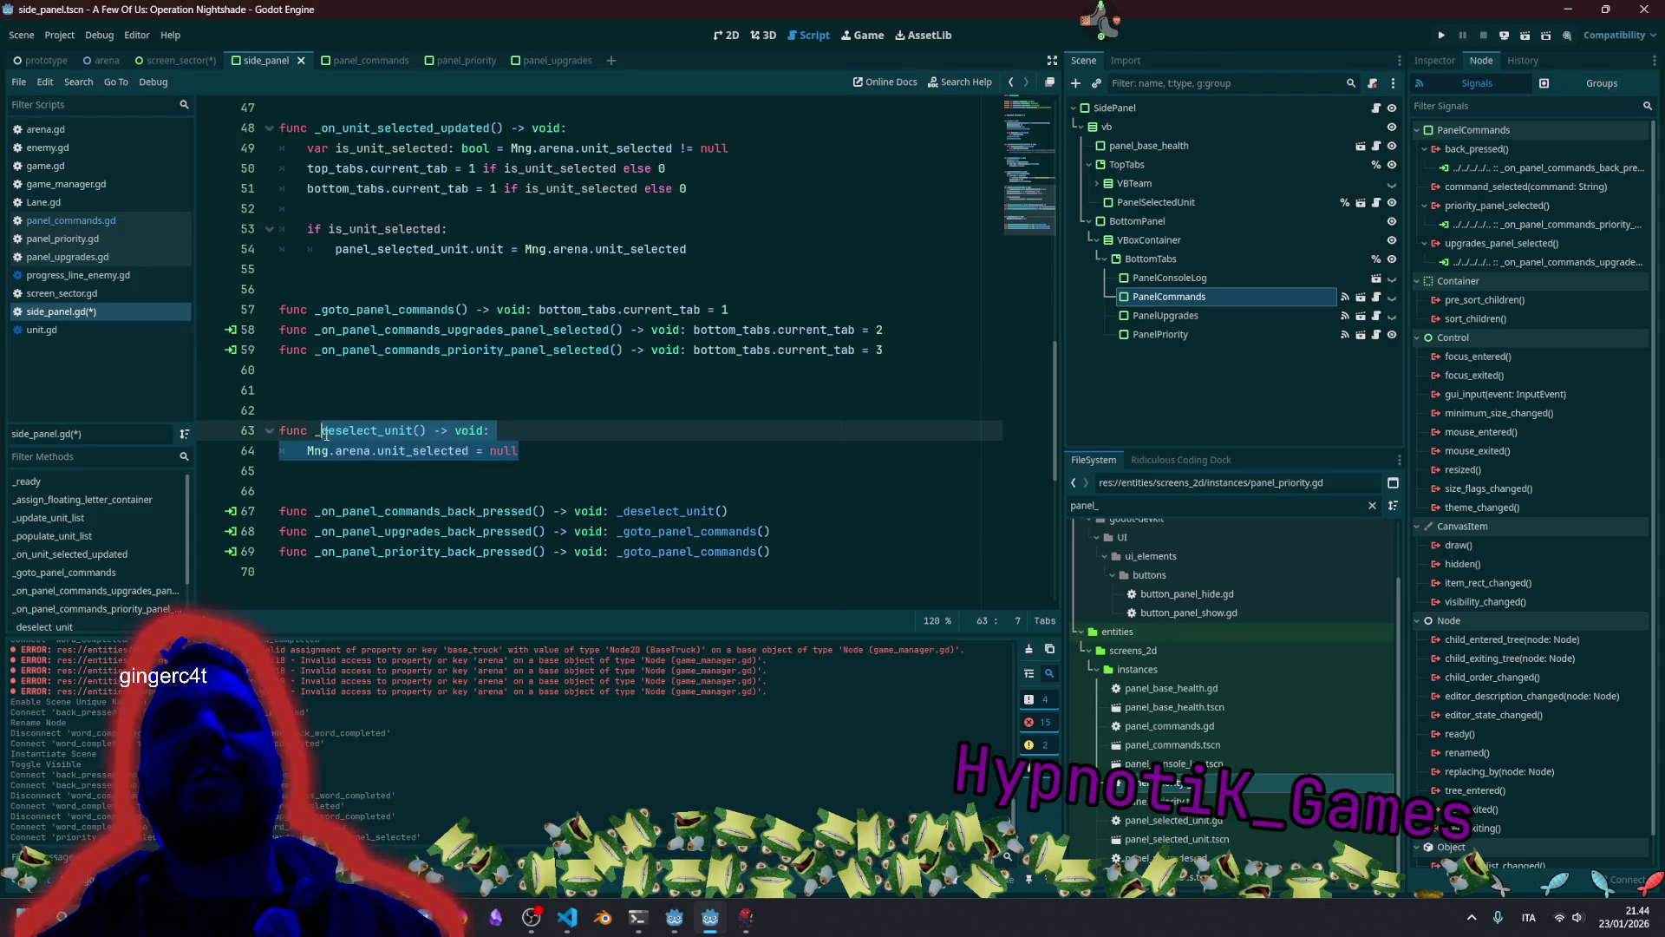
{"action": "key", "text": "alt+Up"}
{"action": "key", "text": "alt+Up"}
{"action": "key", "text": "alt+Up"}
{"action": "key", "text": "alt+Up"}
{"action": "key", "text": "alt+Up"}
{"action": "key", "text": "alt+Up"}
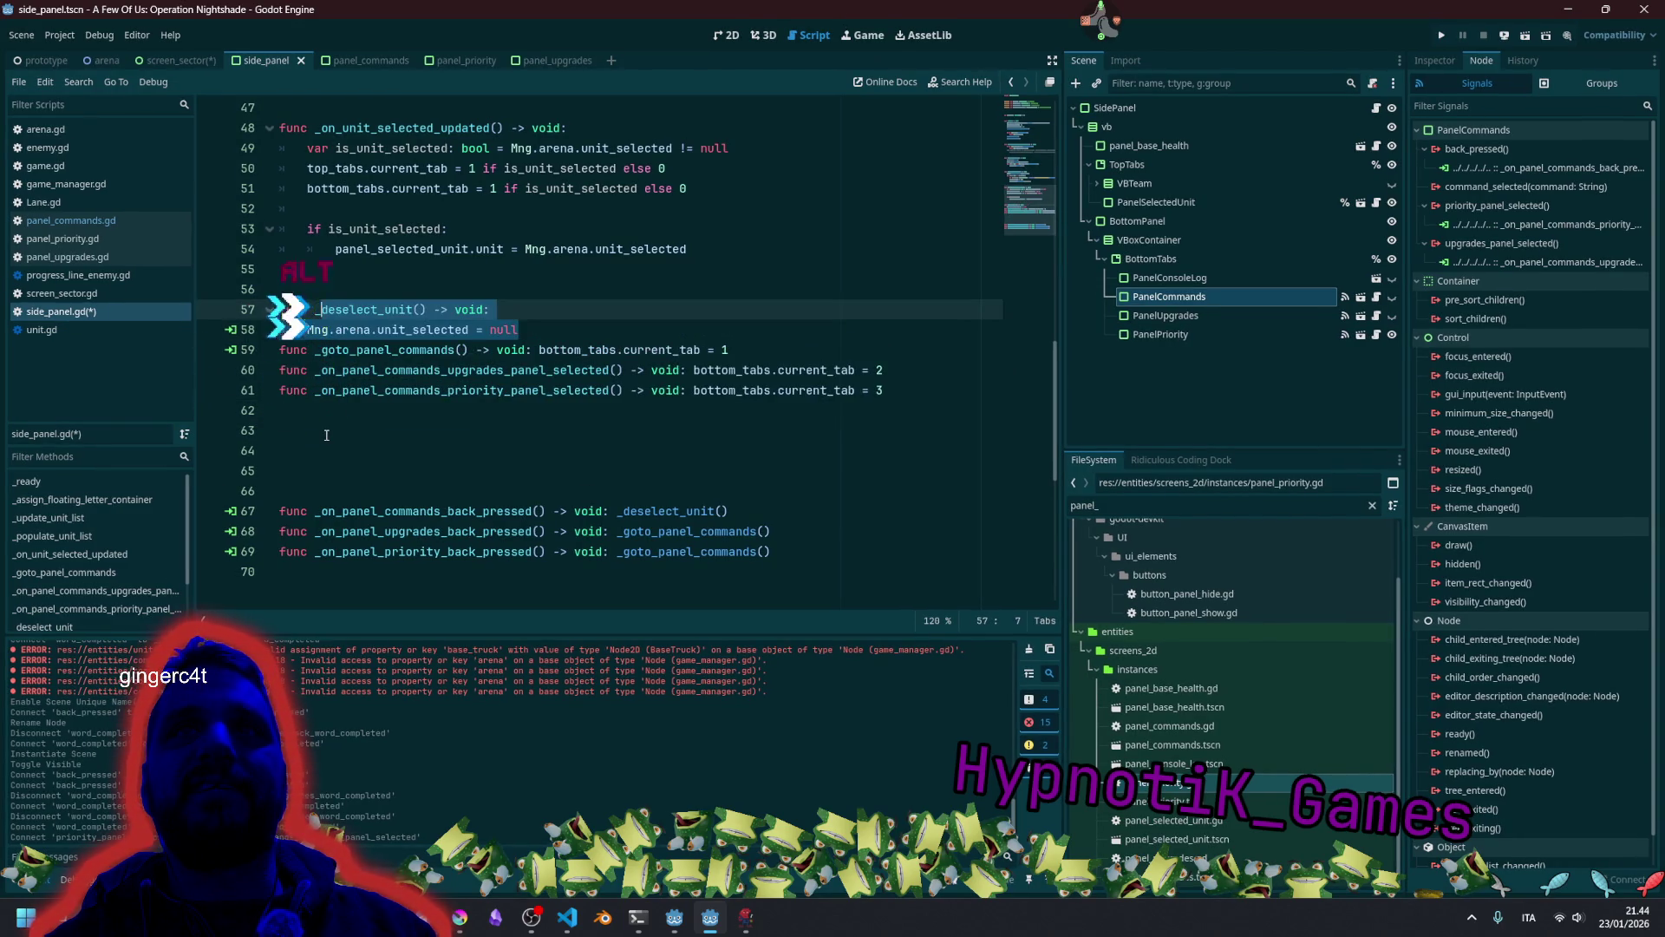
{"action": "key", "text": "Down"}
{"action": "key", "text": "Down"}
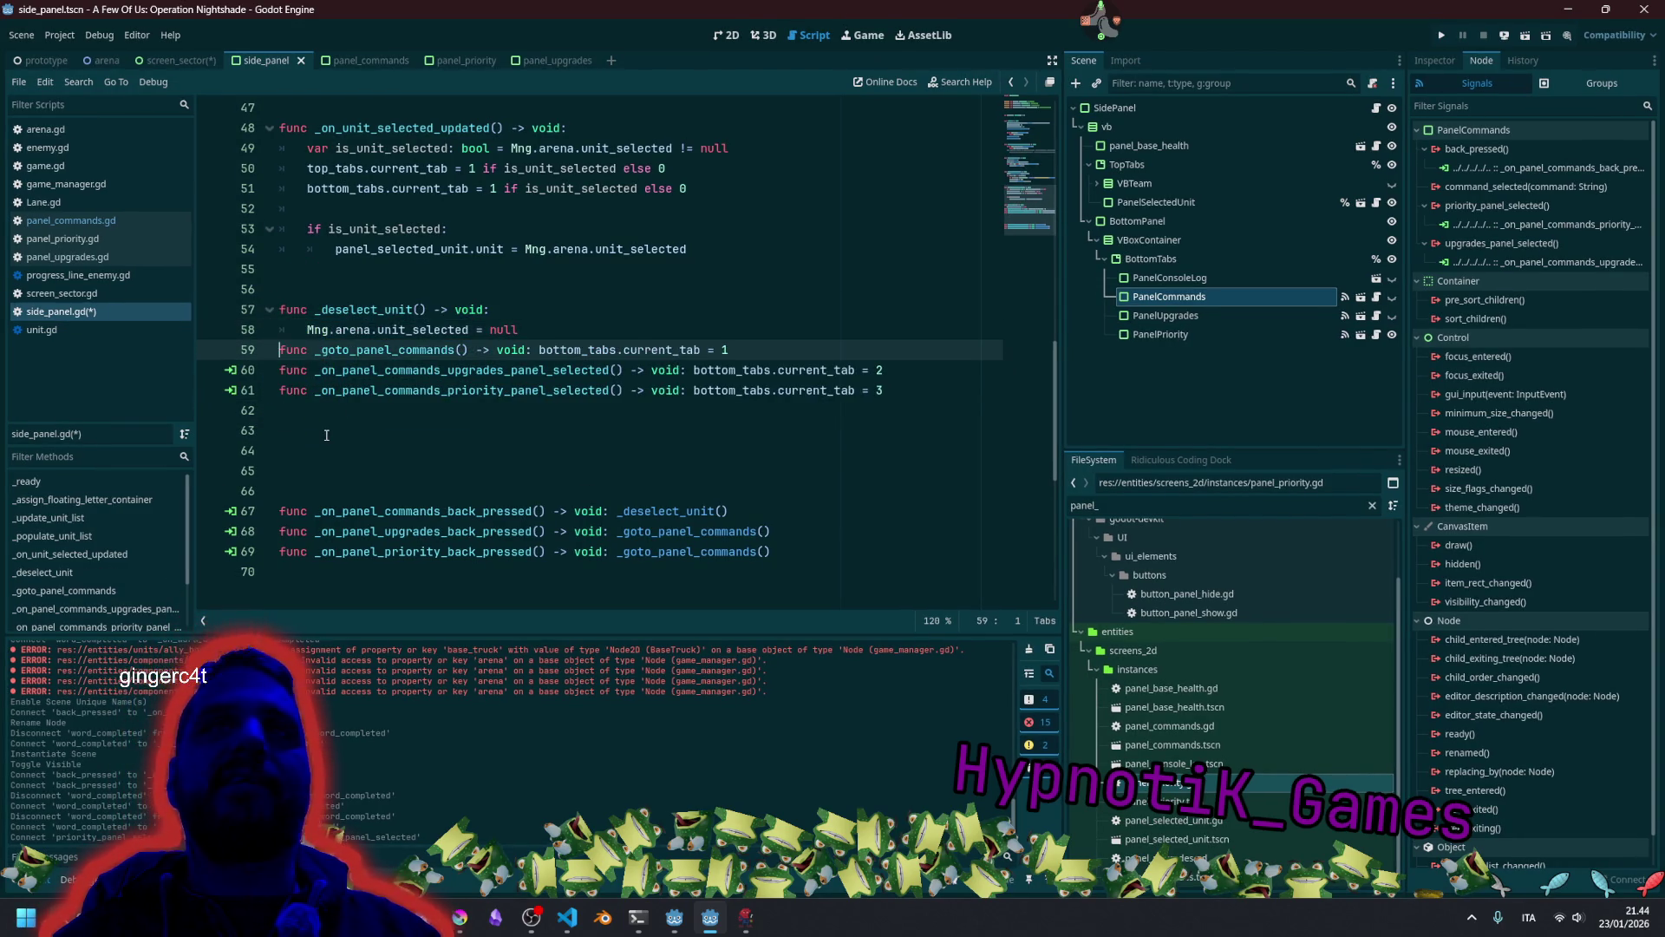
{"action": "key", "text": "Return"}
{"action": "left_click", "coordinate": [326, 434]}
{"action": "key", "text": "Delete"}
{"action": "key", "text": "Delete"}
{"action": "key", "text": "Delete"}
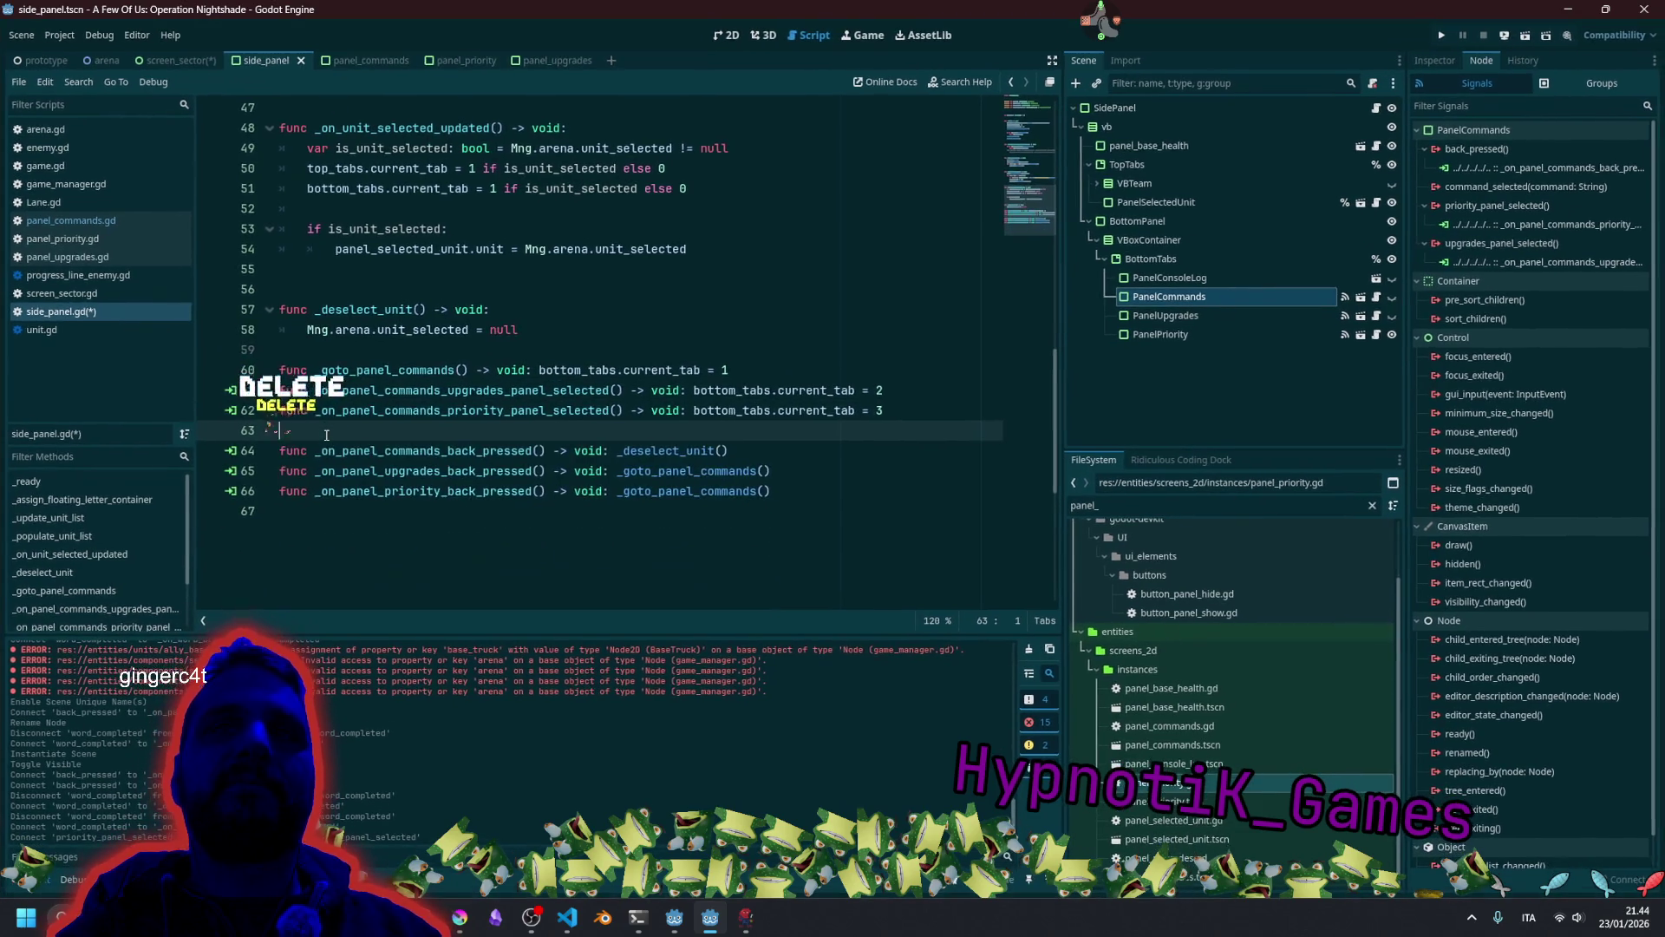
{"action": "left_click", "coordinate": [515, 350]}
{"action": "left_click", "coordinate": [677, 301]}
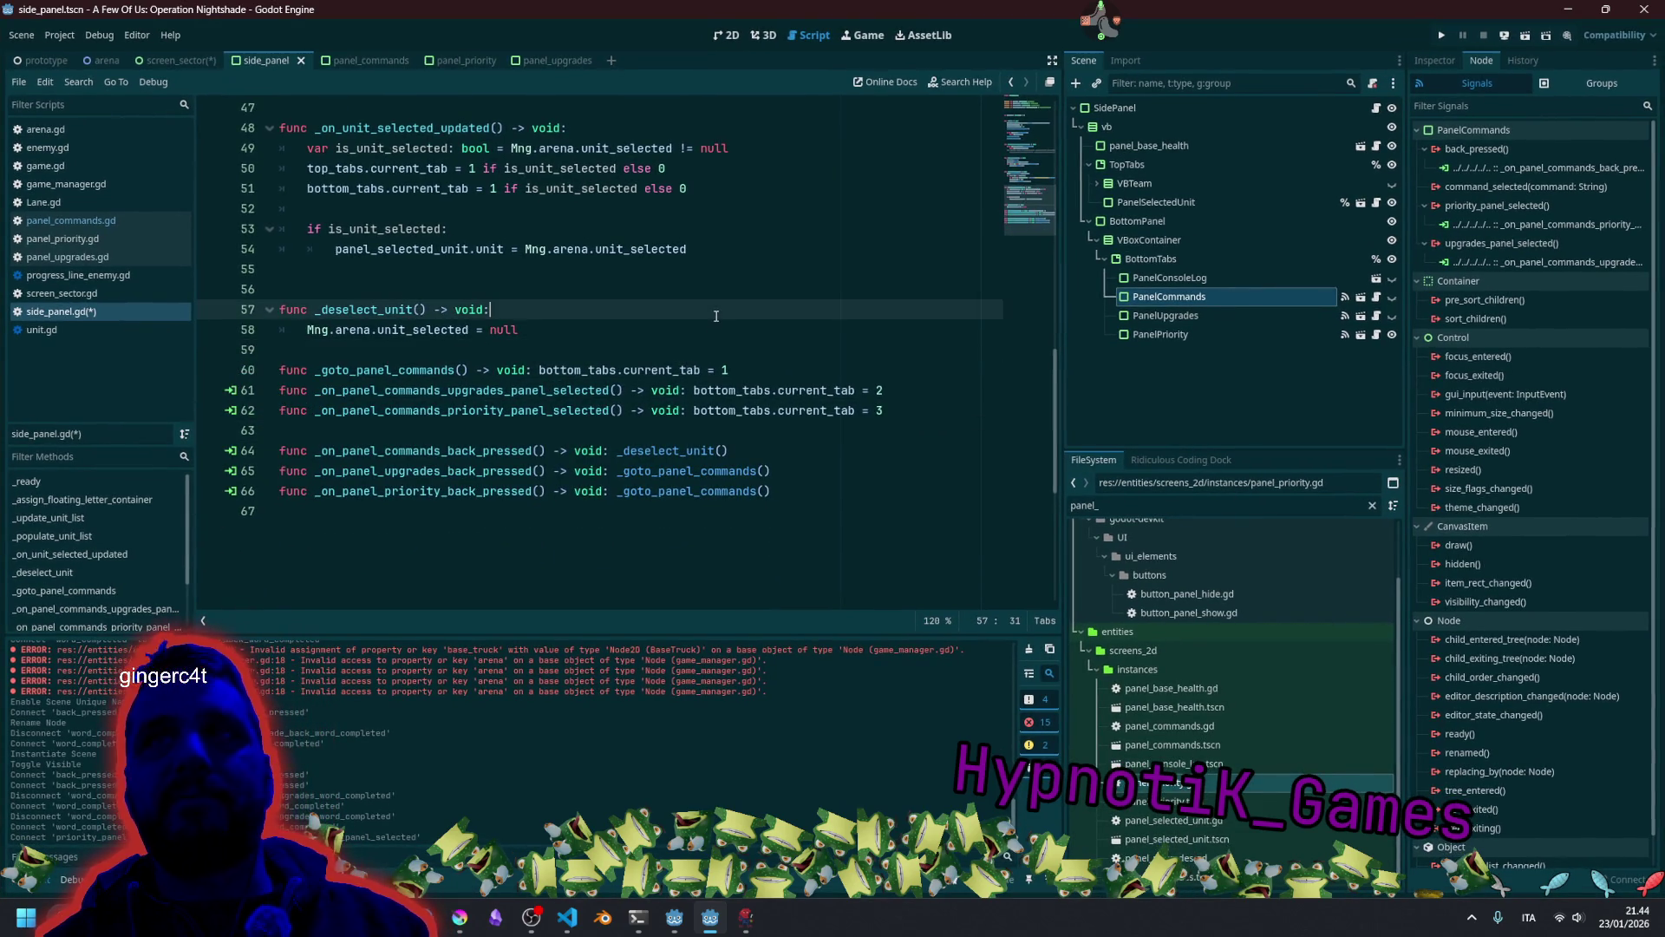
{"action": "key", "text": "ctrl+s"}
{"action": "left_click", "coordinate": [675, 297]}
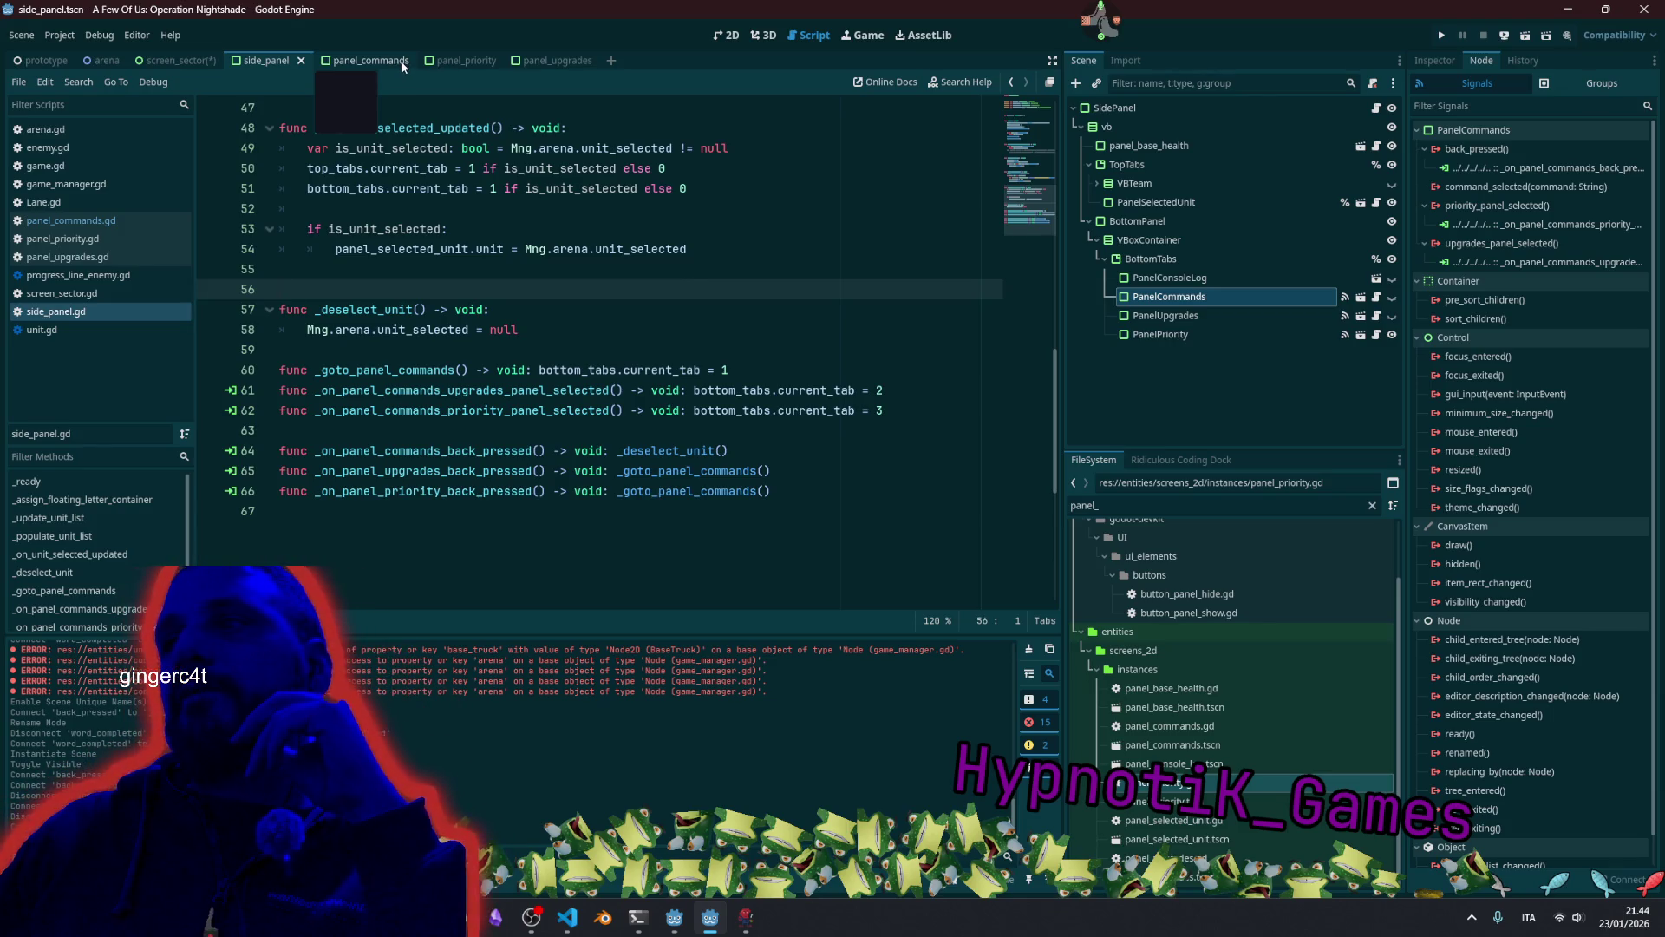
View the PanelPriority layout in 2D with VbCommands selected, then open panel_priority.gd.
{"action": "left_click", "coordinate": [460, 63]}
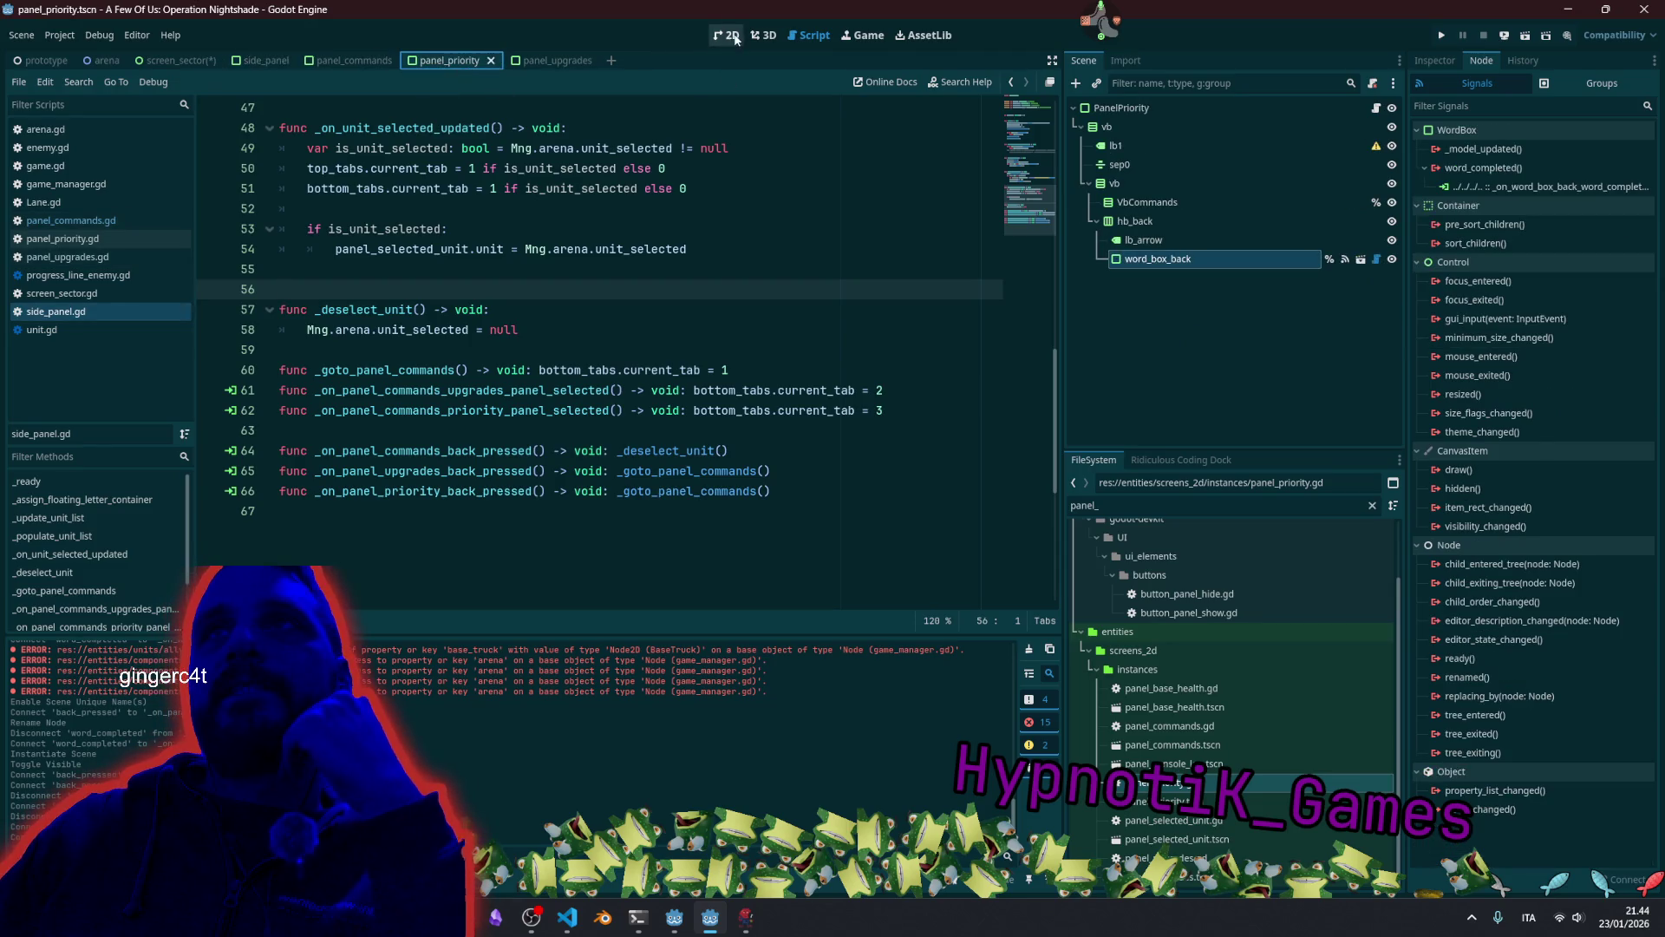
{"action": "left_click", "coordinate": [729, 35]}
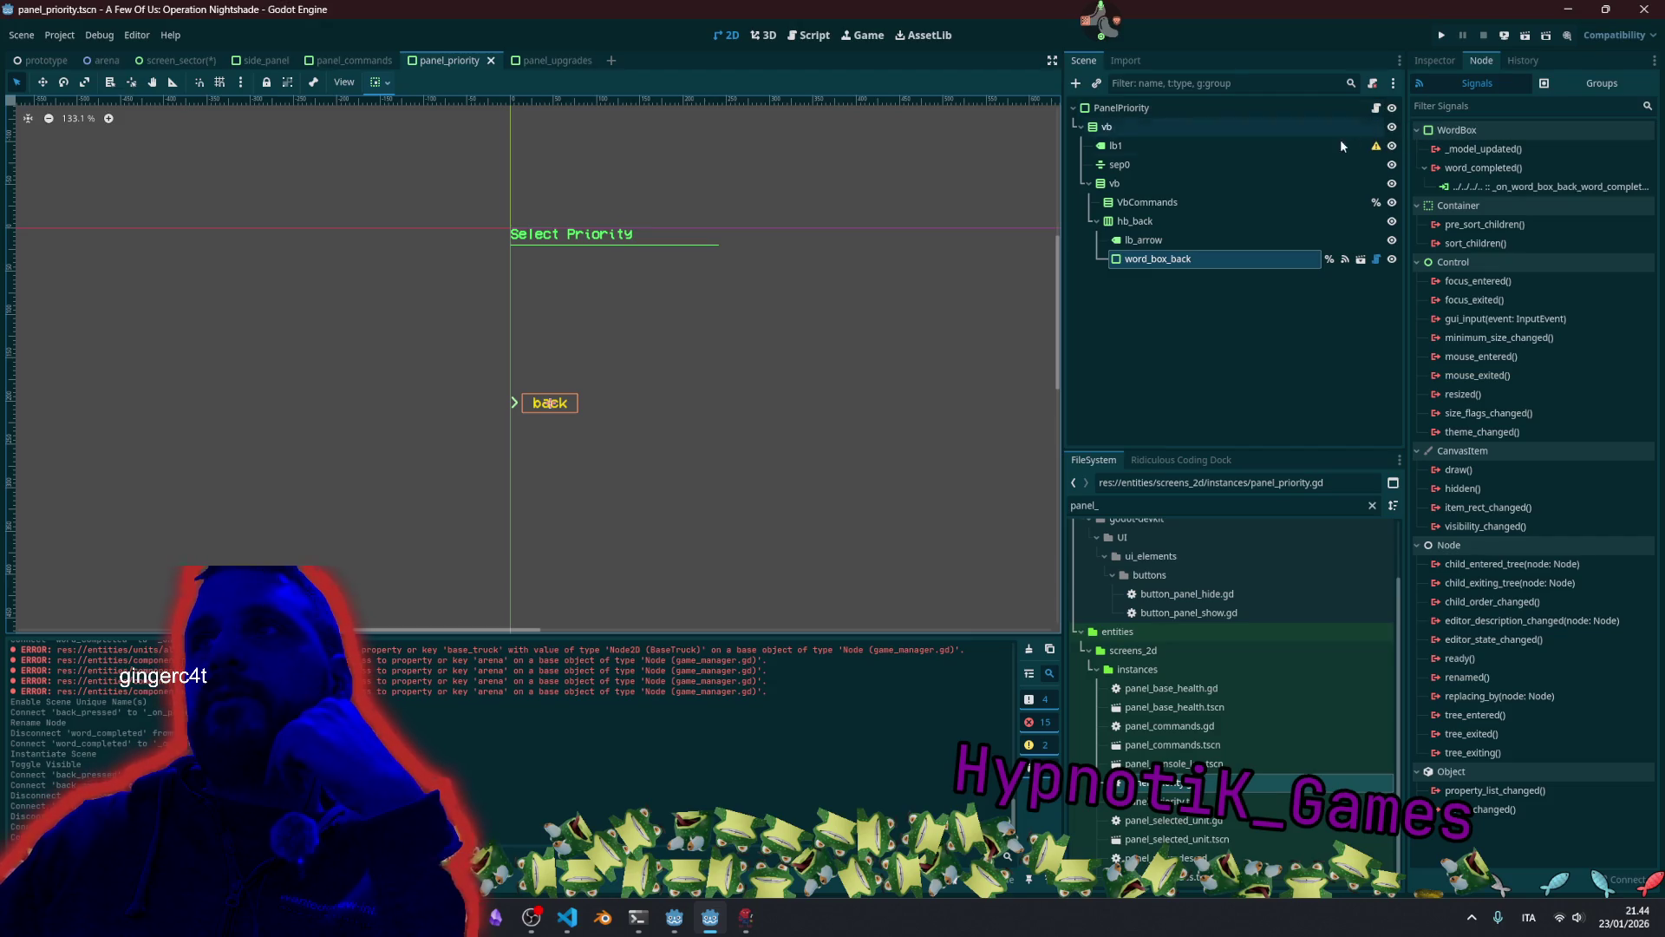
{"action": "left_click", "coordinate": [1221, 205]}
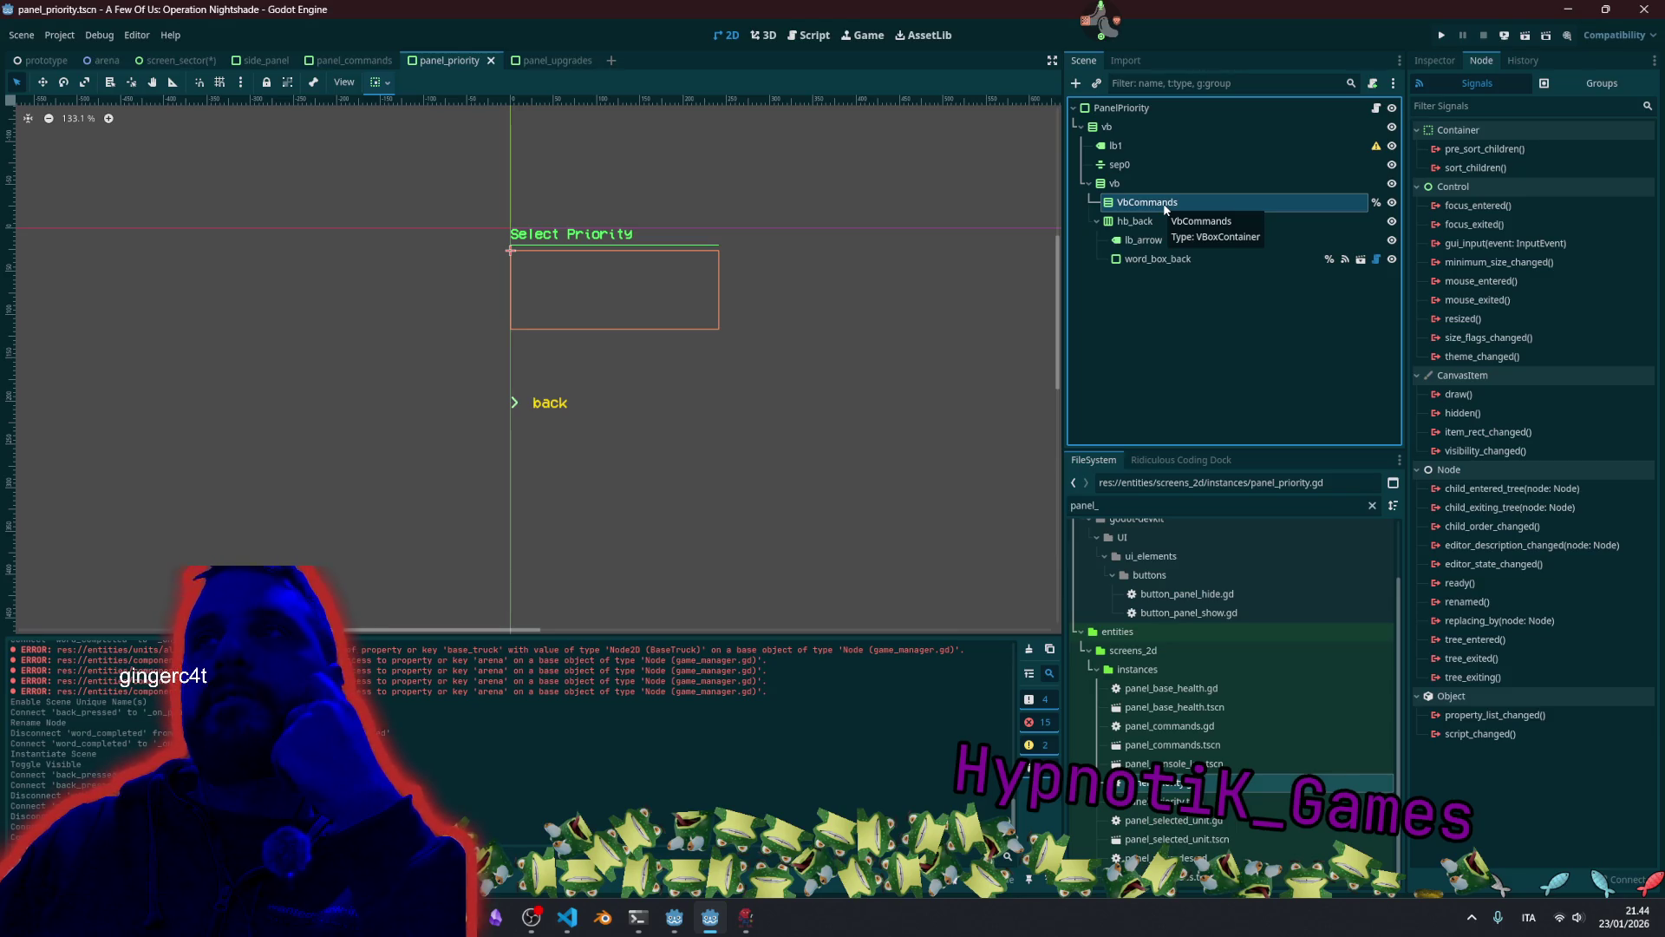
{"action": "left_click", "coordinate": [1377, 108]}
Add an empty line in _ready and uncomment the three-line loop over vb_commands children.
{"action": "scroll", "coordinate": [686, 312], "scroll_direction": "down", "scroll_amount": 3}
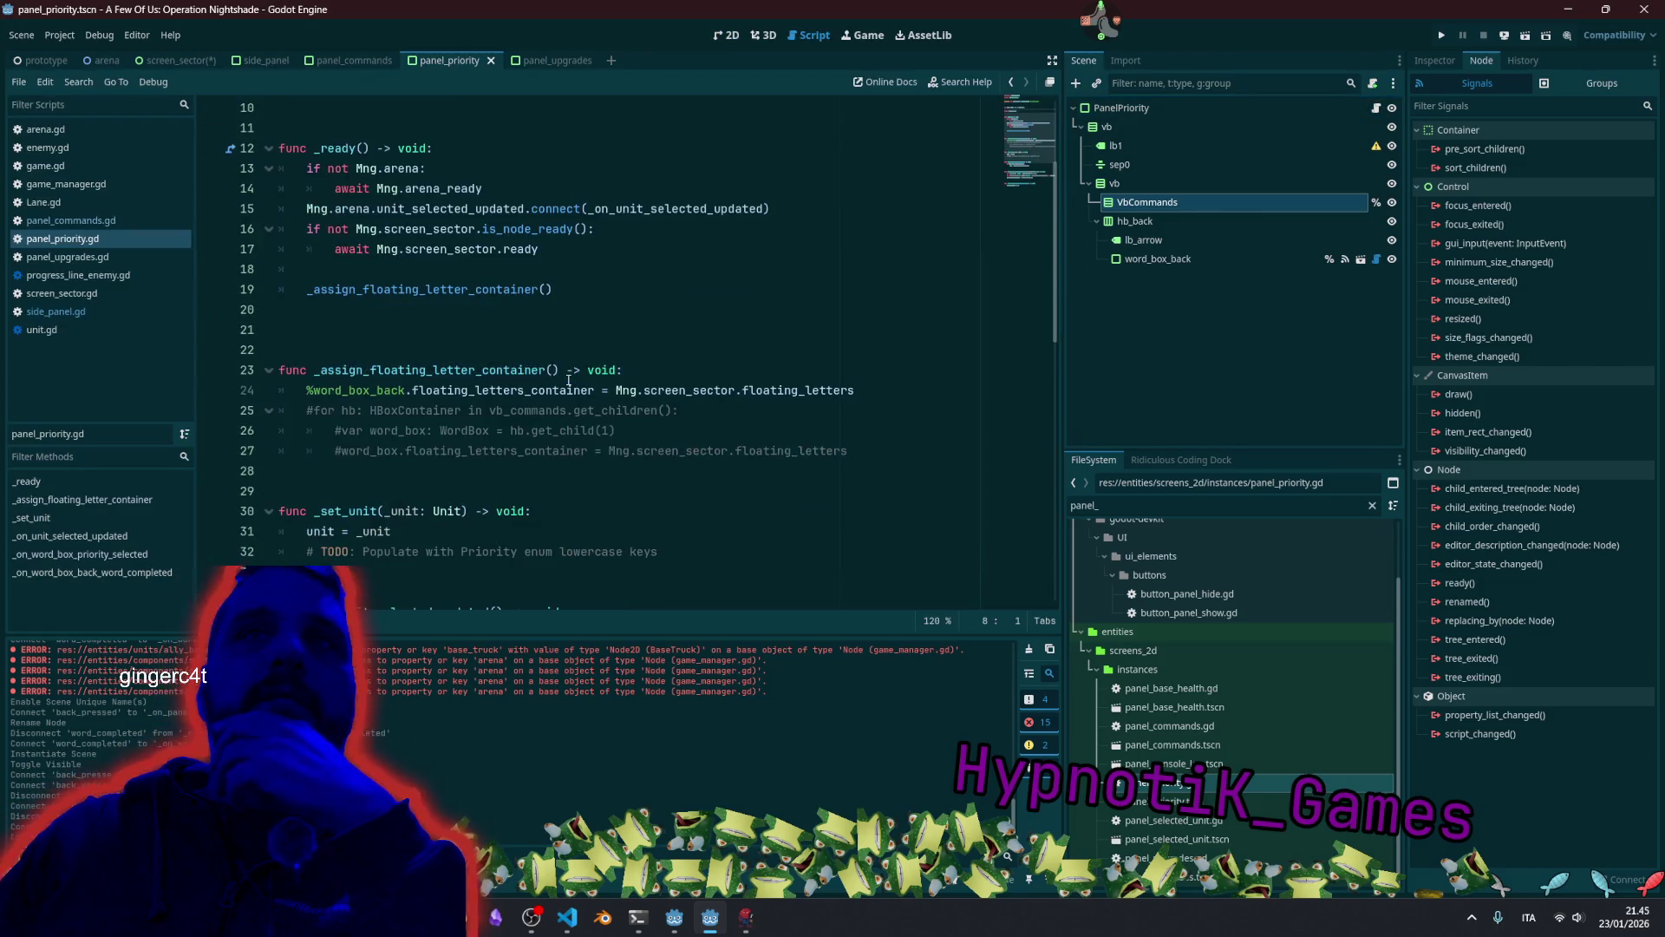
{"action": "double_click", "coordinate": [390, 373]}
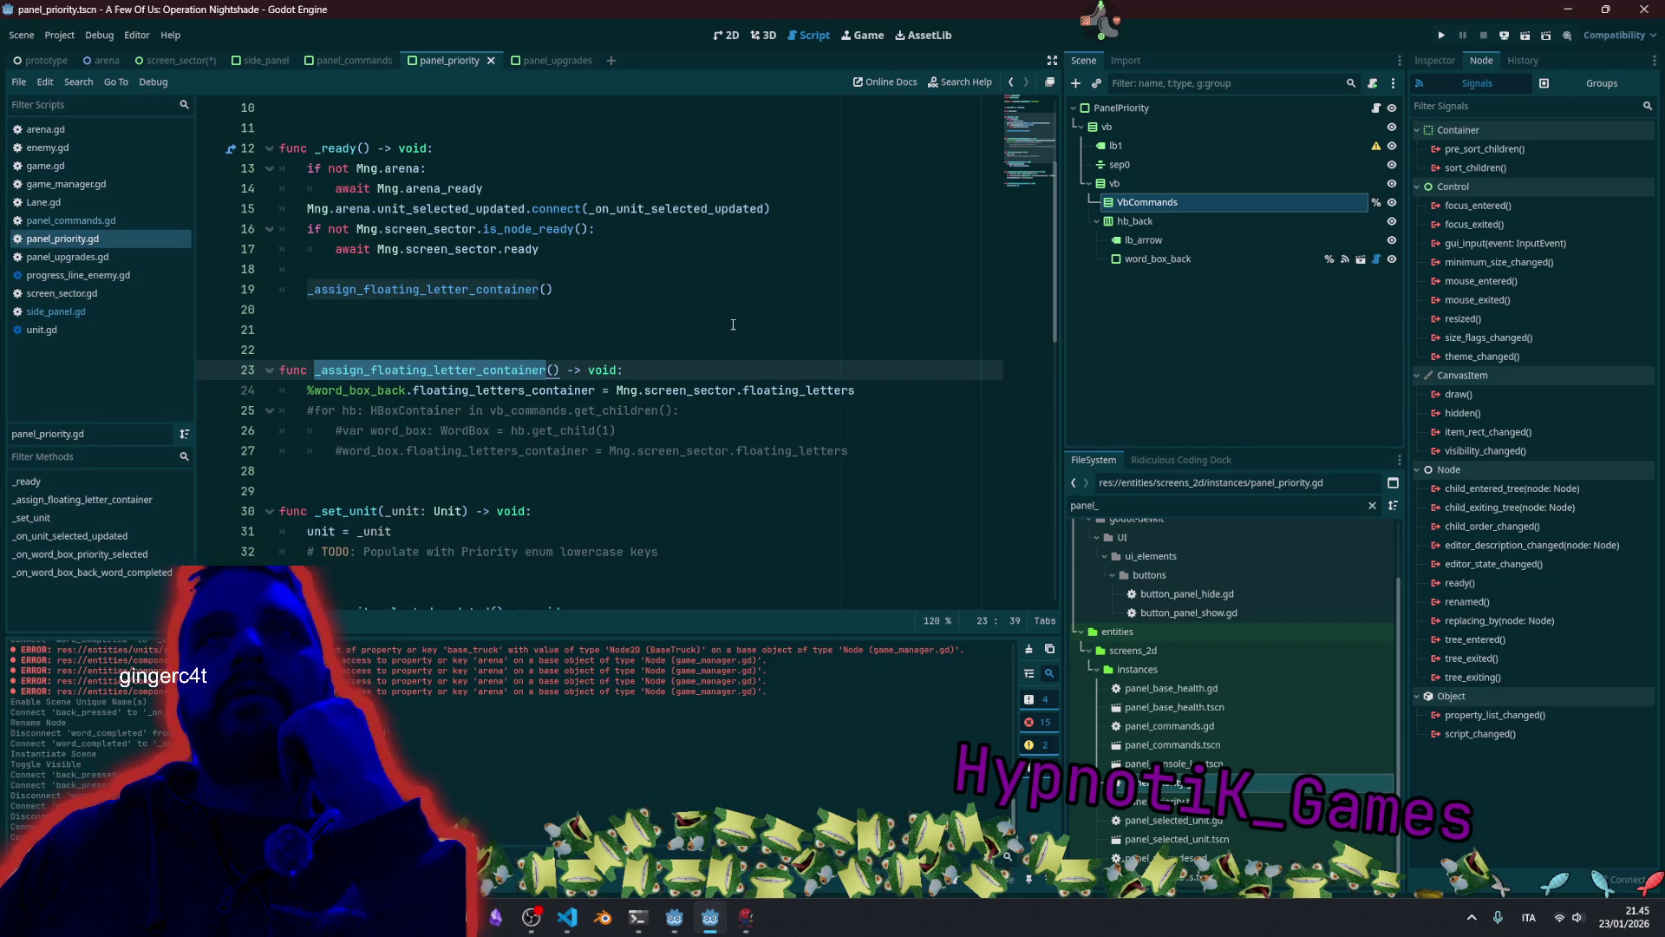
{"action": "left_click", "coordinate": [744, 268]}
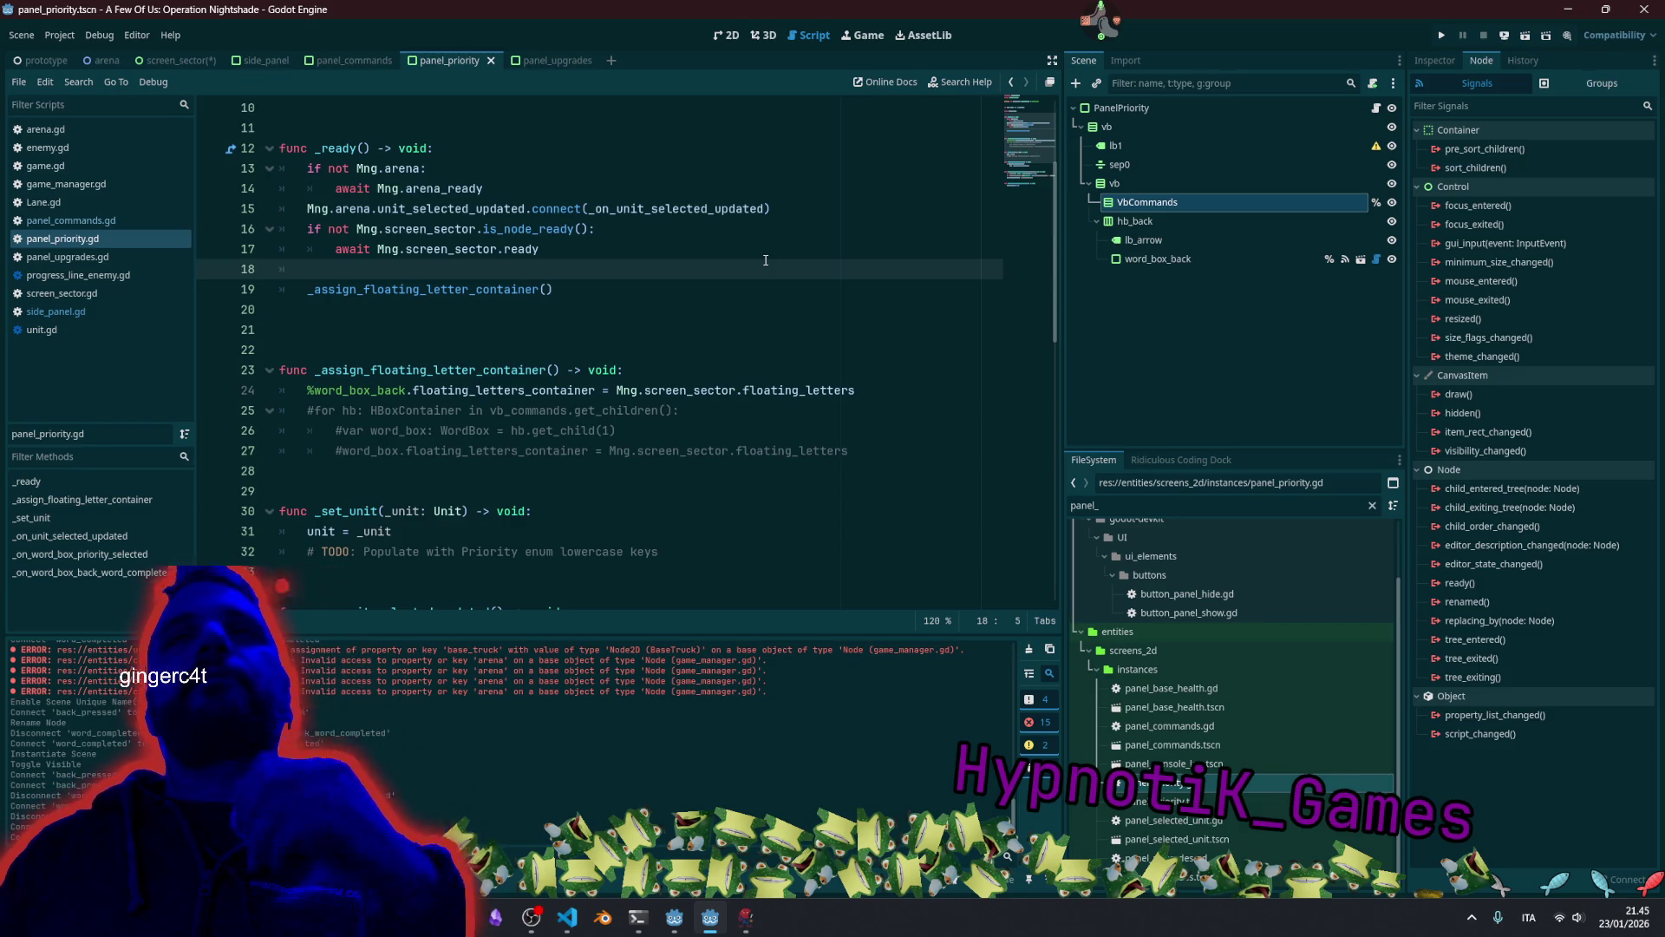
{"action": "key", "text": "Return"}
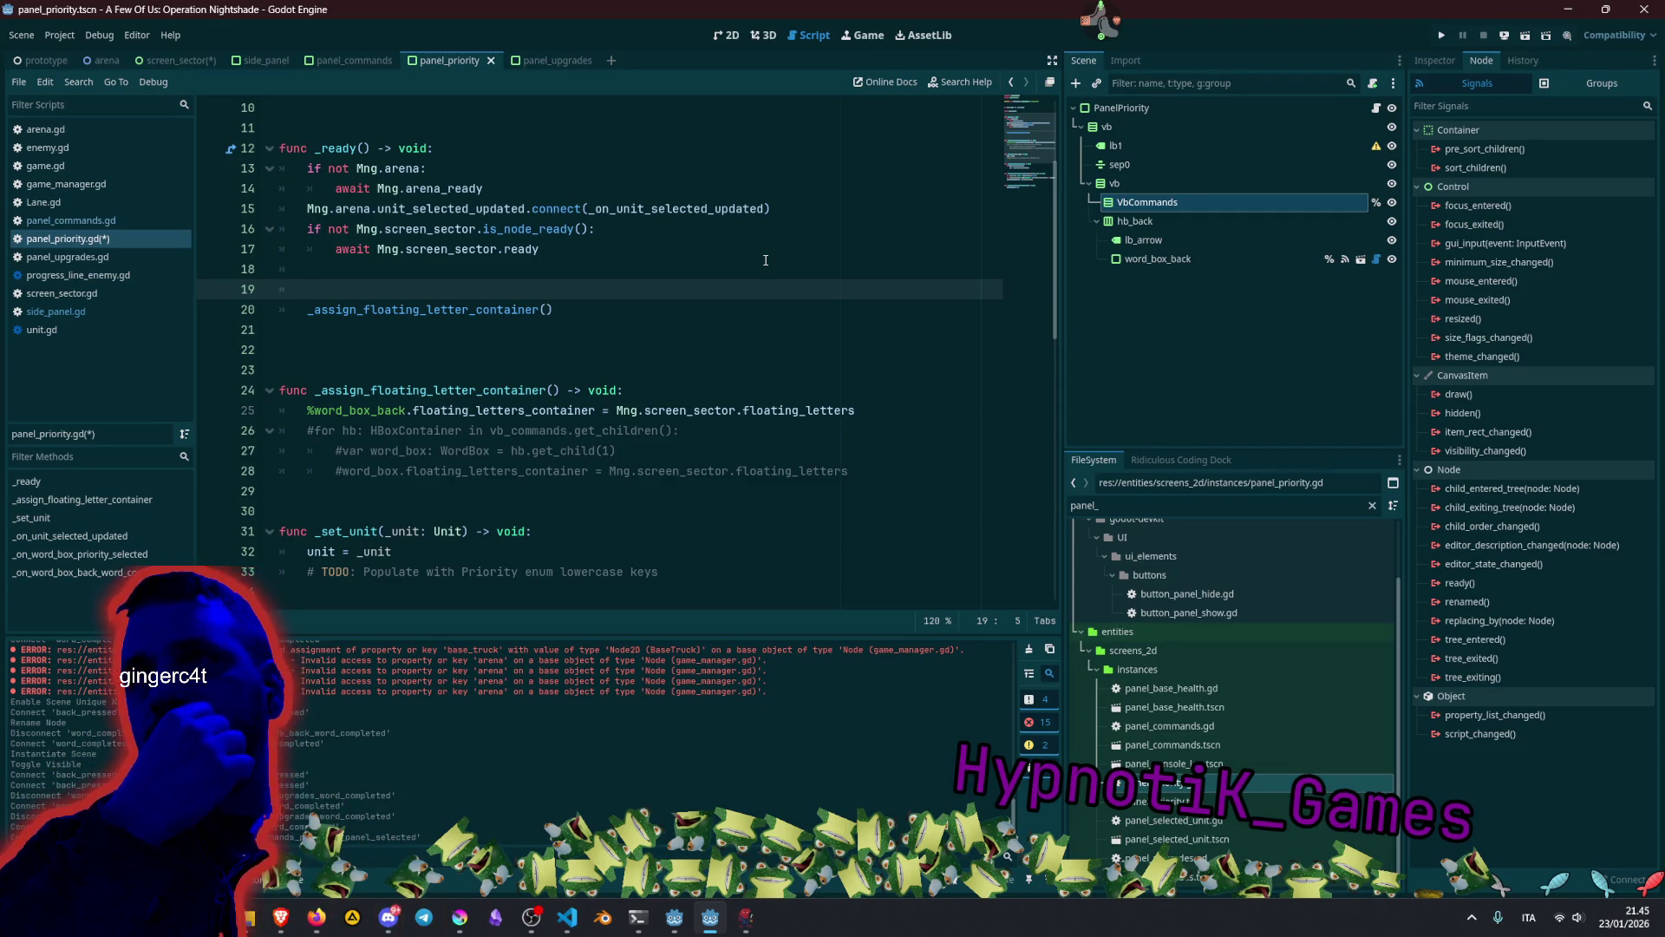
{"action": "left_click_drag", "start_coordinate": [455, 470], "coordinate": [442, 437]}
{"action": "key", "text": "ctrl+k"}
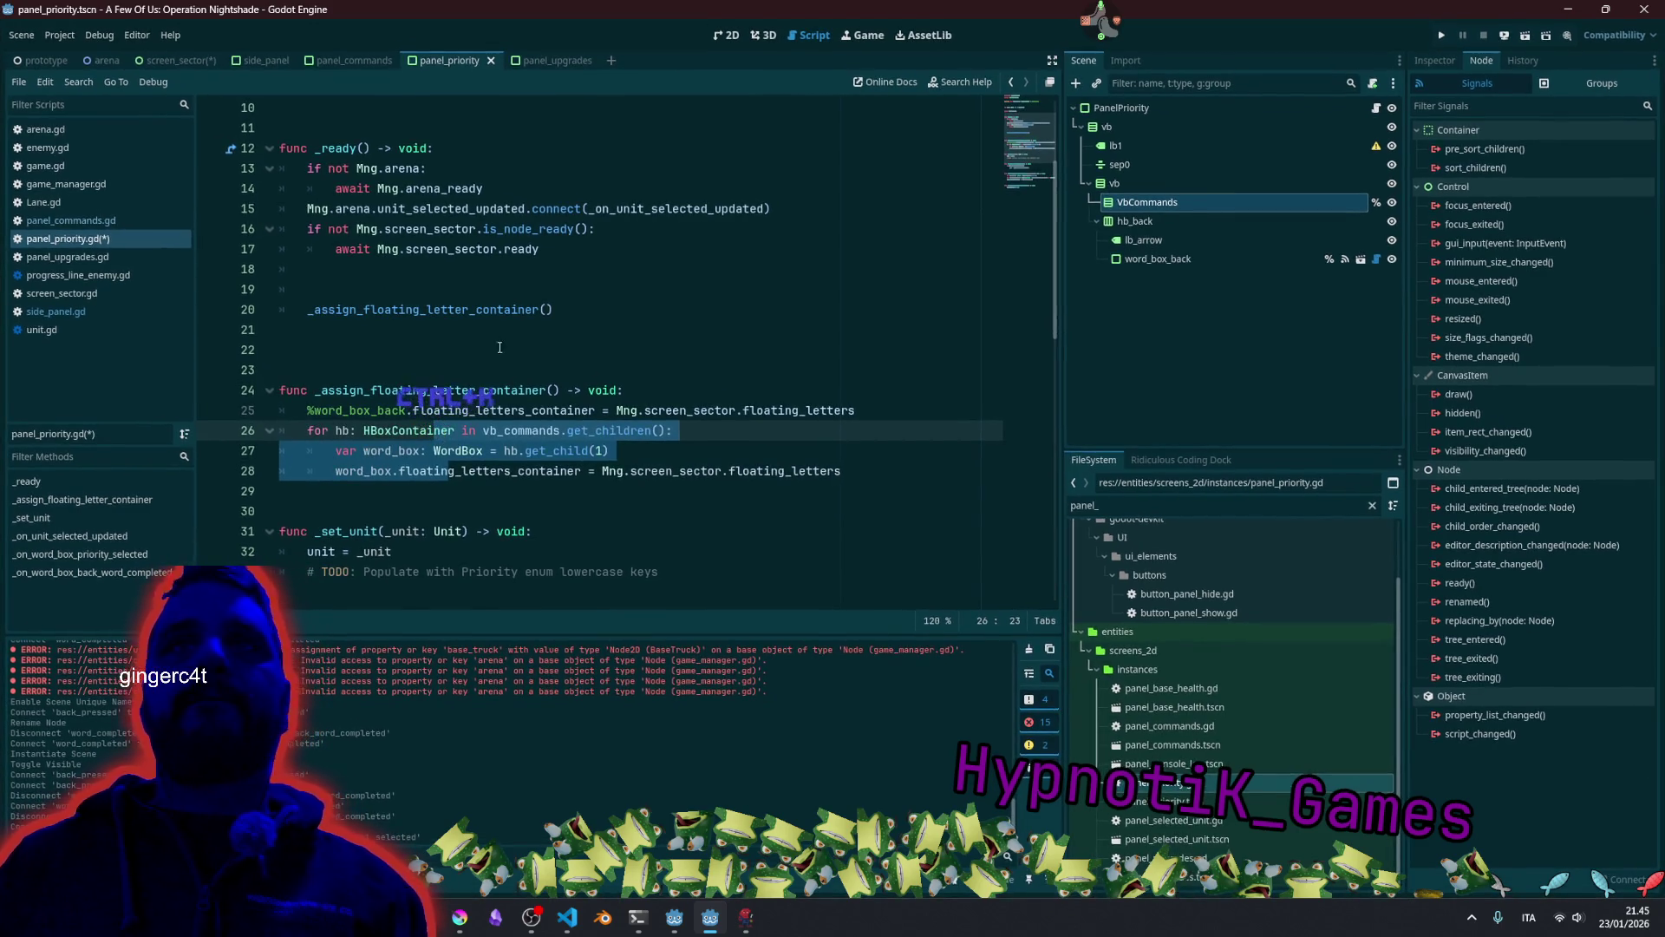
Add a _populate call on the new line in _ready.
{"action": "left_click", "coordinate": [465, 271]}
{"action": "left_click", "coordinate": [465, 285]}
{"action": "type", "text": "_populat"}
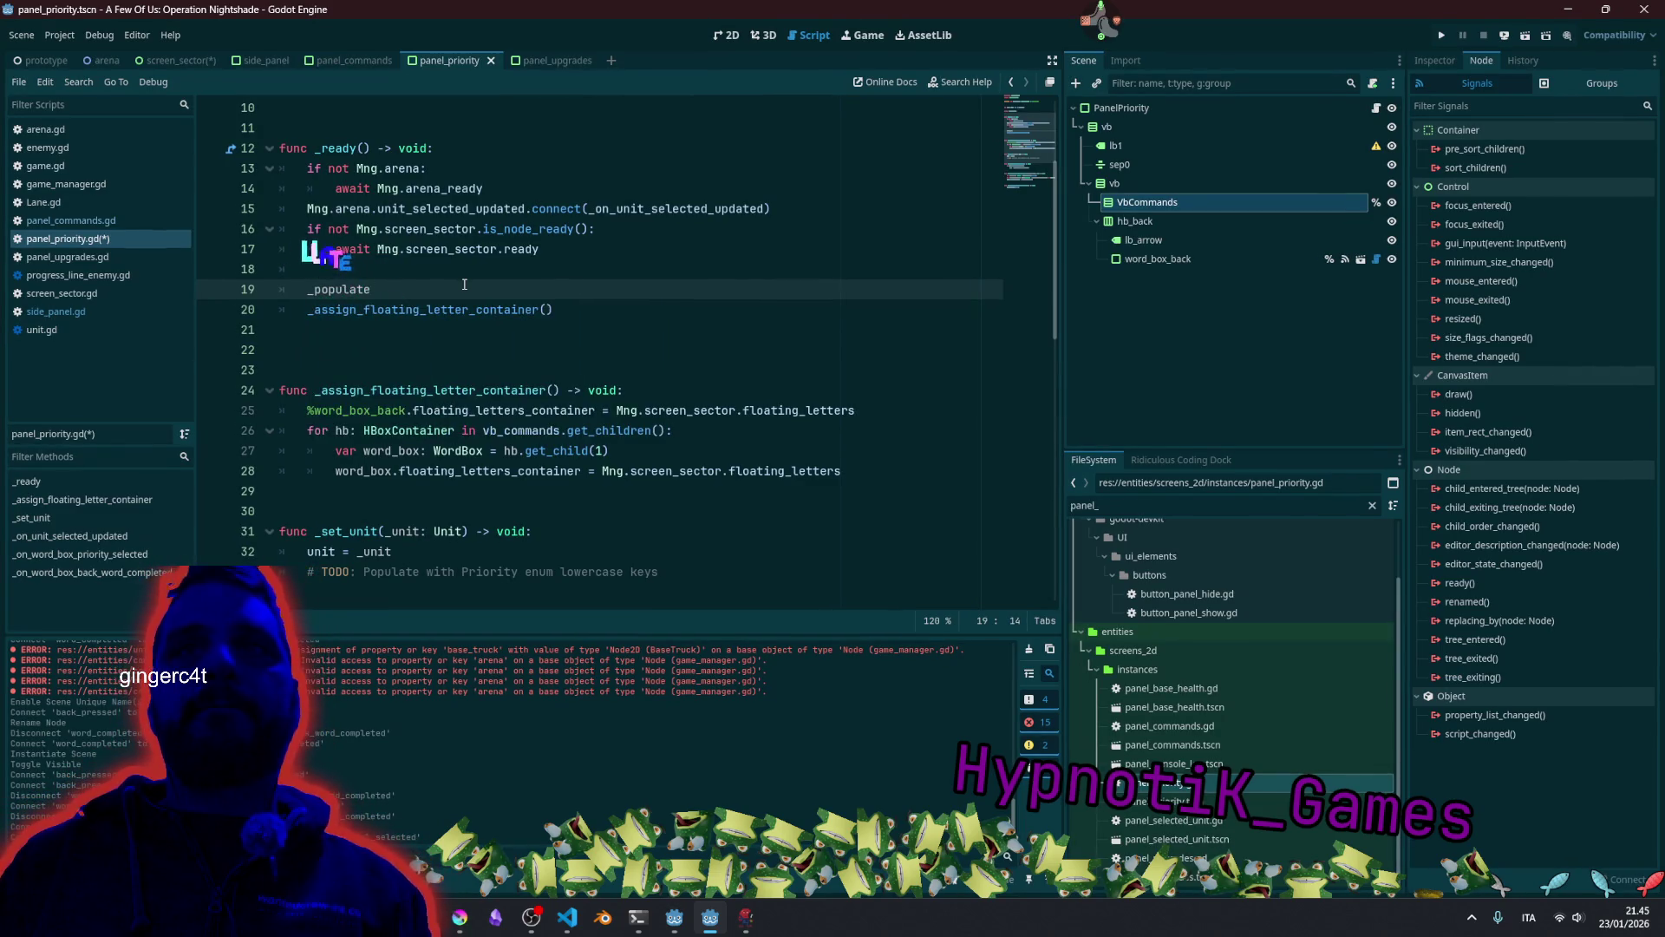
{"action": "type", "text": "e"}
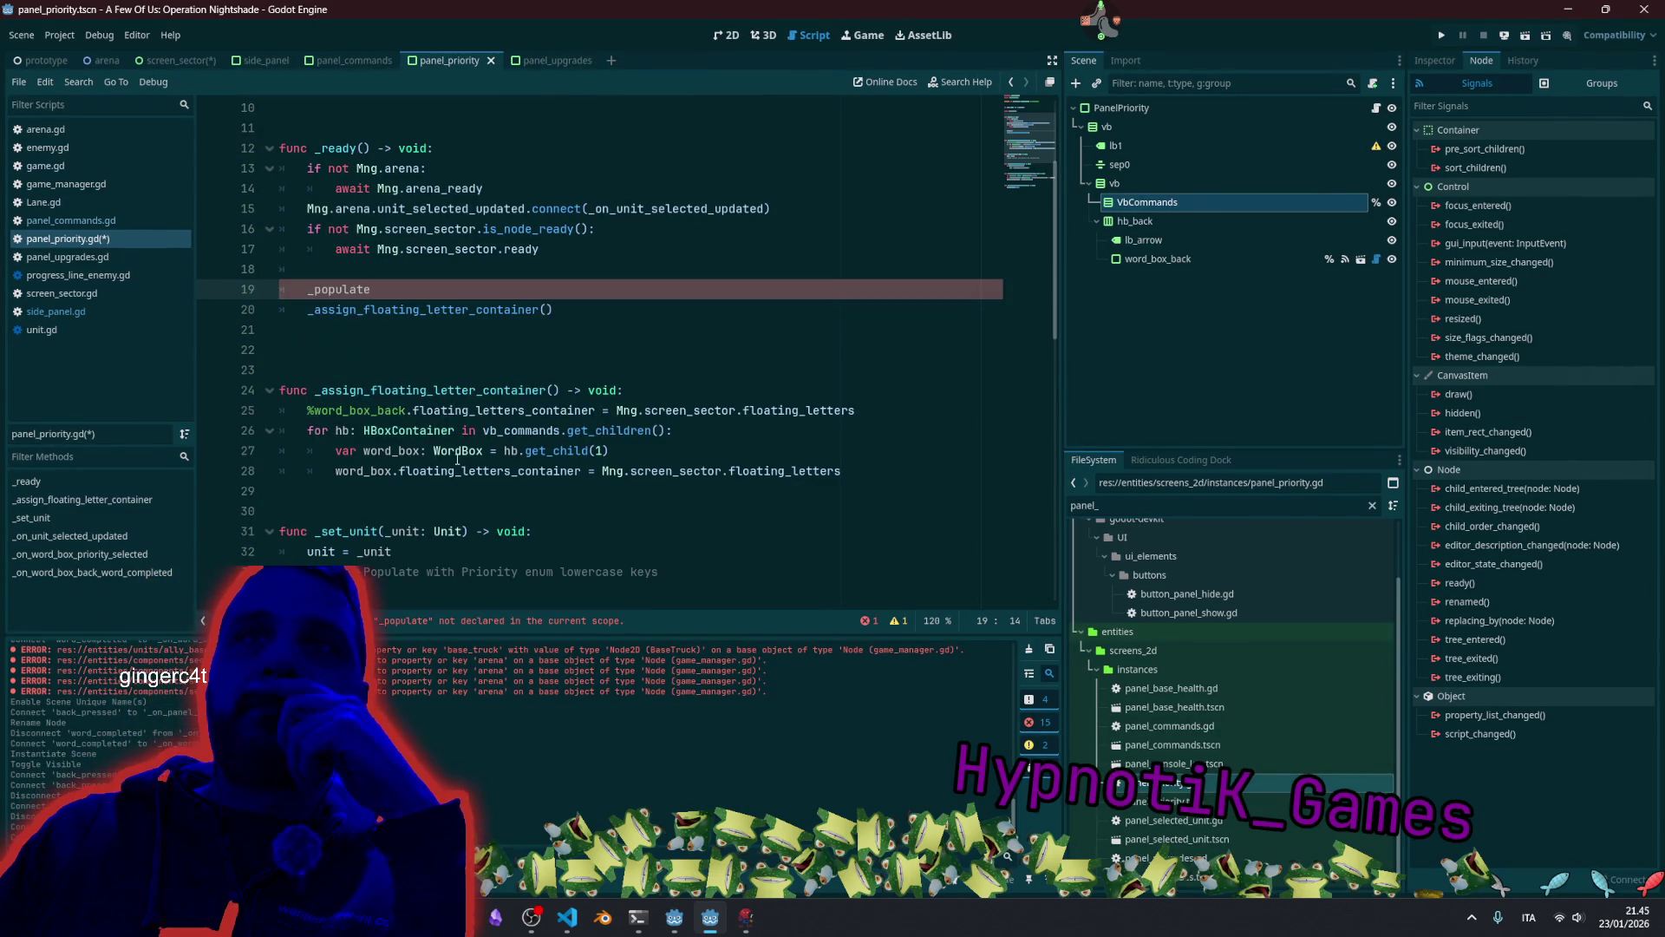
{"action": "scroll", "coordinate": [457, 459], "scroll_direction": "down", "scroll_amount": 2}
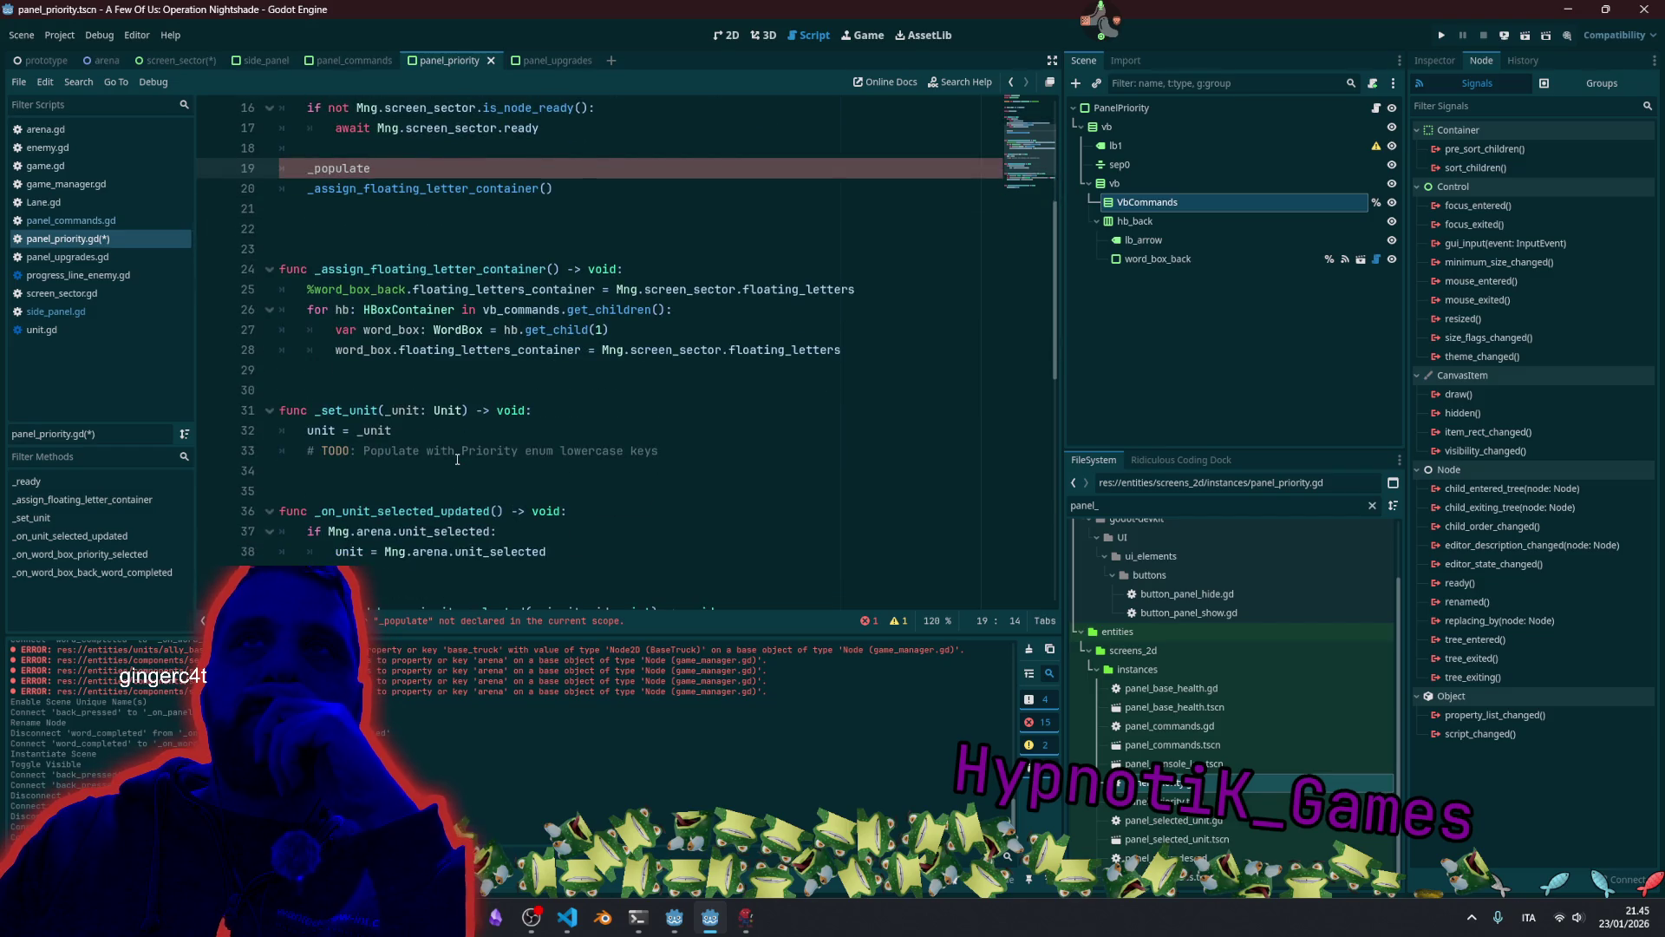
{"action": "scroll", "coordinate": [457, 459], "scroll_direction": "up", "scroll_amount": 1}
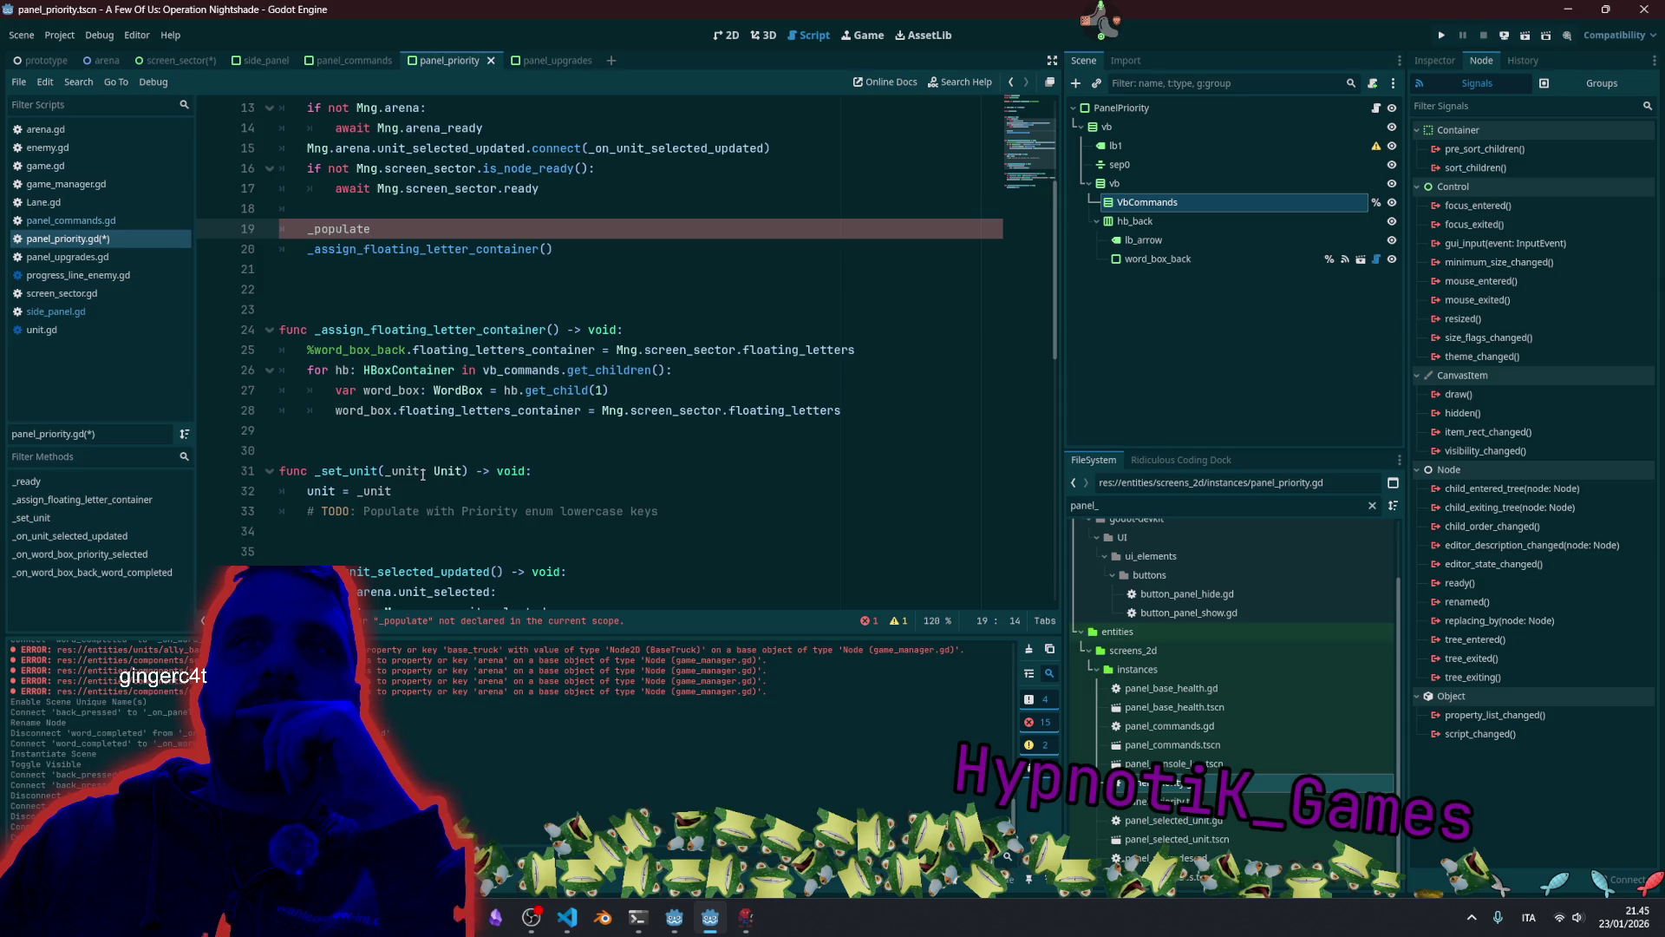
Move the Priority keys TODO comment up two lines and start a func line above it.
{"action": "left_click", "coordinate": [711, 518]}
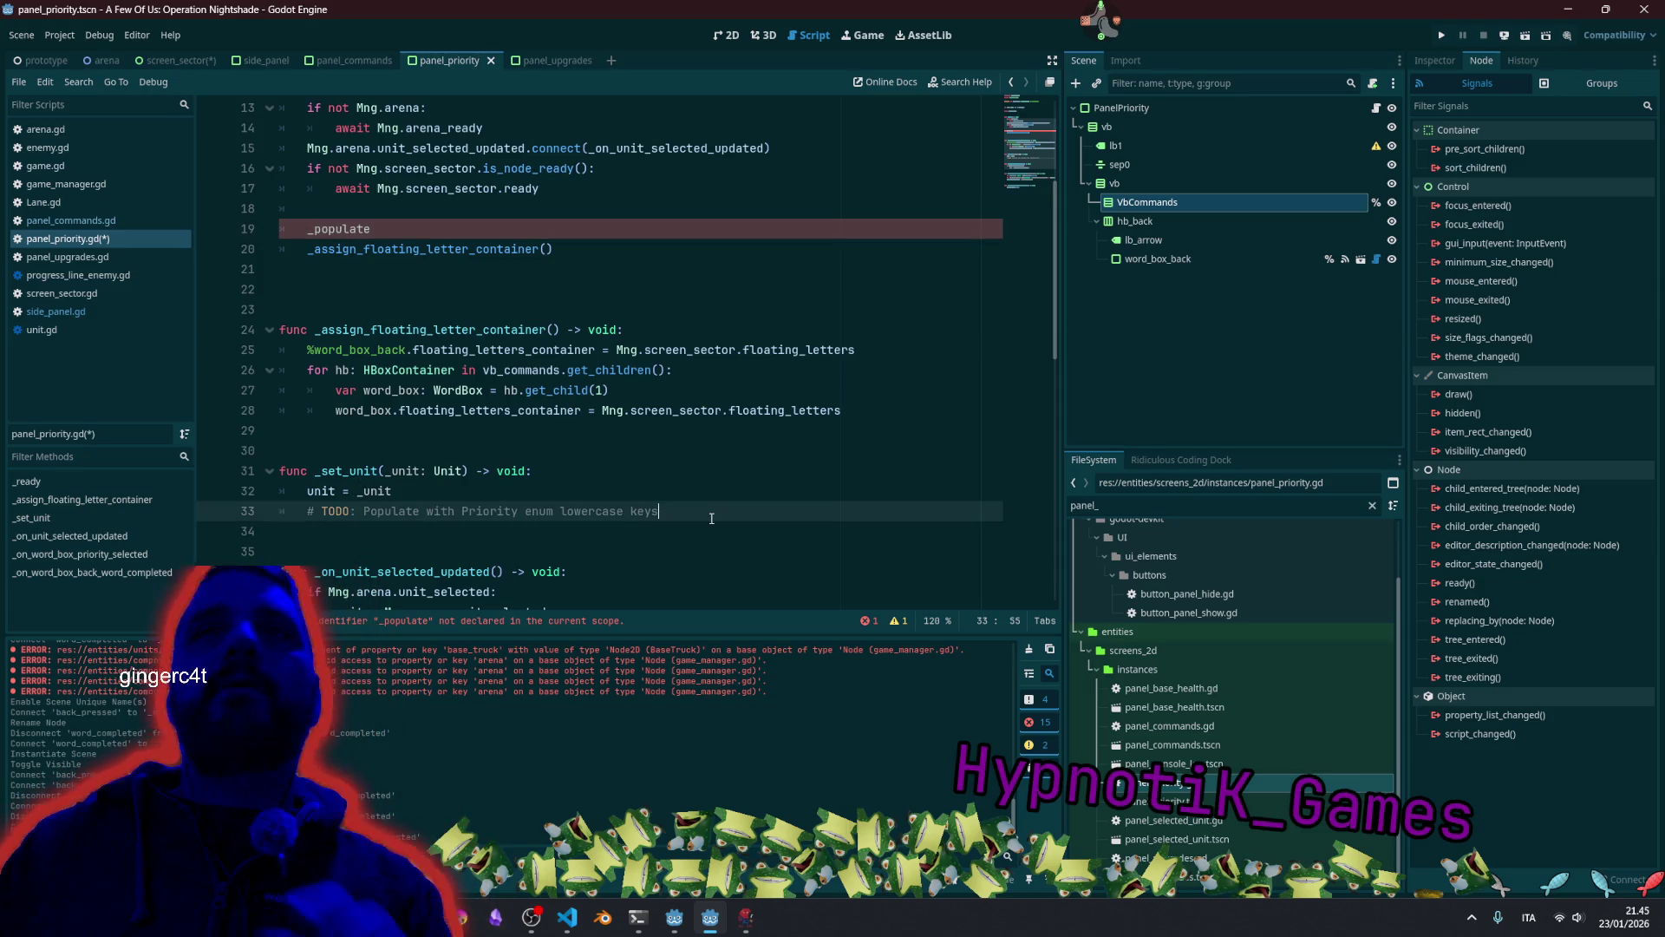
{"action": "key", "text": "alt+Up"}
{"action": "key", "text": "alt+Up"}
{"action": "key", "text": "alt+Up"}
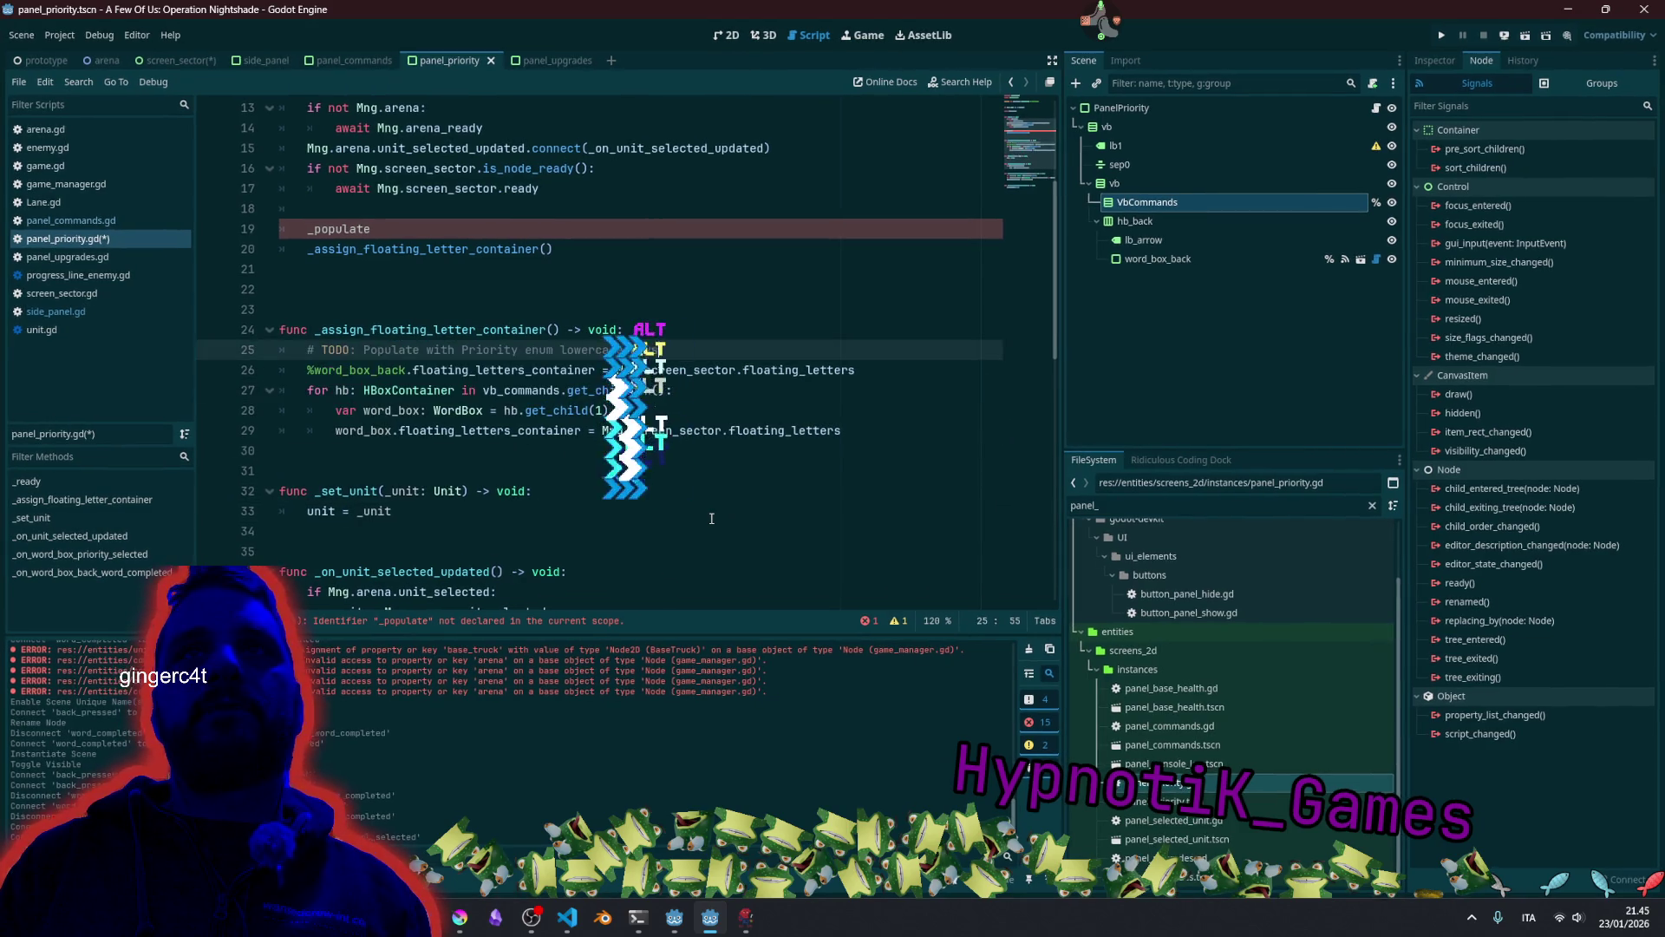
{"action": "key", "text": "alt+Up"}
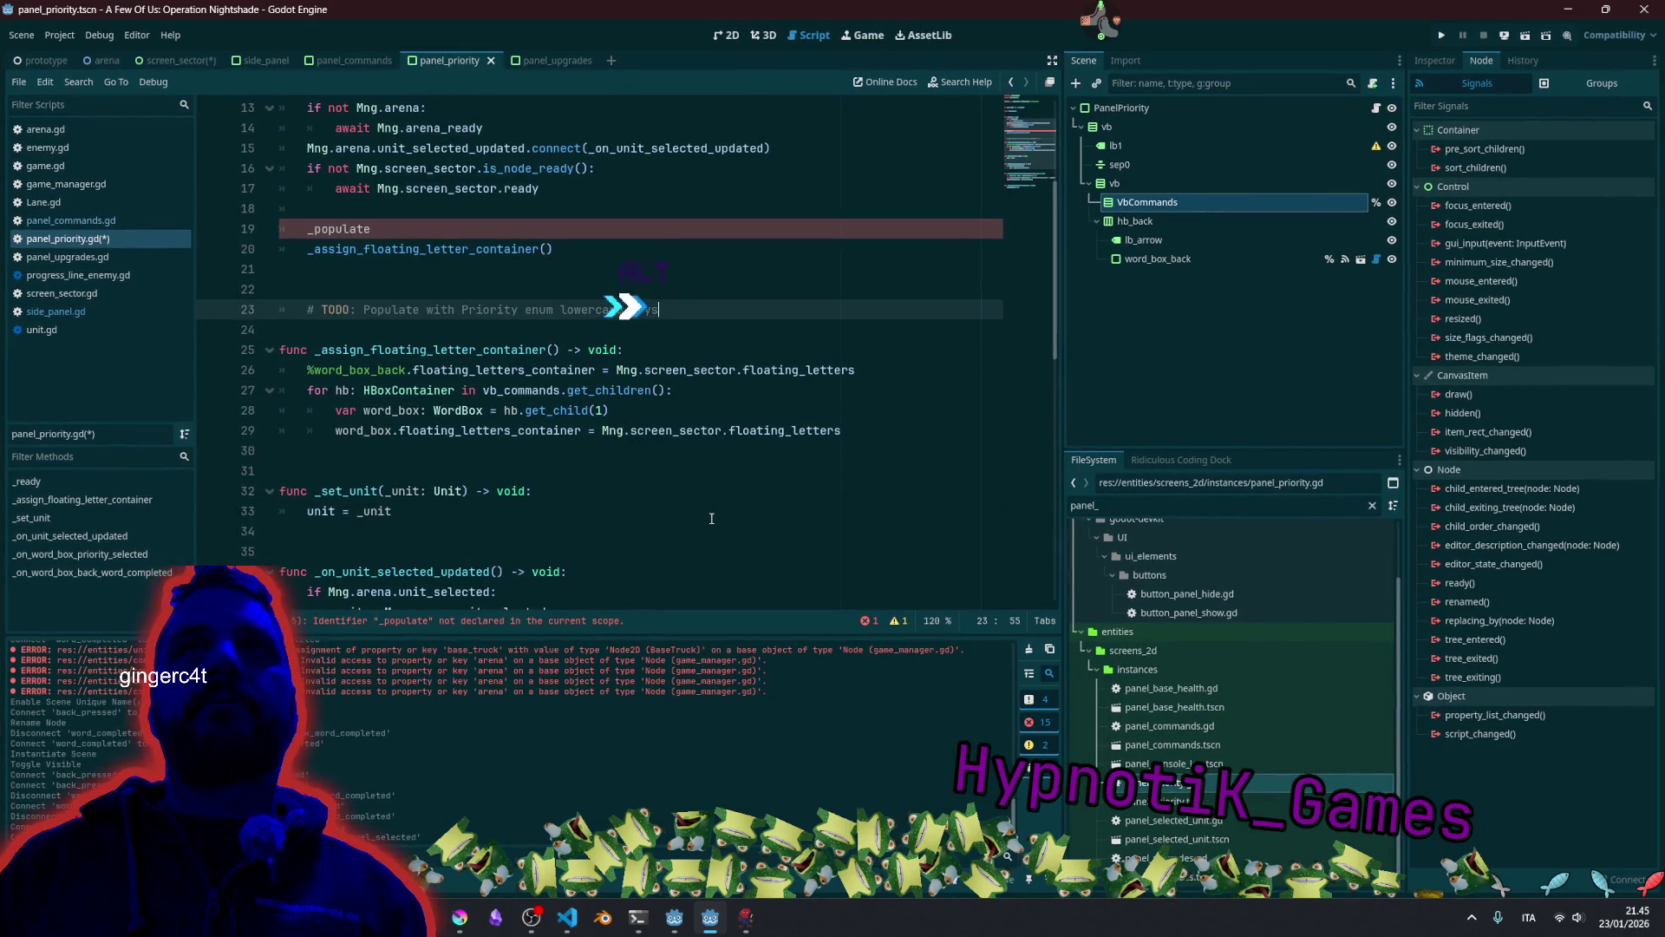
{"action": "key", "text": "Down"}
{"action": "key", "text": "Return"}
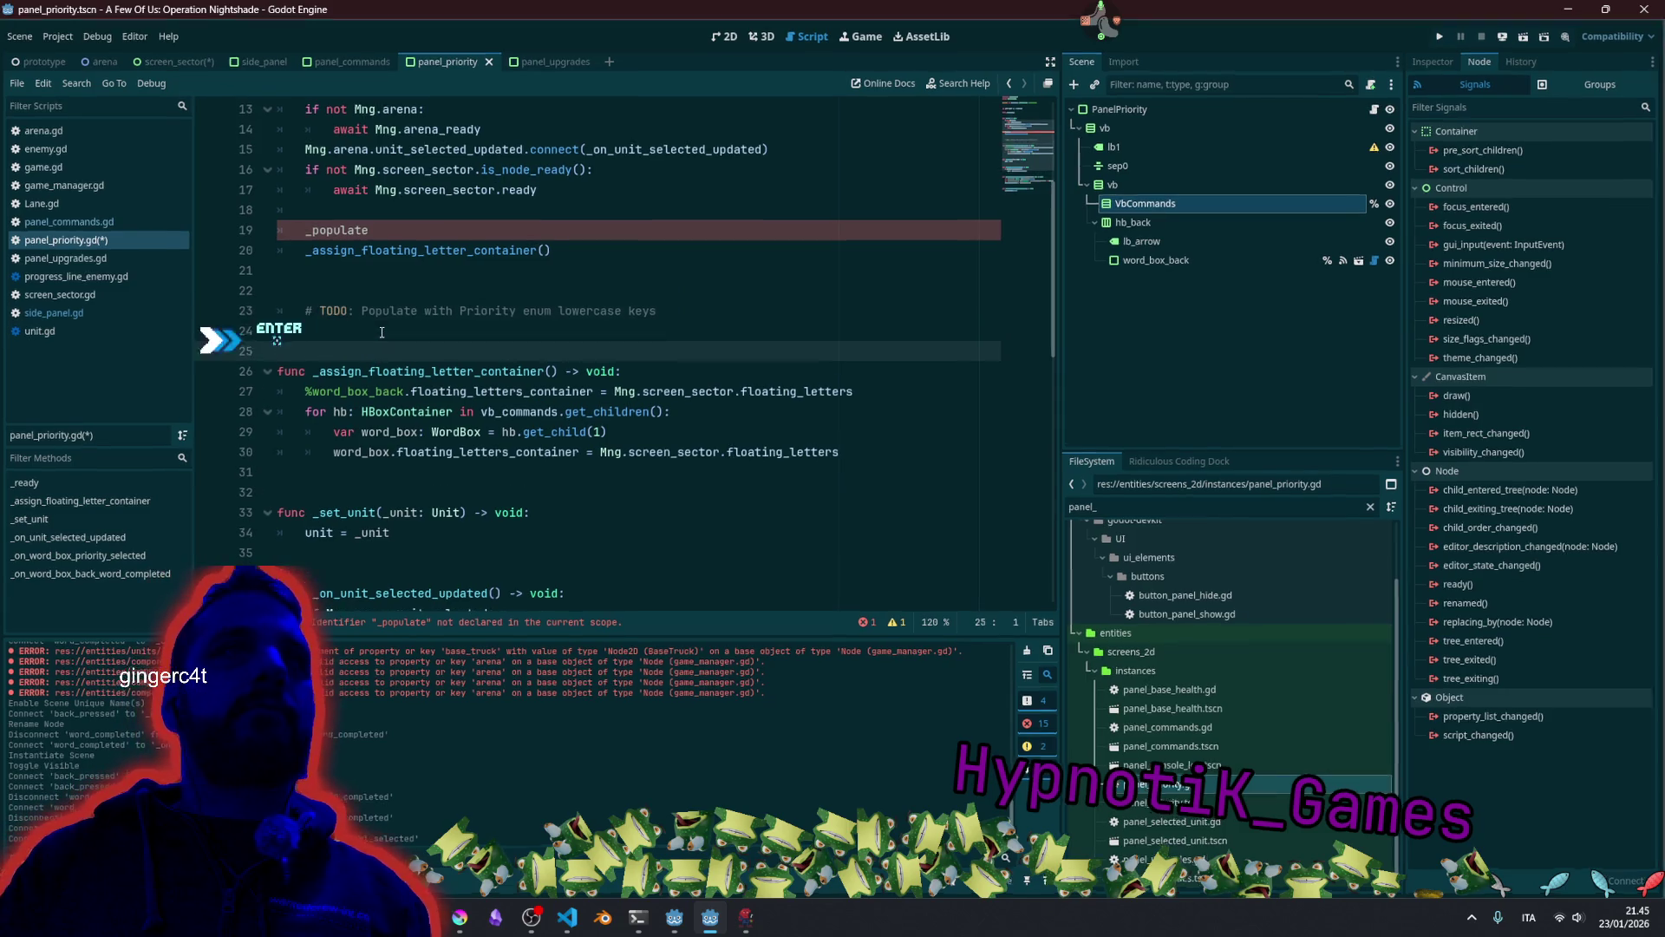
{"action": "key", "text": "Up"}
{"action": "key", "text": "Up"}
{"action": "key", "text": "Up"}
{"action": "type", "text": "func"}
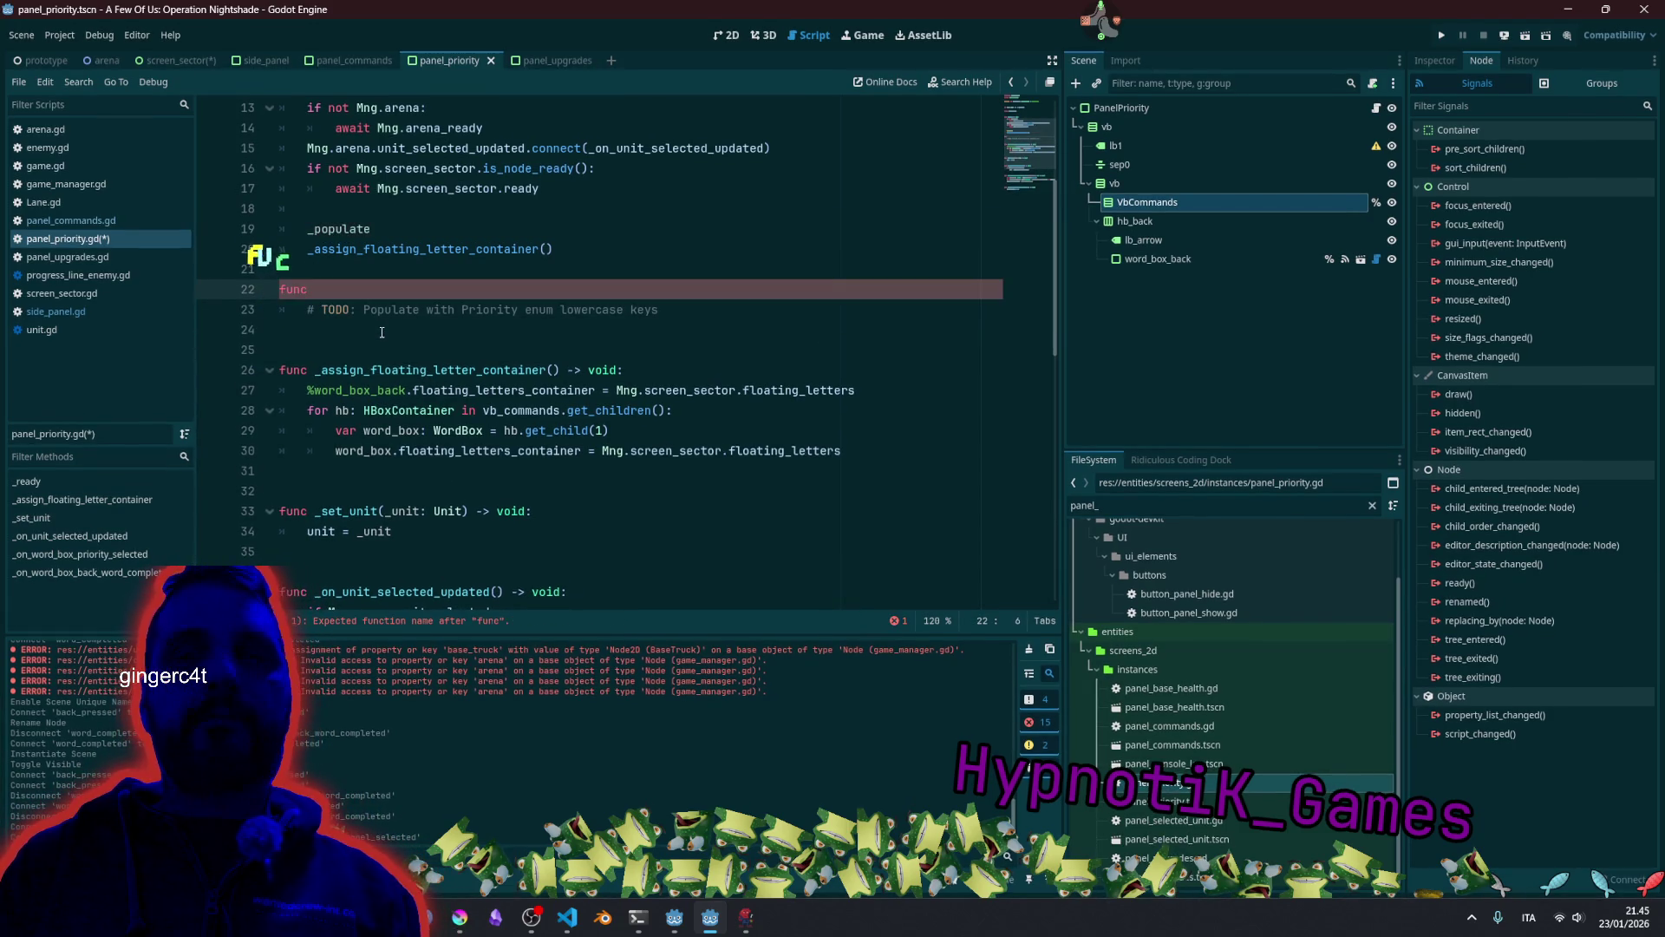
Declare func _populate_priority_word_boxes() and make the _ready call use that name.
{"action": "key", "text": "Up"}
{"action": "key", "text": "Up"}
{"action": "key", "text": "Up"}
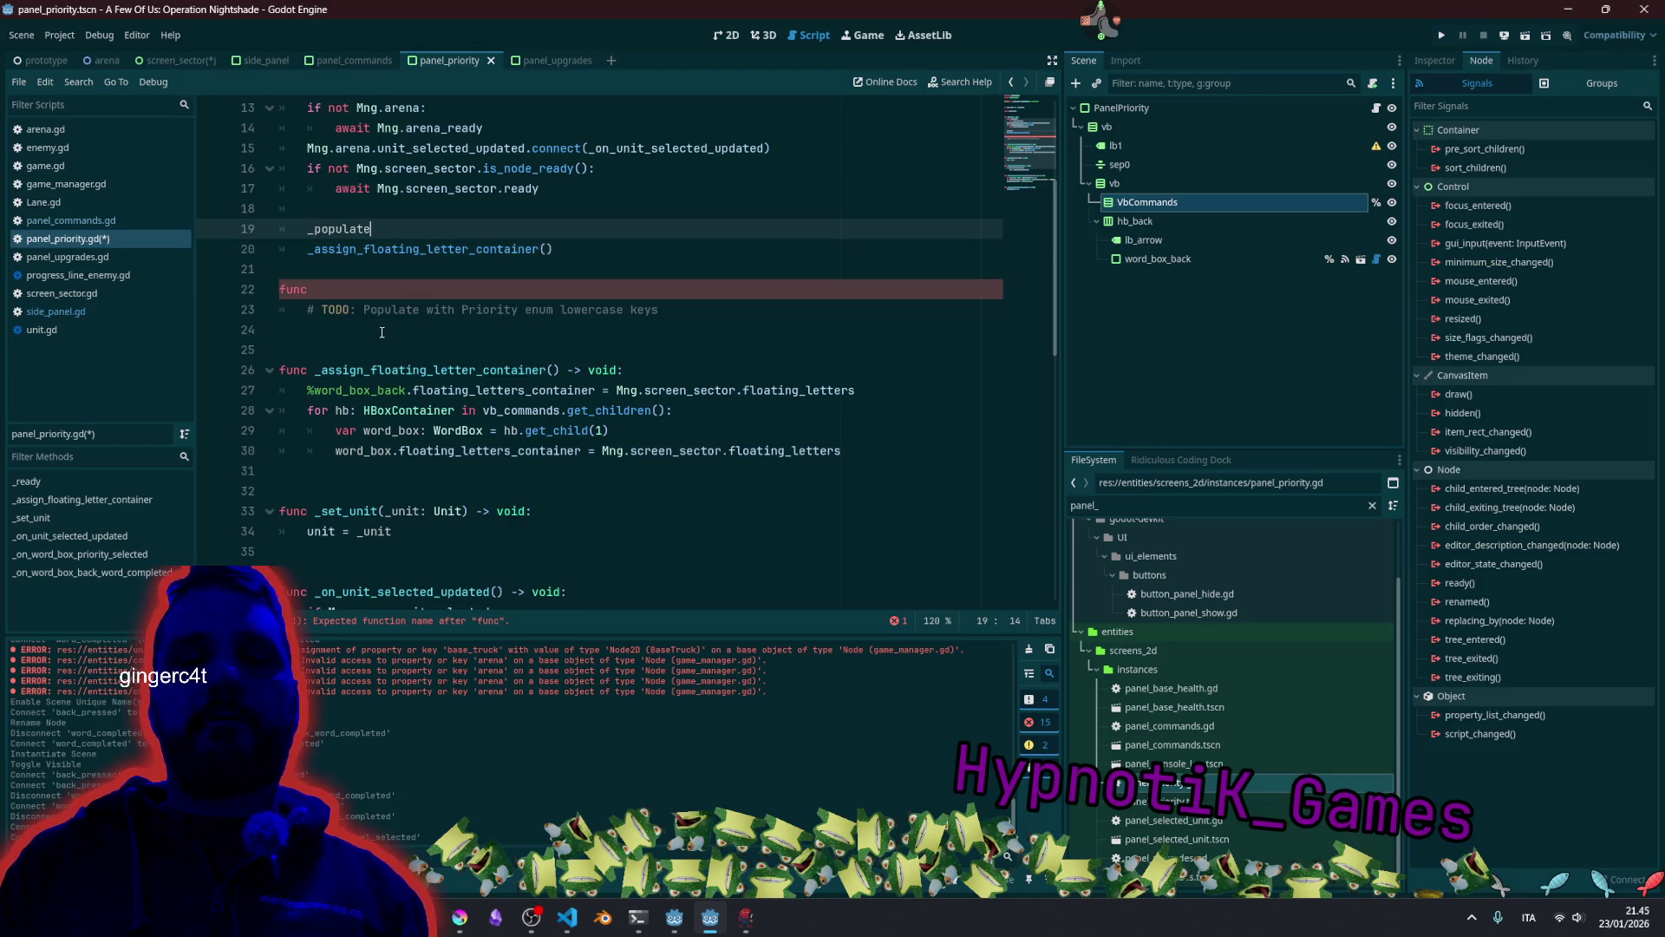
{"action": "type", "text": "()"}
{"action": "key", "text": "shift+Home"}
{"action": "key", "text": "ctrl+c"}
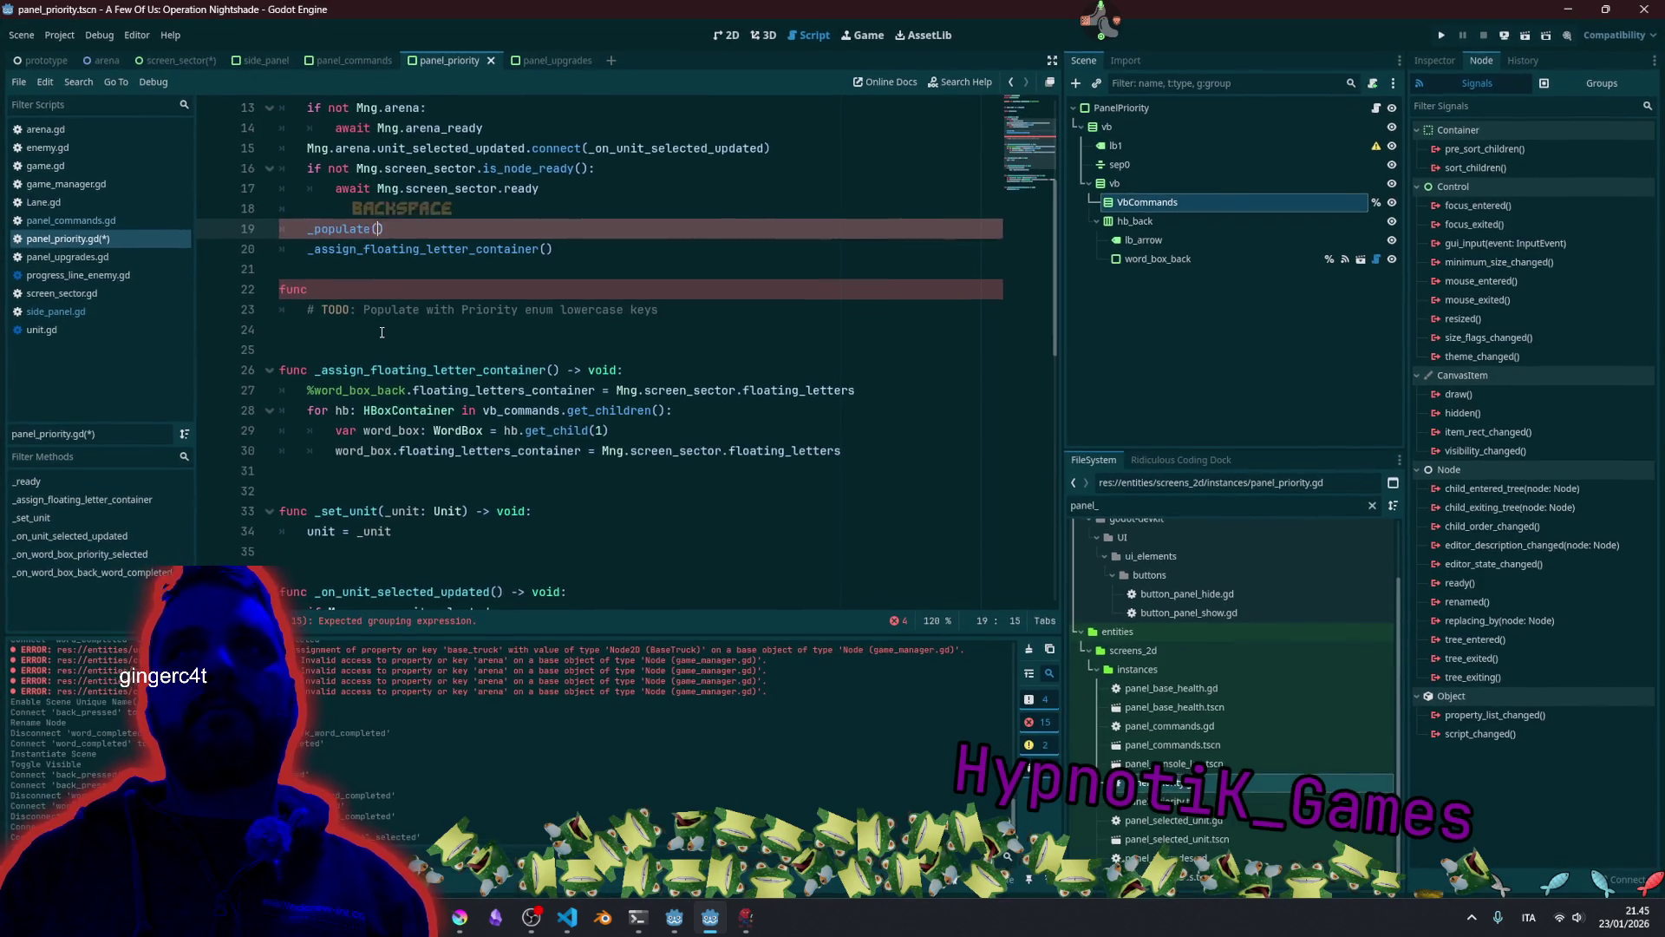
{"action": "key", "text": "Down"}
{"action": "key", "text": "Down"}
{"action": "key", "text": "Down"}
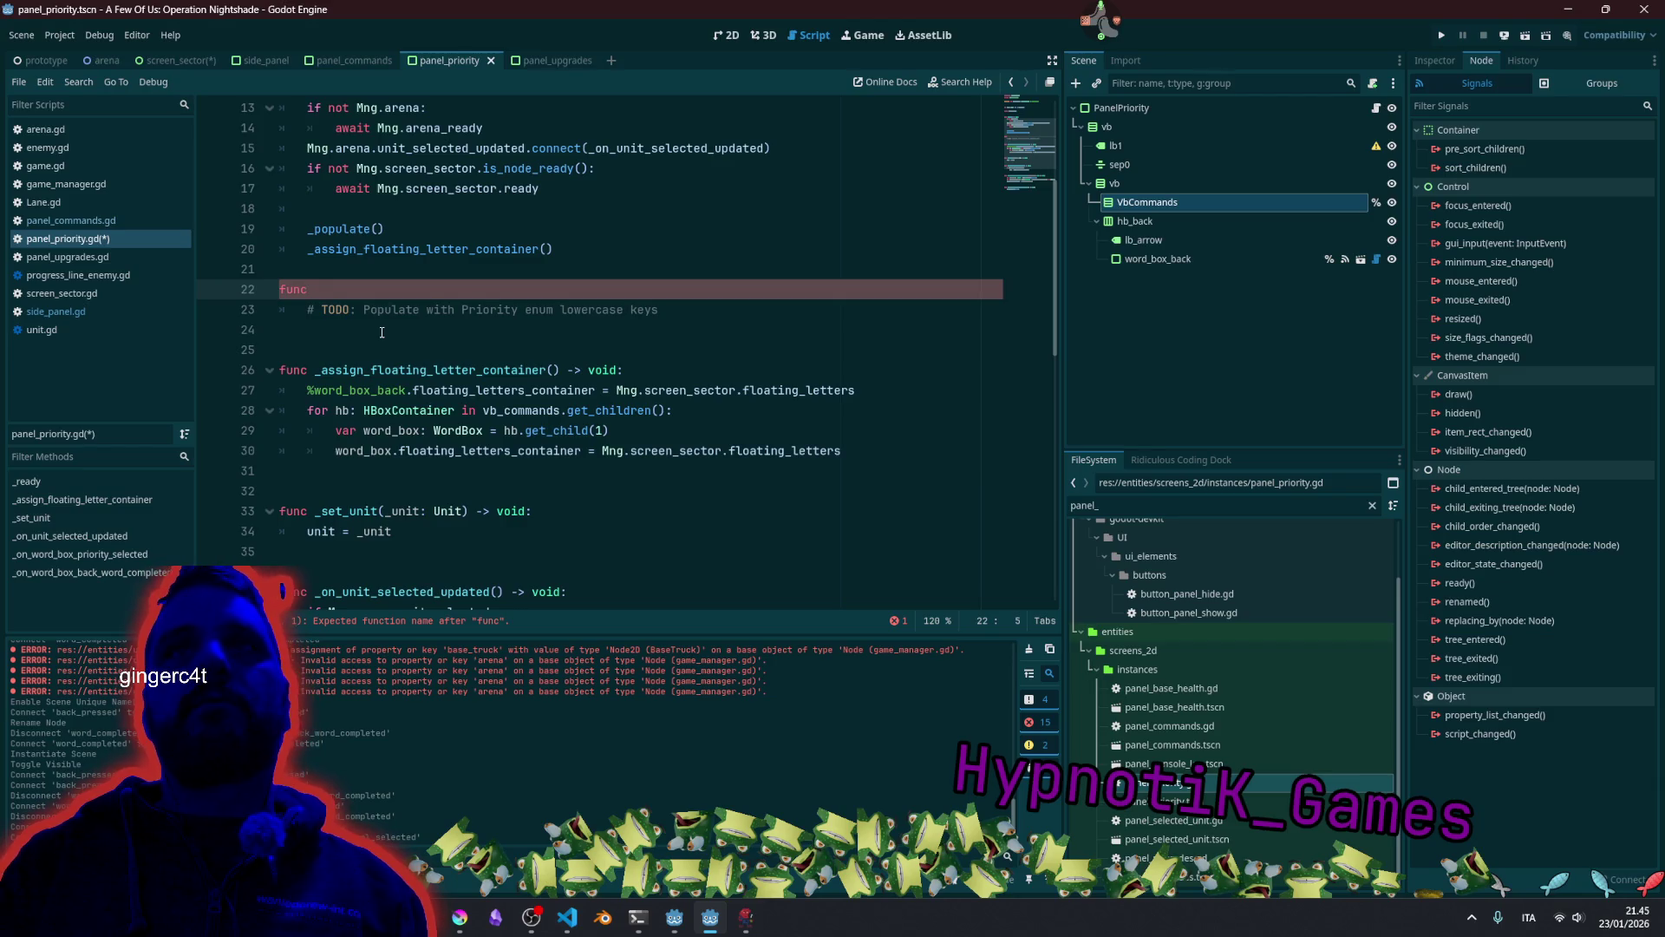
{"action": "key", "text": "ctrl+v"}
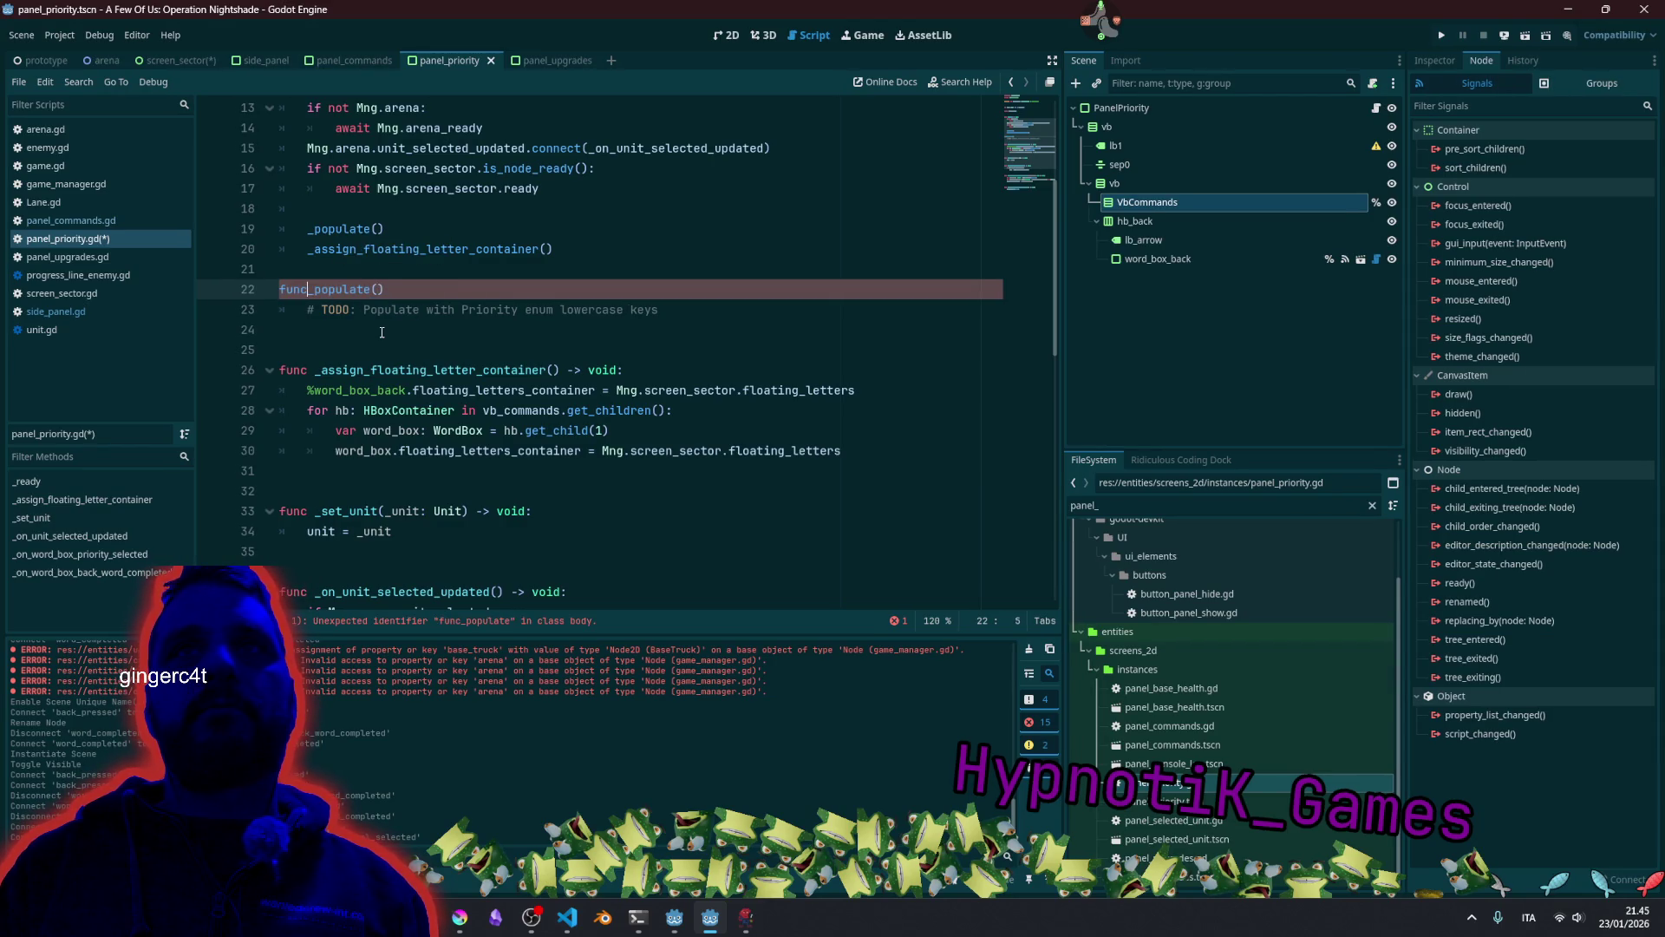
{"action": "key", "text": "End"}
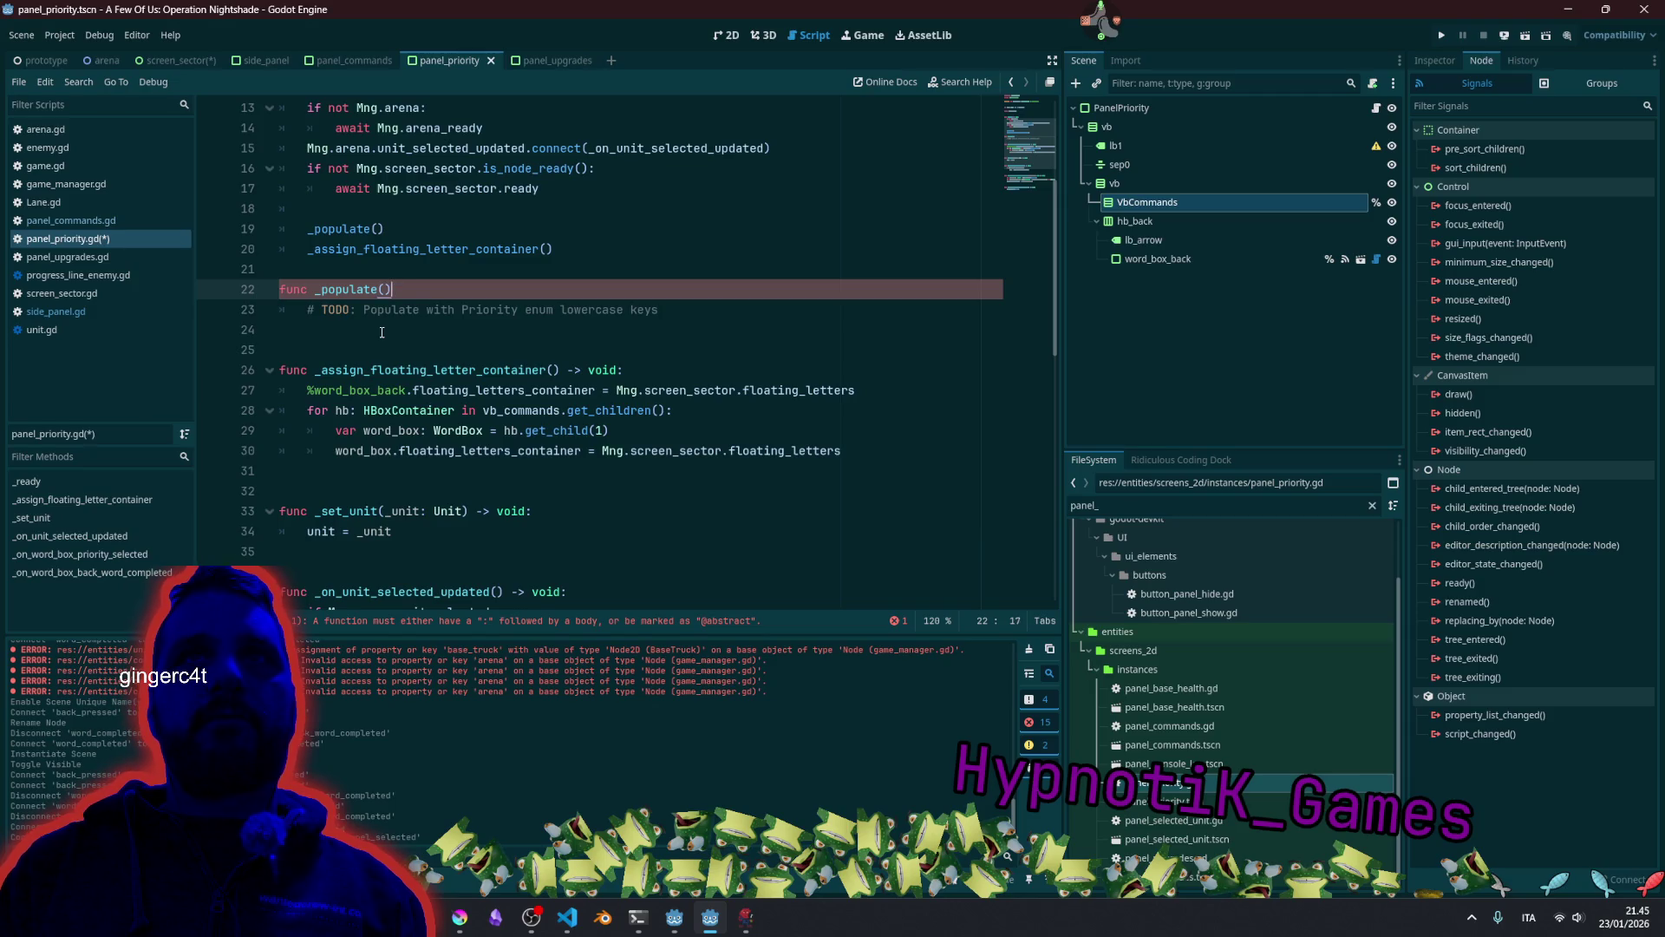
{"action": "key", "text": "ctrl+Right"}
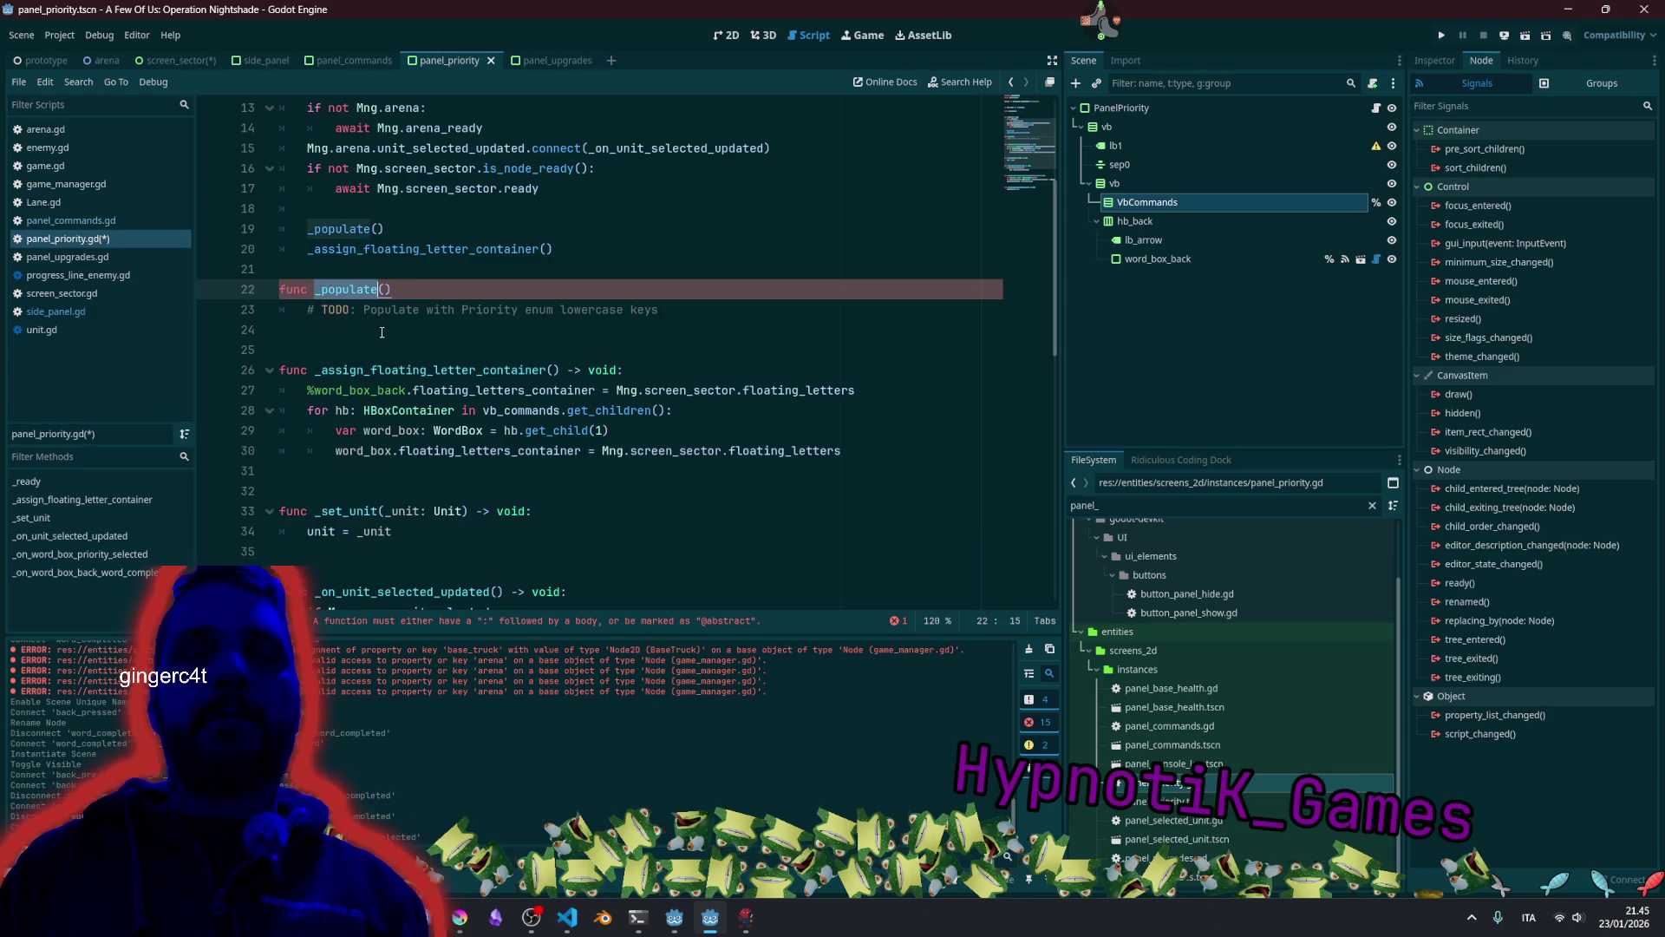
{"action": "type", "text": "_pr"}
{"action": "key", "text": "ctrl+v"}
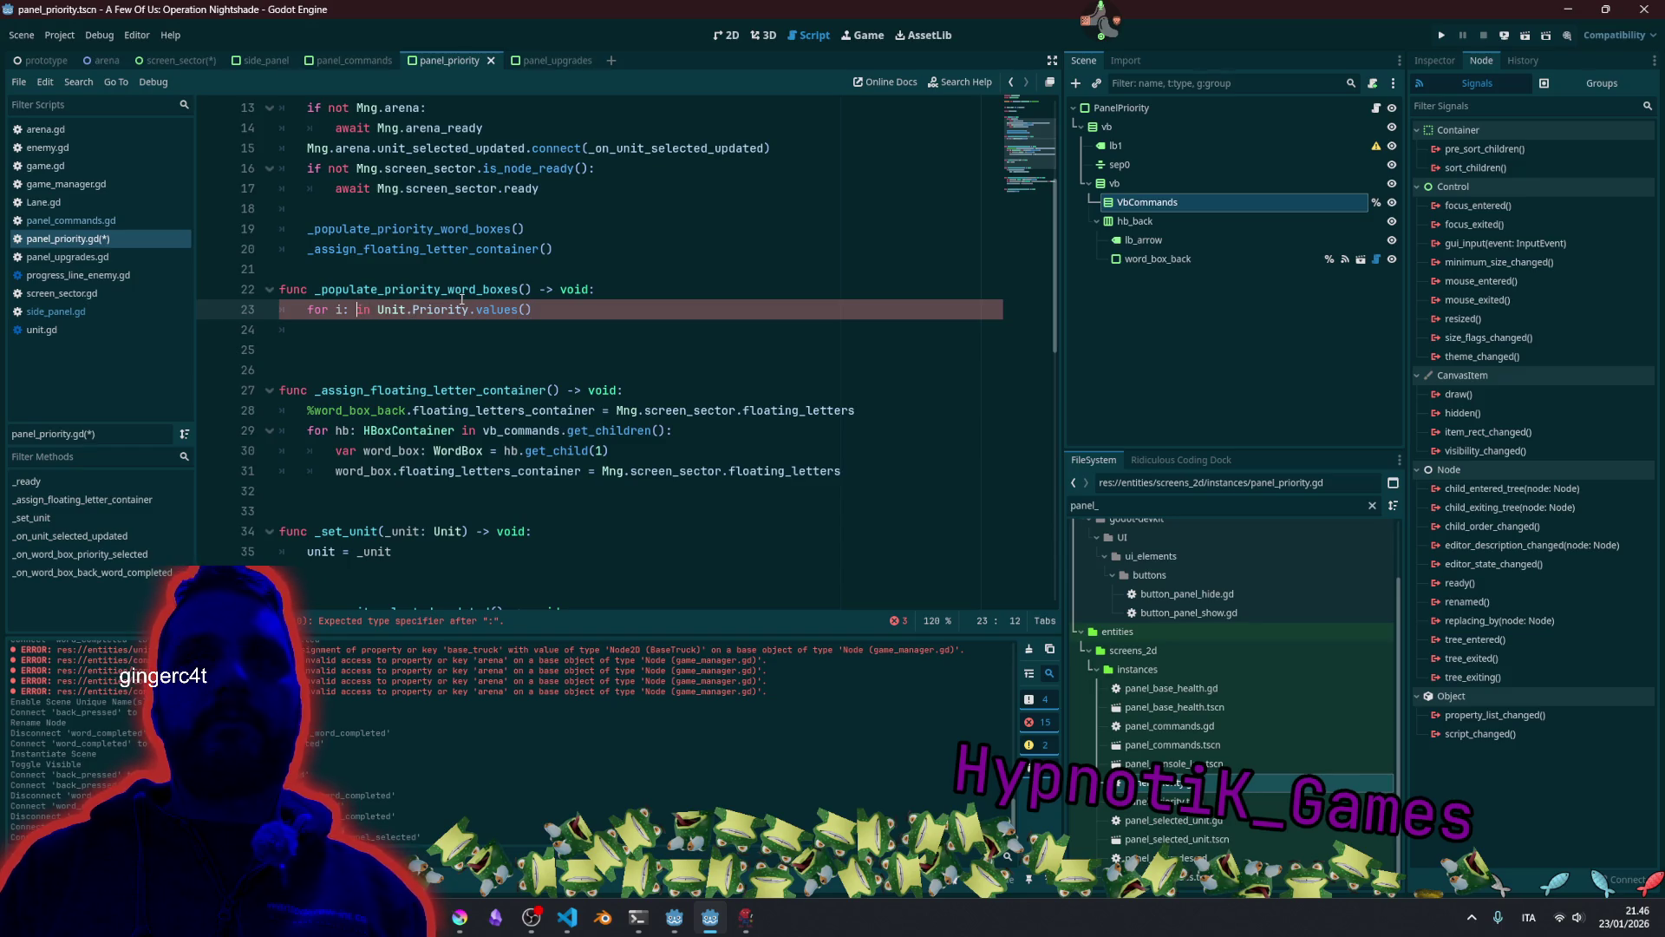
Write 'for idx: int in Unit.Priority.values():' and begin 'var priority_string: String =' in its body.
{"action": "type", "text": "int"}
{"action": "key", "text": "End"}
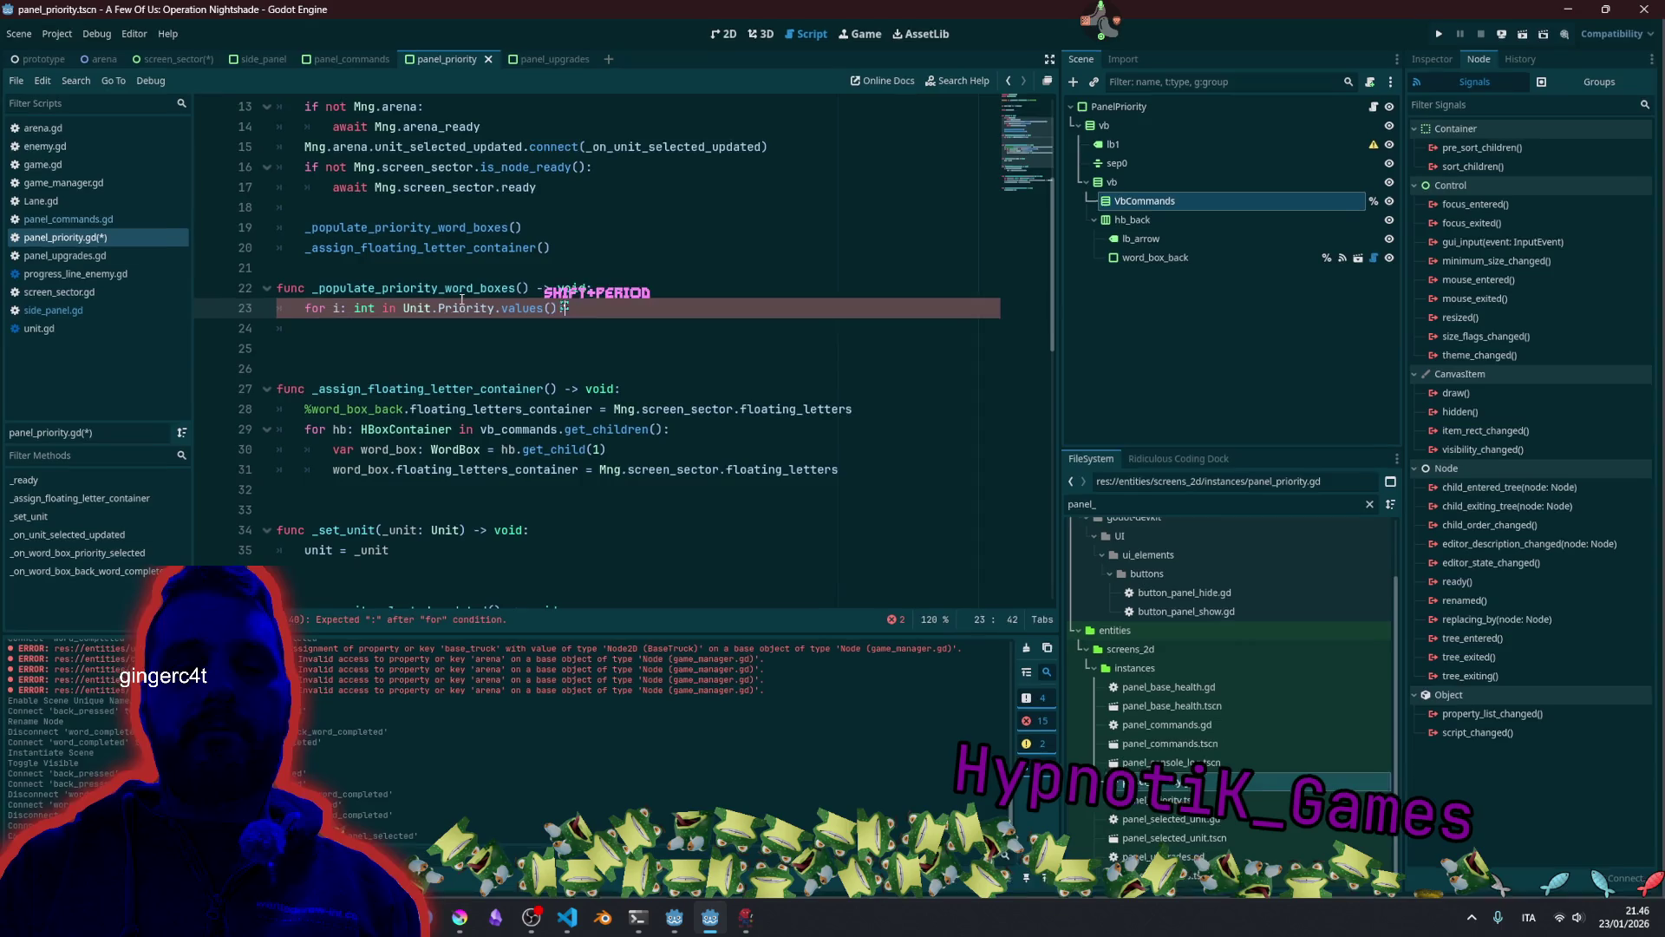
{"action": "type", "text": ":"}
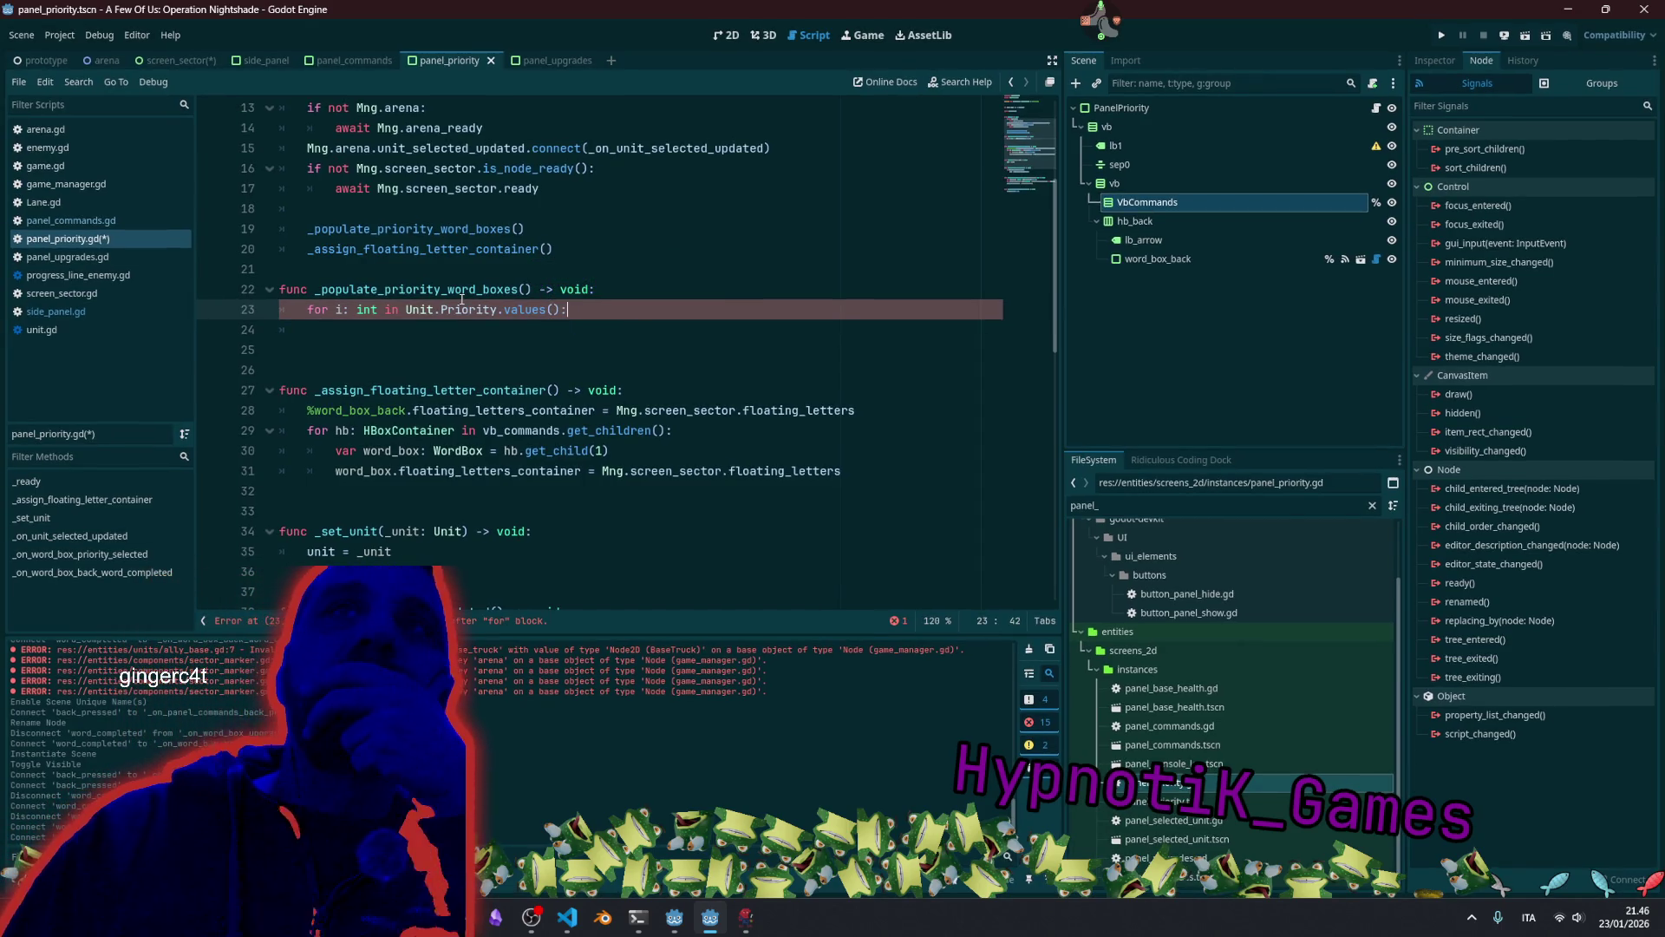
{"action": "key", "text": "Return"}
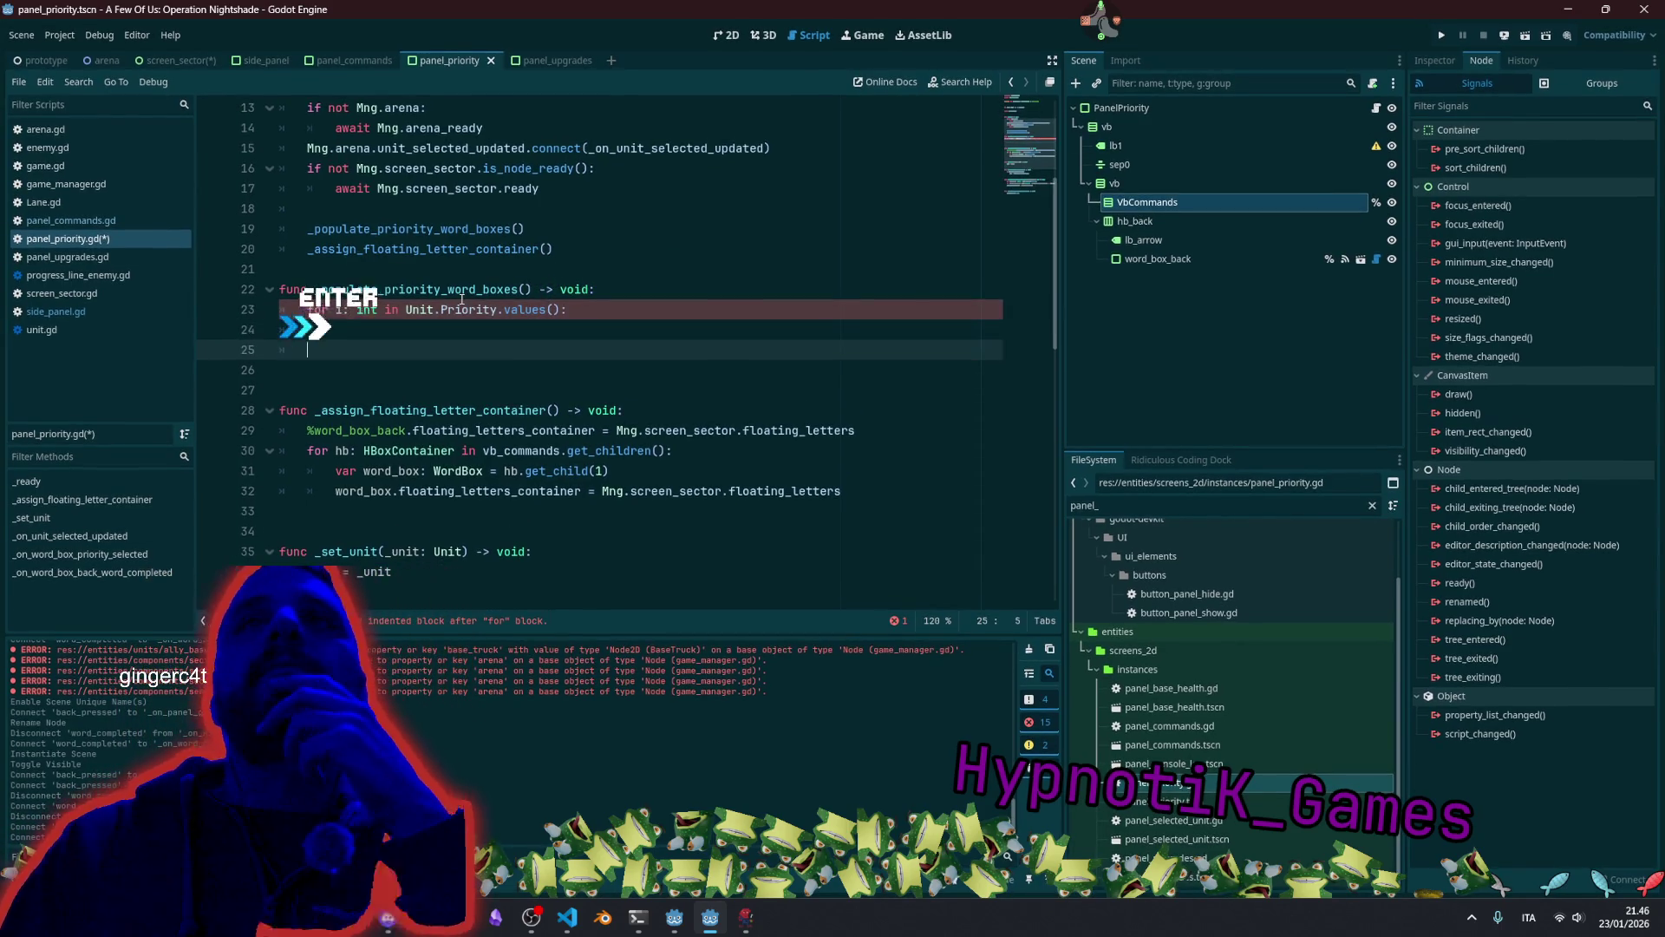
{"action": "key", "text": "BackSpace"}
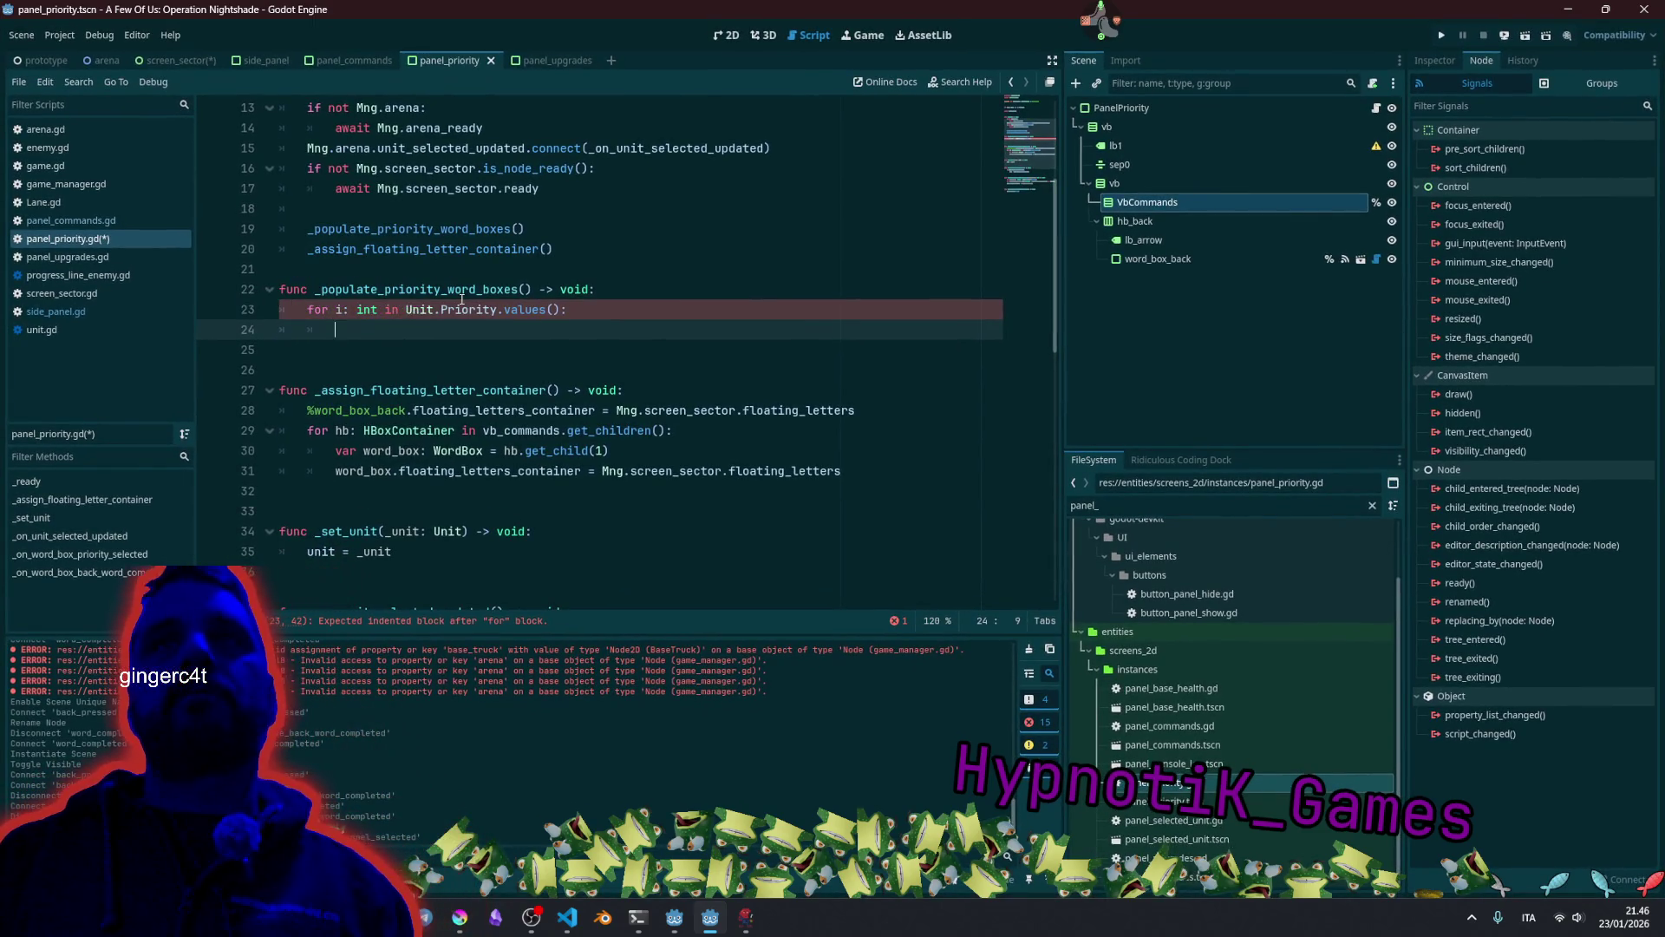
{"action": "key", "text": "Up"}
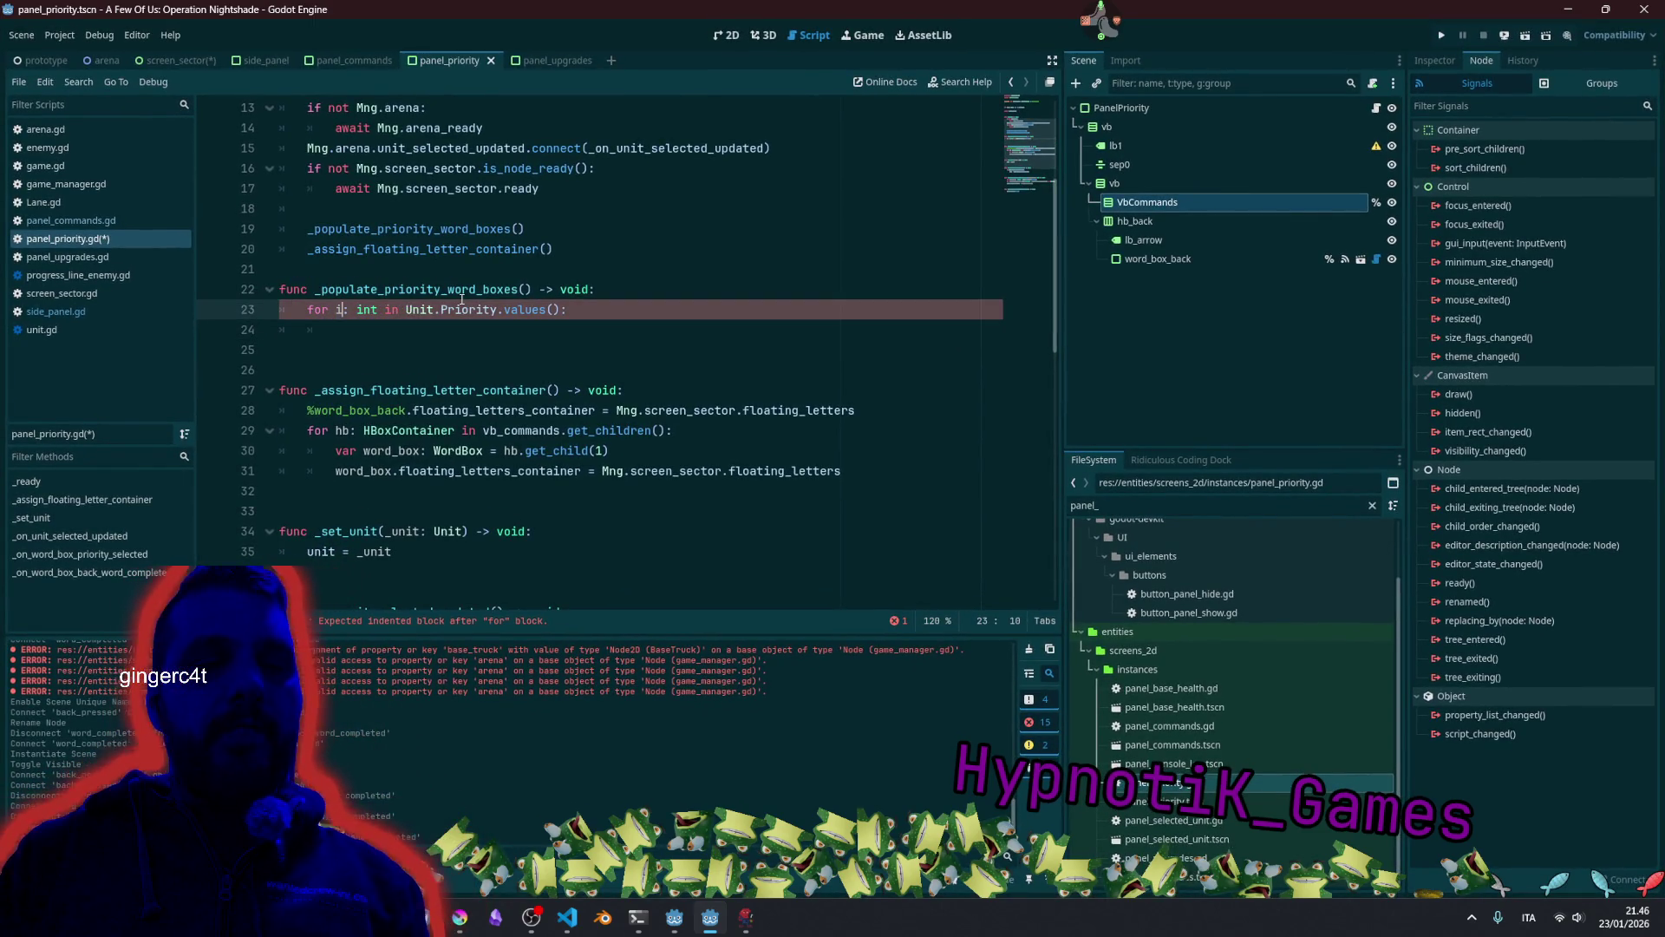
{"action": "type", "text": "d"}
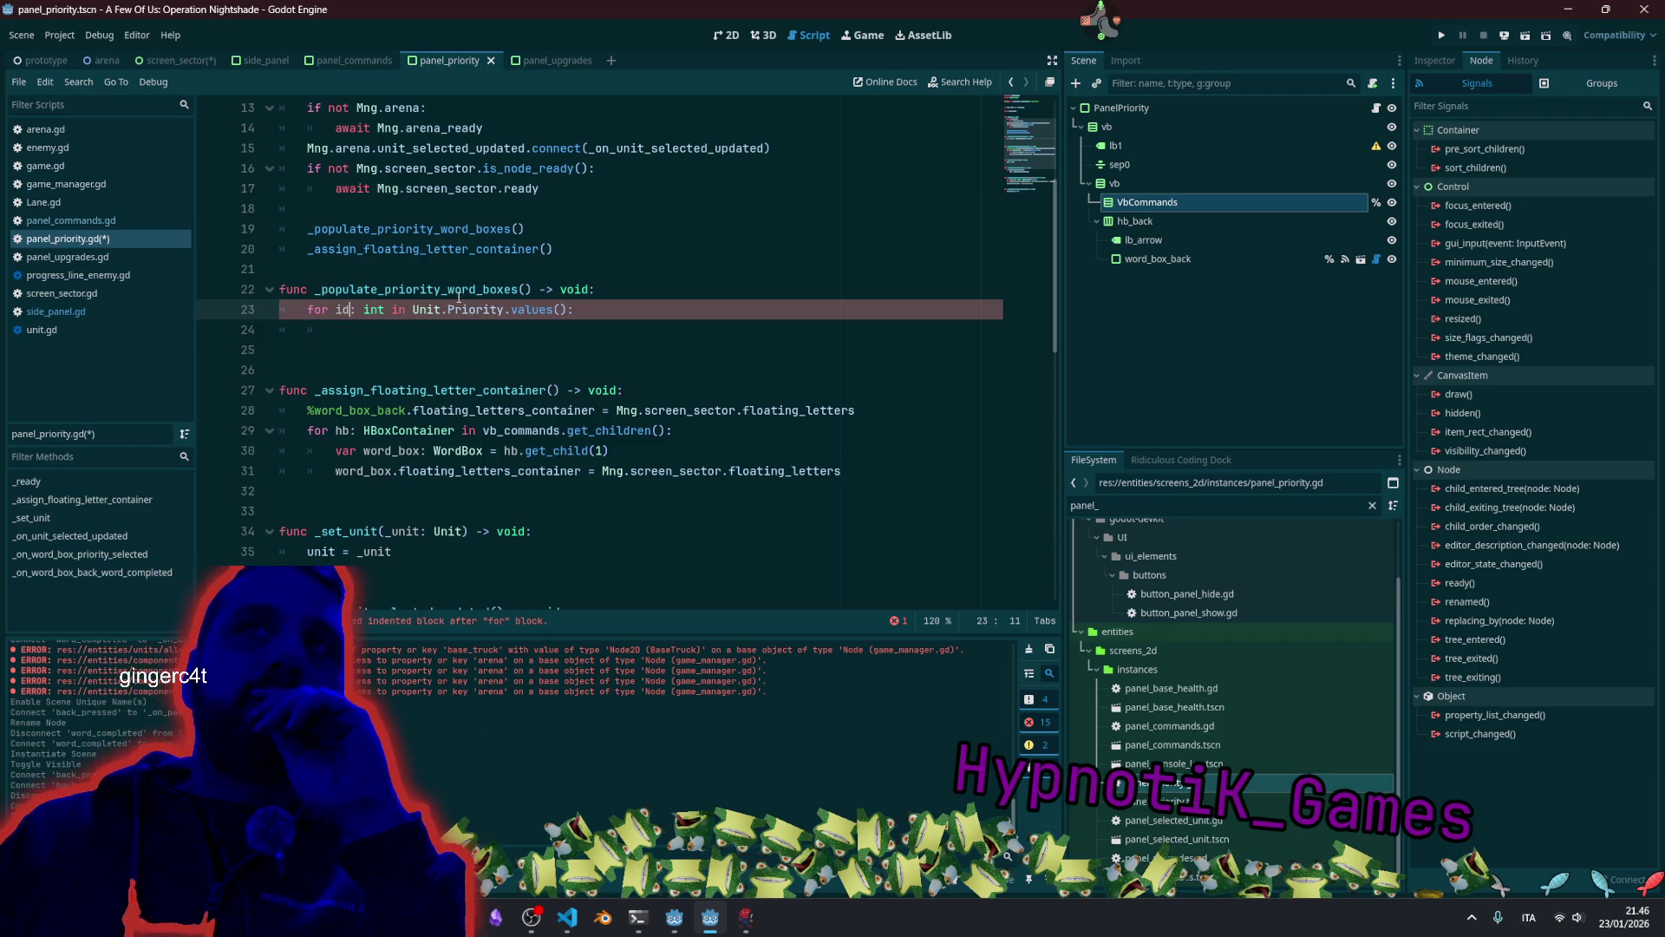
{"action": "type", "text": "x"}
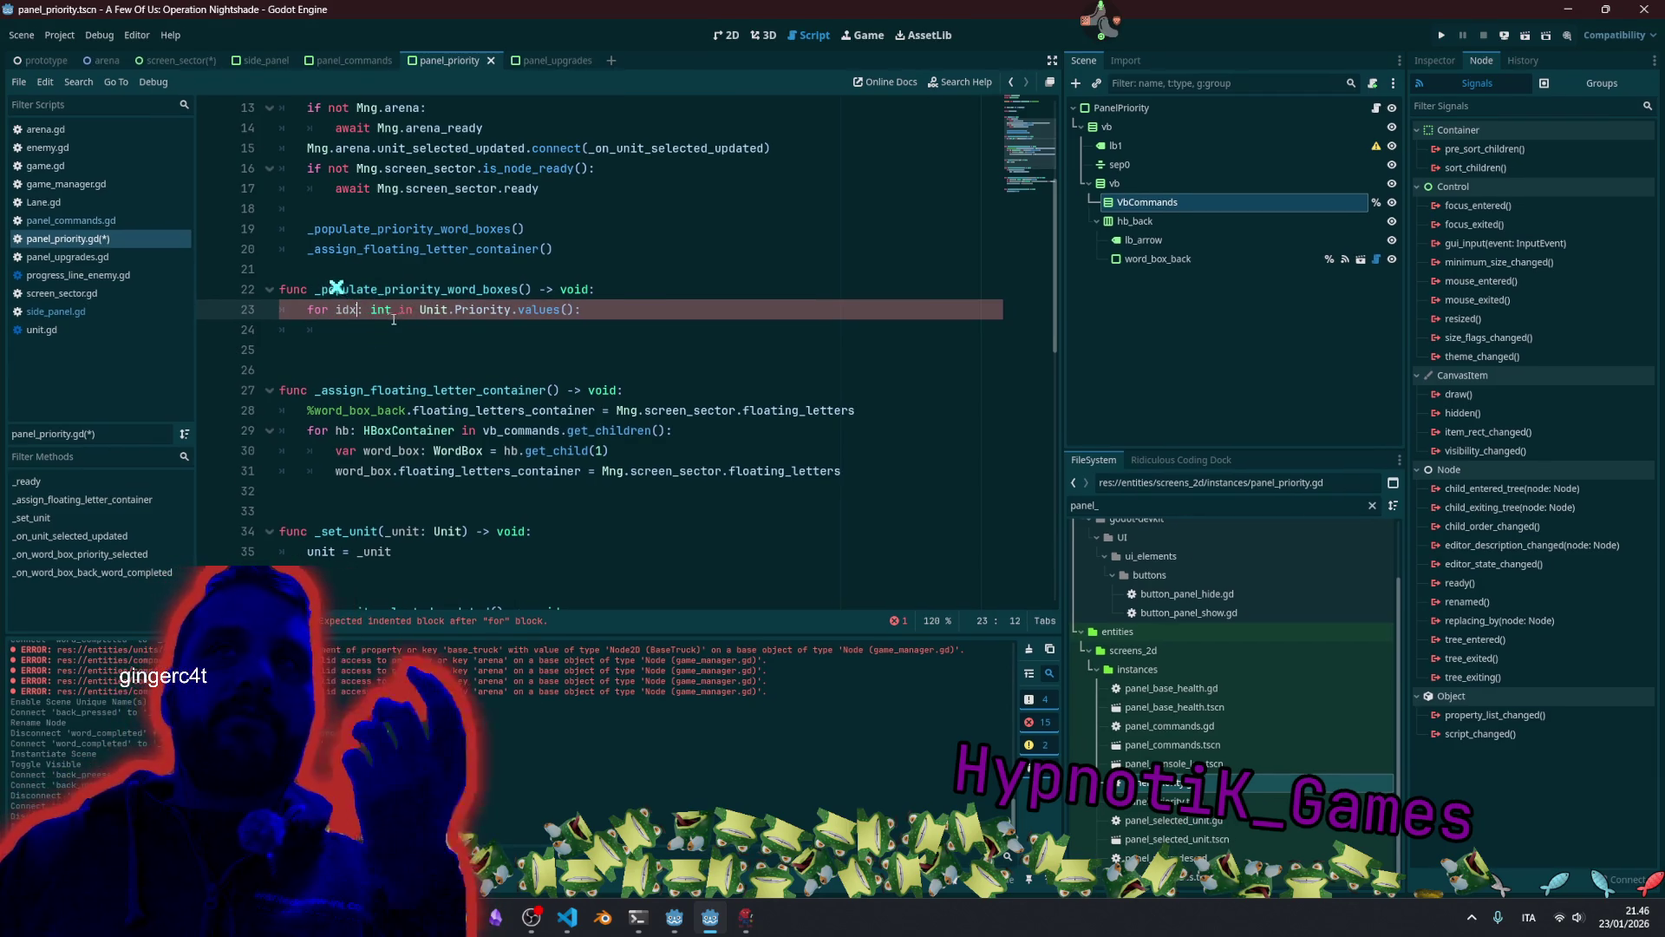
{"action": "left_click", "coordinate": [386, 312]}
{"action": "left_click", "coordinate": [407, 310]}
{"action": "left_click", "coordinate": [438, 332]}
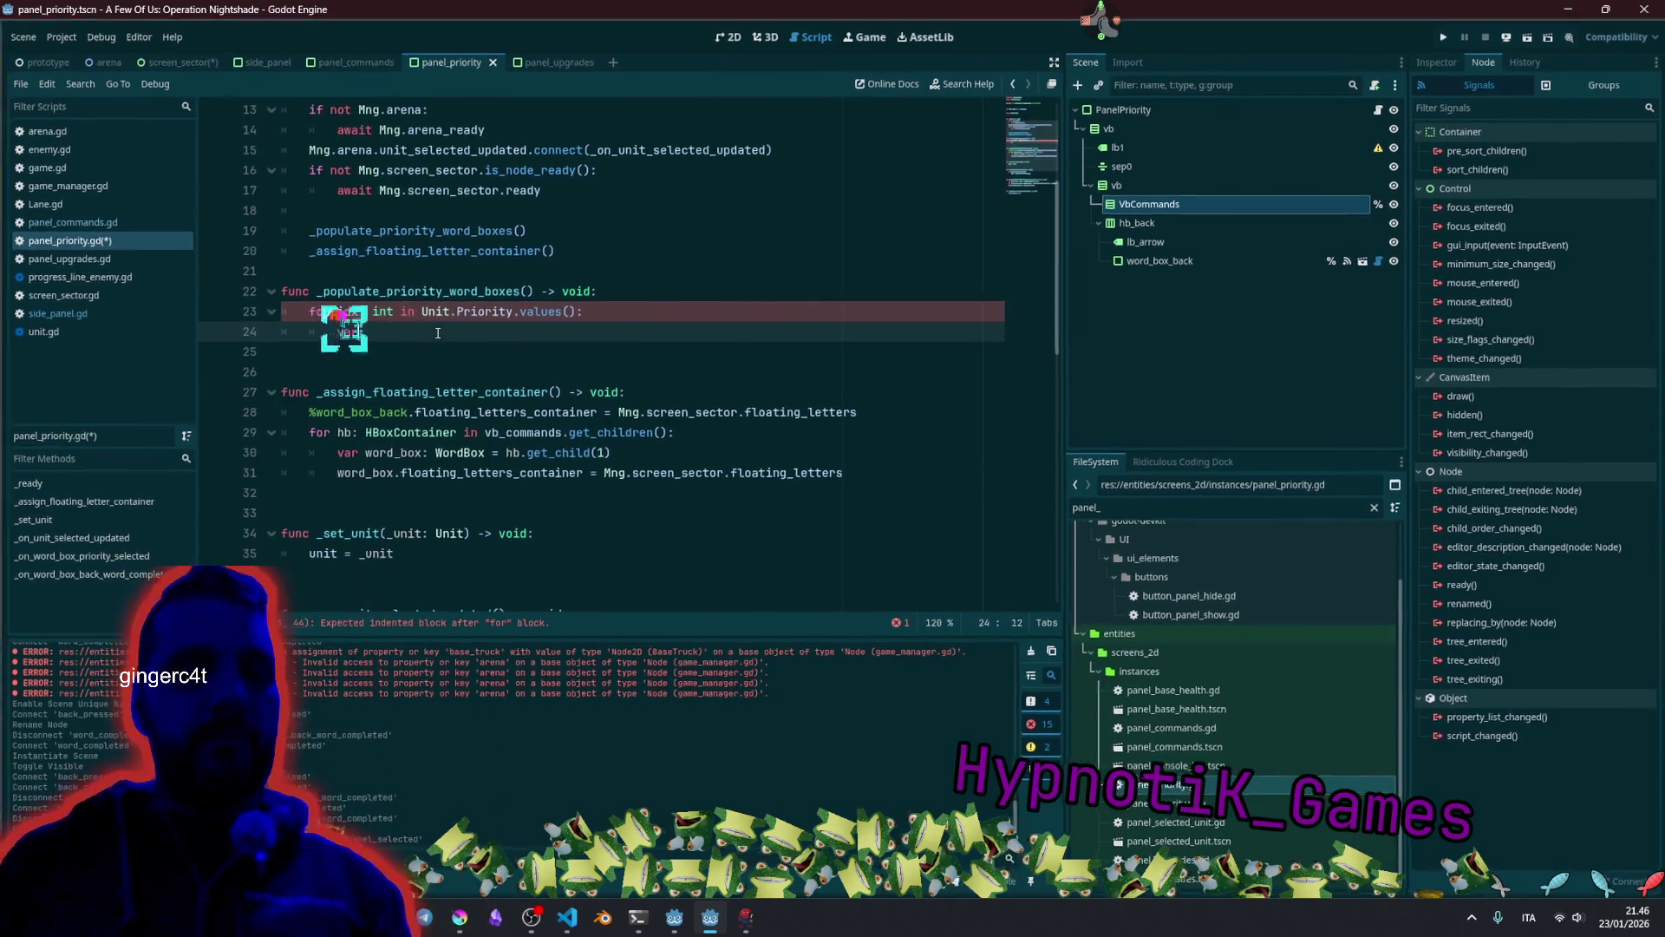
{"action": "type", "text": "r pri"}
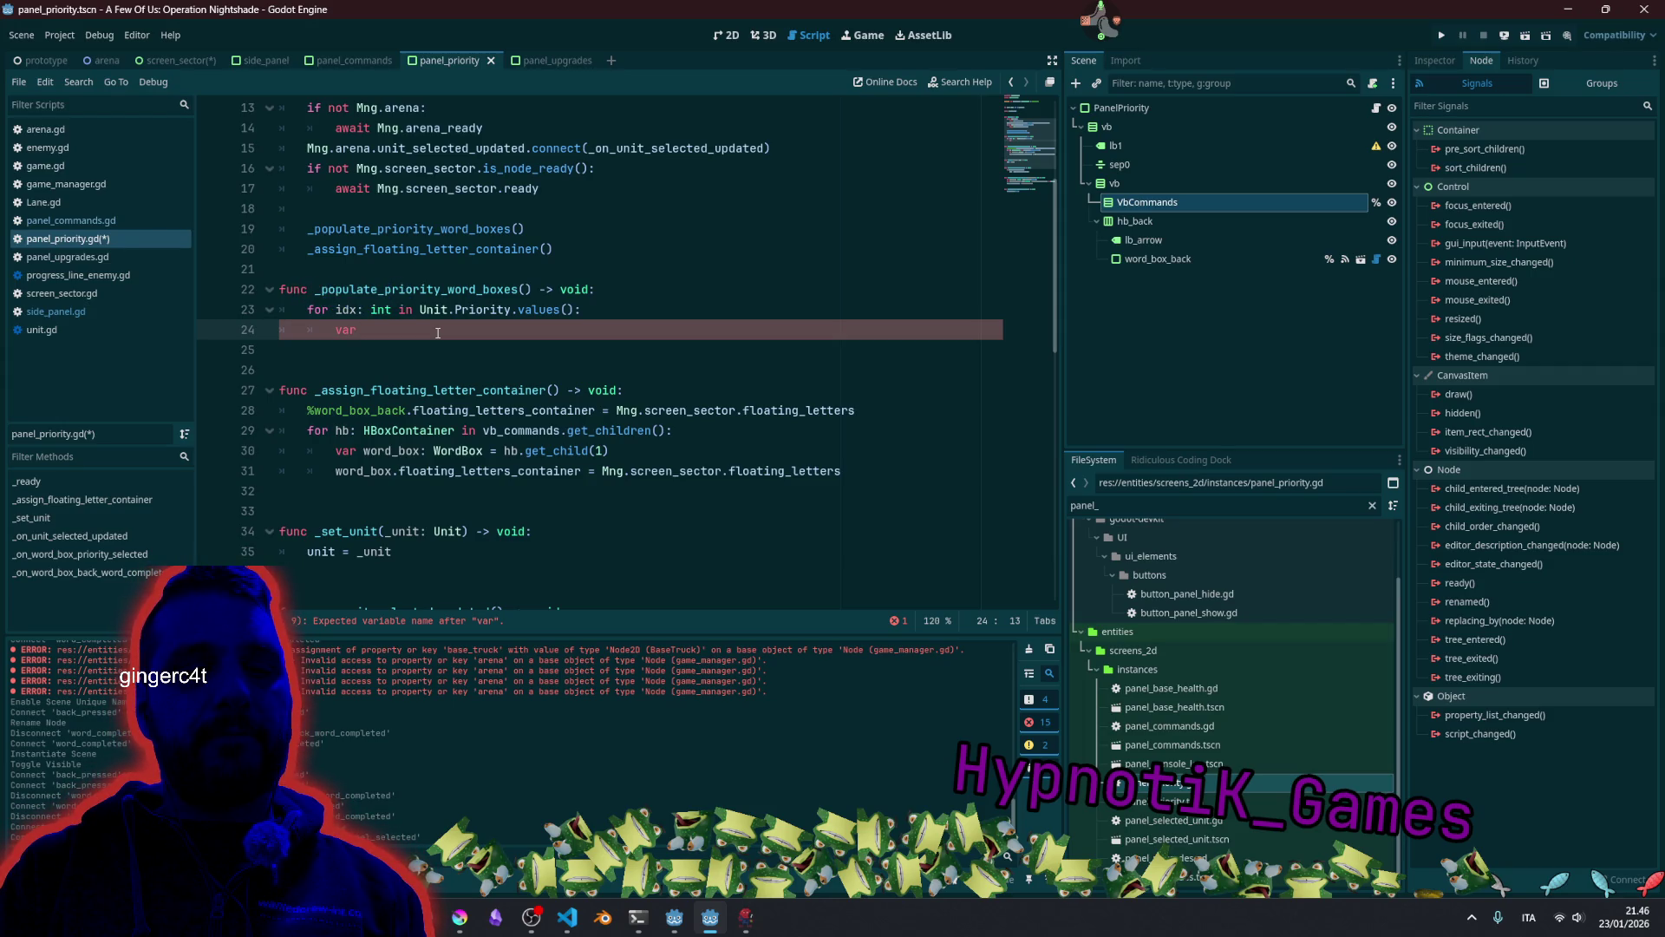
{"action": "type", "text": "o"}
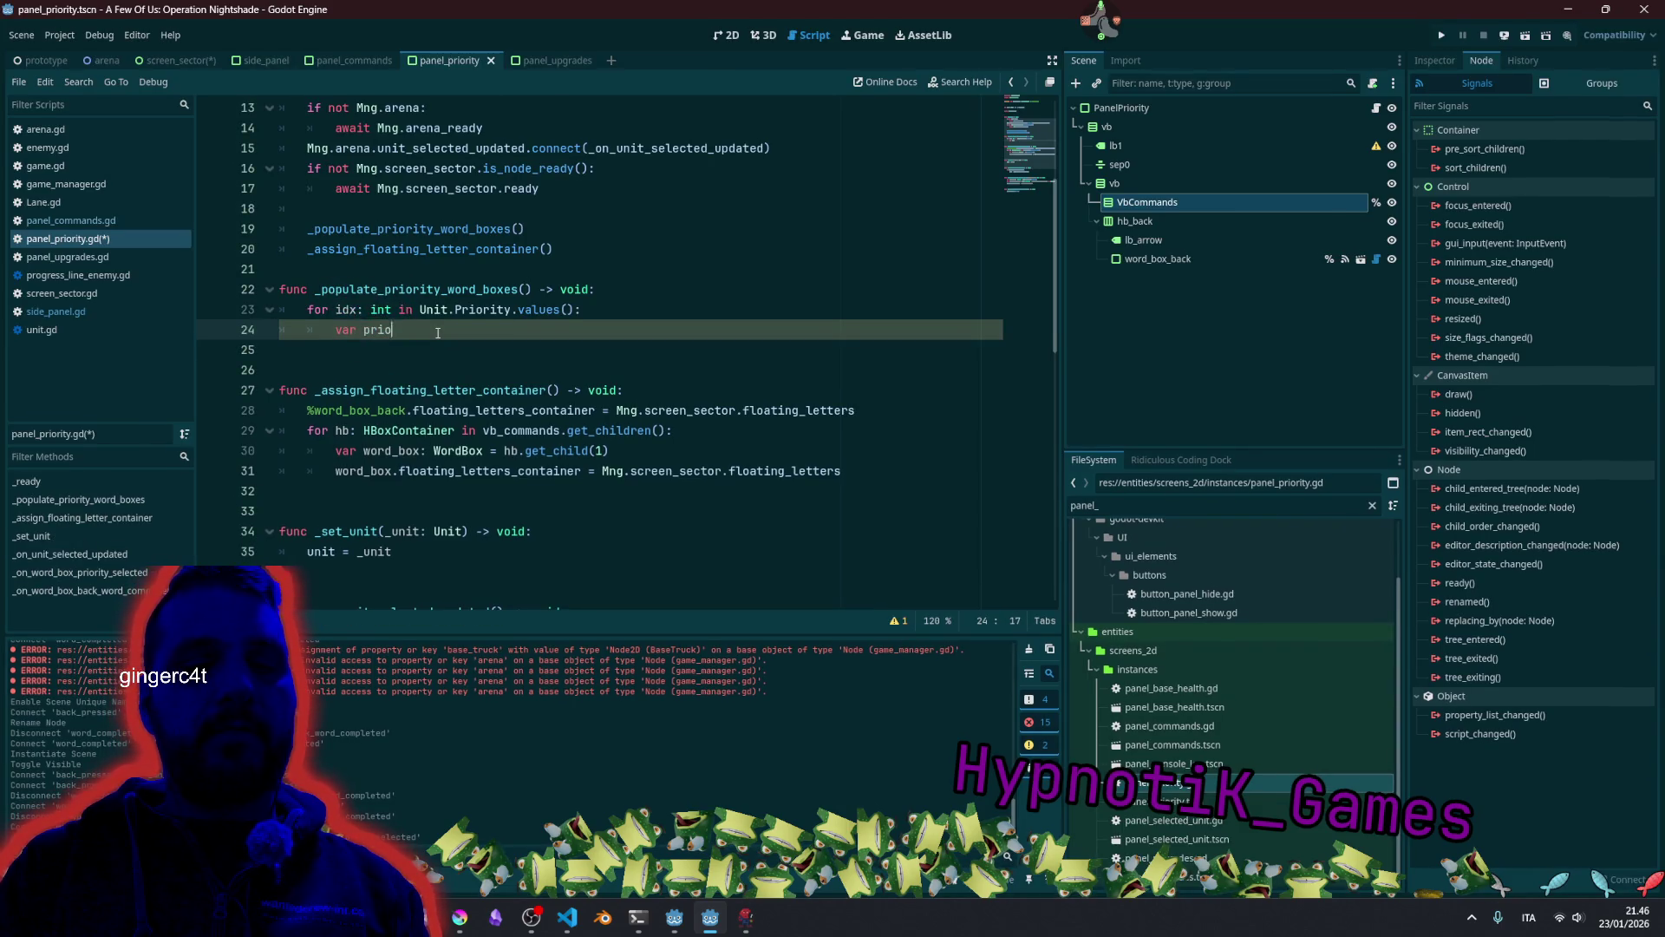
{"action": "type", "text": "rity_string"}
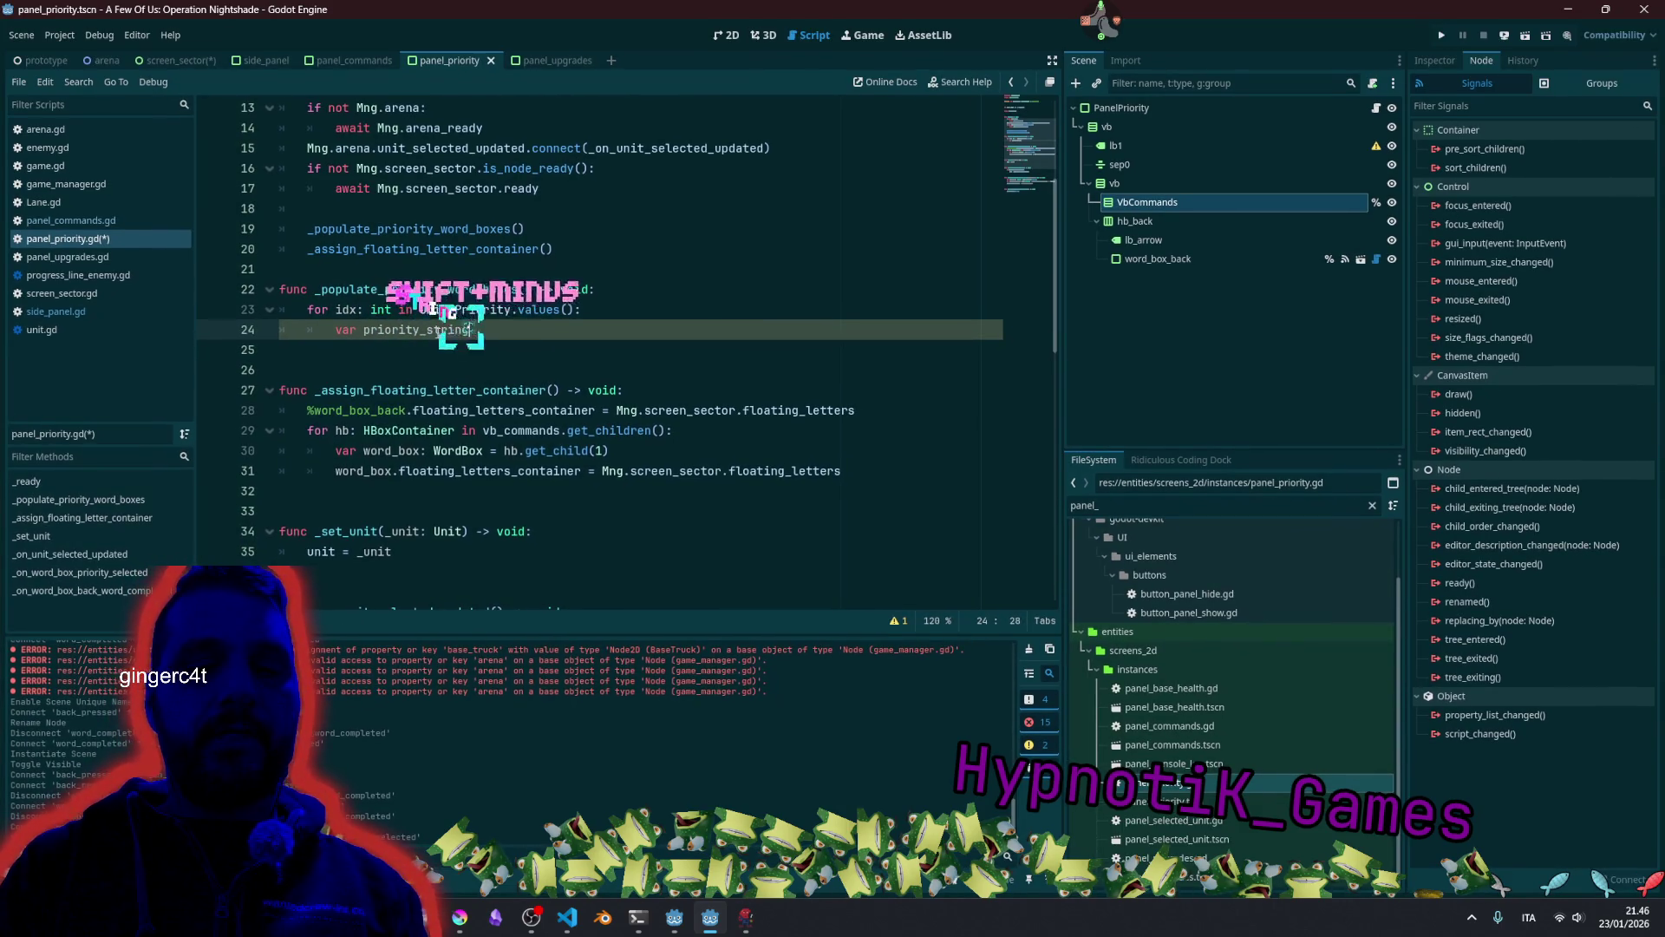
{"action": "type", "text": ": String ="}
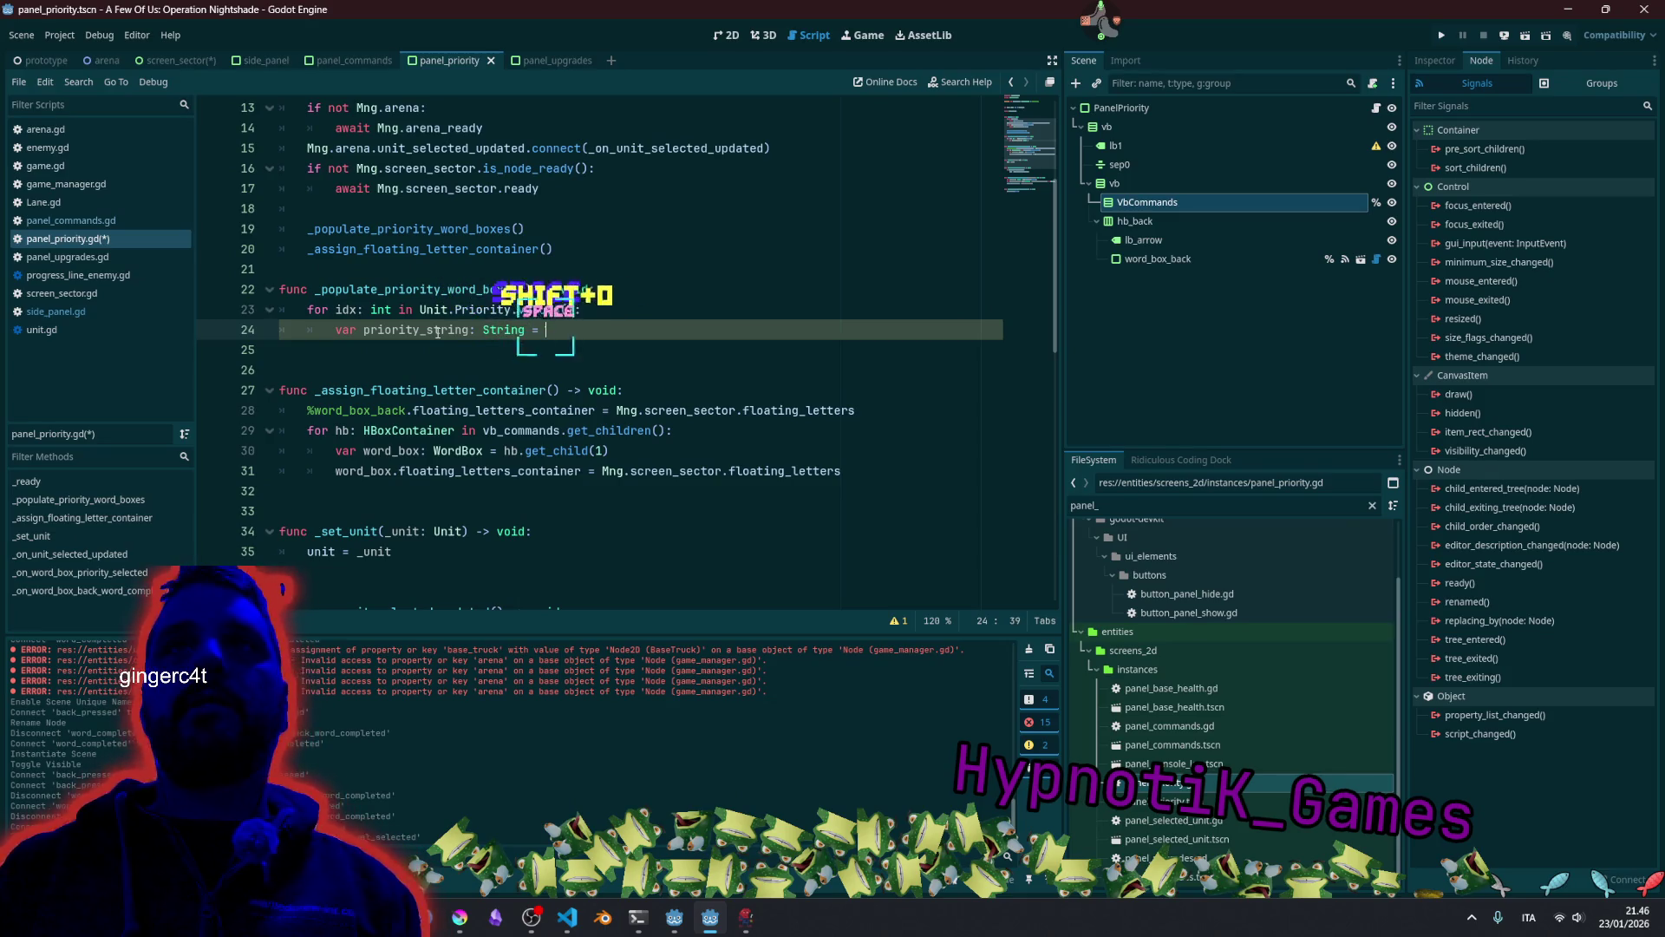
Complete the line as 'var priority_string: String = Unit.Priority.keys()[idx]'.
{"action": "left_click", "coordinate": [420, 309]}
{"action": "key", "text": "ctrl+shift+Right"}
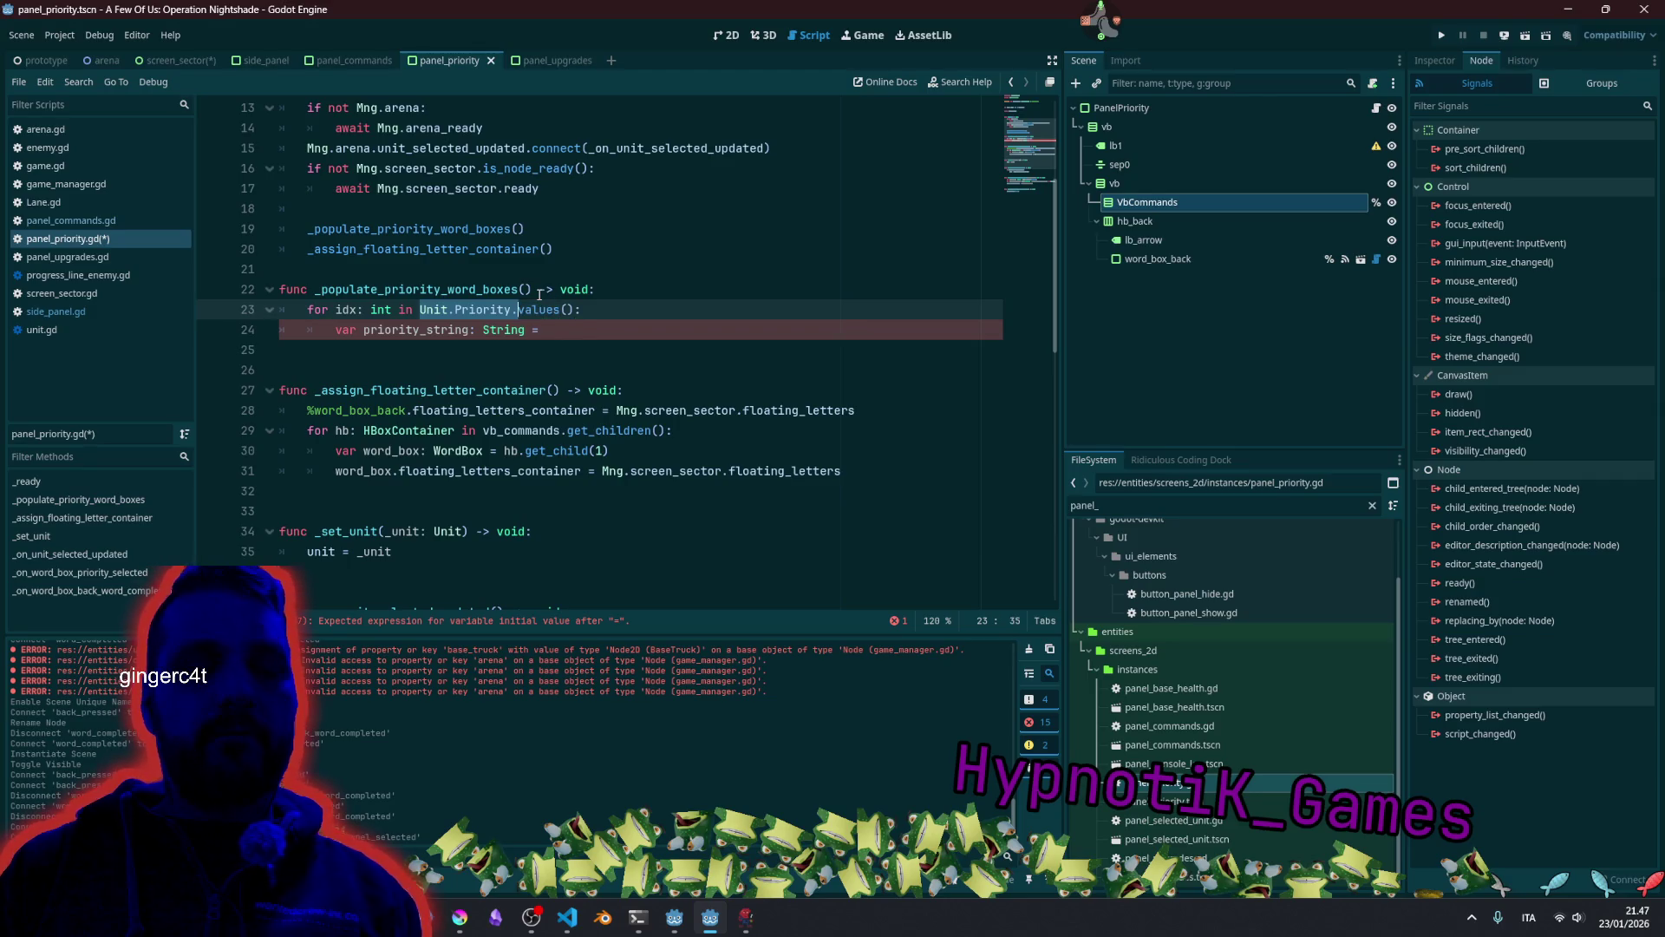
{"action": "key", "text": "Down"}
{"action": "key", "text": "End"}
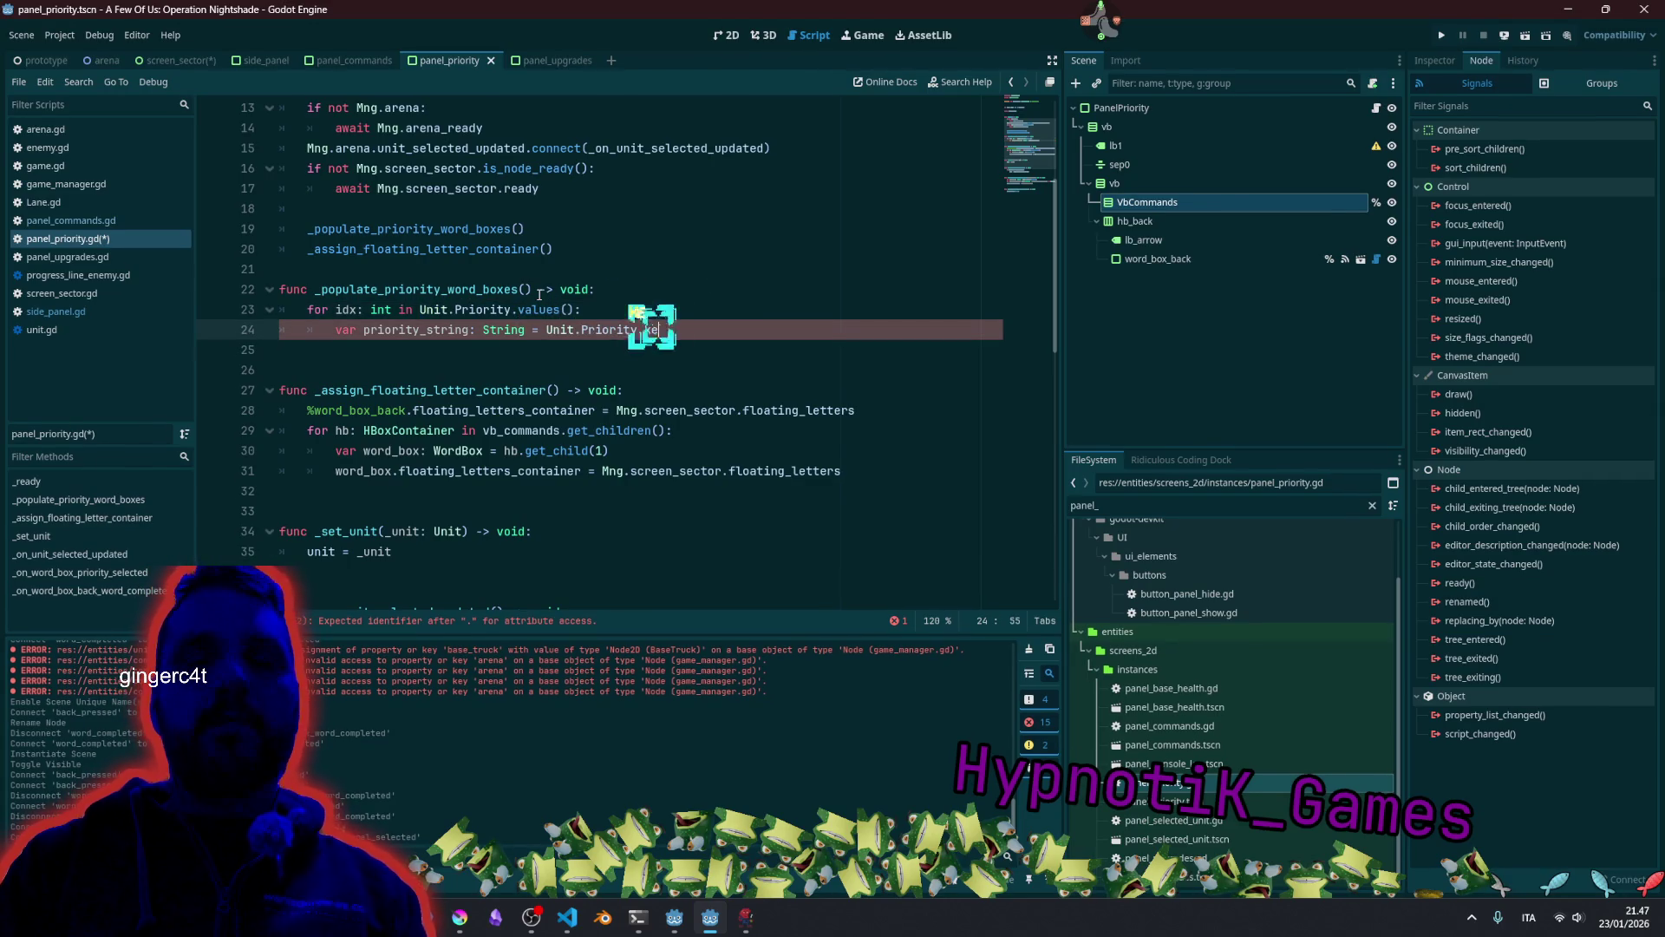
{"action": "key", "text": "Return"}
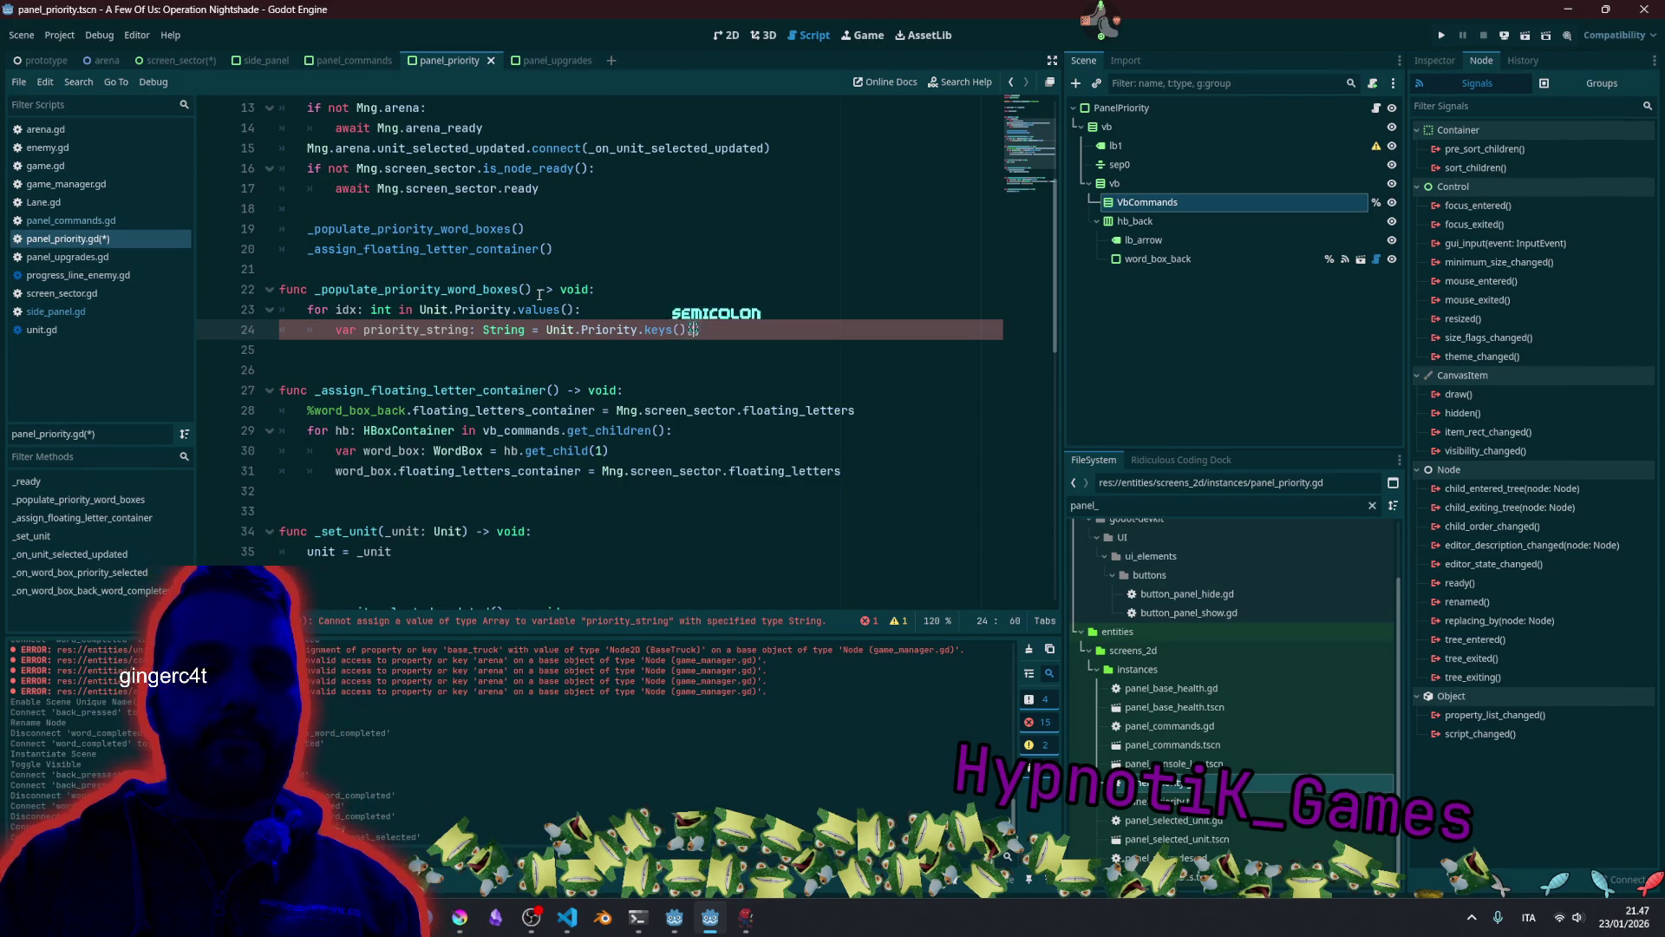
{"action": "type", "text": "idx"}
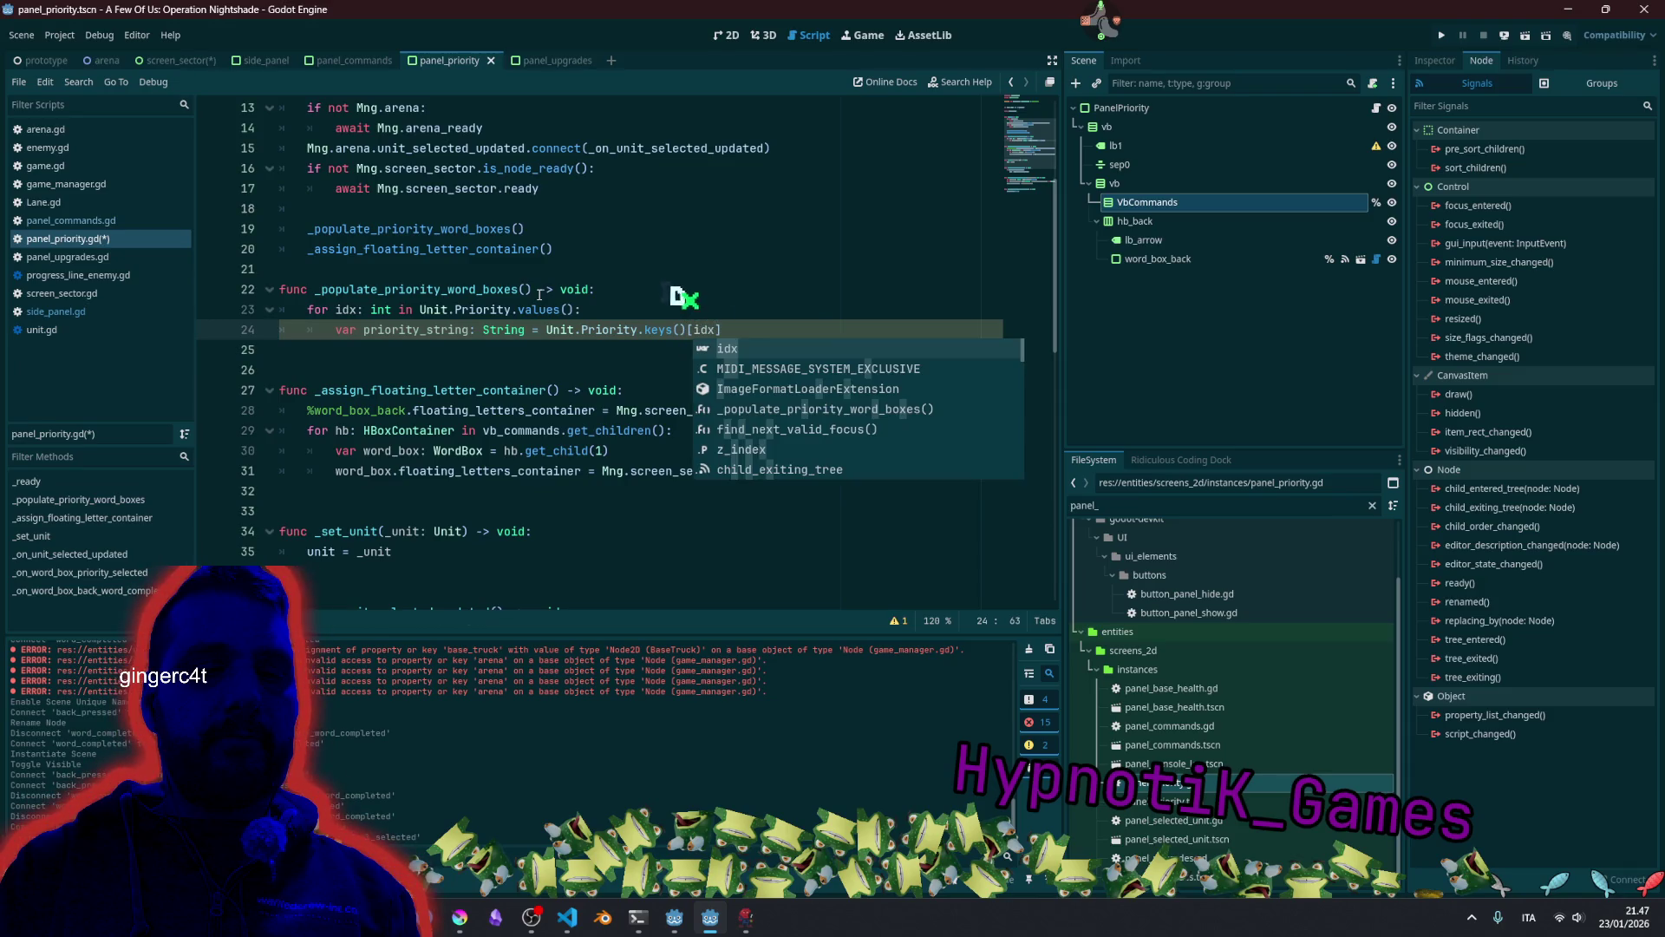
{"action": "left_click", "coordinate": [625, 291]}
{"action": "left_click", "coordinate": [760, 323]}
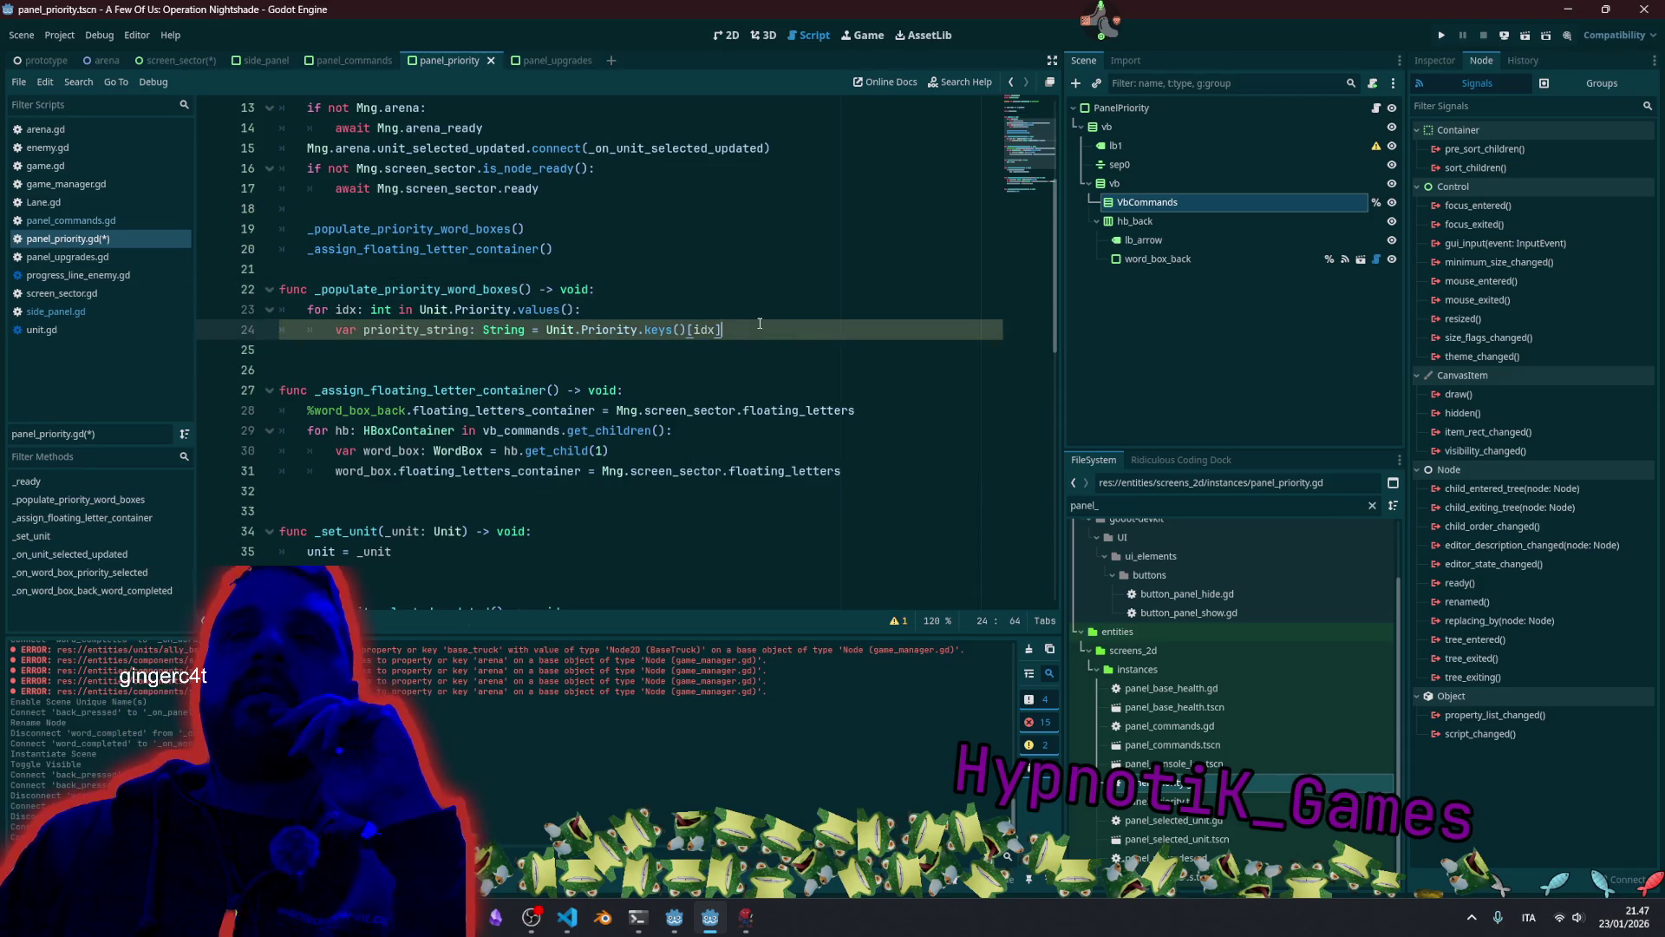
Add 'var hb := HBoxContainer.new()' as the next loop line.
{"action": "key", "text": "Return"}
{"action": "type", "text": "var hb := HBo"}
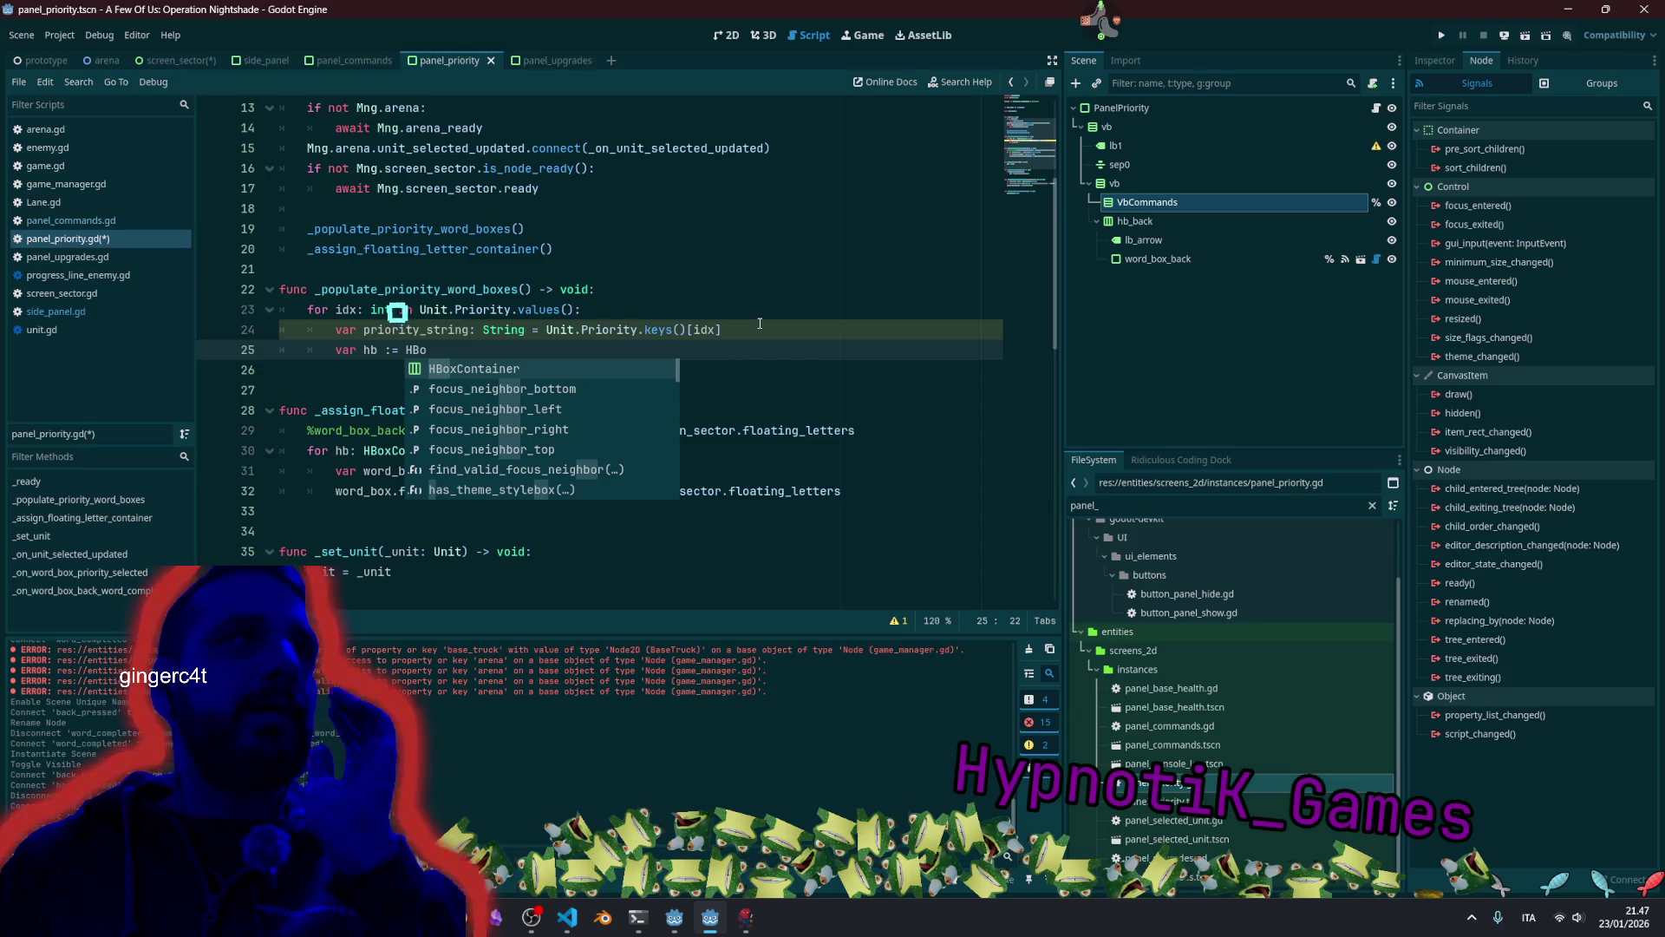
{"action": "key", "text": "Return"}
{"action": "type", "text": ".neW()"}
{"action": "key", "text": "BackSpace"}
{"action": "key", "text": "BackSpace"}
{"action": "key", "text": "BackSpace"}
{"action": "type", "text": "w()"}
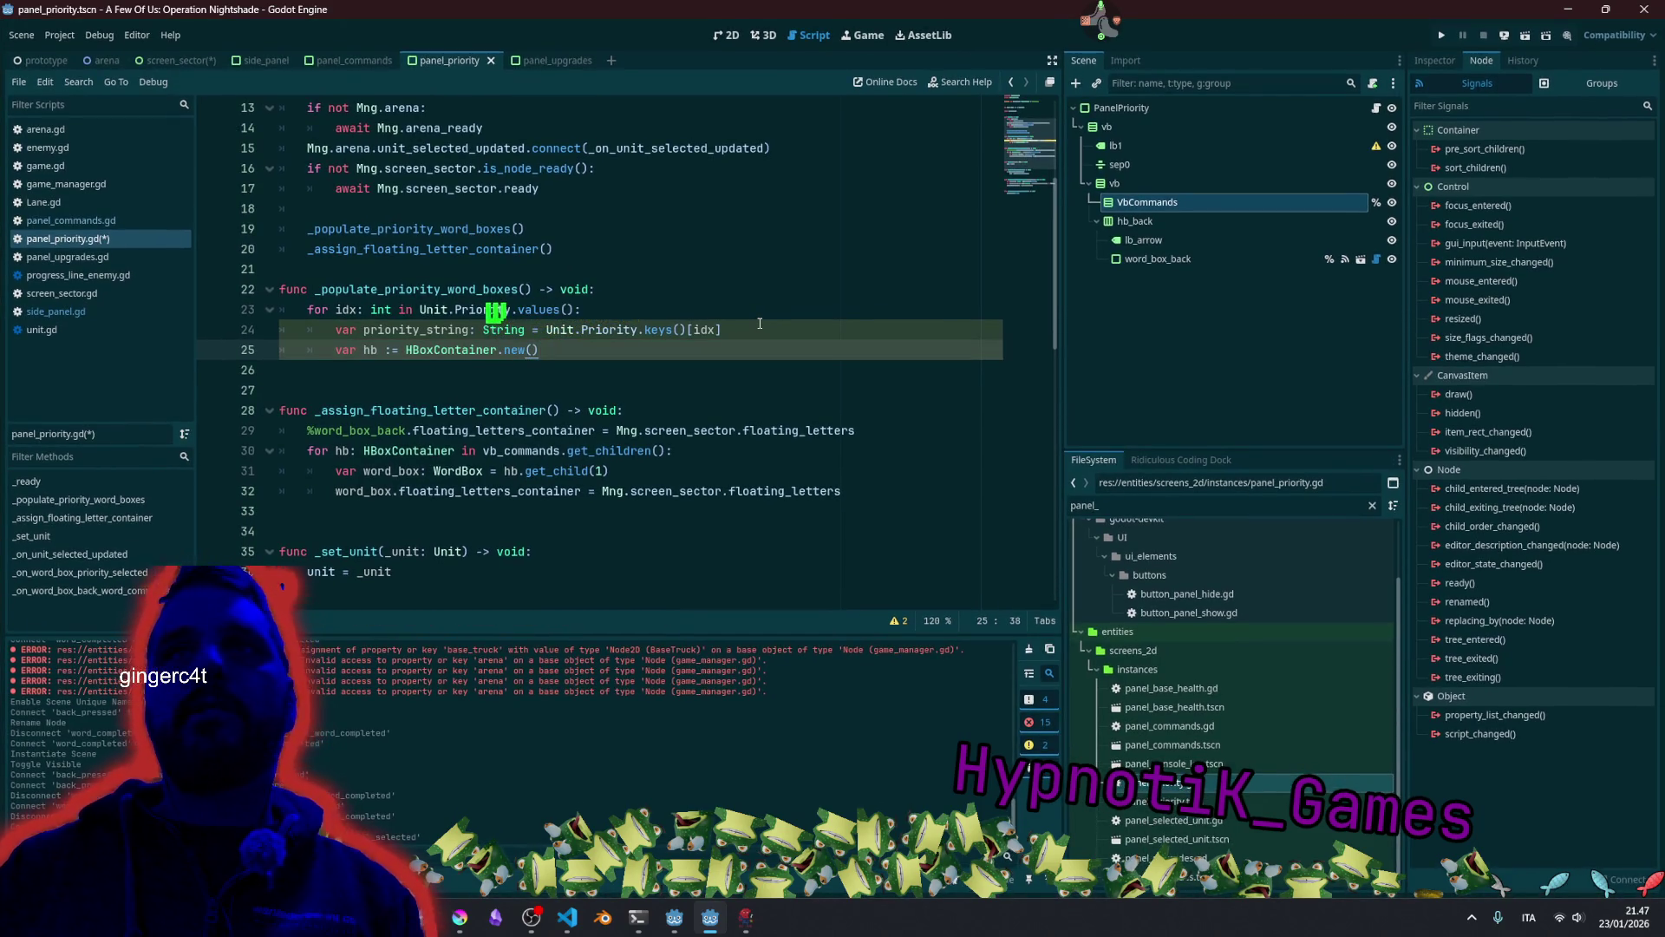
{"action": "left_click", "coordinate": [639, 310]}
{"action": "key", "text": "Up"}
{"action": "key", "text": "Up"}
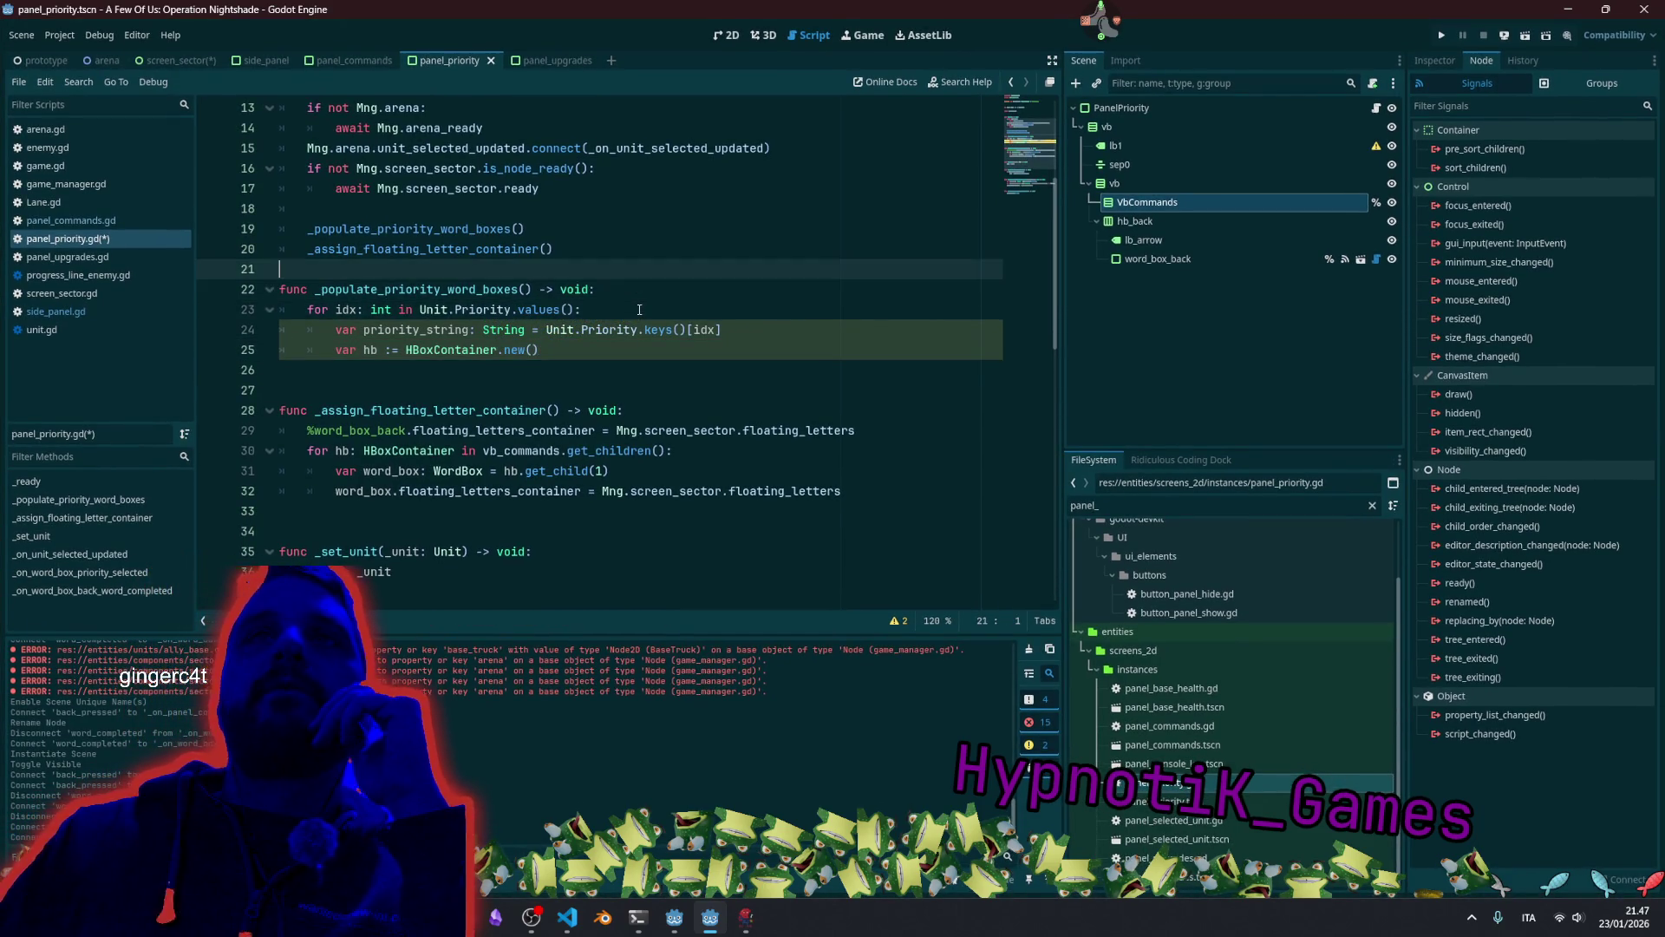
Add a blank line above the function and start '%VbCommands.add_child(' after the hb line.
{"action": "key", "text": "Return"}
{"action": "key", "text": "Down"}
{"action": "key", "text": "Down"}
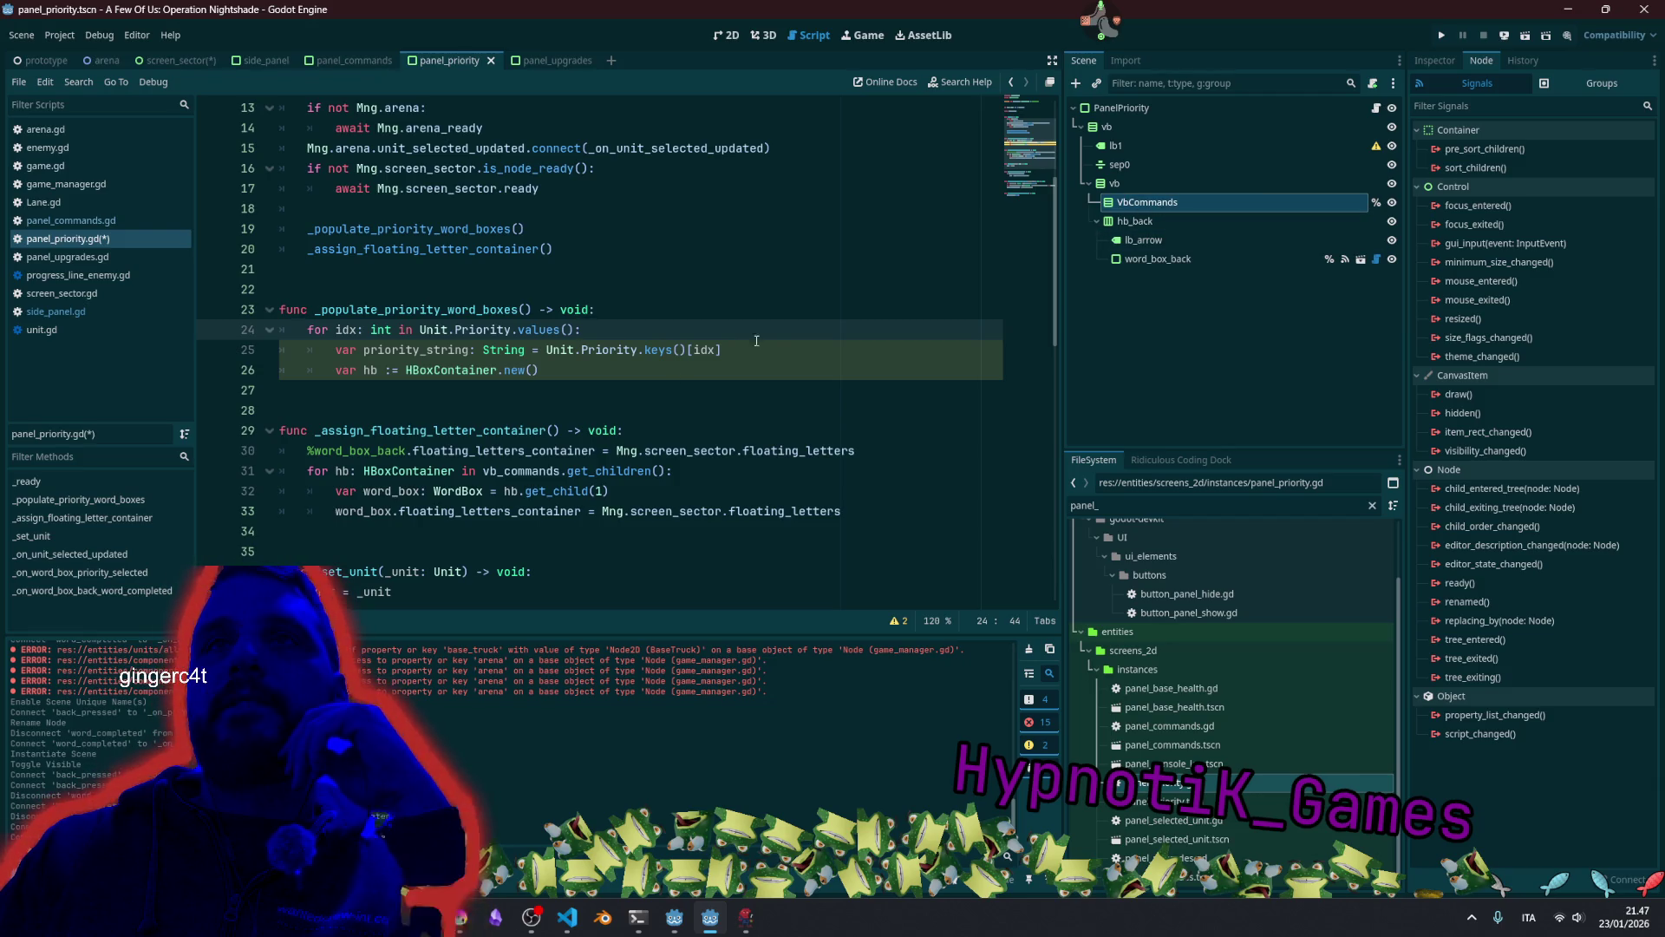
{"action": "key", "text": "Down"}
{"action": "key", "text": "Down"}
{"action": "key", "text": "Return"}
{"action": "mouse_move", "coordinate": [1158, 208]}
{"action": "left_mouse_down"}
{"action": "mouse_move", "coordinate": [564, 273]}
{"action": "mouse_move", "coordinate": [444, 389]}
{"action": "left_mouse_up"}
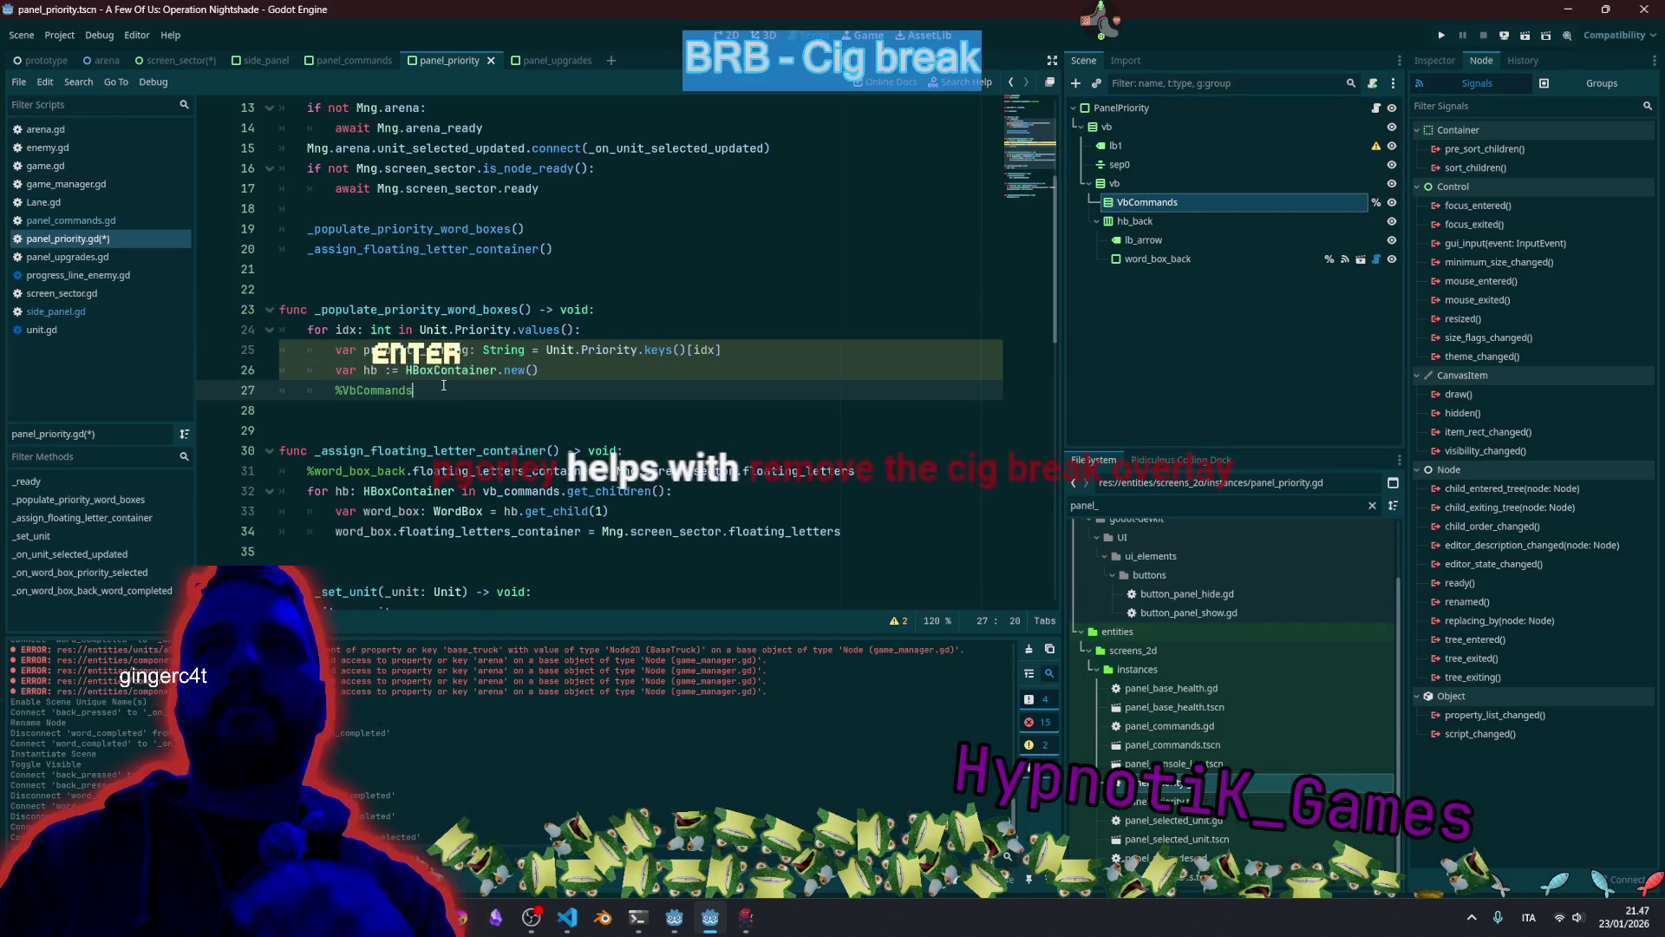
{"action": "type", "text": ".add_"}
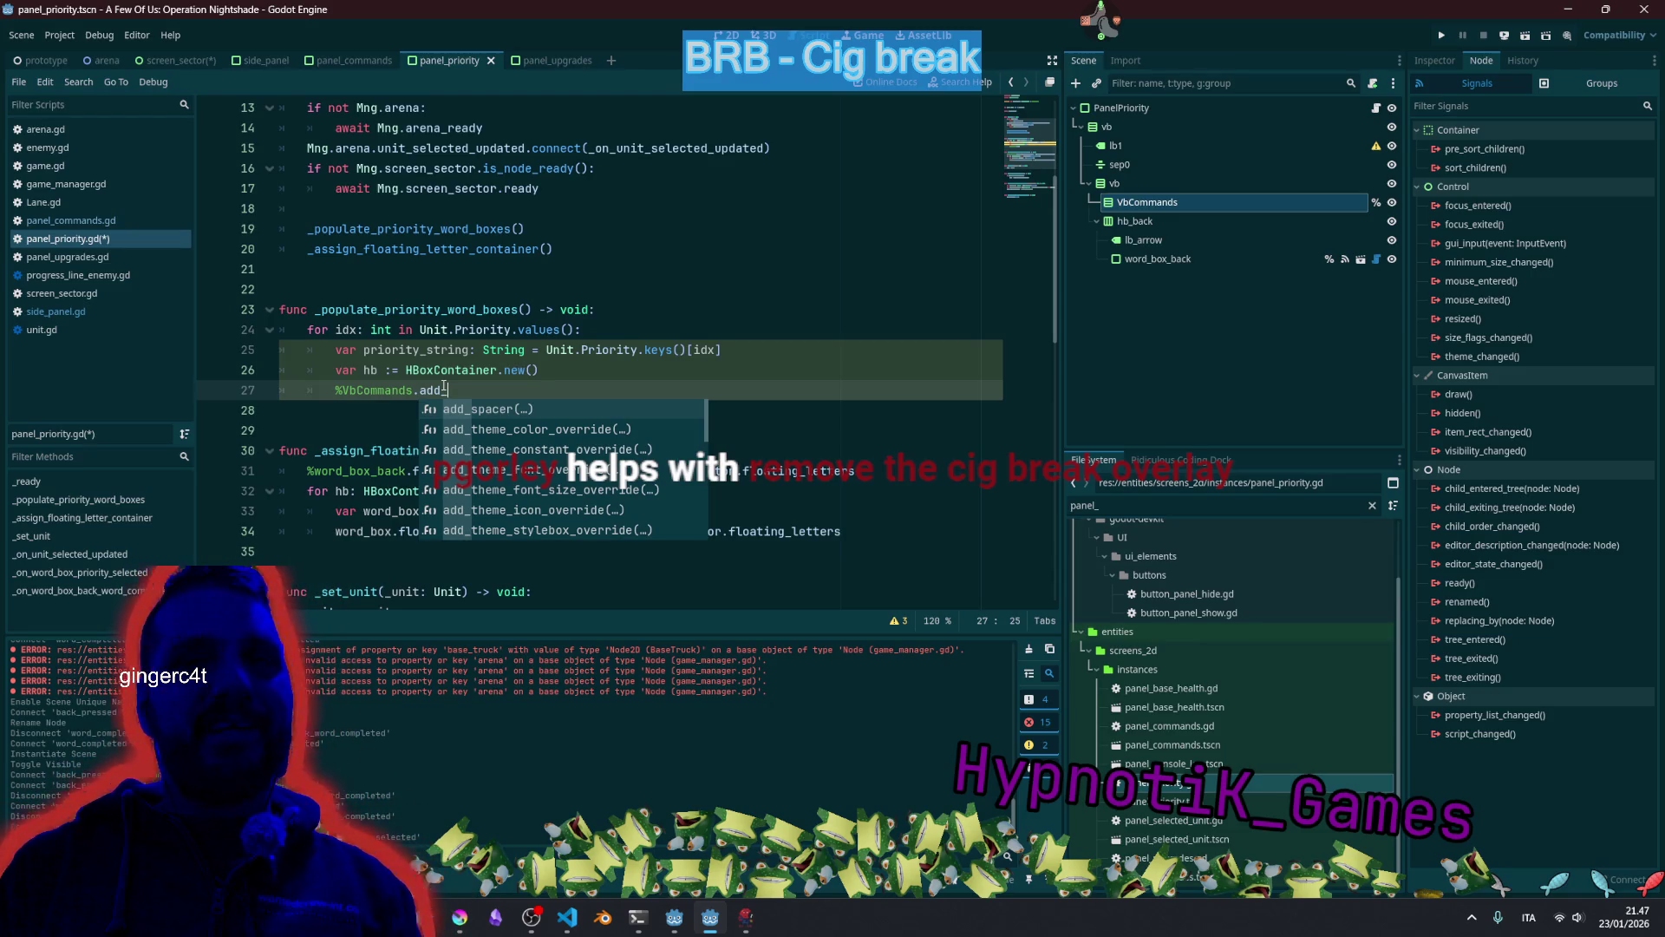
{"action": "type", "text": "child("}
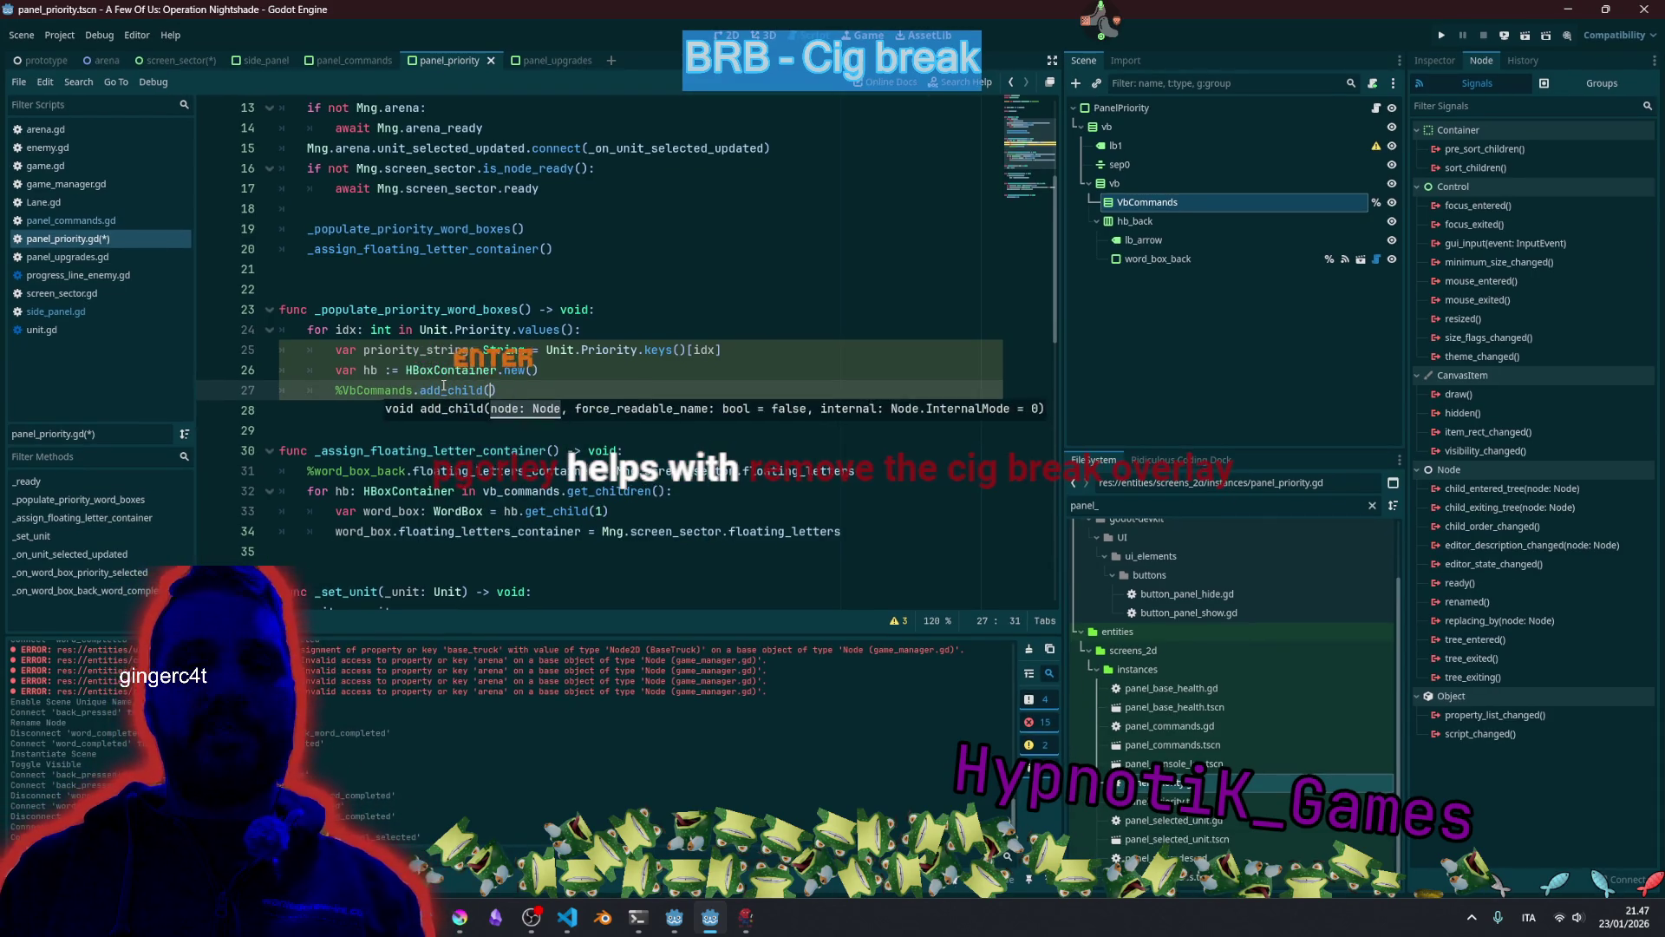
Insert 'var lb: Label =' above the add_child call, removing the Label.new() initializer.
{"action": "key", "text": "Home"}
{"action": "key", "text": "Return"}
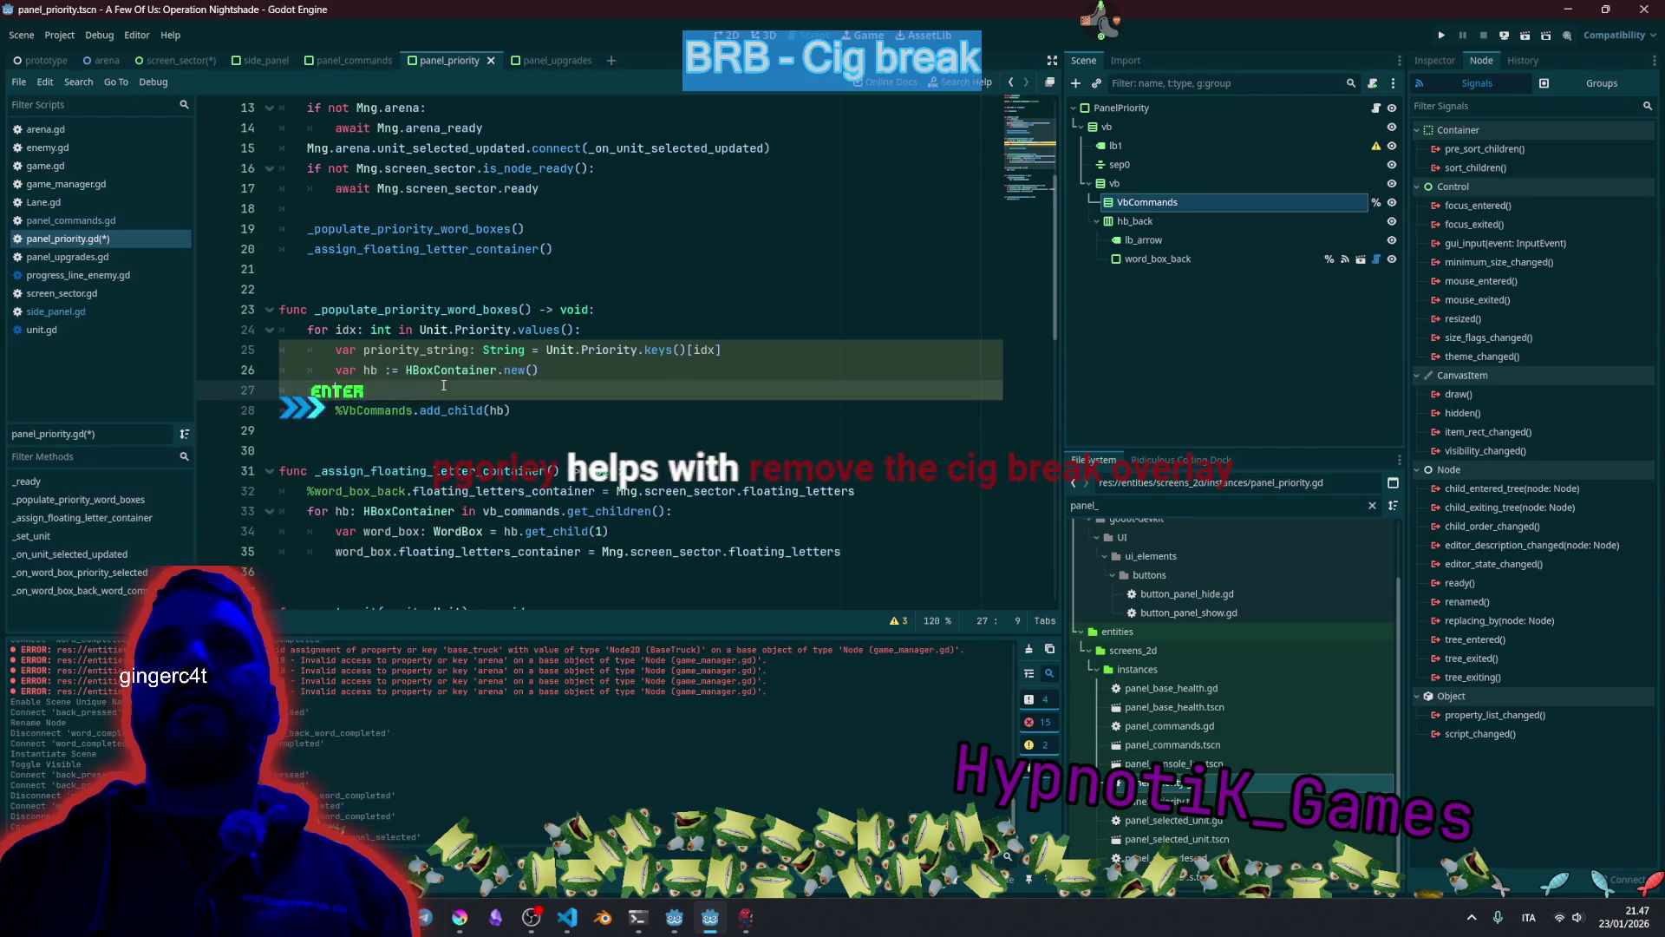
{"action": "key", "text": "Up"}
{"action": "type", "text": "vb"}
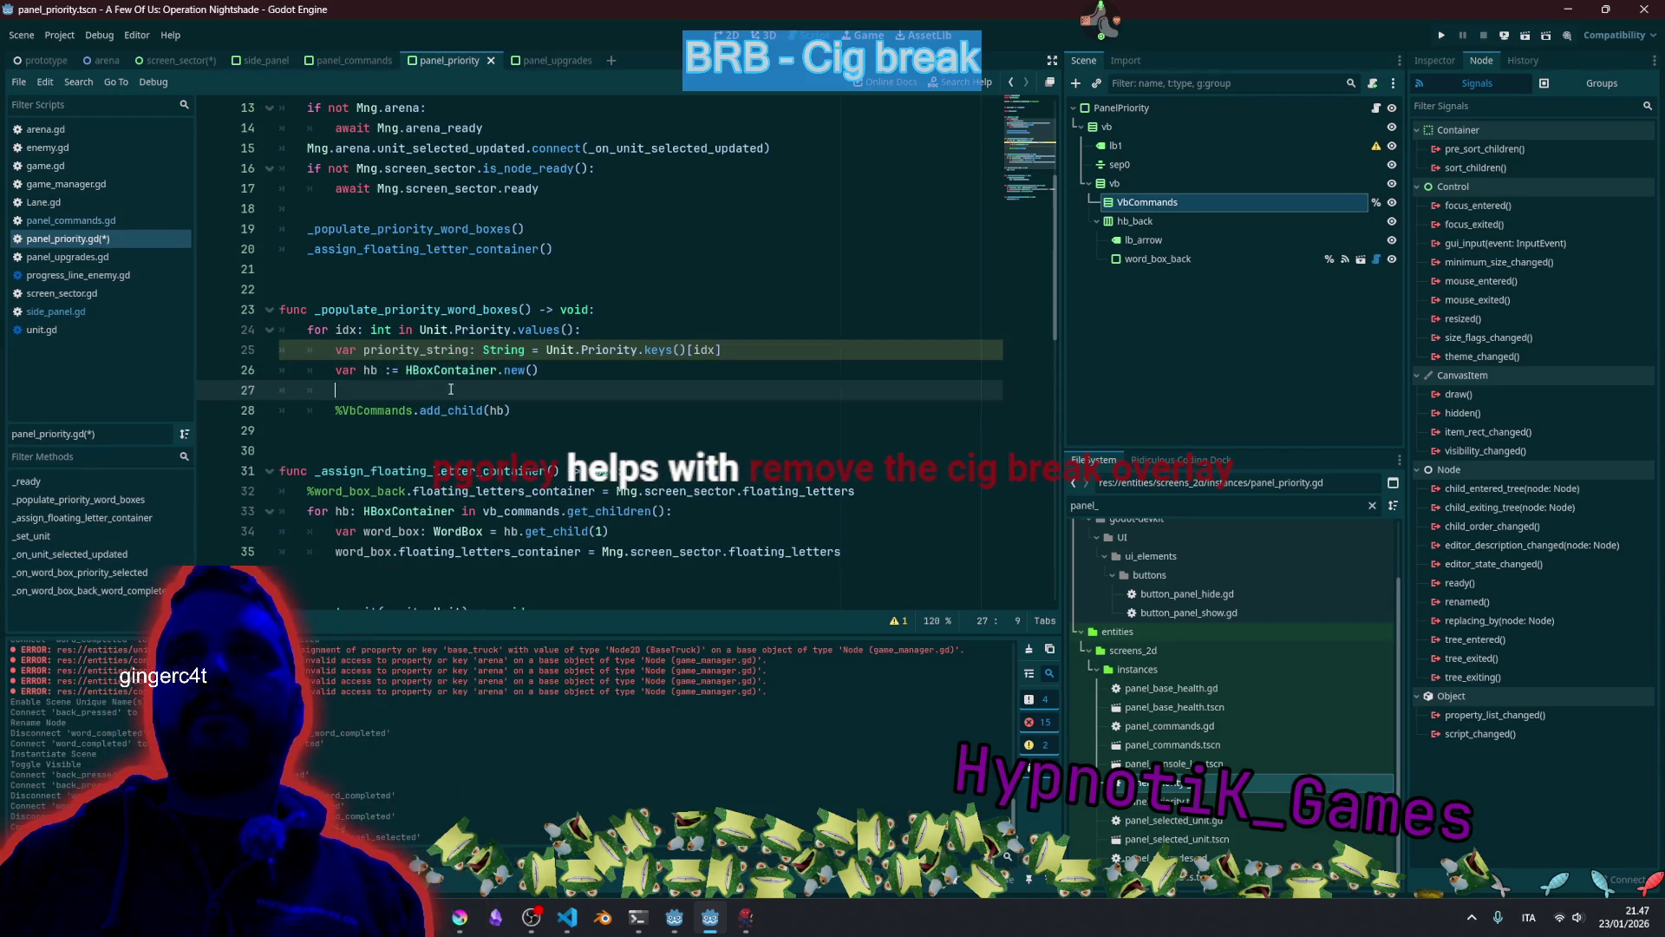
{"action": "type", "text": "r "}
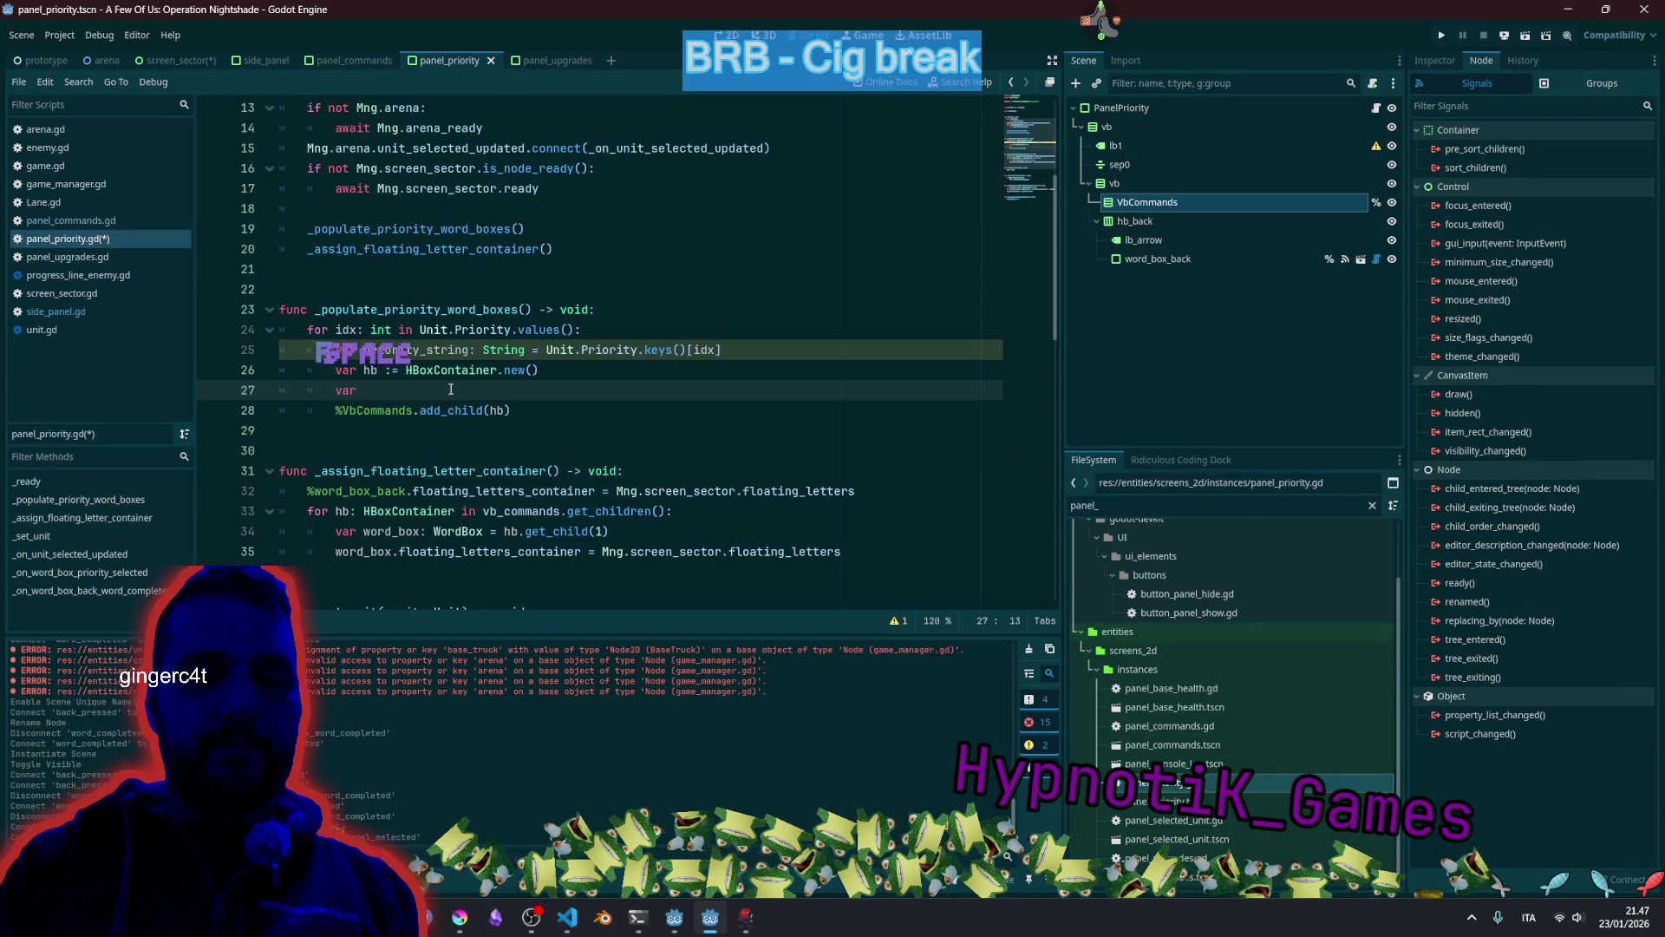
{"action": "type", "text": "lb :"}
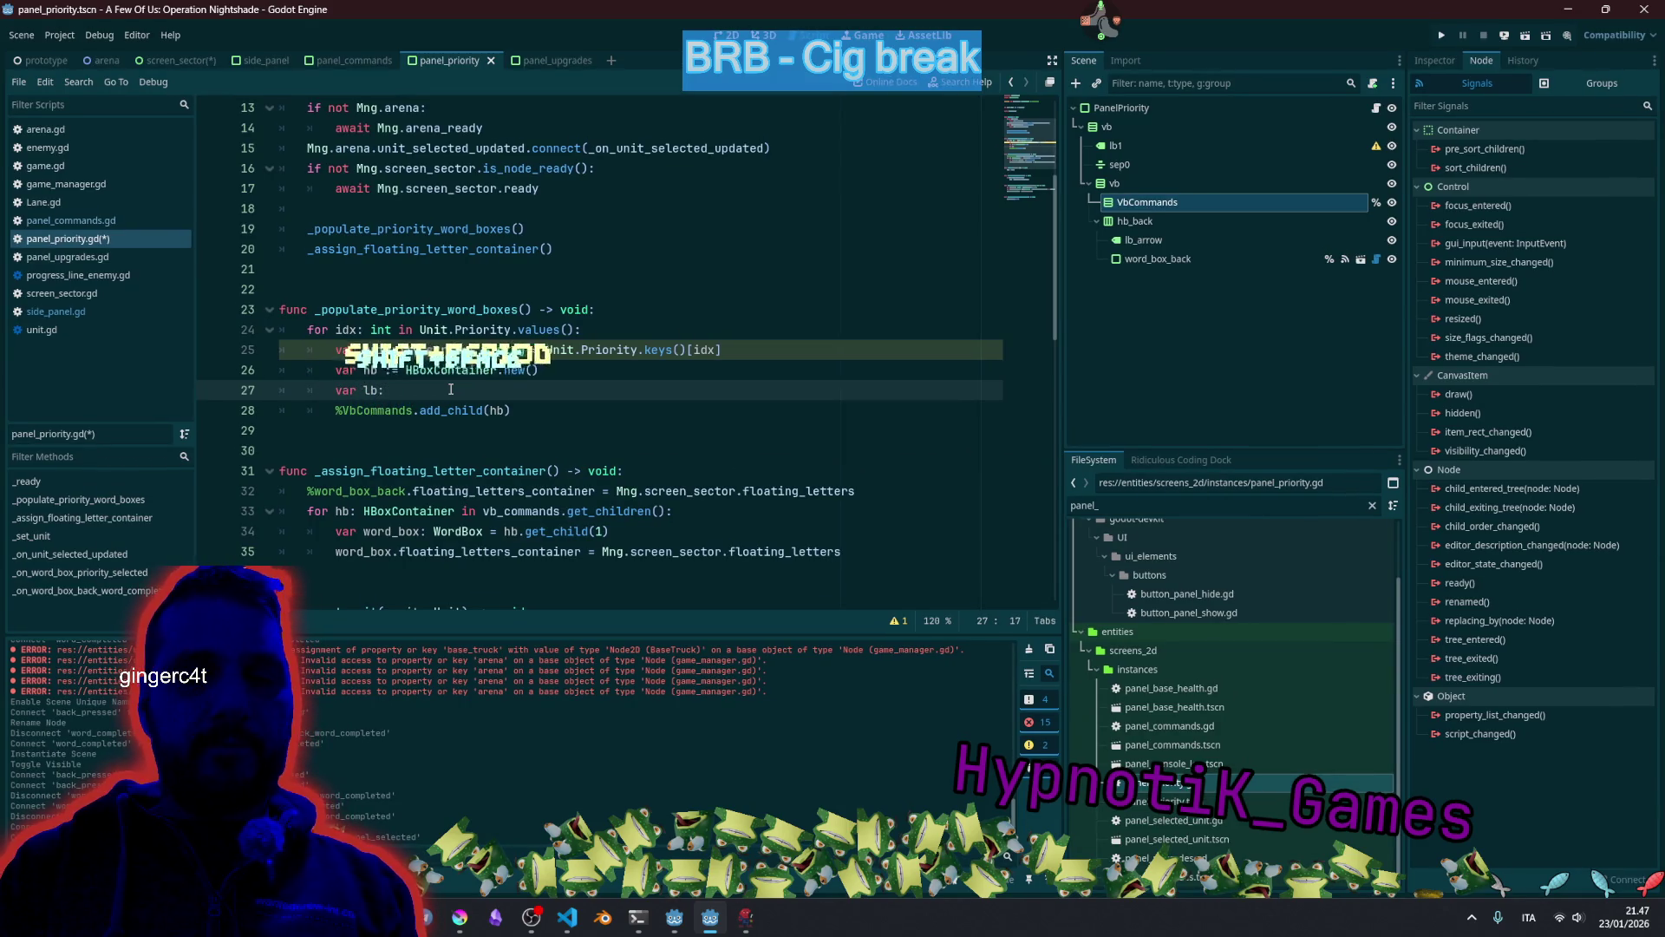
{"action": "type", "text": "= Lab"}
{"action": "key", "text": "Return"}
{"action": "type", "text": "new("}
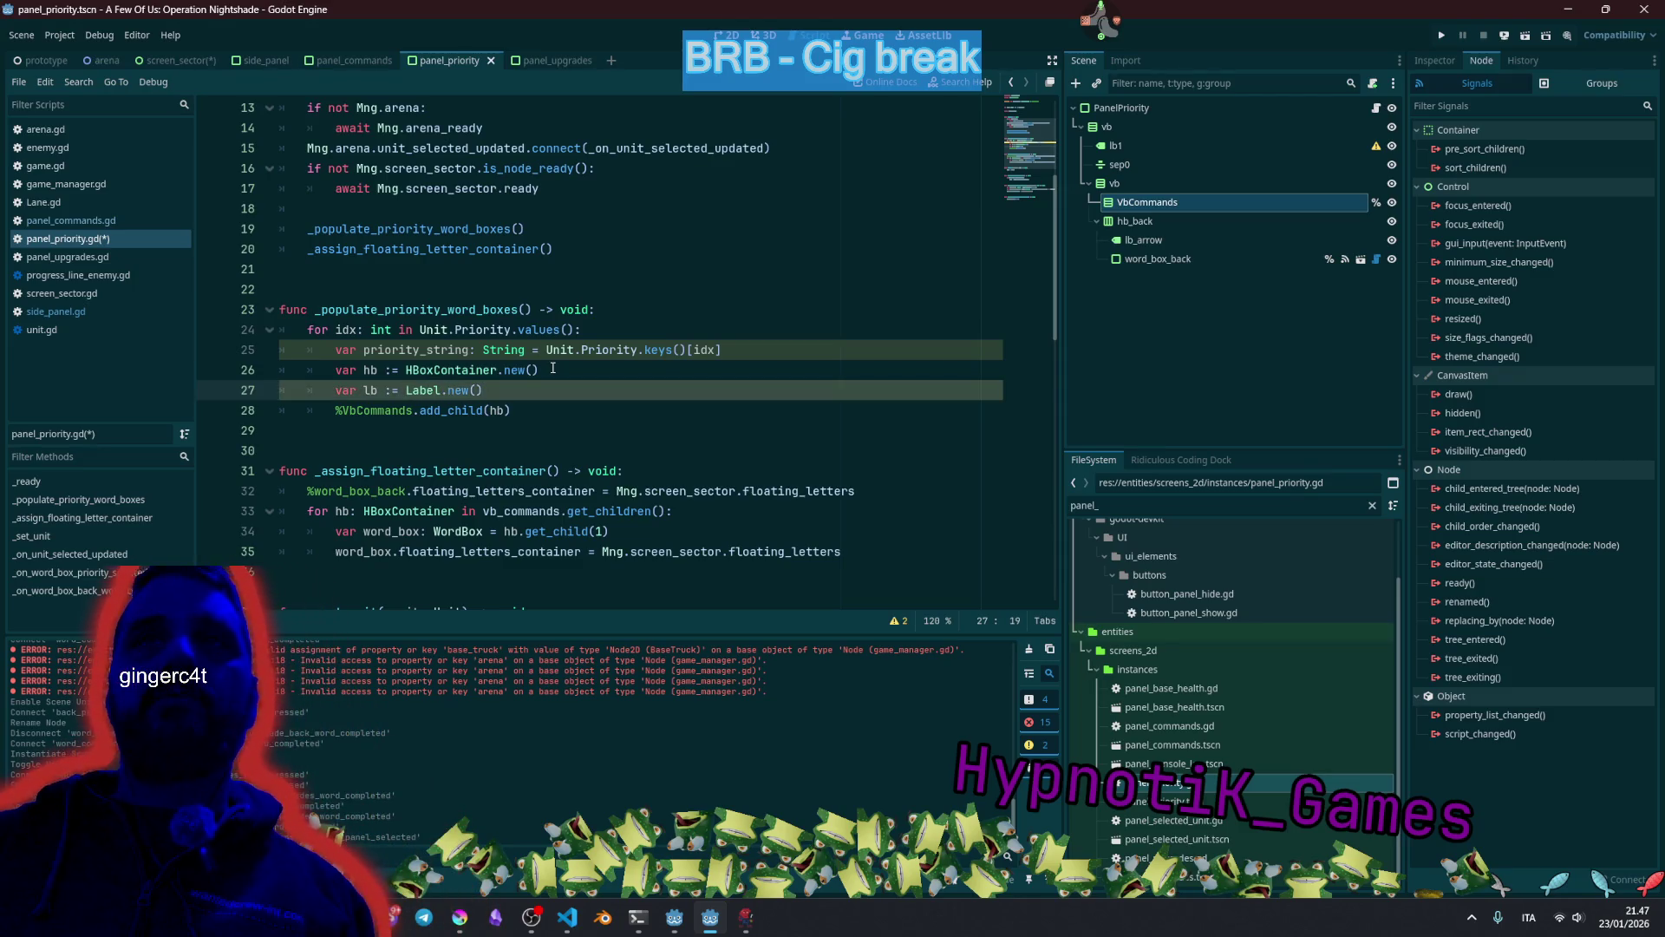
{"action": "key", "text": "BackSpace"}
{"action": "type", "text": ": Lab"}
{"action": "type", "text": "l"}
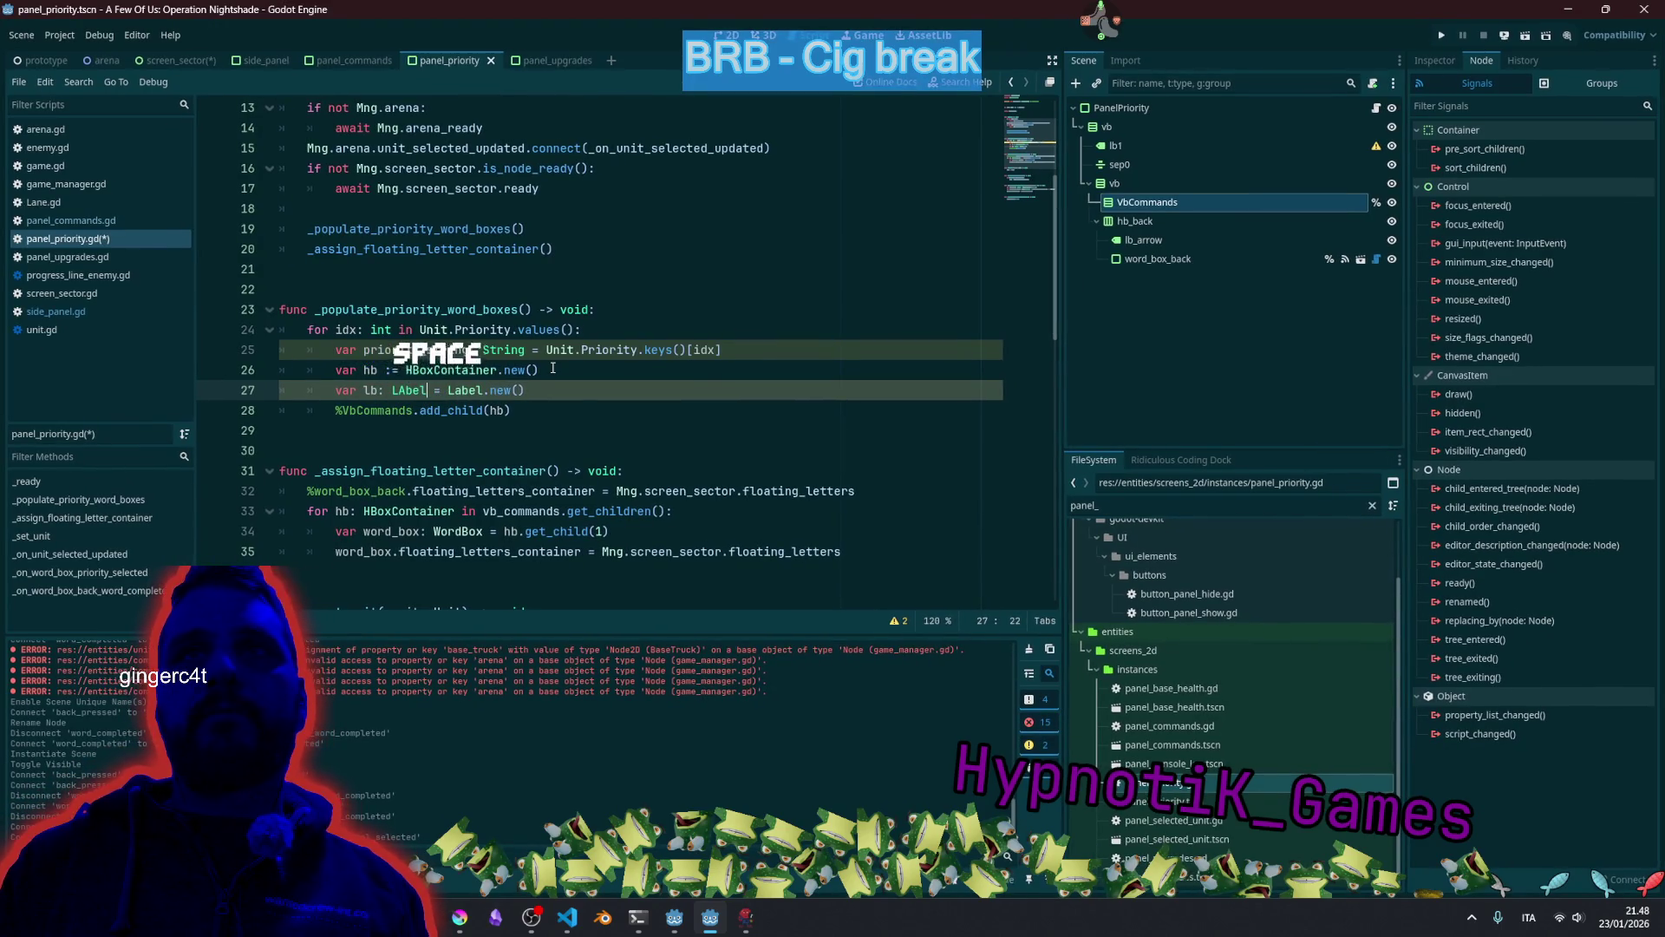
{"action": "key", "text": "BackSpace"}
{"action": "type", "text": "a"}
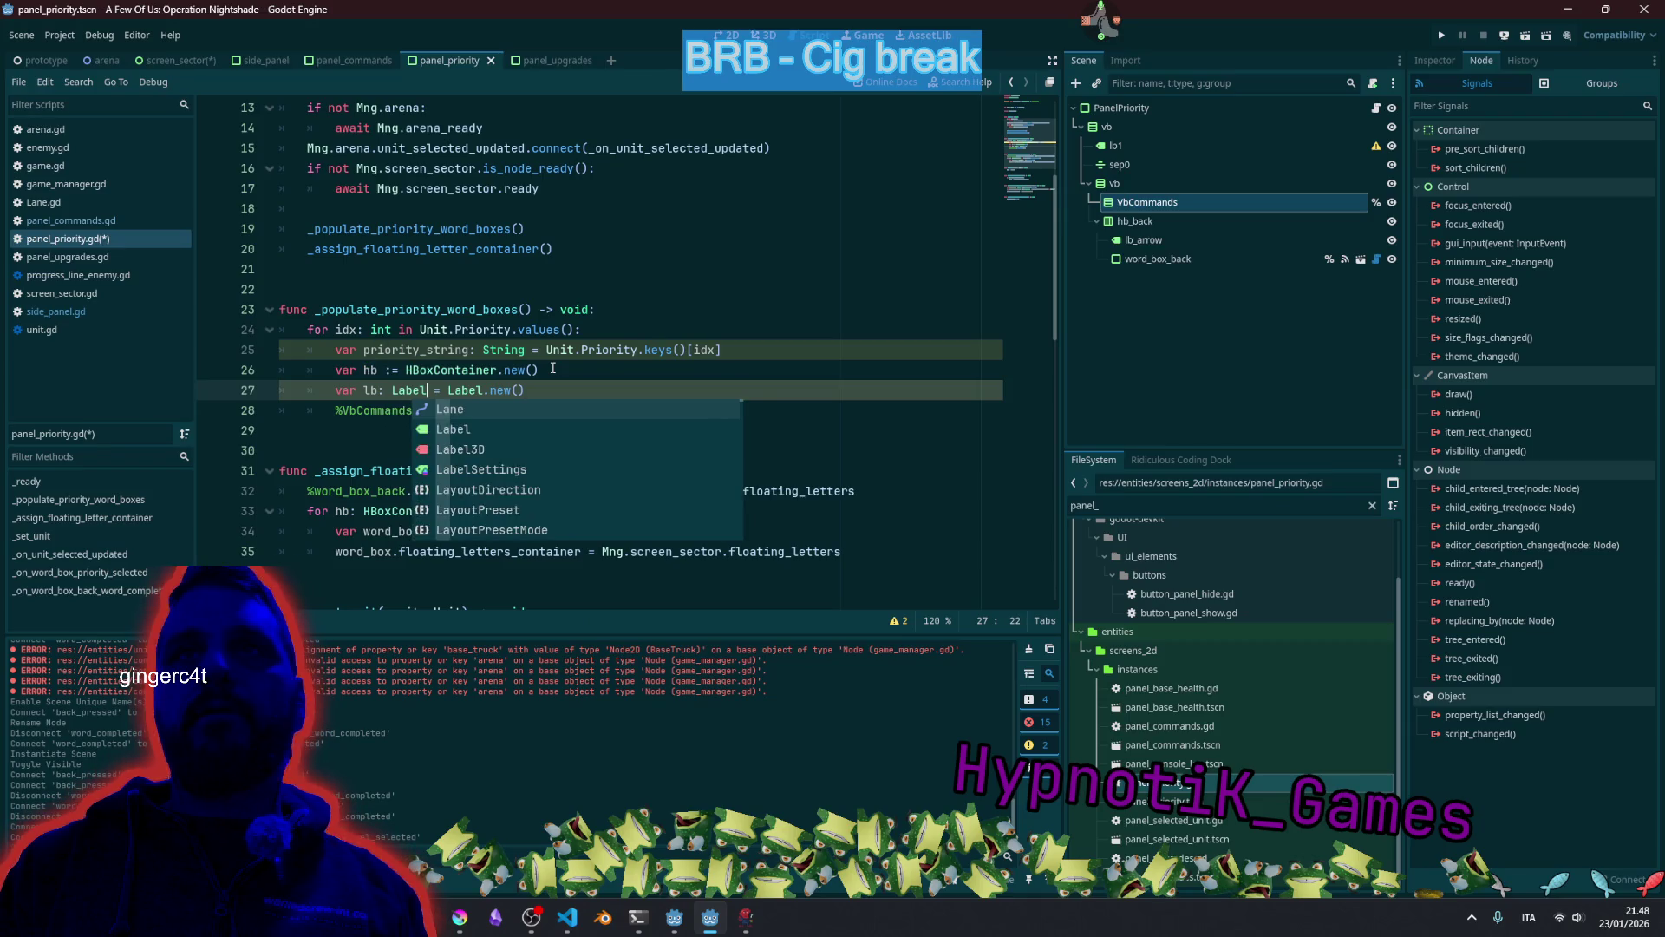
{"action": "key", "text": "Delete"}
{"action": "key", "text": "Delete"}
{"action": "key", "text": "Delete"}
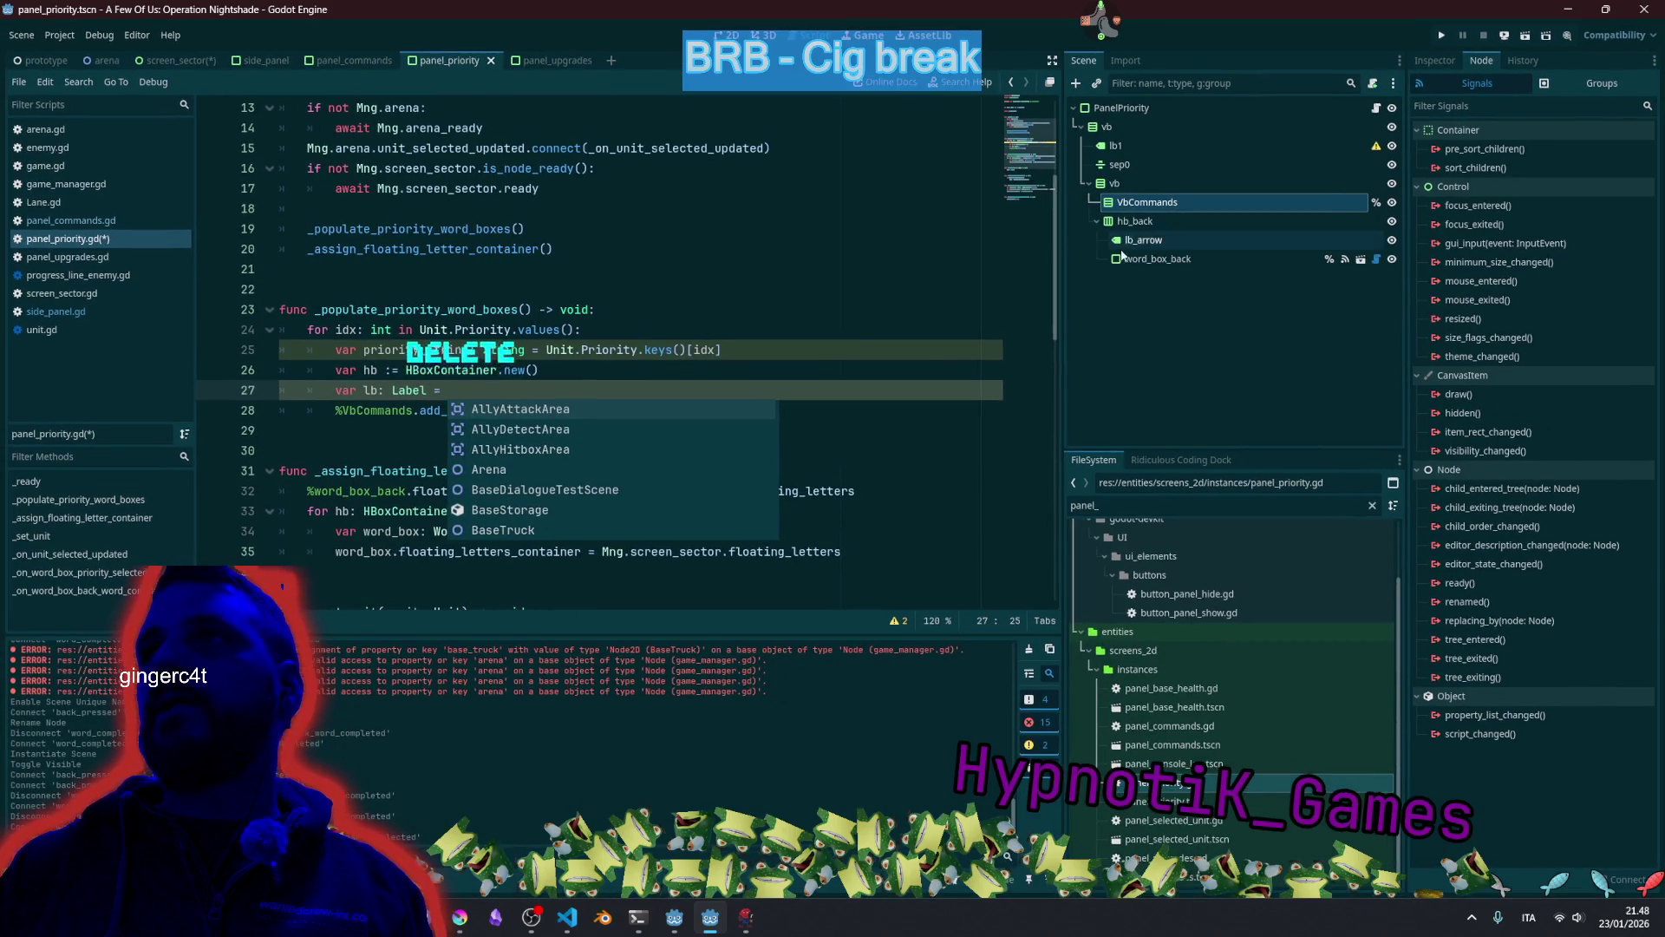
{"action": "right_click", "coordinate": [1147, 248]}
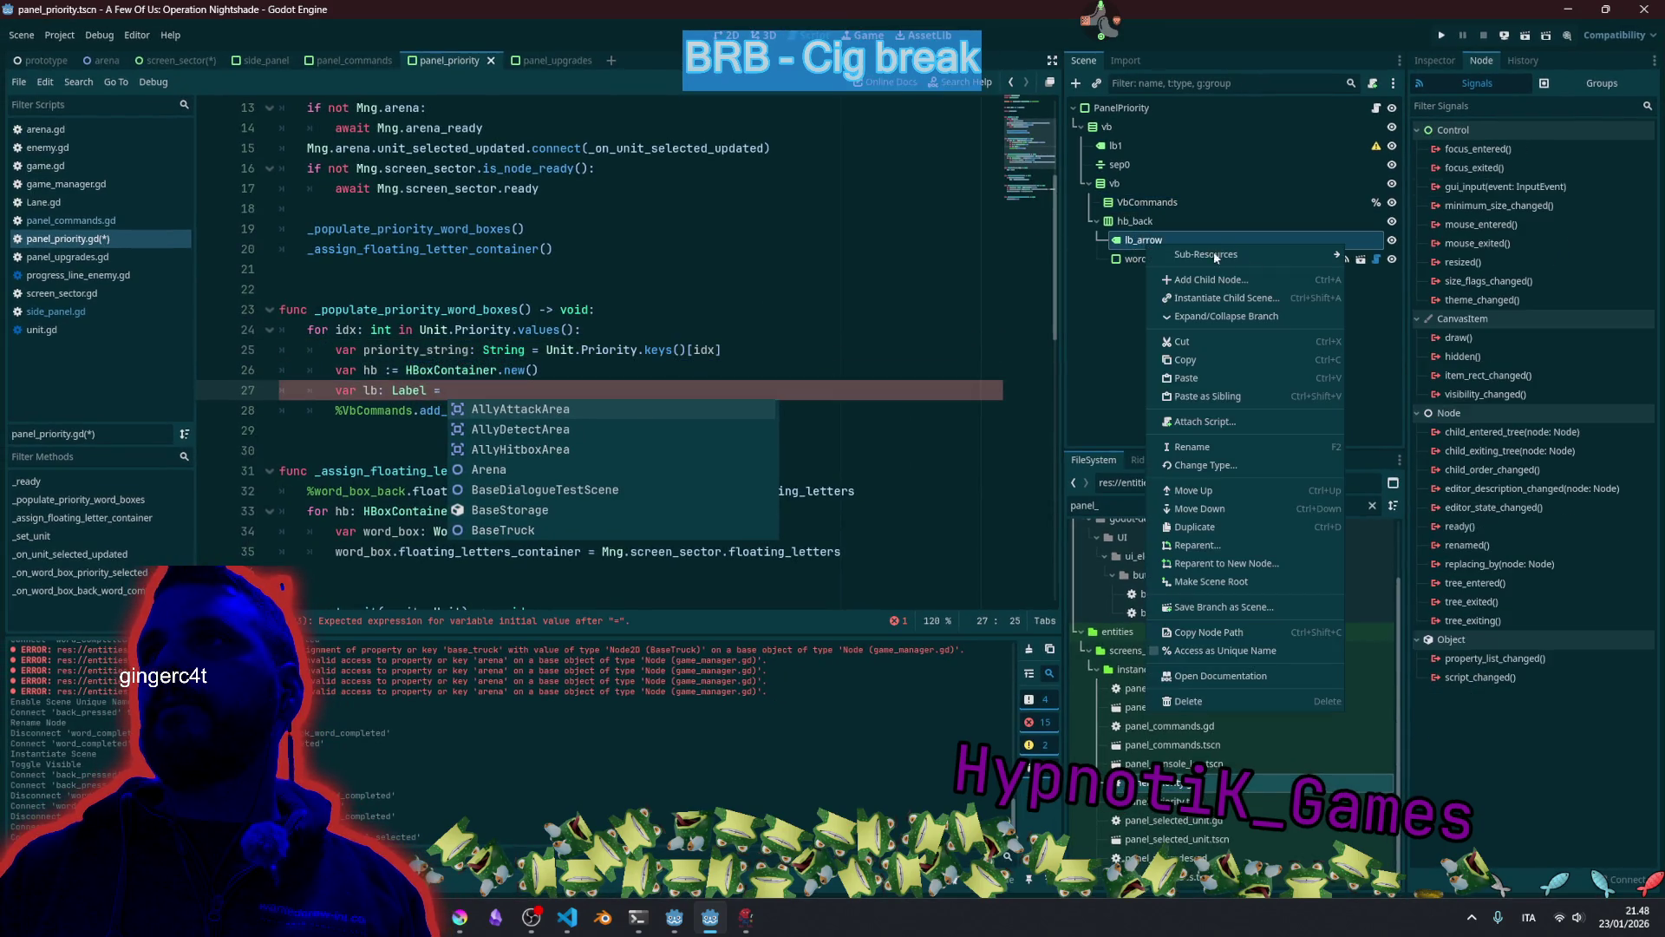
Make lb_arrow a unique-name node and assign 'lb_arrow = %lb_arrow.duplicate()'.
{"action": "left_click", "coordinate": [1191, 646]}
{"action": "left_click", "coordinate": [379, 389]}
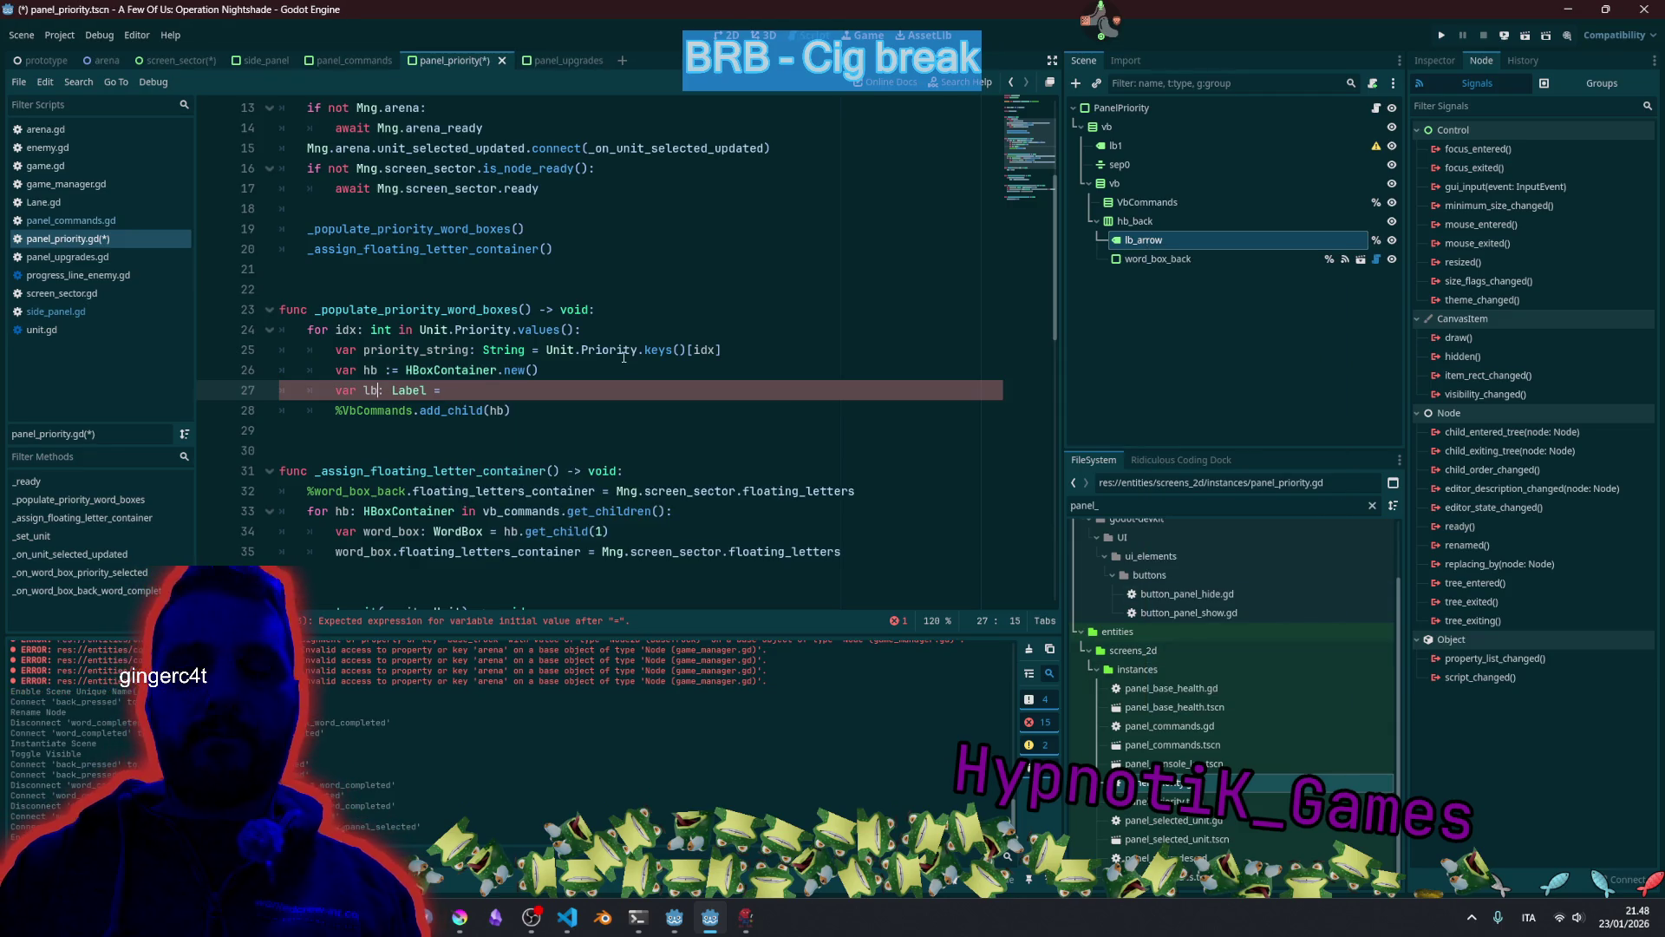
{"action": "type", "text": "_arrow"}
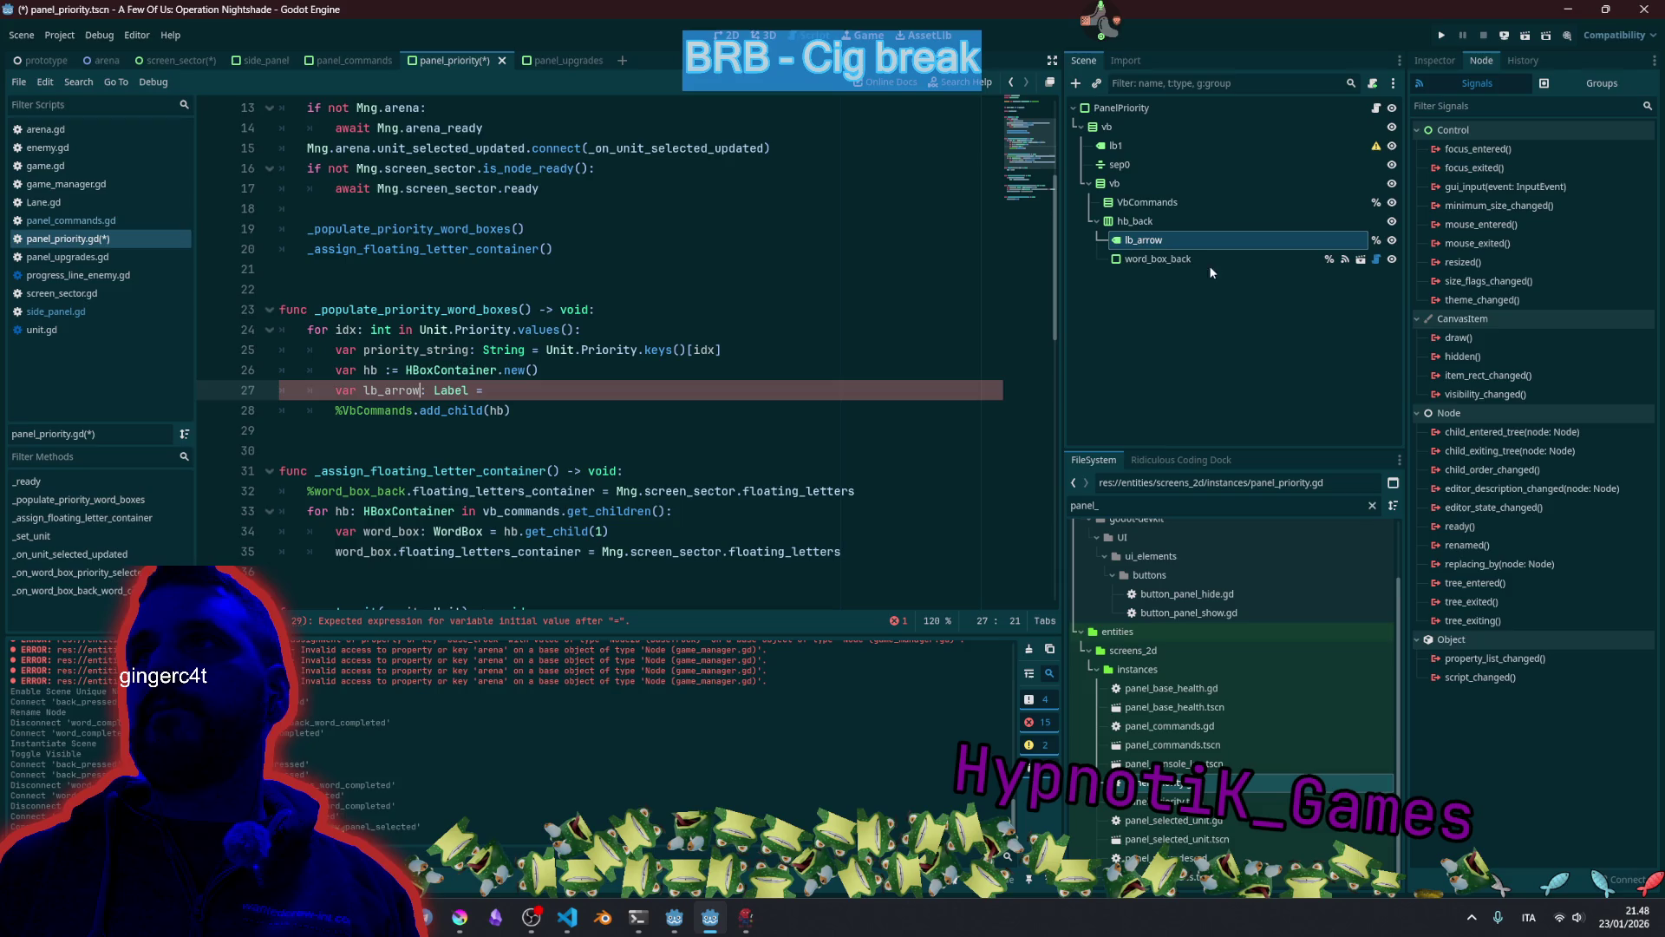
{"action": "mouse_move", "coordinate": [1217, 241]}
{"action": "left_mouse_down"}
{"action": "mouse_move", "coordinate": [576, 386]}
{"action": "mouse_move", "coordinate": [608, 393]}
{"action": "left_mouse_up"}
{"action": "type", "text": ".dup"}
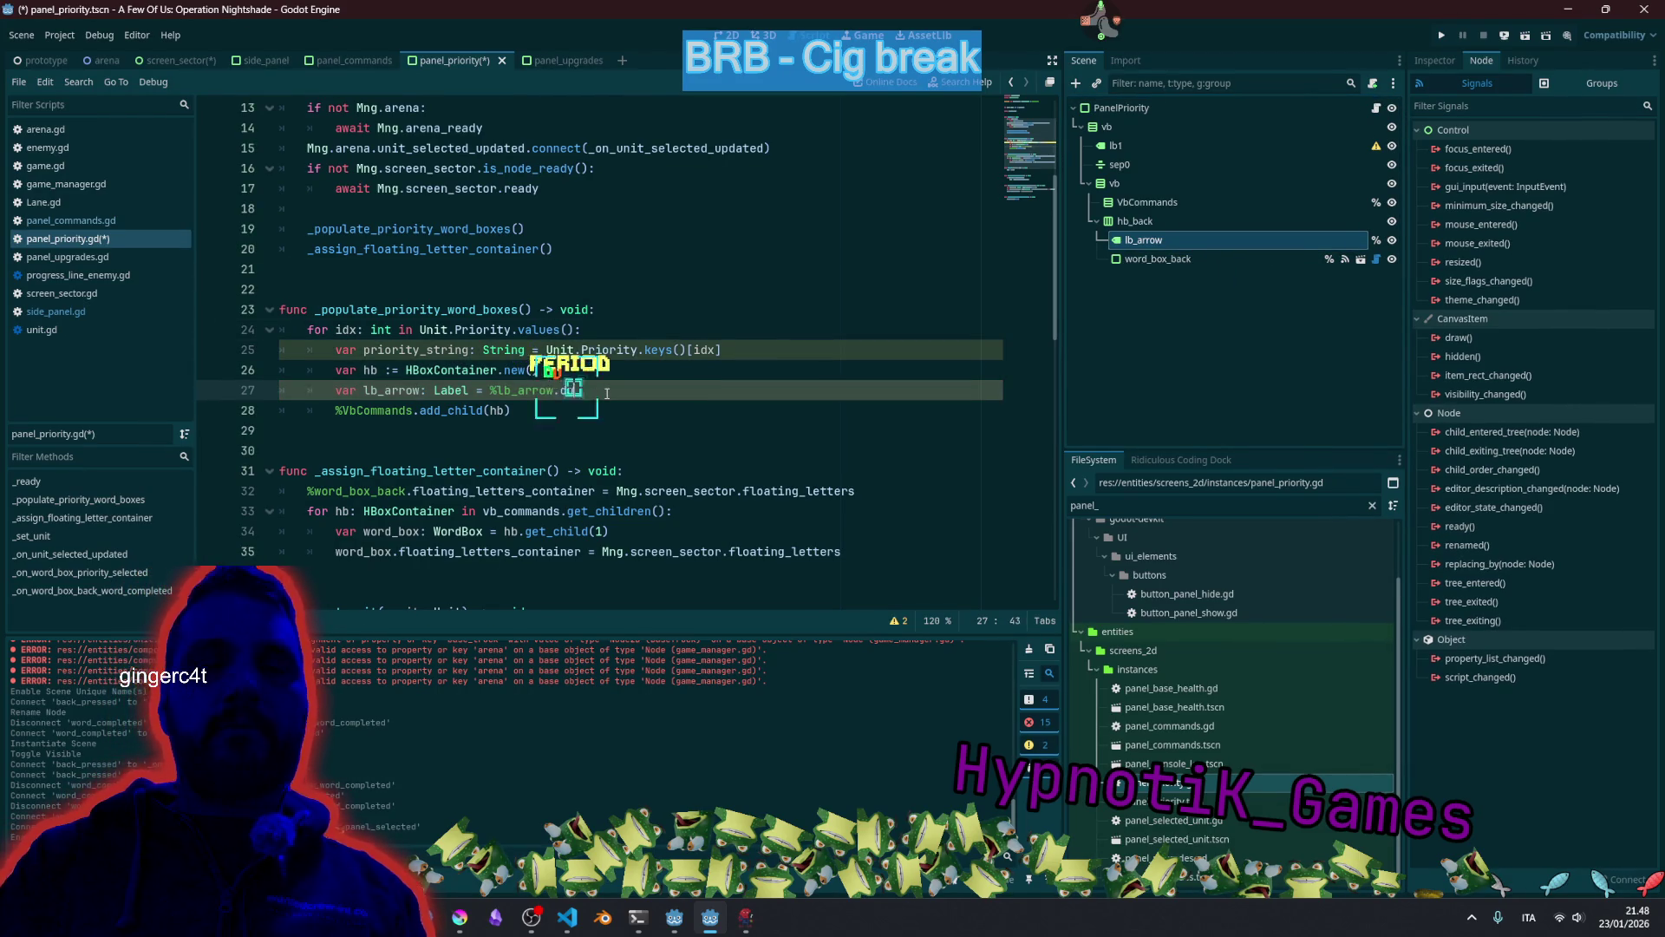
{"action": "key", "text": "Return"}
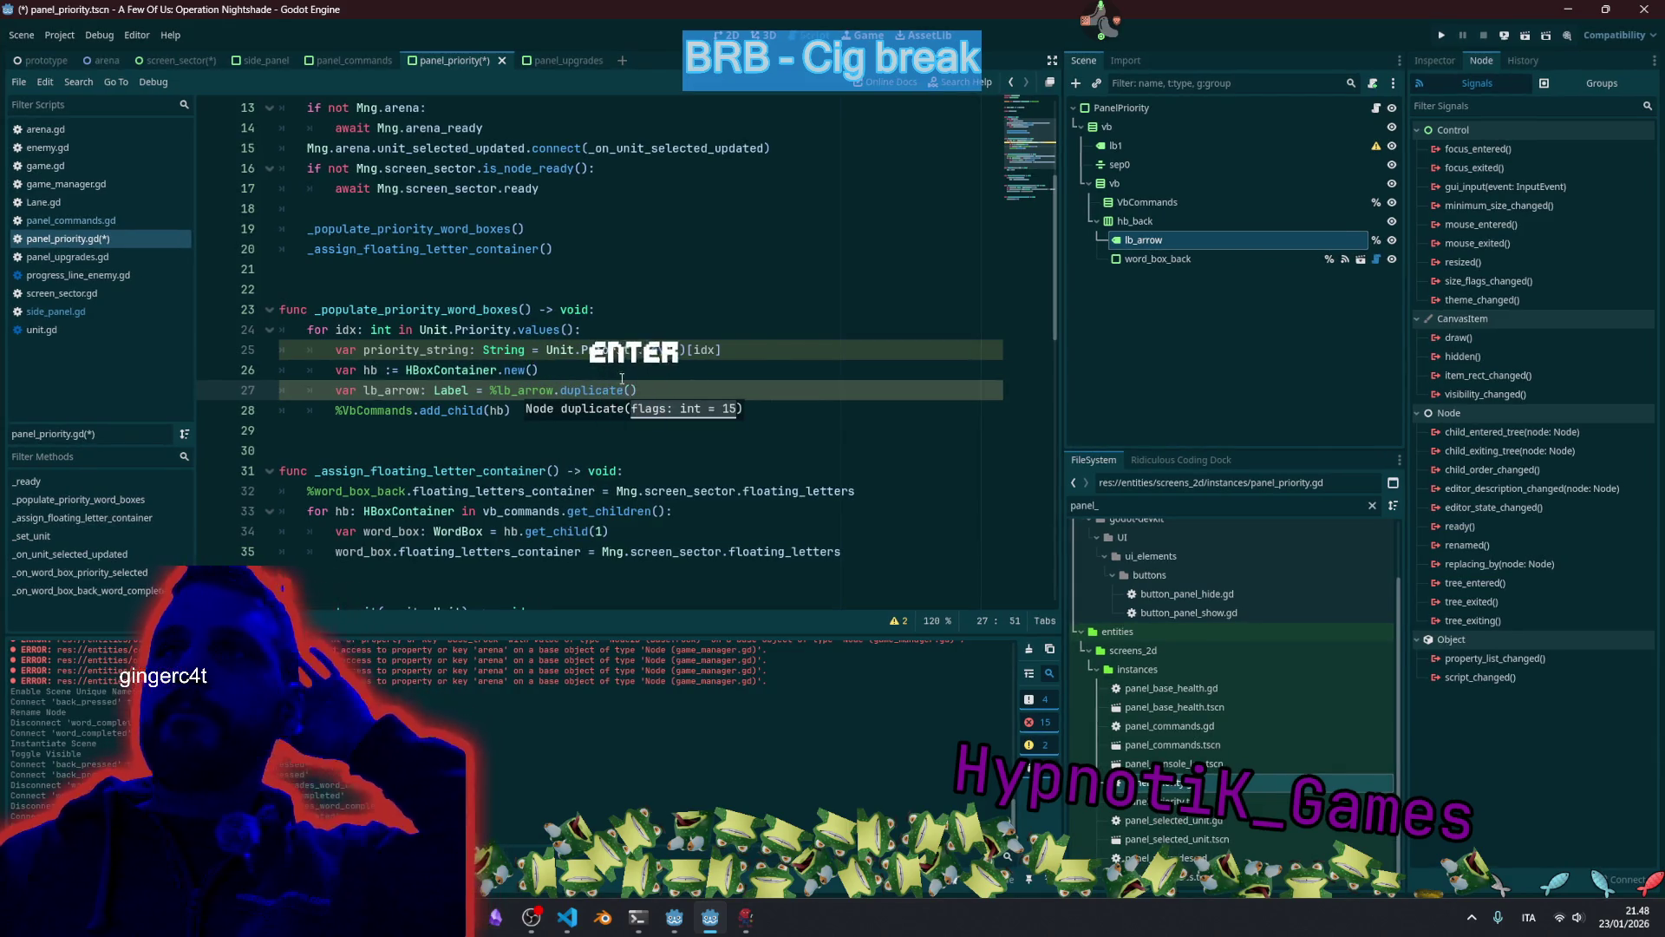
{"action": "key", "text": "Up"}
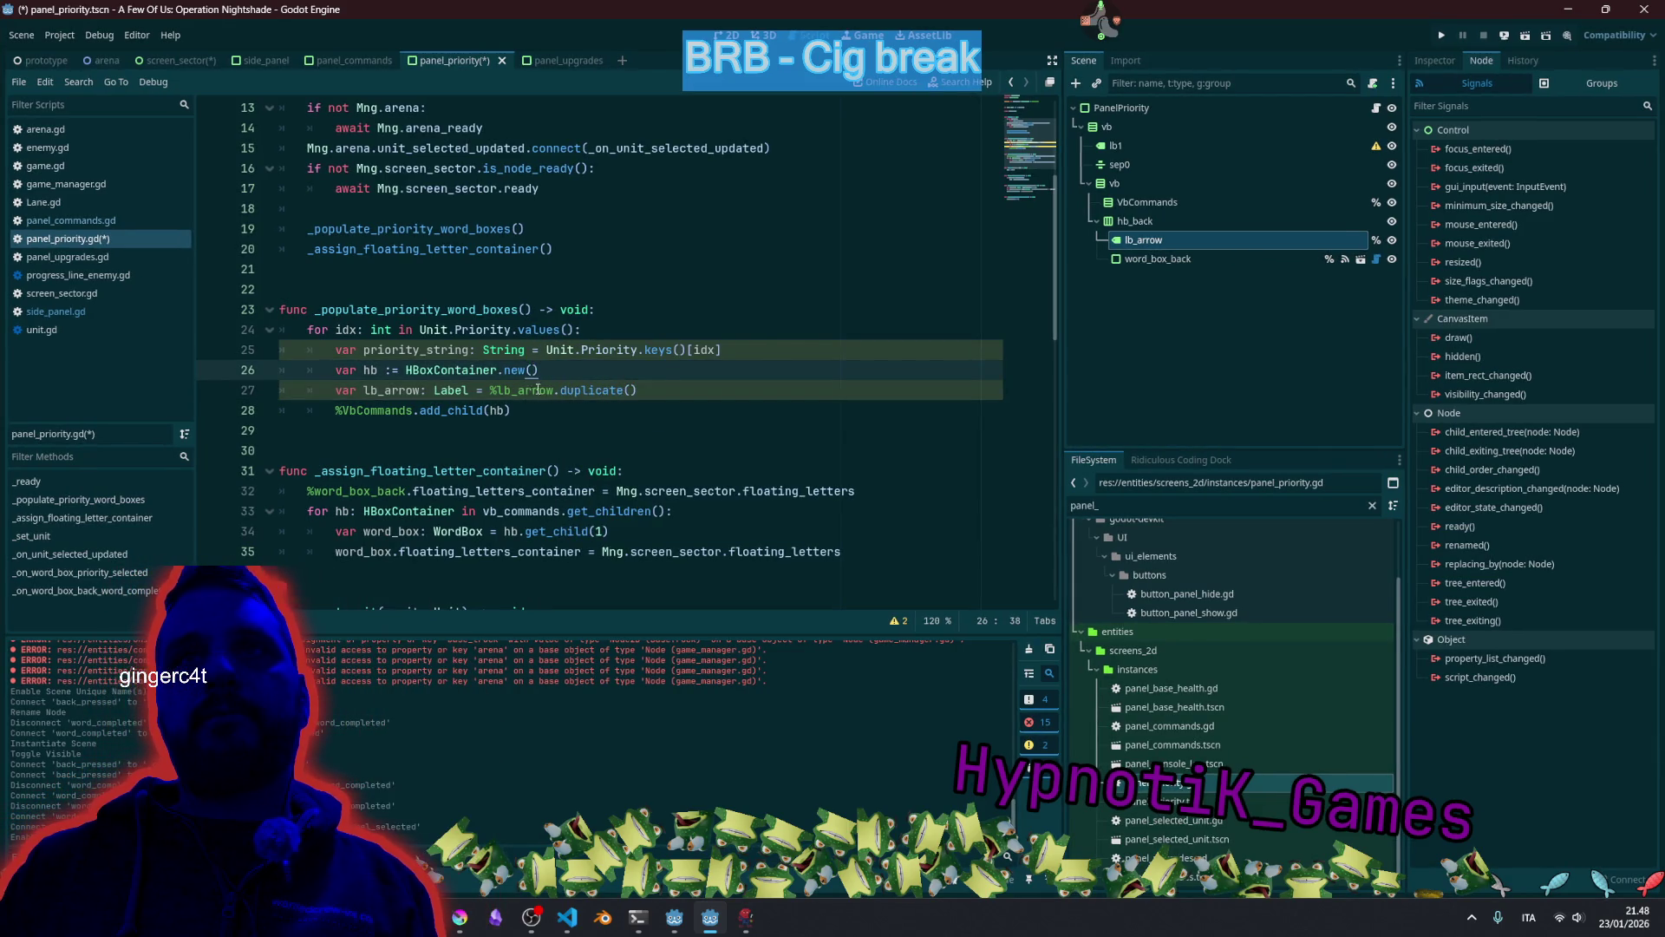
Add 'hb.add_child(lb_arrow)' below it, followed by blank lines.
{"action": "left_click", "coordinate": [675, 384]}
{"action": "key", "text": "Return"}
{"action": "type", "text": "hb"}
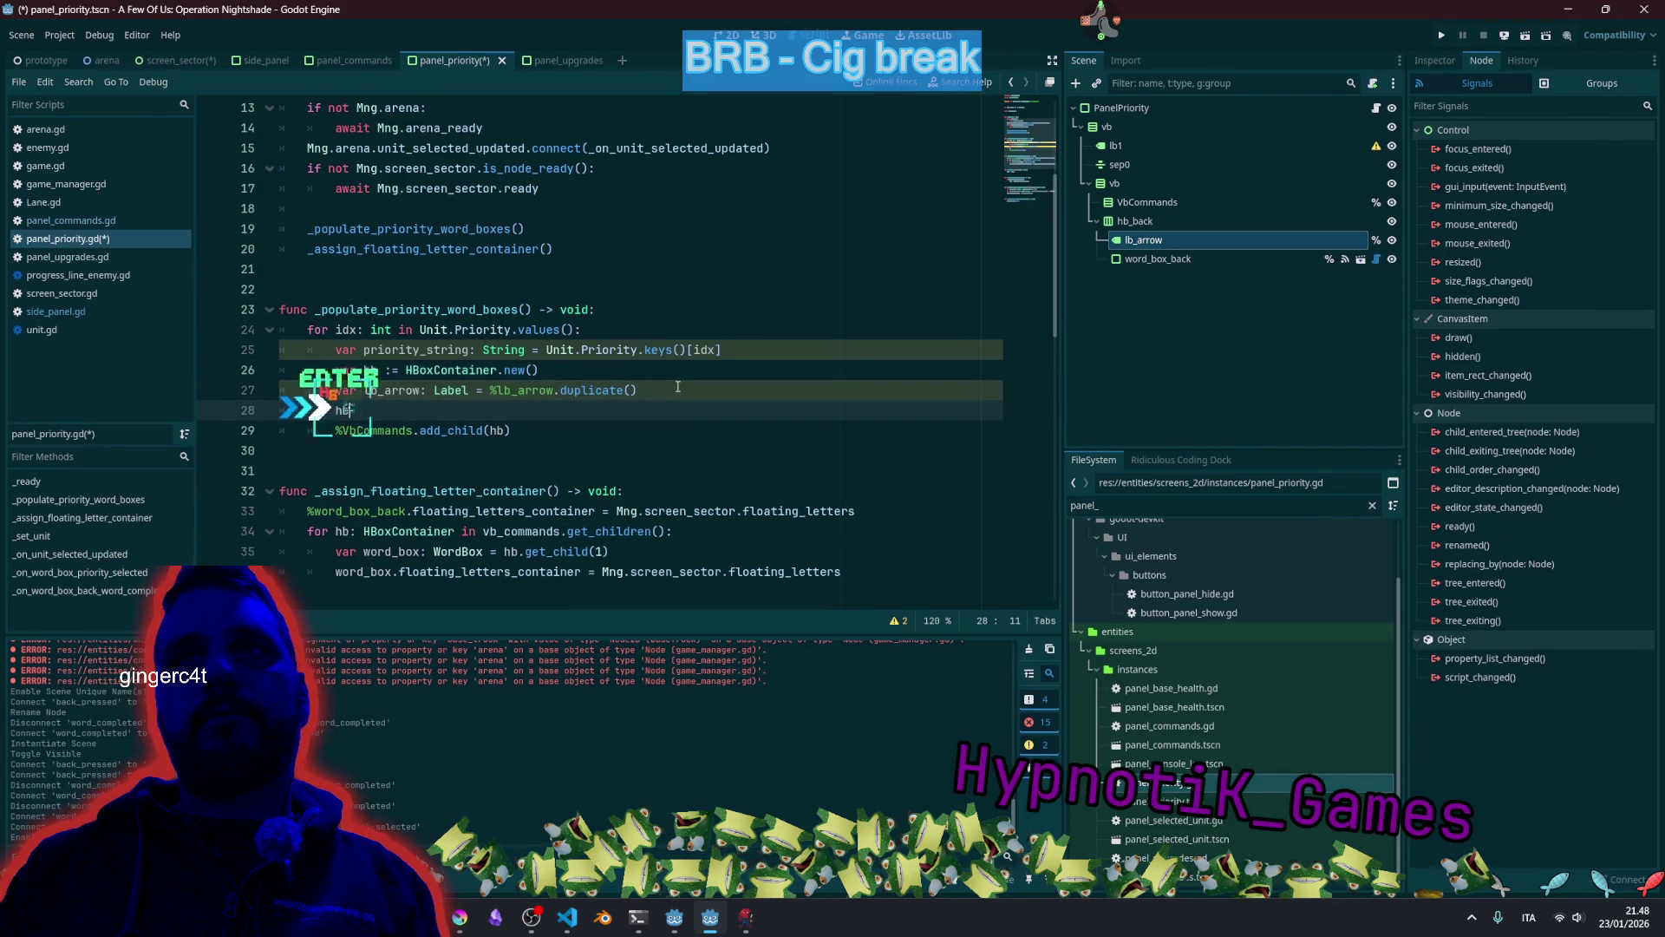
{"action": "type", "text": ".ad"}
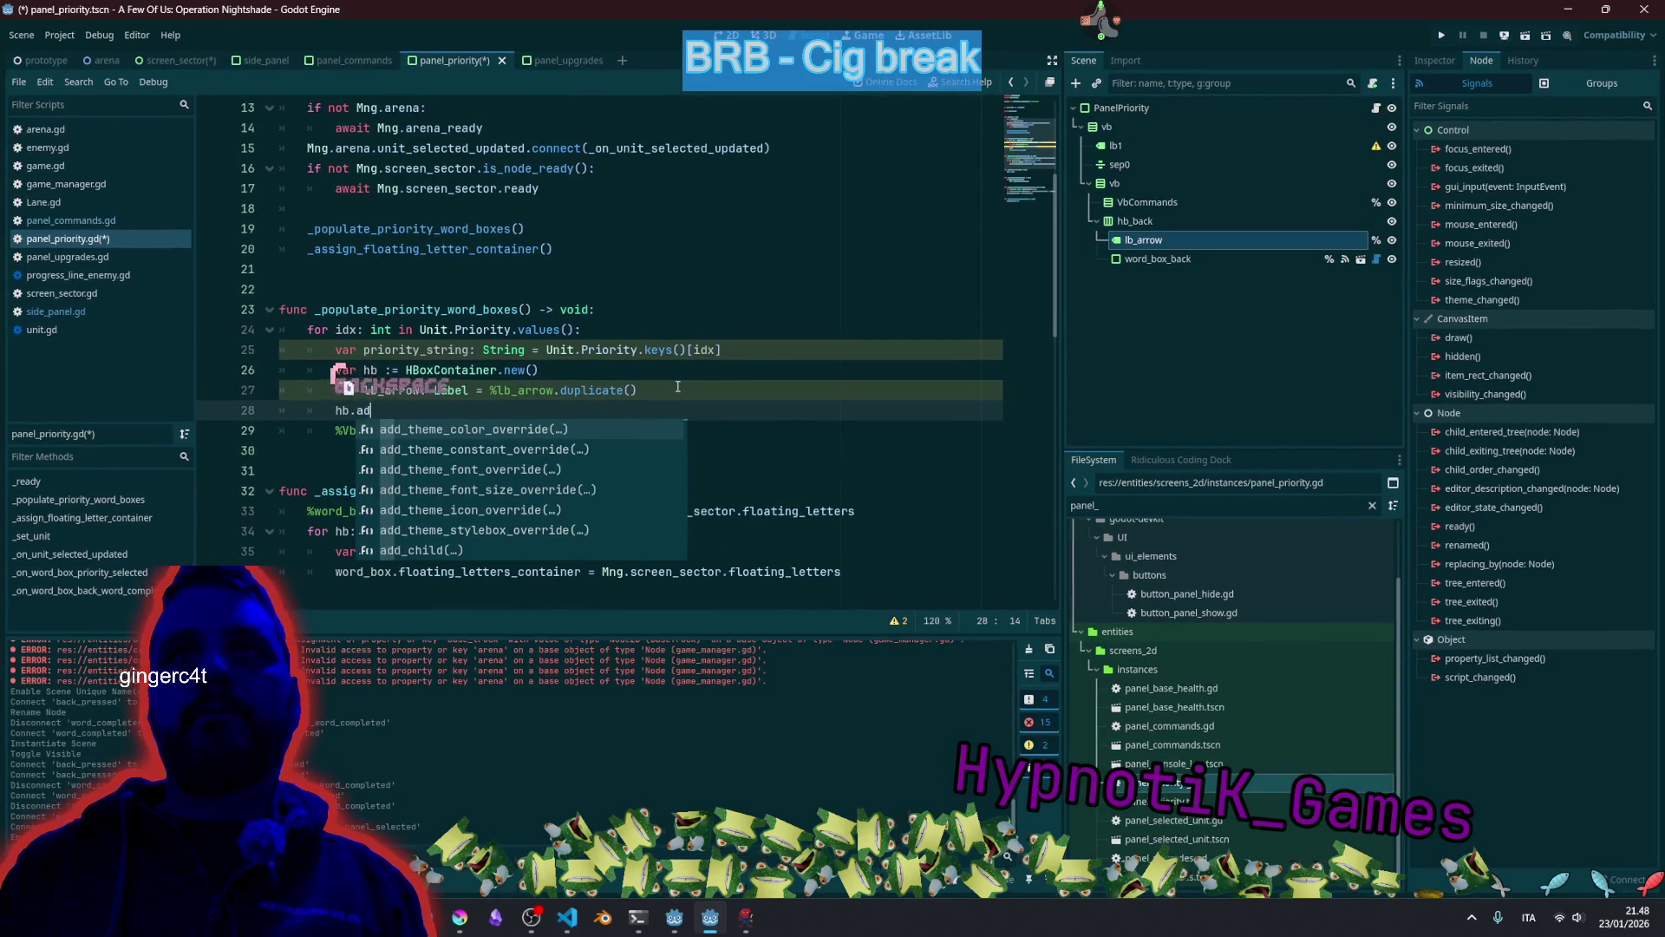
{"action": "type", "text": "d_chi"}
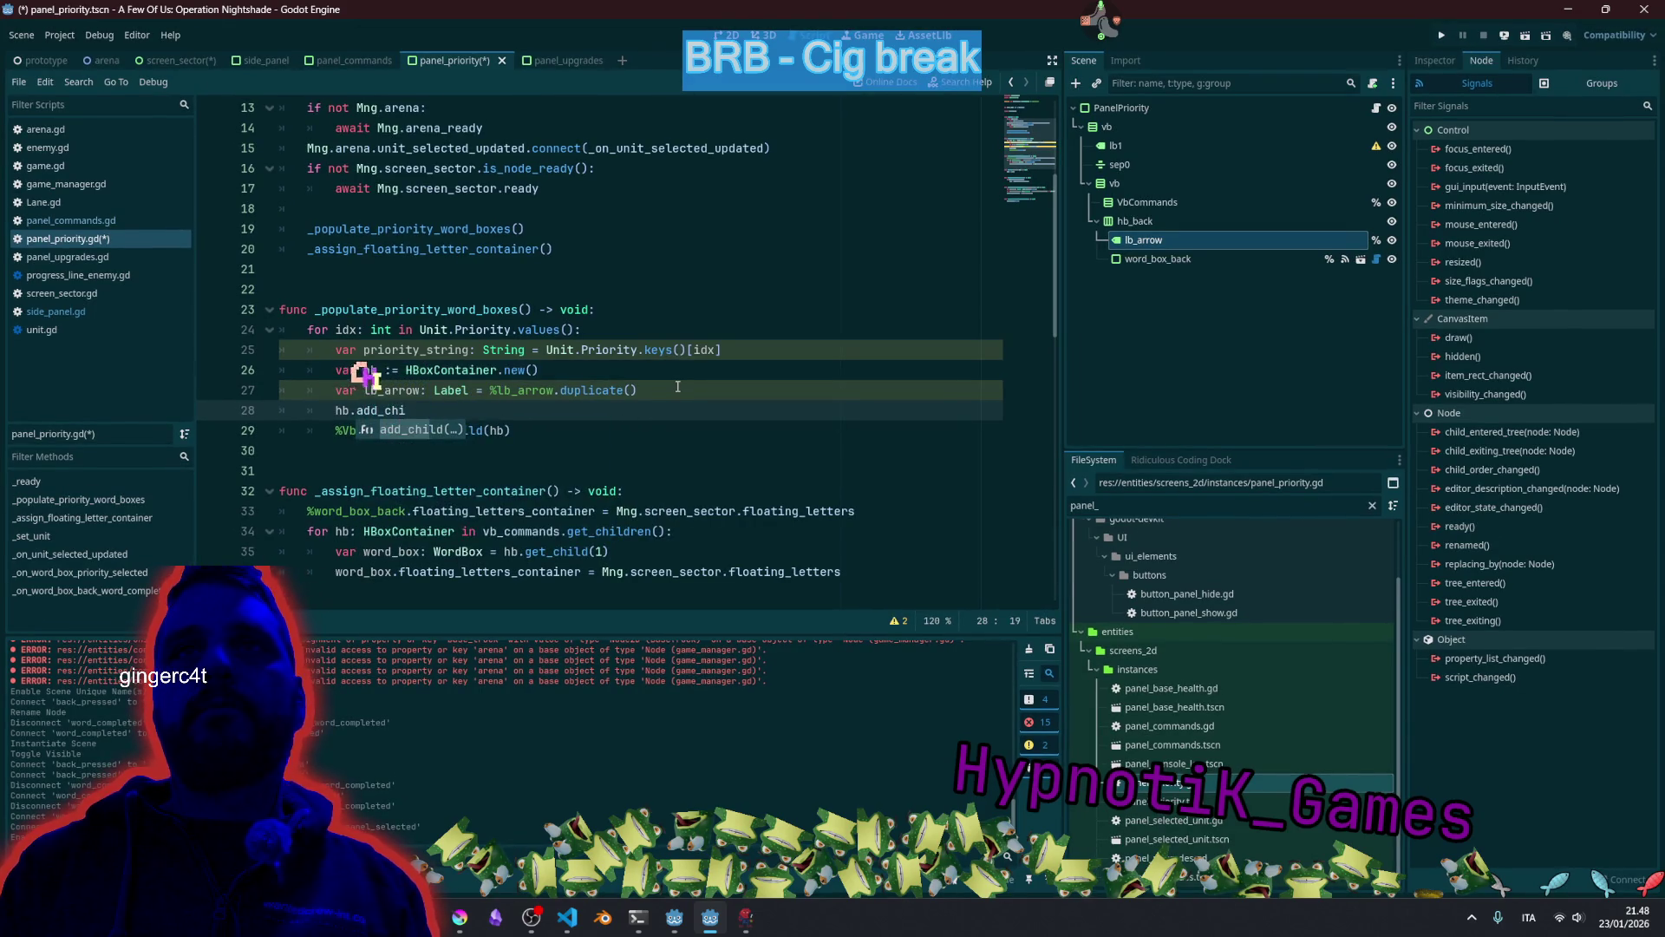
{"action": "key", "text": "Return"}
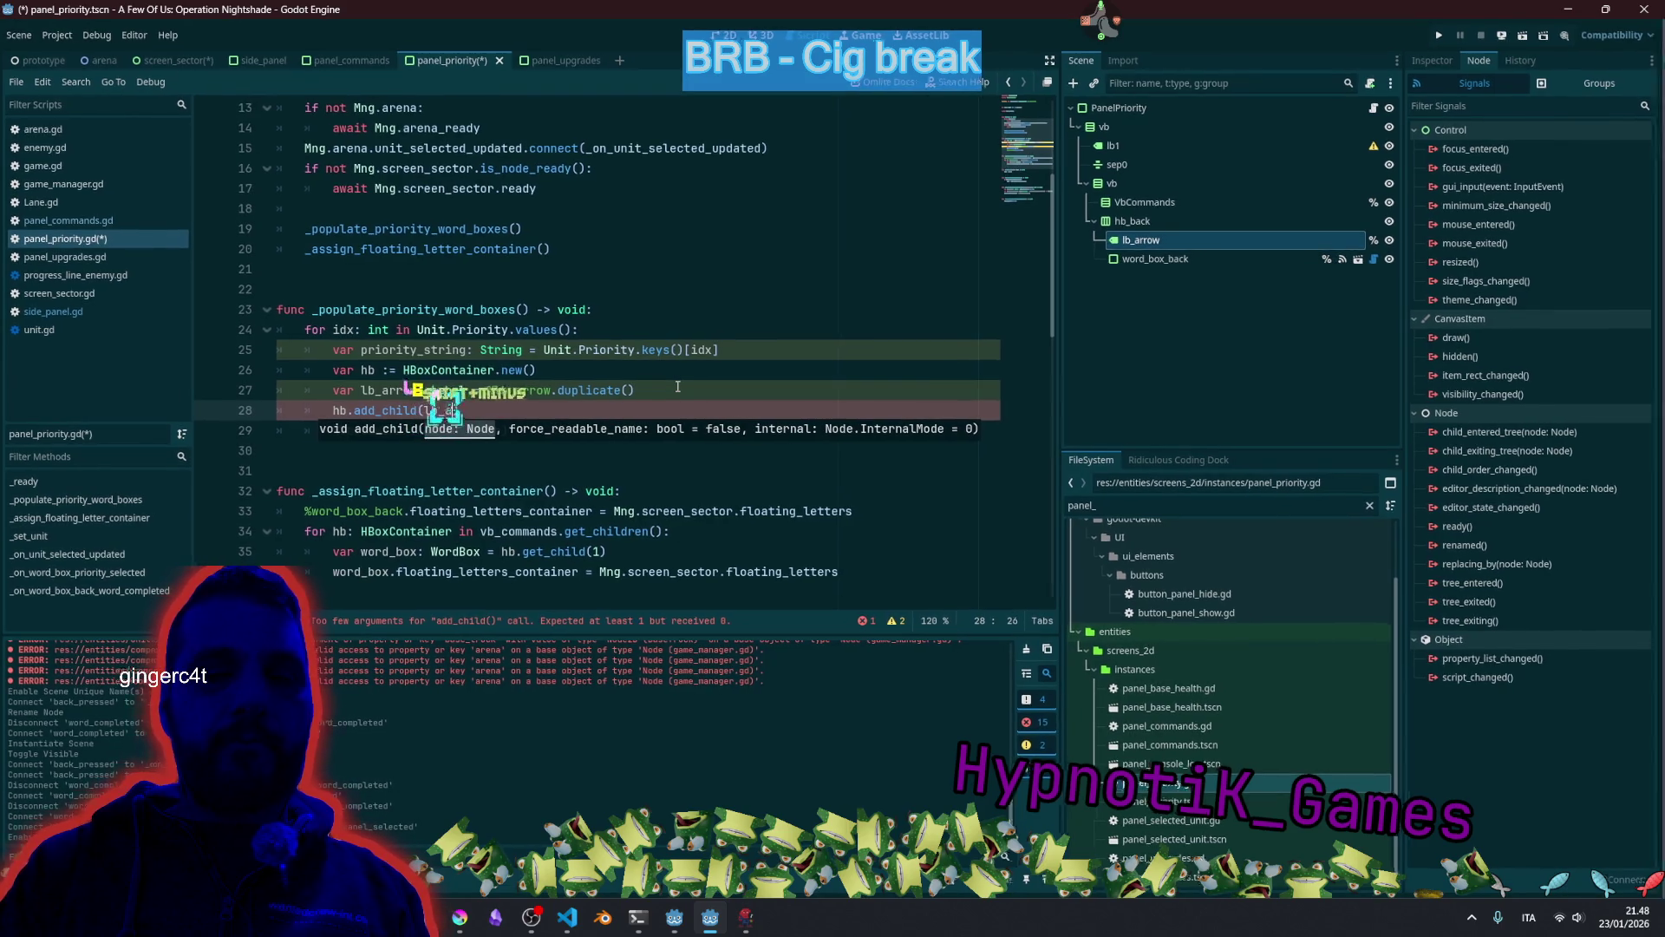
{"action": "type", "text": "a"}
{"action": "key", "text": "Return"}
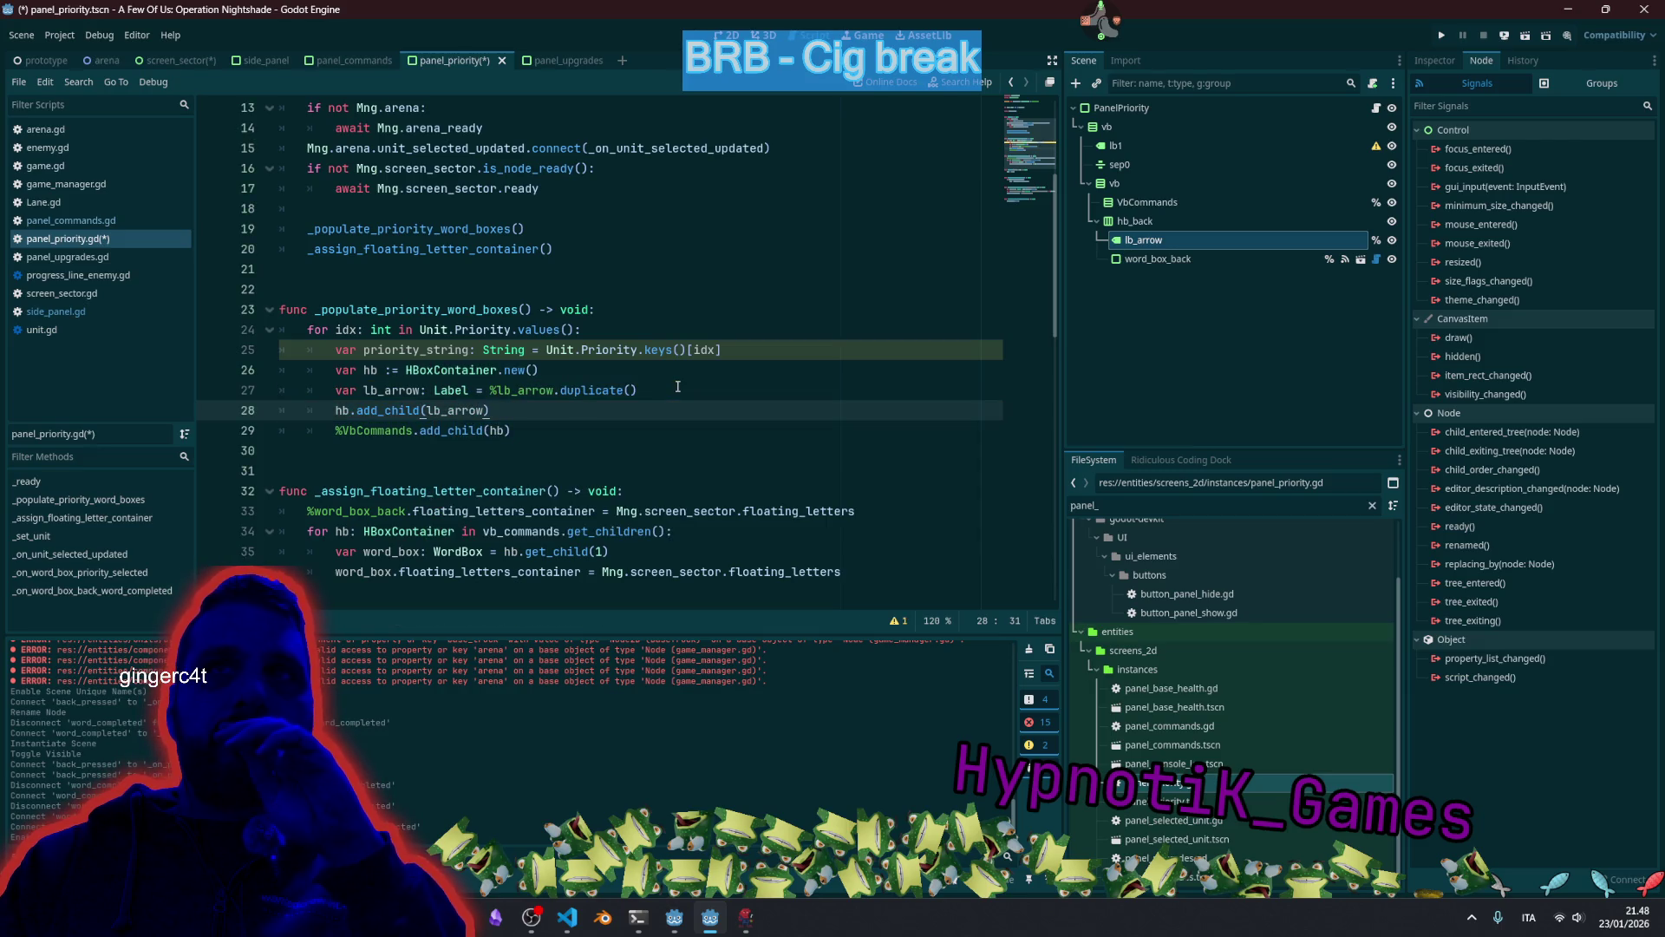
{"action": "key", "text": "Return"}
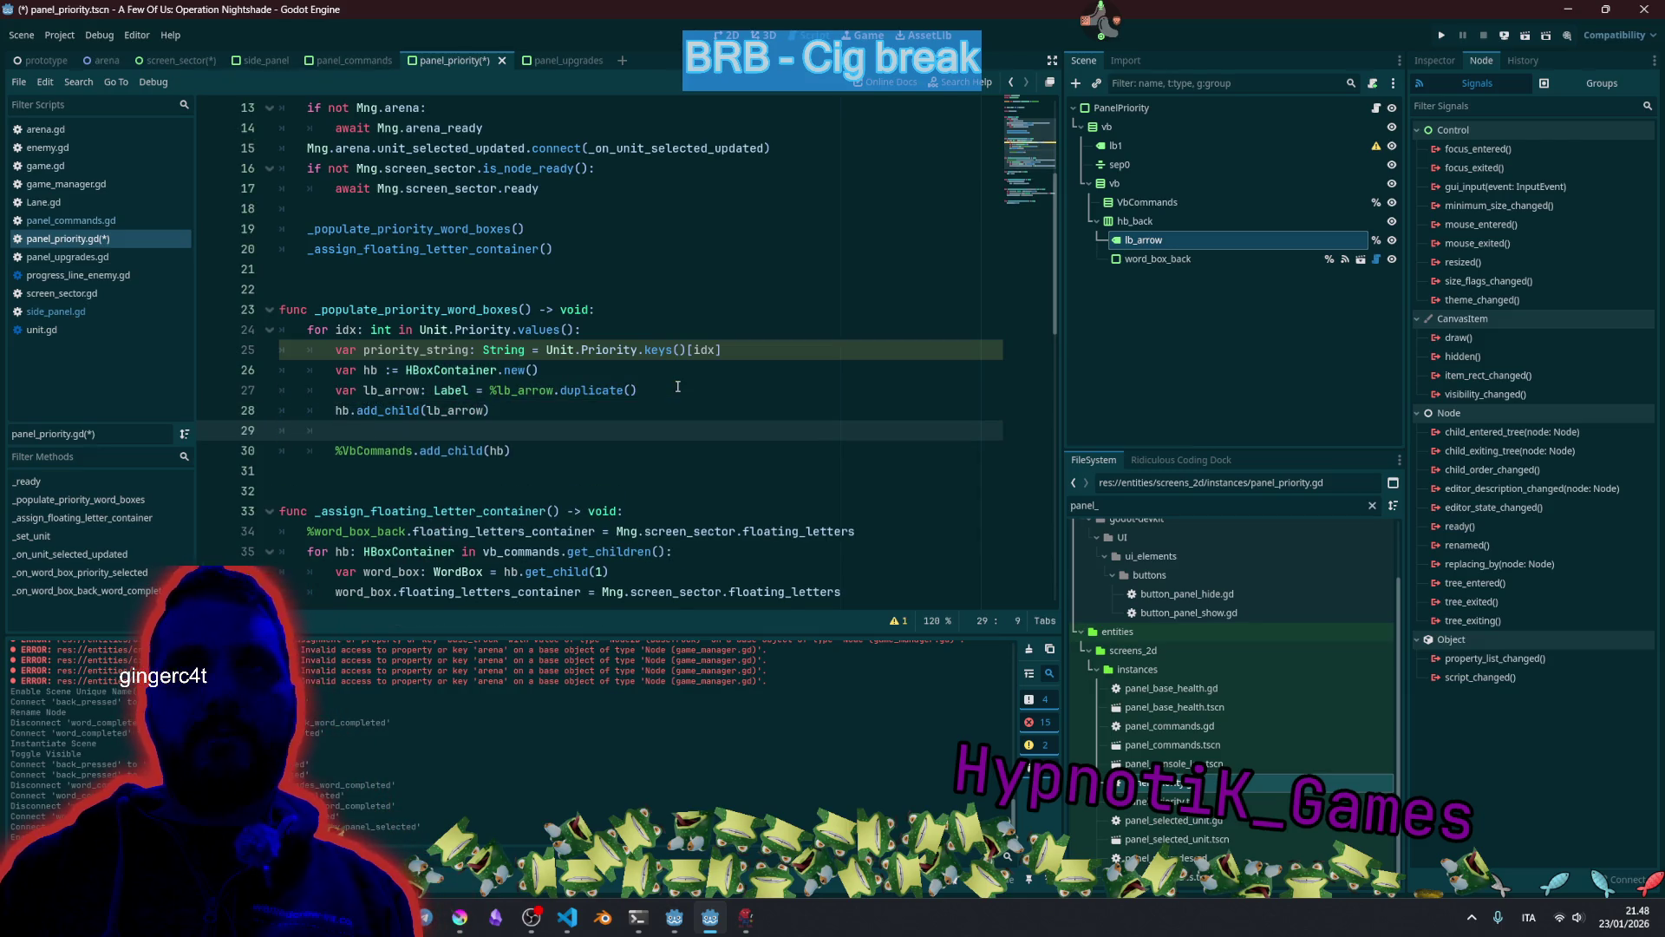
{"action": "key", "text": "Return"}
{"action": "key", "text": "Up"}
Declare 'var word_box: WordBox = preload("word_box.tscn").instantiate()'.
{"action": "type", "text": "var "}
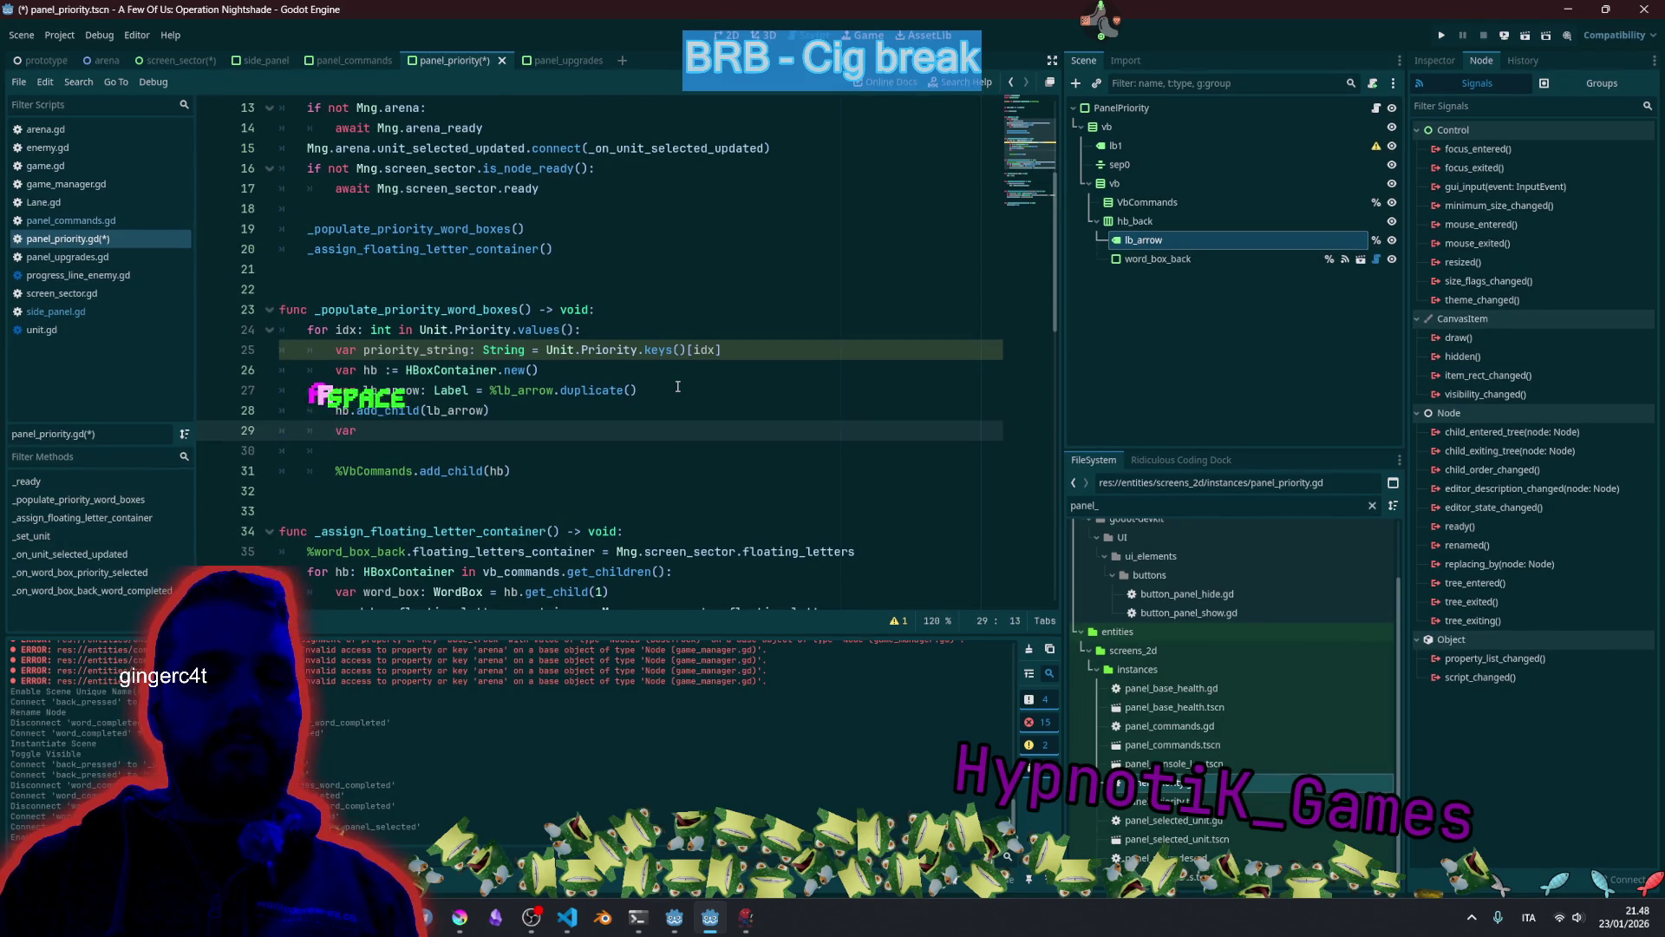
{"action": "type", "text": "word_box: WordB"}
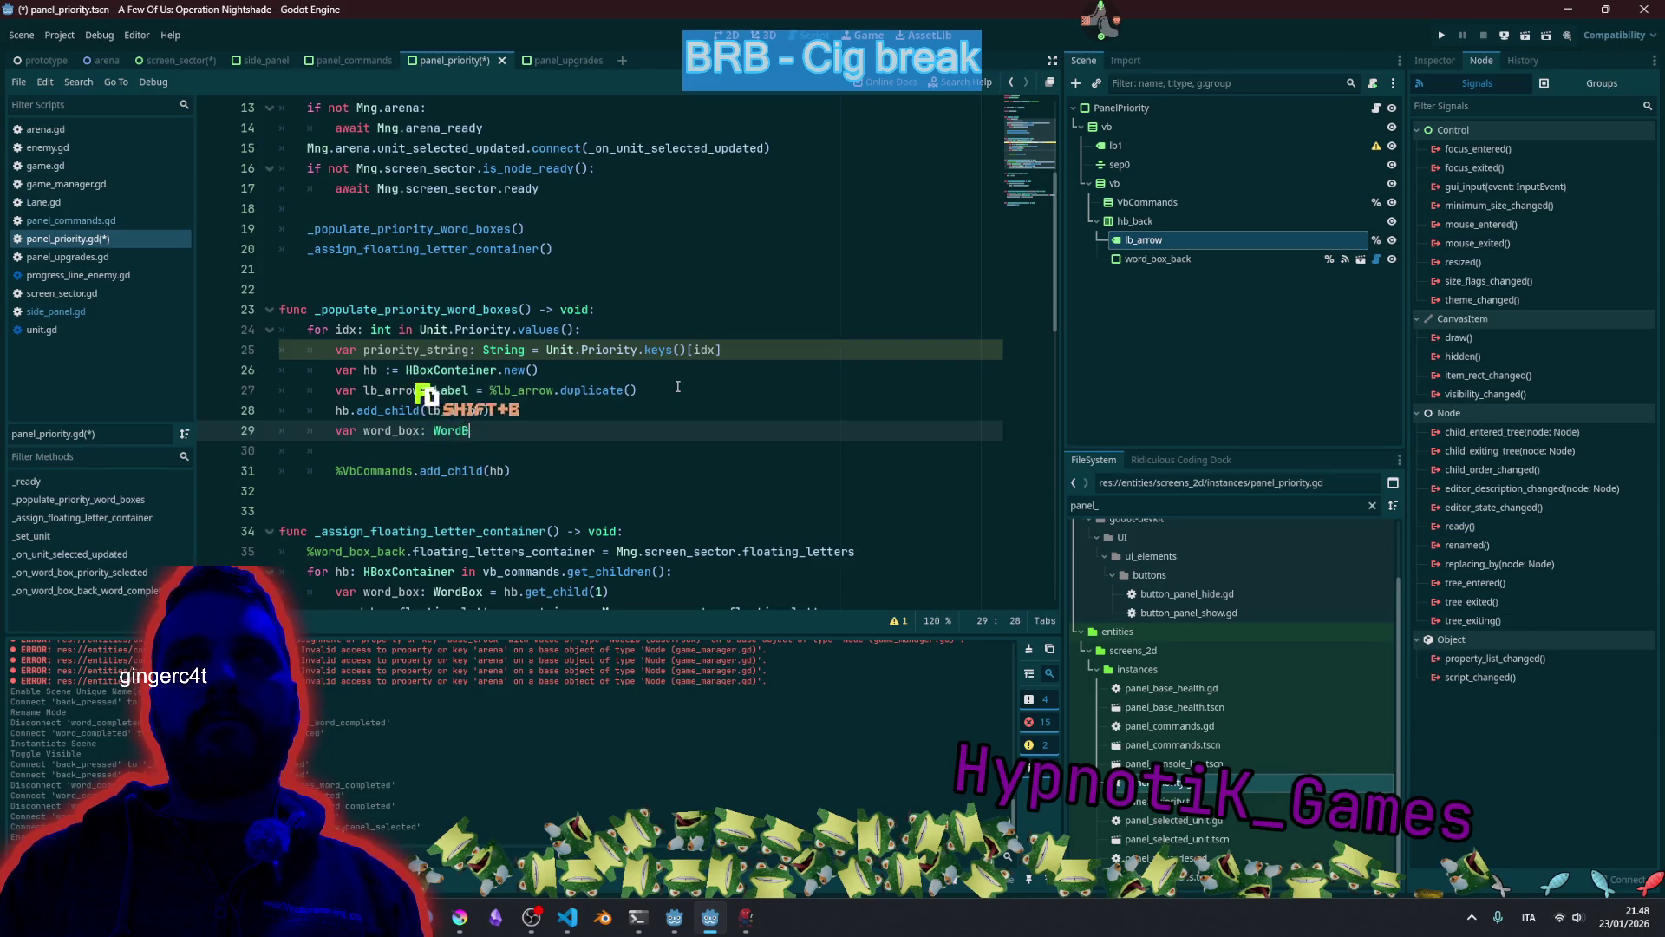
{"action": "key", "text": "Return"}
{"action": "type", "text": "= prelo"}
{"action": "key", "text": "Return"}
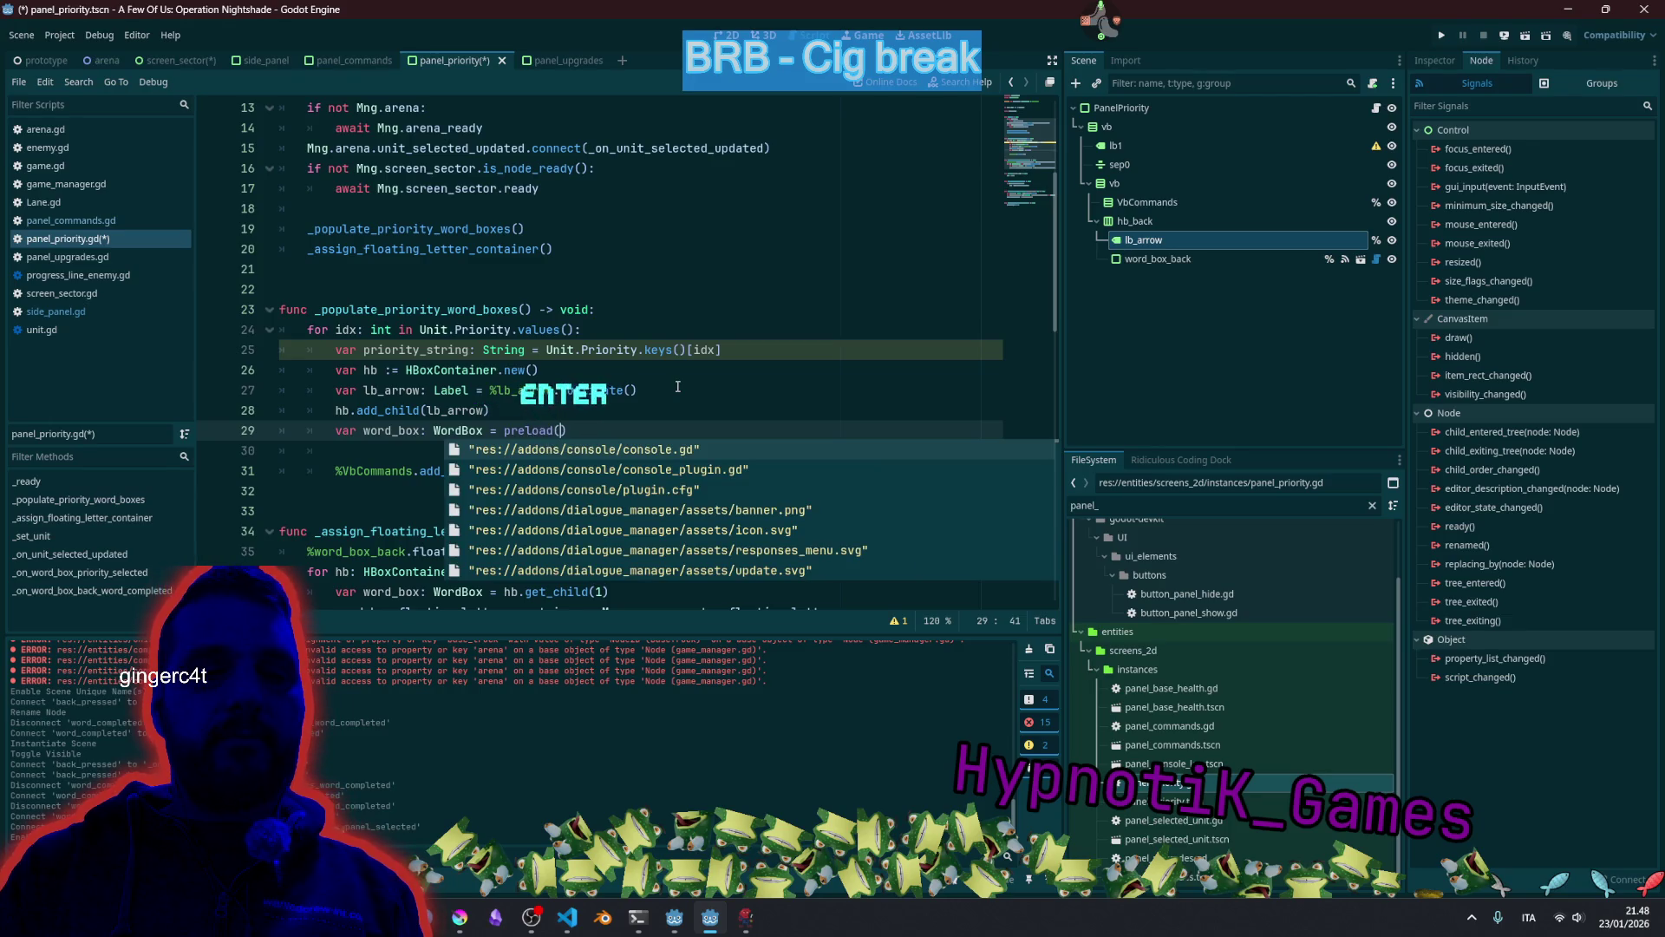
{"action": "type", "text": "wordbo"}
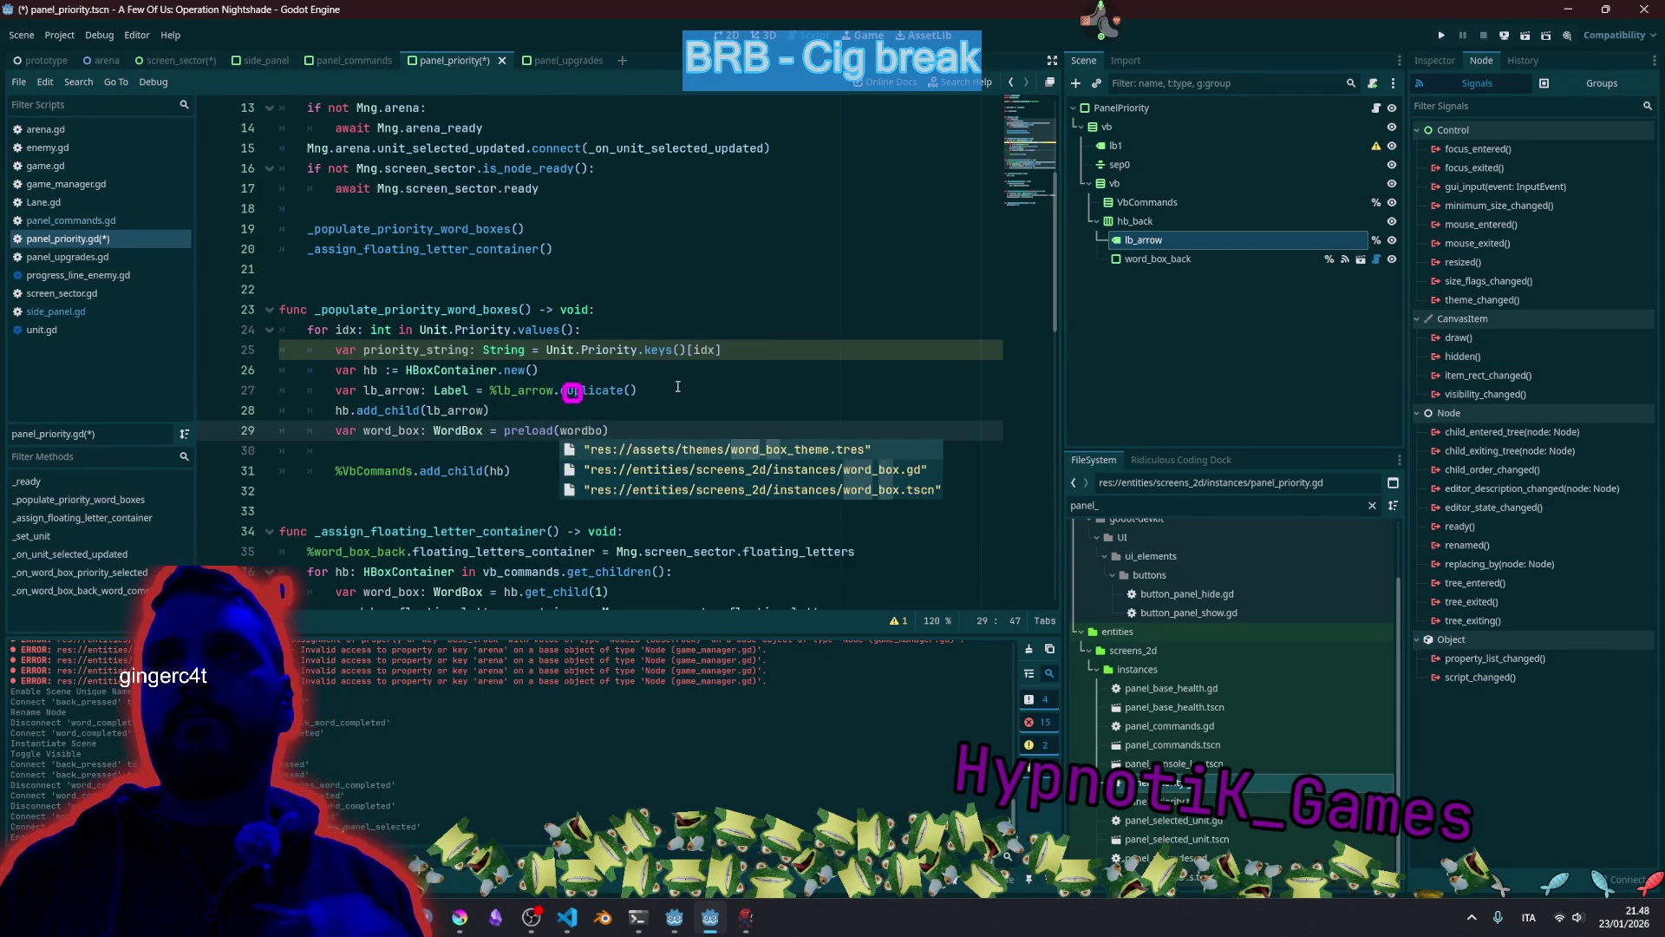
{"action": "key", "text": "Down"}
{"action": "key", "text": "Down"}
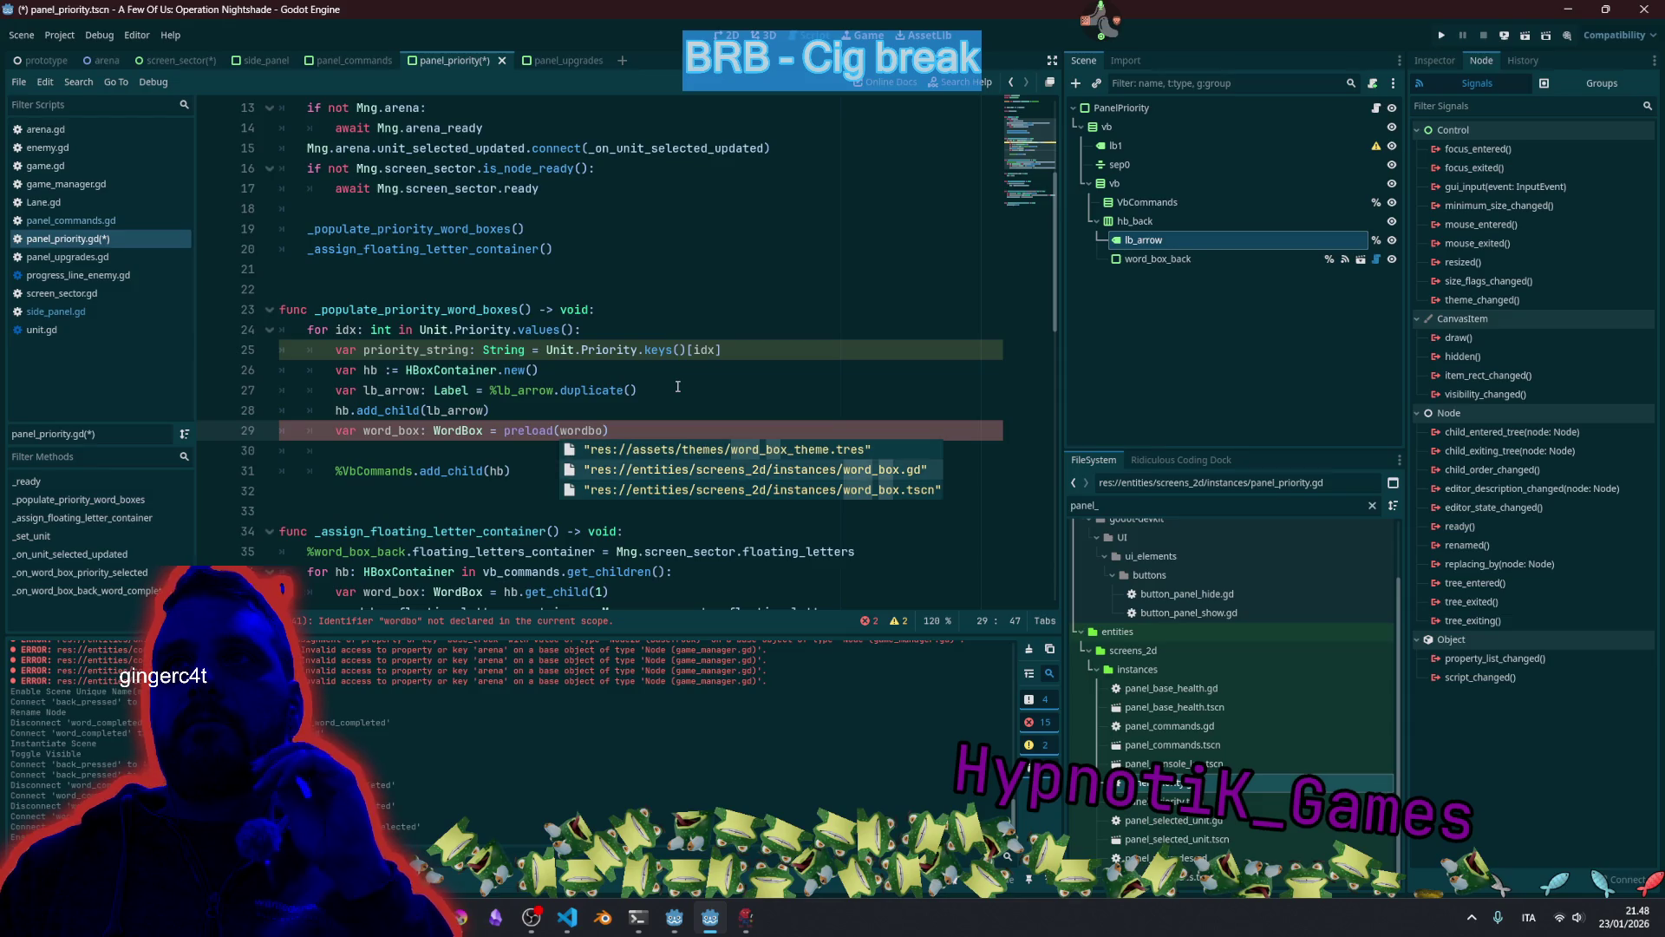
{"action": "key", "text": "Return"}
{"action": "type", "text": ".inst"}
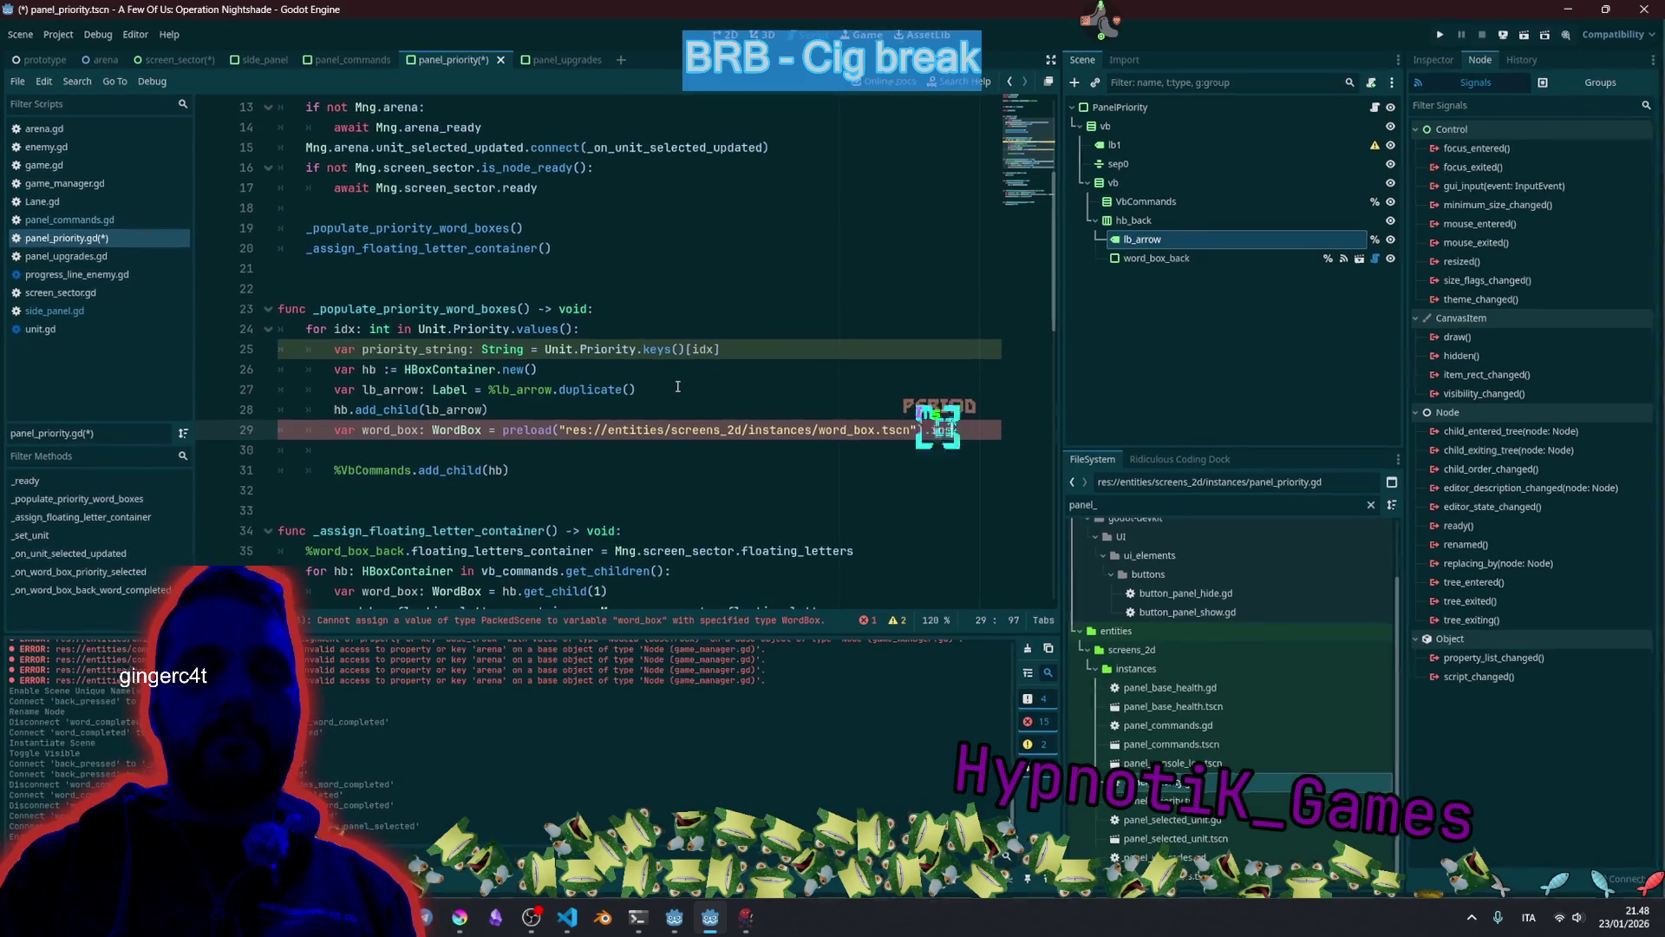
{"action": "key", "text": "Return"}
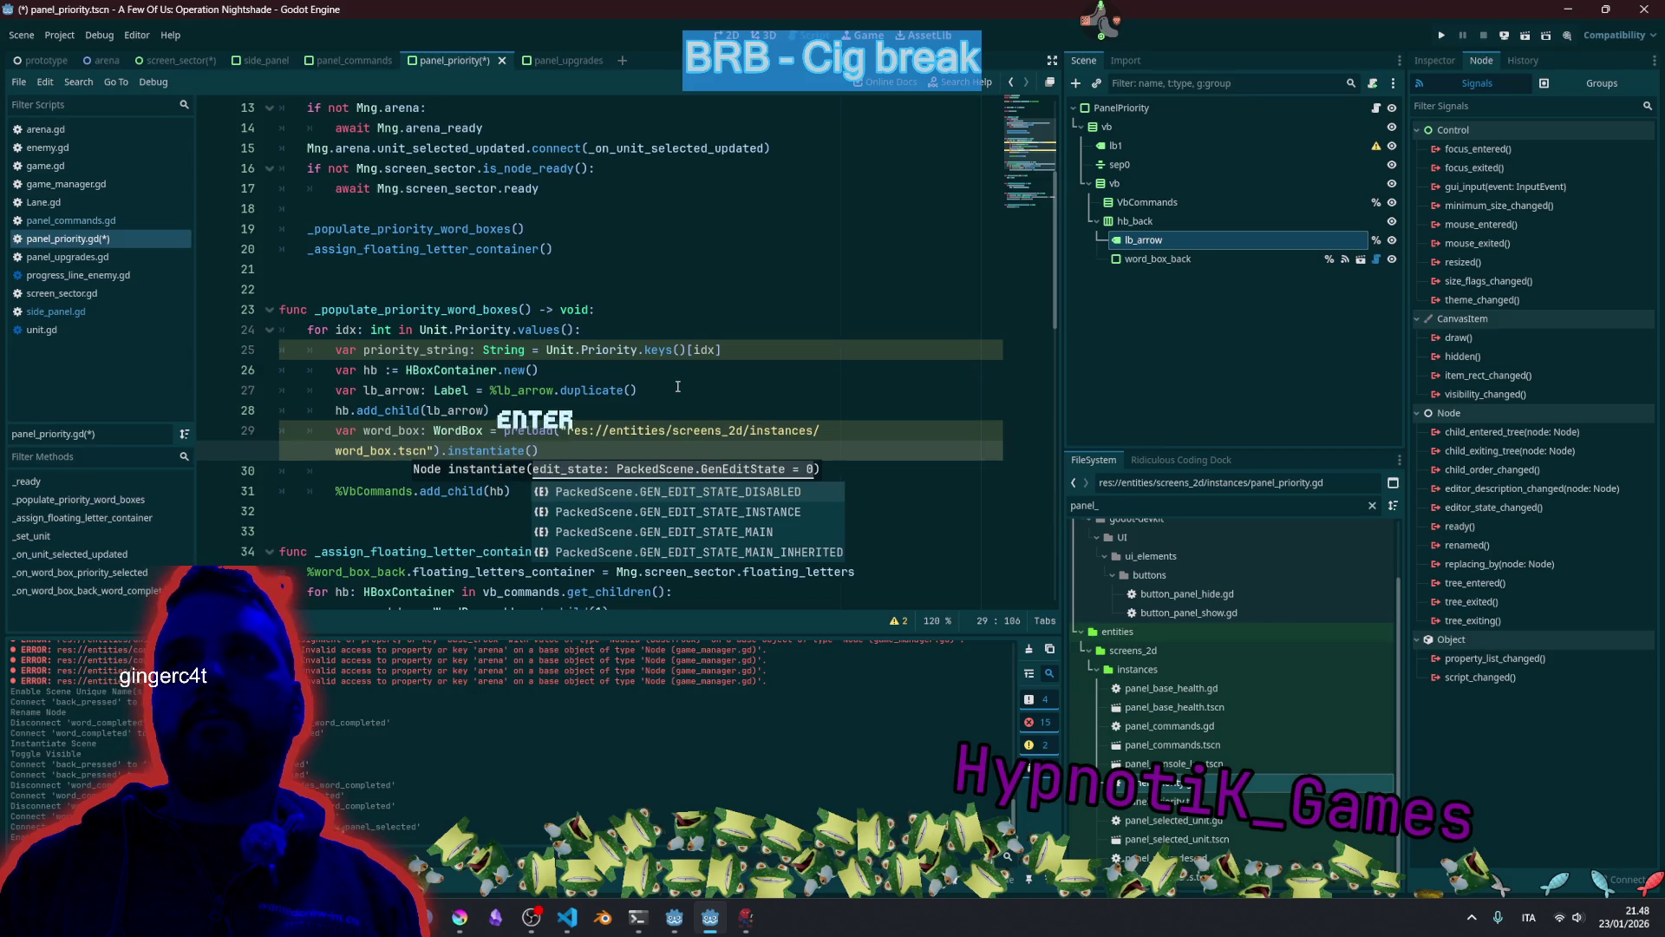
{"action": "type", "text": ")"}
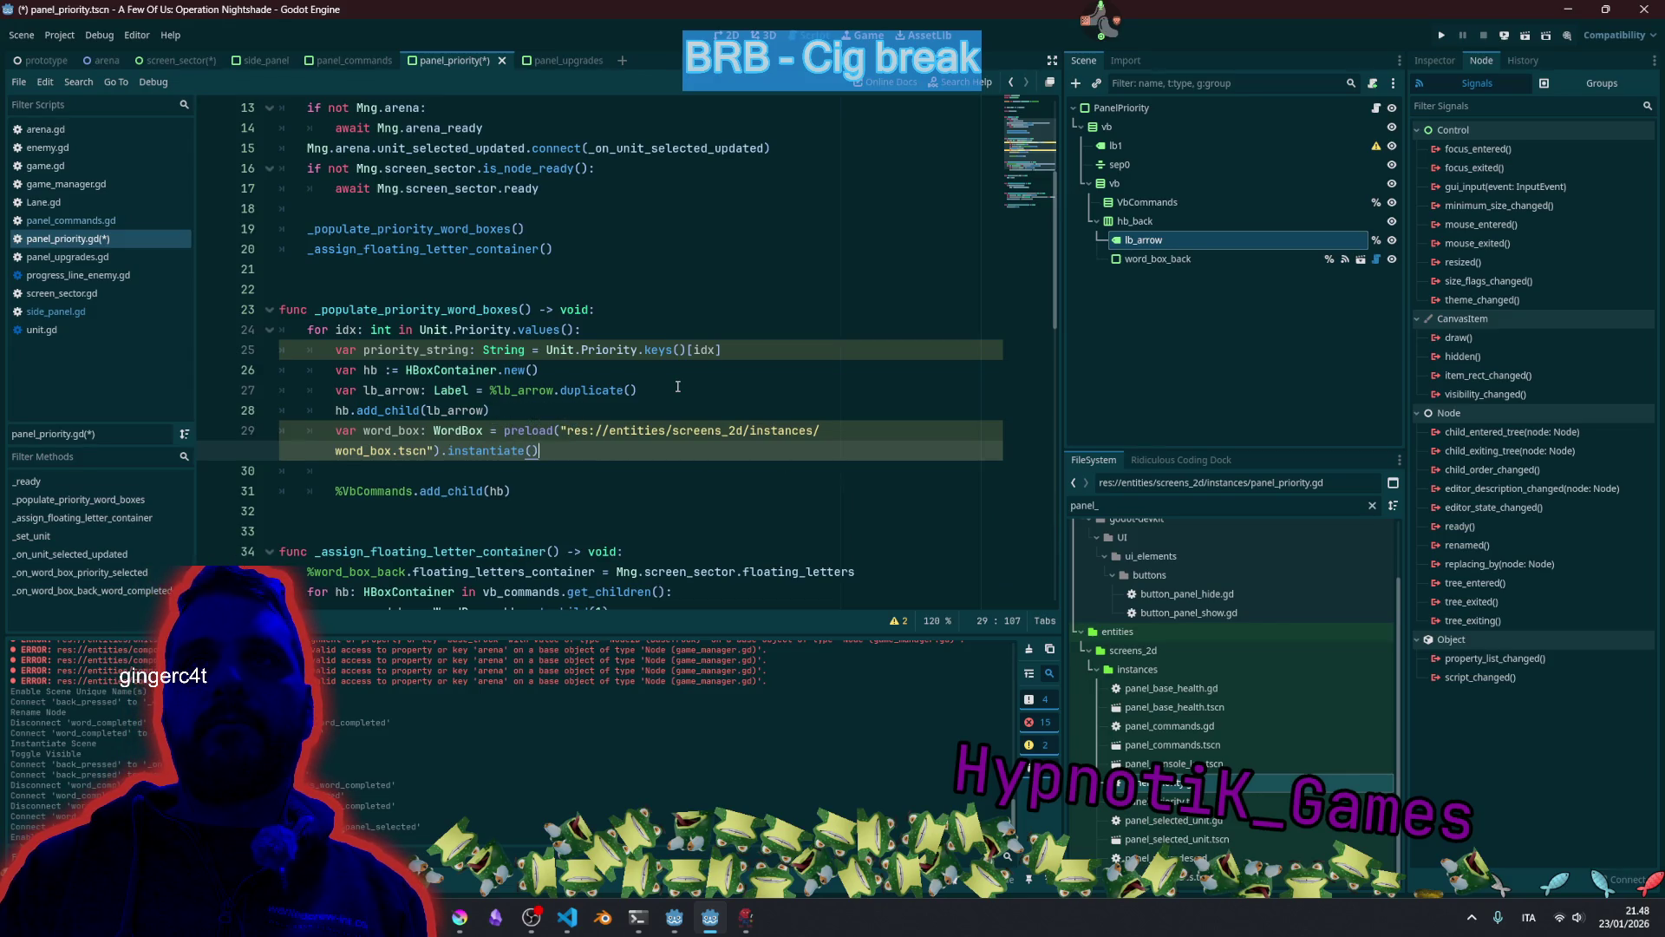
{"action": "key", "text": "Return"}
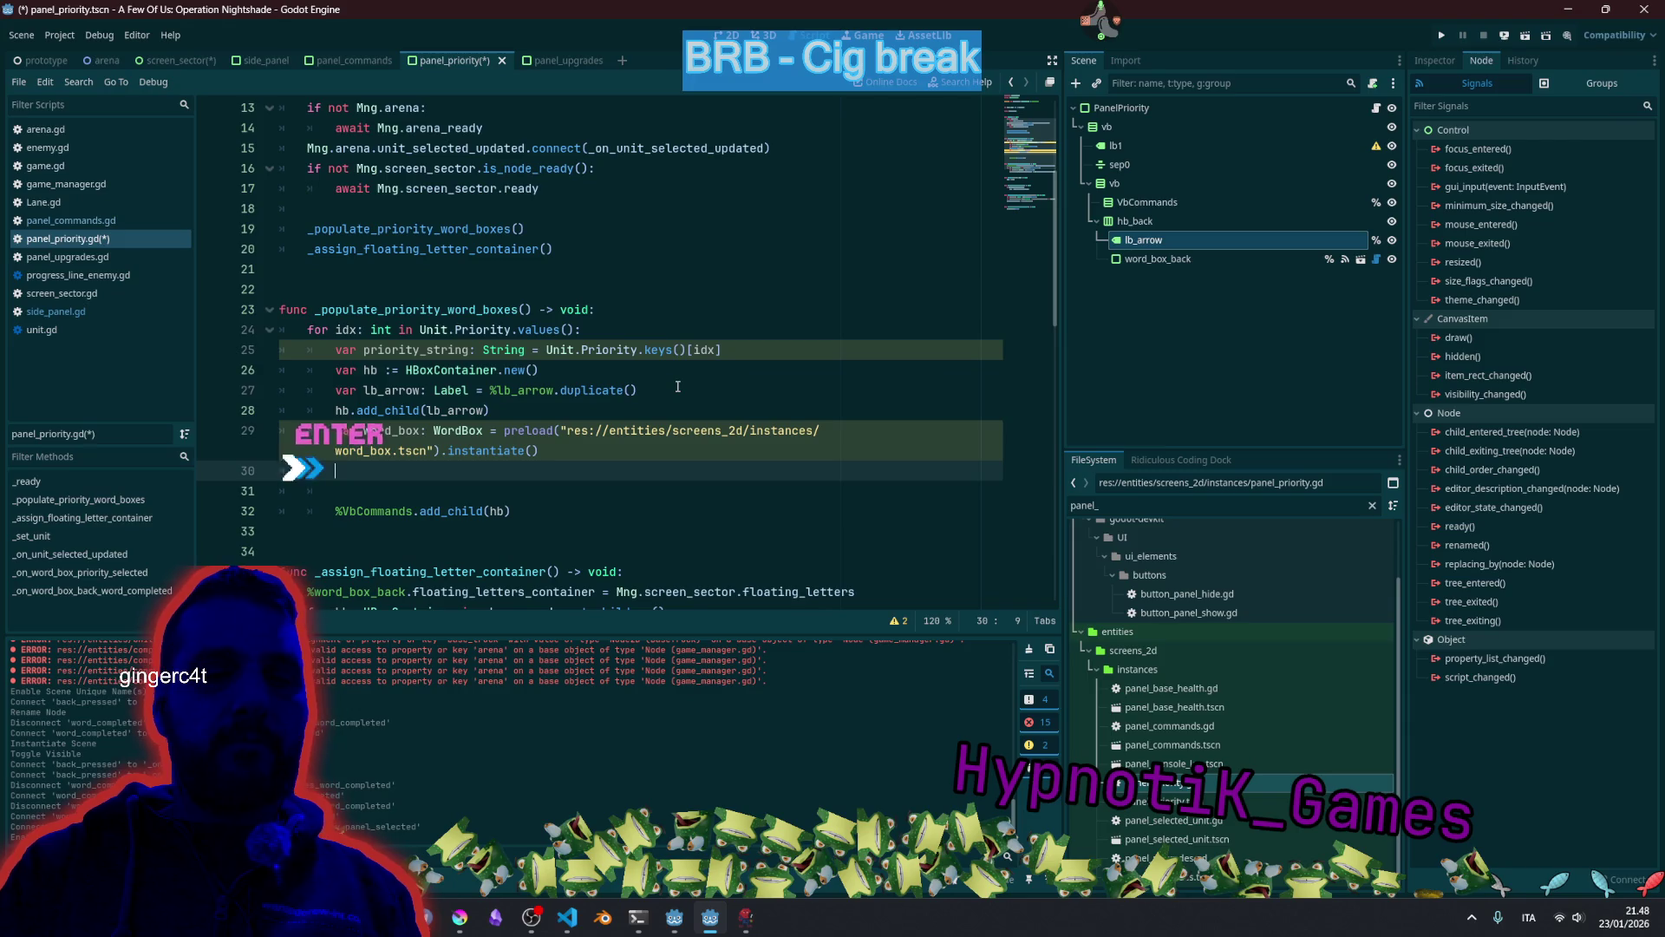
{"action": "key", "text": "Up"}
{"action": "key", "text": "Up"}
{"action": "key", "text": "Up"}
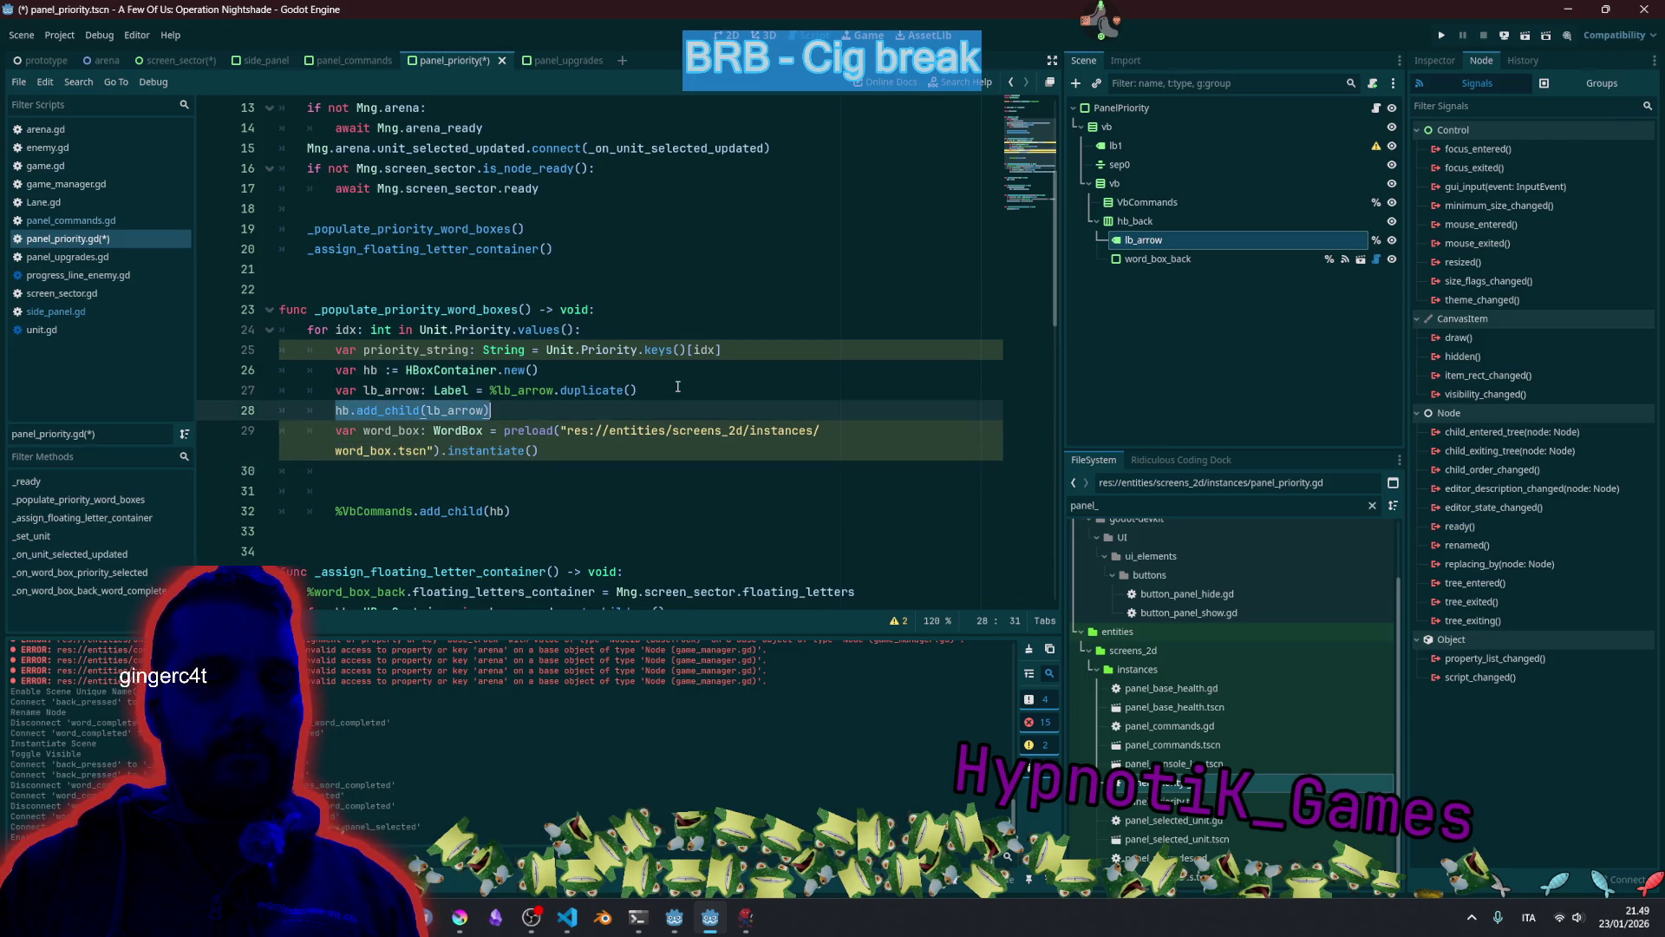
Add 'hb.add_child(word_box)' by reusing the lb_arrow add_child line.
{"action": "key", "text": "Down"}
{"action": "key", "text": "Down"}
{"action": "key", "text": "Down"}
{"action": "type", "text": "hb.add_child(lb_arrow)"}
{"action": "key", "text": "Left"}
{"action": "key", "text": "ctrl+shift+Left"}
{"action": "type", "text": "wo"}
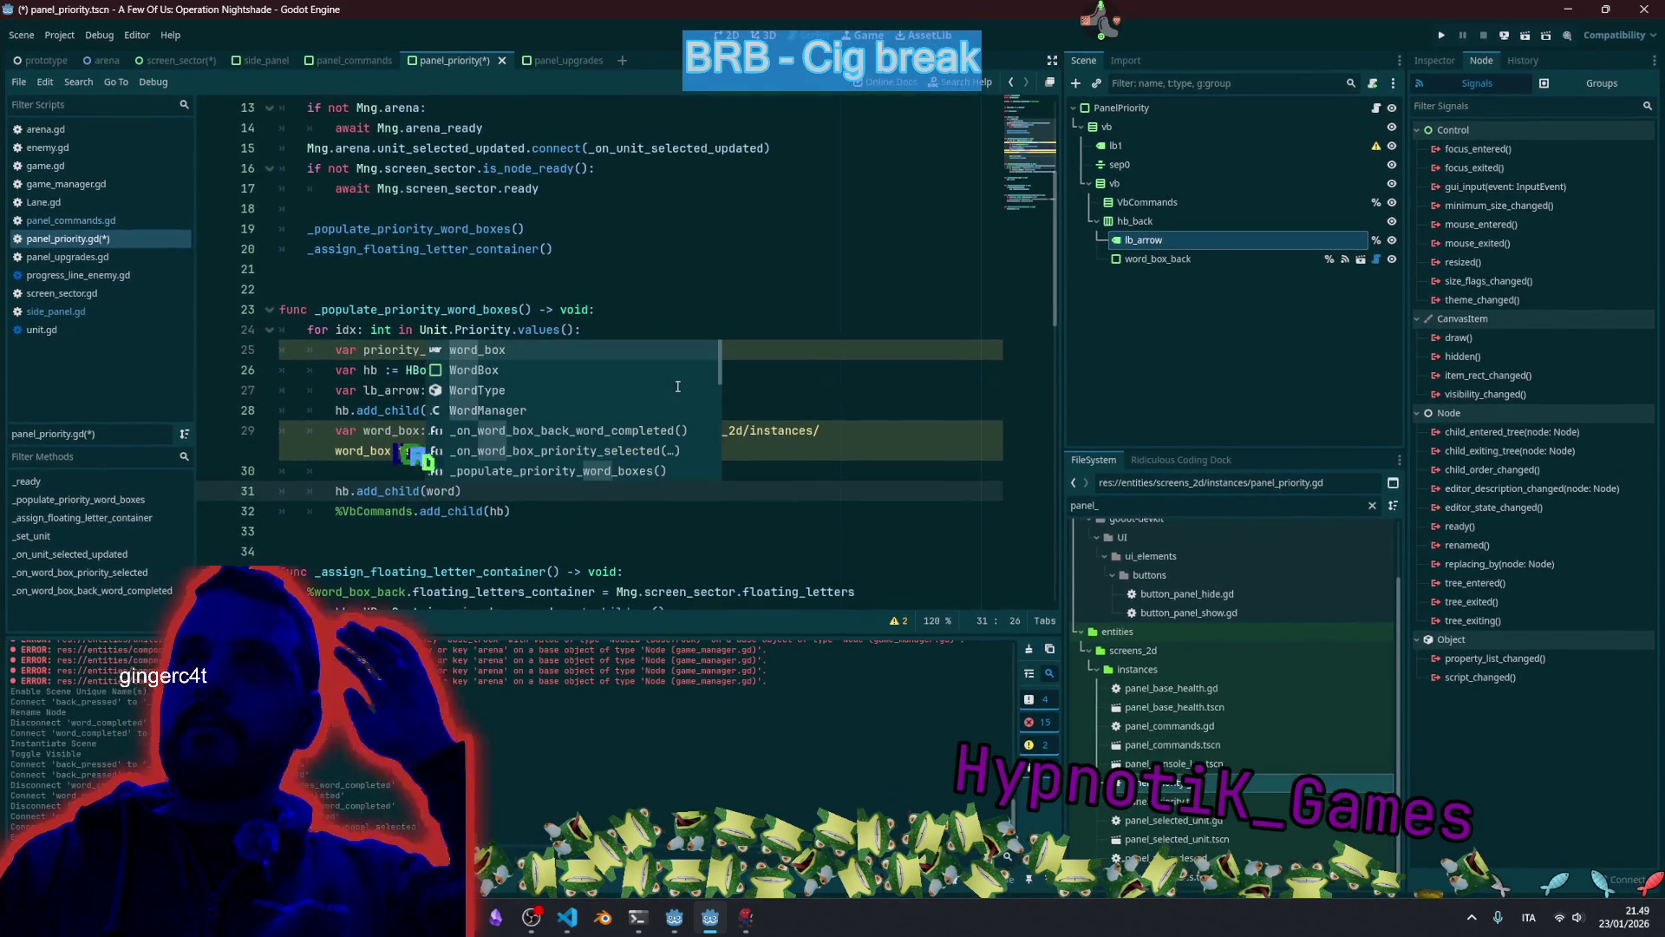
{"action": "key", "text": "Return"}
Start a new line 30 with 'word_box.' below the word_box declaration.
{"action": "key", "text": "Up"}
{"action": "key", "text": "Up"}
{"action": "key", "text": "Up"}
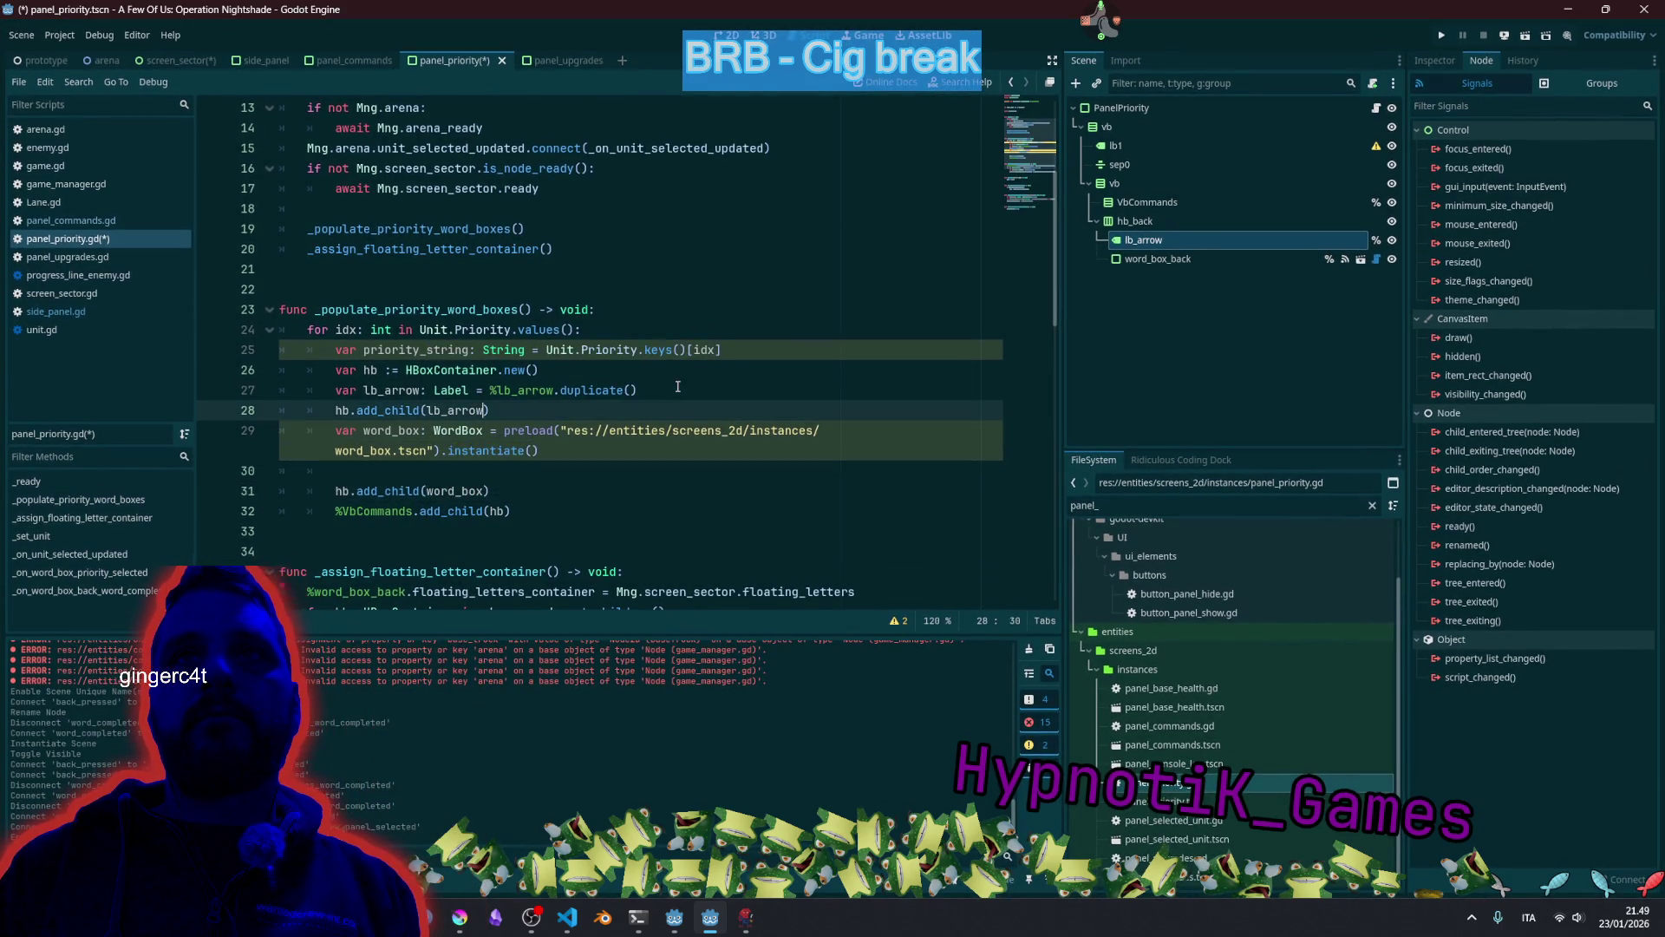
{"action": "key", "text": "ctrl+Left"}
{"action": "key", "text": "End"}
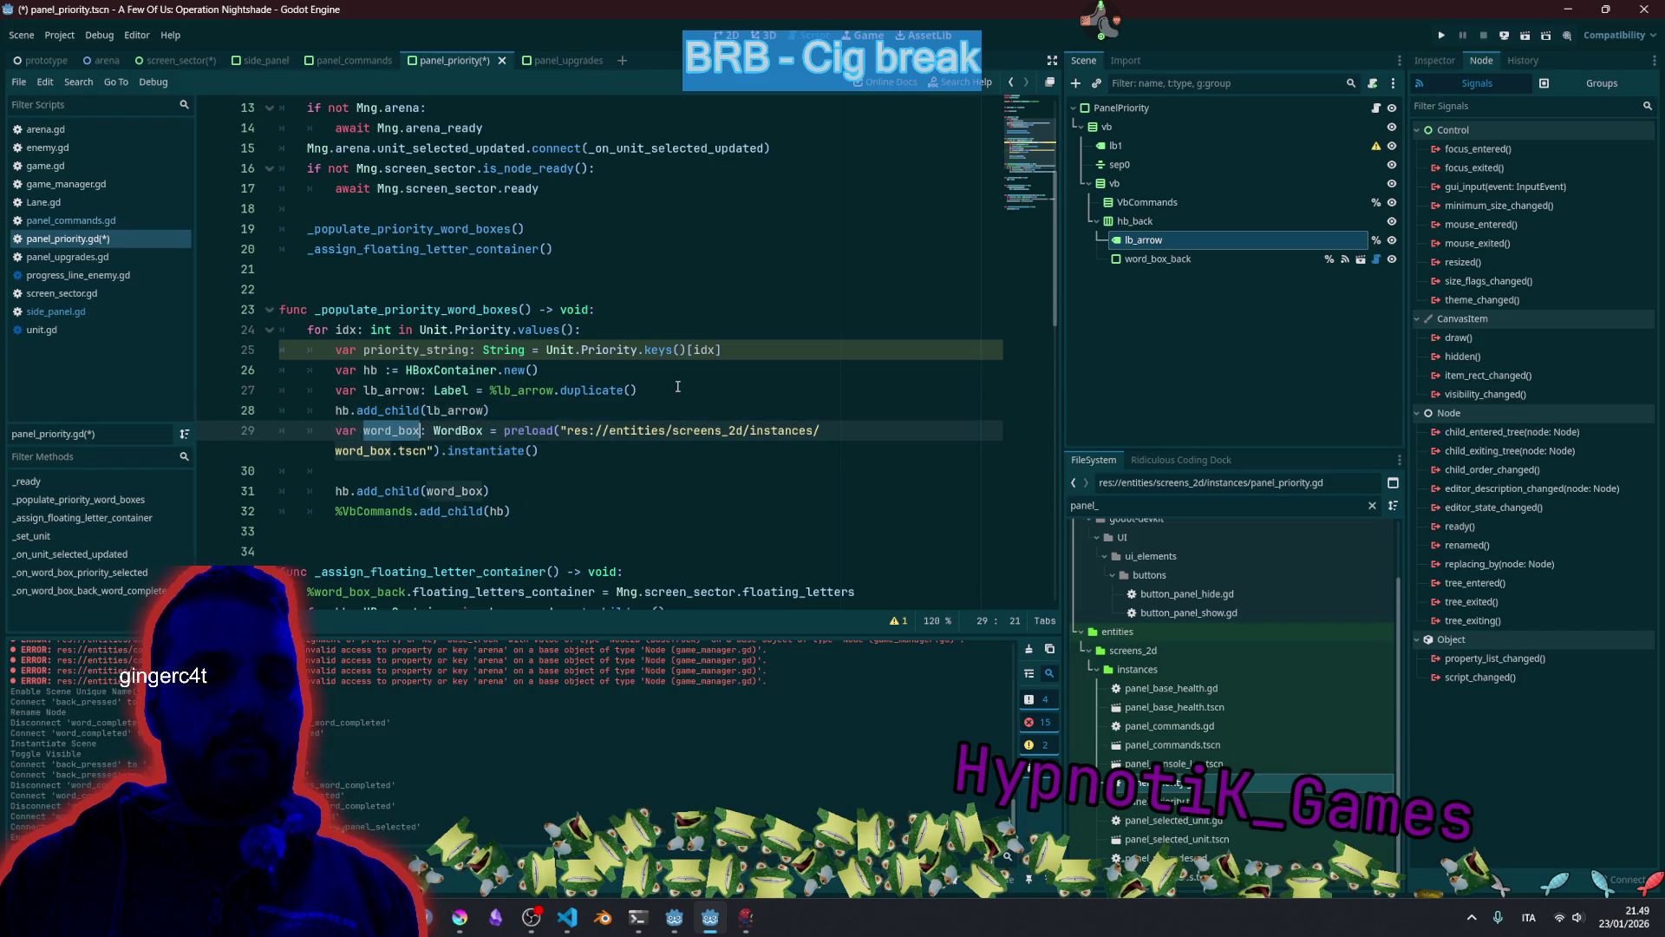
{"action": "key", "text": "Return"}
{"action": "type", "text": "word_box"}
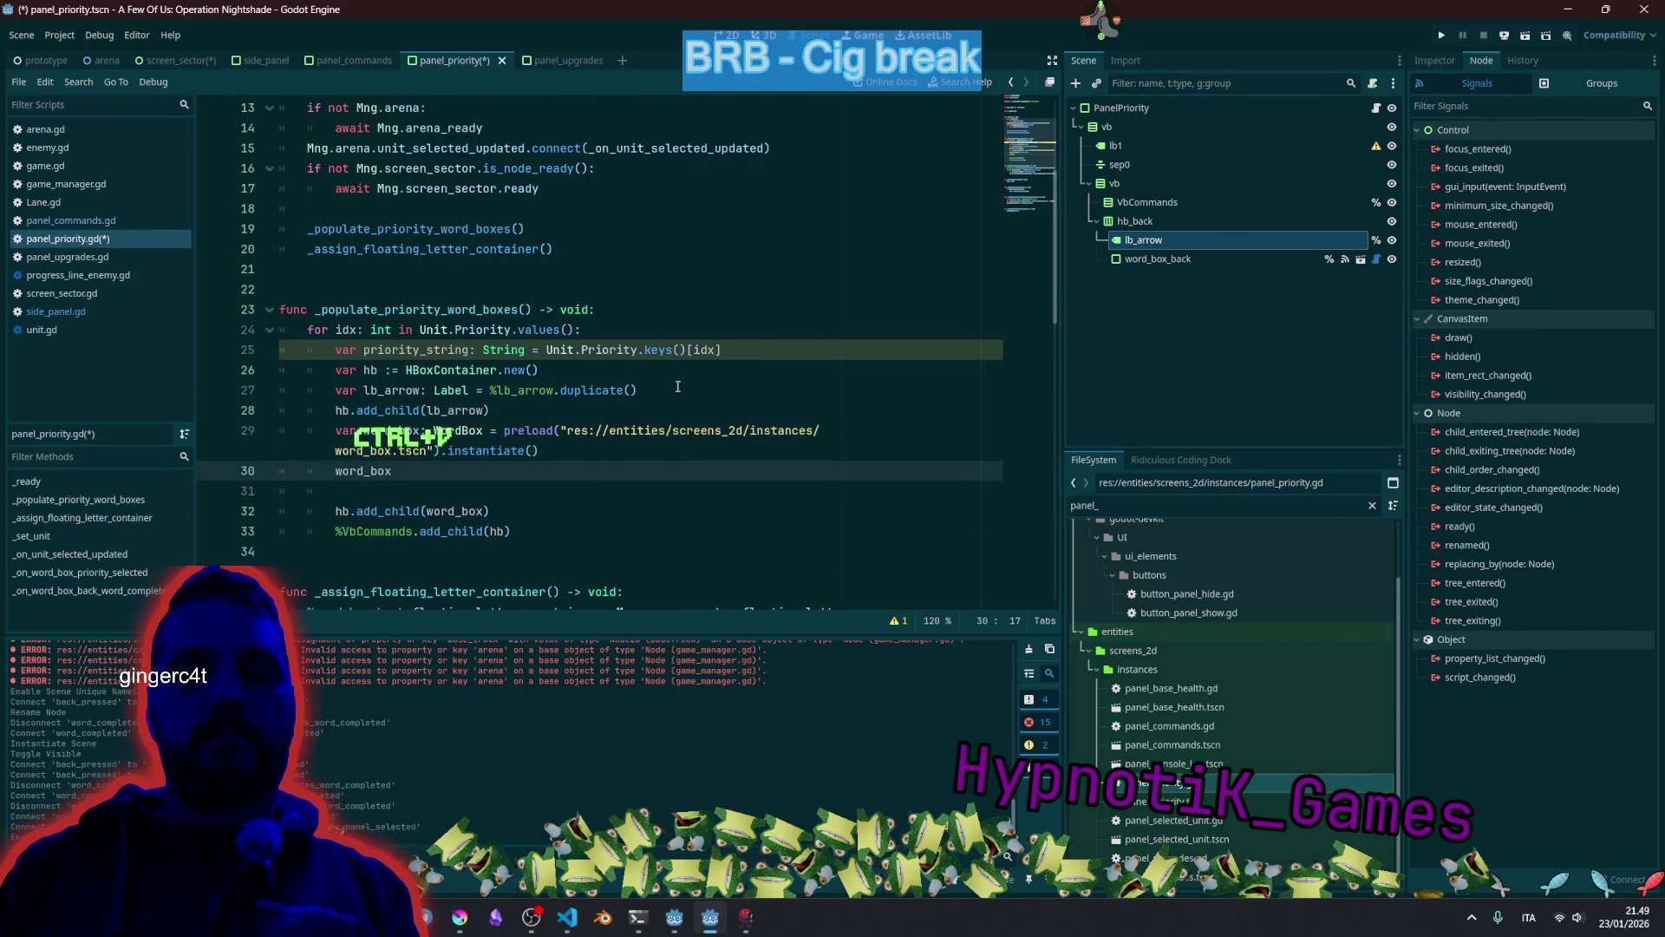
{"action": "type", "text": "."}
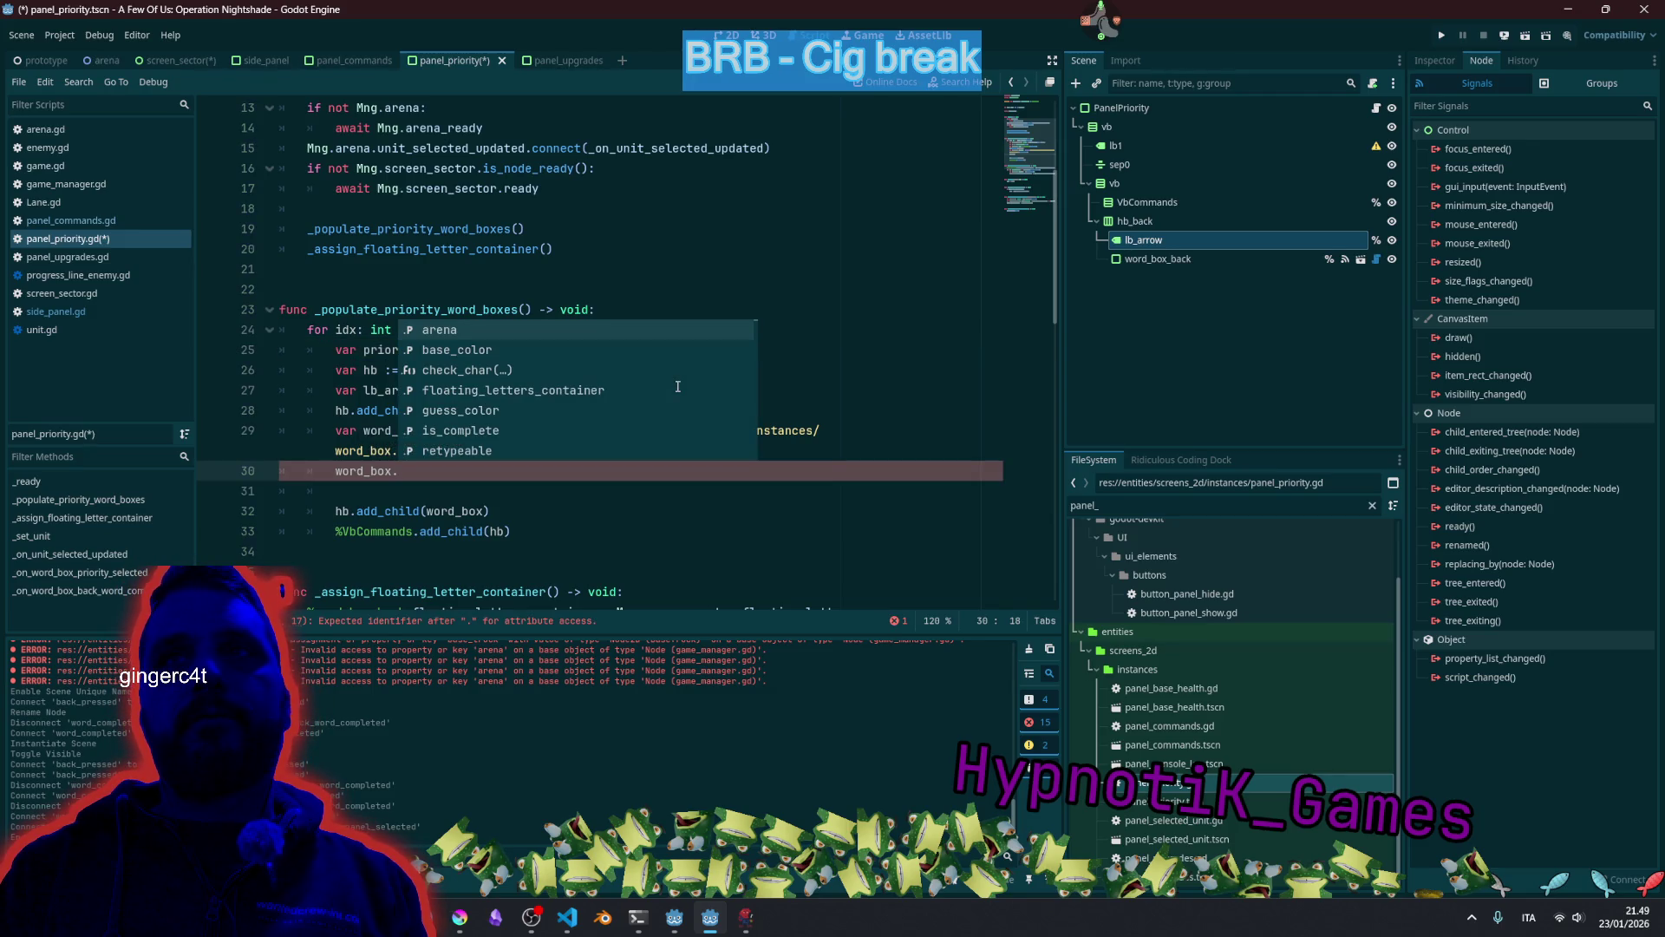
Check word_box_back in the Inspector and complete line 30 as 'word_box.retypeable = true'.
{"action": "left_click", "coordinate": [1196, 259]}
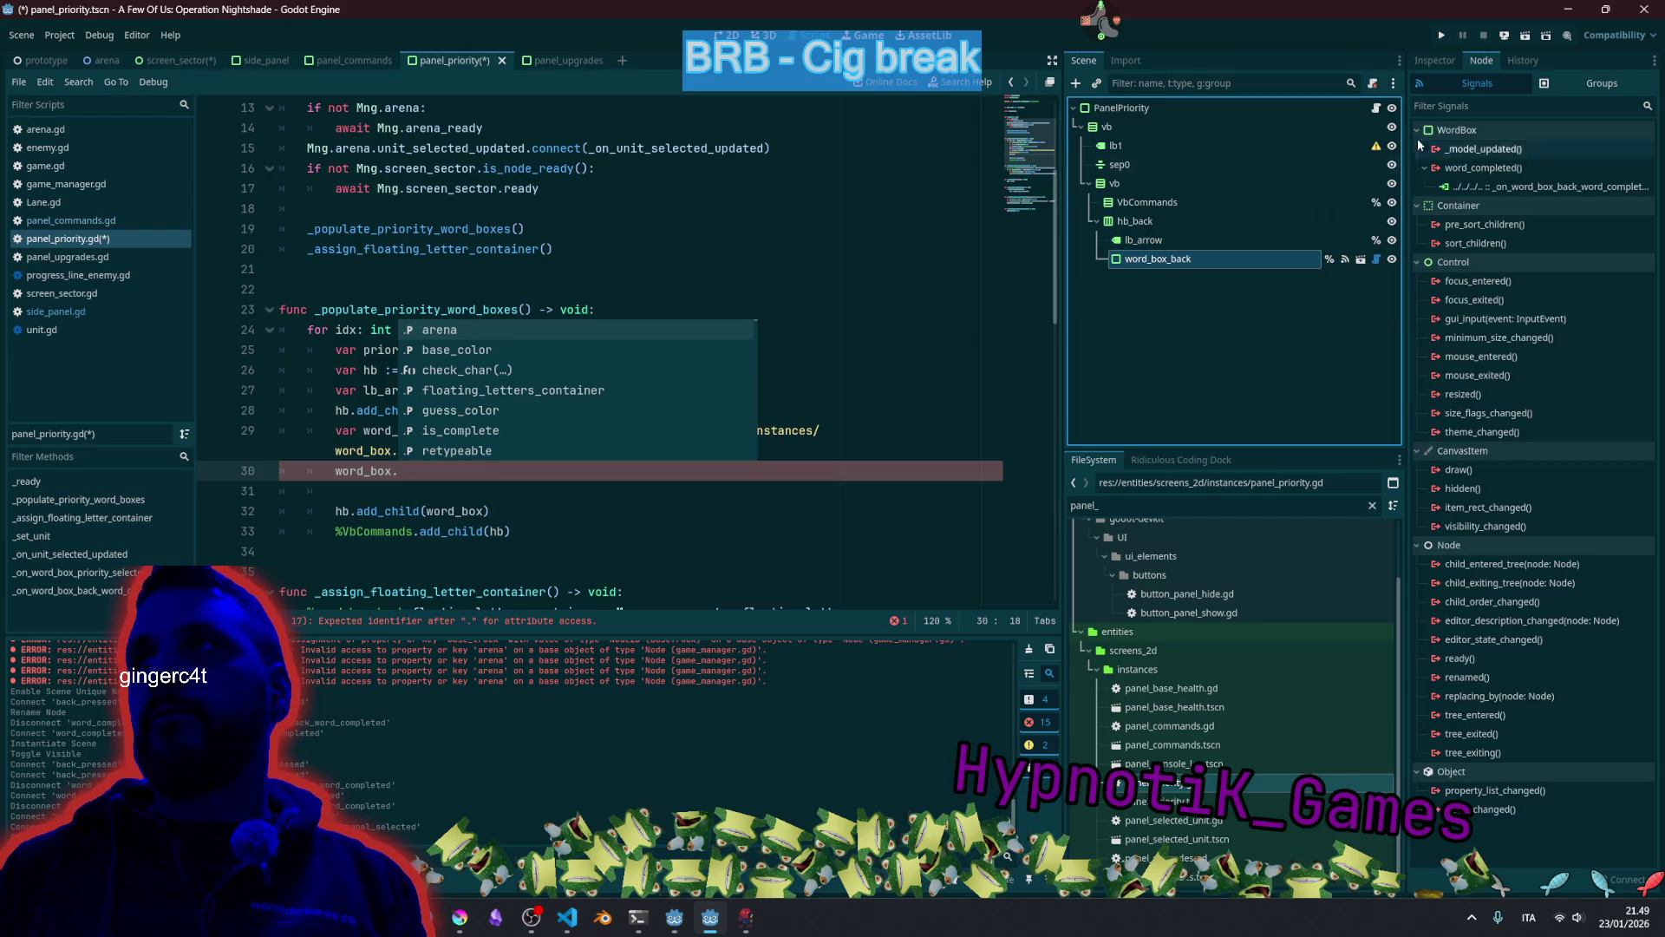
{"action": "left_click", "coordinate": [1427, 63]}
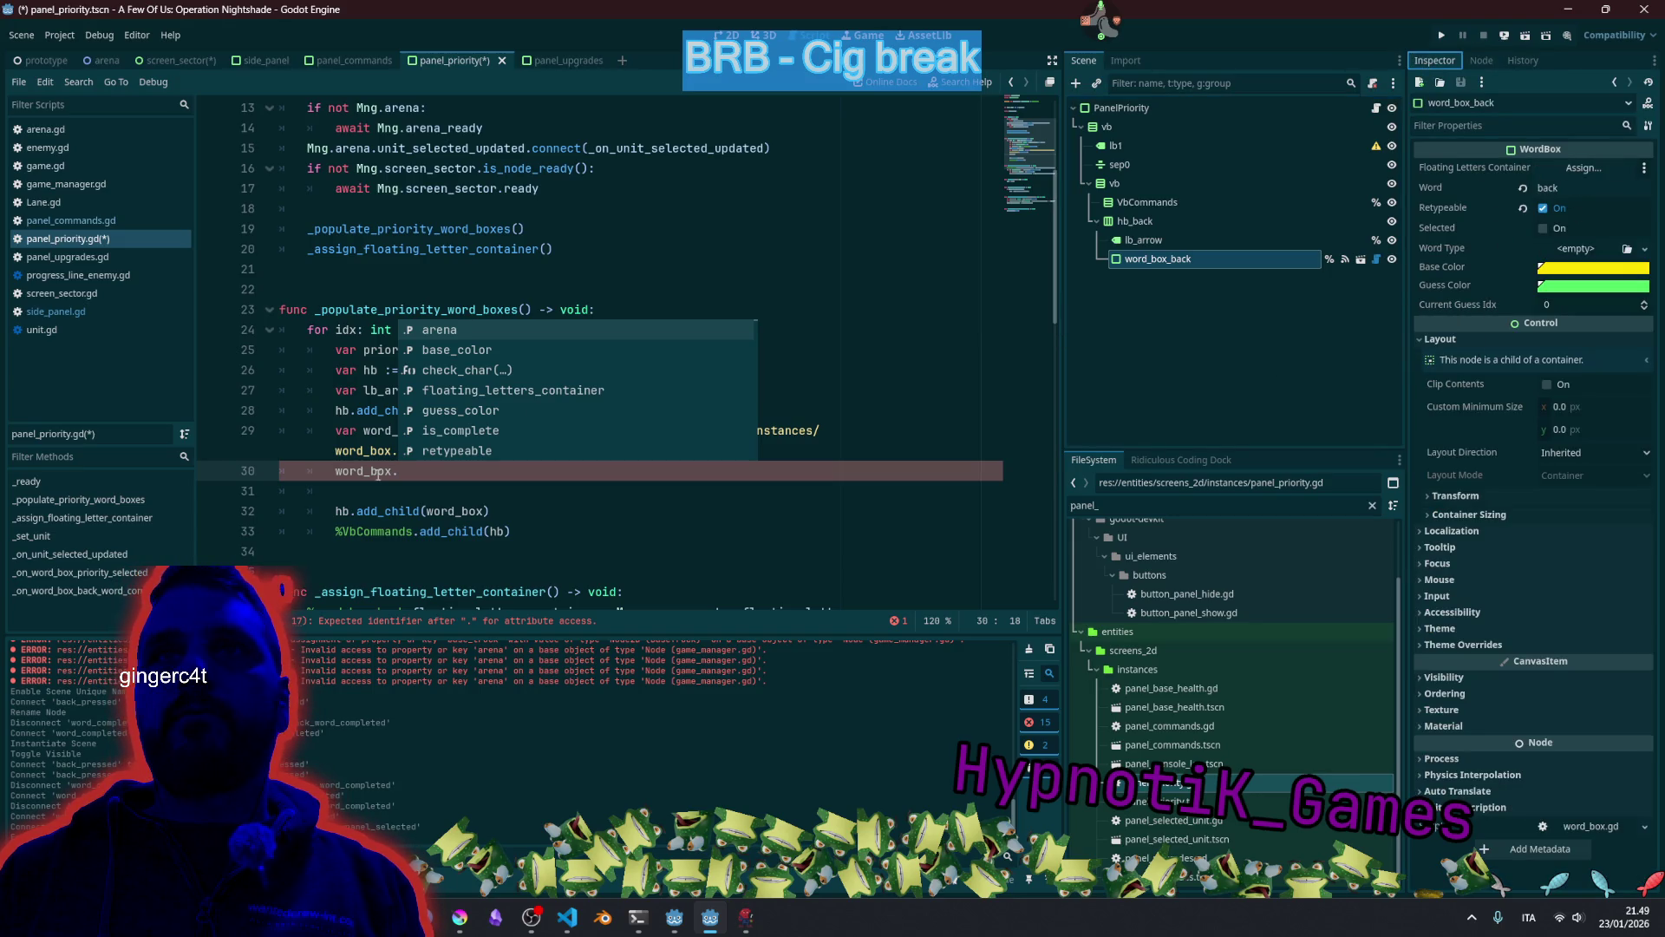
{"action": "left_click", "coordinate": [427, 479]}
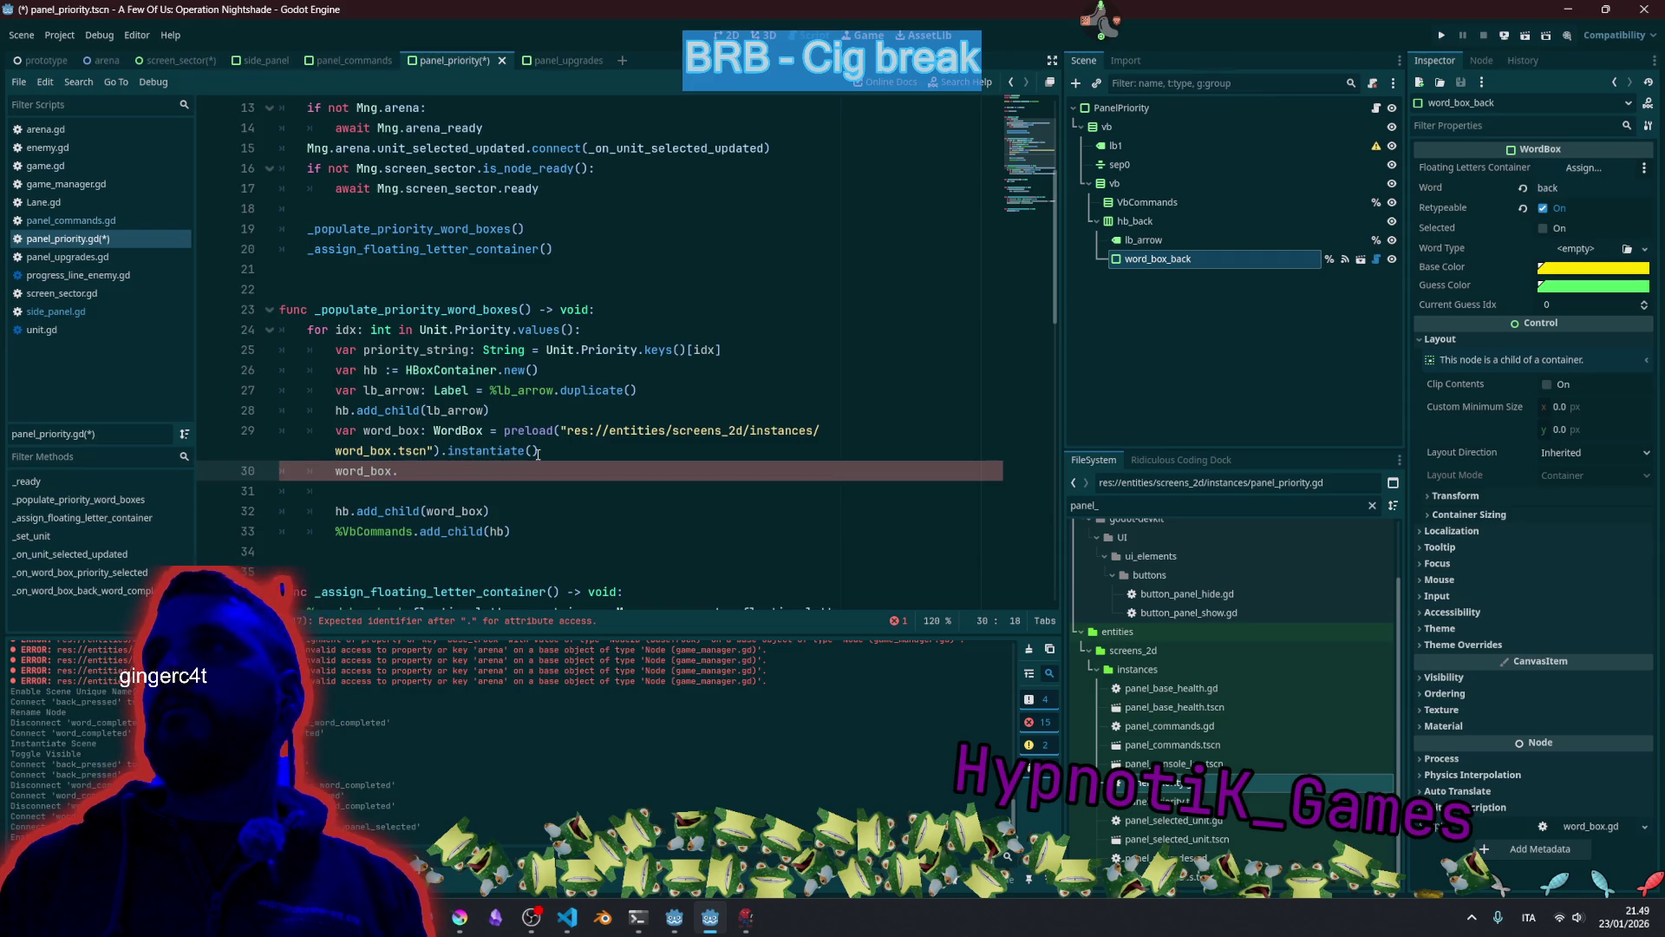
{"action": "type", "text": "retypeable"}
{"action": "key", "text": "Return"}
{"action": "type", "text": "= tr"}
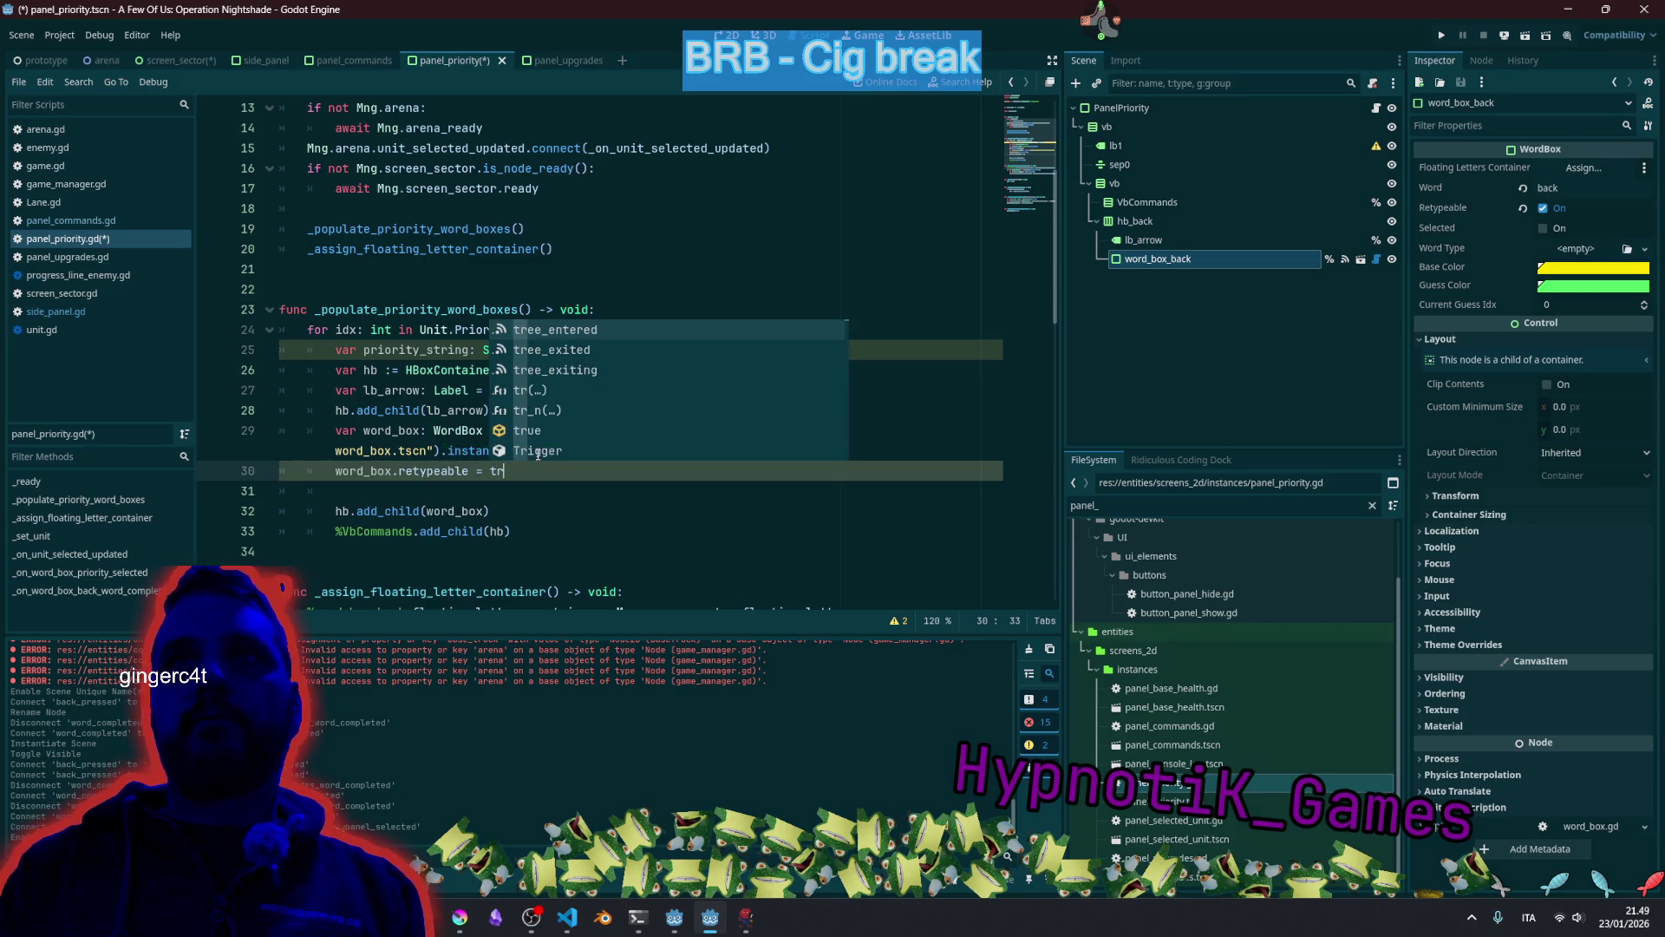
{"action": "key", "text": "Down"}
{"action": "key", "text": "Down"}
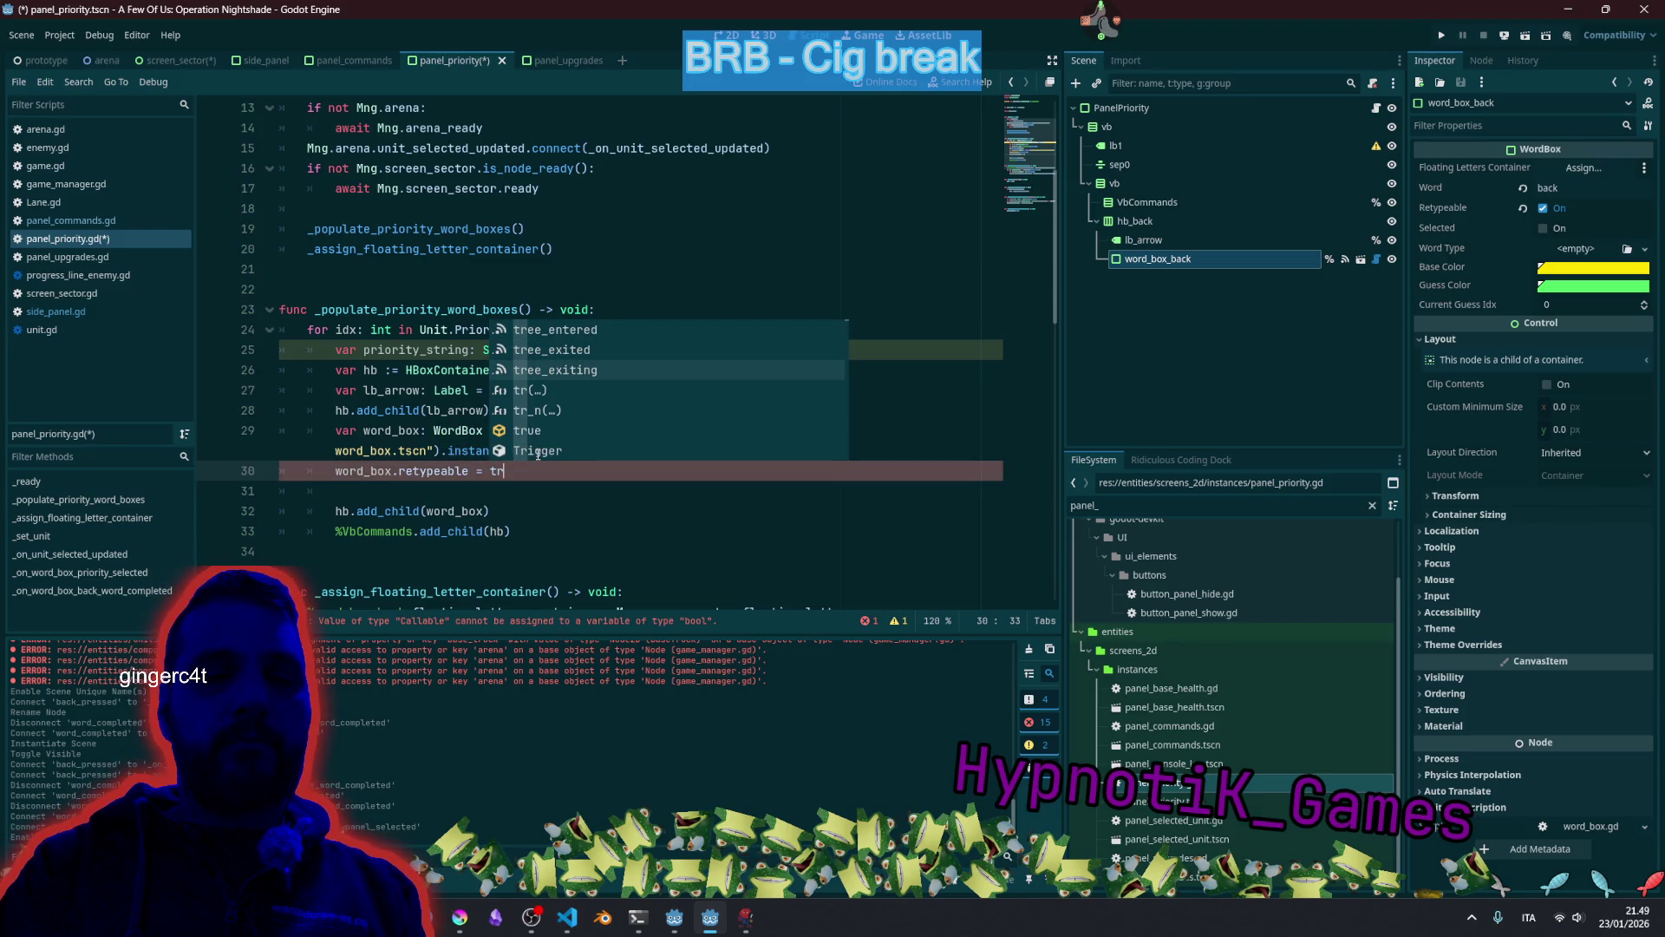
{"action": "key", "text": "Down"}
{"action": "key", "text": "Down"}
{"action": "key", "text": "Down"}
{"action": "key", "text": "Return"}
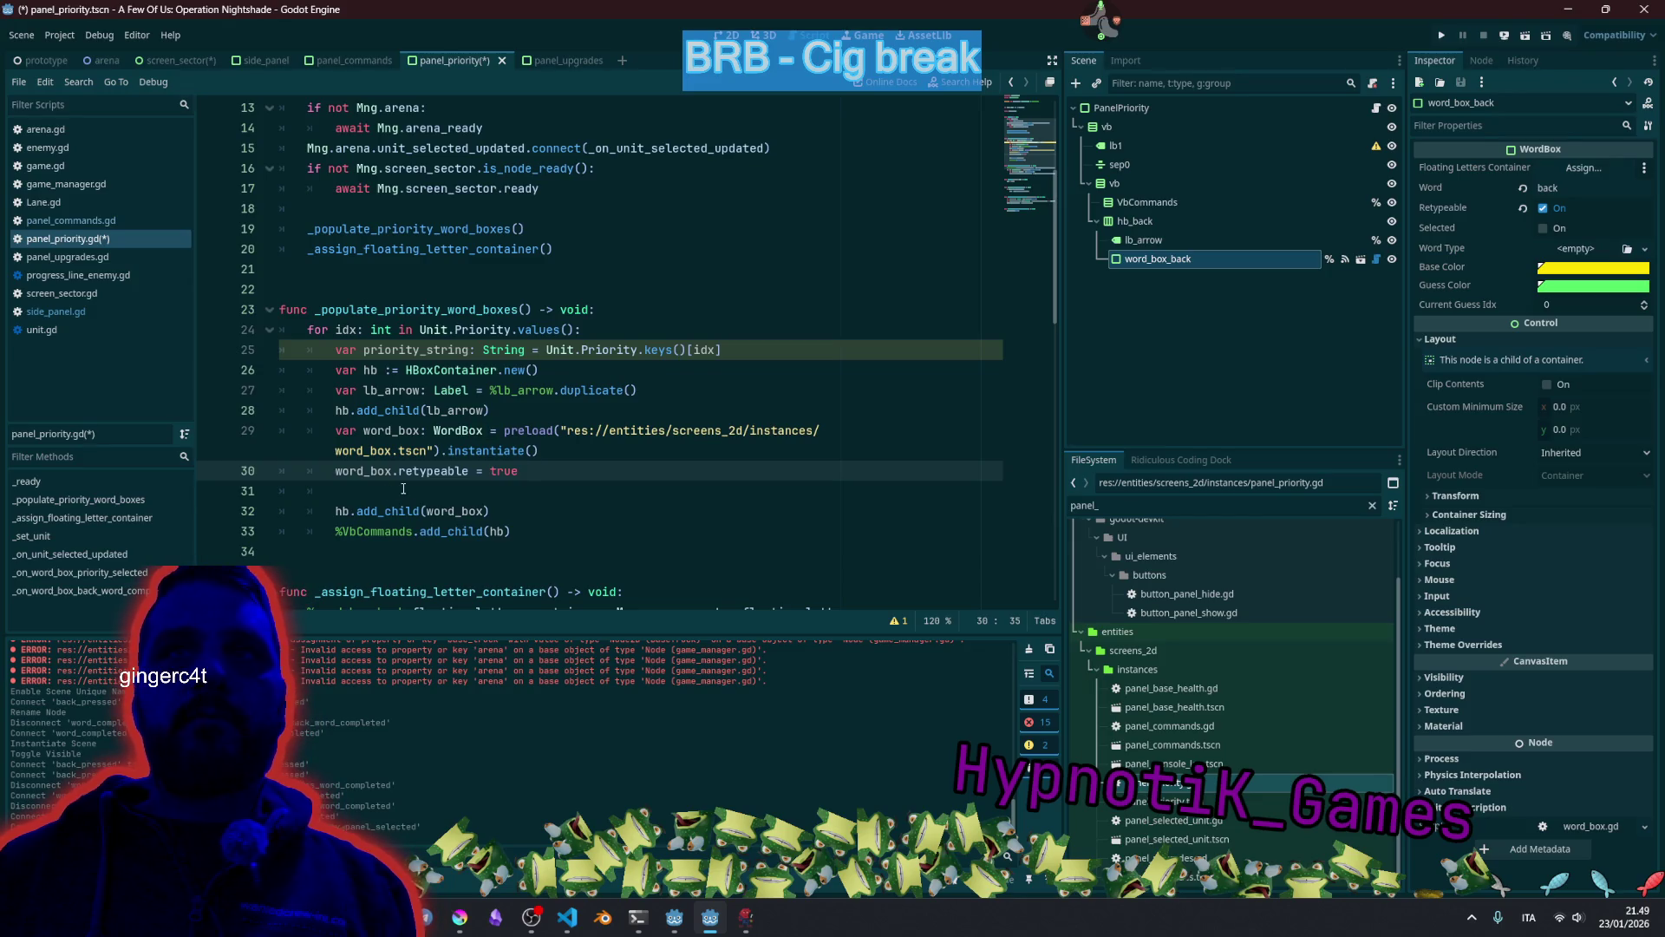
Delete the blank line 31 and paste 'word_box.' on a new line after %VbCommands.add_child(hb).
{"action": "left_click", "coordinate": [403, 489]}
{"action": "key", "text": "Up"}
{"action": "key", "text": "ctrl+shift+Right"}
{"action": "key", "text": "ctrl+shift+Right"}
{"action": "key", "text": "ctrl+c"}
{"action": "key", "text": "Down"}
{"action": "key", "text": "BackSpace"}
{"action": "key", "text": "BackSpace"}
{"action": "key", "text": "BackSpace"}
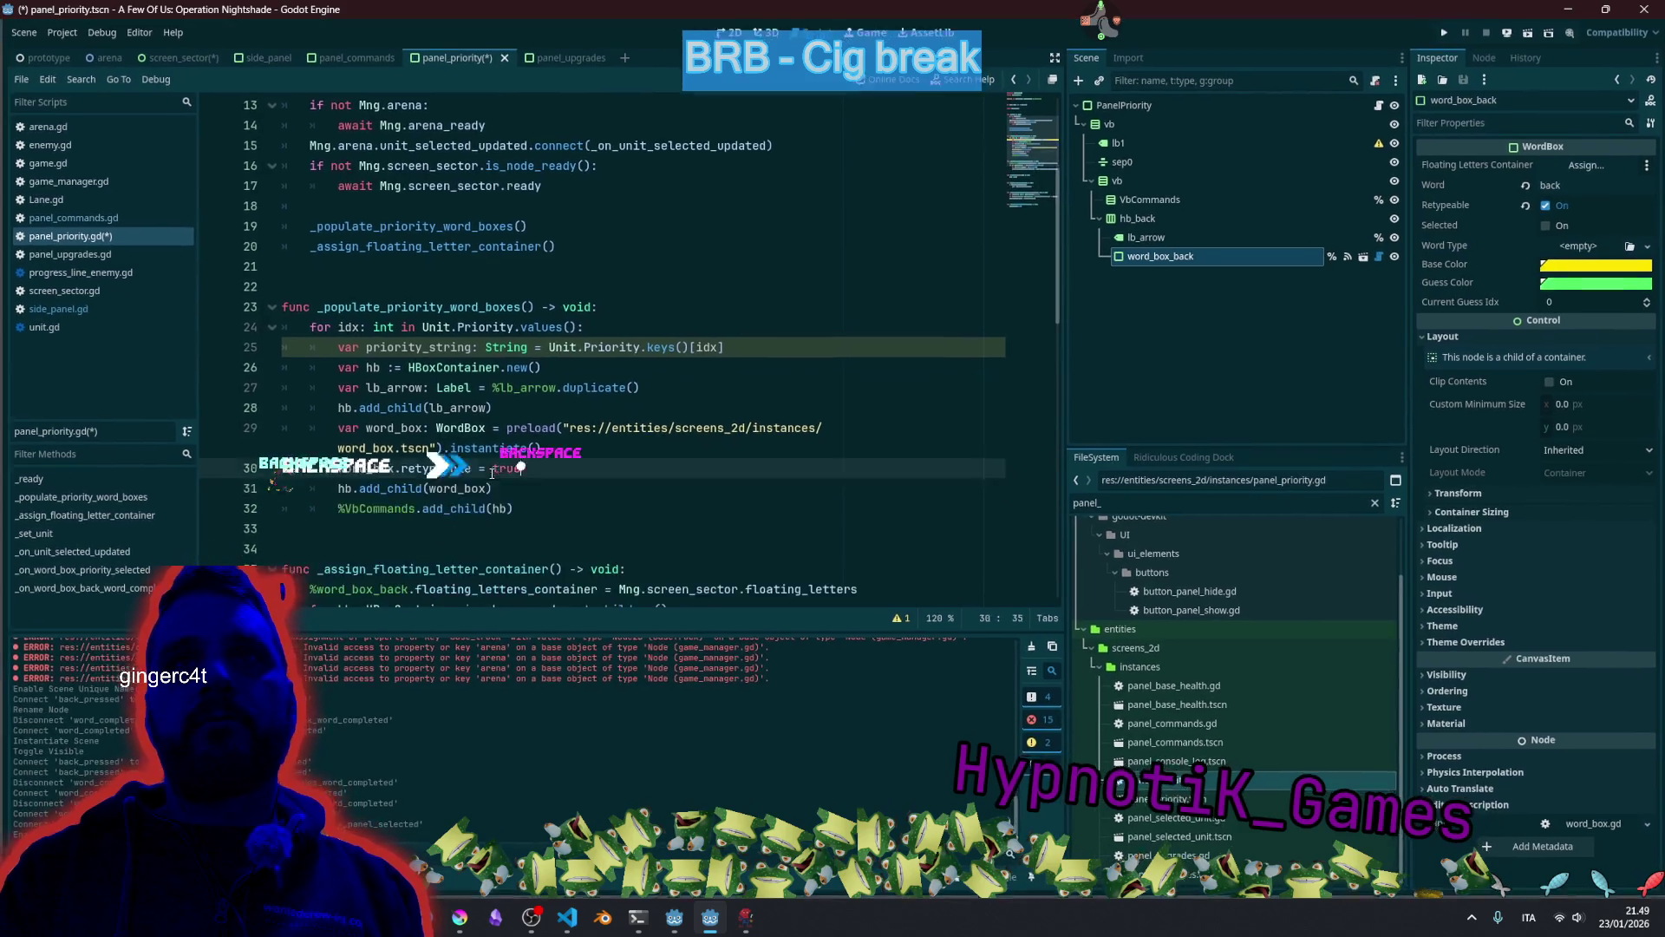
{"action": "key", "text": "Down"}
{"action": "key", "text": "Down"}
{"action": "key", "text": "Return"}
{"action": "key", "text": "ctrl+v"}
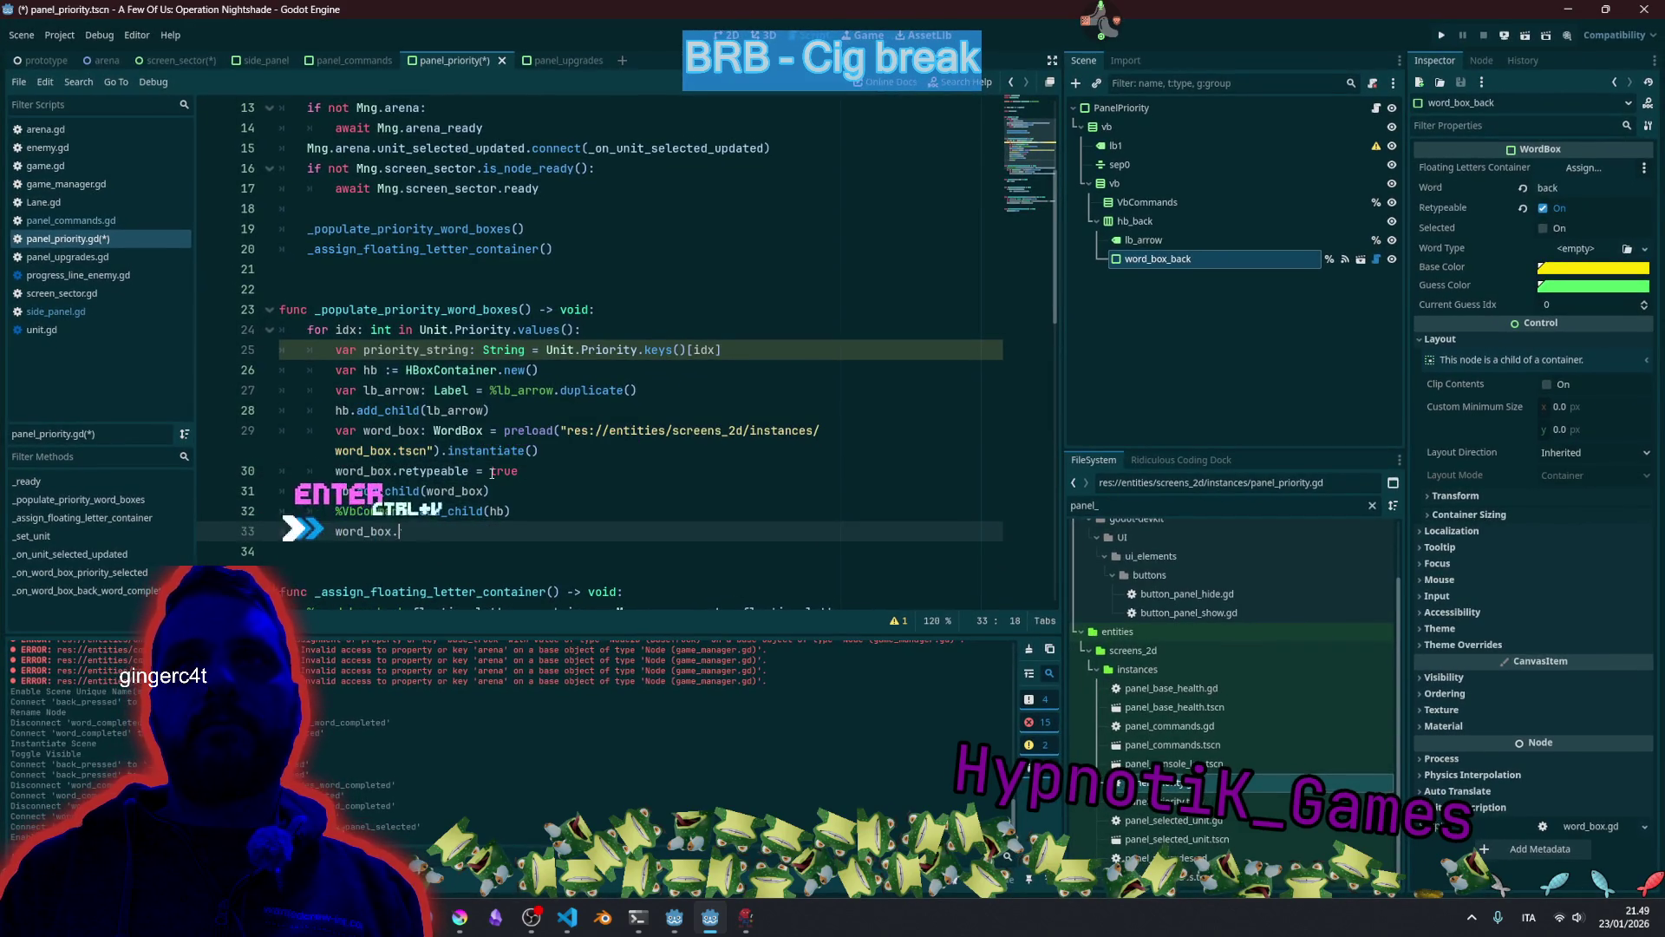
Complete line 33 as word_box.word = priority_string.to_lower(), reusing the name from line 25.
{"action": "type", "text": "word ="}
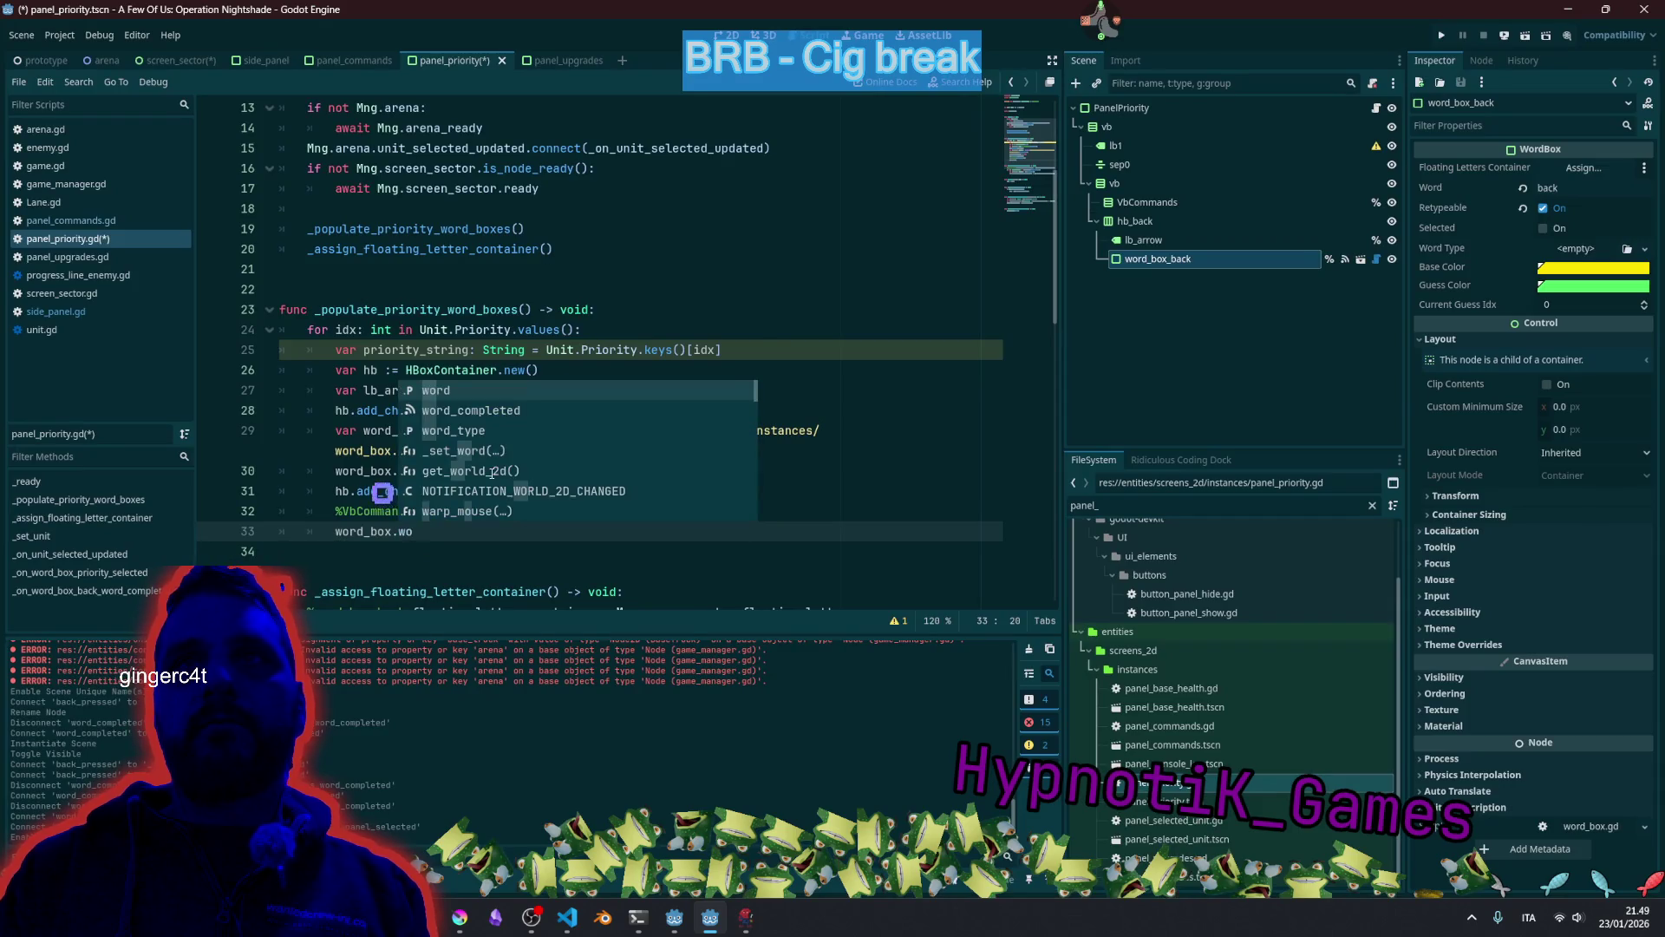
{"action": "double_click", "coordinate": [416, 349]}
{"action": "key", "text": "ctrl+c"}
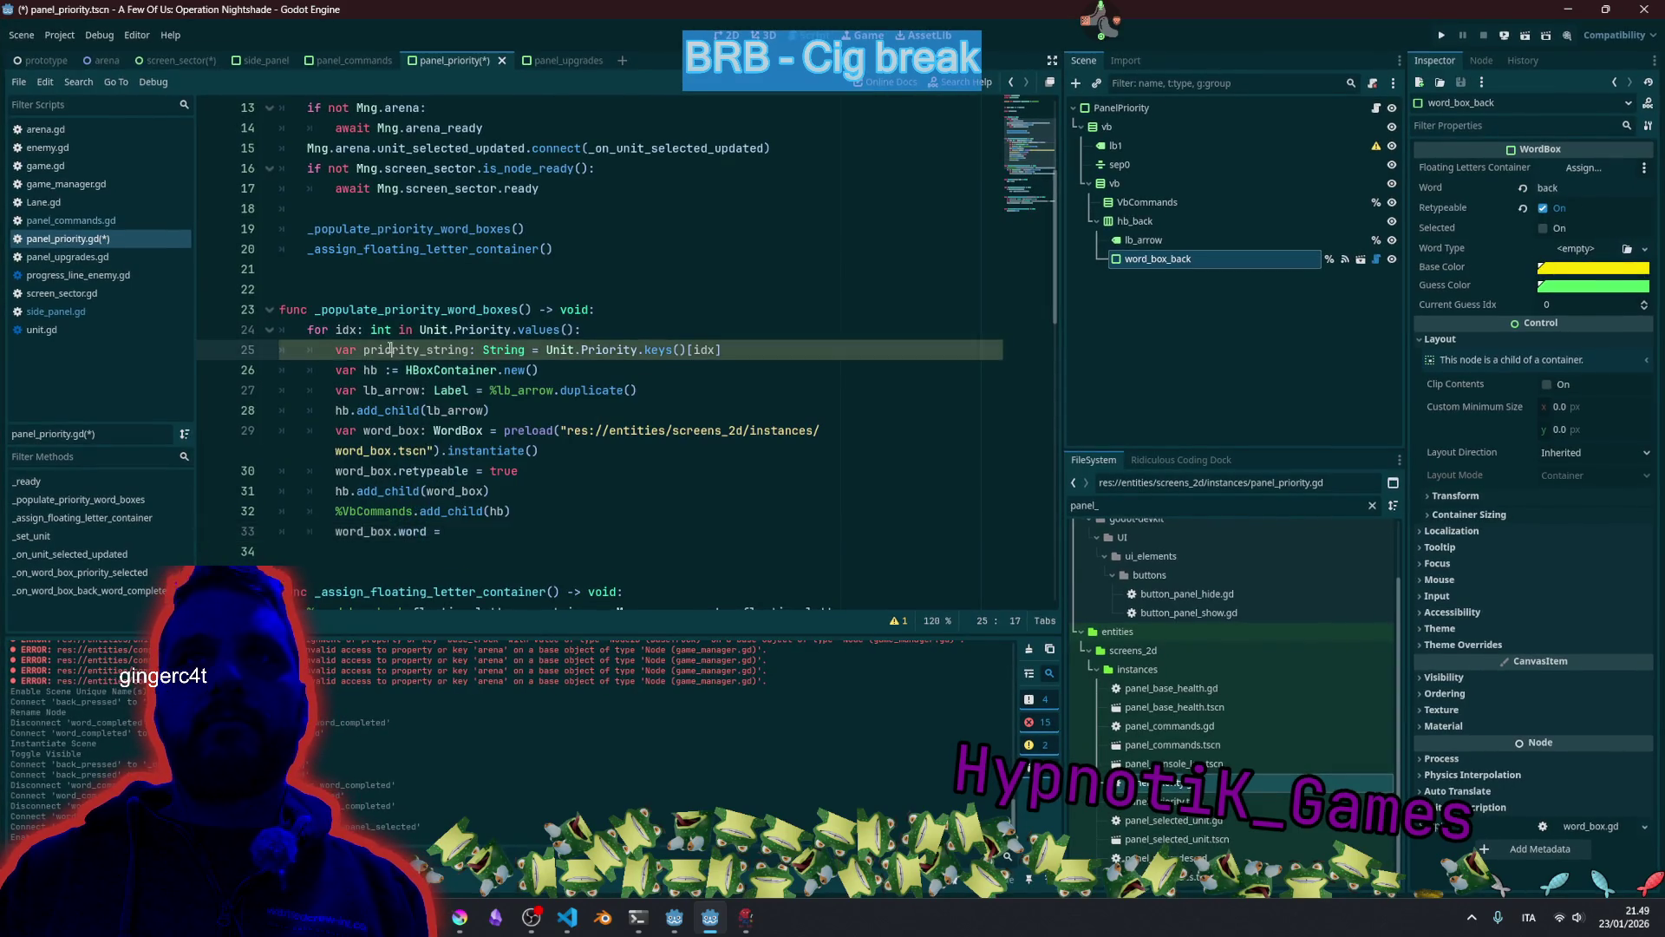
{"action": "left_click", "coordinate": [514, 532]}
{"action": "key", "text": "ctrl+v"}
{"action": "type", "text": ".to_"}
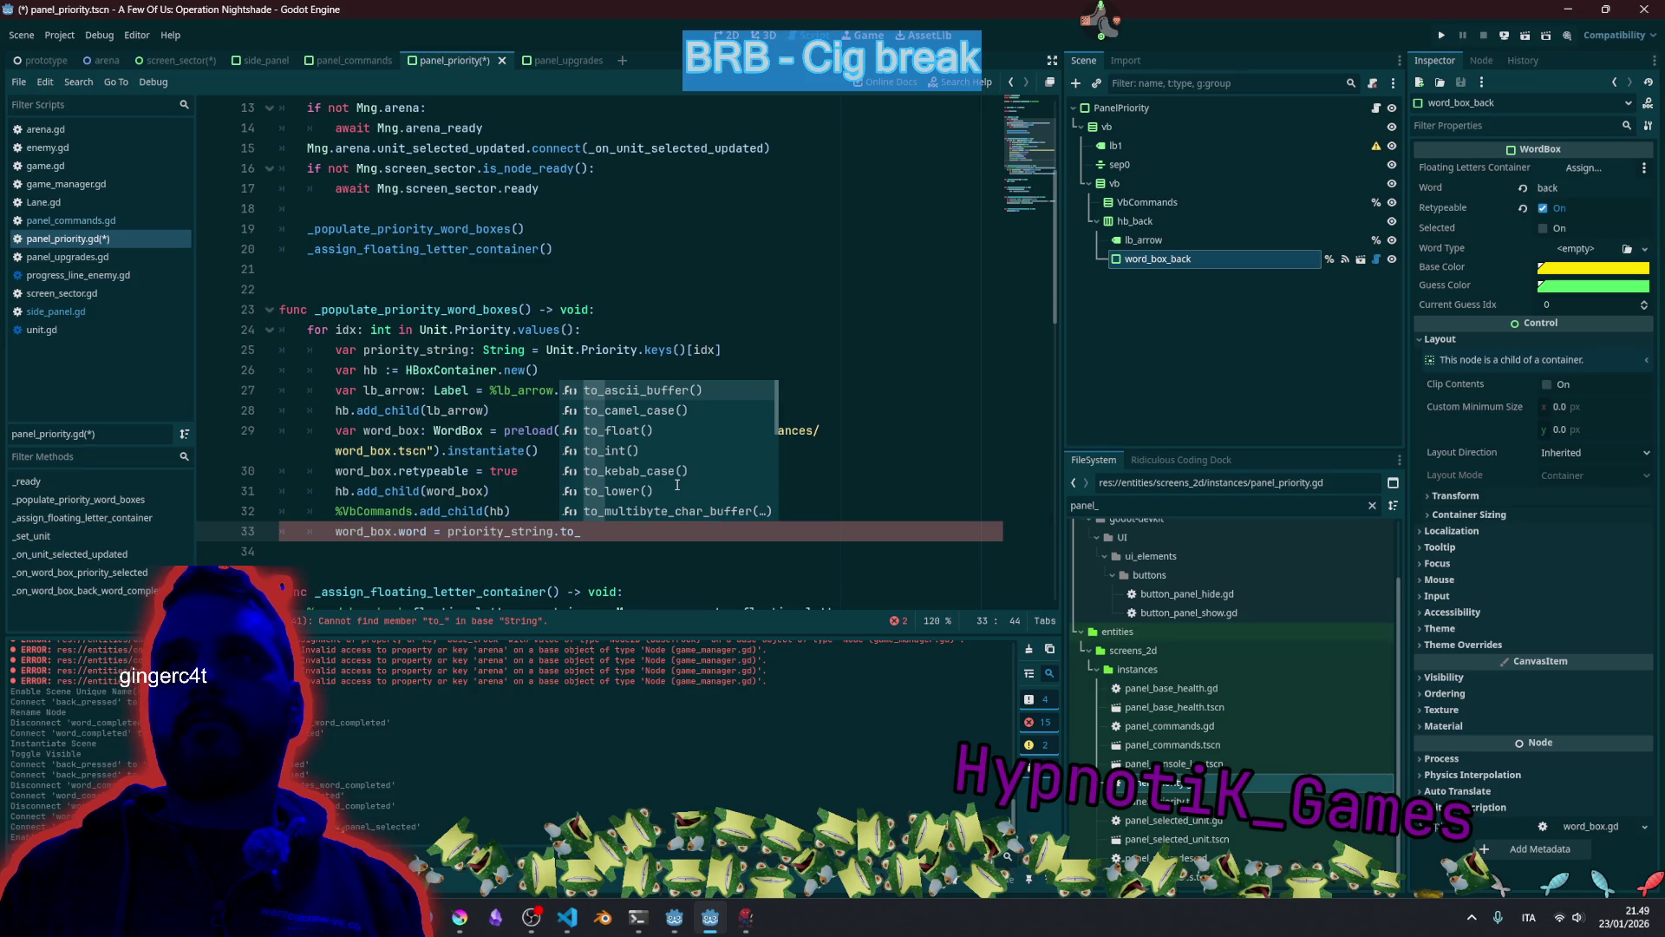
{"action": "key", "text": "Down"}
{"action": "key", "text": "Down"}
{"action": "key", "text": "Down"}
{"action": "key", "text": "Return"}
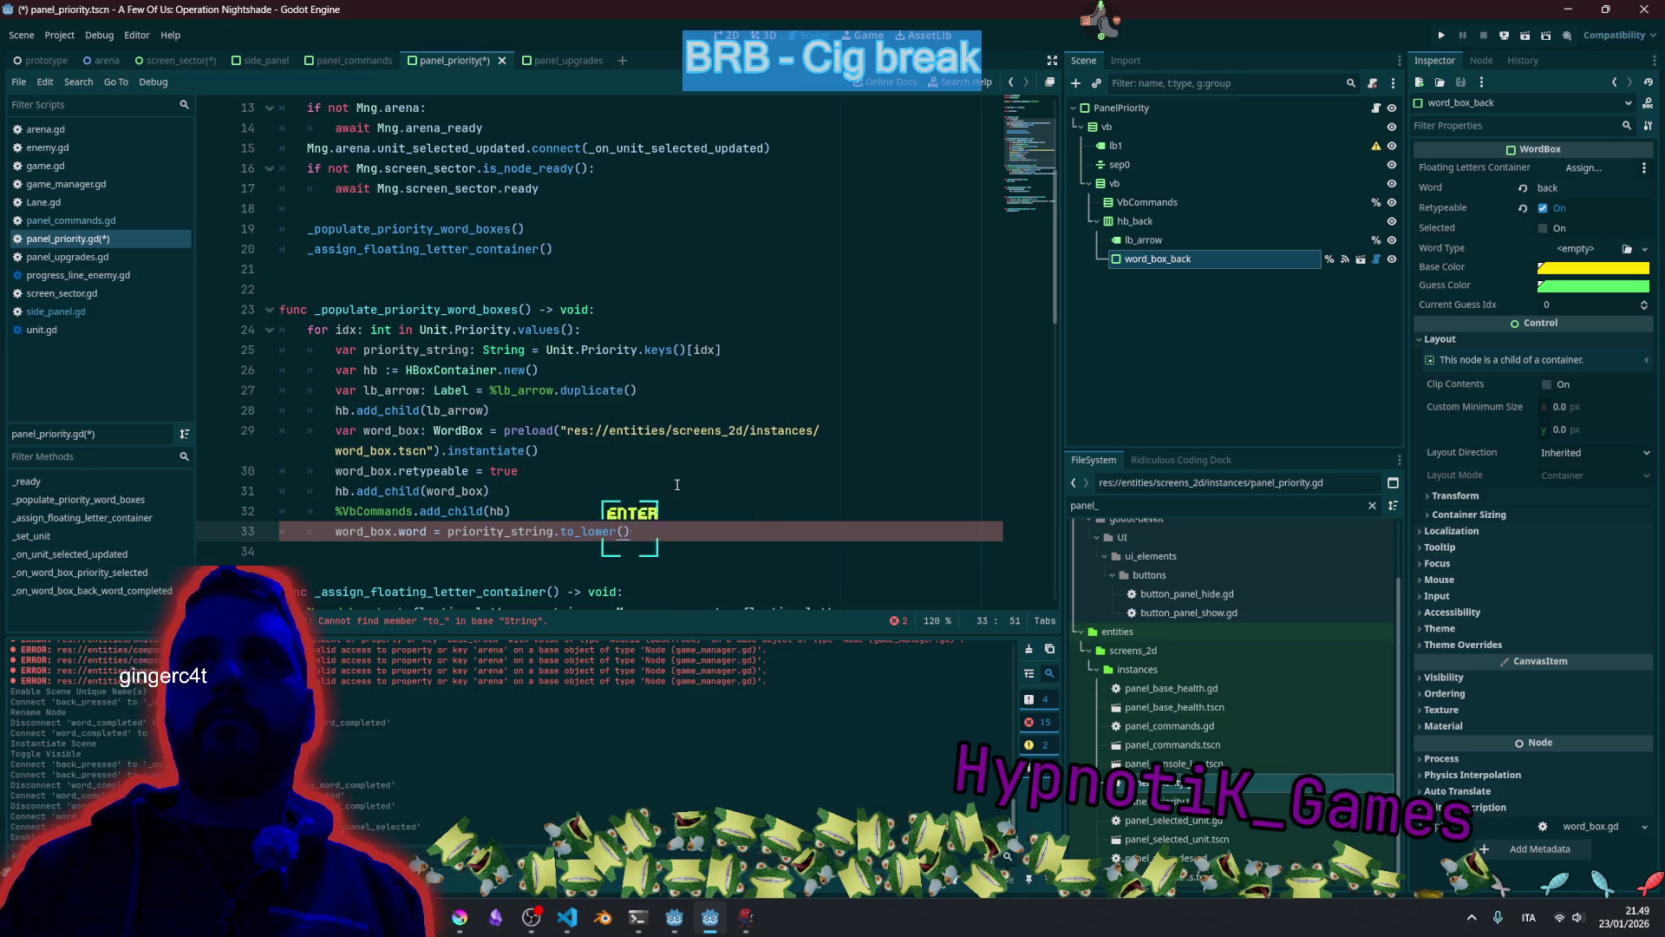
{"action": "left_click", "coordinate": [677, 484]}
Save panel_priority.gd and run the project with F5 to test the priority panel.
{"action": "key", "text": "ctrl+s"}
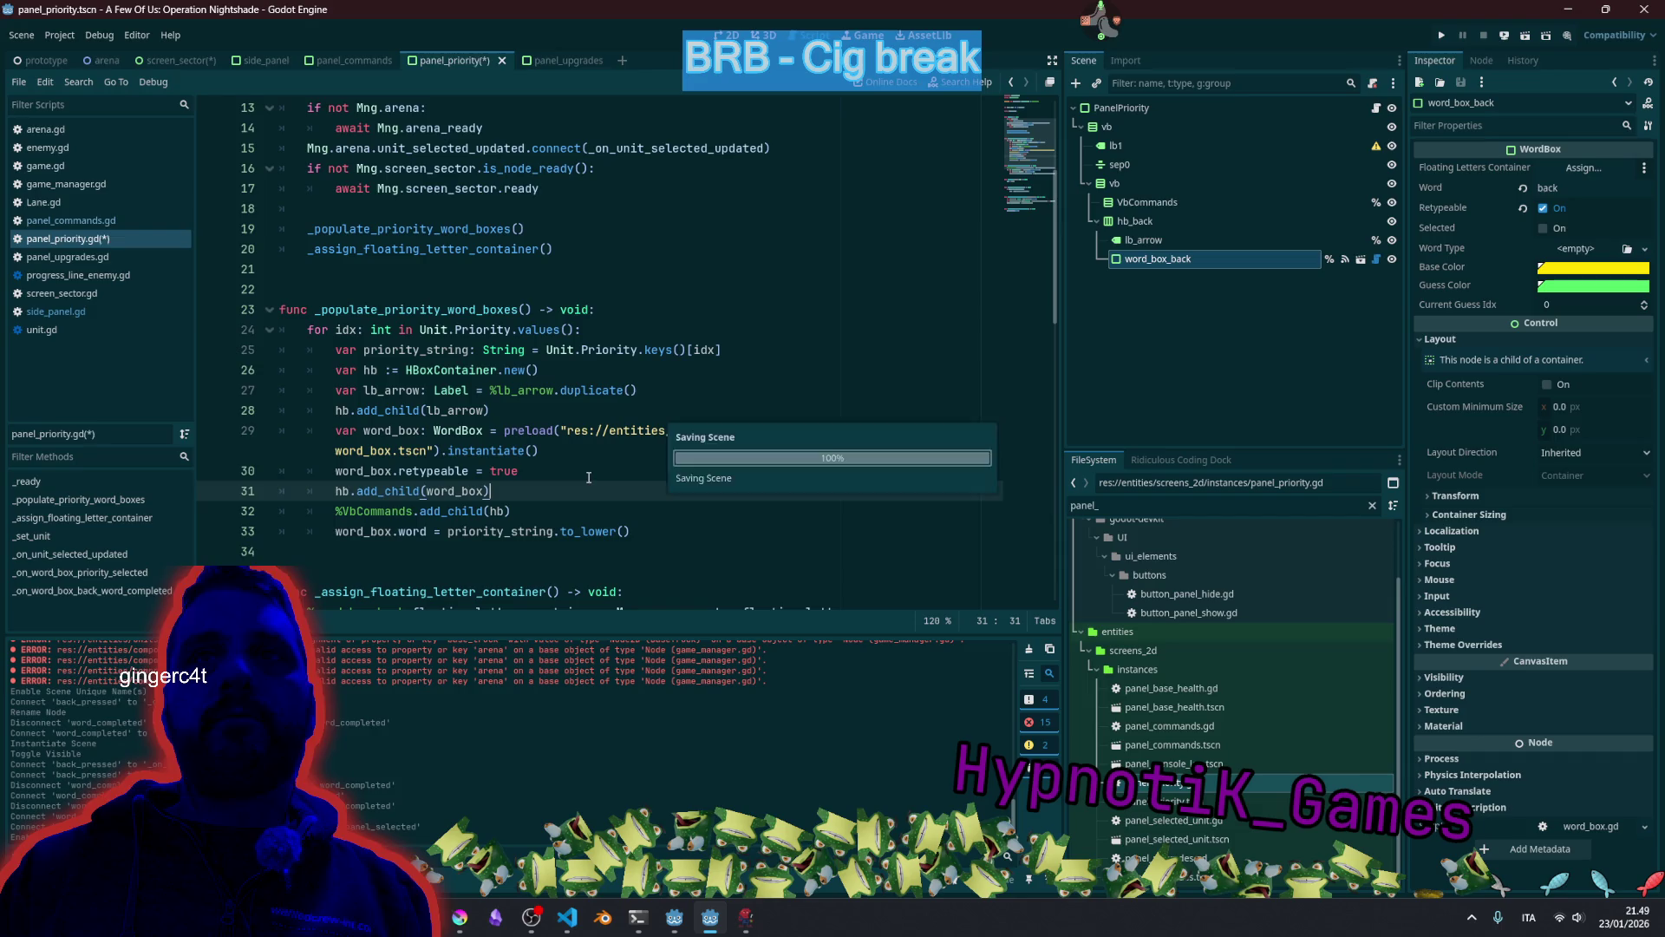
{"action": "left_click", "coordinate": [590, 480]}
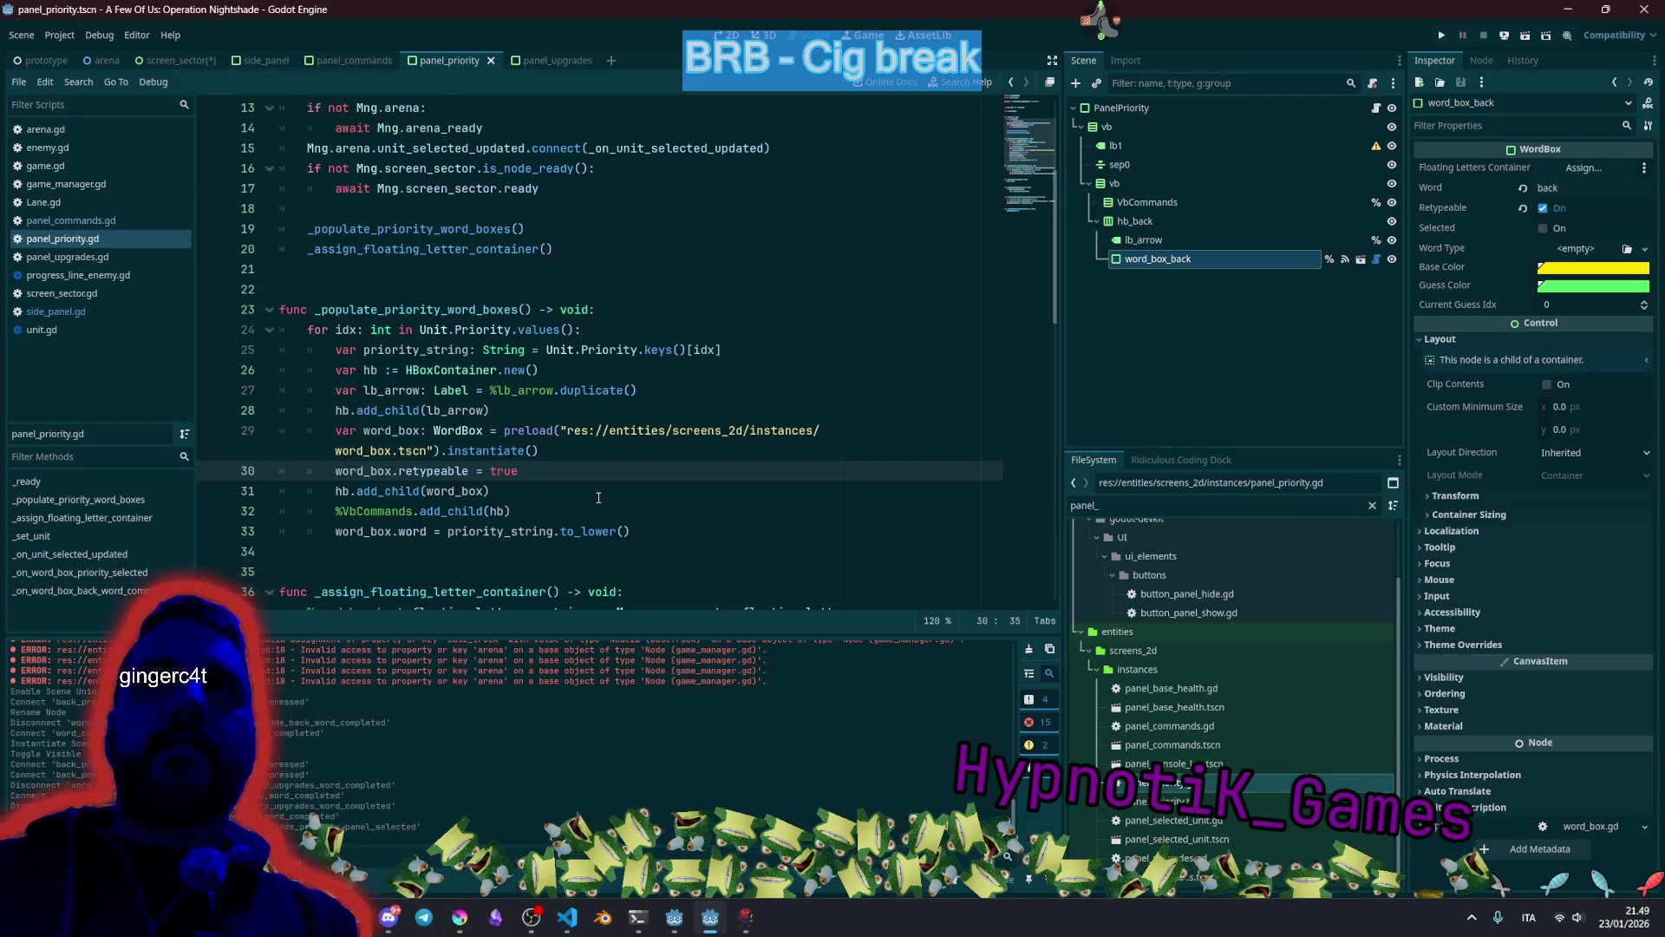
{"action": "key", "text": "F5"}
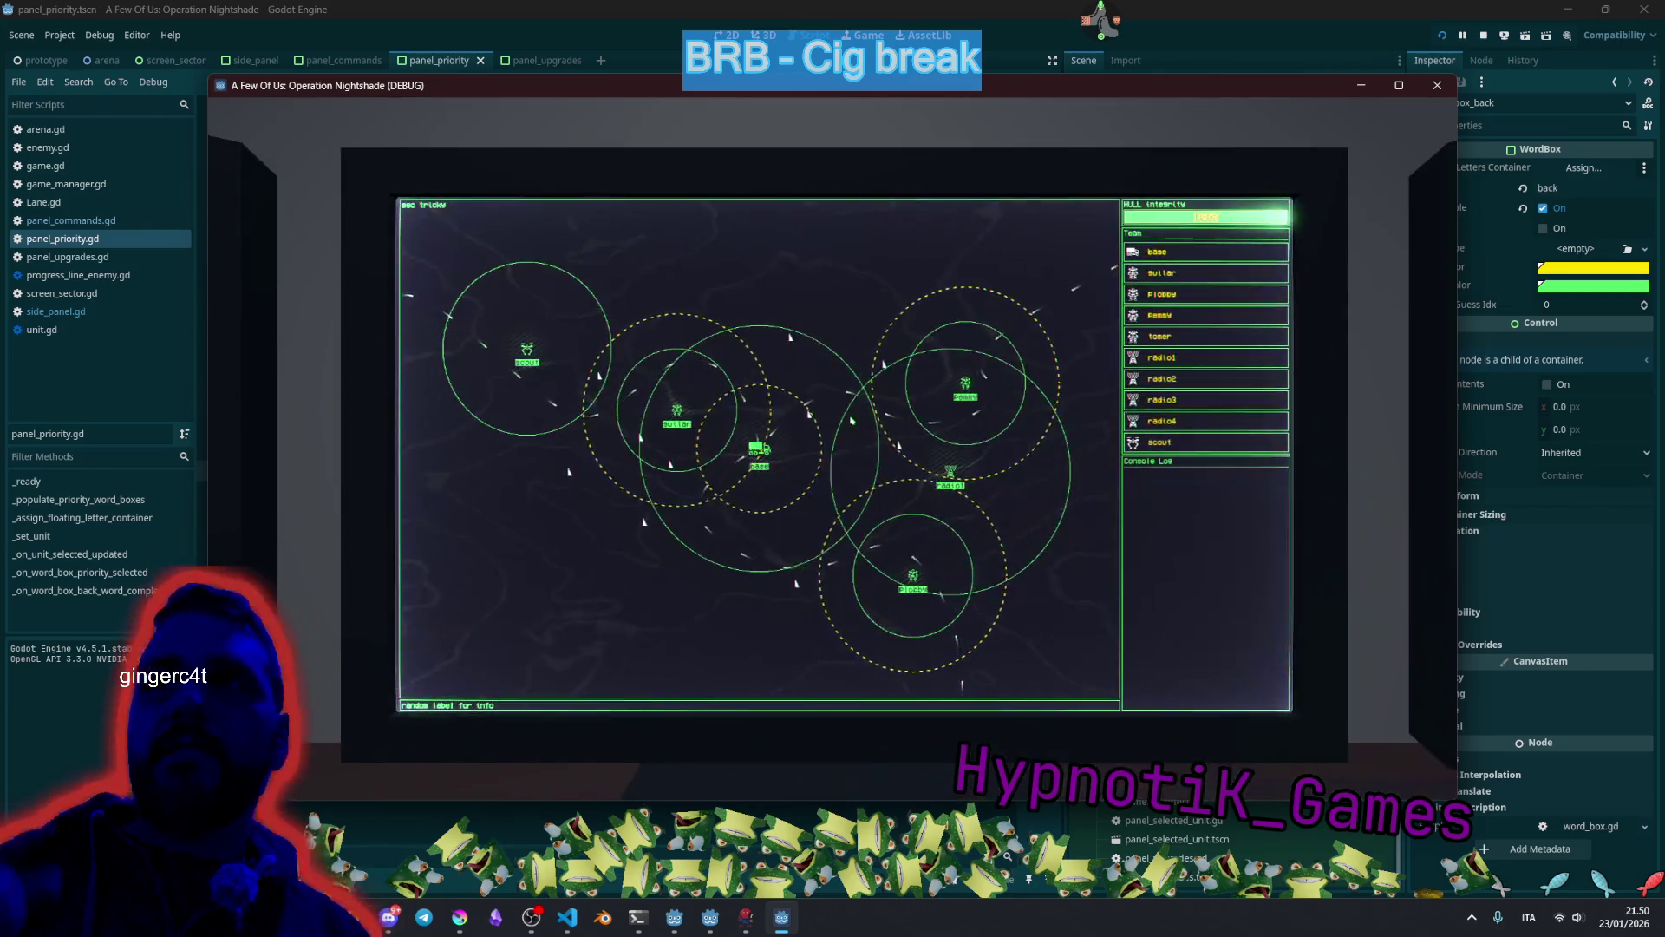
{"action": "left_click", "coordinate": [759, 449]}
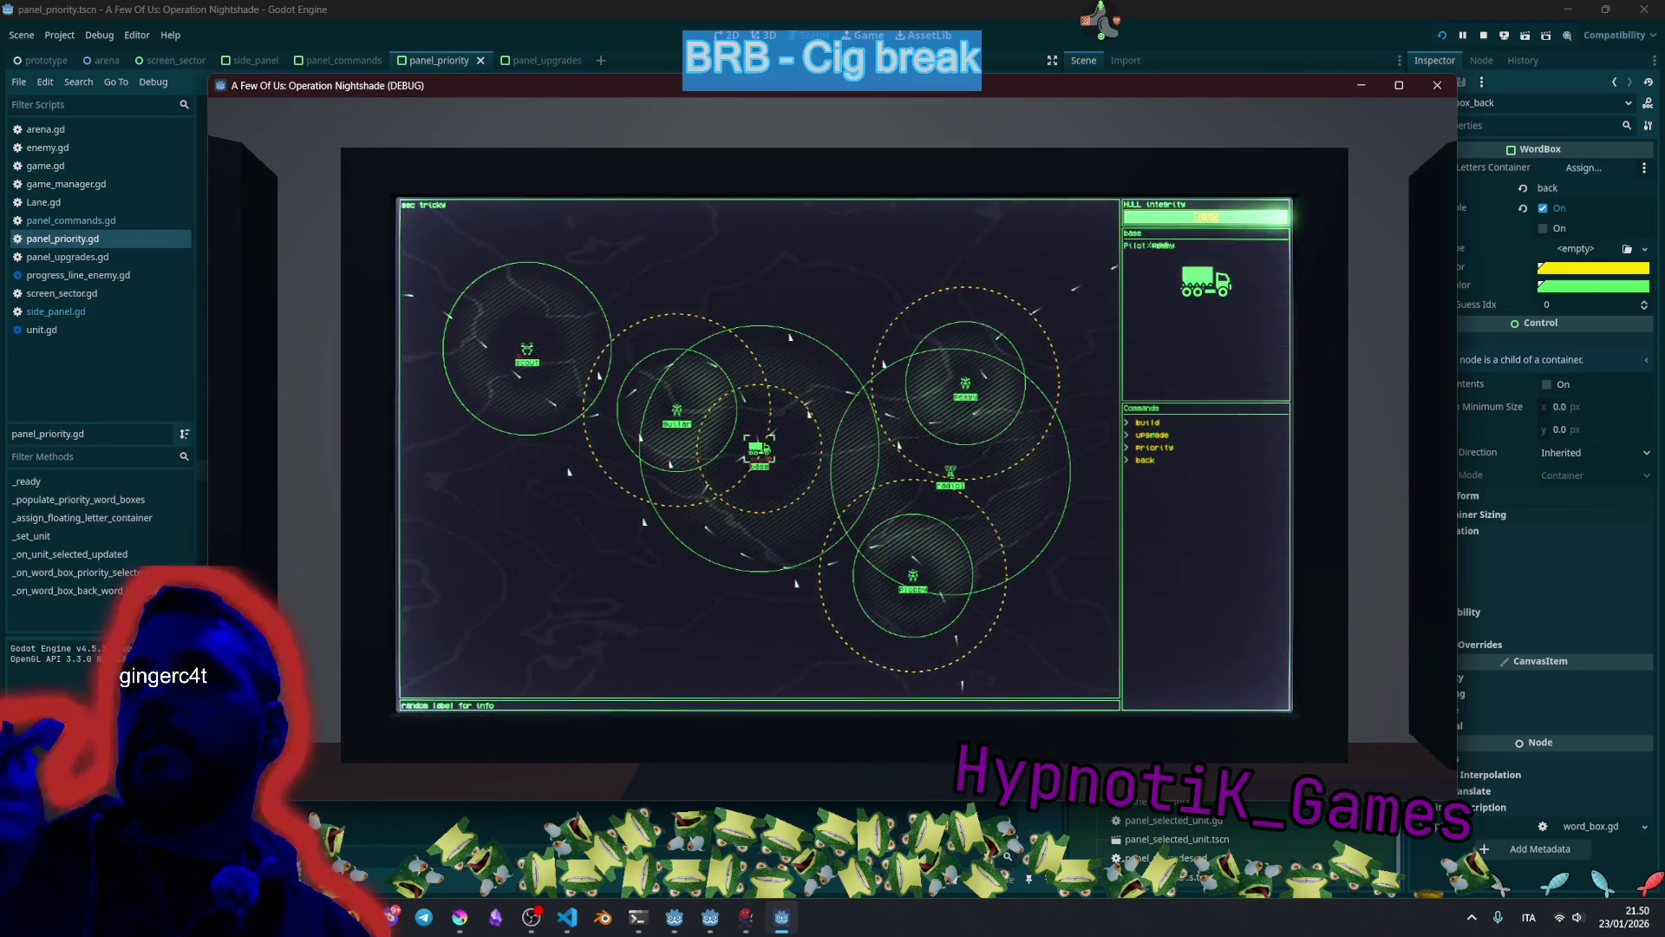
{"action": "type", "text": "priority"}
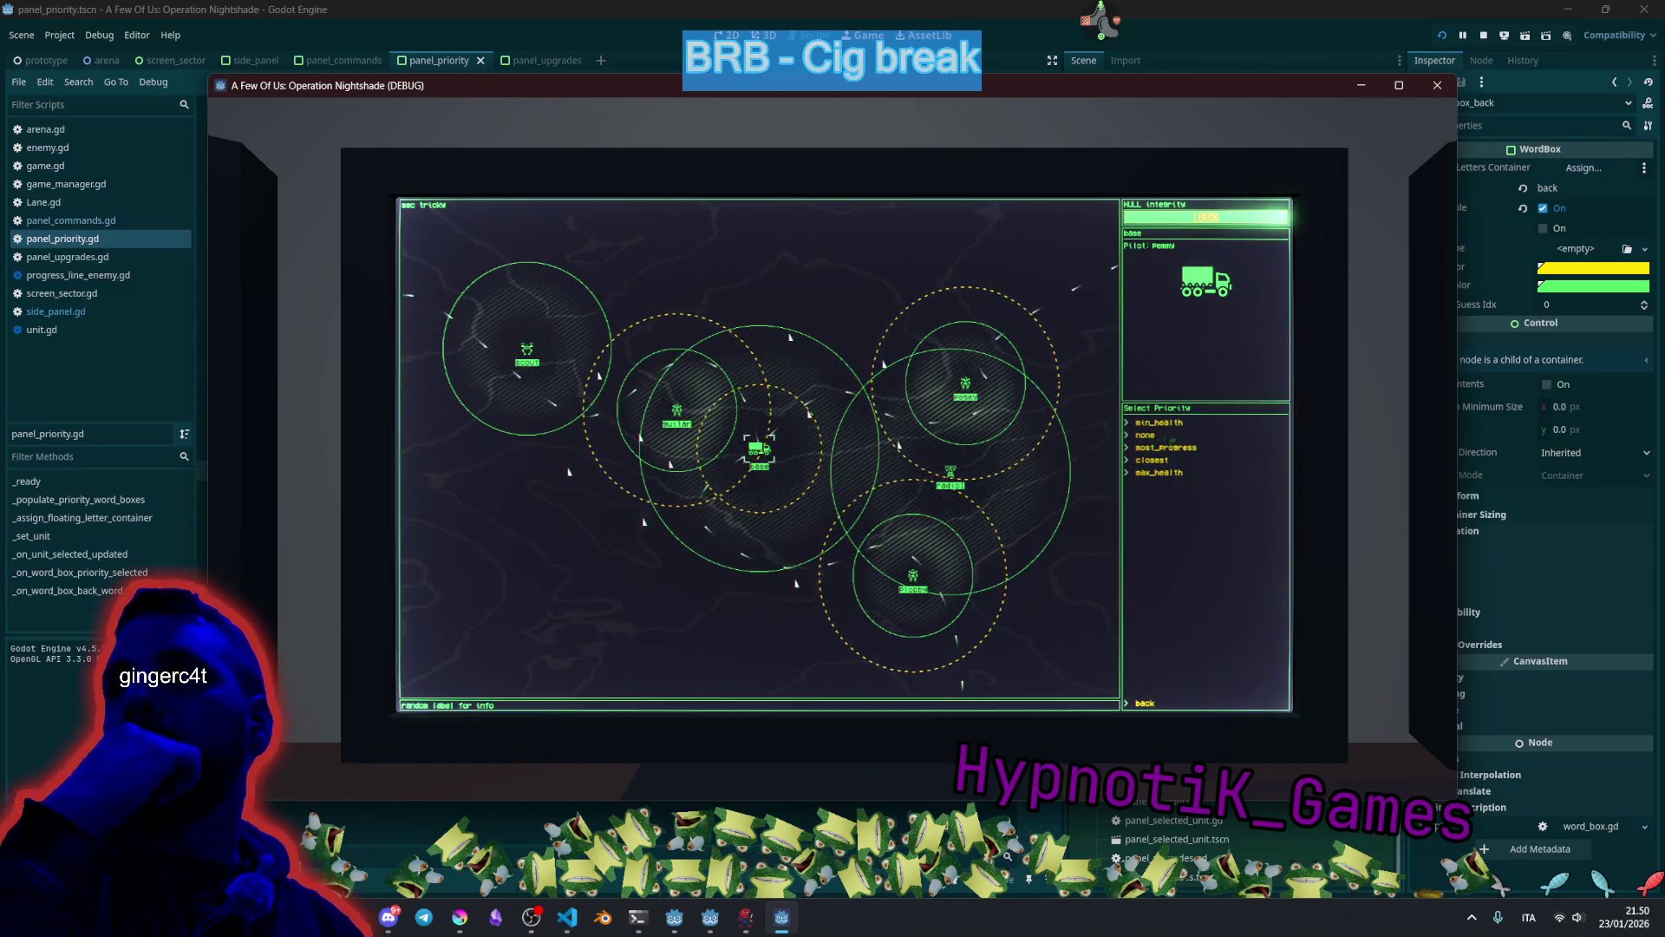
{"action": "type", "text": "mi"}
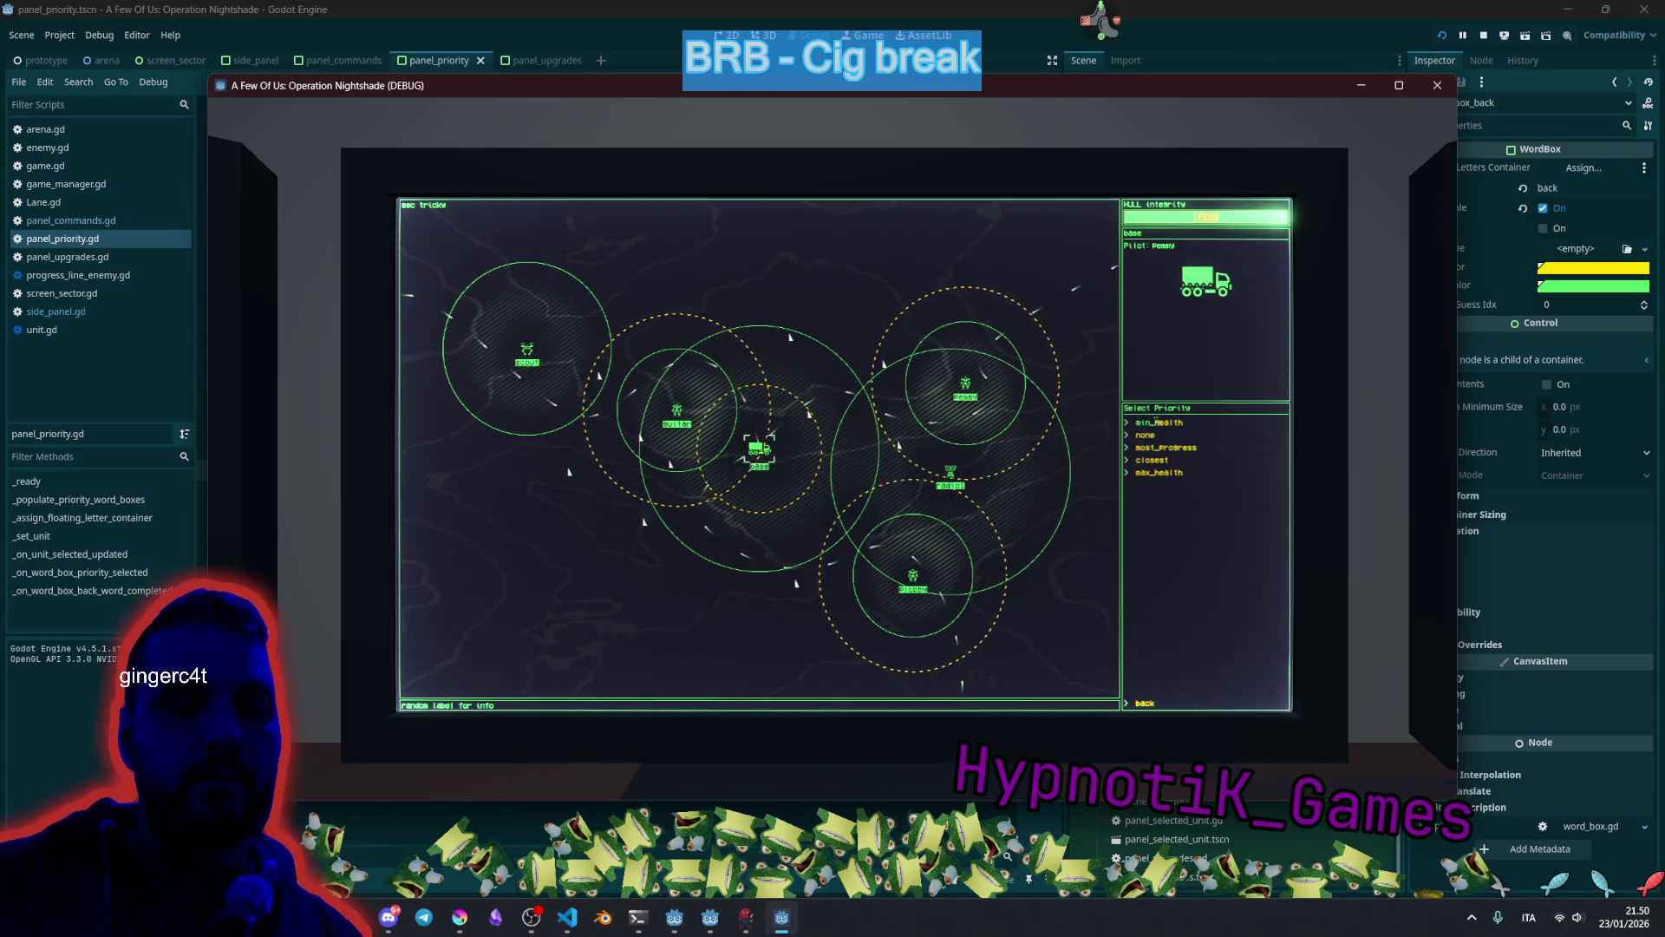
{"action": "type", "text": "heal"}
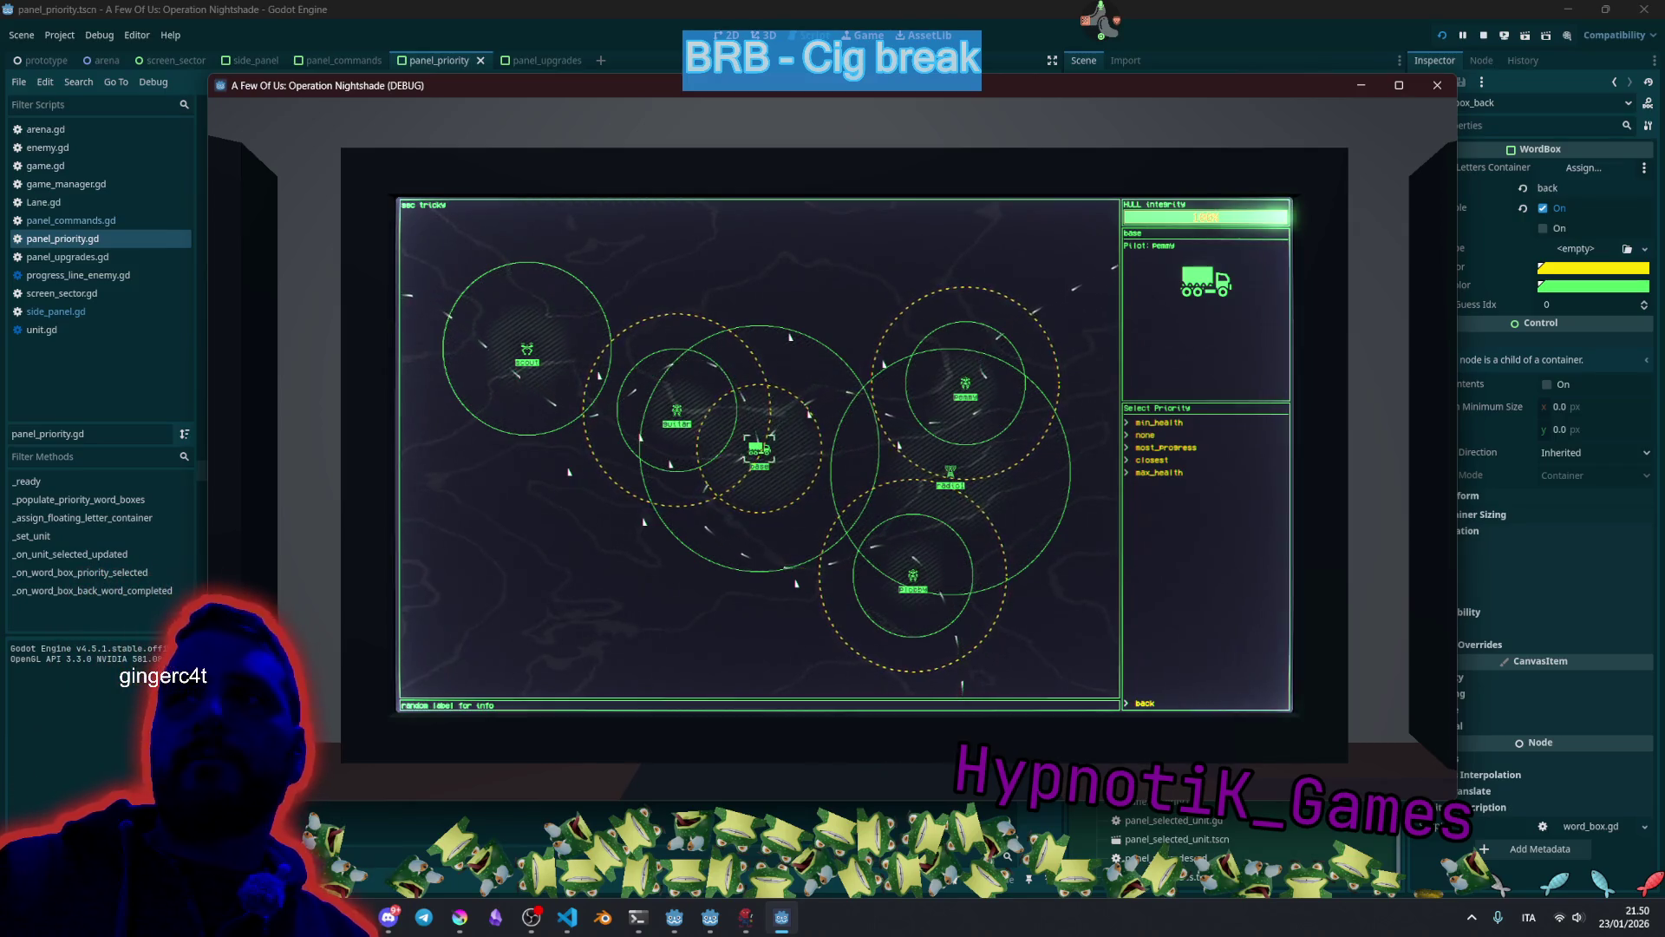
{"action": "type", "text": "back"}
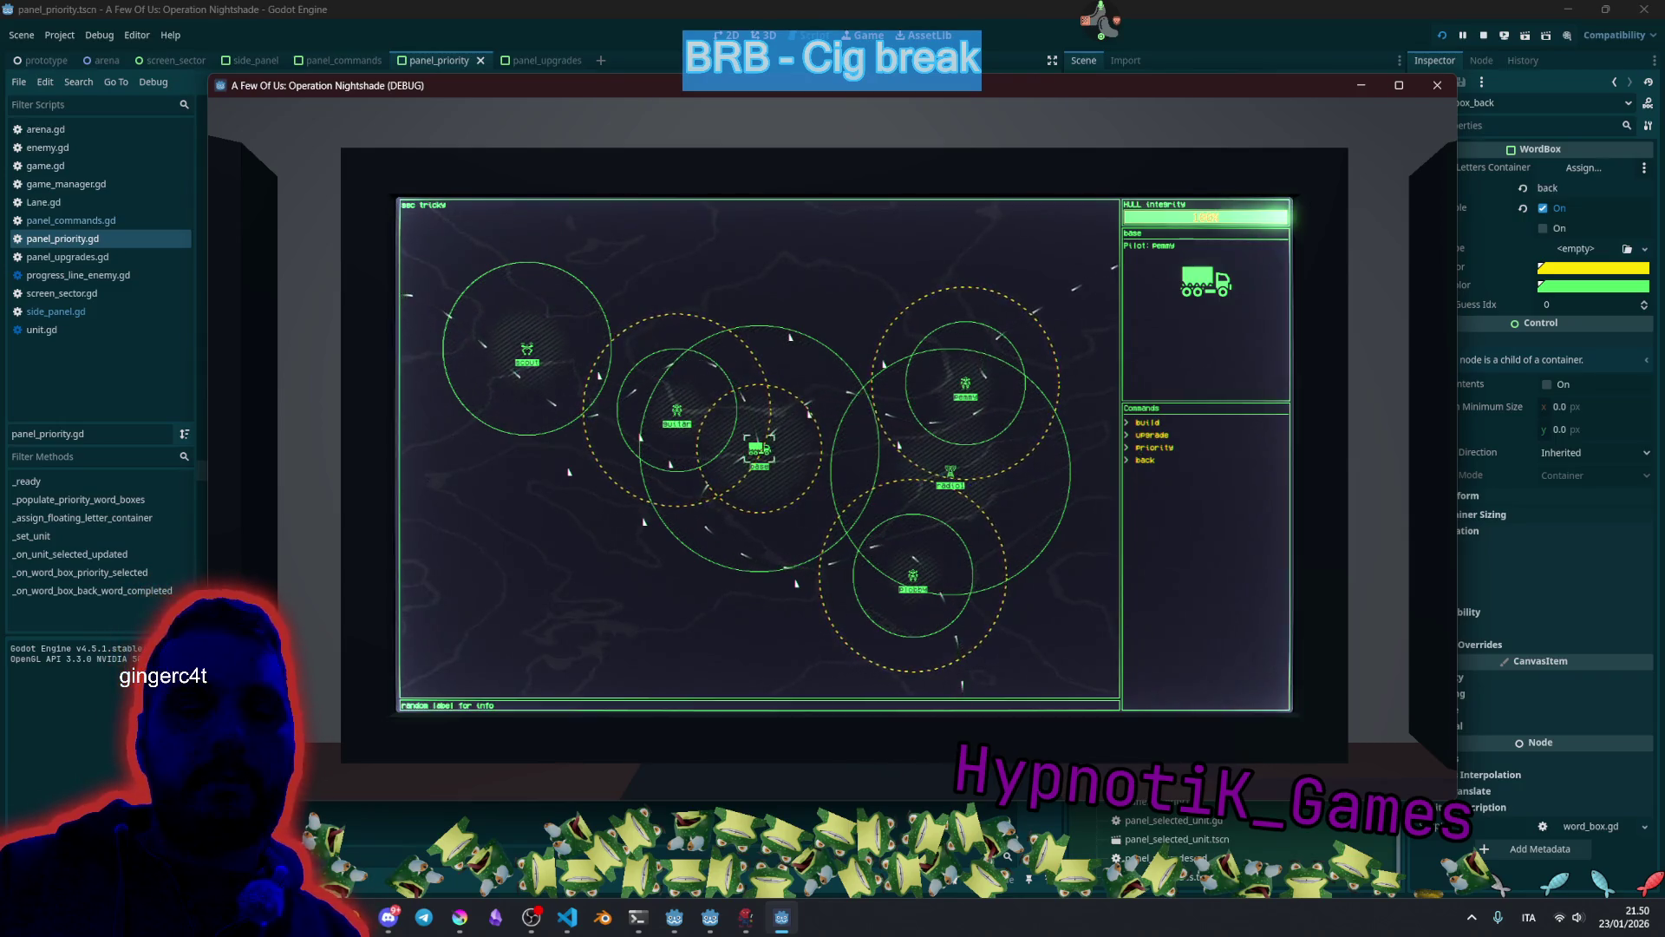
{"action": "left_click", "coordinate": [677, 412]}
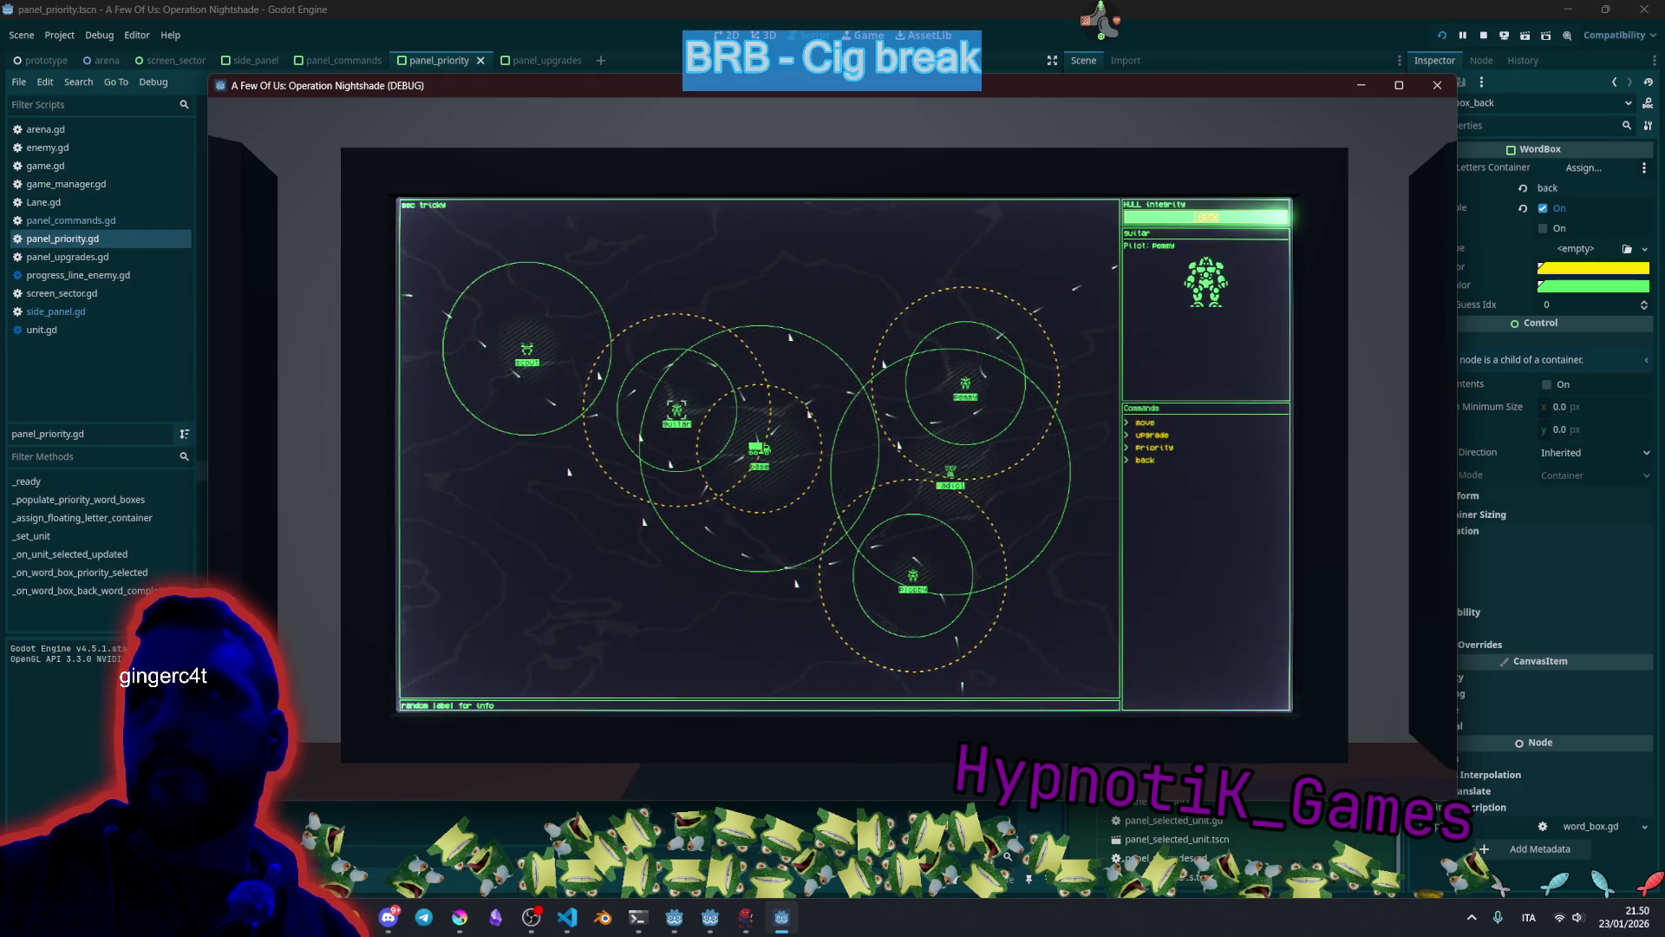
{"action": "type", "text": "priority"}
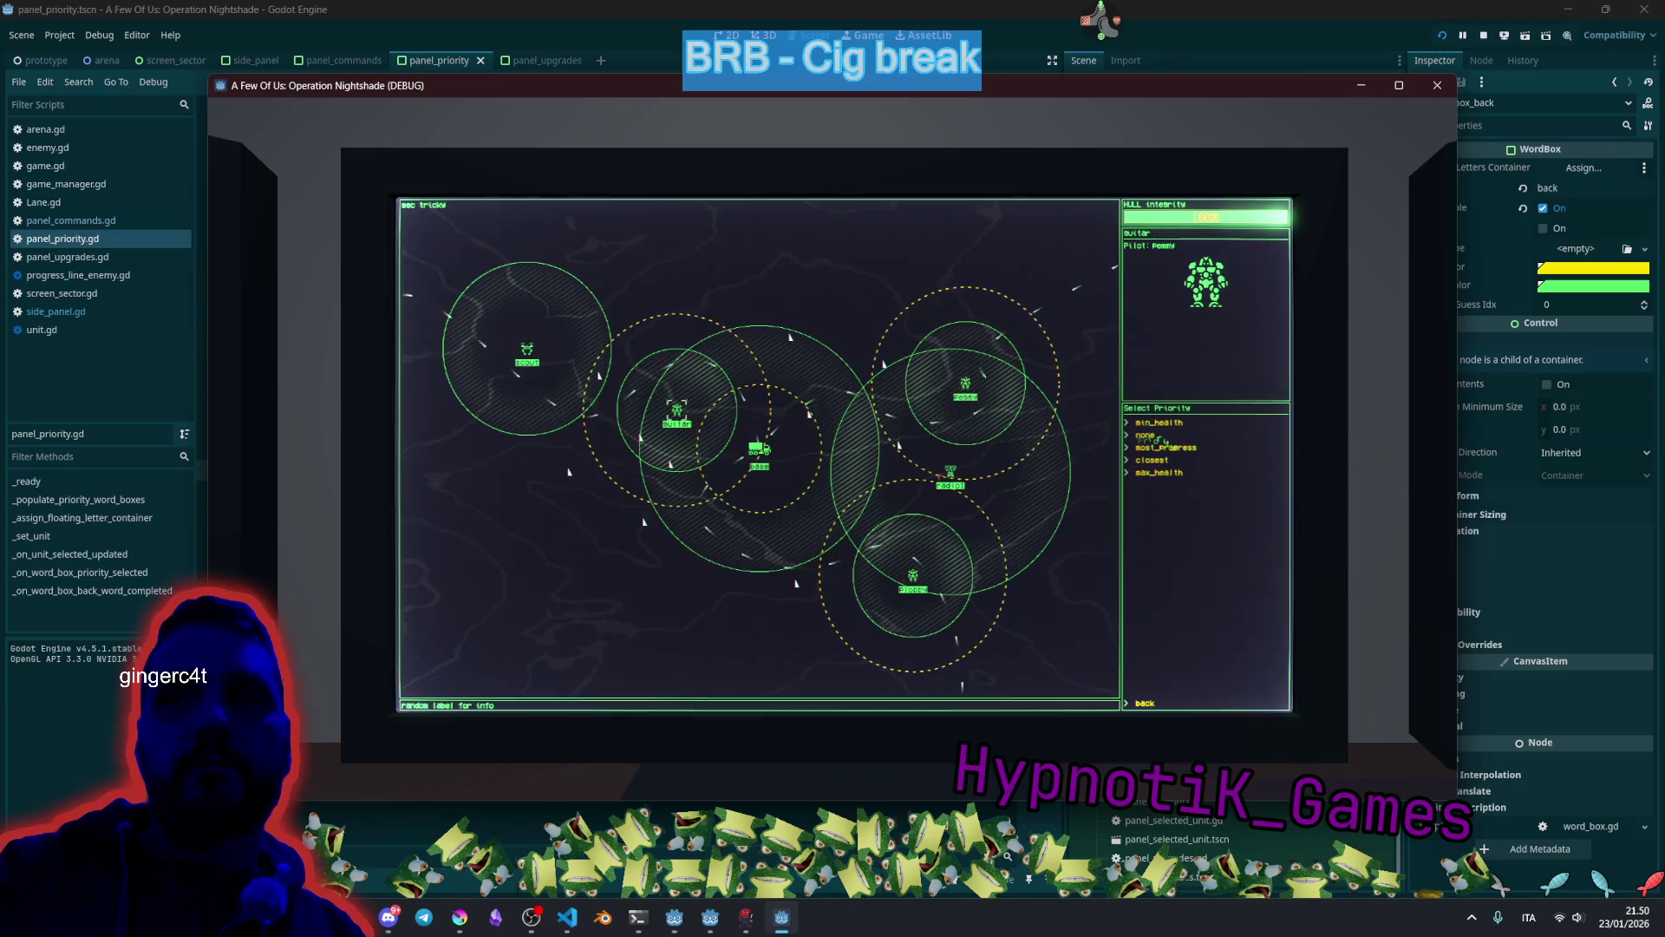
{"action": "key", "text": "F8"}
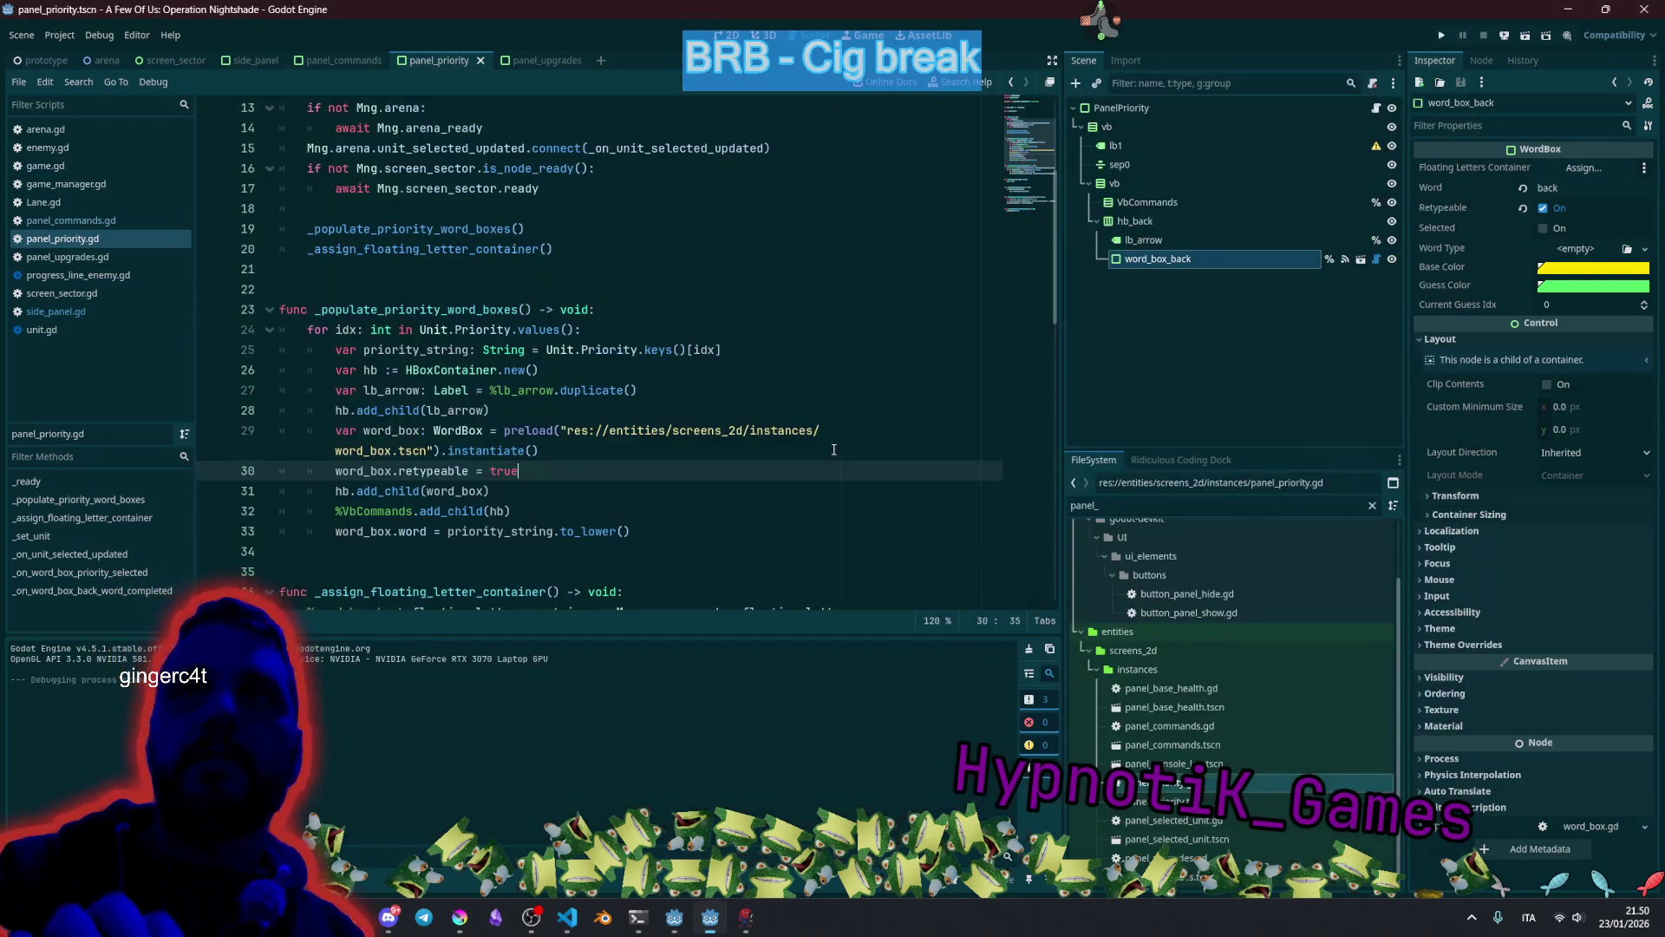
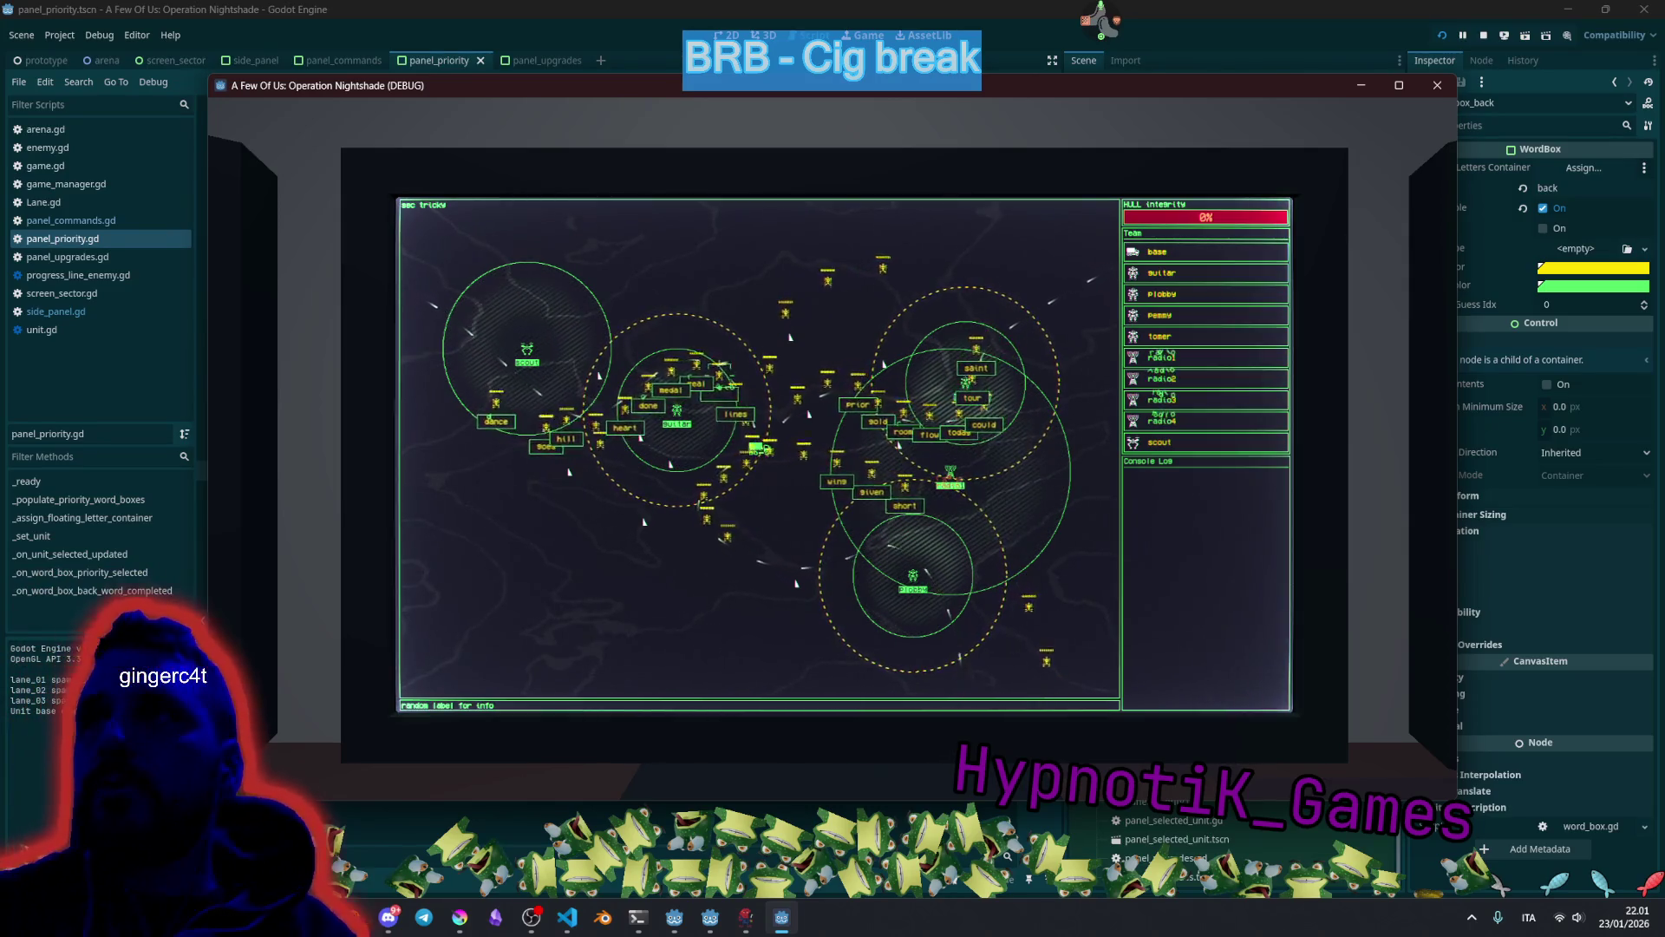
Check the radio1 and fomer units' details and fomer's priority choices in the running game, then stop it with F8.
{"action": "left_click", "coordinate": [1162, 357]}
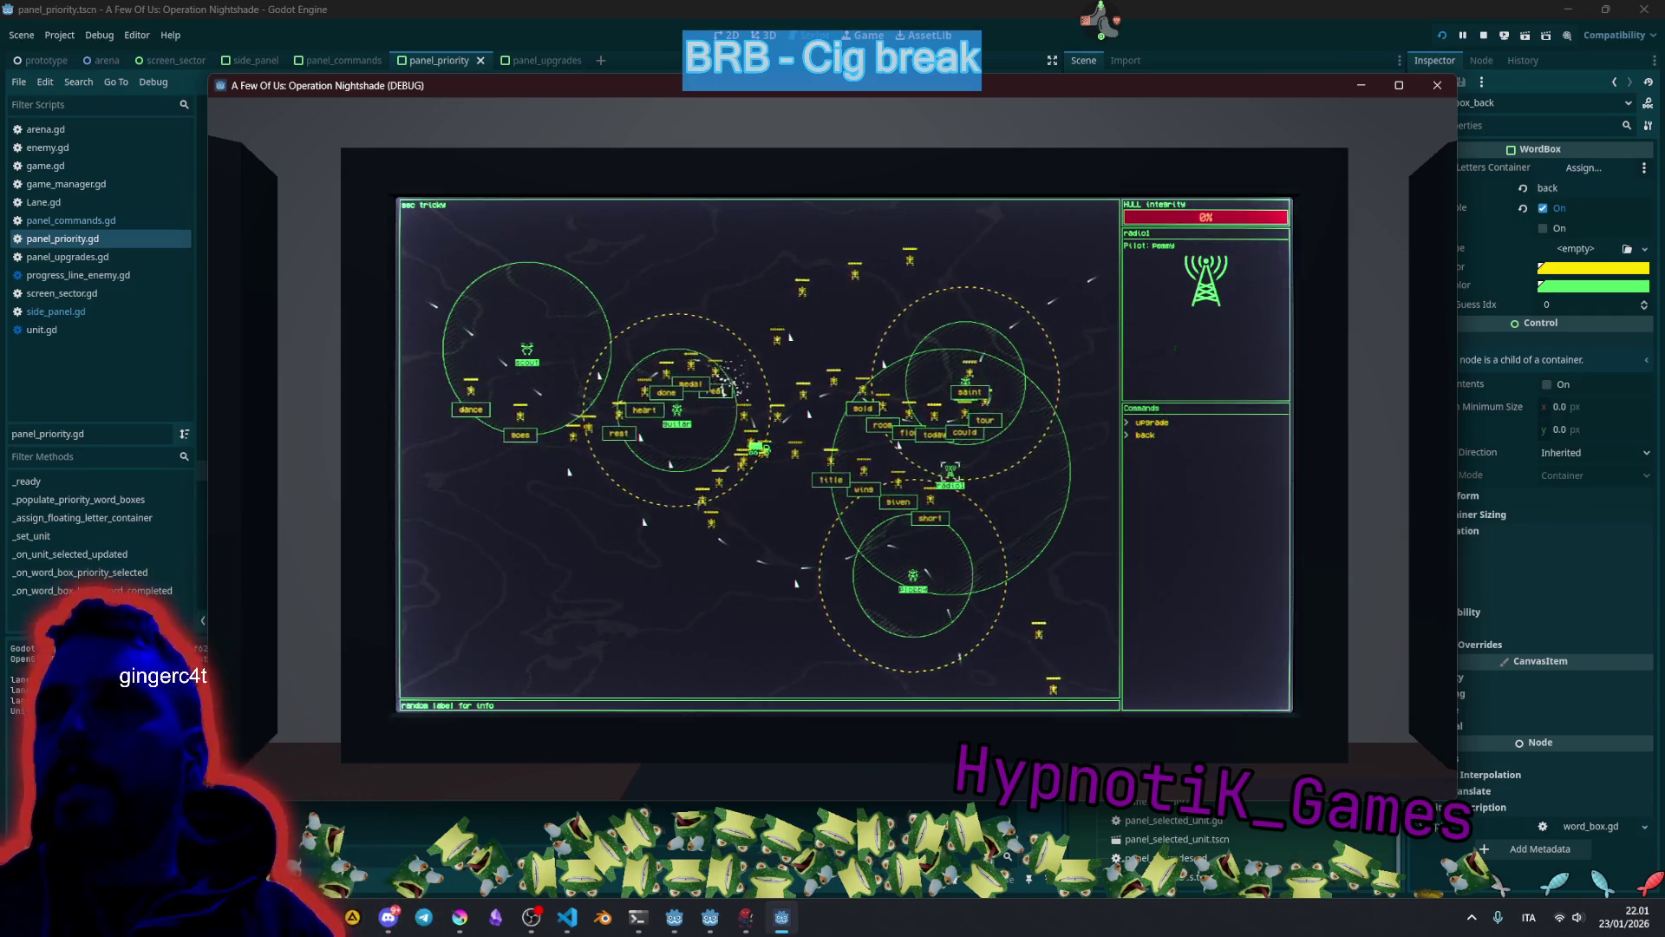
{"action": "left_click", "coordinate": [1144, 434]}
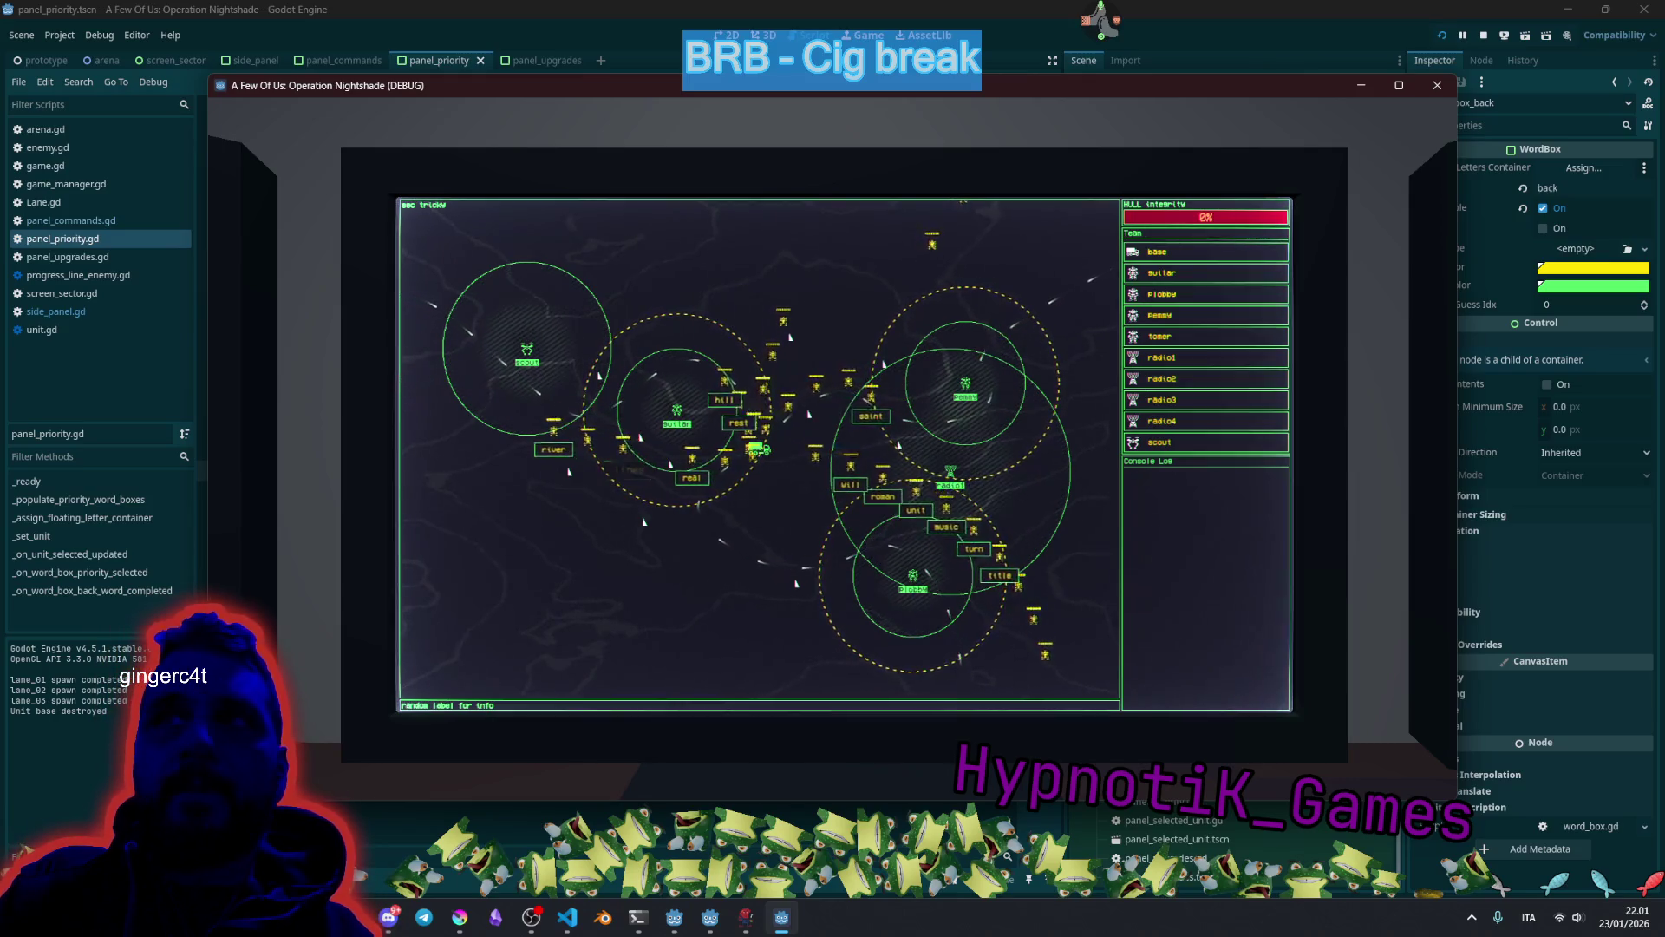
{"action": "left_click", "coordinate": [1152, 335]}
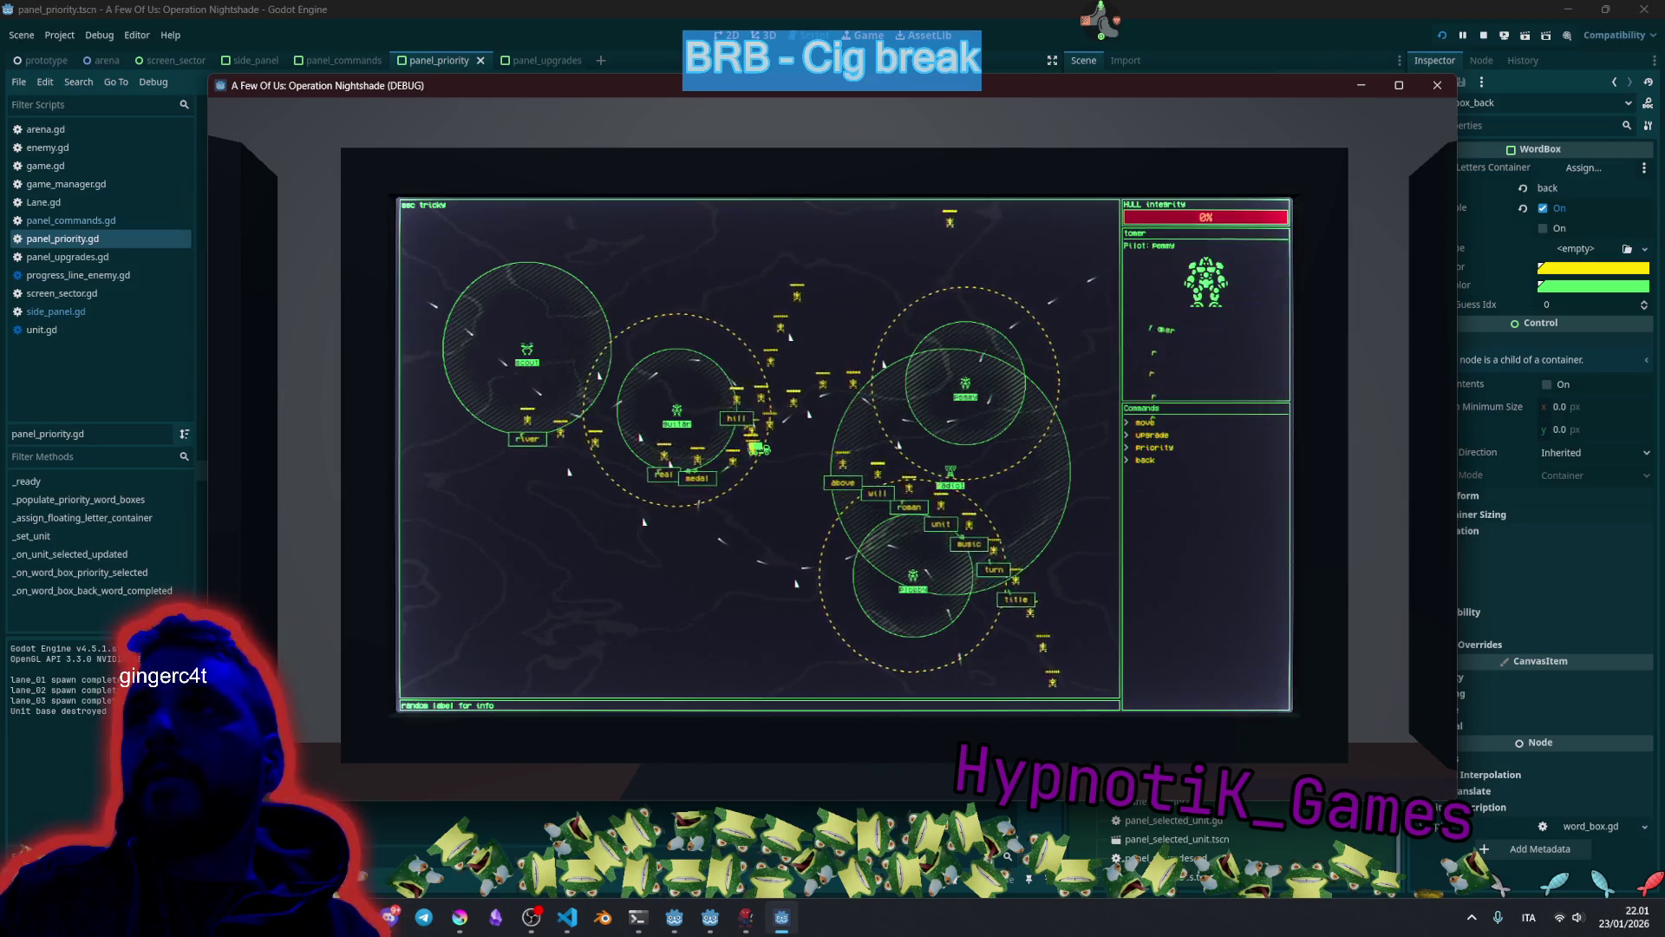
{"action": "left_click", "coordinate": [1158, 447]}
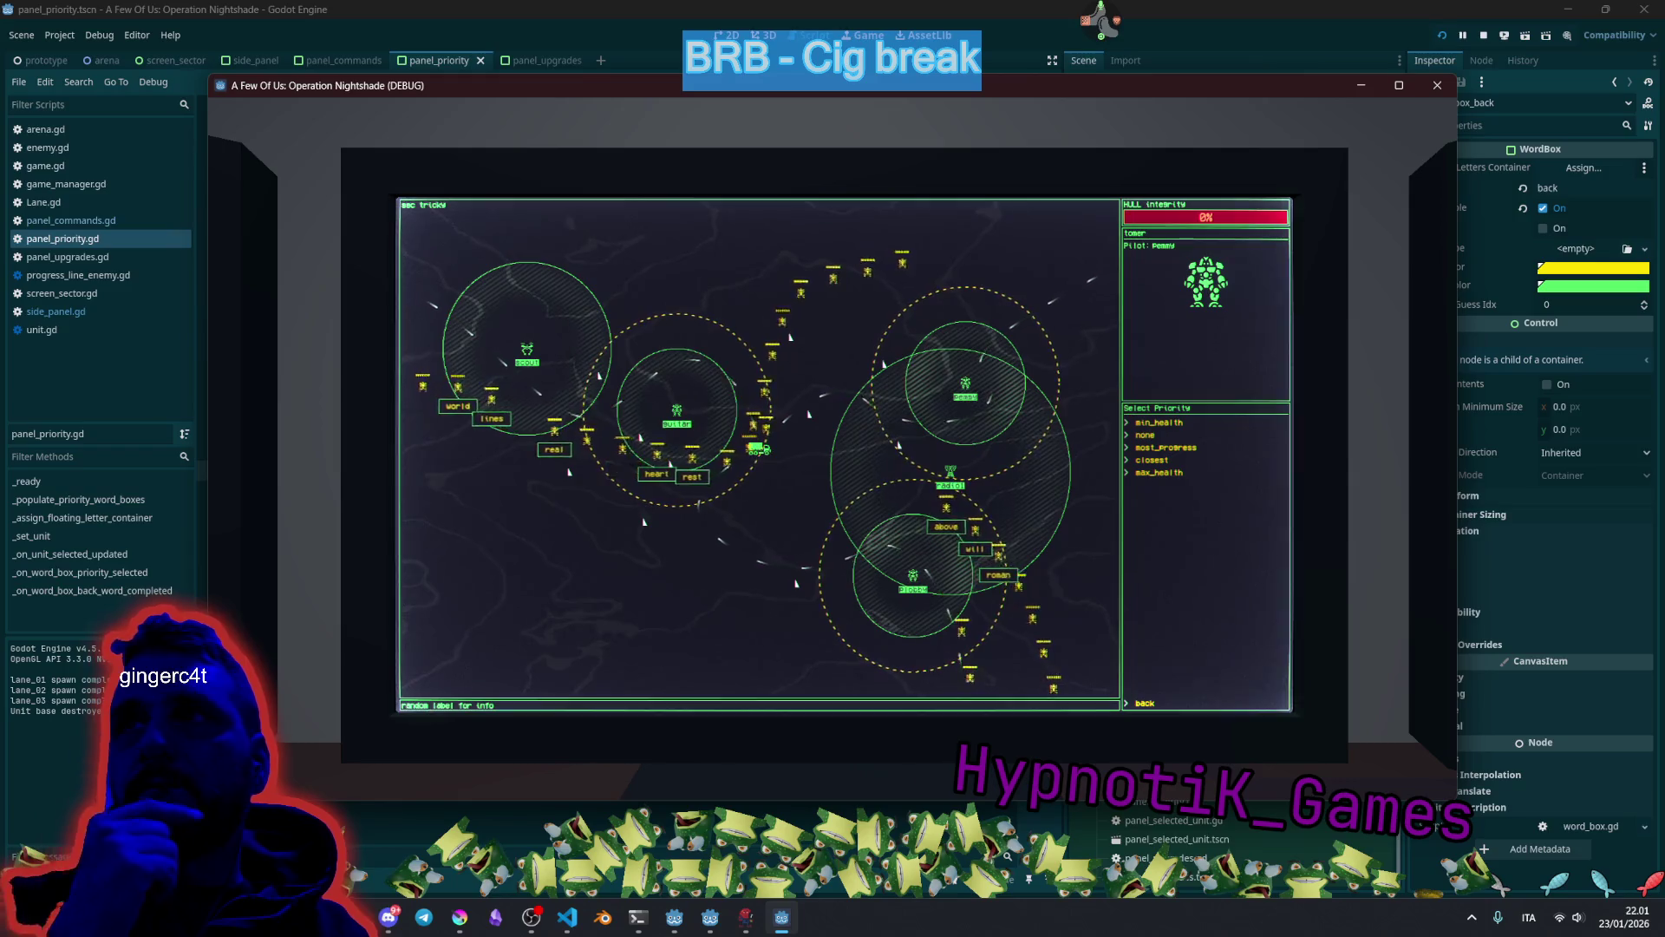
{"action": "key", "text": "F8"}
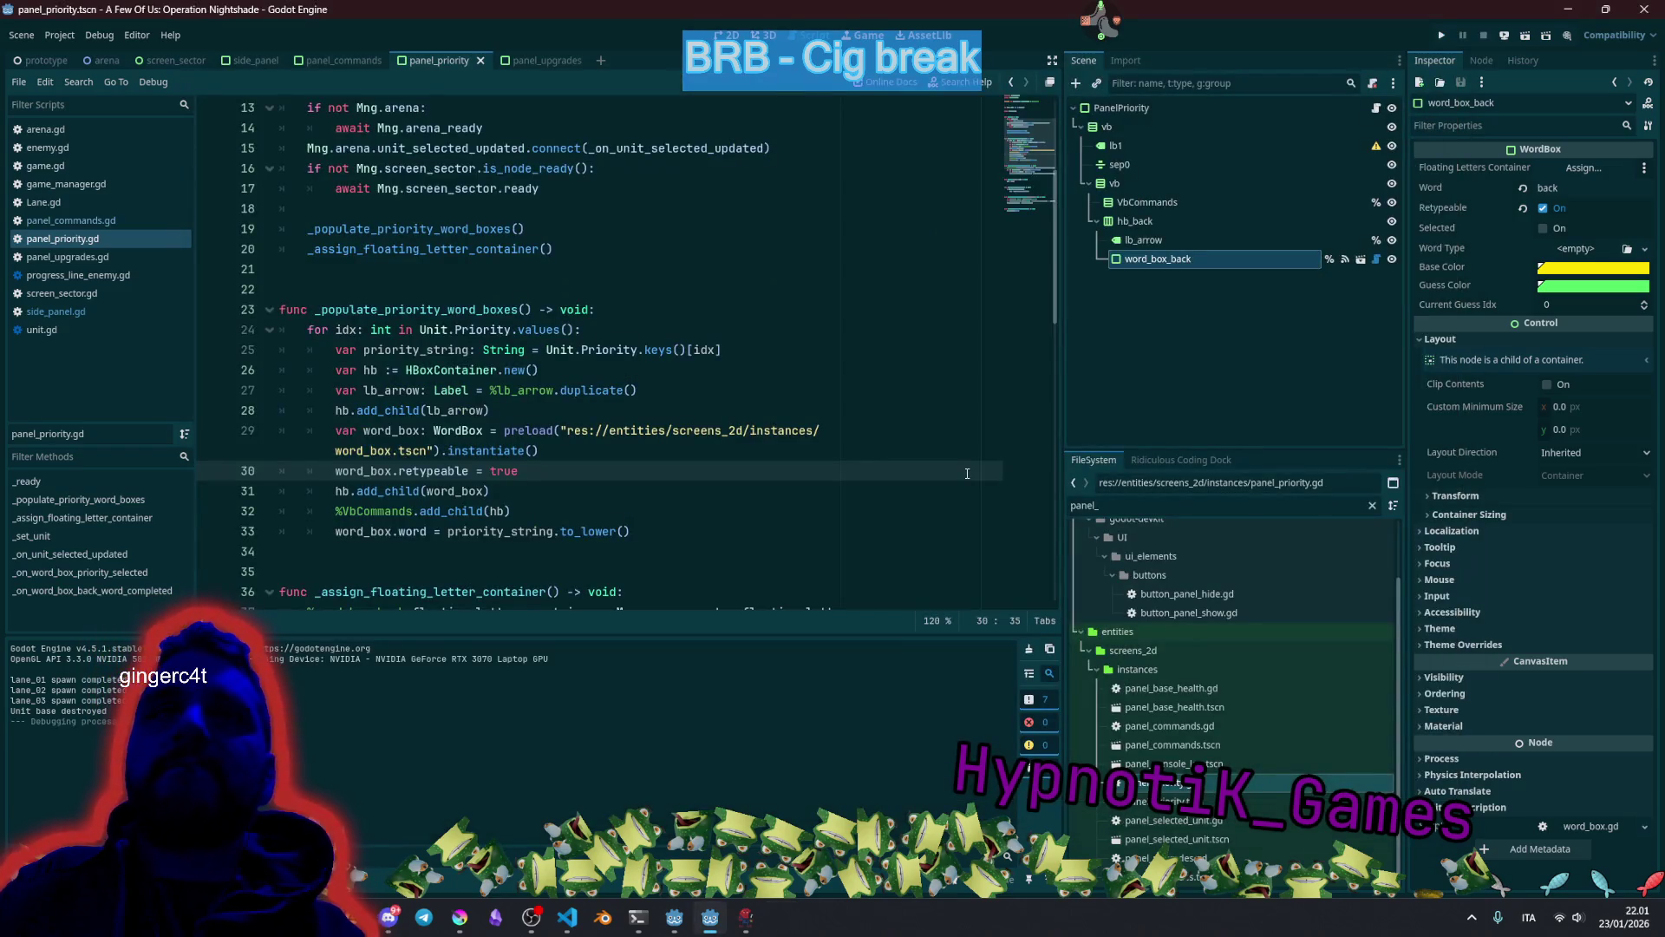
Switch to unit.gd, highlight the uses of attack_priority, and scroll up to the Type and Priority enums.
{"action": "left_click", "coordinate": [785, 410]}
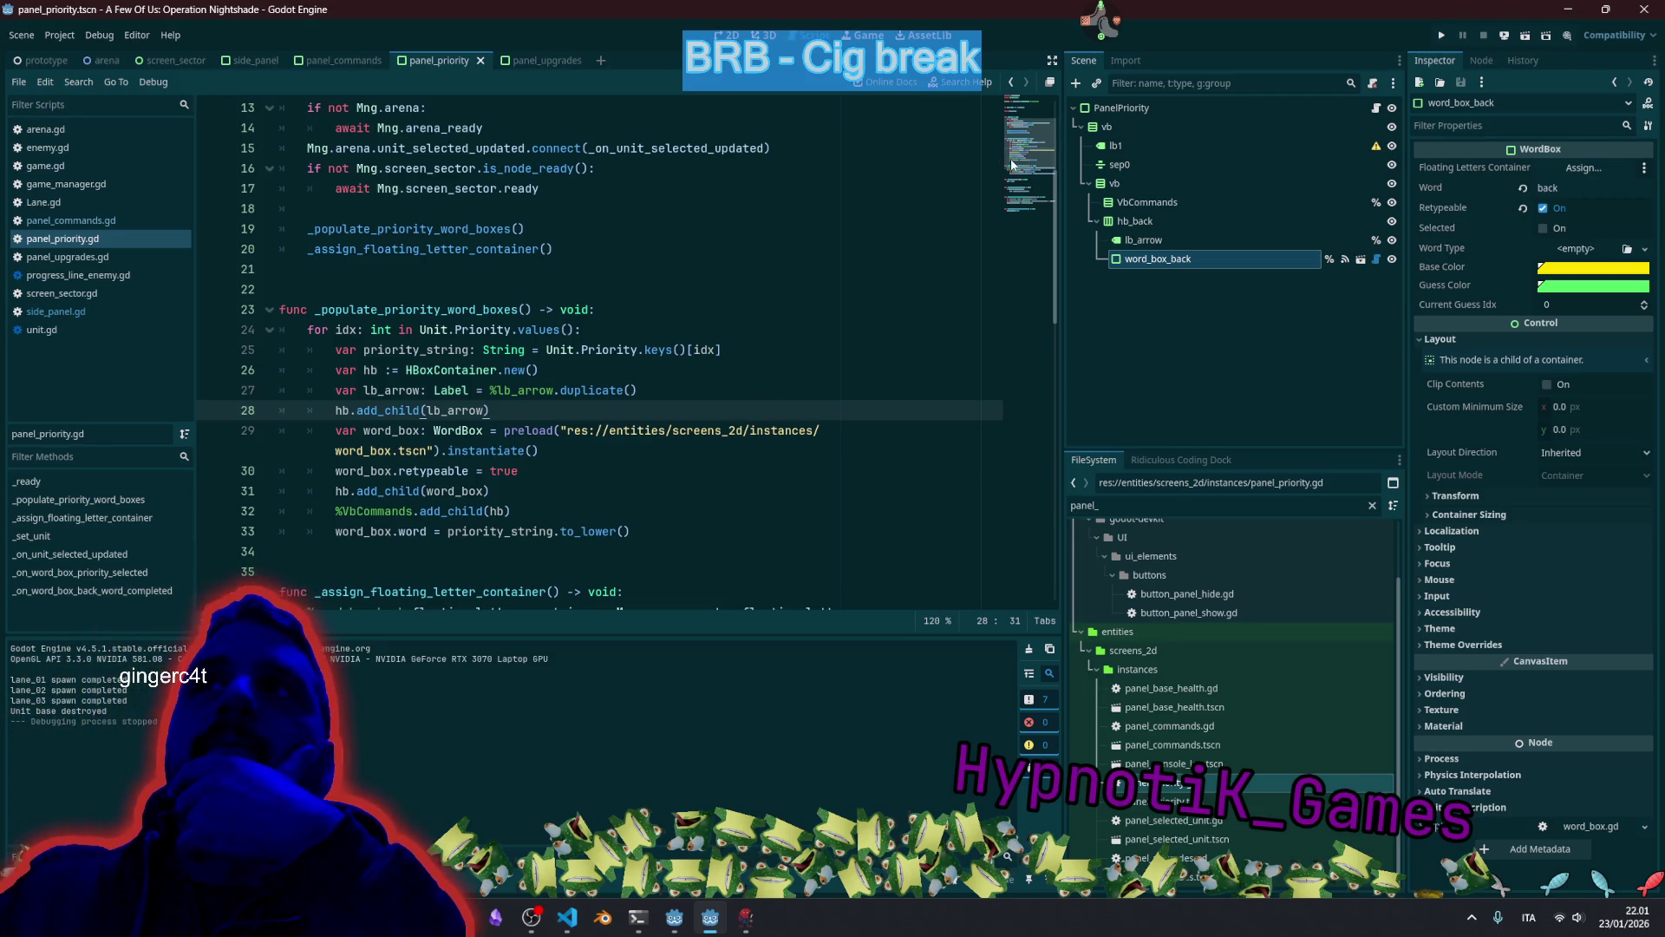
{"action": "scroll", "coordinate": [988, 130], "scroll_direction": "up", "scroll_amount": 4}
{"action": "left_click", "coordinate": [434, 208]}
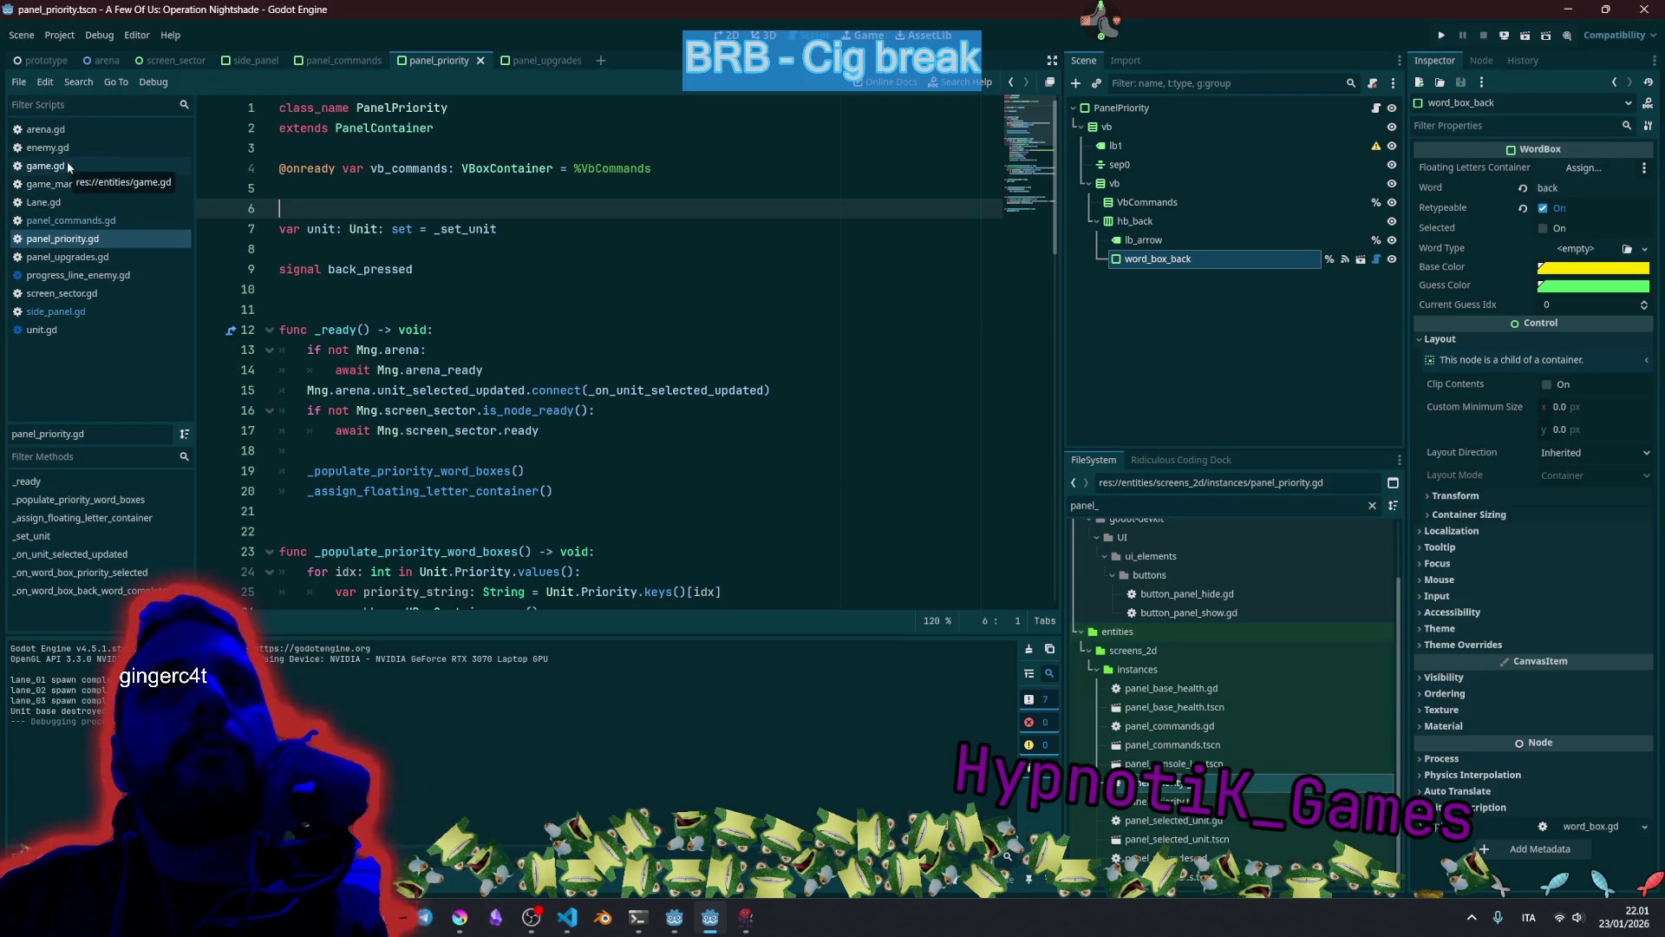
{"action": "left_click", "coordinate": [65, 329]}
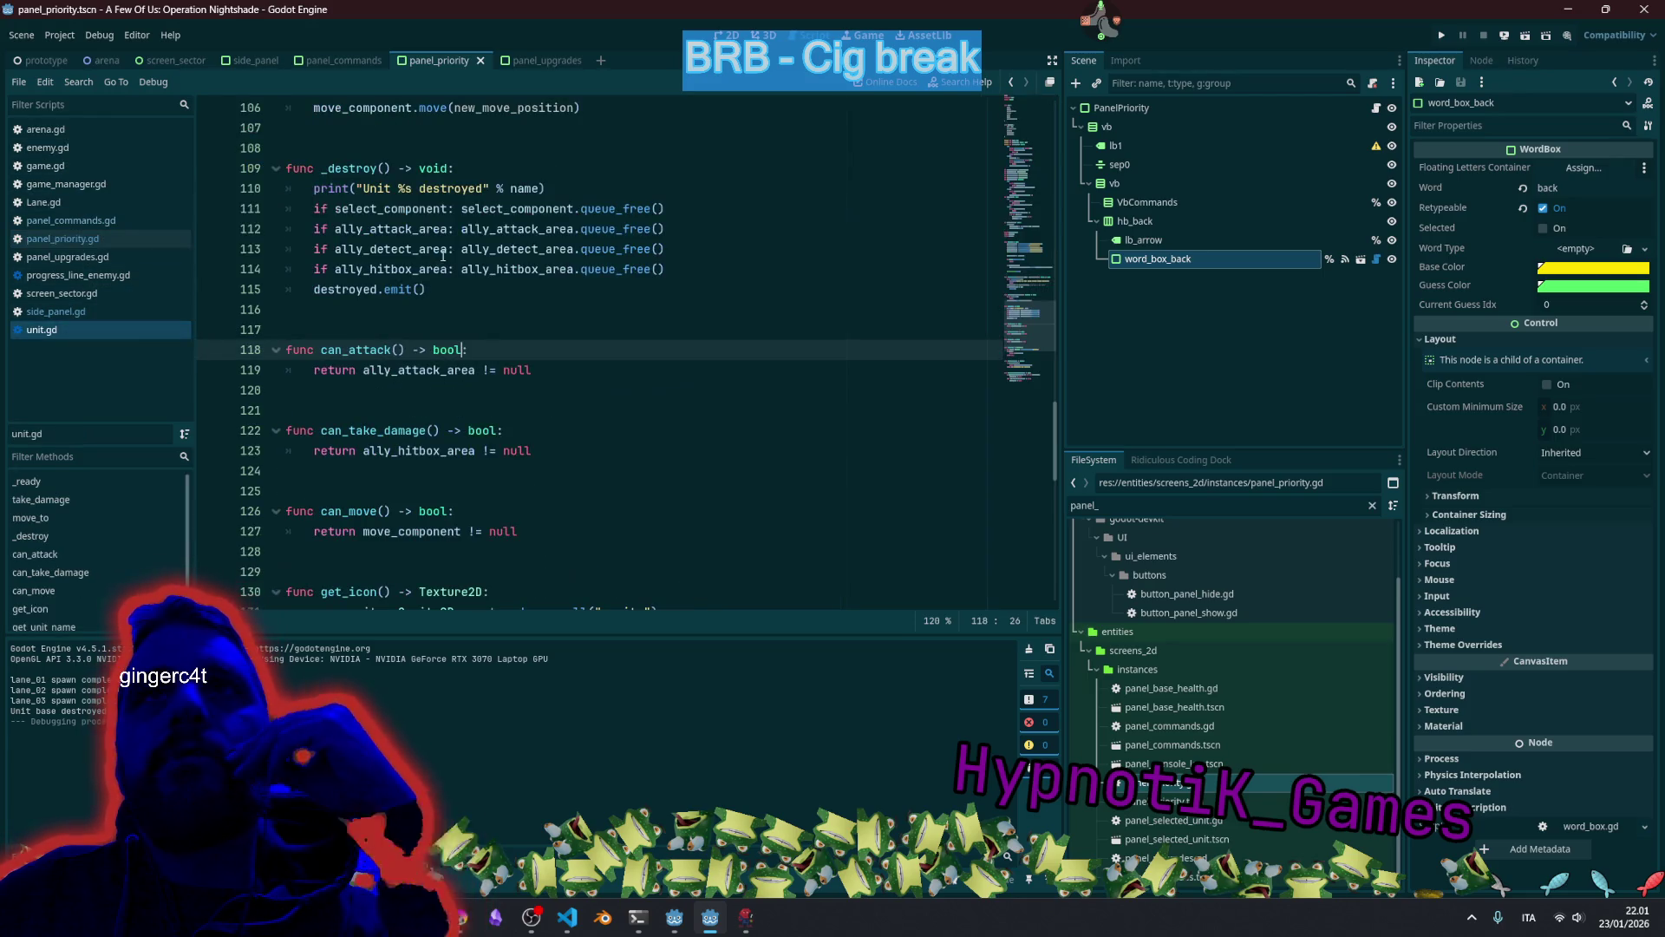
{"action": "left_click", "coordinate": [1024, 102]}
{"action": "scroll", "coordinate": [436, 410], "scroll_direction": "down", "scroll_amount": 4}
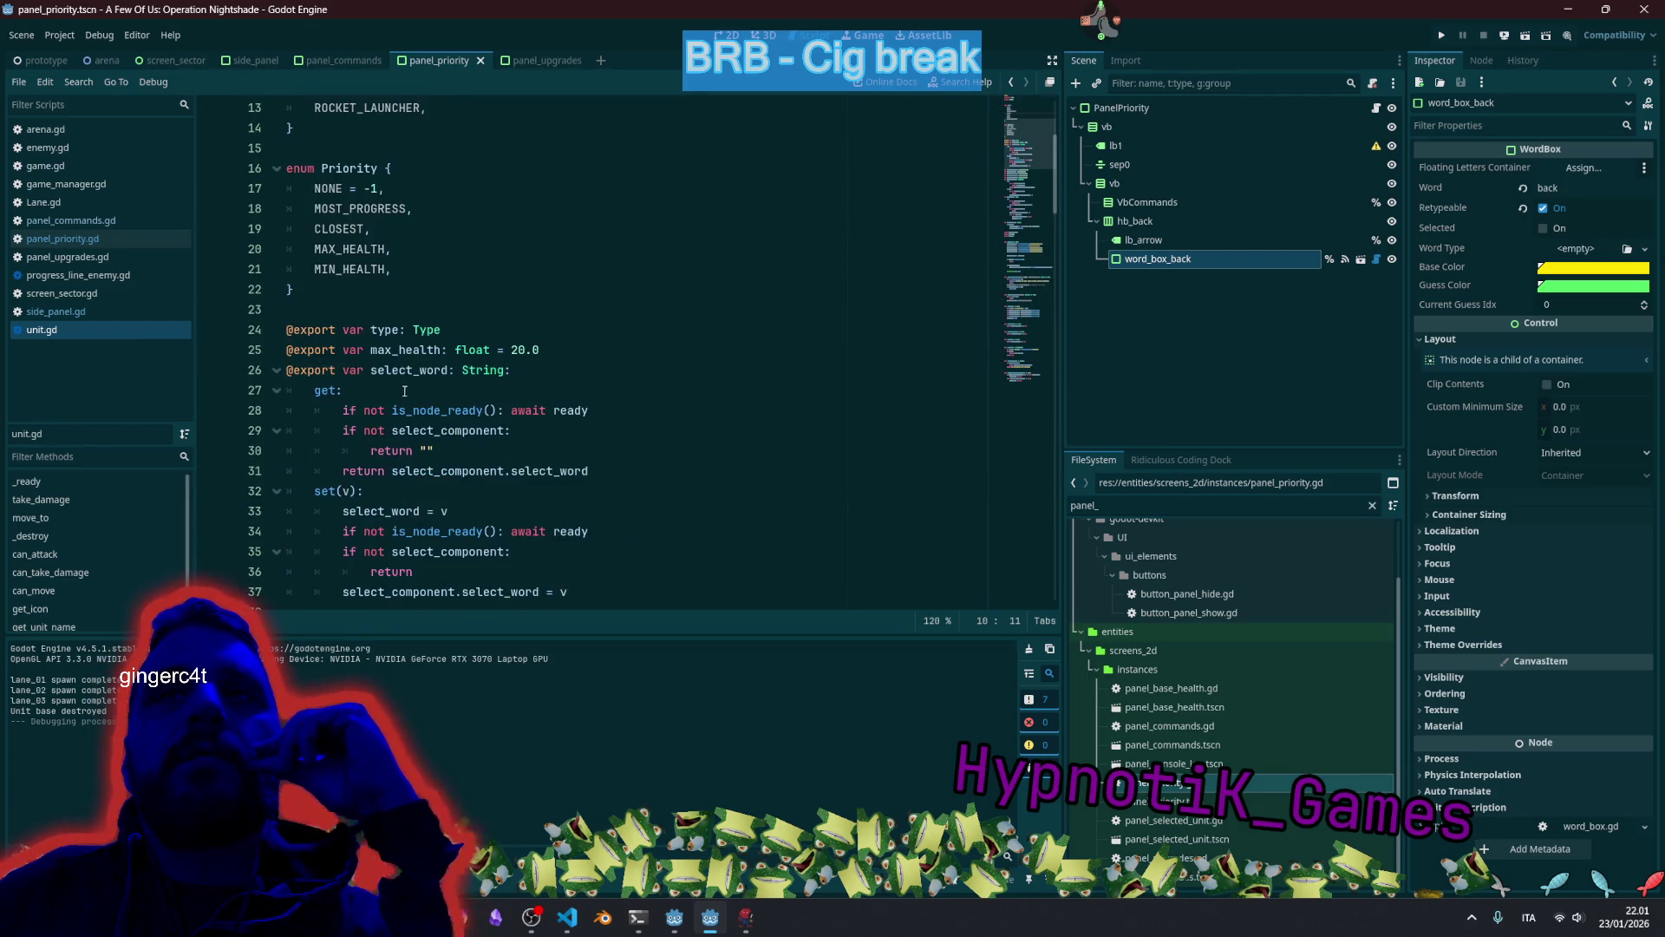
{"action": "scroll", "coordinate": [403, 389], "scroll_direction": "down", "scroll_amount": 2}
{"action": "scroll", "coordinate": [426, 402], "scroll_direction": "down", "scroll_amount": 1}
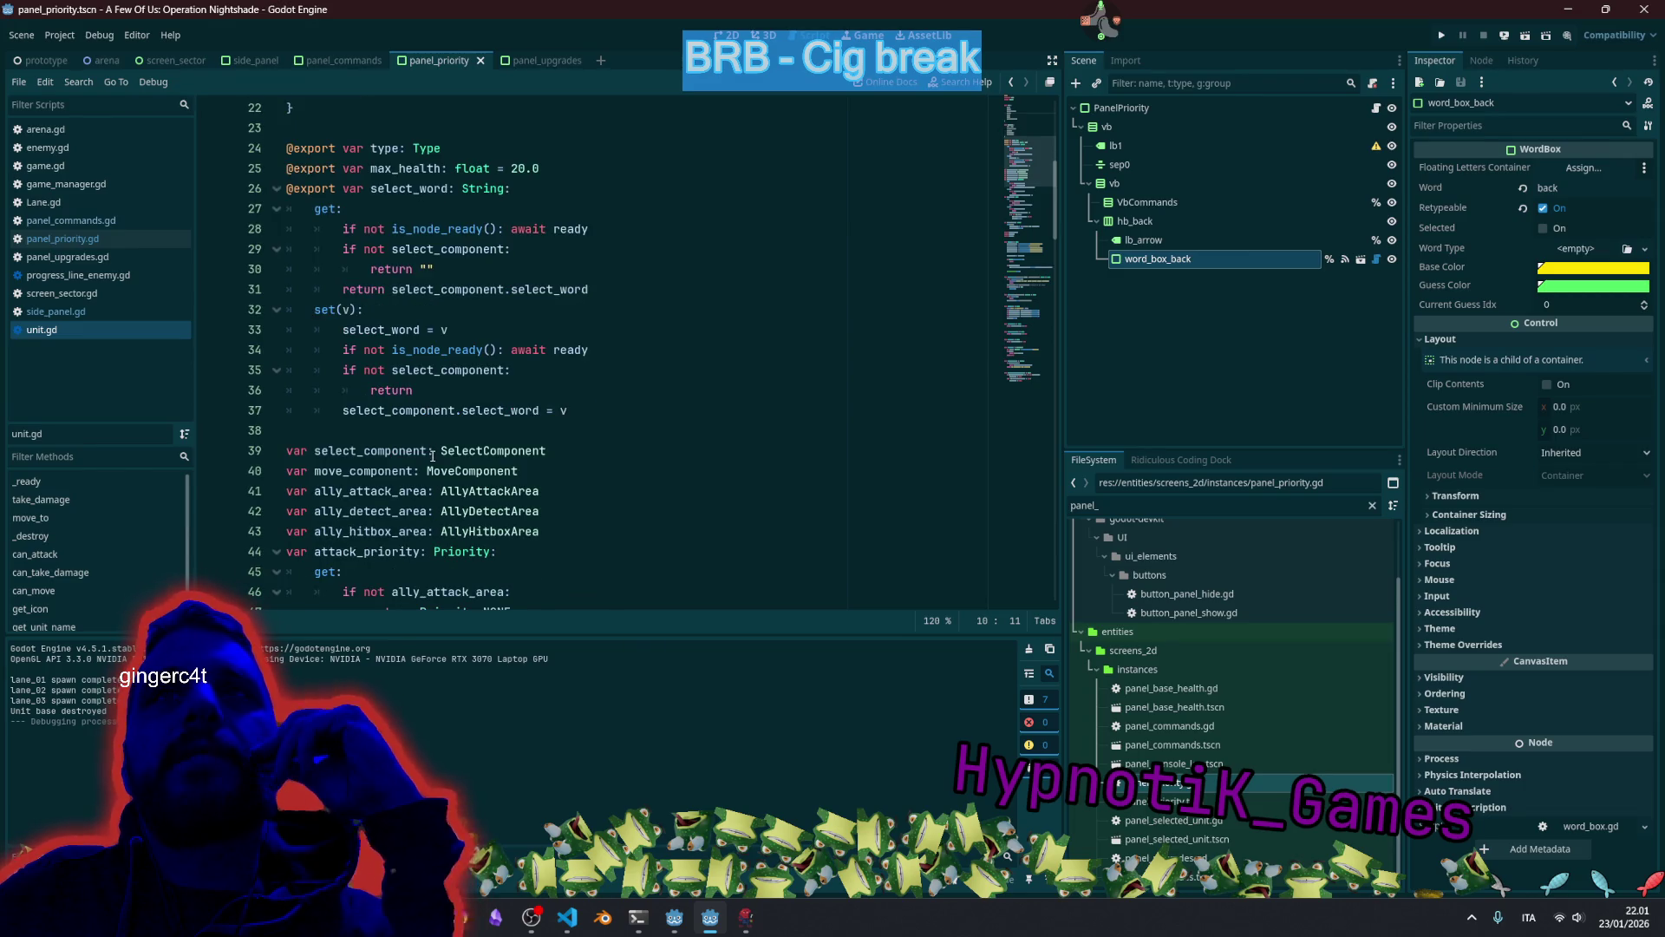
{"action": "scroll", "coordinate": [432, 455], "scroll_direction": "up", "scroll_amount": 2}
{"action": "scroll", "coordinate": [432, 455], "scroll_direction": "down", "scroll_amount": 5}
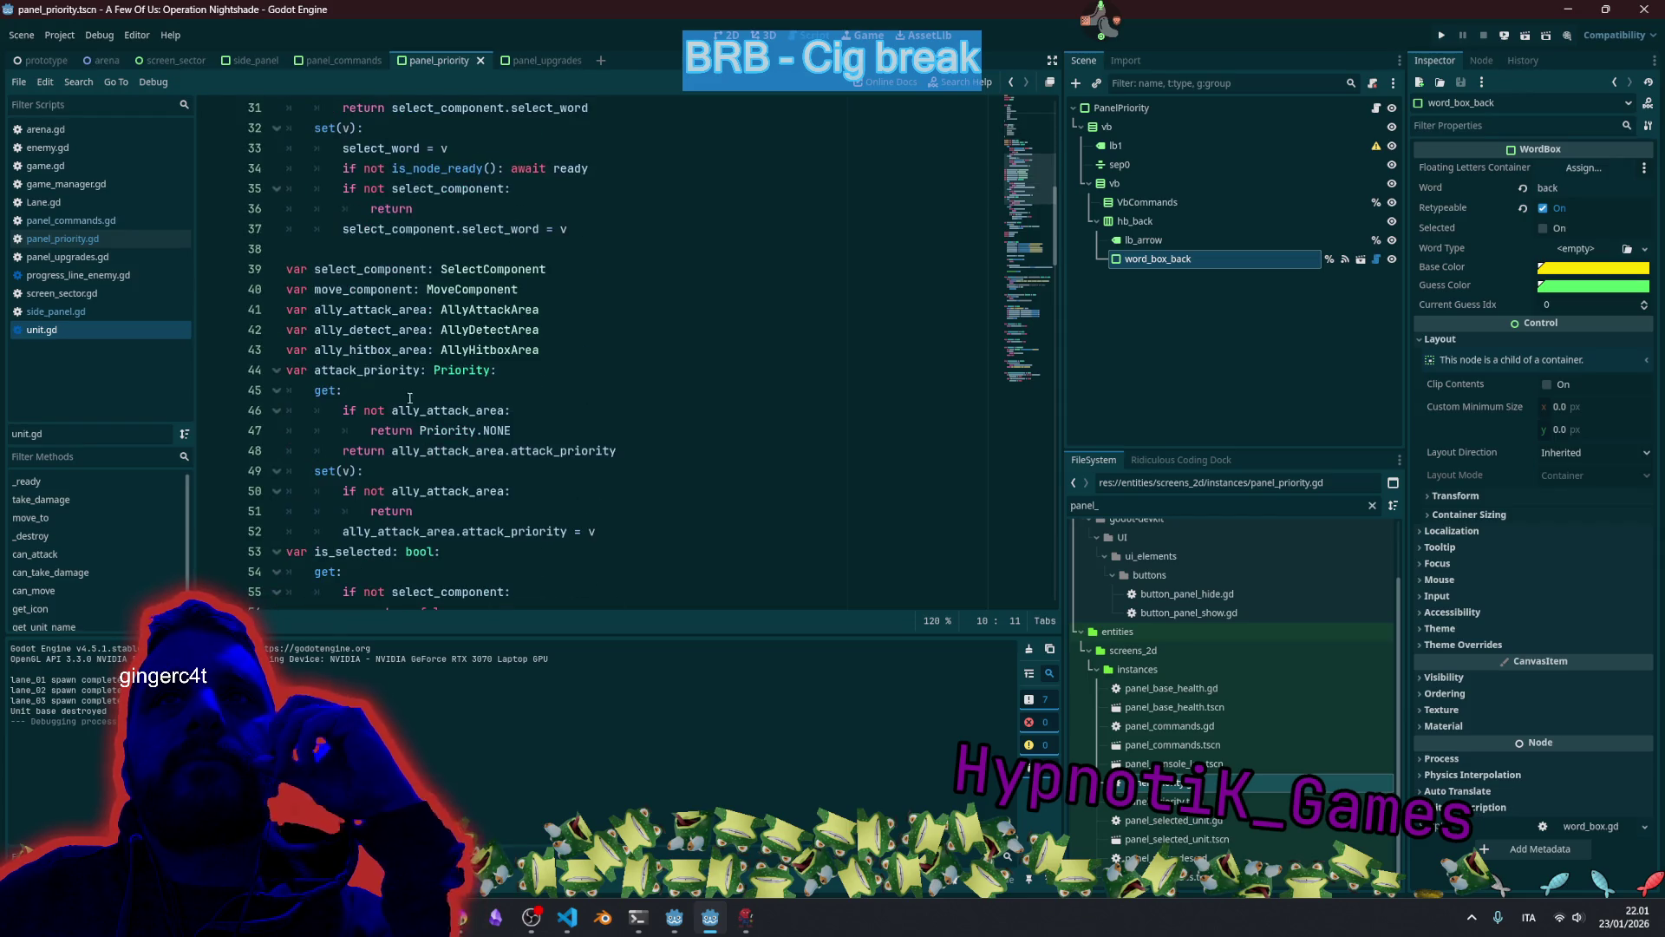
{"action": "double_click", "coordinate": [378, 370]}
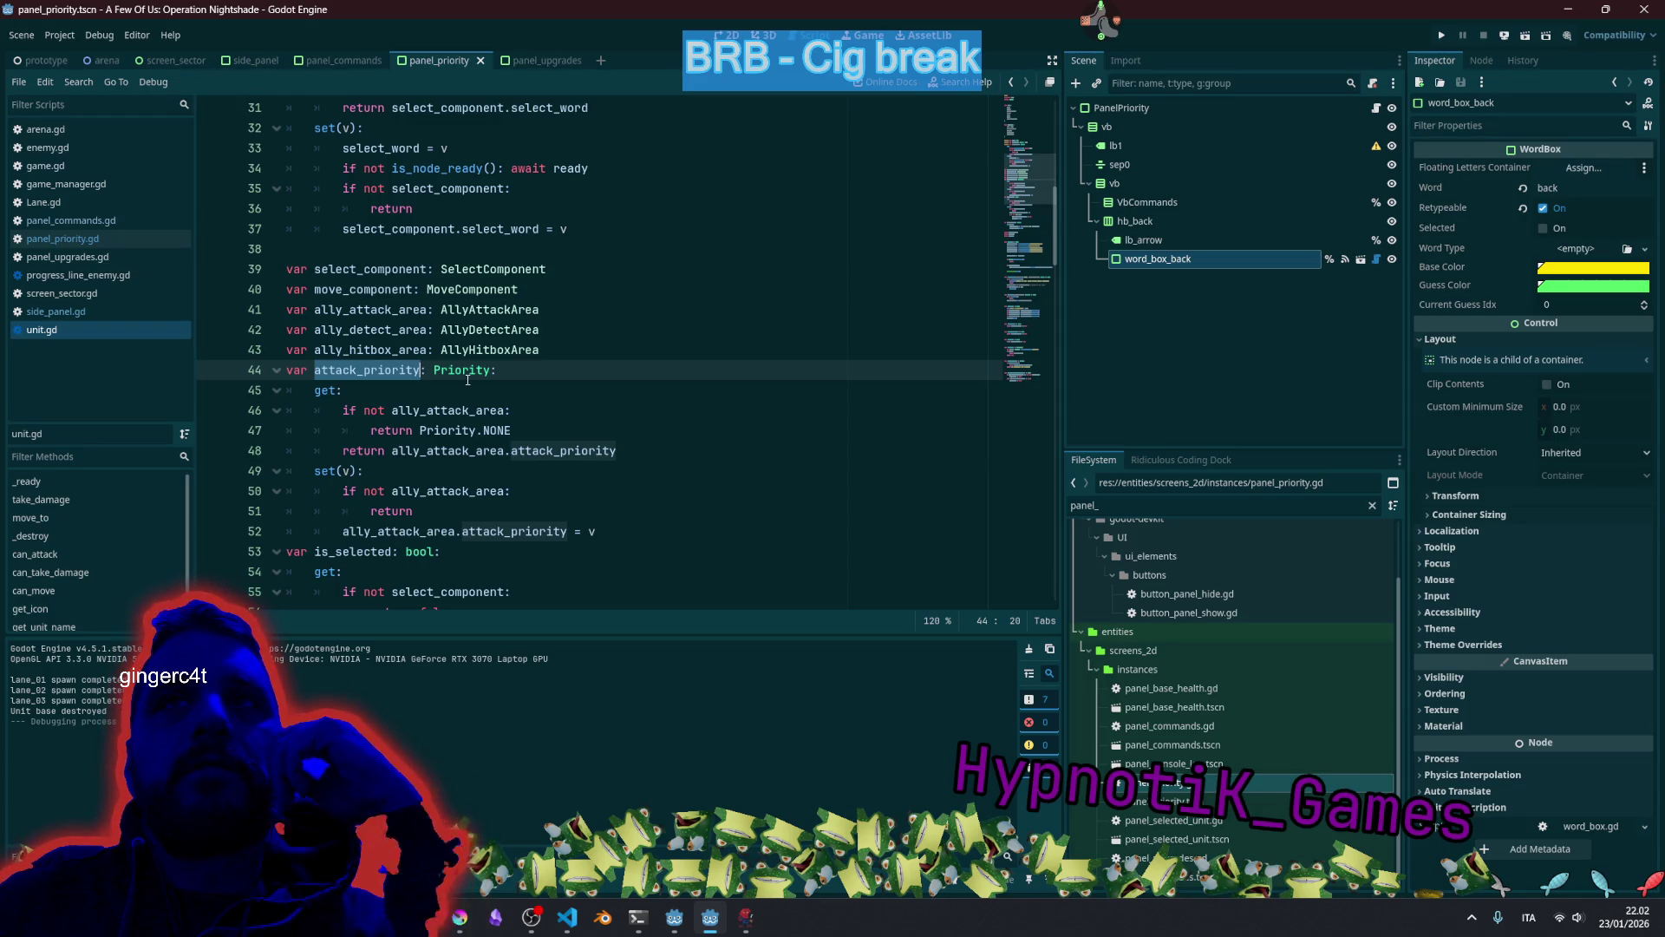
{"action": "scroll", "coordinate": [467, 380], "scroll_direction": "up", "scroll_amount": 10}
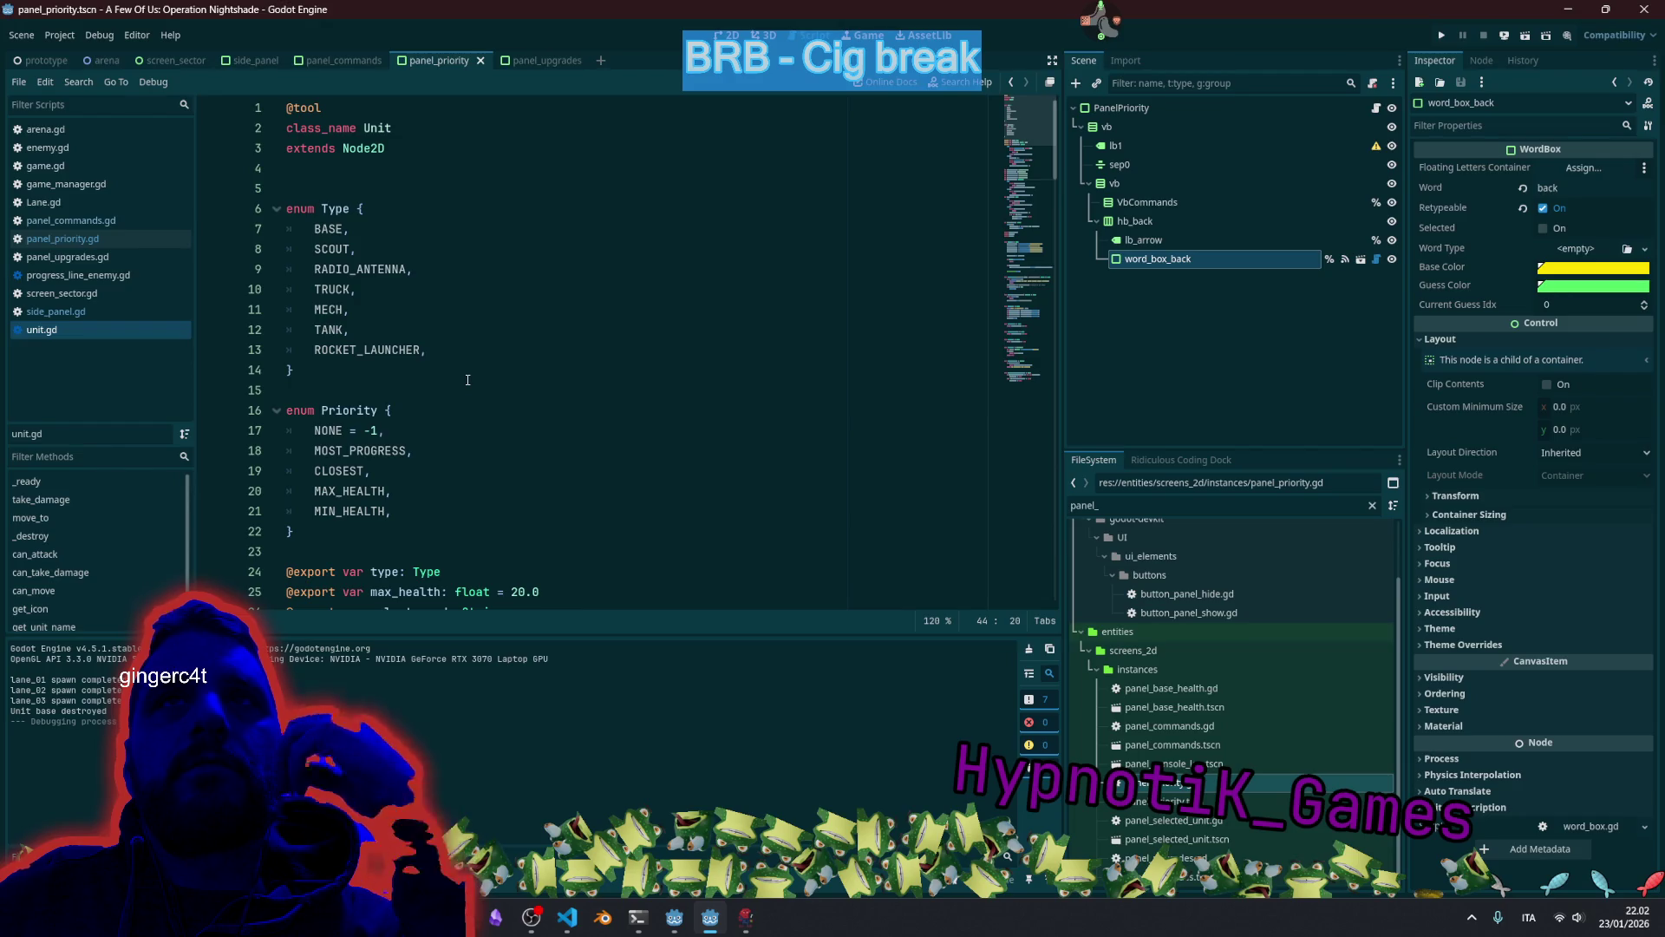
{"action": "left_click", "coordinate": [352, 431]}
{"action": "left_click", "coordinate": [348, 450]}
{"action": "left_click", "coordinate": [342, 470]}
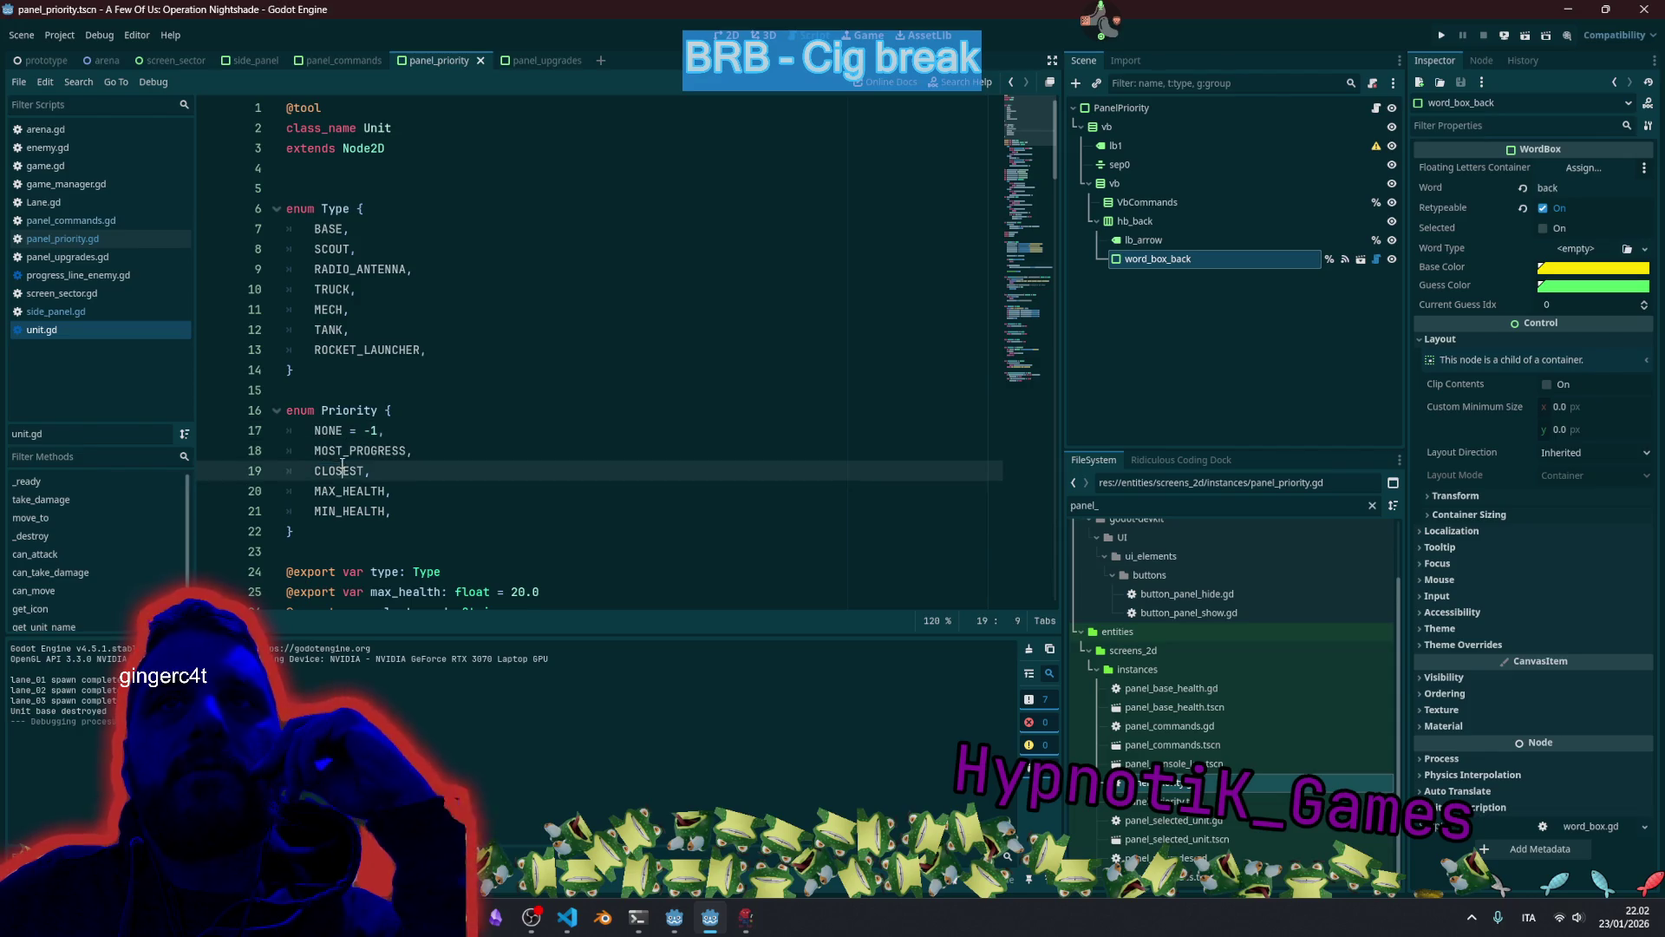
{"action": "double_click", "coordinate": [349, 487]}
{"action": "left_click_drag", "start_coordinate": [365, 431], "coordinate": [379, 430]}
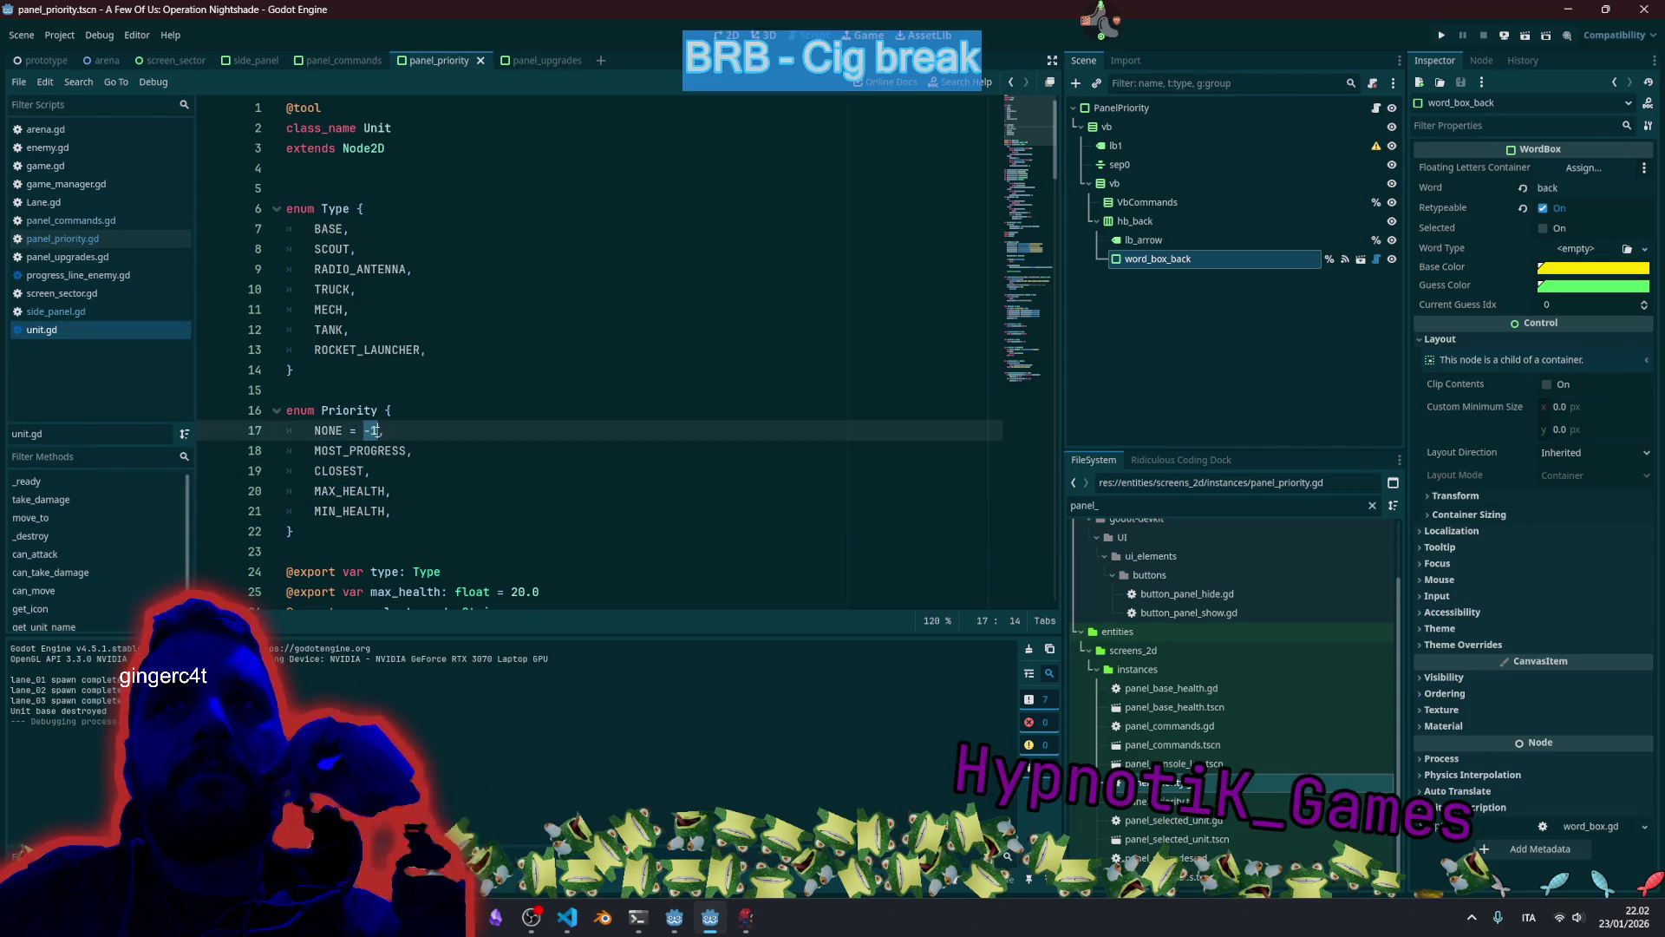
{"action": "left_click", "coordinate": [405, 433]}
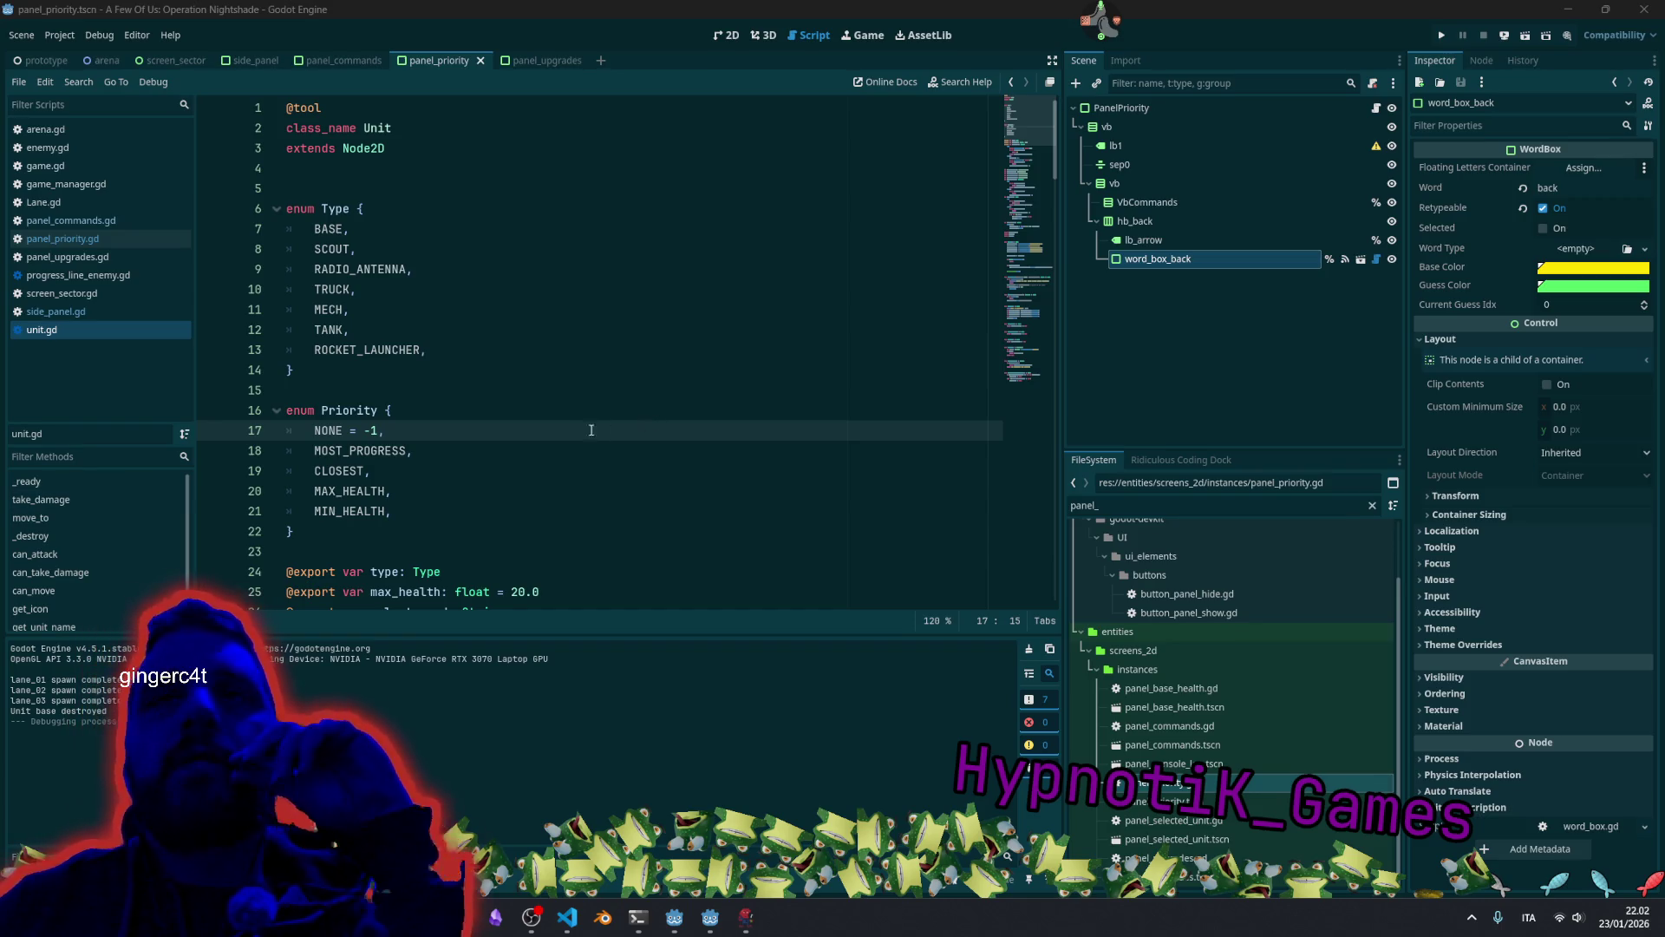
{"action": "scroll", "coordinate": [402, 483], "scroll_direction": "down", "scroll_amount": 2}
Begin a const priority_to_string dictionary on a new line below the Priority enum.
{"action": "left_click", "coordinate": [381, 430]}
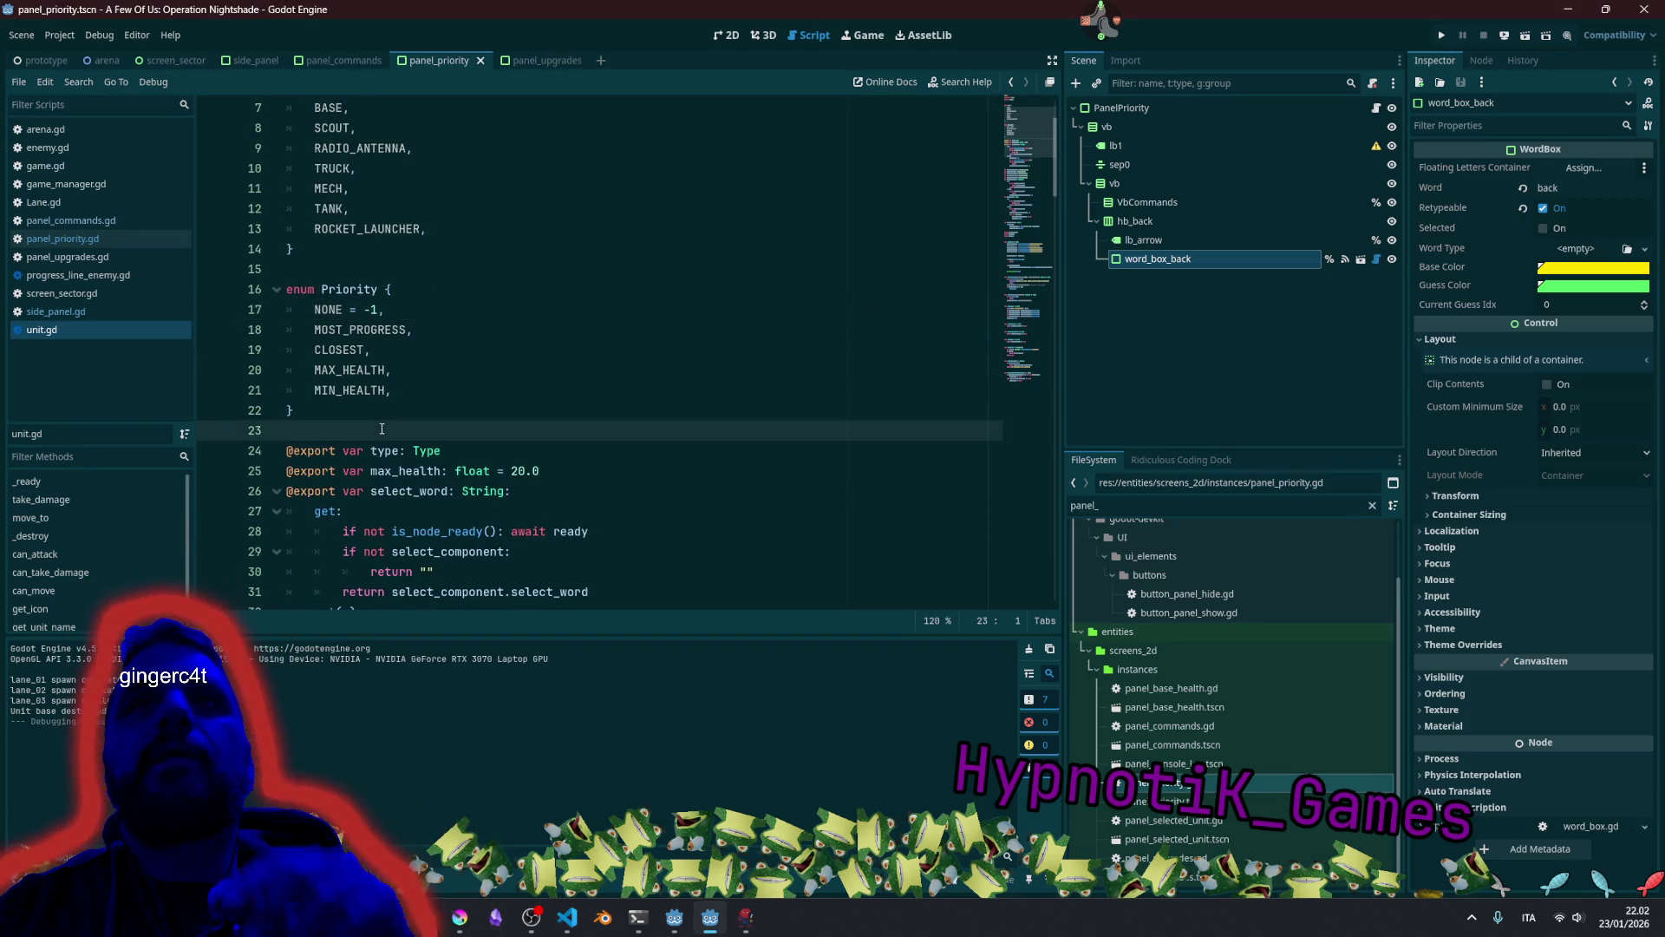
{"action": "key", "text": "Return"}
{"action": "key", "text": "Return"}
{"action": "type", "text": "const "}
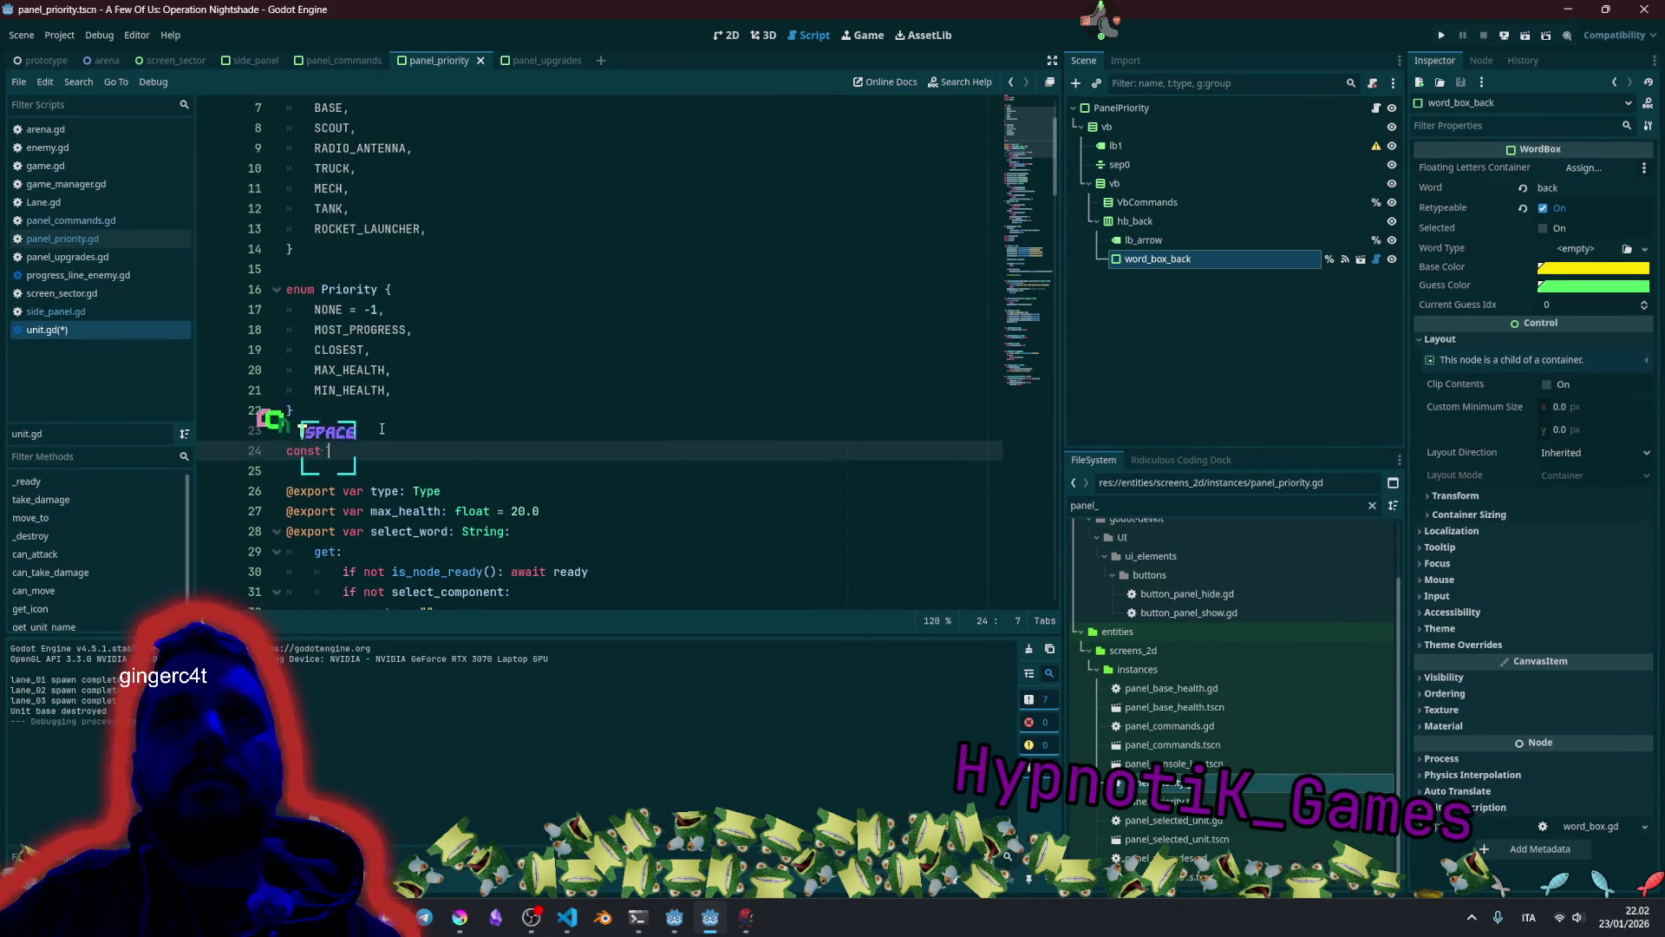
{"action": "type", "text": "pri"}
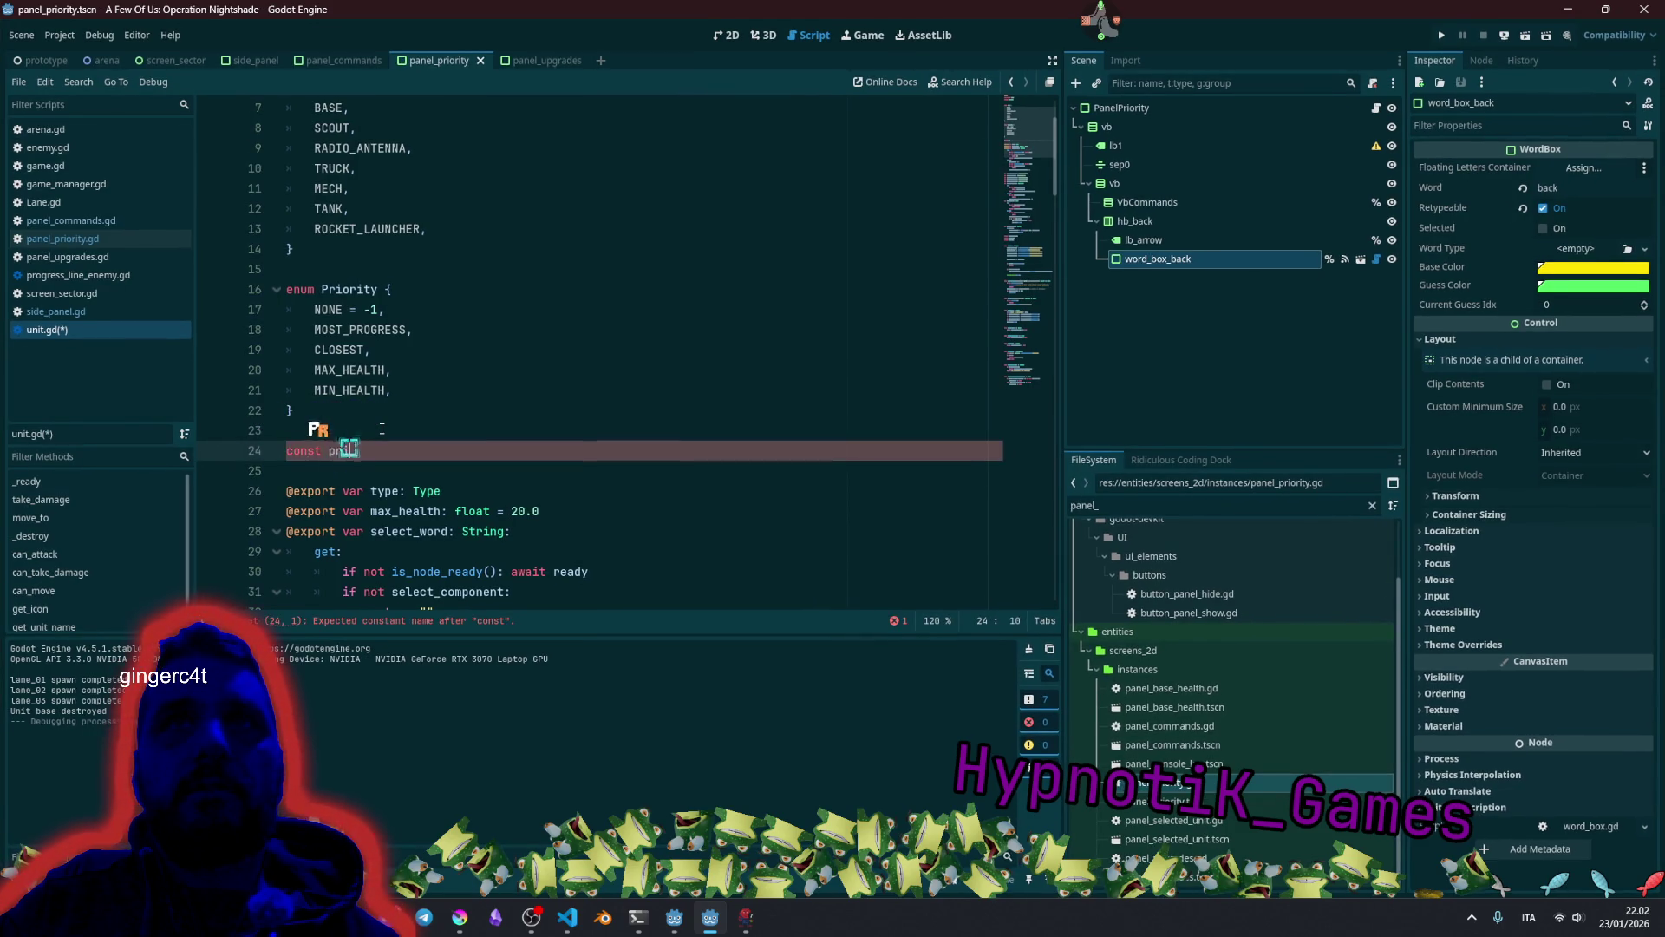
{"action": "type", "text": "ority"}
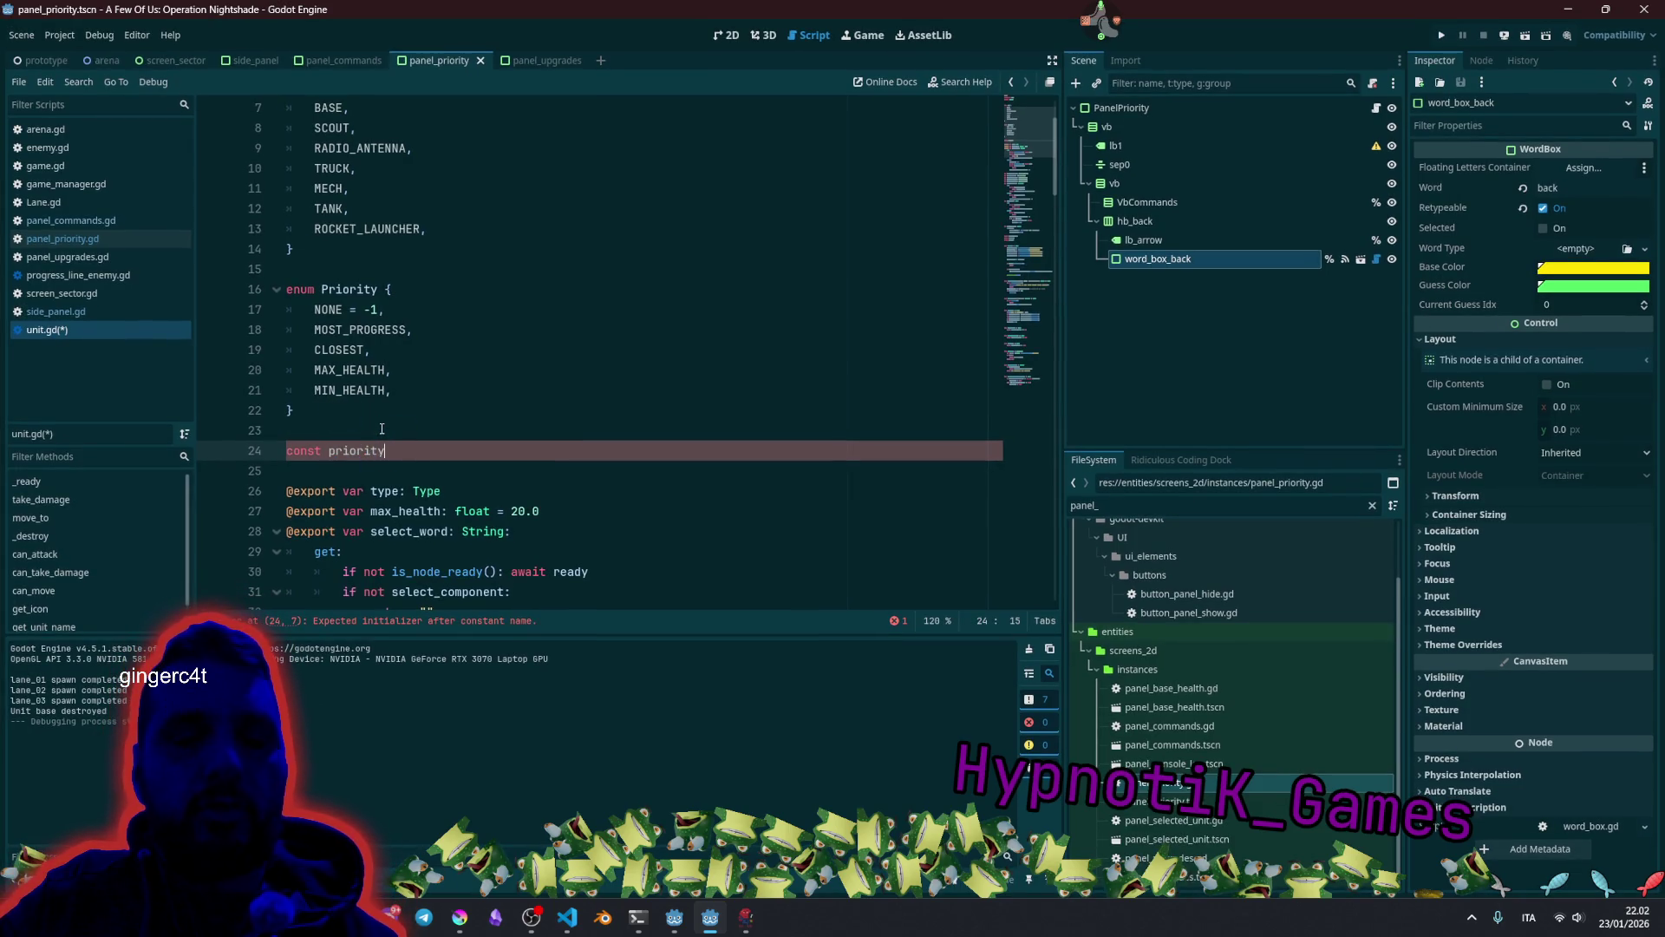
{"action": "type", "text": "_to"}
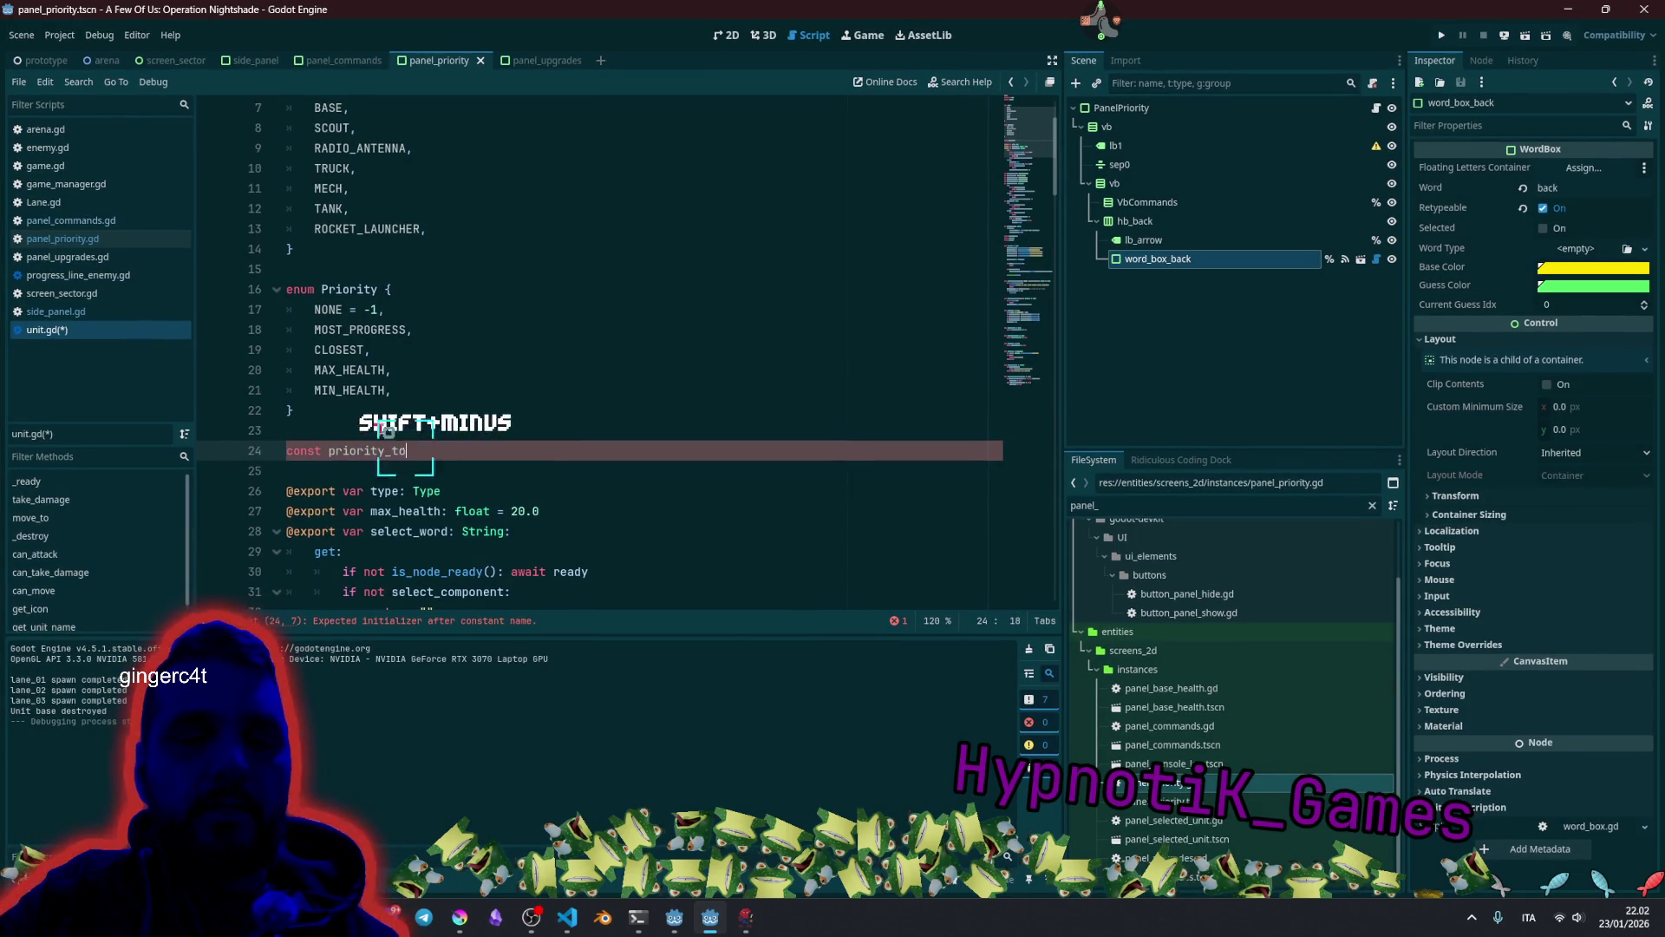
{"action": "type", "text": "_strig"}
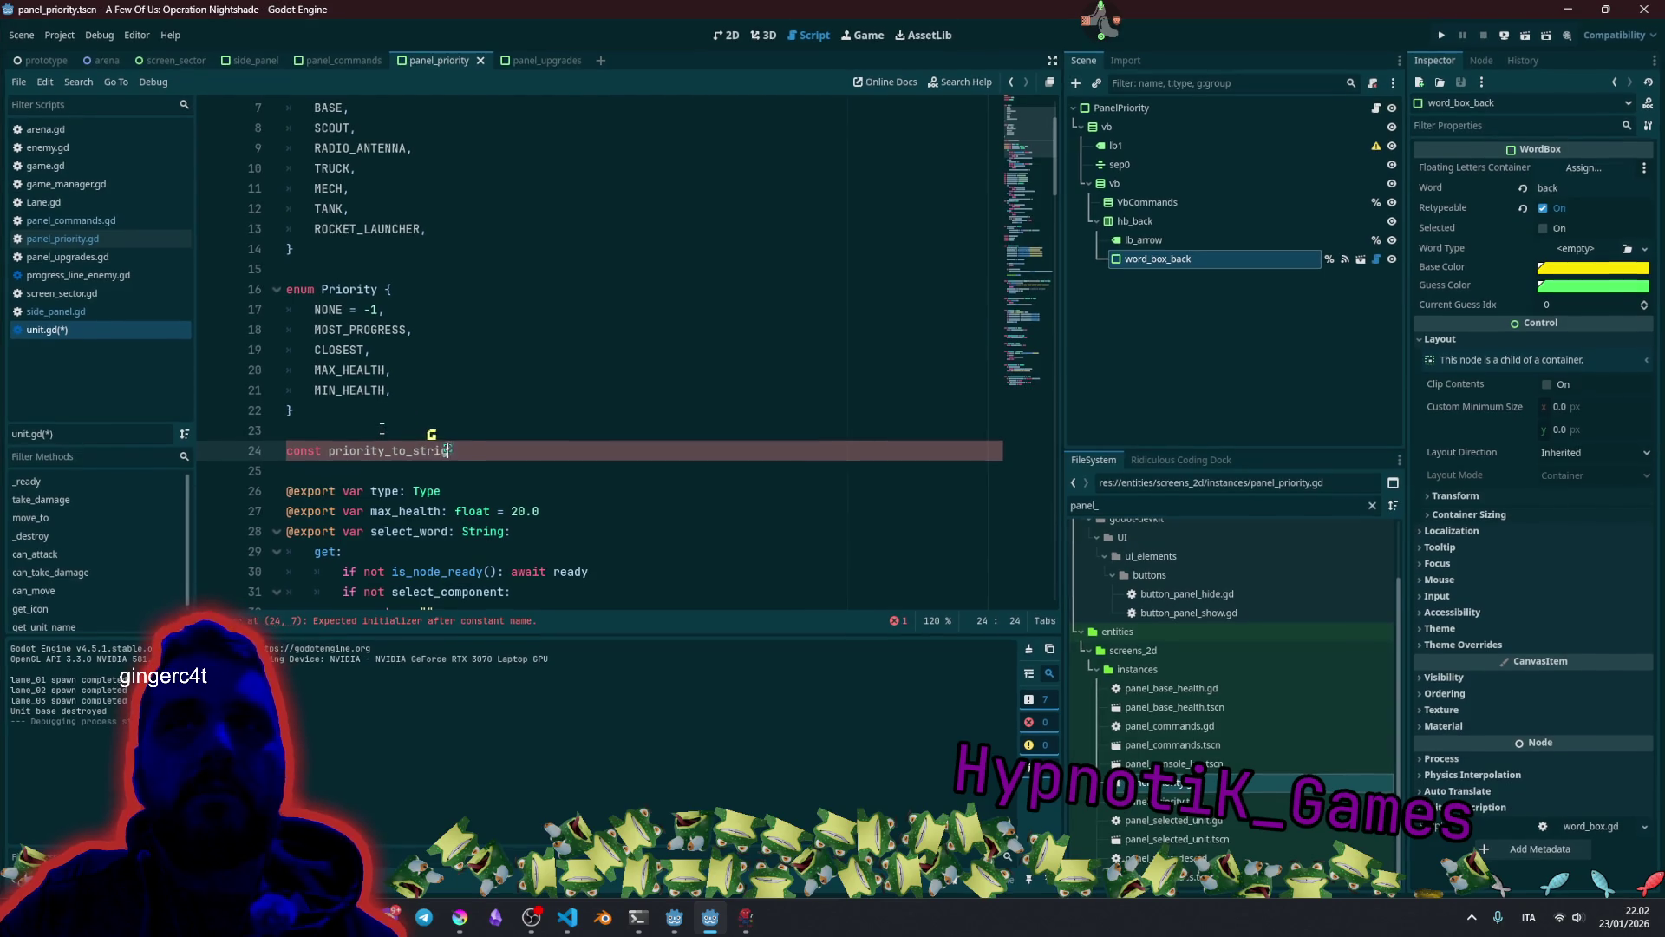
{"action": "type", "text": "n = {"}
{"action": "key", "text": "Return"}
Copy the five Priority enum names into the dictionary body, indented one per line.
{"action": "key", "text": "Up"}
{"action": "key", "text": "Up"}
{"action": "key", "text": "Up"}
{"action": "key", "text": "Up"}
{"action": "key", "text": "Up"}
{"action": "key", "text": "Up"}
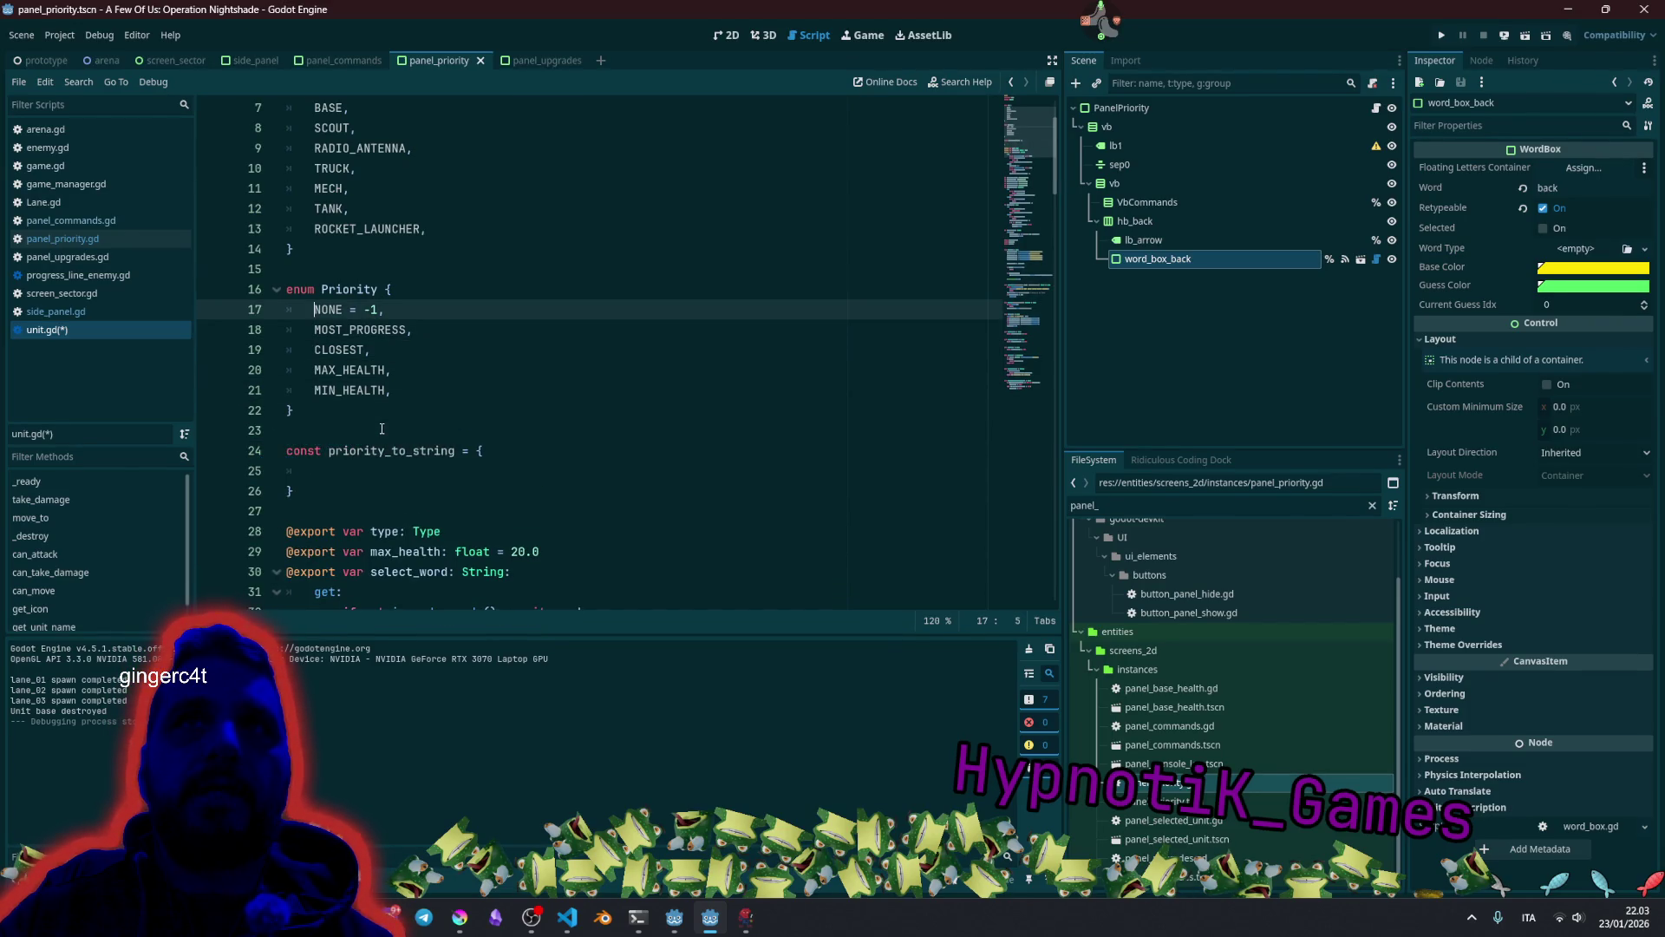
{"action": "key", "text": "shift+alt+Down"}
{"action": "key", "text": "shift+alt+Down"}
{"action": "key", "text": "shift+alt+Down"}
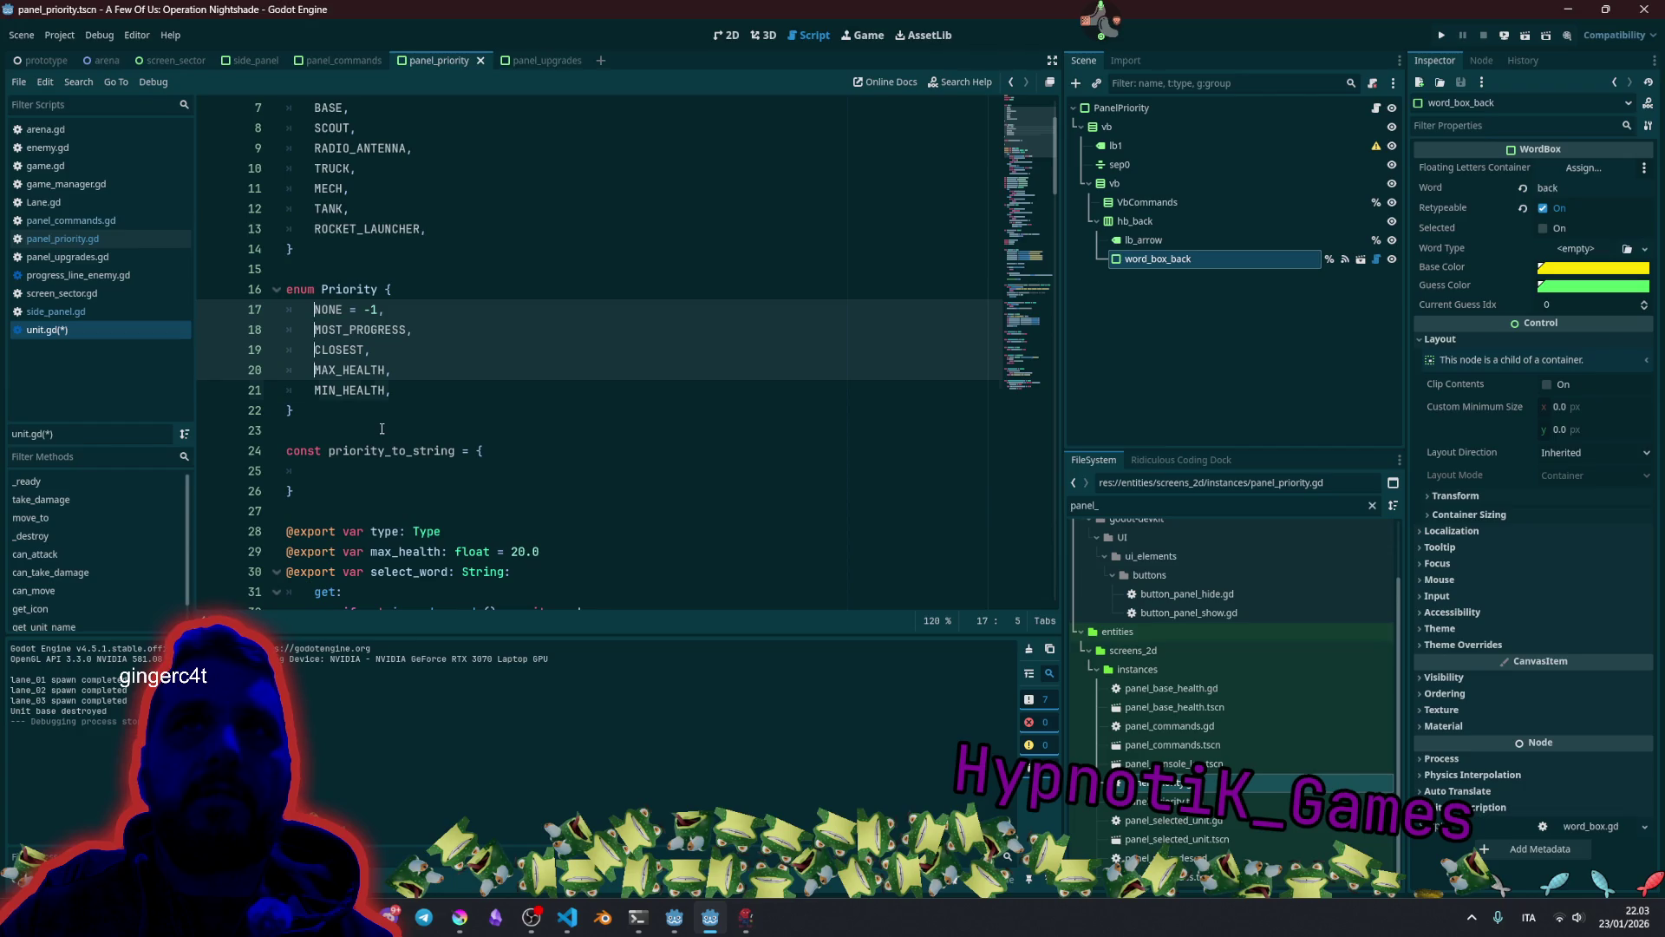
{"action": "key", "text": "ctrl+shift+Right"}
{"action": "key", "text": "ctrl+c"}
{"action": "left_click", "coordinate": [349, 471]}
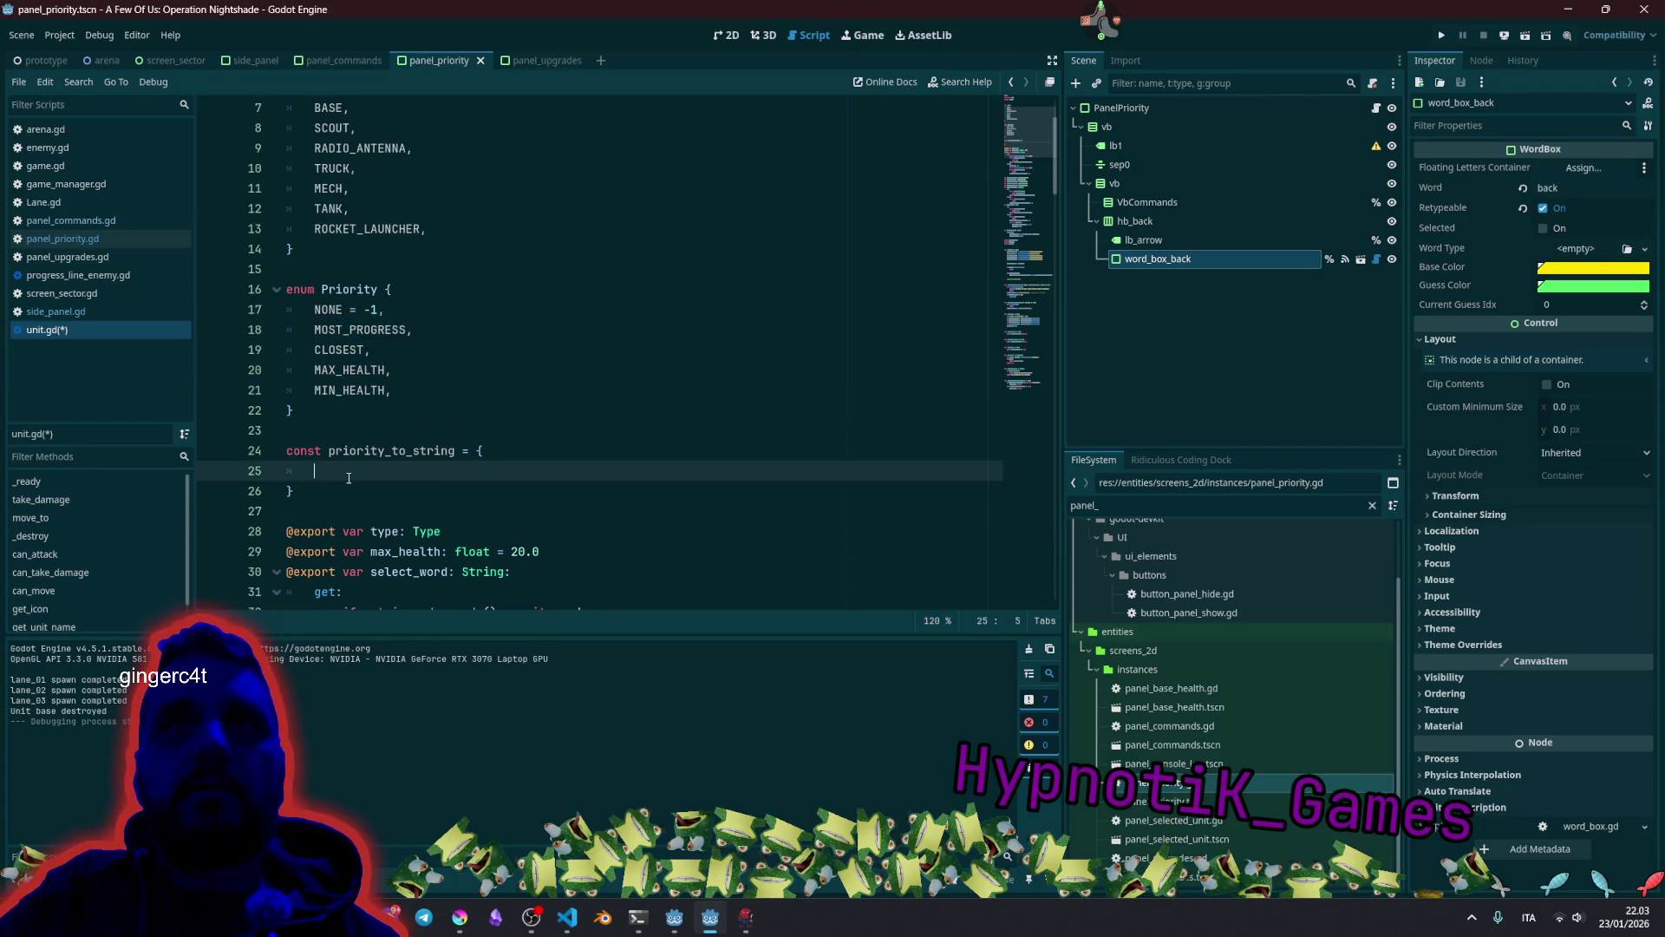
{"action": "key", "text": "ctrl+v"}
{"action": "key", "text": "shift+Up"}
{"action": "key", "text": "shift+Up"}
{"action": "key", "text": "shift+Up"}
{"action": "key", "text": "shift+Home"}
{"action": "key", "text": "Tab"}
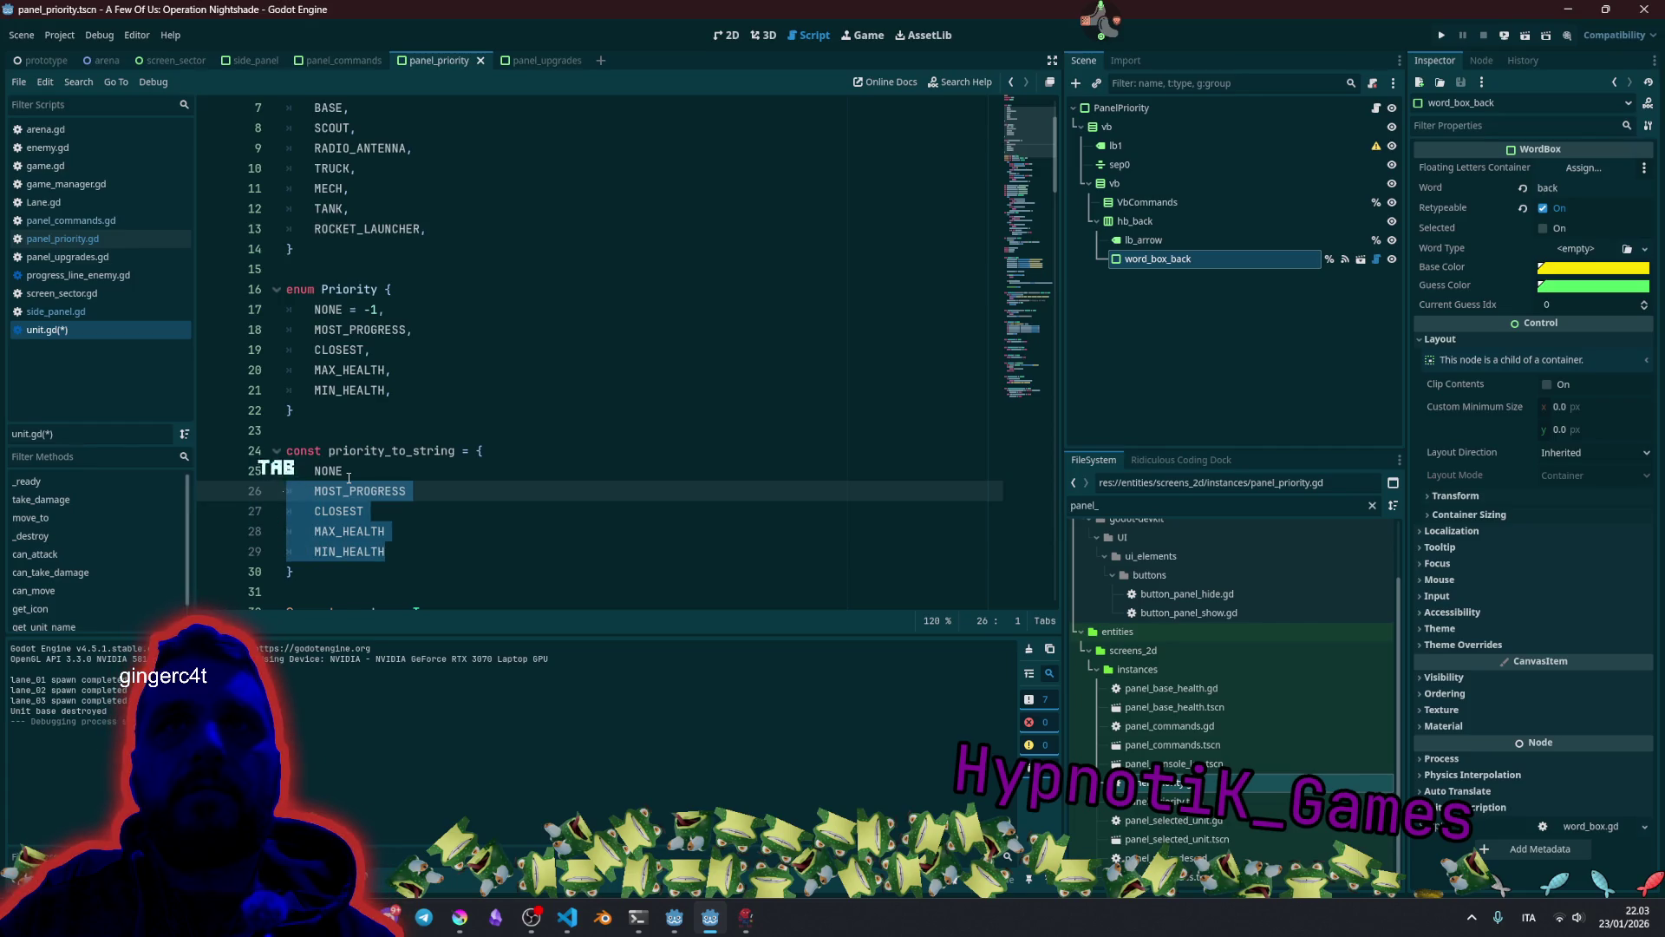
{"action": "key", "text": "Up"}
{"action": "key", "text": "shift+alt+Down"}
{"action": "key", "text": "shift+alt+Down"}
{"action": "key", "text": "shift+alt+Down"}
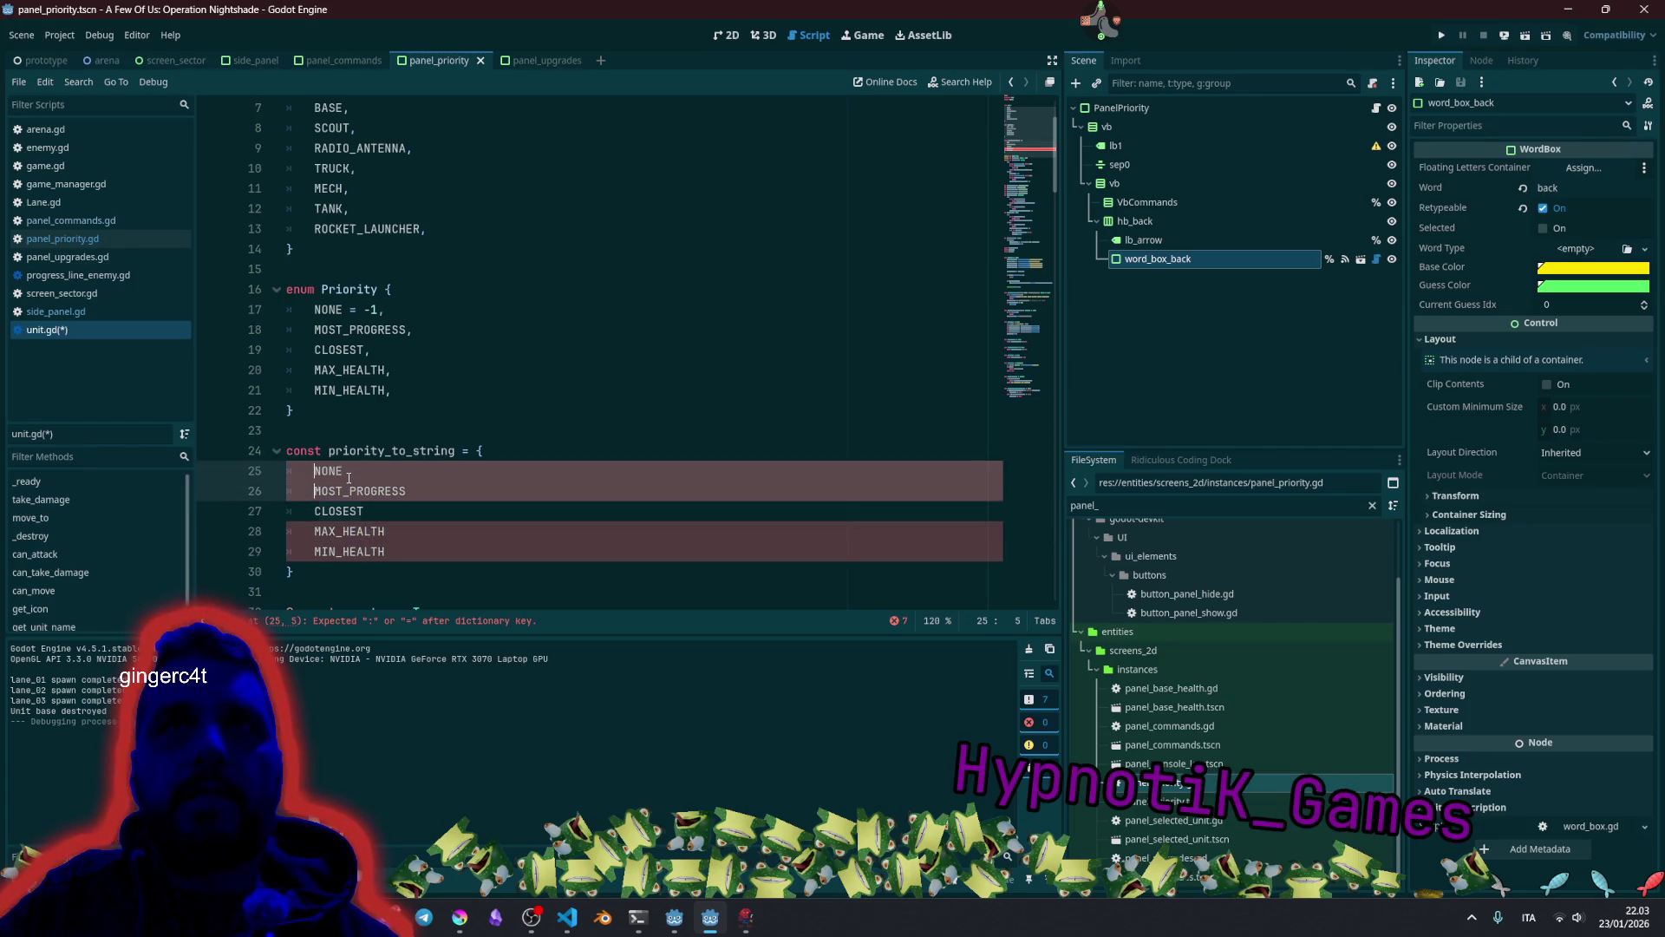
Turn each line into a Priority.NAME: "NAME", entry whose string value is the enum name.
{"action": "type", "text": "P"}
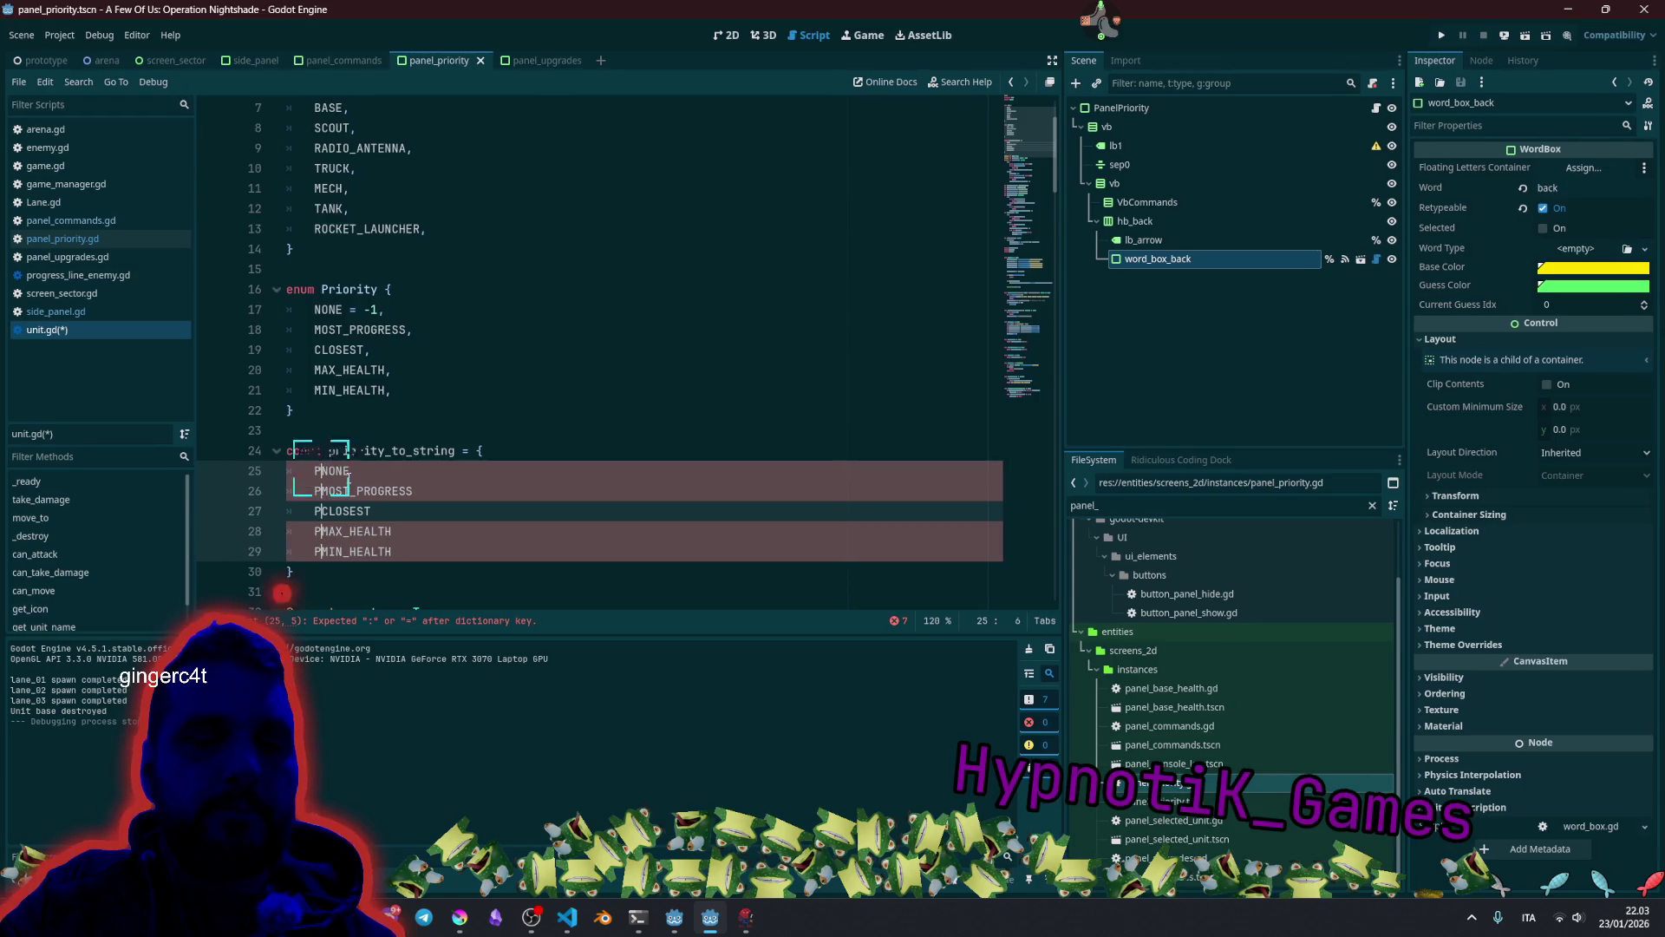
{"action": "type", "text": "riority."}
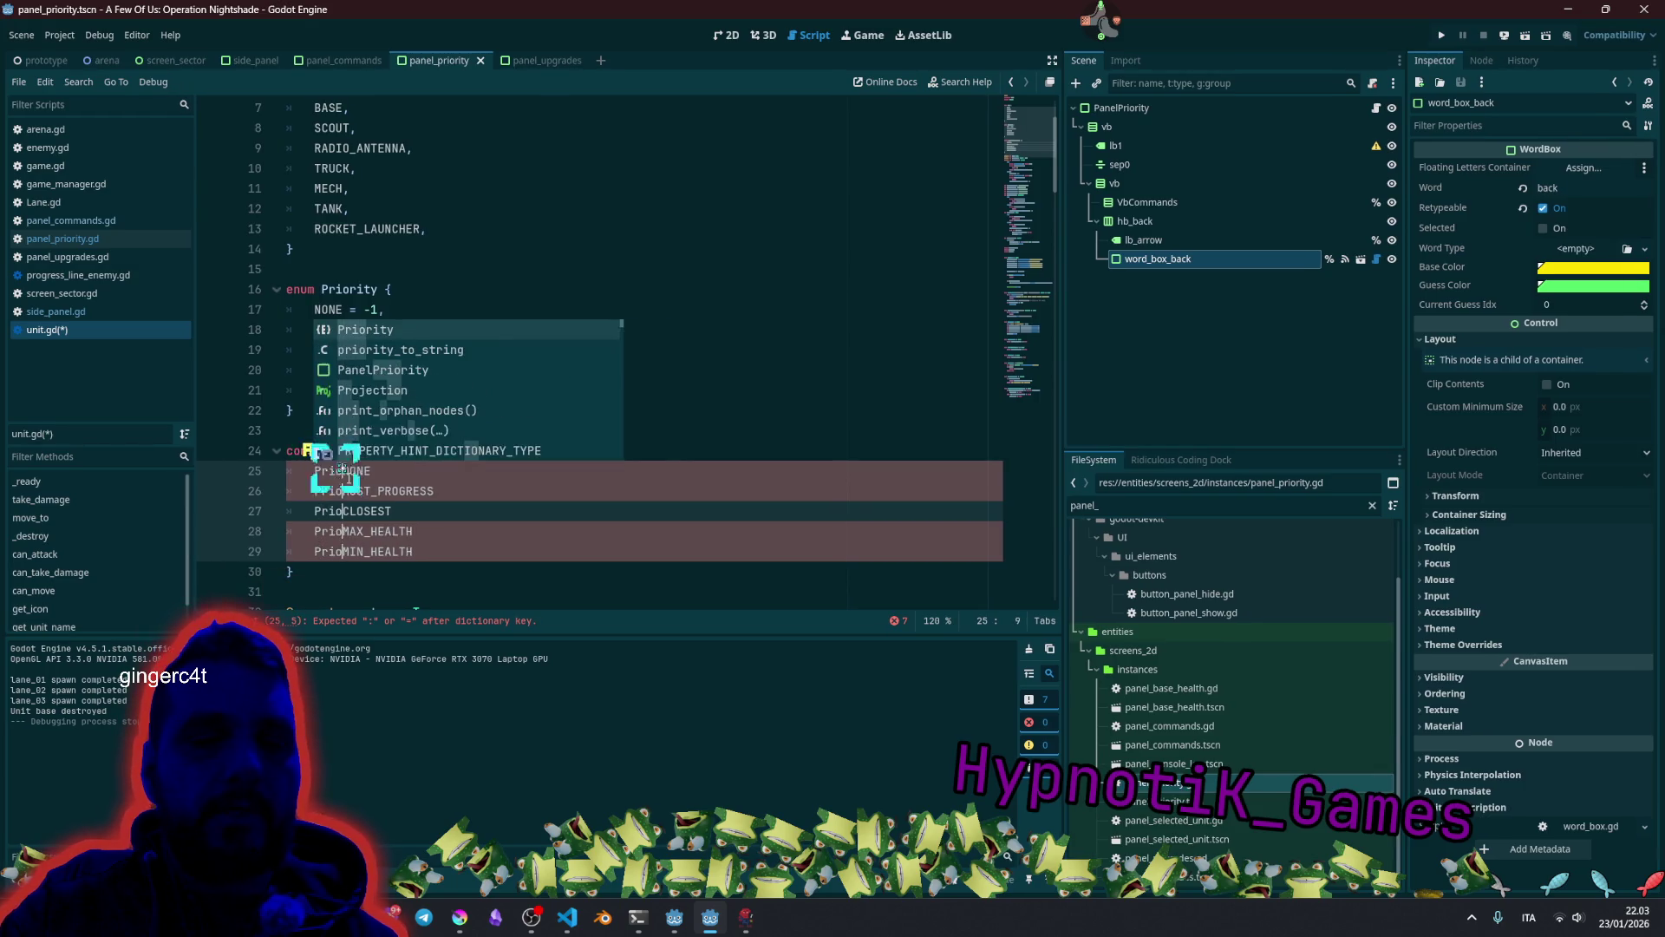
{"action": "key", "text": "Escape"}
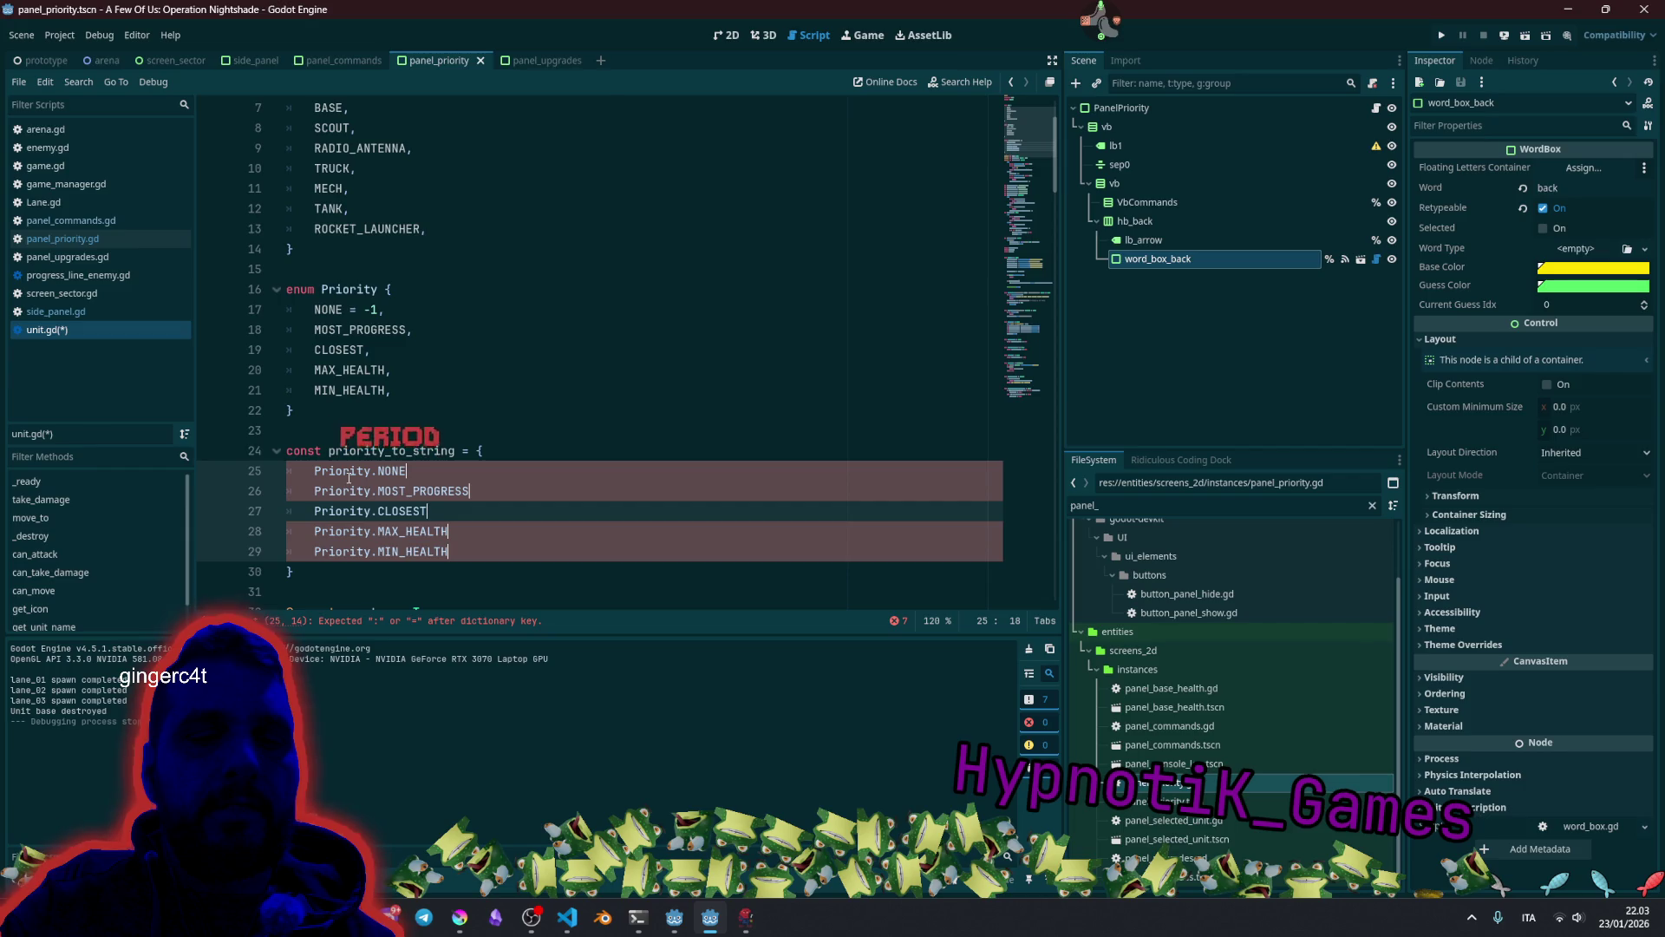
{"action": "key", "text": "End"}
{"action": "type", "text": ": \"\","}
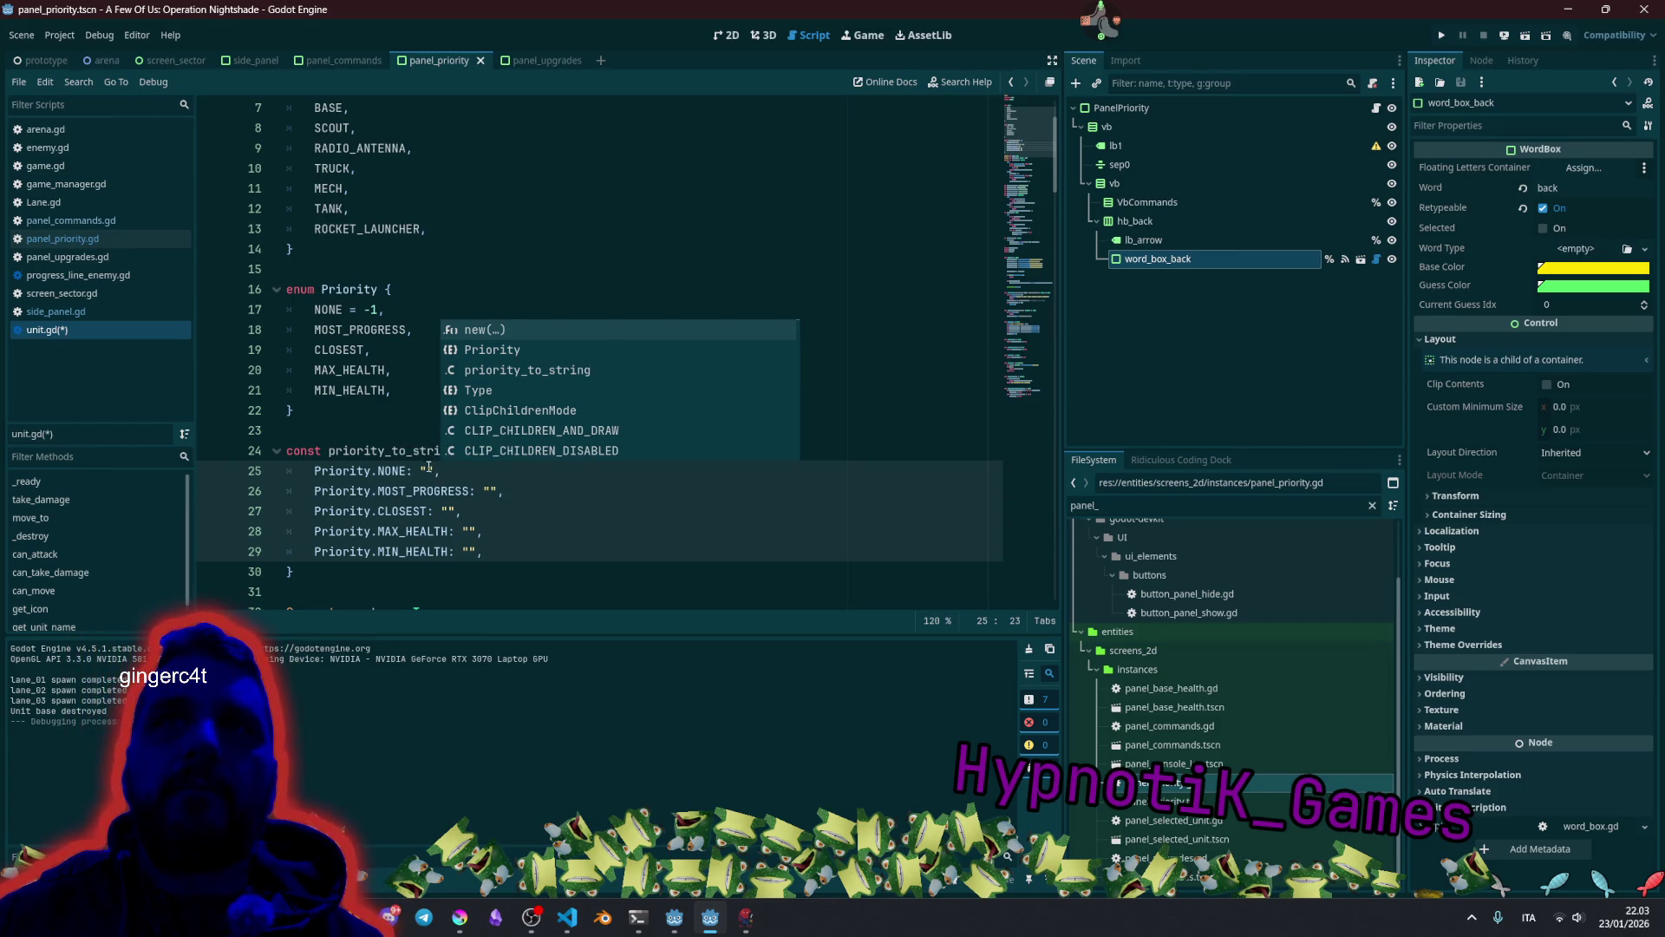
{"action": "key", "text": "Left"}
{"action": "key", "text": "Left"}
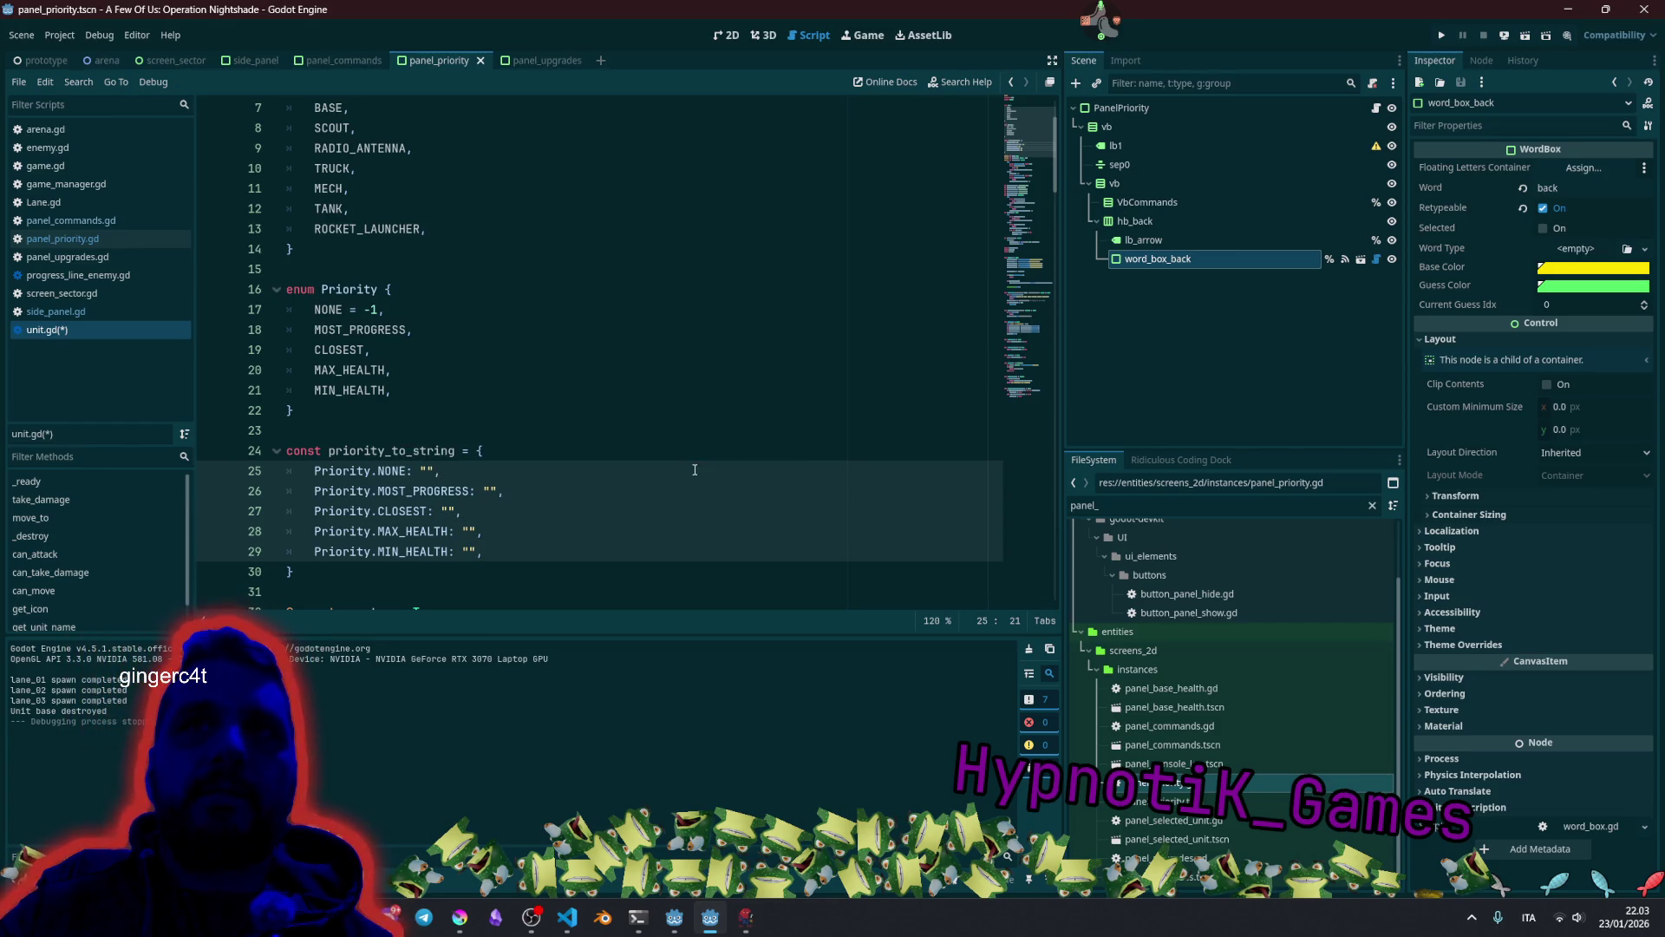
{"action": "type", "text": "N"}
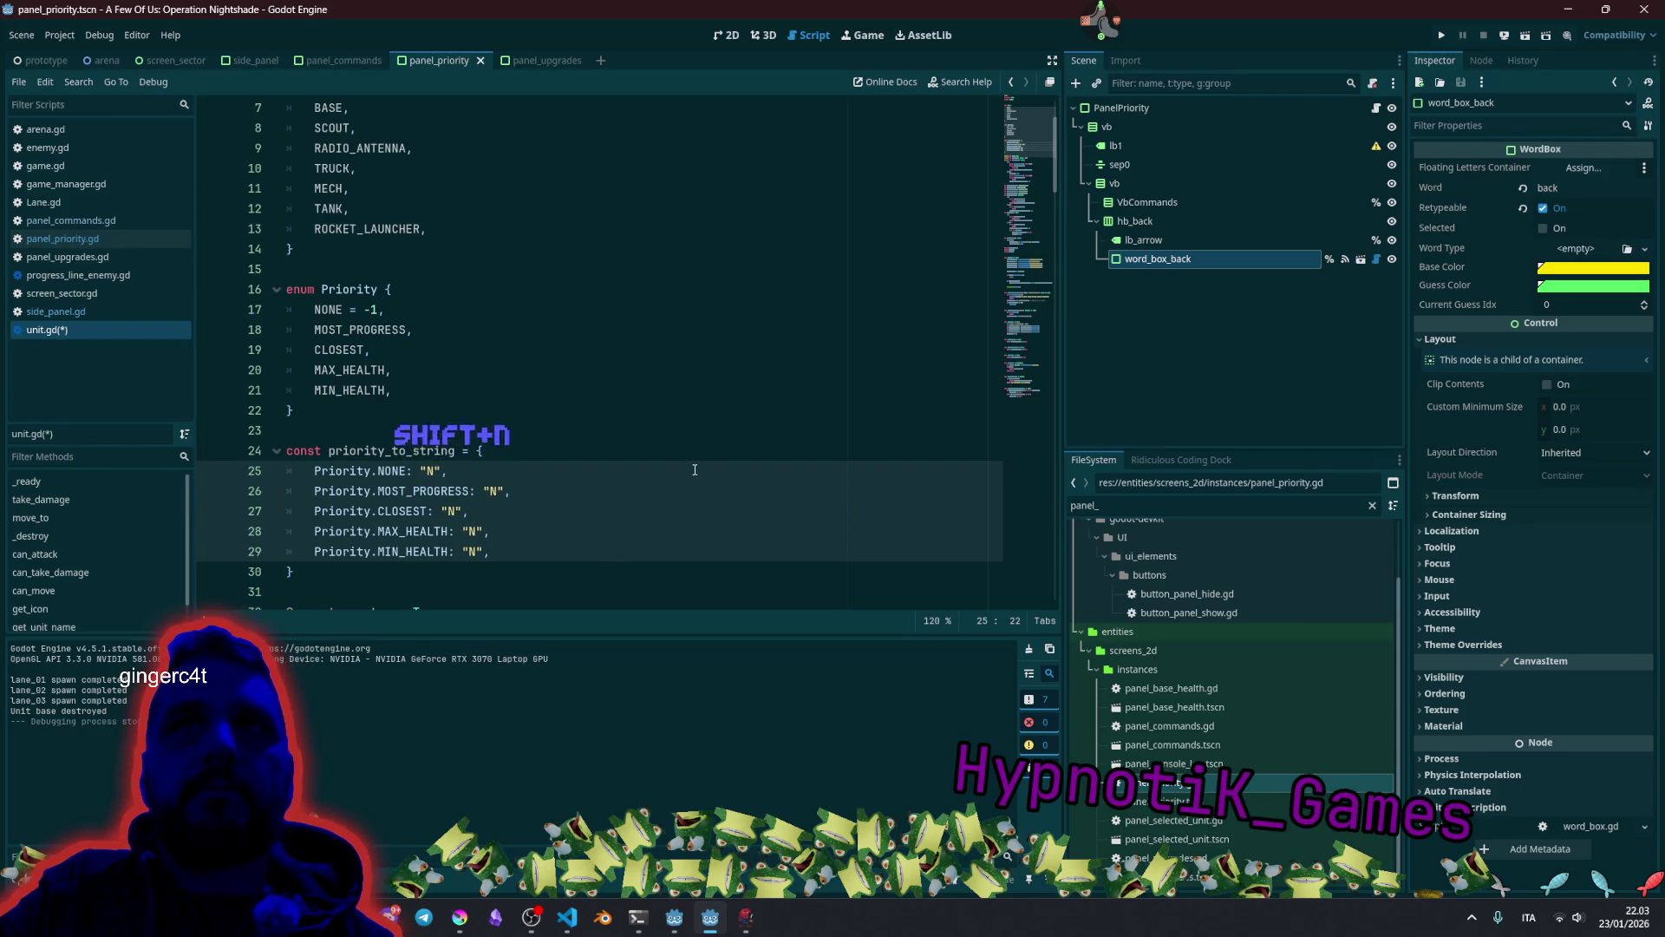
{"action": "key", "text": "BackSpace"}
{"action": "key", "text": "ctrl+Left"}
{"action": "key", "text": "ctrl+Left"}
{"action": "key", "text": "ctrl+shift+Right"}
{"action": "key", "text": "ctrl+c"}
{"action": "key", "text": "Right"}
{"action": "key", "text": "Right"}
{"action": "key", "text": "Right"}
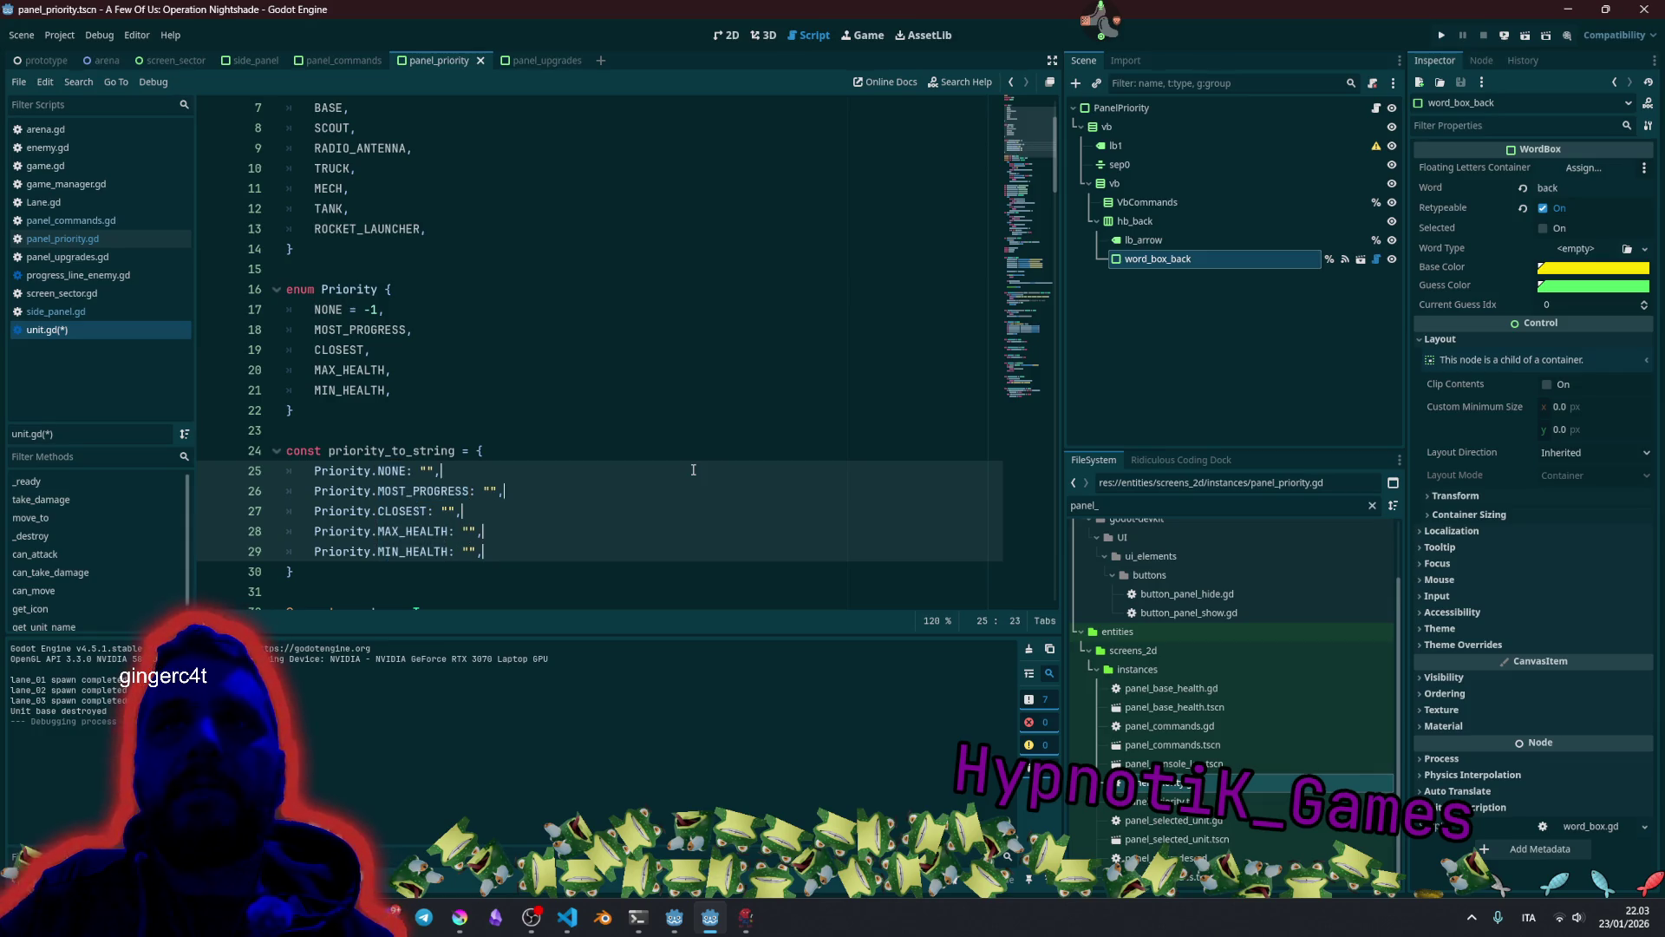
{"action": "key", "text": "ctrl+v"}
{"action": "key", "text": "ctrl+shift+Left"}
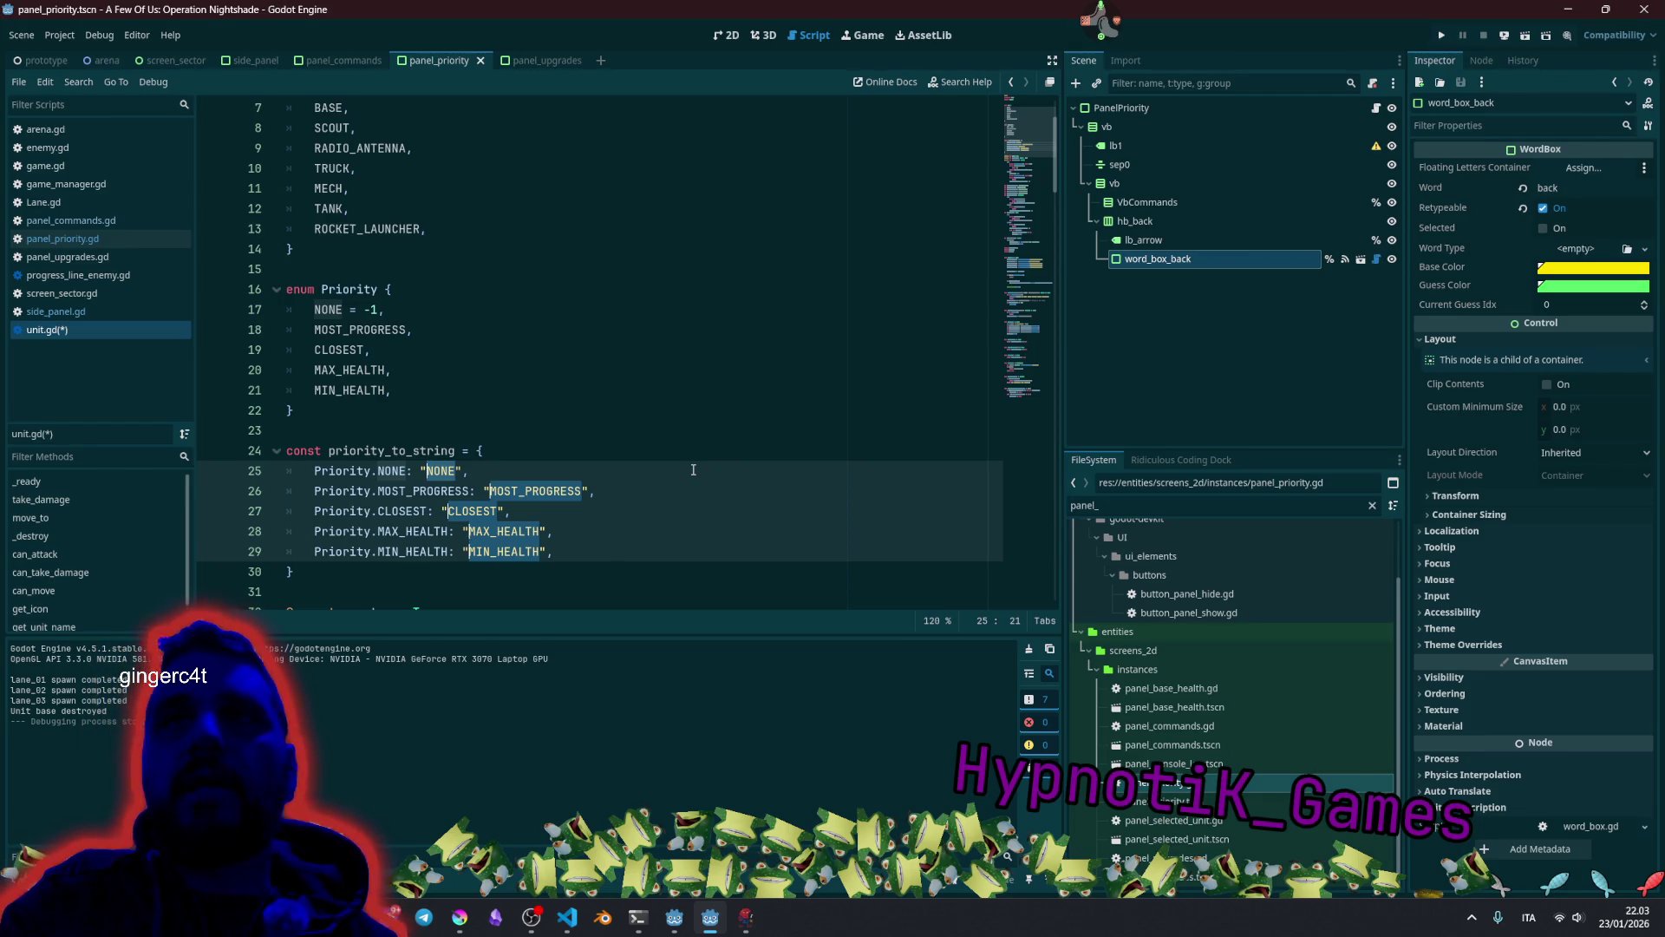
Convert all the dictionary's string values to lowercase.
{"action": "key", "text": "ctrl+F4"}
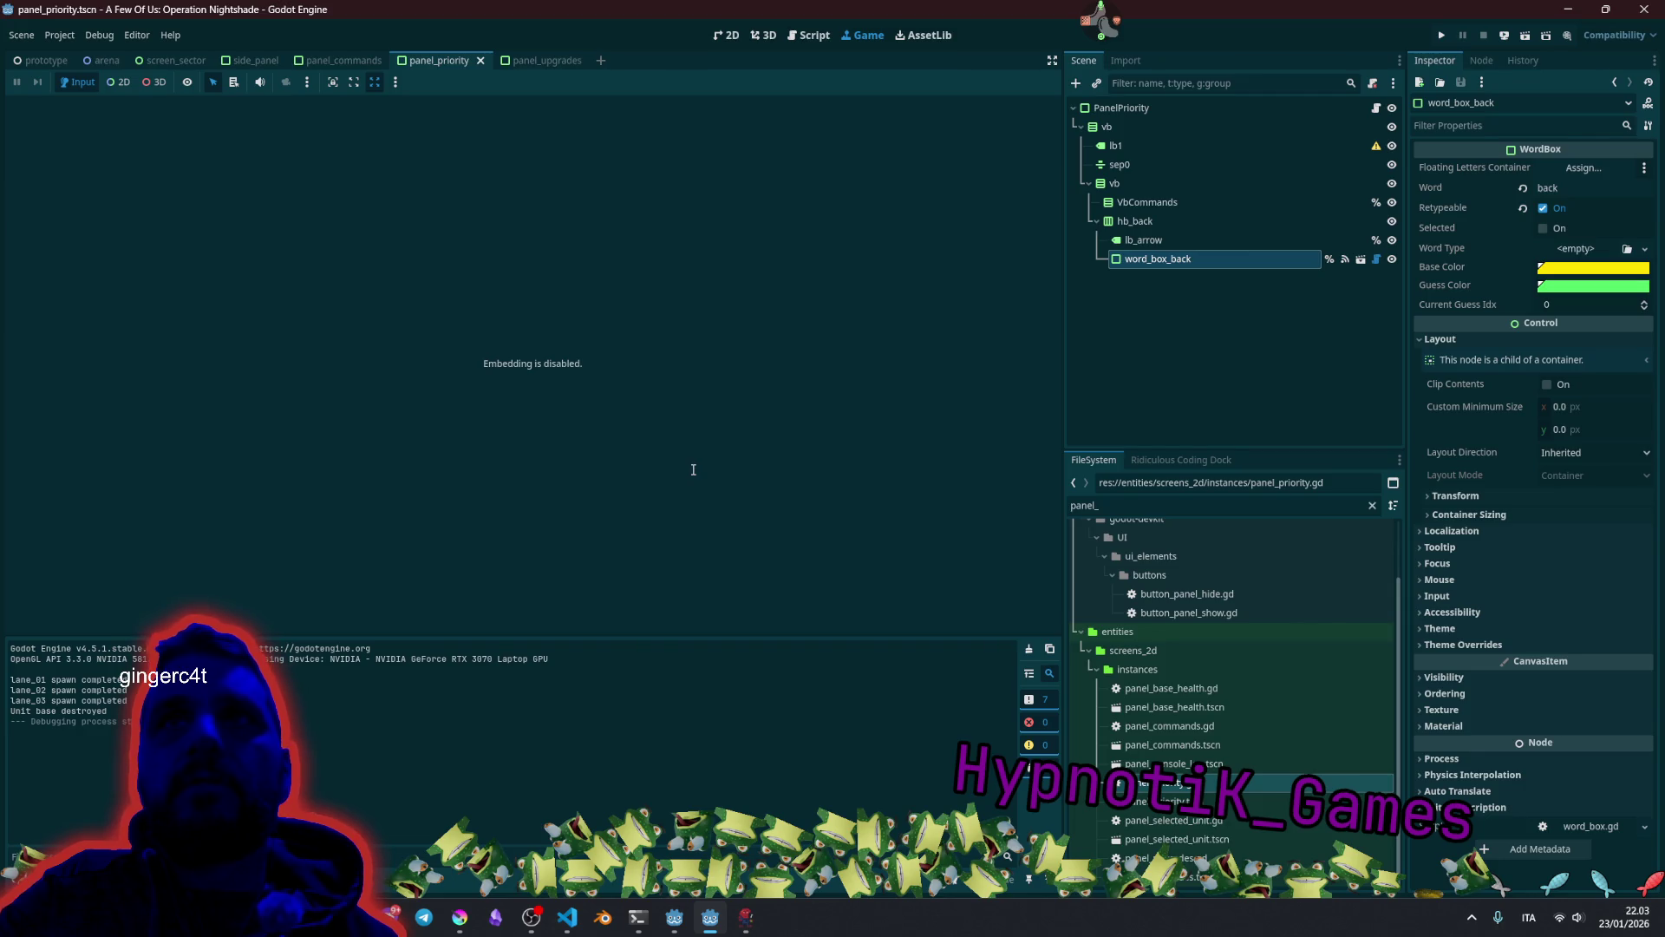
{"action": "left_click", "coordinate": [729, 35]}
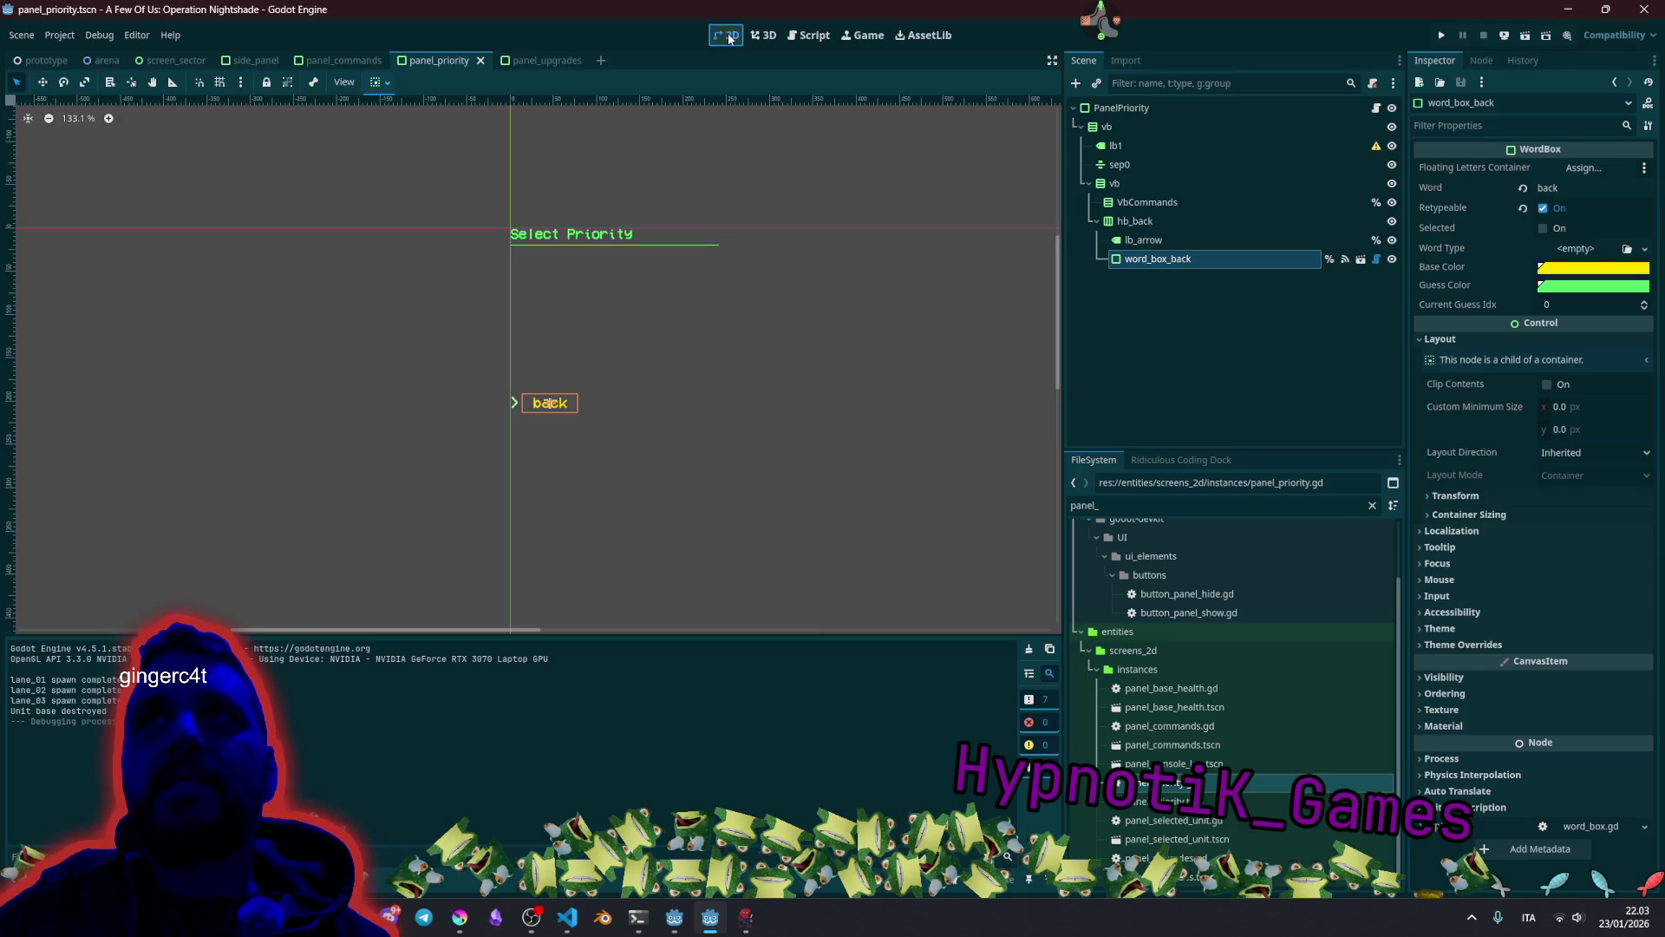
{"action": "left_click", "coordinate": [809, 36]}
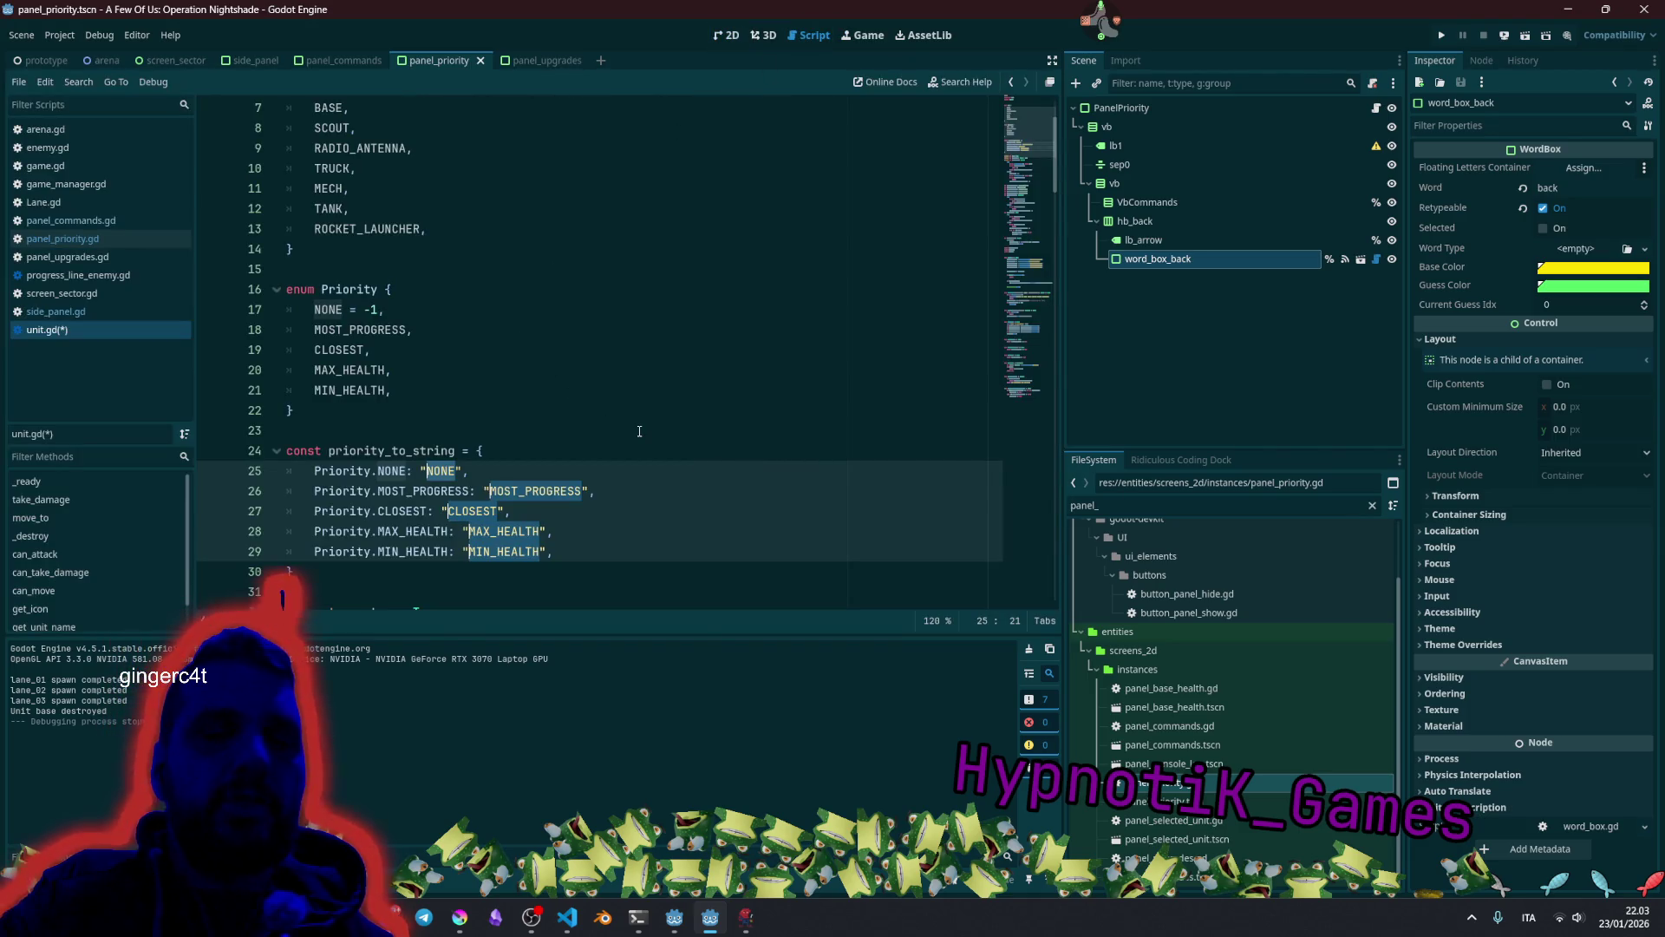
{"action": "key", "text": "shift+F4"}
{"action": "key", "text": "shift+F5"}
{"action": "key", "text": "shift+F5"}
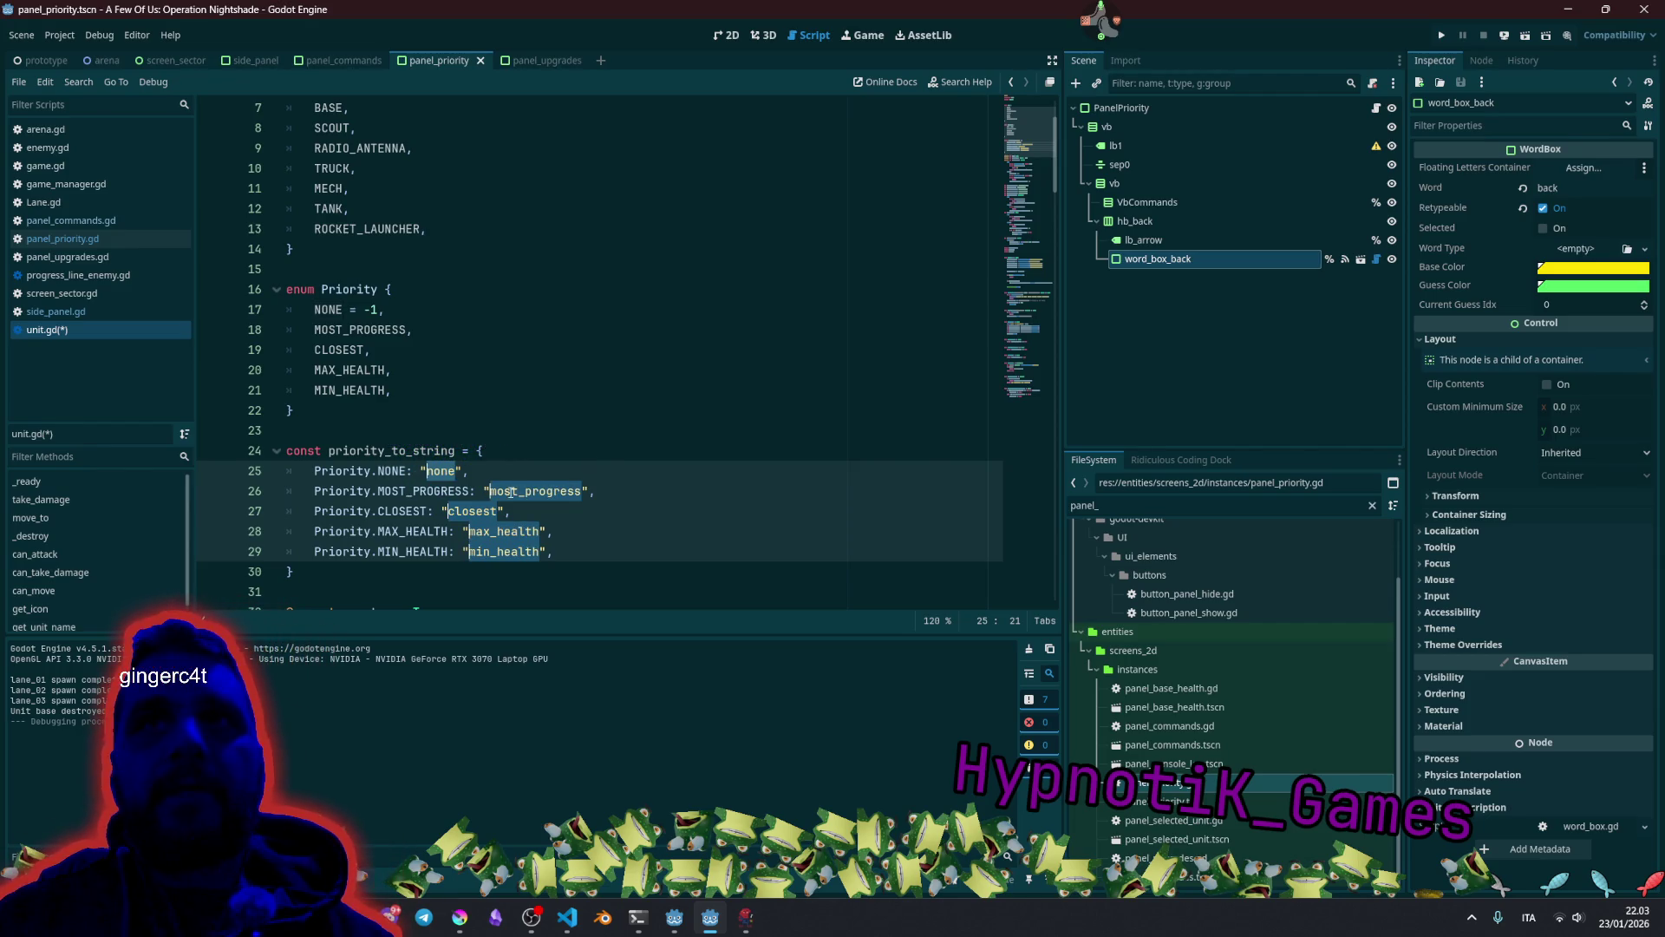
Reword the values to "progress", "max health" and "min health".
{"action": "left_click", "coordinate": [520, 492]}
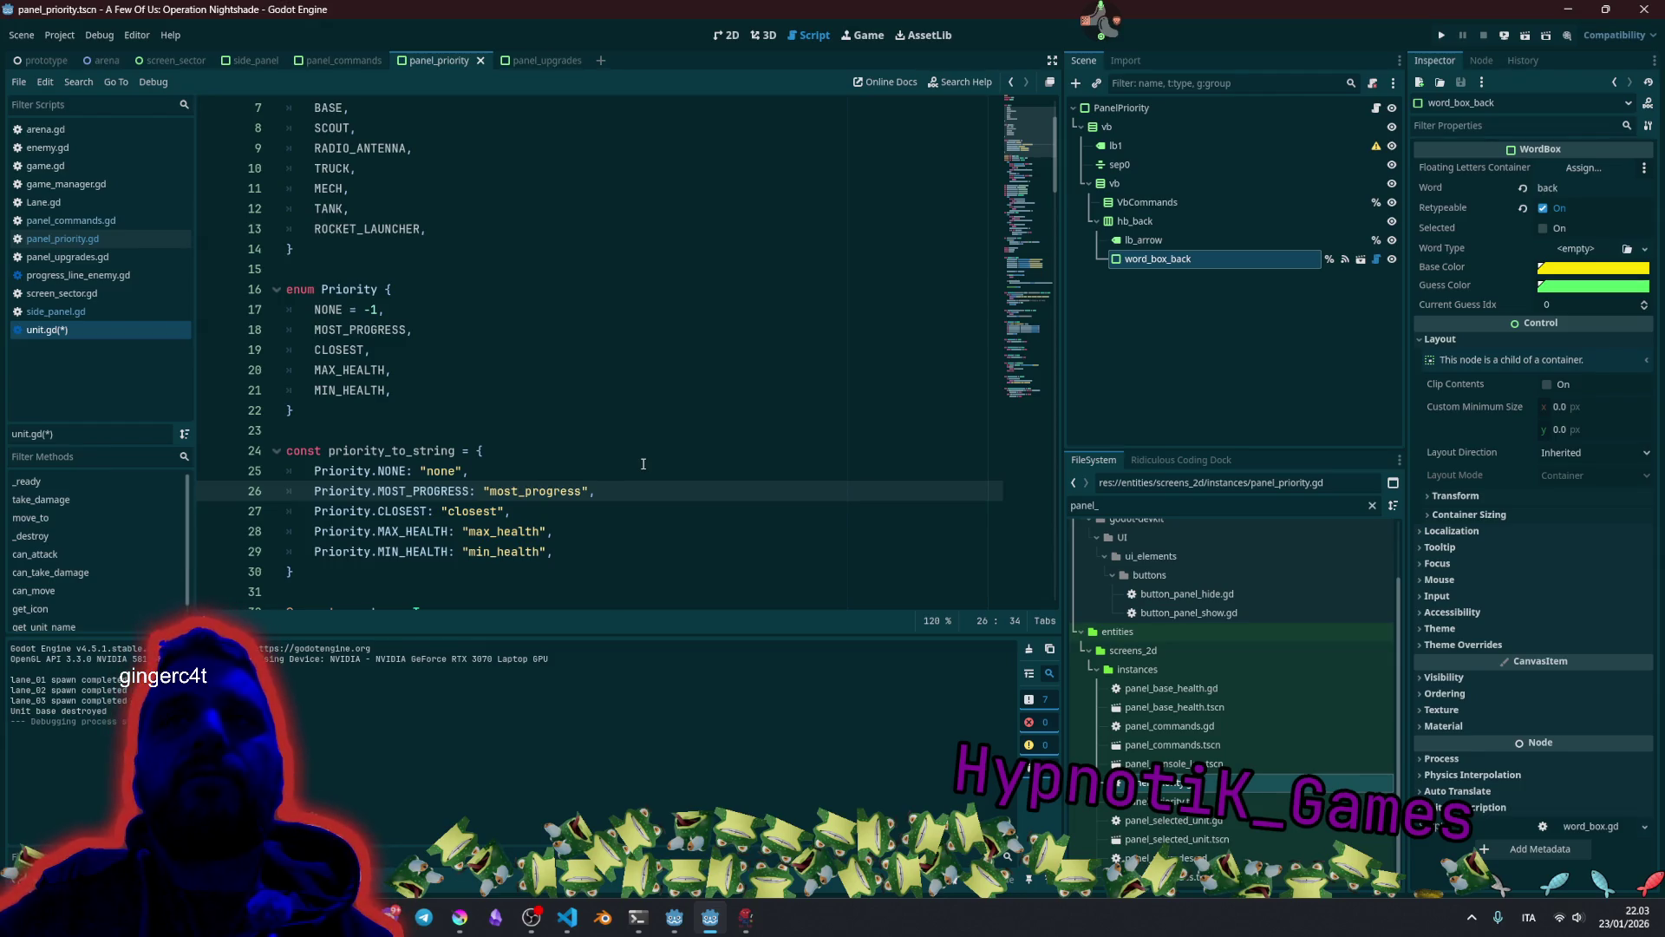
{"action": "key", "text": "ctrl+shift+Left"}
{"action": "key", "text": "Delete"}
{"action": "key", "text": "Down"}
{"action": "key", "text": "Down"}
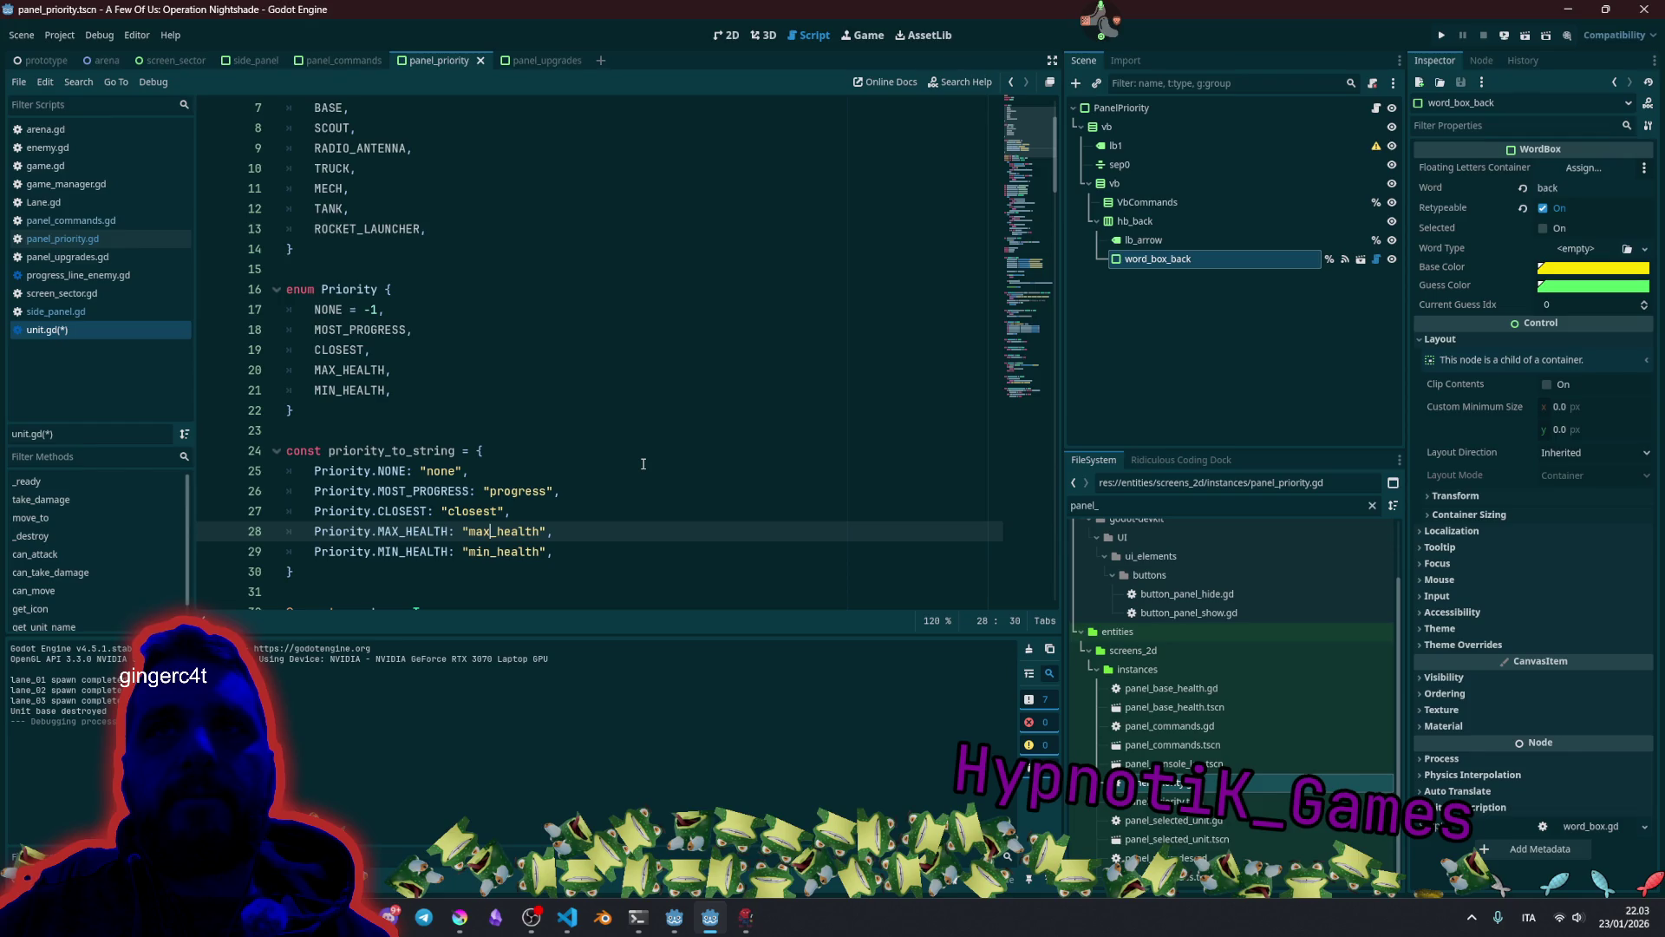
{"action": "key", "text": "Right"}
{"action": "key", "text": "BackSpace"}
{"action": "key", "text": "Down"}
{"action": "key", "text": "BackSpace"}
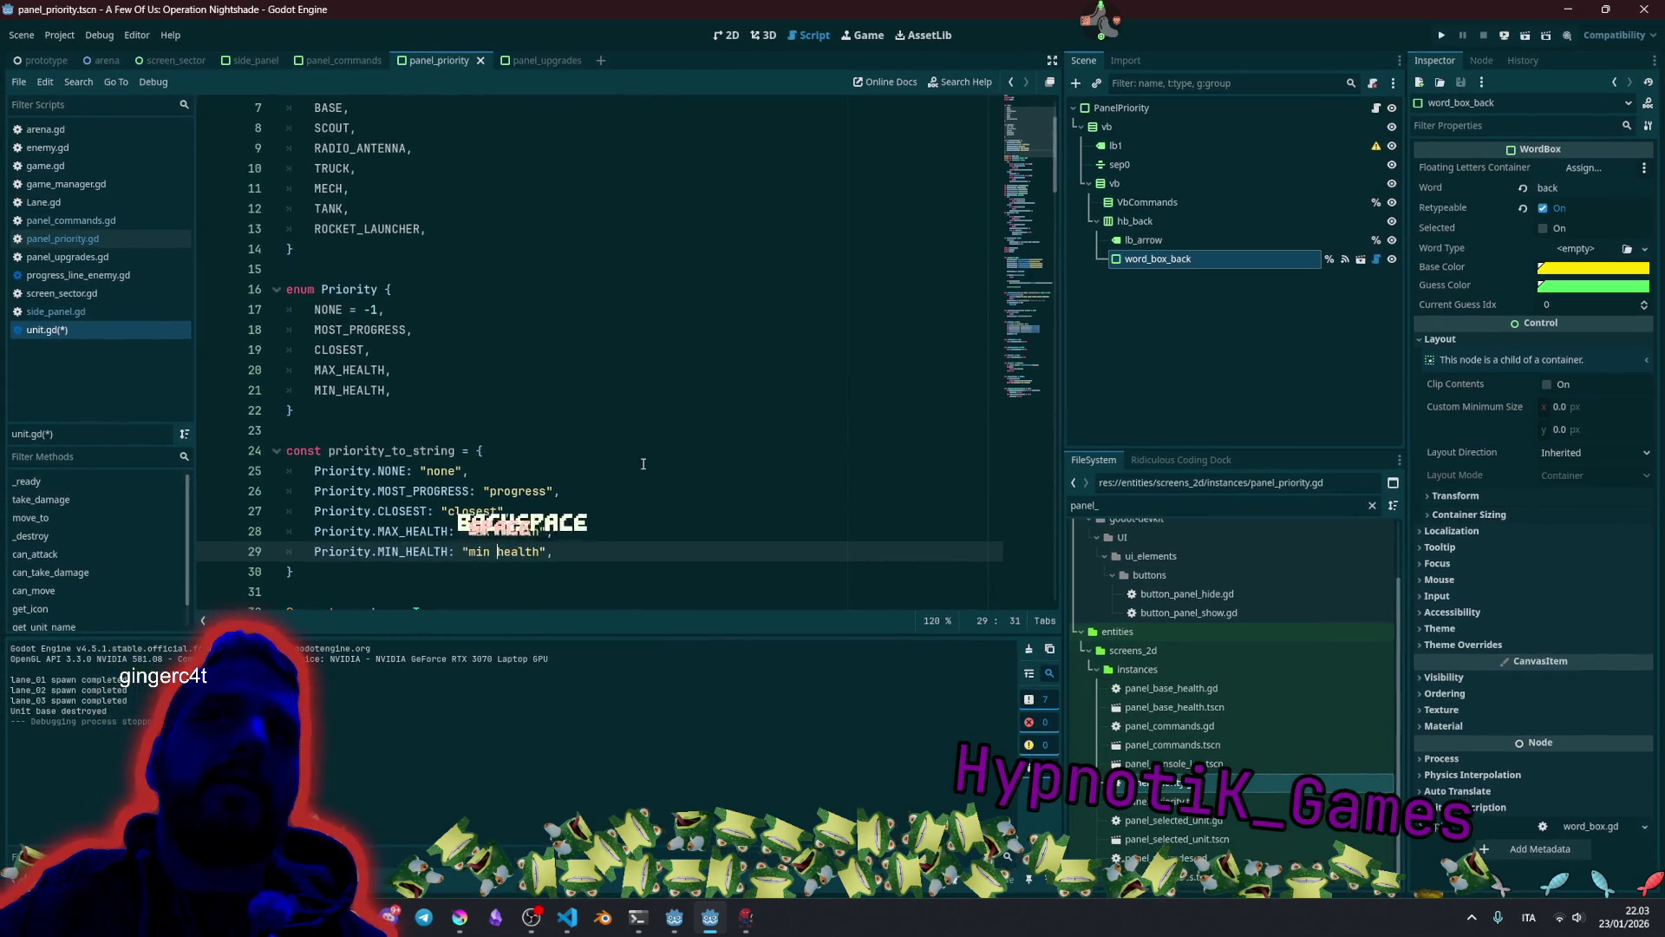
{"action": "left_click", "coordinate": [644, 464]}
{"action": "left_click", "coordinate": [556, 445]}
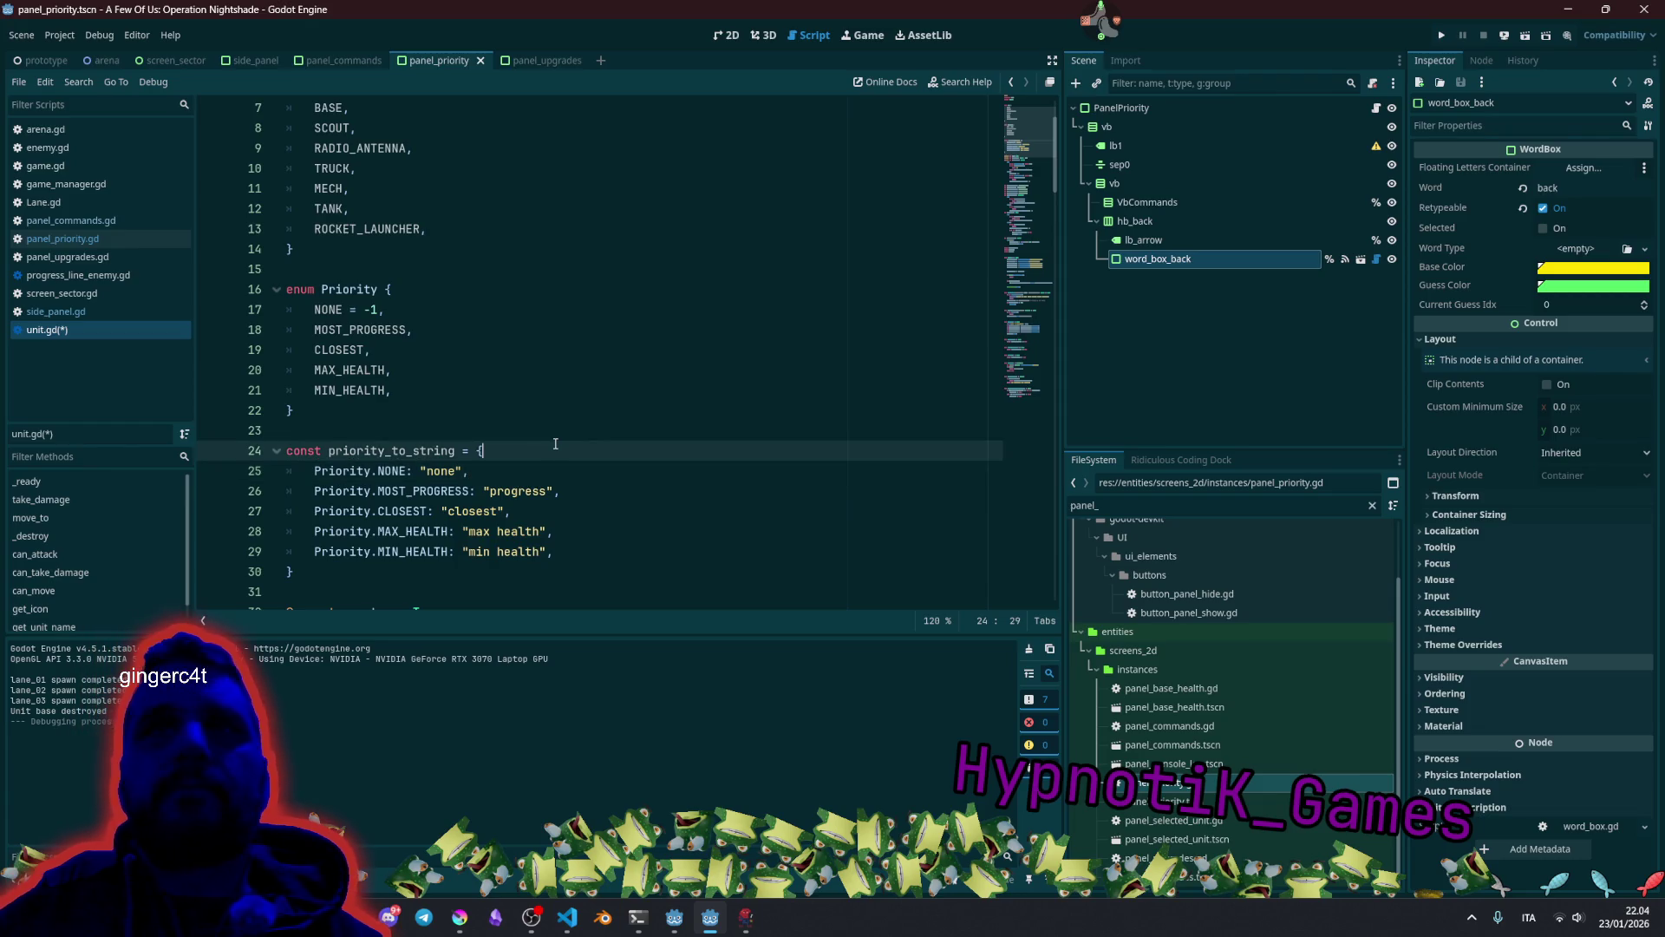
{"action": "left_click", "coordinate": [514, 470]}
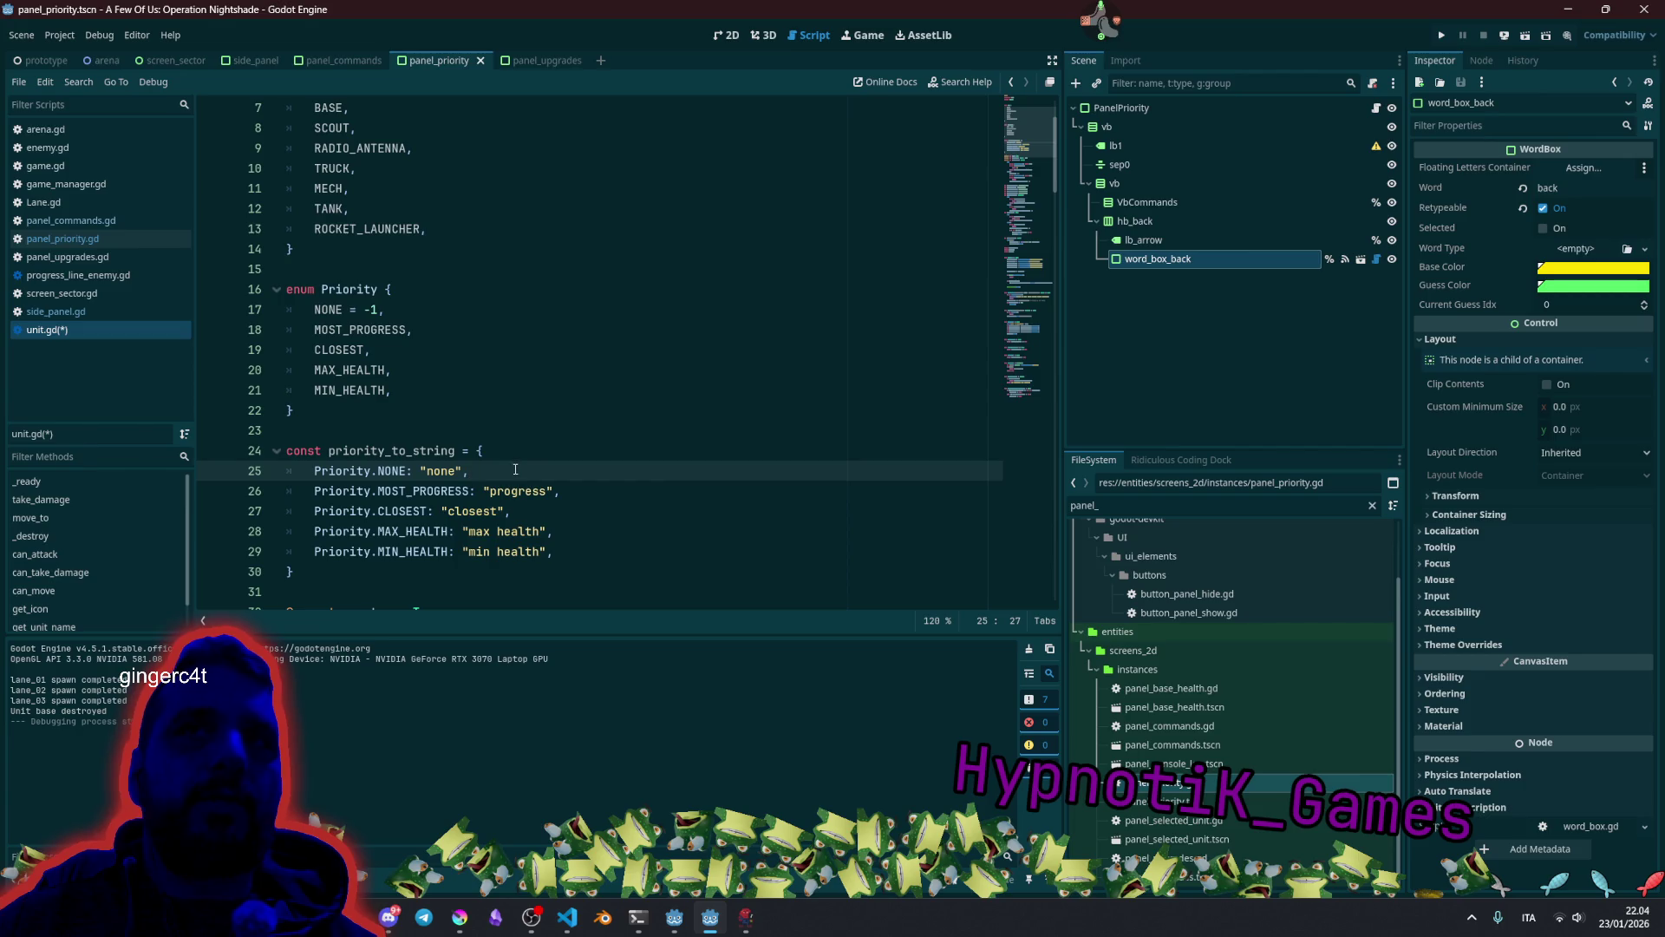
Save unit.gd and go back to panel_priority.gd.
{"action": "left_click", "coordinate": [520, 412]}
{"action": "key", "text": "ctrl+s"}
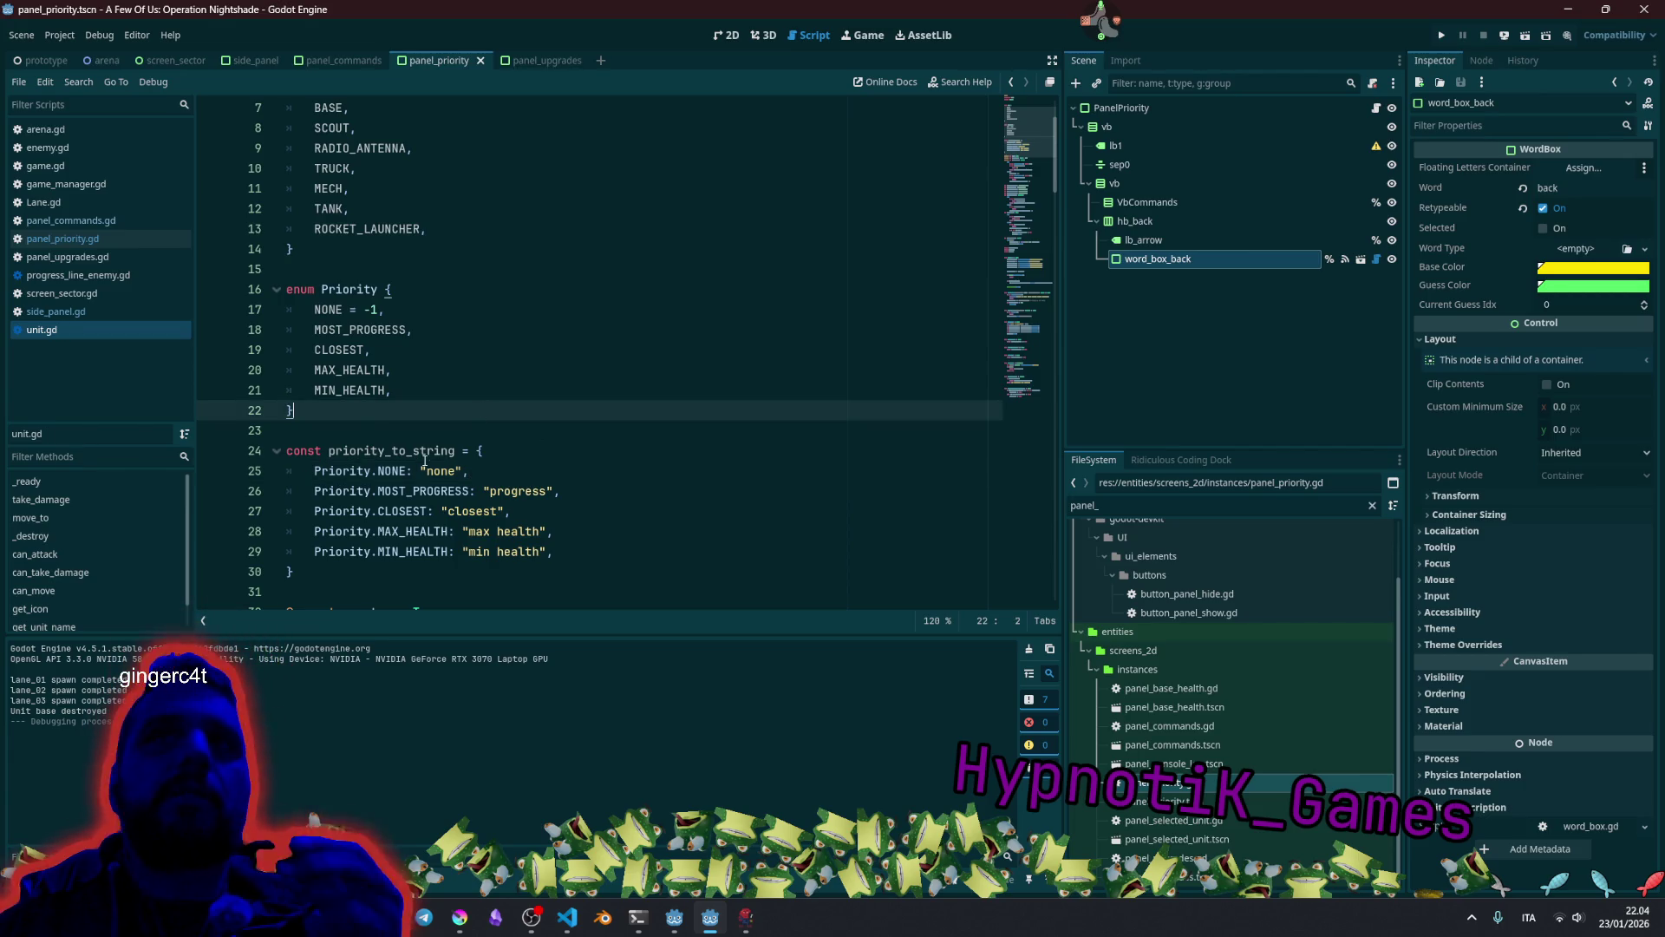
{"action": "scroll", "coordinate": [450, 444], "scroll_direction": "down", "scroll_amount": 1}
{"action": "scroll", "coordinate": [469, 440], "scroll_direction": "down", "scroll_amount": 1}
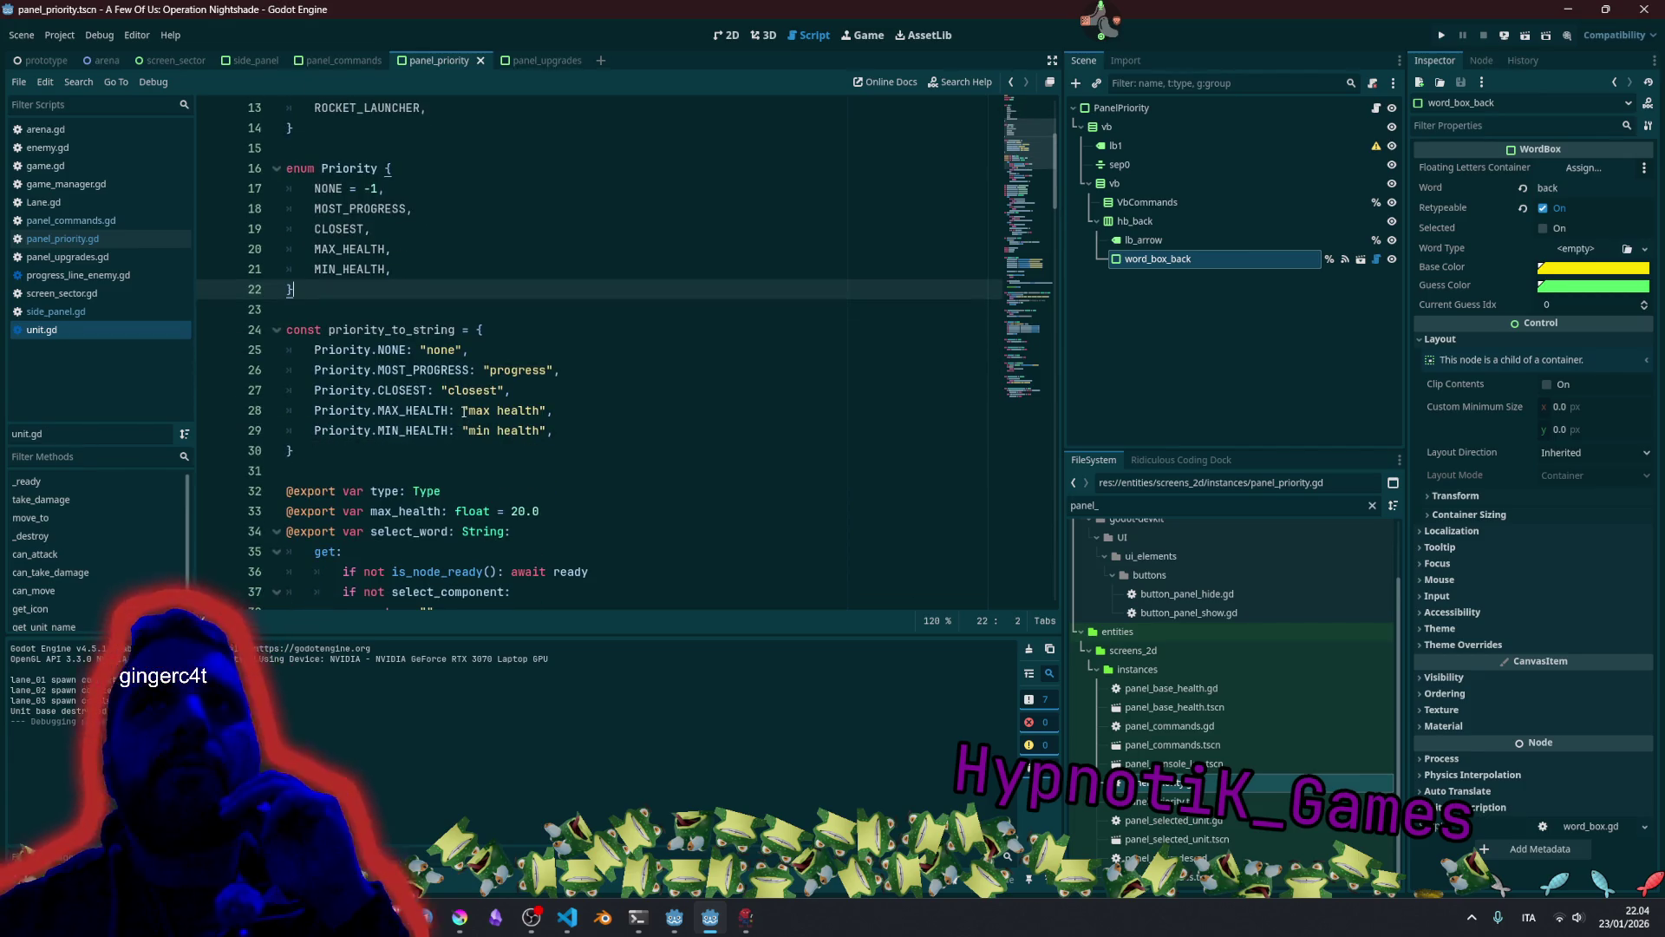
{"action": "scroll", "coordinate": [451, 365], "scroll_direction": "up", "scroll_amount": 4}
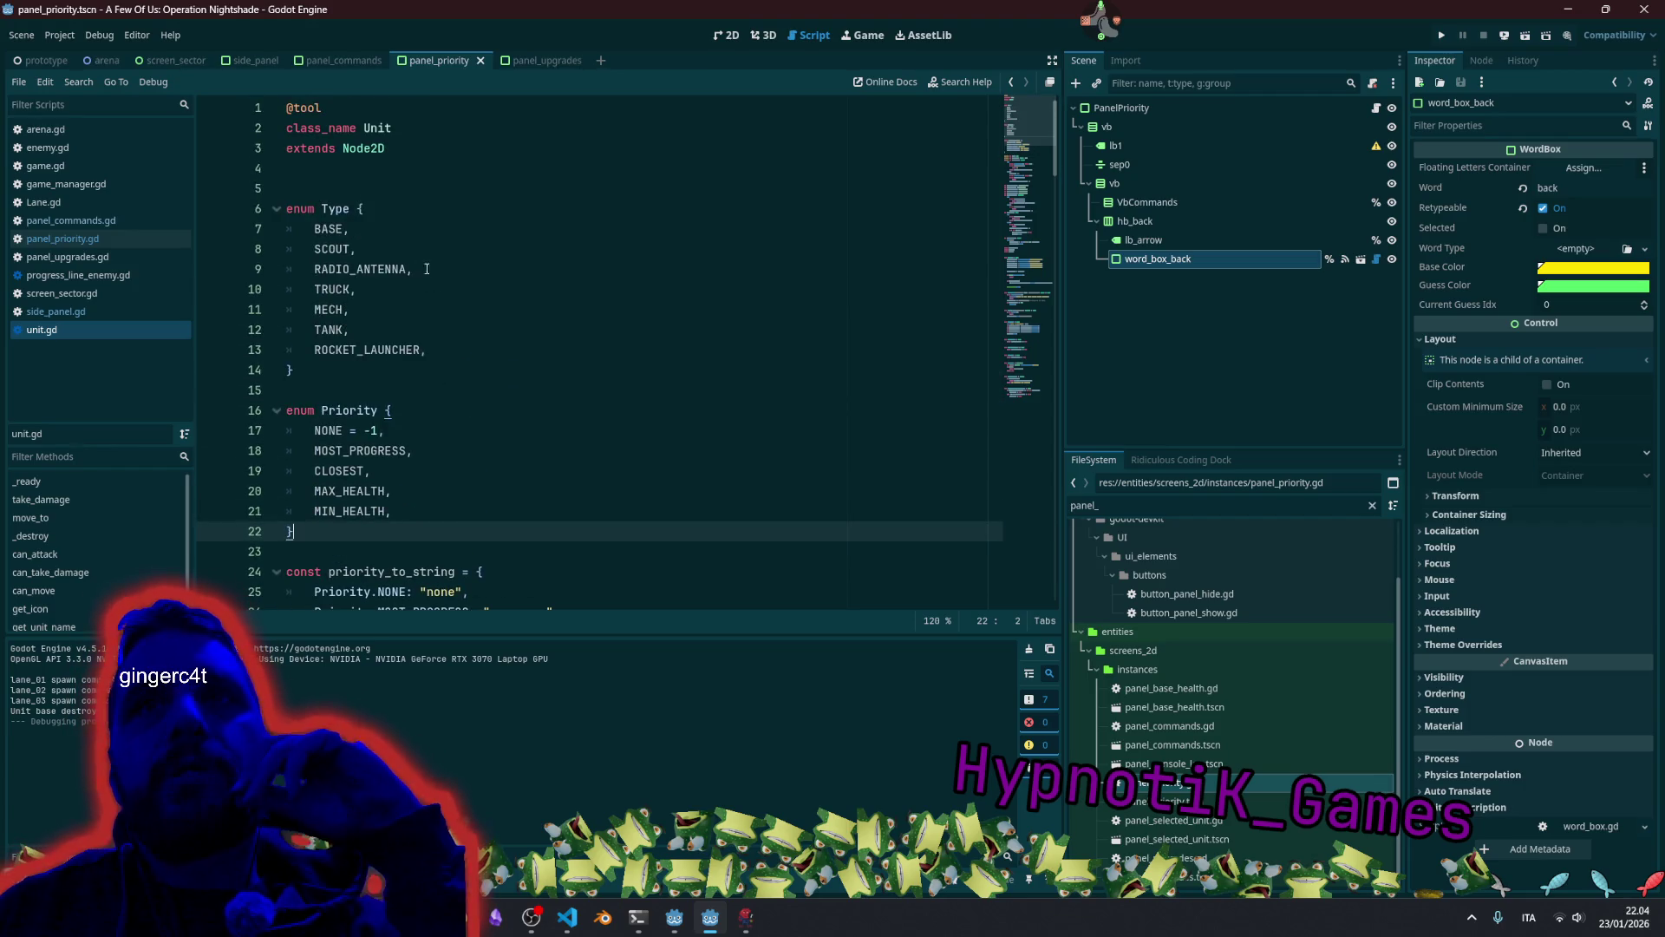
{"action": "scroll", "coordinate": [460, 349], "scroll_direction": "down", "scroll_amount": 2}
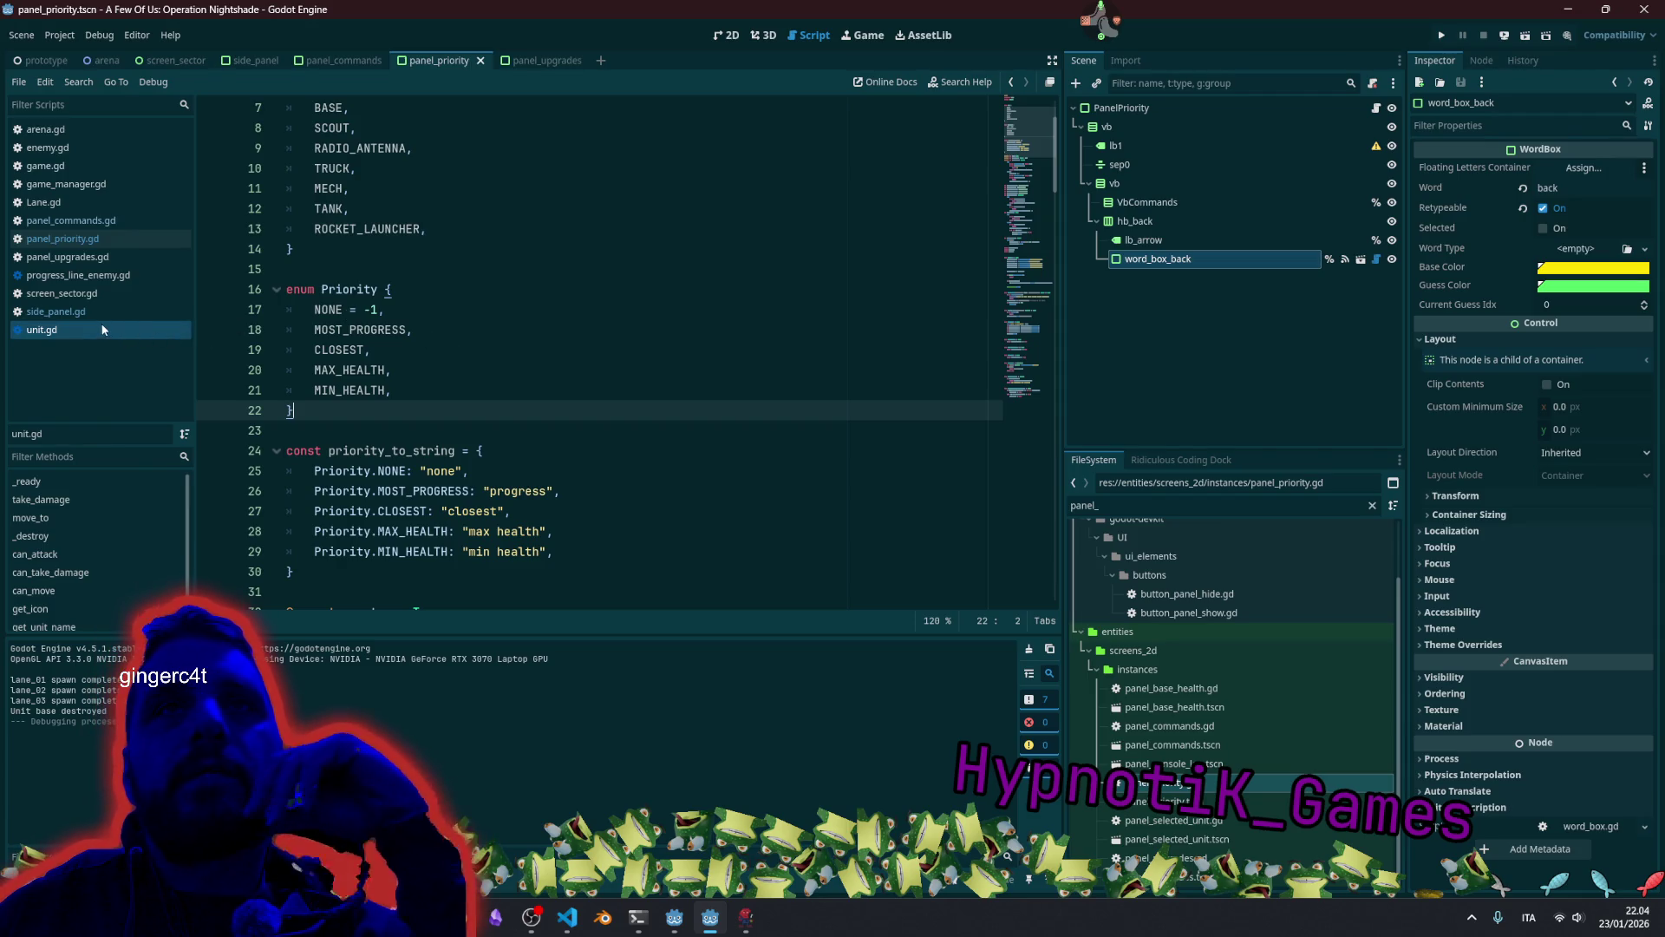
{"action": "left_click", "coordinate": [109, 240]}
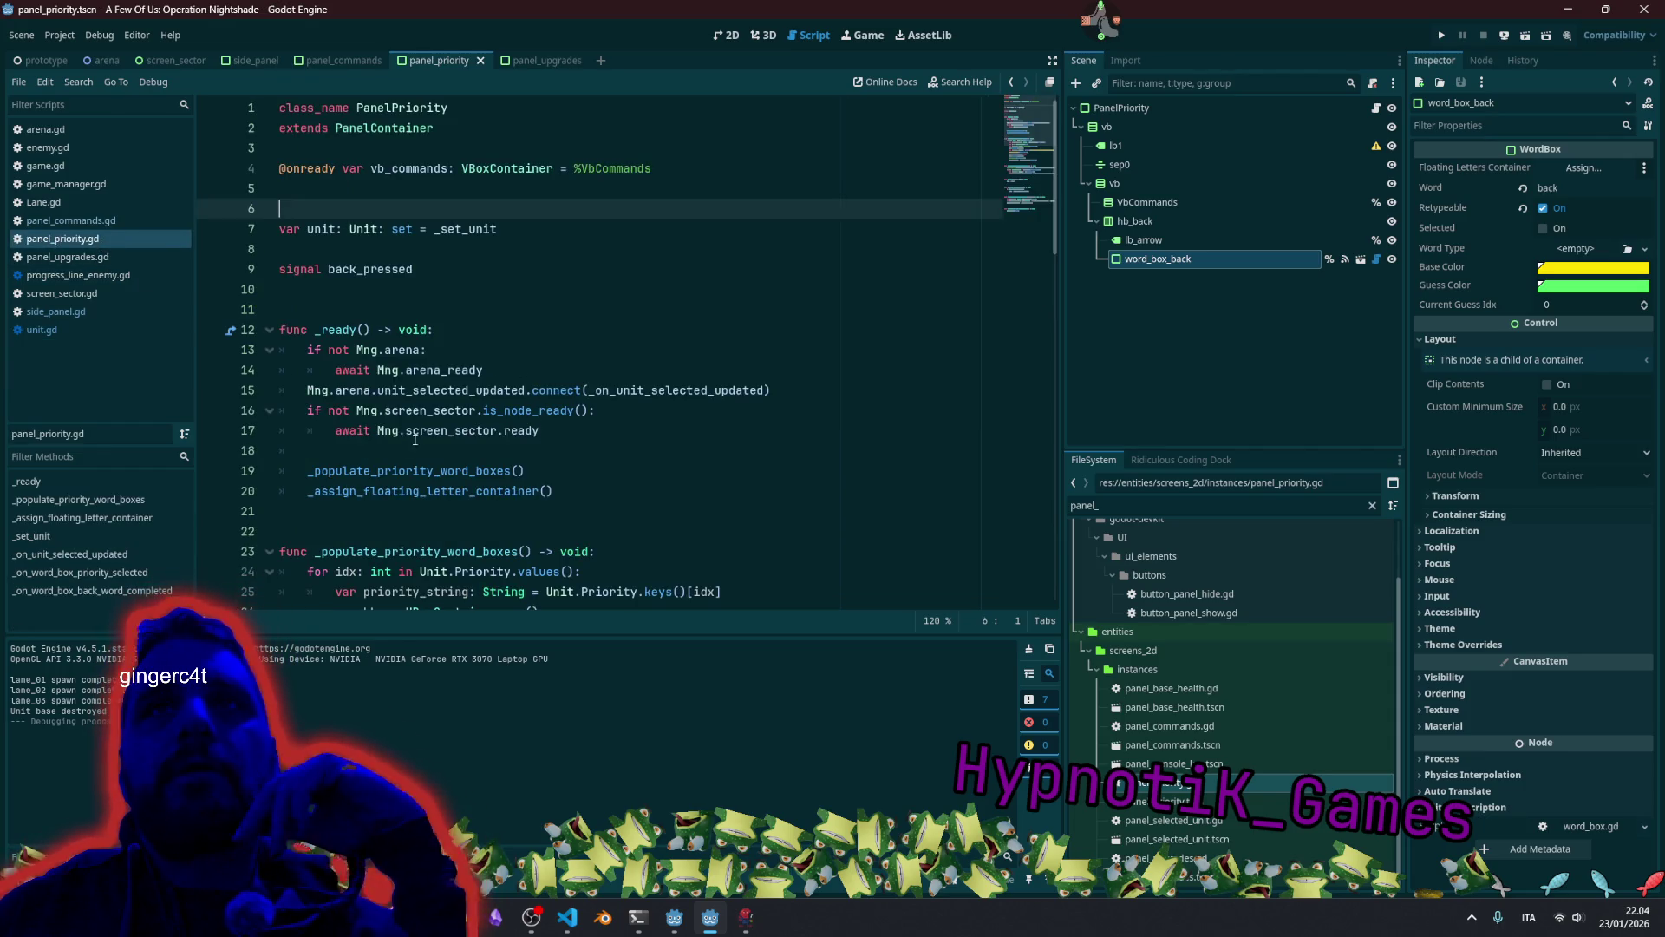
On line 25, replace Unit.Priority.keys()[idx] with Unit.priority_to_string[idx].
{"action": "left_click_drag", "start_coordinate": [309, 471], "coordinate": [524, 471]}
{"action": "scroll", "coordinate": [444, 466], "scroll_direction": "down", "scroll_amount": 3}
{"action": "scroll", "coordinate": [486, 471], "scroll_direction": "down", "scroll_amount": 1}
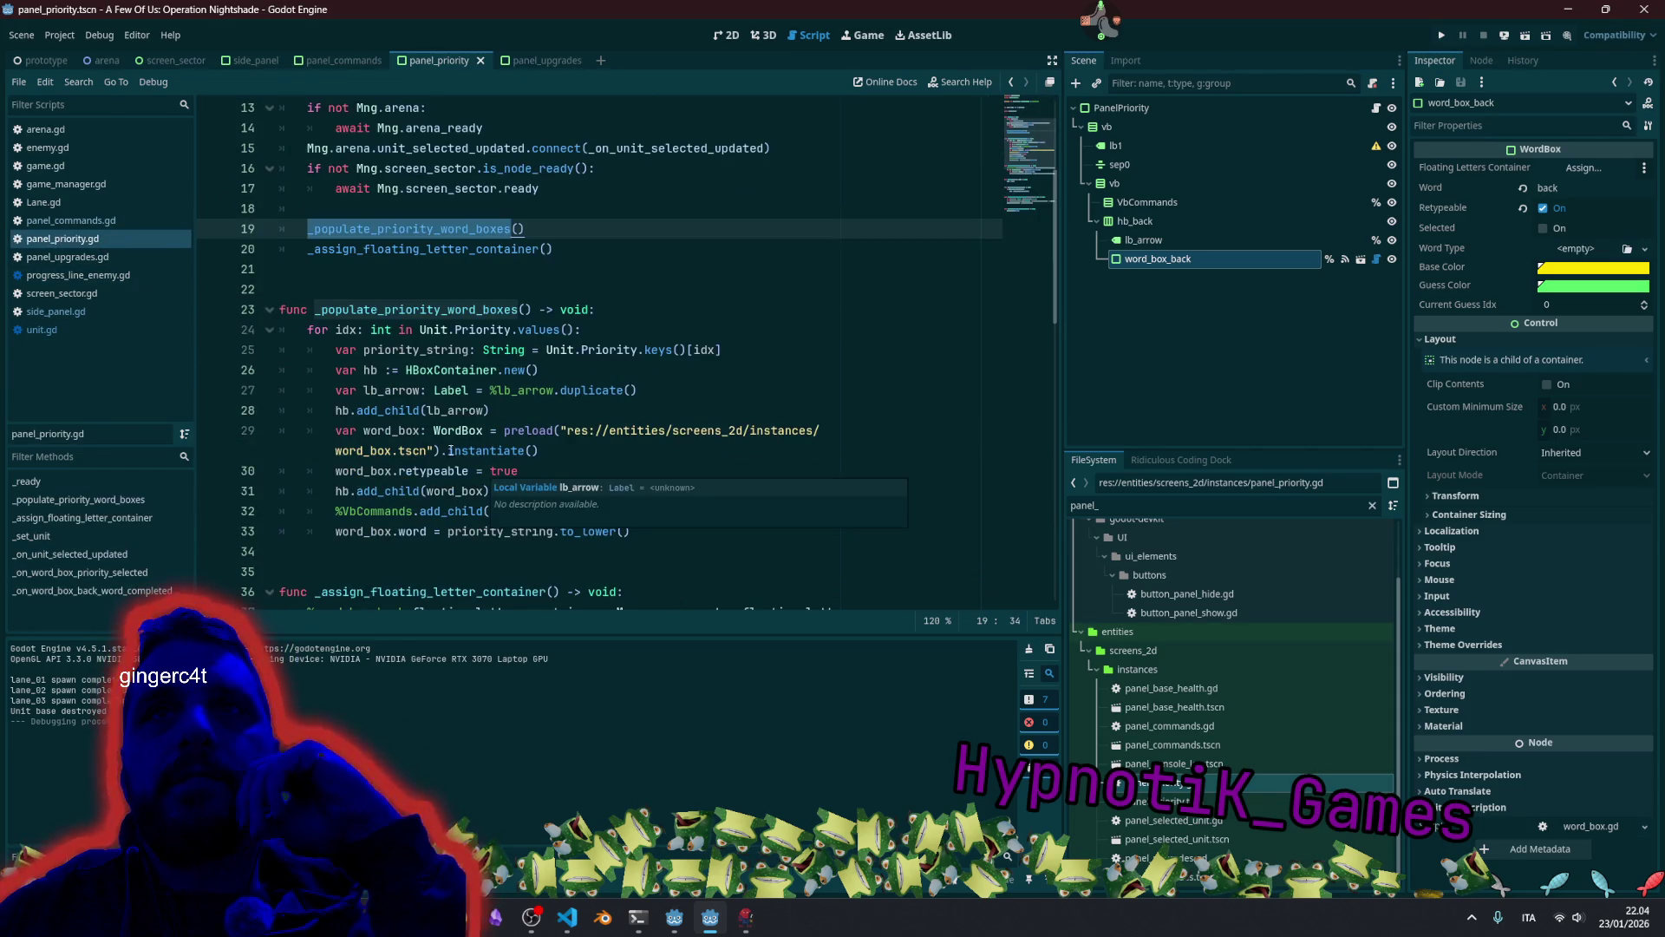
{"action": "double_click", "coordinate": [597, 349]}
{"action": "left_click", "coordinate": [544, 350]}
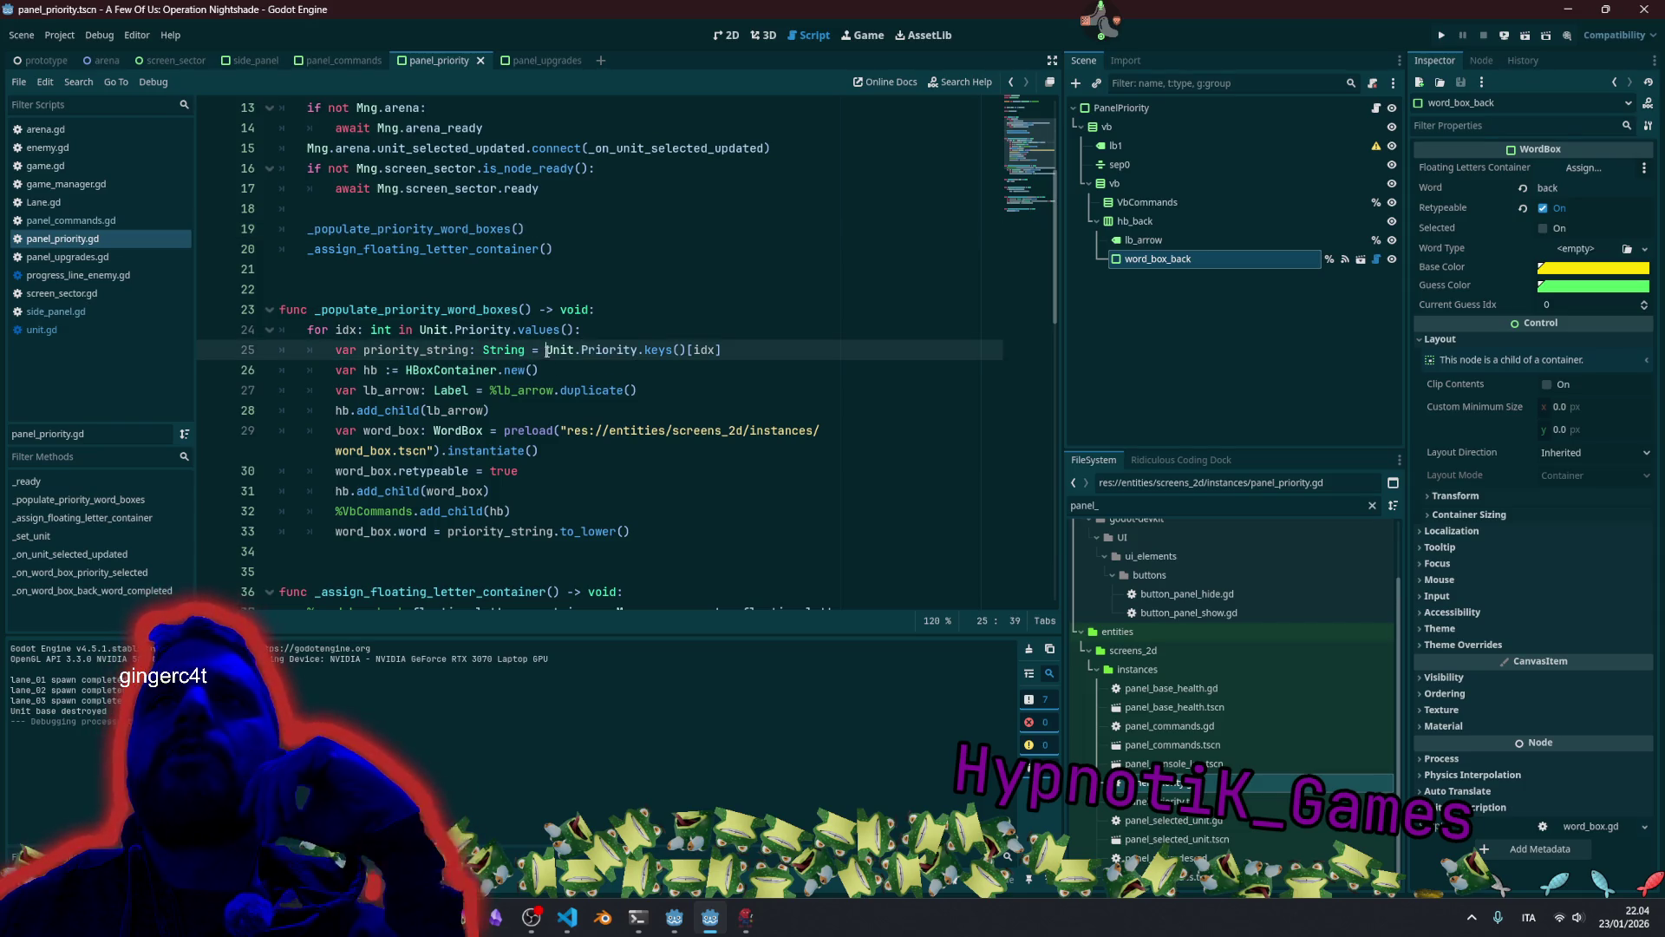
{"action": "key", "text": "shift+End"}
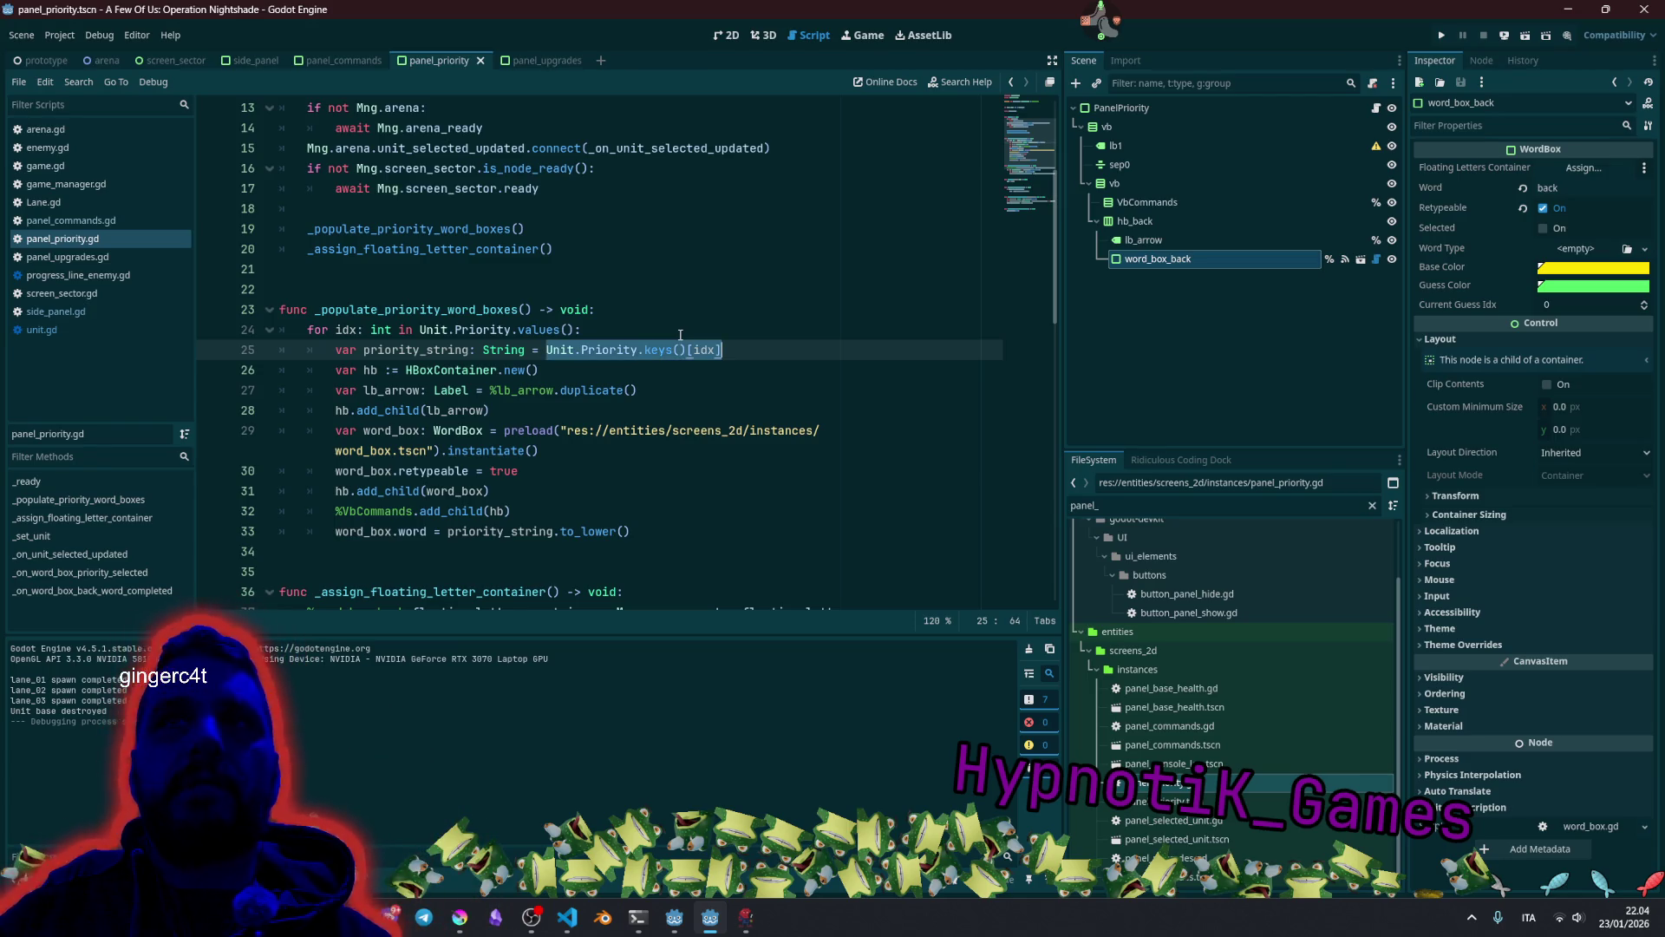
{"action": "key", "text": "End"}
{"action": "key", "text": "ctrl+shift+Left"}
{"action": "key", "text": "ctrl+shift+Left"}
{"action": "key", "text": "ctrl+shift+Left"}
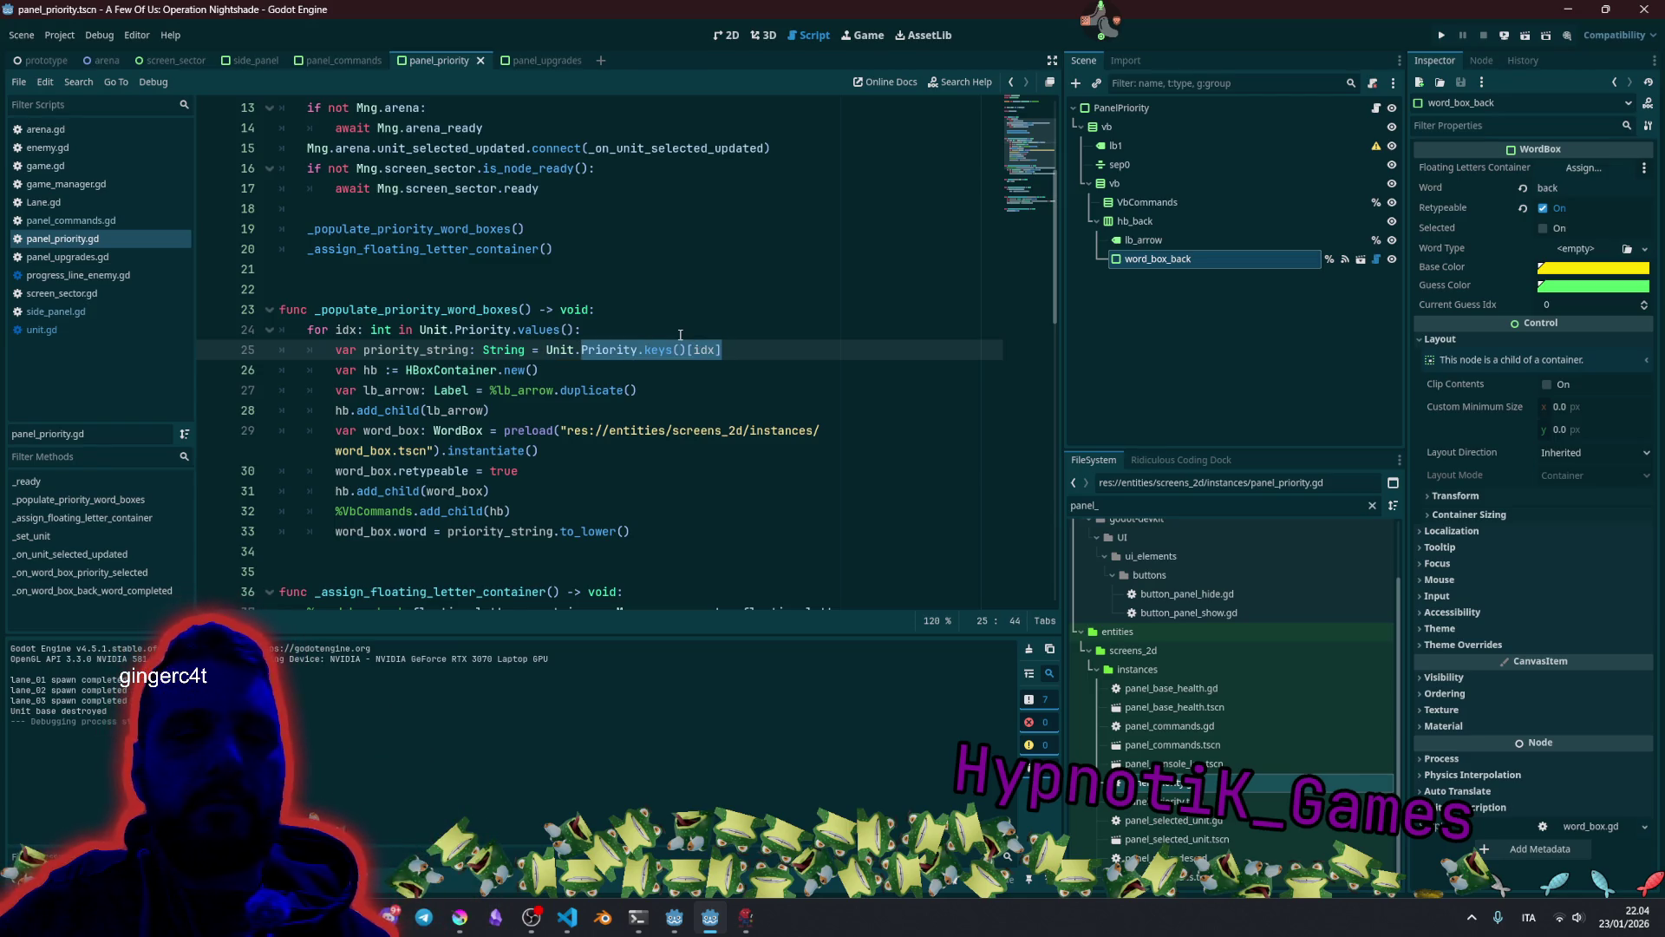
{"action": "type", "text": "pri"}
{"action": "key", "text": "BackSpace"}
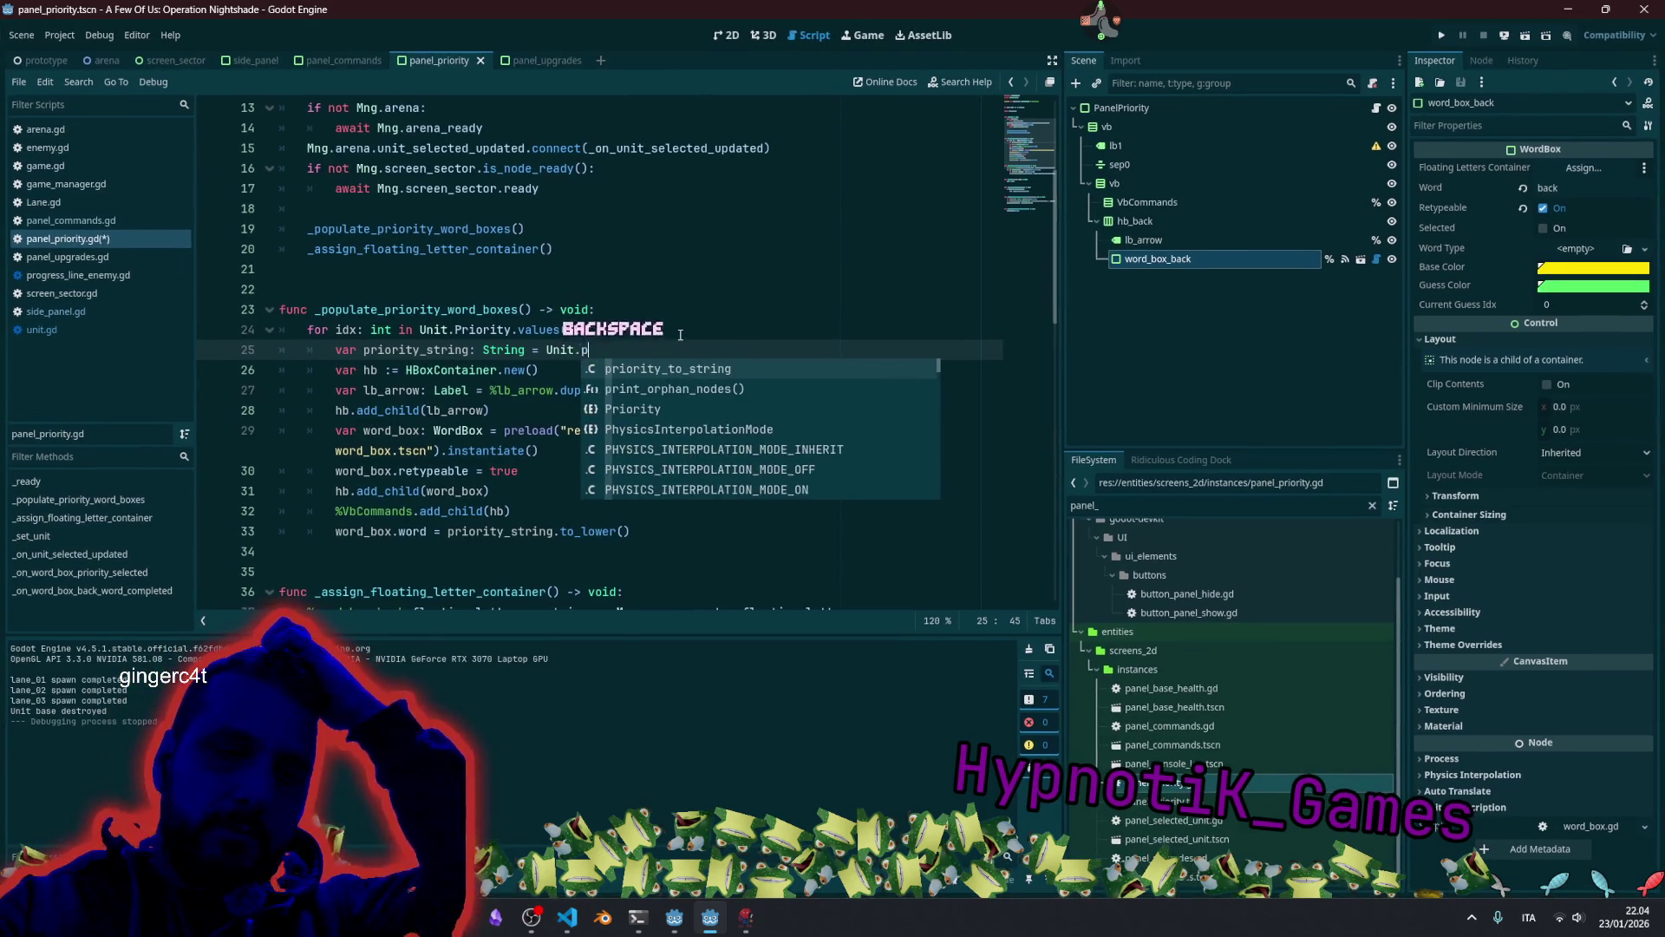
{"action": "key", "text": "Return"}
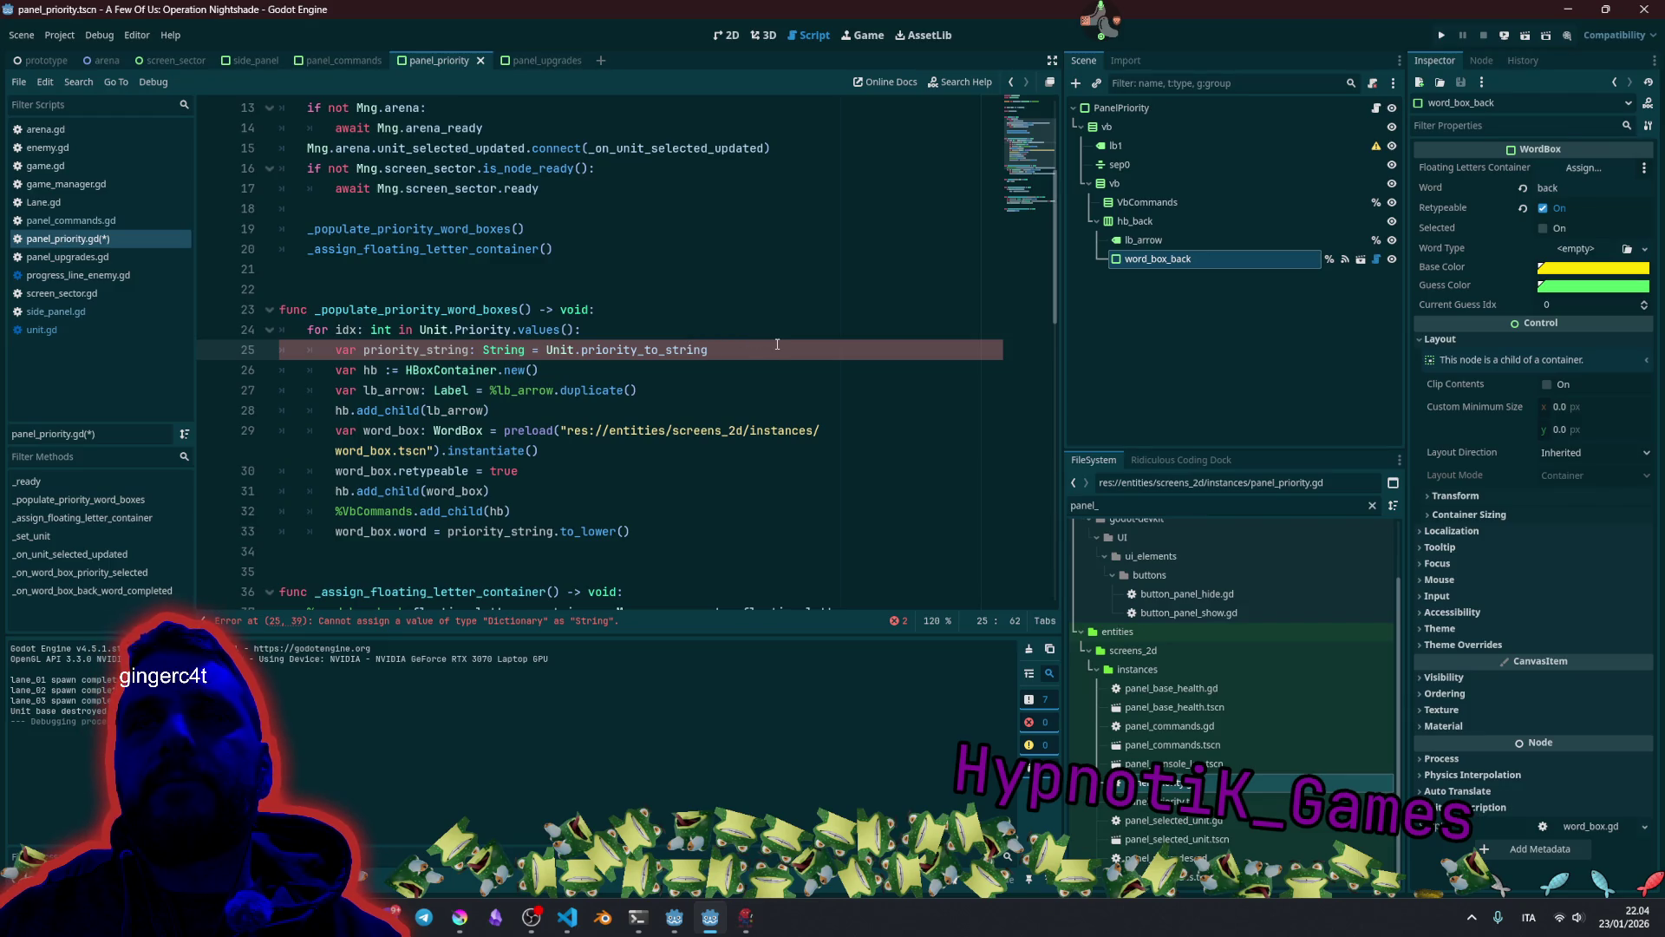
{"action": "type", "text": "[idx]"}
{"action": "left_click", "coordinate": [742, 335]}
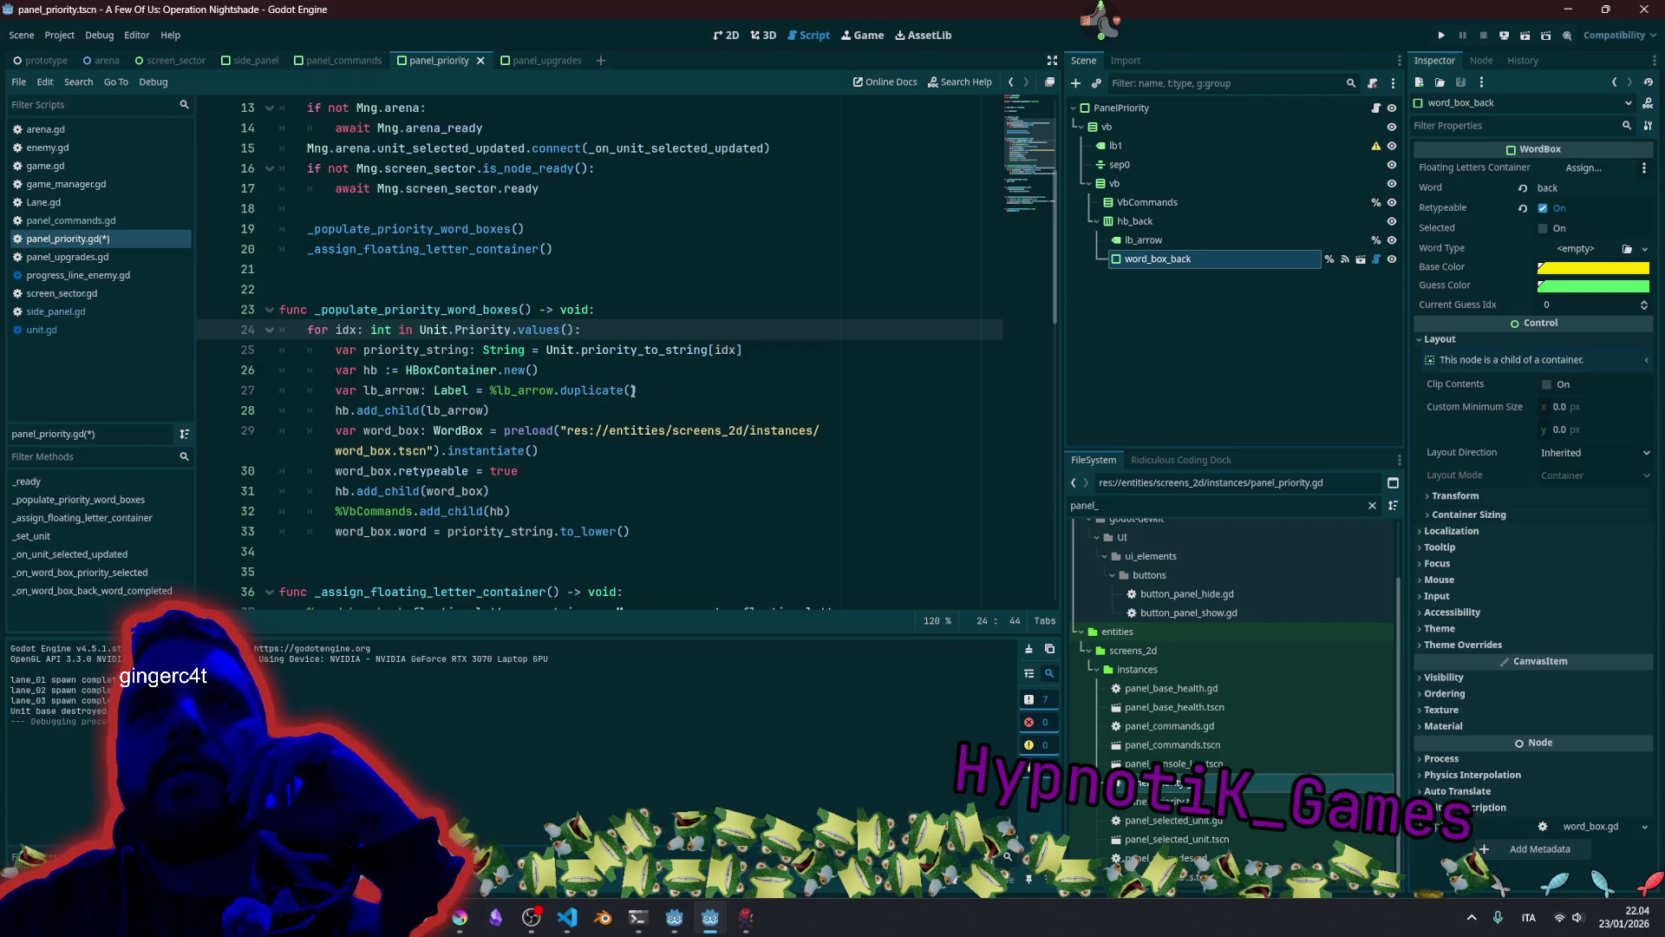
Move the caret to the end of line 30, where the word box is made retypeable.
{"action": "left_click", "coordinate": [388, 469]}
{"action": "double_click", "coordinate": [422, 471]}
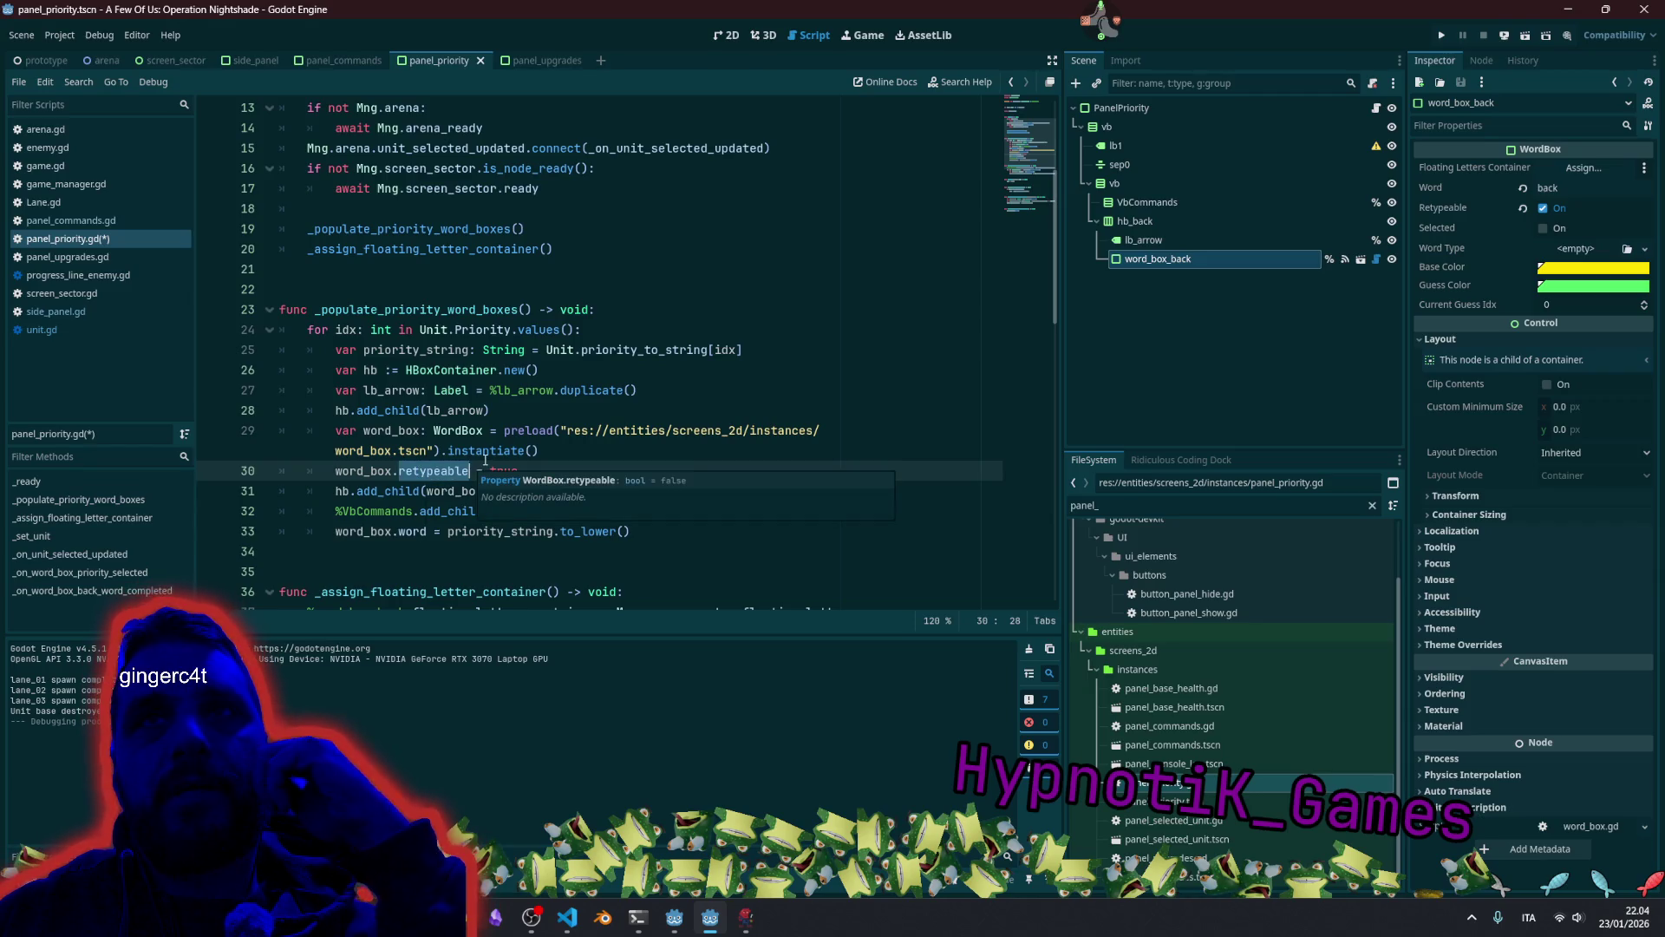
{"action": "key", "text": "End"}
Add a word_box.word_completed.connect() line below line 30.
{"action": "key", "text": "Return"}
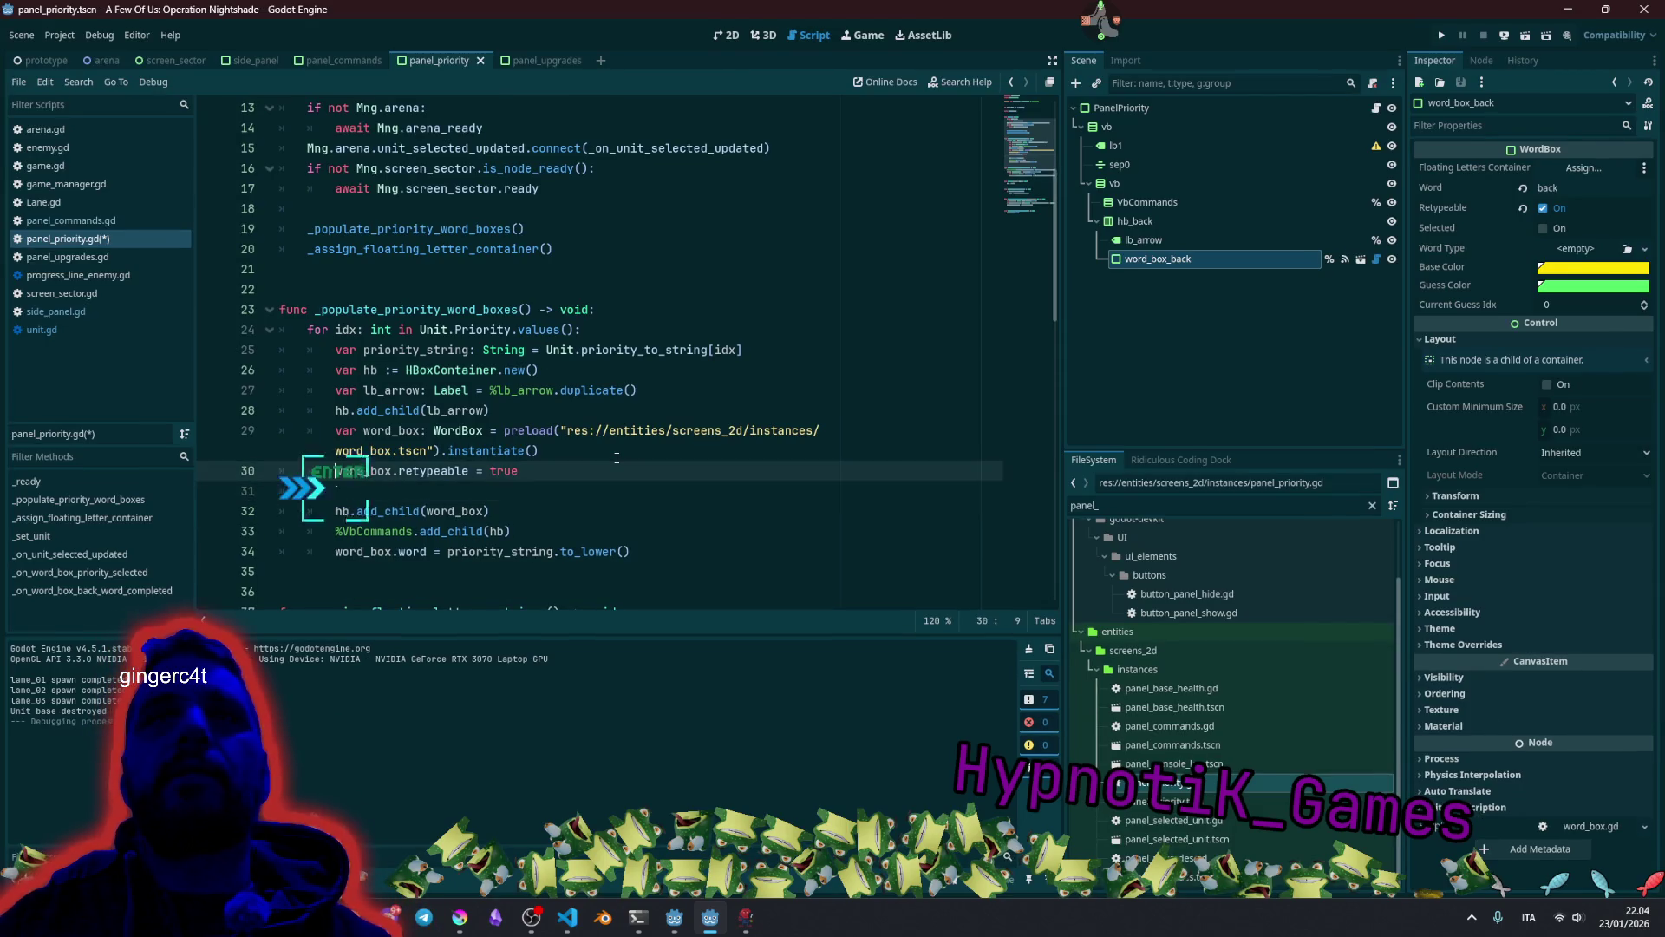
{"action": "key", "text": "ctrl+c"}
{"action": "key", "text": "Down"}
{"action": "key", "text": "ctrl+v"}
{"action": "type", "text": ".word"}
{"action": "key", "text": "Return"}
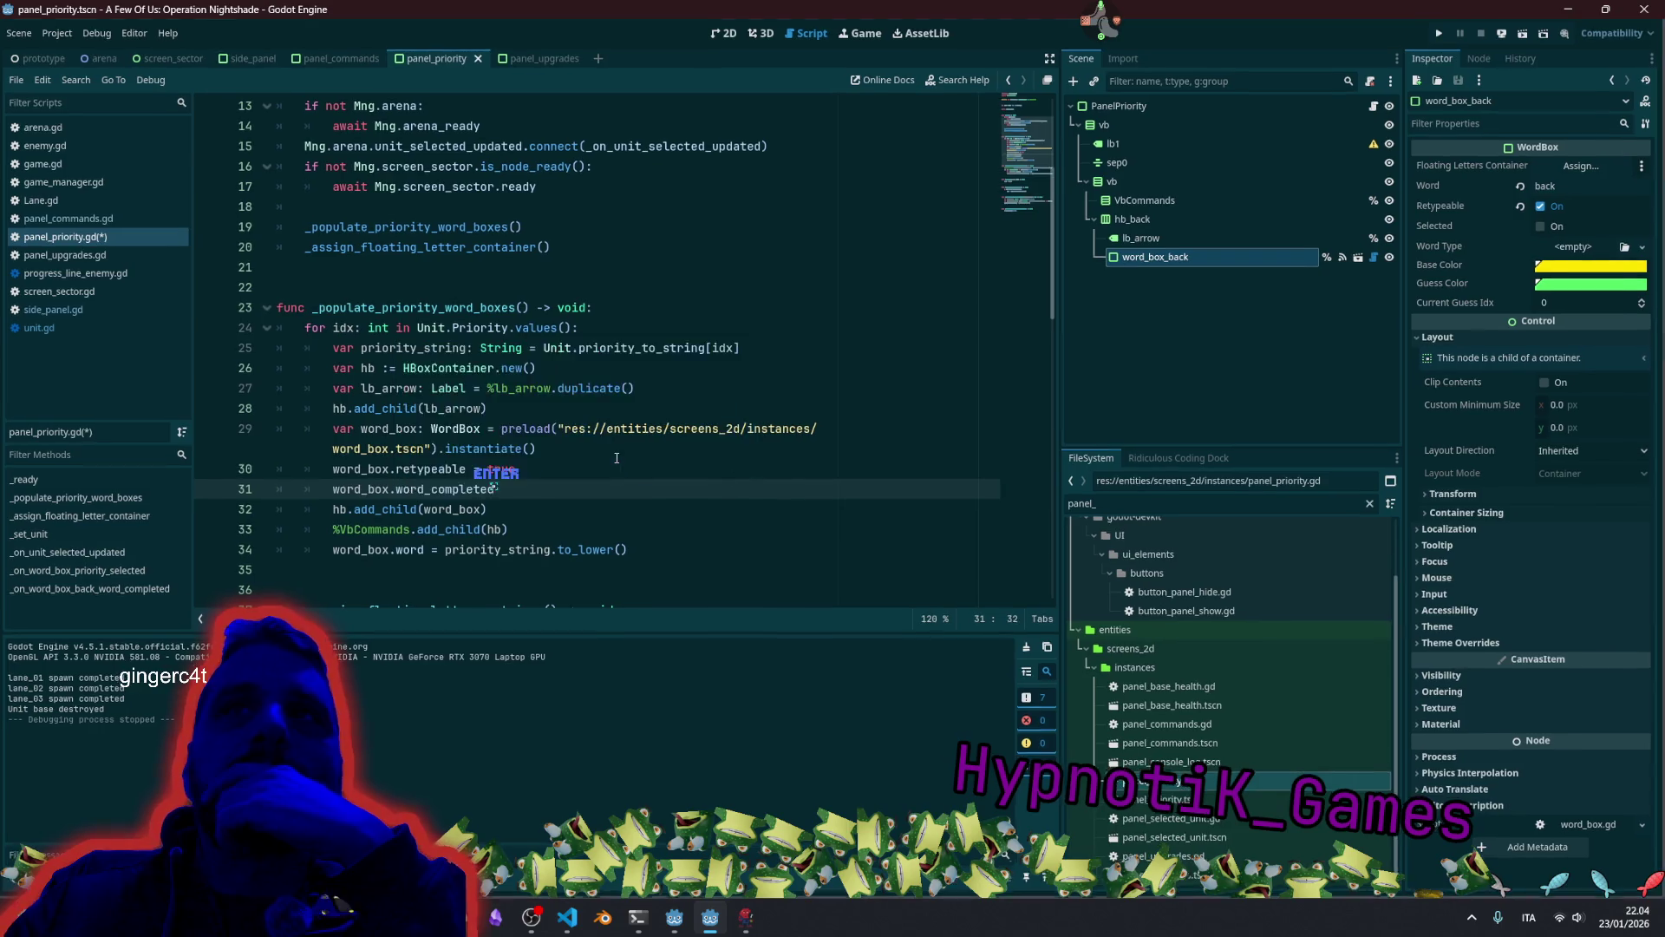
{"action": "type", "text": " ="}
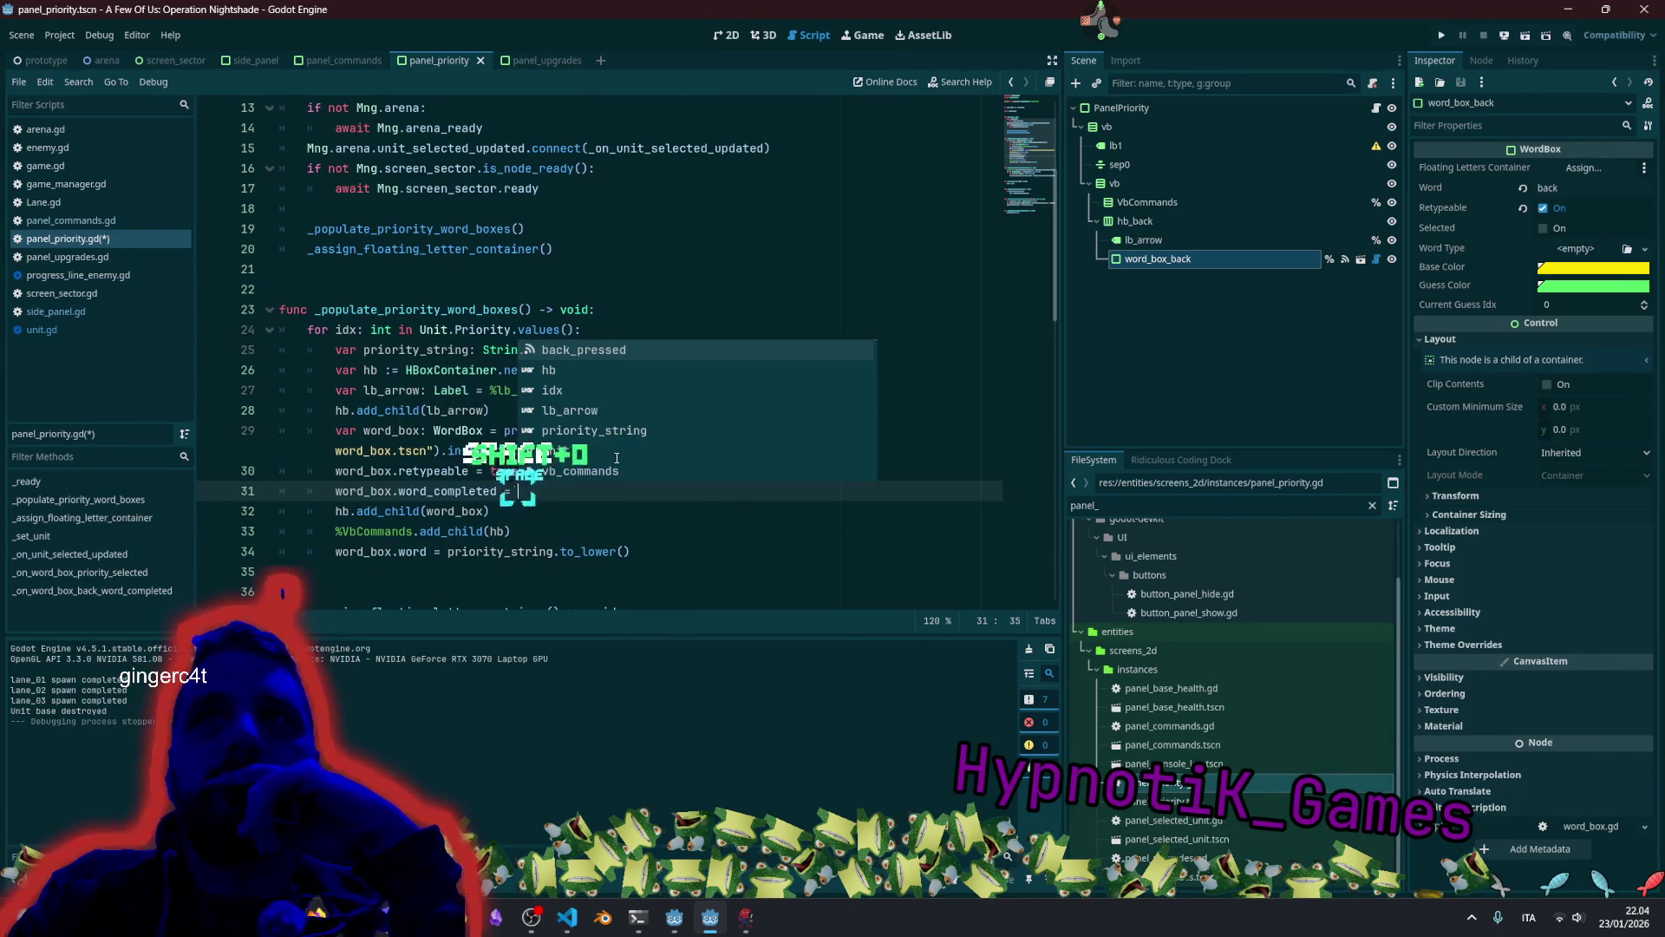
{"action": "key", "text": "BackSpace"}
{"action": "key", "text": "BackSpace"}
{"action": "key", "text": "BackSpace"}
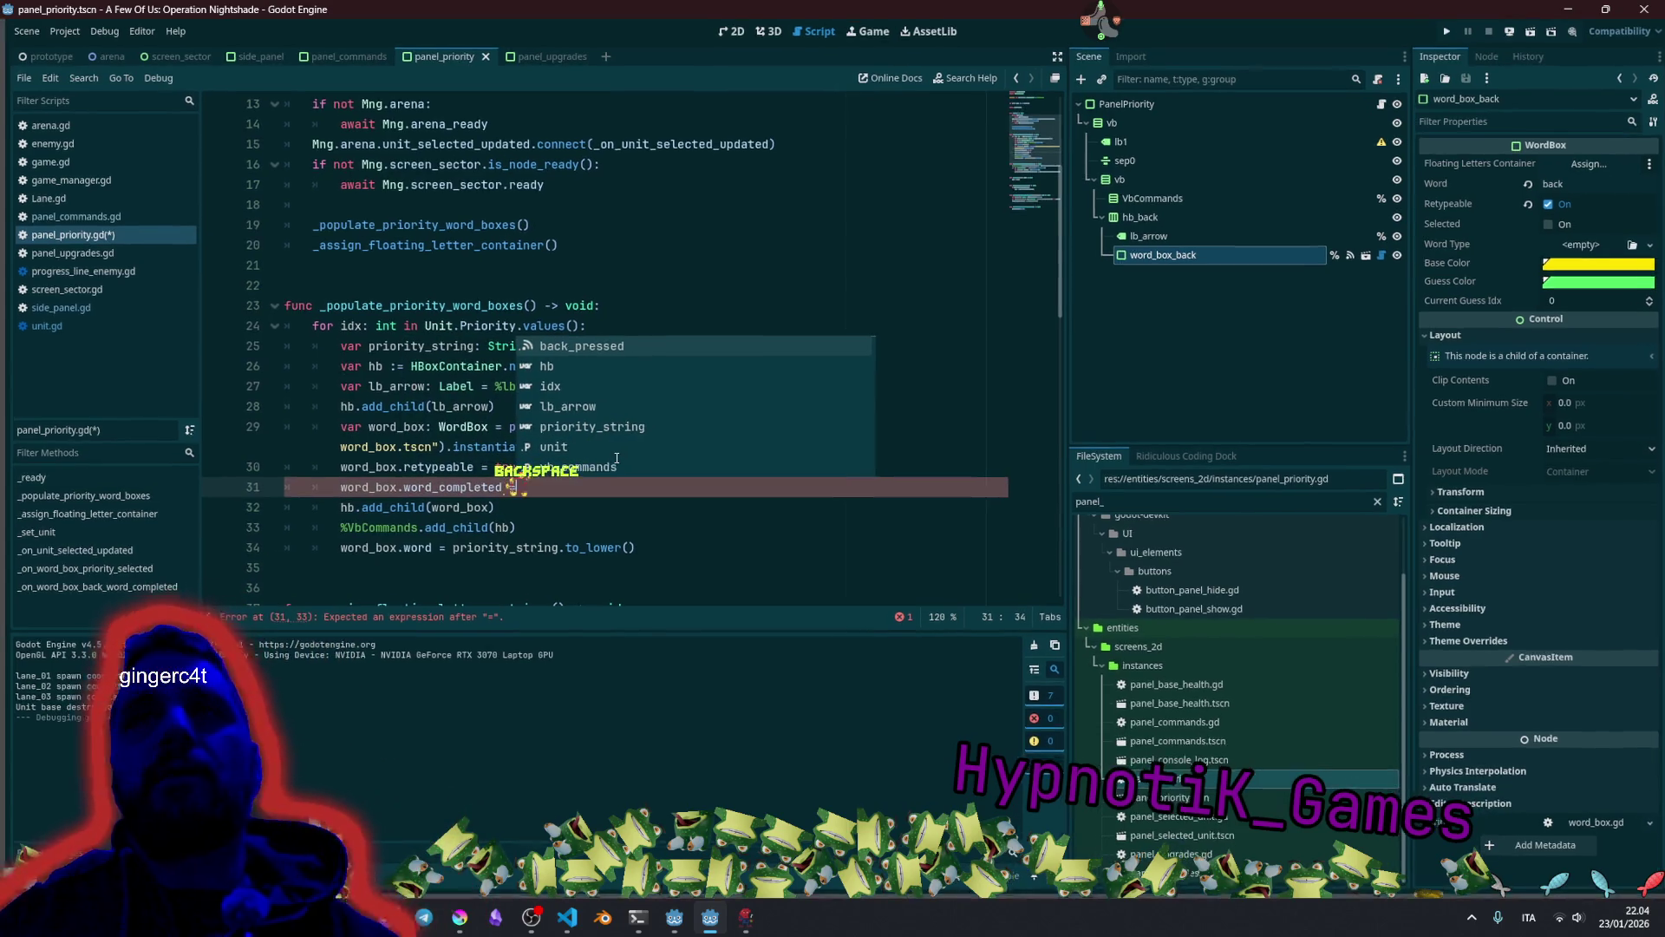
{"action": "type", "text": "."}
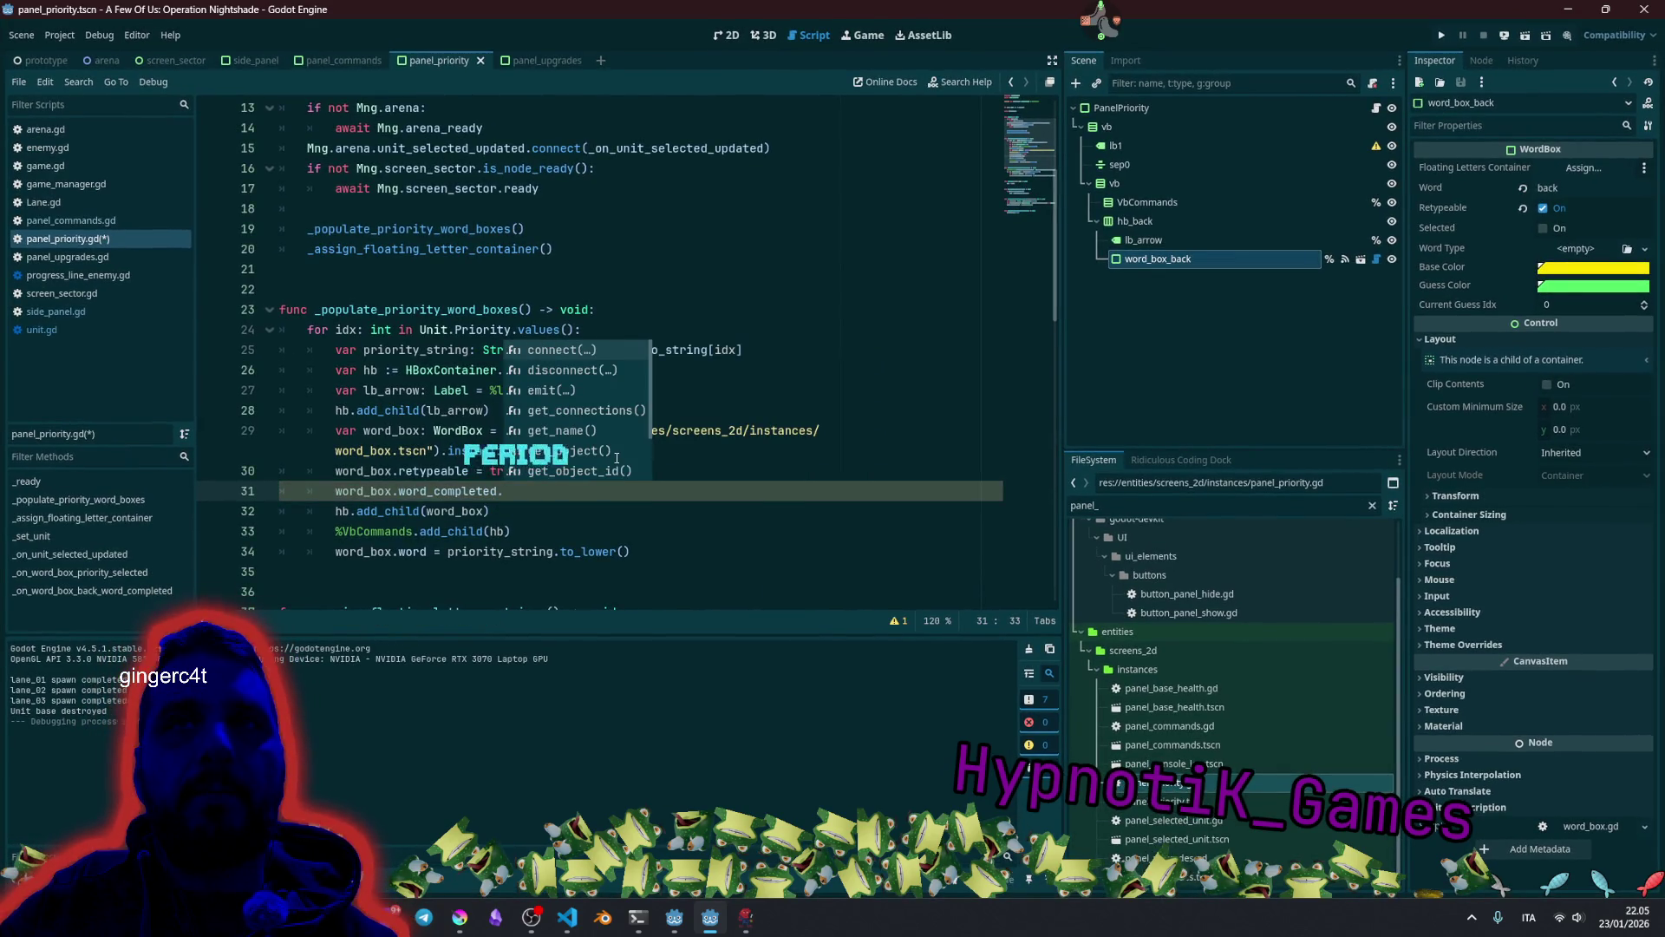
{"action": "key", "text": "Return"}
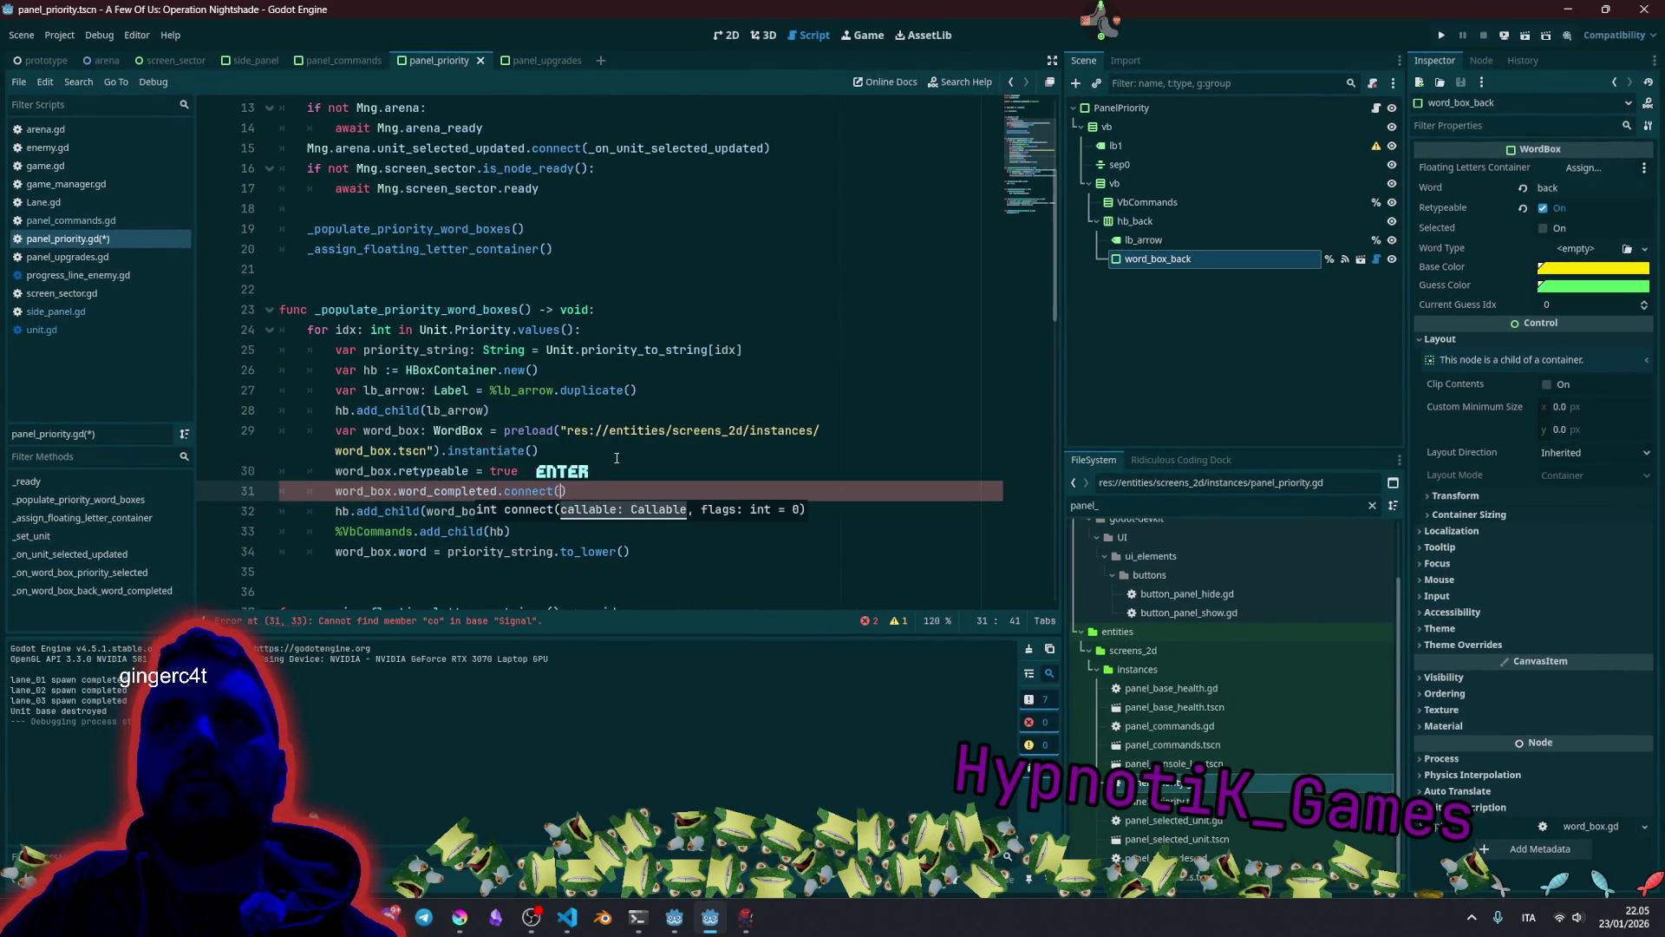
Scroll down and select the _on_word_box_priority_selected function name on line 53.
{"action": "scroll", "coordinate": [580, 456], "scroll_direction": "down", "scroll_amount": 1}
{"action": "scroll", "coordinate": [425, 458], "scroll_direction": "down", "scroll_amount": 3}
{"action": "scroll", "coordinate": [357, 523], "scroll_direction": "down", "scroll_amount": 5}
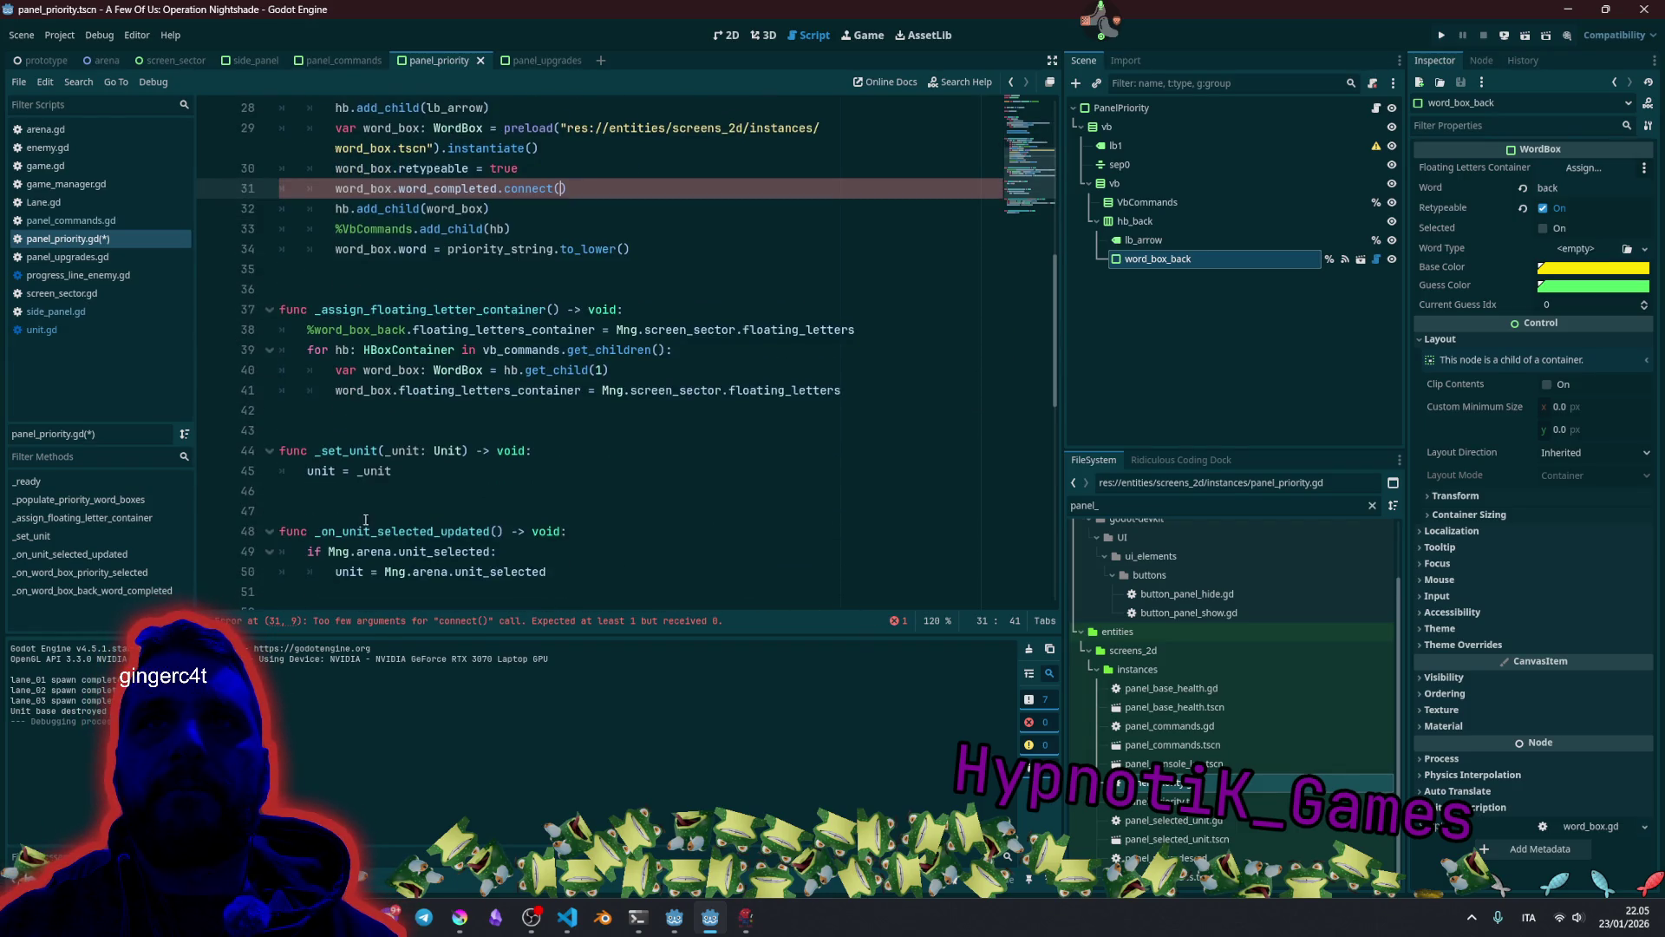
{"action": "double_click", "coordinate": [408, 390]}
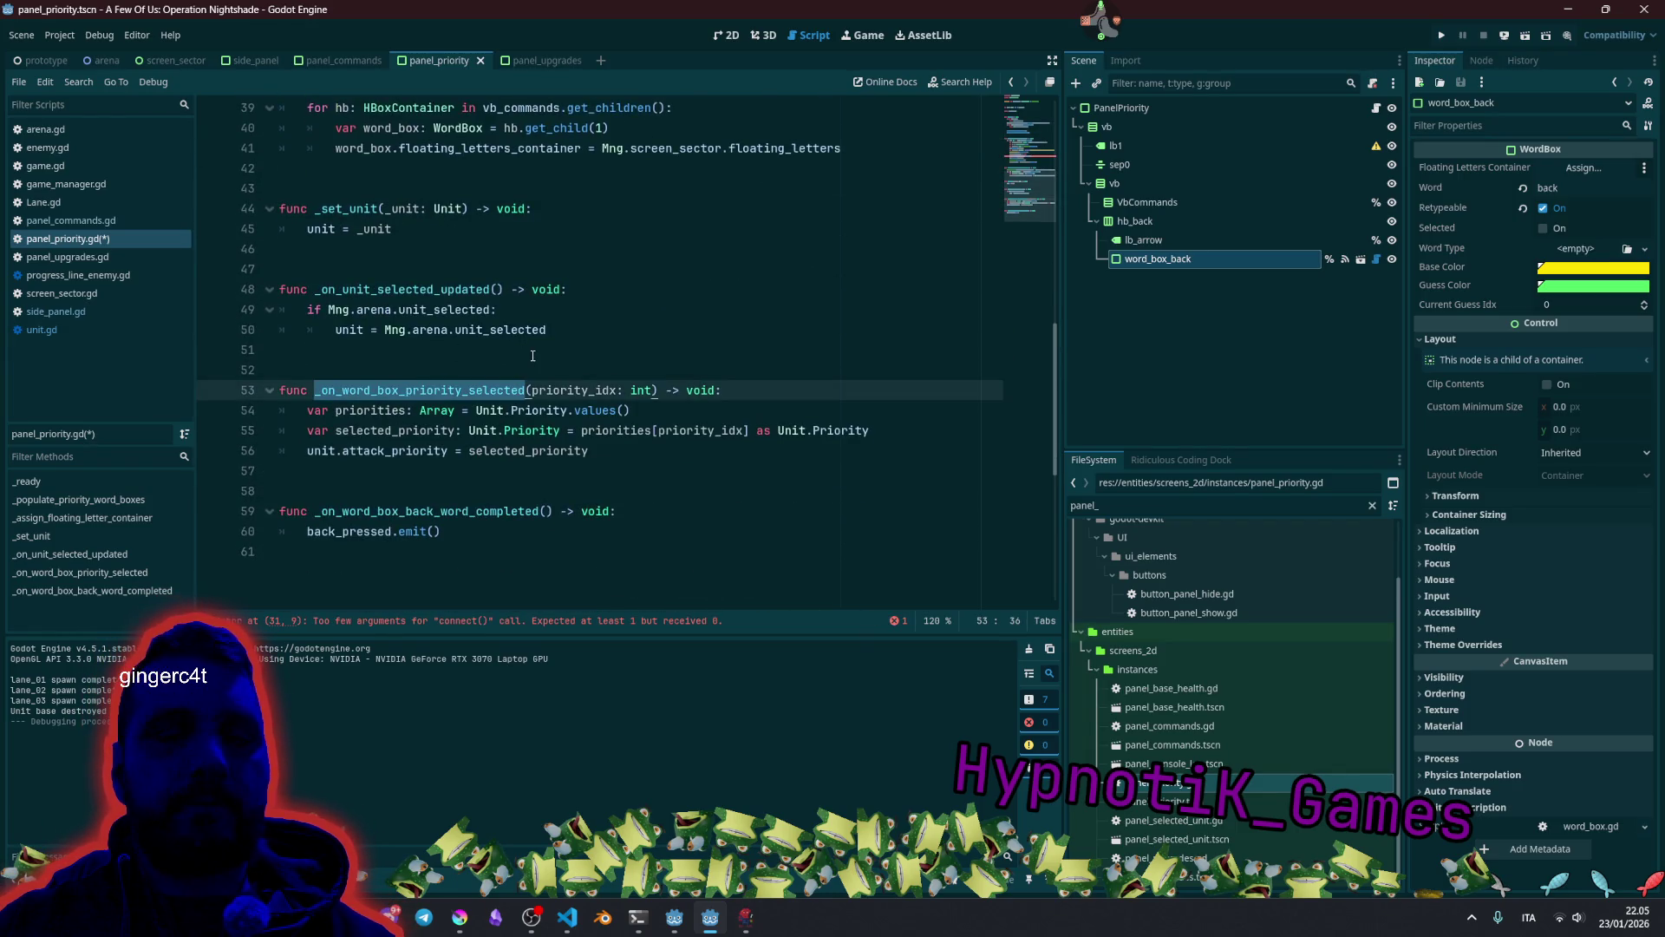